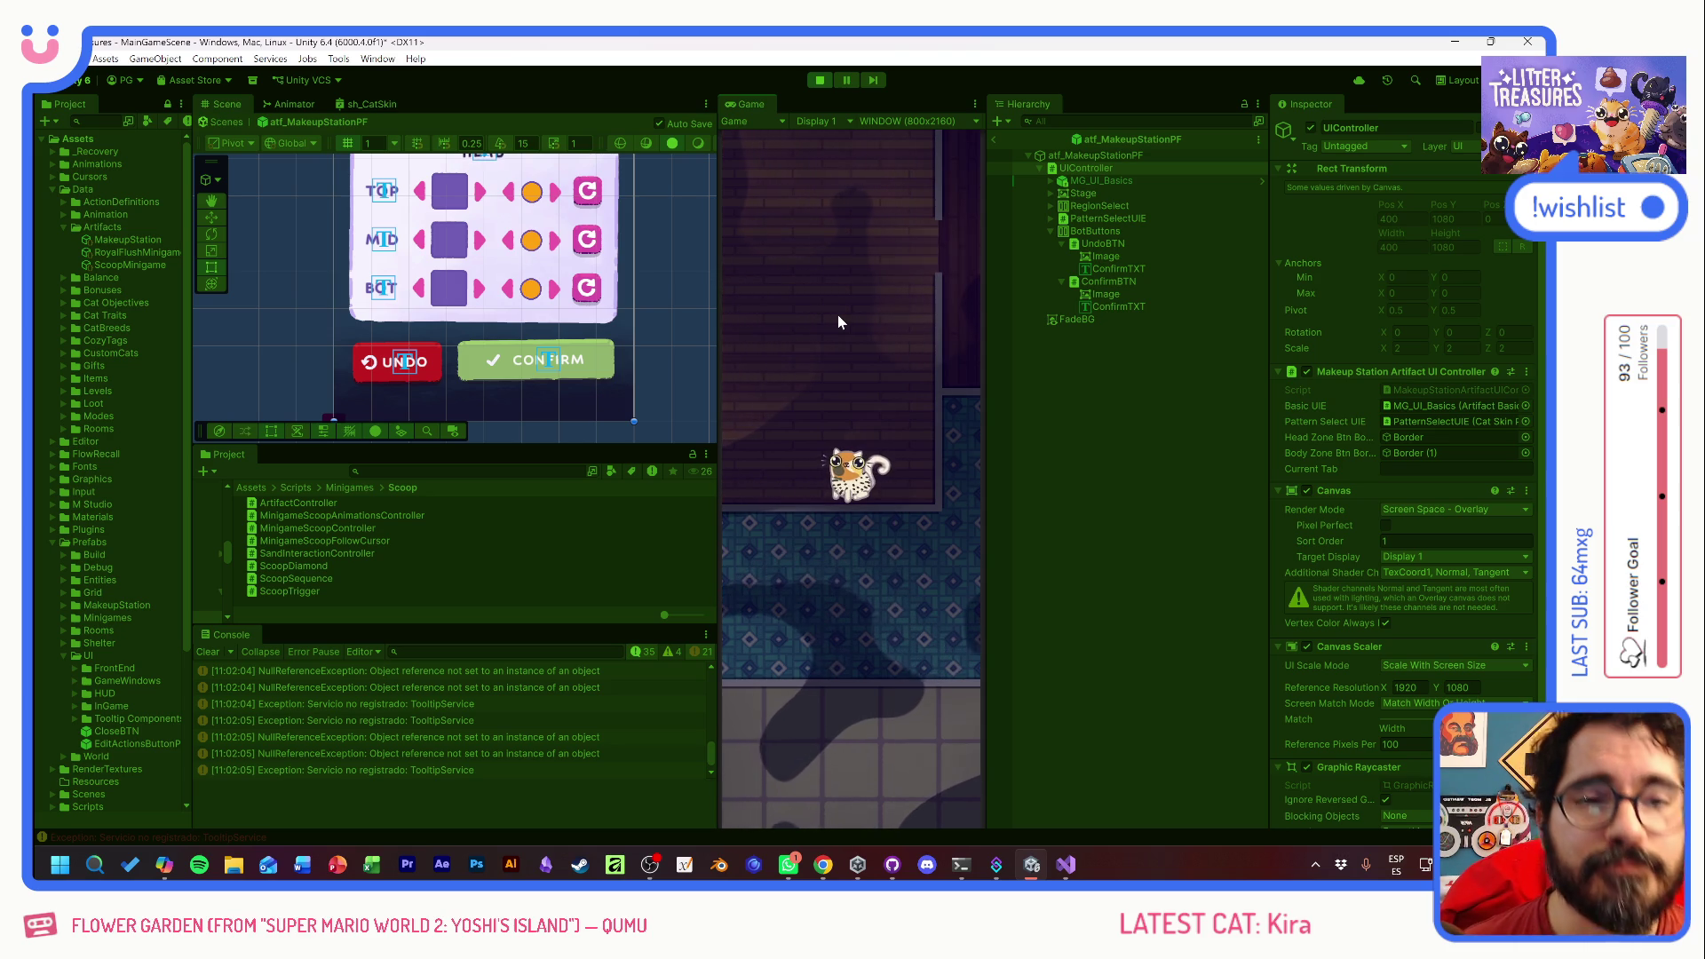
- Exit Play mode, pan to the SCOOP THE TREASURE! banner, and collapse the prefab hierarchy
left_click(820, 83)
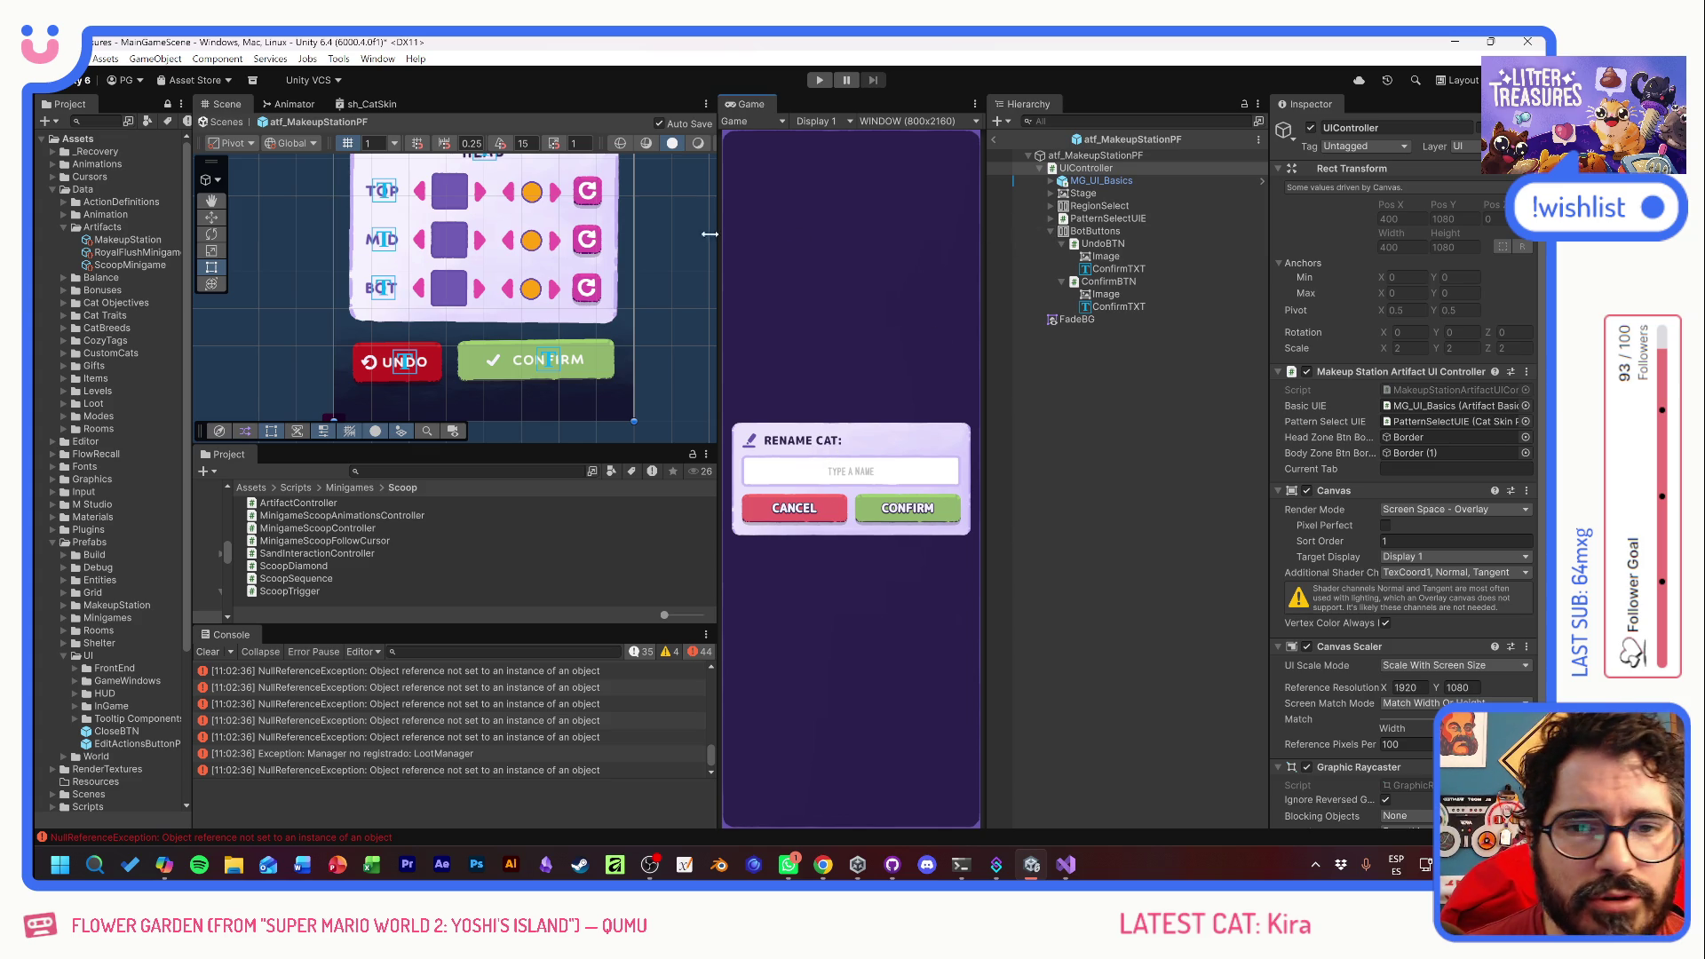
left_click_drag(569, 268, 533, 396)
left_click_drag(417, 160, 417, 266)
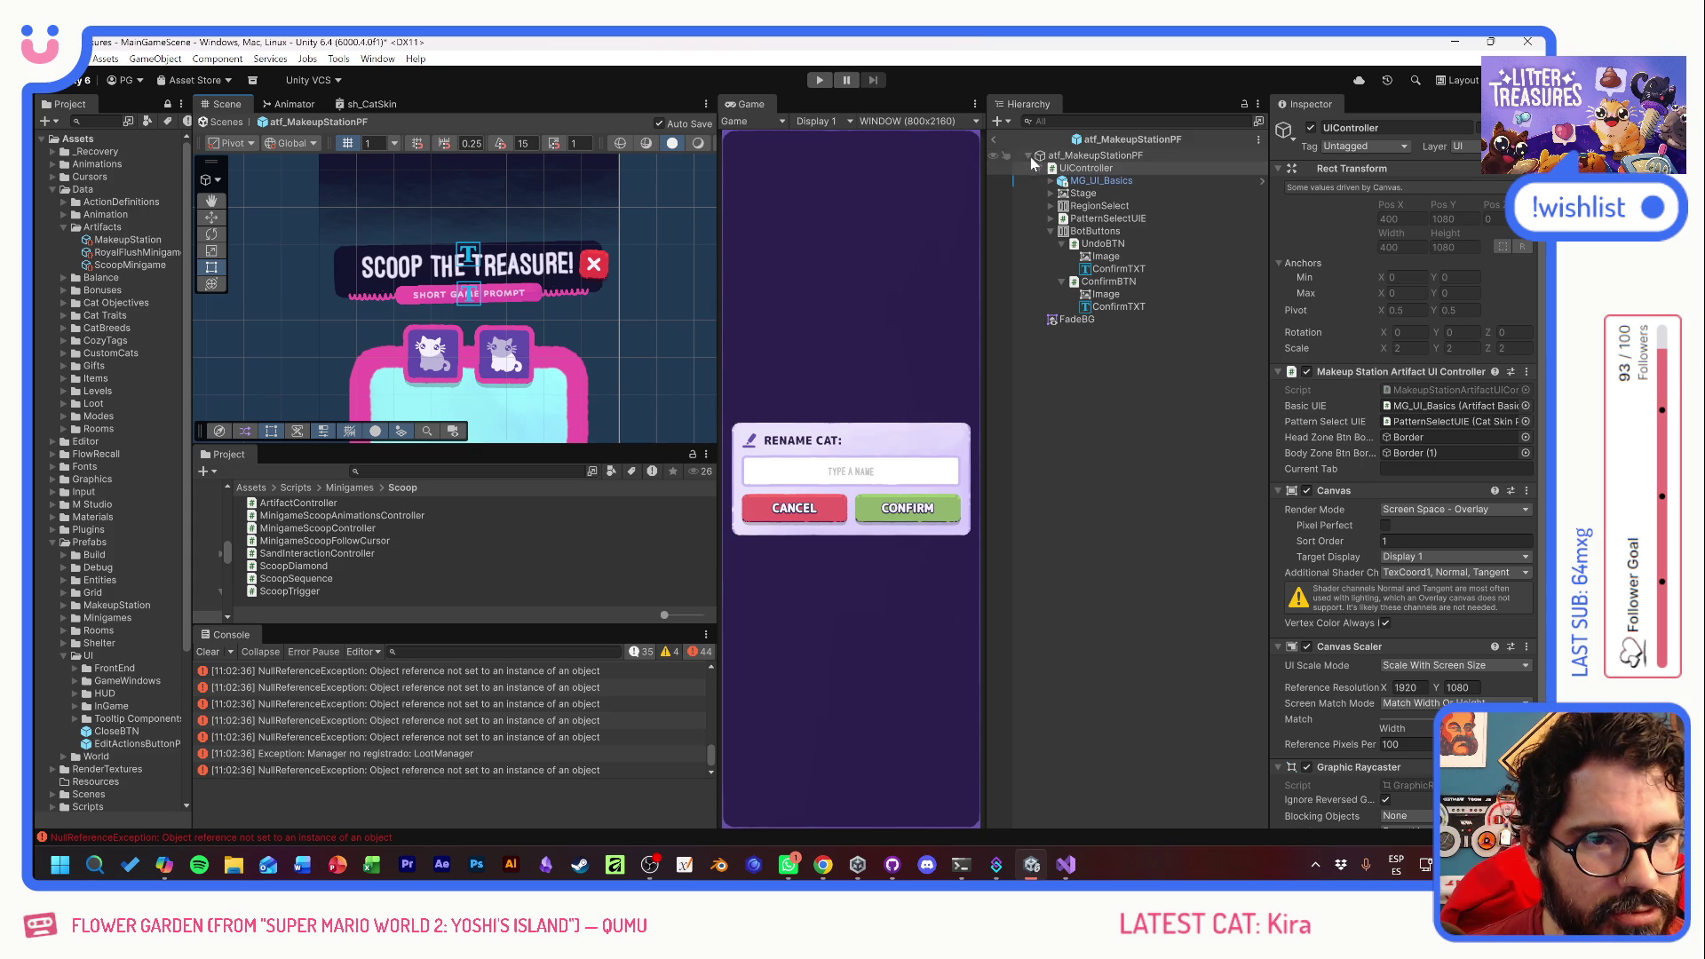
left_click(1029, 155)
- Leave prefab mode and paste a copy of the shelter's WindowHeader into RenameCatModal
left_click(995, 139)
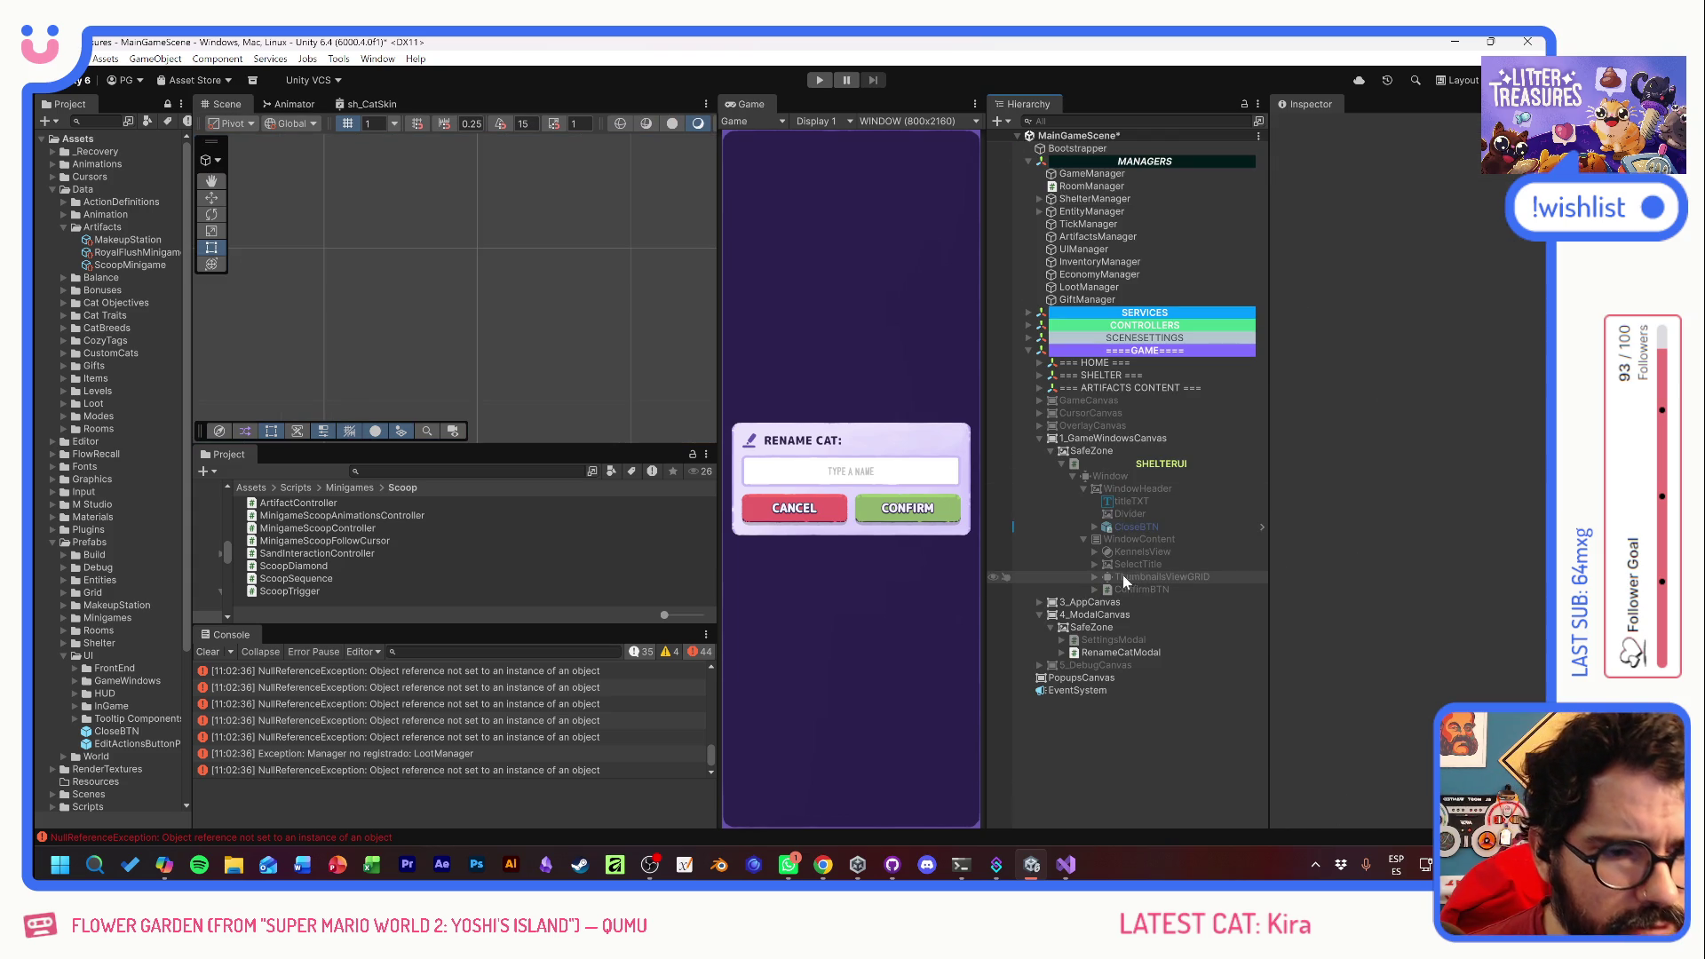
left_click(1149, 488)
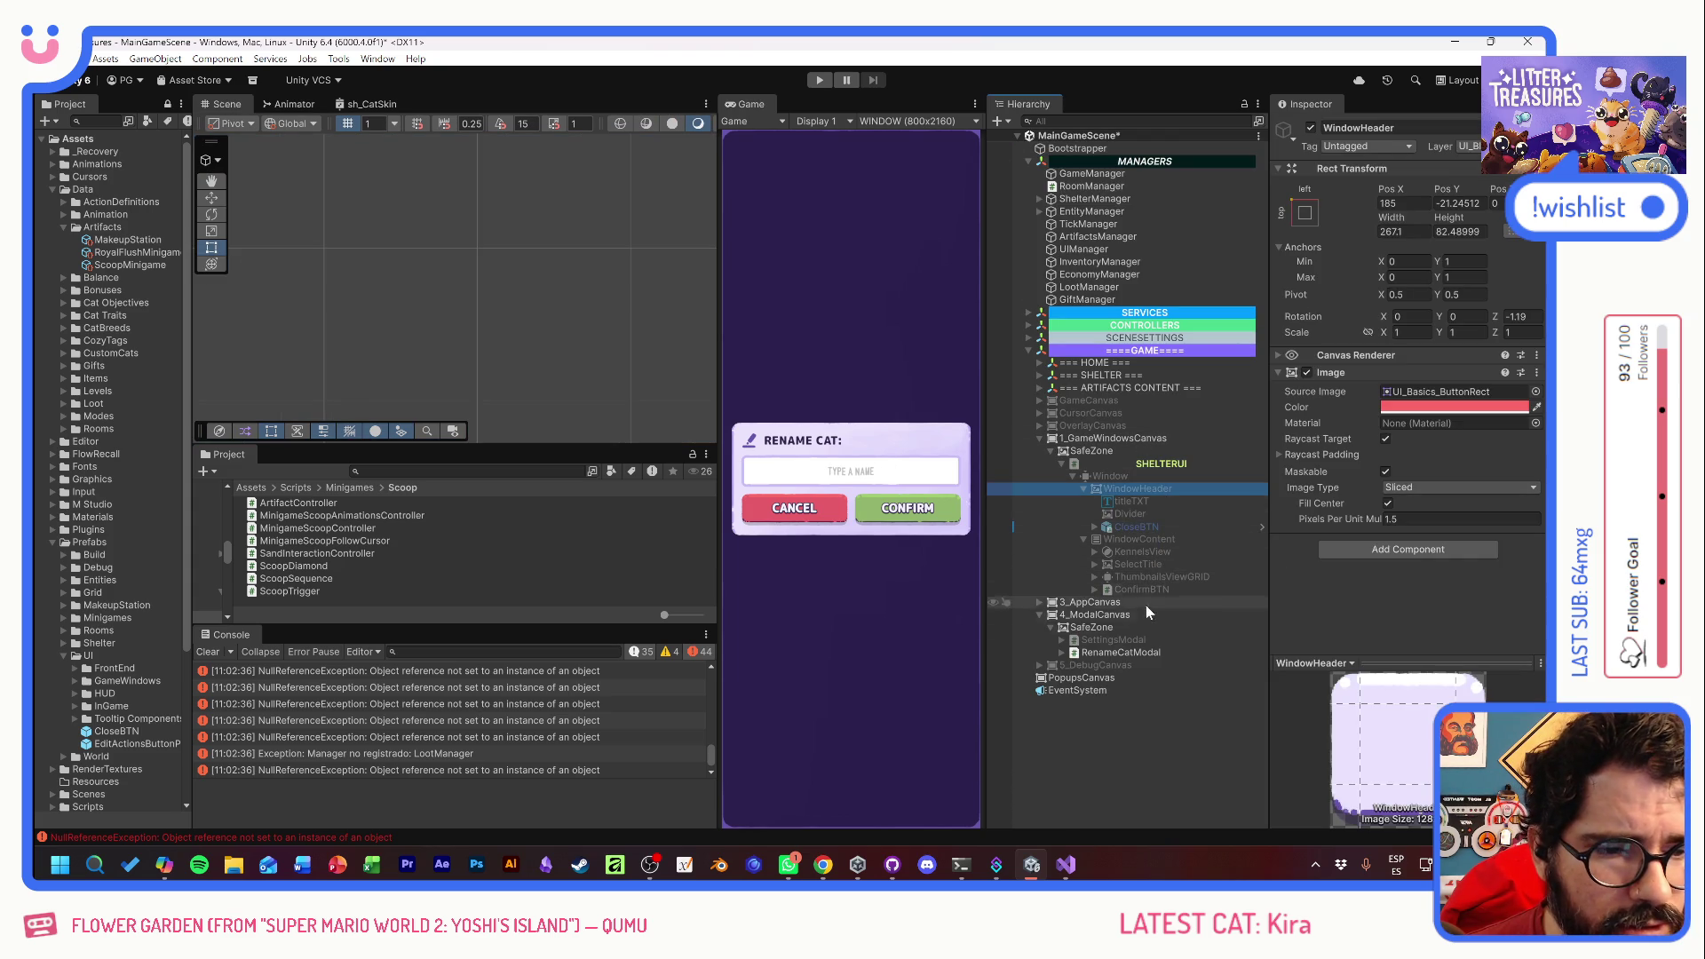
left_click(1061, 657)
left_click(1112, 653)
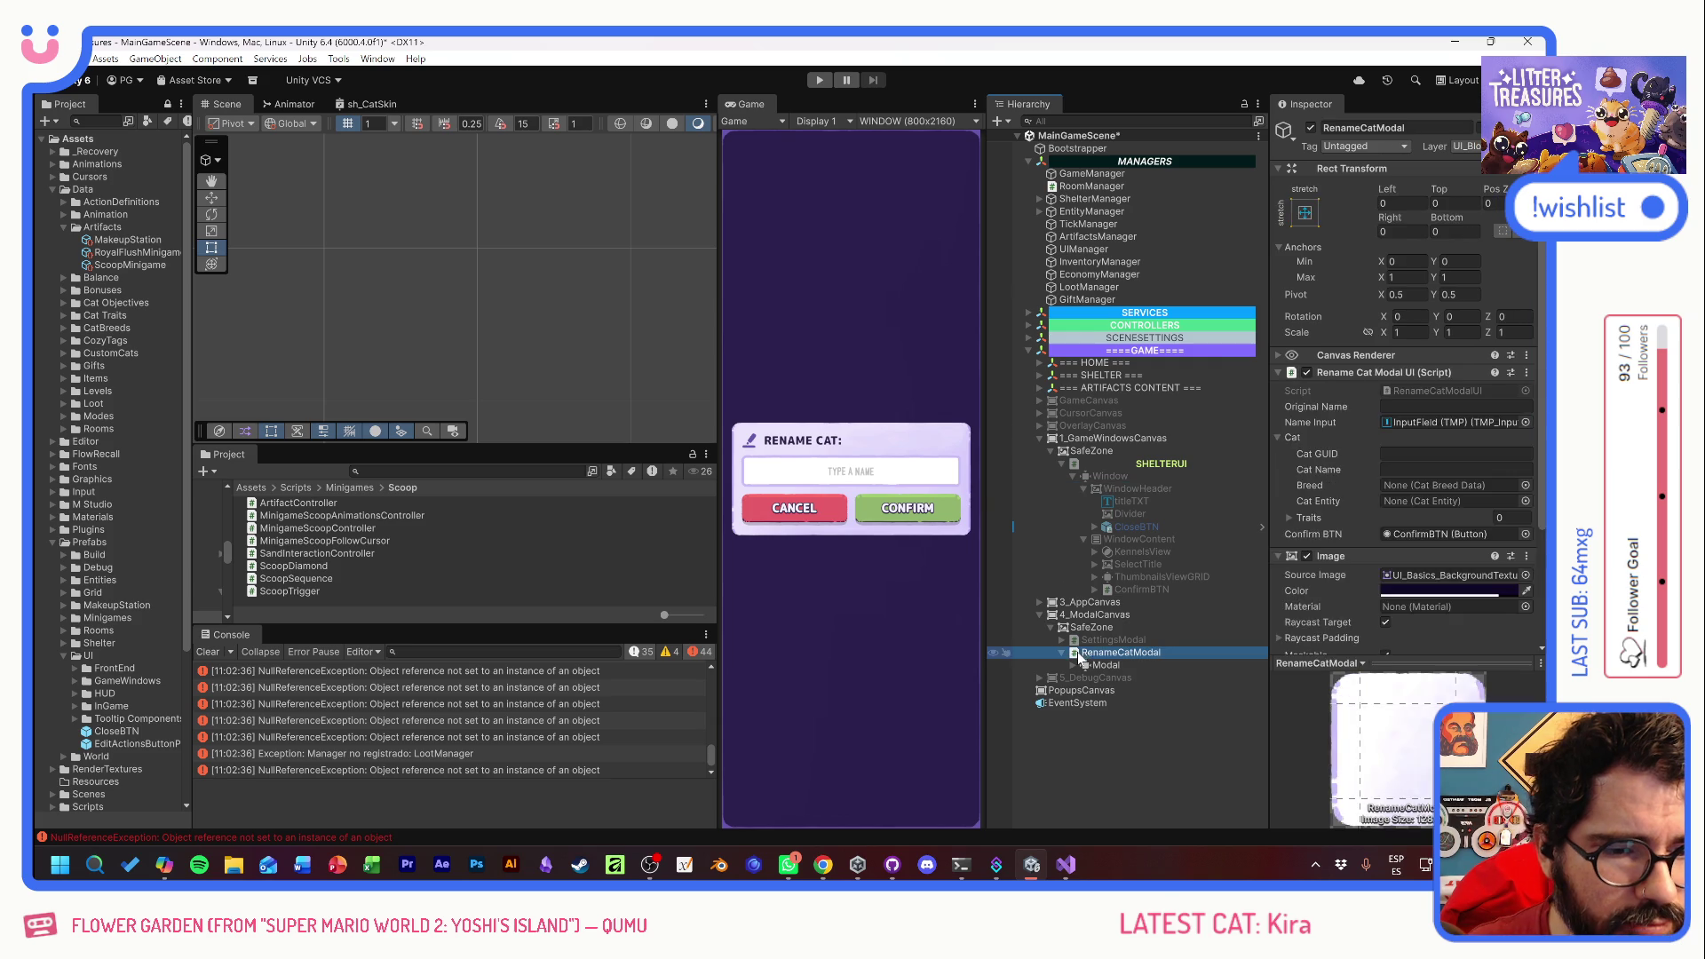
key("ctrl+v")
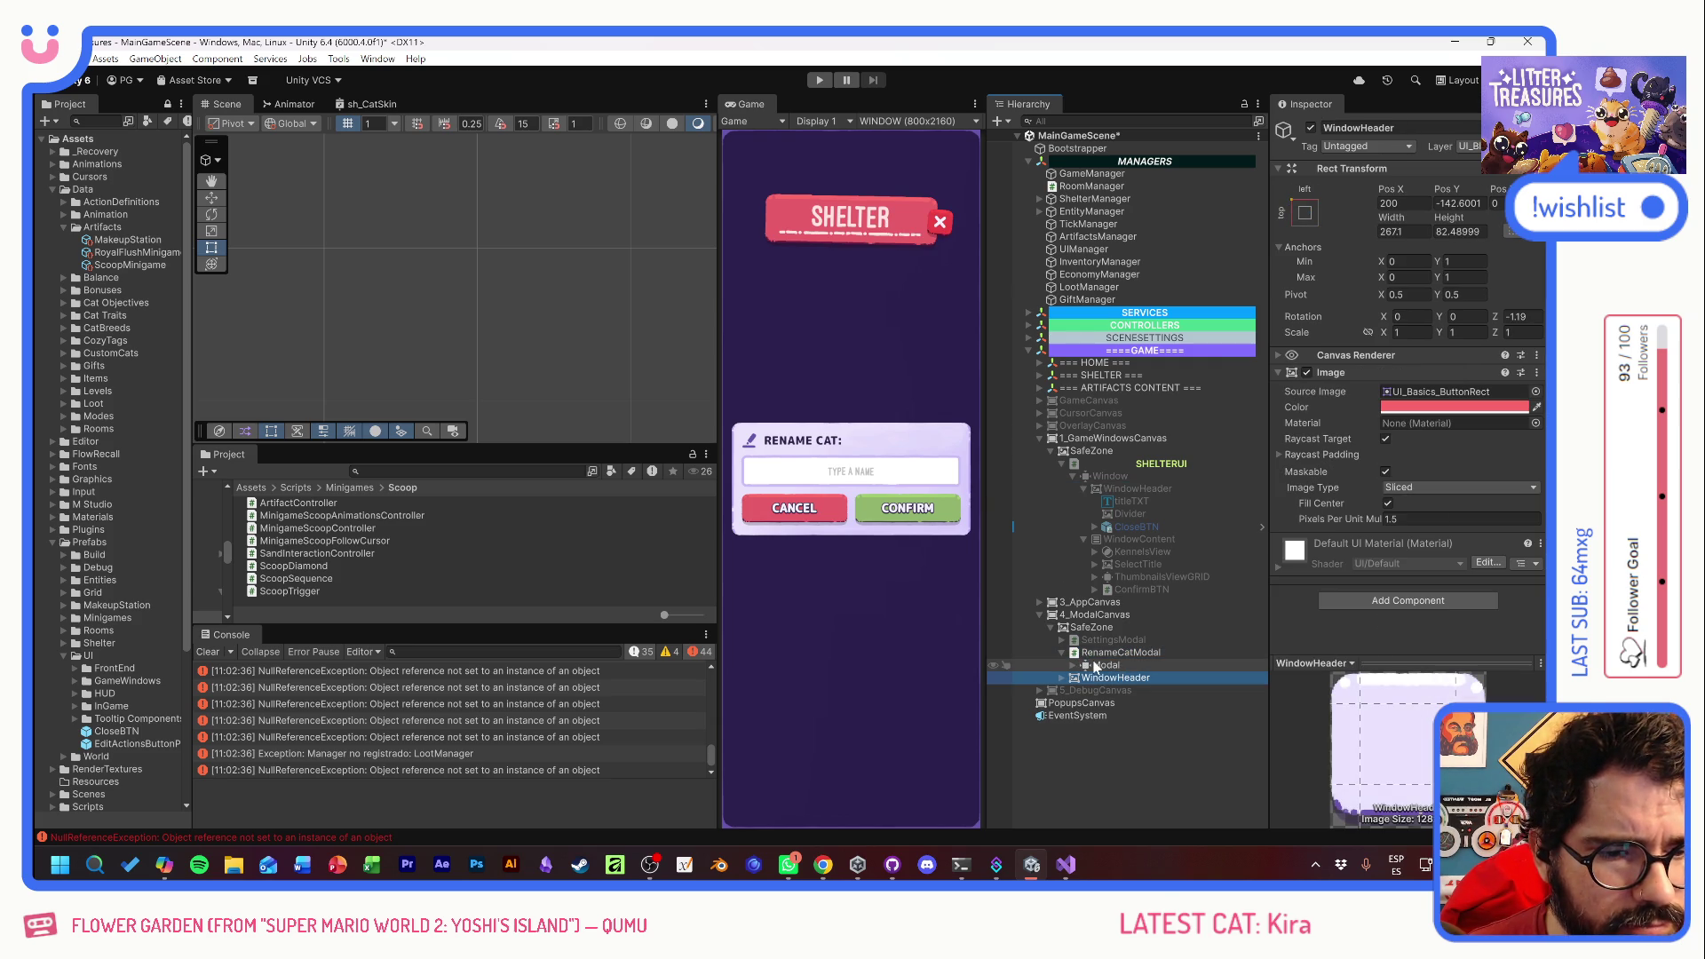
left_click(1101, 666)
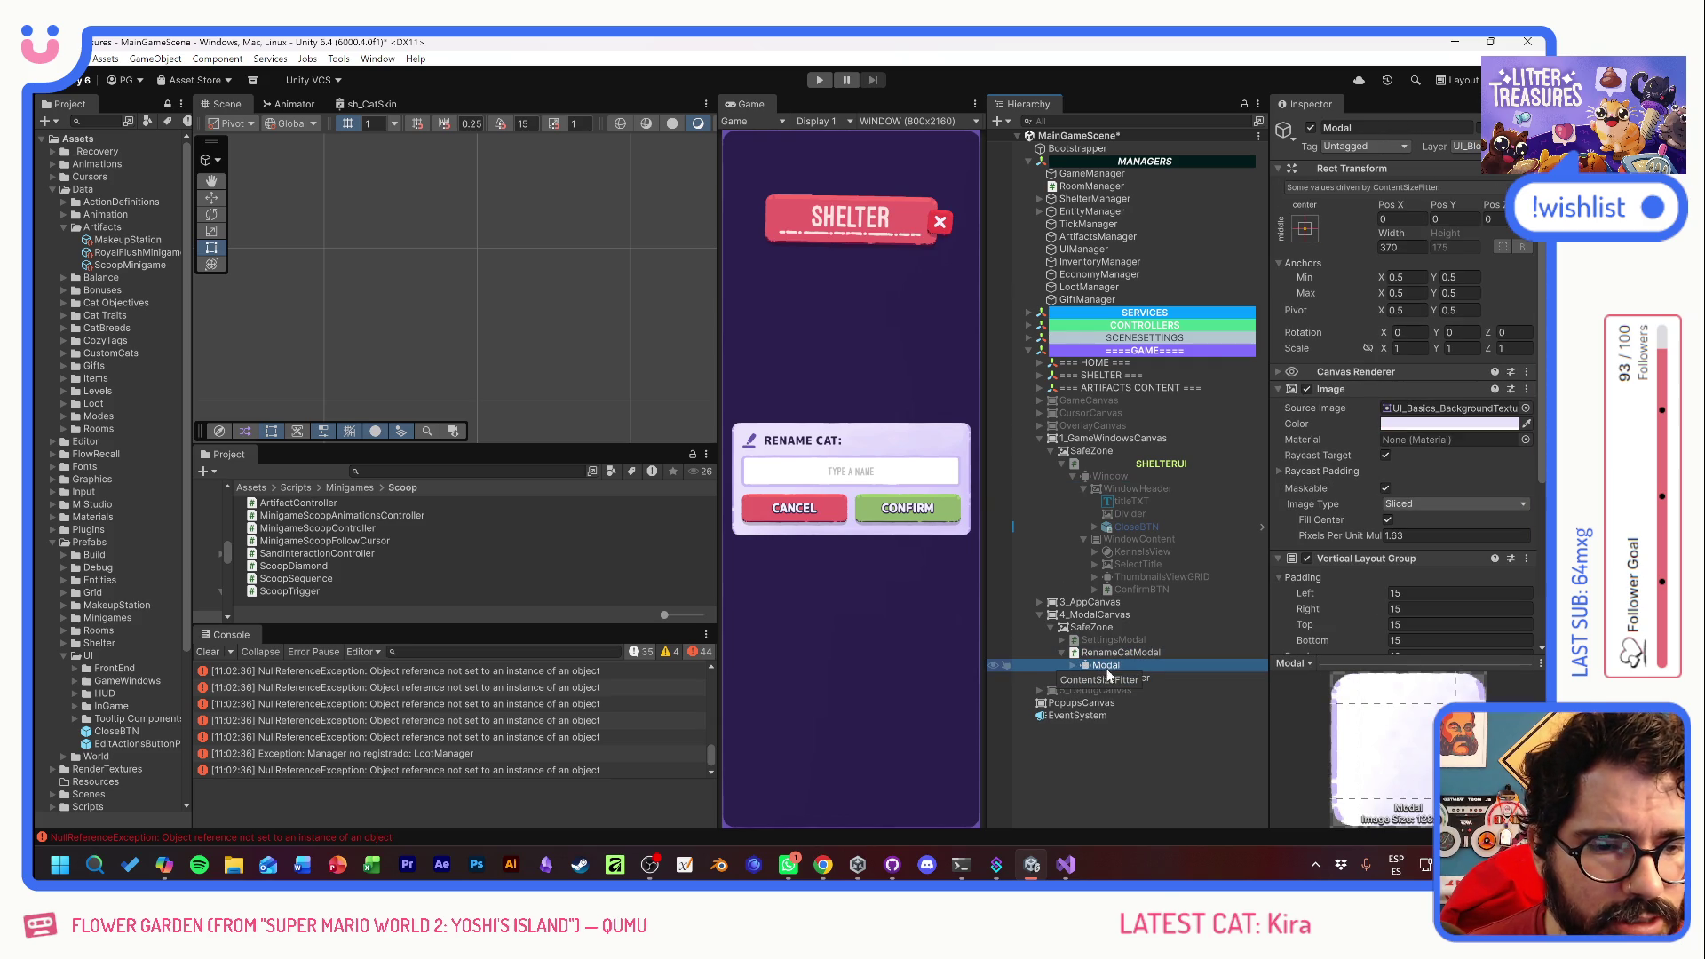
left_click(1072, 665)
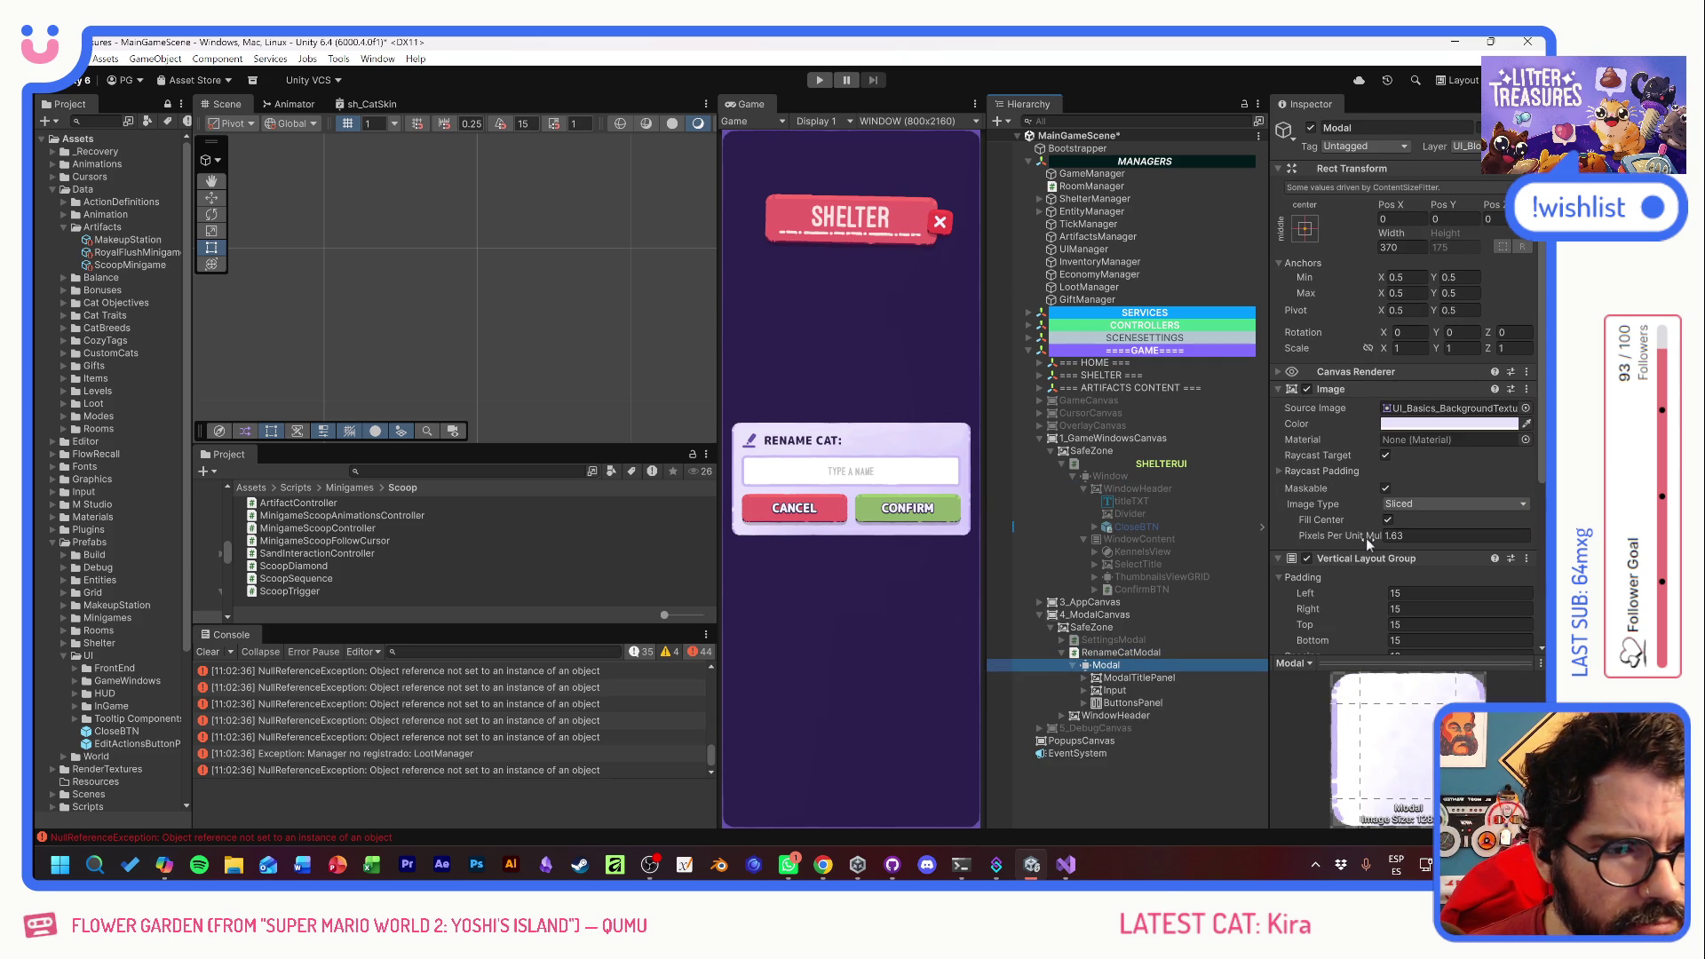
left_click(1072, 664)
left_click_drag(1083, 677, 1110, 661)
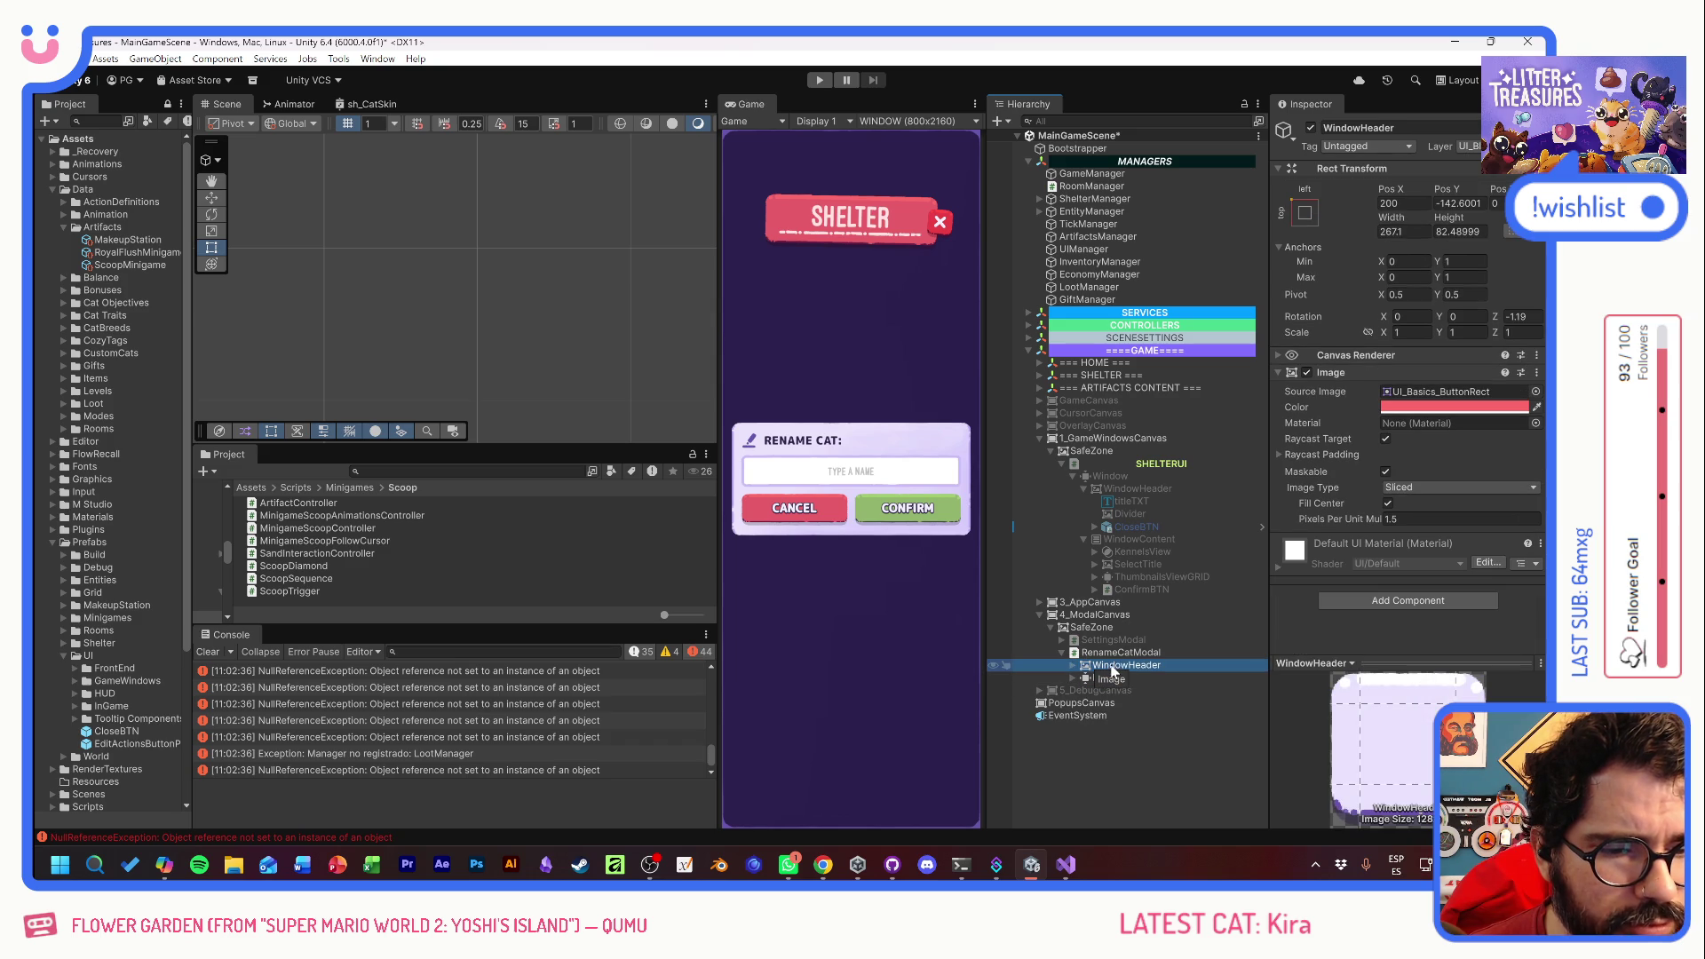
- Anchor the header copy middle-center and raise it to about Pos Y 97.64 above the dialog
left_click(1305, 210)
left_click(1392, 371, "alt")
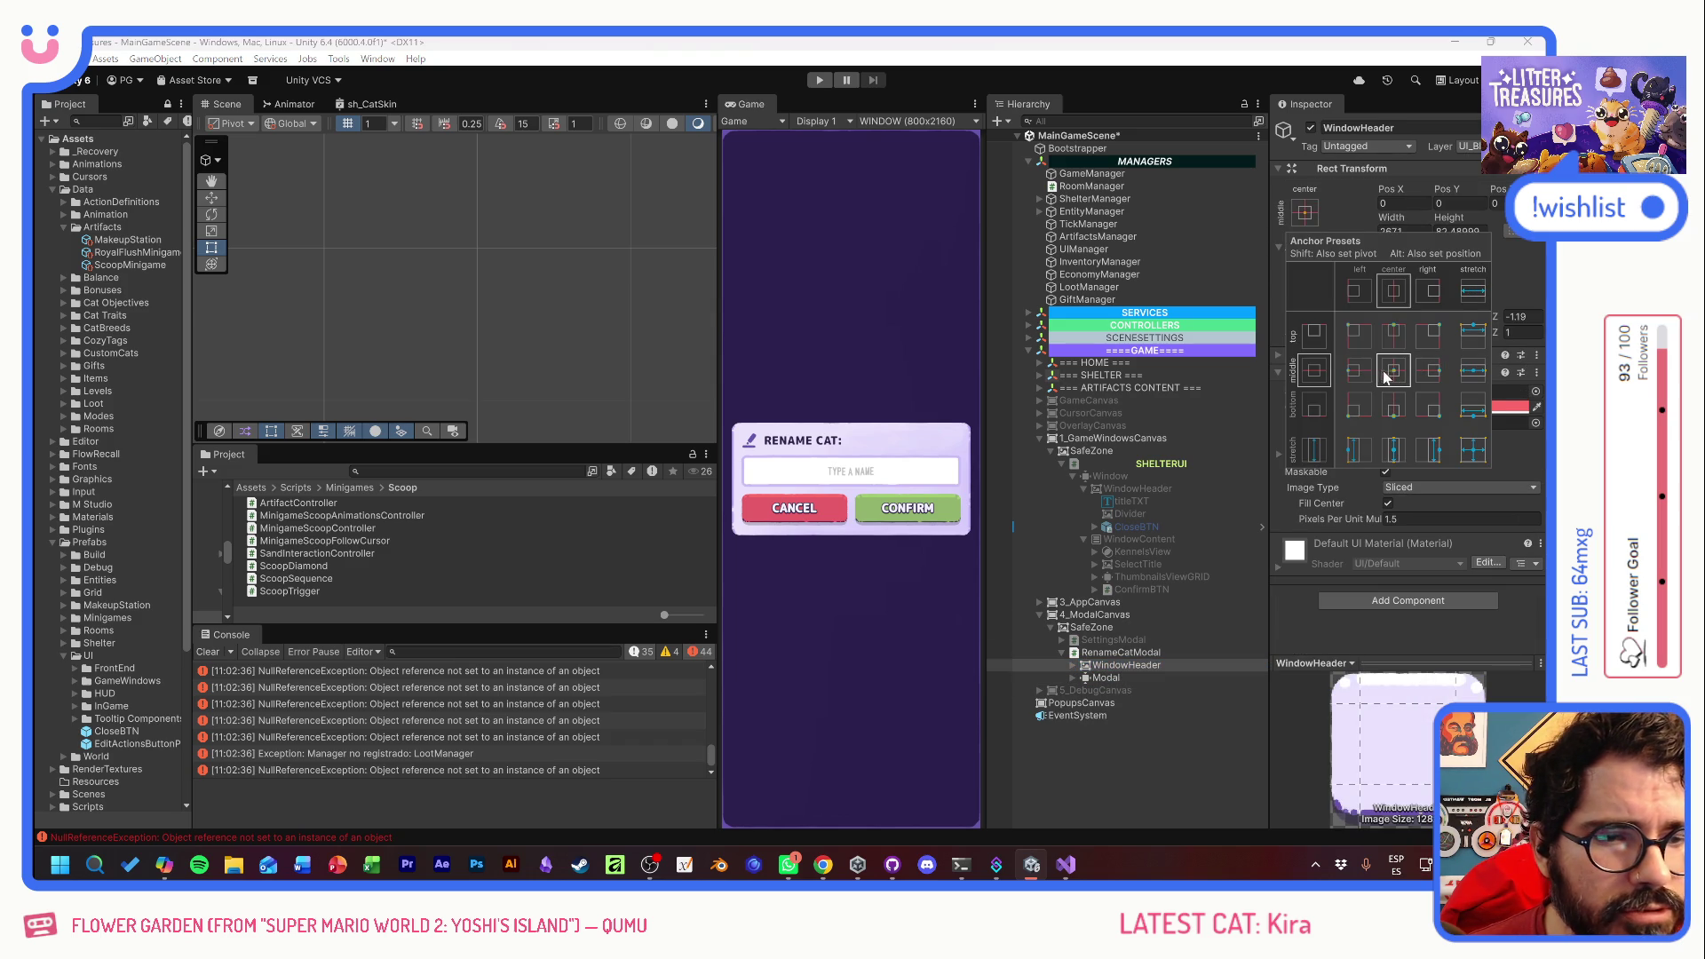
left_click_drag(1444, 189, 479, 216)
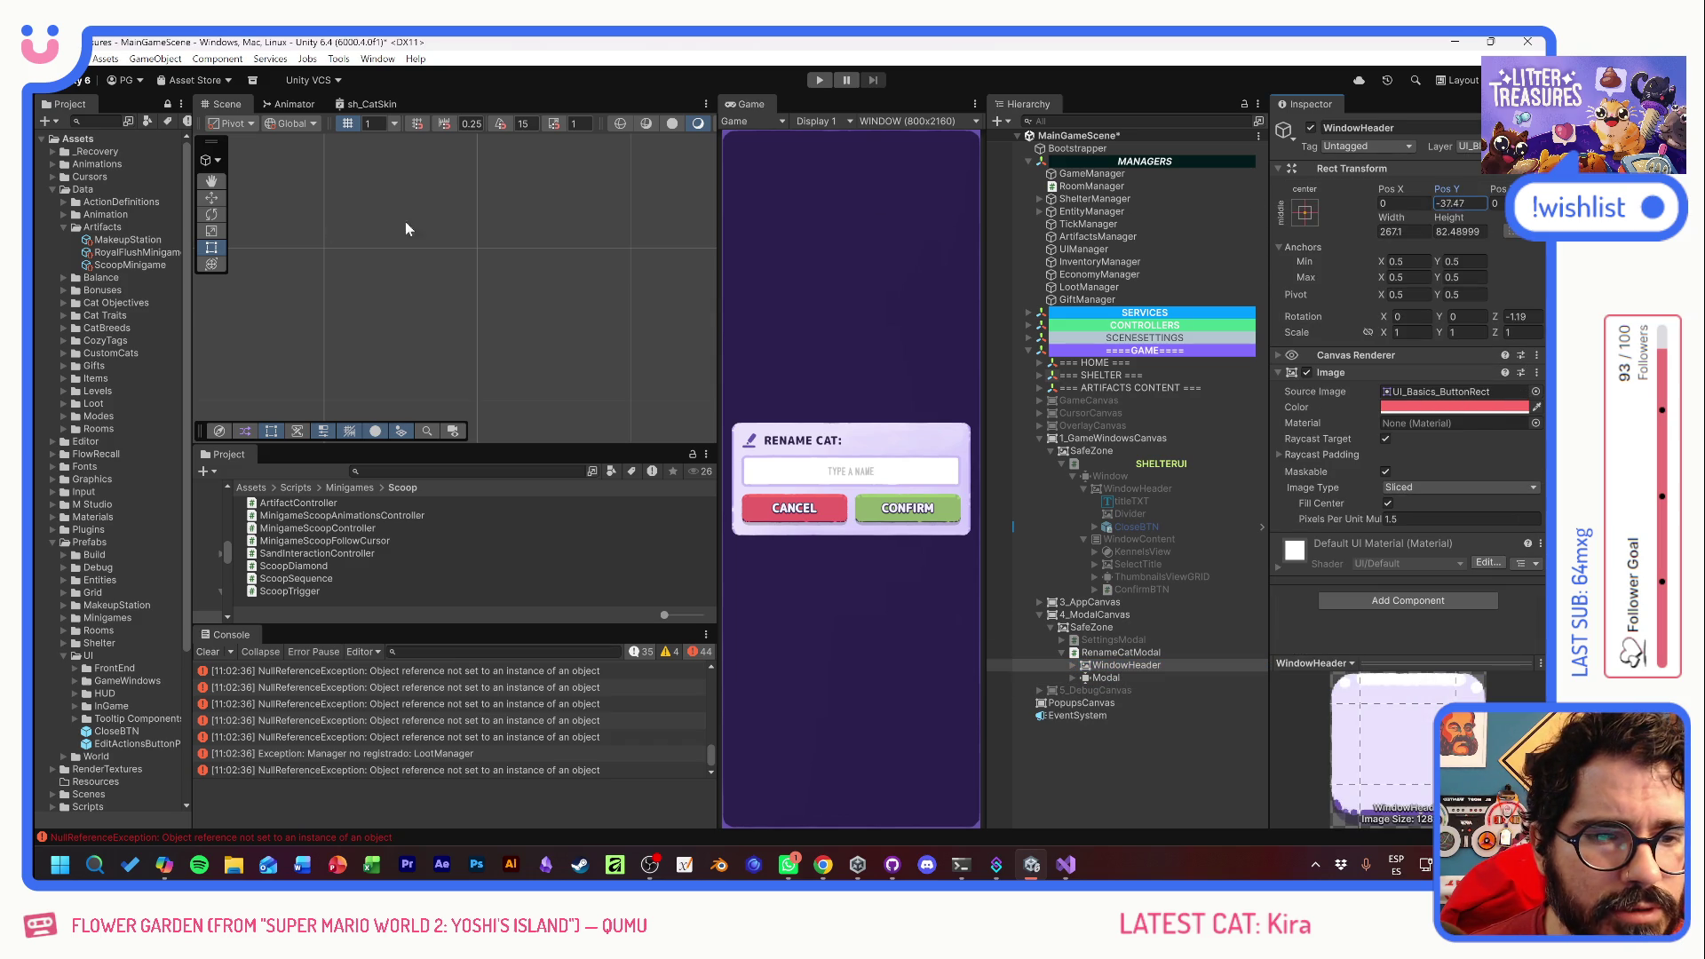
mouse_move(648, 258)
left_mouse_down()
mouse_move(683, 279)
mouse_move(741, 146)
mouse_move(980, 140)
left_mouse_up()
left_click_drag(1096, 666, 1091, 683)
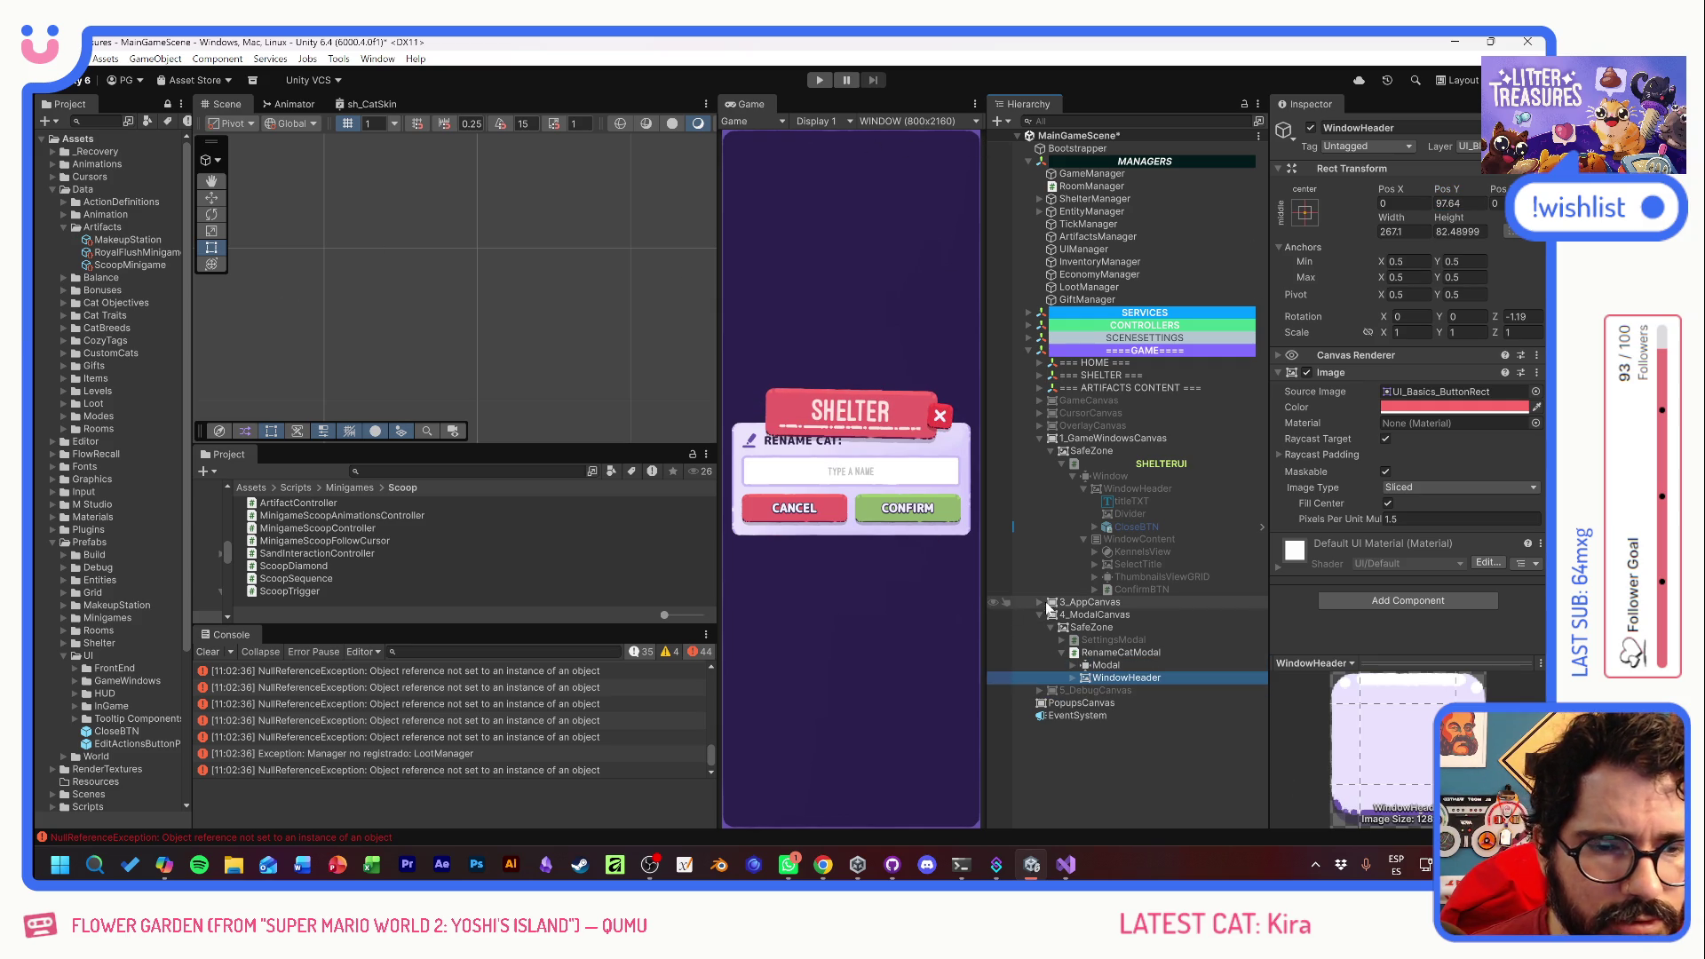
left_click(1072, 677)
- Change the header title text from SHELTER to RENAME {CATNAME}?
left_click(1121, 690)
double_click(1307, 431)
key("Caps_Lock")
type("RENAME")
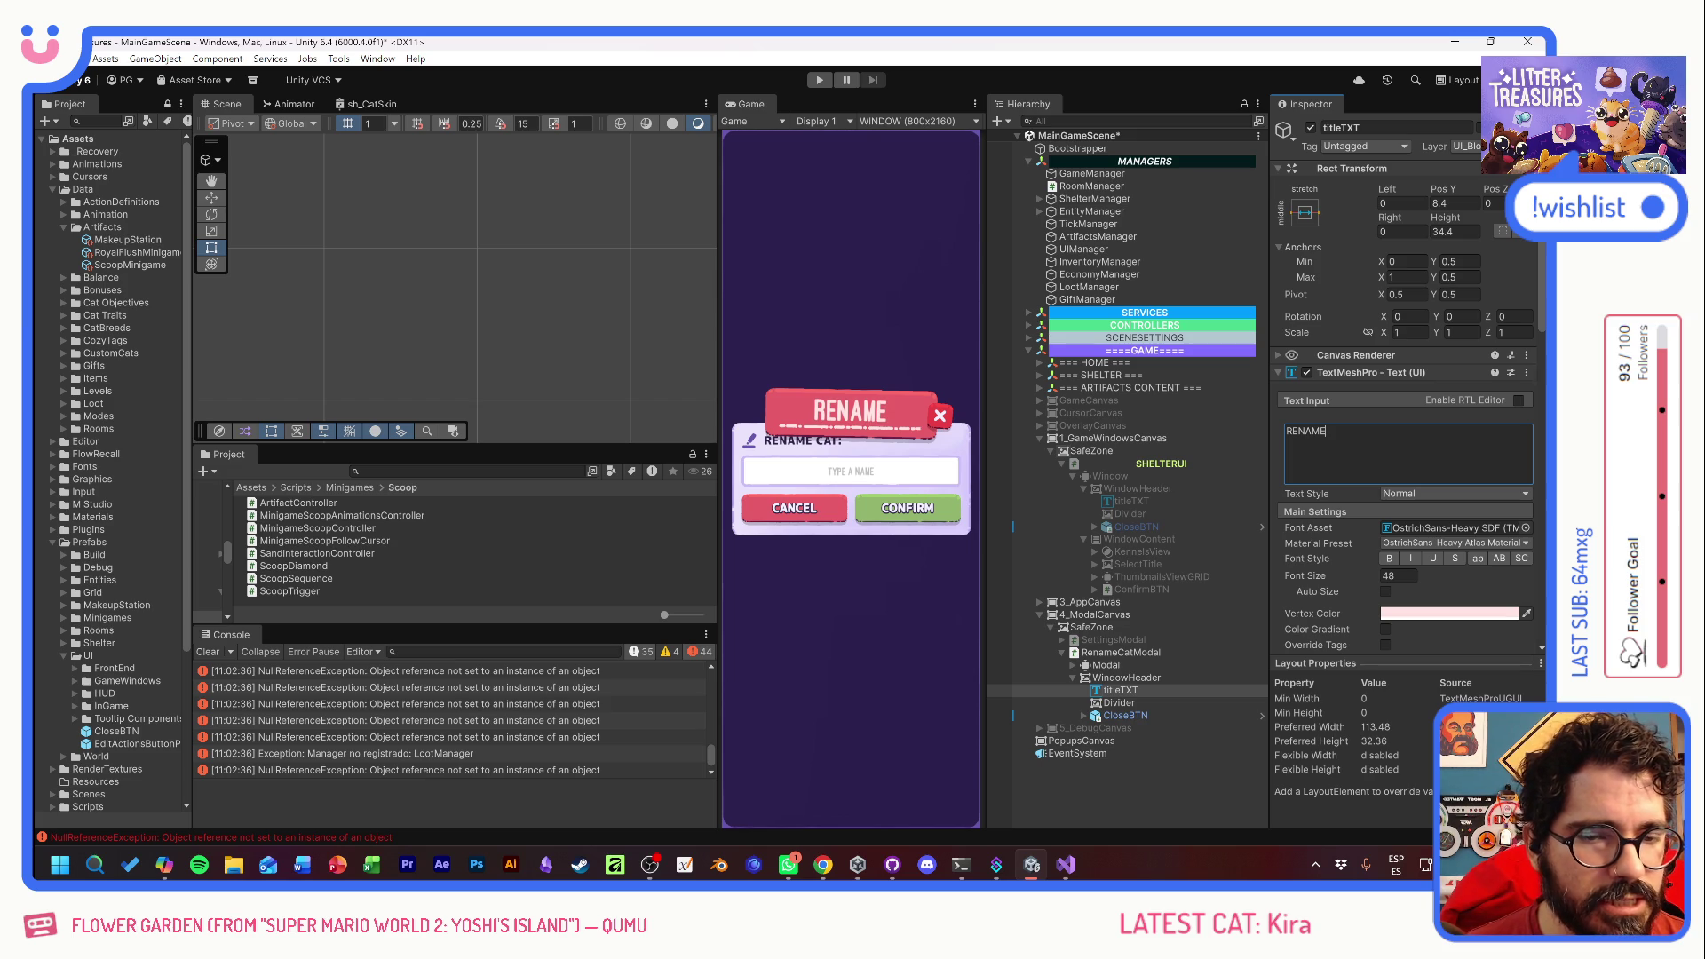
type("^*")
key("BackSpace")
key("BackSpace")
key("alt+shift")
type("{}")
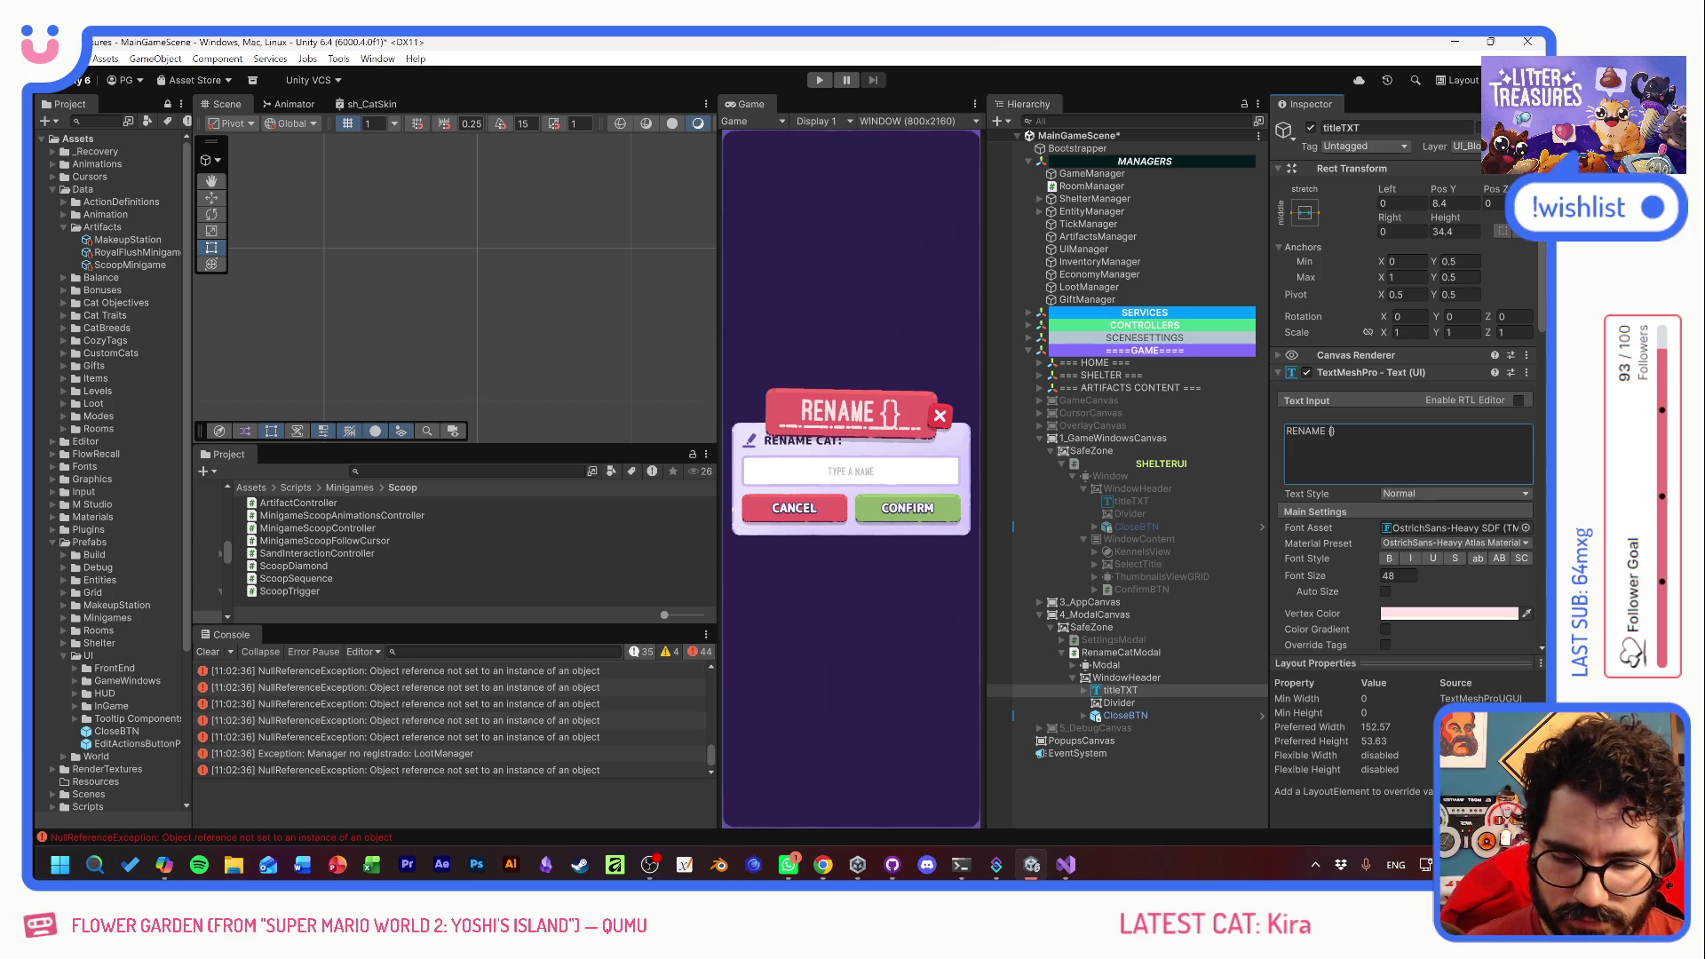
type("CATNAE")
key("BackSpace")
type("ME}")
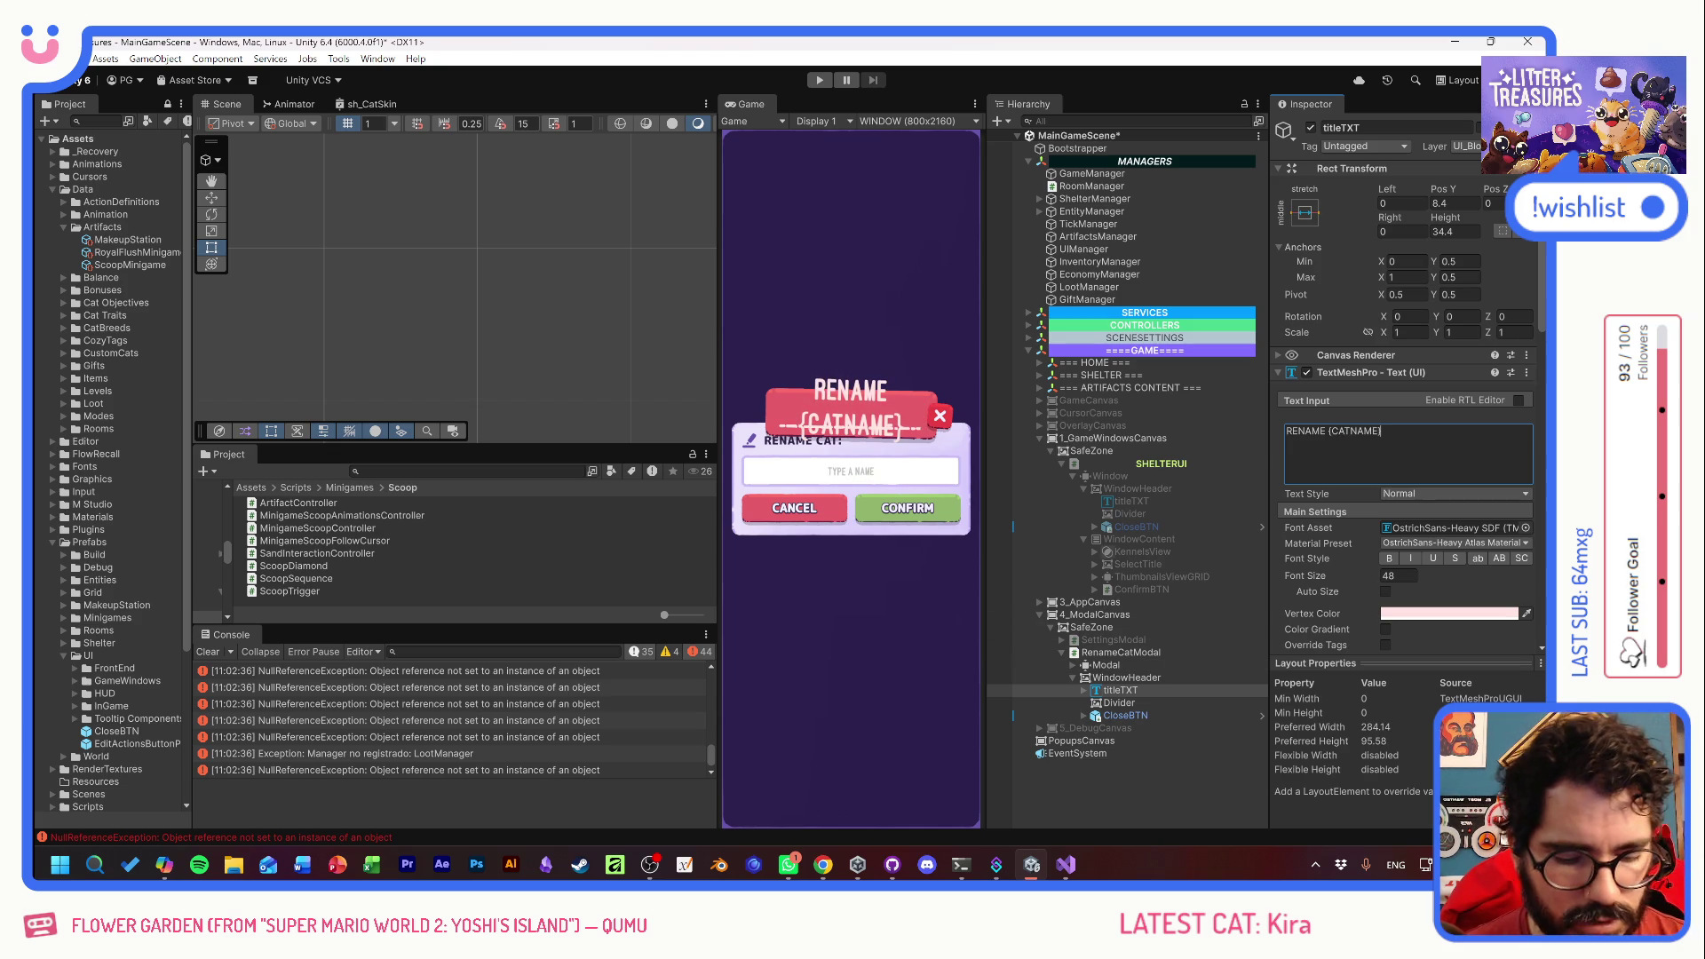
type("?")
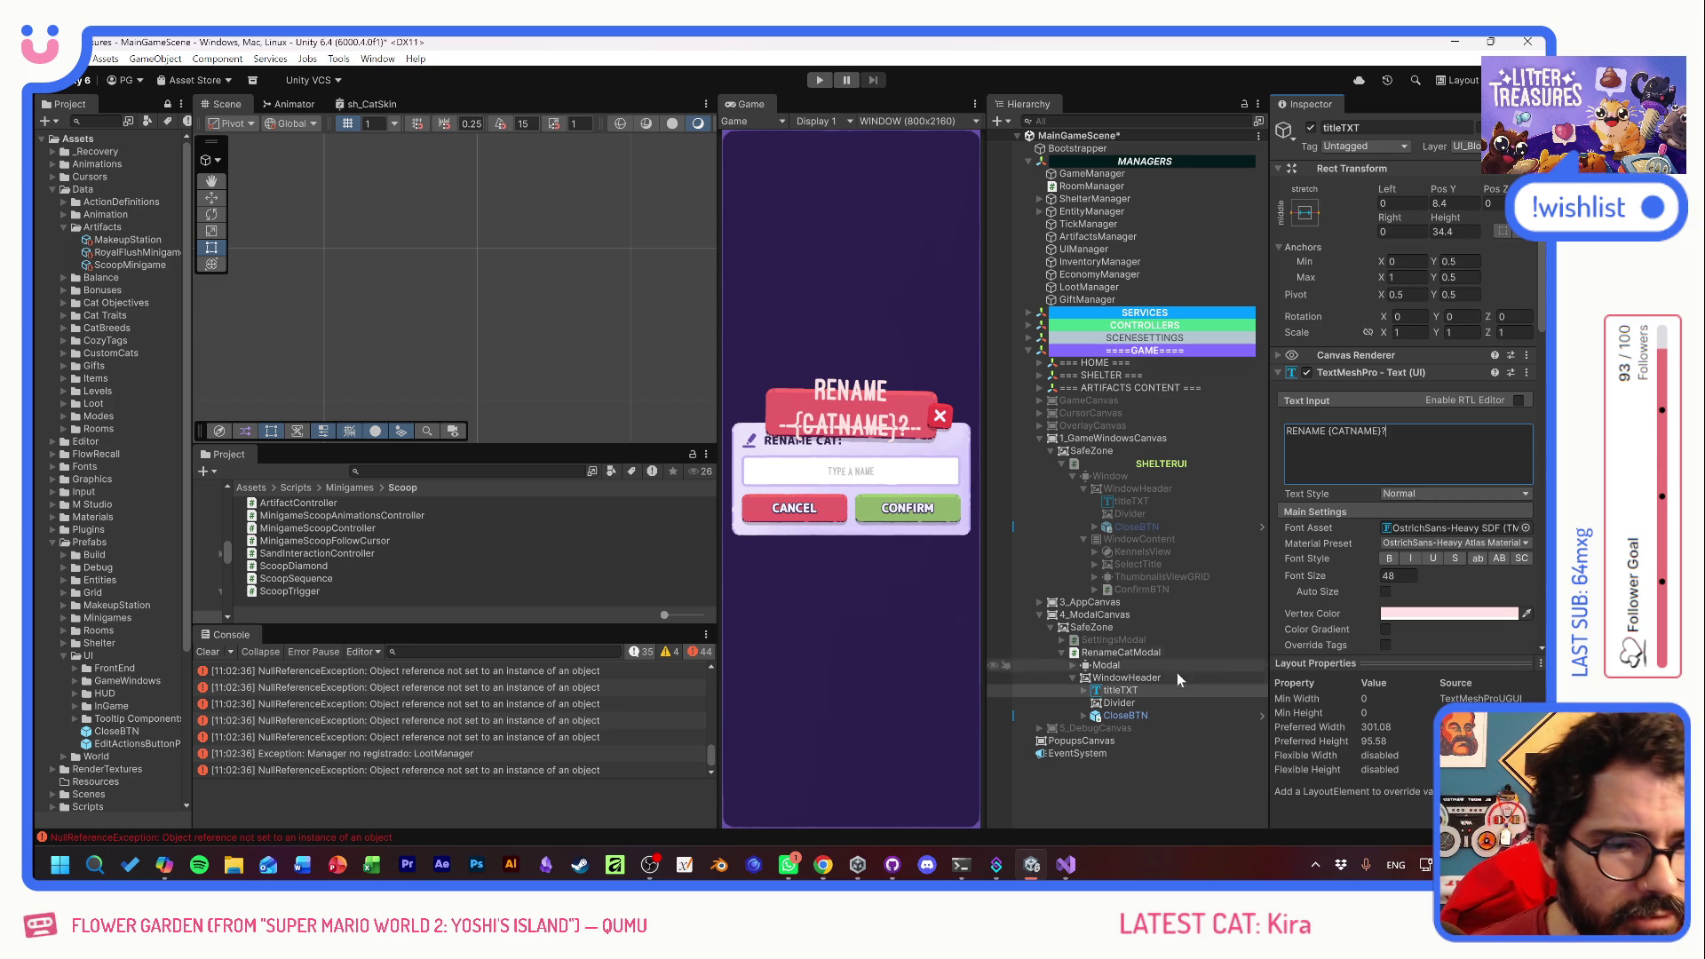
left_click(1115, 690)
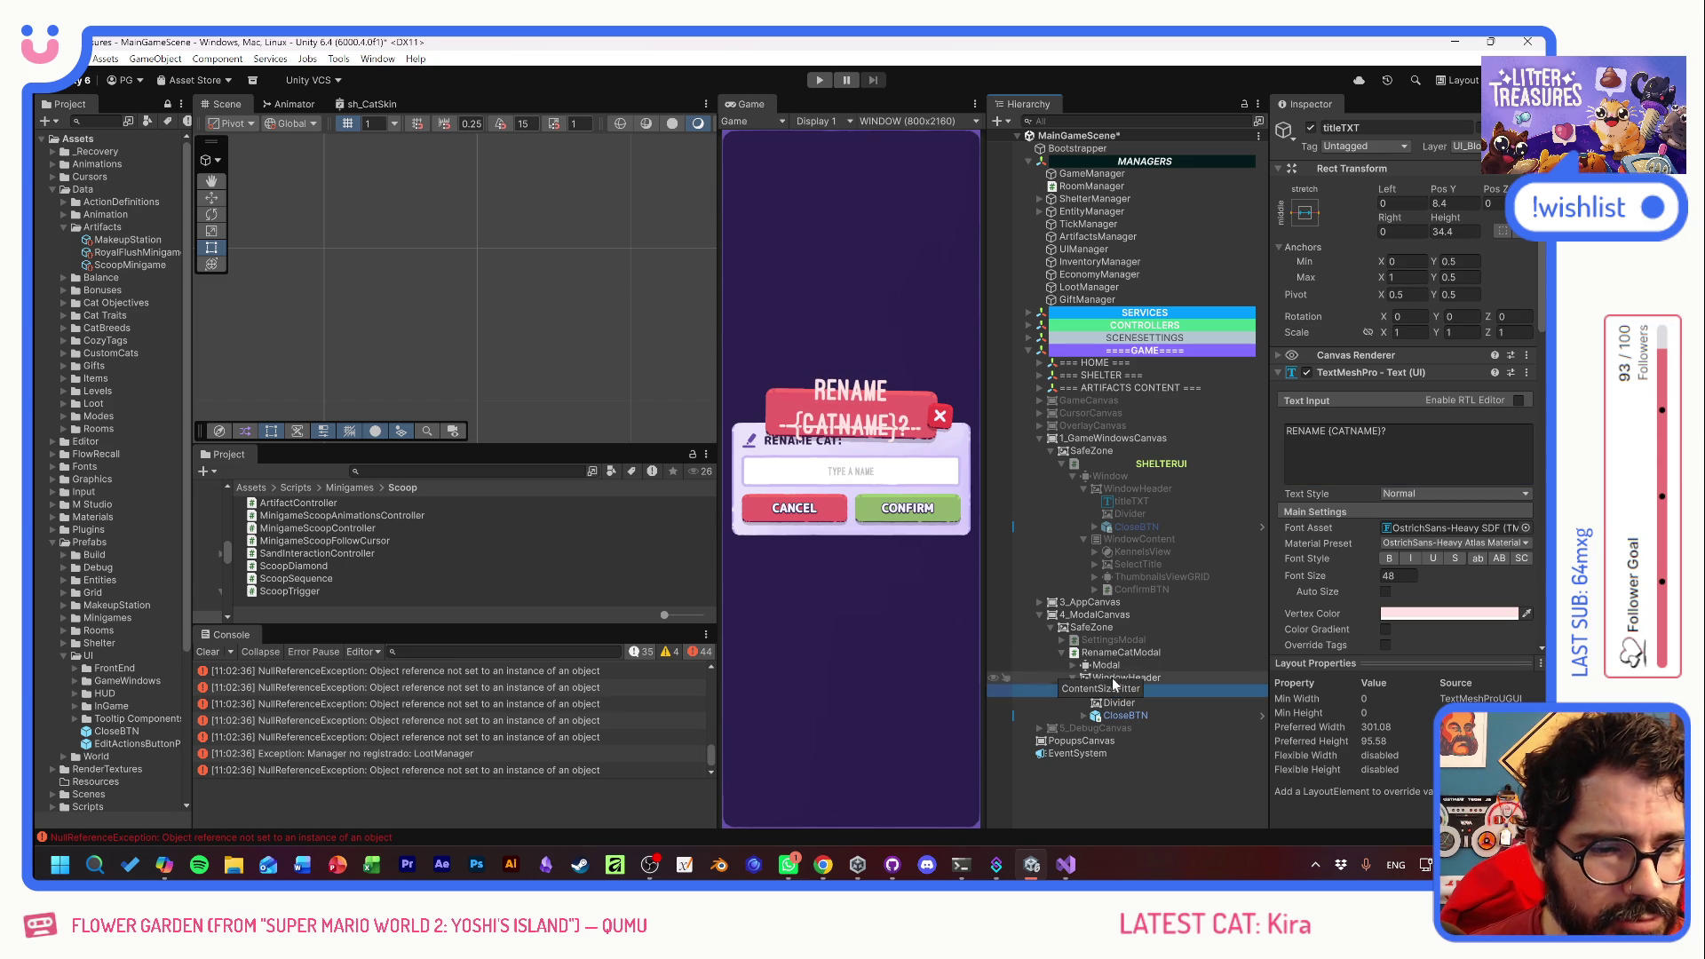
- Widen the WindowHeader and enable Auto Size on titleTXT
left_click(1119, 678)
mouse_move(1383, 220)
left_mouse_down()
mouse_move(1477, 216)
mouse_move(1448, 209)
left_mouse_up()
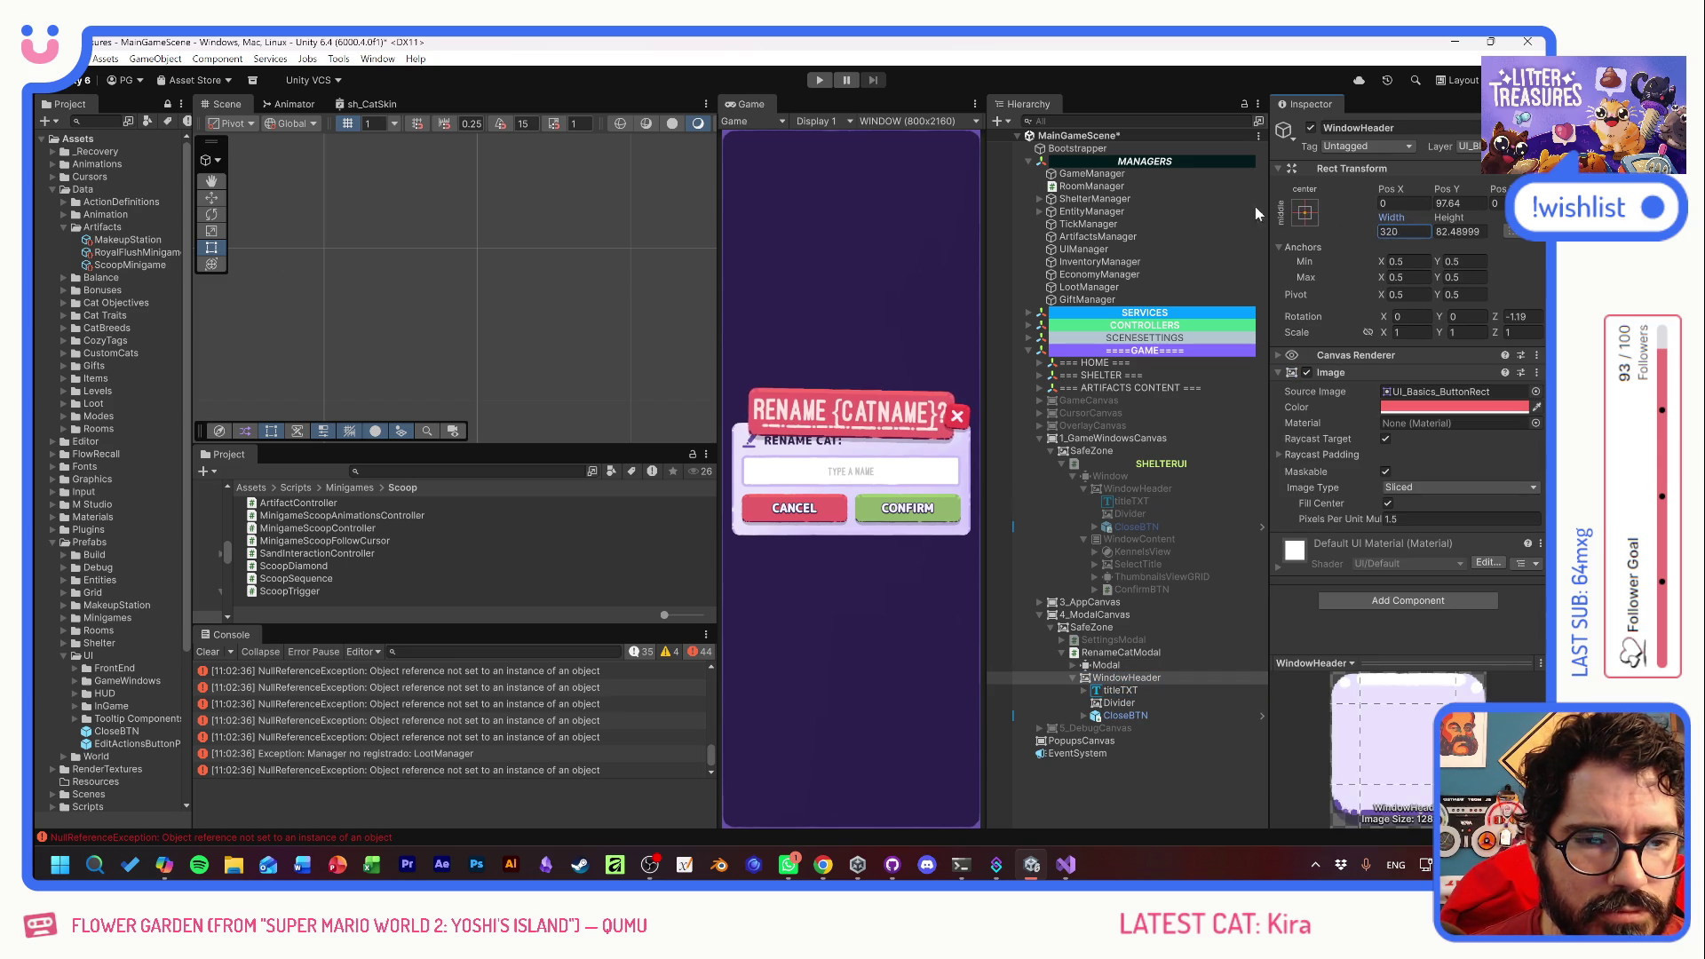
left_click(1142, 693)
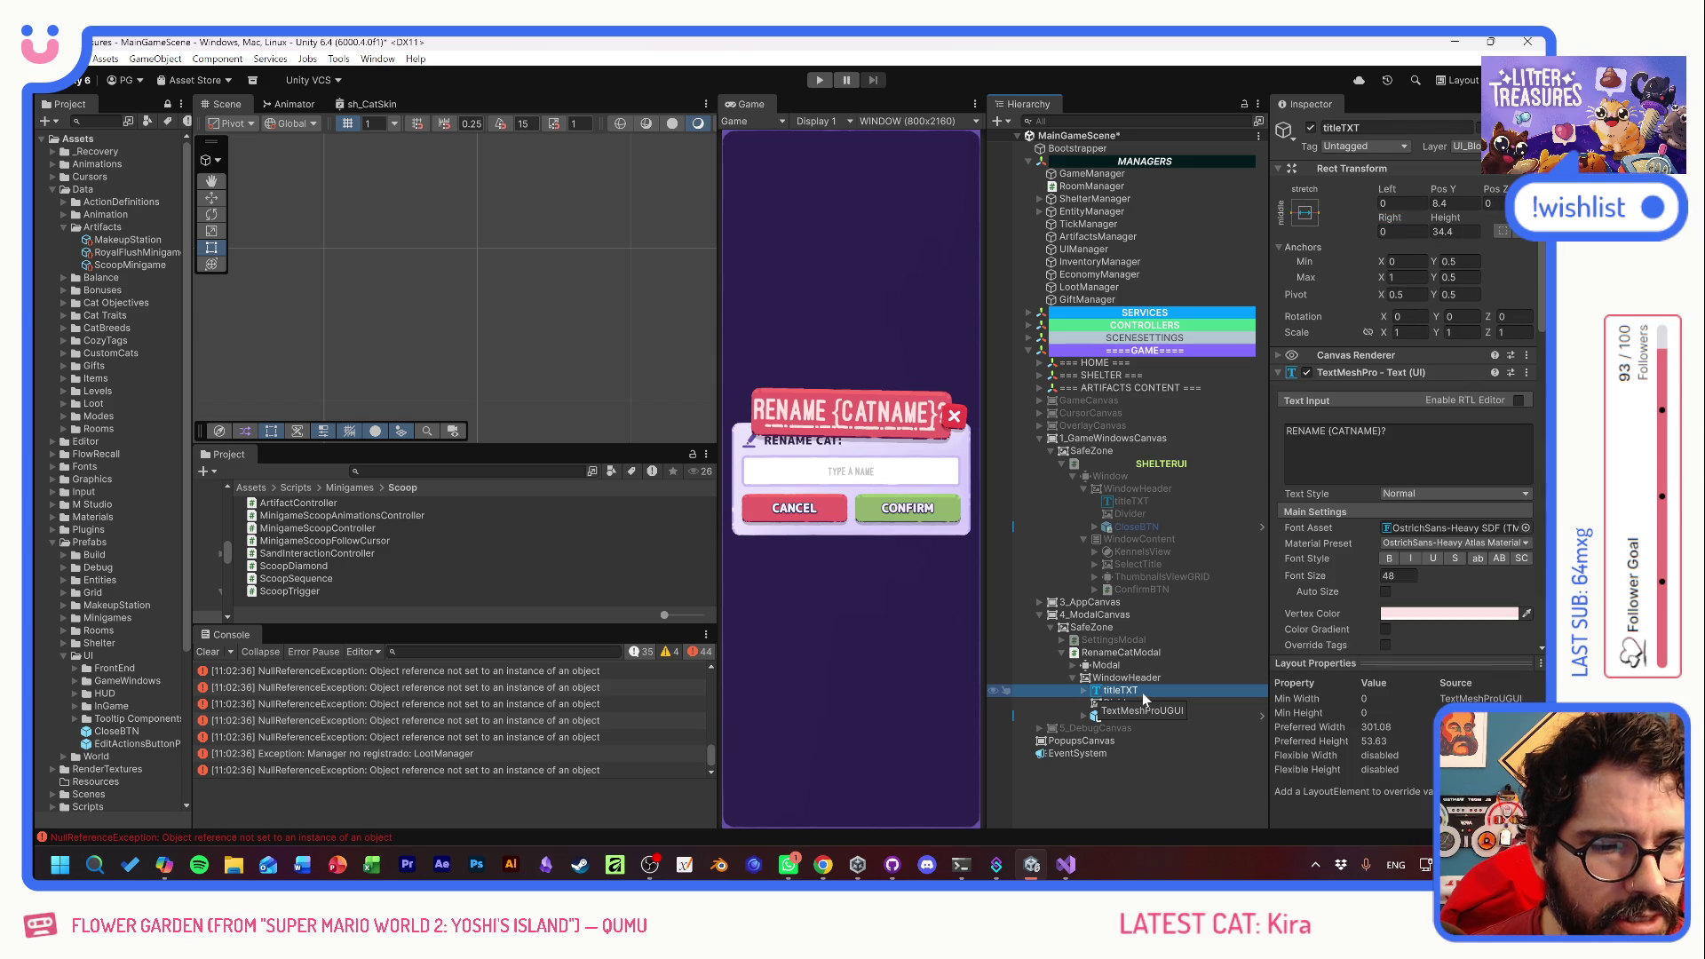
left_click(1386, 592)
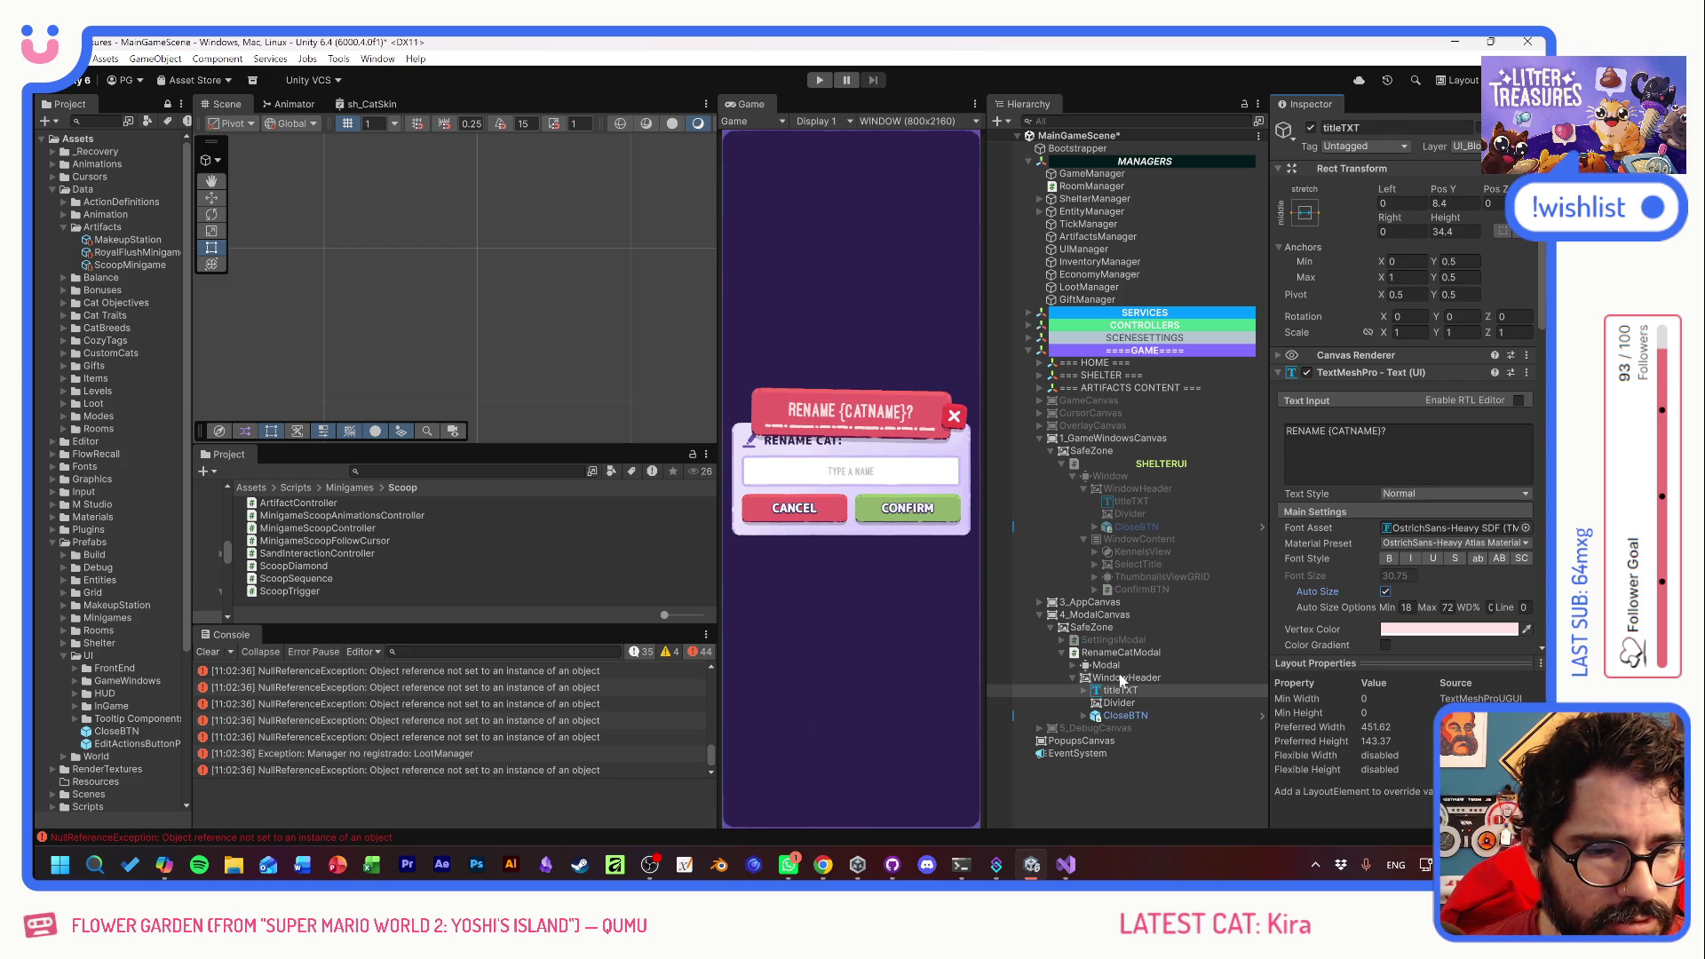
- Set the WindowHeader's Image Color to purple
left_click(1120, 678)
left_click(1472, 407)
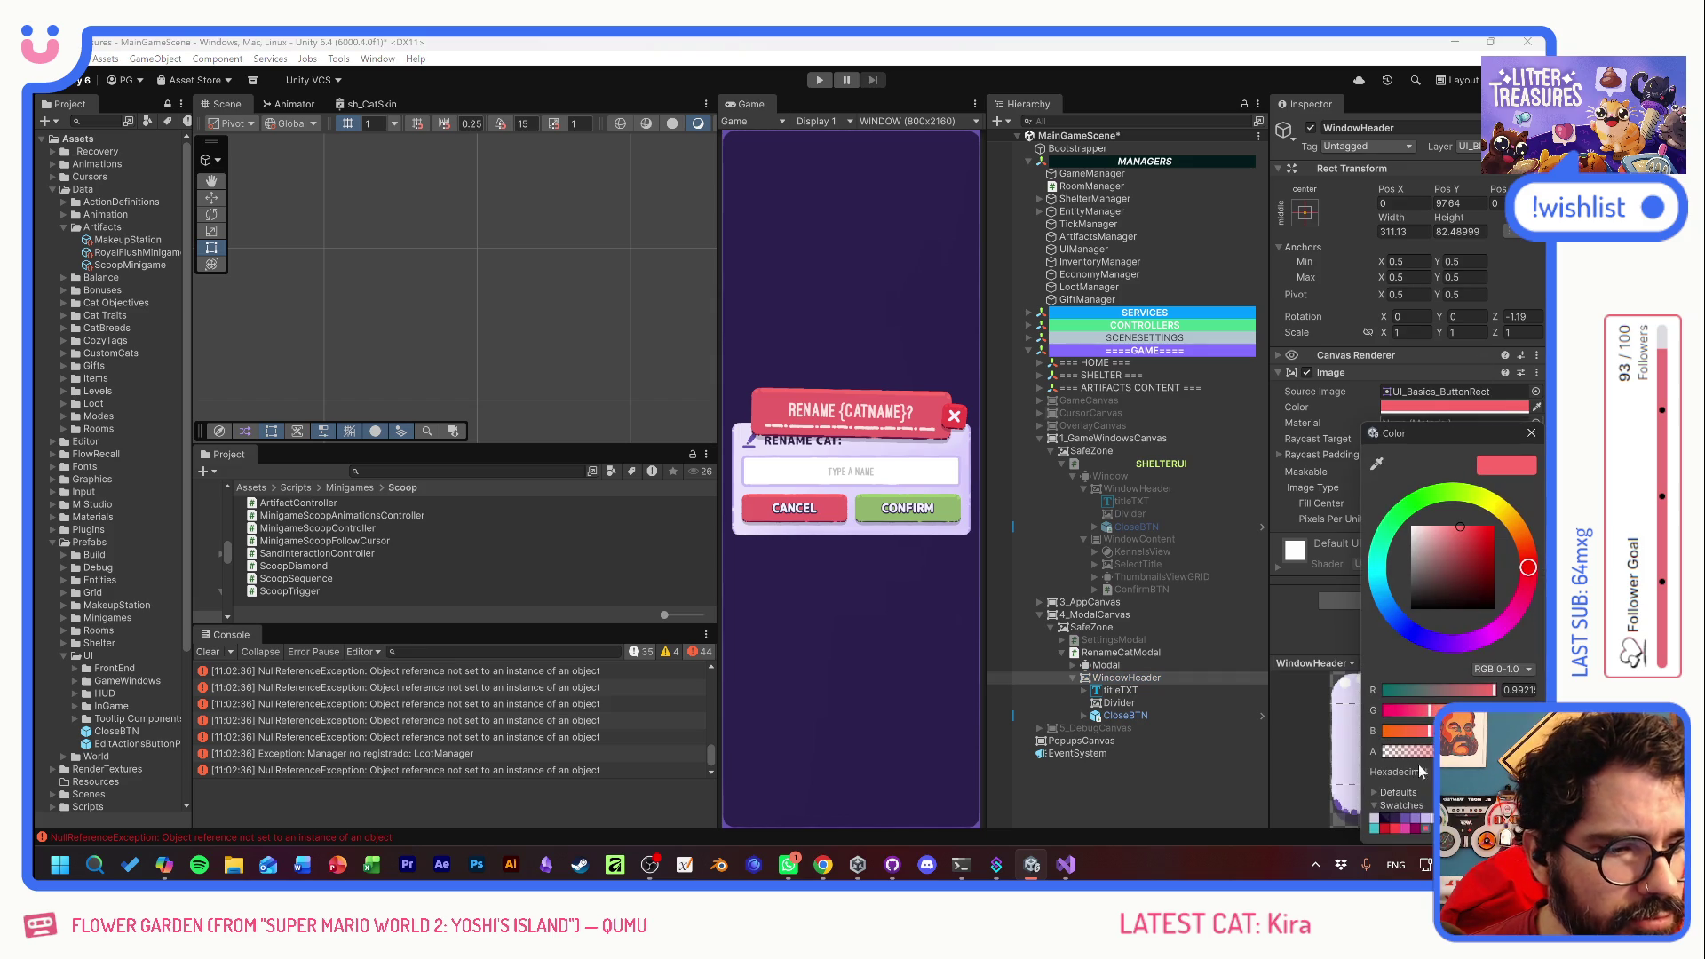
left_click(1402, 823)
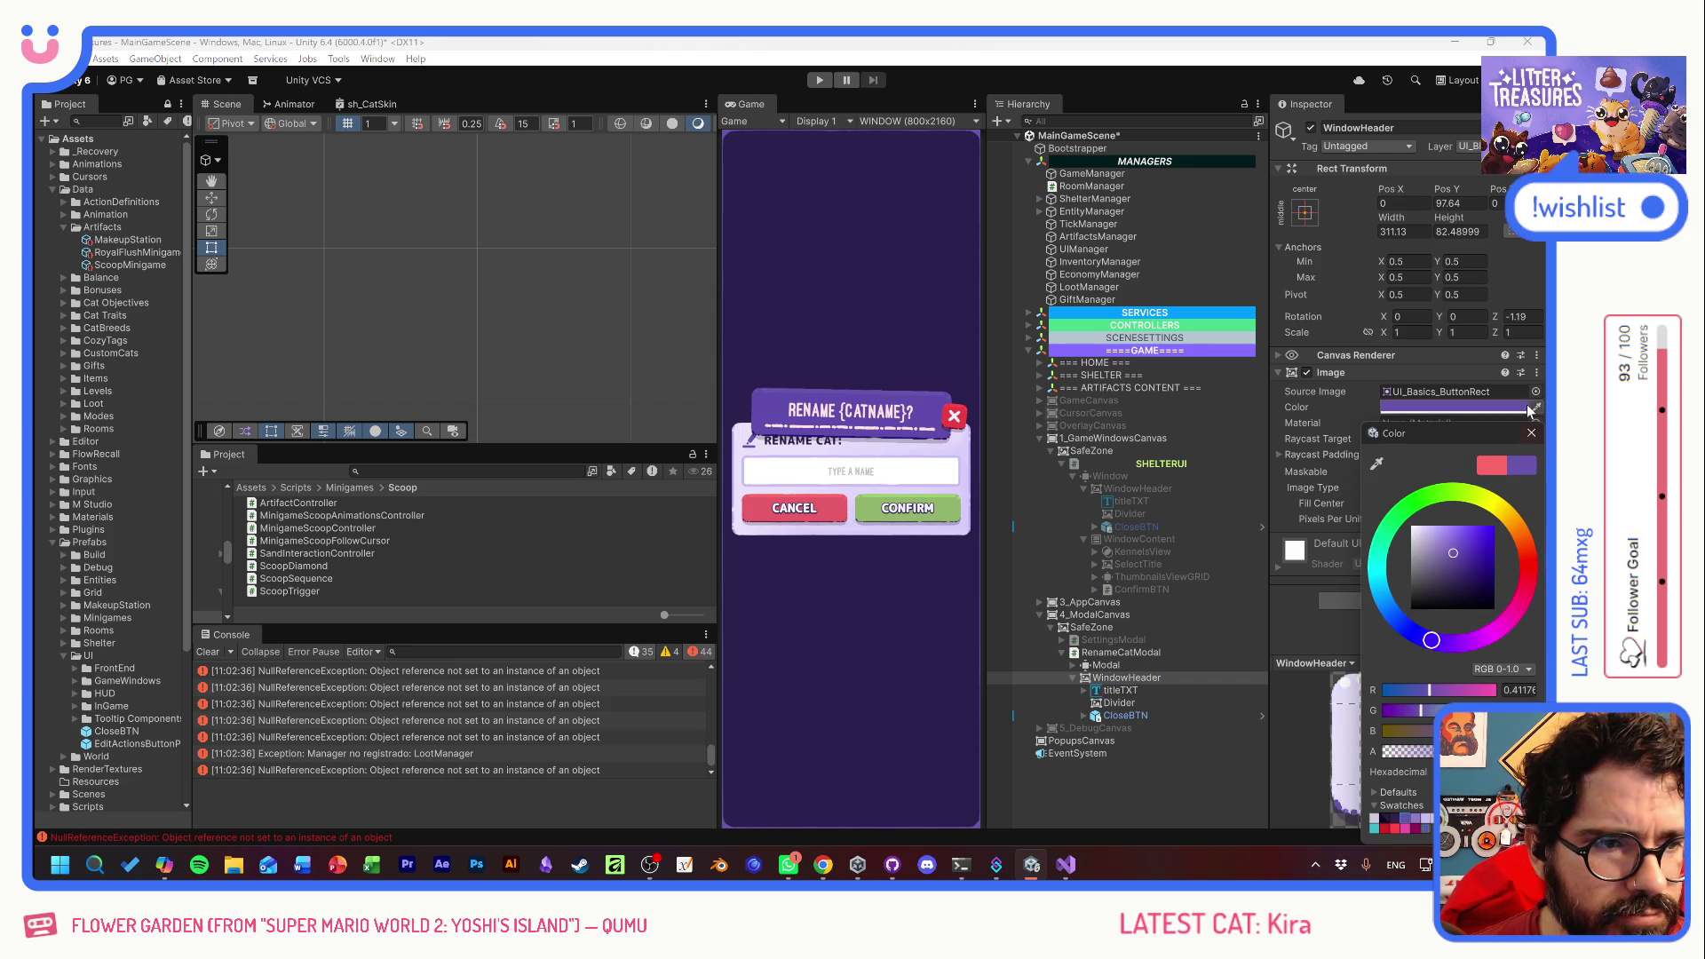
left_click(1531, 433)
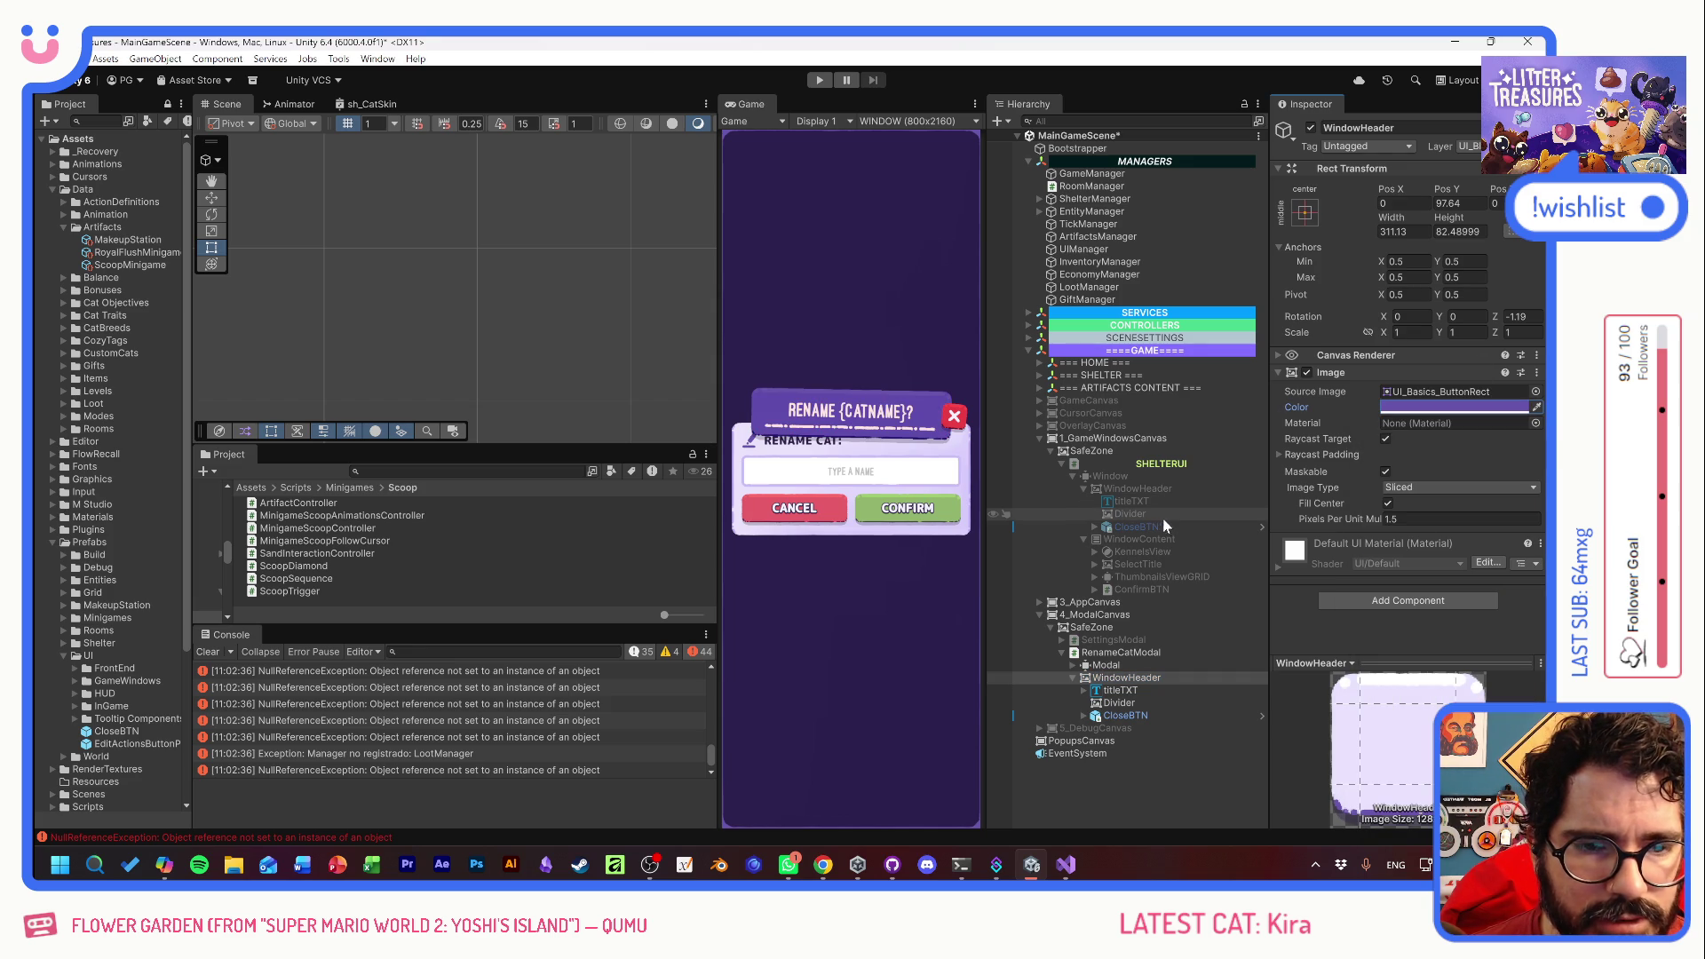
- Delete the header's CloseBTN and expand Modal and ButtonsPanel
left_click(1161, 714)
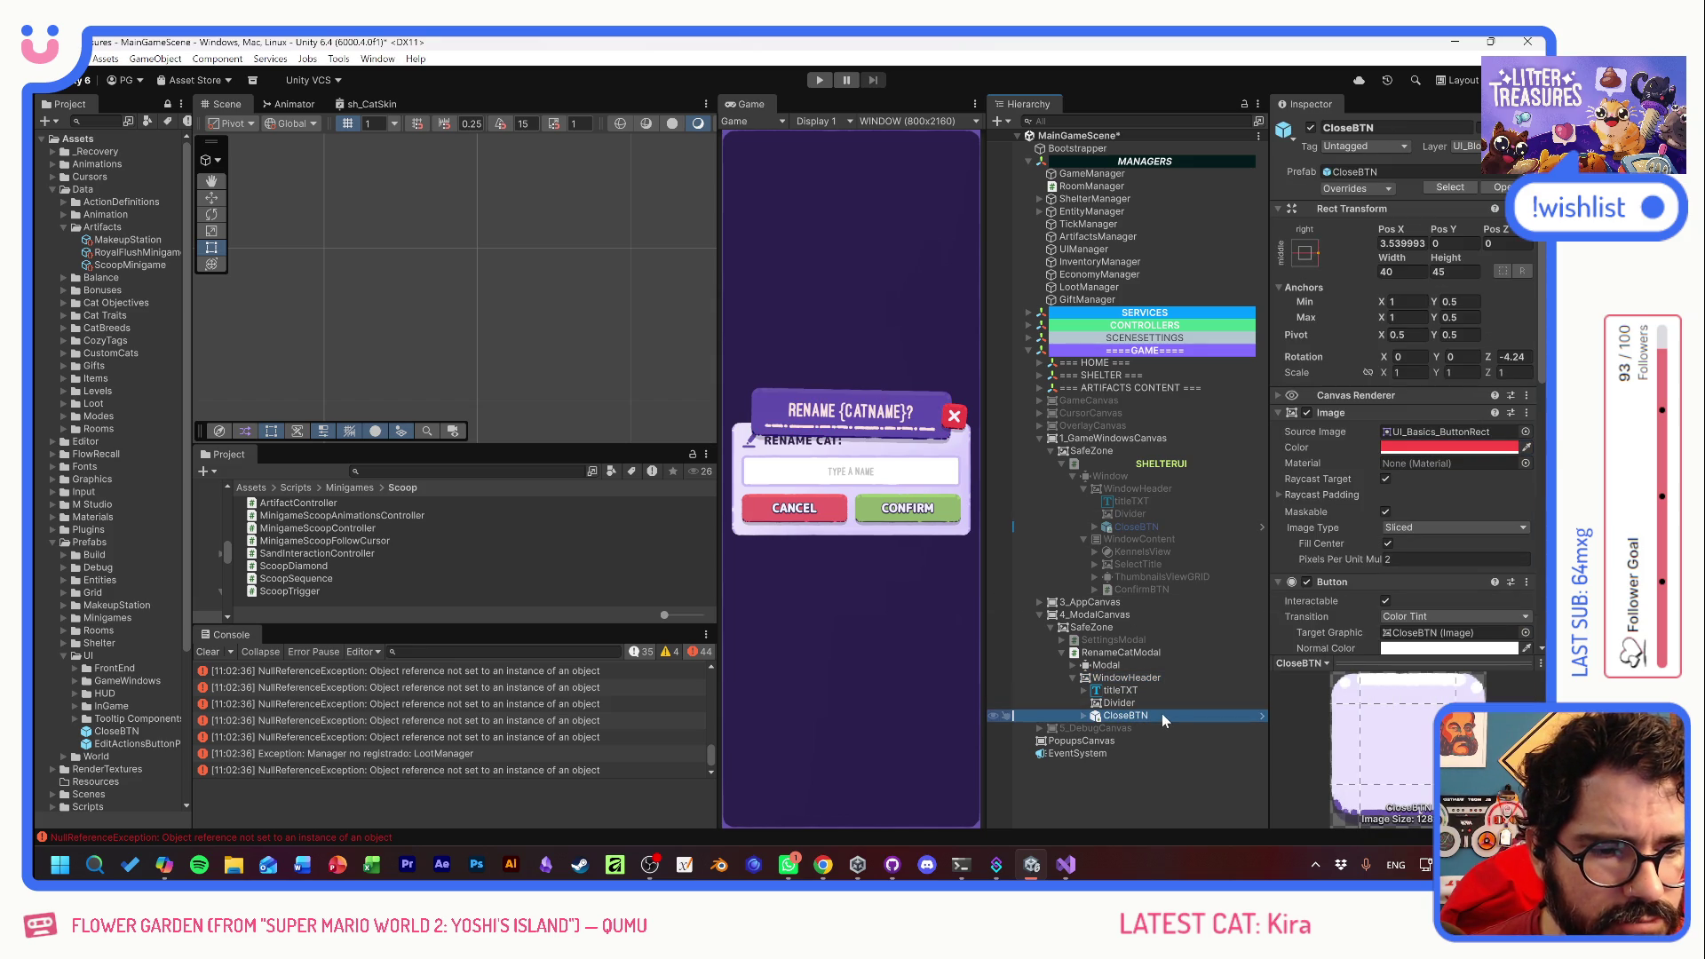
key("Delete")
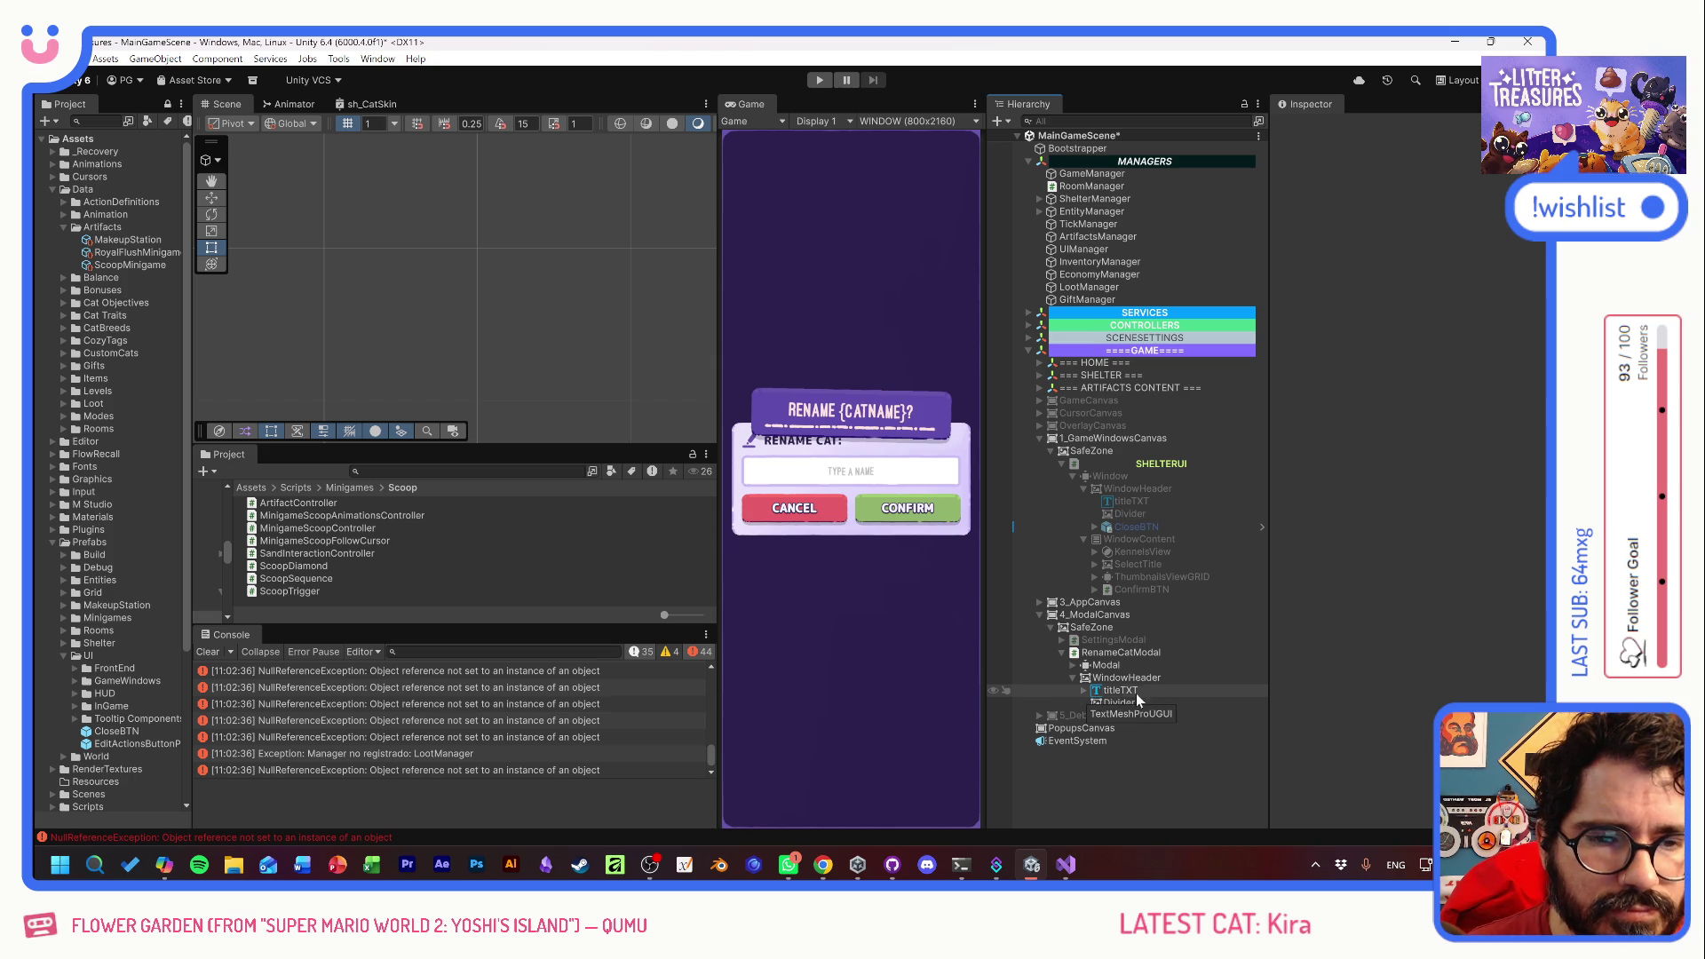
left_click(1073, 665)
left_click(1083, 703)
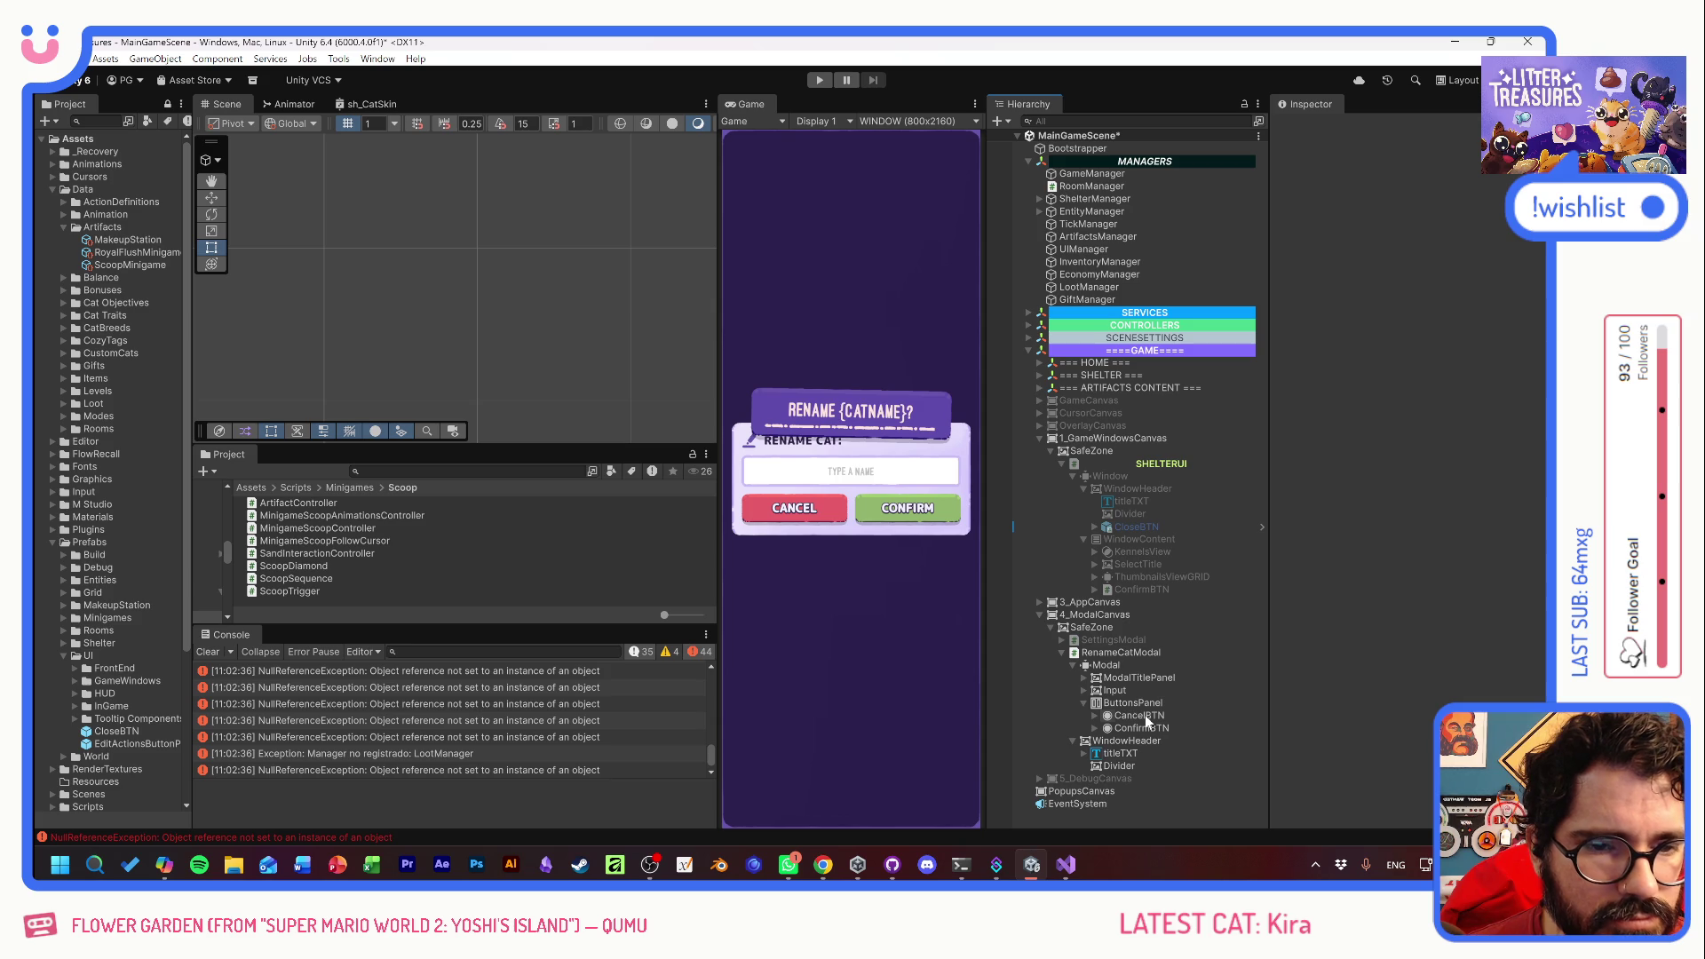
- Relabel the cancel button KEEP and the confirm button CHANGE
left_click(1140, 716)
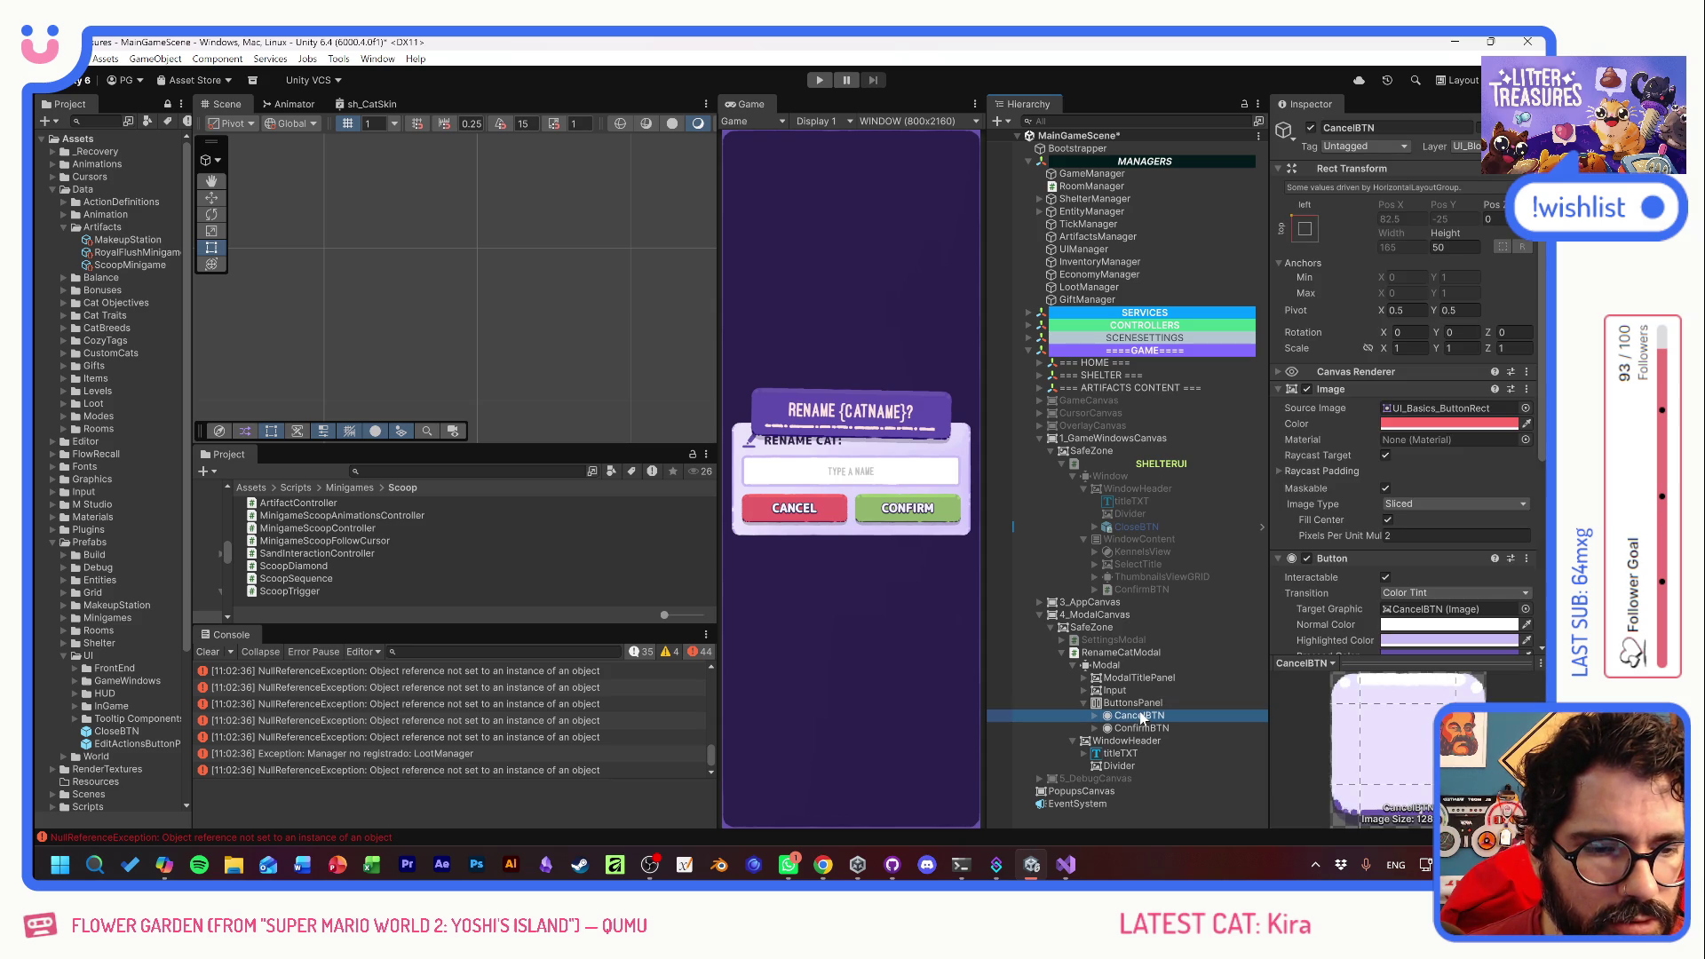
left_click(1095, 716)
left_click(1095, 740)
left_click(1152, 729)
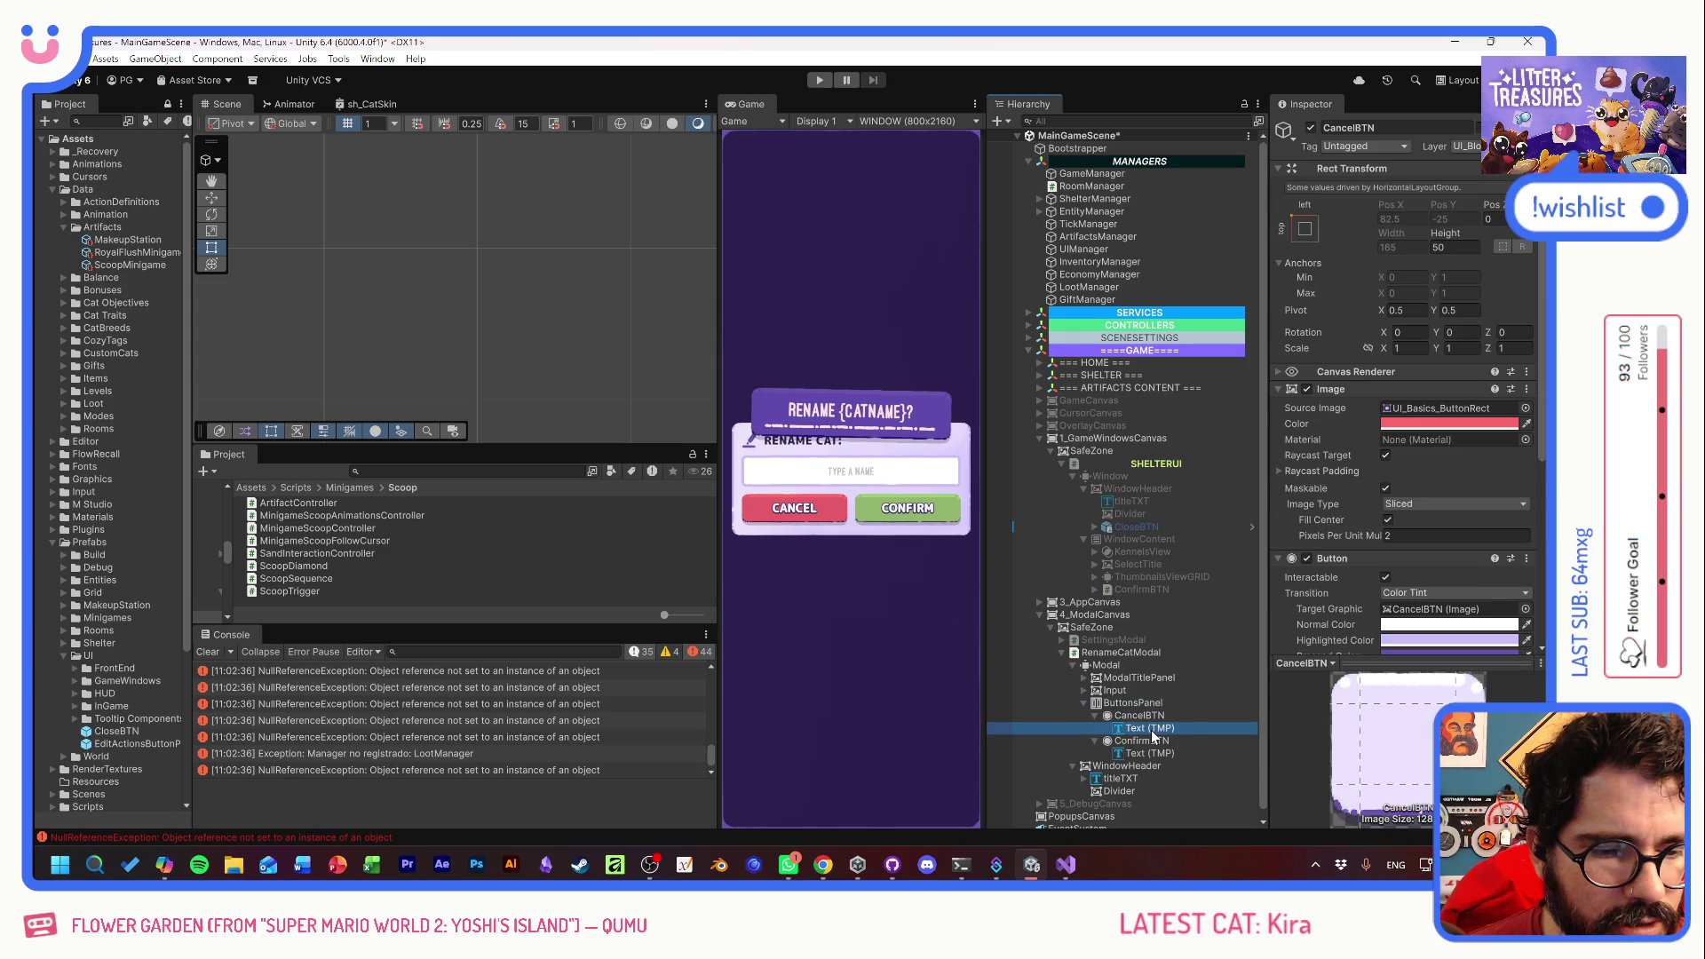
left_click(1367, 453)
type("KEEP")
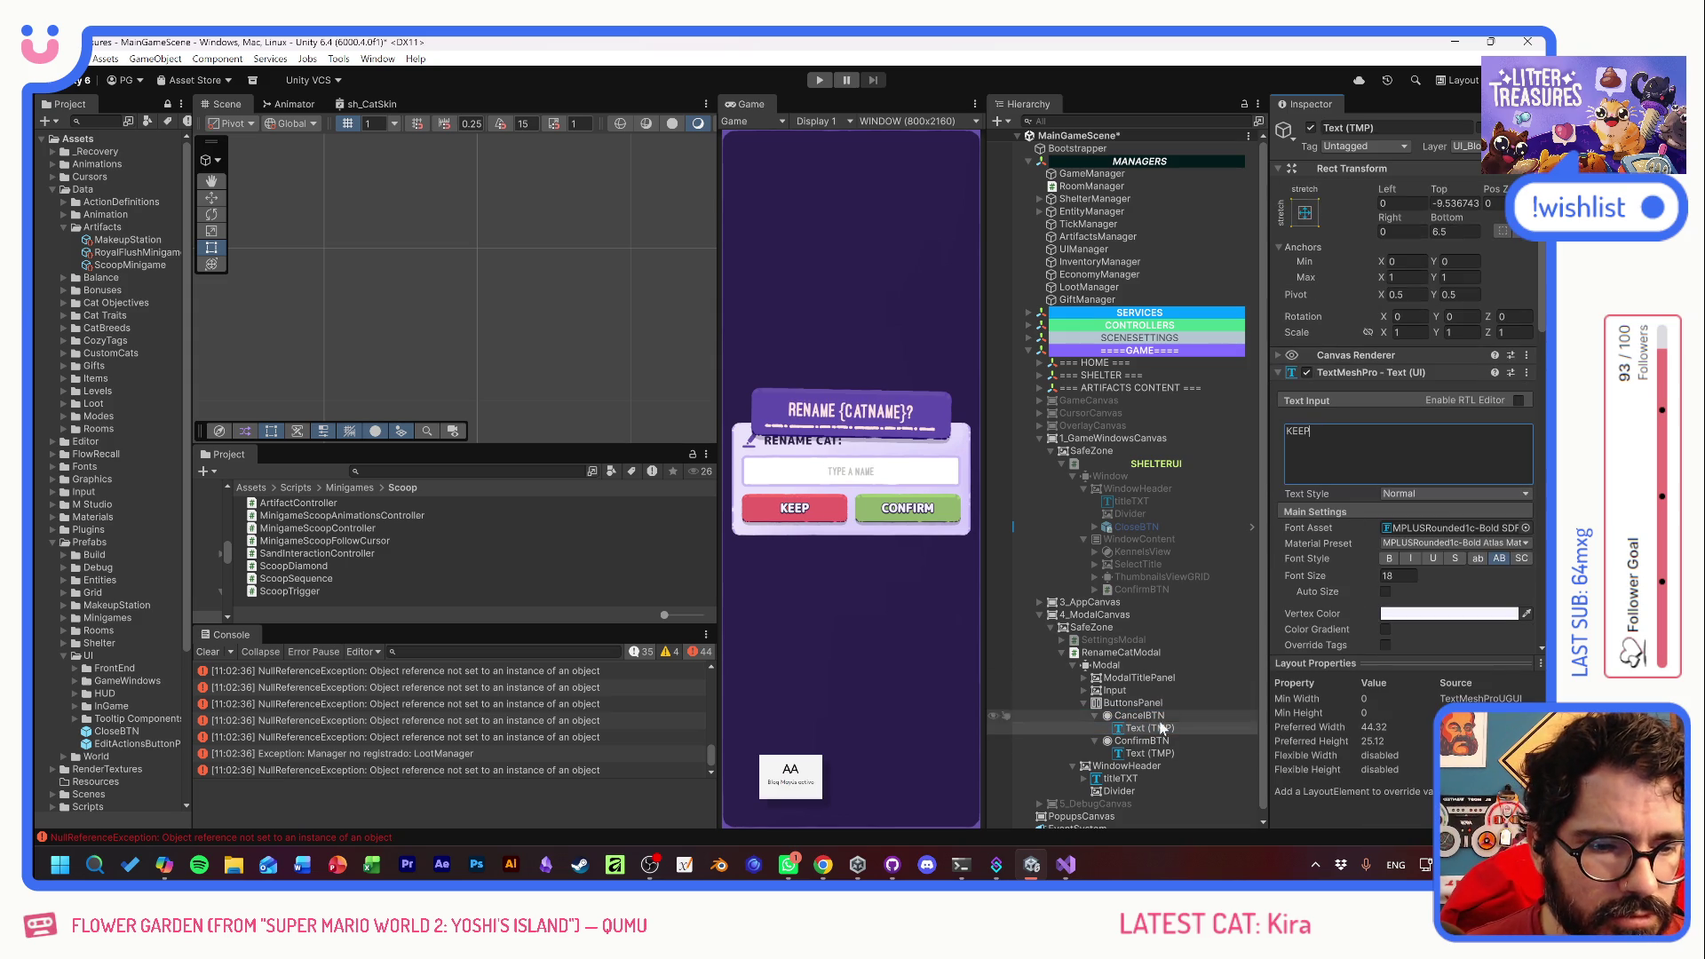
left_click(1151, 753)
left_click(1364, 451)
type("CHANGE")
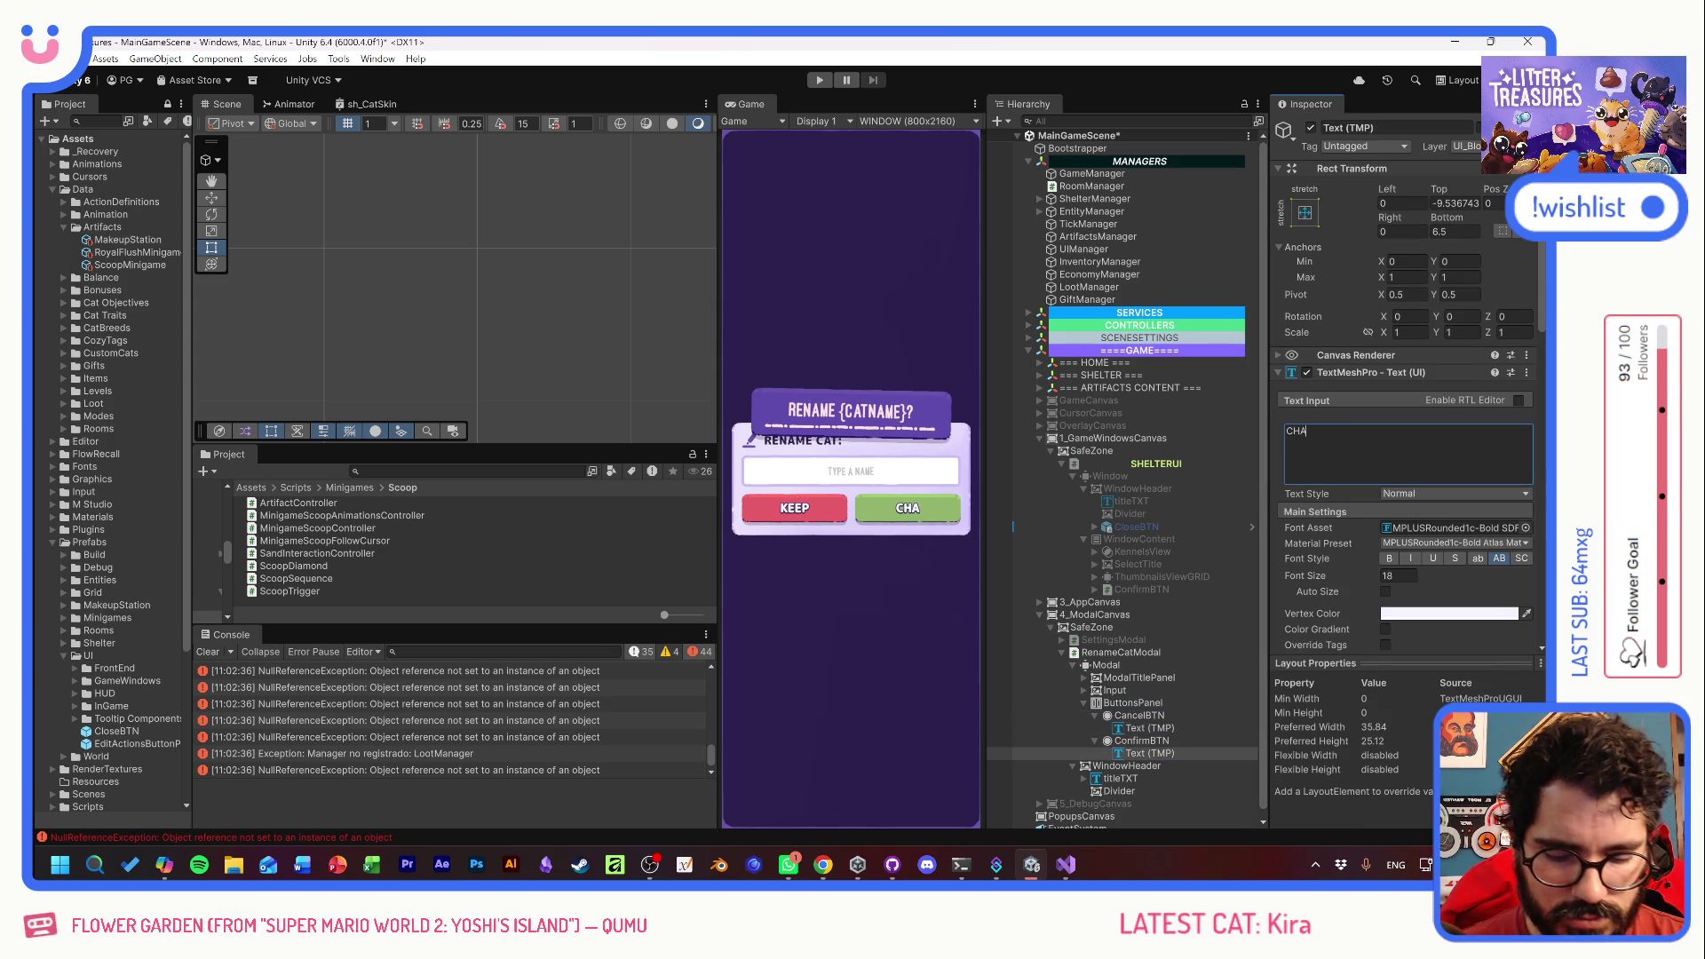
left_click(1143, 752)
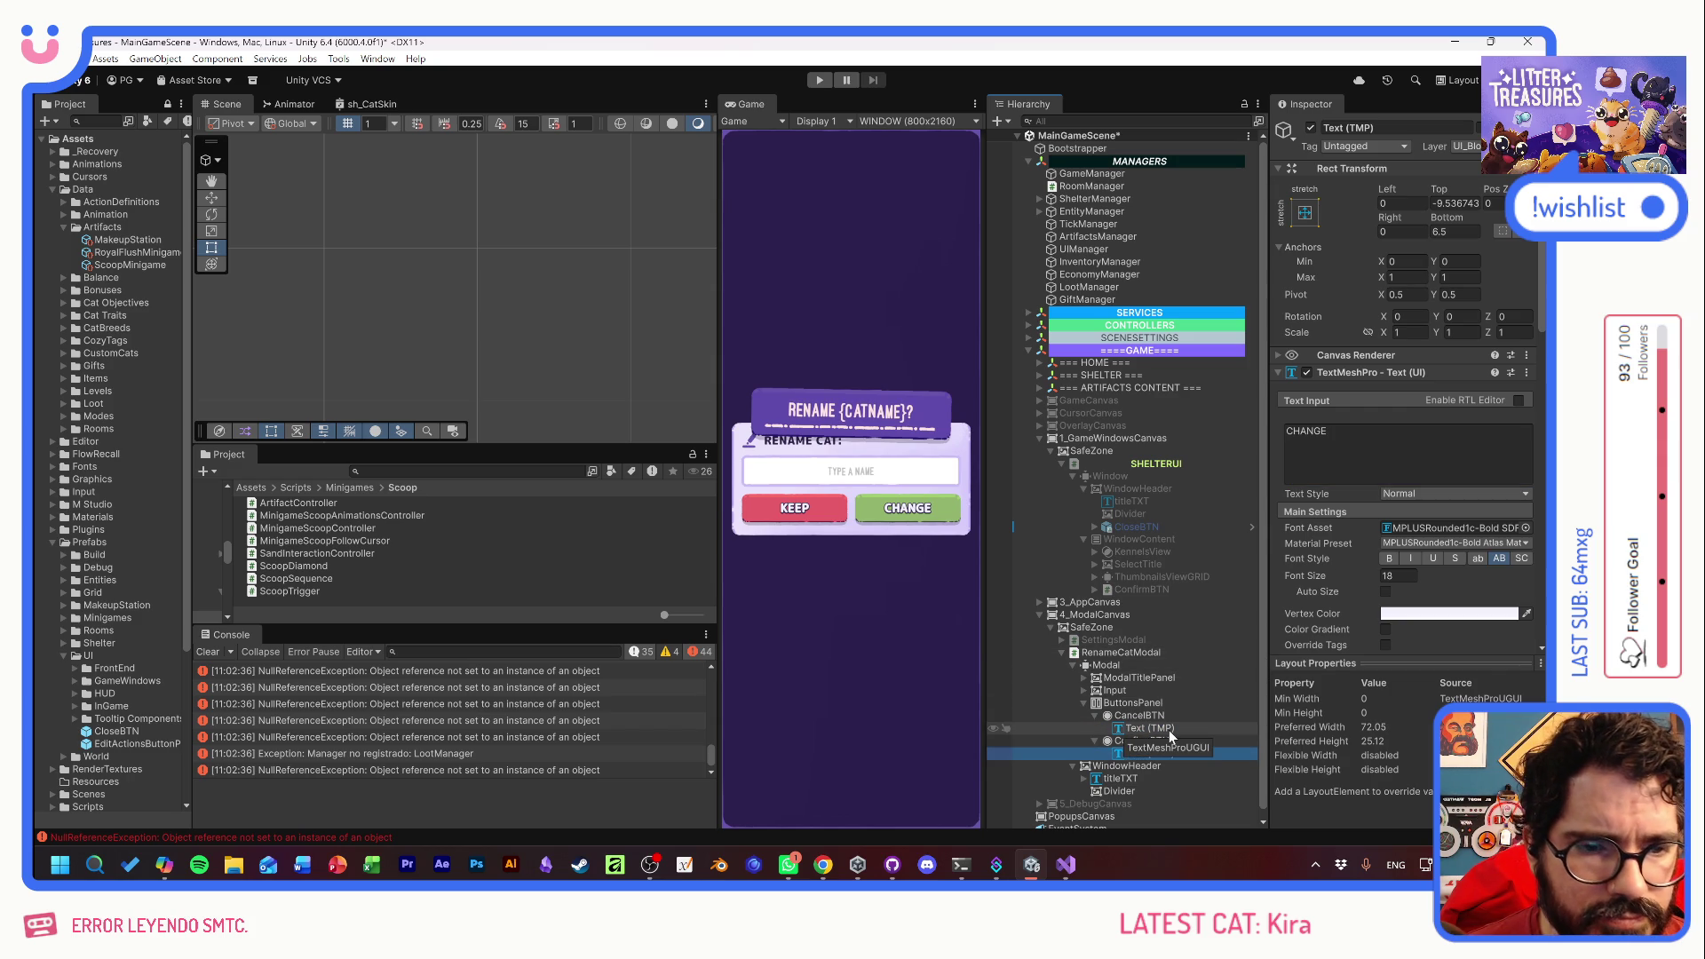
- Add a Basic Button Animations component to both CancelBTN and ConfirmBTN
left_click(1140, 715)
left_click(1141, 741, "ctrl")
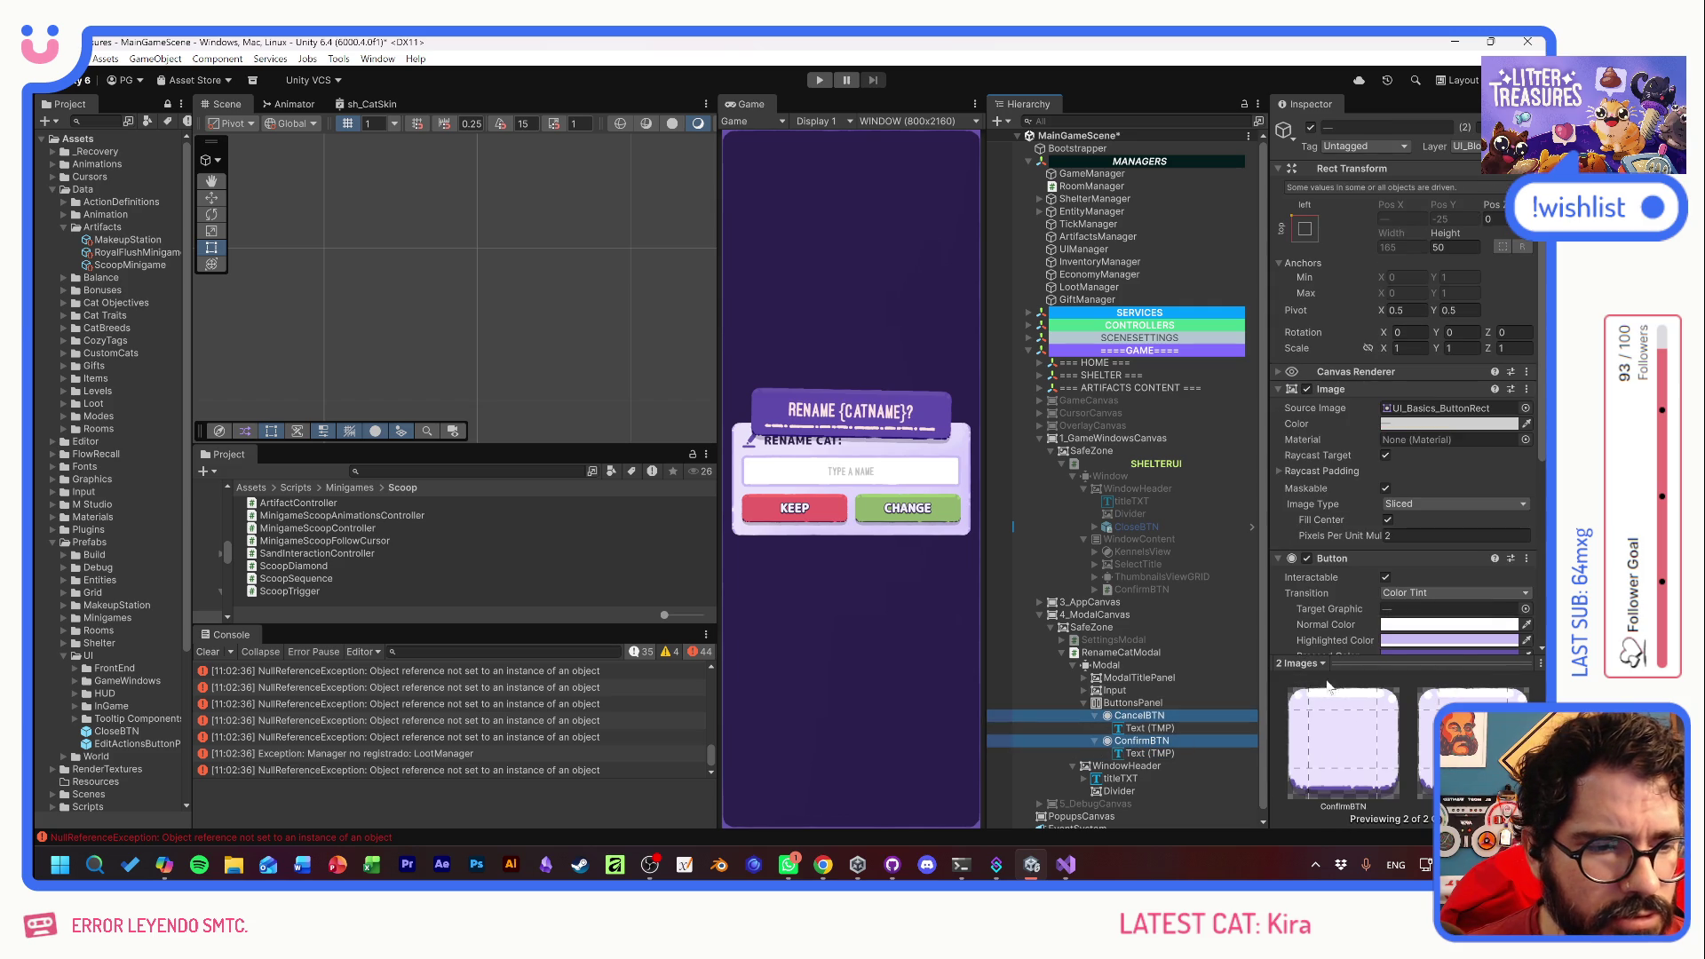
scroll(1320, 578, "down", 3)
left_click(1387, 631)
type("basic")
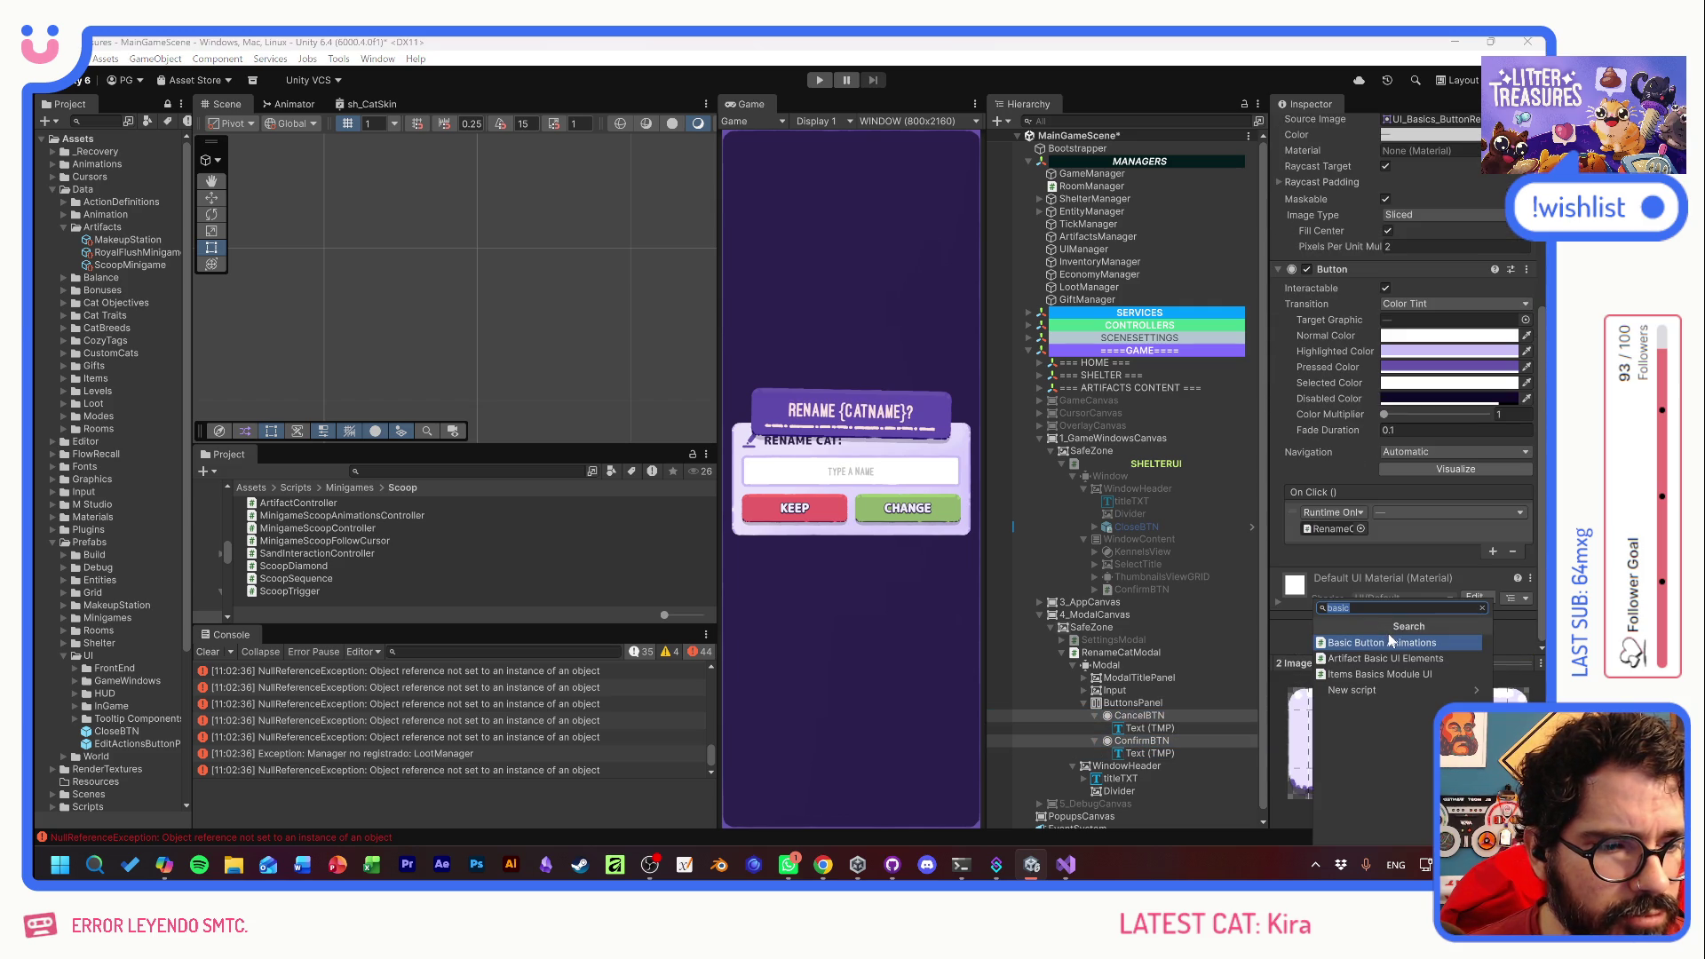
left_click(1382, 643)
scroll(1356, 626, "down", 3)
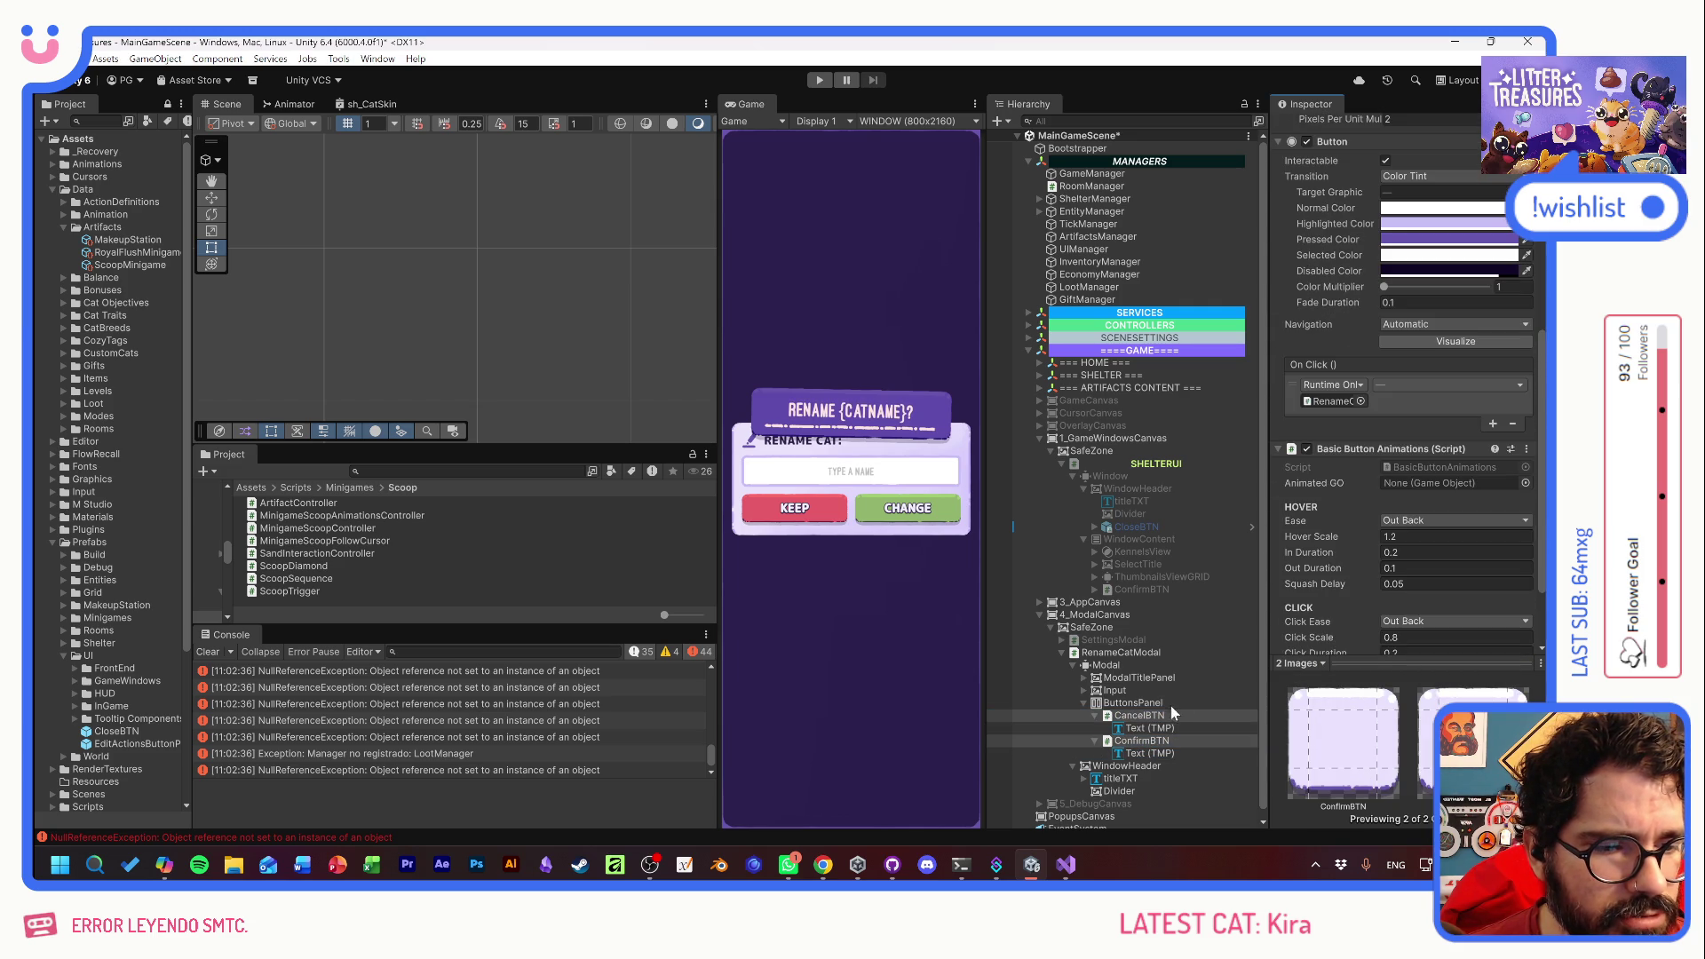
- Set each button's Animated GO to itself, CancelBTN and ConfirmBTN
left_click(1141, 715)
scroll(1315, 523, "down", 3)
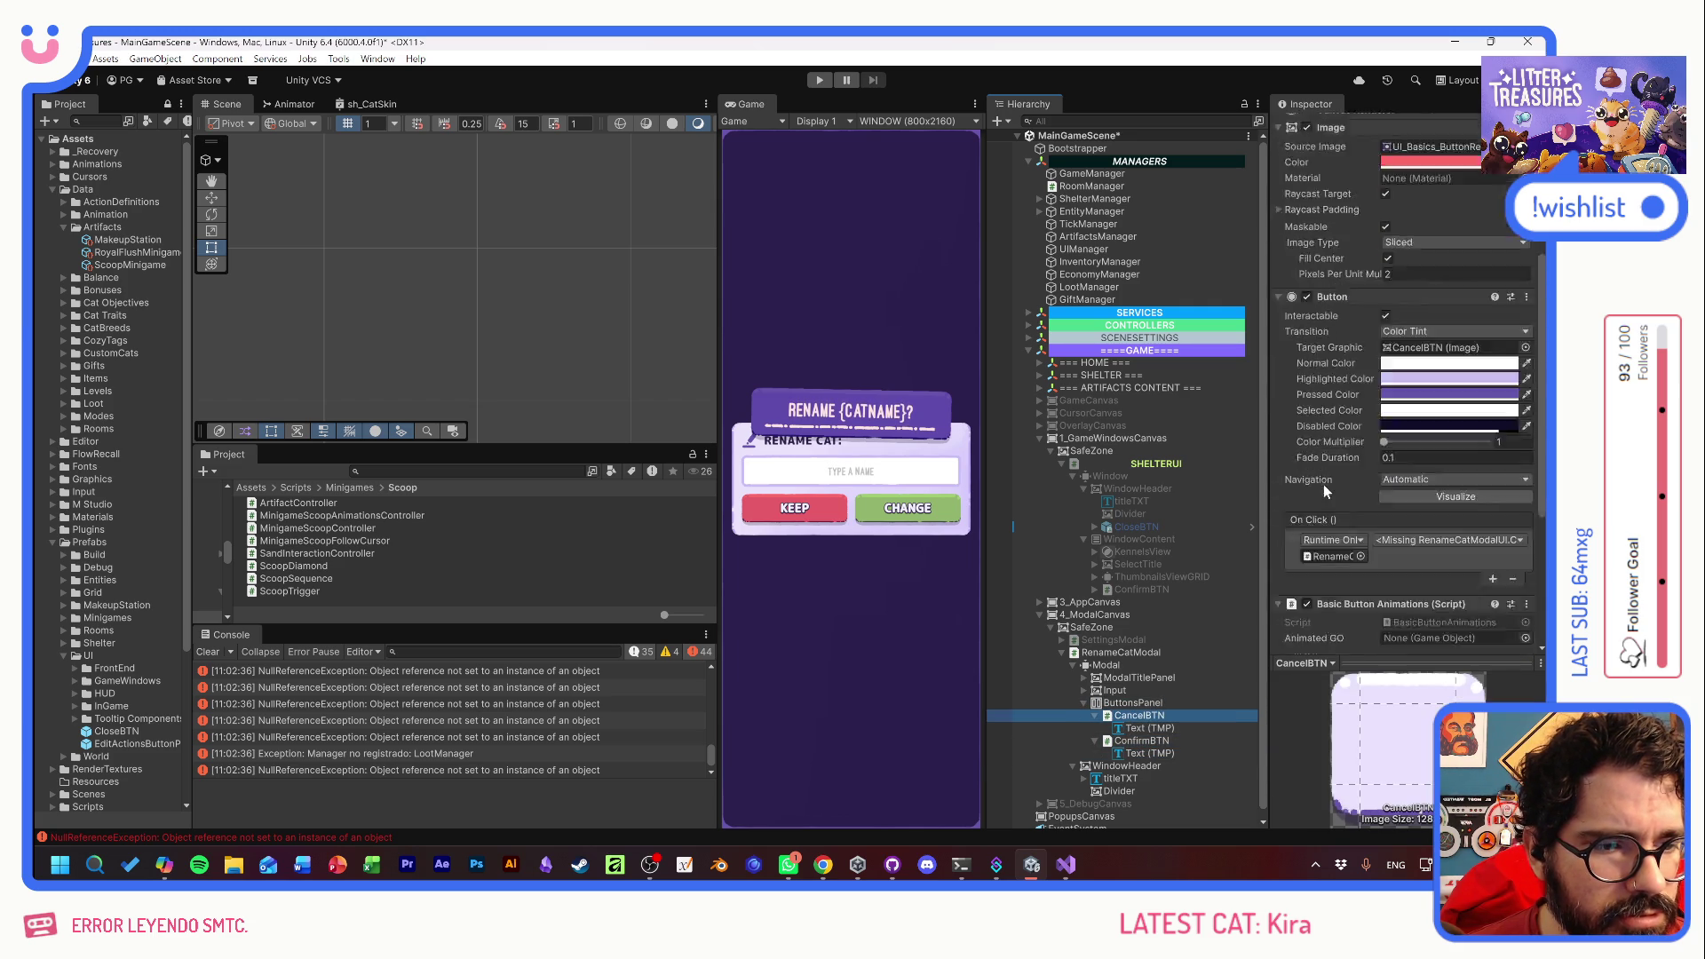
mouse_move(1140, 716)
left_mouse_down()
mouse_move(1421, 469)
mouse_move(1438, 385)
left_mouse_up()
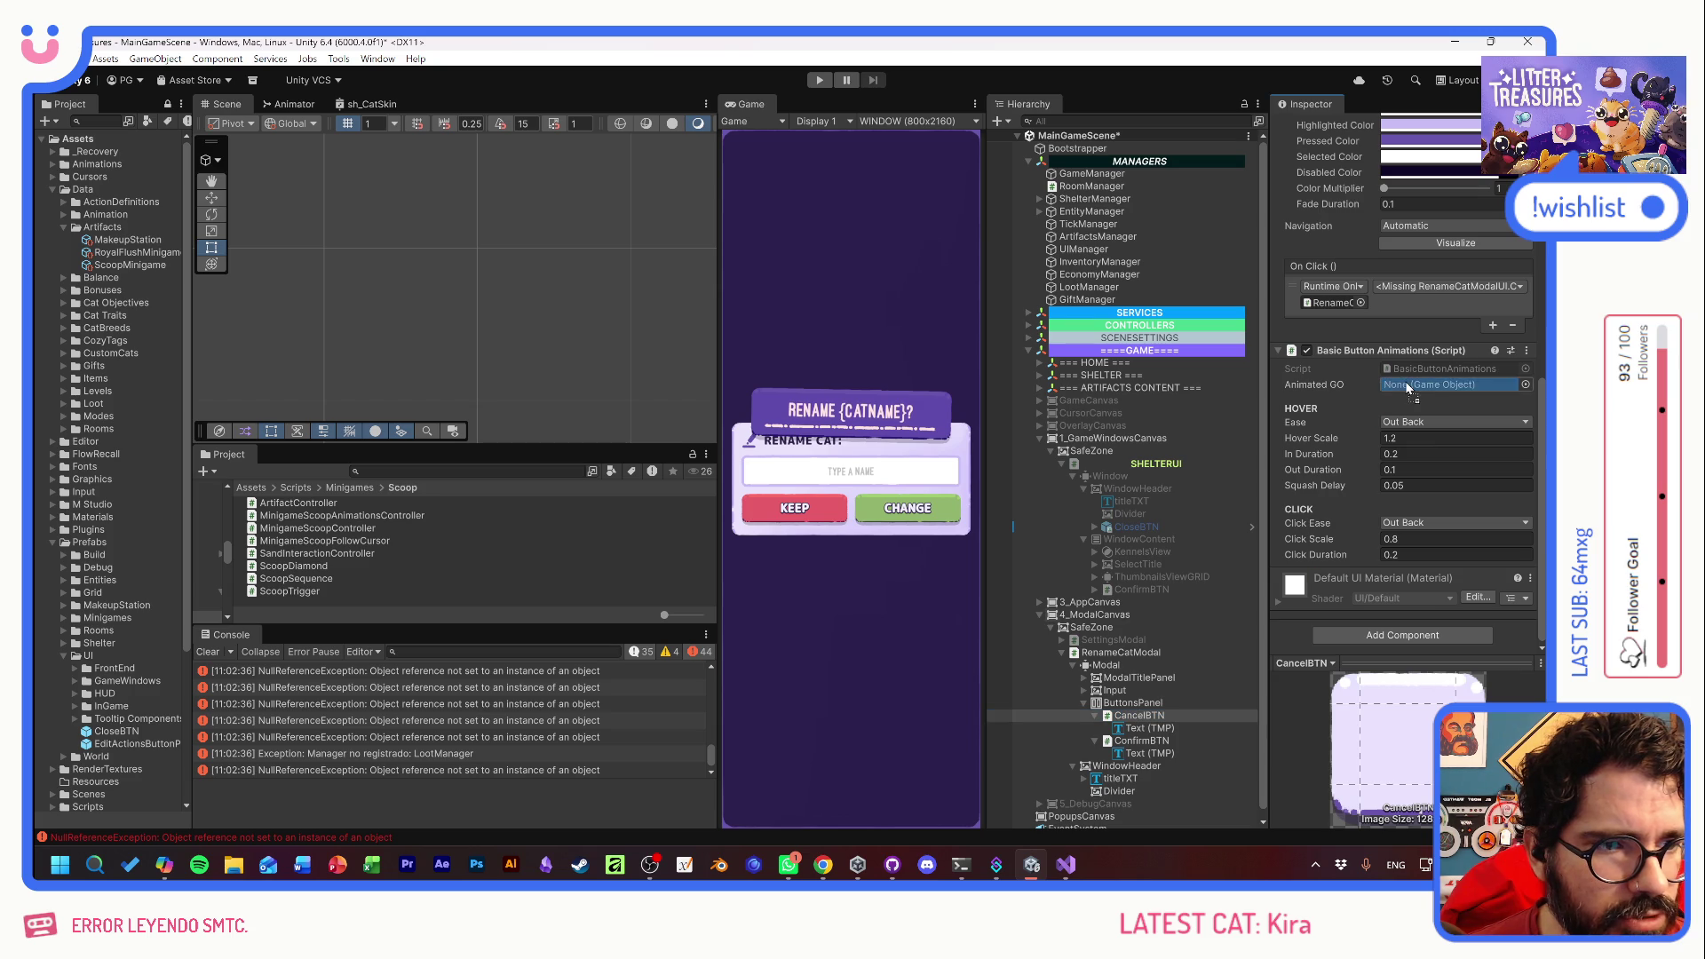
left_click(1142, 742)
left_click_drag(1142, 743, 1438, 389)
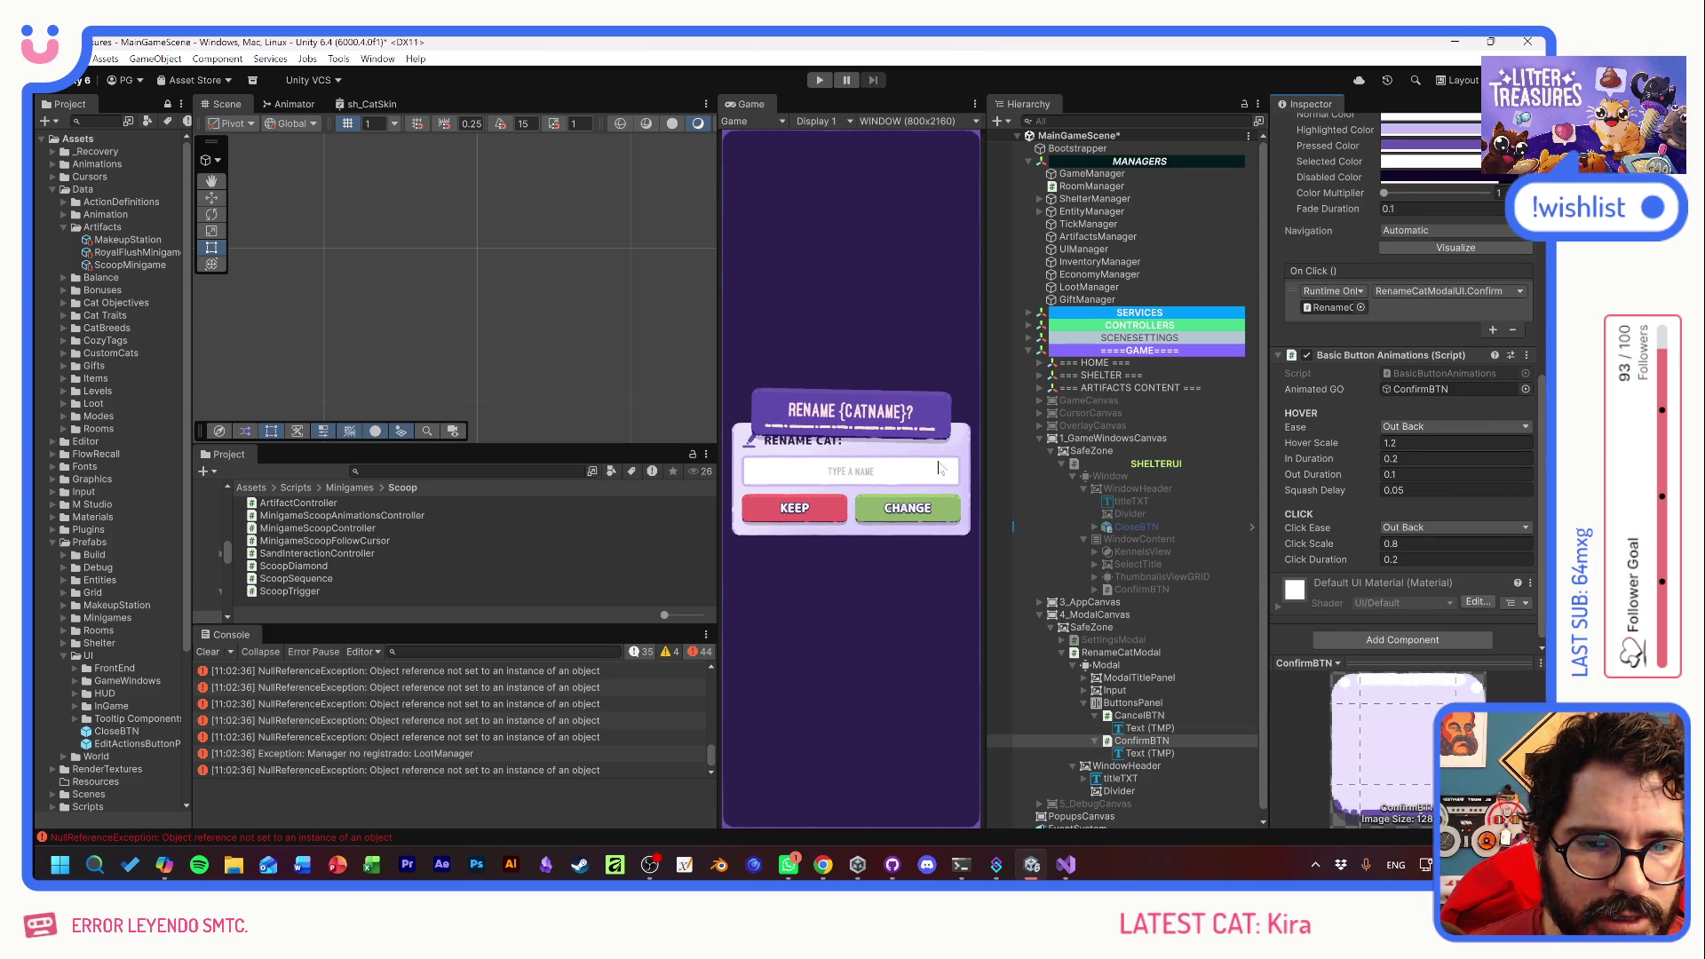
- Delete the Icon and Title objects from ModalTitlePanel
left_click(1085, 677)
left_click(1132, 679)
left_click(1136, 691)
key("Delete")
left_click(1136, 691)
key("Delete")
left_click(1145, 679)
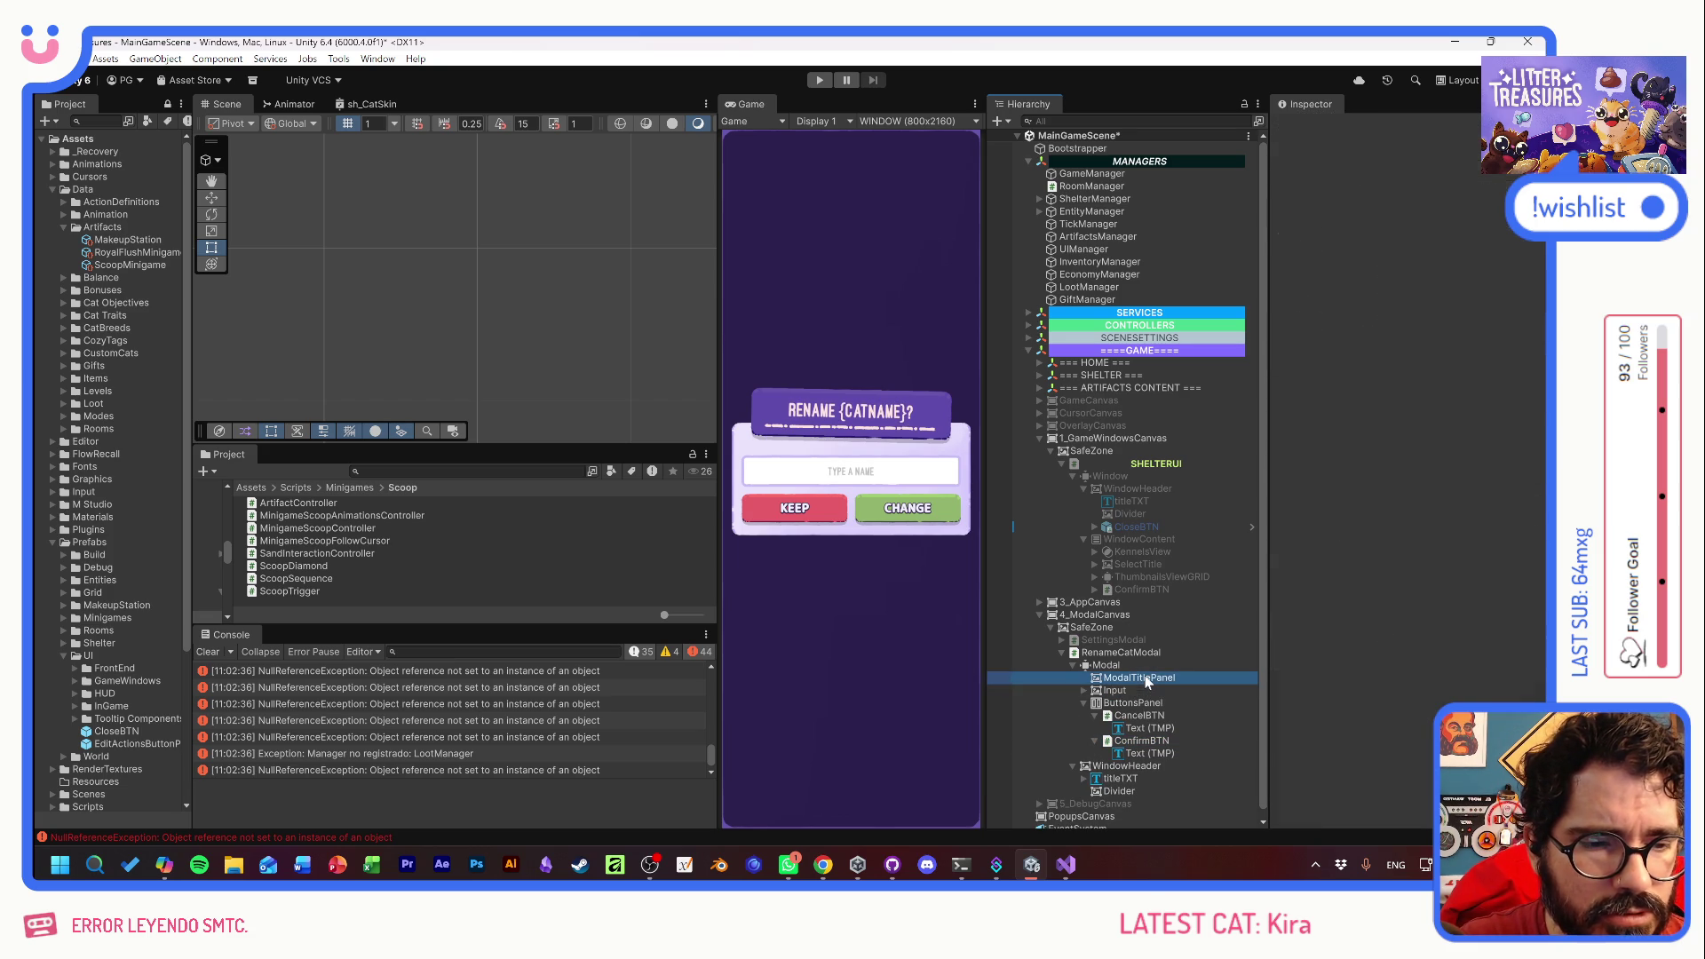
- Delete ModalTitlePanel and set the Modal's Vertical Layout Group top padding to 40
key("Delete")
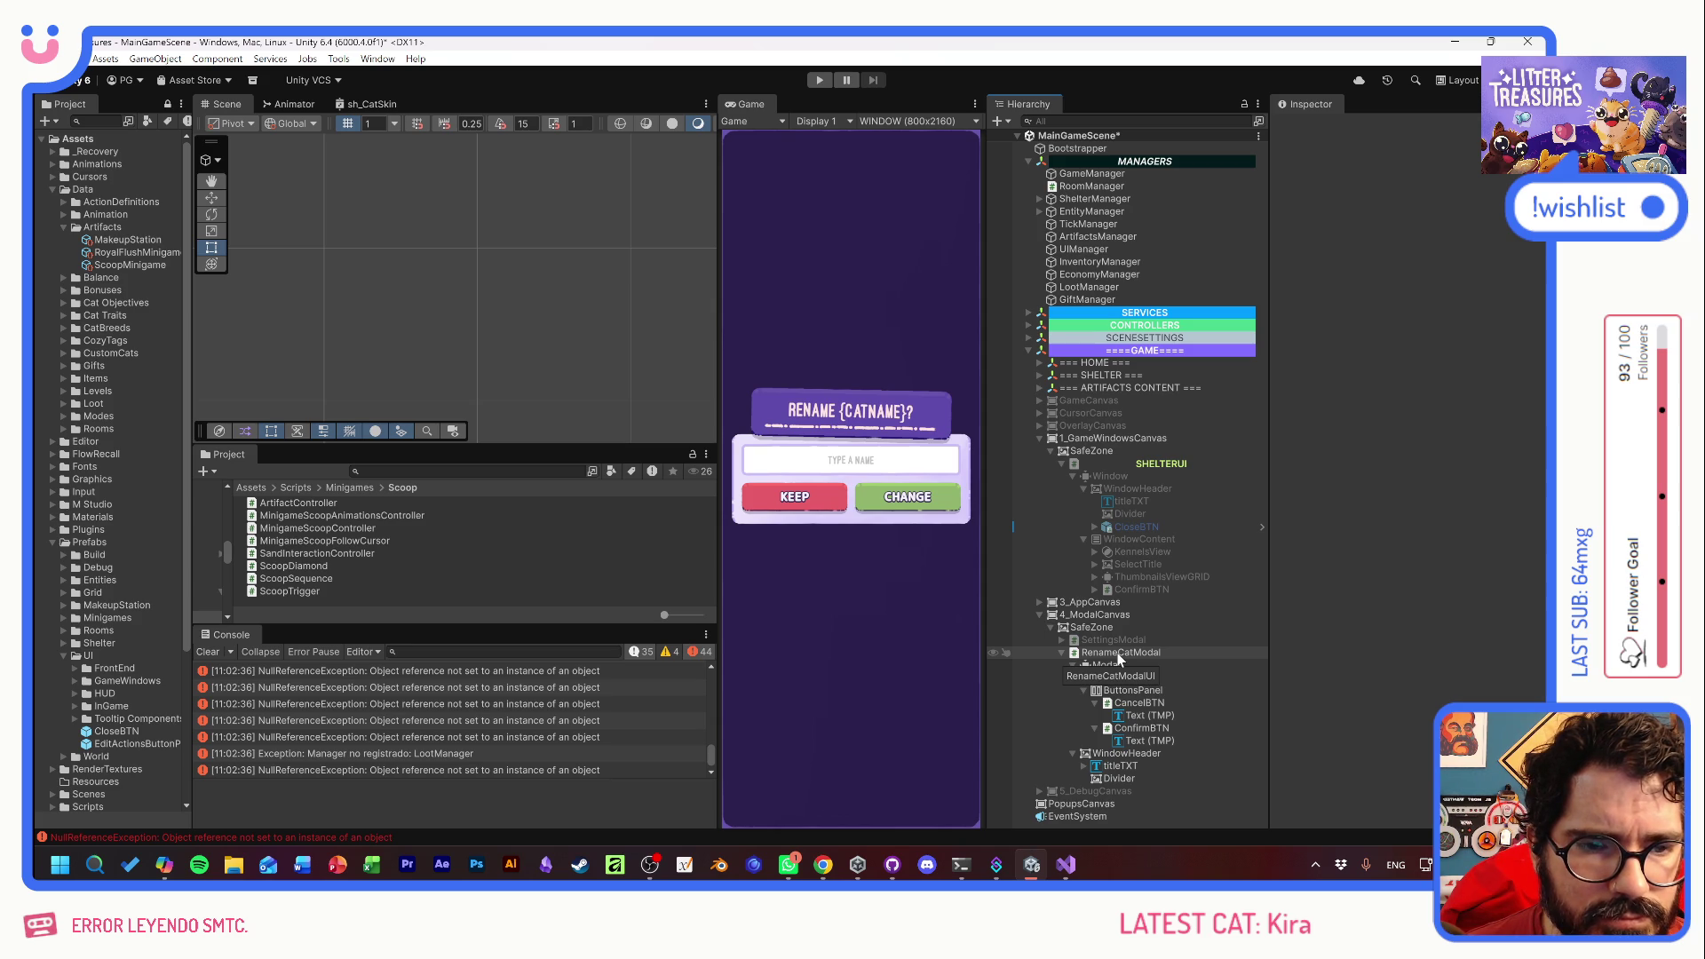
left_click(1135, 666)
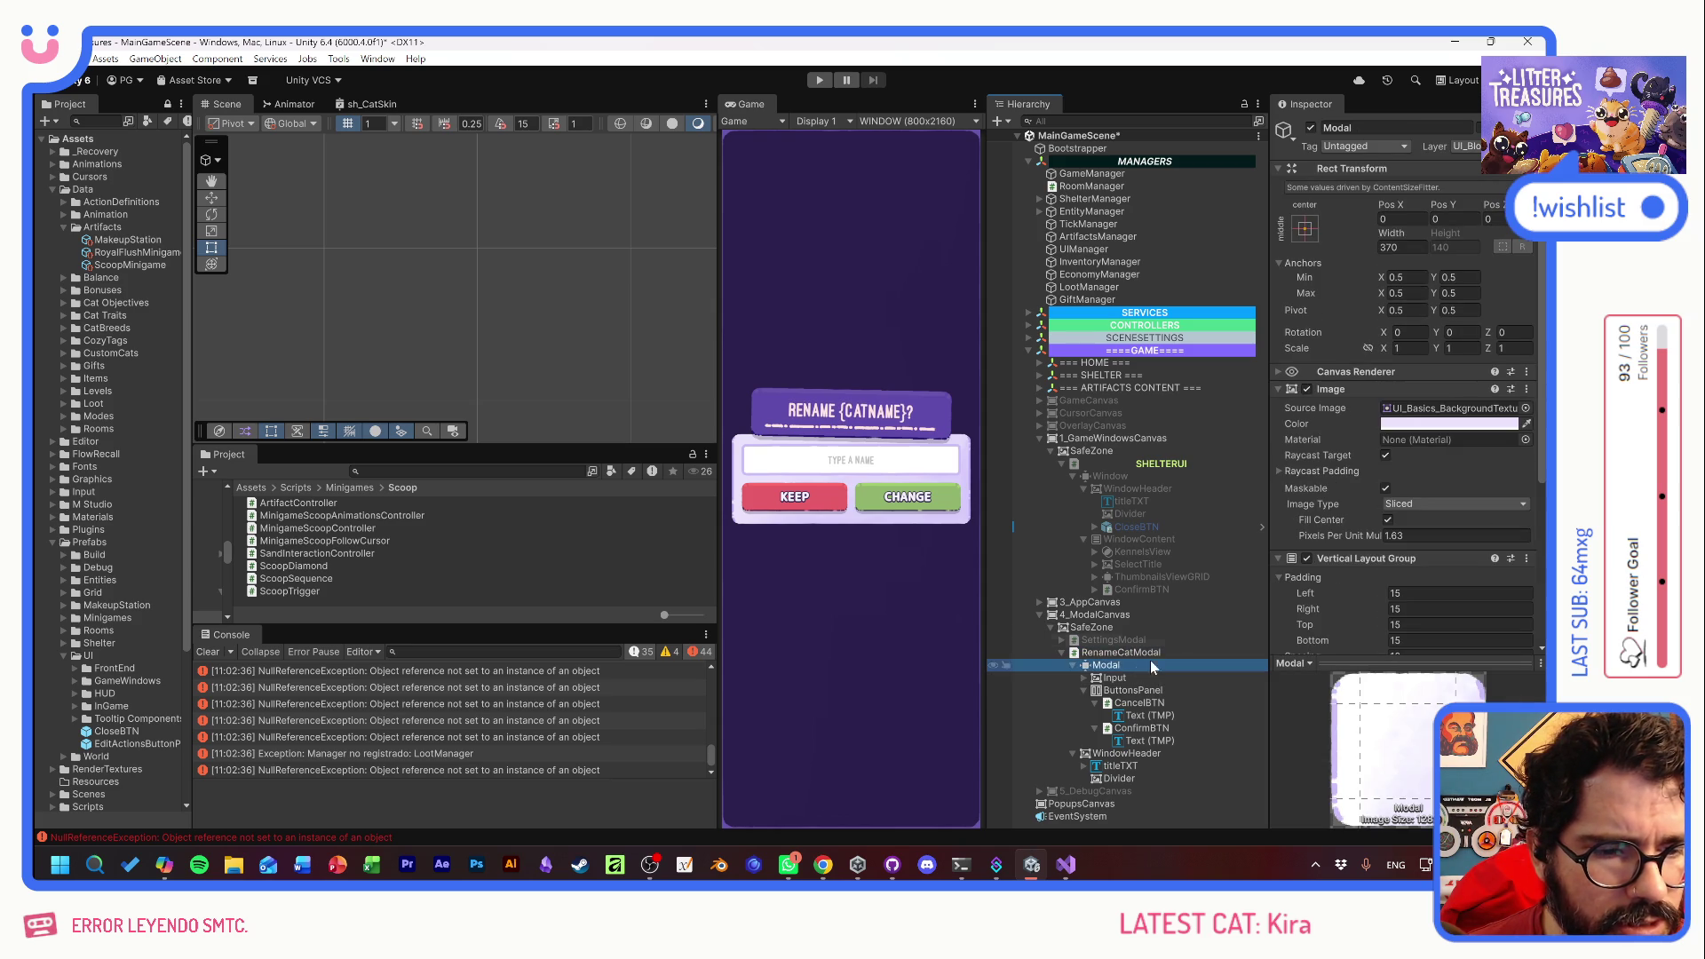
scroll(1373, 509, "down", 3)
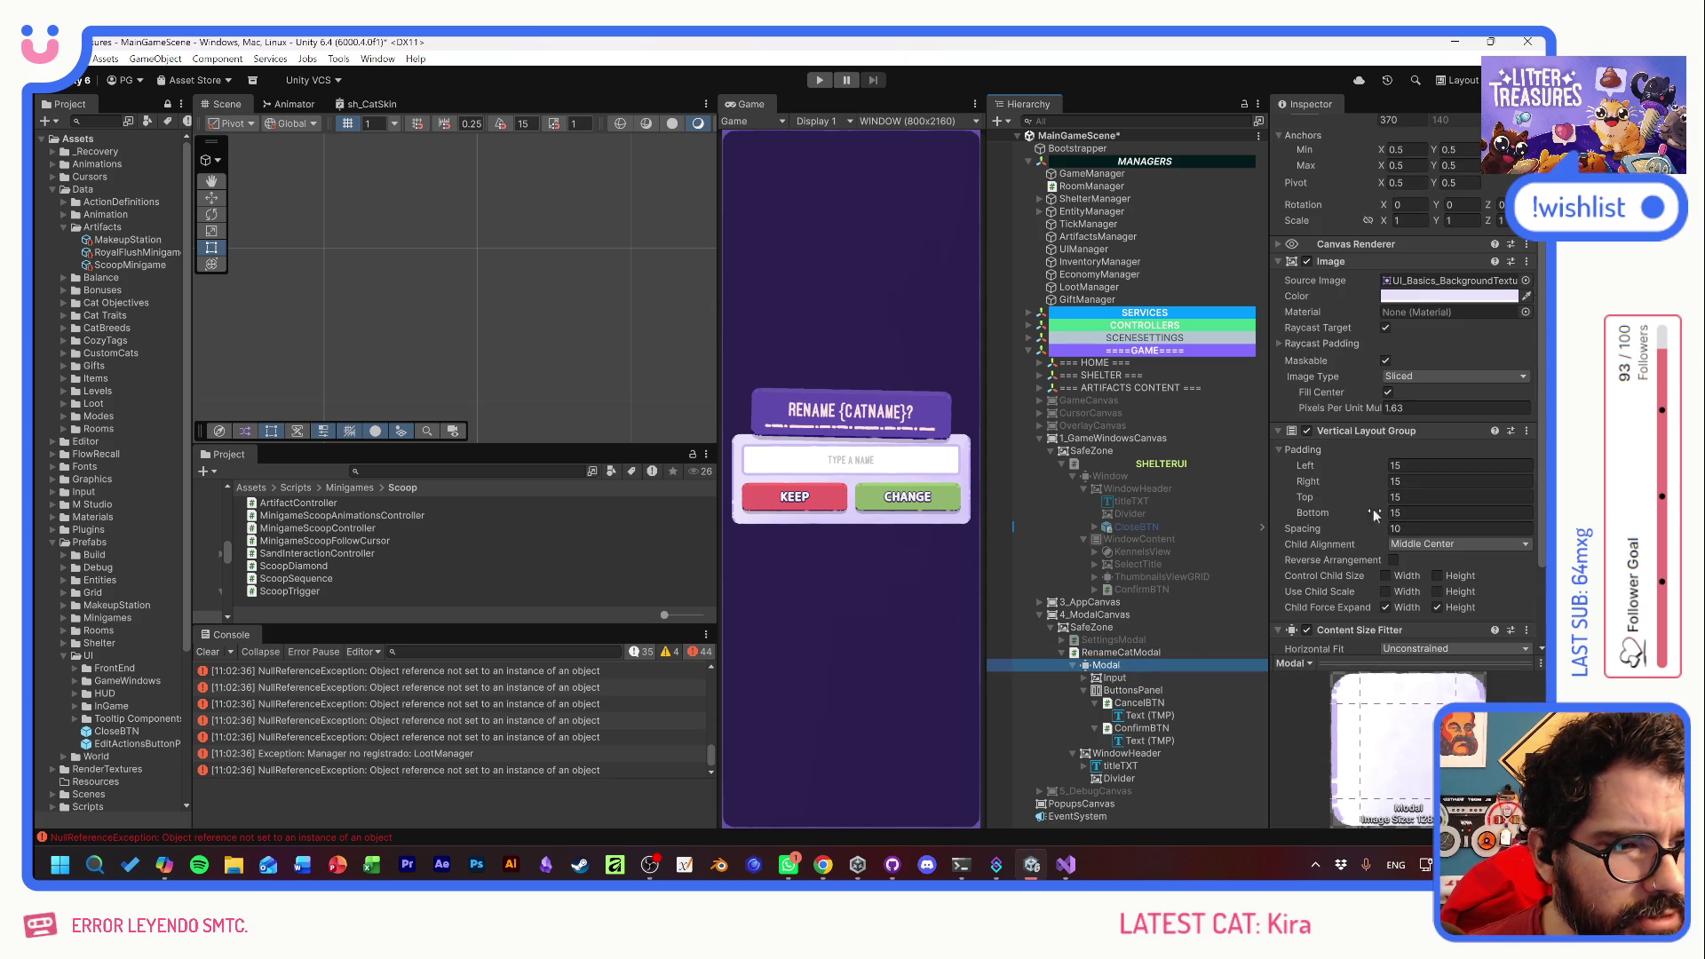
left_click(1456, 498)
type("30")
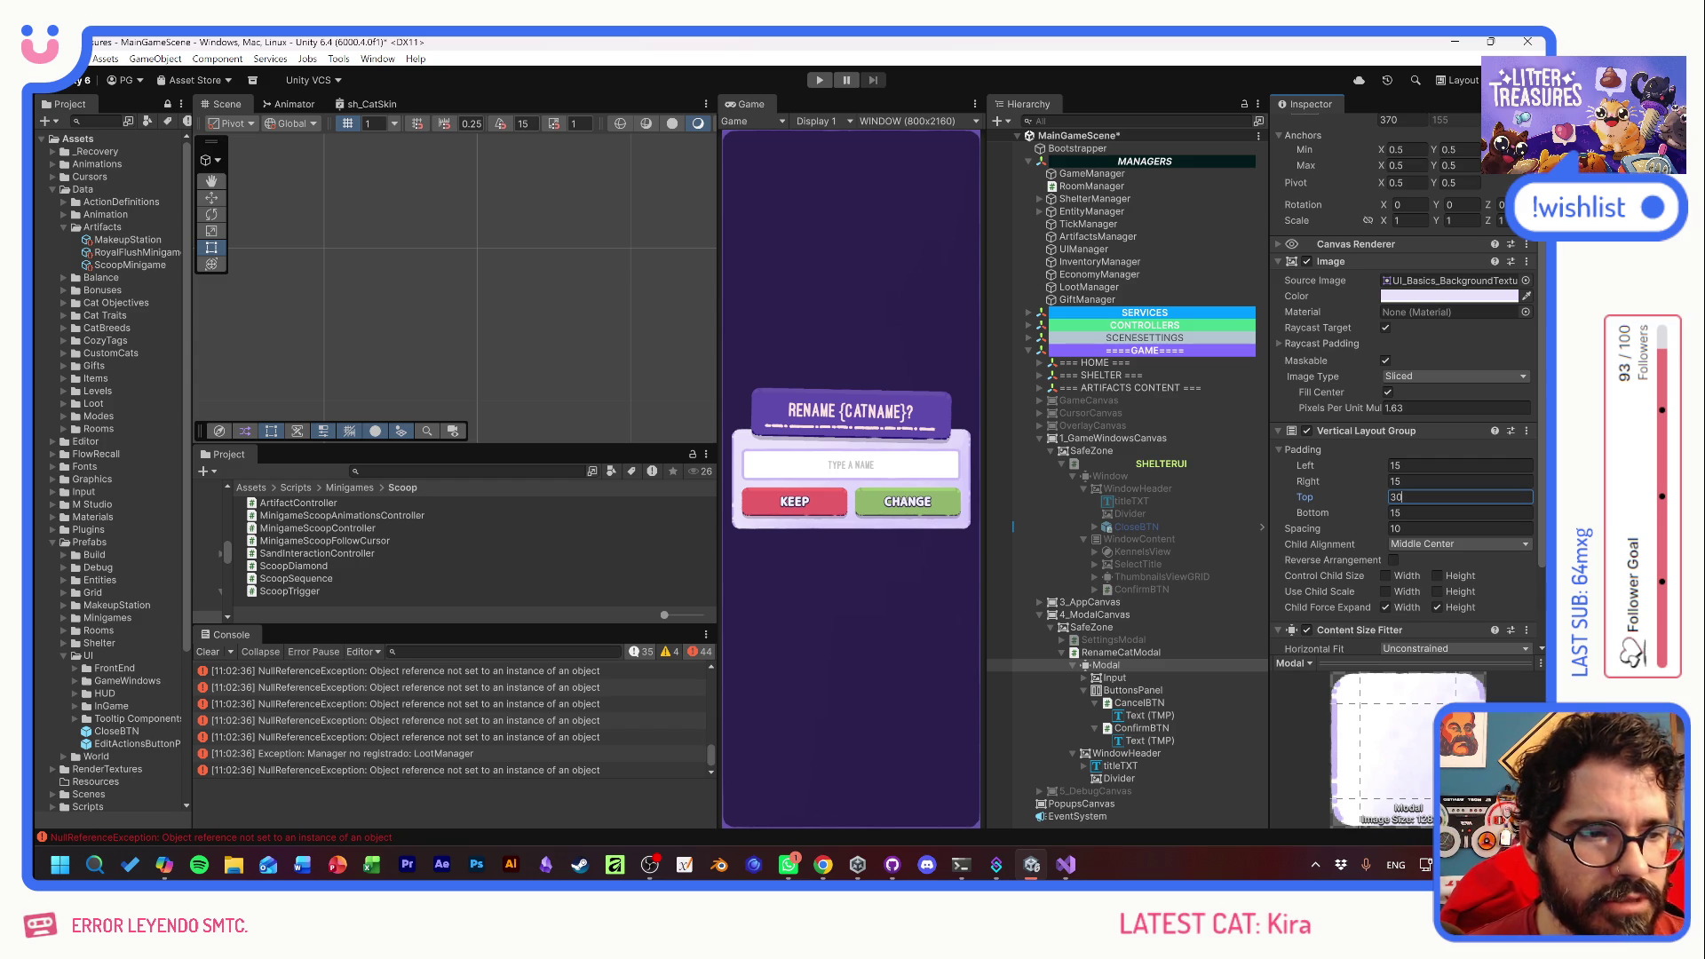
type("40")
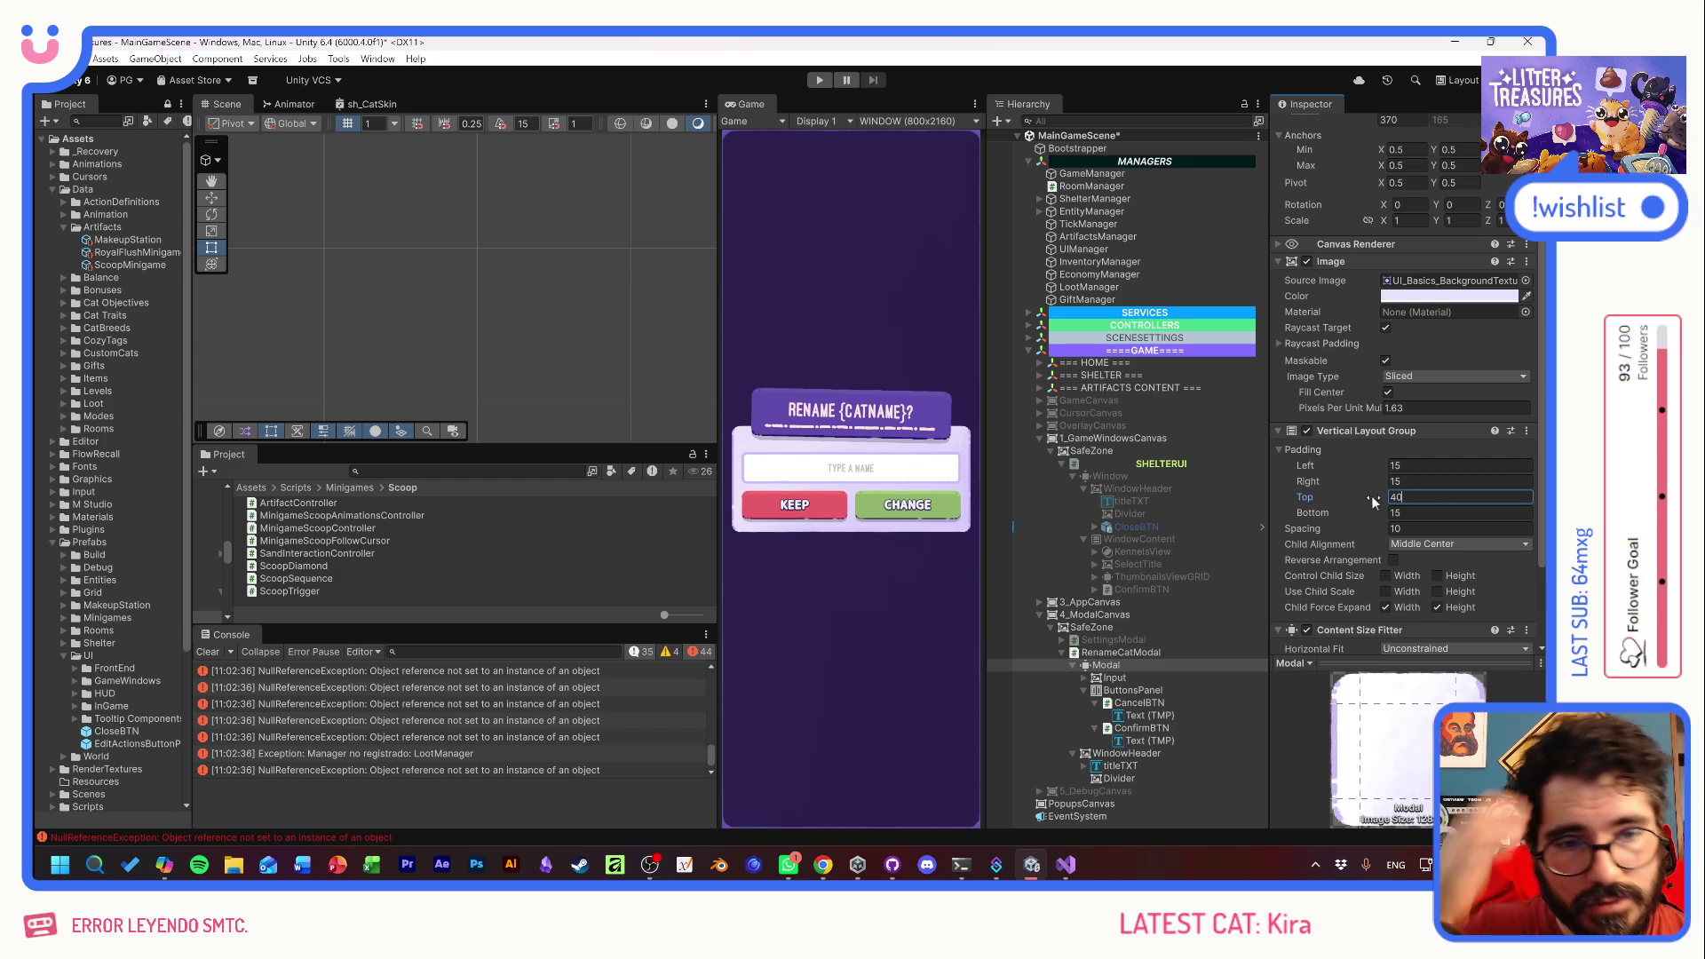
left_click(1121, 767)
- Set titleTXT's Vertex Color to lavender
left_click(1474, 501)
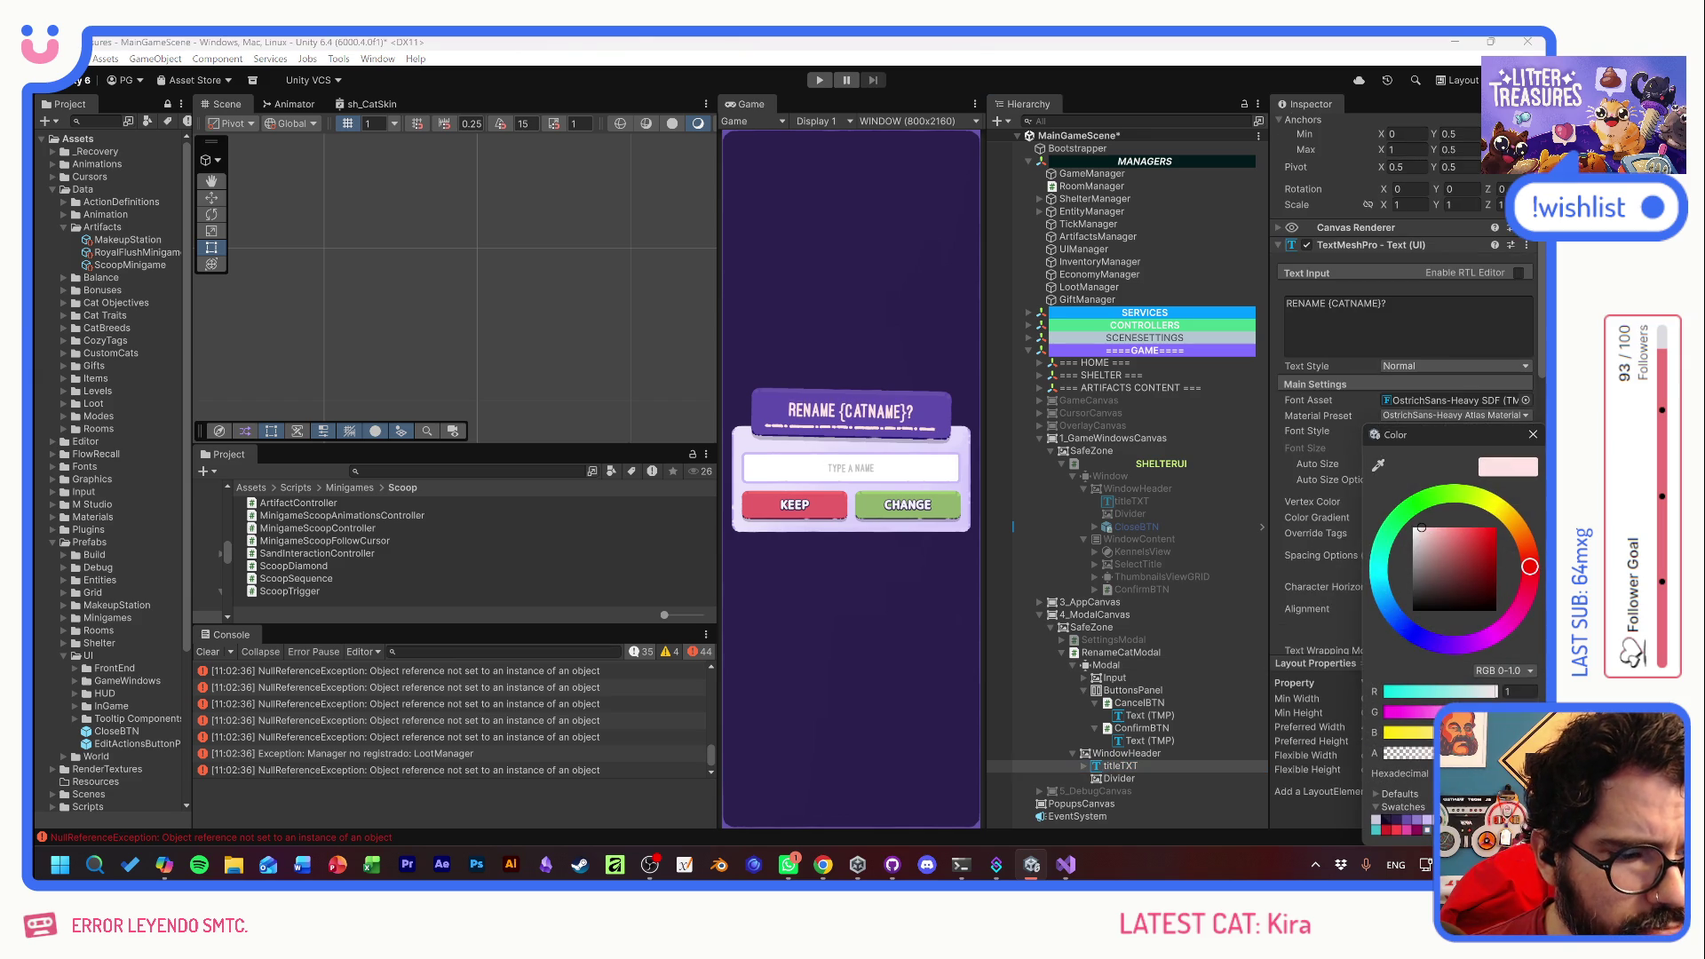
left_click_drag(1530, 566, 1432, 641)
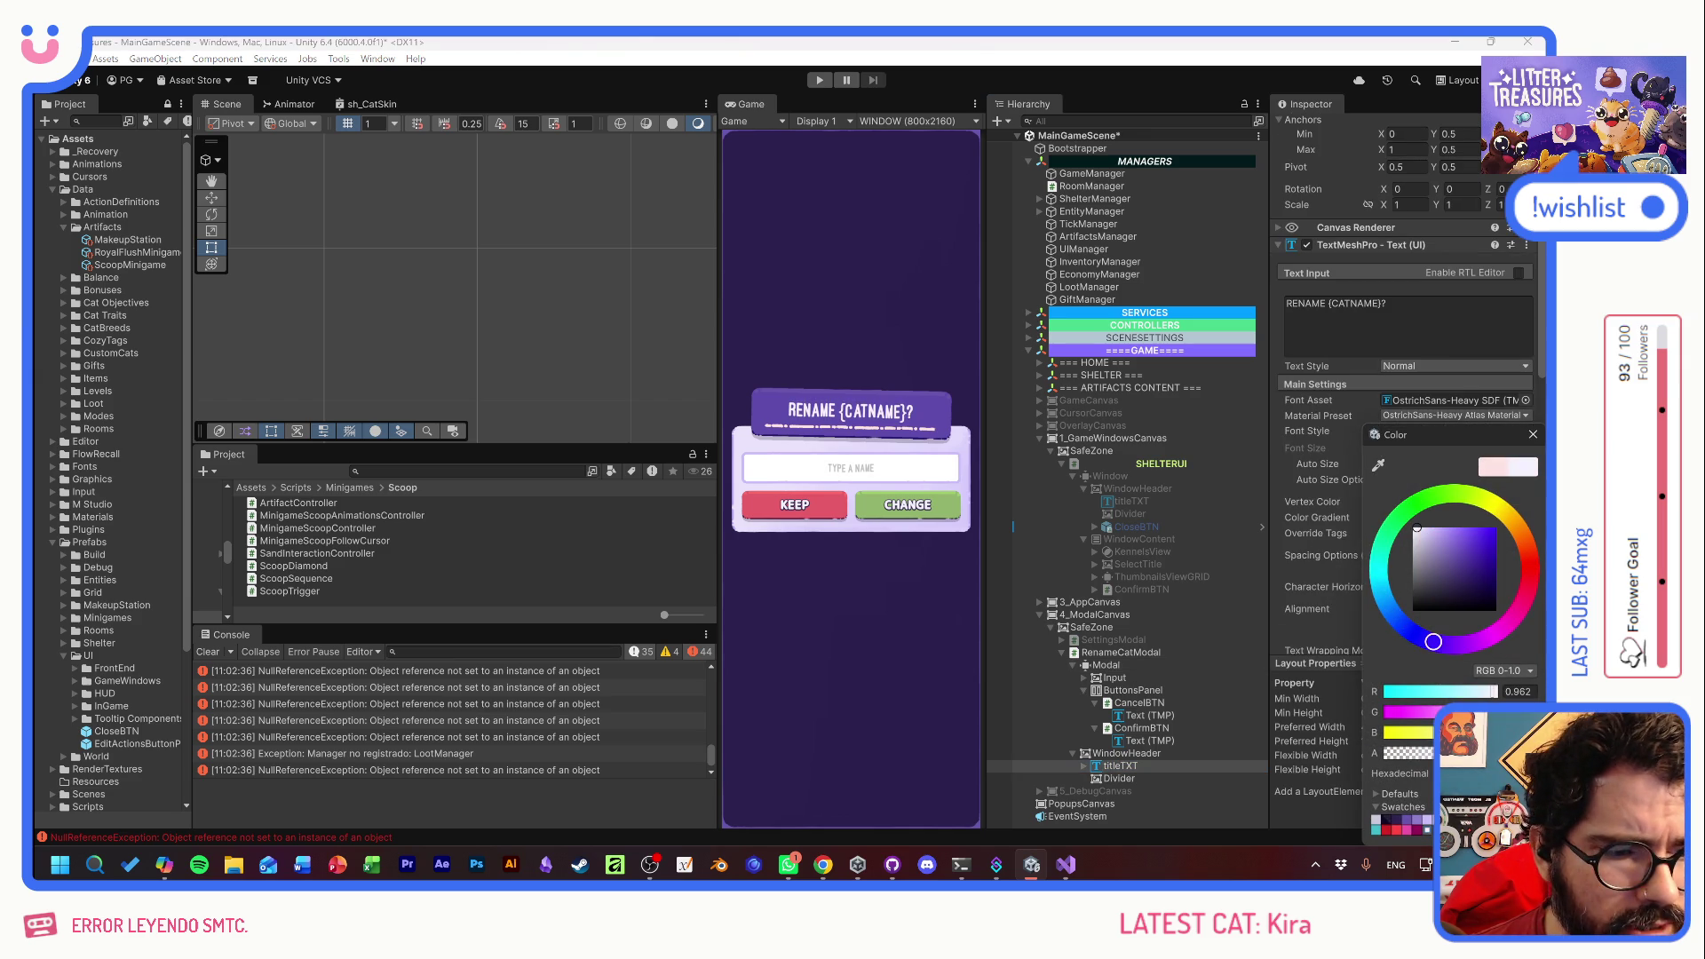
left_click(1314, 710)
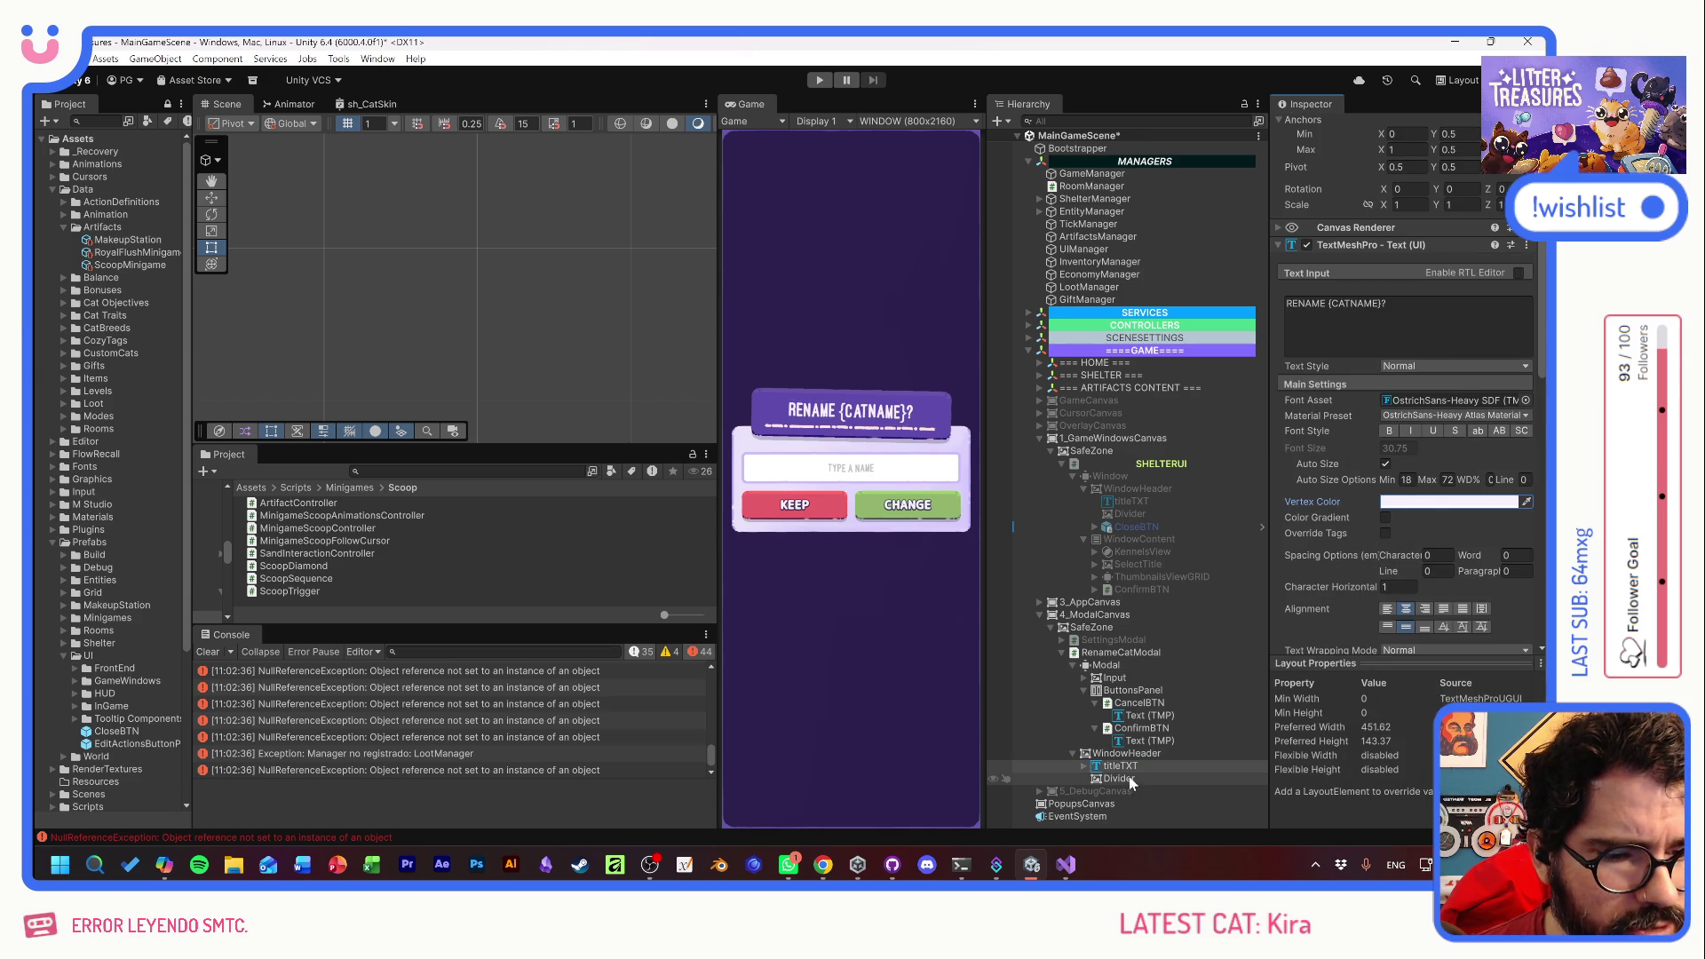
- Give the Divider a deeper purple Image Color from the preset swatches
left_click(1105, 778)
left_click(1421, 407)
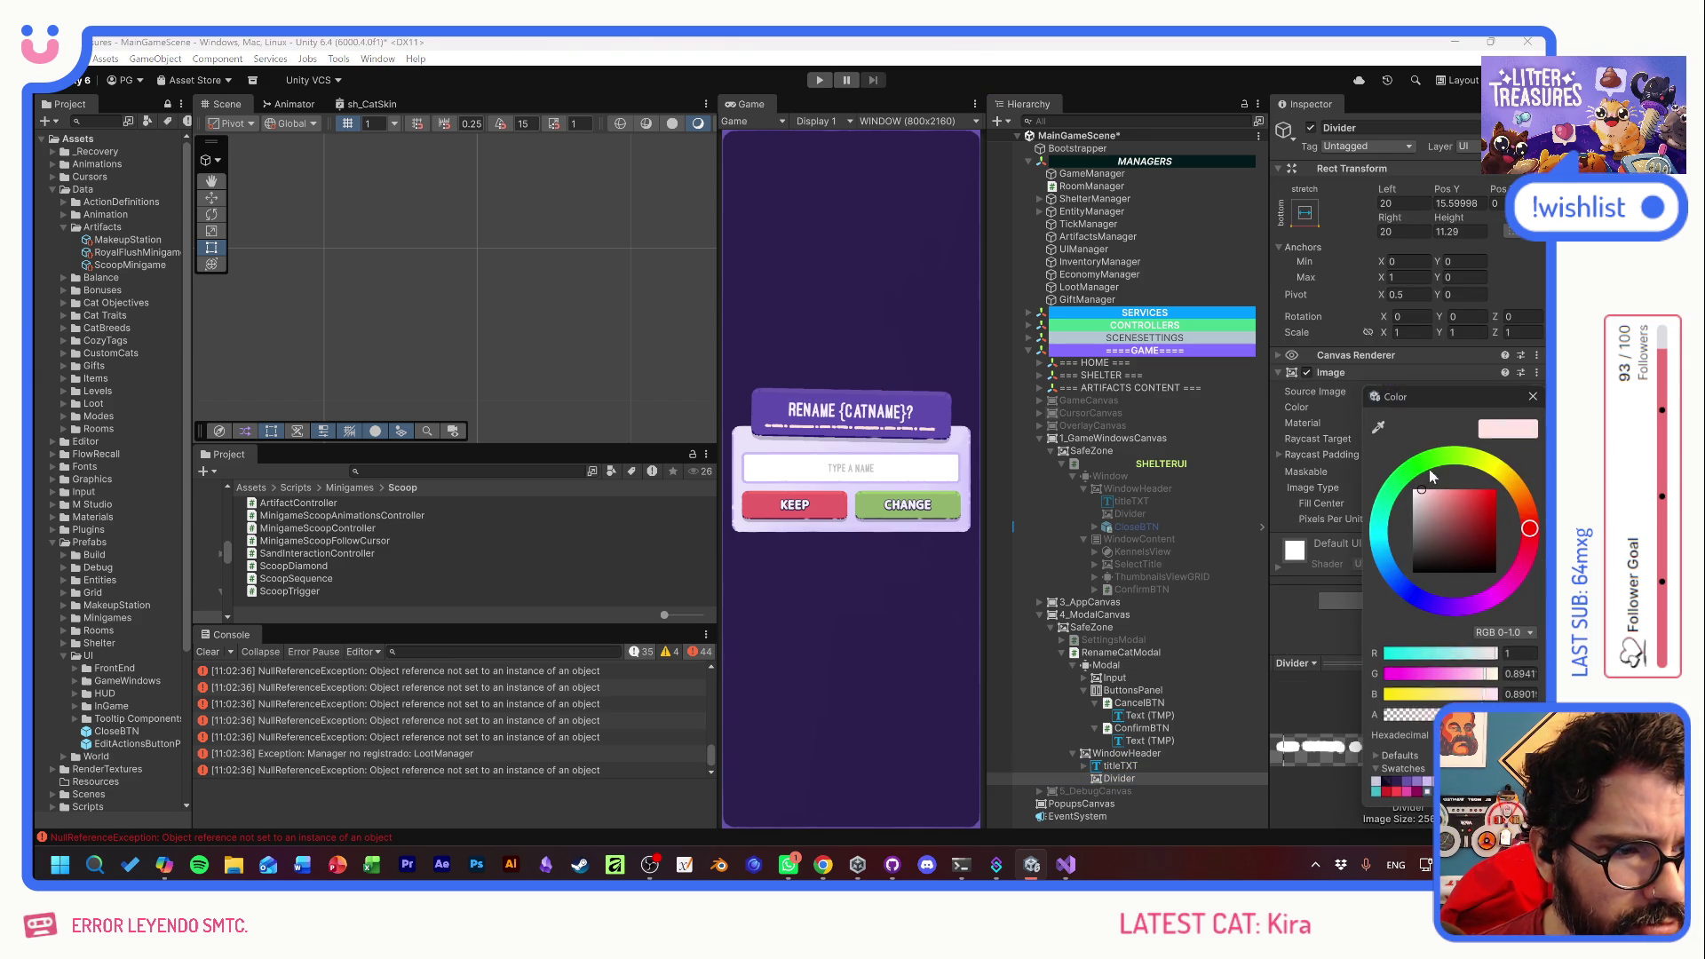
left_click(1424, 782)
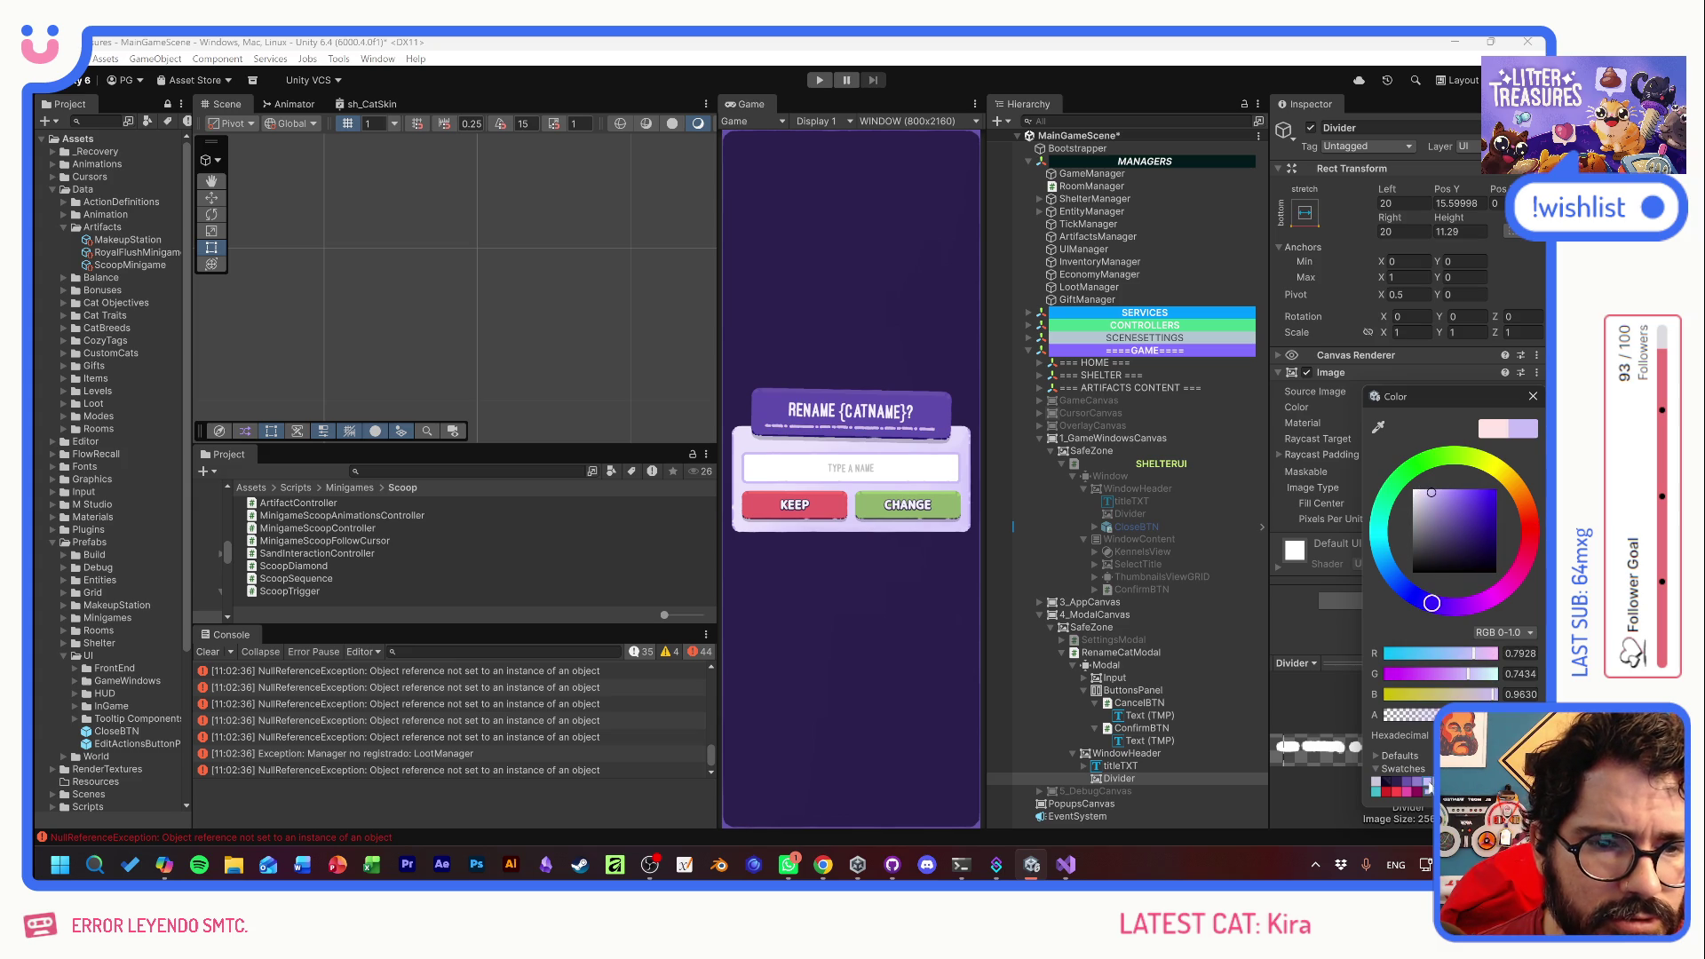
left_click(1417, 783)
left_click(1424, 783)
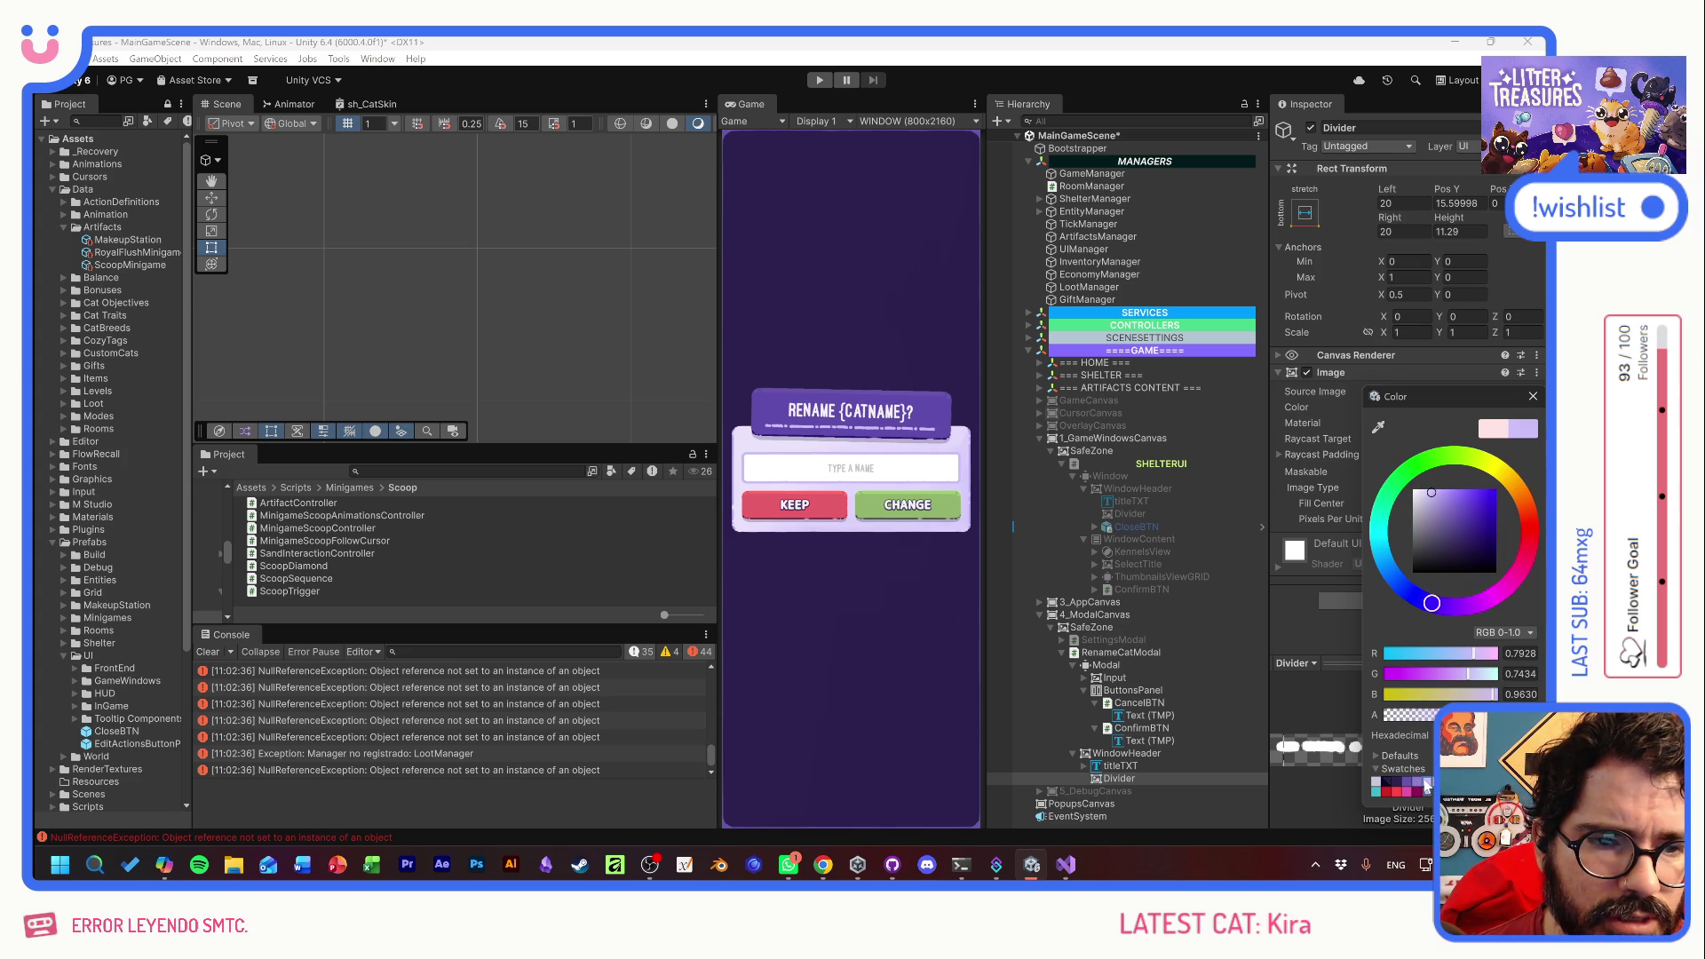
left_click(1419, 783)
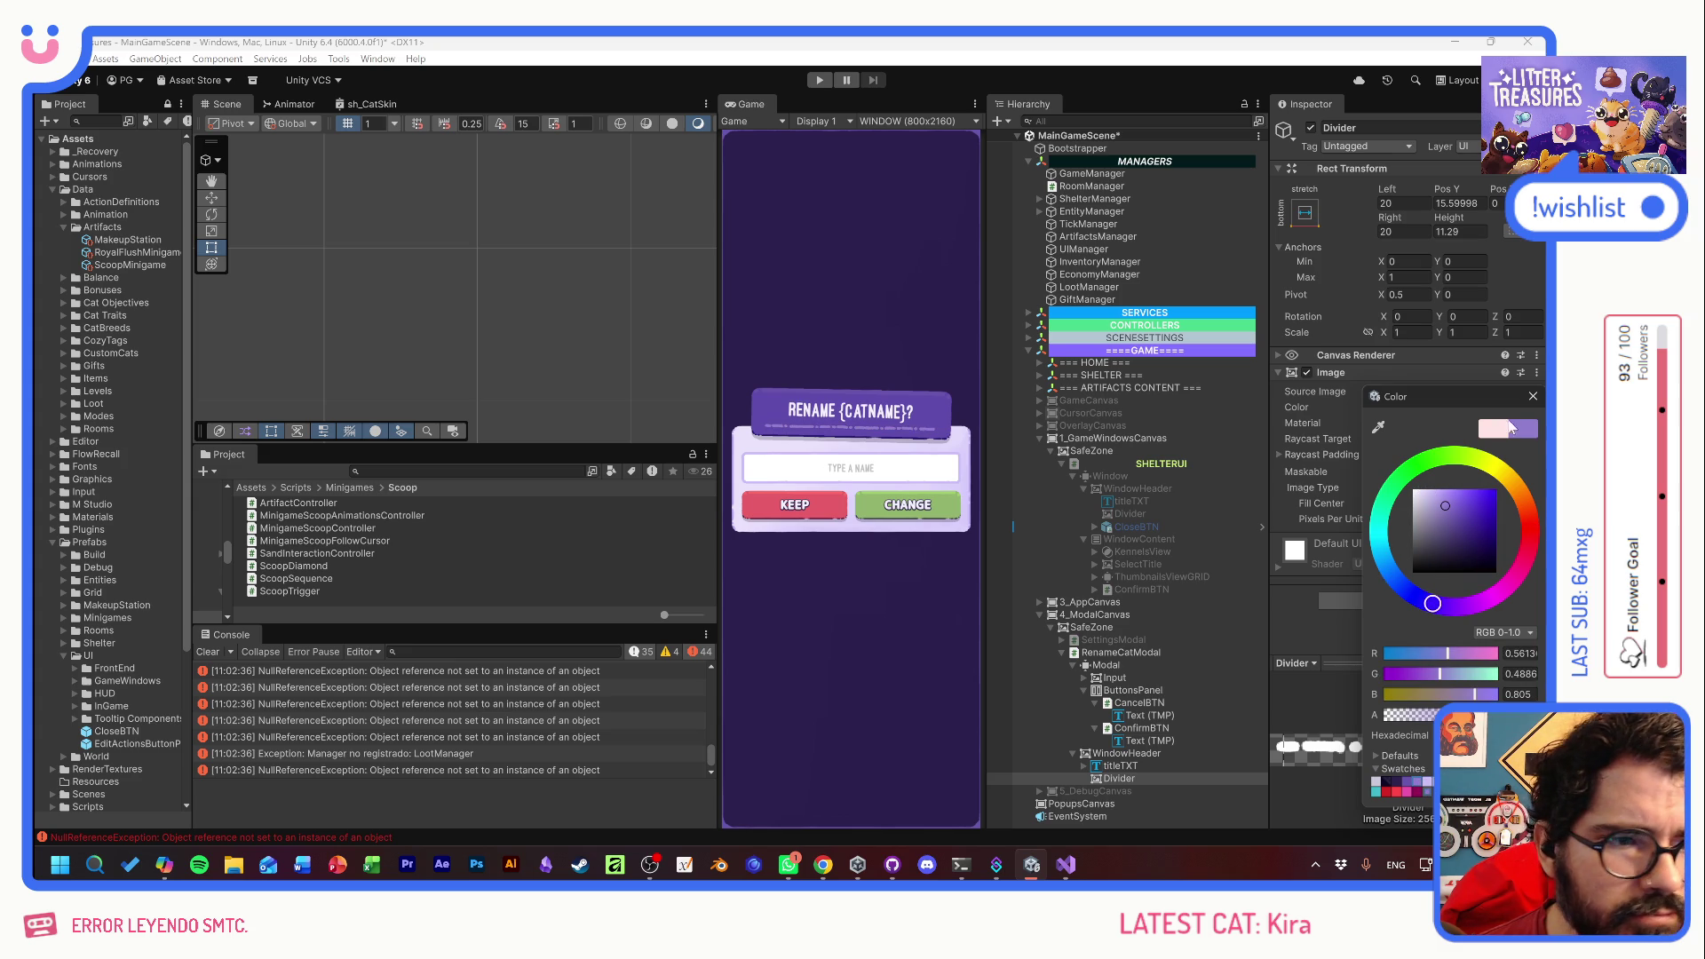
left_click(1532, 396)
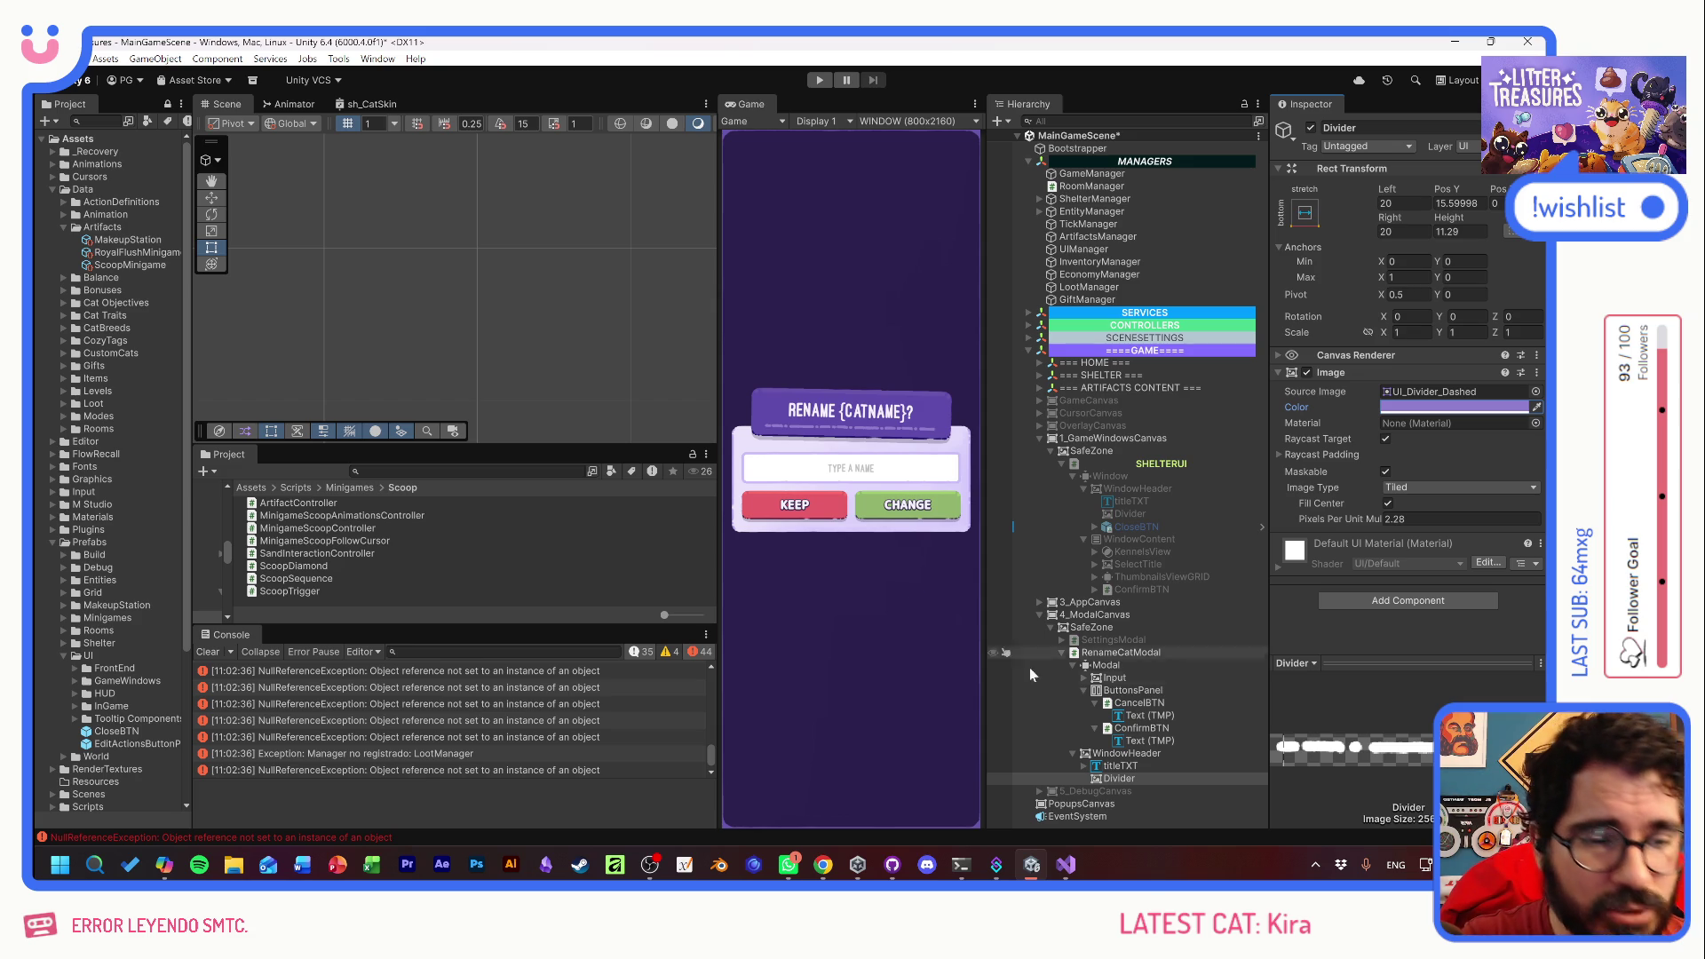
left_click(1132, 778)
- Move the Divider out of WindowHeader and stretch titleTXT with 20 offsets on every side
left_click_drag(1133, 780, 1133, 765)
left_click(1134, 766)
left_click(1305, 213)
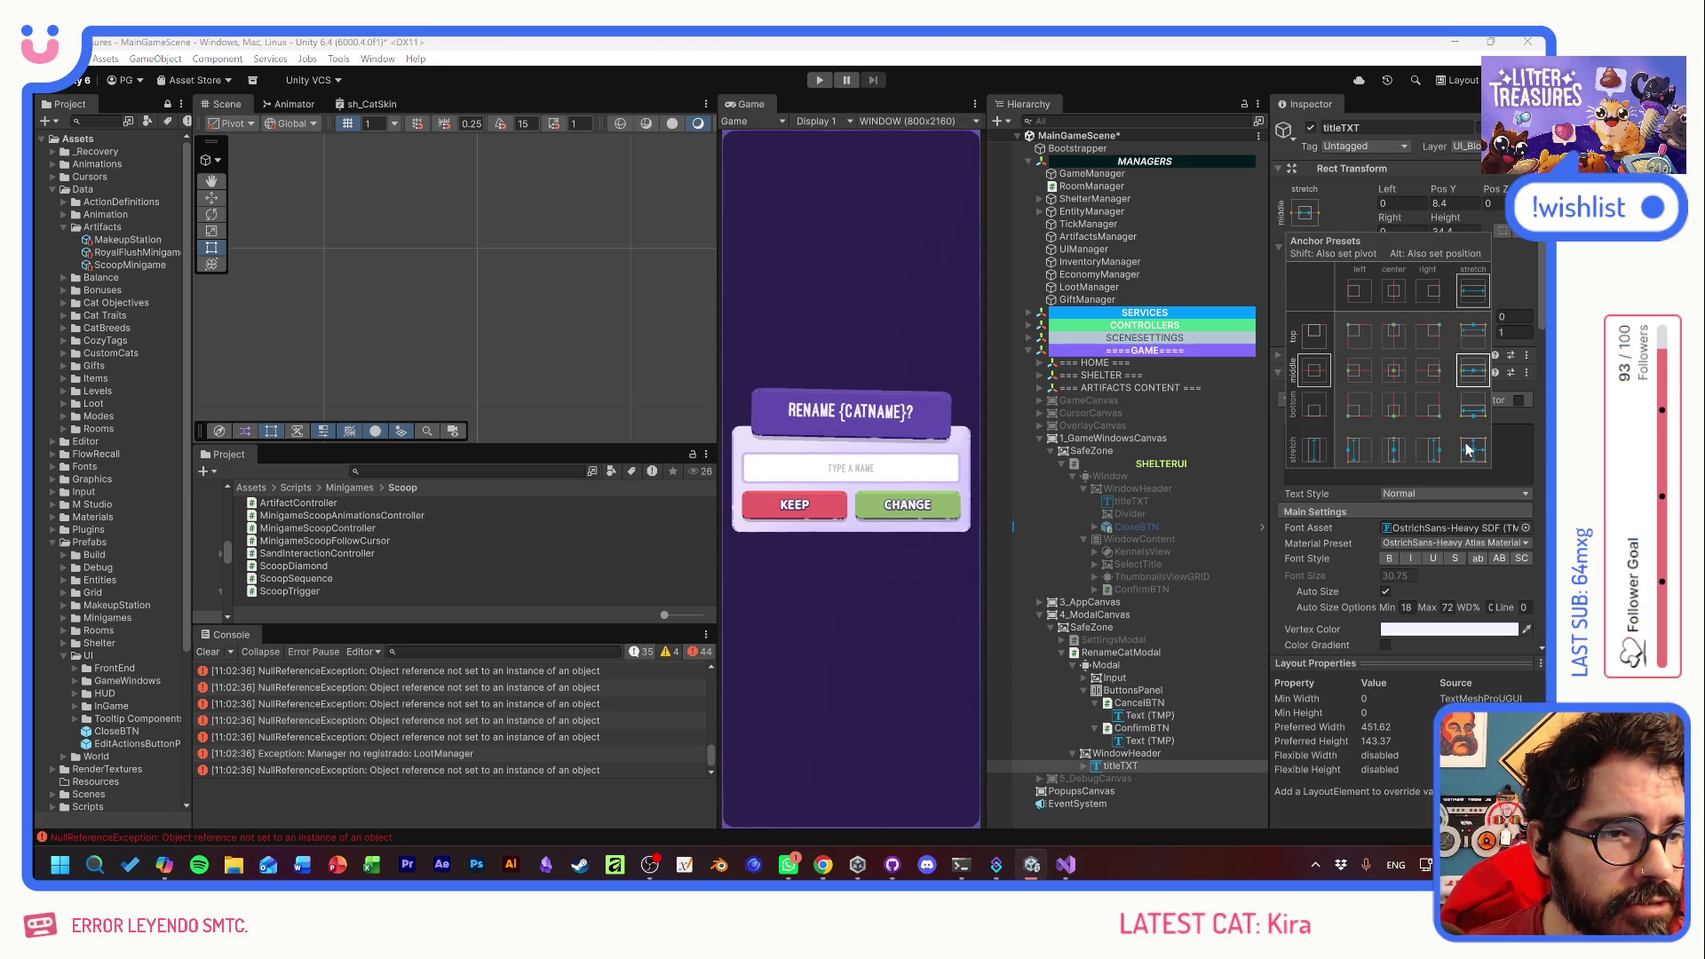
left_click(1474, 451)
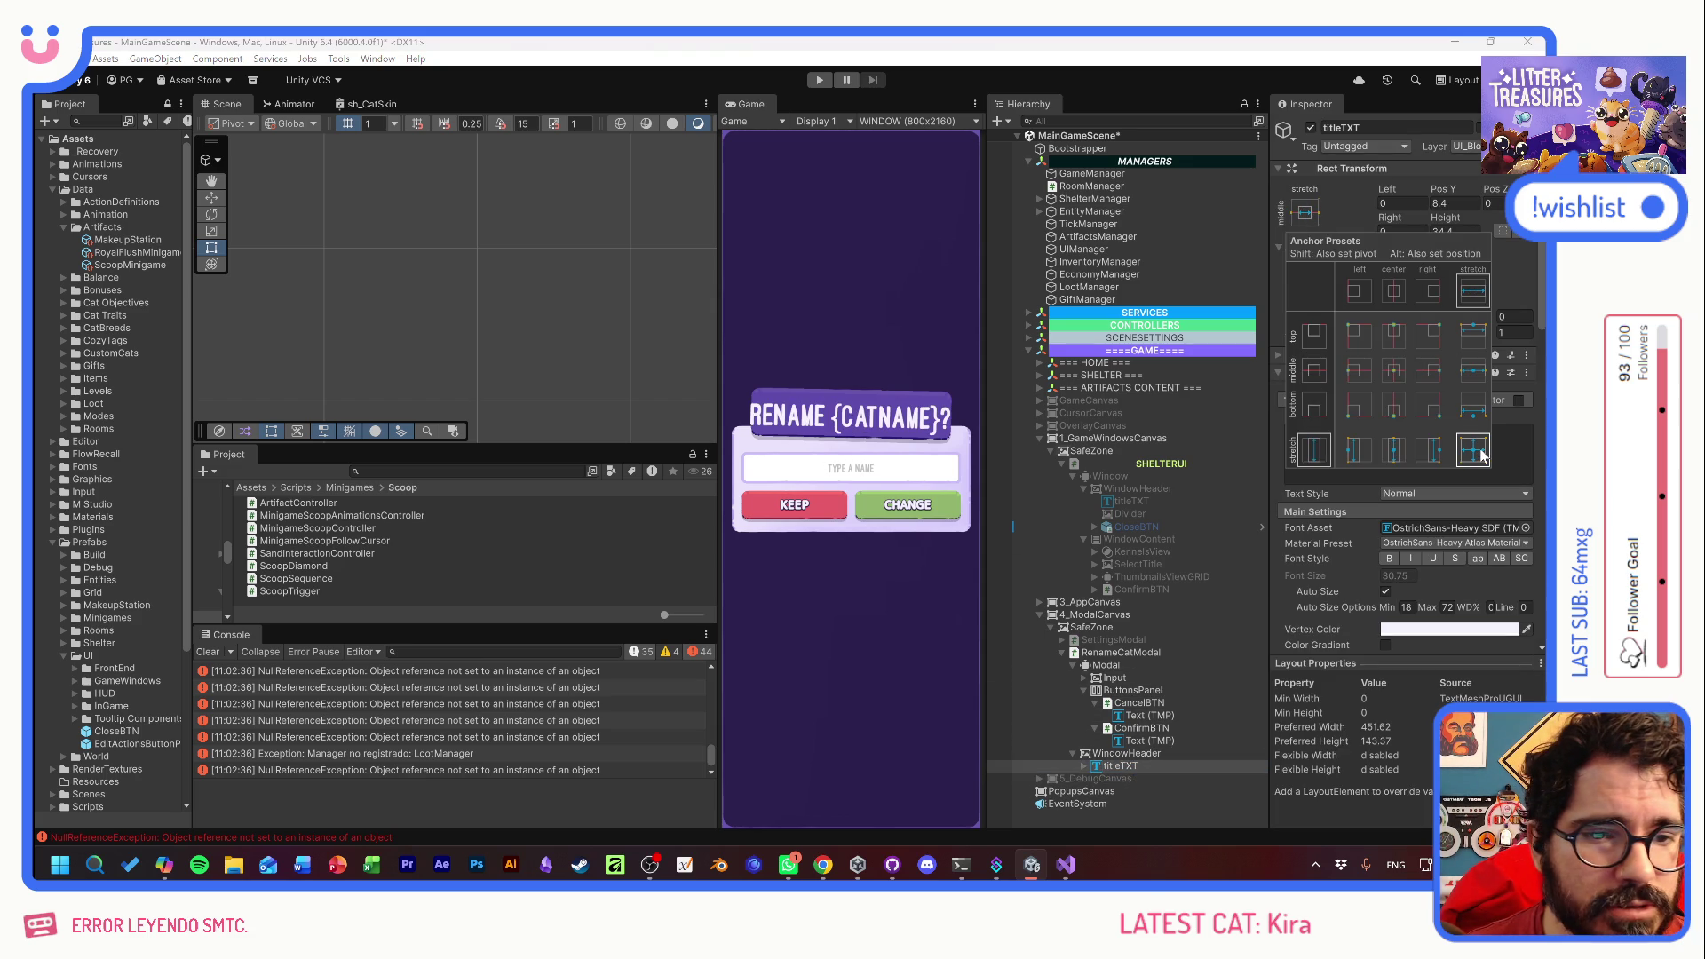
left_click(1402, 203)
type("20")
key("Tab")
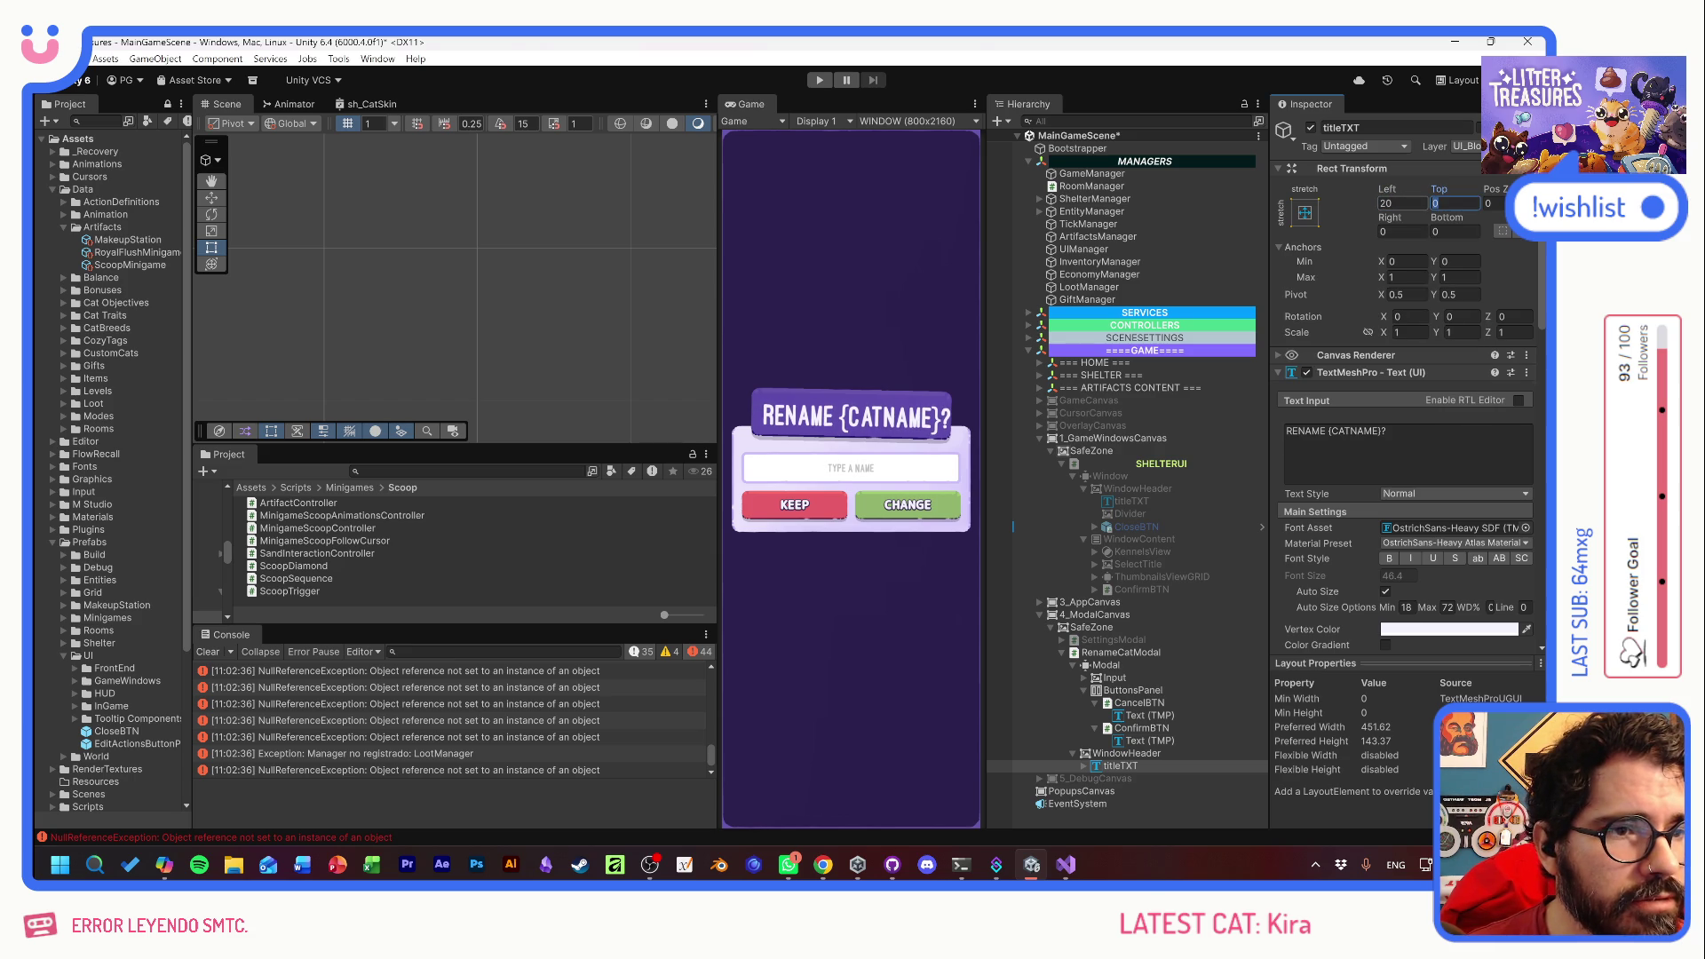
type("20")
key("Tab")
type("20")
key("Tab")
type("20")
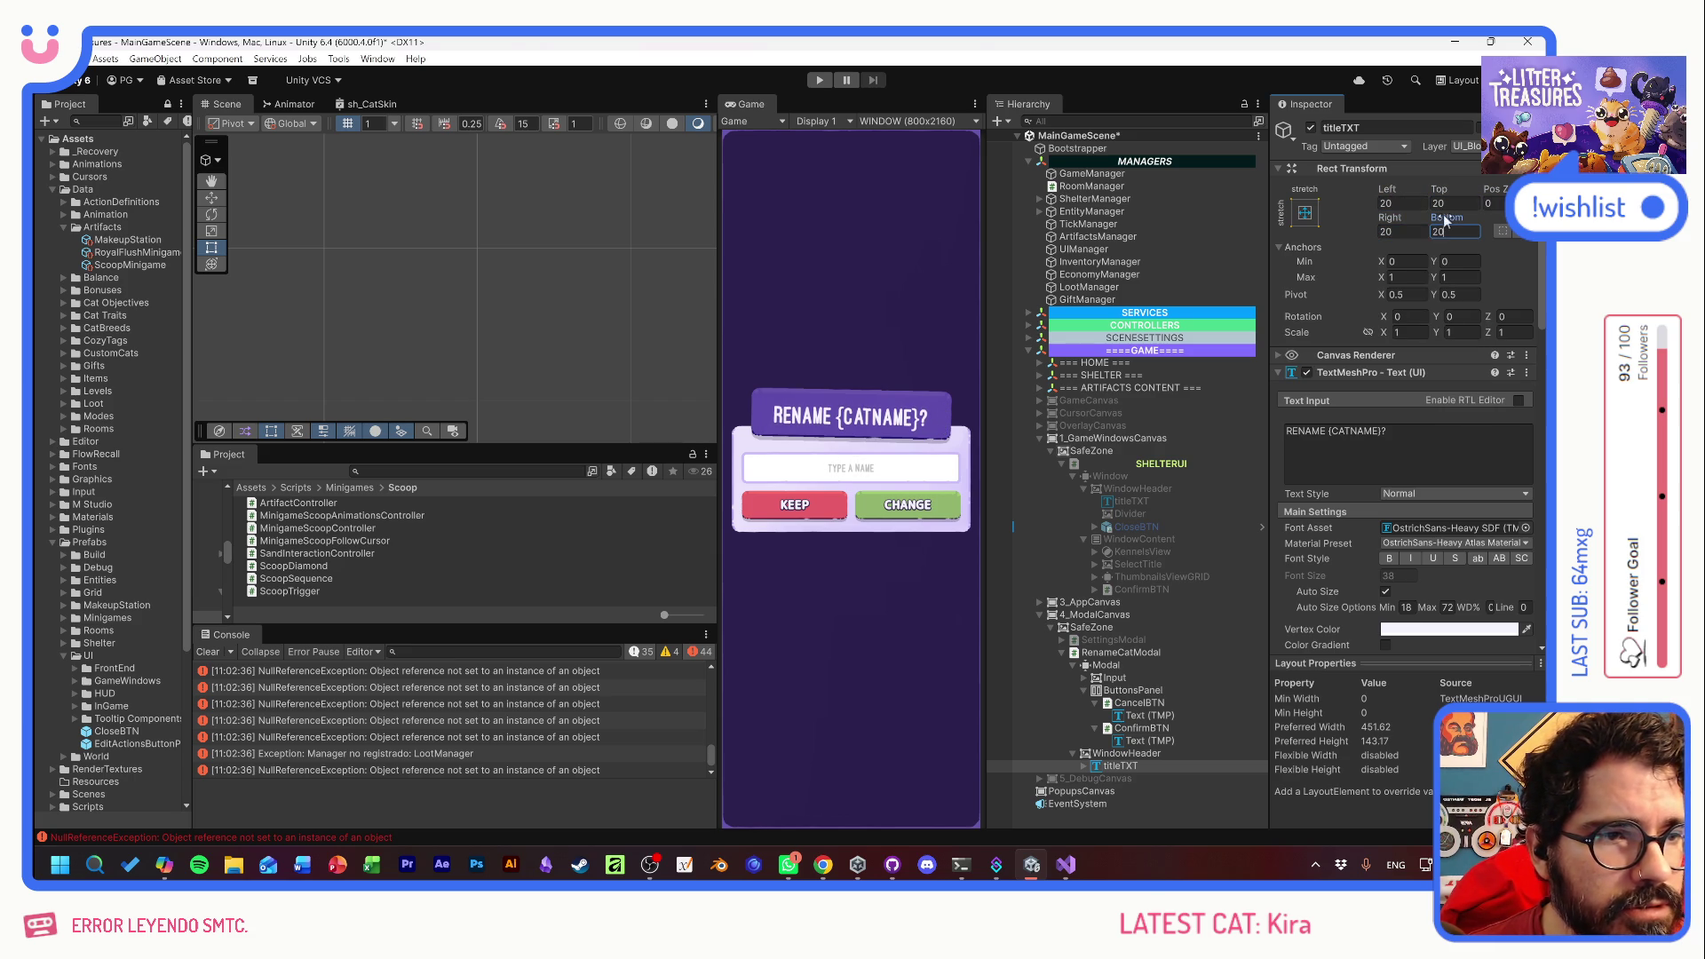
- Raise titleTXT's bottom offset to about 24, anchor it middle-stretch, and nudge it up
left_click_drag(1445, 223, 1454, 224)
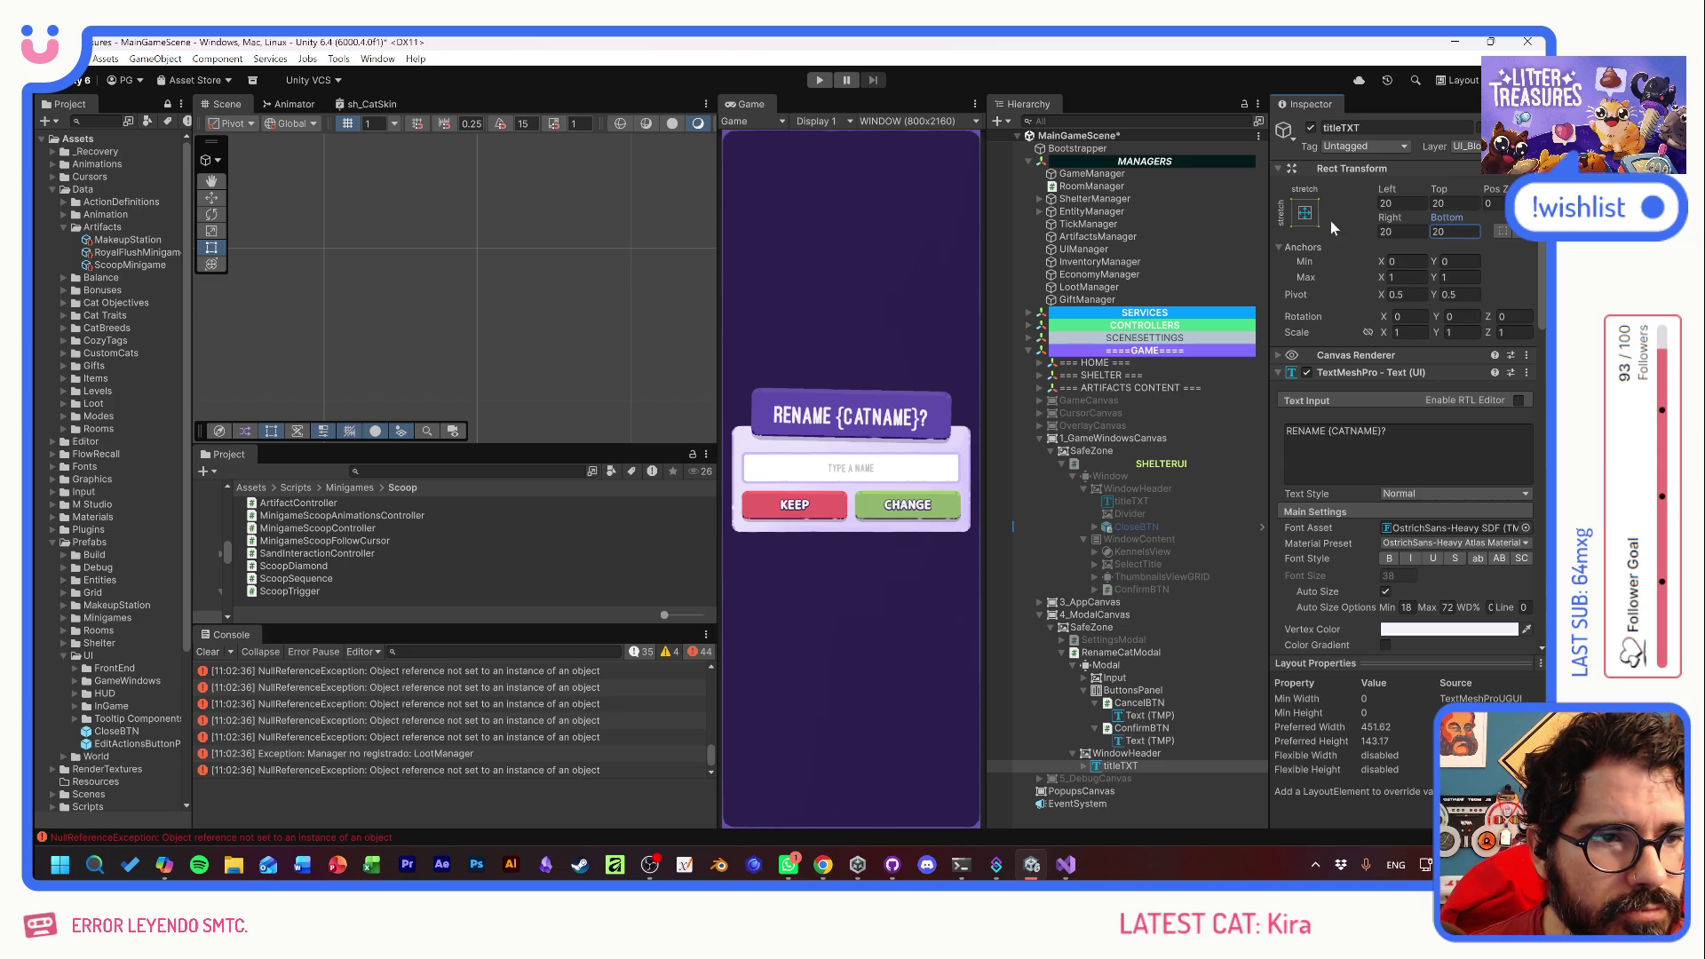
left_click(1305, 213)
left_click(1474, 371, "alt+shift")
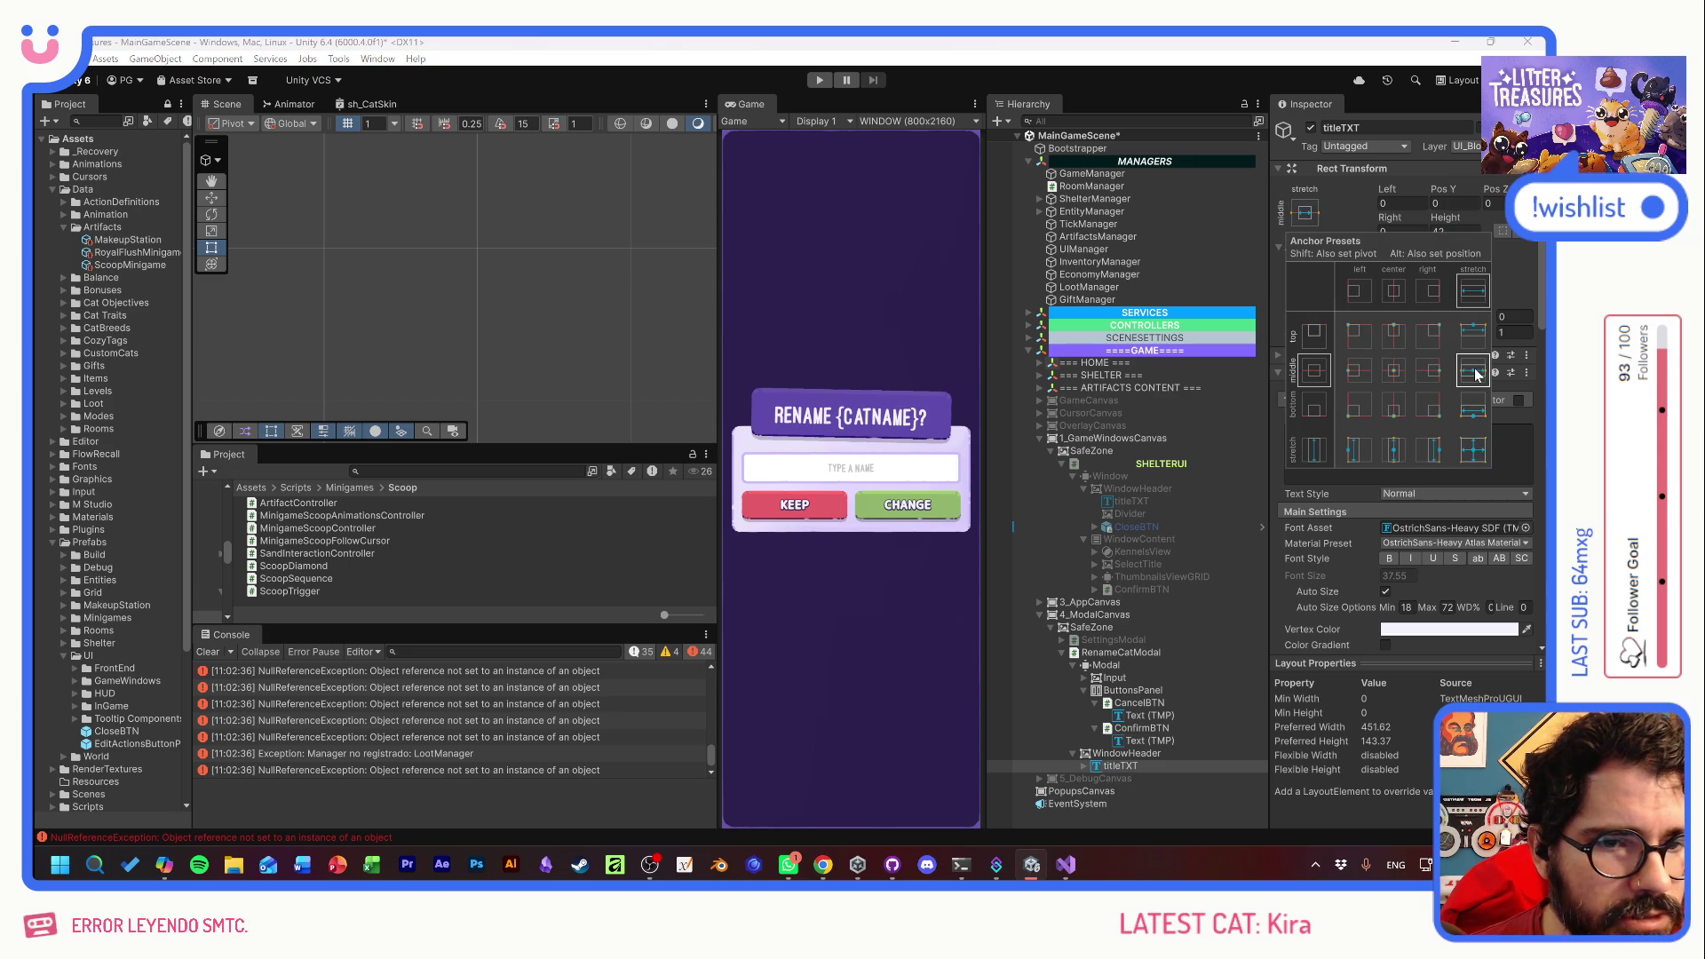
left_click(1445, 220)
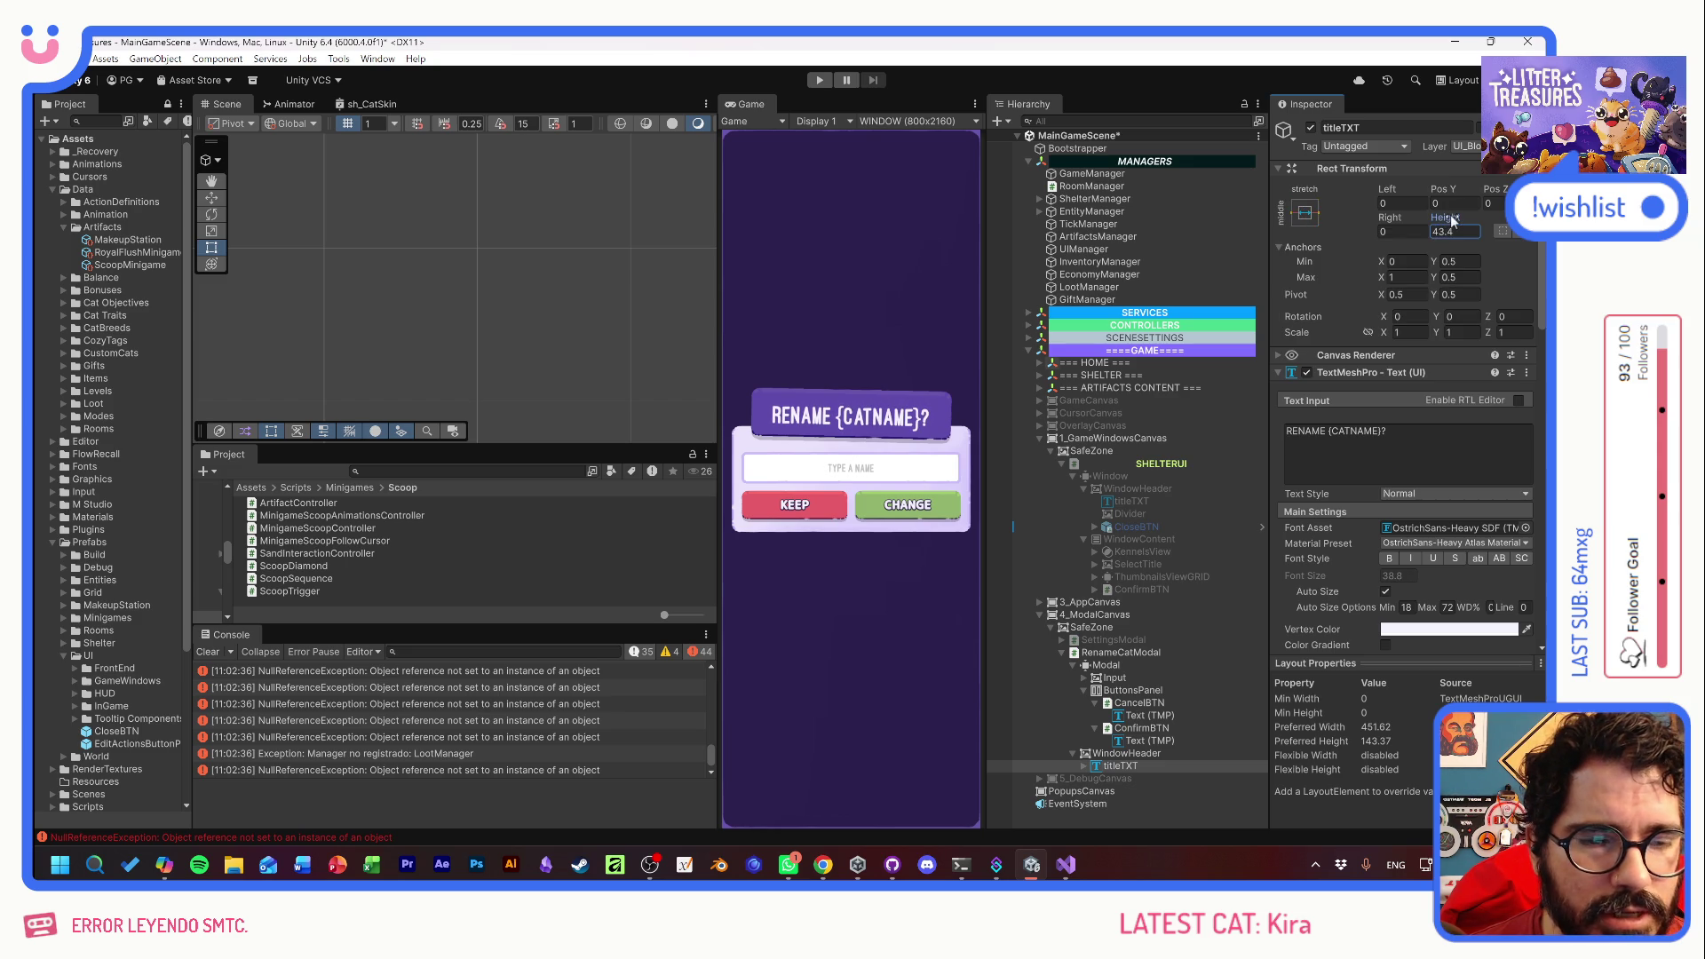
double_click(1110, 766)
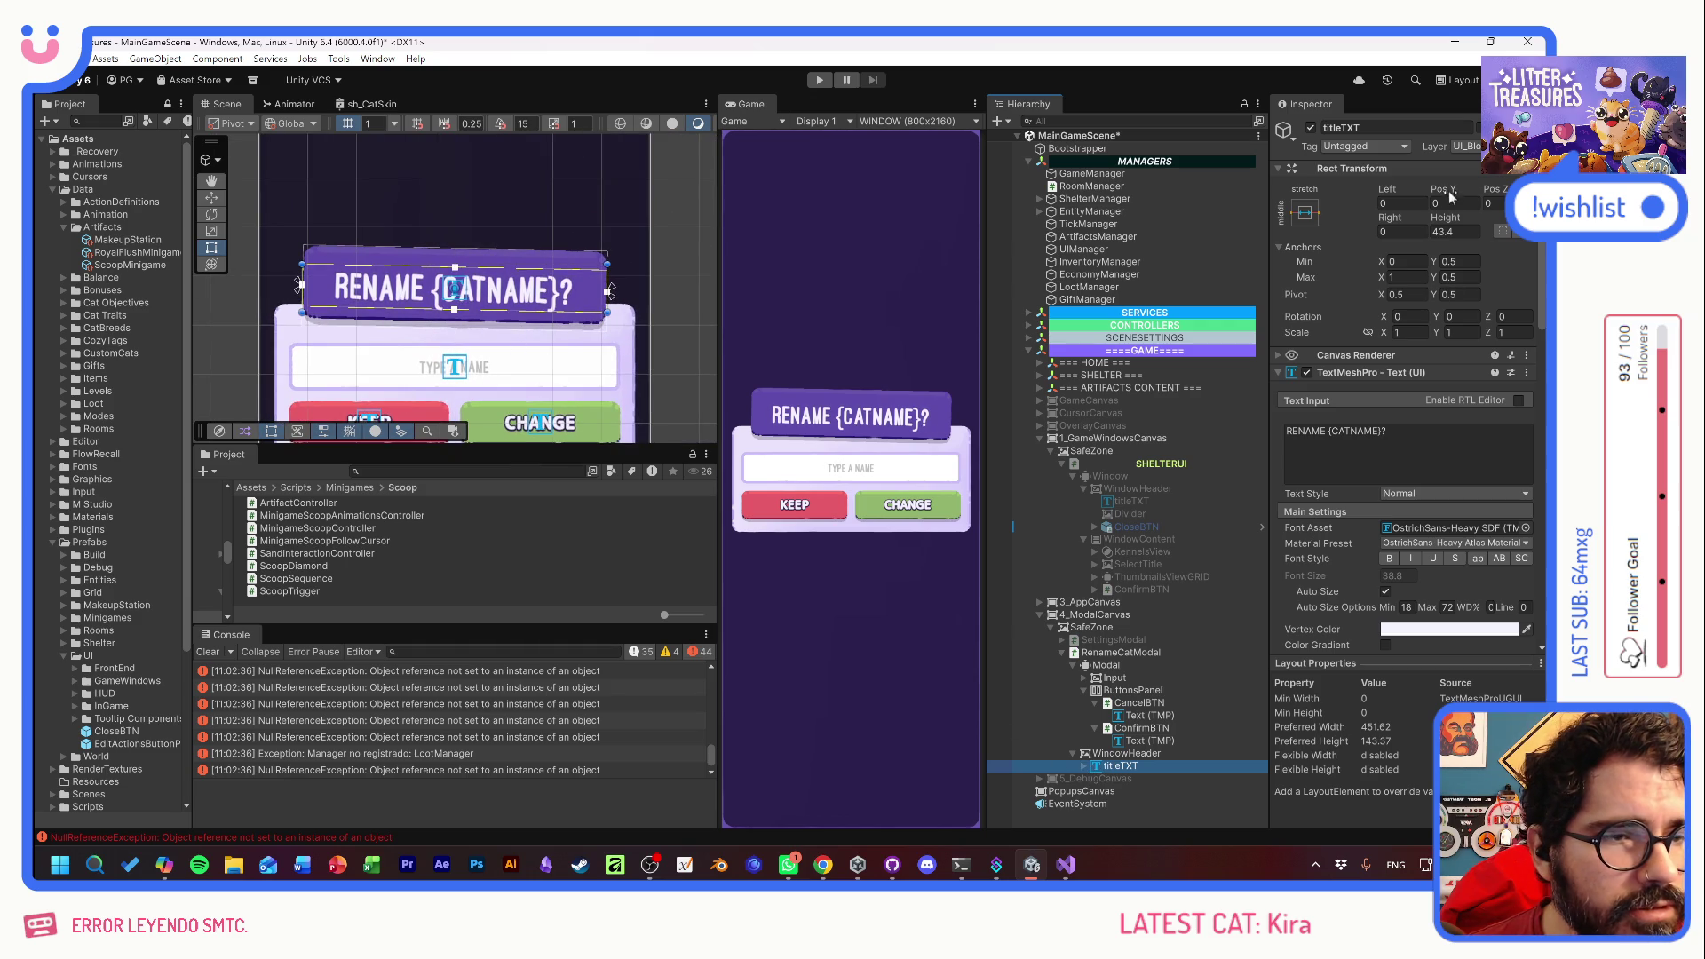
left_click_drag(1446, 190, 1468, 189)
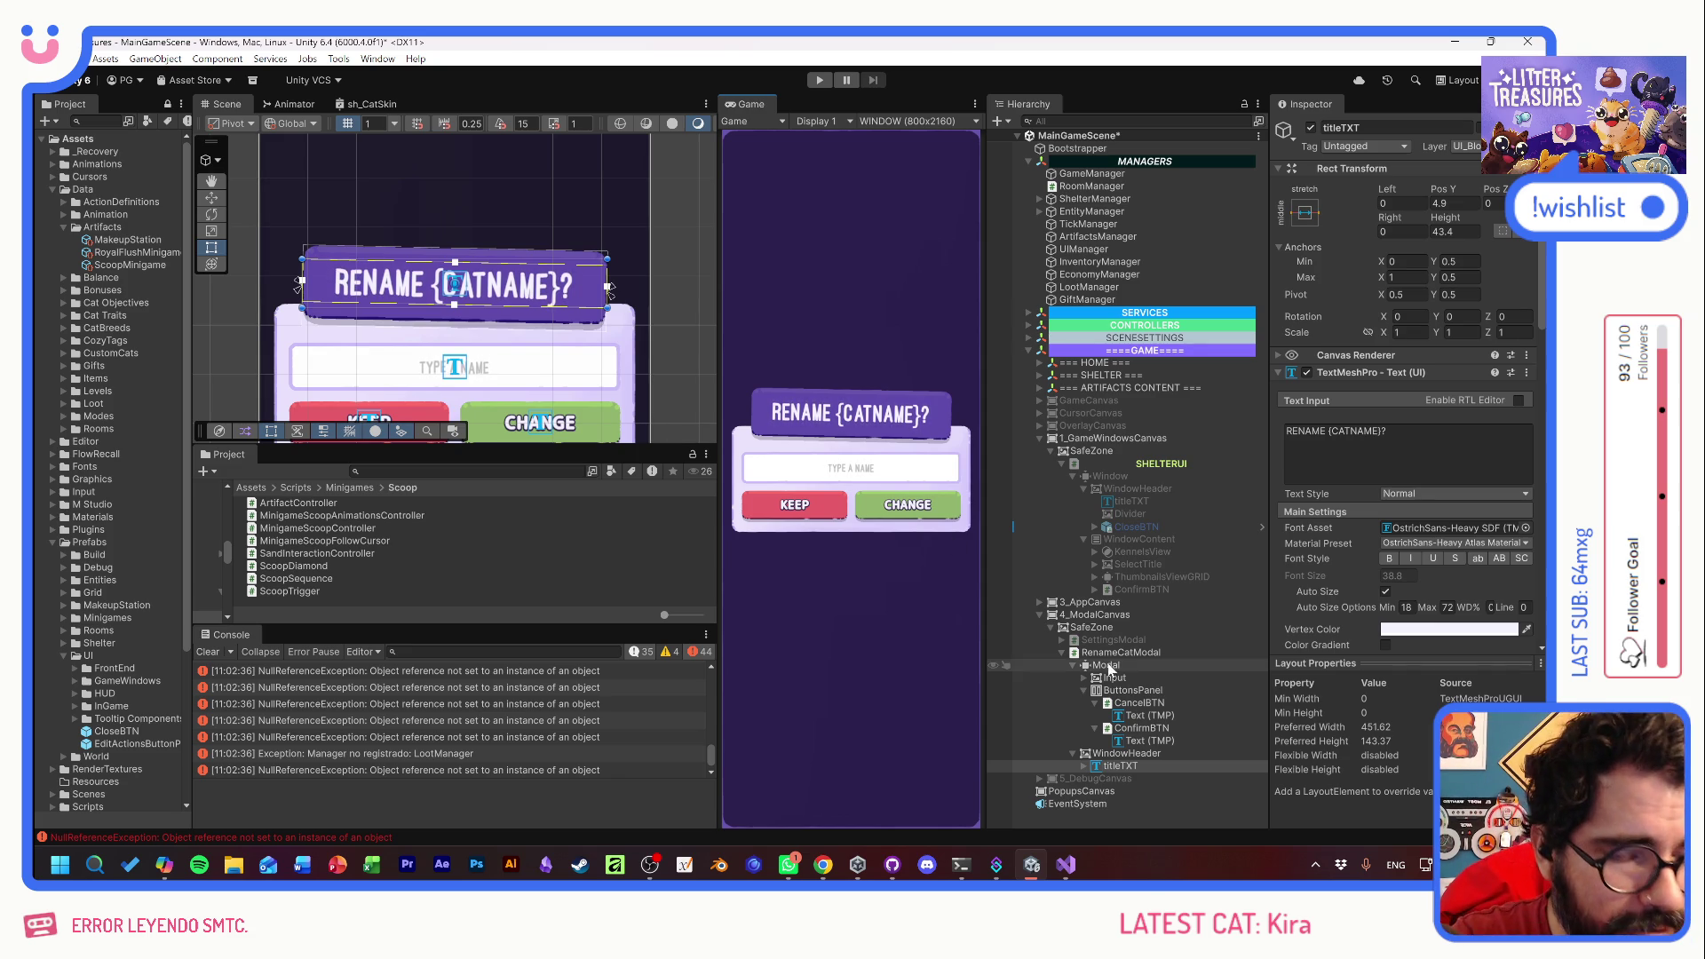
- Delete the KEEP button and relabel the remaining button CONFIRM
left_click(1142, 701)
key("Delete")
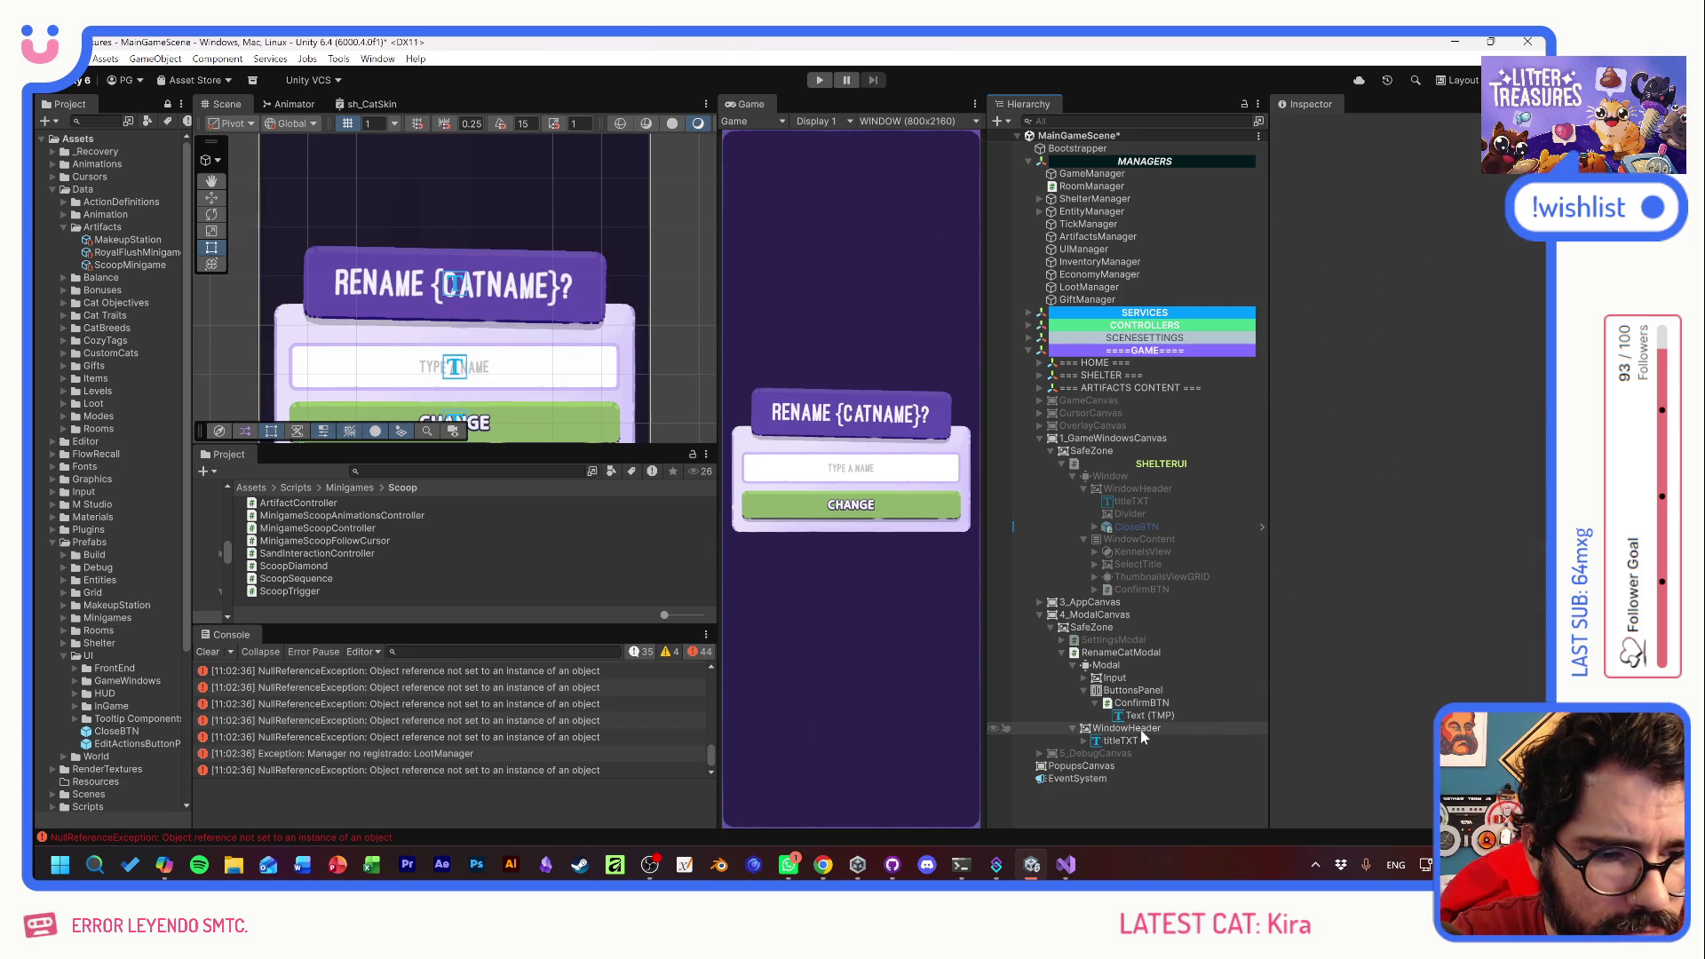
left_click(1144, 712)
left_click(1306, 431)
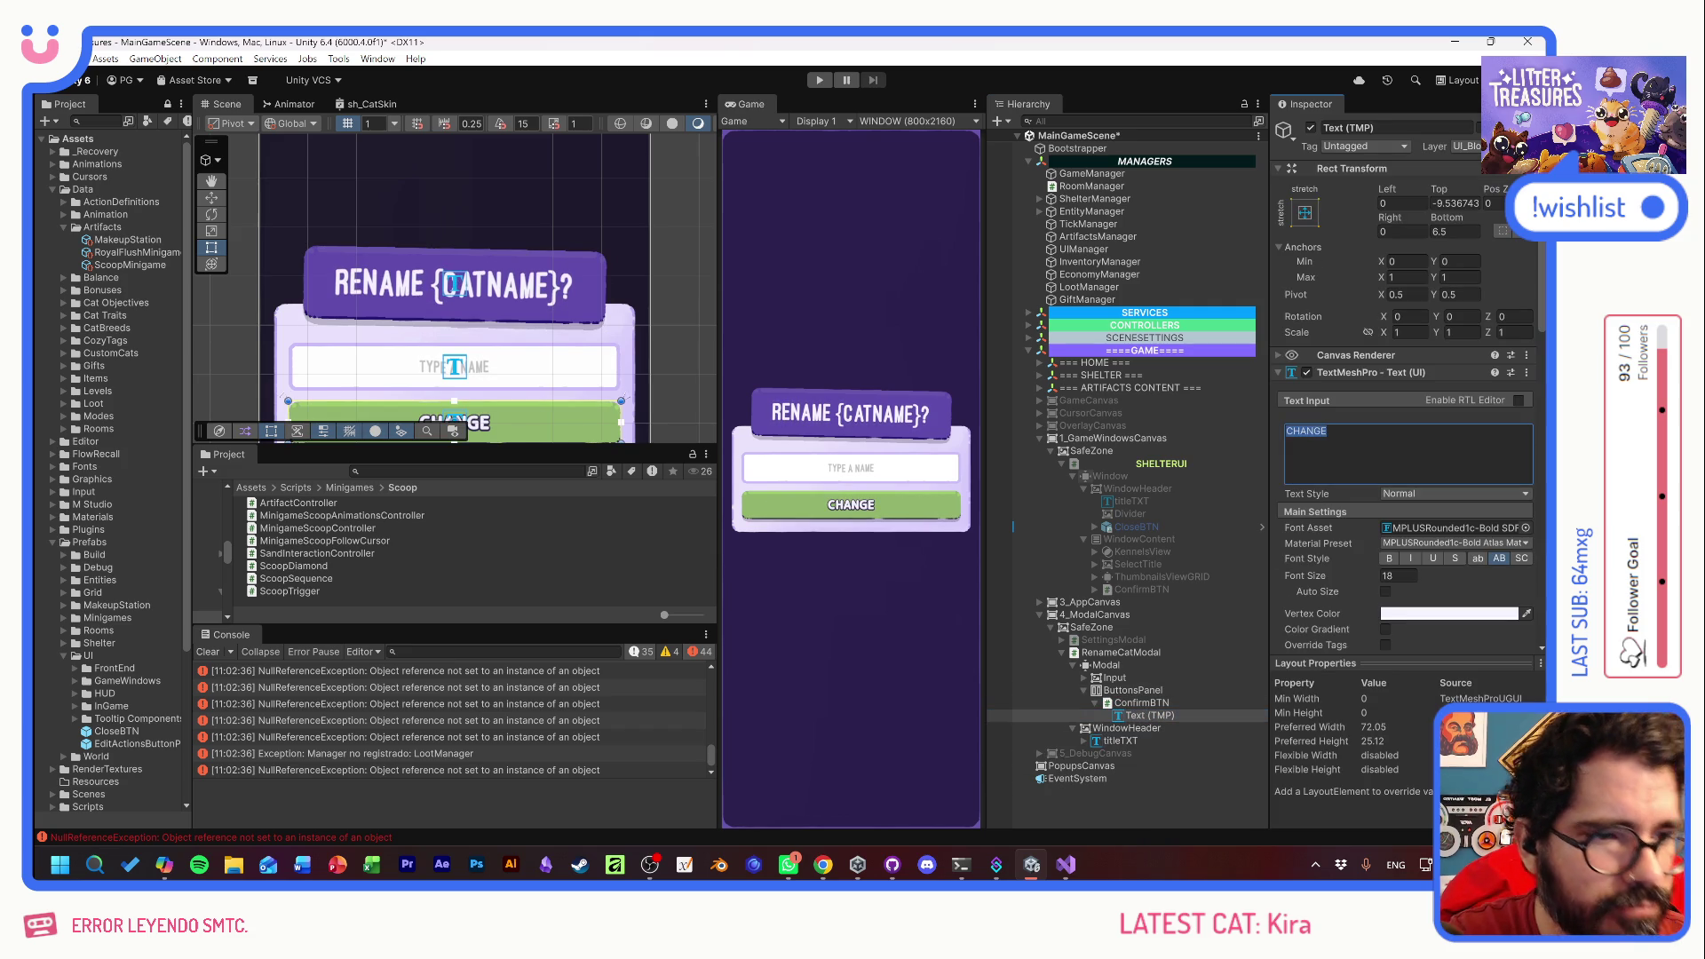
type("CONFIRM")
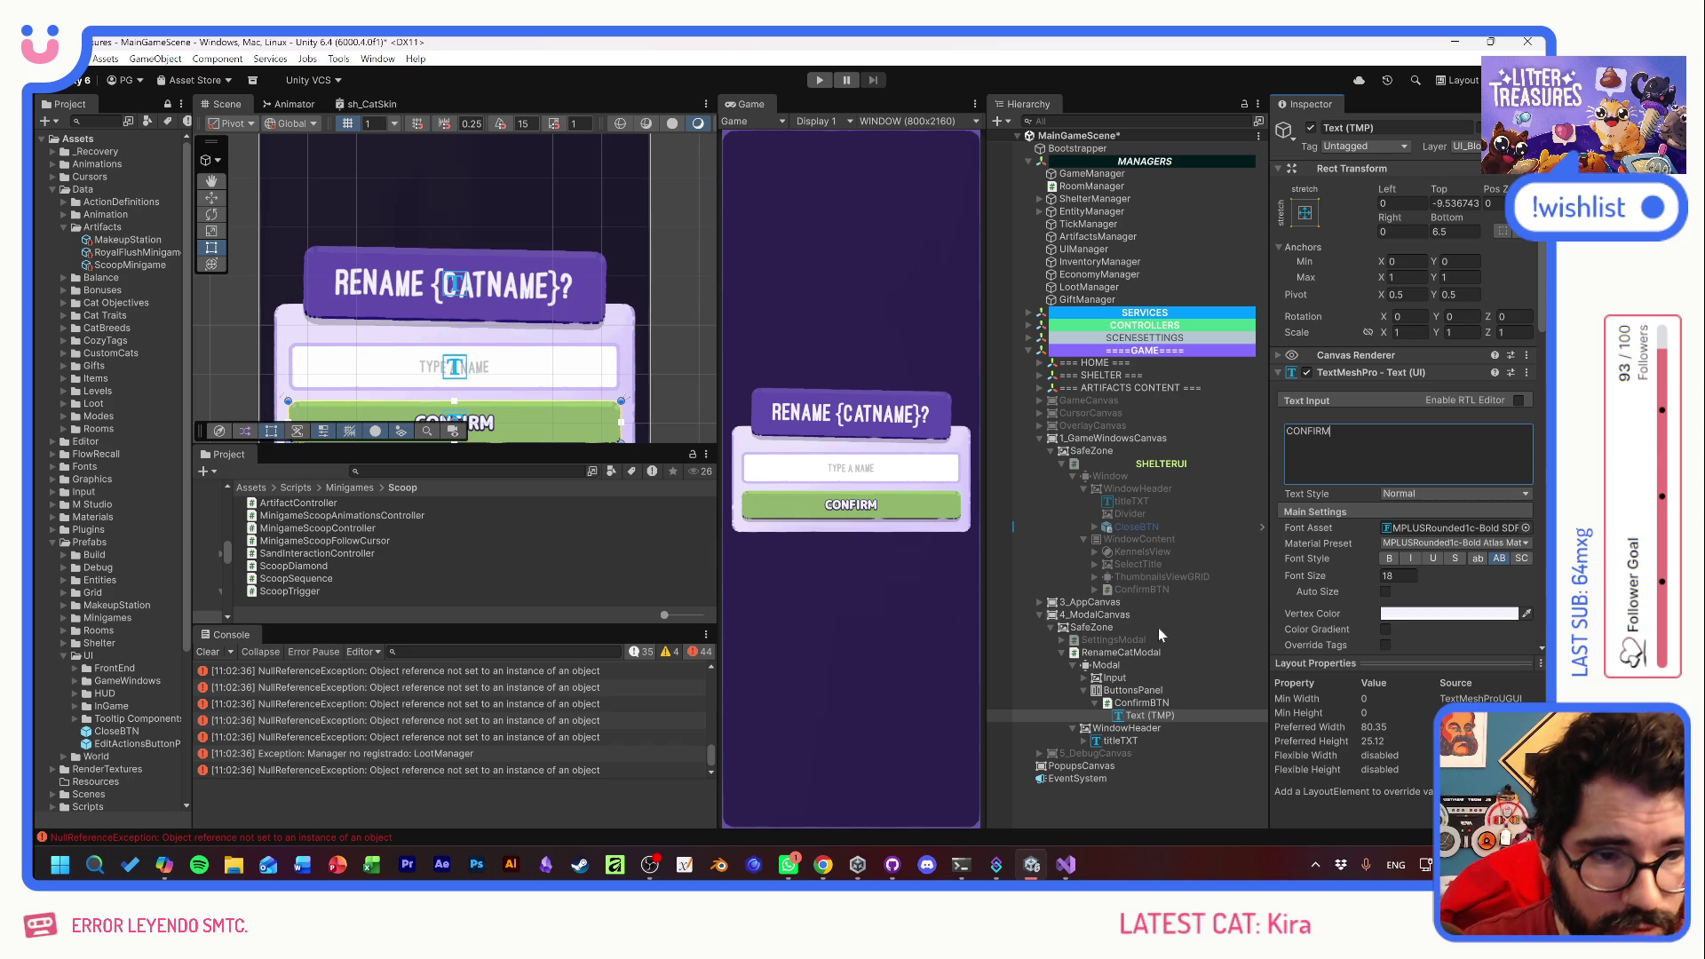
- Paste a copy of the shelter's paw-decorated ADOPT button into the rename modal
left_click(1128, 589)
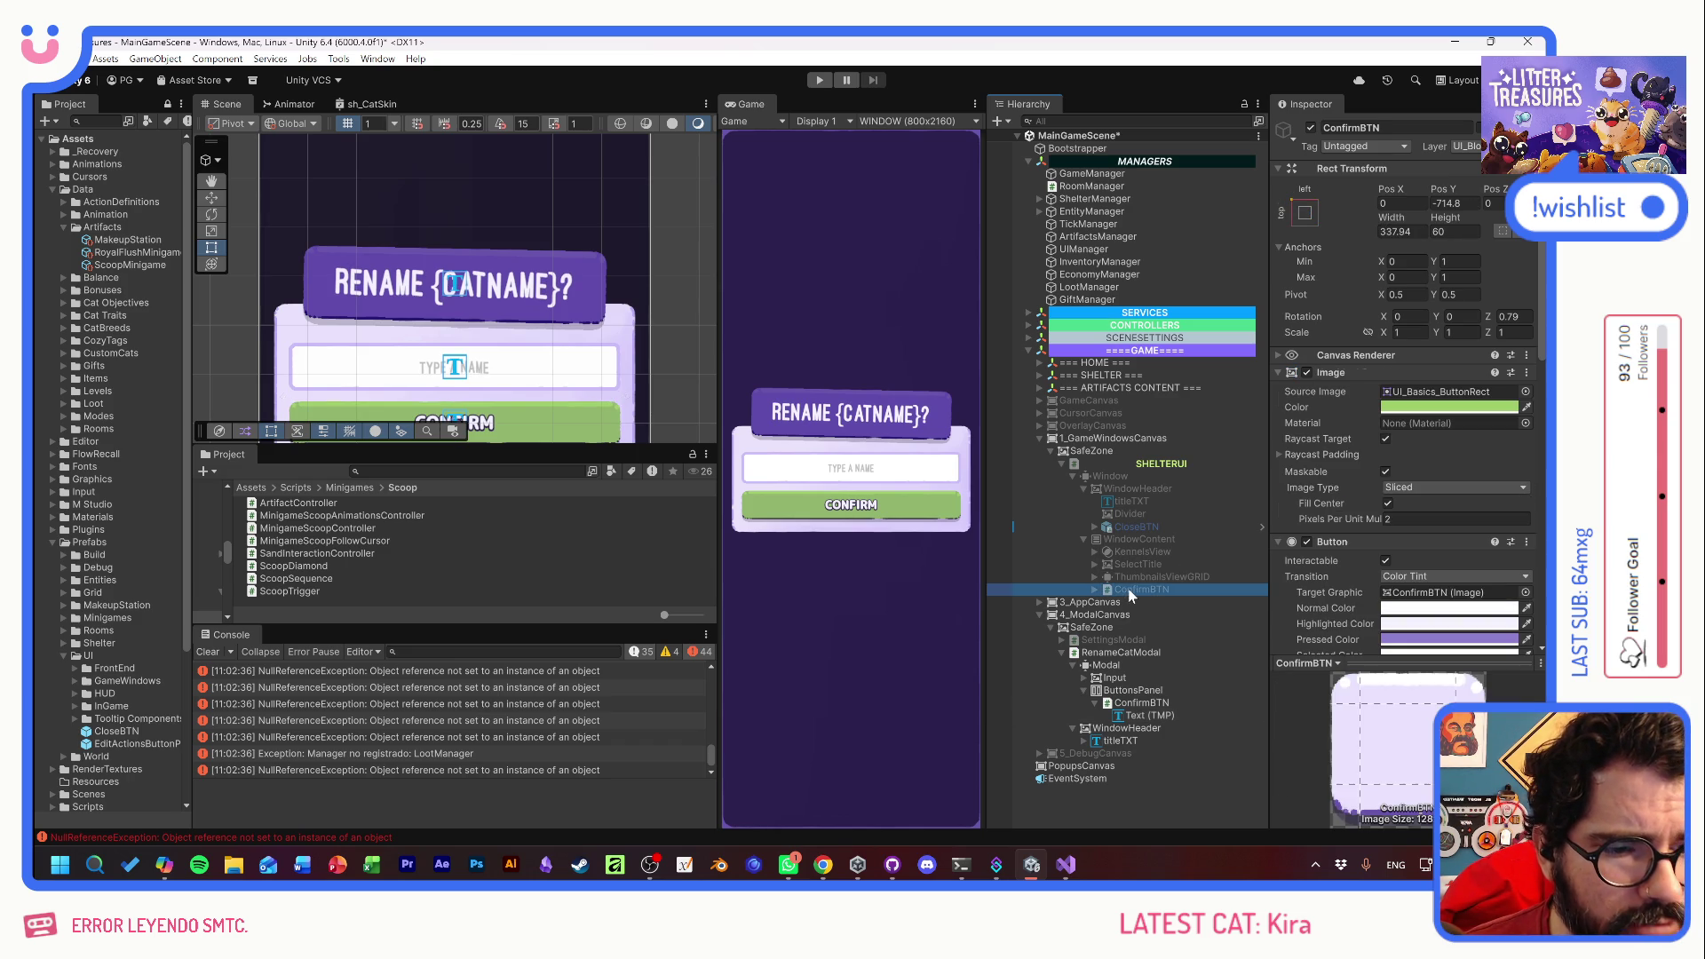
left_click(1133, 679)
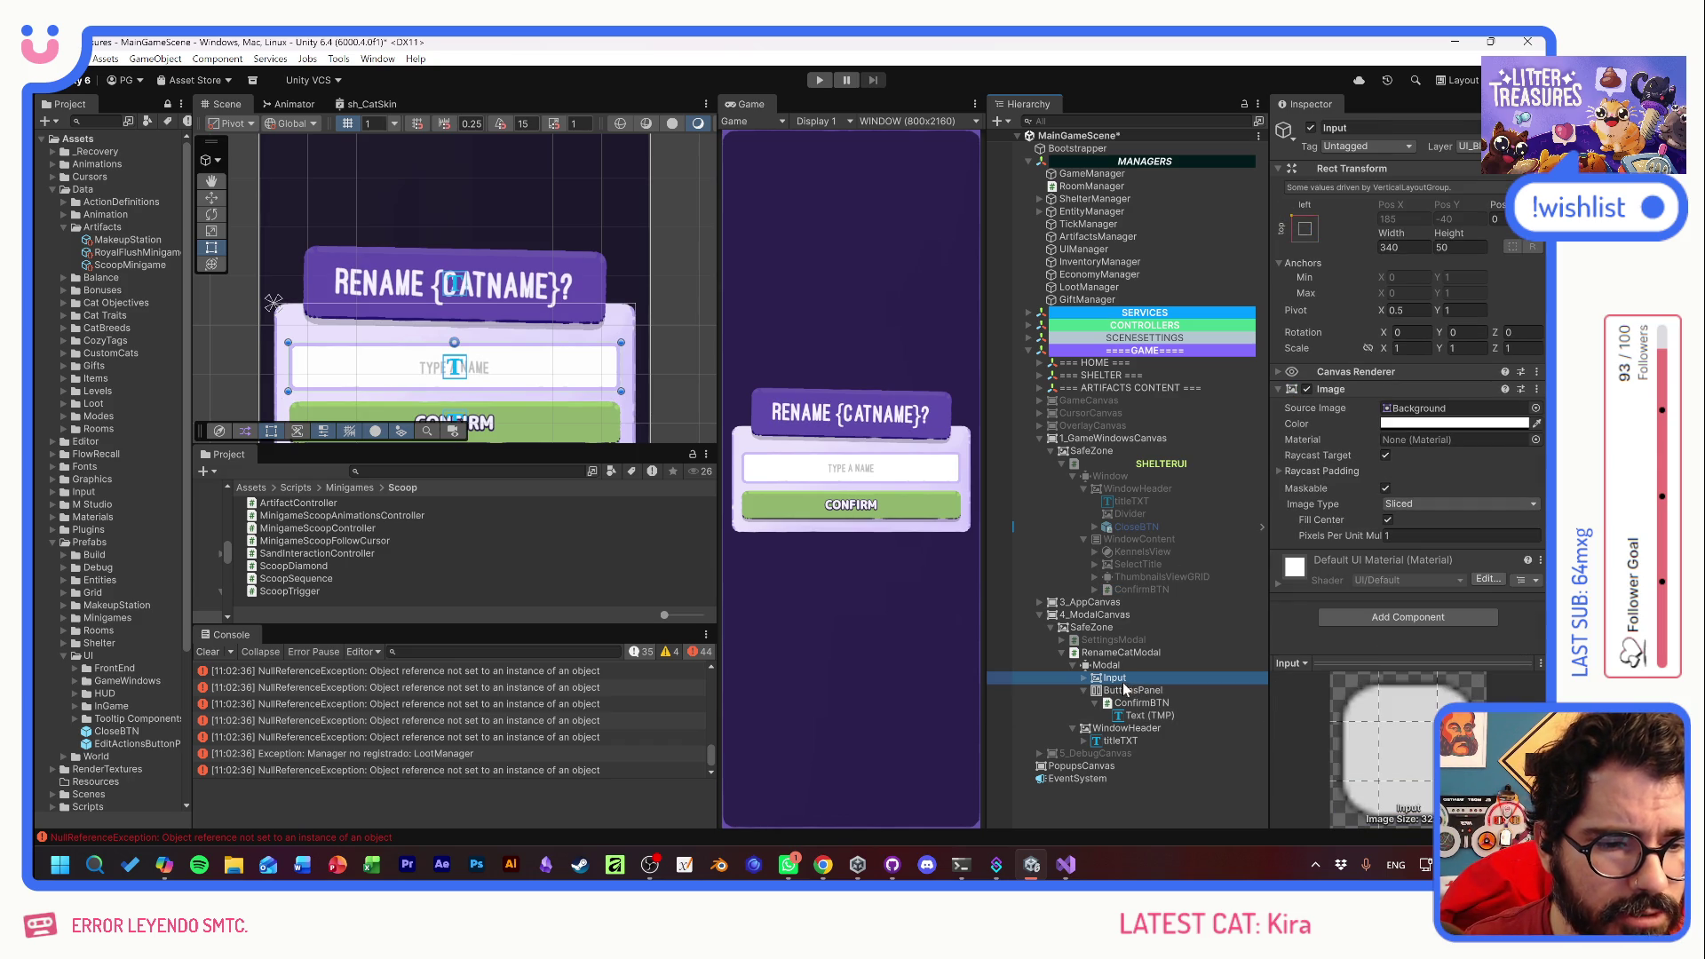
key("ctrl+v")
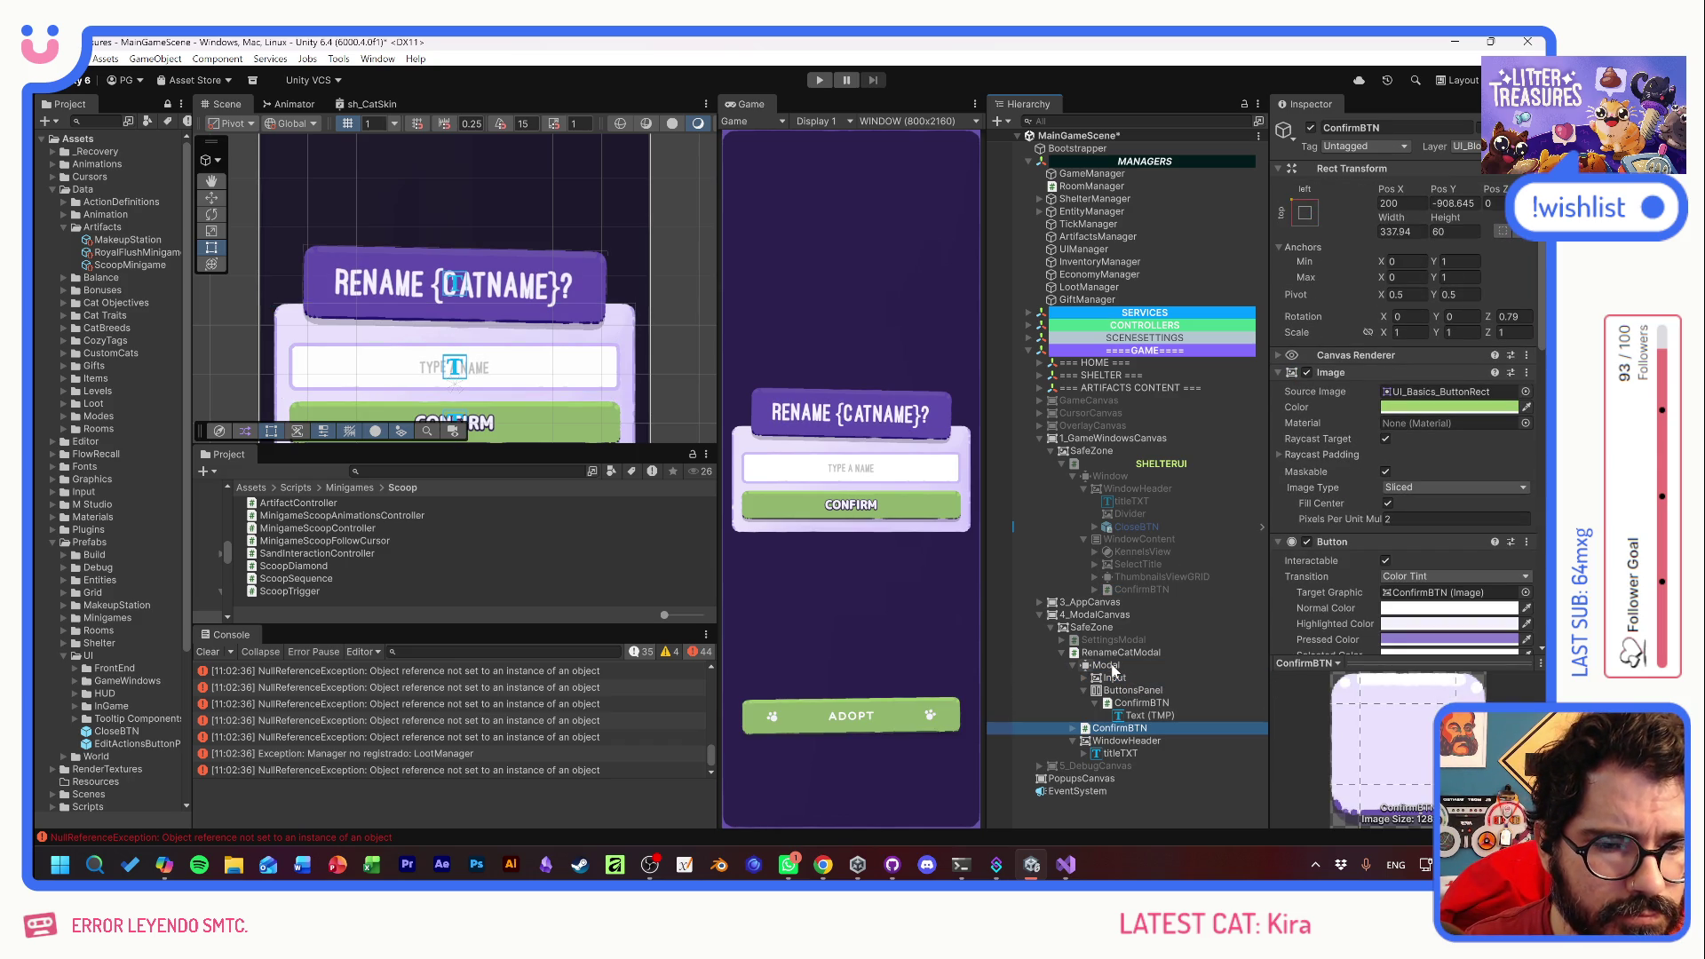
- Delete the old ButtonsPanel along with its CONFIRM button
left_click(1140, 704)
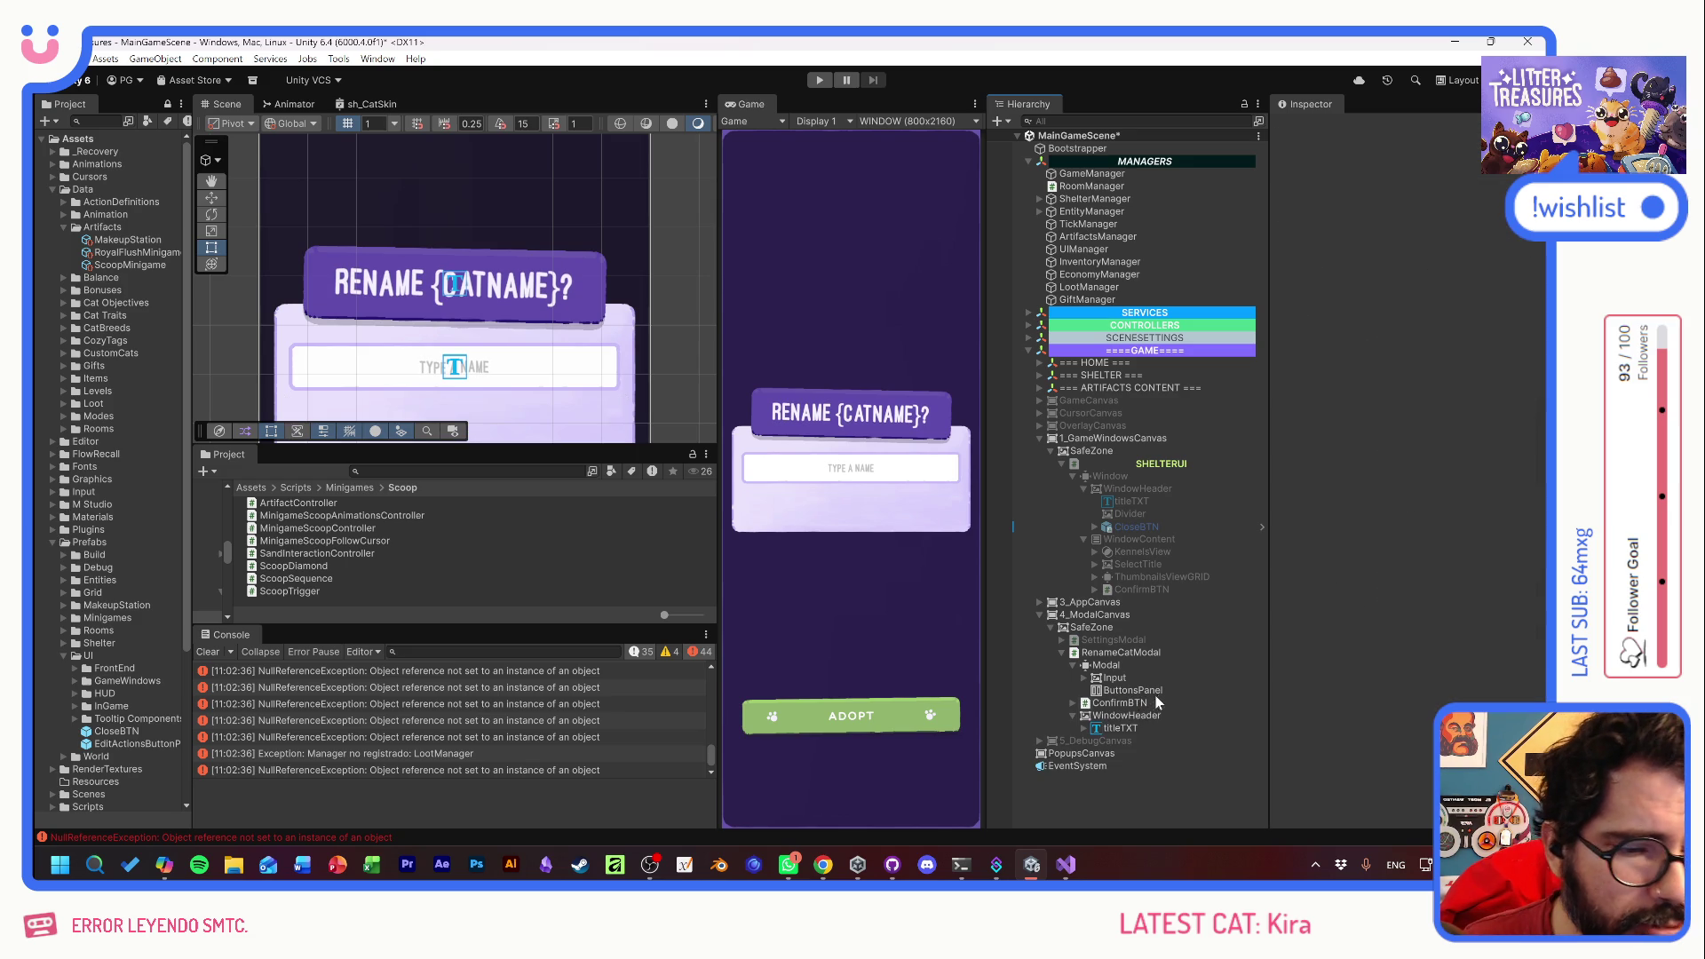
scroll(1332, 524, "down", 10)
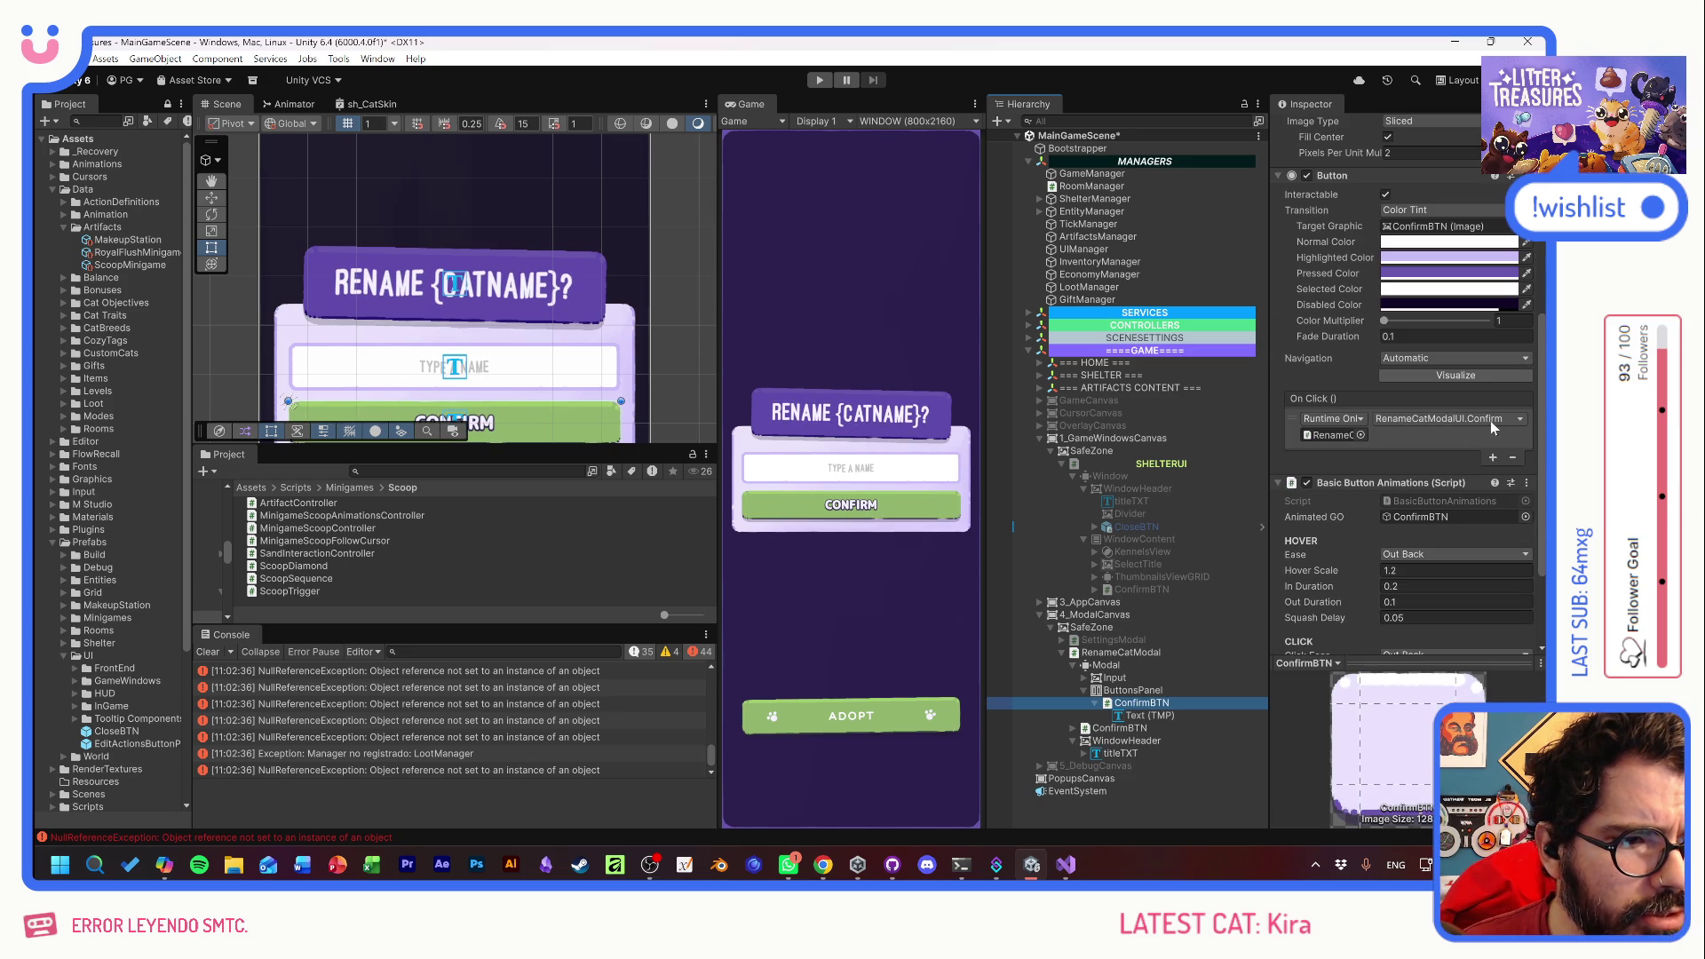
left_click(1140, 703)
mouse_move(1139, 703)
left_mouse_down()
mouse_move(1111, 708)
mouse_move(1122, 690)
left_mouse_up()
left_click(1123, 703)
key("Delete")
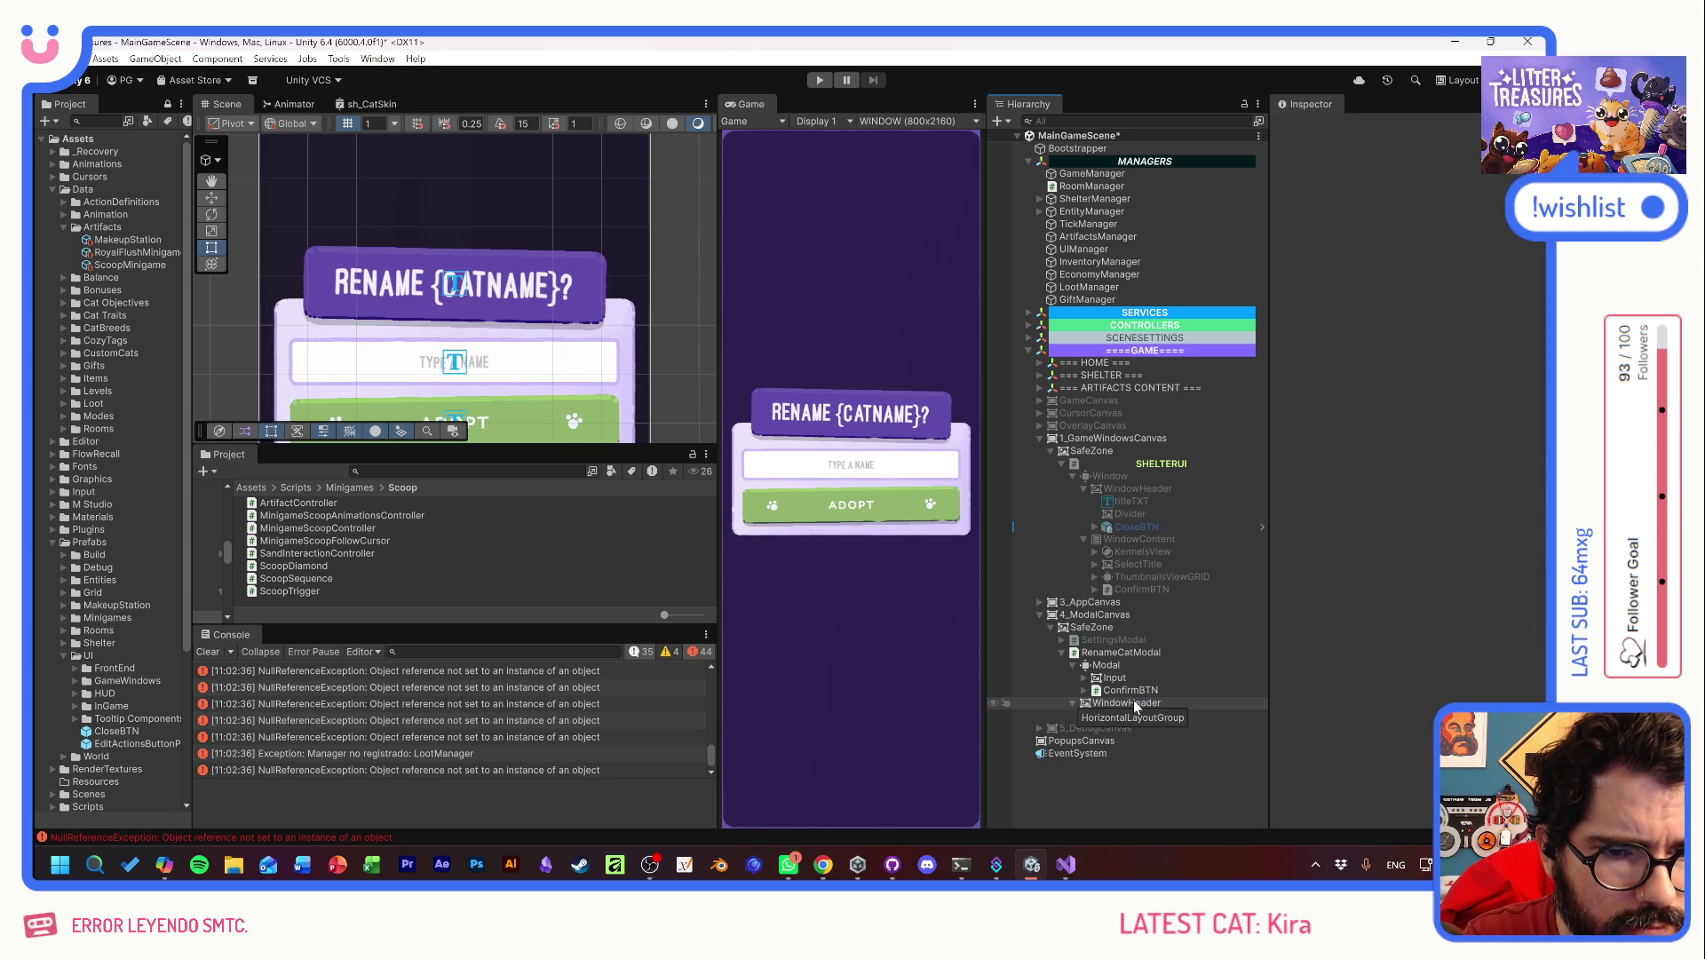
left_click(1084, 690)
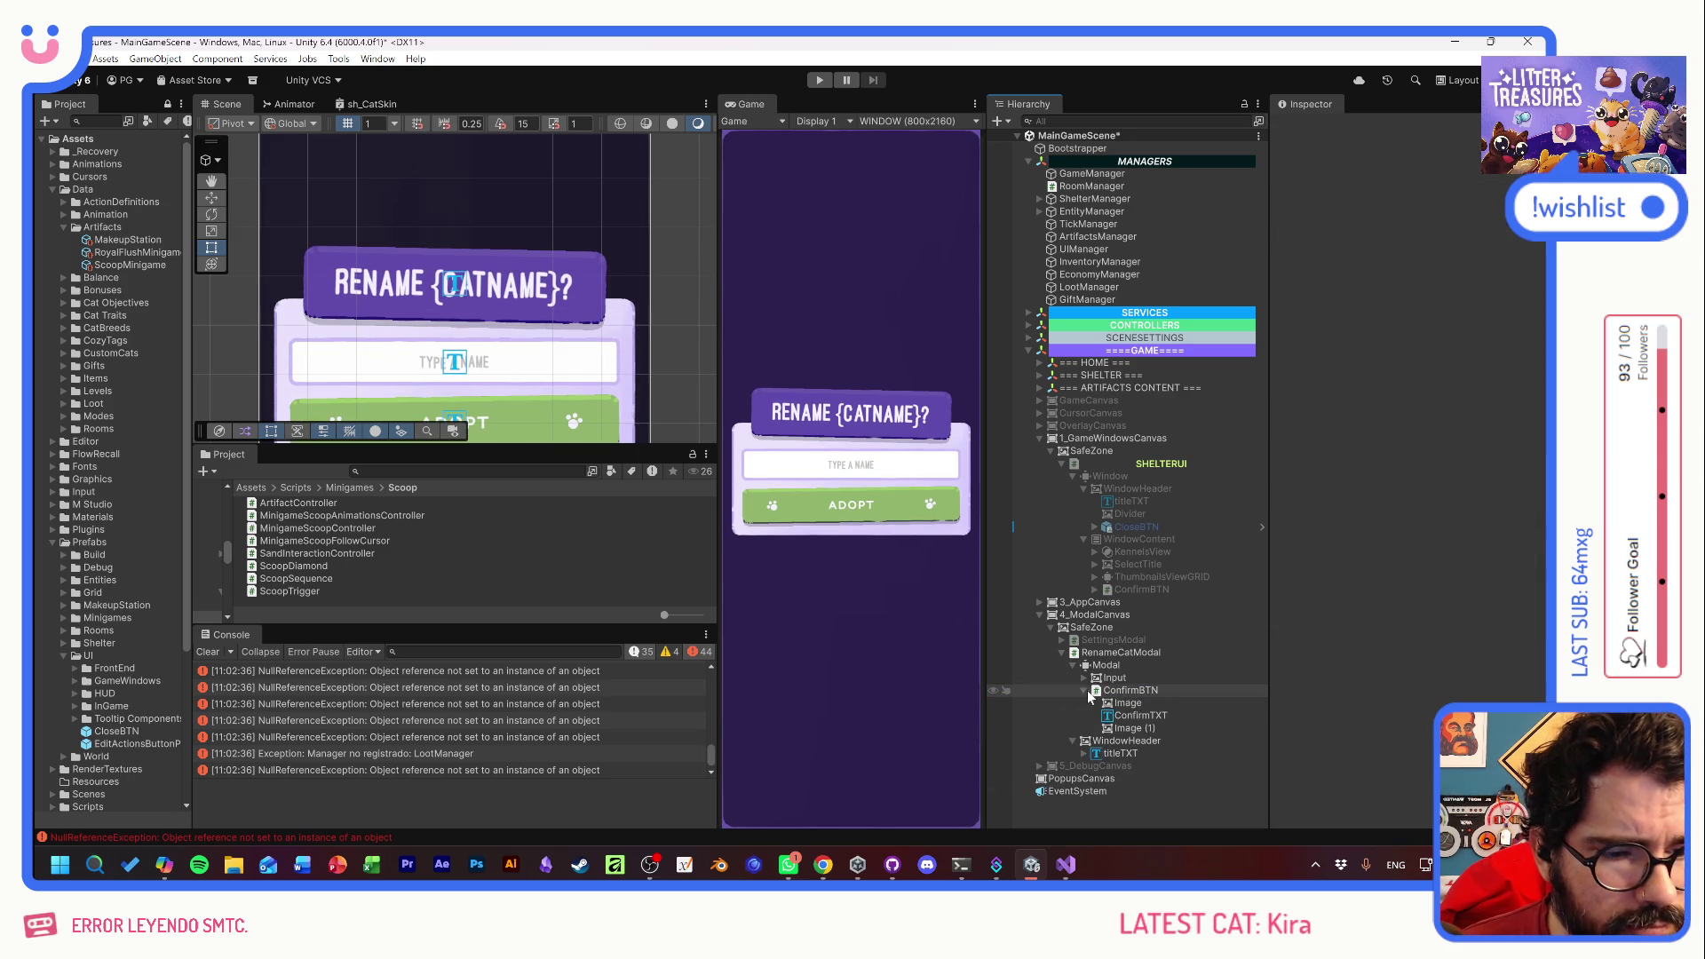
- Change the new button's label text from ADOPT to CONFIRM
left_click(1140, 715)
left_click(1380, 463)
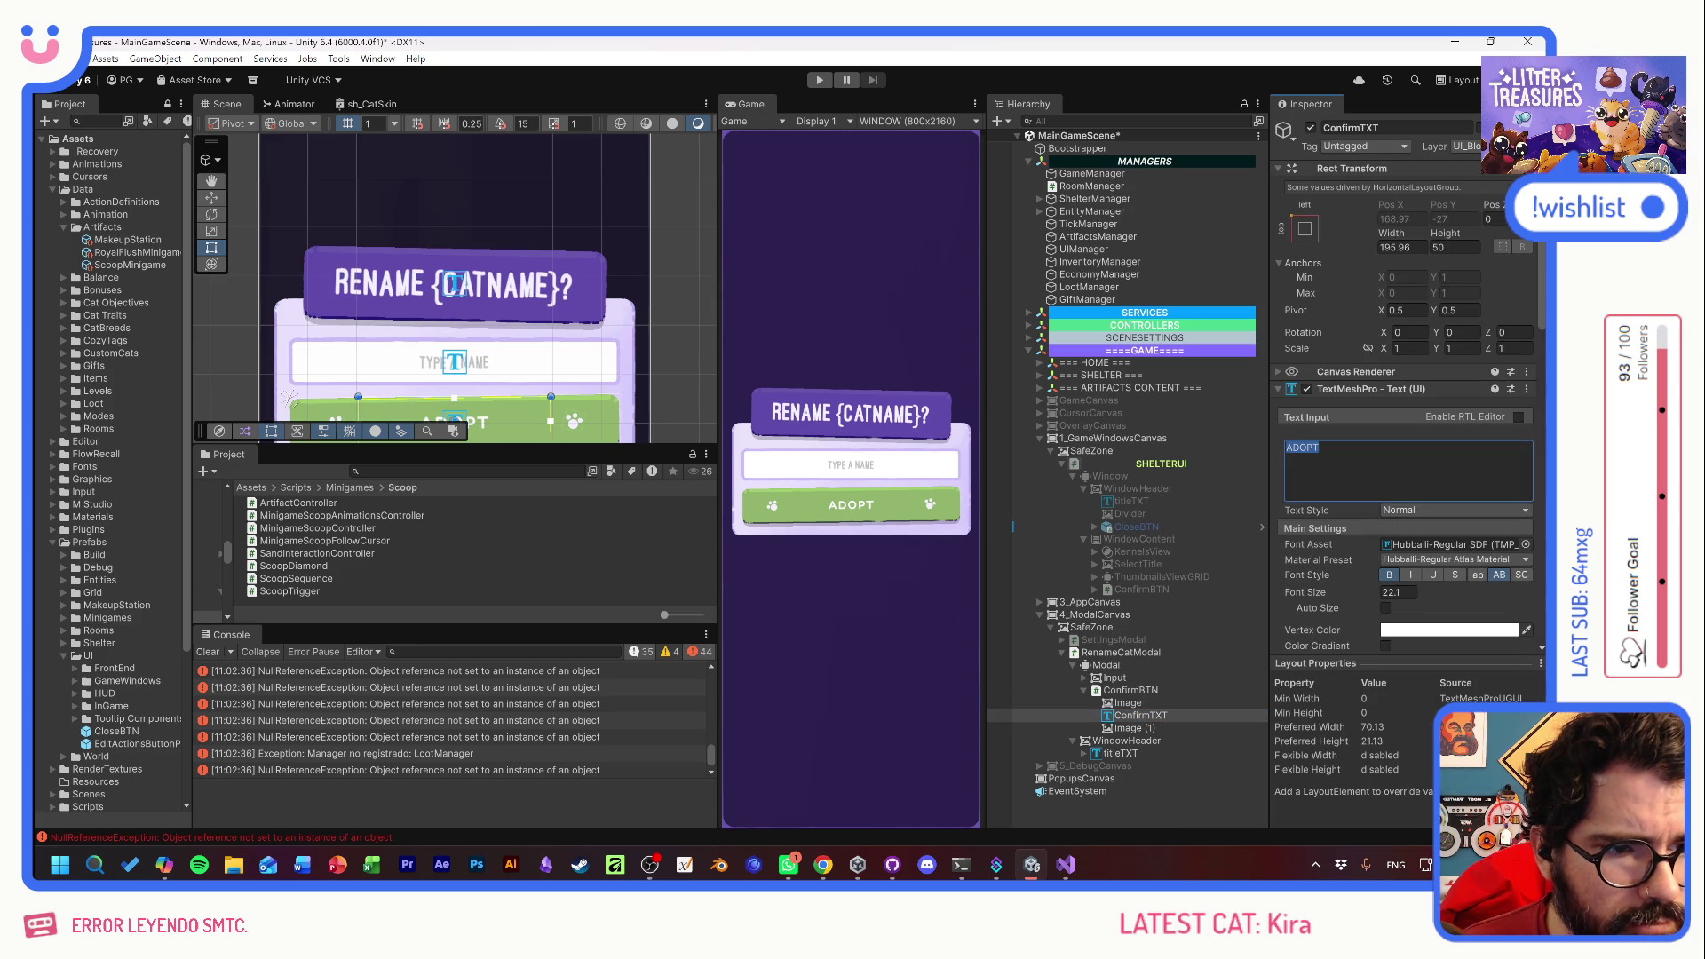
type("confirm")
key("BackSpace")
key("BackSpace")
key("BackSpace")
type("CONFIRM")
- Set both button icon images' Source Image to the UI_Glyphs_Paw sprite
left_click(1141, 702)
left_click(1148, 727, "ctrl")
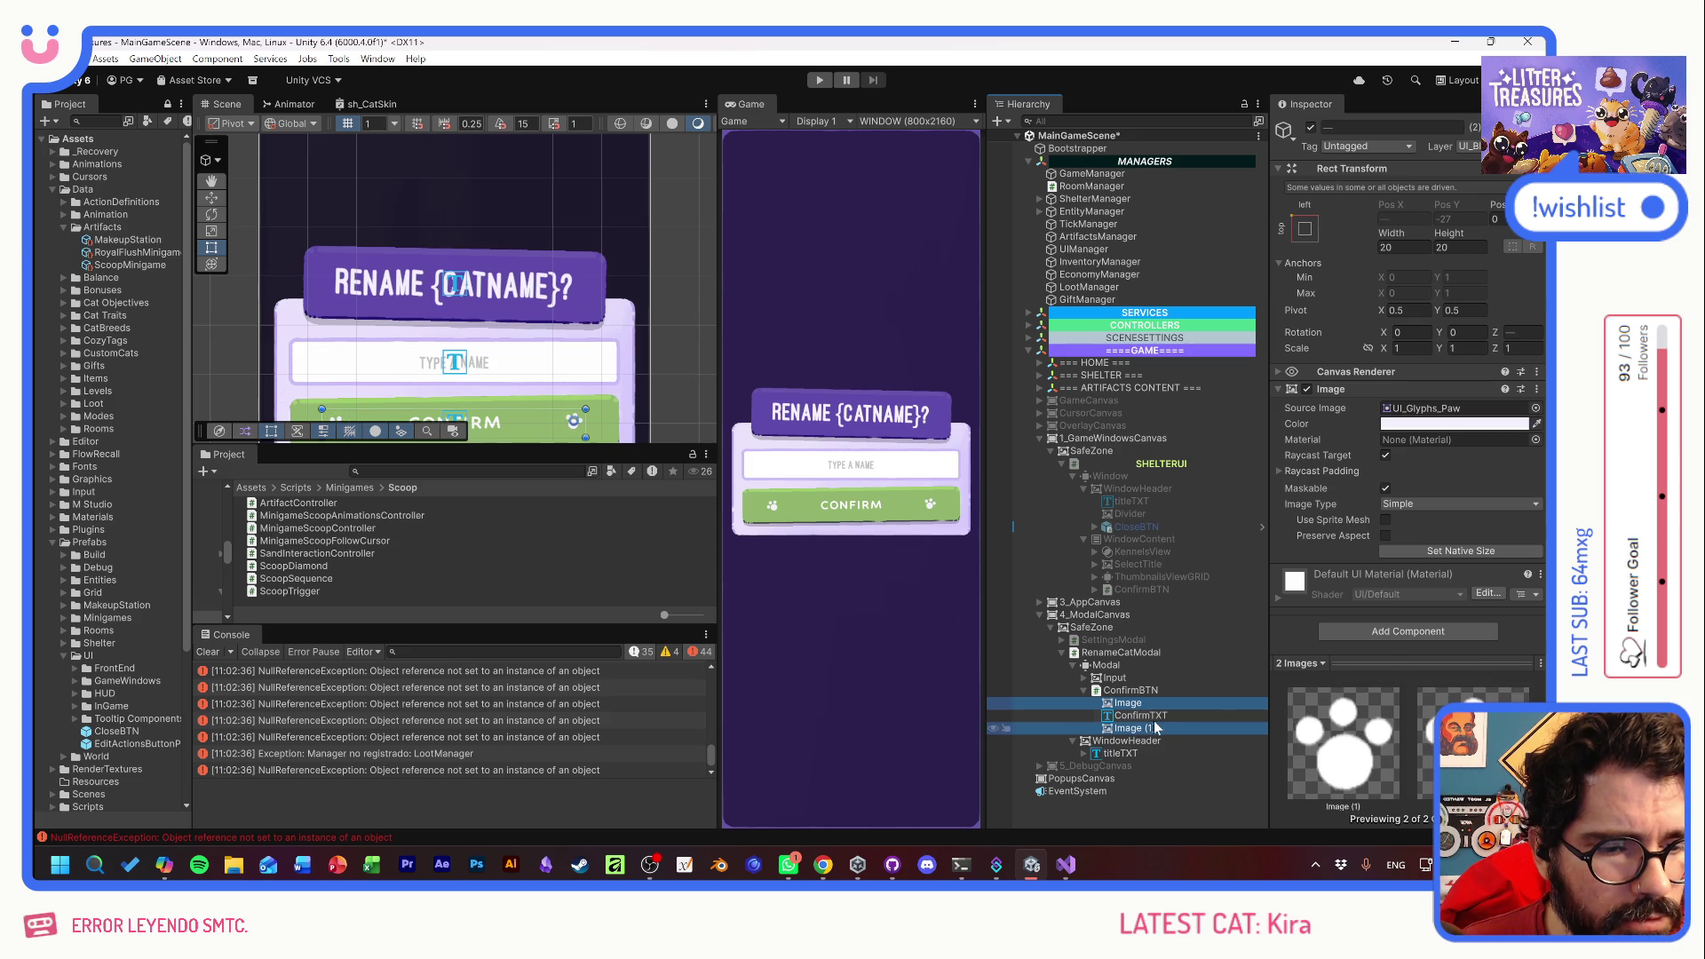
left_click(1536, 407)
scroll(1318, 524, "up", 3)
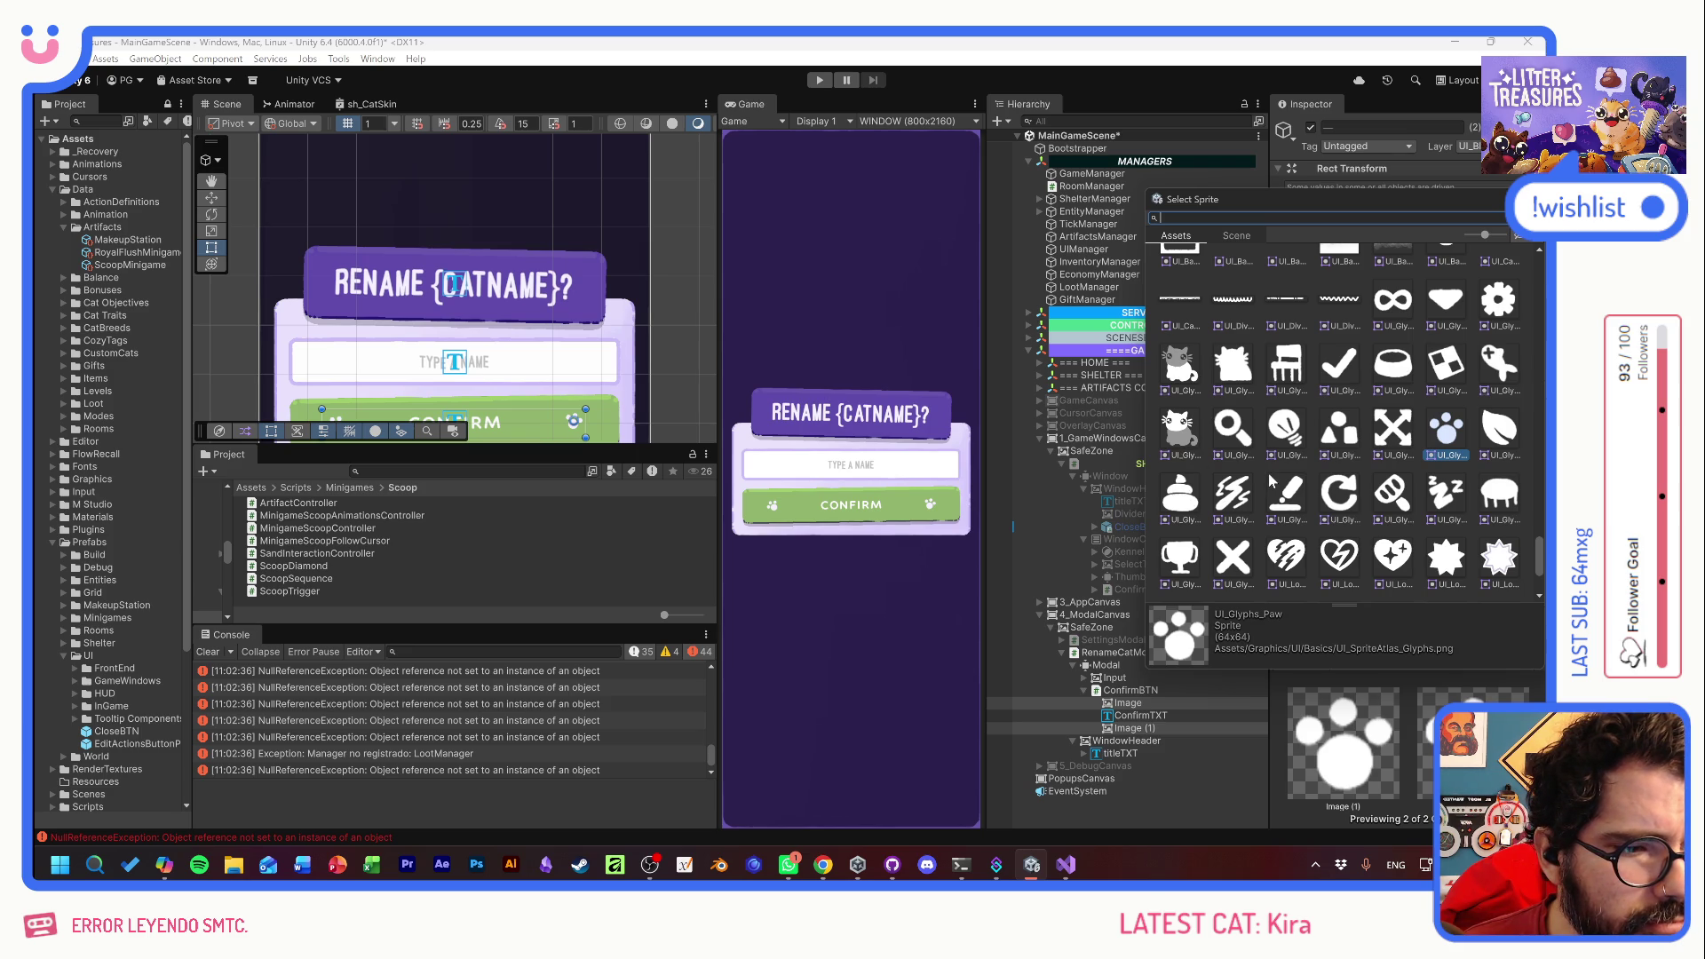
scroll(1270, 479, "up", 1)
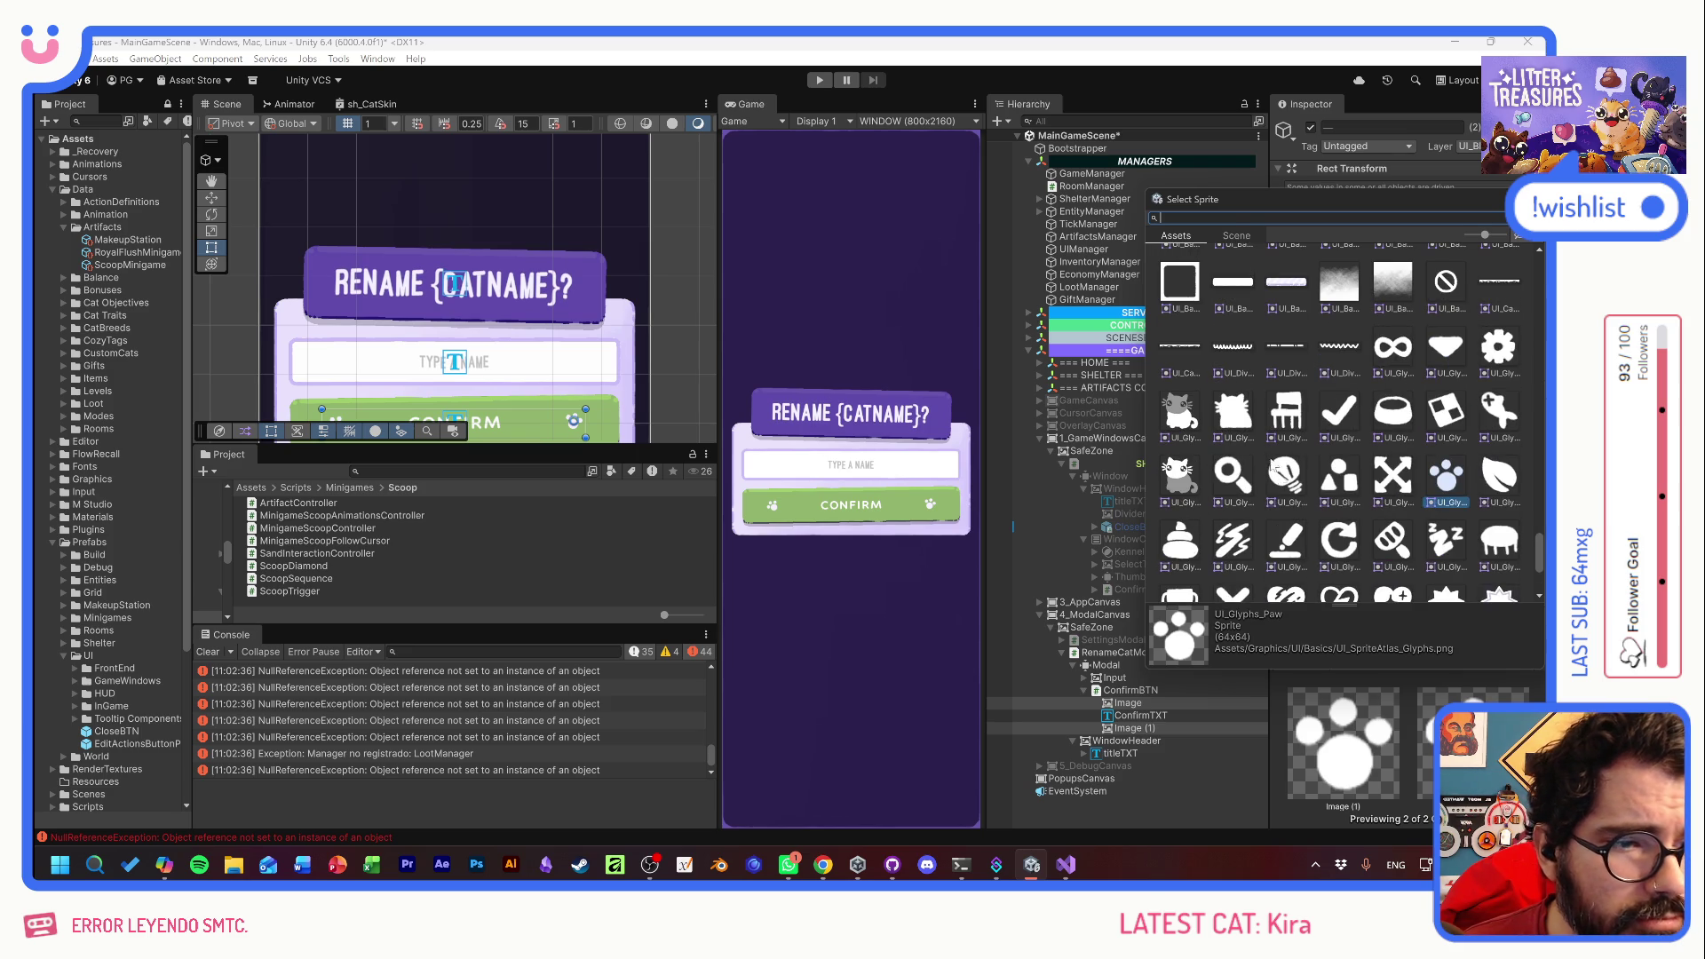
left_click(1237, 418)
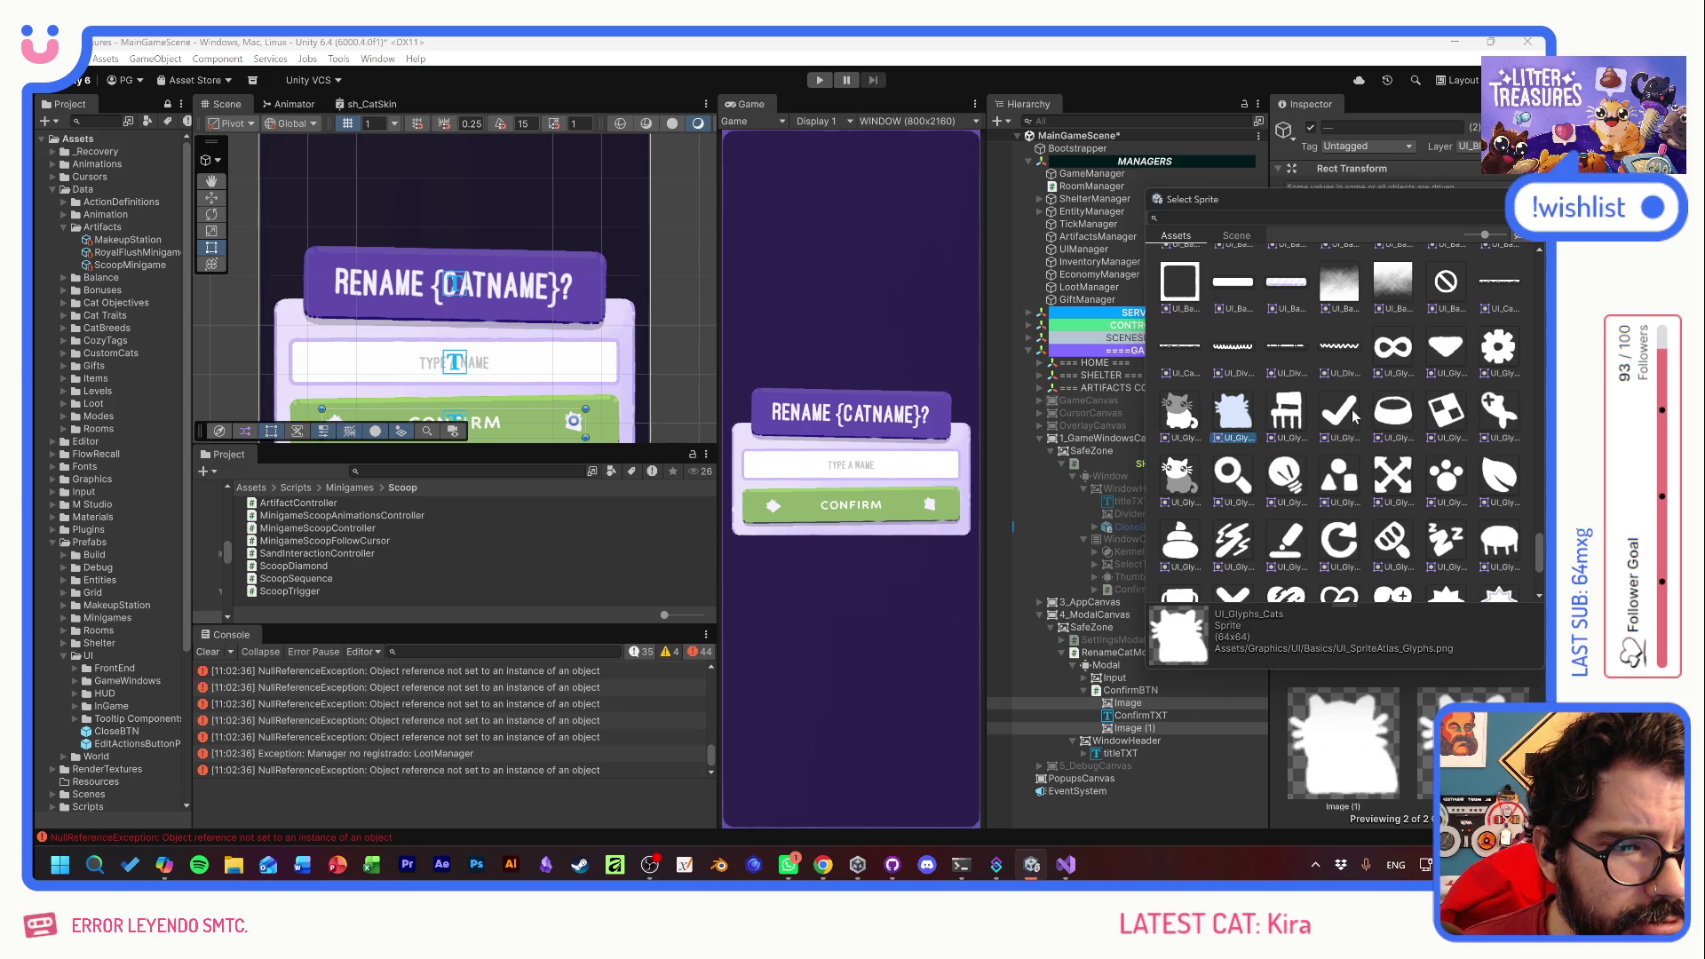
left_click(1447, 475)
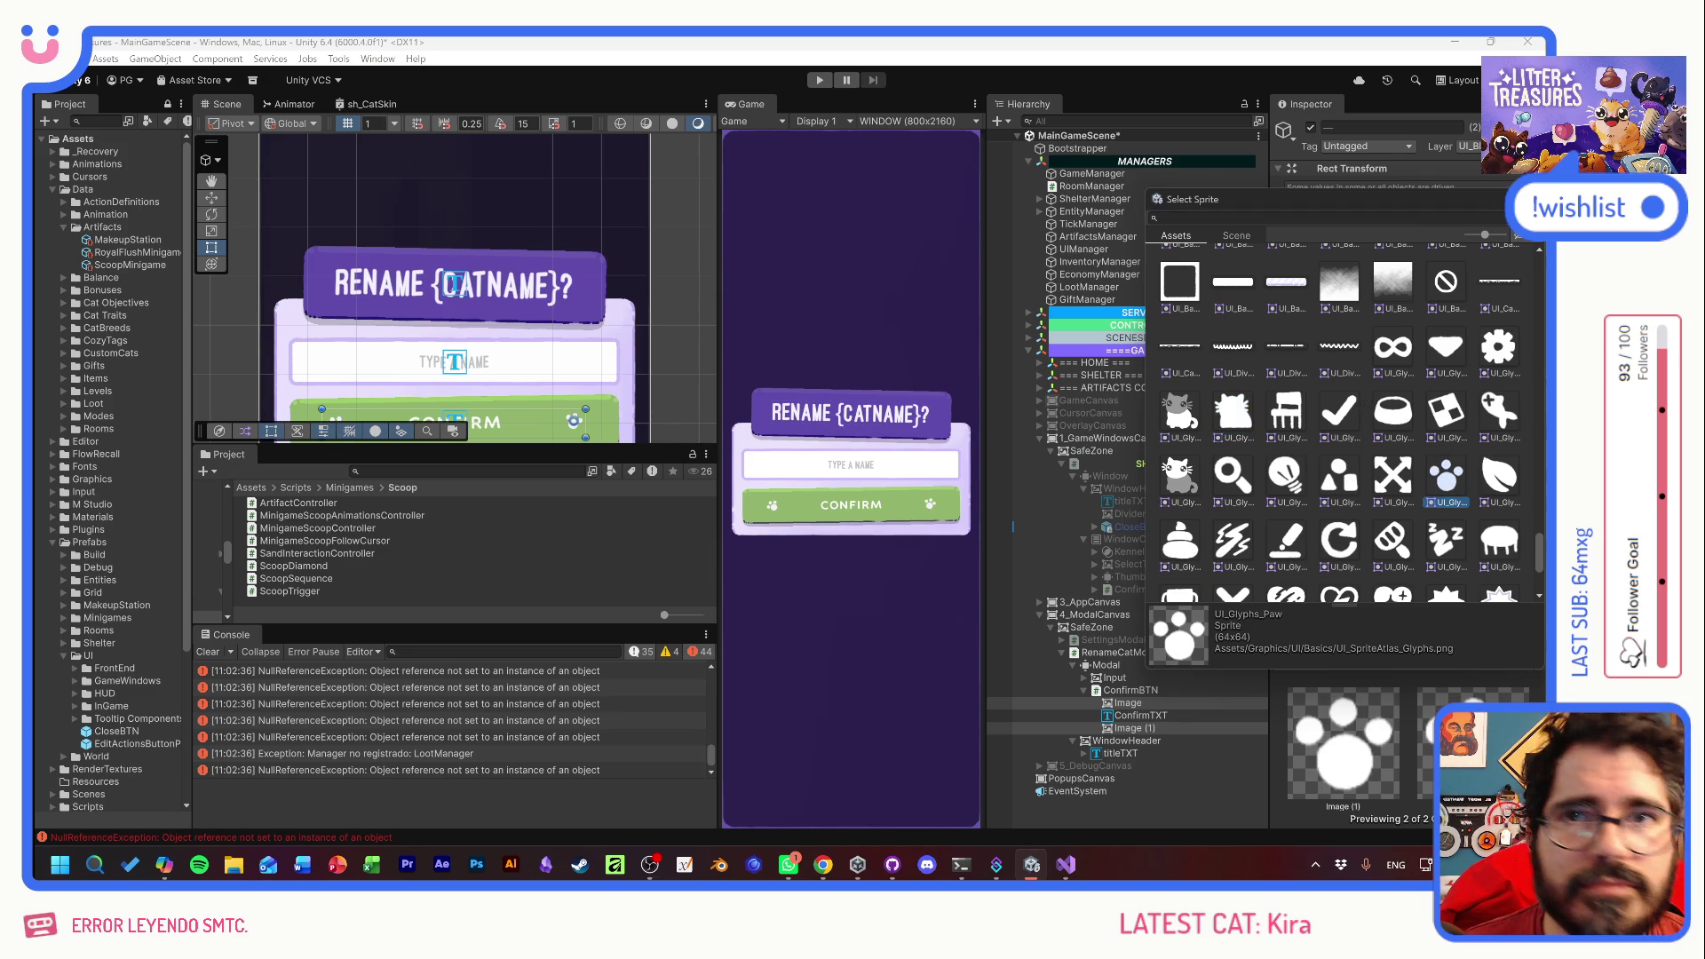
double_click(1448, 475)
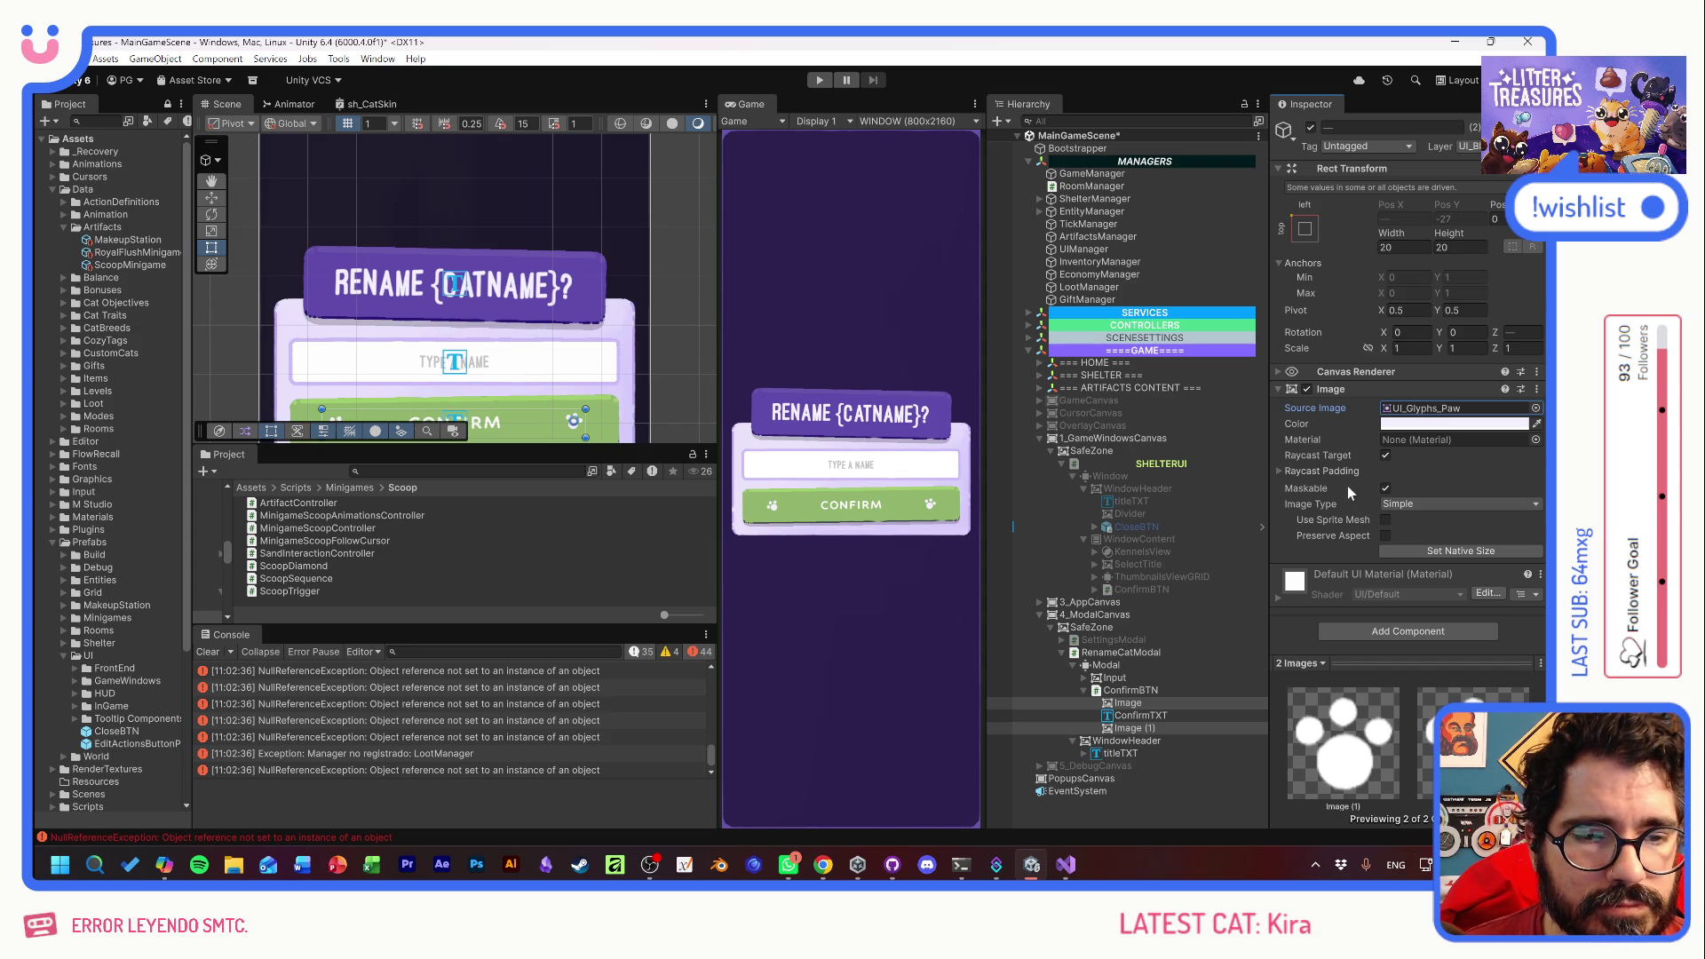
- Add a CONFIRM On Click entry calling RenameCatModal's RenameCatModalUI.Confirm, then play-test it
left_click(895, 296)
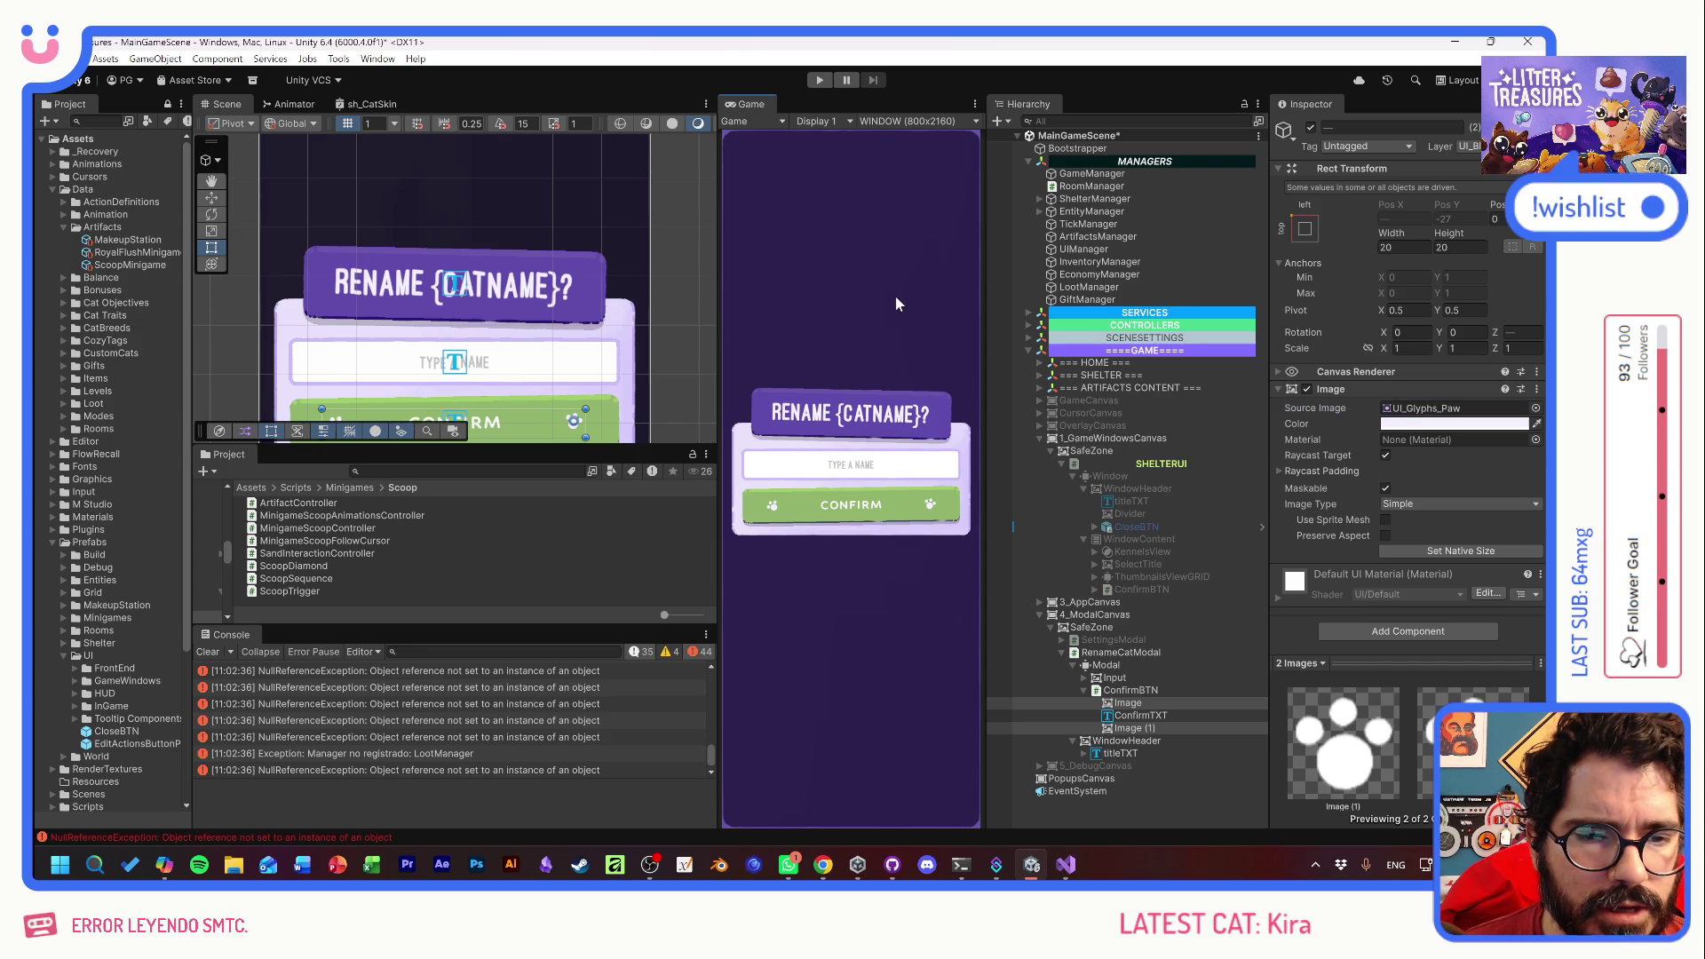
left_click(1131, 690)
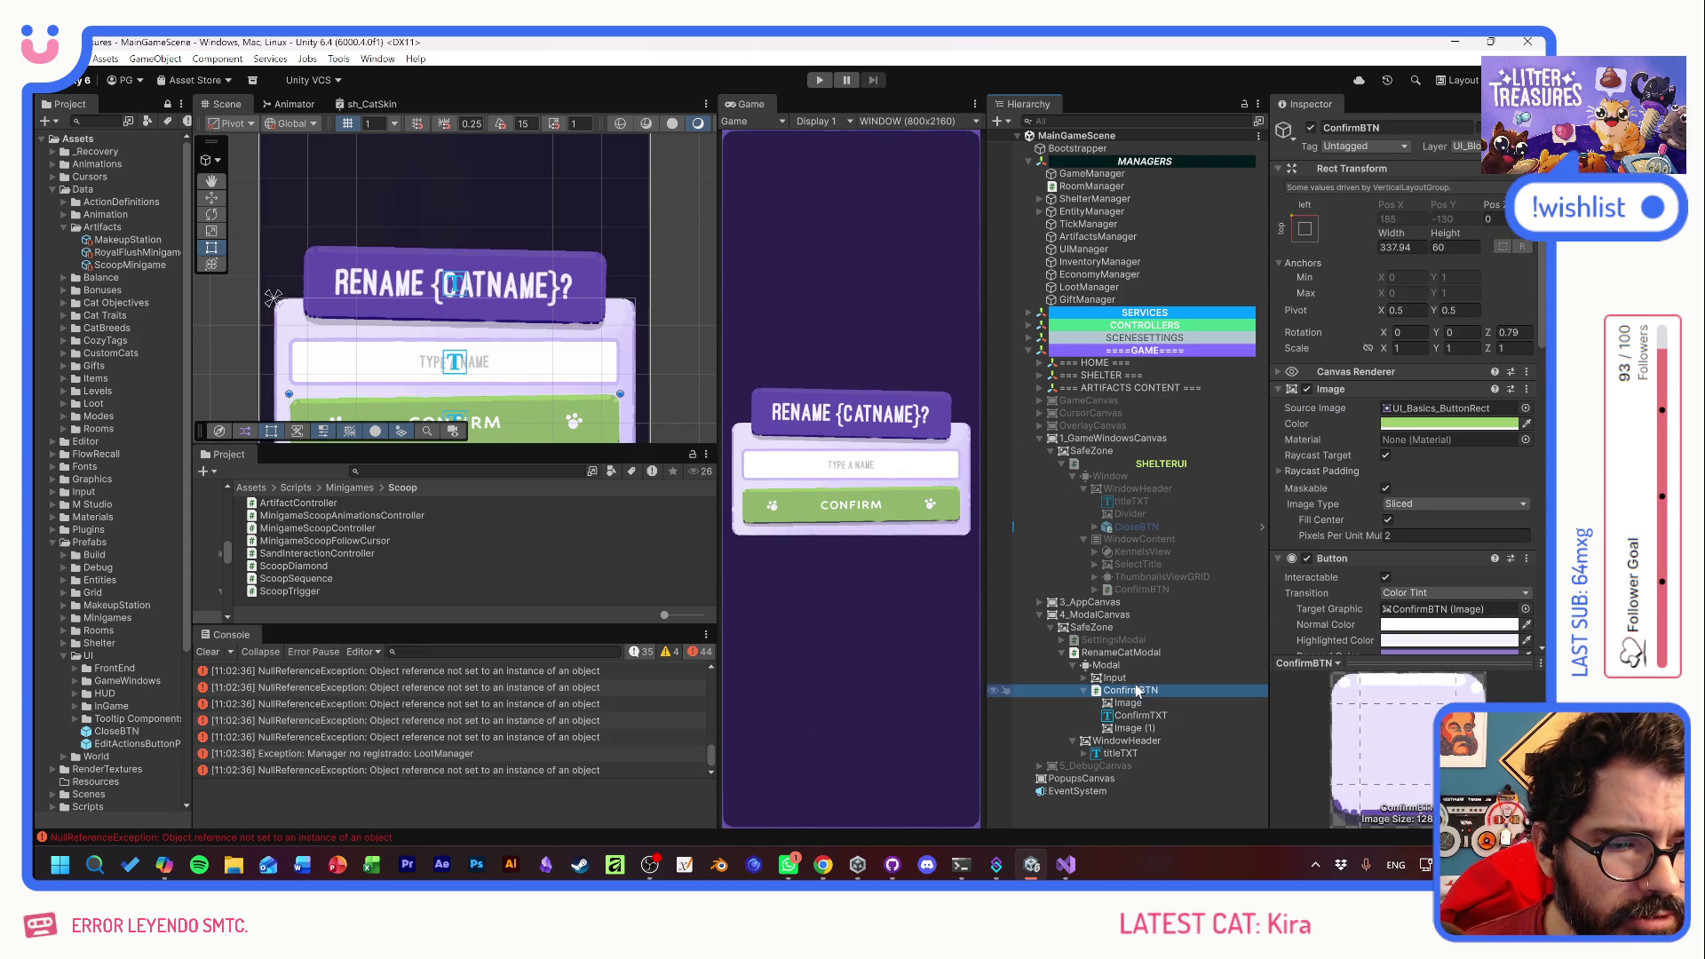
scroll(1368, 498, "down", 2)
scroll(1363, 484, "down", 5)
left_click(1492, 500)
left_click_drag(1130, 690, 1328, 480)
left_click(1447, 461)
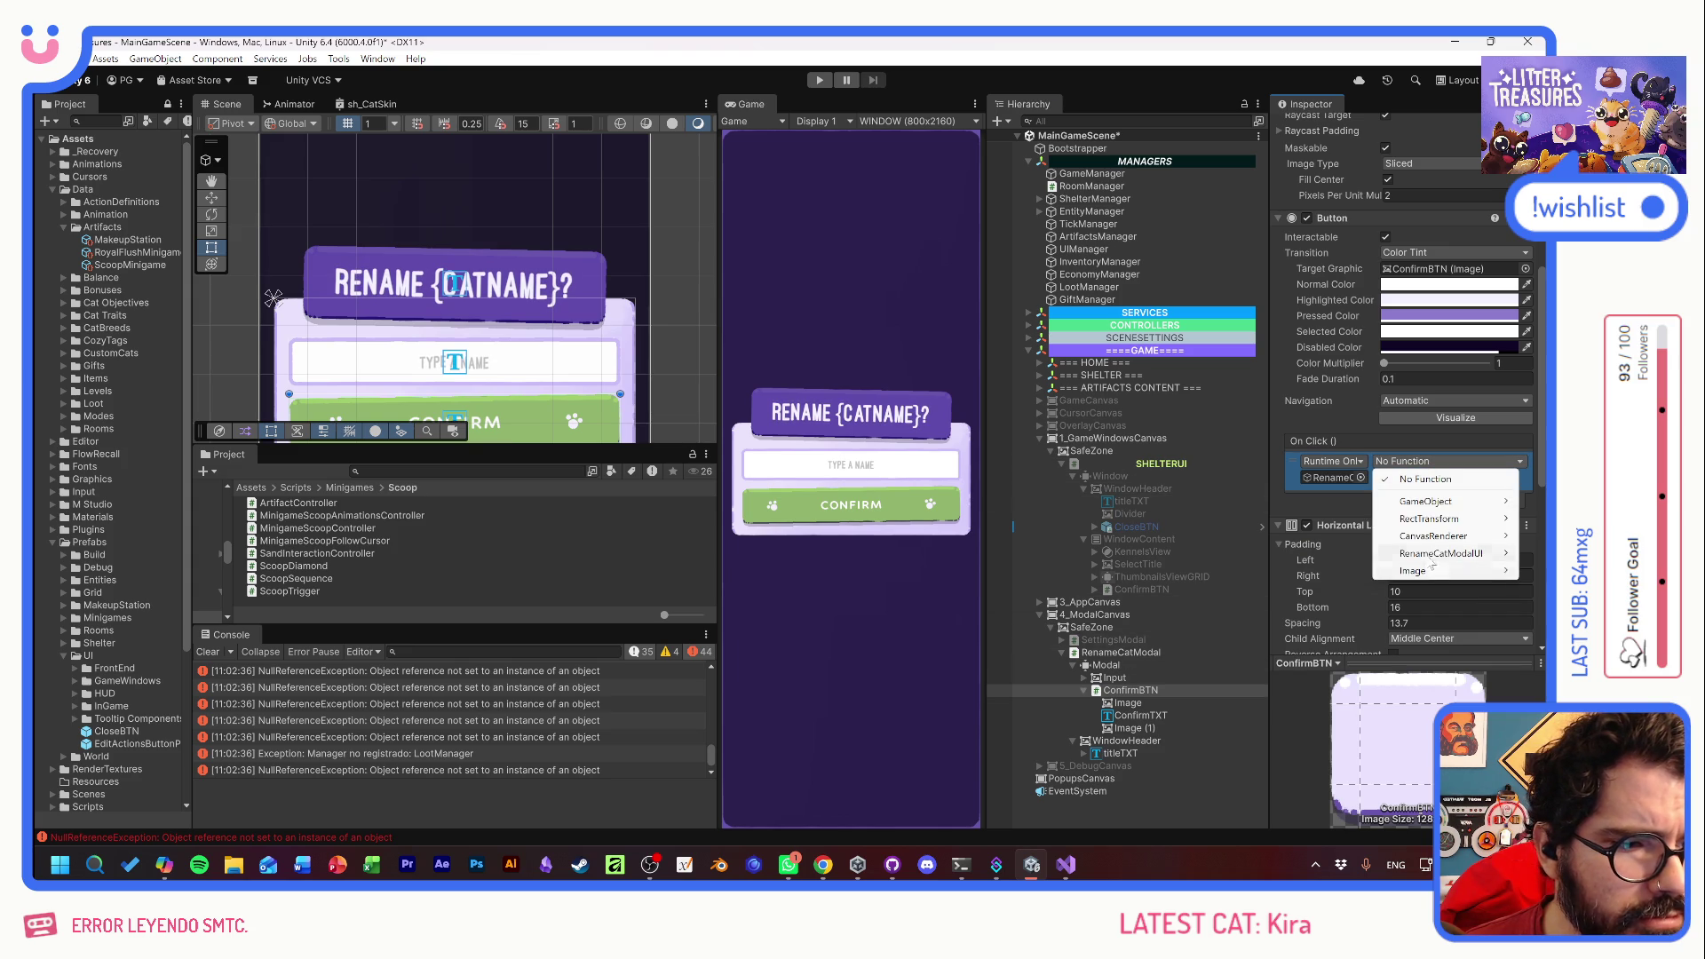
mouse_move(1440, 553)
left_click(1234, 692)
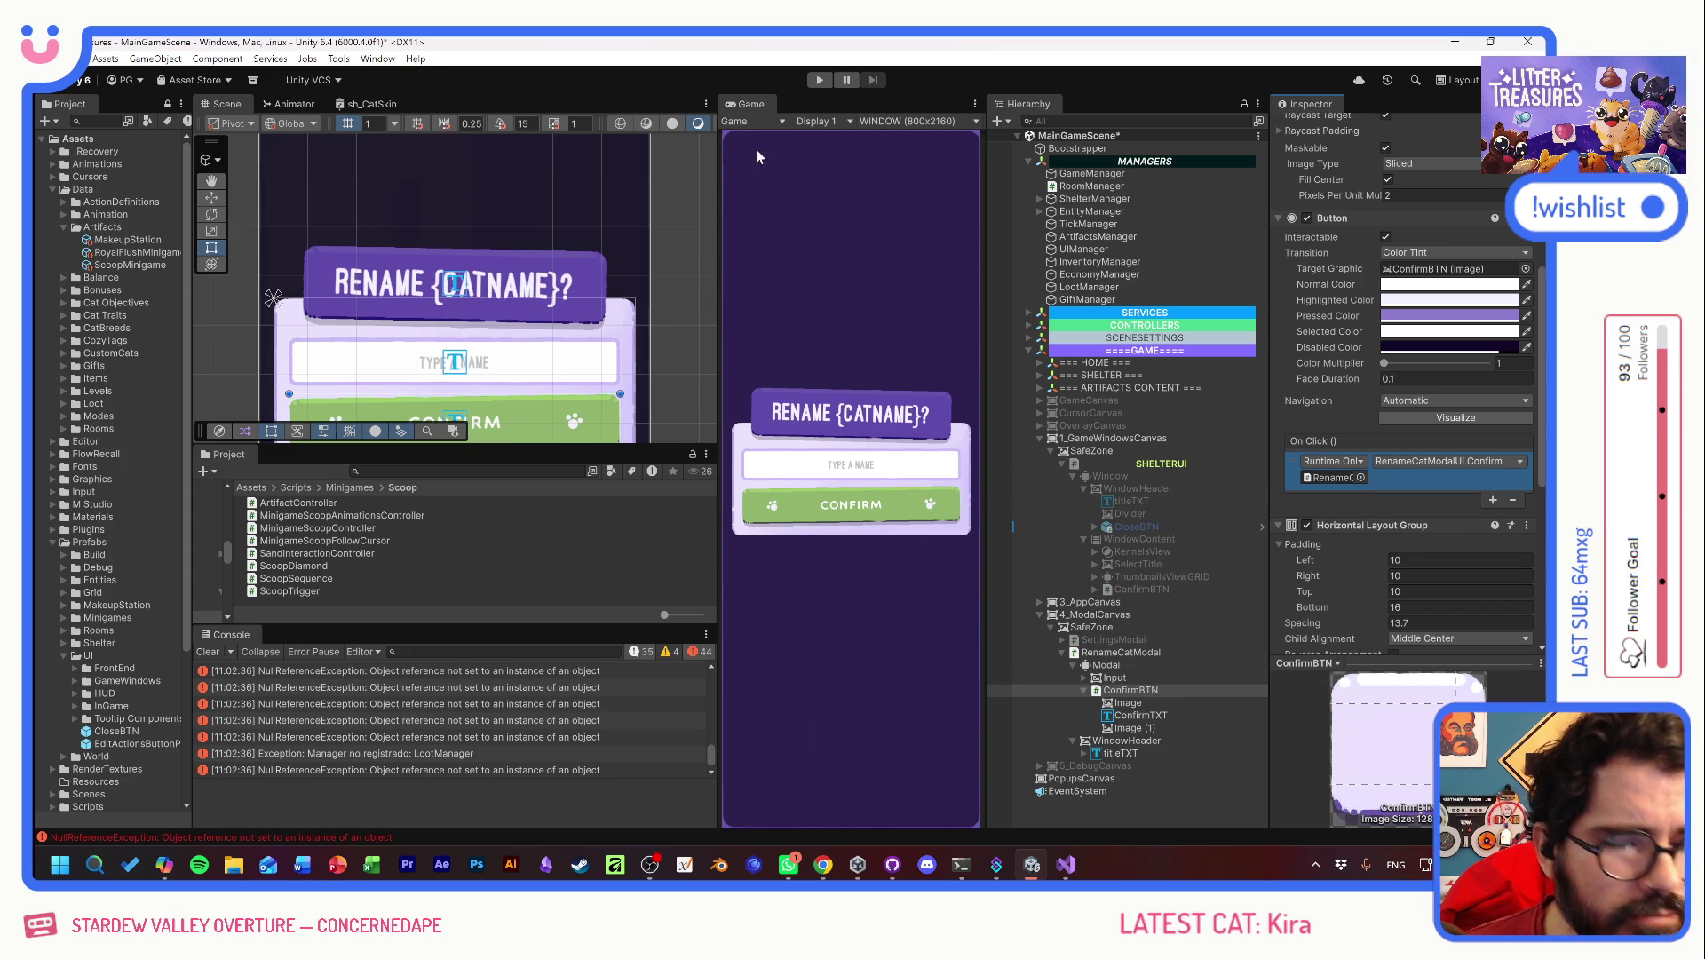
left_click(819, 80)
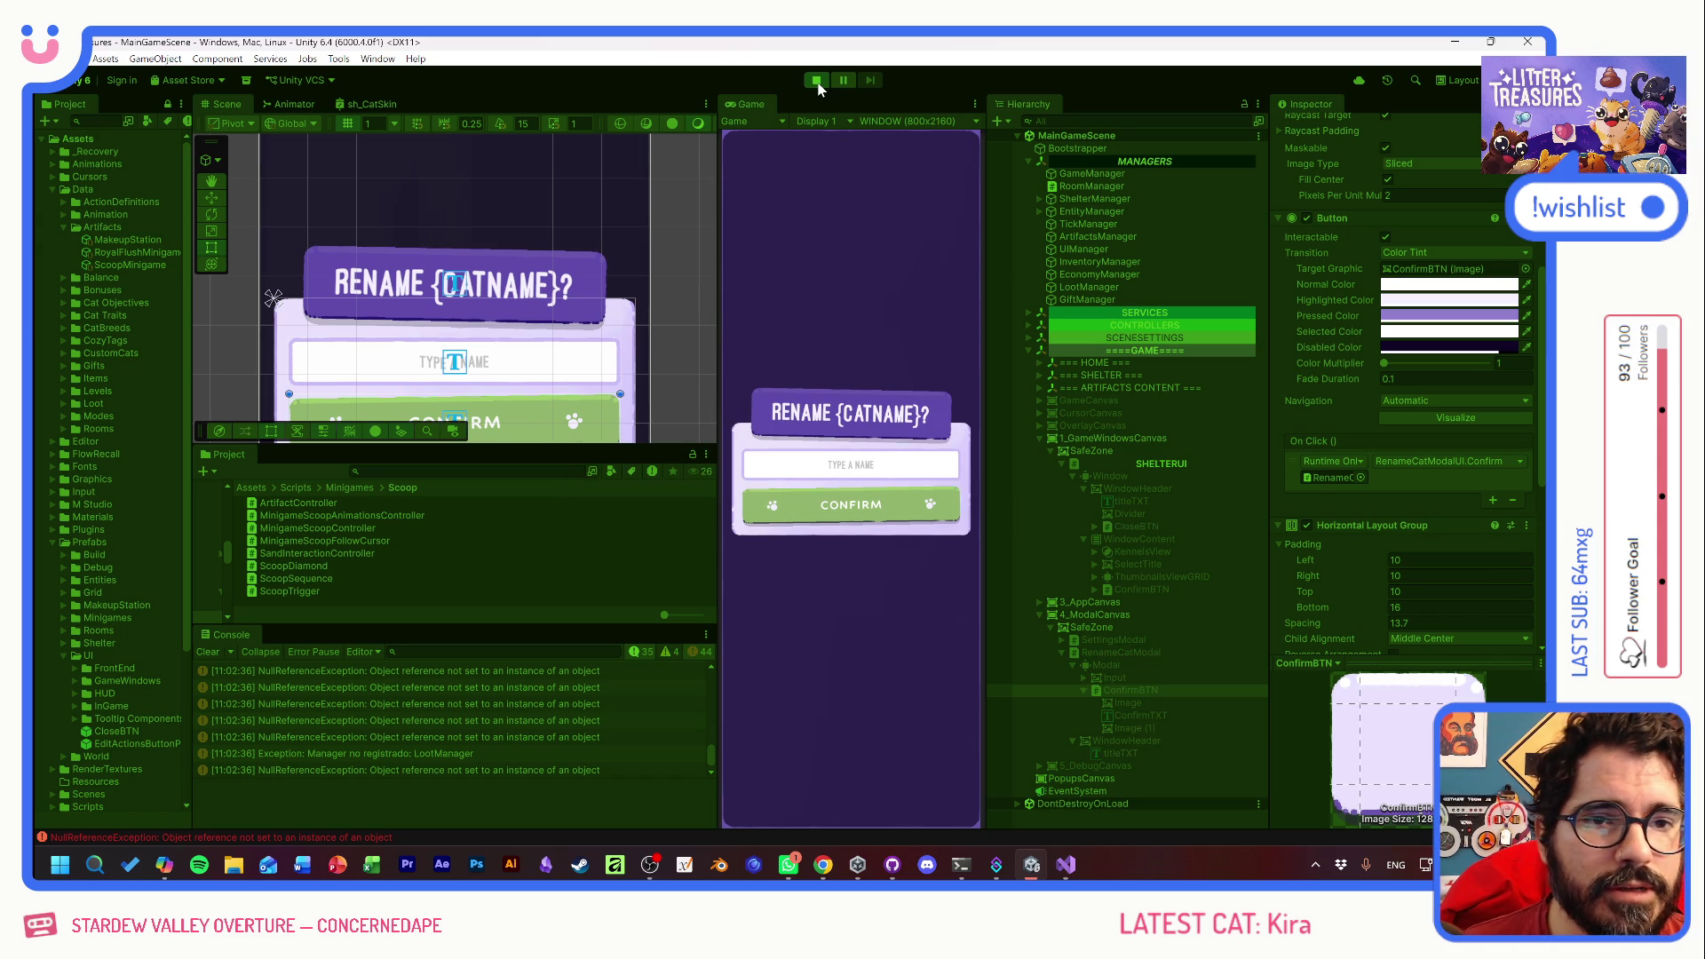
key("ctrl+p")
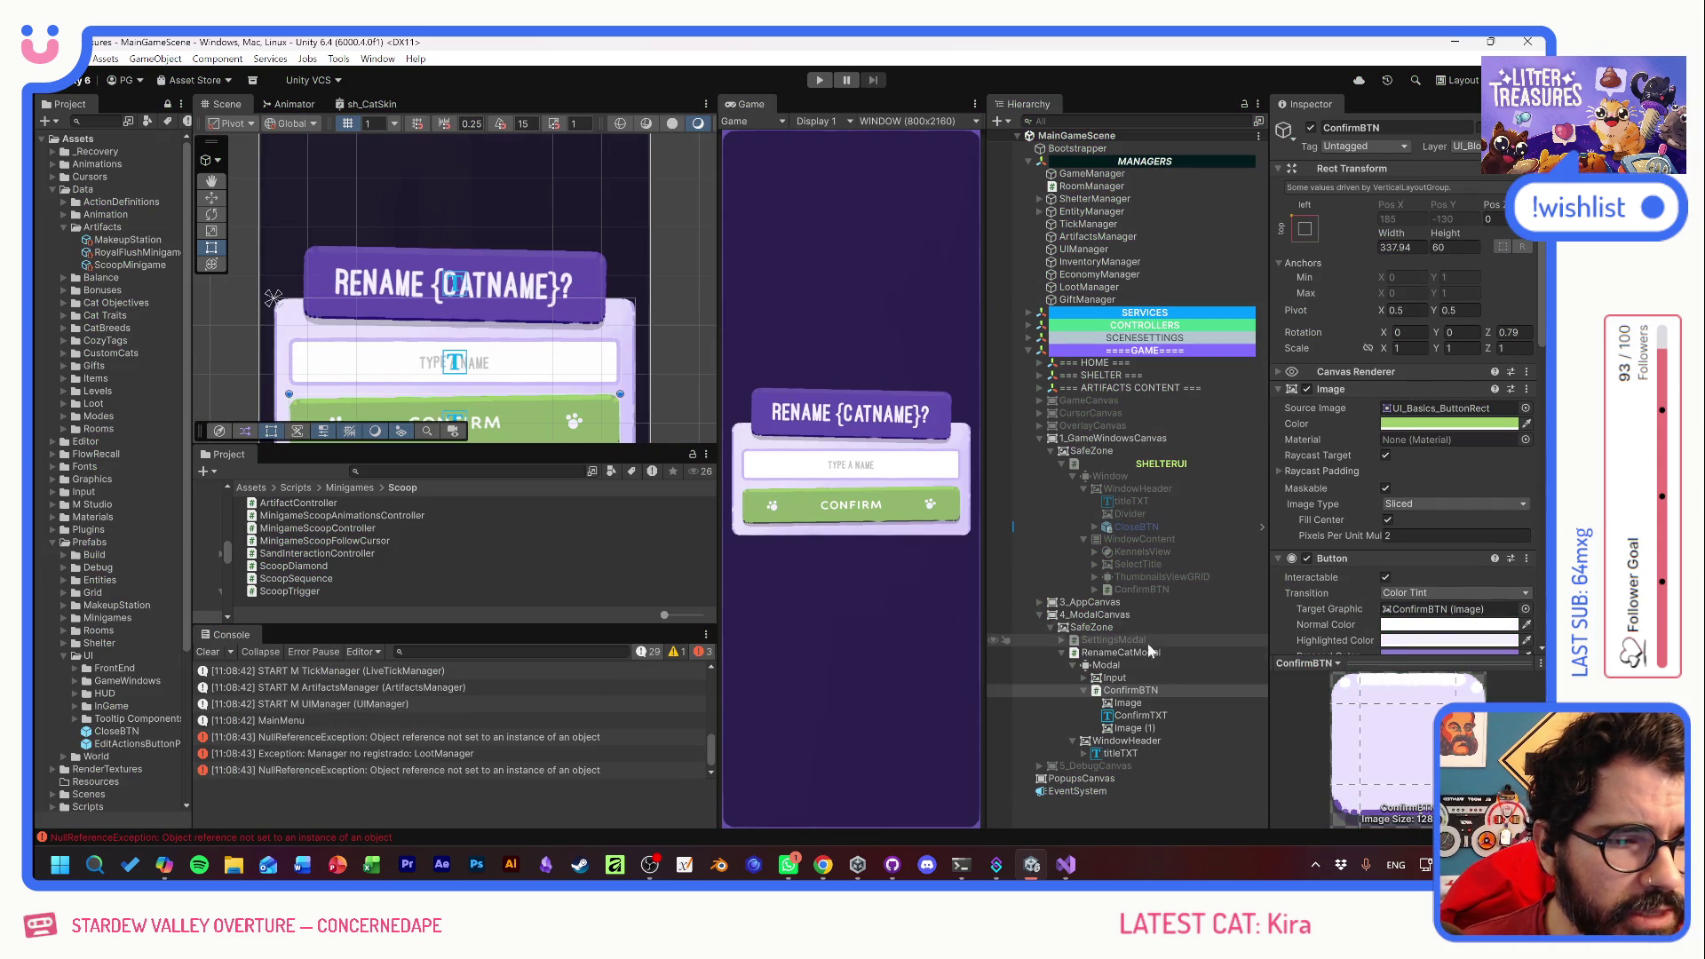
- Assign ConfirmBTN to the modal's Confirm BTN field and open RenameCatModalUI in Visual Studio
left_click(1120, 652)
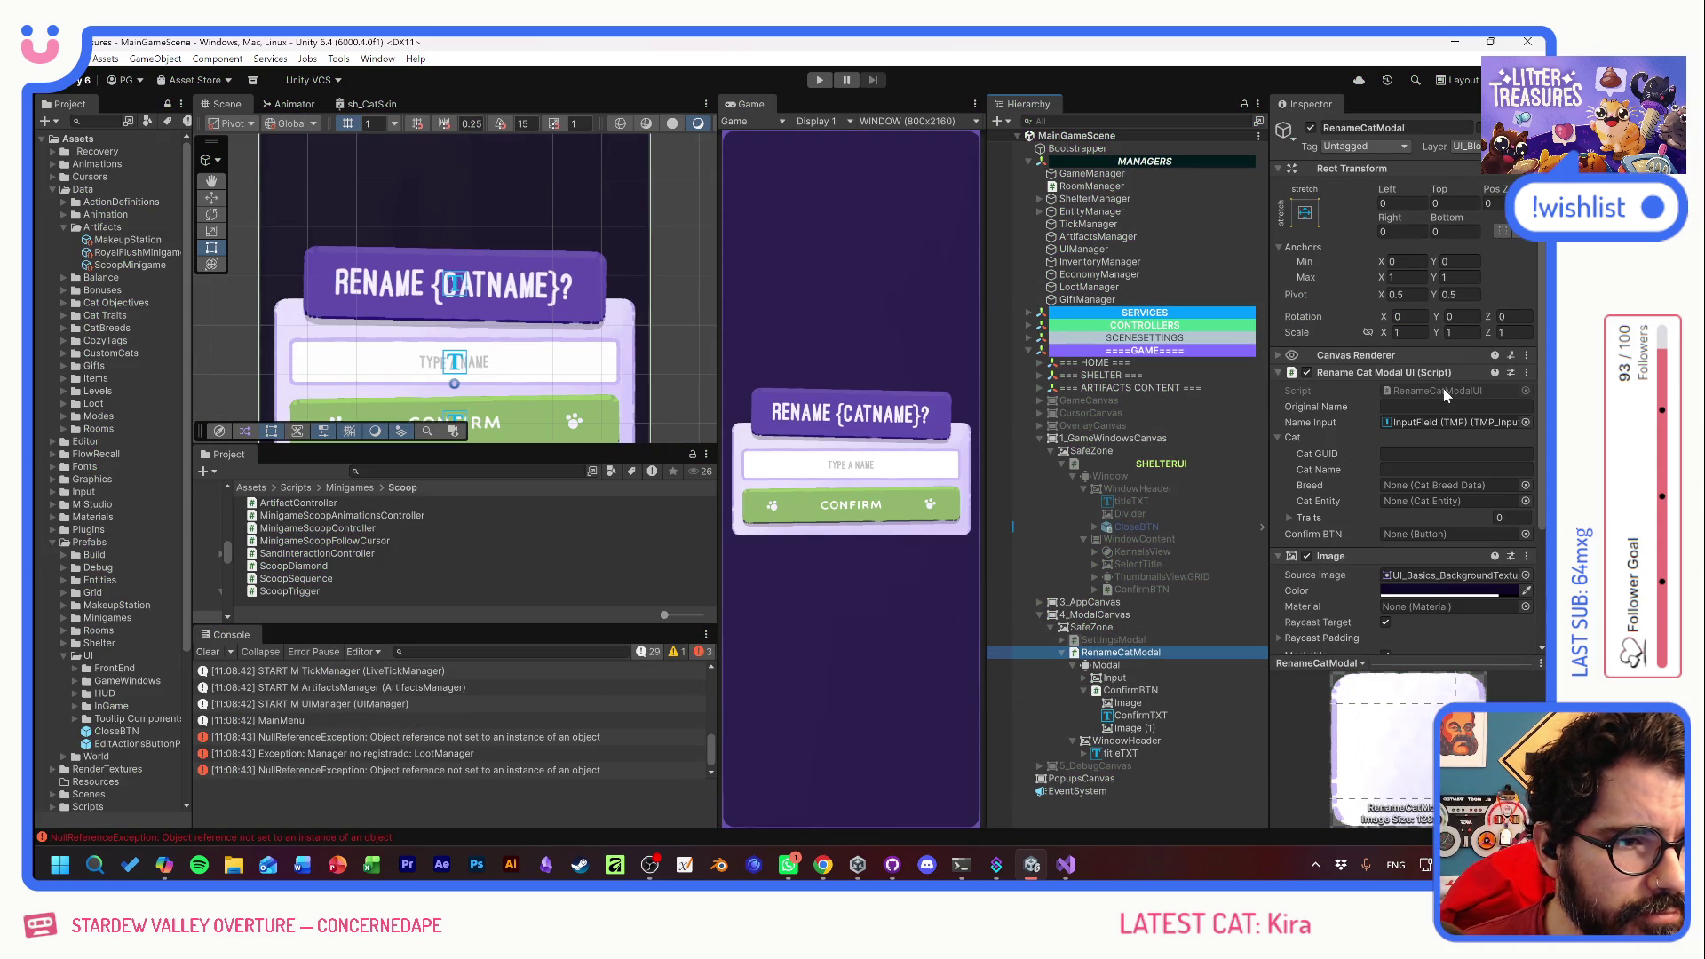
left_click(1279, 437)
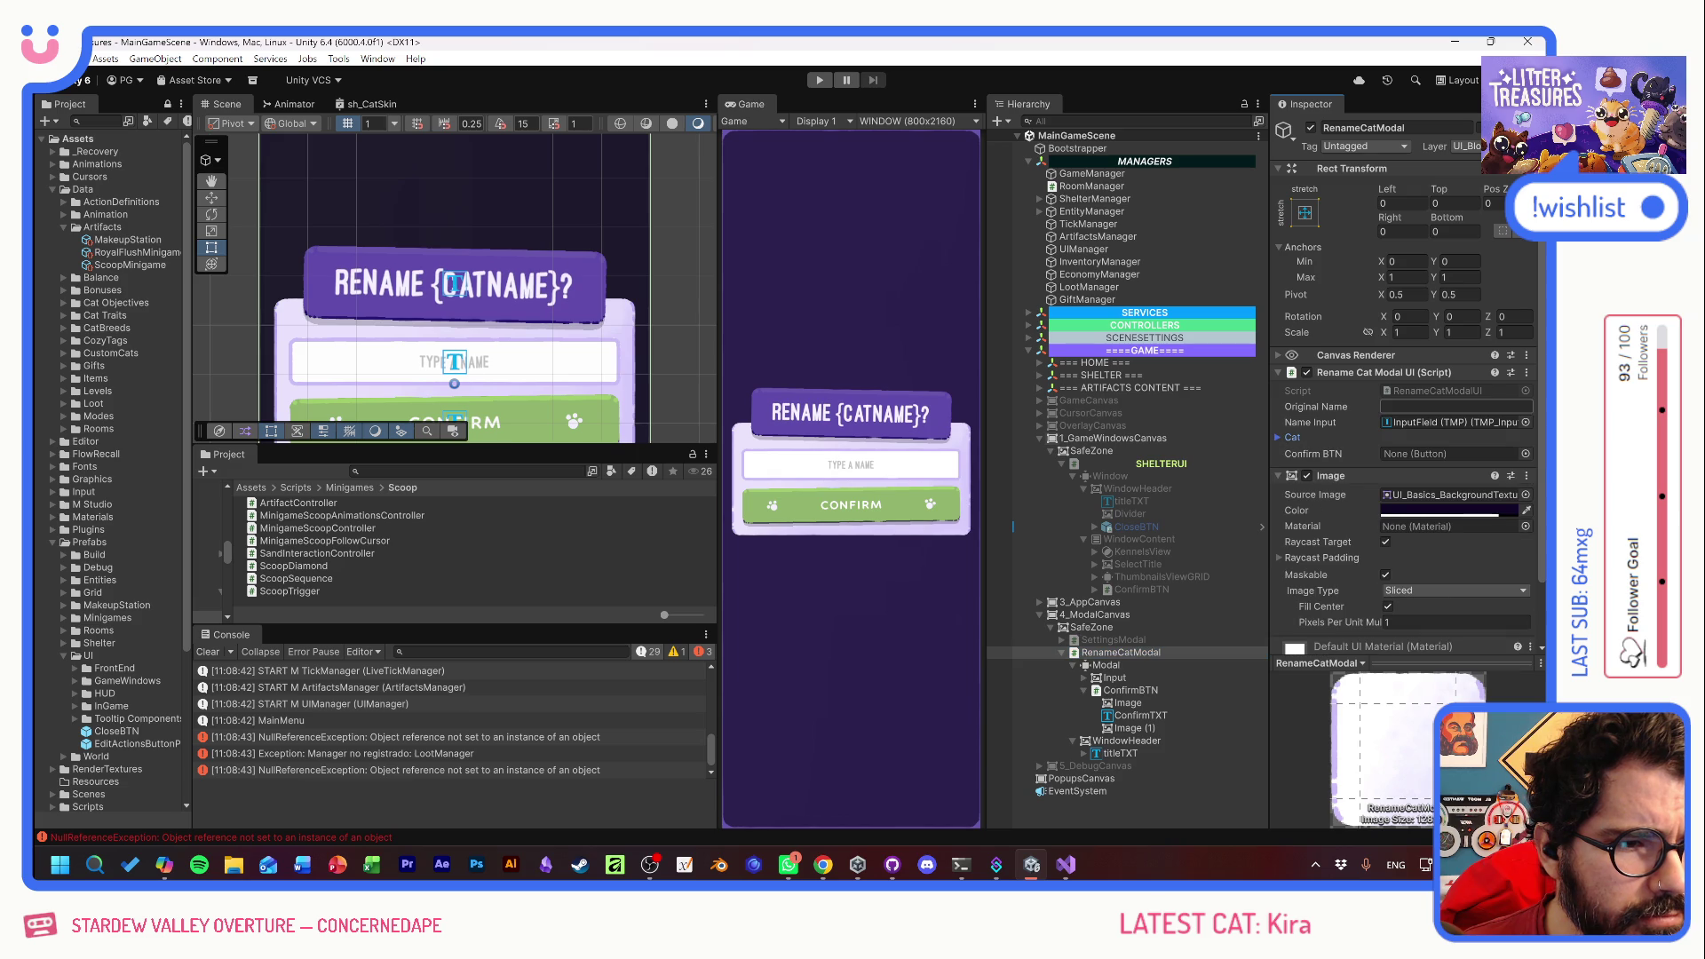
double_click(1438, 391)
key("alt+Tab")
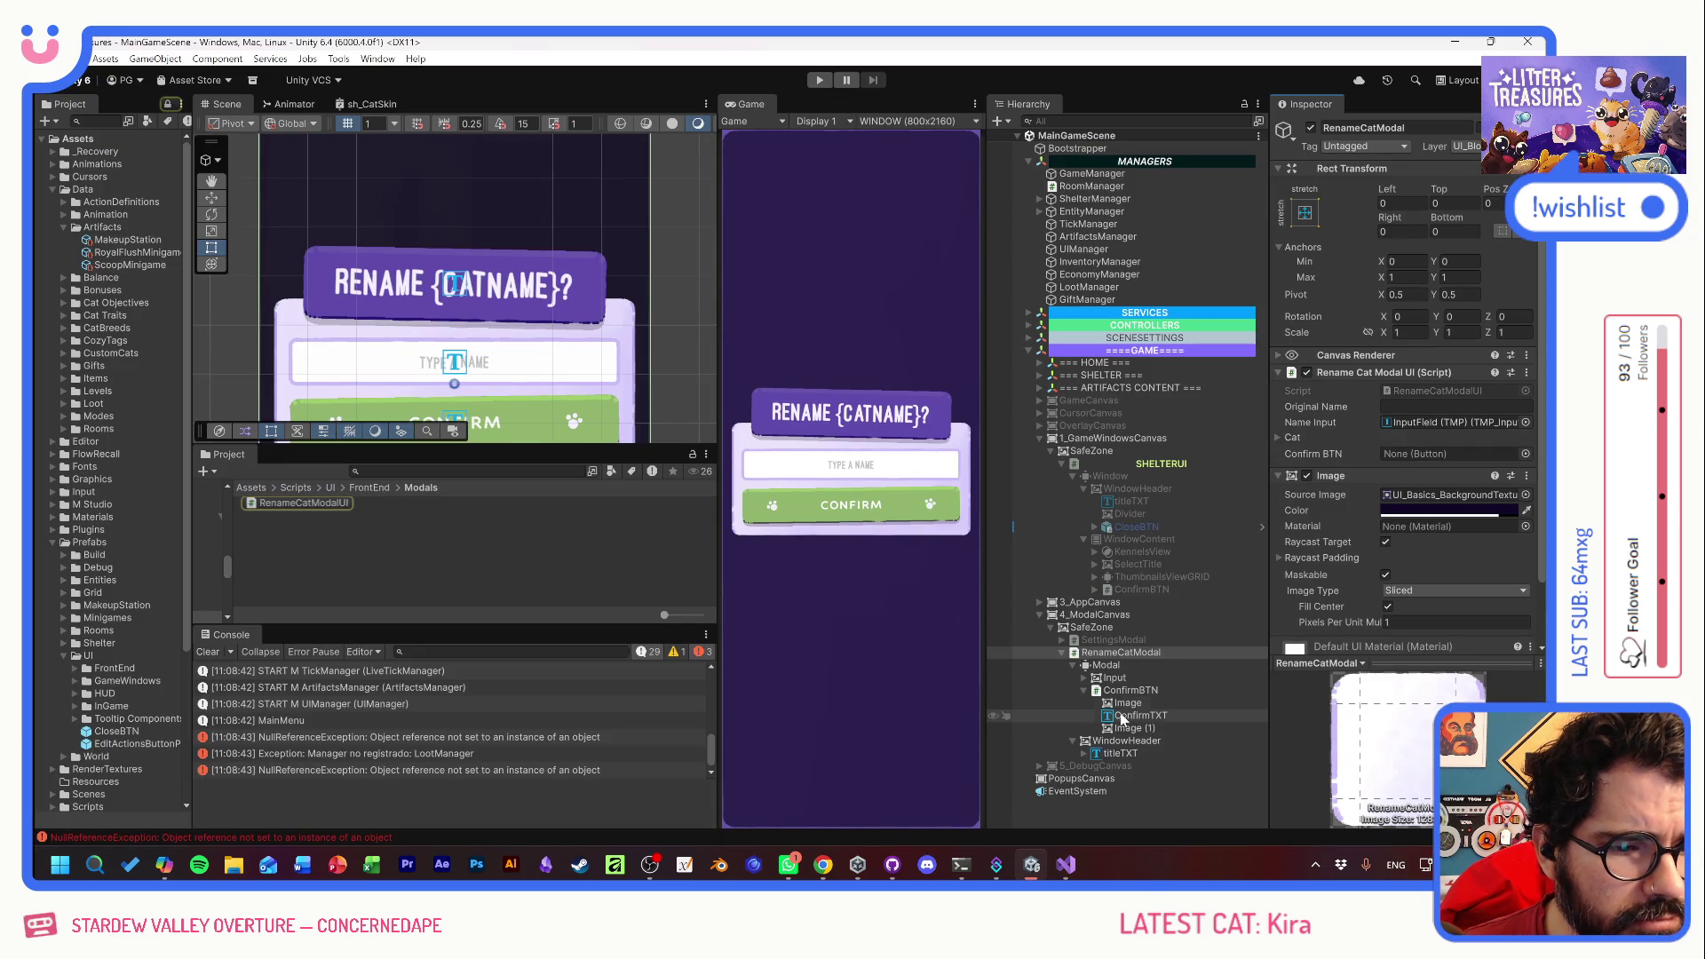
left_click_drag(1130, 690, 1398, 454)
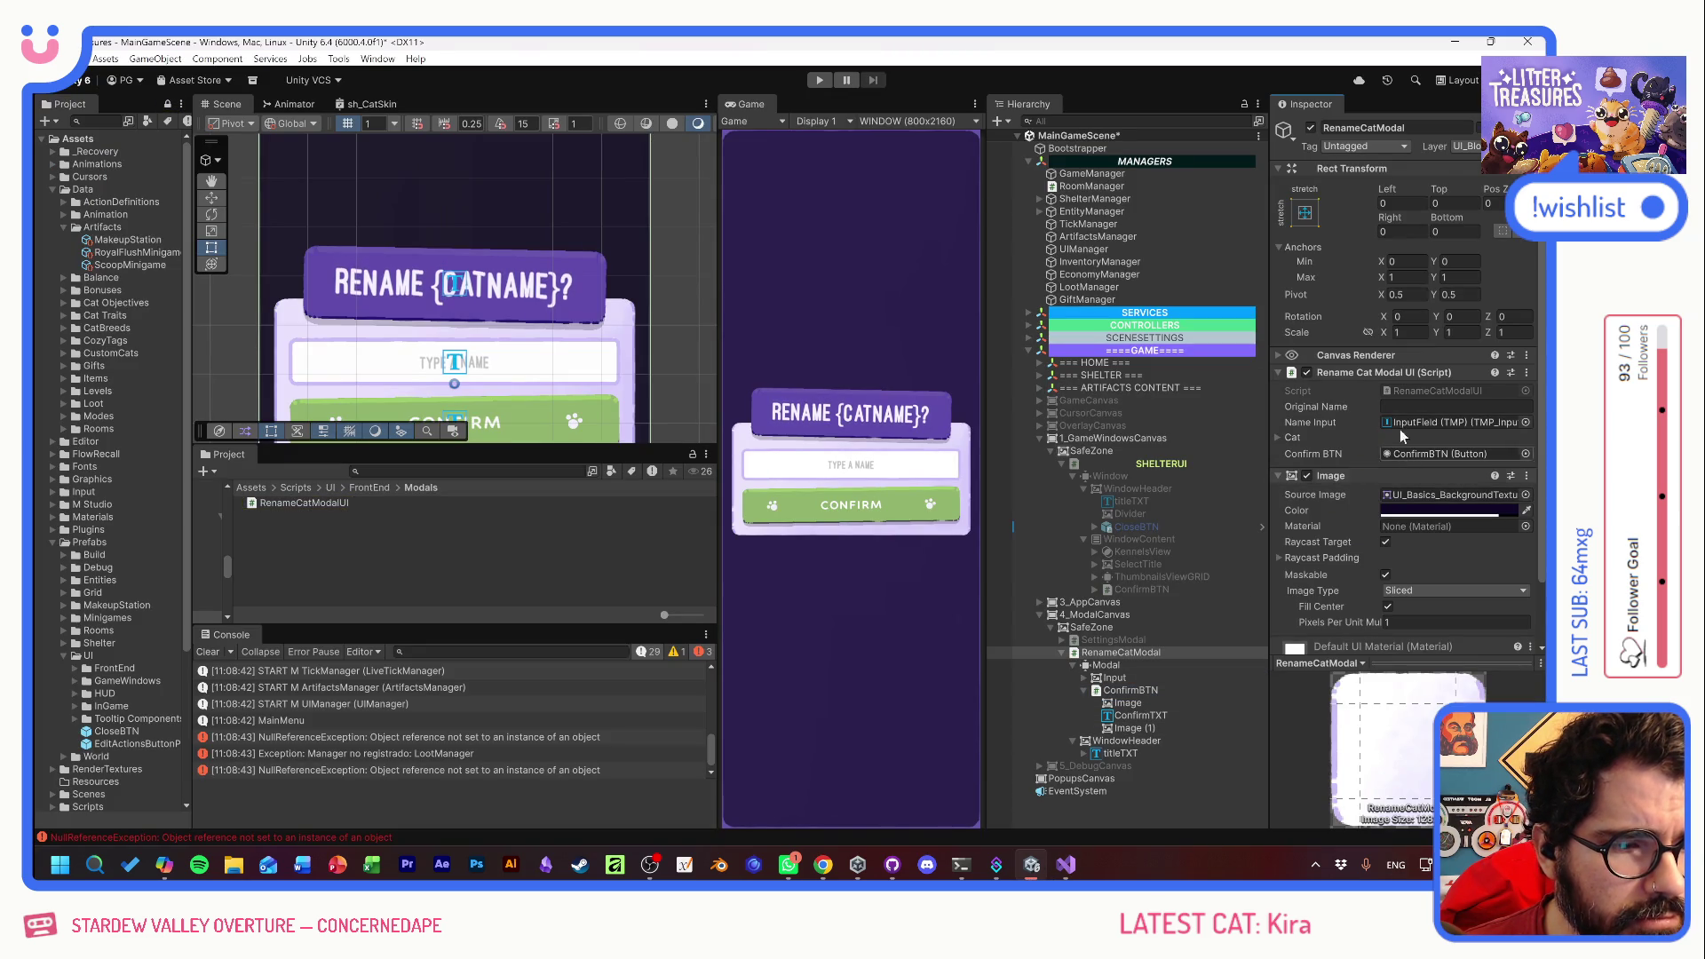
double_click(1414, 392)
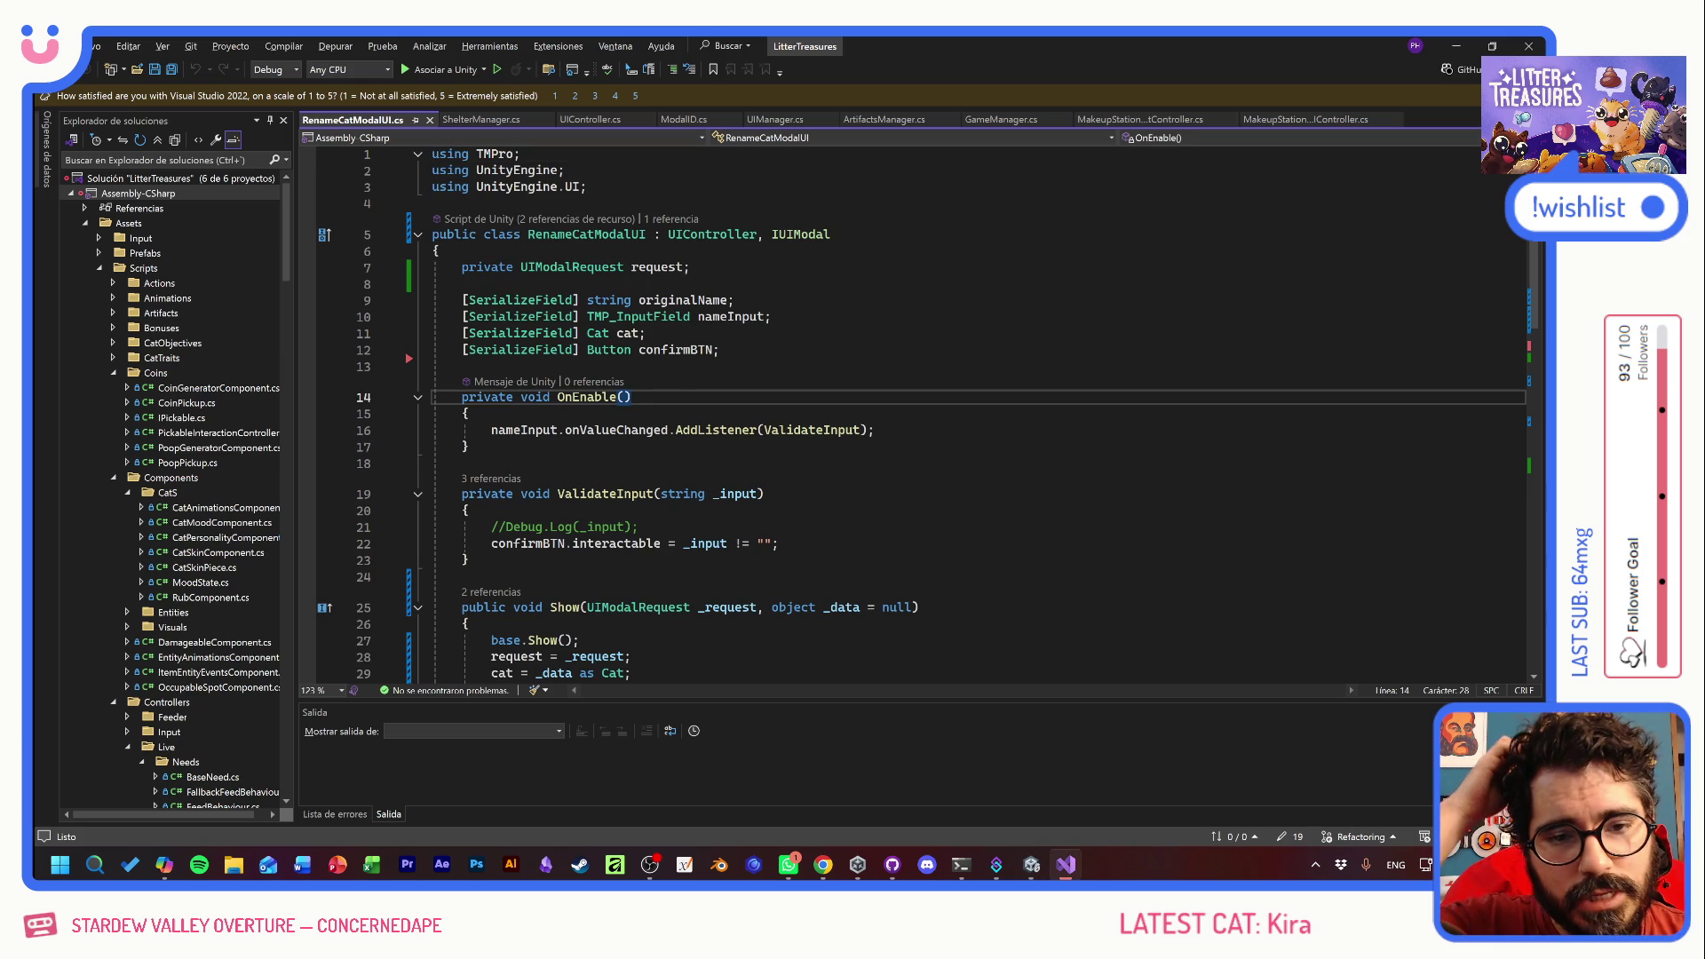
scroll(915, 413, "down", 2)
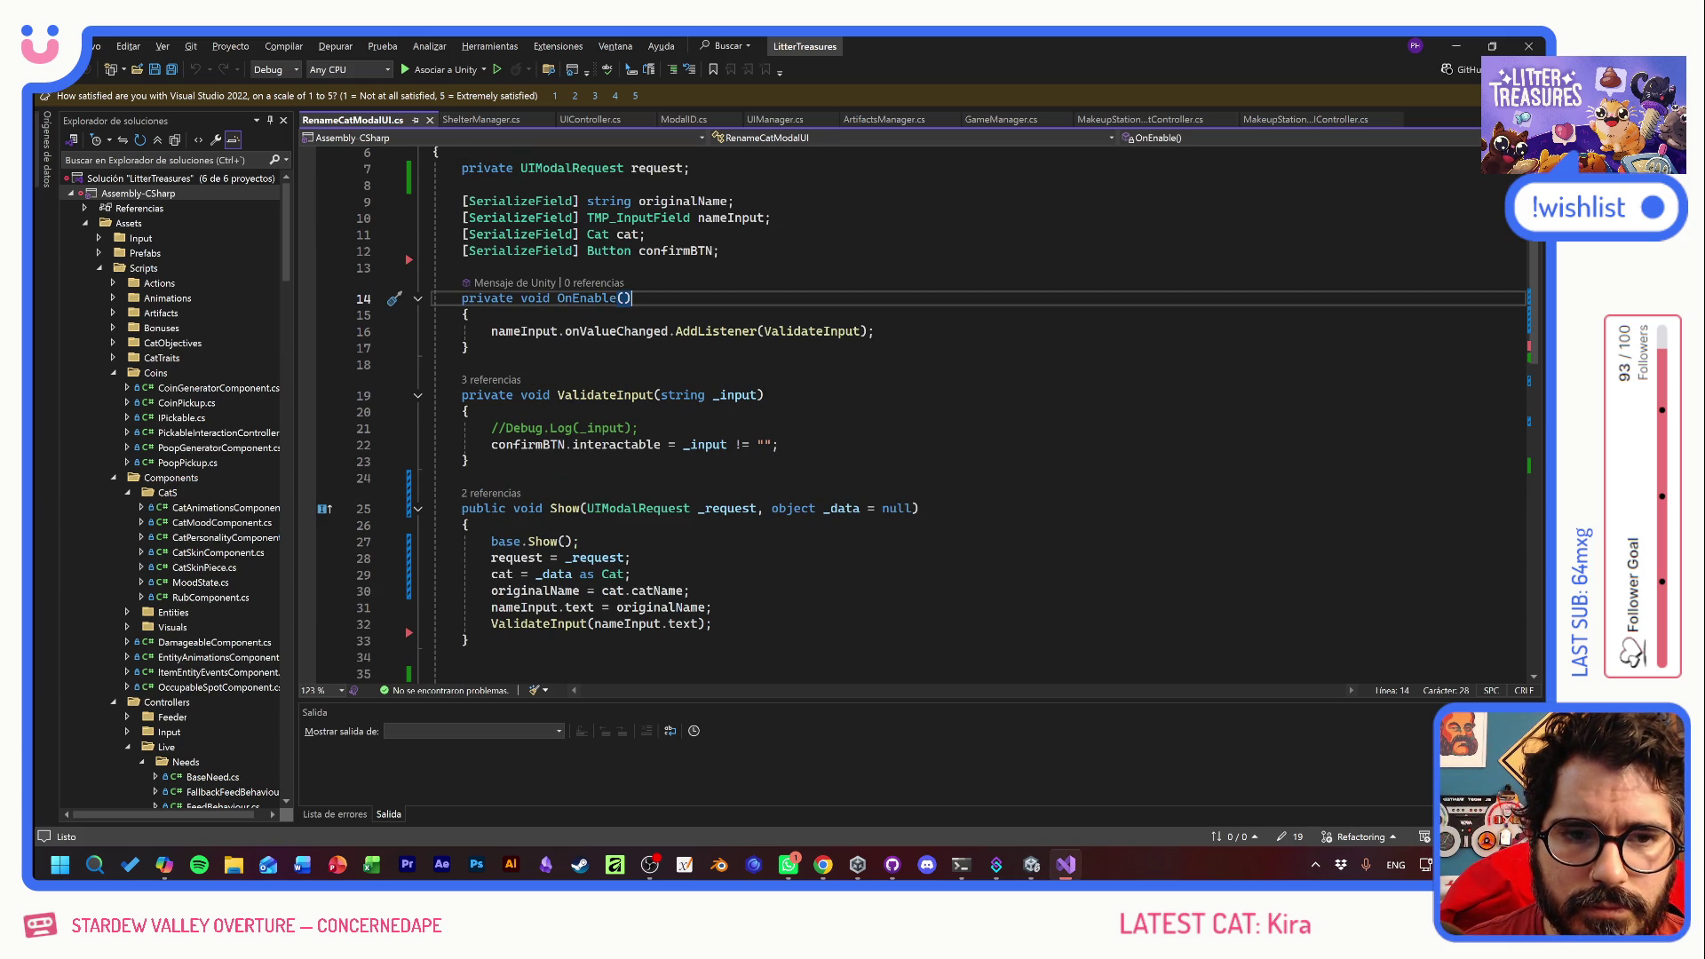
scroll(915, 413, "down", 6)
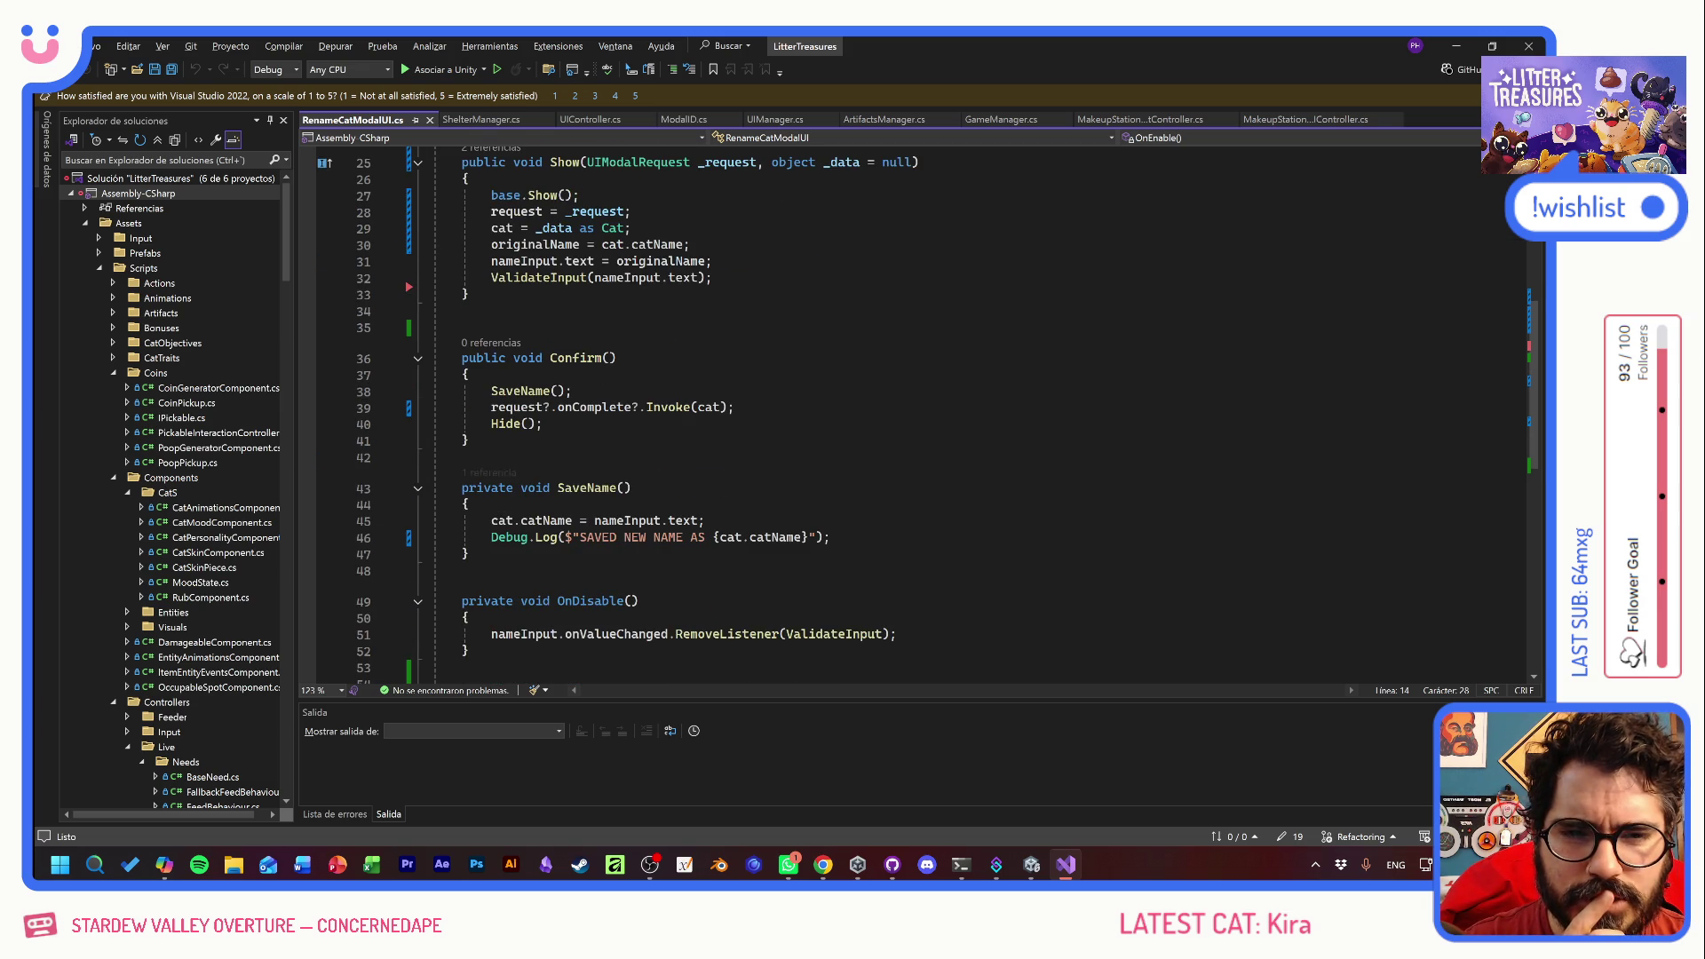
scroll(915, 413, "up", 4)
left_click(690, 443)
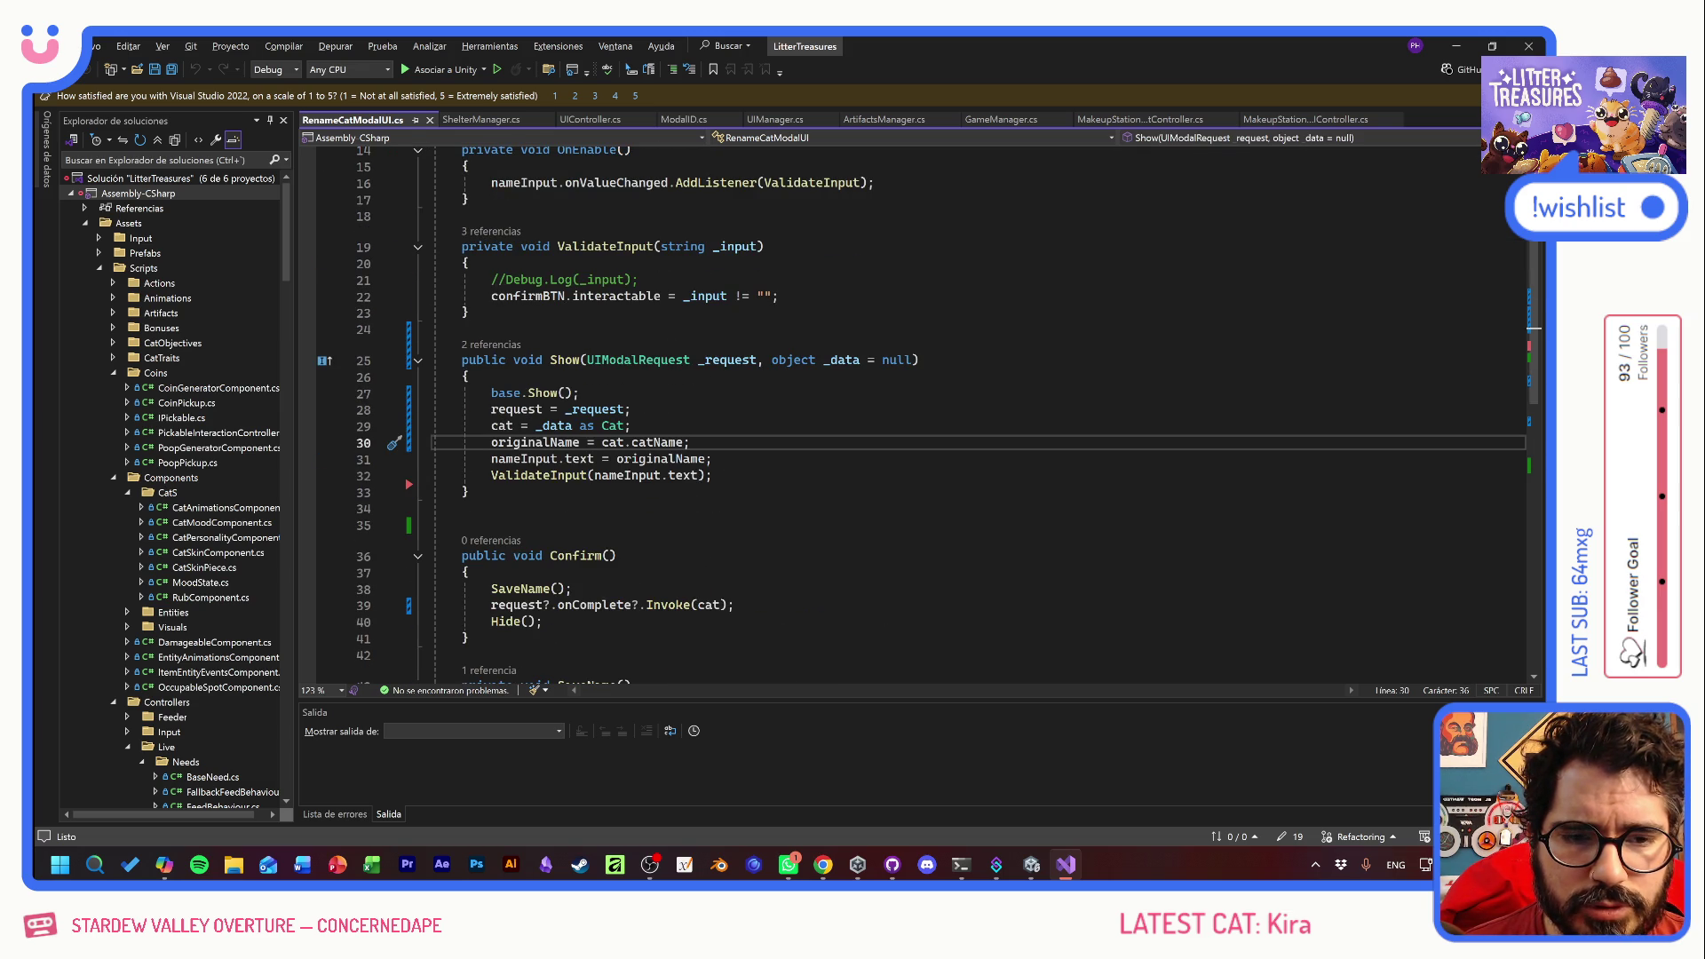
scroll(690, 442, "up", 5)
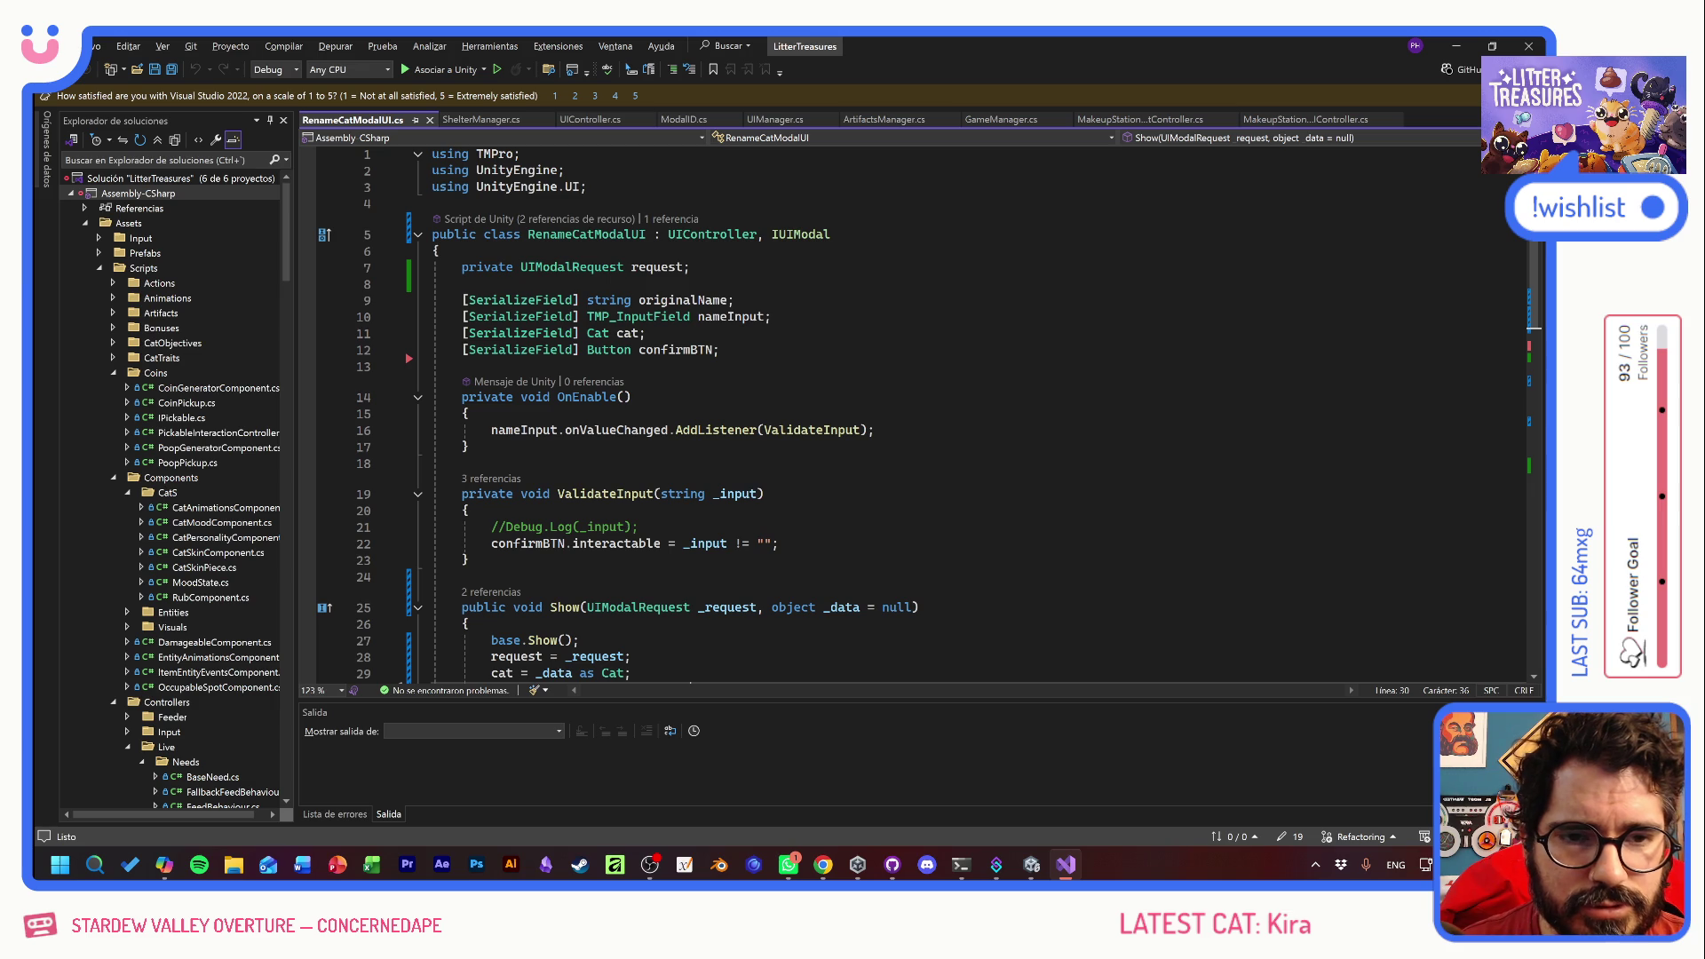
left_click(462, 283)
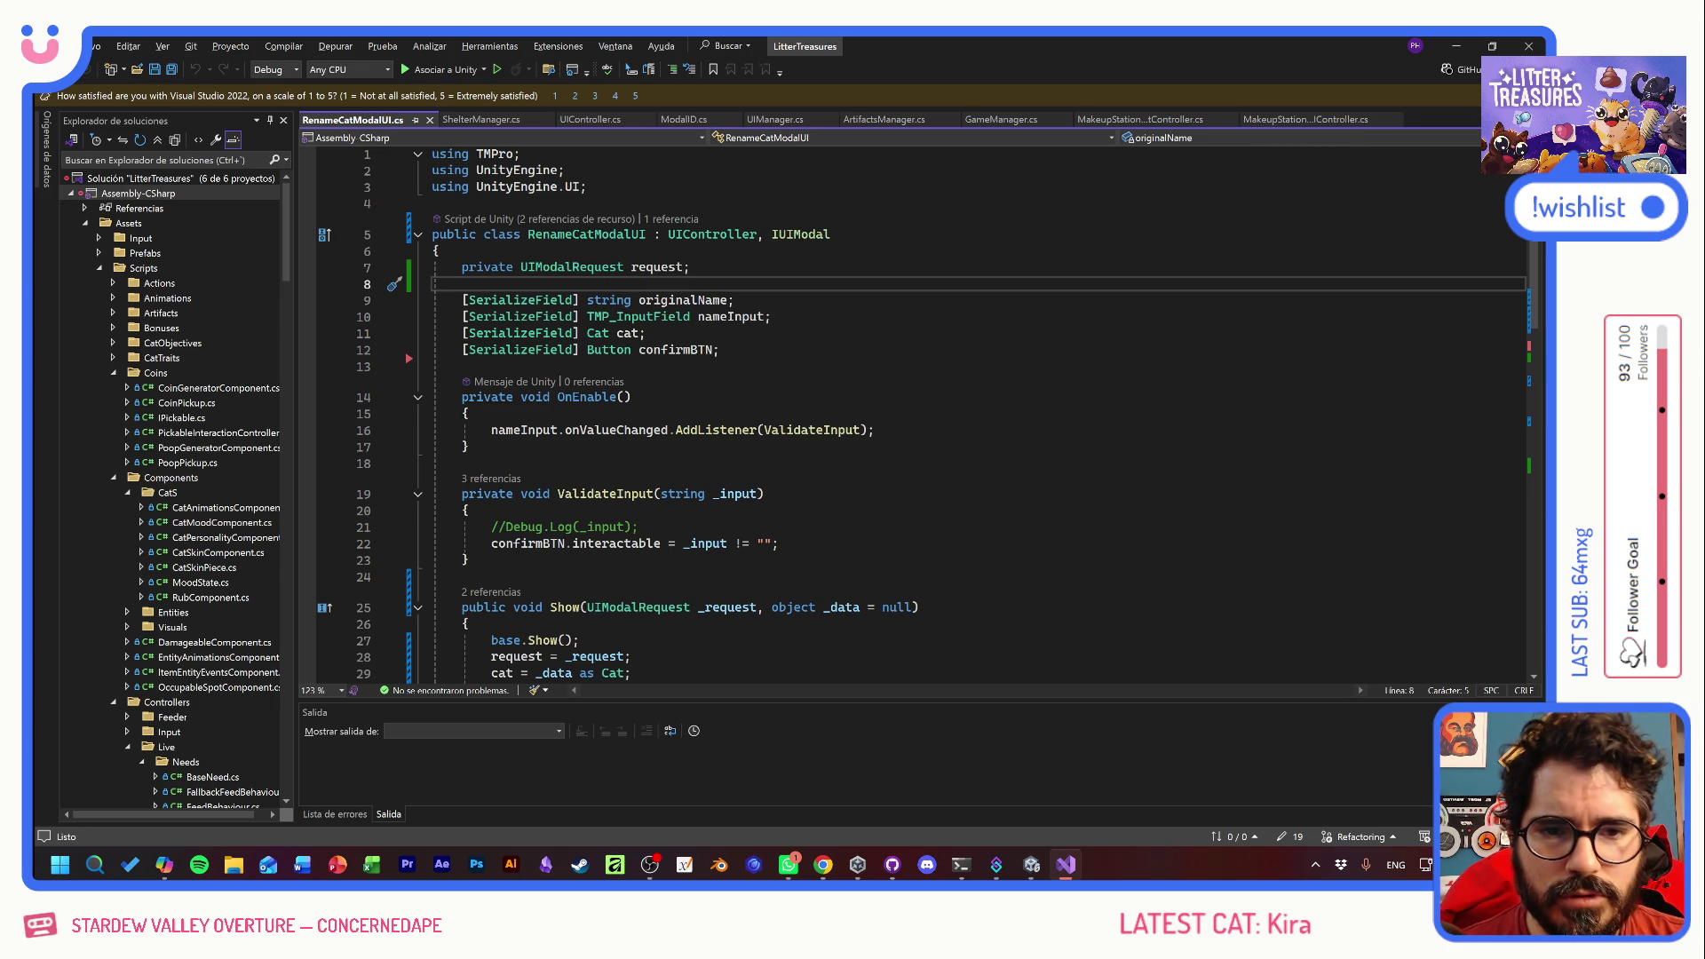
- Add a [SerializeField] TextMeshProUGUI modalTitle field and save the script
key("Return")
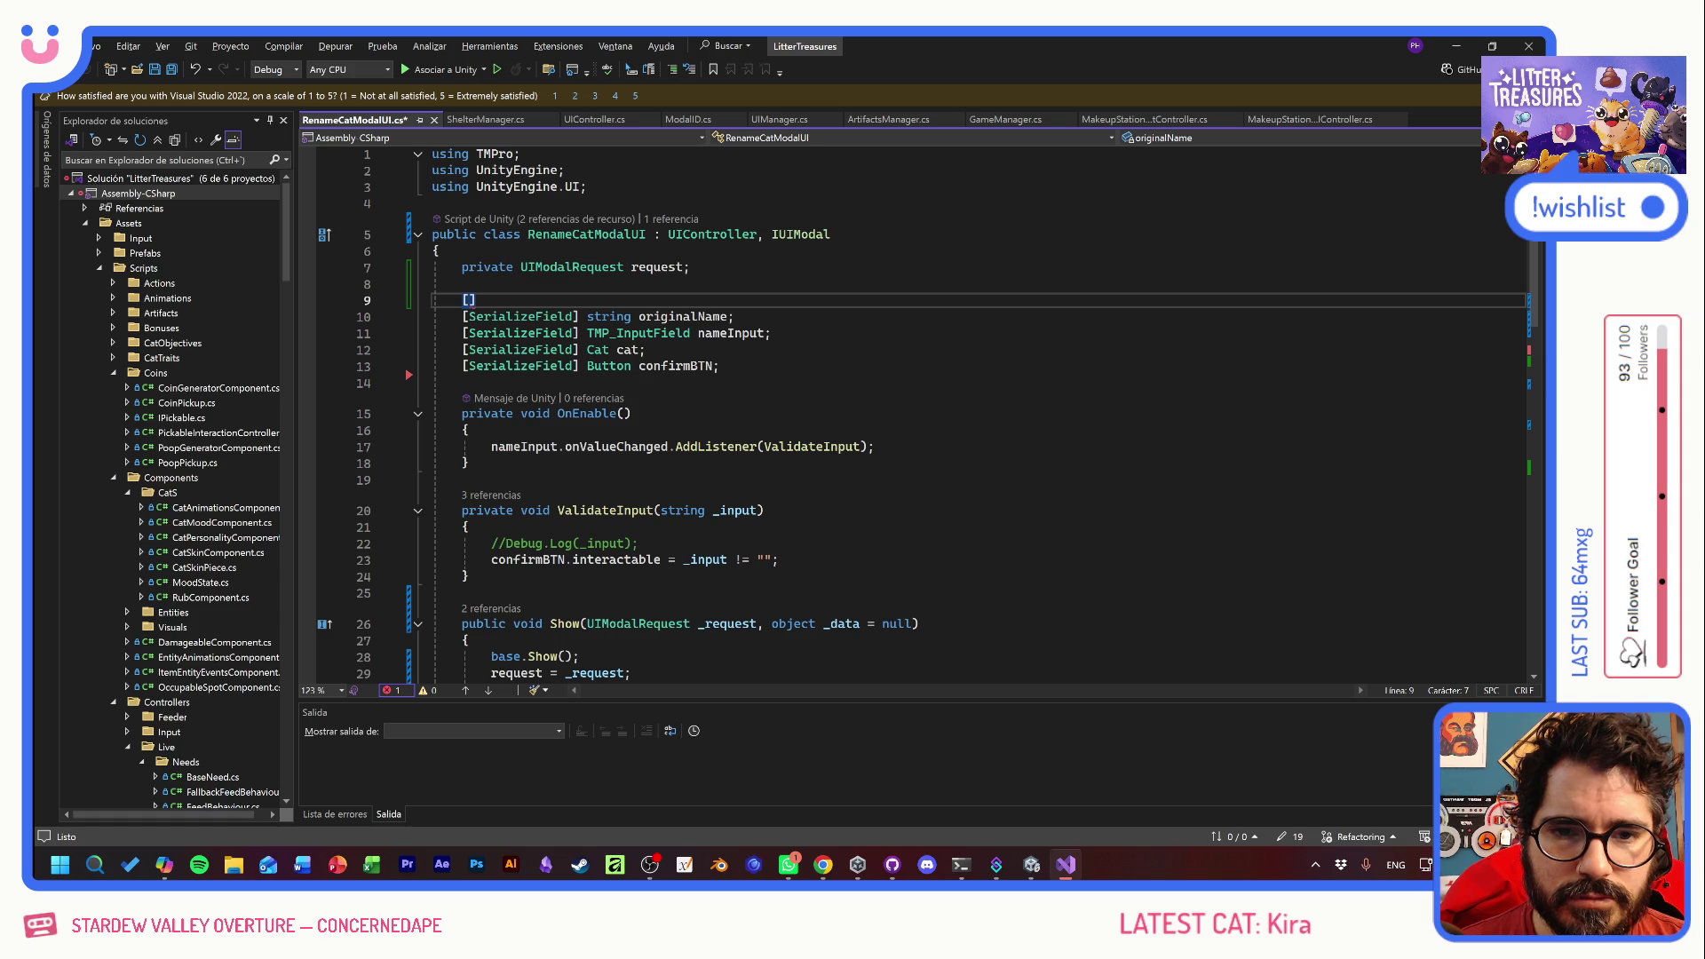
type("e")
key("Tab")
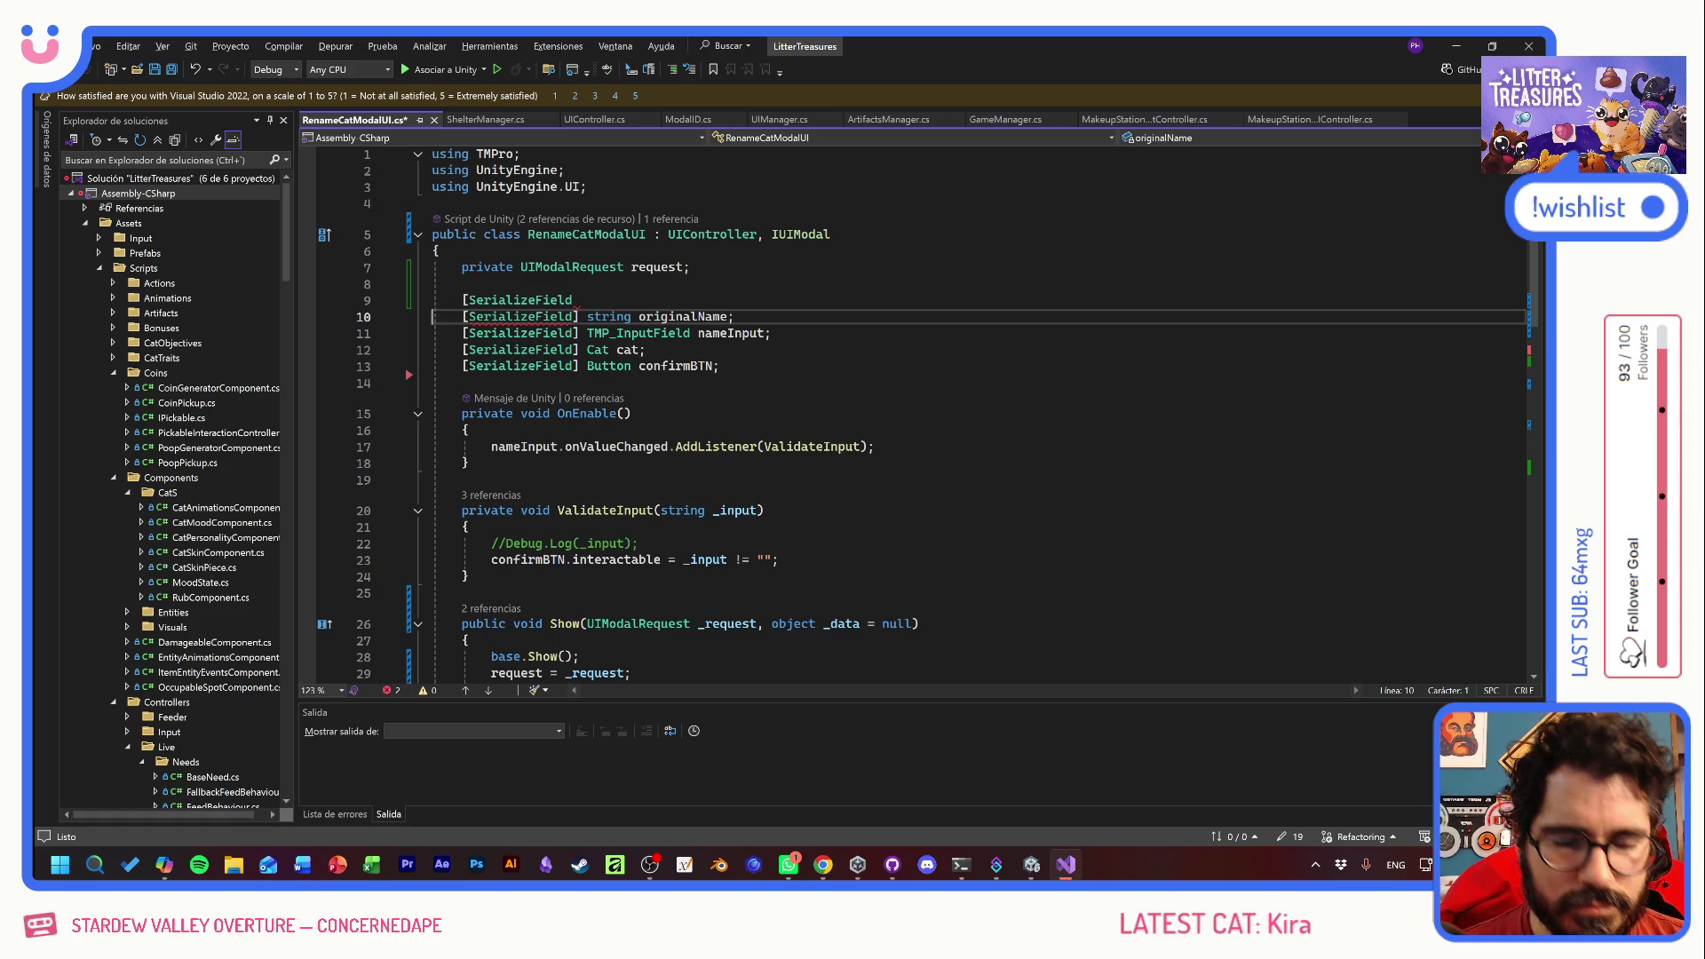
type("] ")
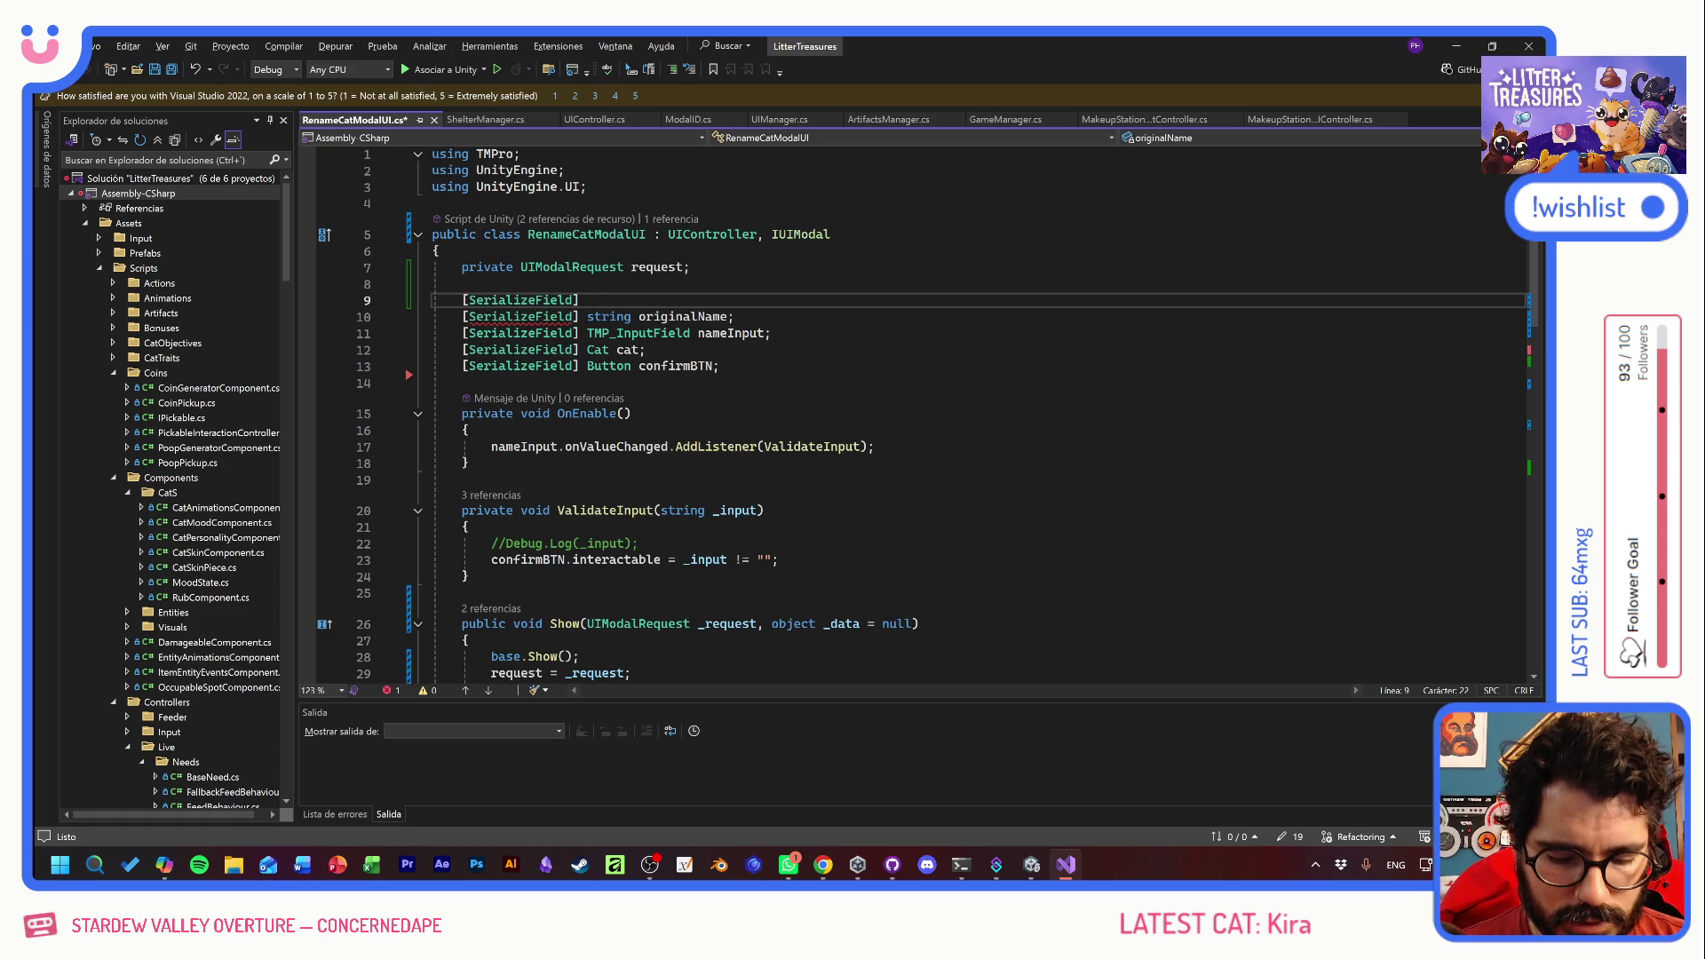
type("t")
key("Caps_Lock")
type("EXTmES")
key("Down")
key("Down")
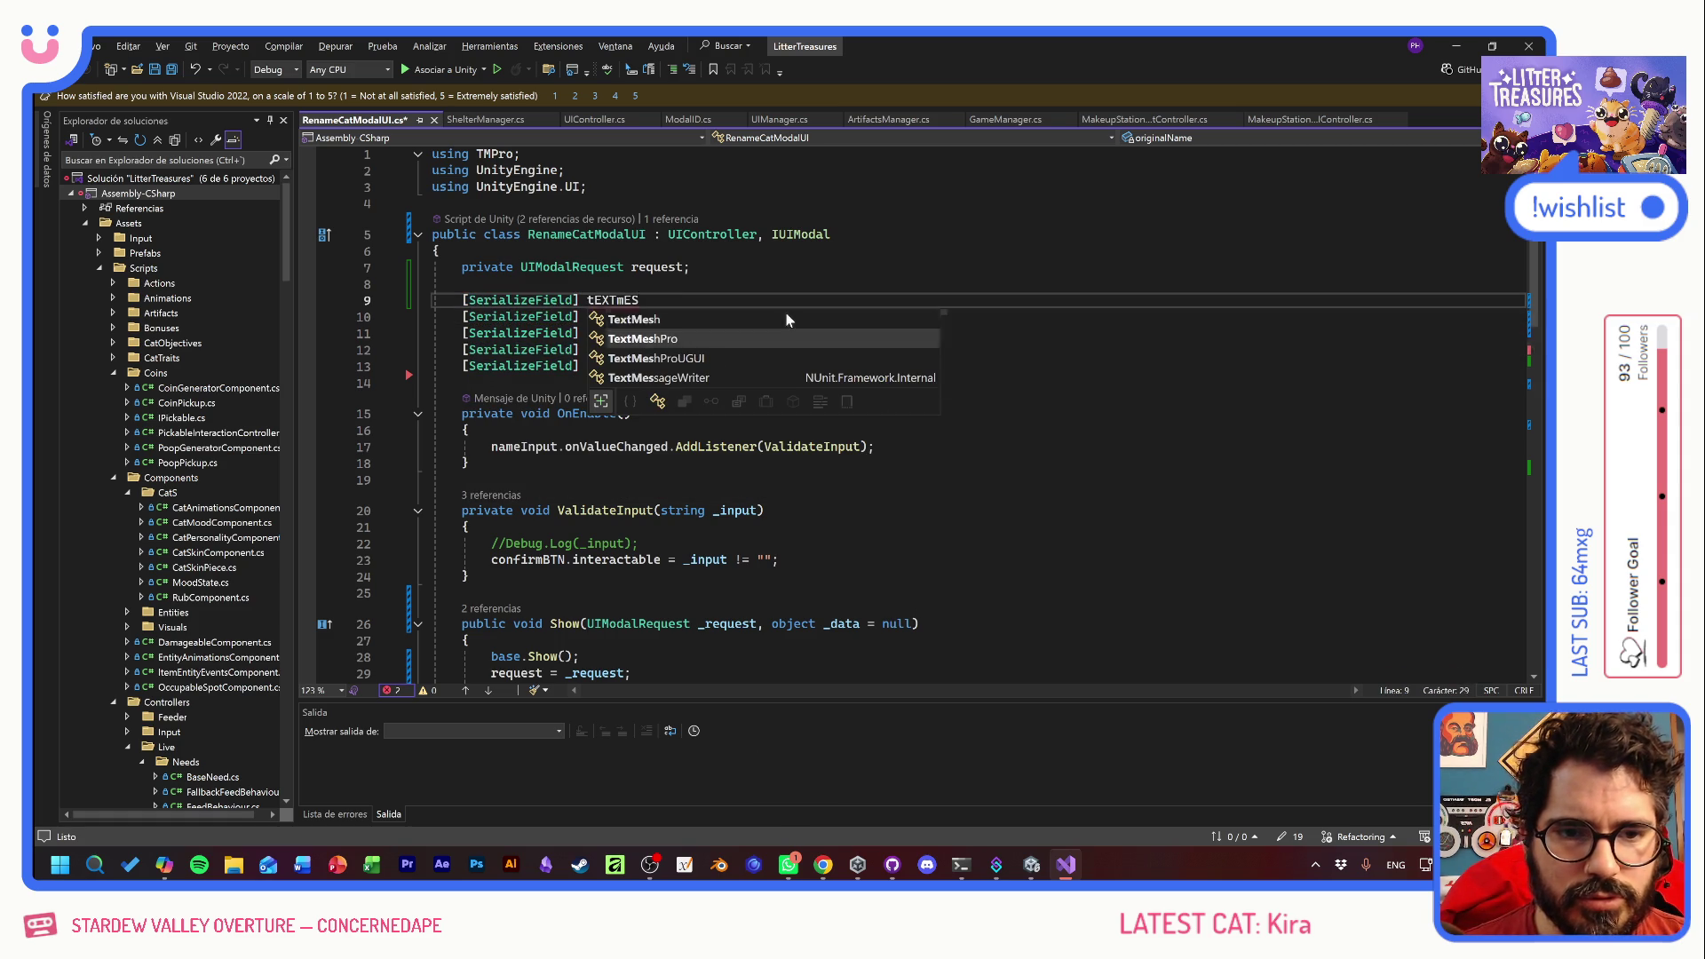
key("Tab")
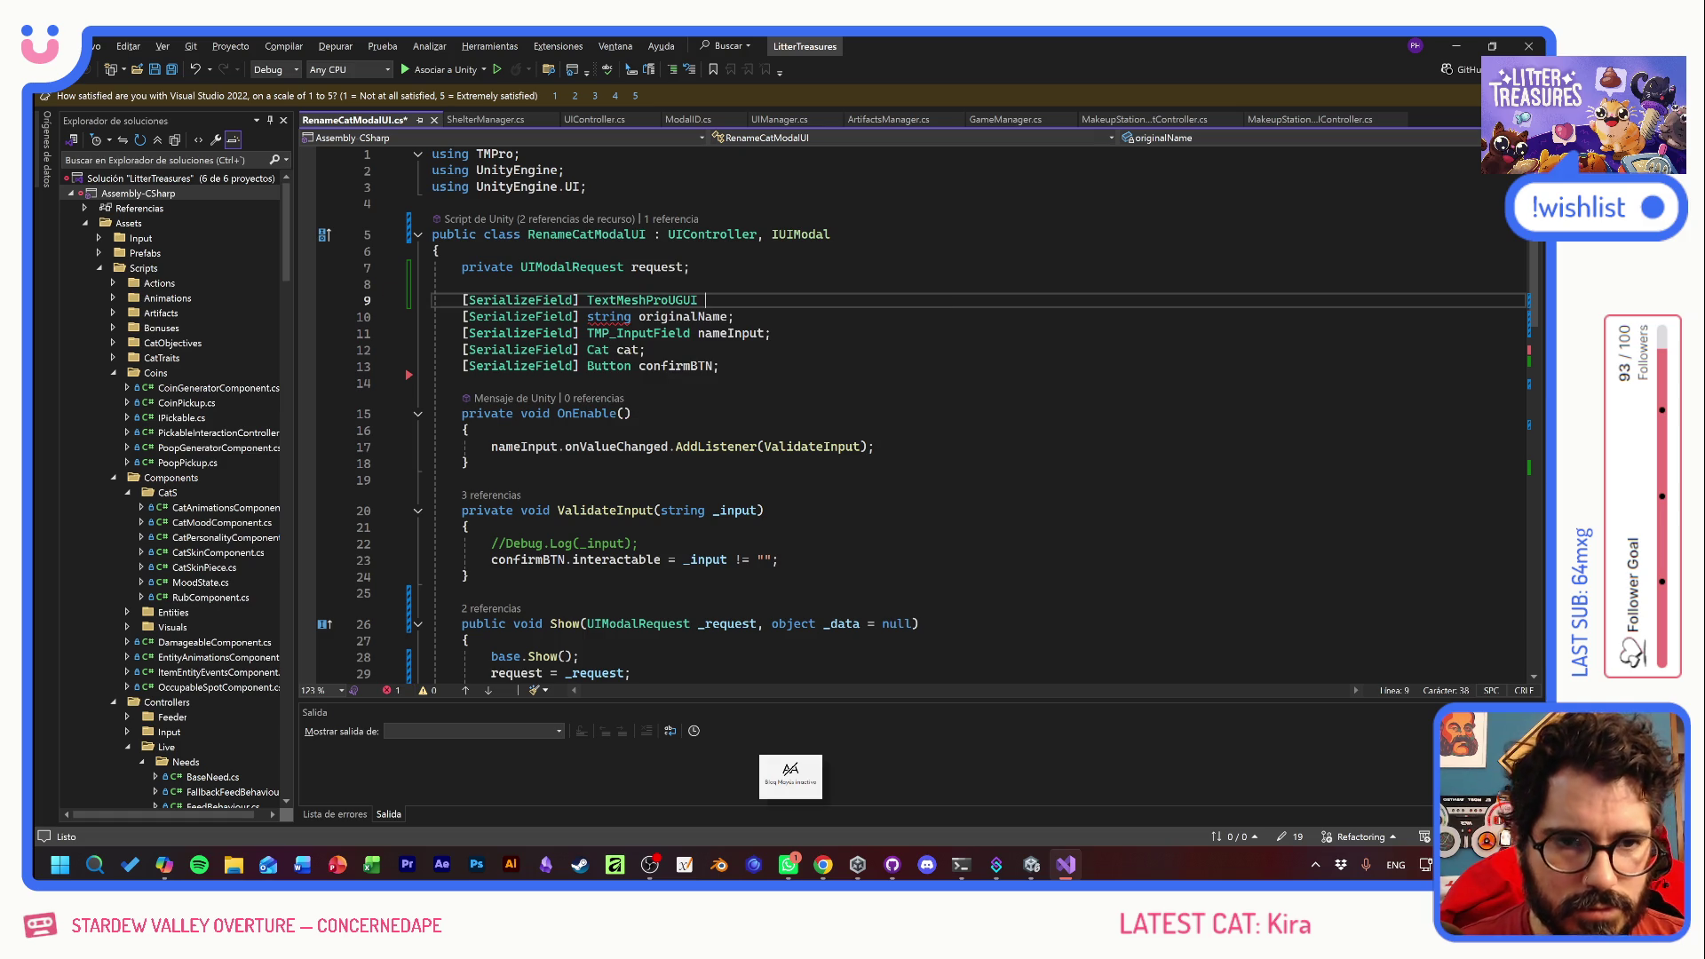
type("modal")
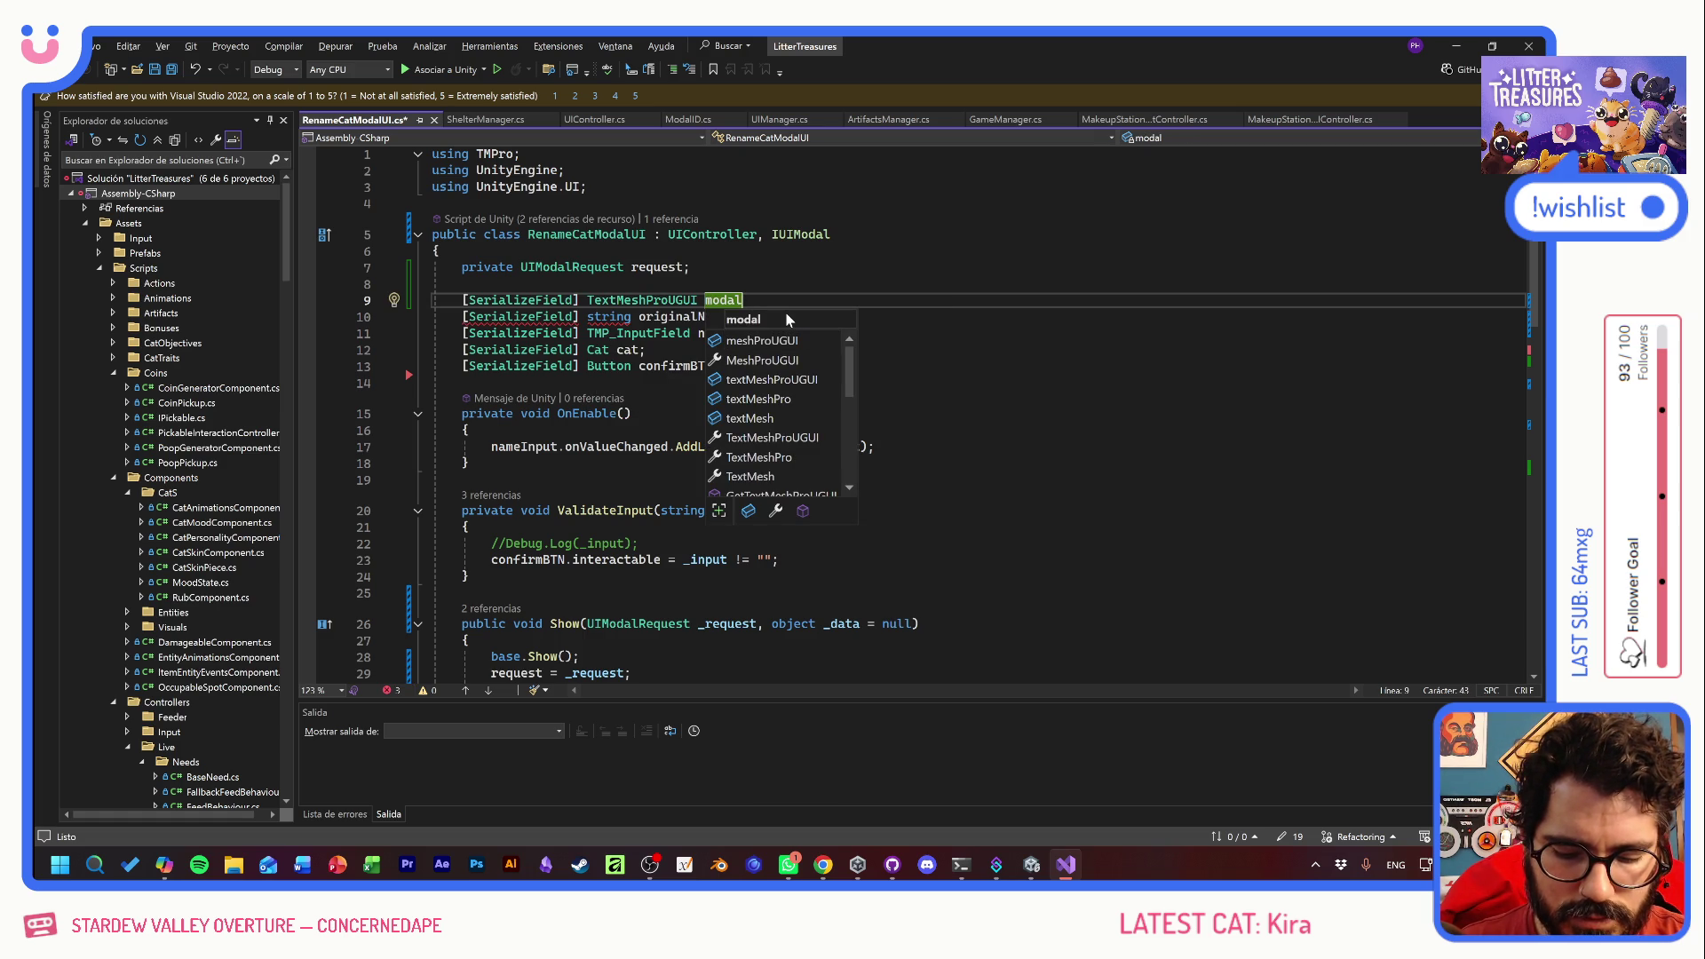
type("Title;")
key("ctrl+s")
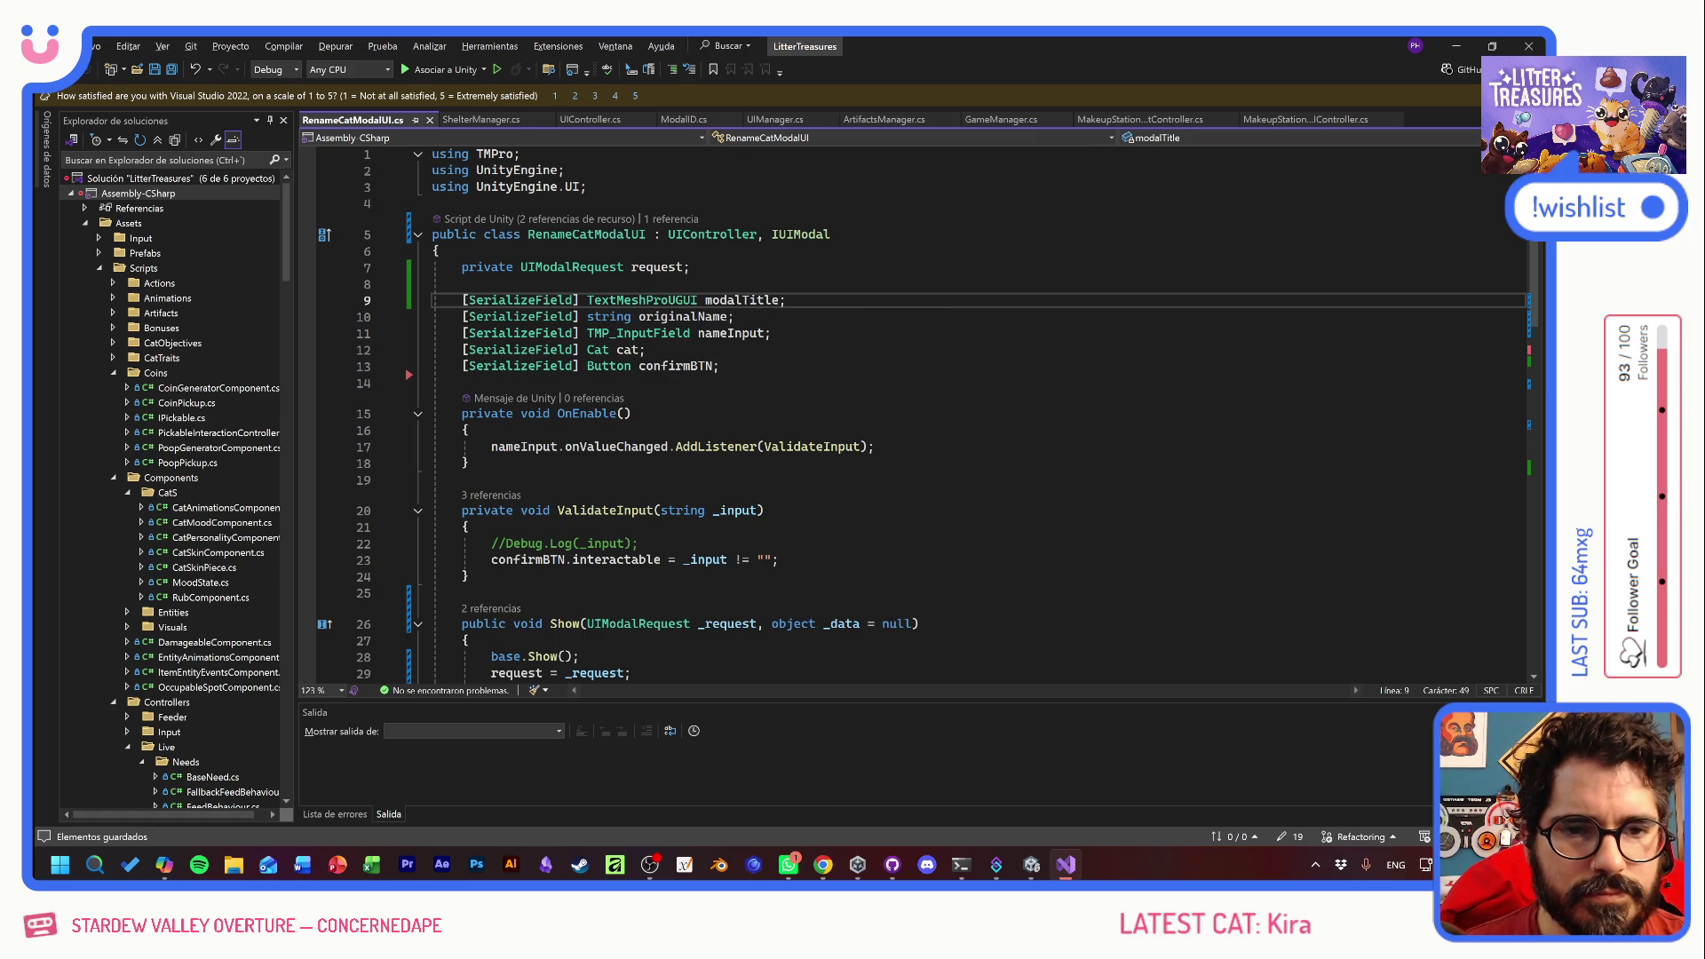
- Start a modalTitle.text = line after the nameInput.text assignment in Show
double_click(751, 301)
key("ctrl+c")
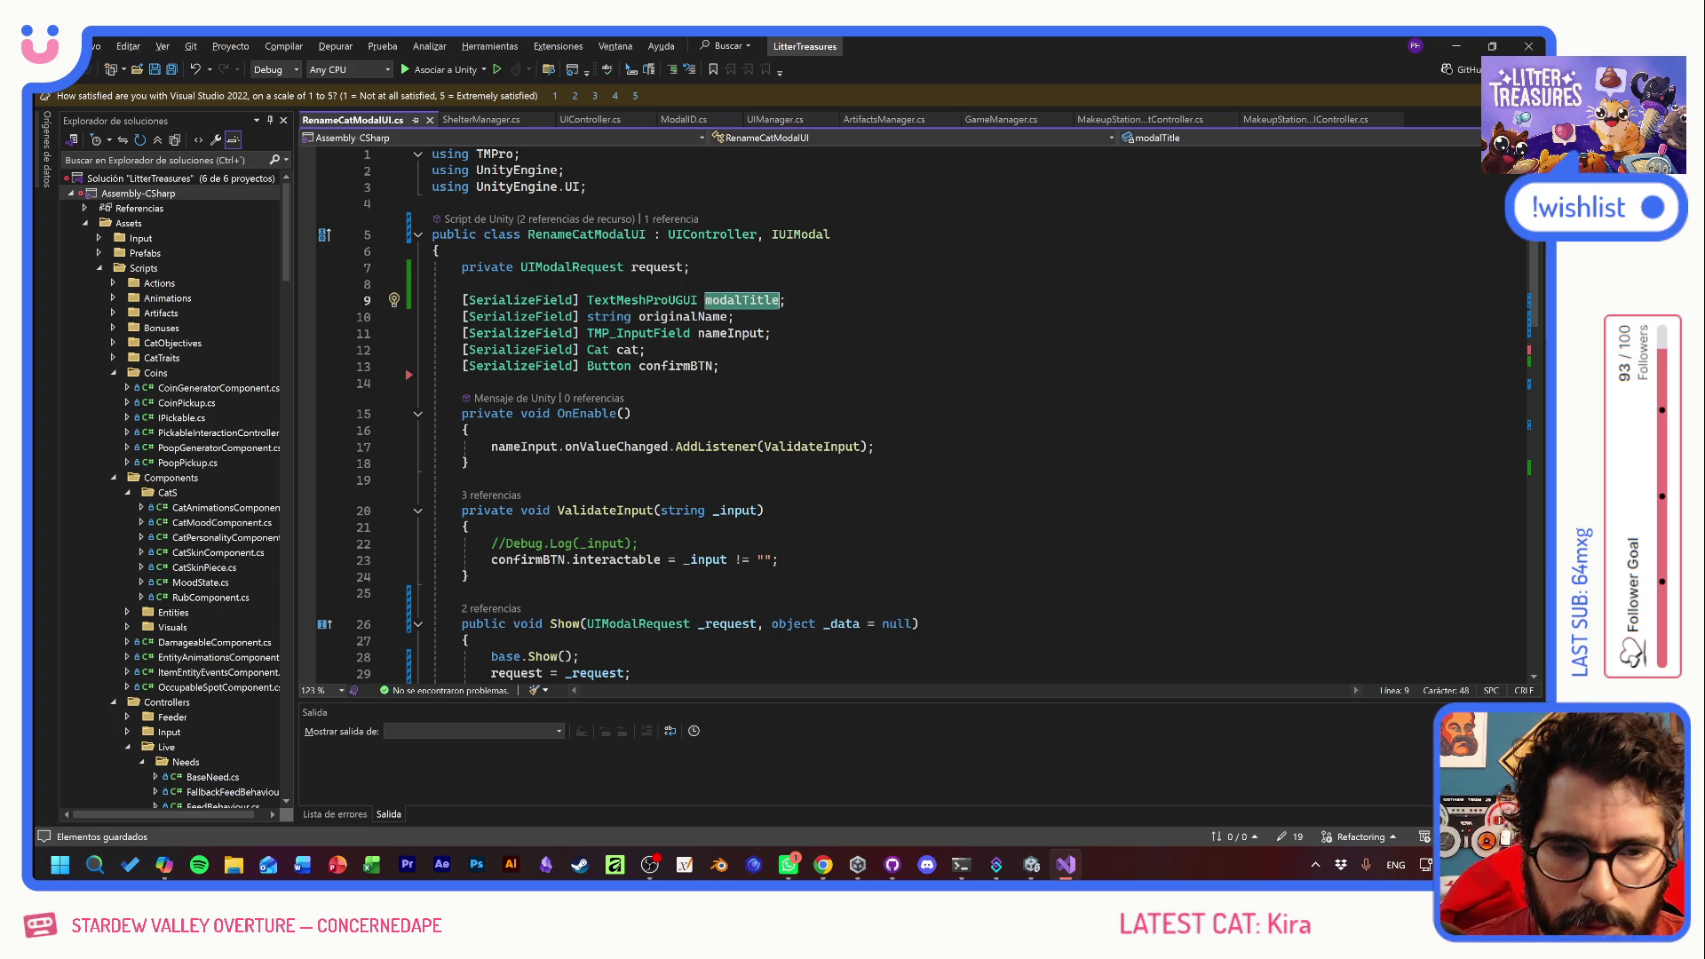
scroll(914, 413, "down", 3)
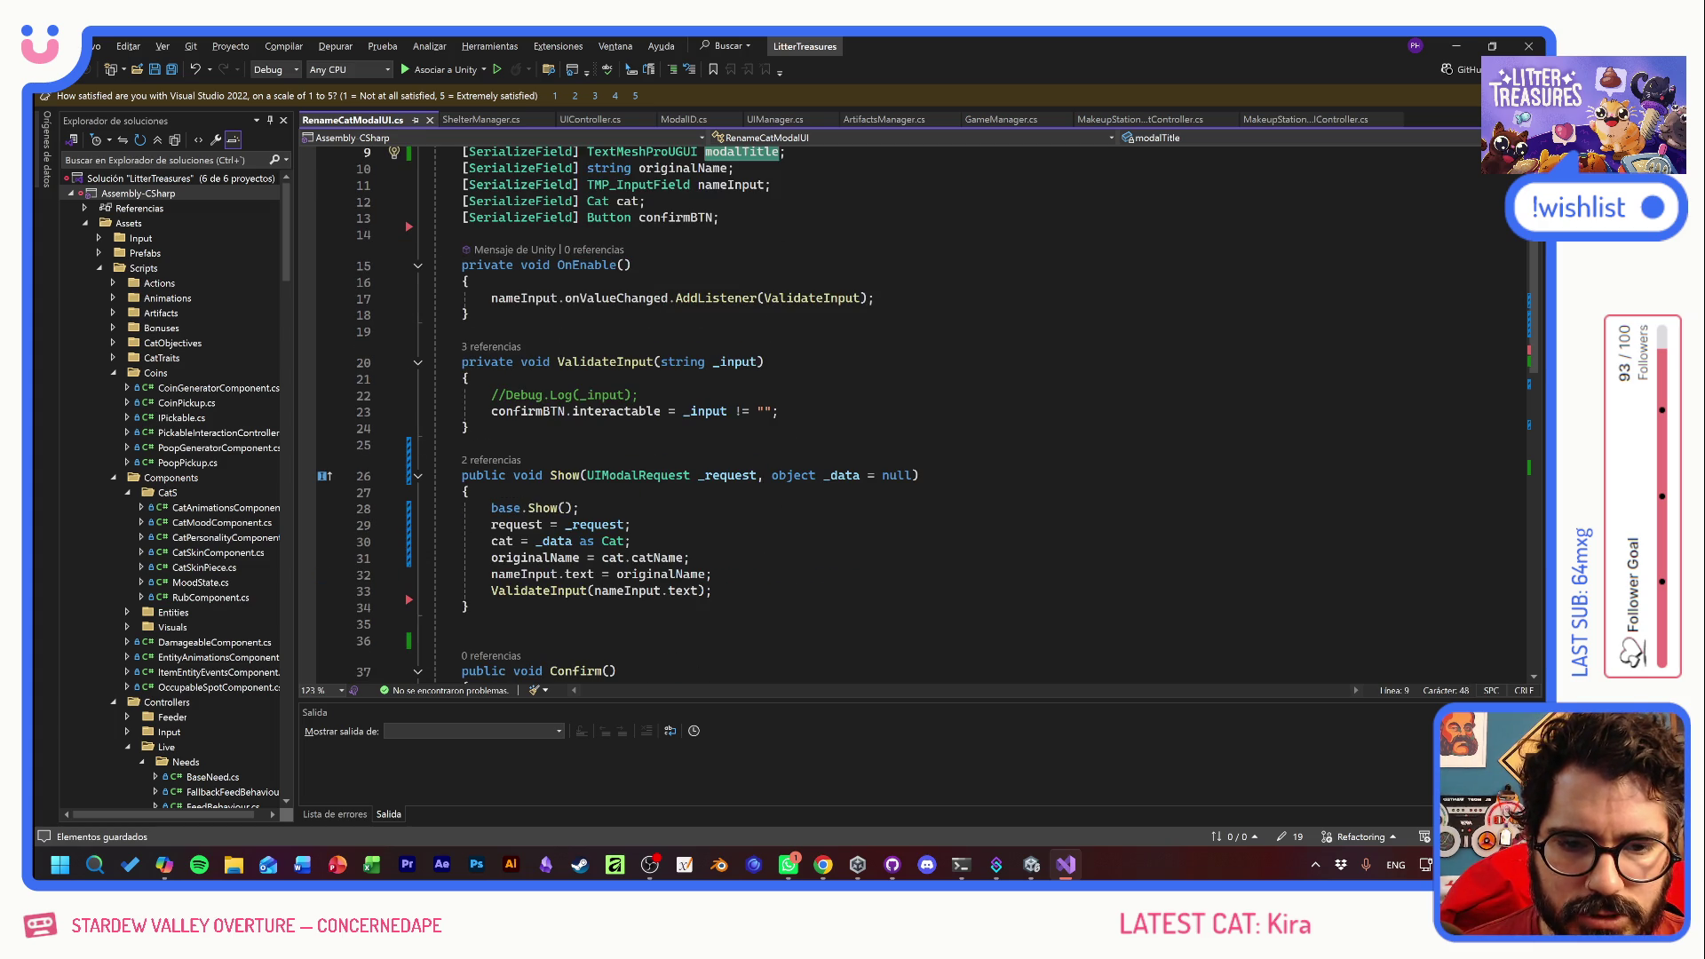
left_click(713, 573)
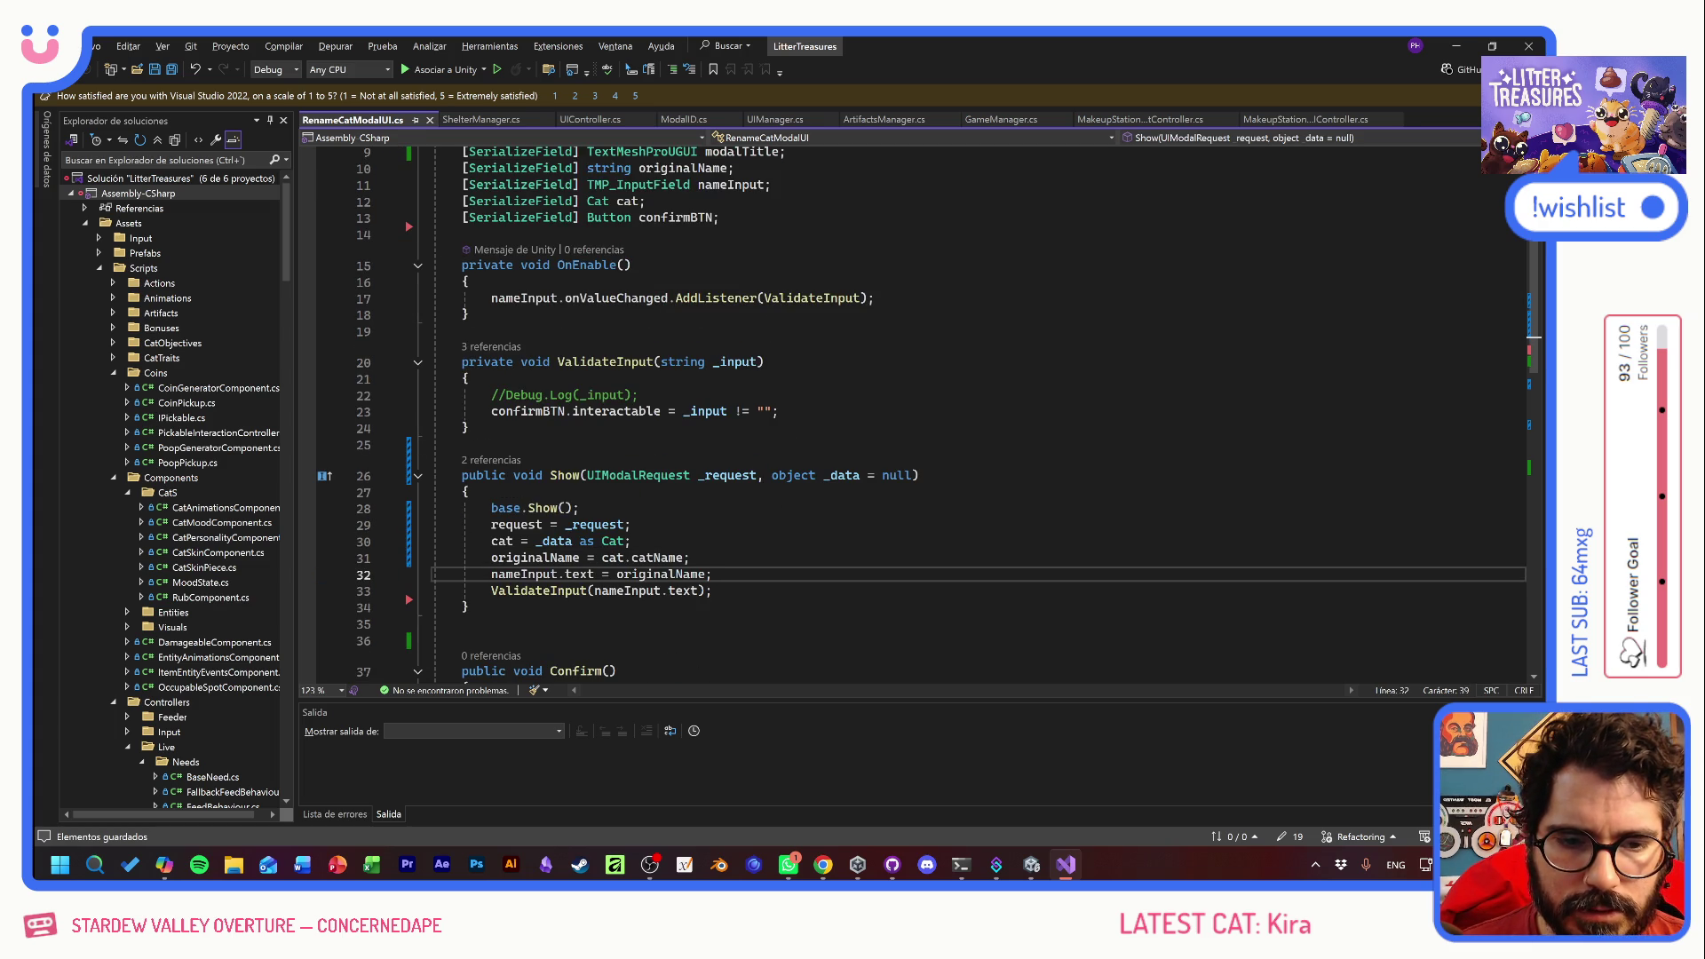
key("Return")
key("ctrl+v")
type(".text =")
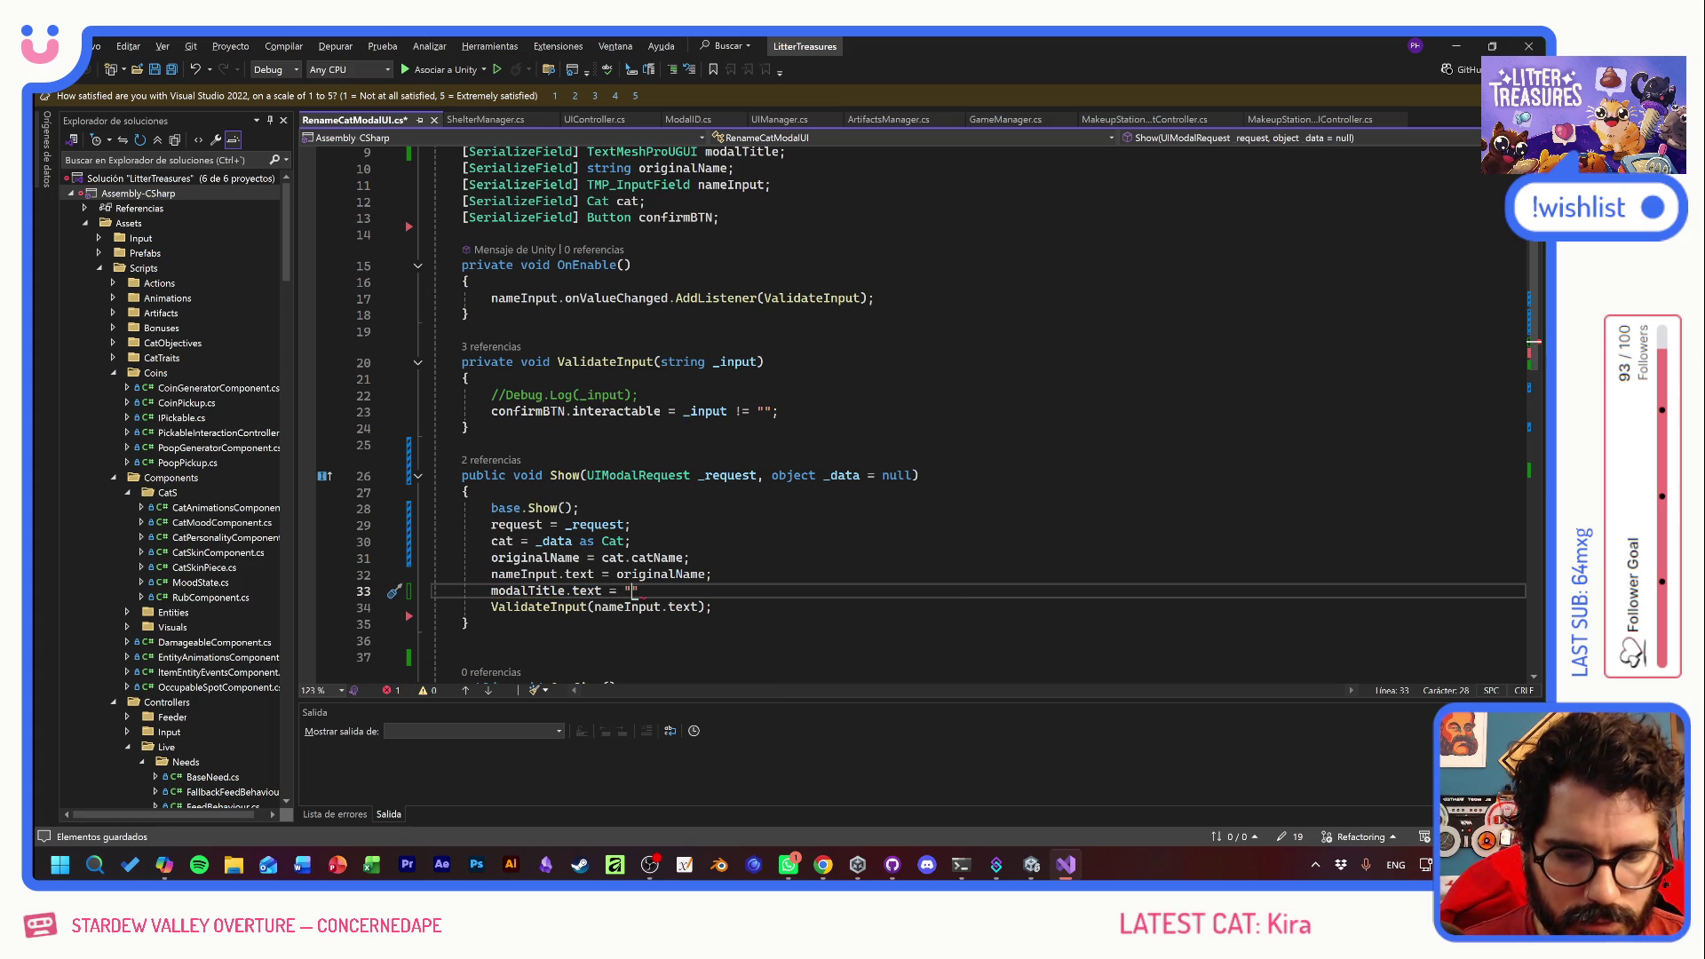
- Finish it as $"RENAME {originalName}?";, save, and return to Unity to recompile
key("Caps_Lock")
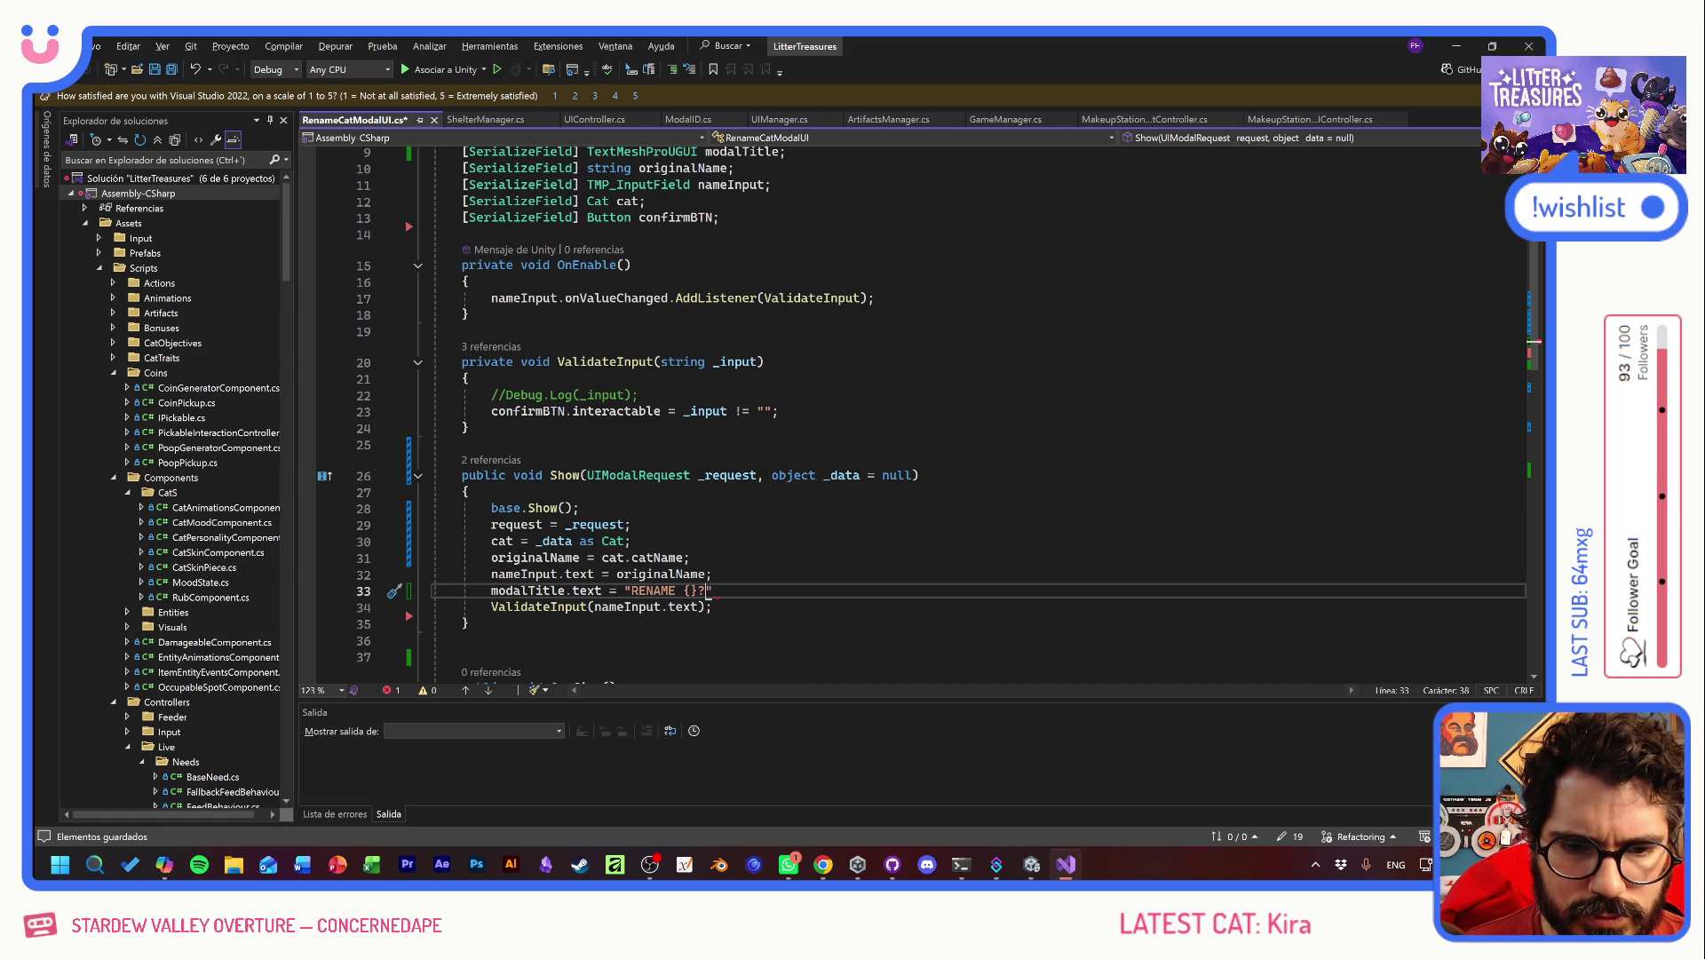
key("Up")
key("Down")
key("Left")
key("Left")
type("originalName")
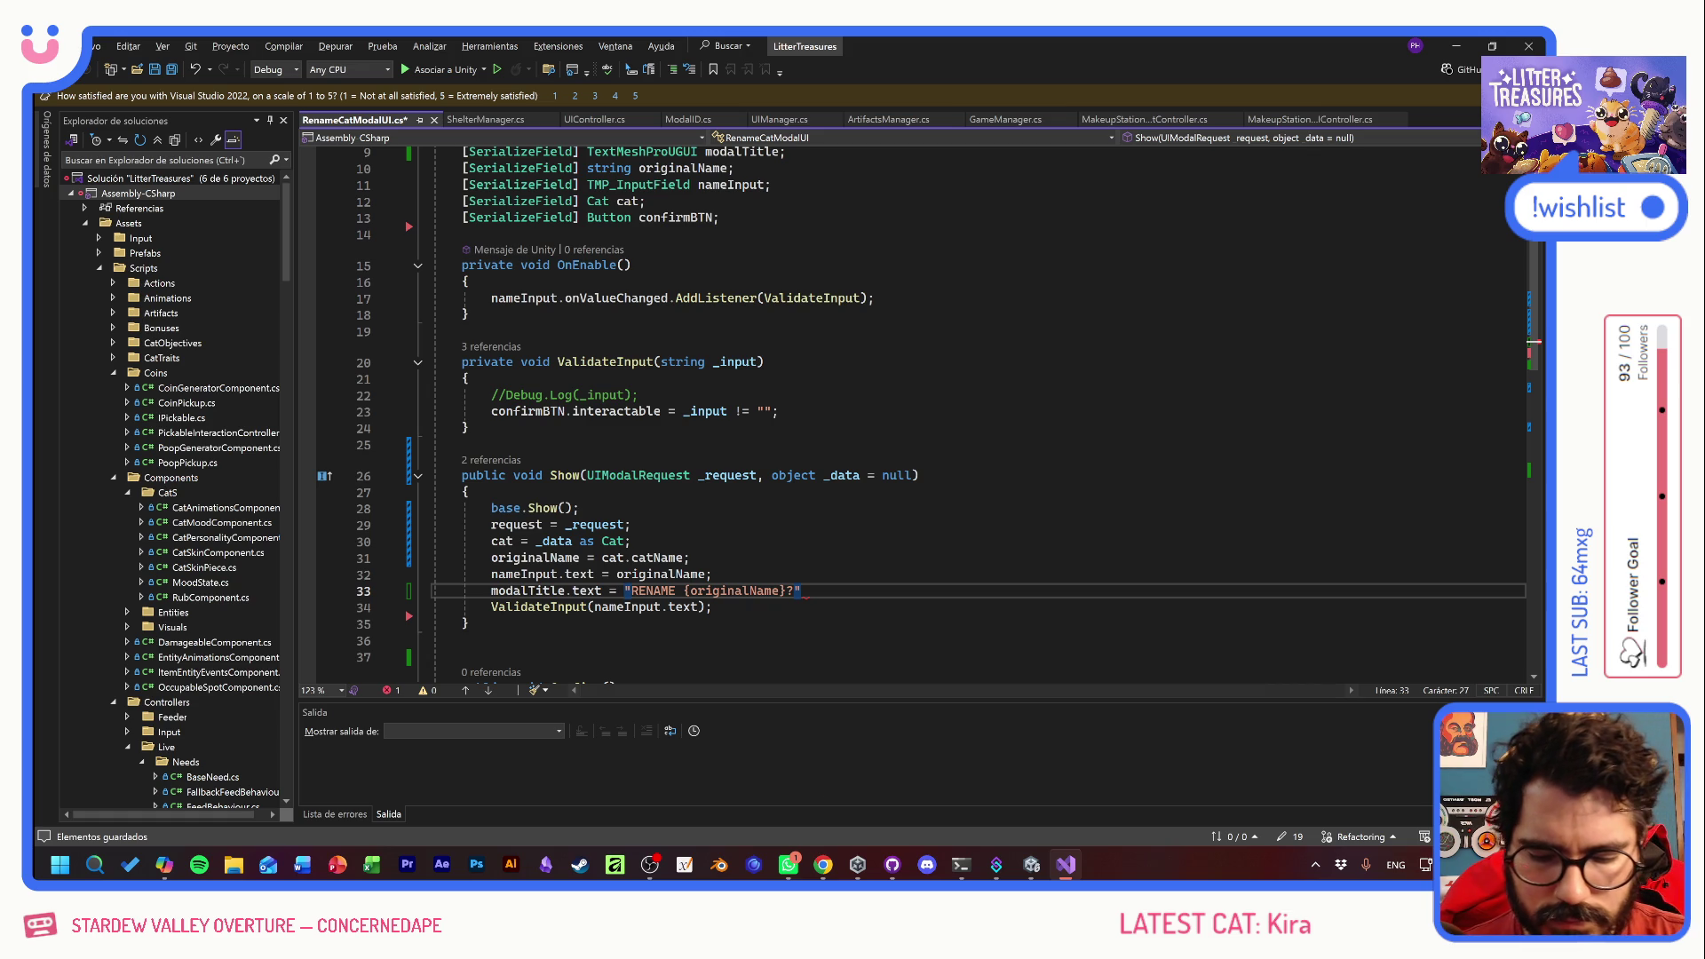
key("Caps_Lock")
key("ctrl+s")
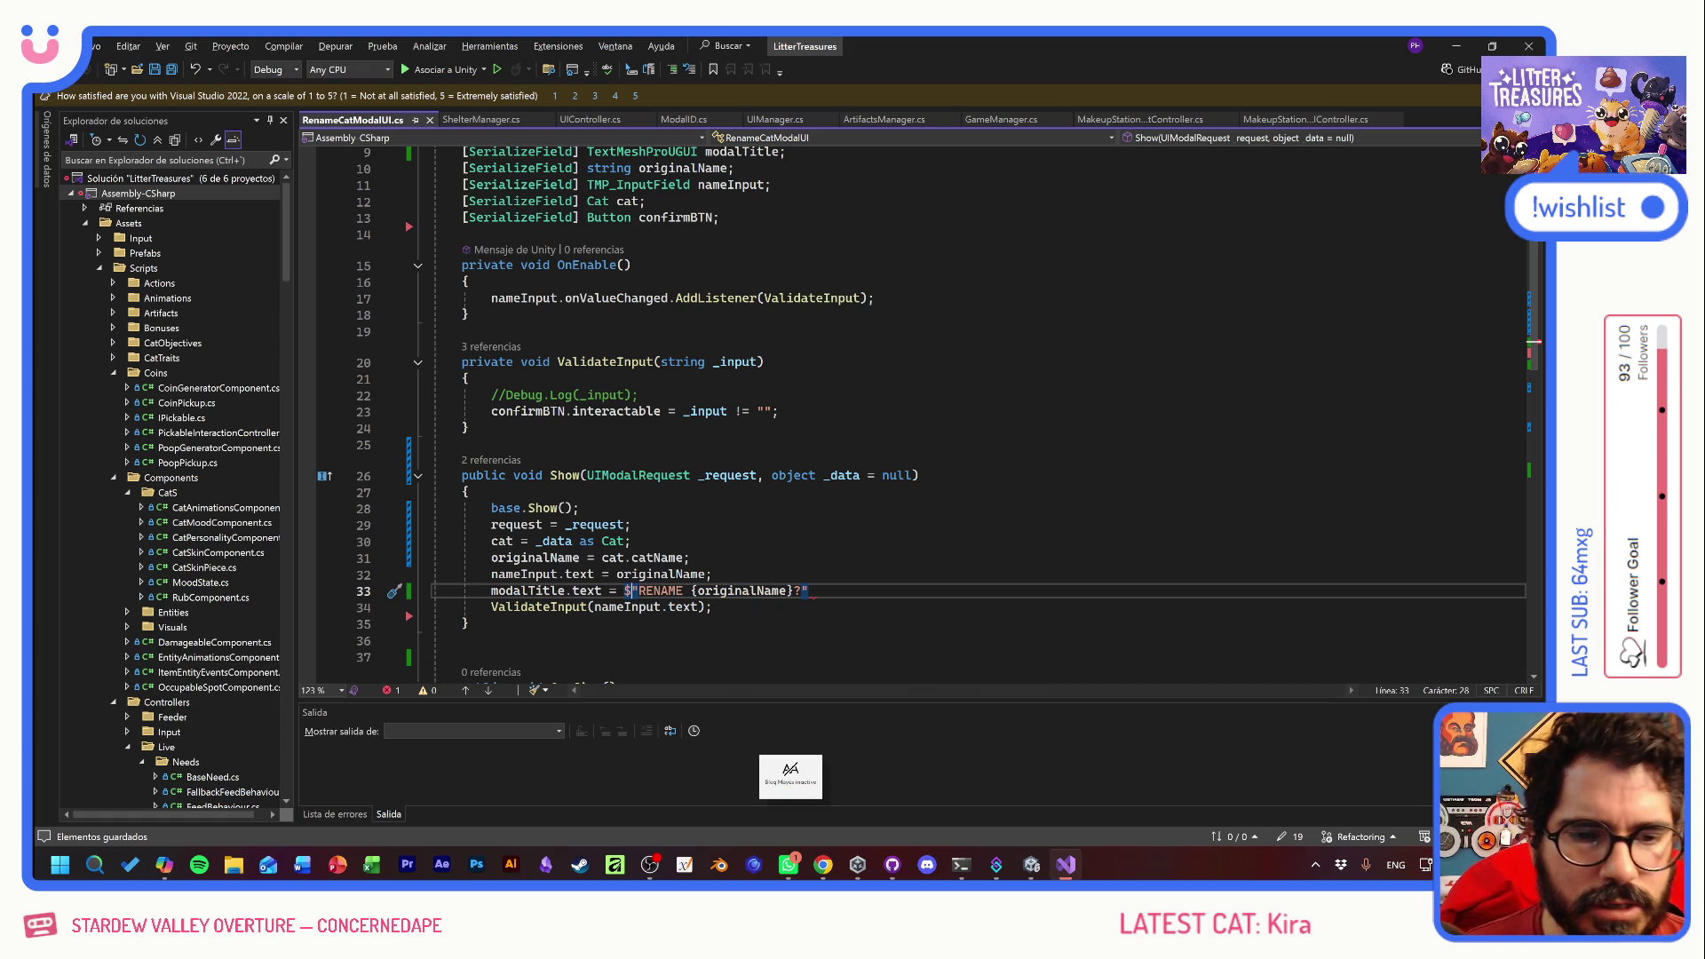
key("End")
type(";")
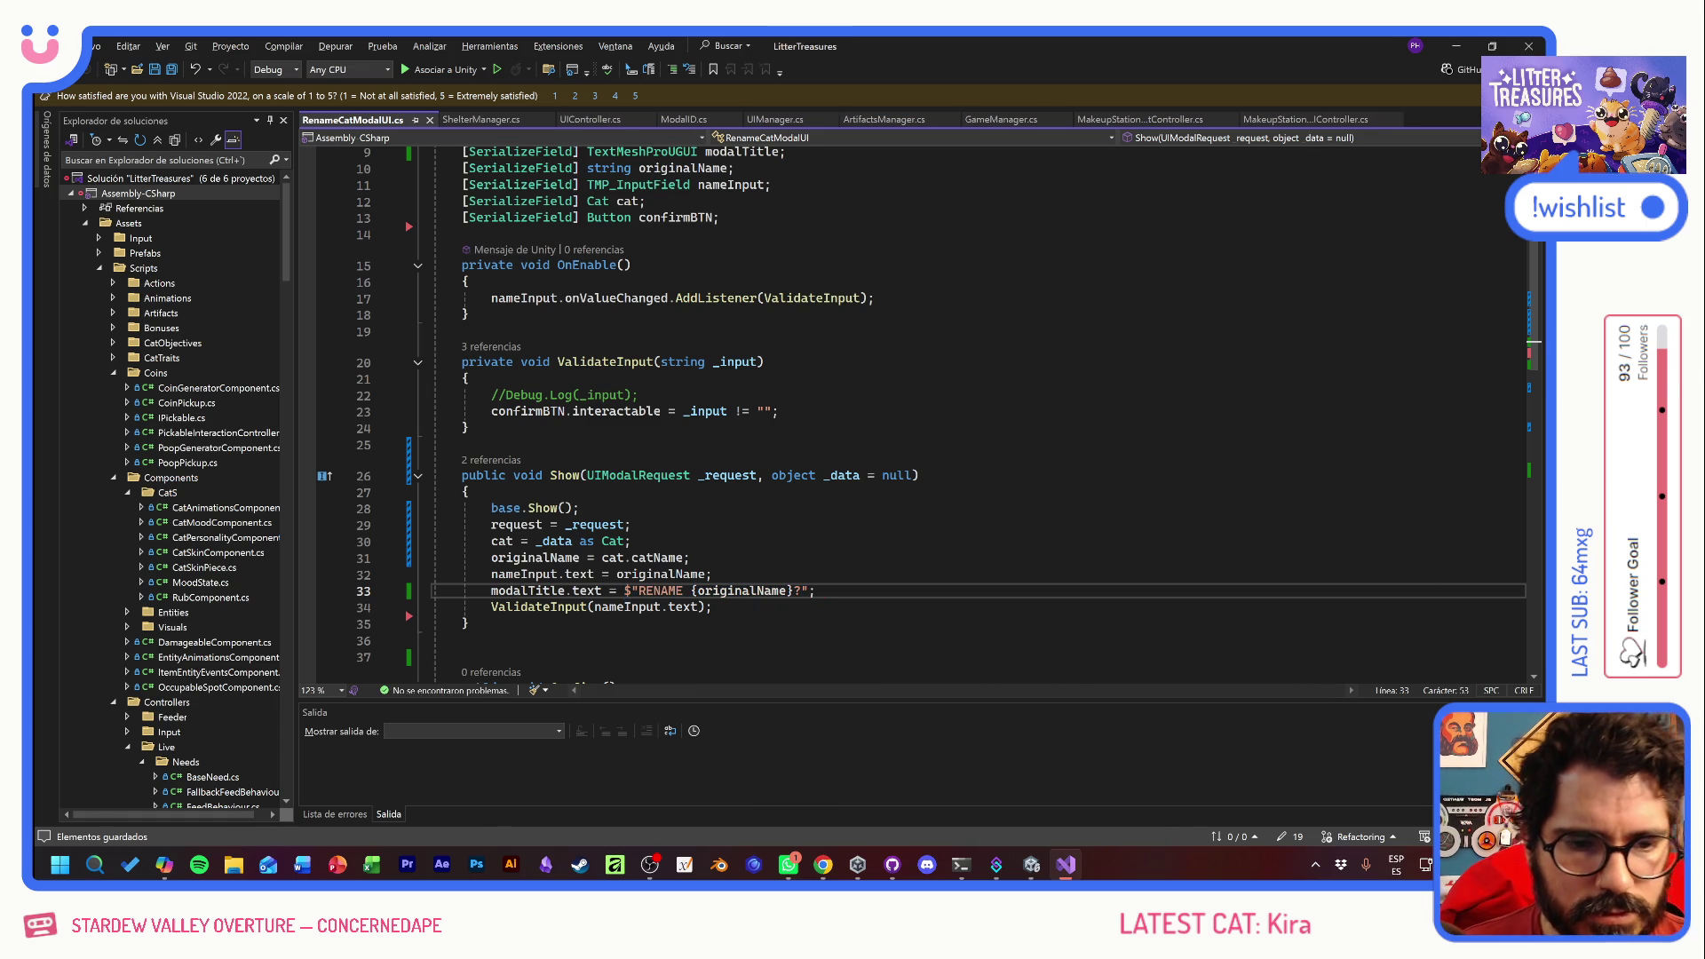
key("alt+Tab")
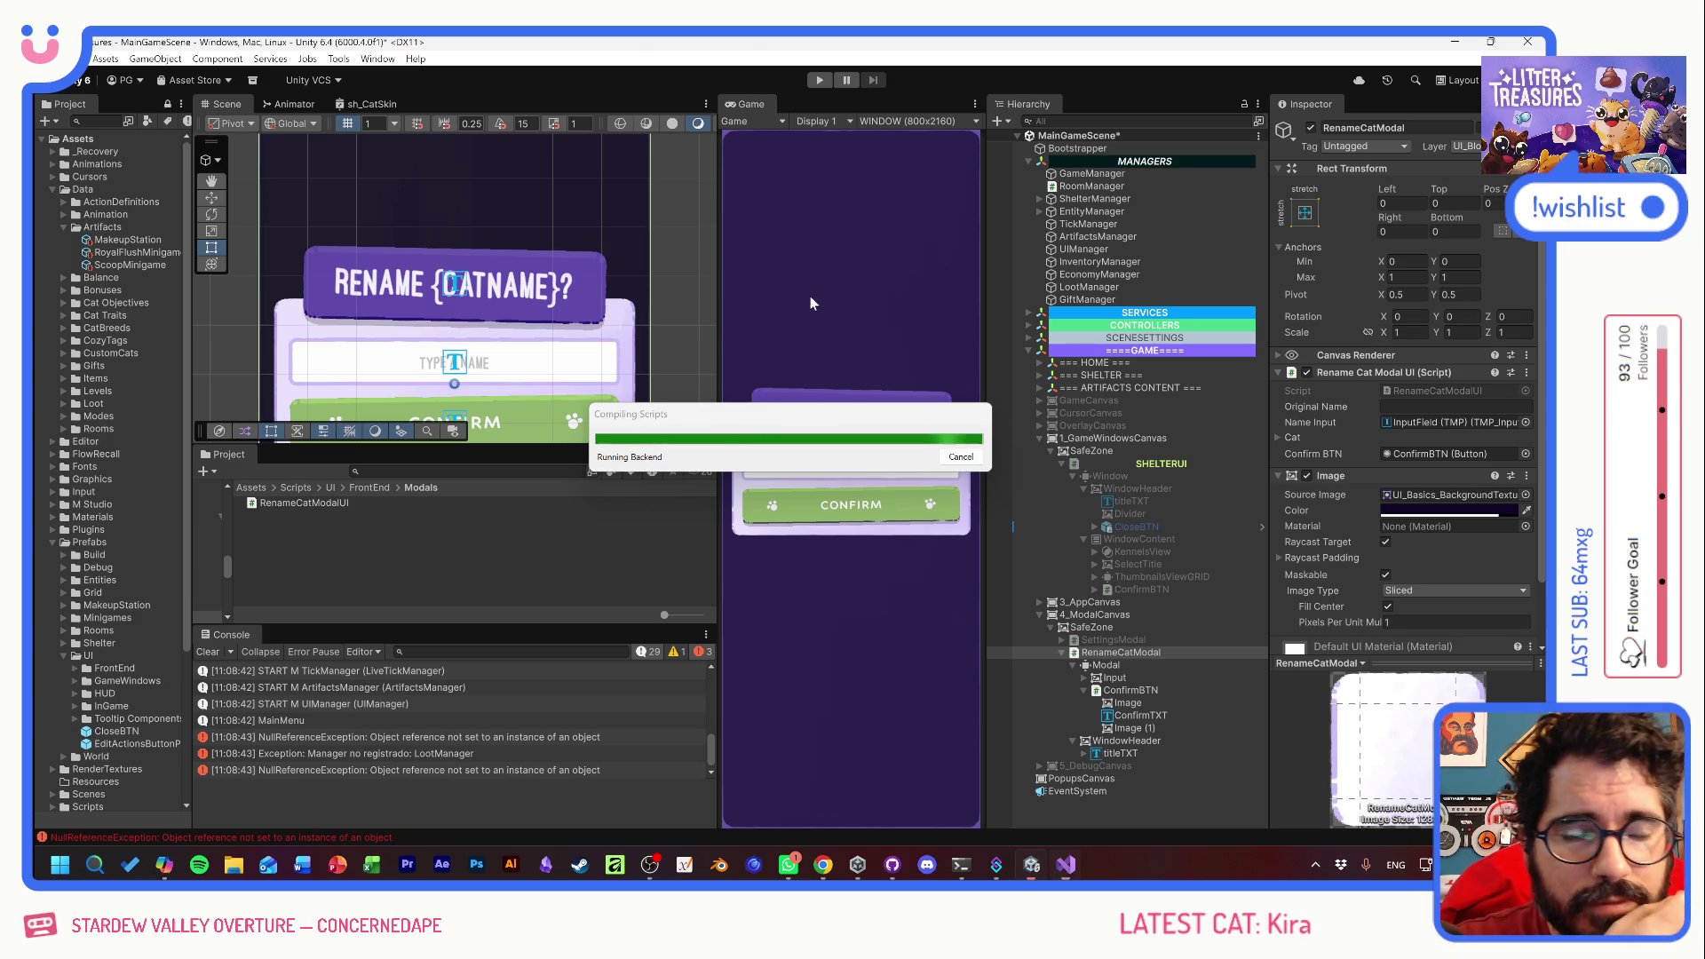
- Play a new game, adopt Benito, and open the NullReferenceException at RenameCatModalUI.cs line 33
left_click(819, 80)
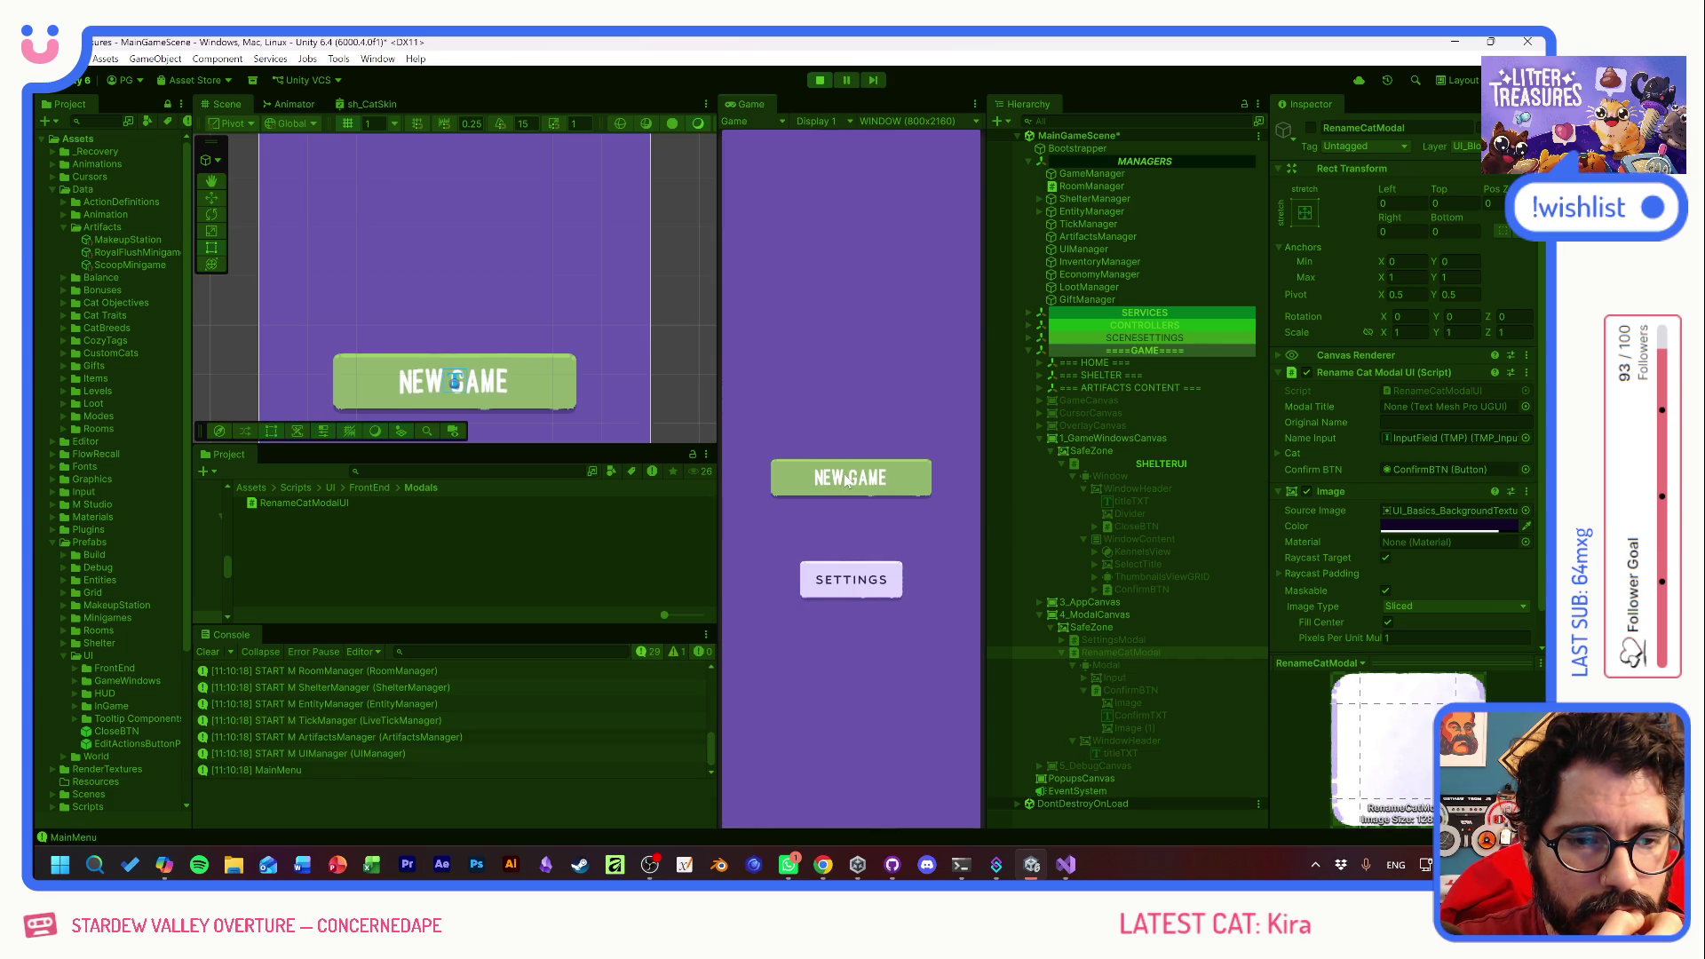
left_click(846, 479)
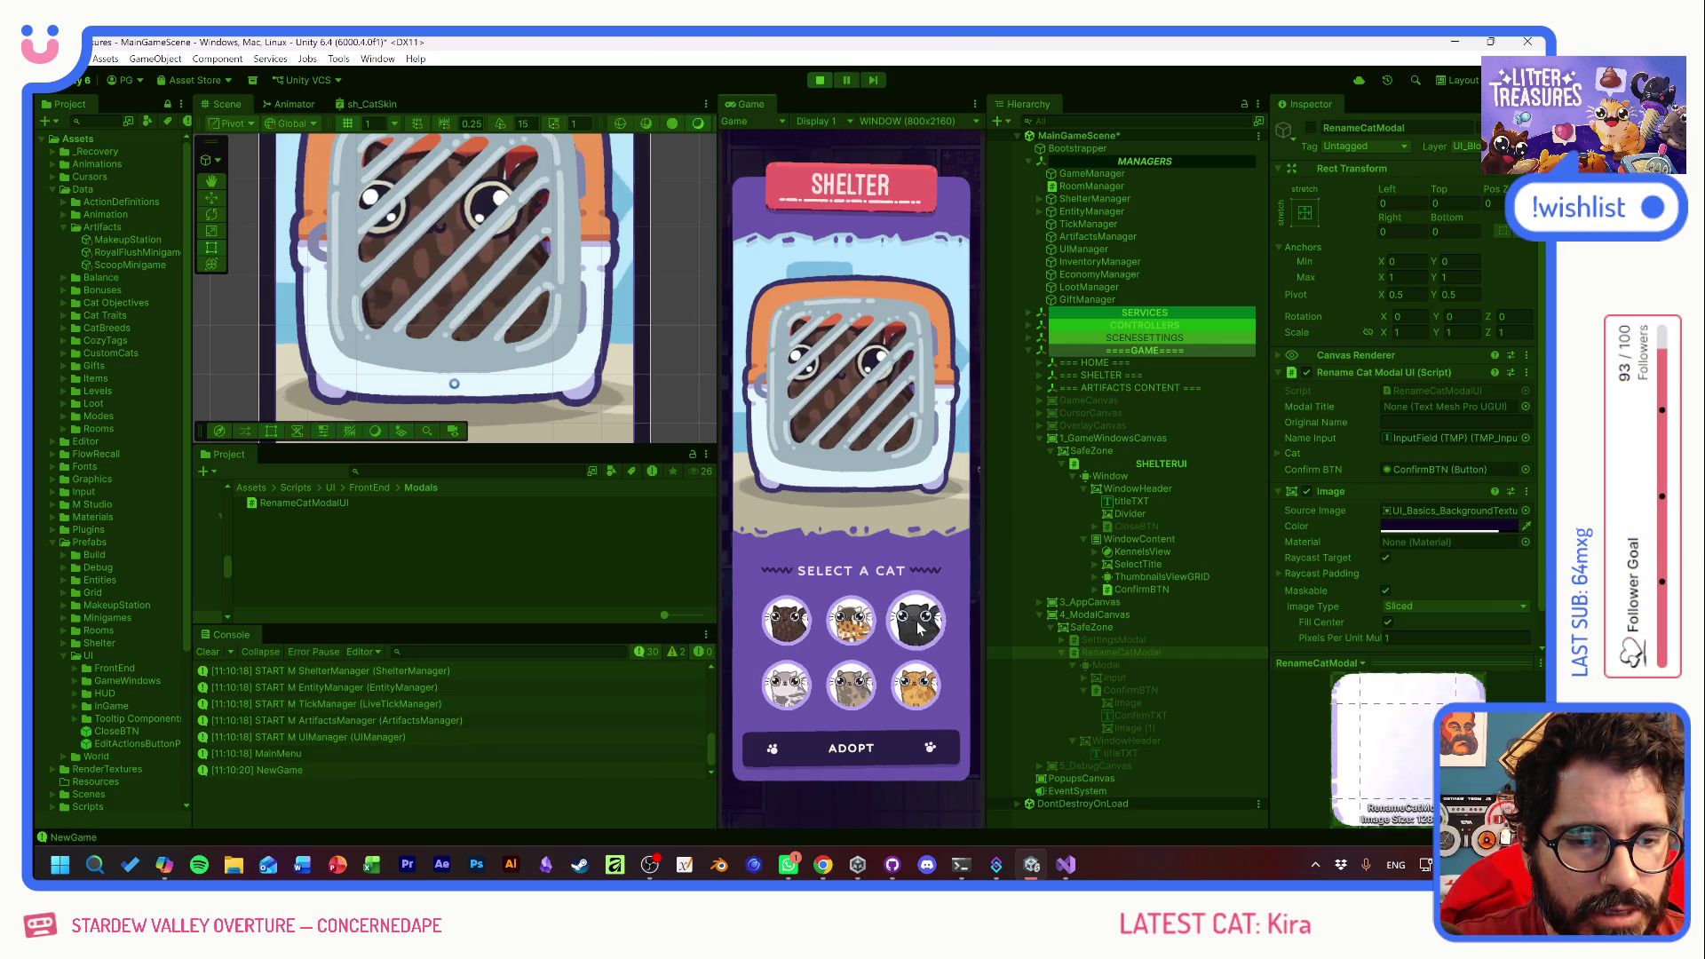
left_click(855, 680)
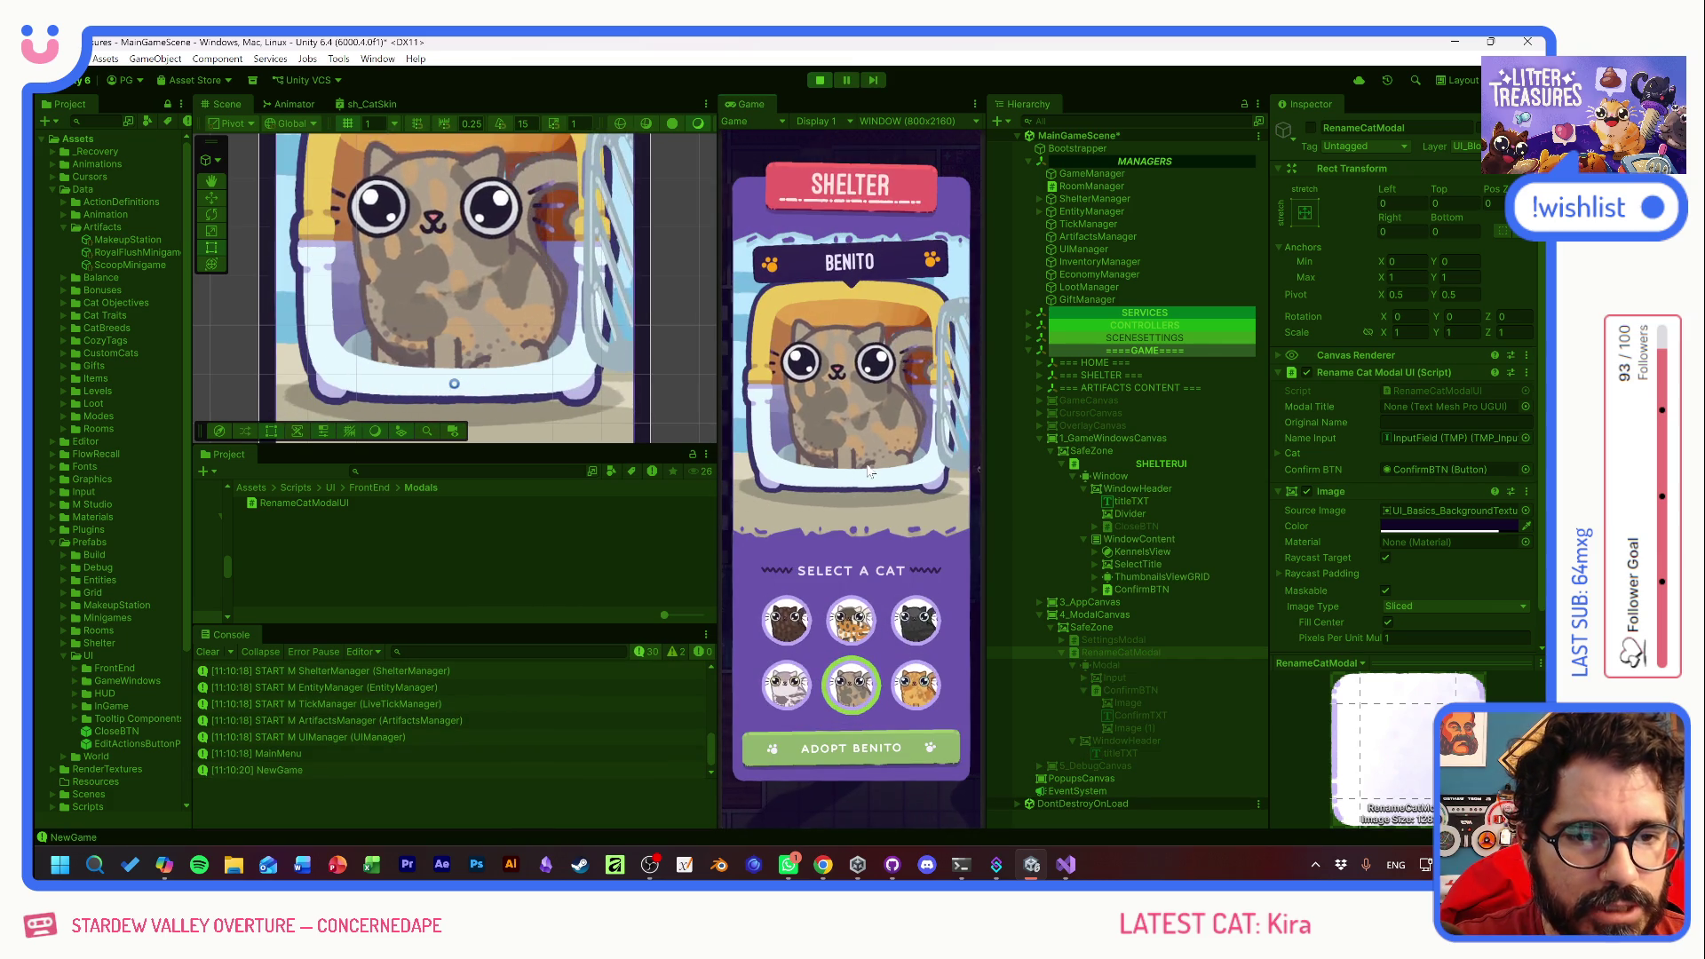
left_click(872, 749)
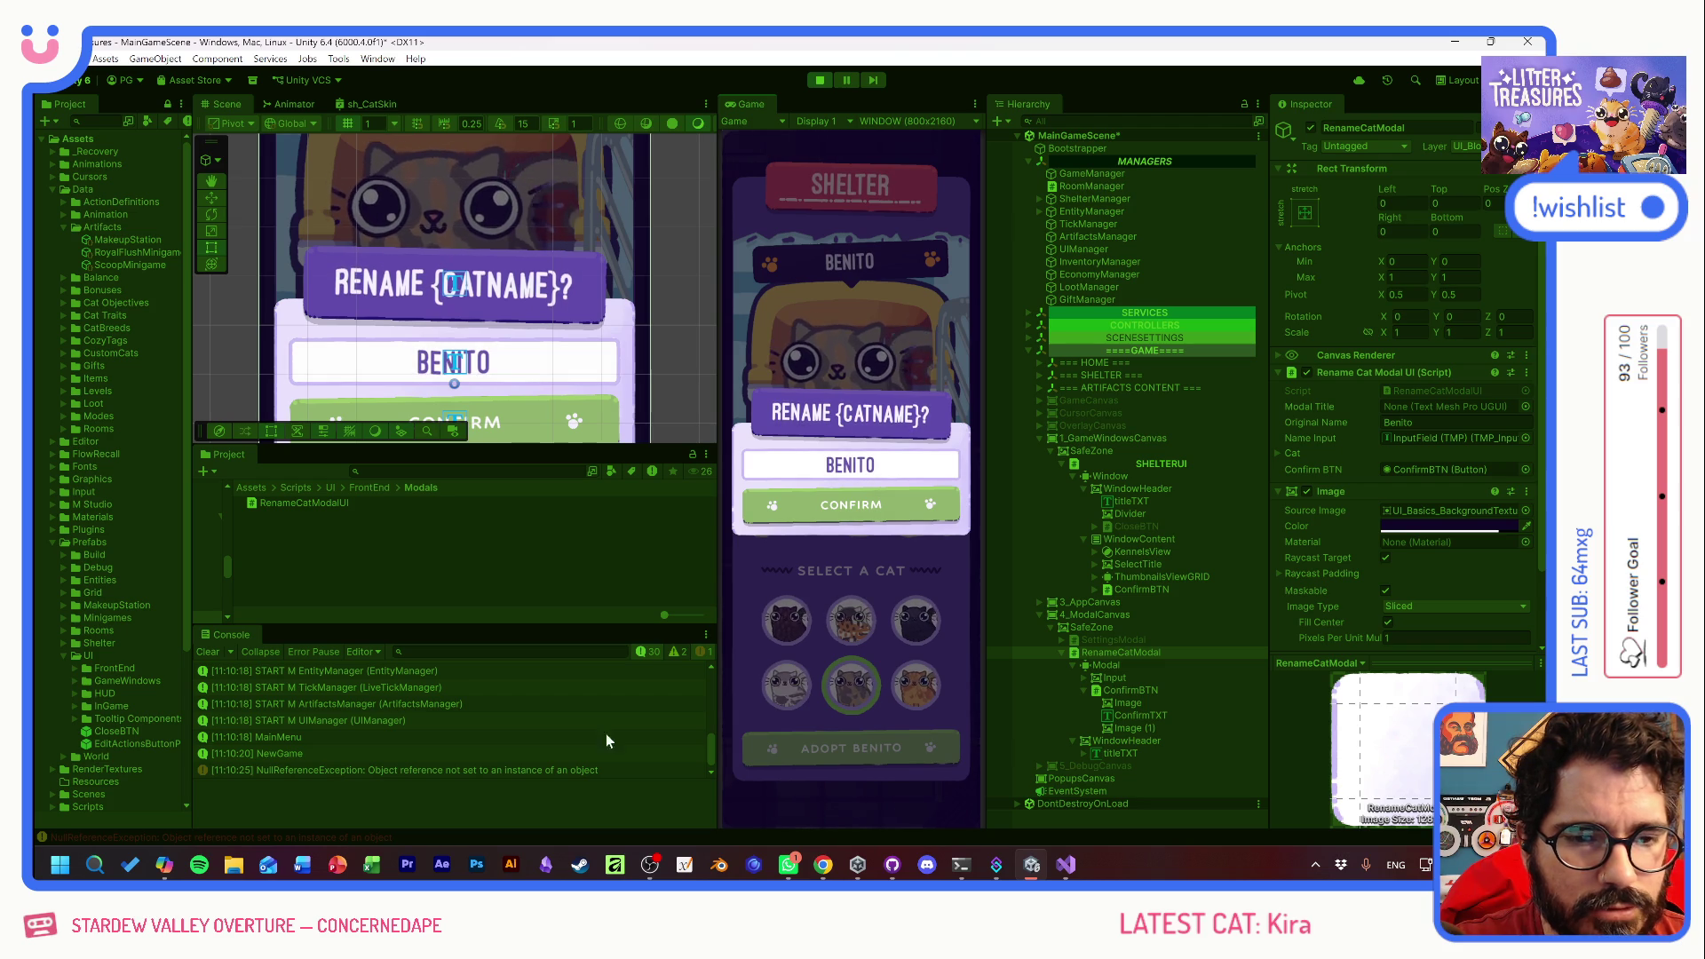
left_click(528, 770)
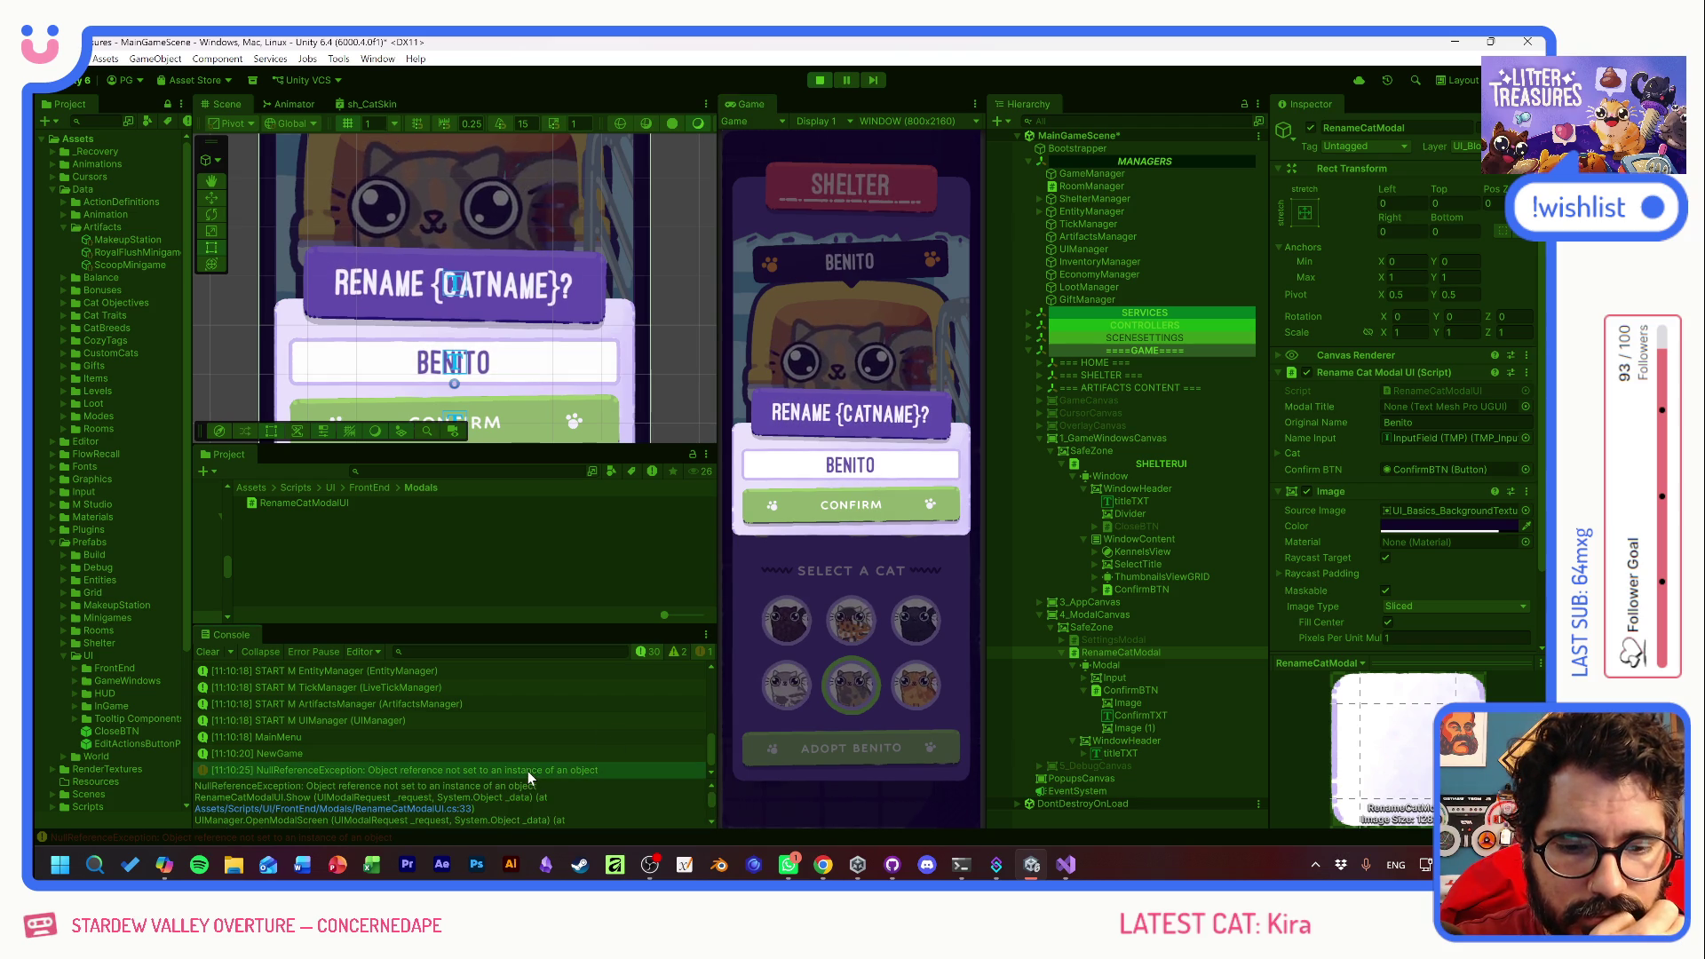
double_click(524, 770)
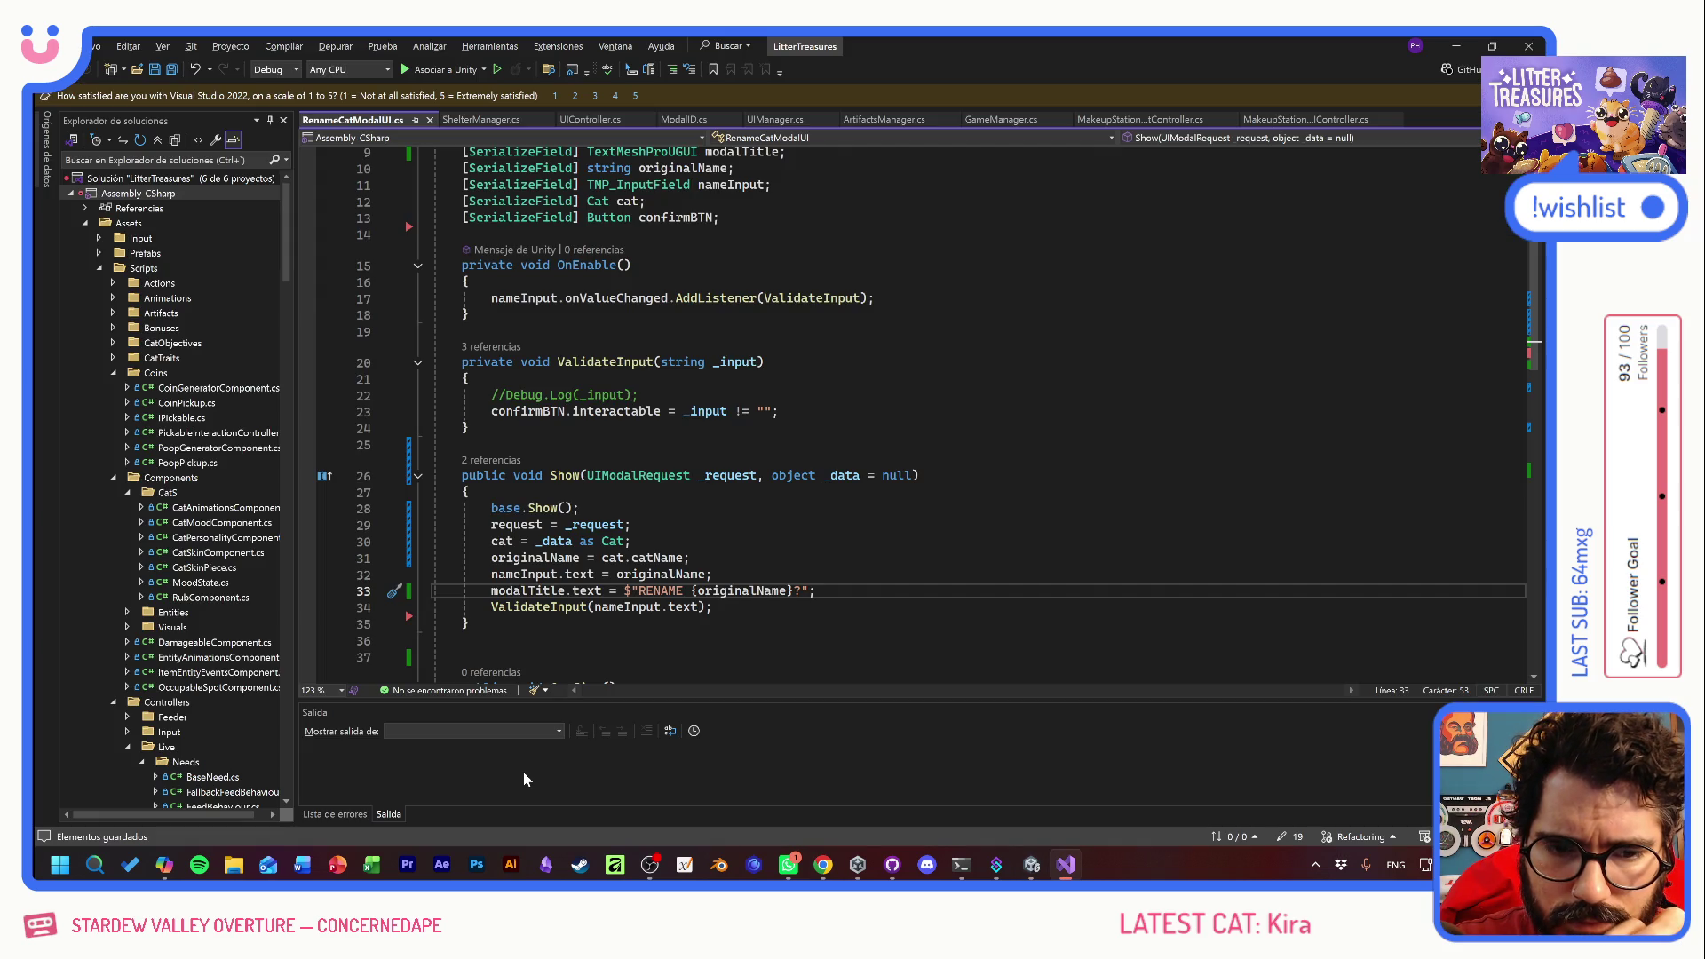
- Return from Visual Studio to the Unity game still showing the BENITO rename modal
key("alt+Tab")
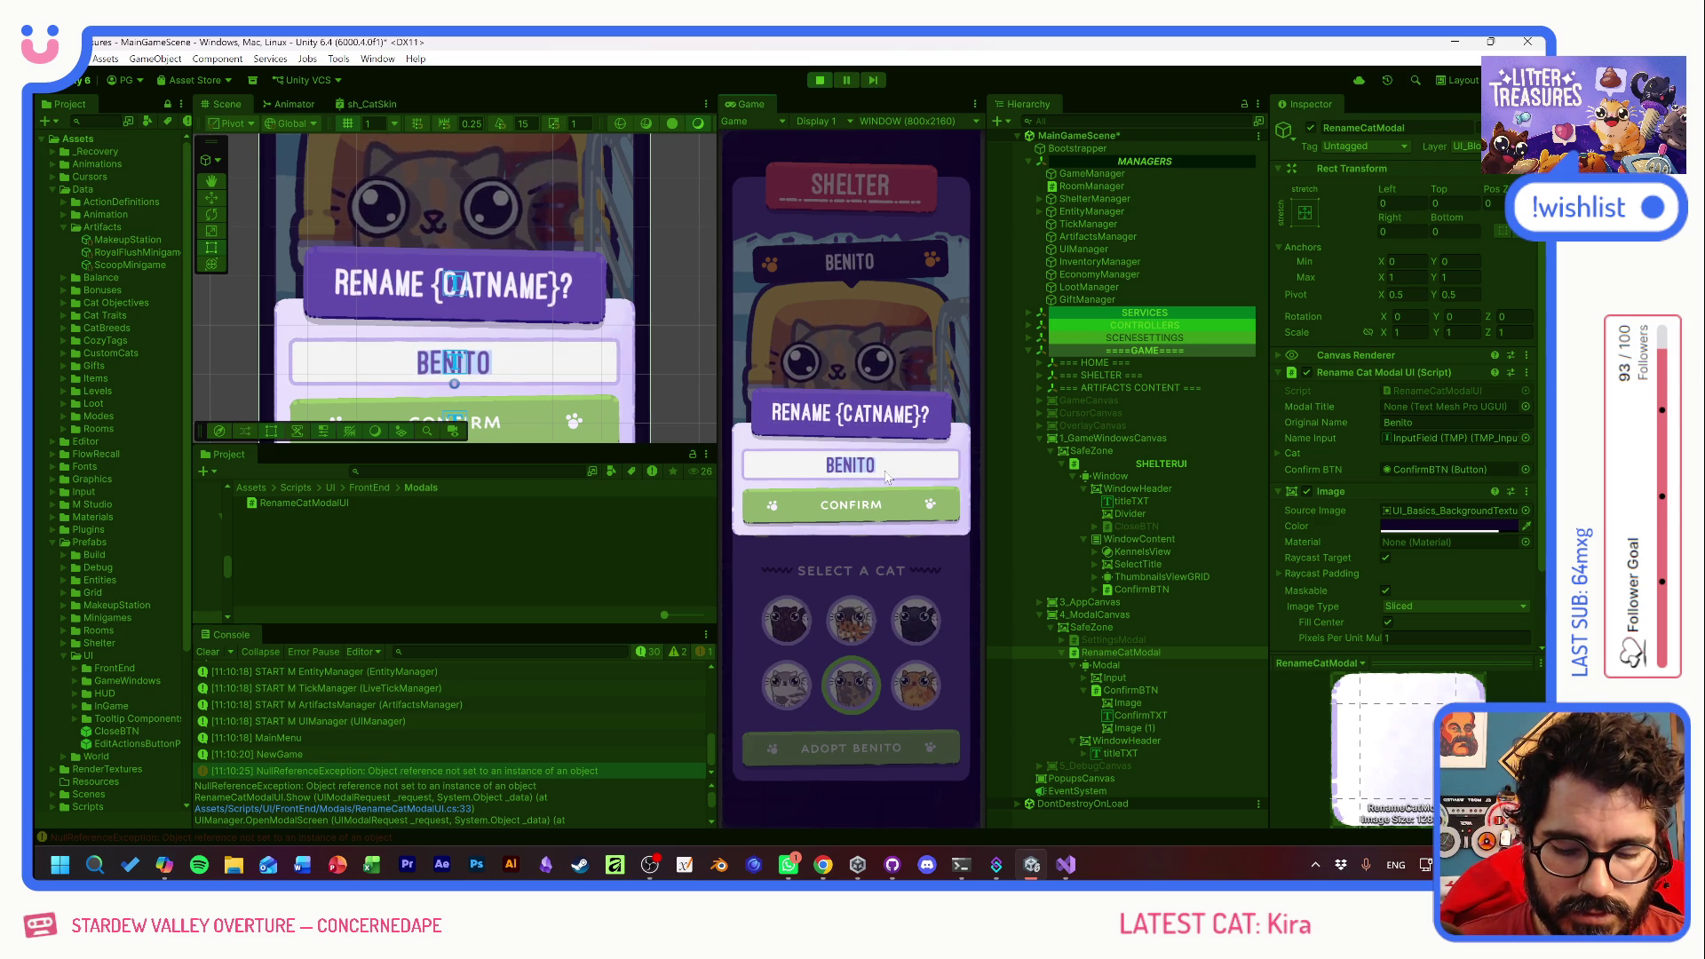
- Rename the cat CAMARADA, stop playing, and assign titleTXT to the modal's Modal Title field
left_click(886, 477)
type("camarada")
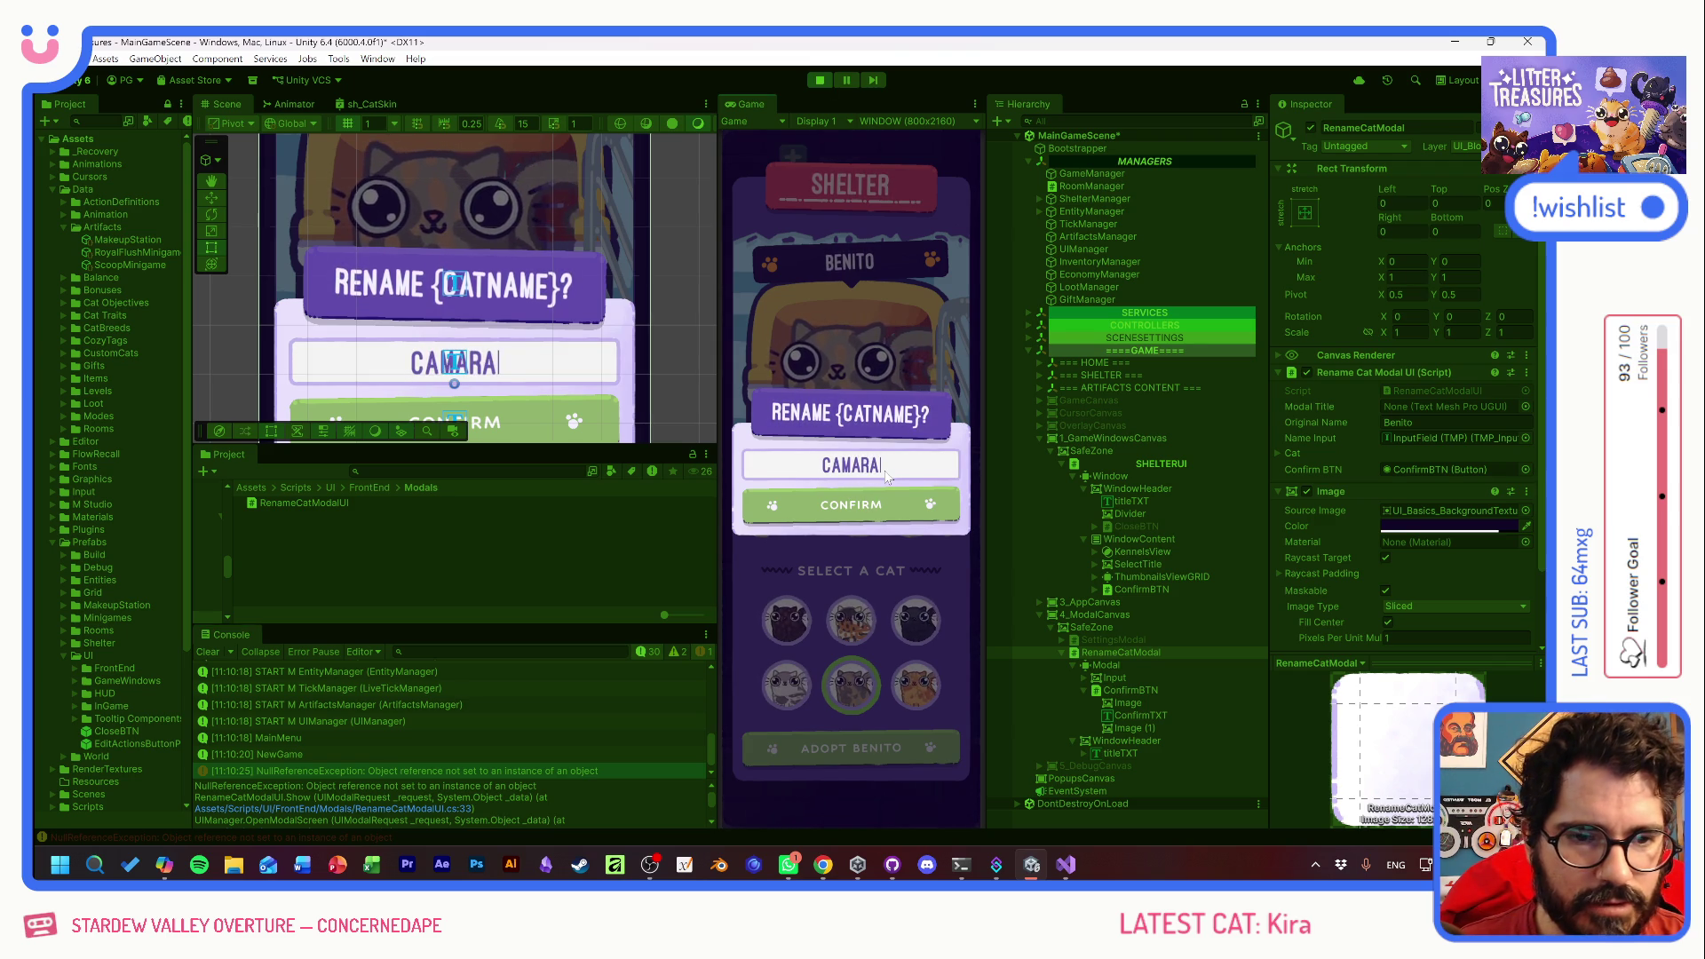
left_click(893, 498)
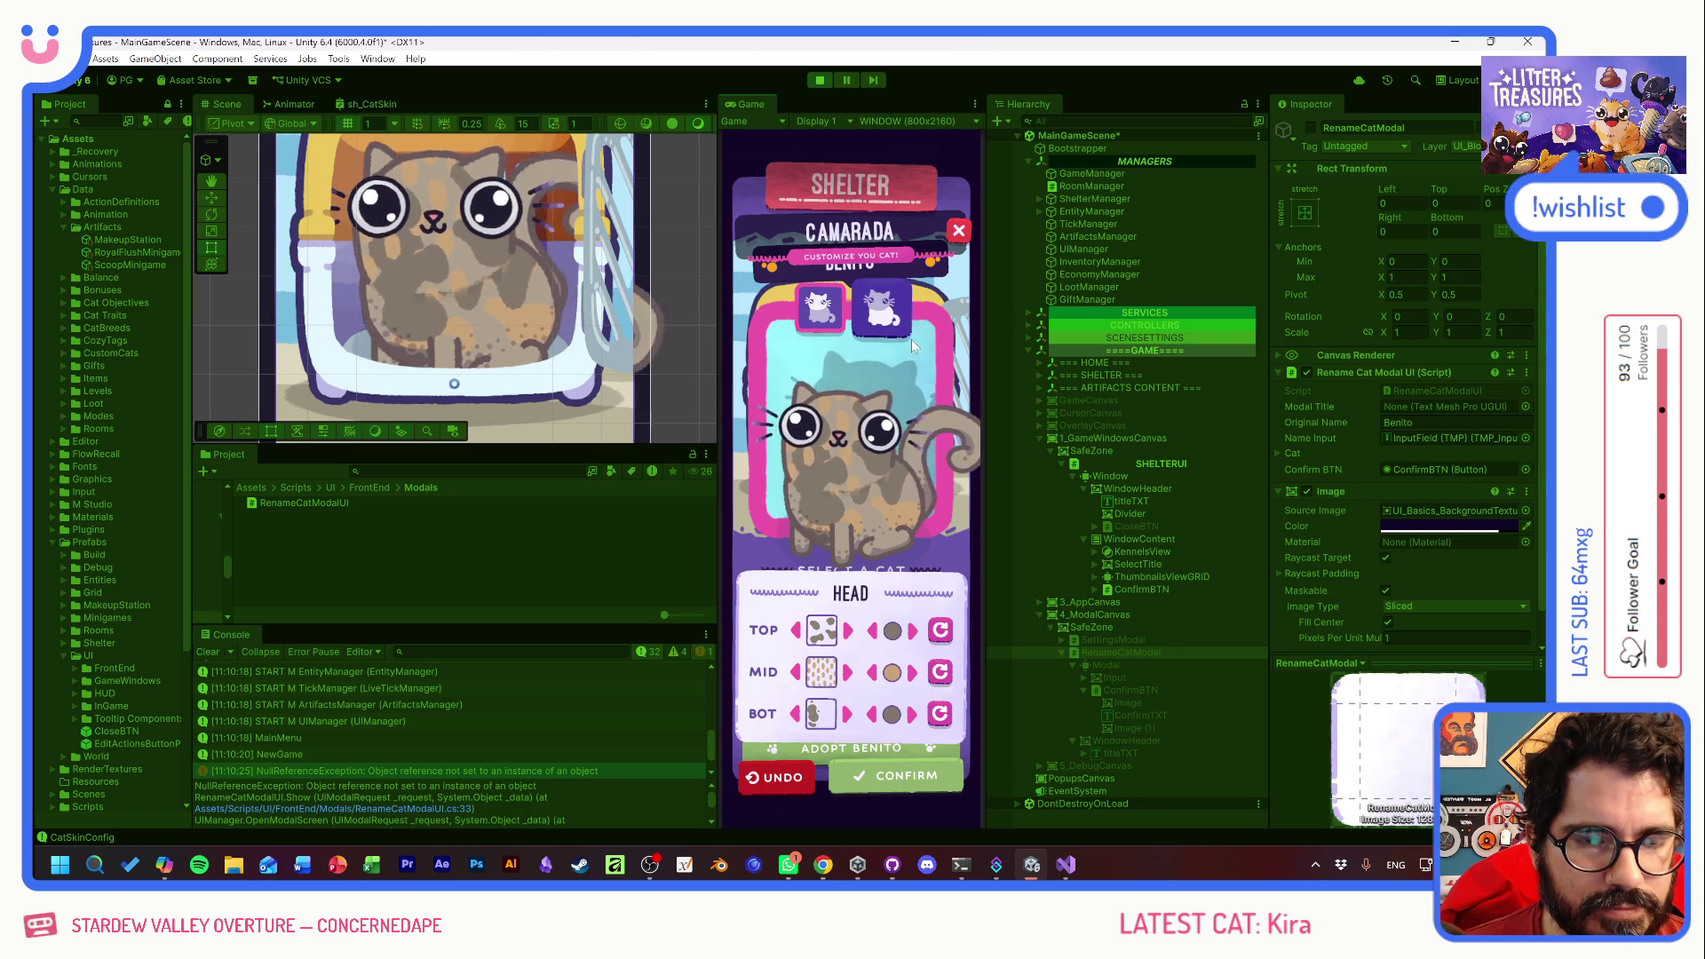
left_click(819, 81)
left_click(1126, 652)
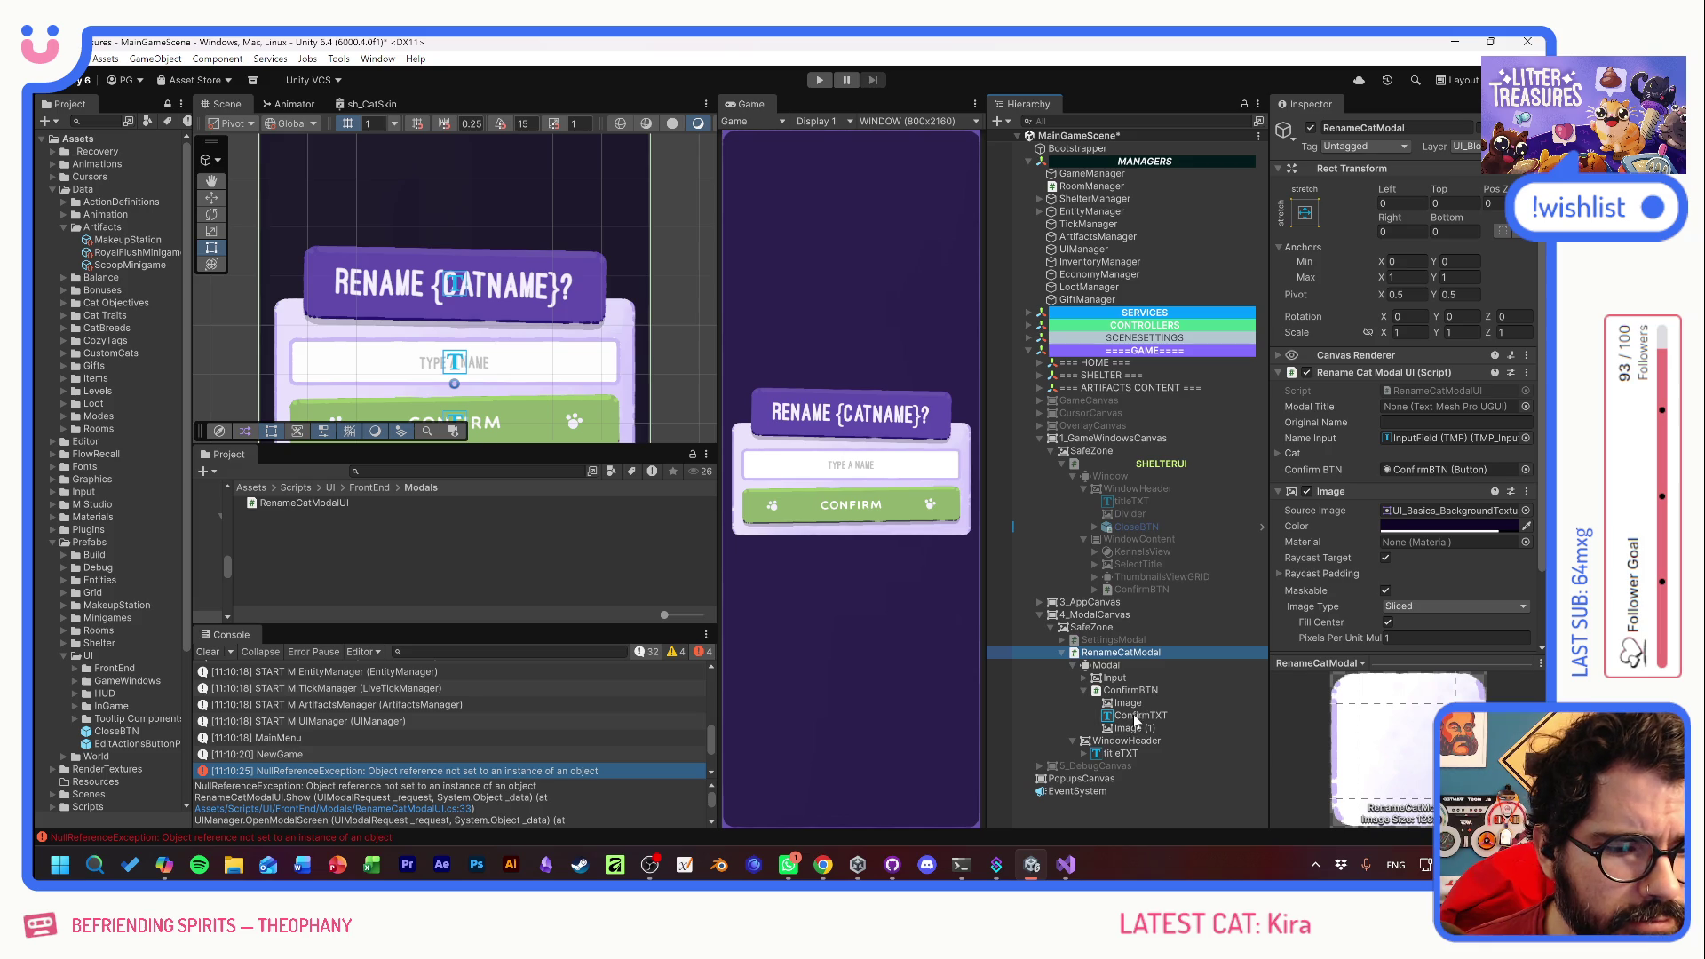
left_click_drag(1129, 760, 1421, 407)
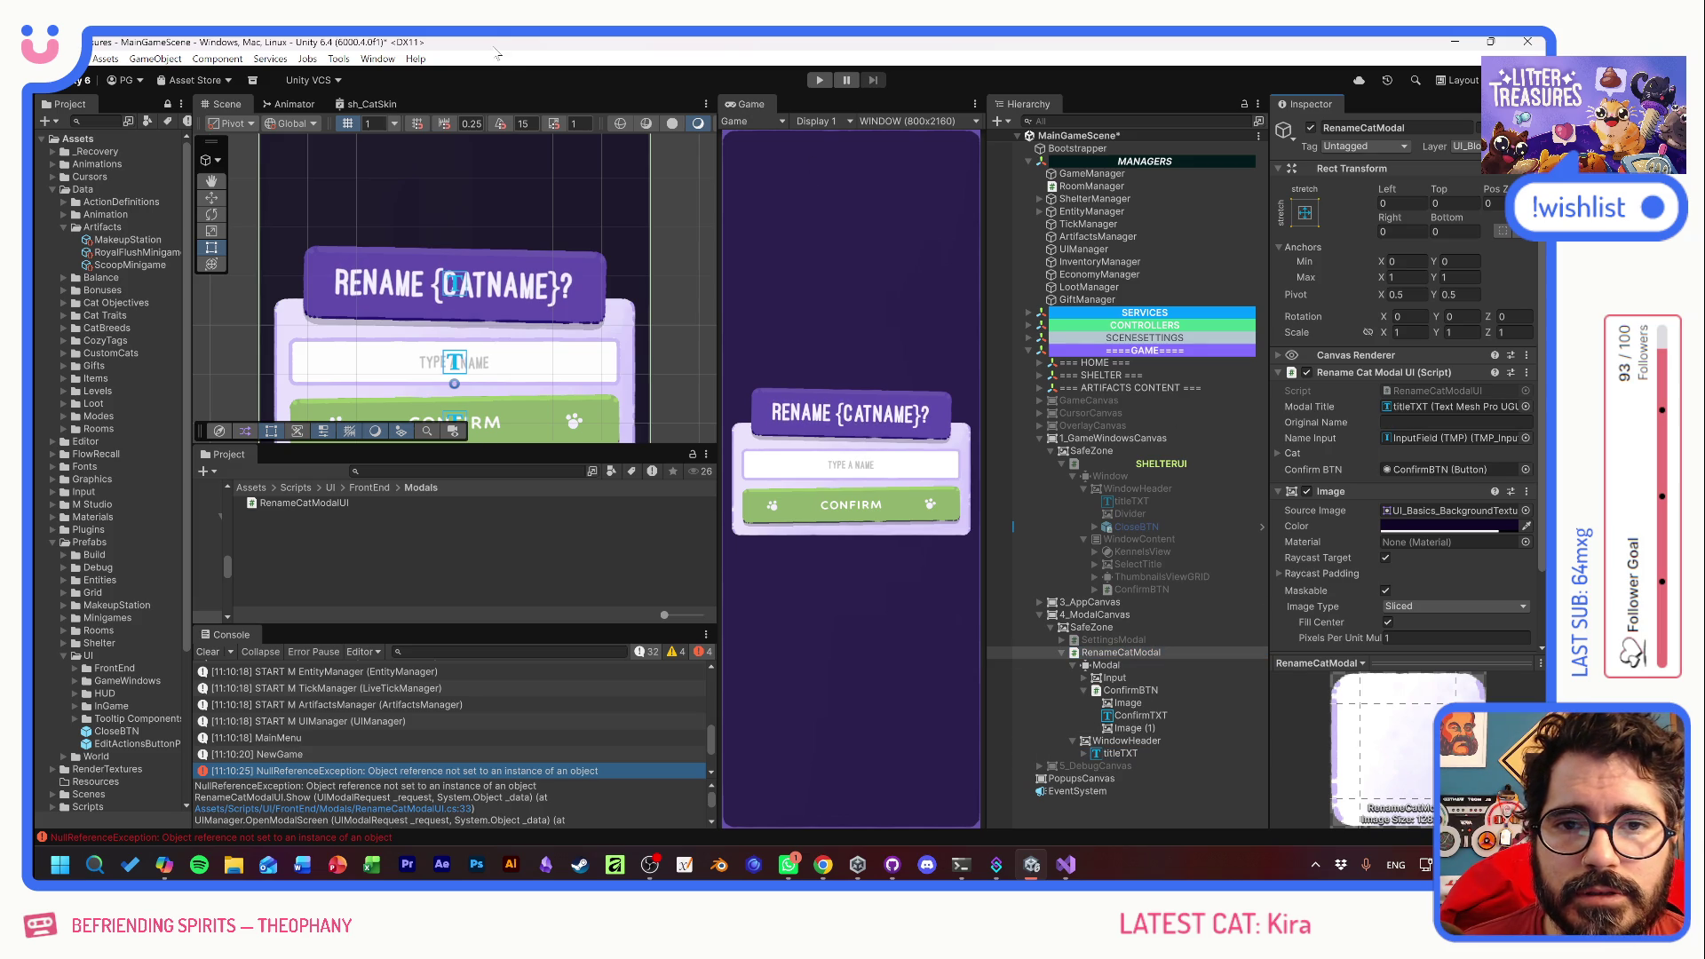
- Bring up ShelterManager.cs's AdoptNewCat method in Visual Studio
key("alt+Tab")
left_click(462, 444)
left_click(508, 121)
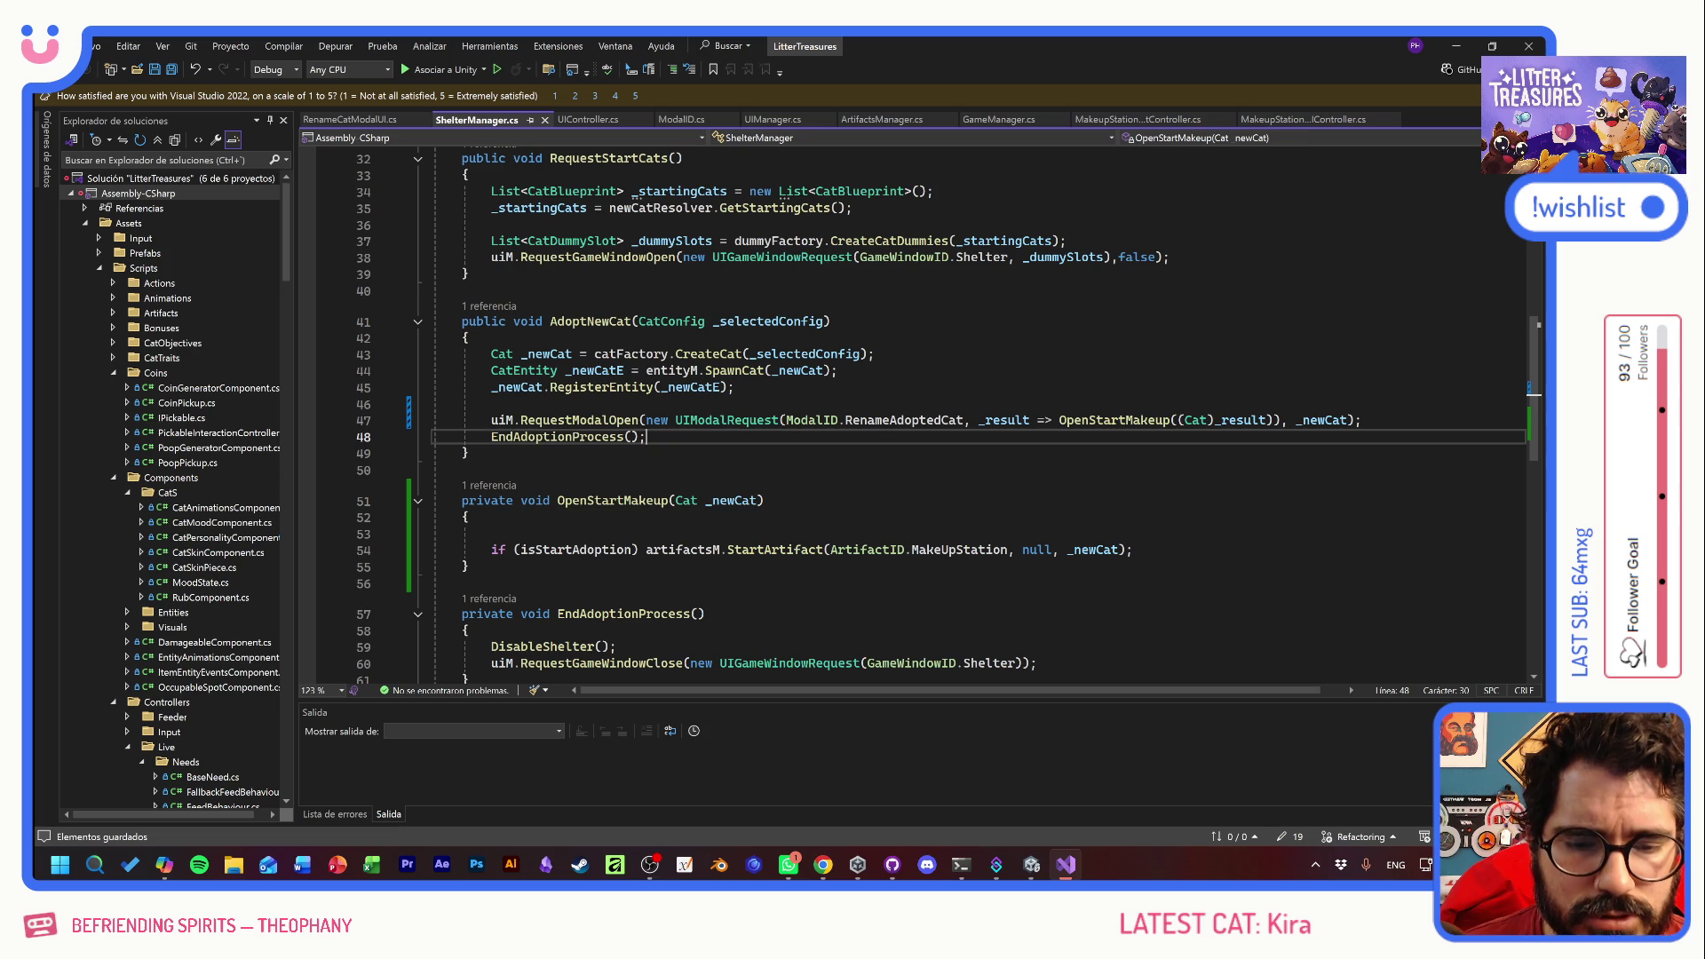
- Move the EndAdoptionProcess(); call from AdoptNewCat line 48 into OpenStartMakeup, then return to Unity
key("shift+Home")
key("shift+Home")
key("ctrl+x")
left_click(591, 534)
key("ctrl+v")
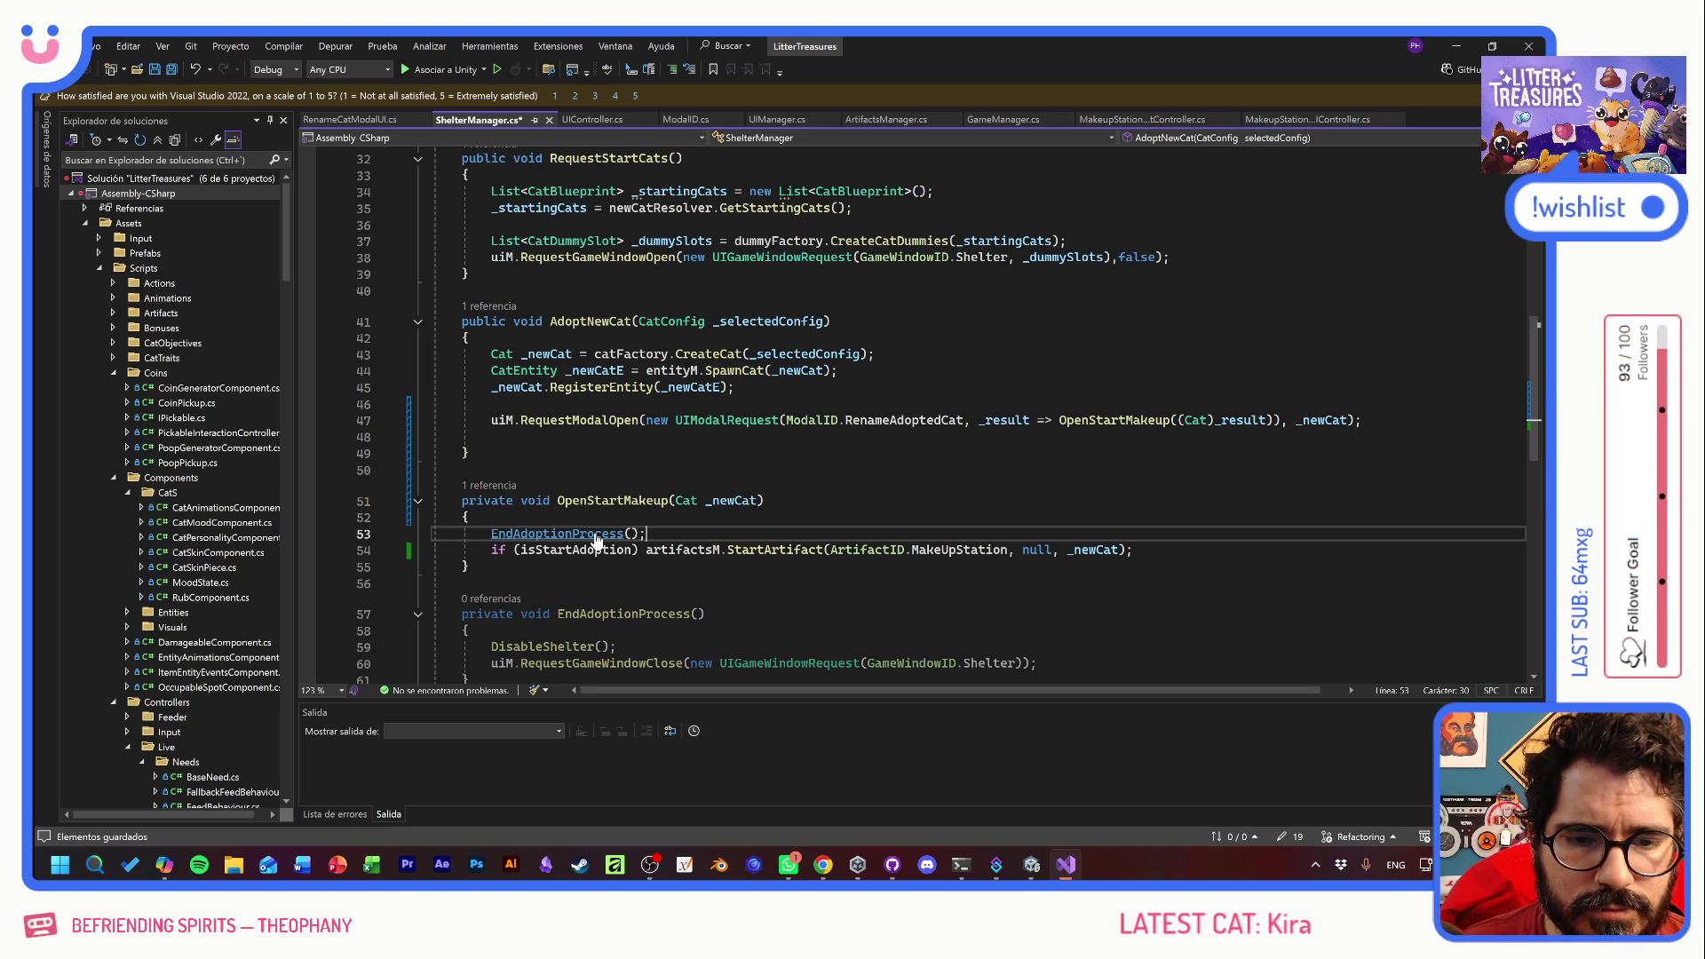
key("alt+Tab")
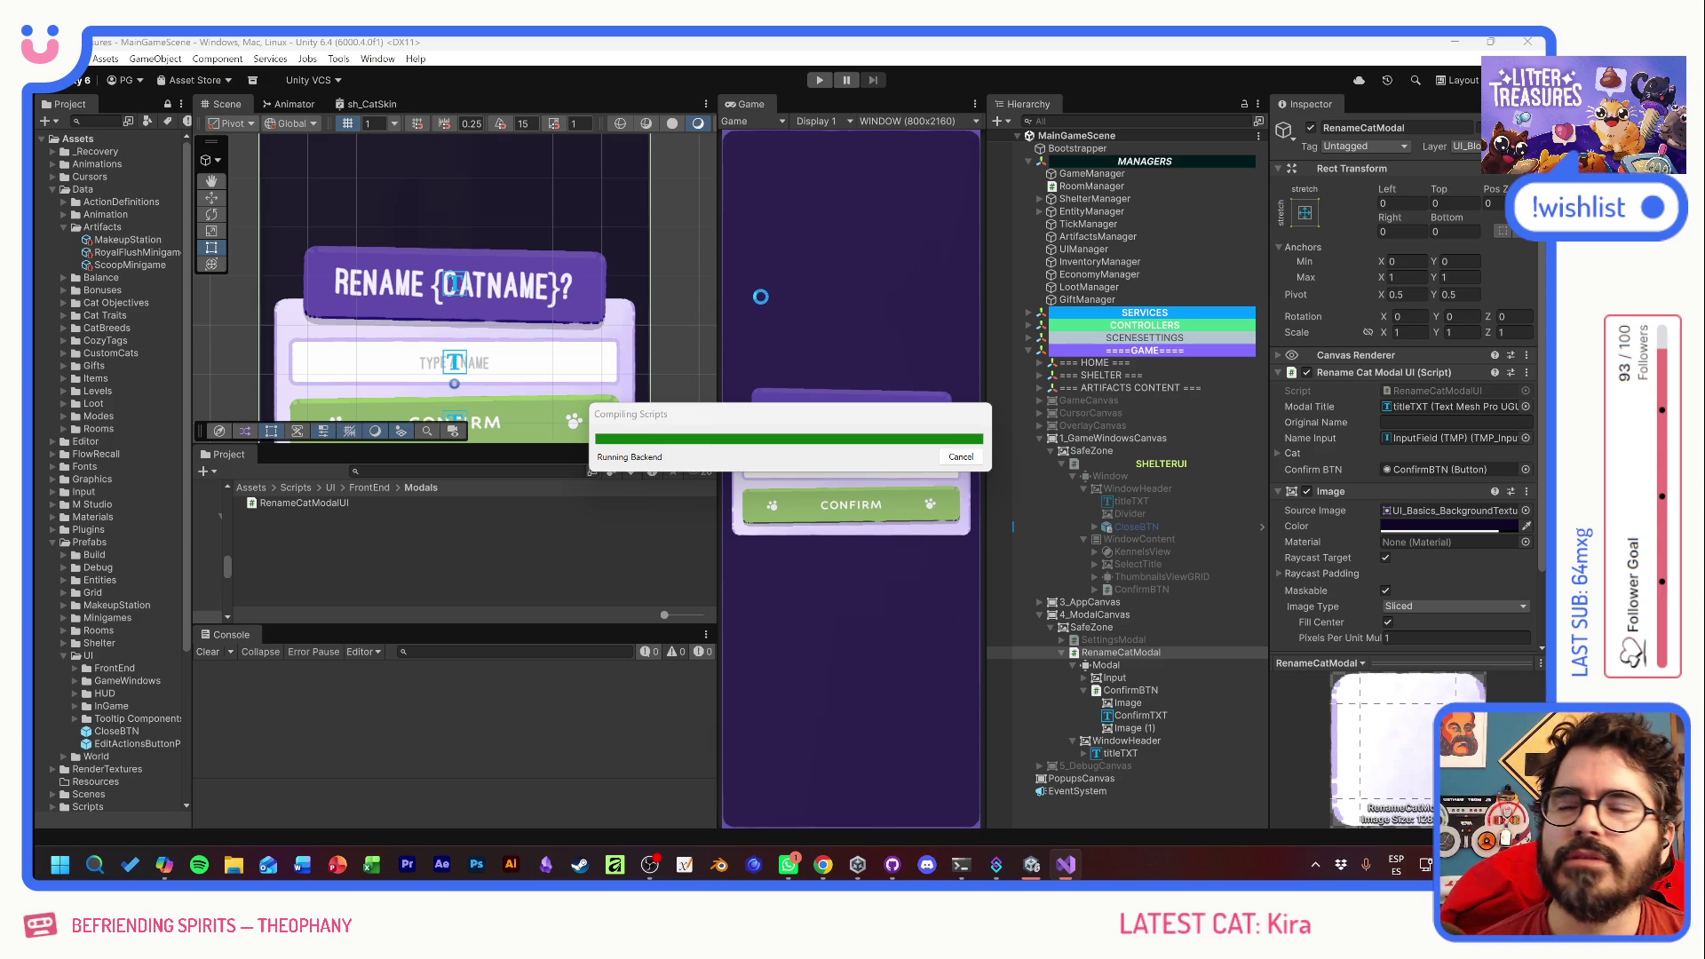
- Play a new game, adopt Legolas, and rename the cat CAPICUA
left_click(817, 82)
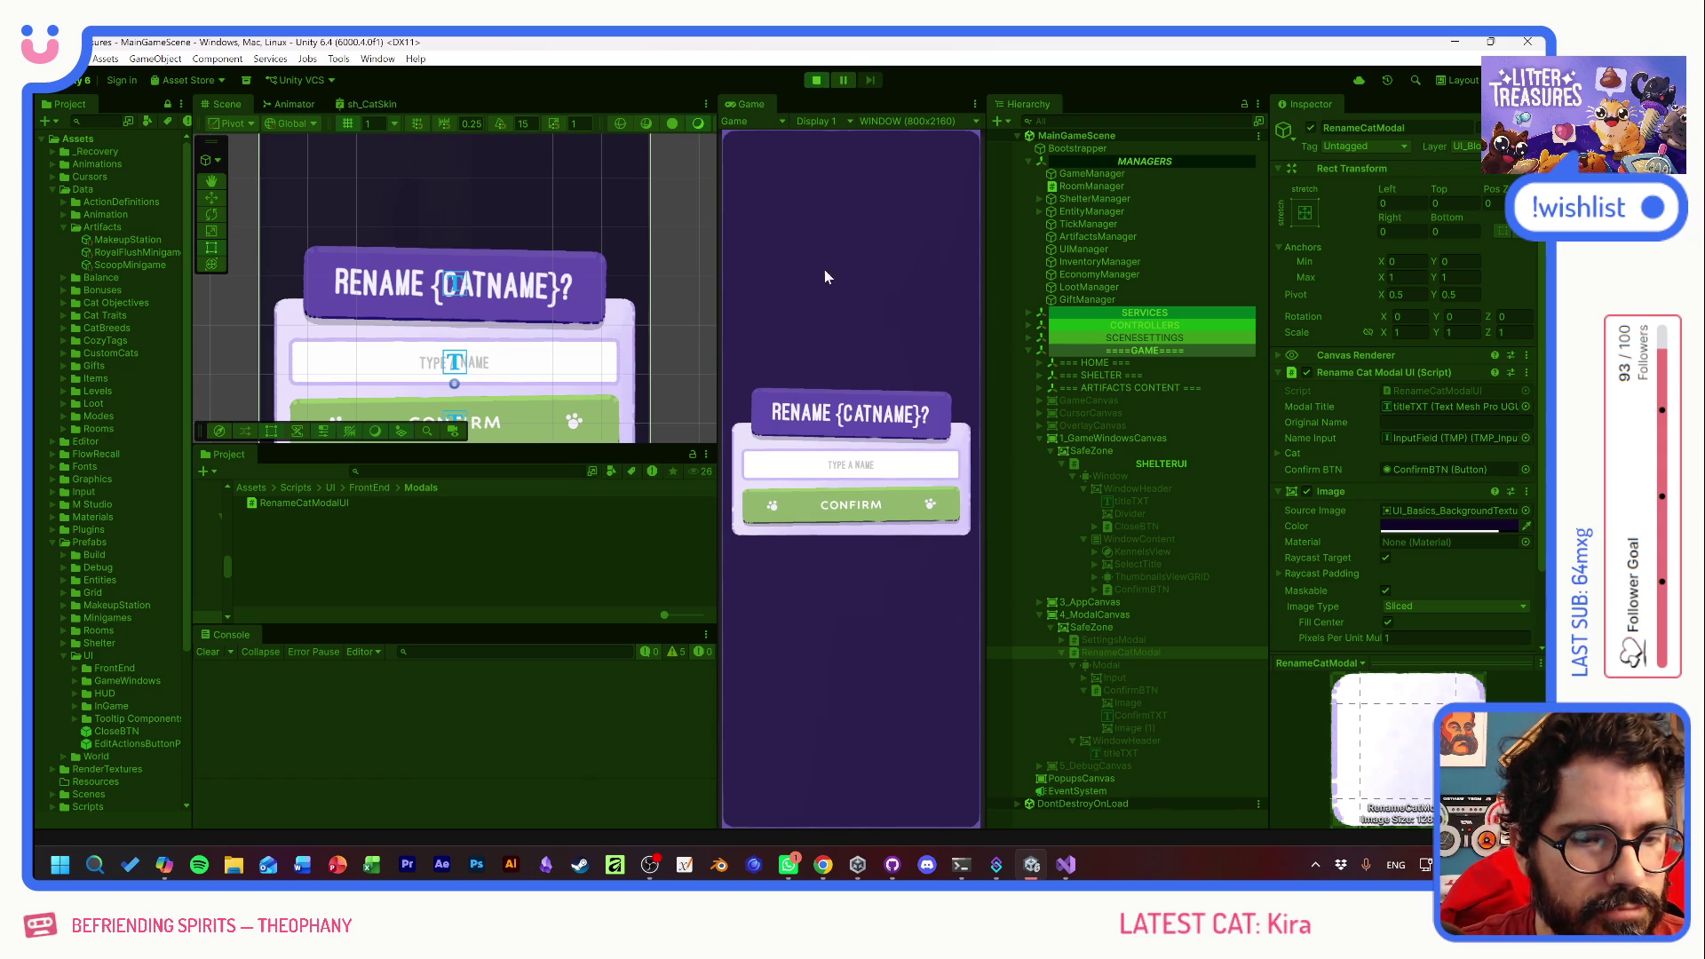
left_click(859, 480)
left_click(786, 697)
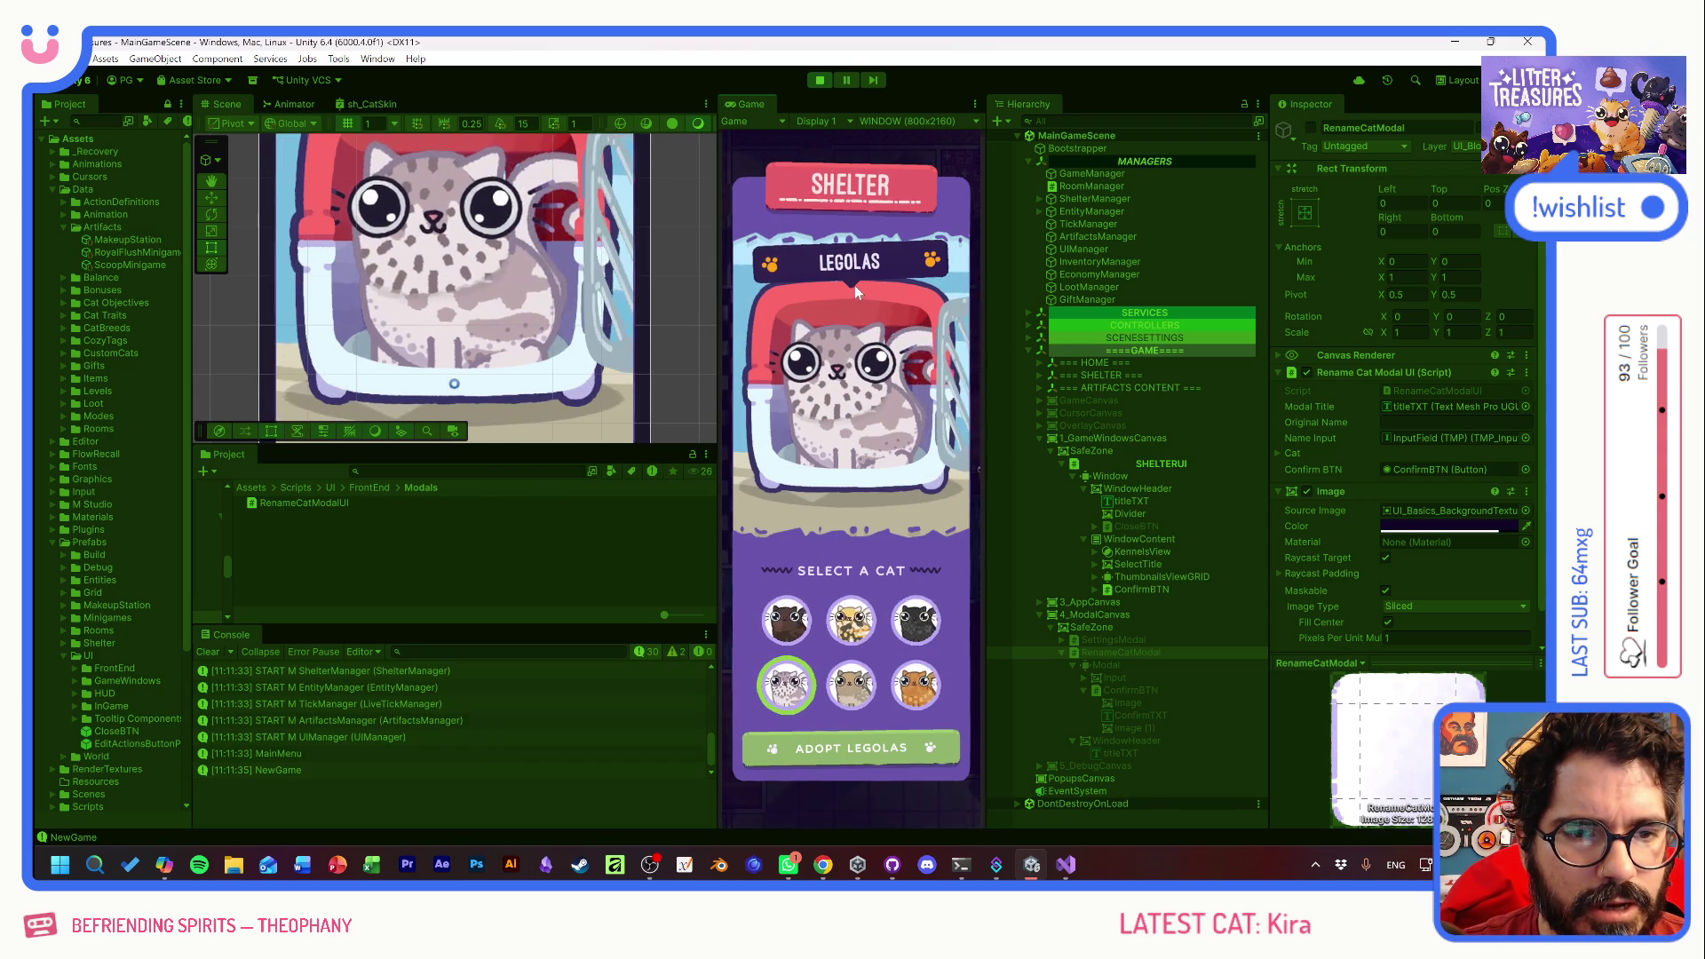
left_click(851, 749)
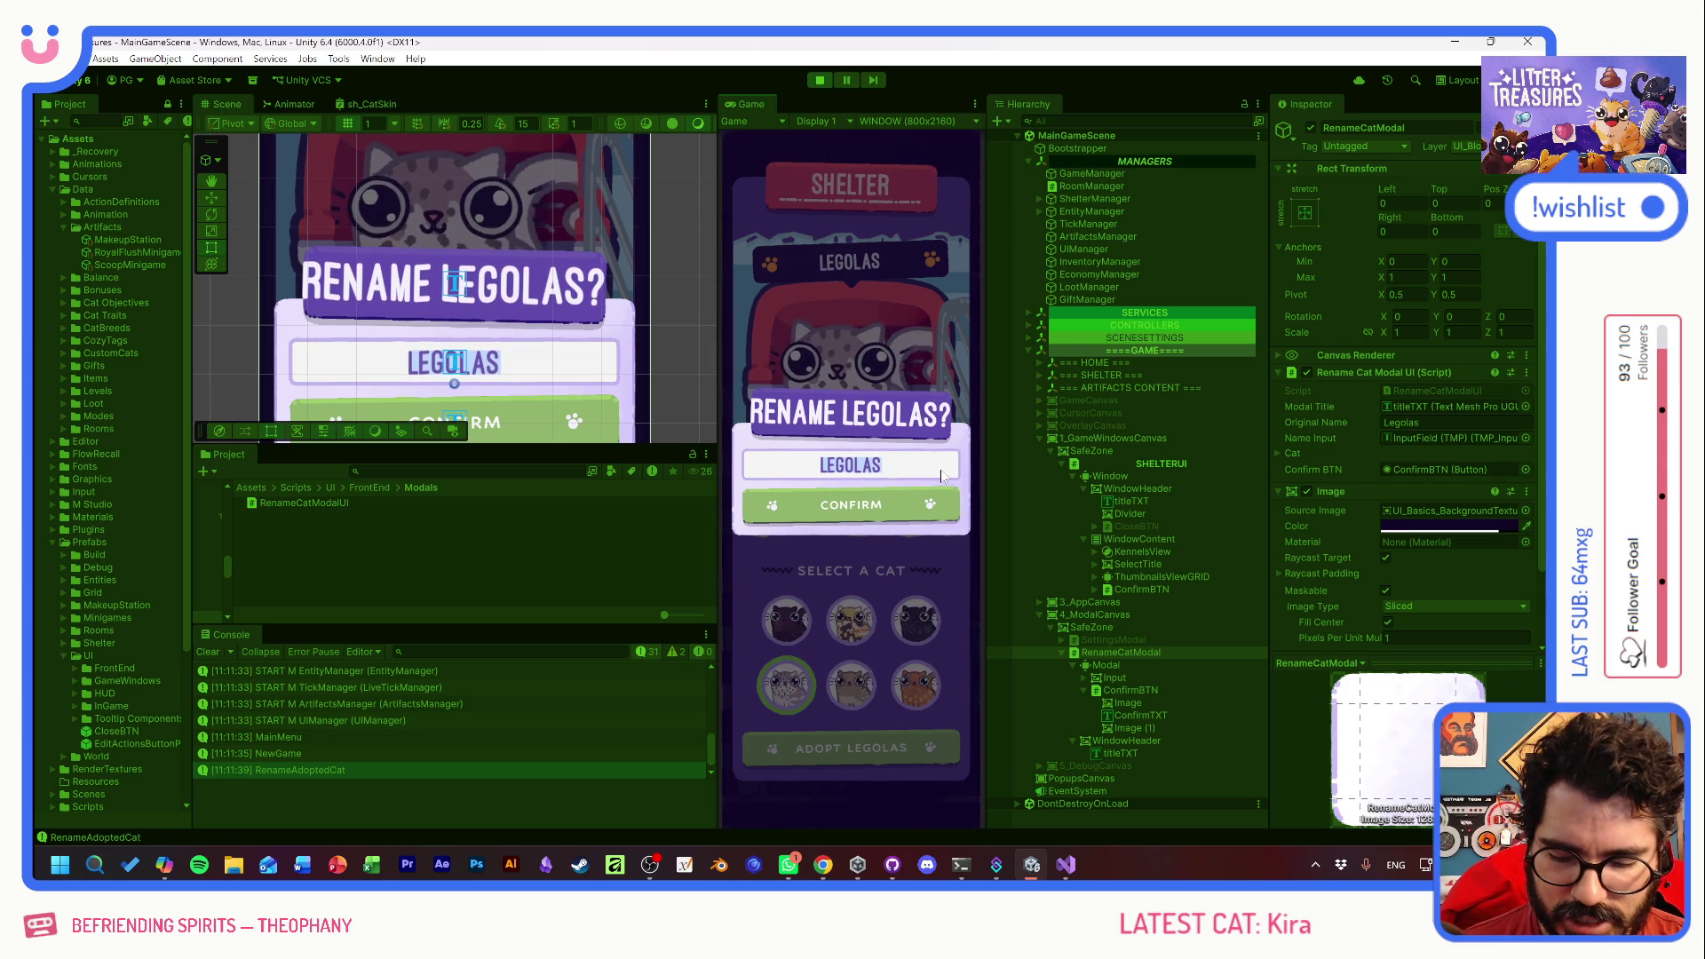
type("CAPICUA")
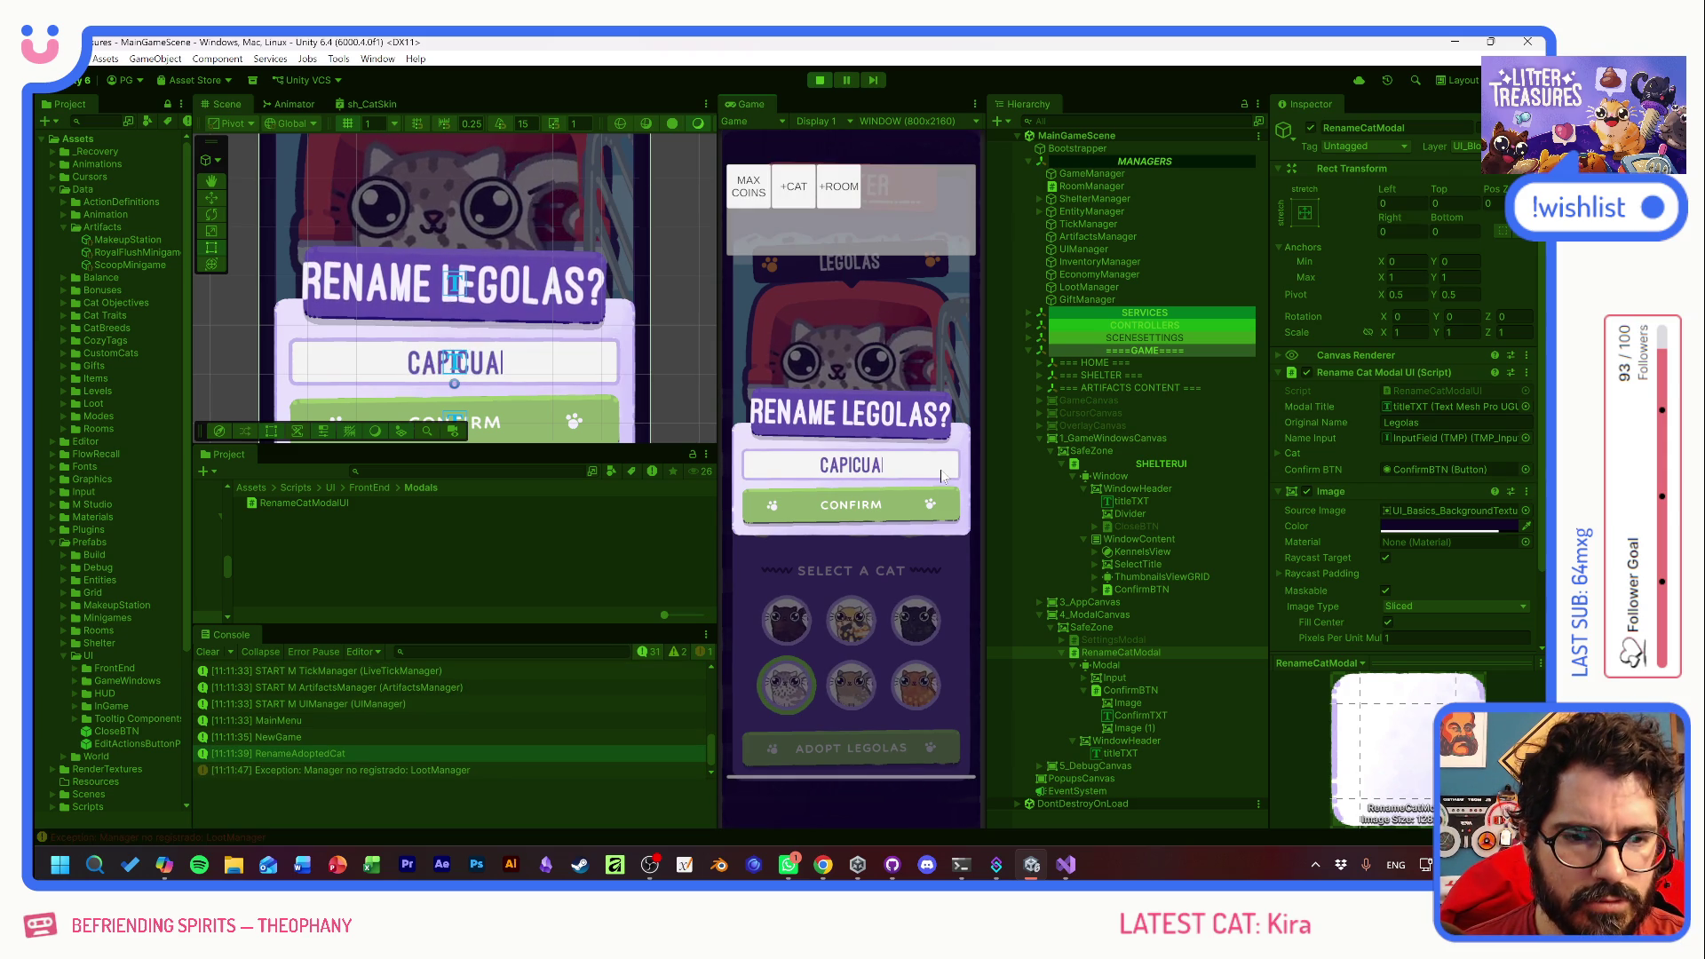
left_click(852, 506)
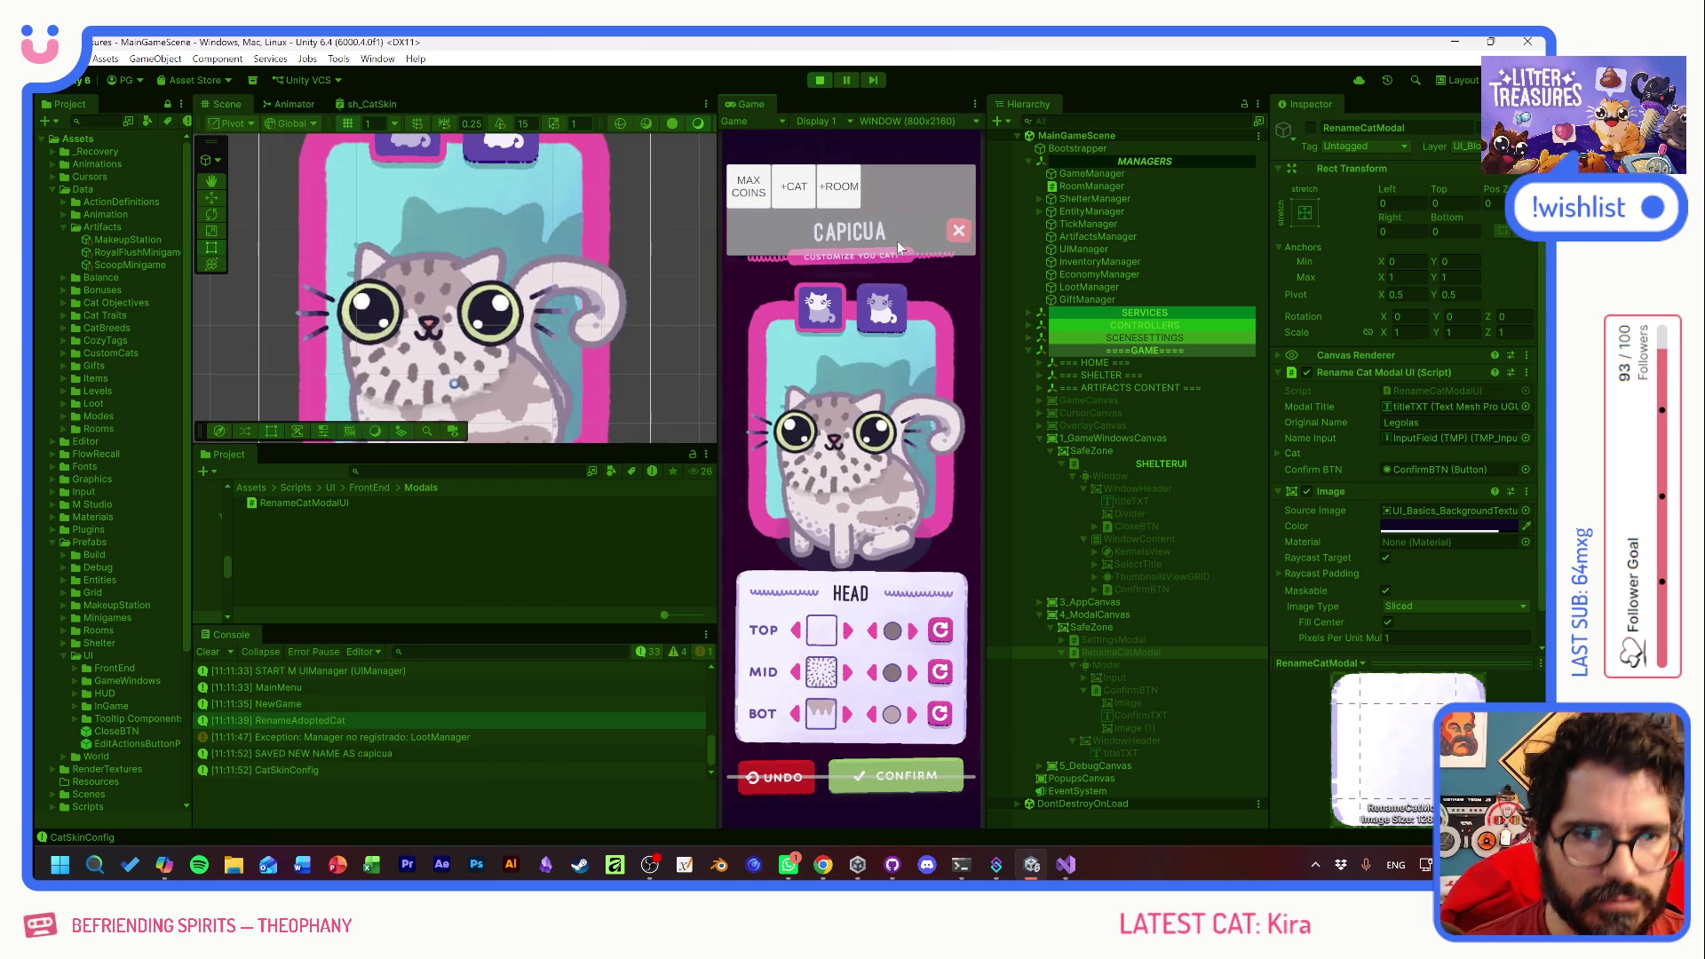
- Give CAPICUA's head a spotted top and a dark brown middle patch
left_click(895, 206)
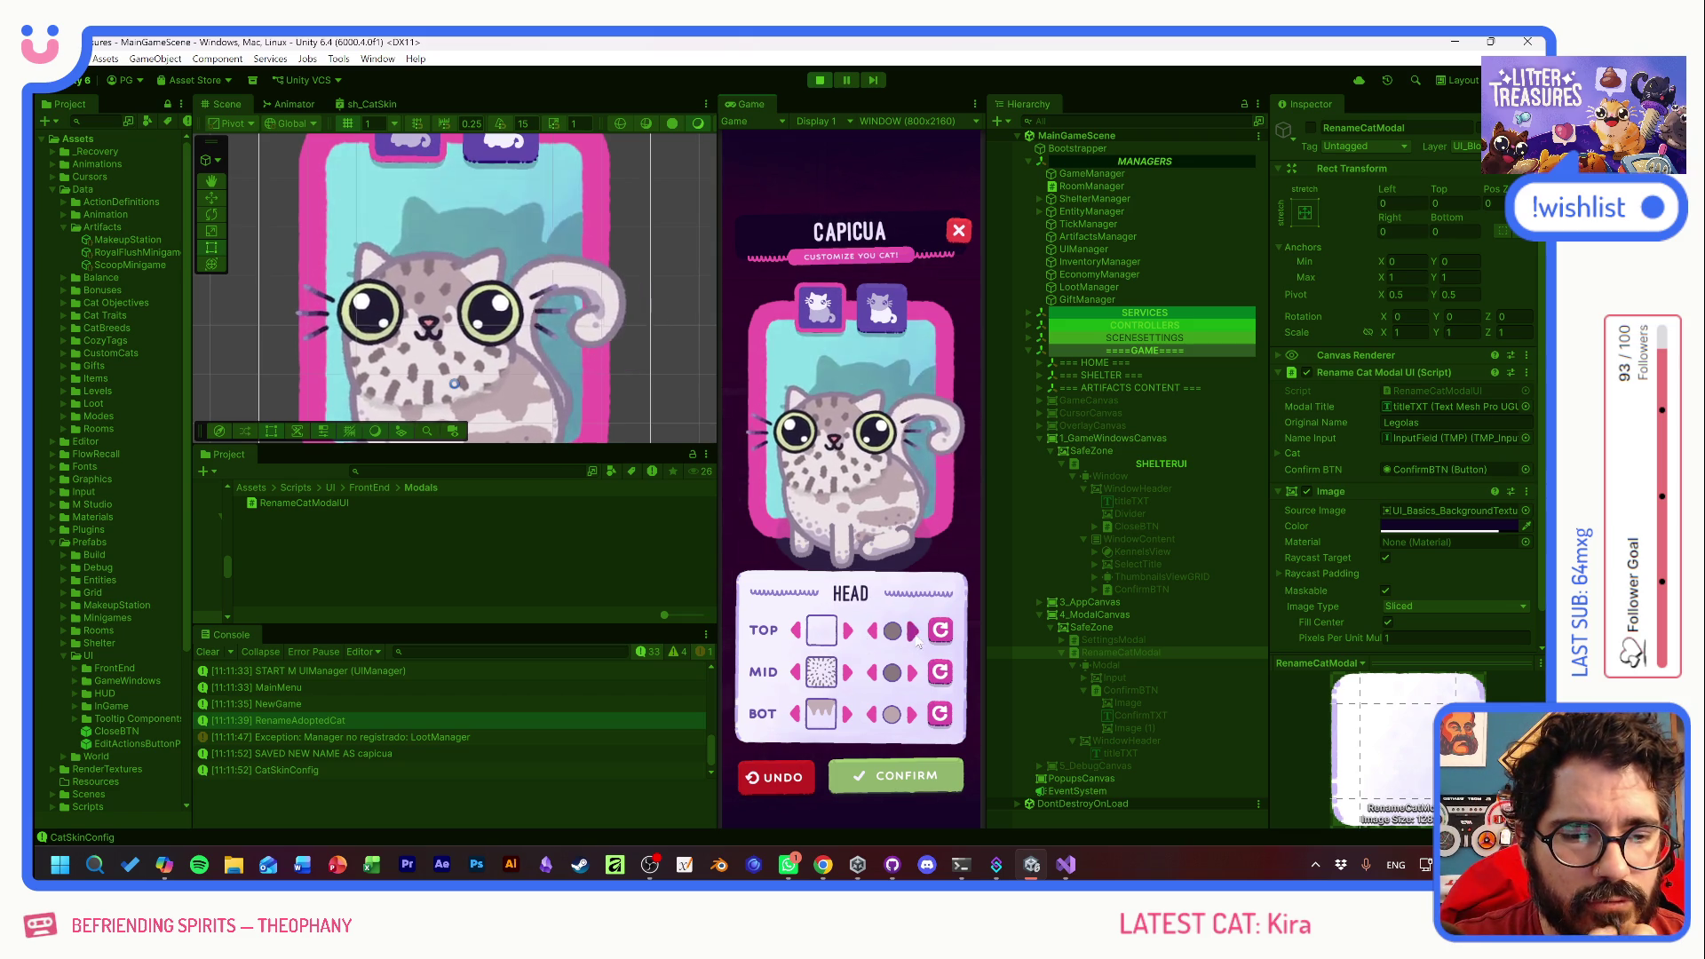
left_click(873, 631)
left_click(848, 629)
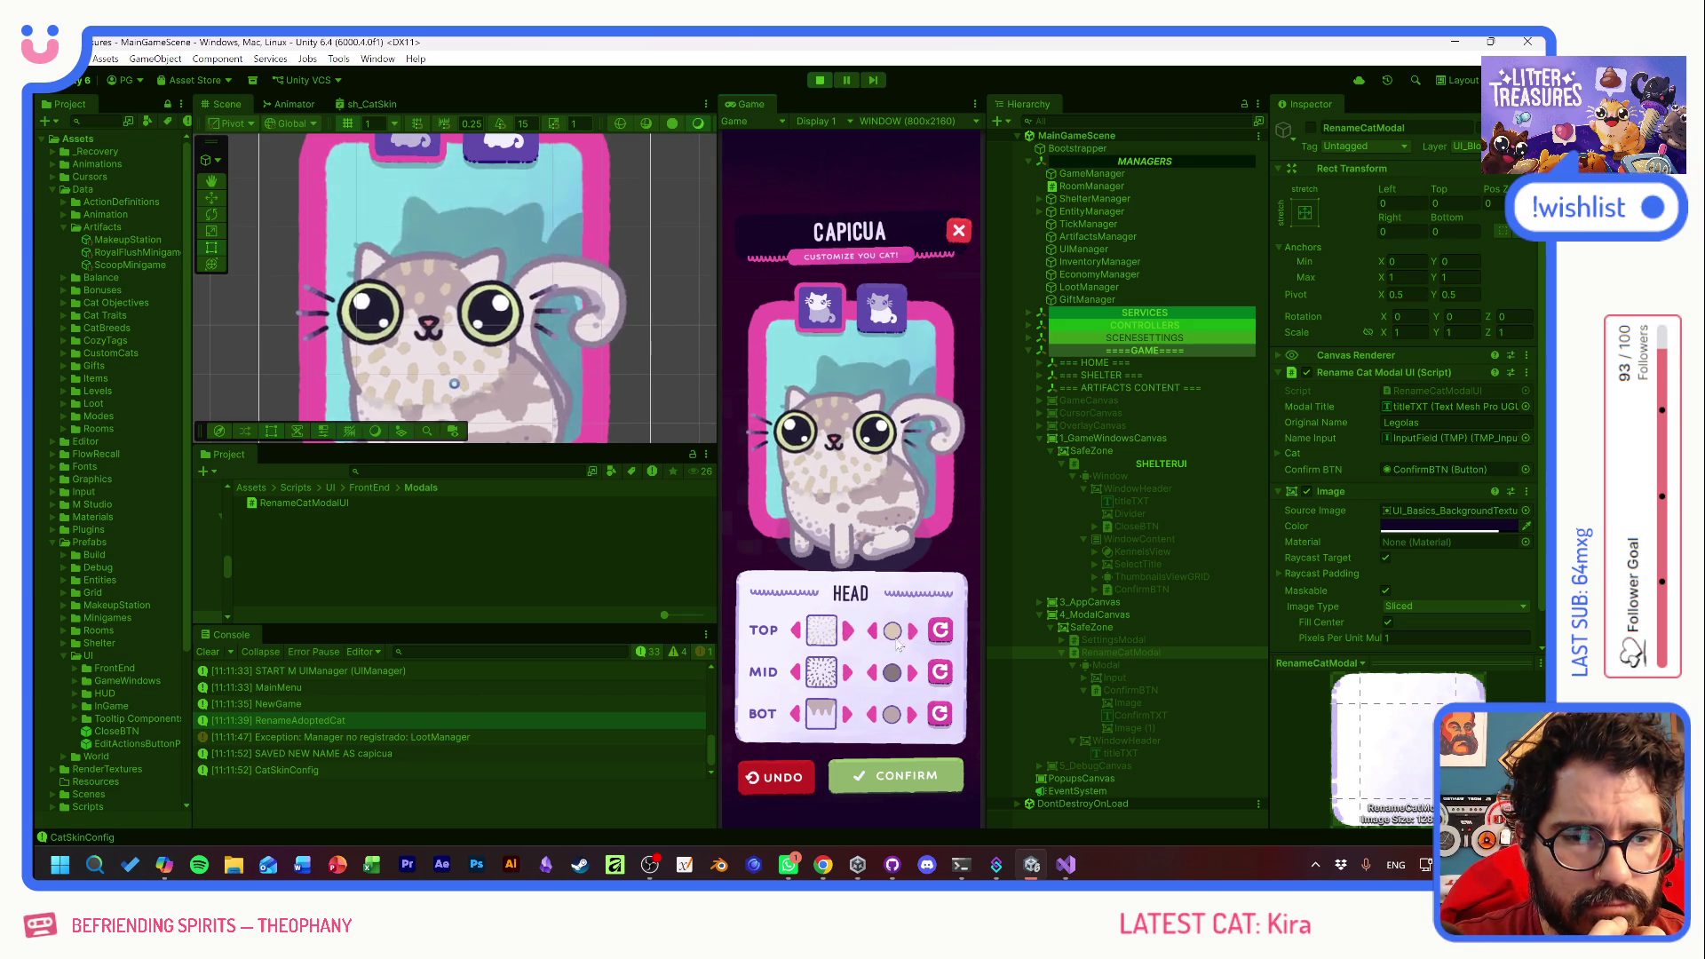
left_click(848, 672)
left_click(912, 672)
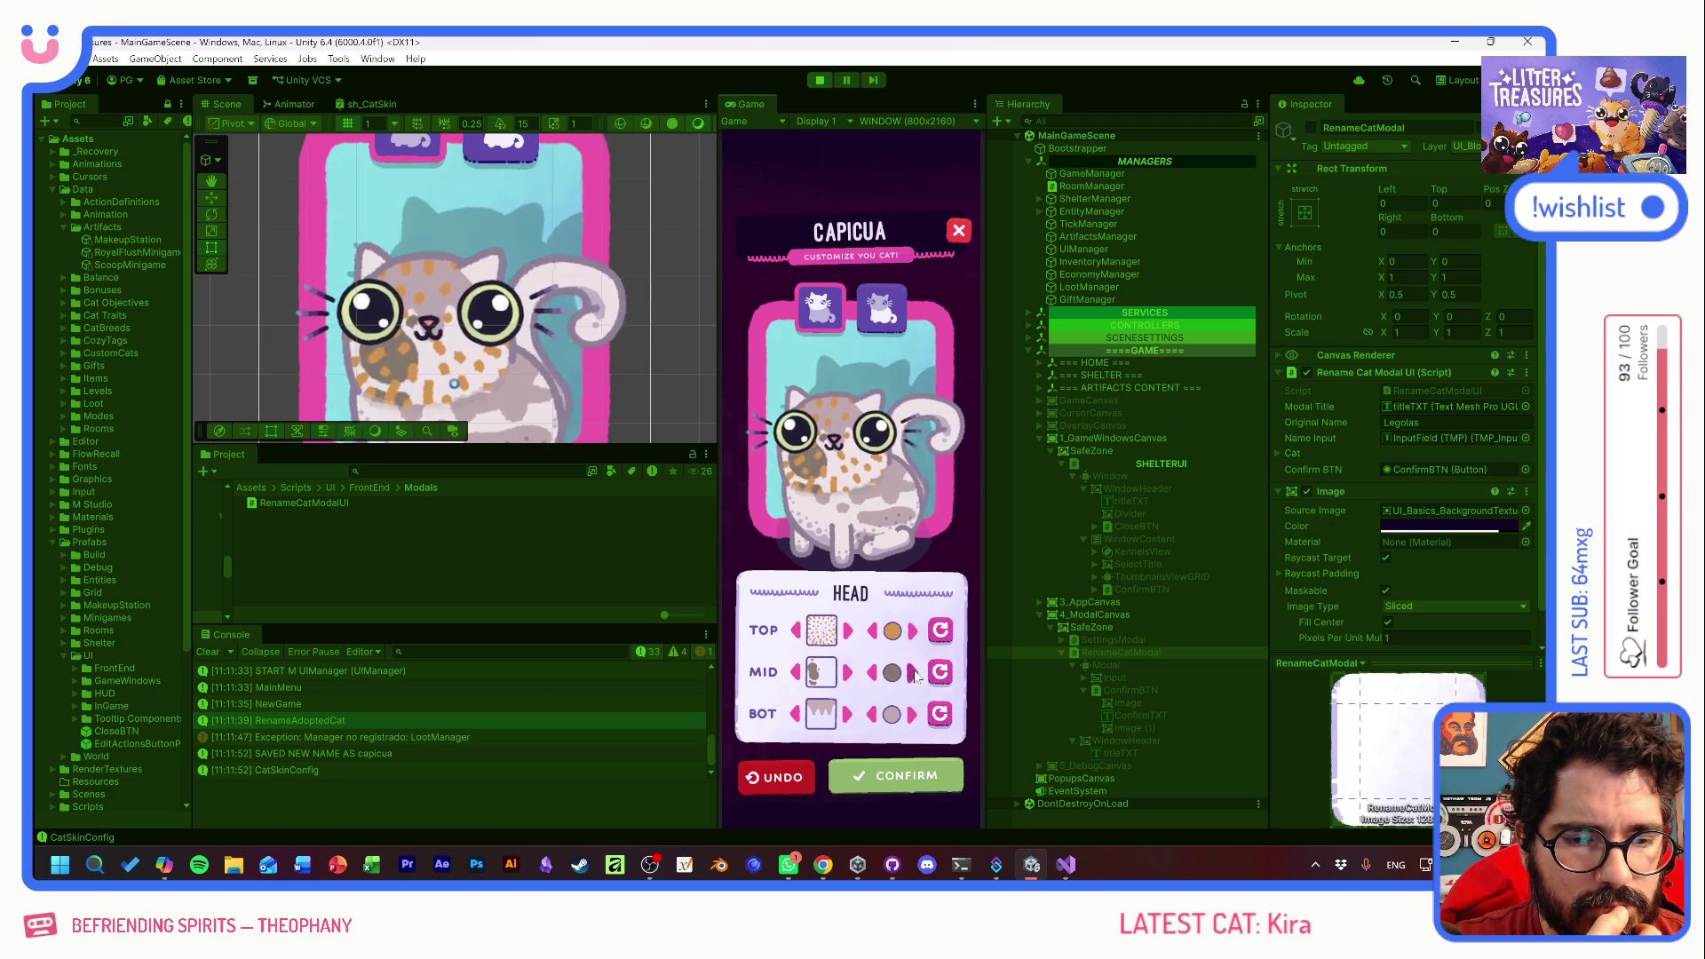
left_click(912, 672)
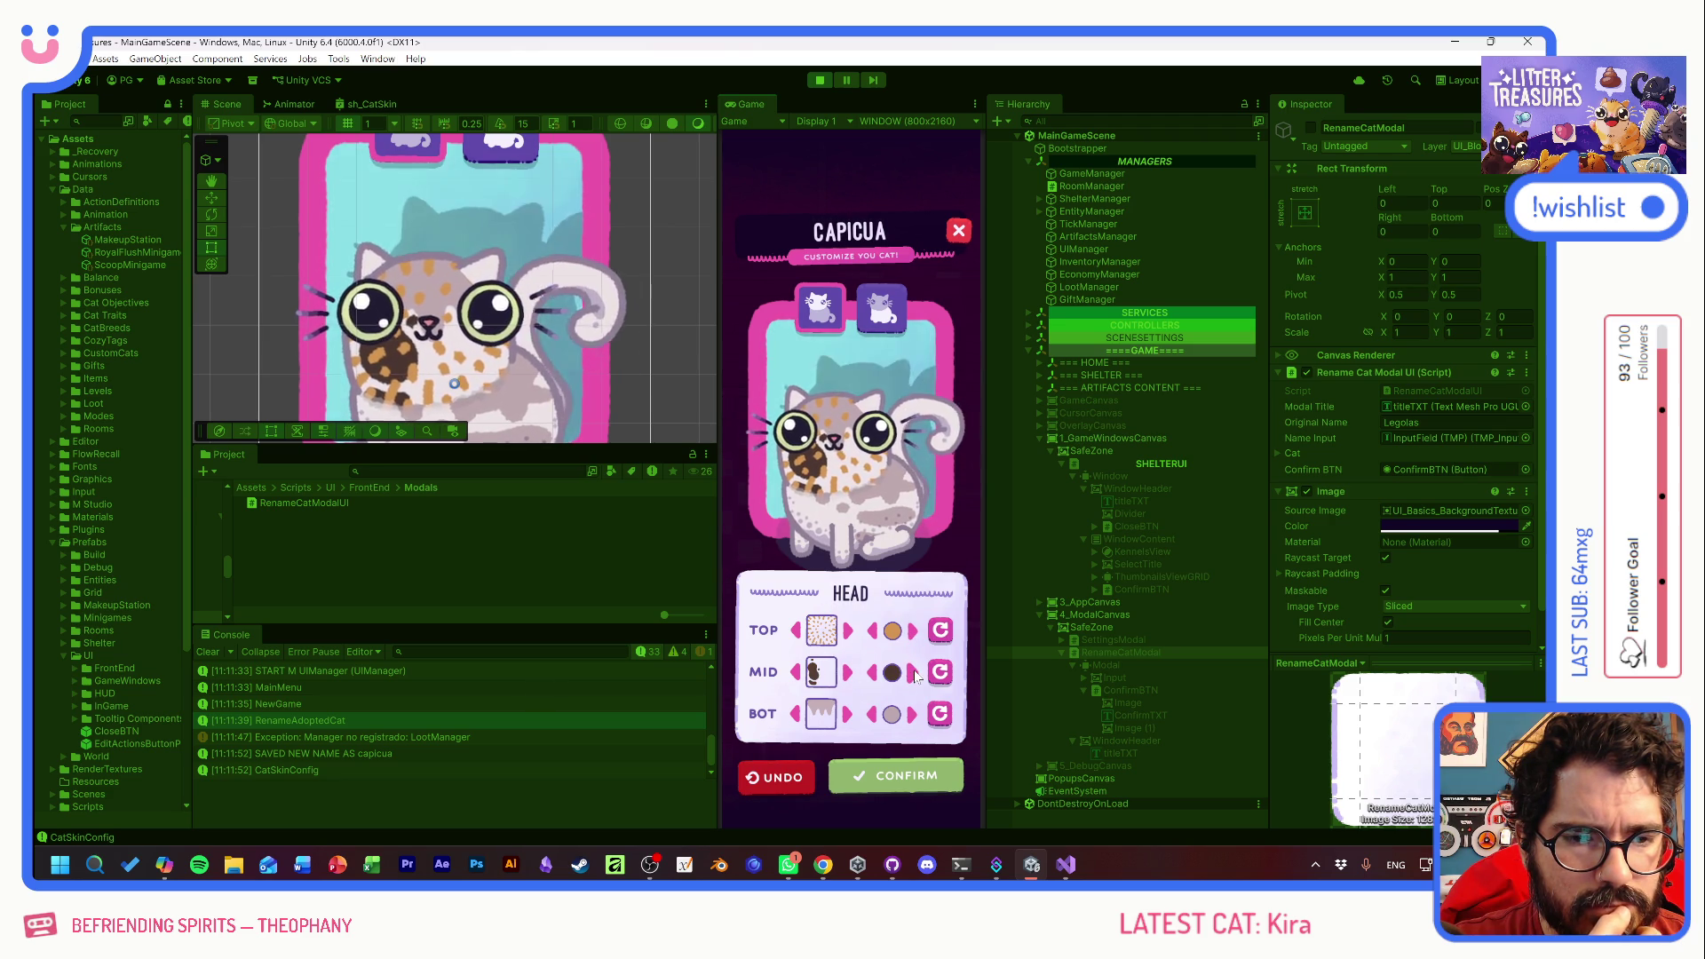
- Give the lower body dark brown stripes and confirm to place CAPICUA in the shelter
left_click(888, 311)
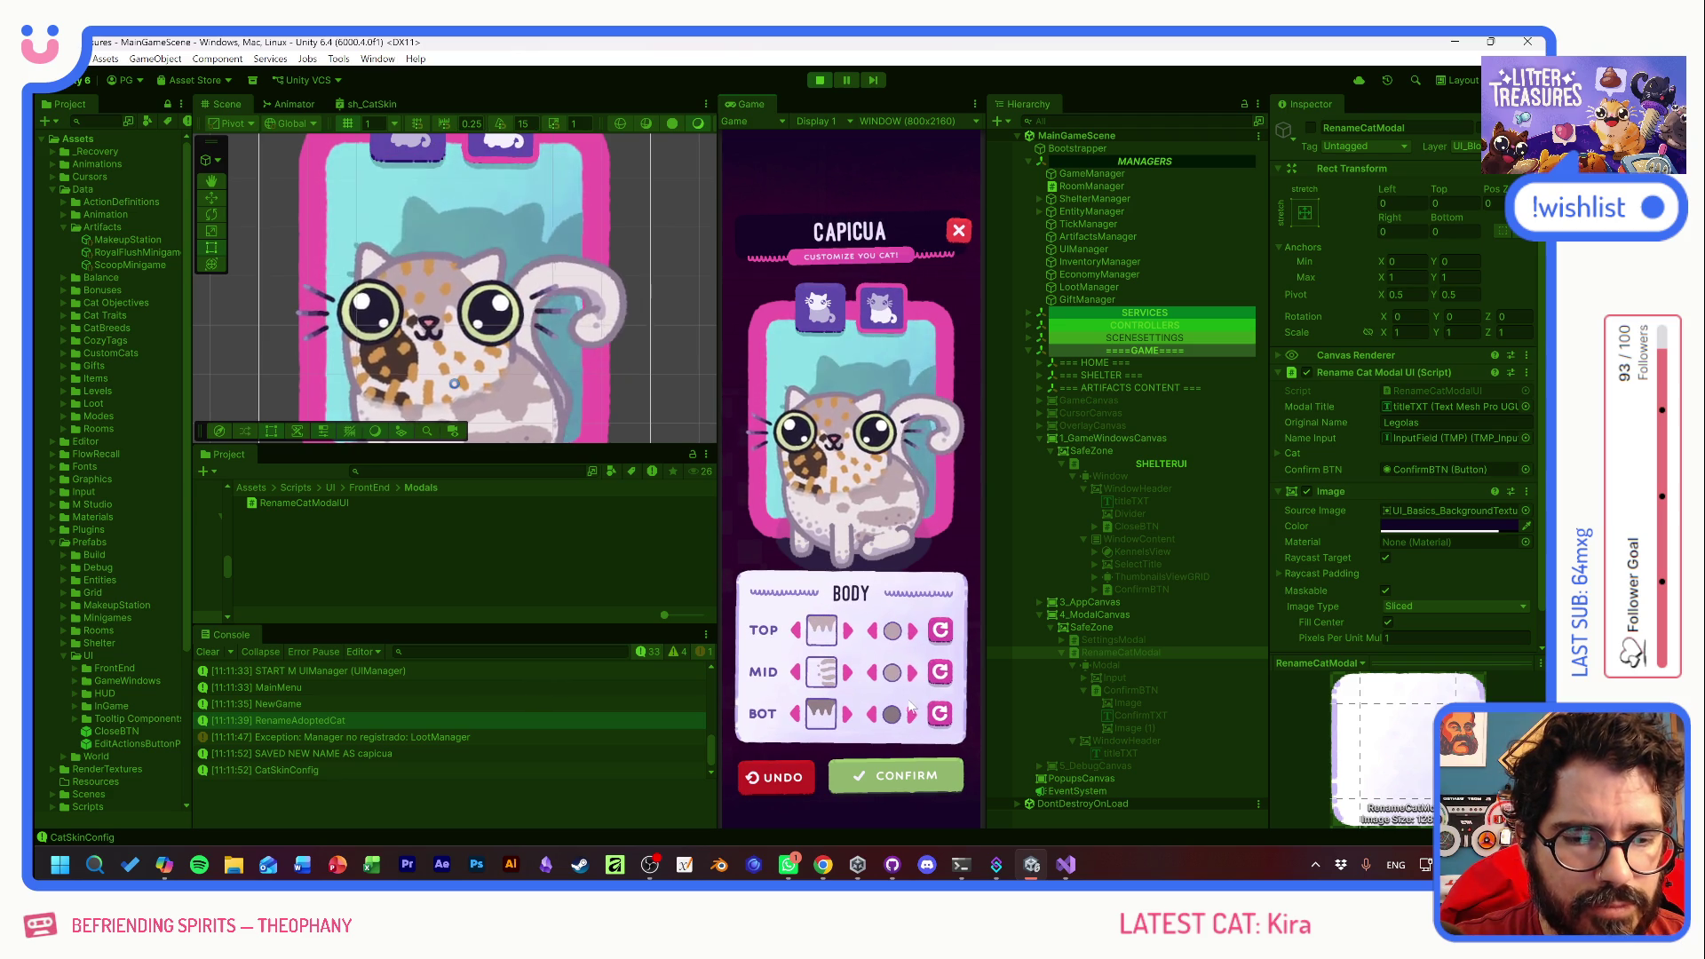
left_click(848, 714)
left_click(850, 714)
left_click(851, 714)
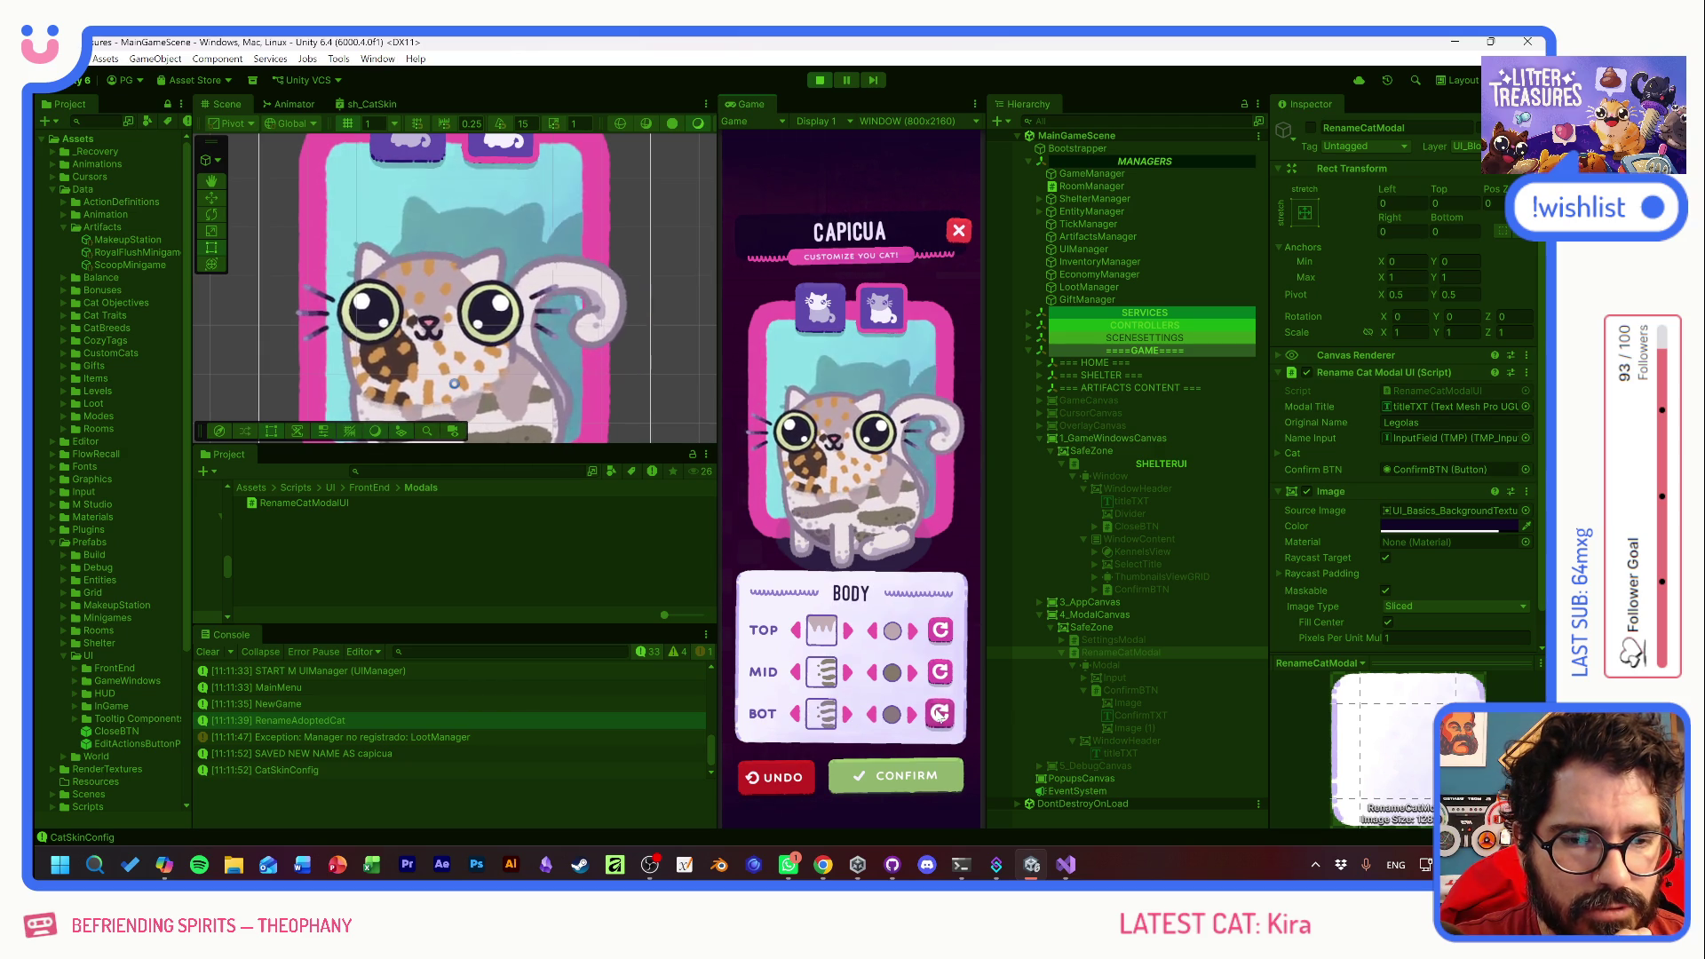
left_click(920, 719)
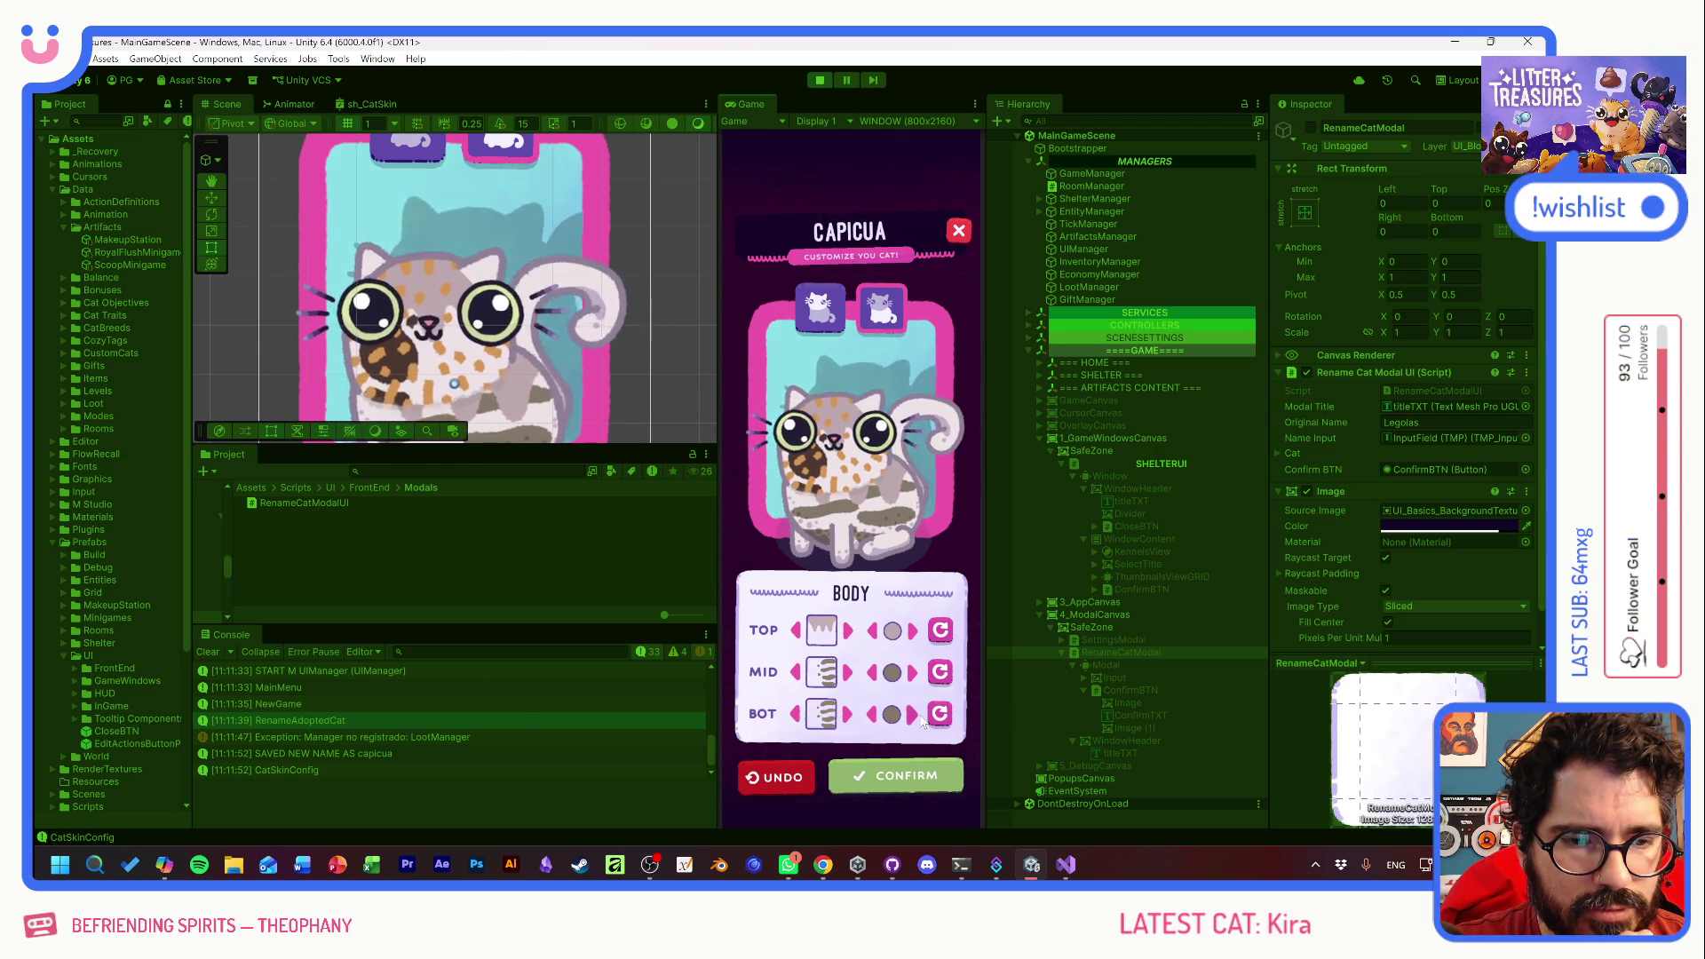
left_click(915, 716)
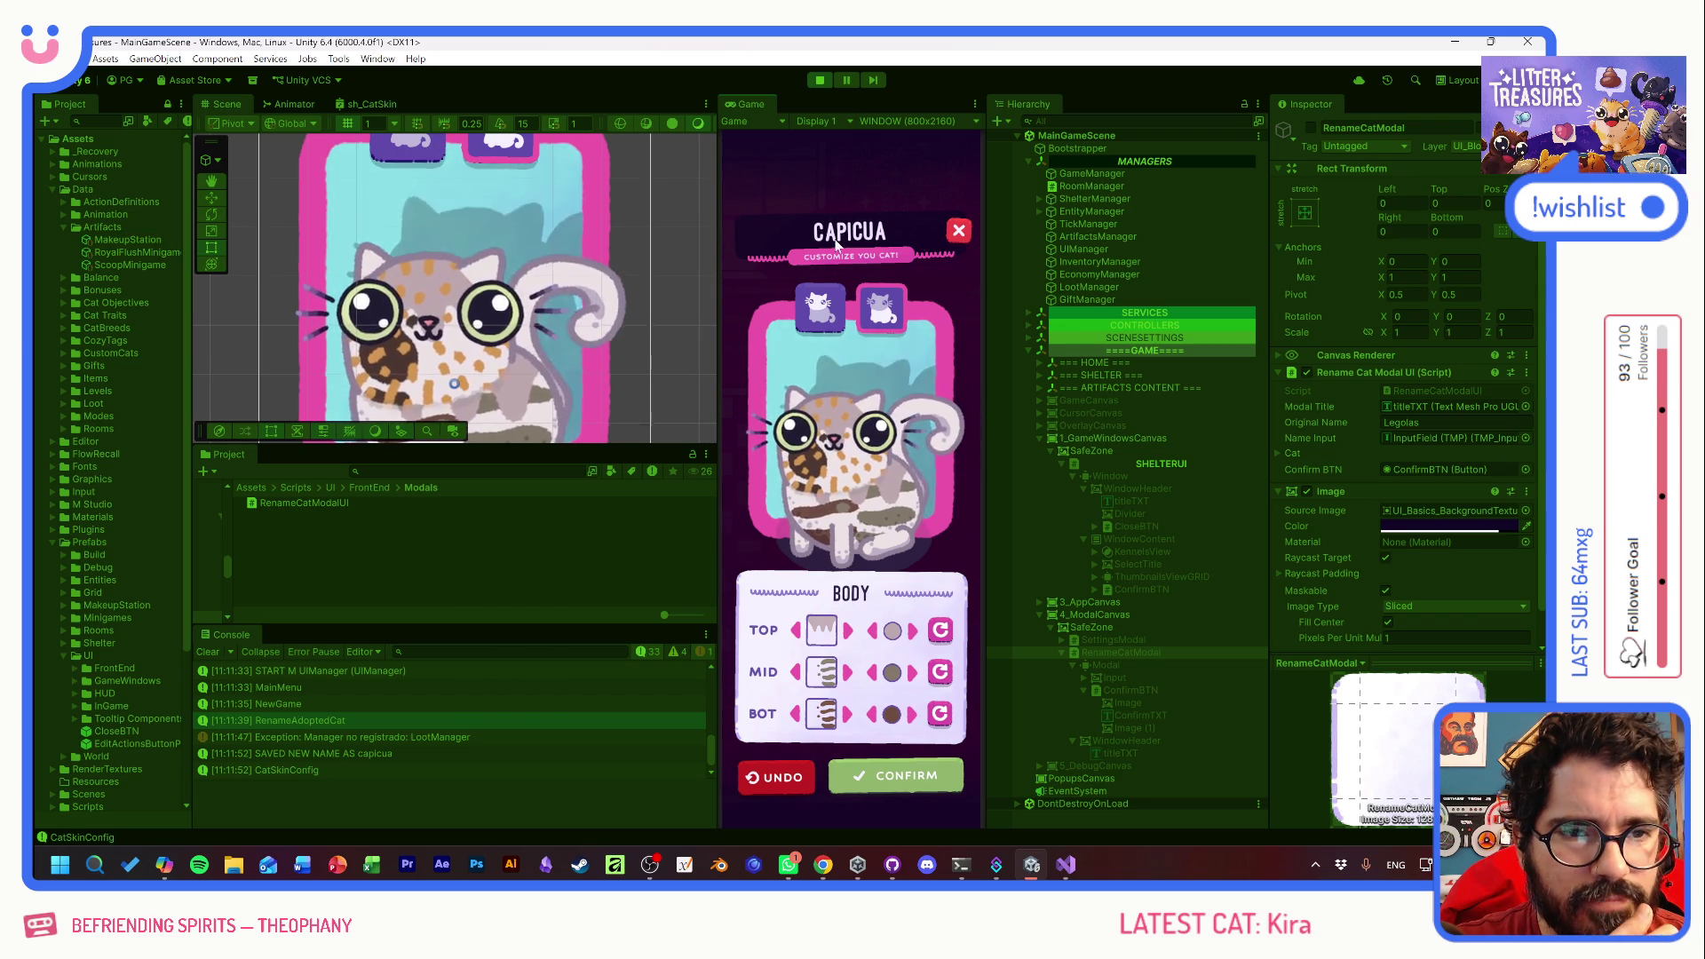
left_click(895, 776)
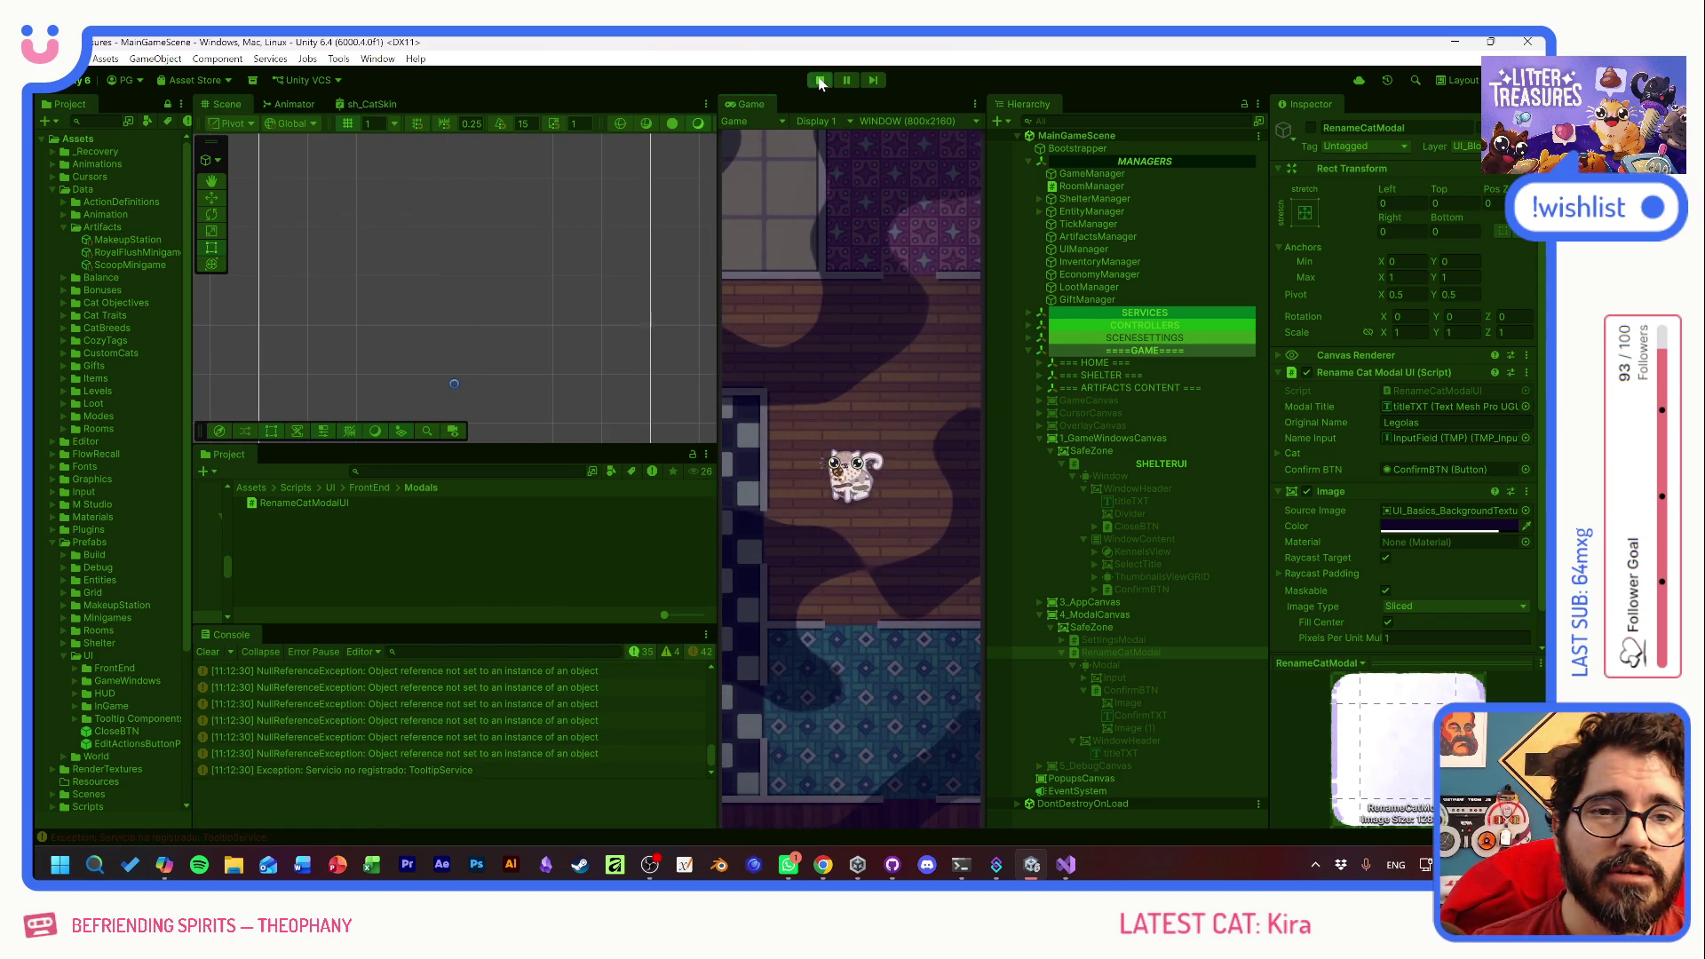
- Set titleTXT's Rect Transform Left and Right to 20, save the scene, and replay
key("ctrl+p")
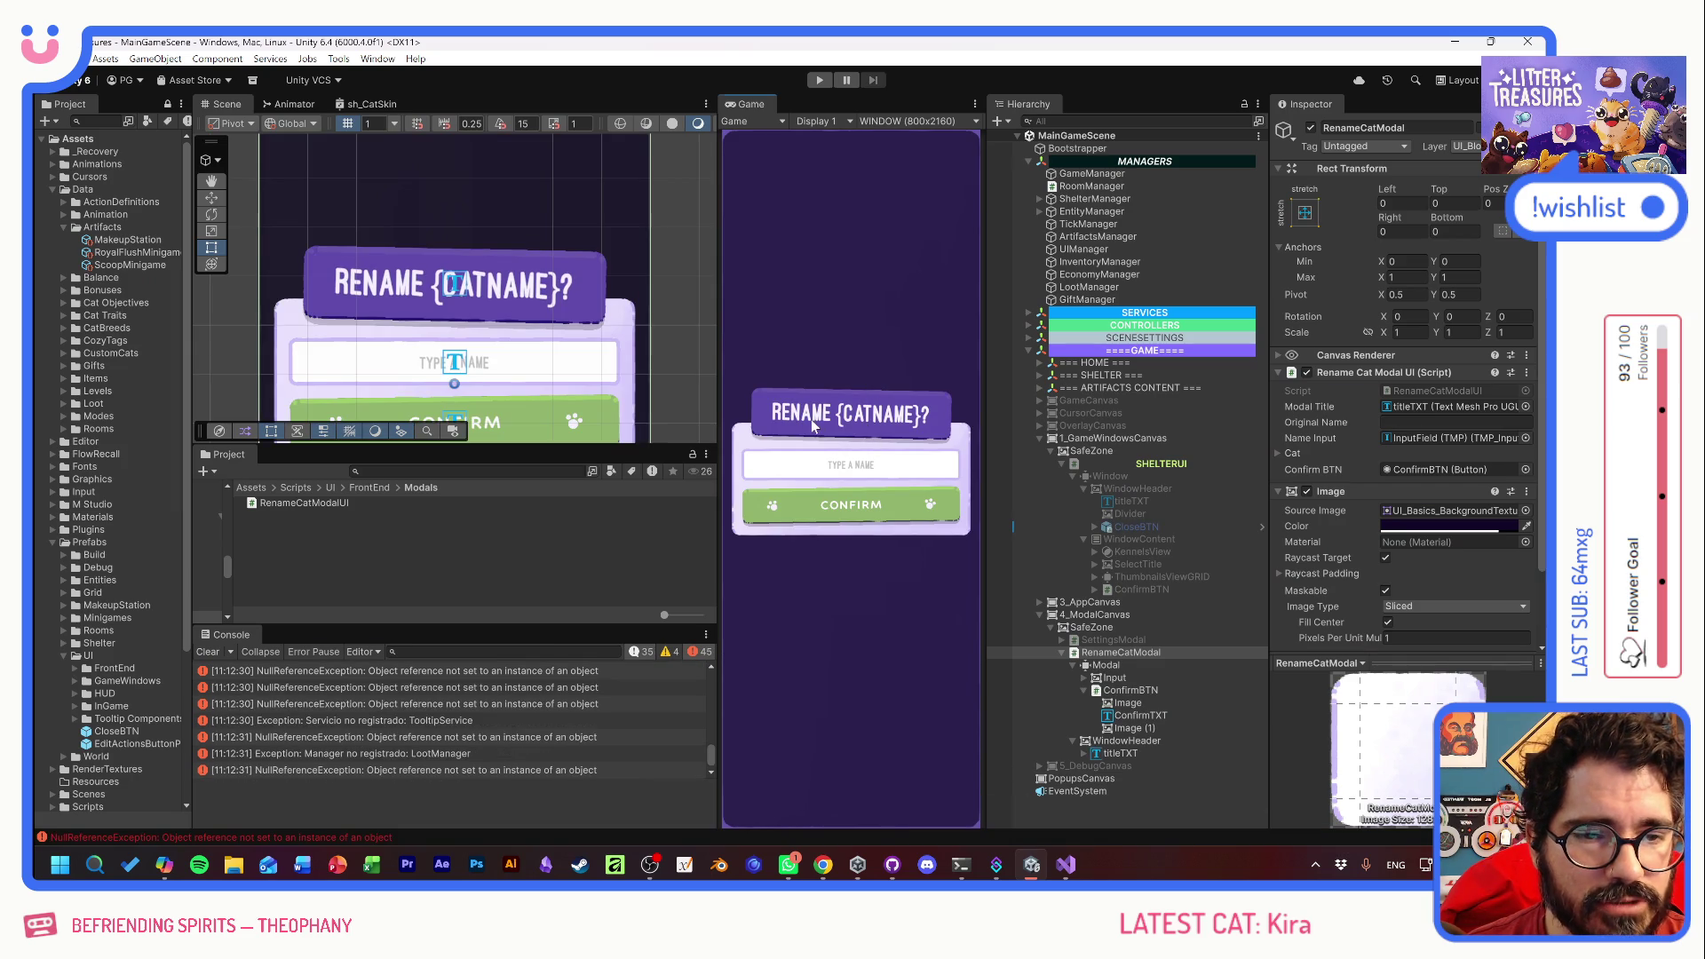
left_click(815, 426)
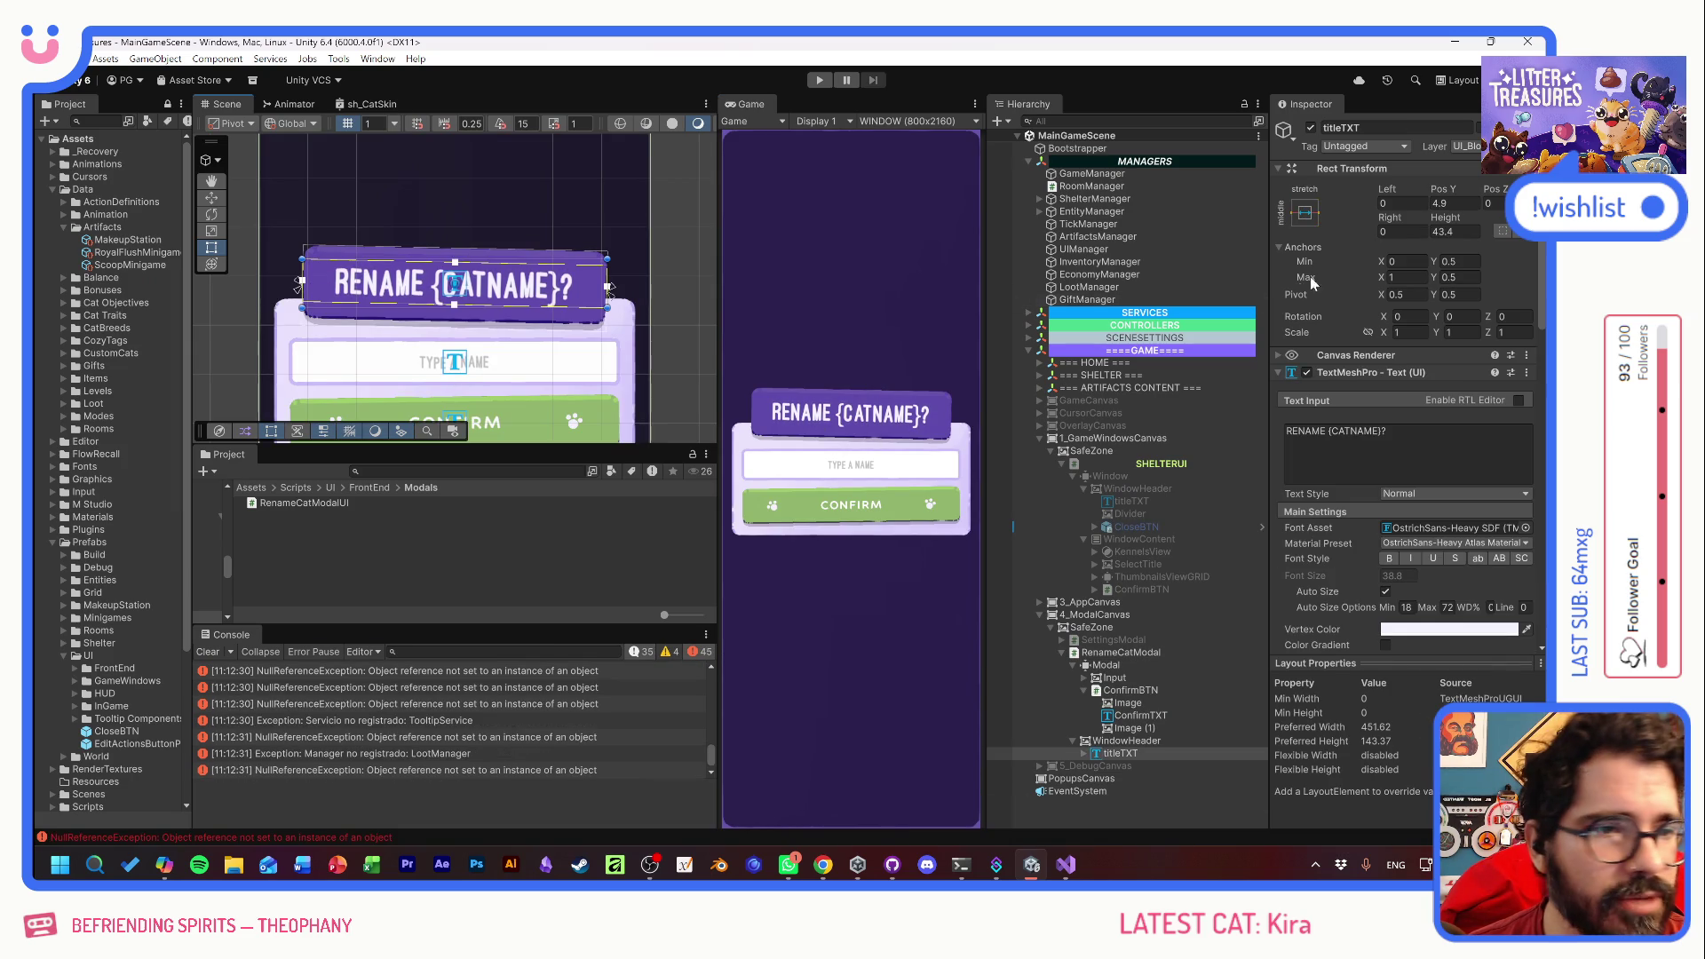
mouse_move(1387, 189)
left_mouse_down()
mouse_move(1482, 207)
mouse_move(359, 231)
mouse_move(575, 232)
left_mouse_up()
left_click(1402, 203)
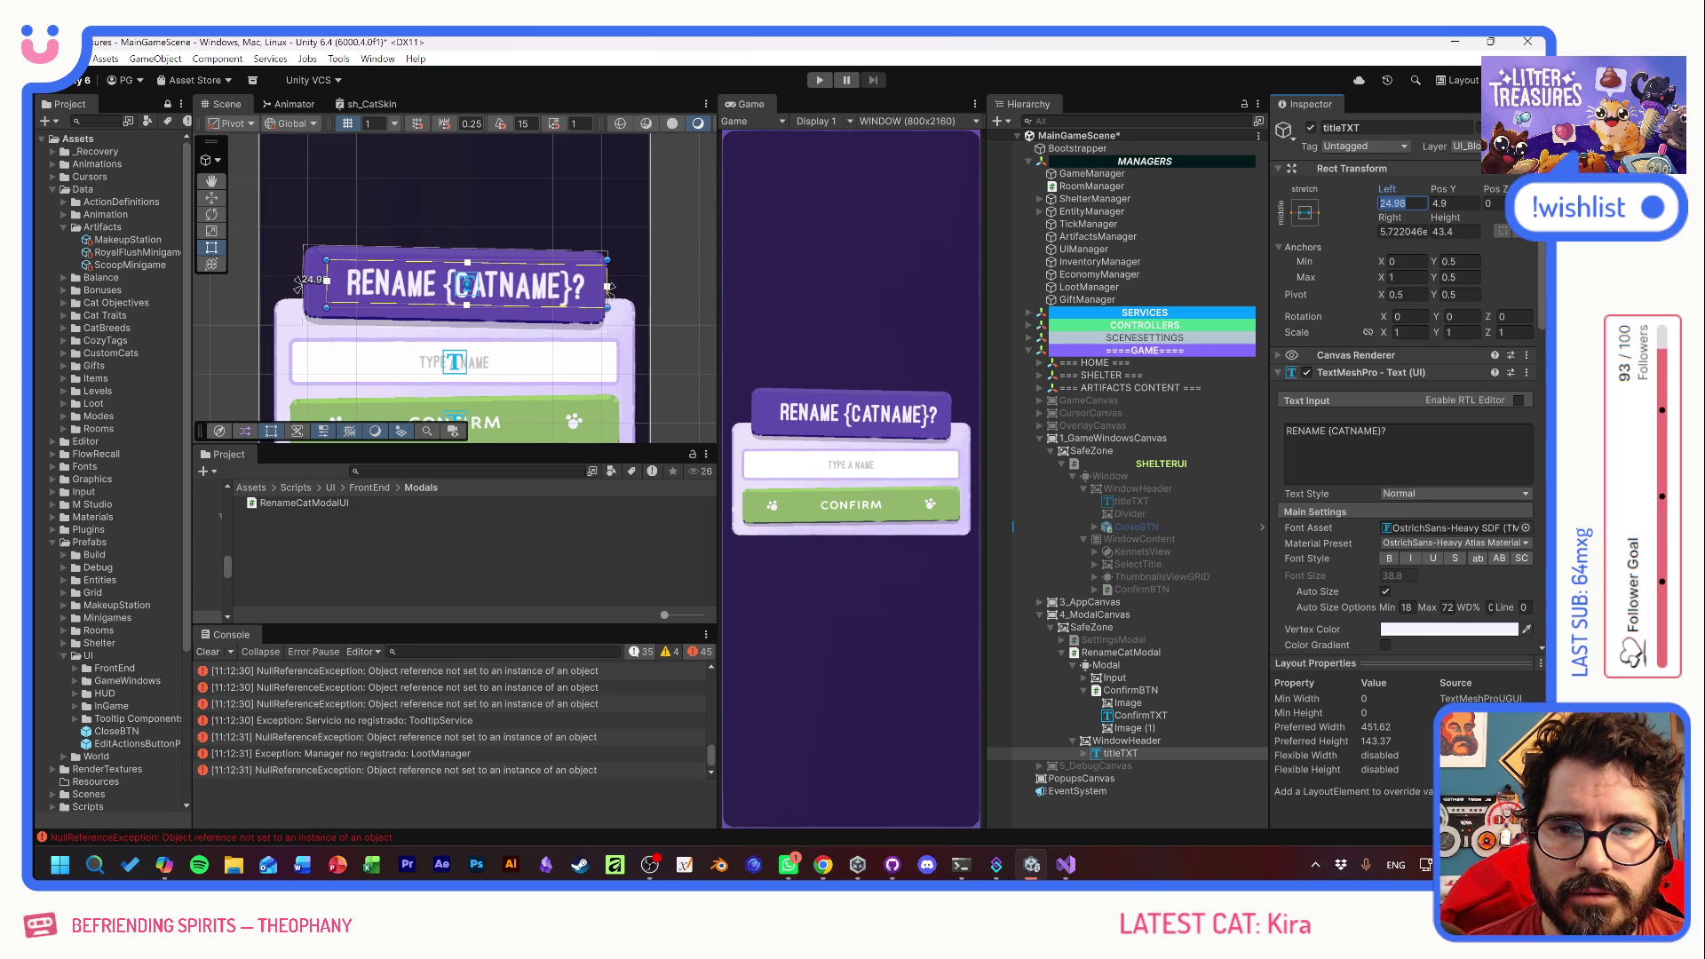
type("20")
key("Tab")
key("Tab")
key("Tab")
type("20")
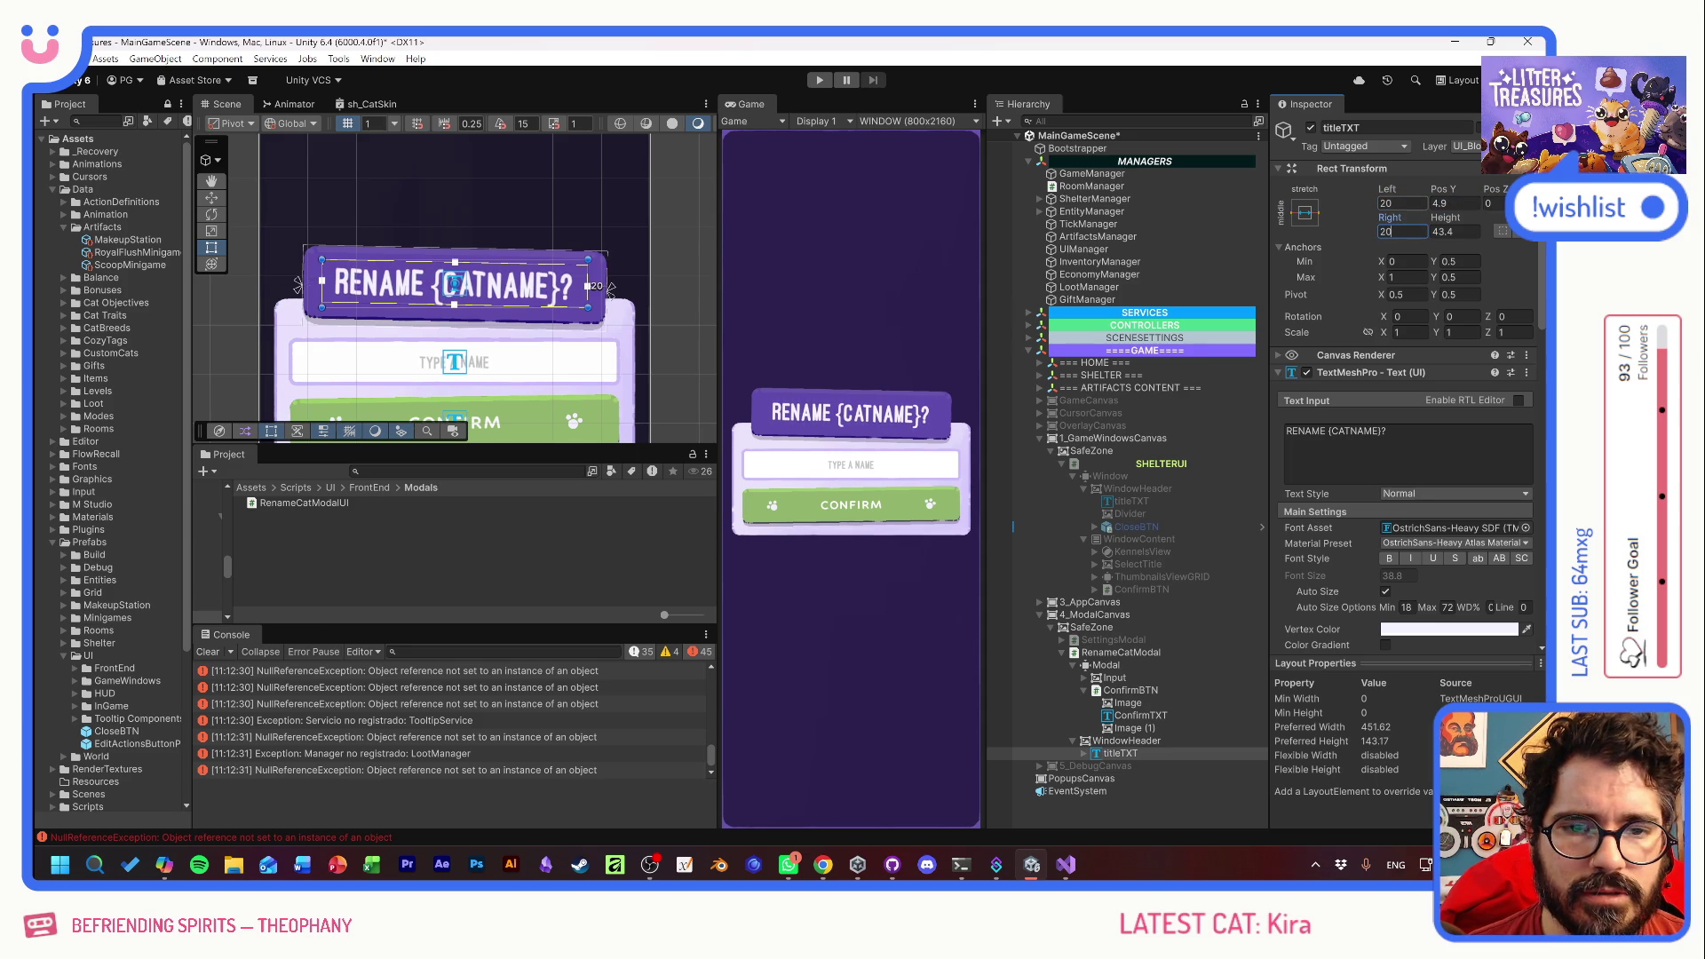
key("ctrl+s")
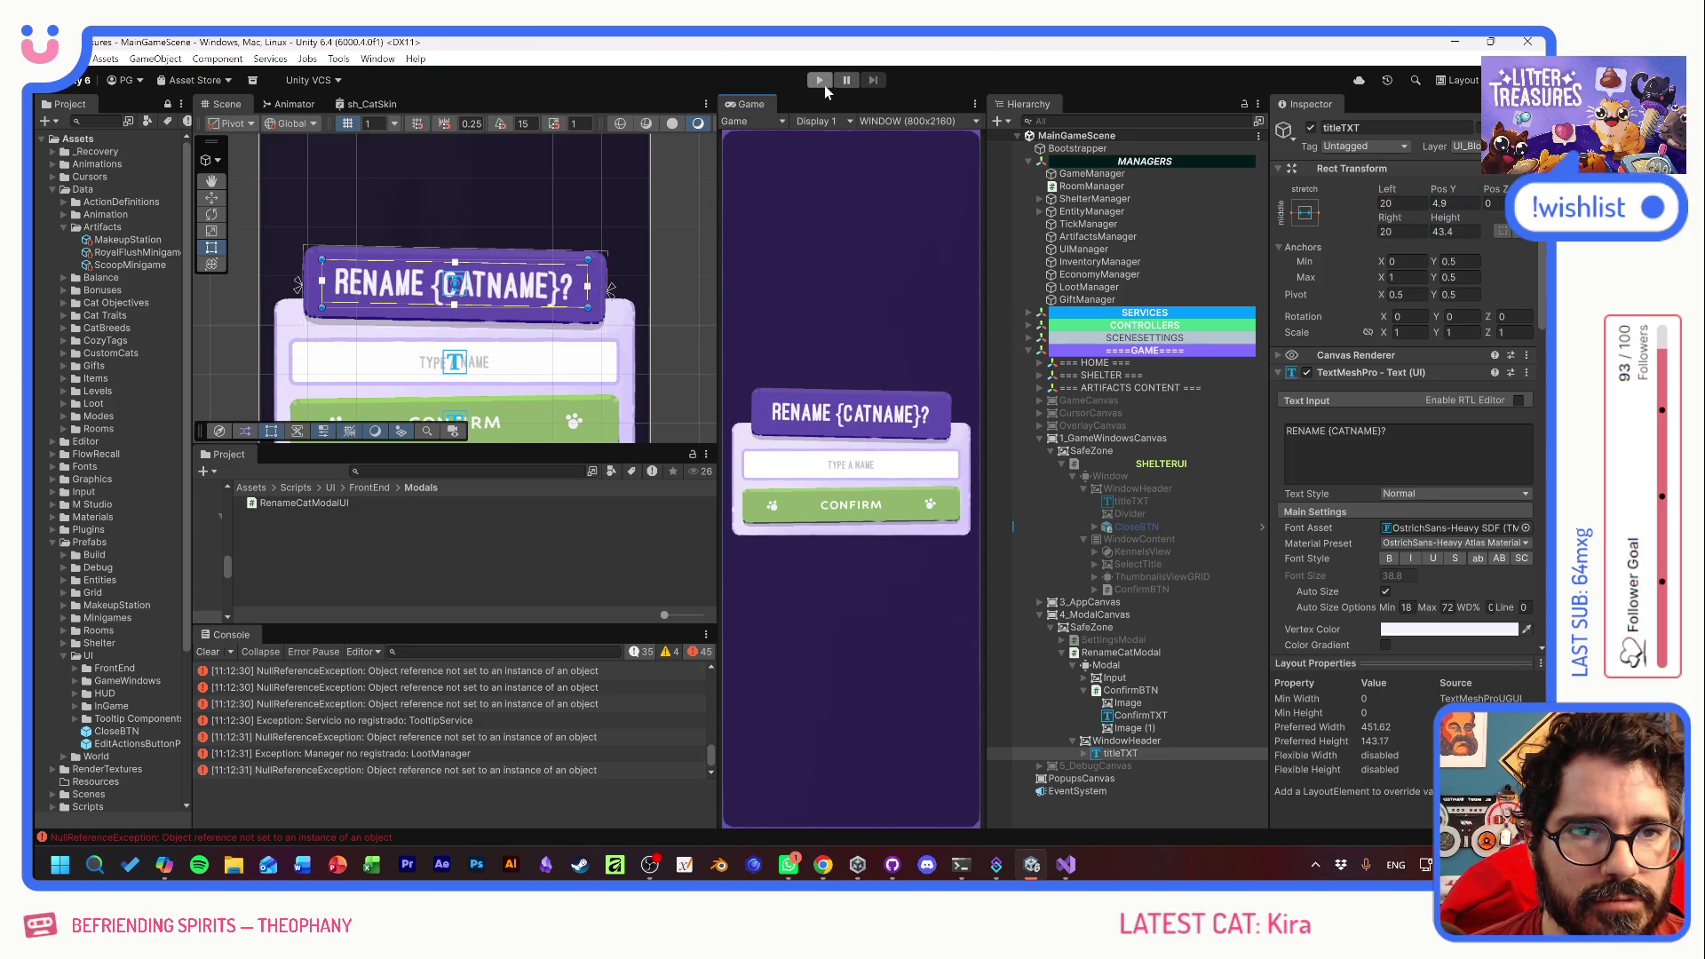
left_click(819, 80)
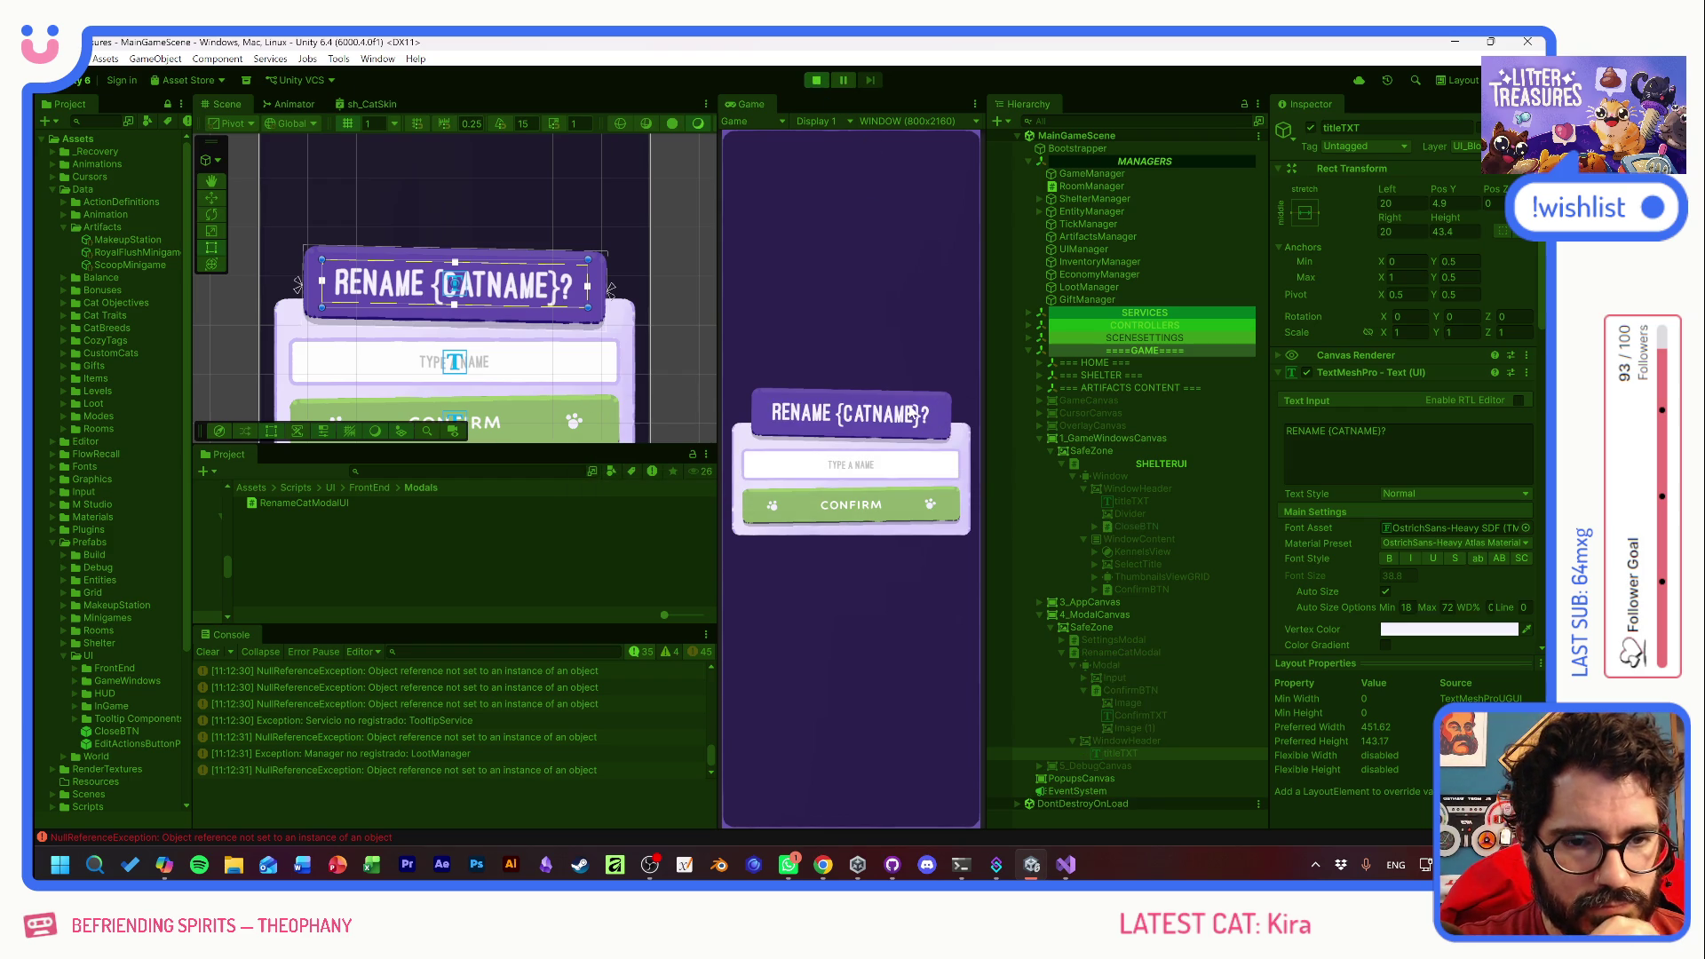
left_click(851, 620)
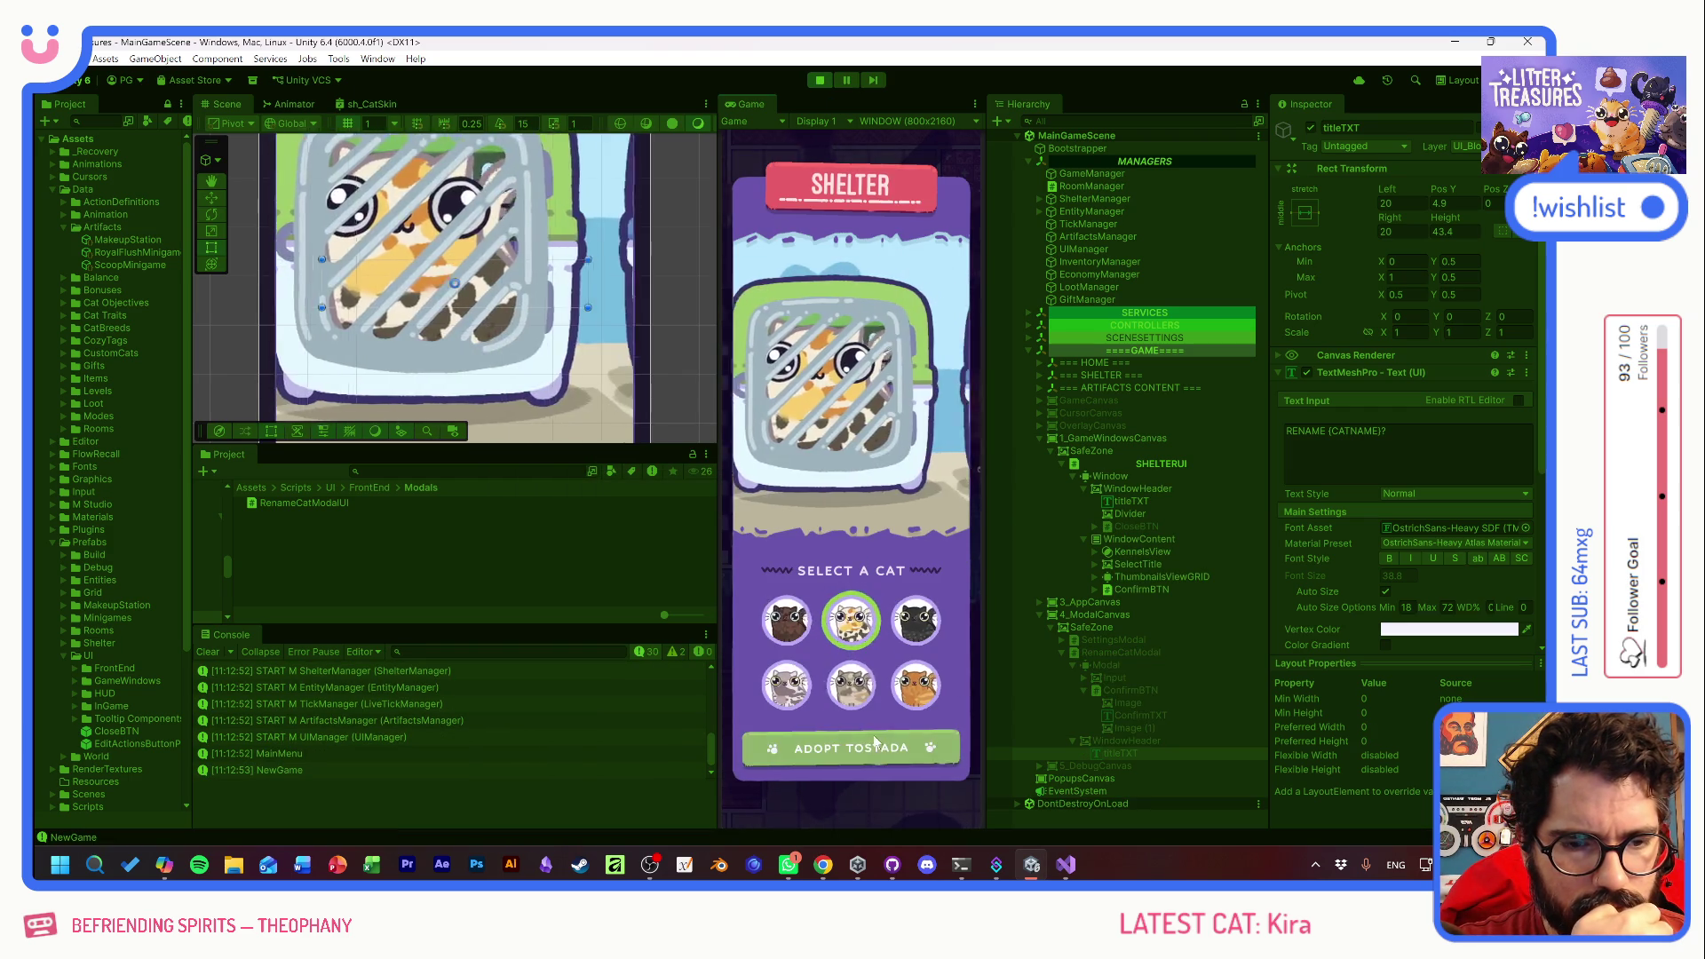
left_click(860, 750)
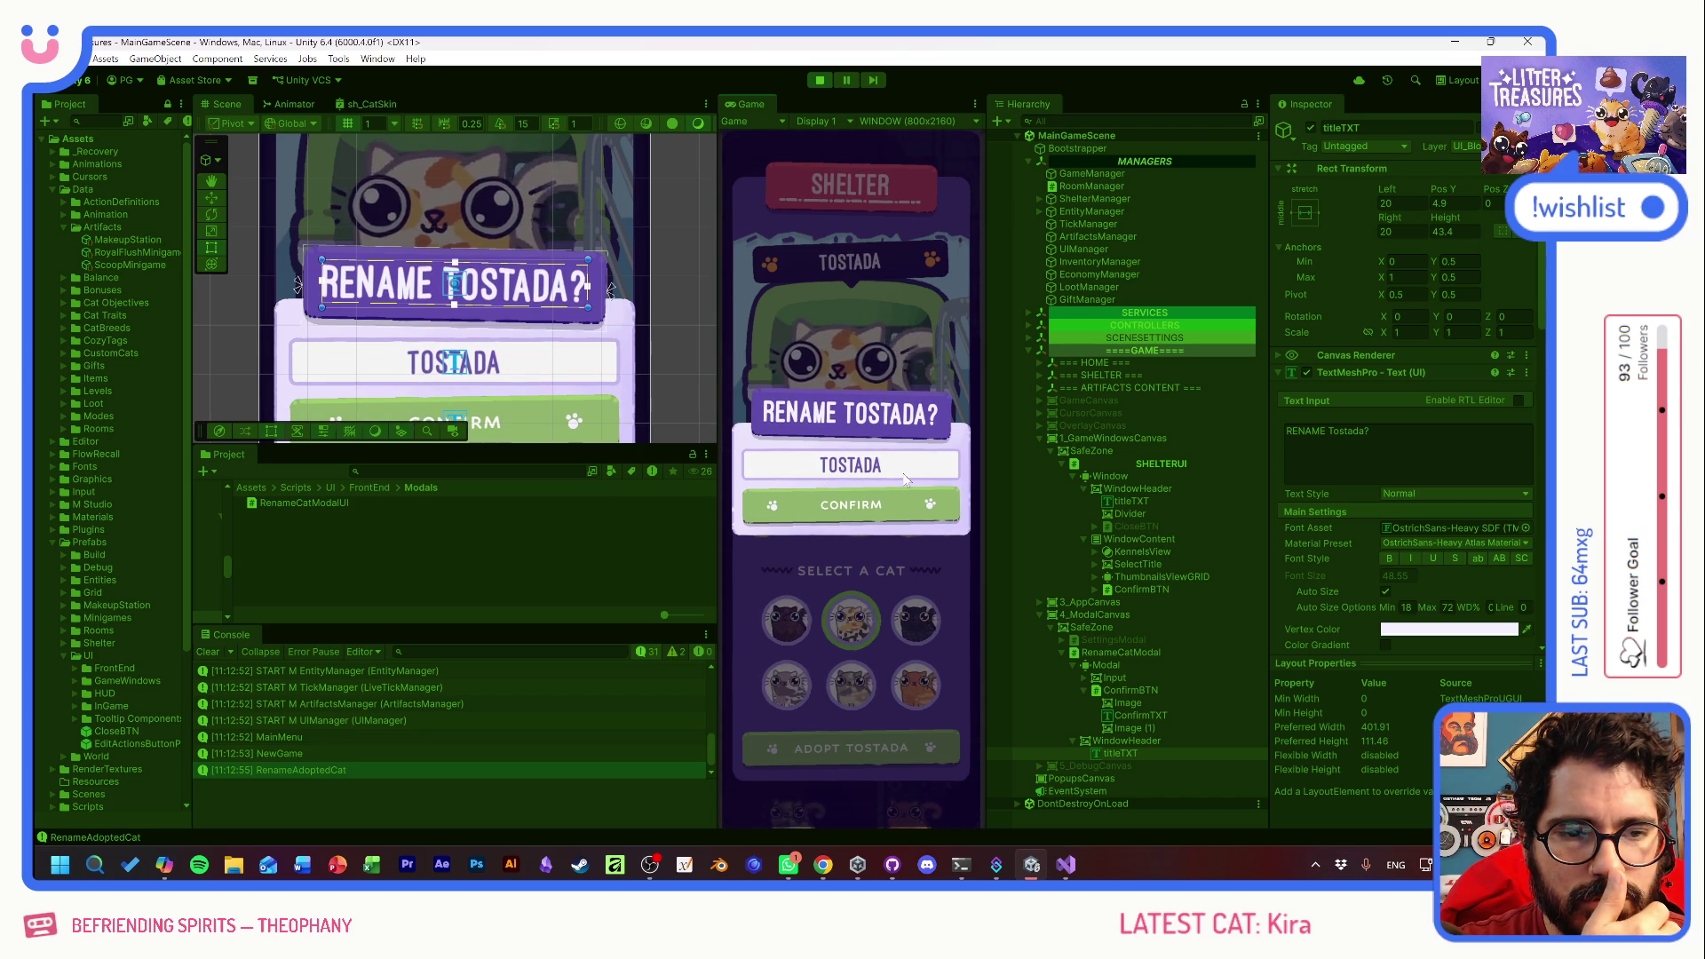
left_click(818, 79)
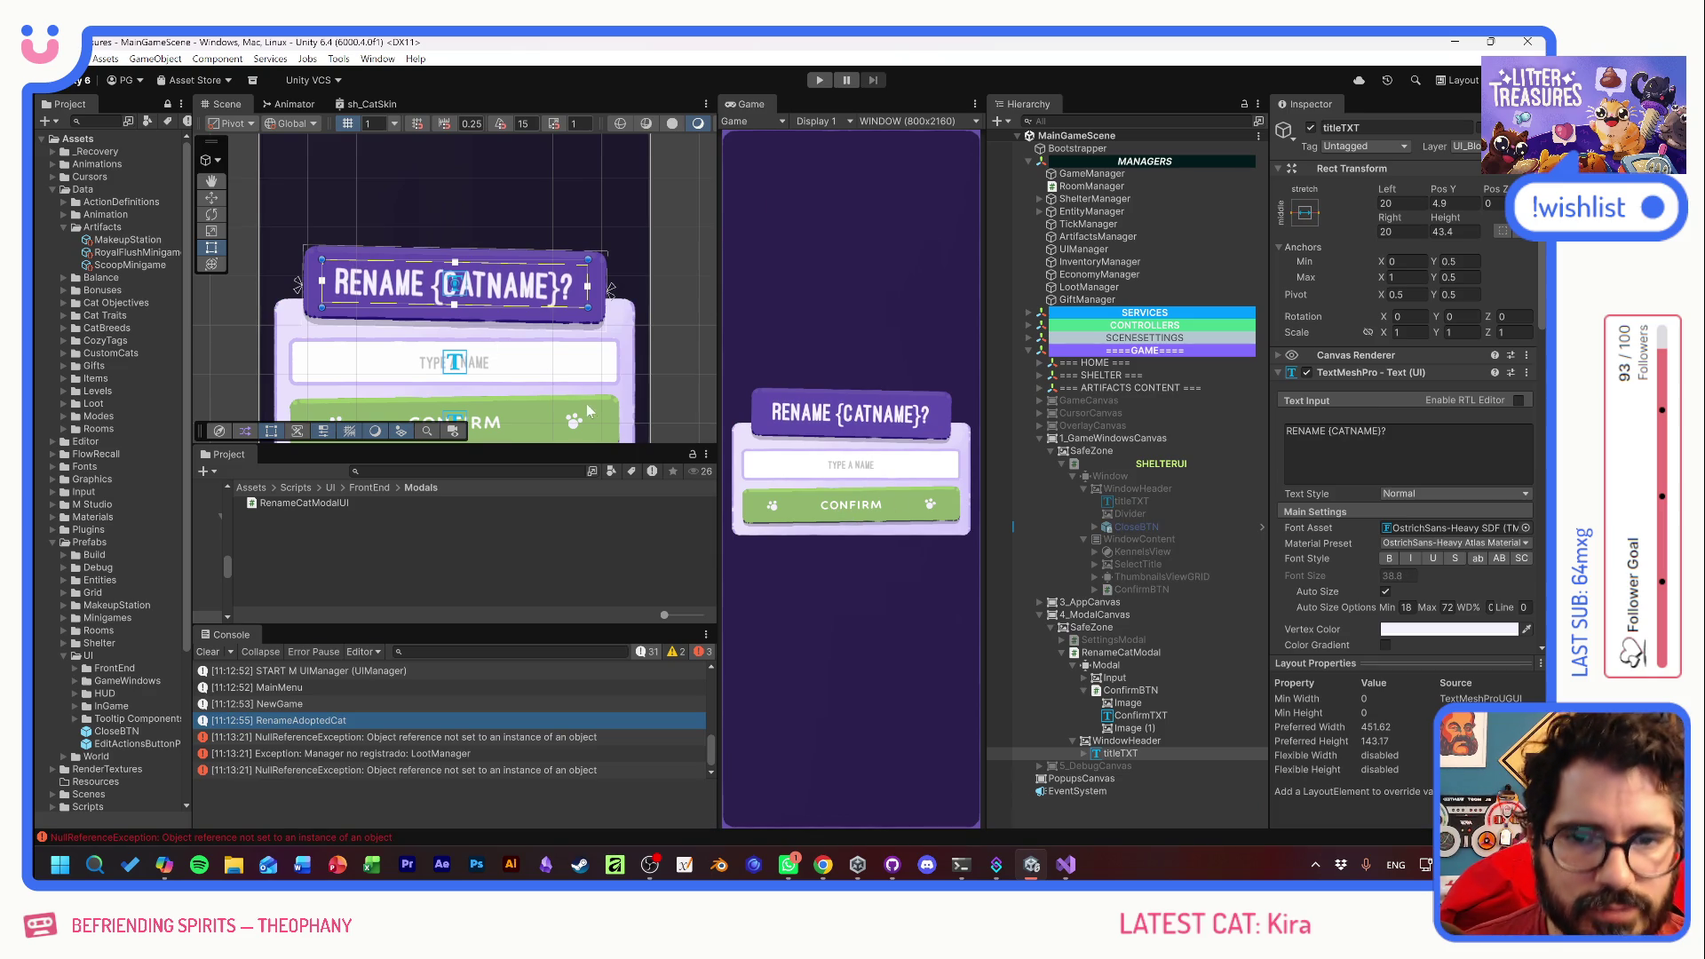
- Cap titleTXT's Auto Size Max at 38, set its height to 40, and trim WindowHeader height to about 62
left_click(1141, 752)
left_click(1447, 607)
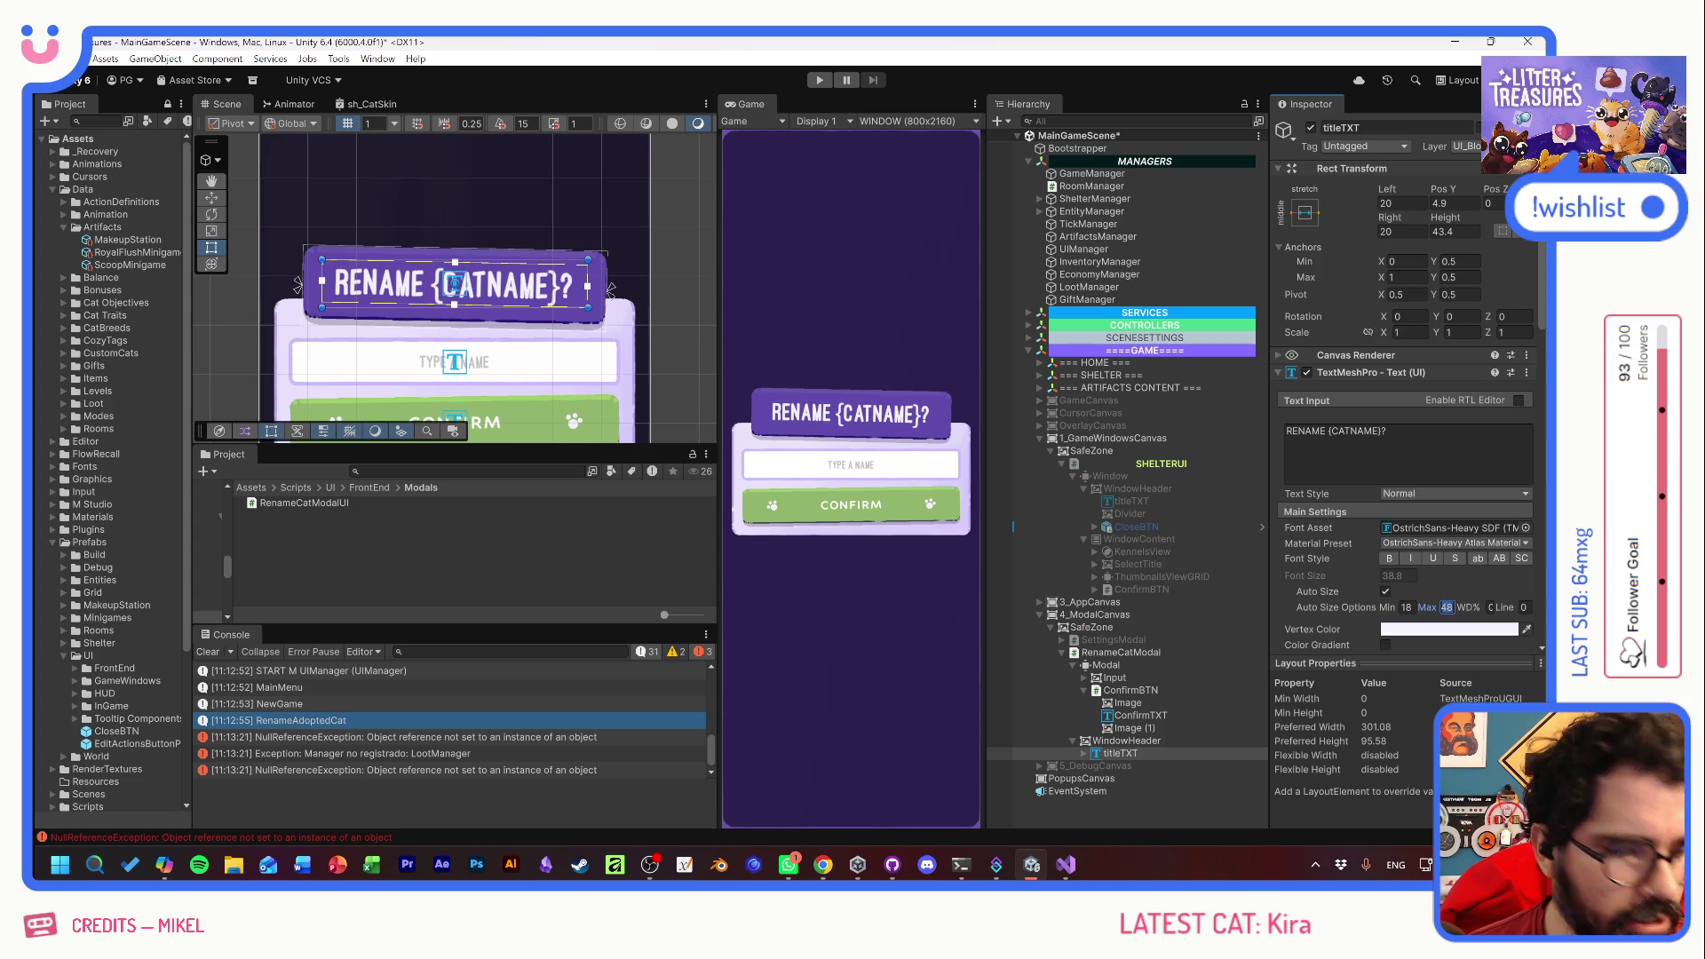
type("38")
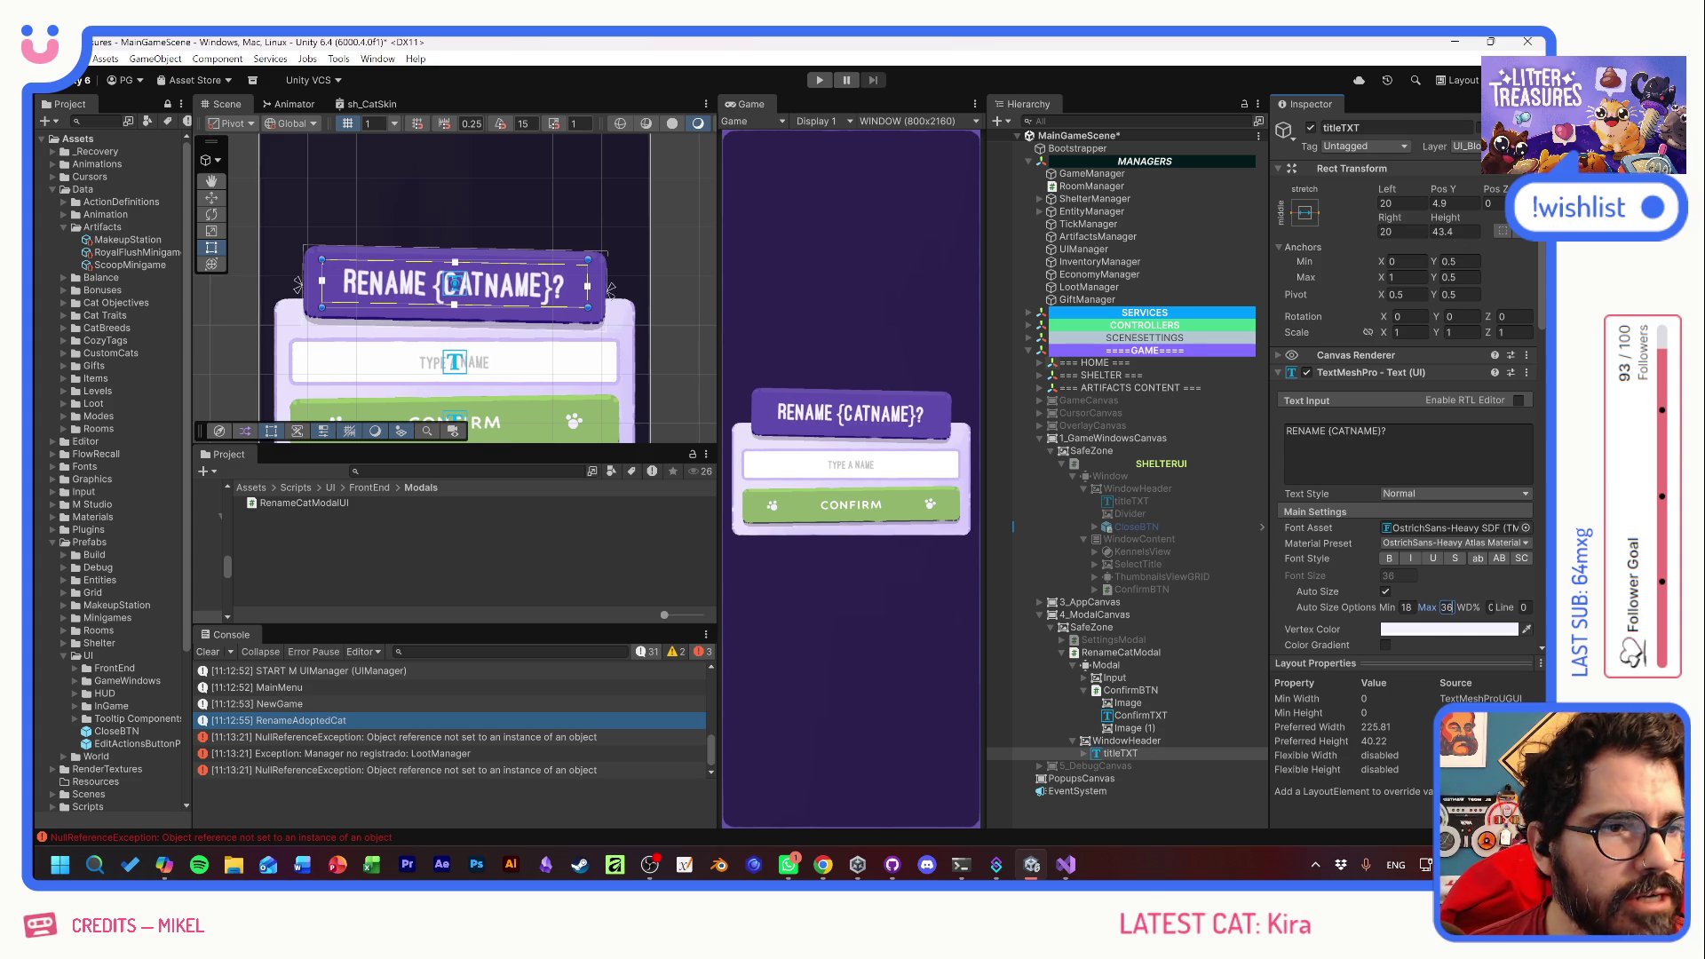
left_click_drag(1444, 222, 1442, 226)
type("40")
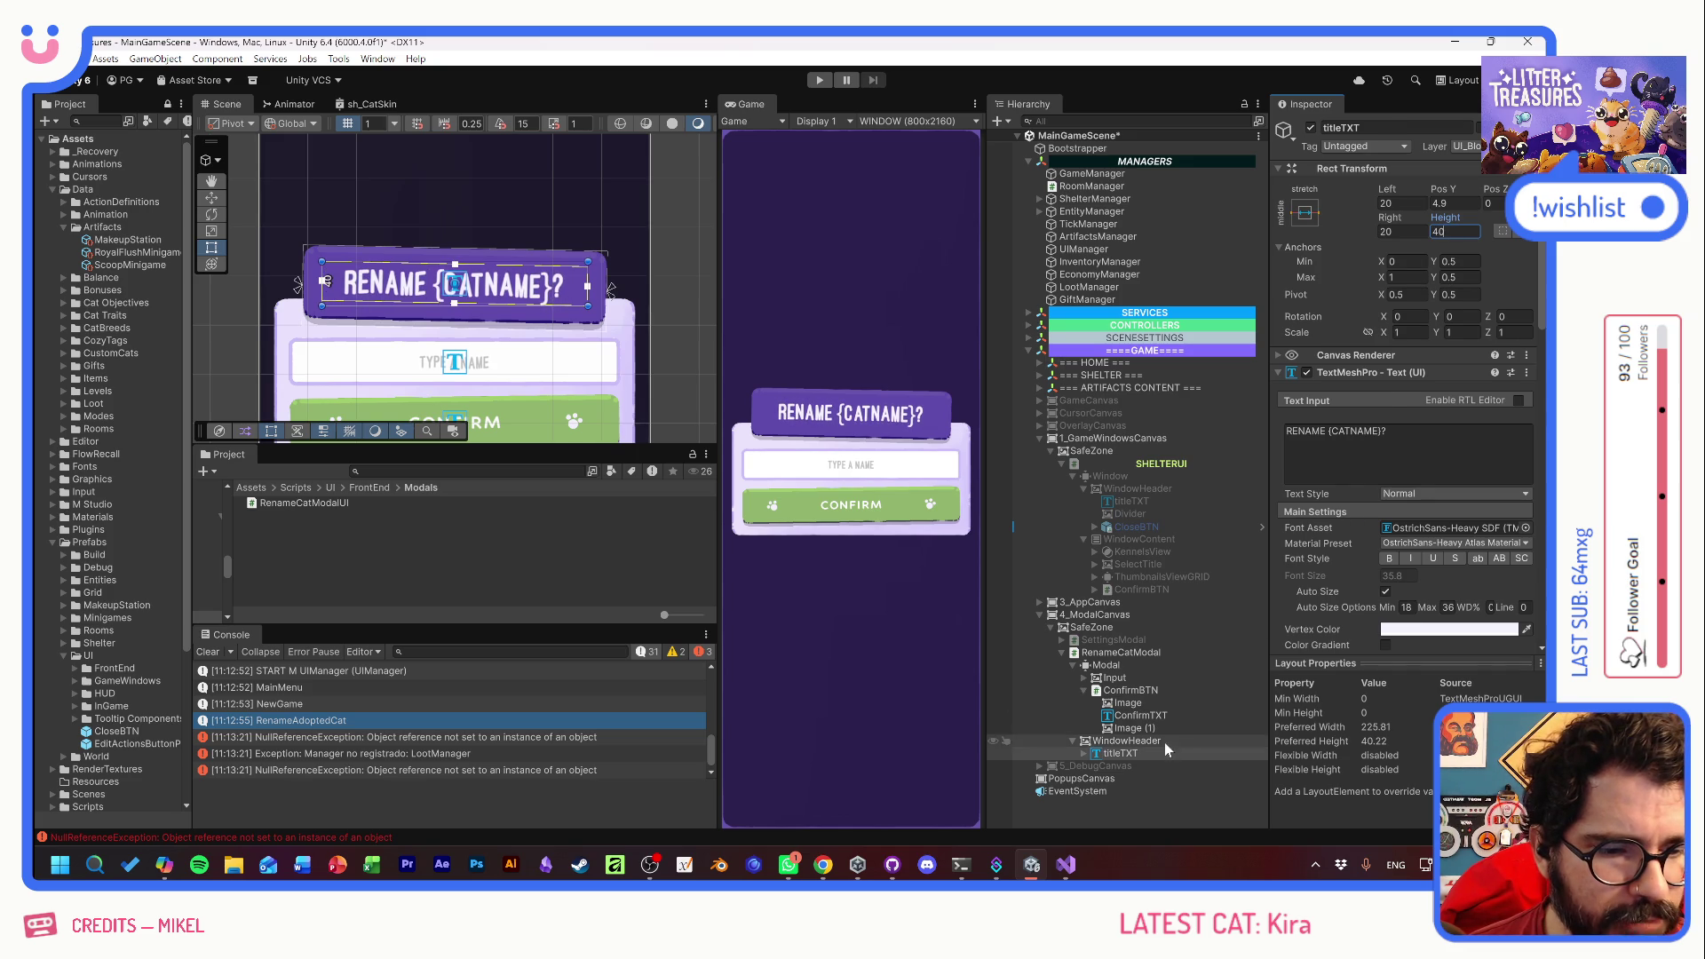
left_click(1164, 742)
left_click_drag(1451, 214, 1362, 215)
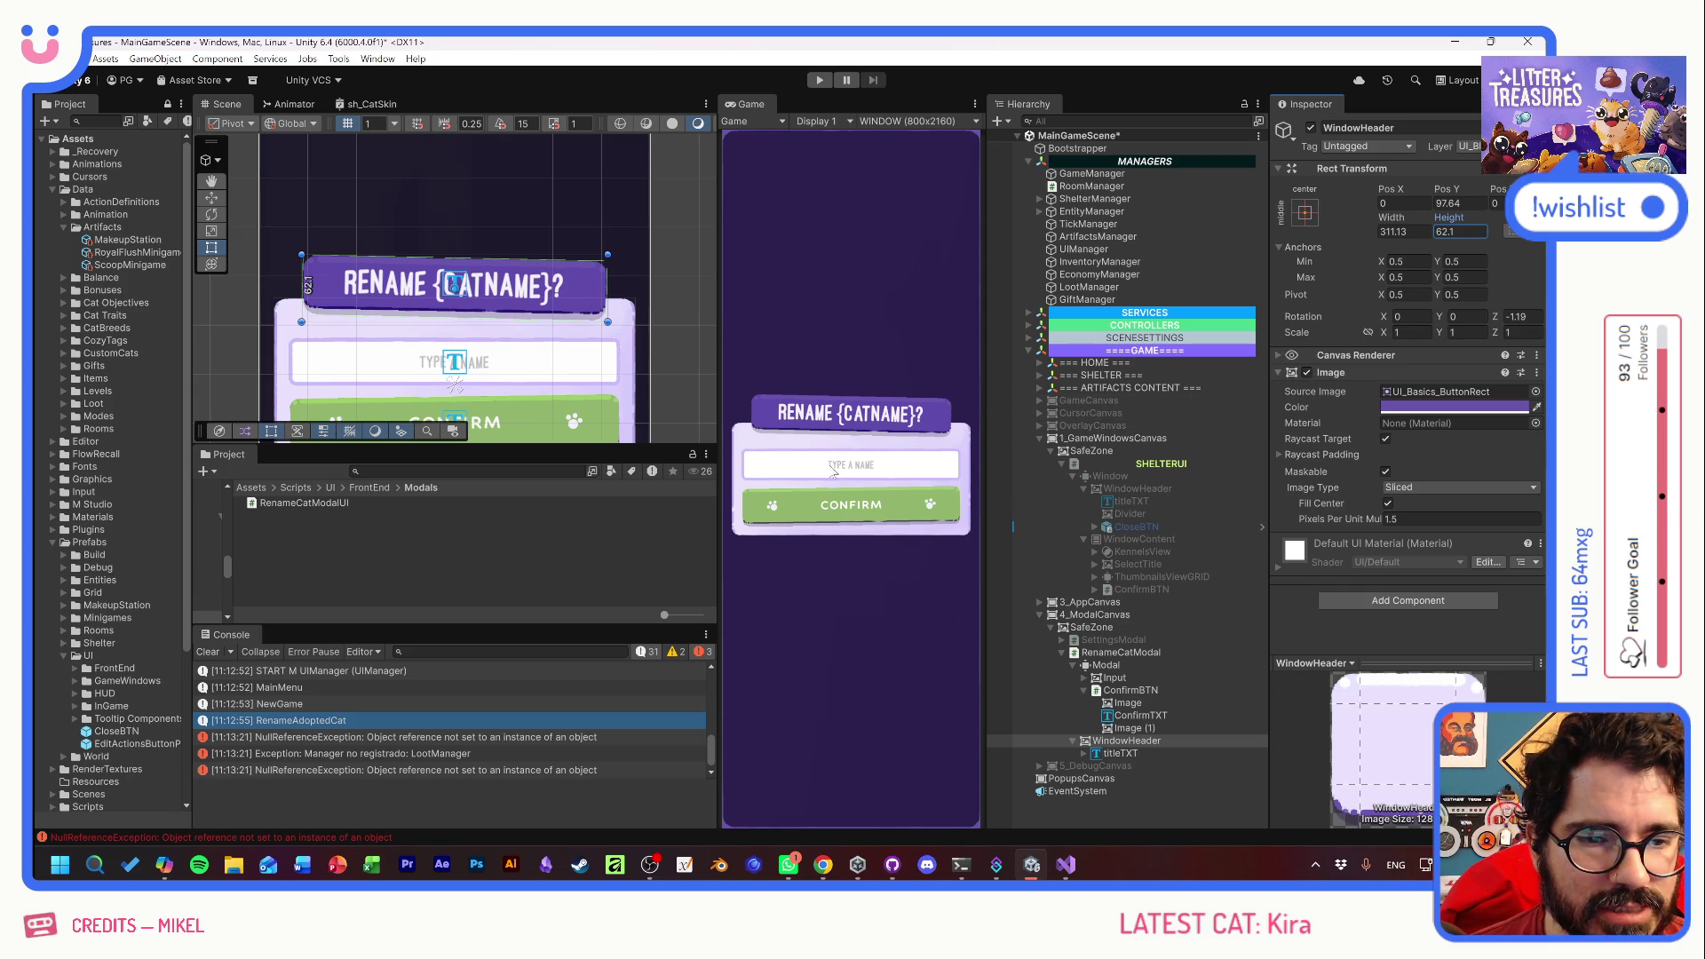
- Raise the Input container's Rect Transform height from 64.4 to 75
left_click(497, 362)
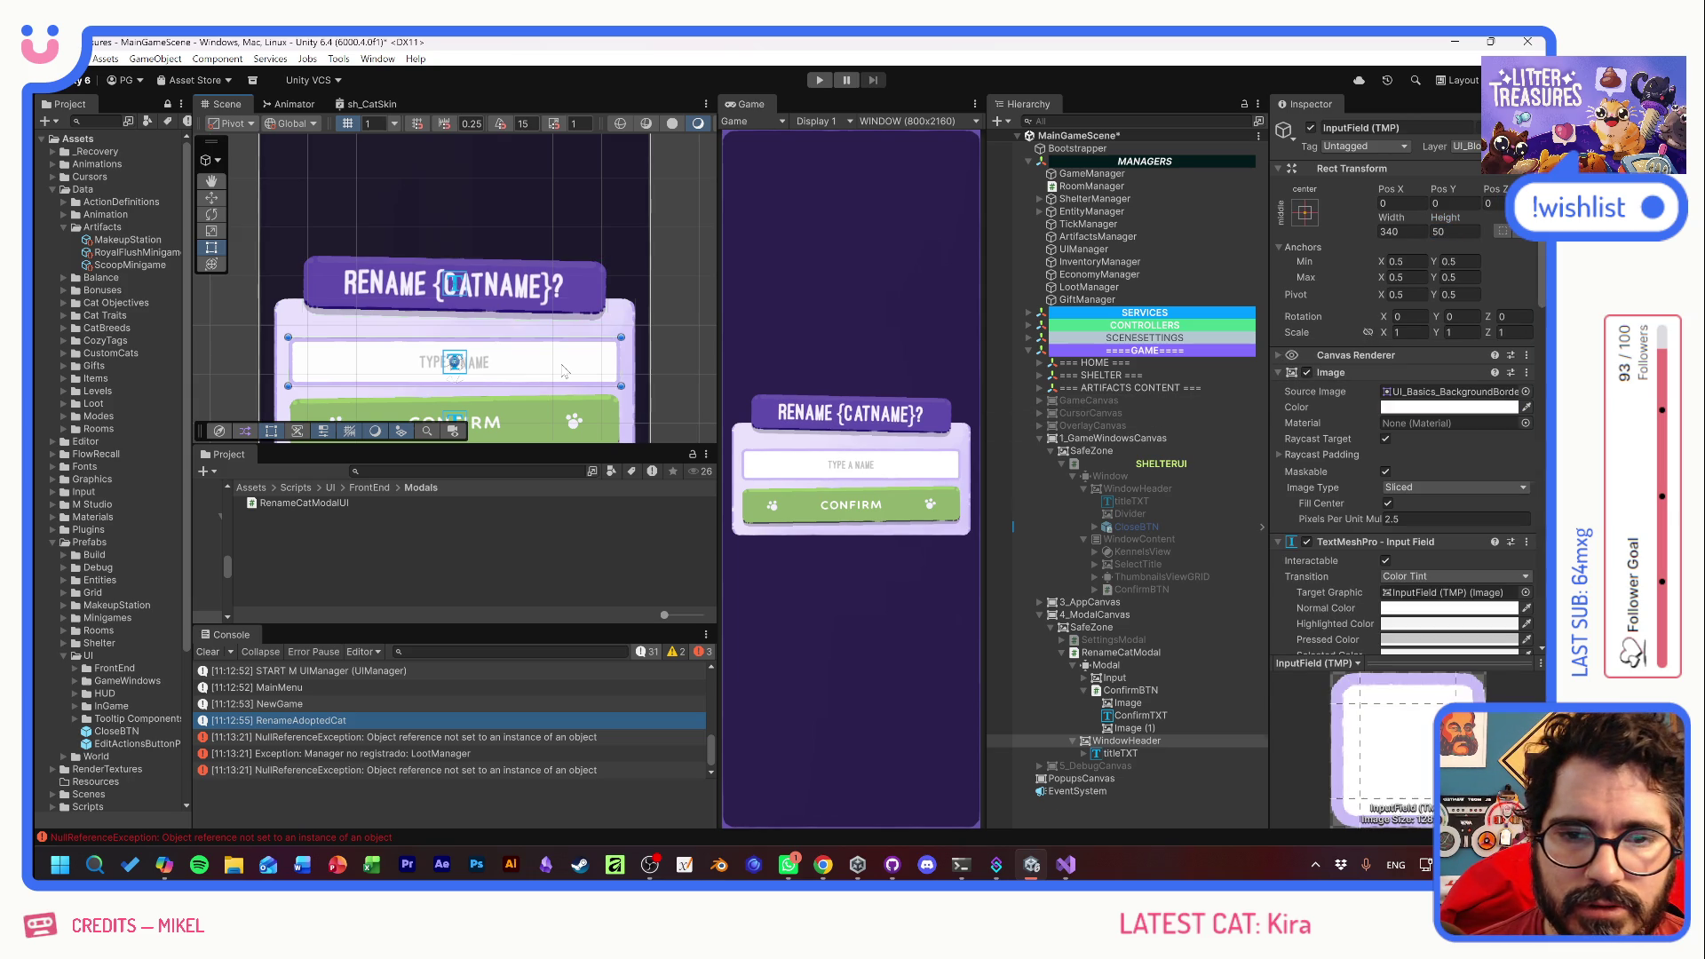
left_click(1179, 678)
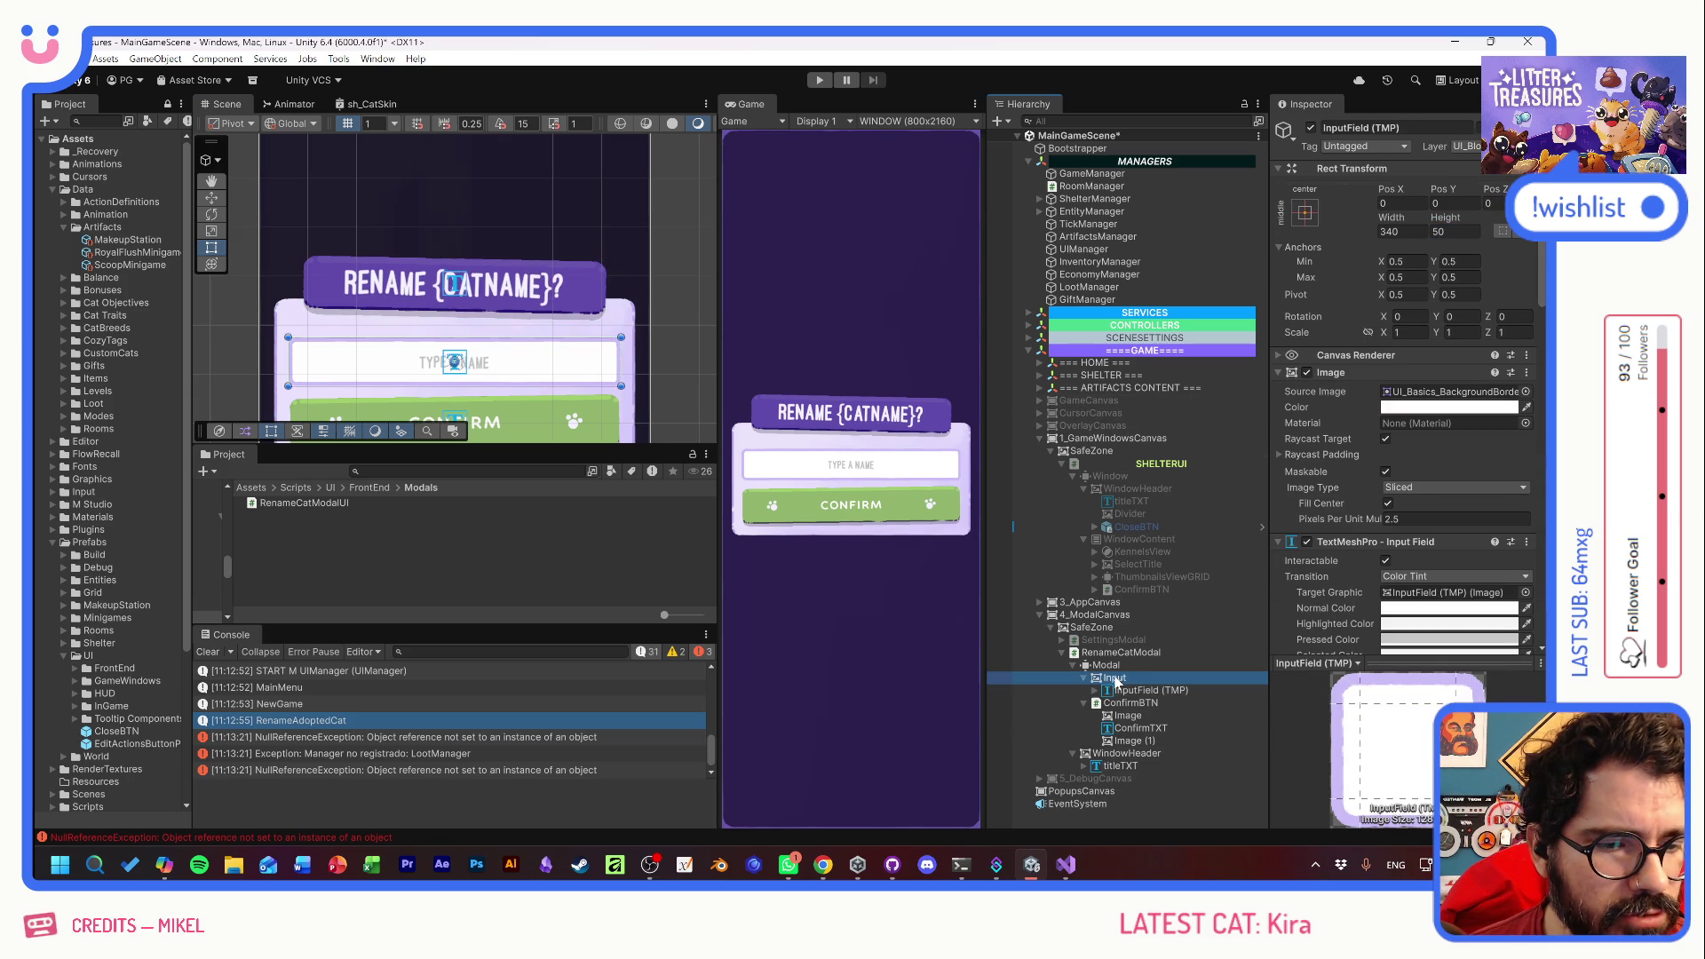
left_click_drag(1446, 235, 1516, 238)
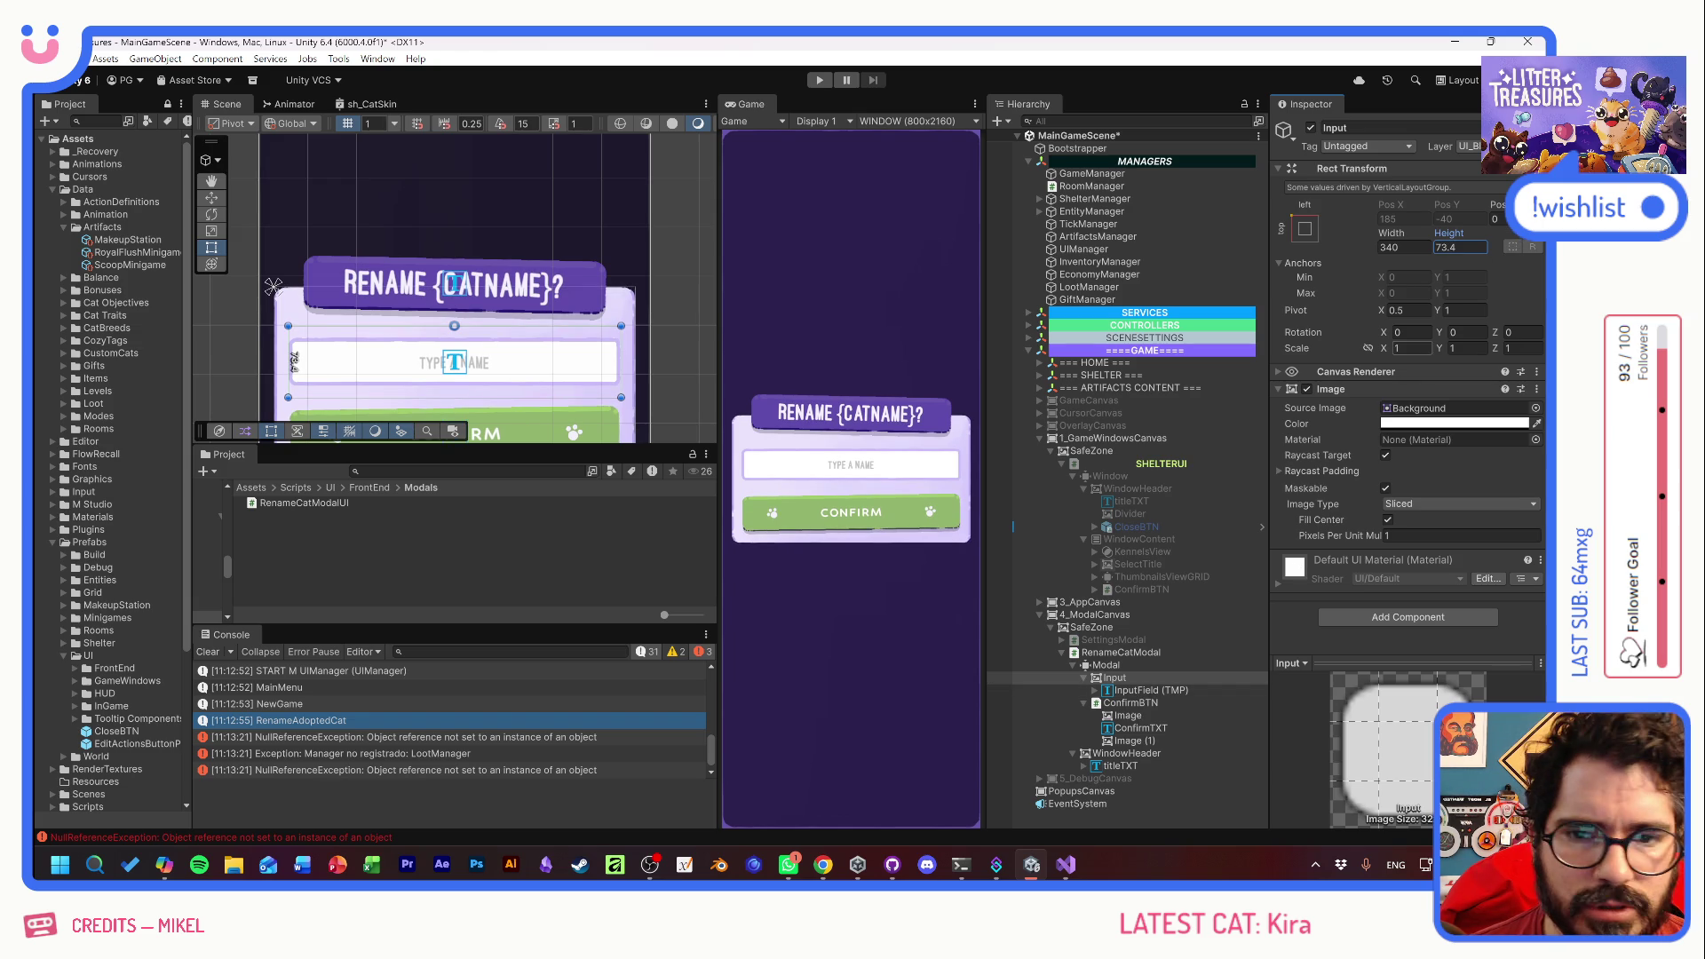
type("75")
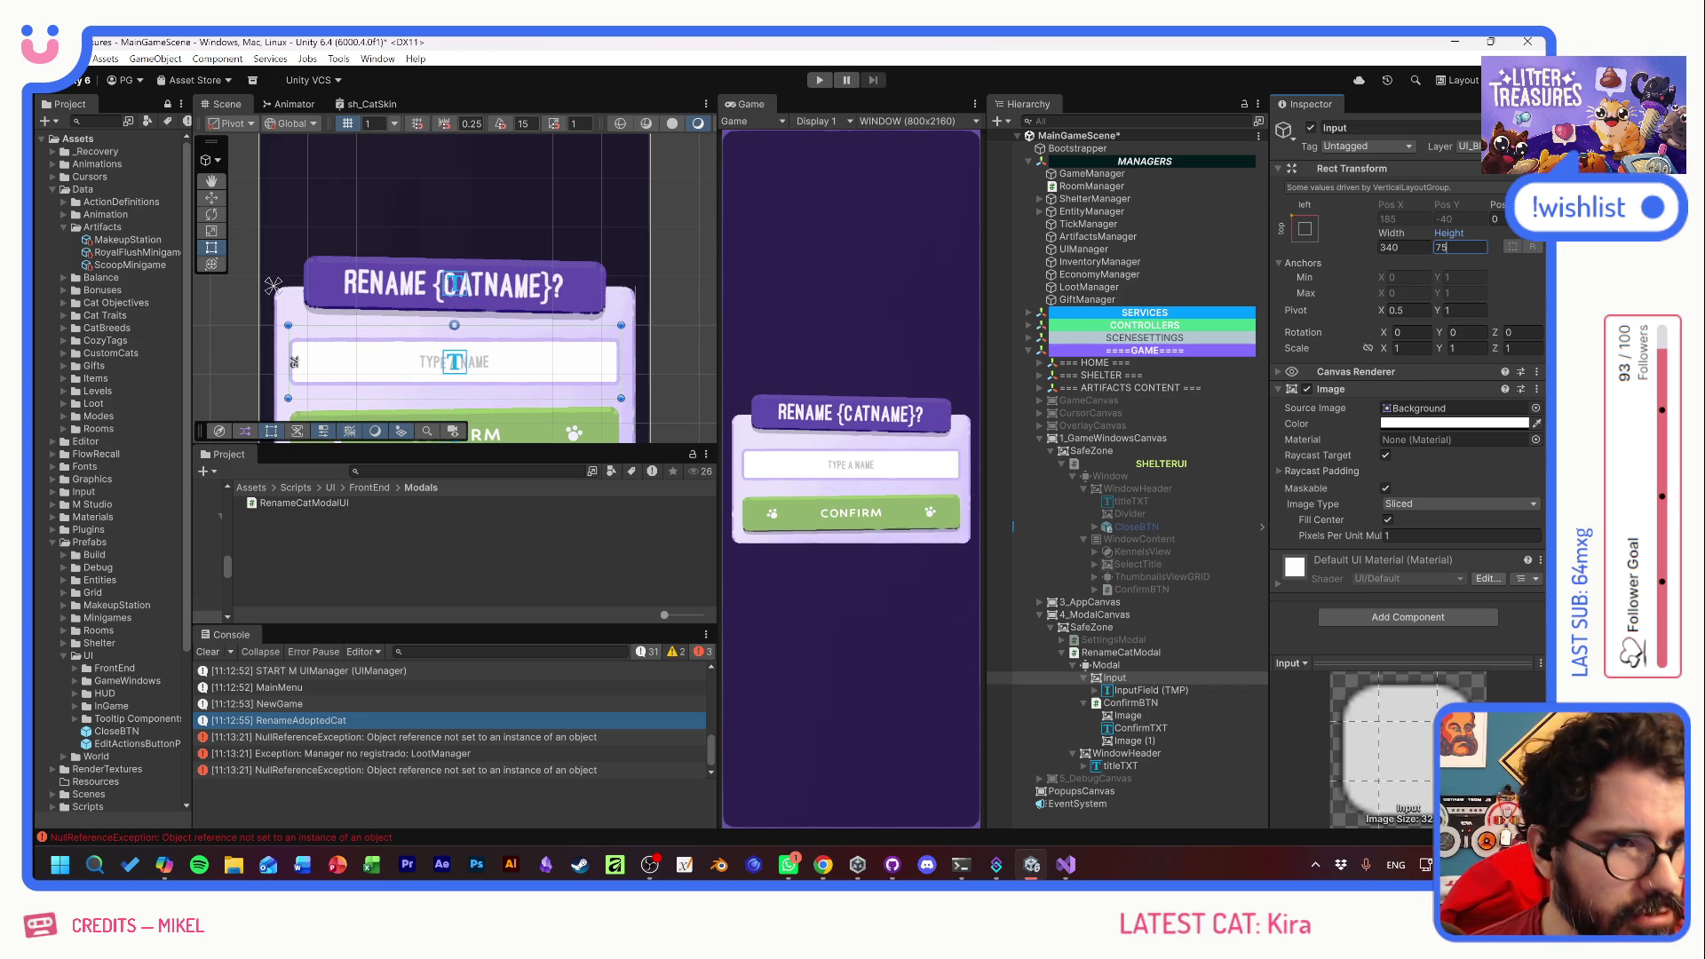
left_click(1151, 689)
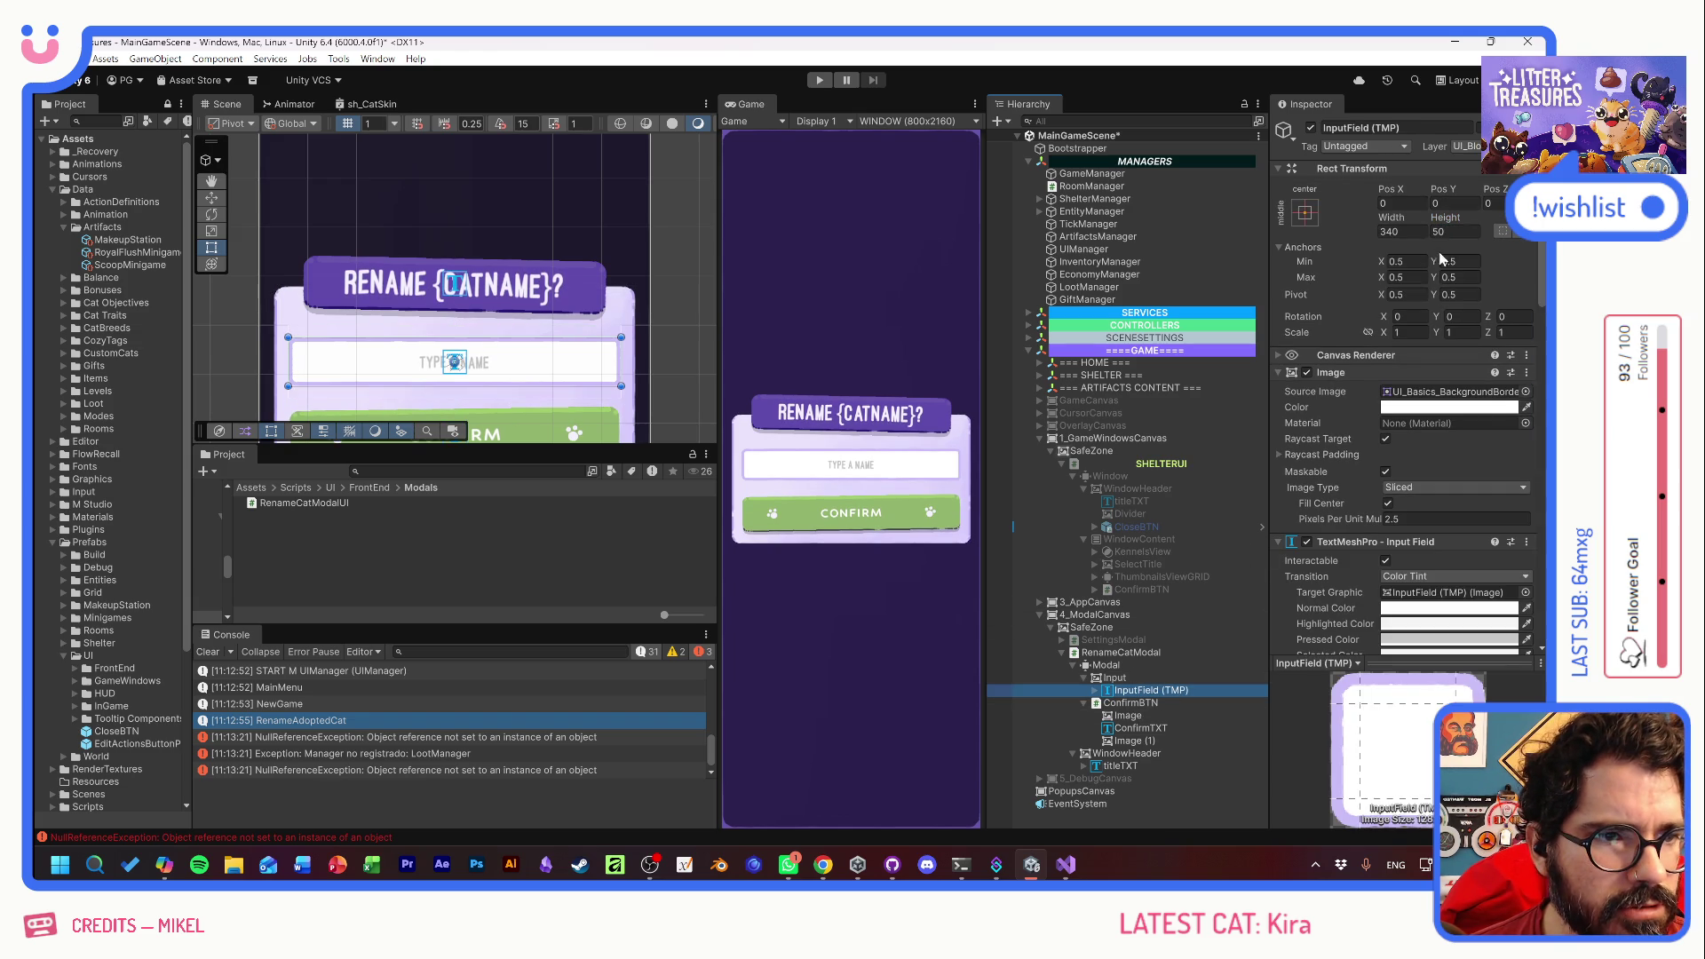
- Anchor the name input field with the stretch/stretch preset
left_click(1307, 213)
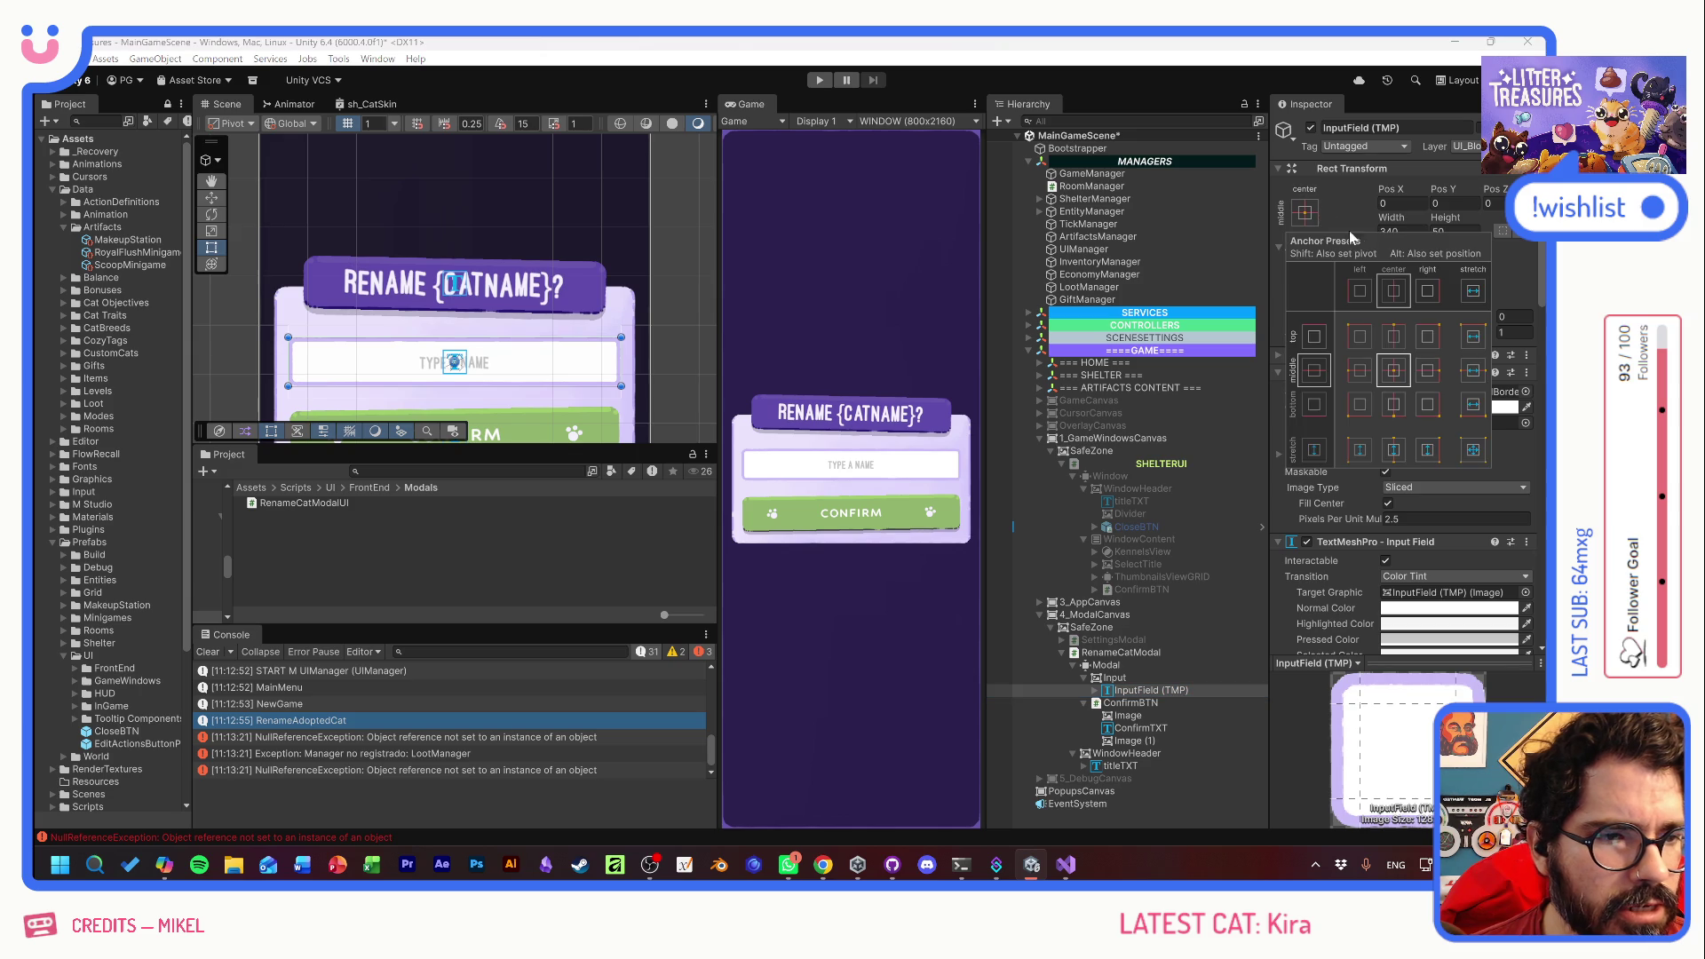
left_click(1471, 373)
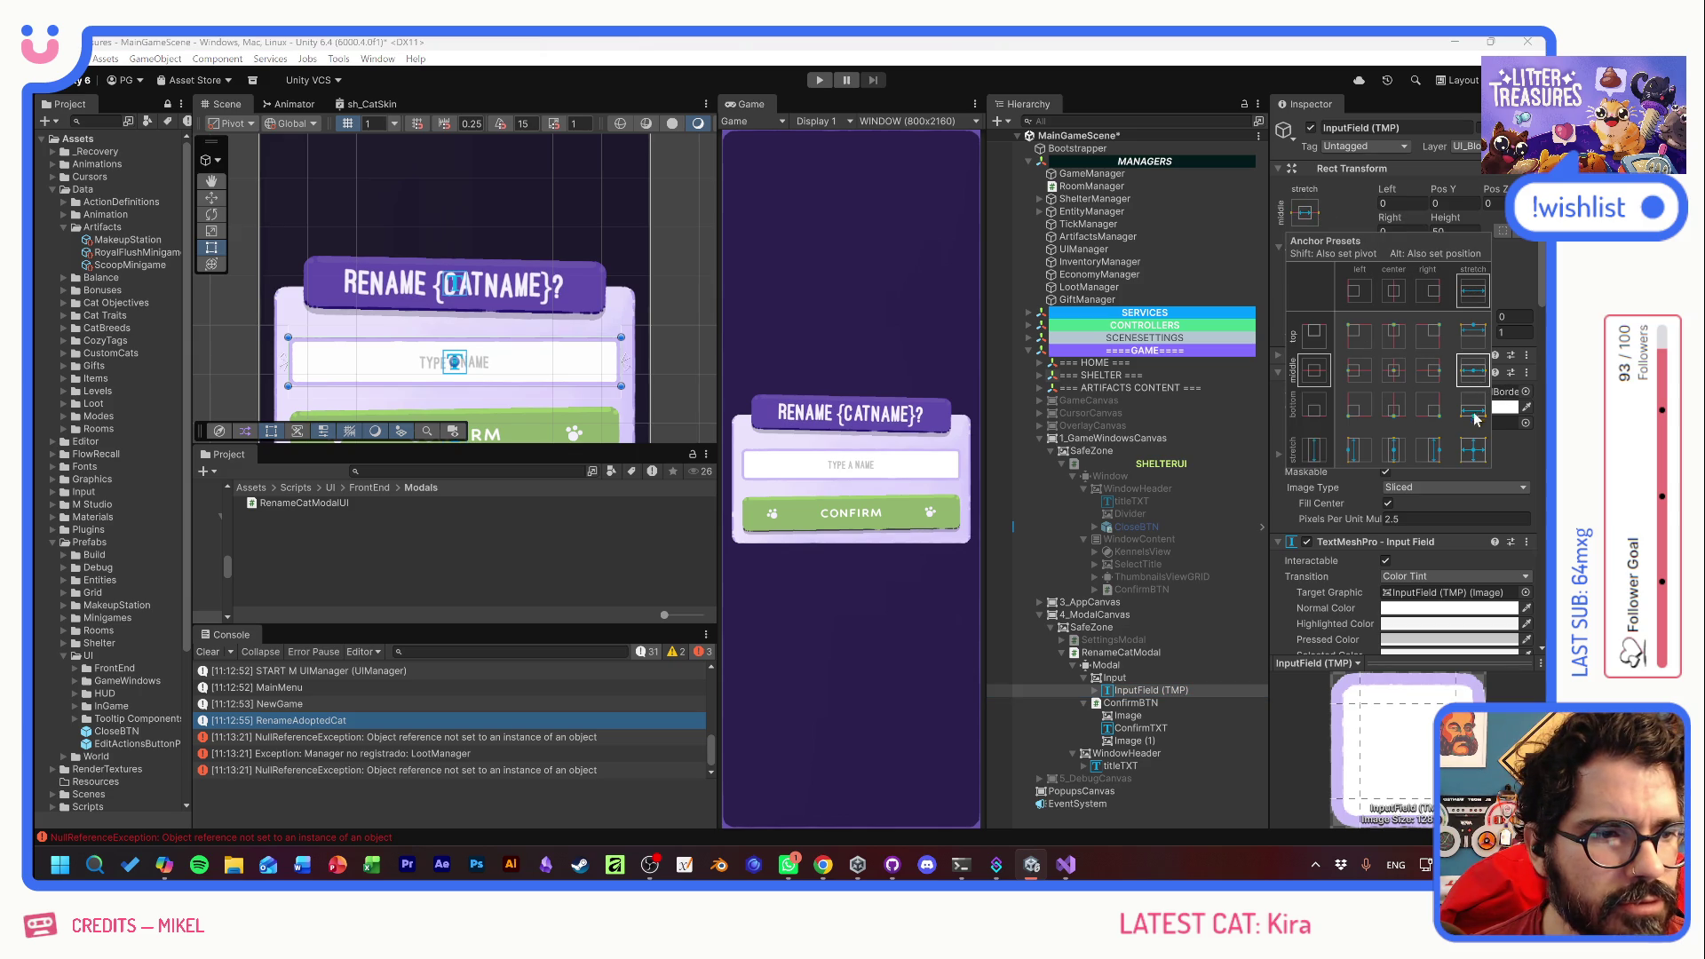
left_click(1395, 451)
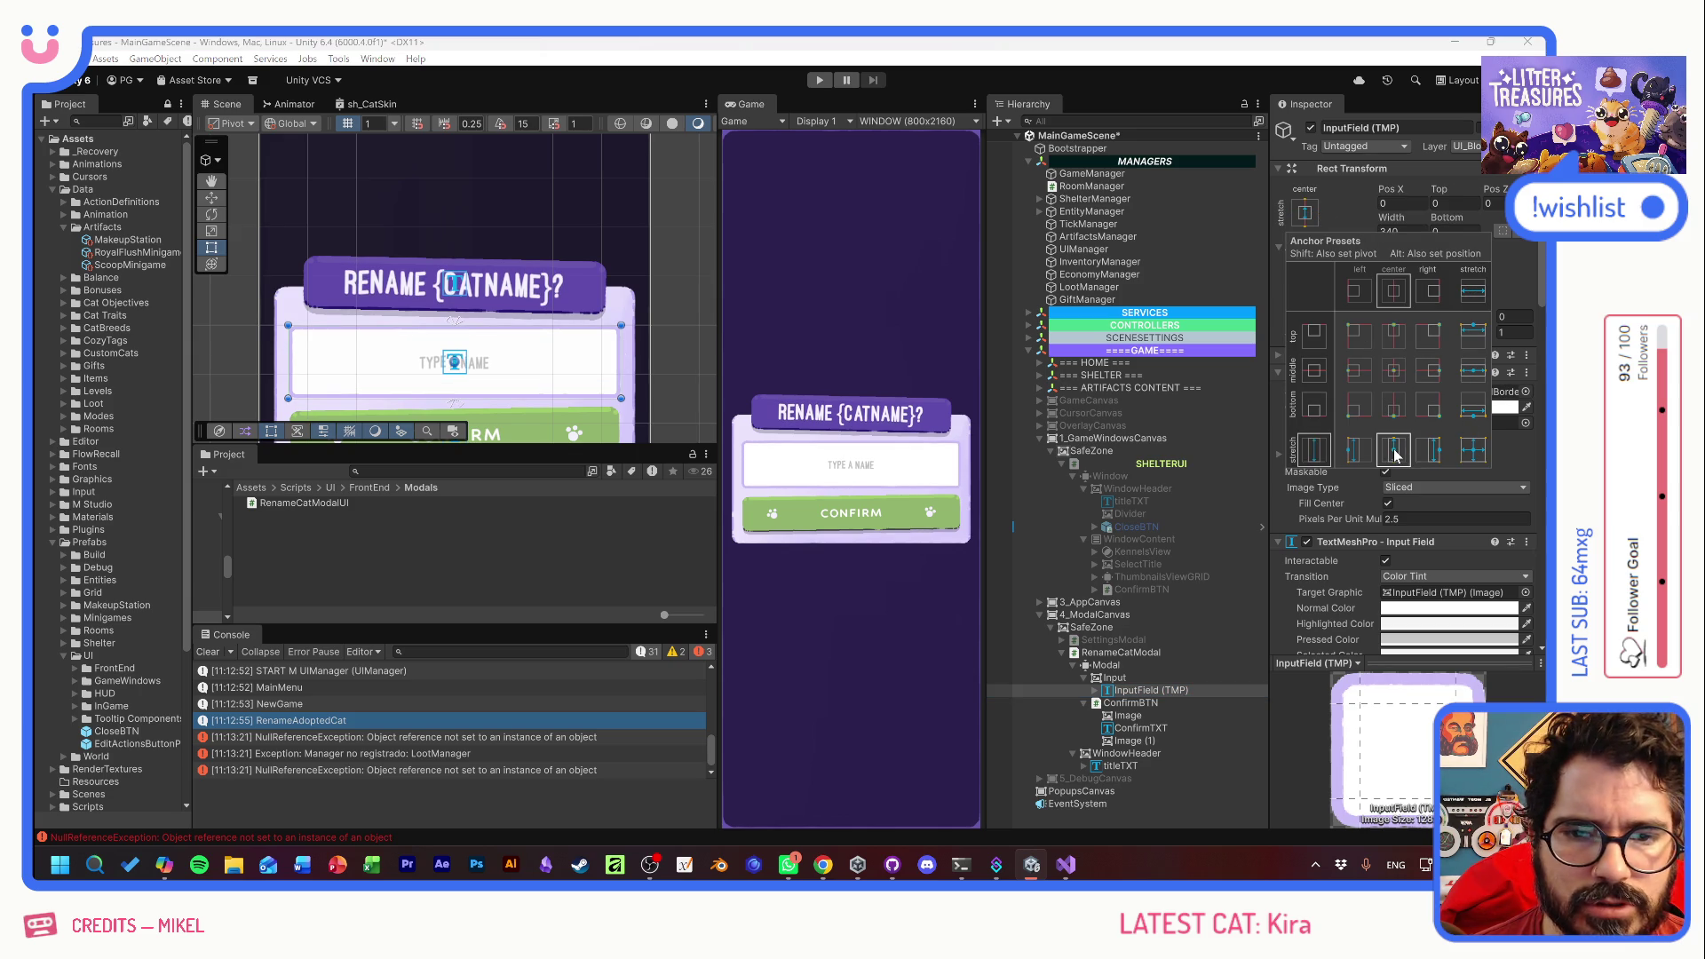
left_click(1470, 453)
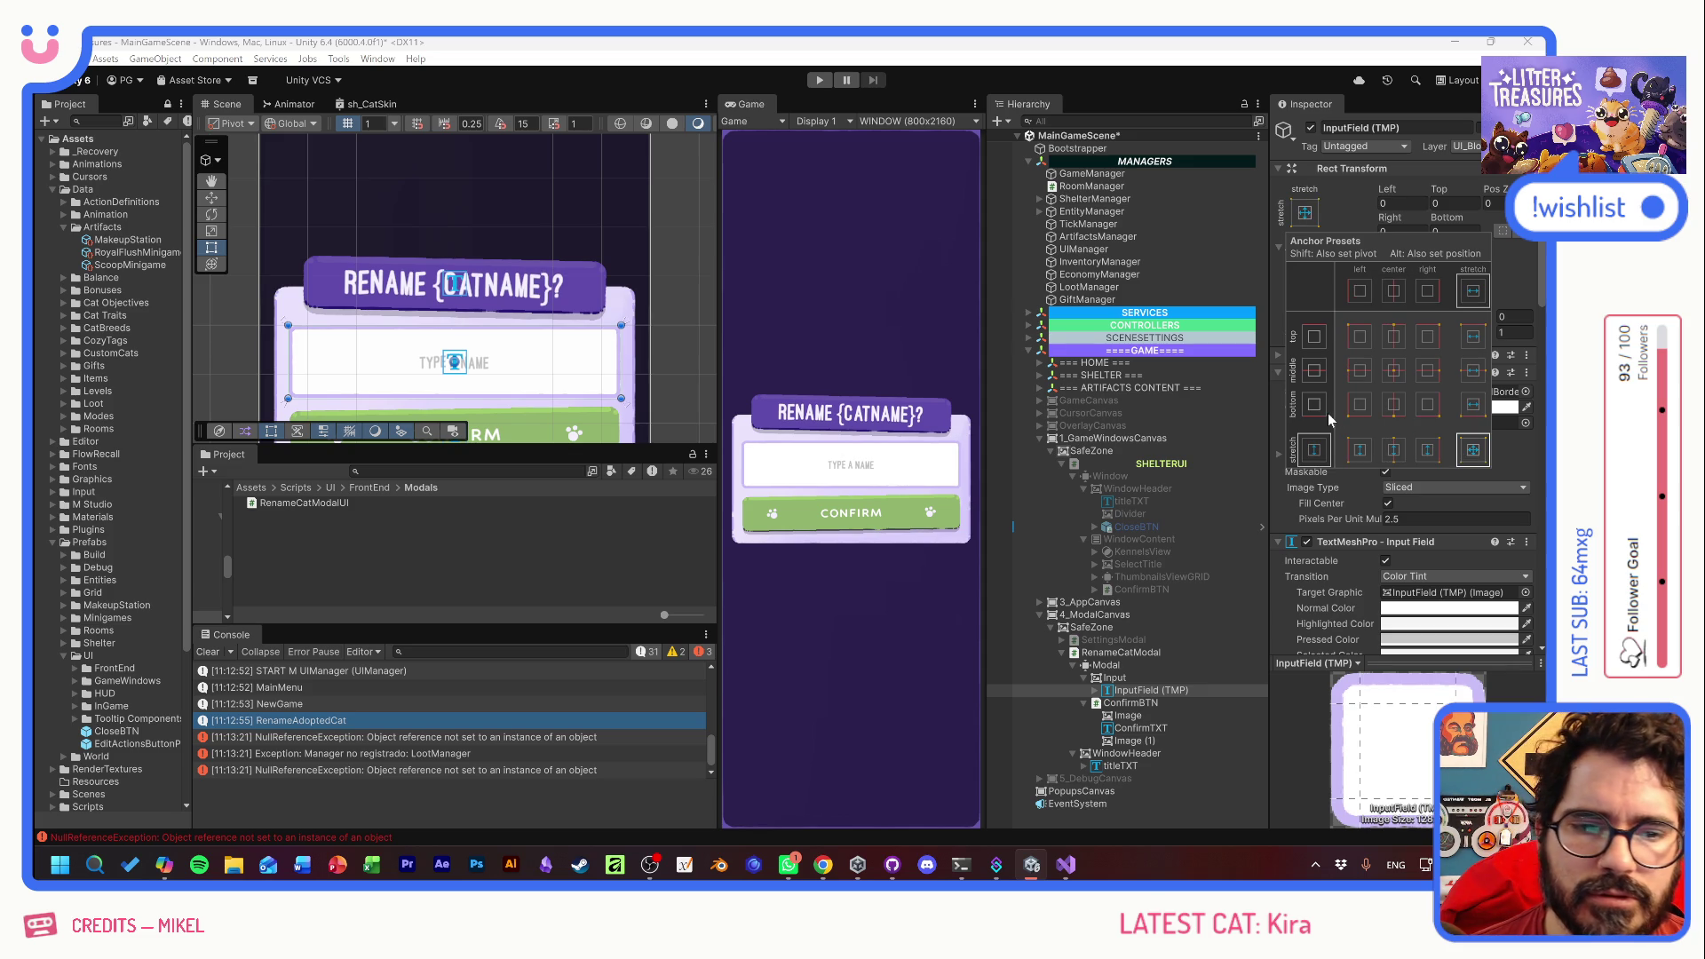
left_click(1357, 212)
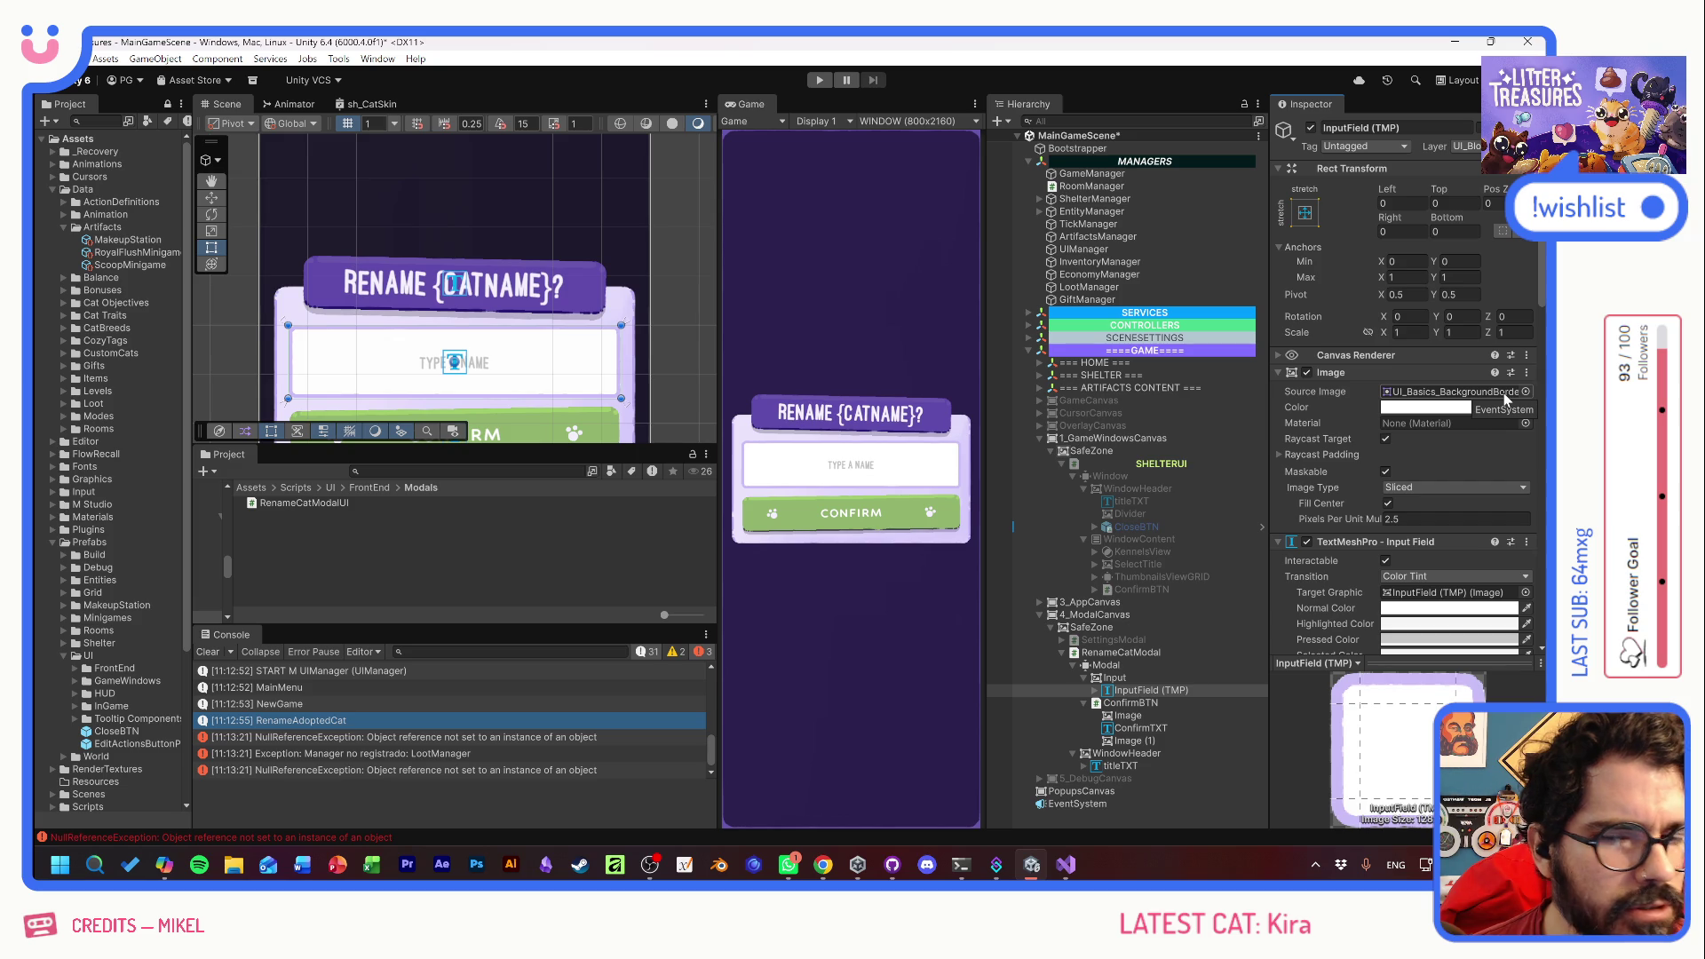
- Set the field background's Pixels Per Unit Multiplier to 1.3 and reset its Left offset to 0
left_click_drag(1364, 517, 1363, 521)
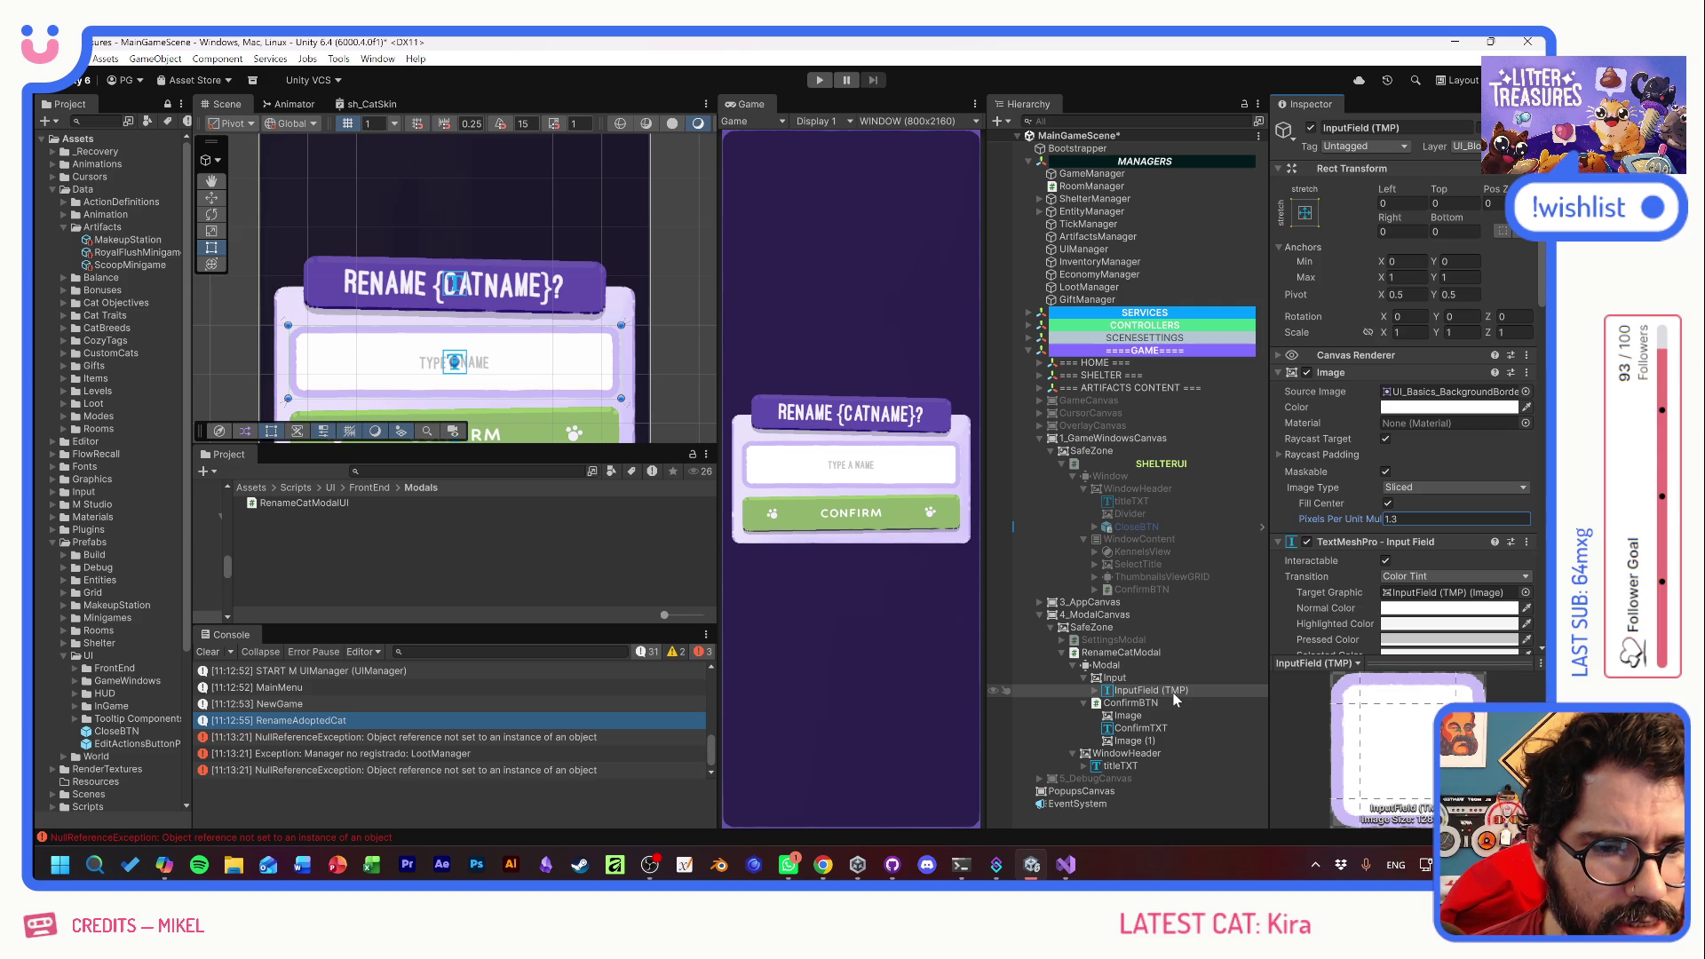
left_click(1126, 694)
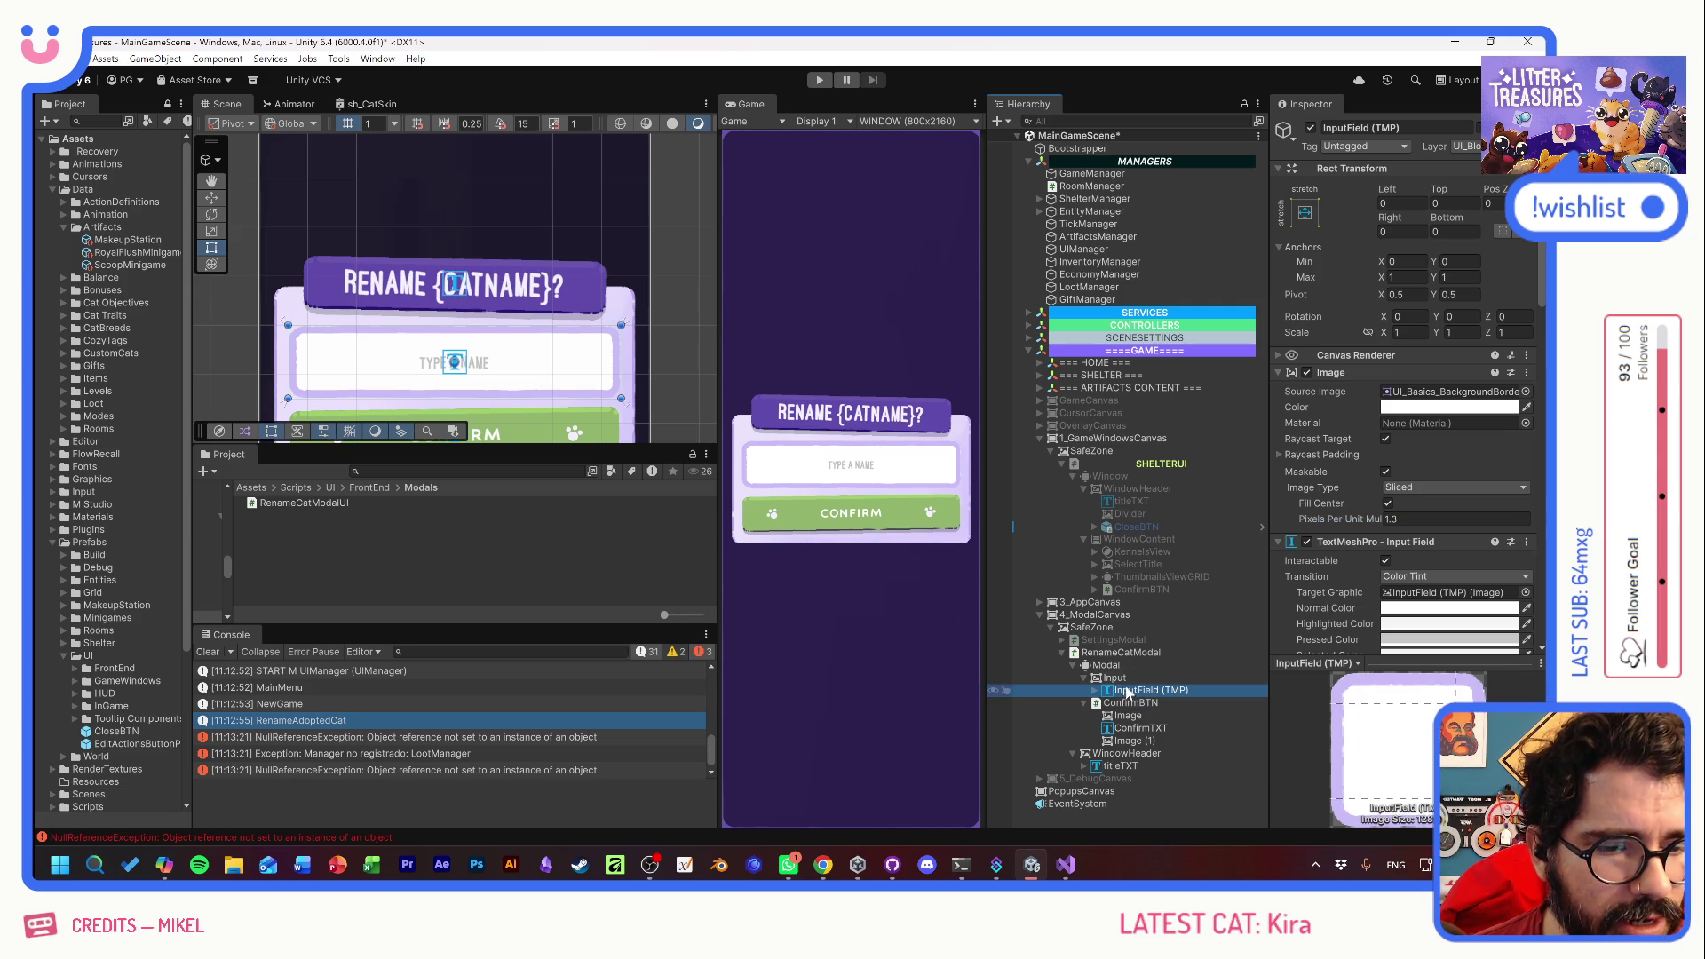
mouse_move(1391, 192)
left_mouse_down()
mouse_move(1500, 204)
mouse_move(1162, 235)
mouse_move(1330, 237)
mouse_move(1399, 231)
mouse_move(1095, 233)
left_mouse_up()
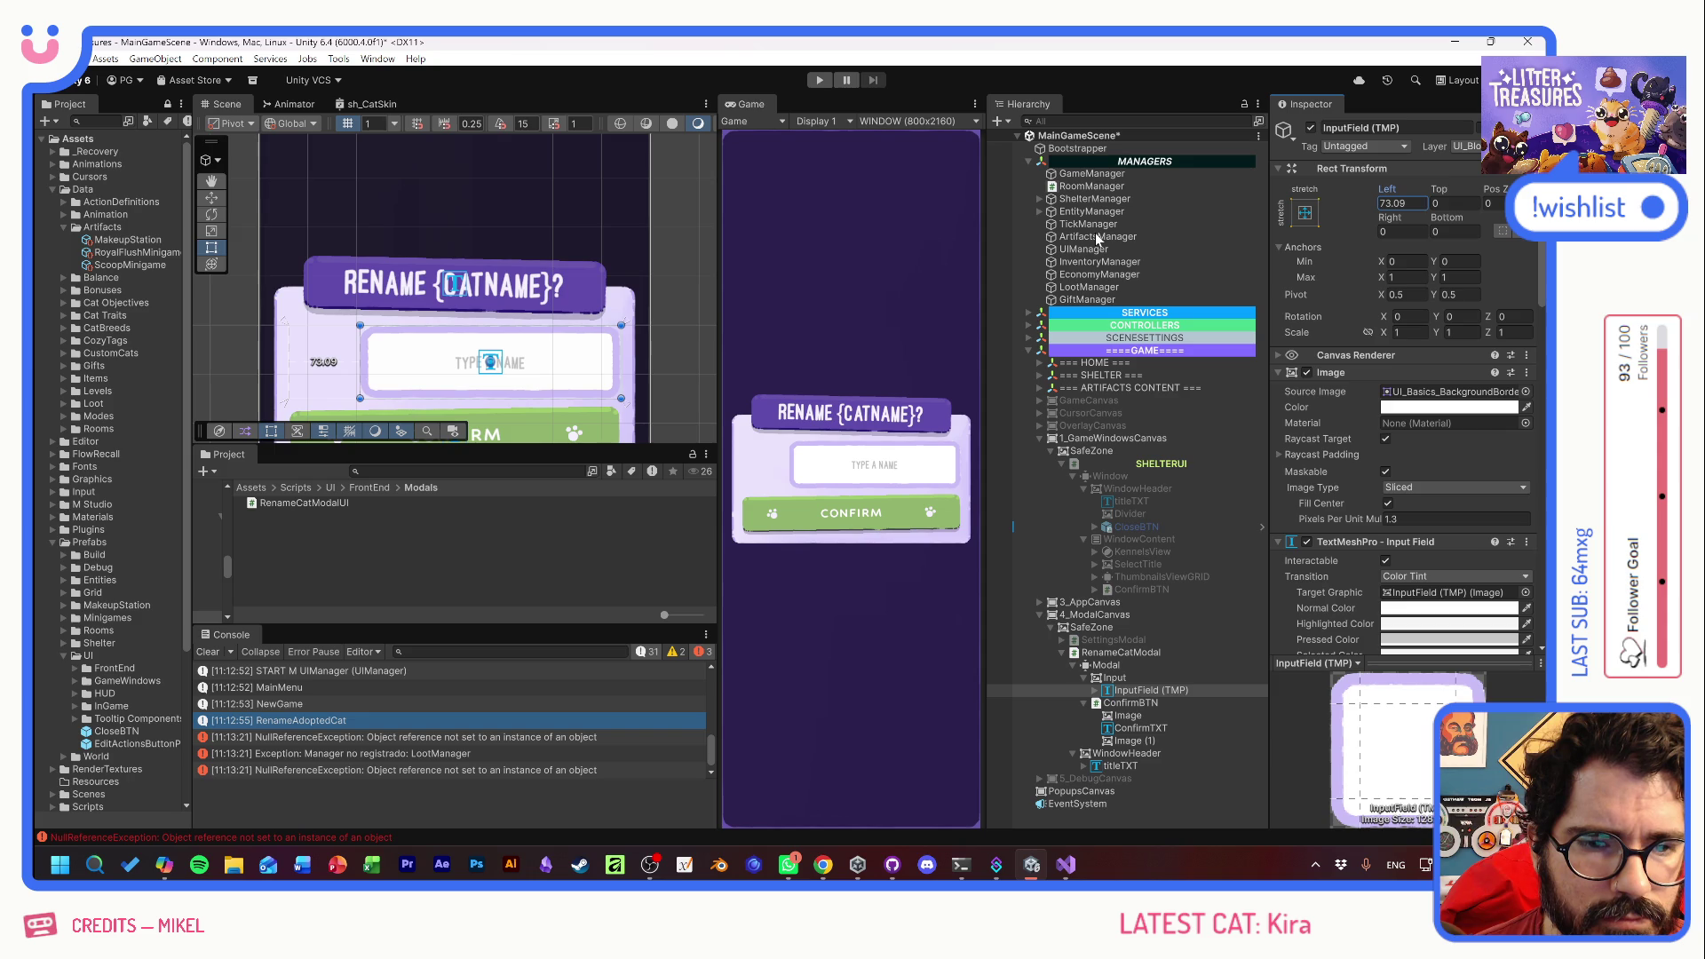
type("0")
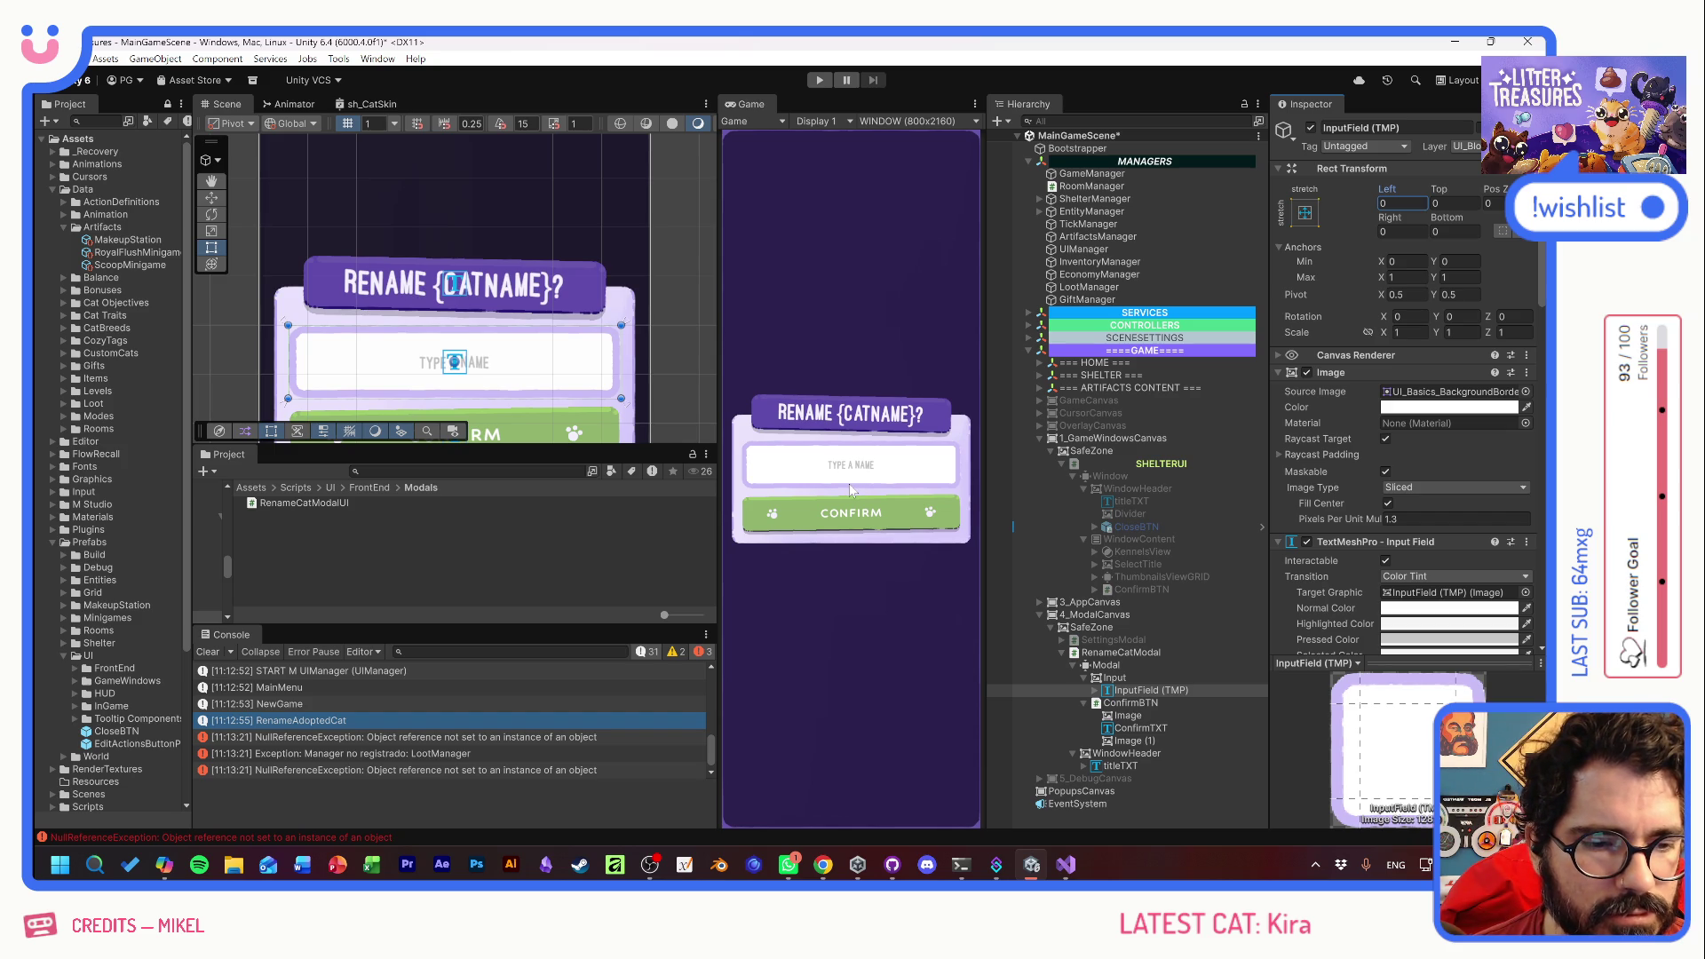
left_click(1095, 691)
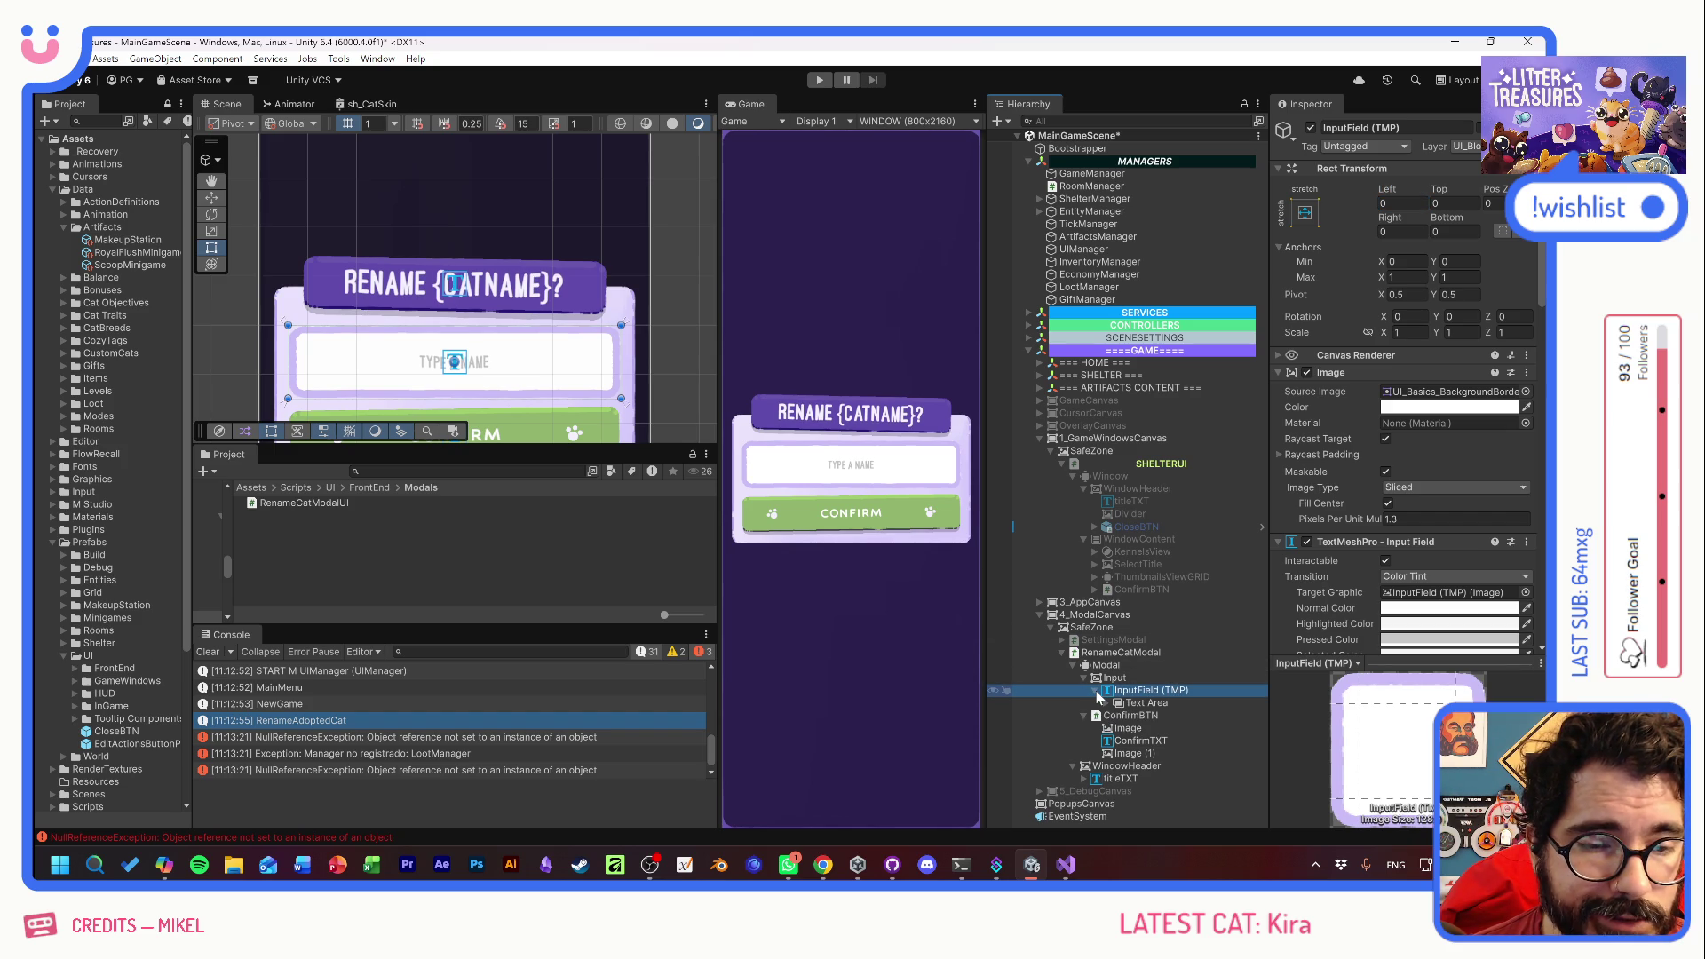
left_click(1096, 691)
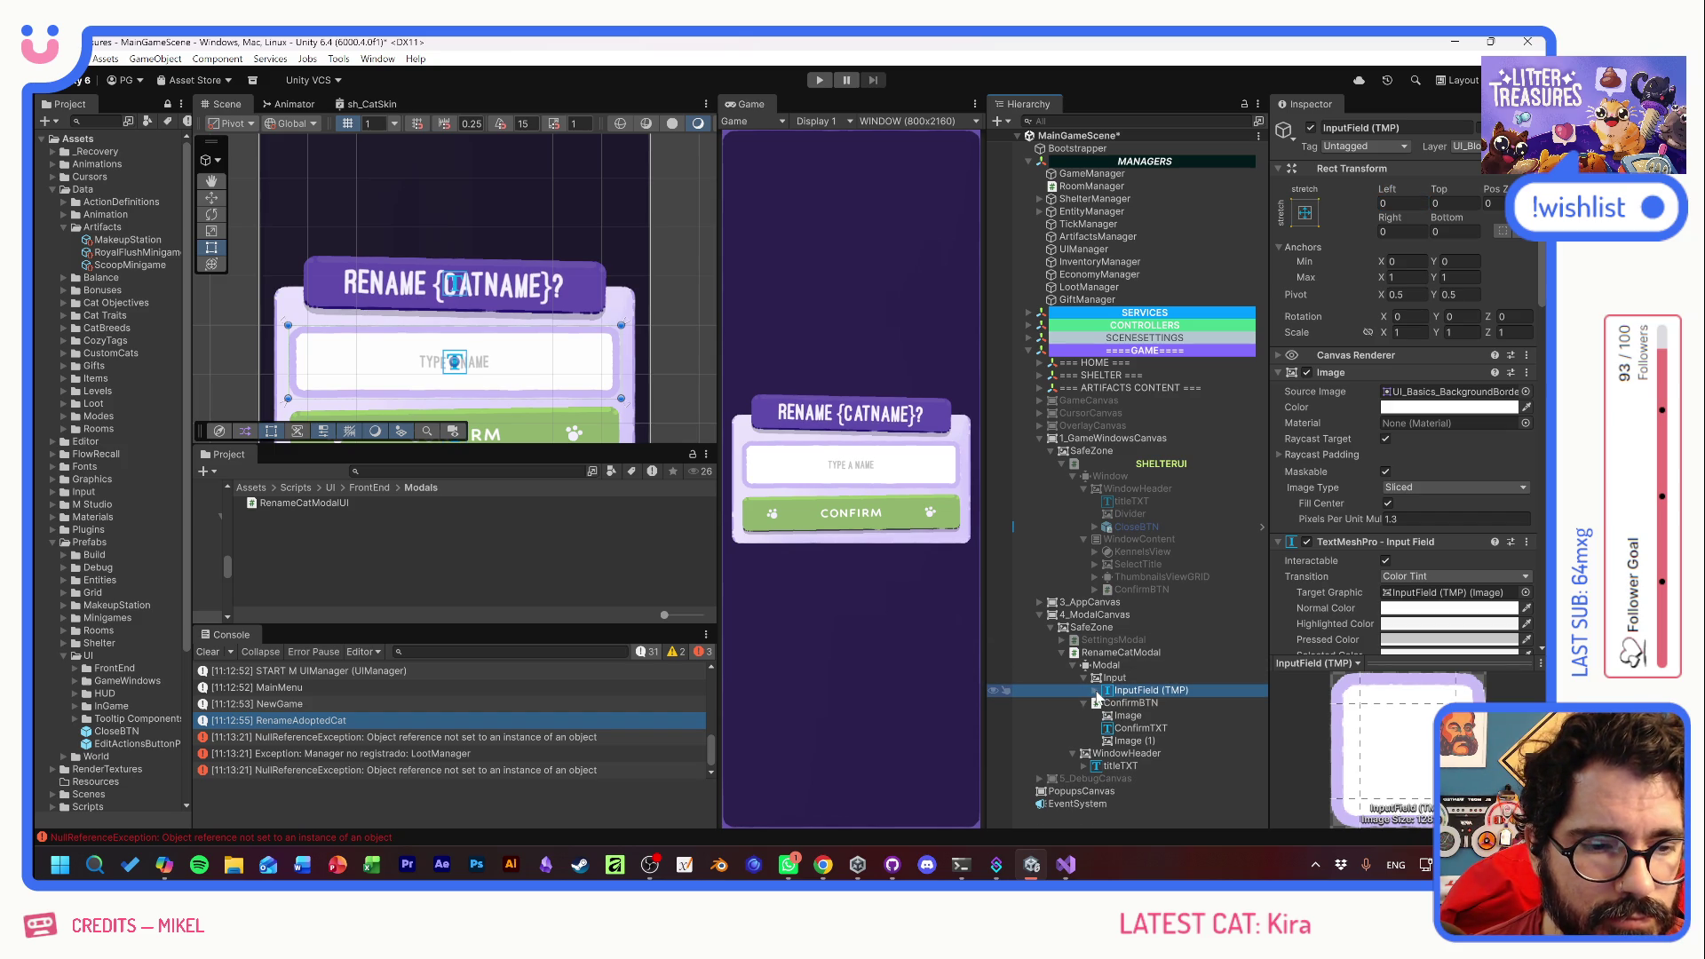
left_click(1115, 679)
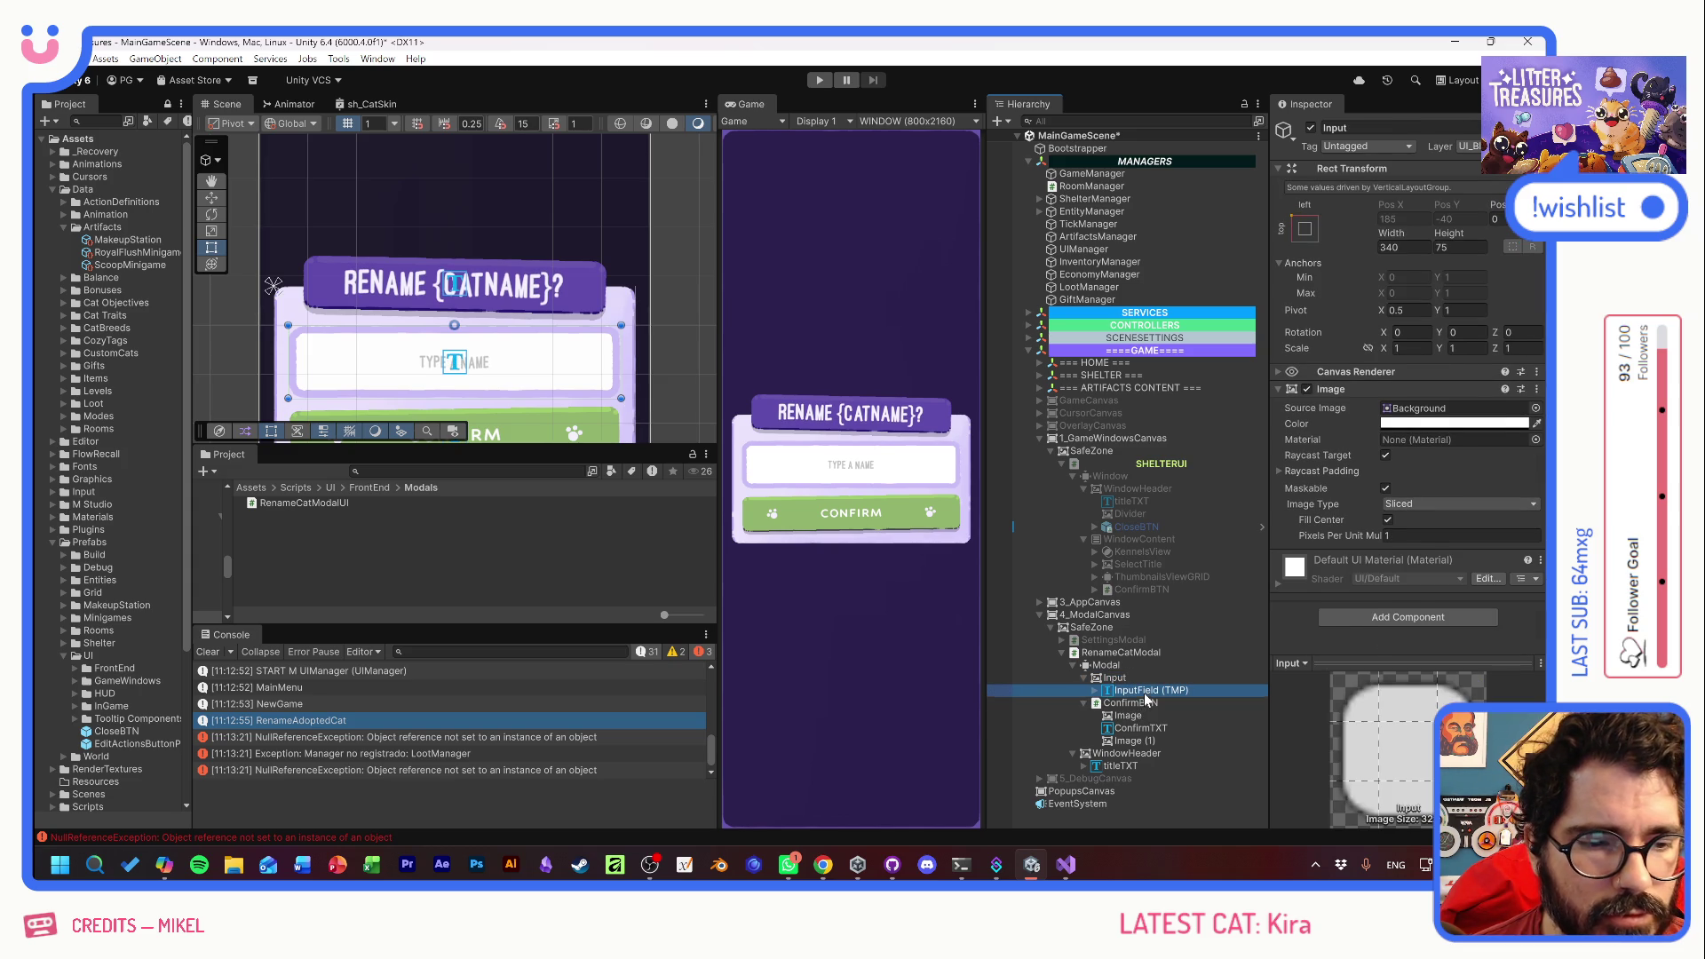
left_click(1142, 692)
left_click(1095, 691)
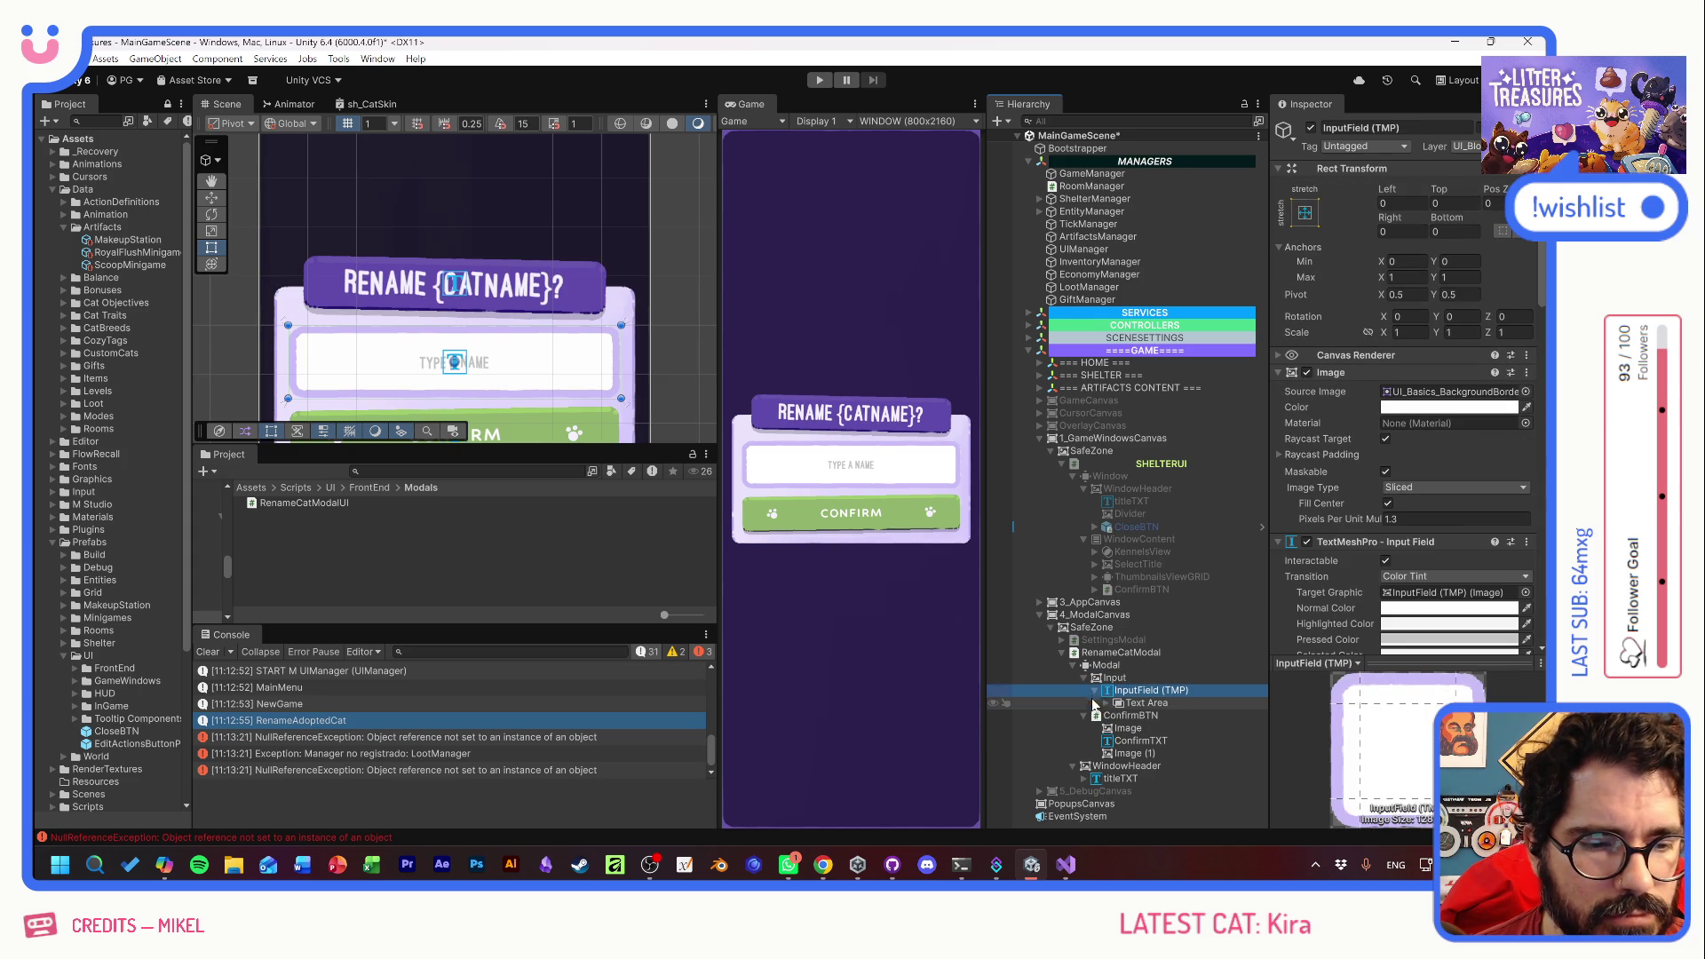
- Give the input's Text Area a right offset of about 61, keeping its left offset at 10
left_click(1106, 704)
left_click(1133, 704)
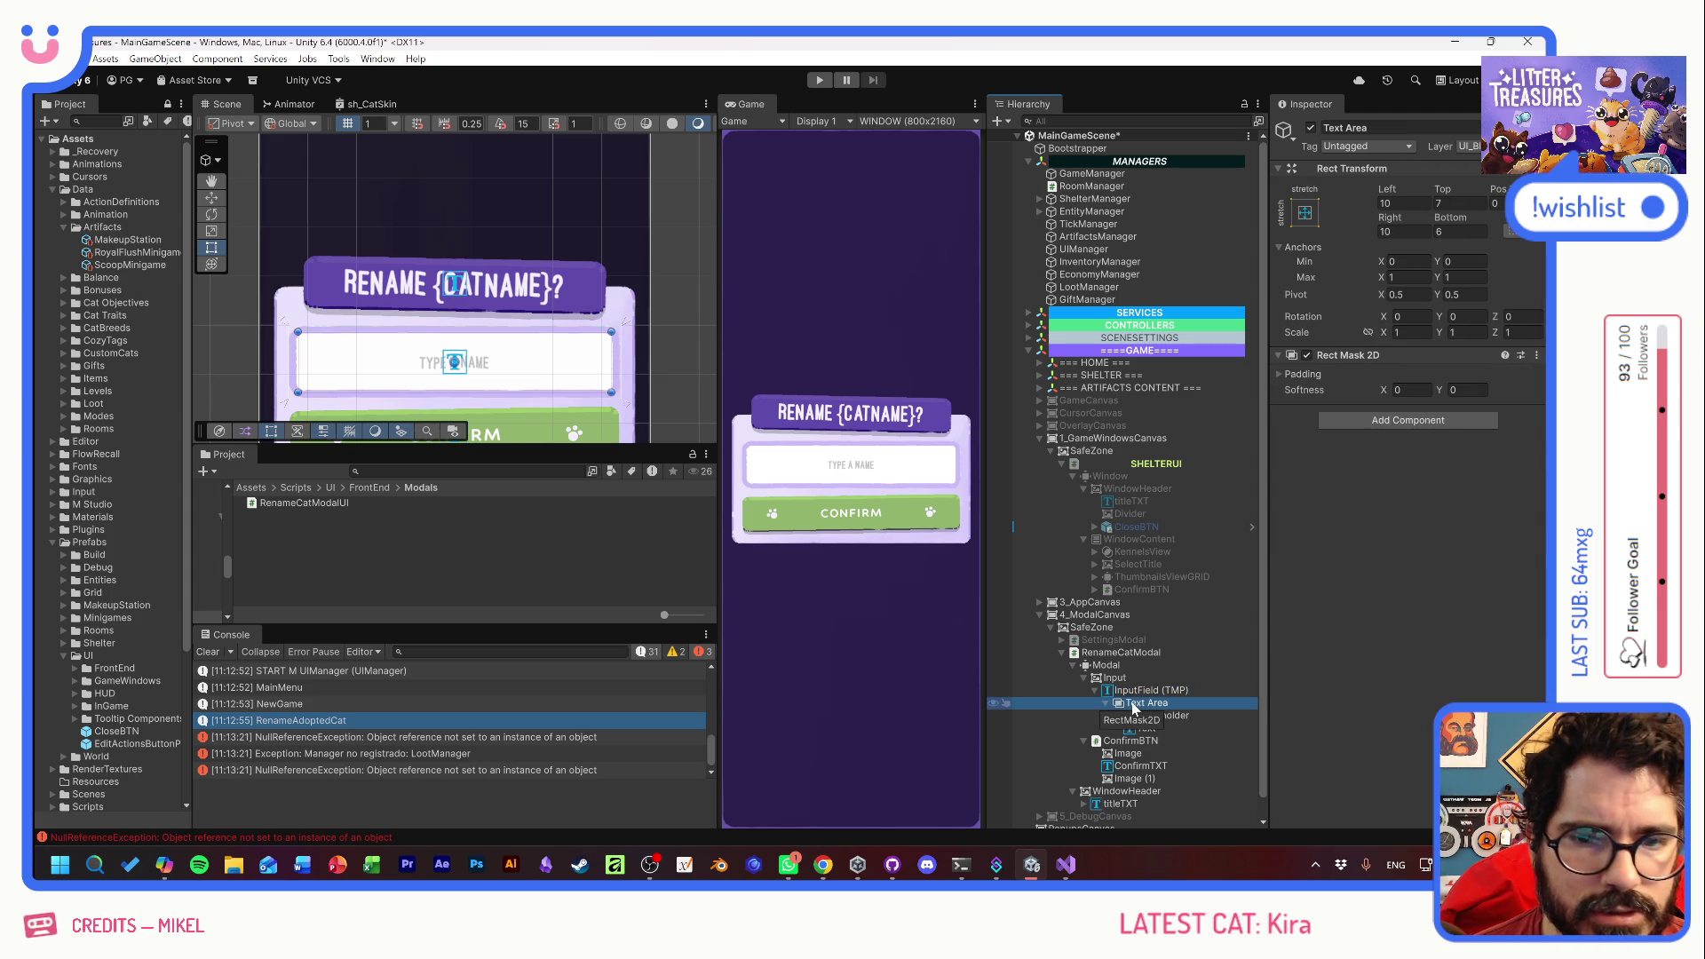
mouse_move(1380, 195)
left_mouse_down()
mouse_move(1447, 195)
mouse_move(1003, 185)
left_mouse_up()
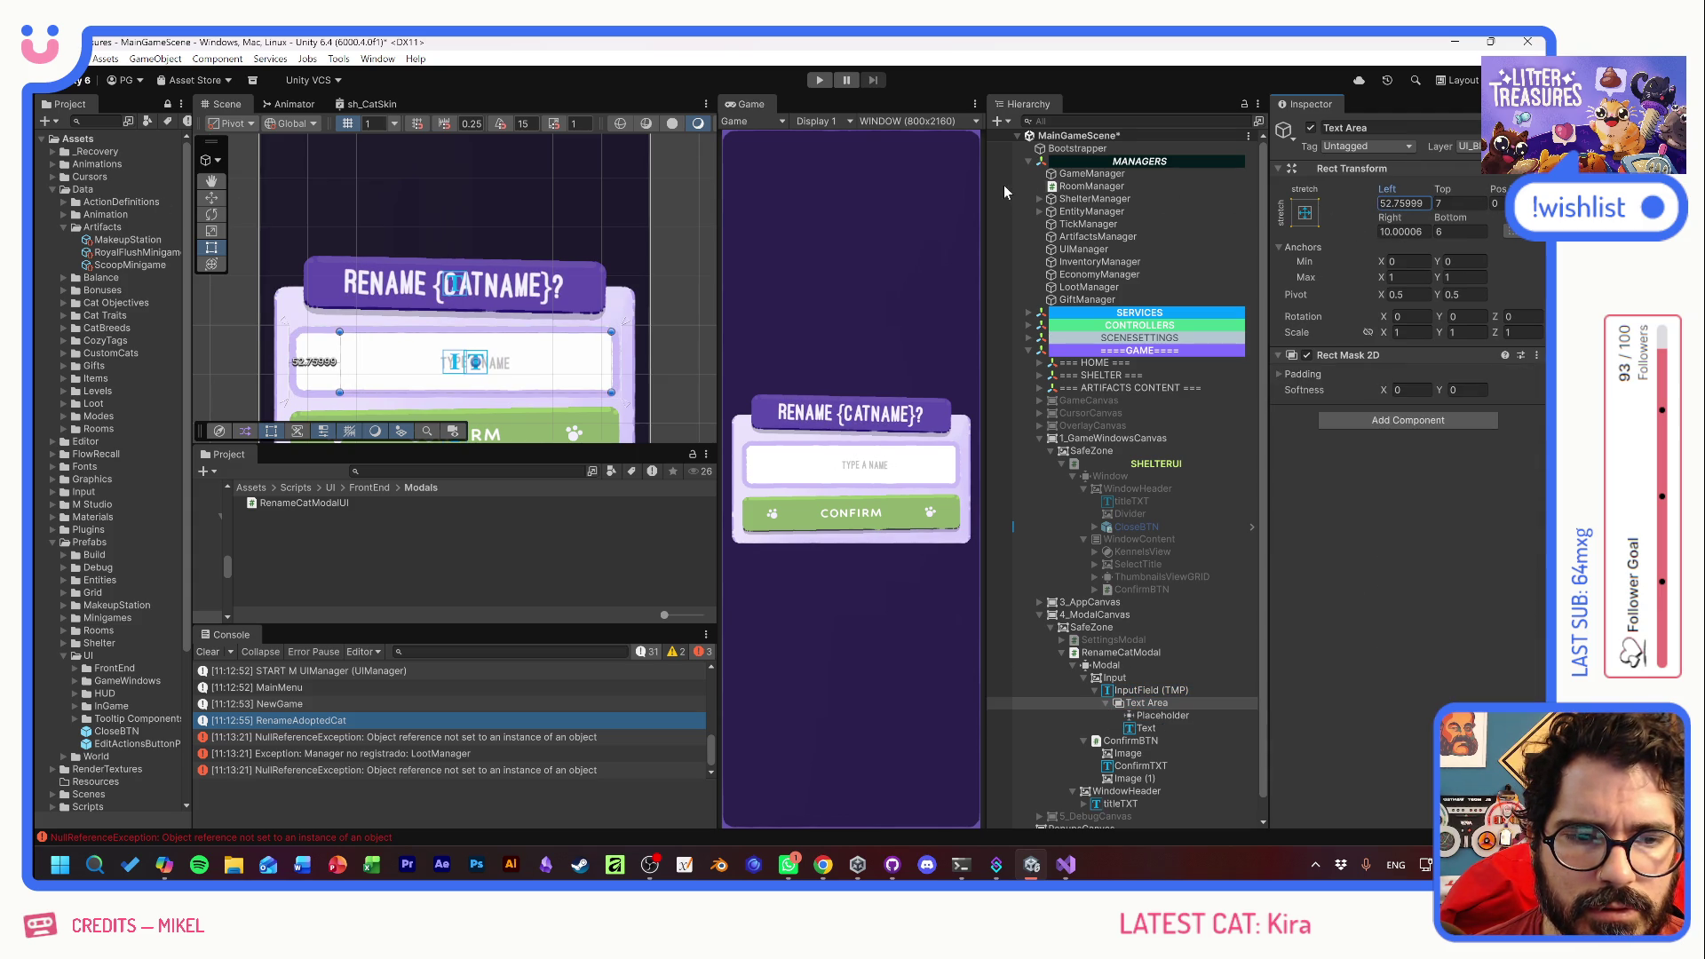
key("ctrl+z")
mouse_move(1397, 222)
left_mouse_down()
mouse_move(1527, 222)
mouse_move(106, 231)
mouse_move(309, 258)
left_mouse_up()
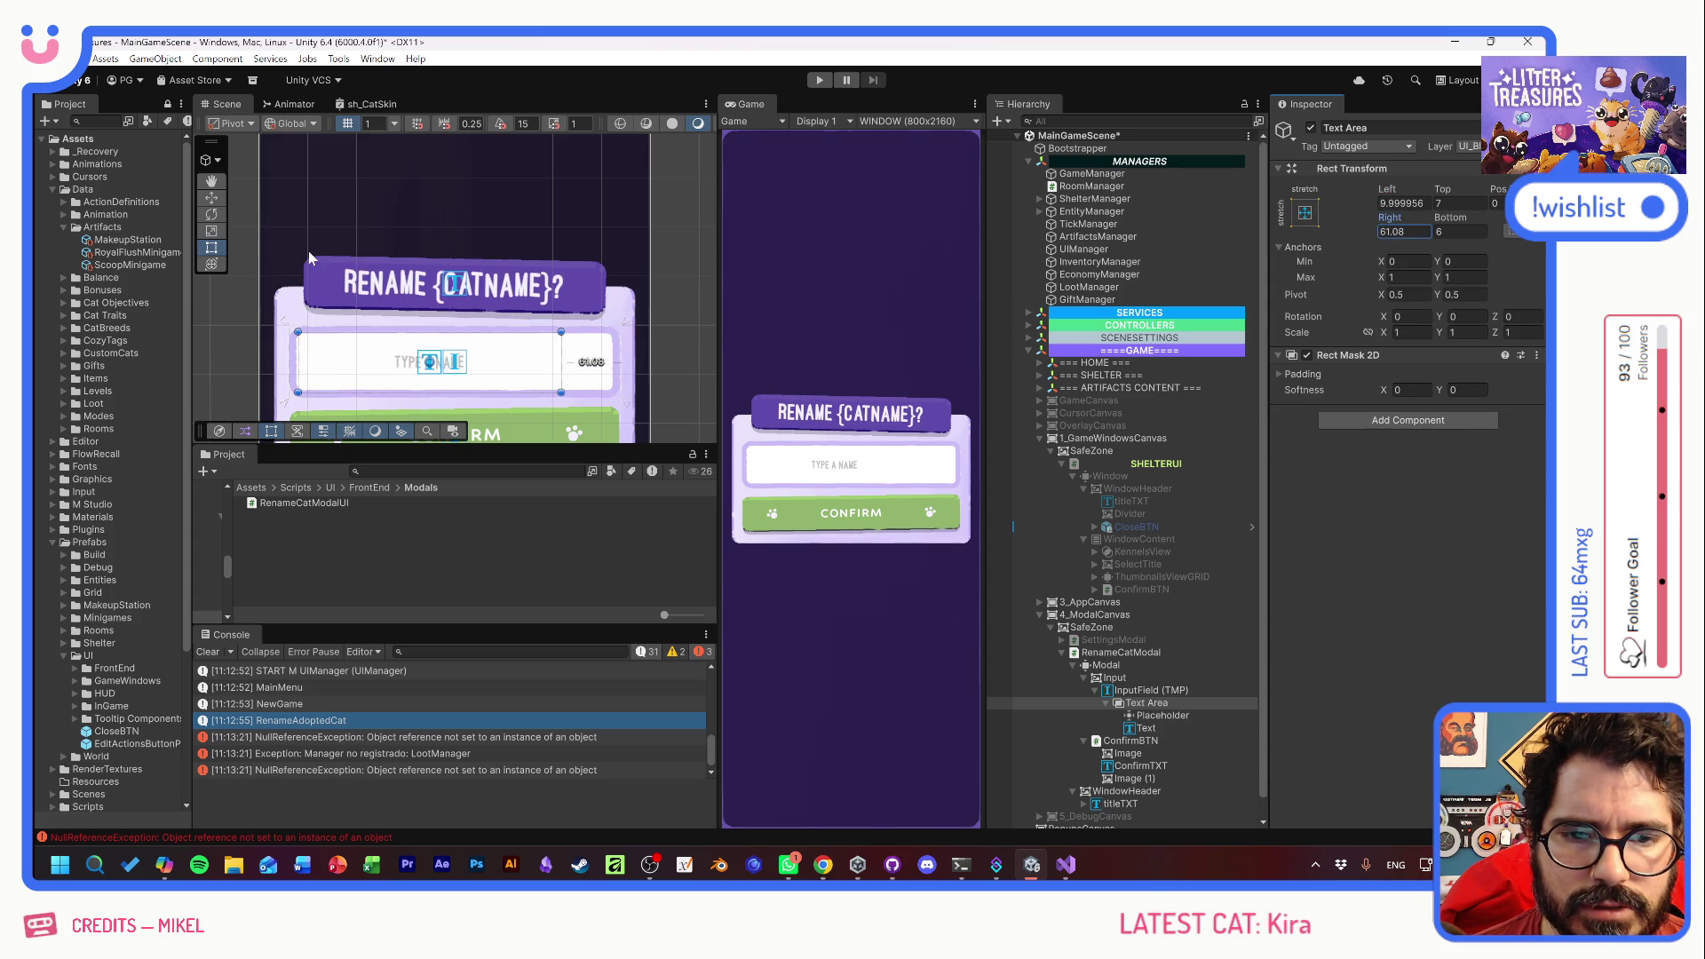
- Create a UI Image under Text Area and anchor it middle-right
right_click(1129, 706)
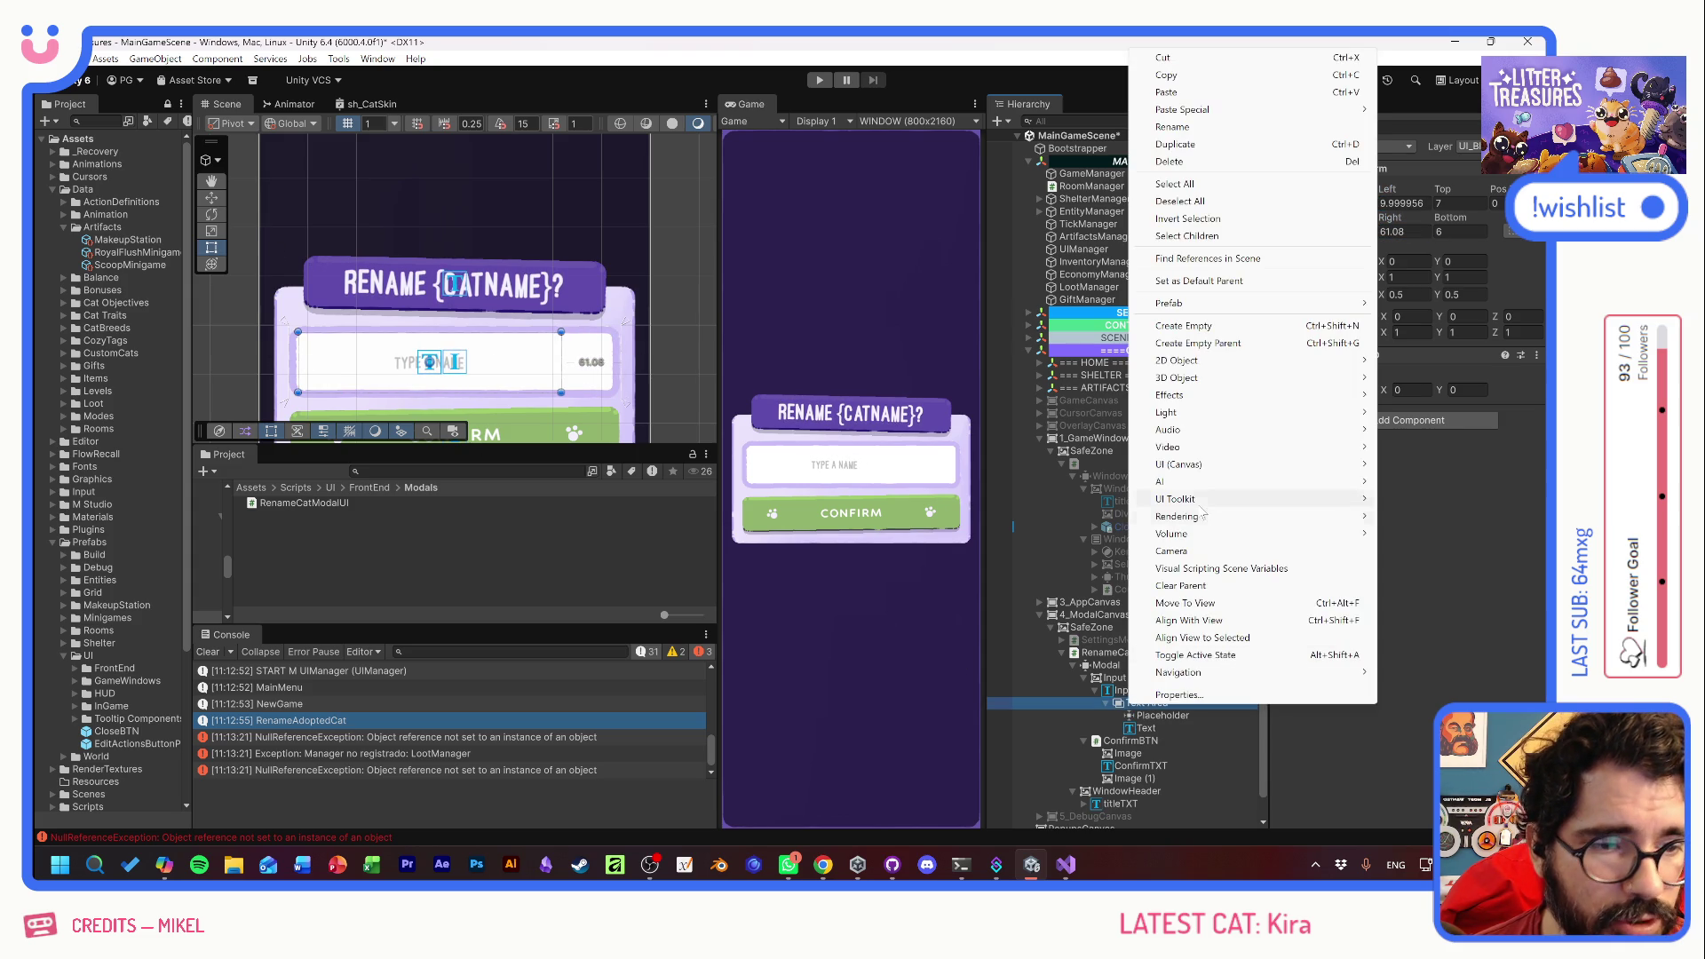
mouse_move(1179, 476)
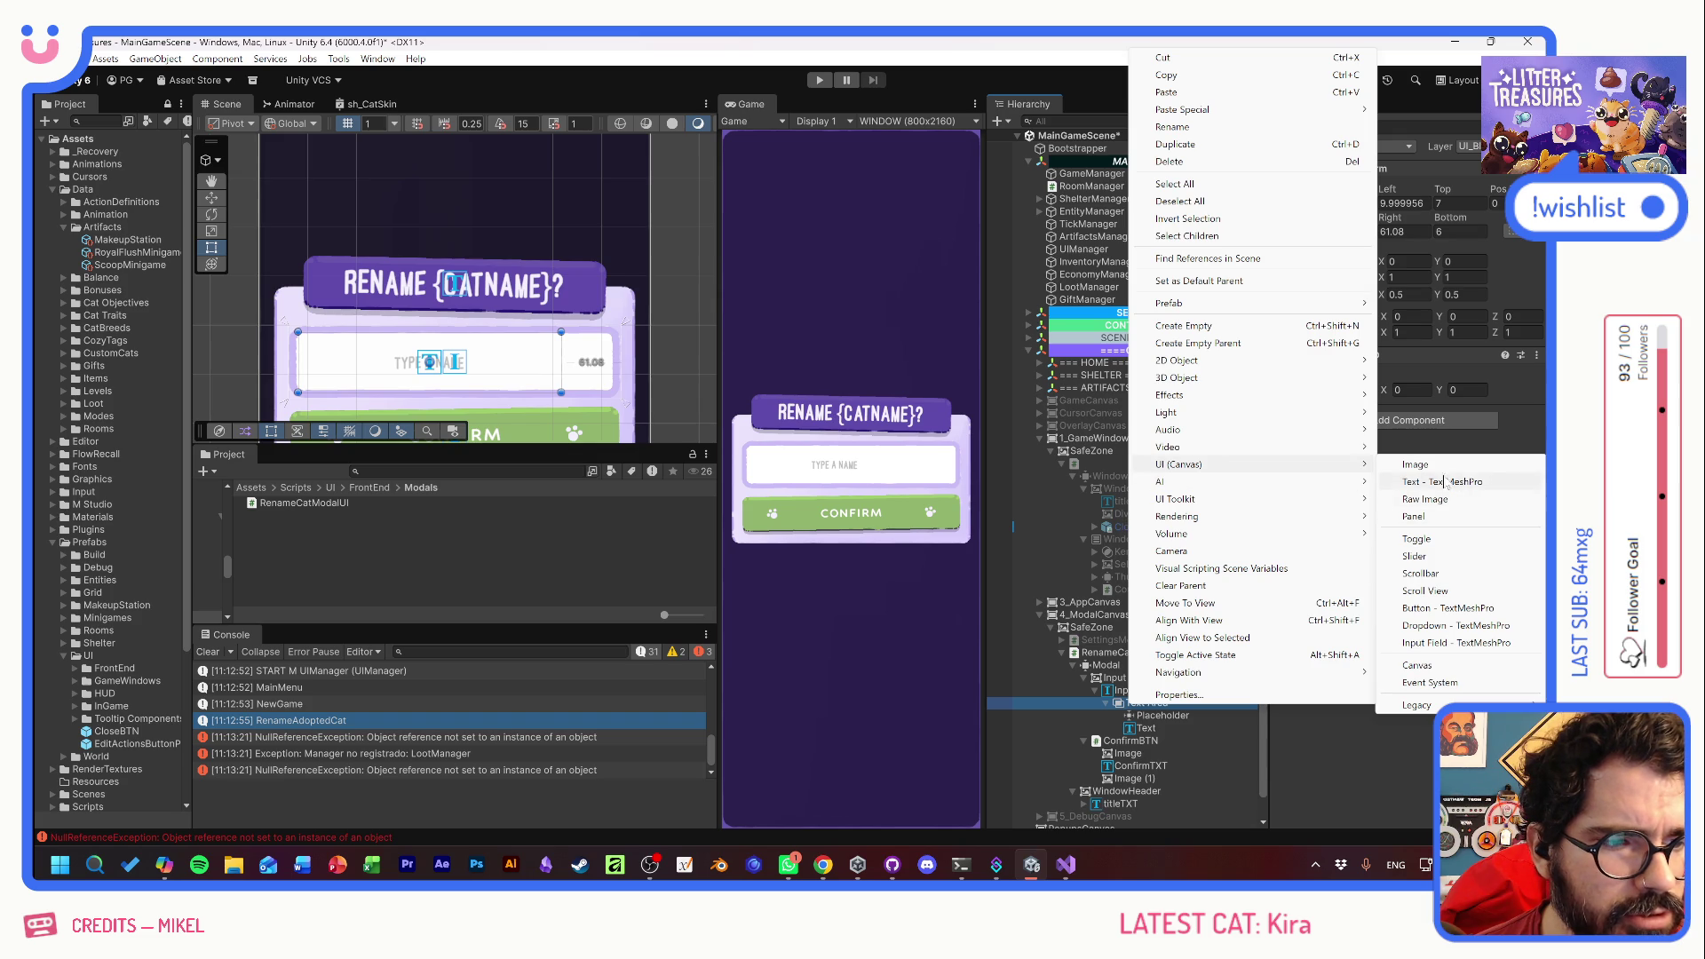
left_click(1432, 469)
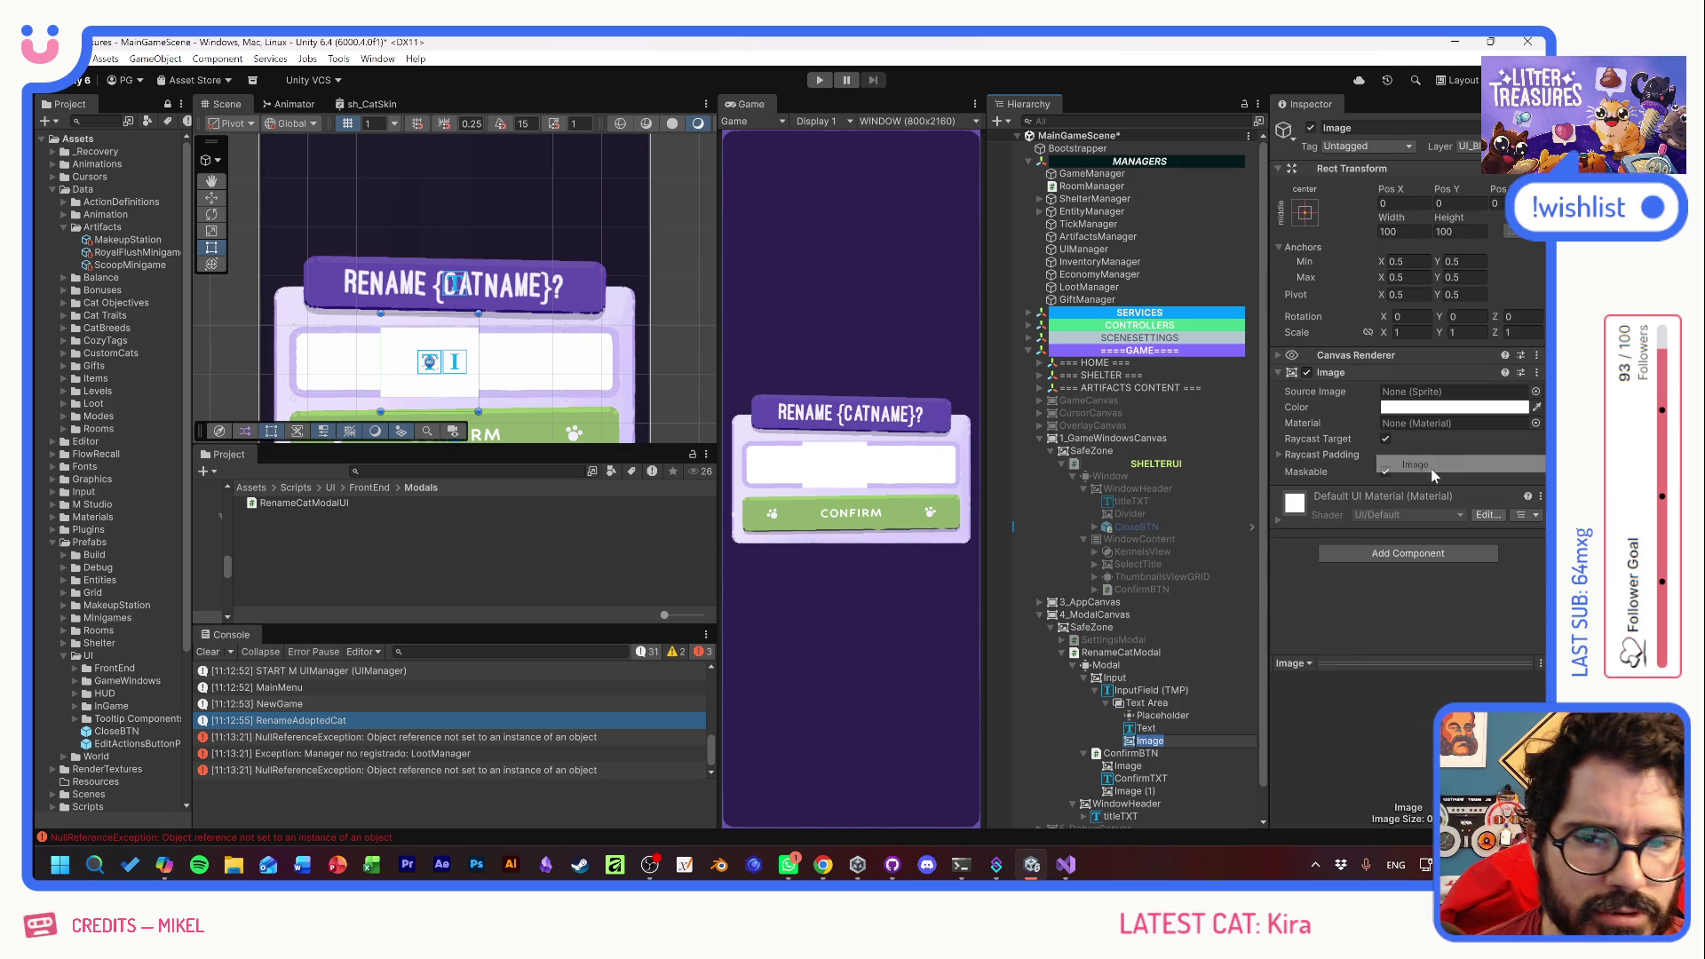
left_click(1305, 211)
left_click(1429, 373)
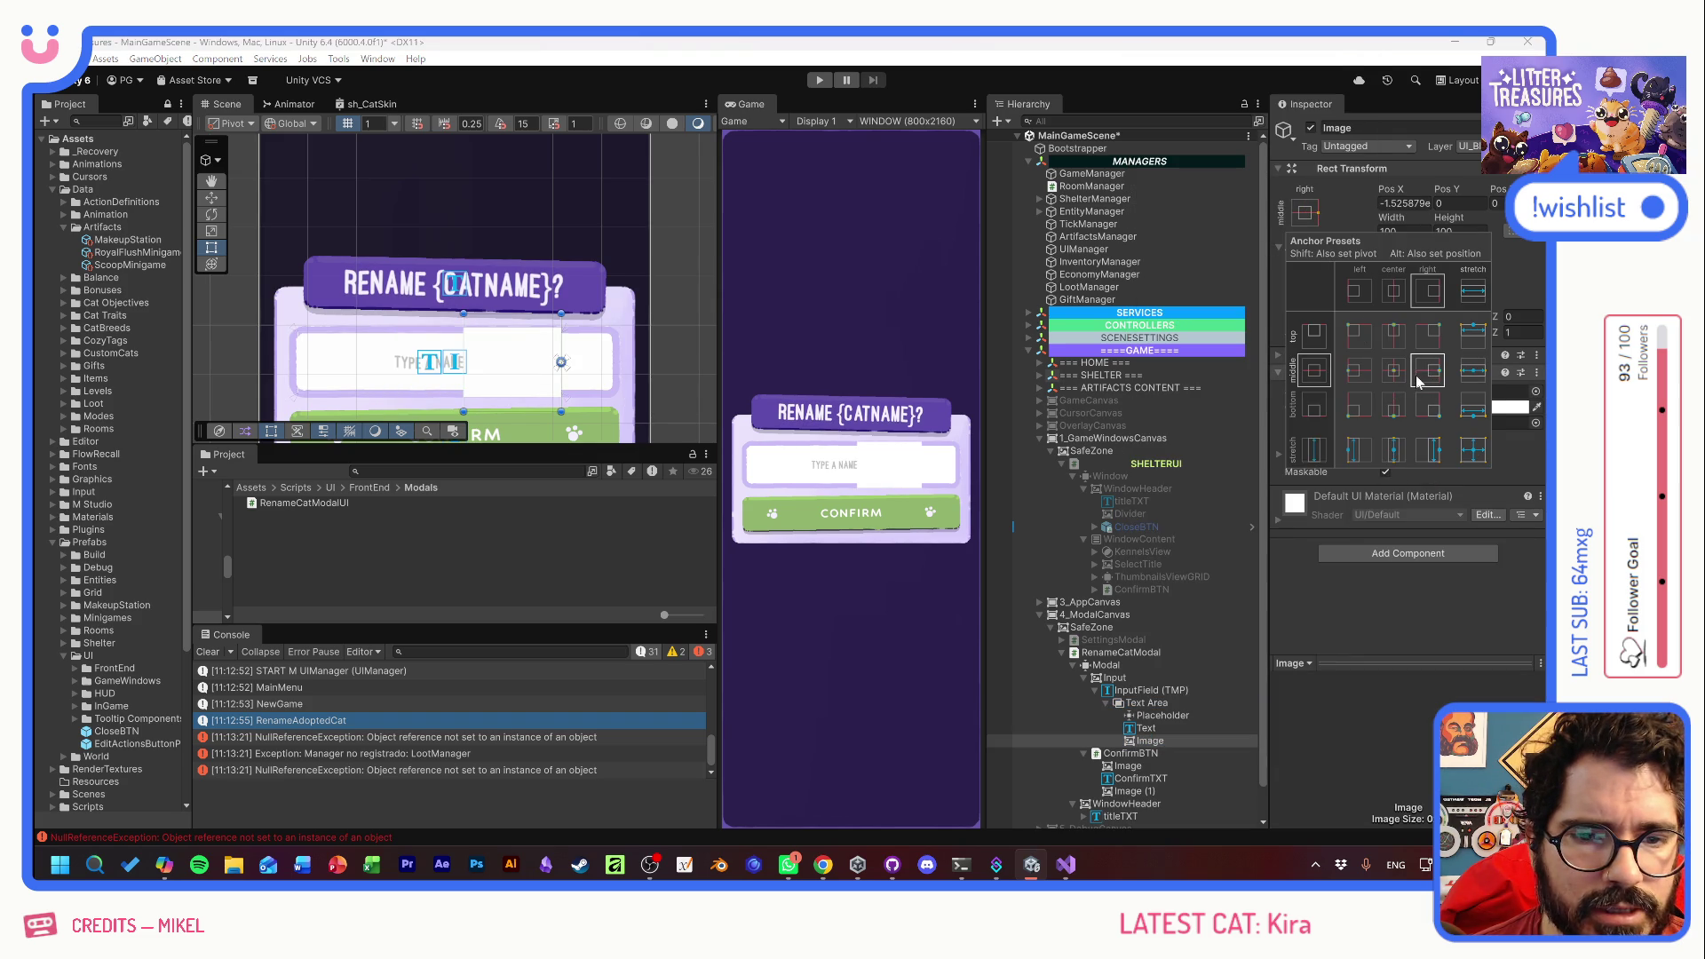
left_click(1159, 742)
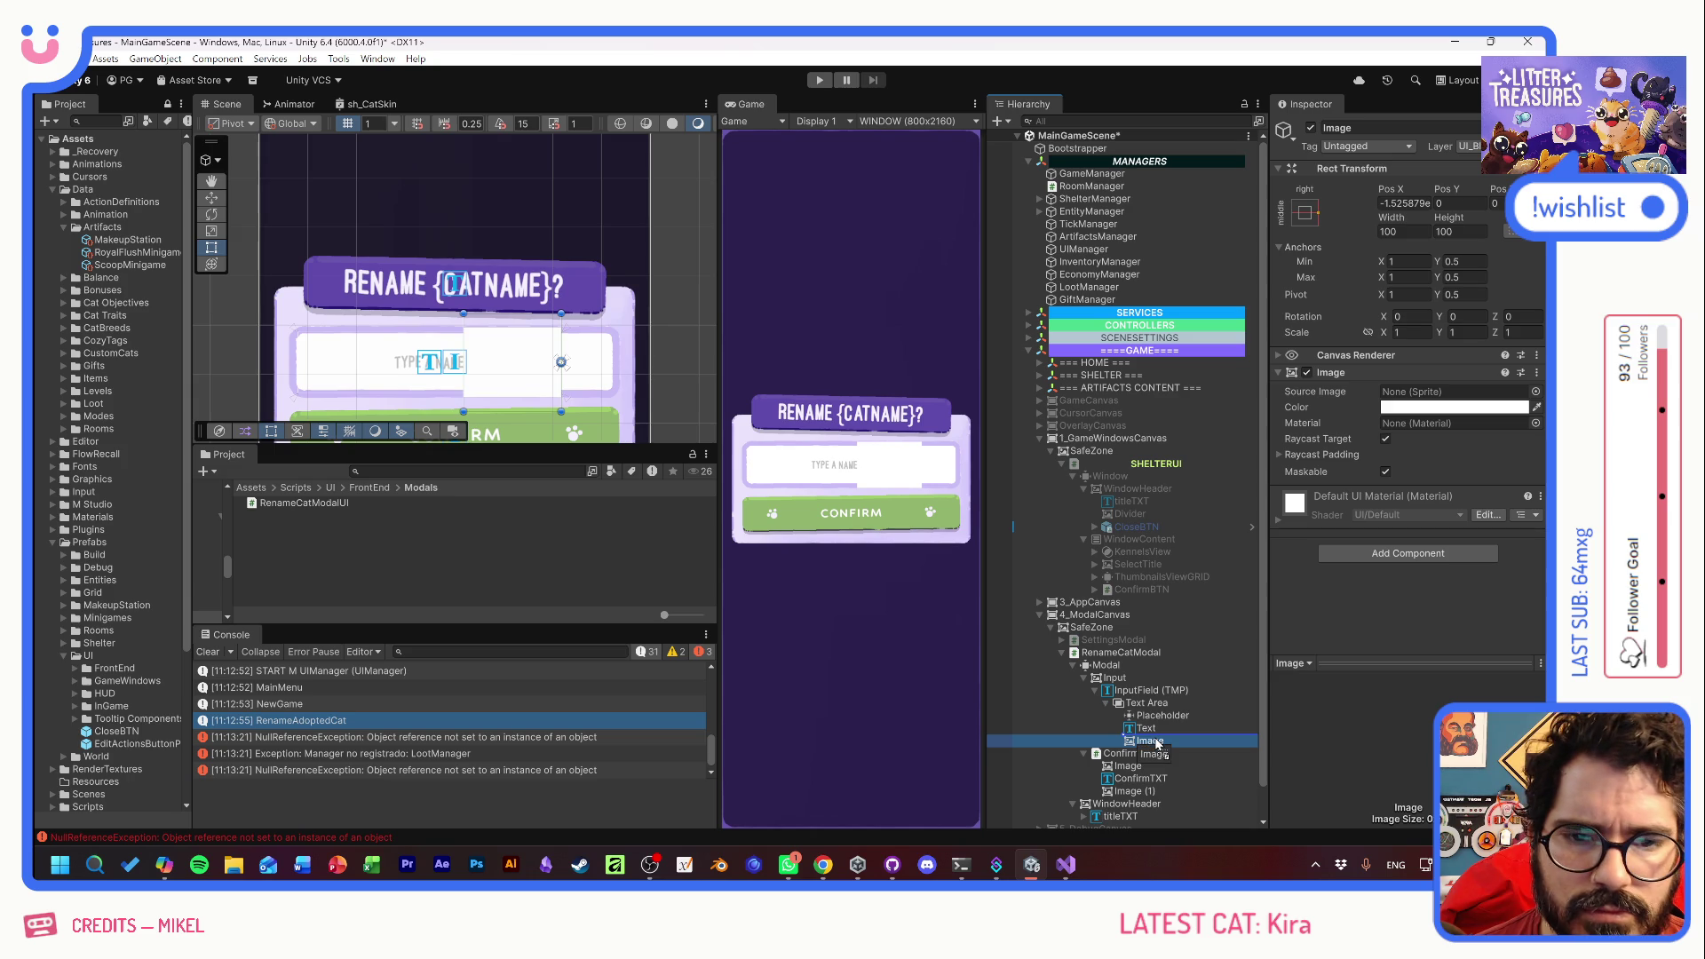
- Reparent the Image under InputField (TMP) and snap it to the field's right edge
left_click_drag(1151, 741, 1143, 700)
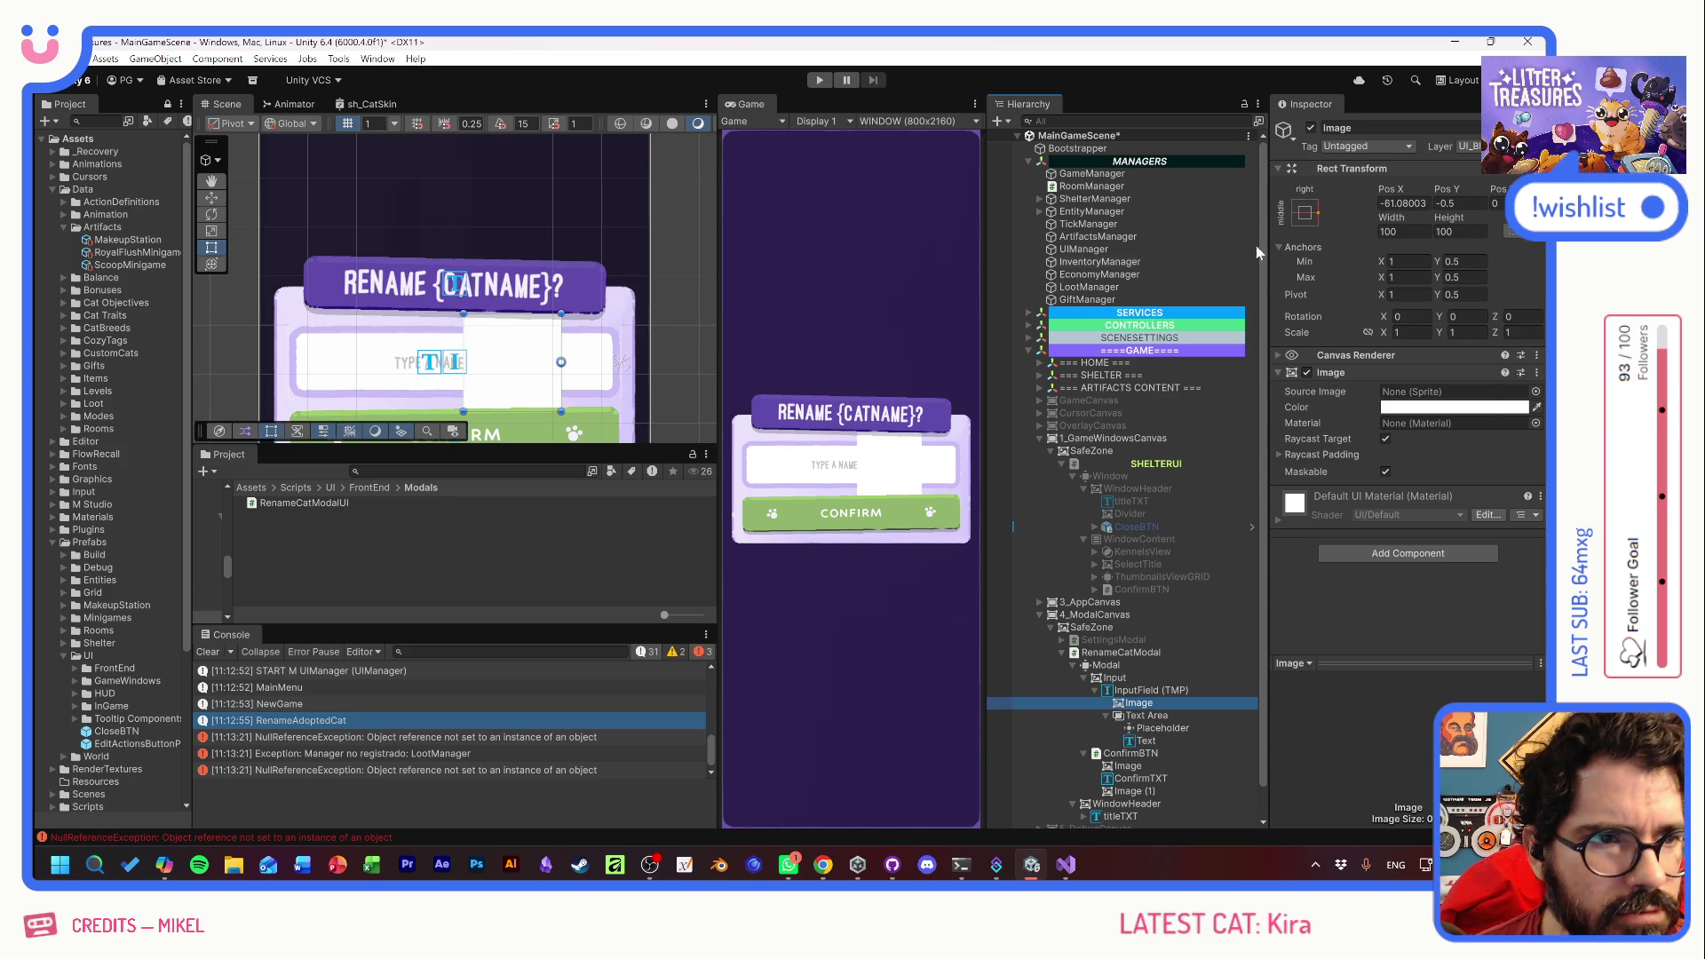
left_click(1305, 213)
left_click(1427, 370, "alt")
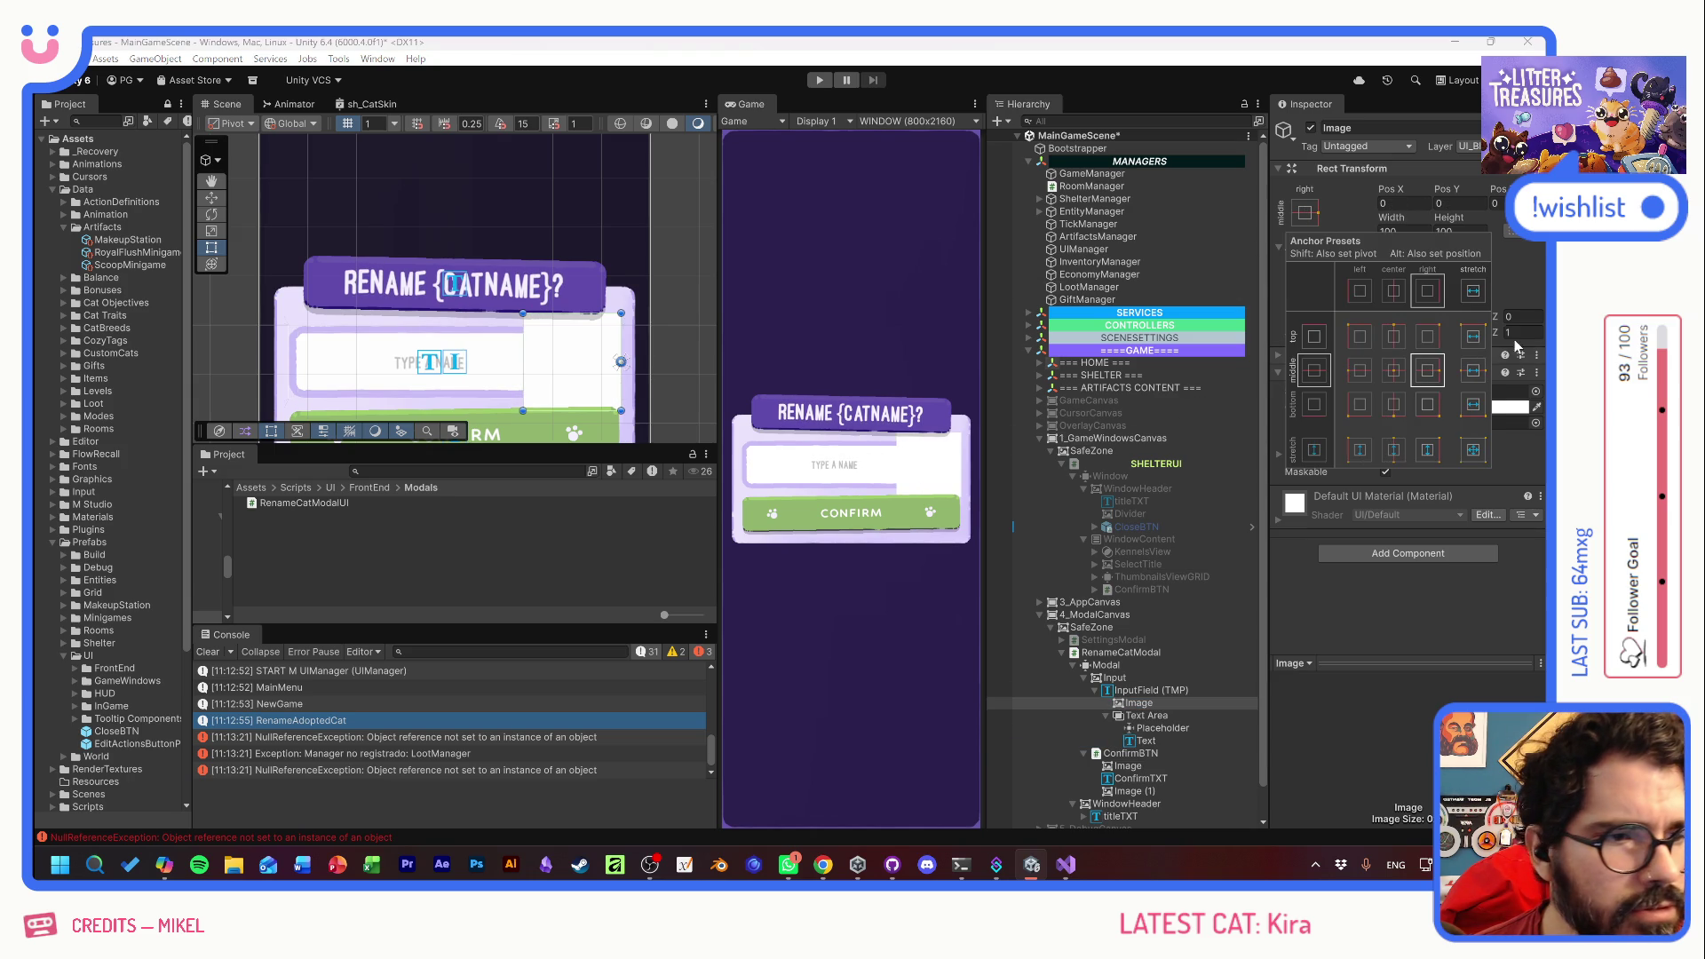
left_click(1535, 393)
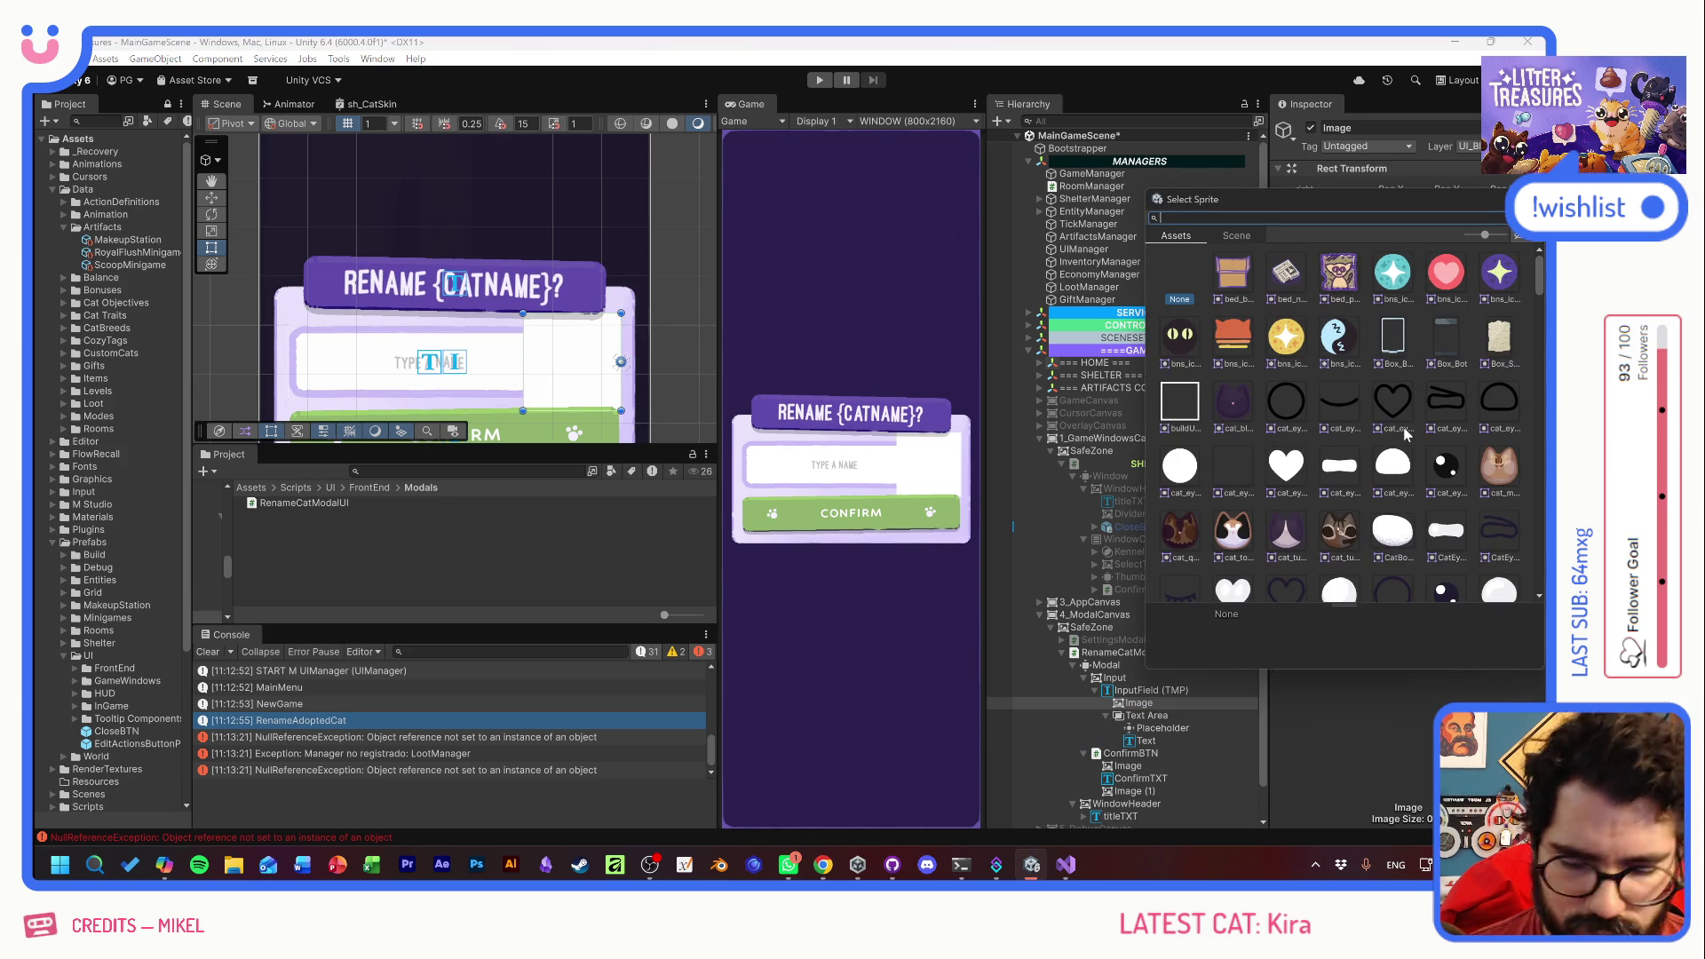
- Apply the pencil sprite to the new Image and tint it purple
double_click(1220, 283)
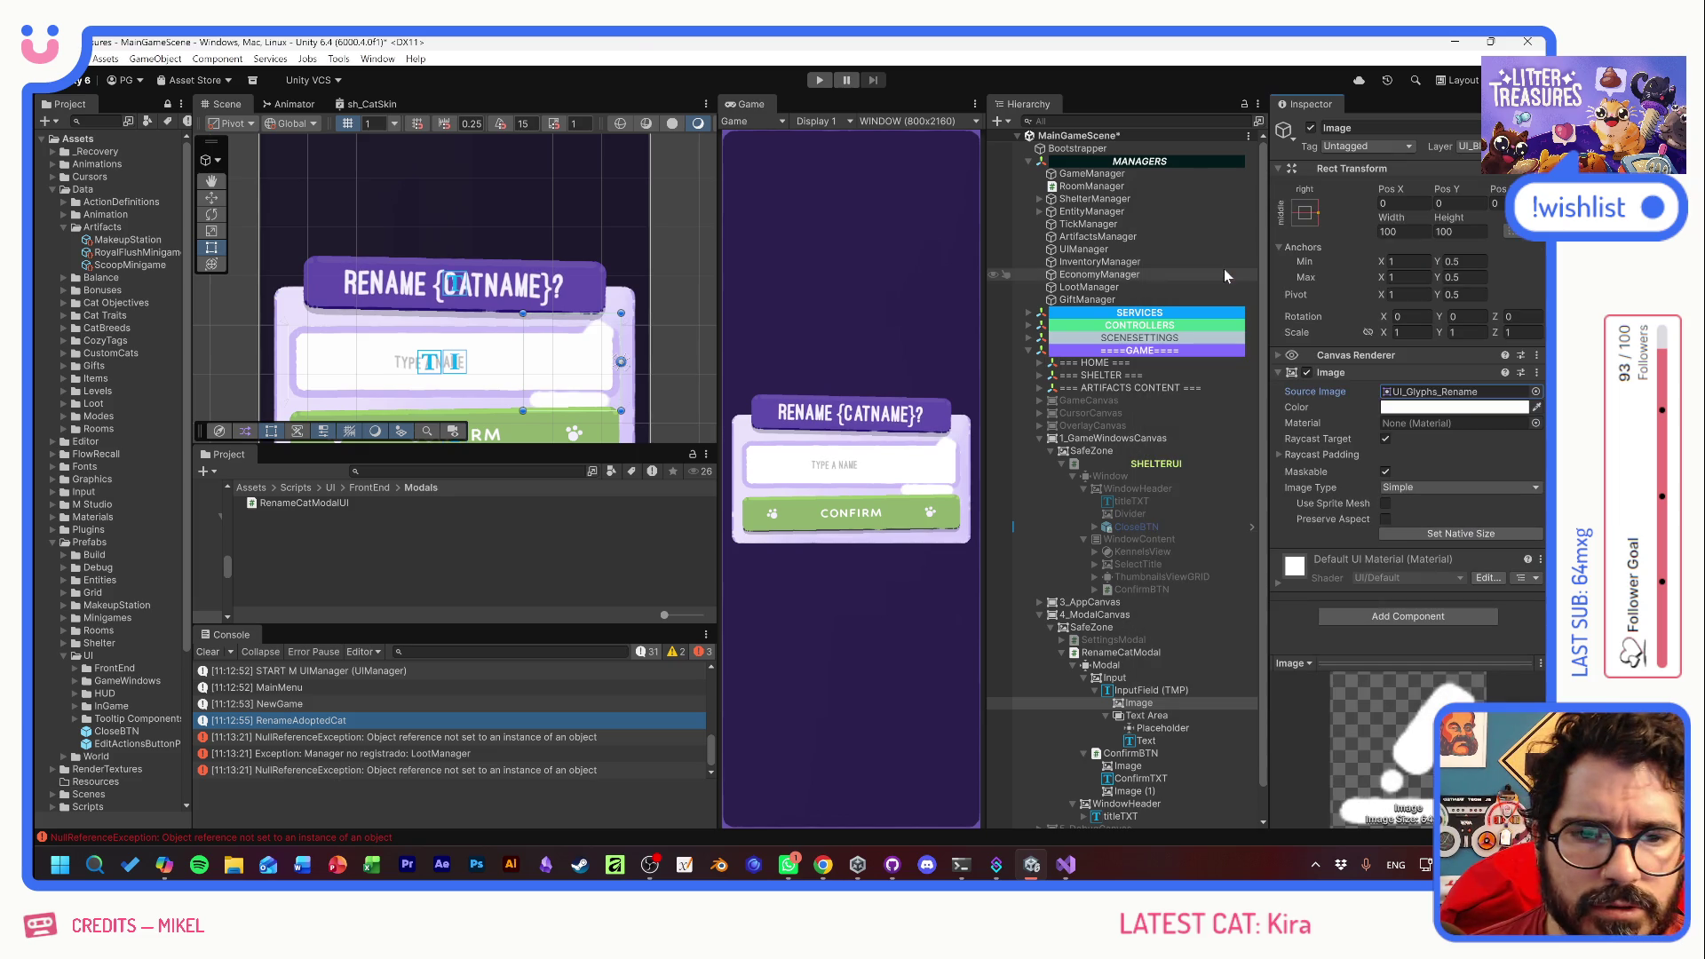
left_click(1420, 407)
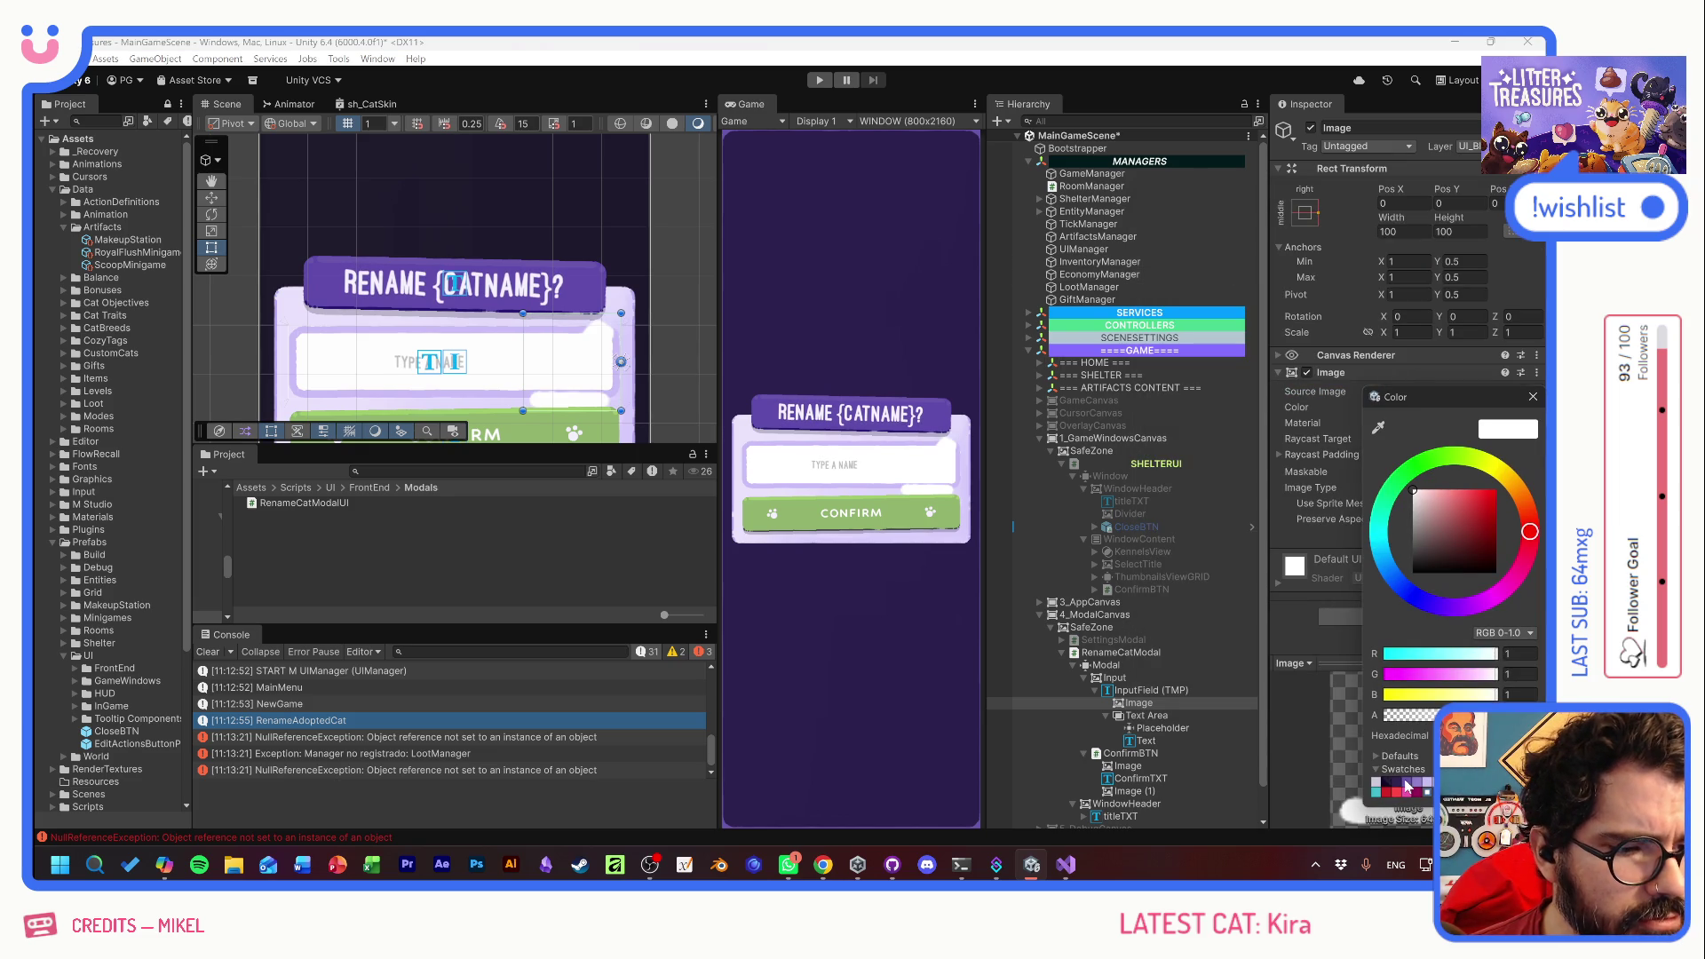
left_click(1406, 786)
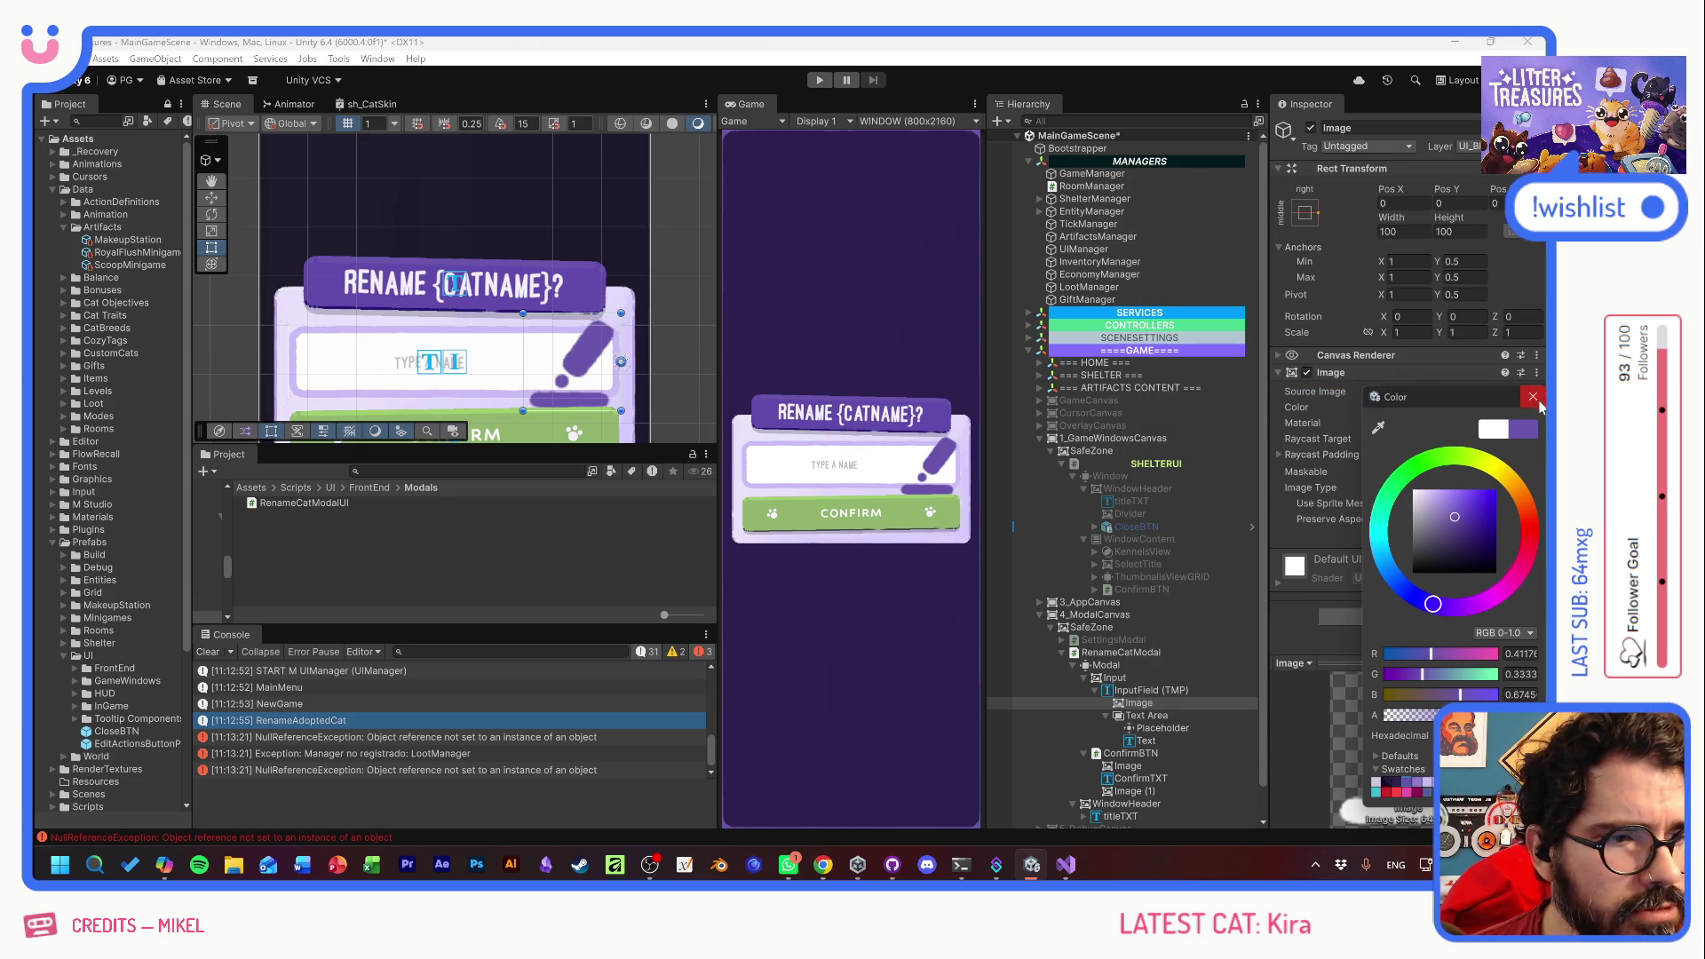
left_click(1533, 397)
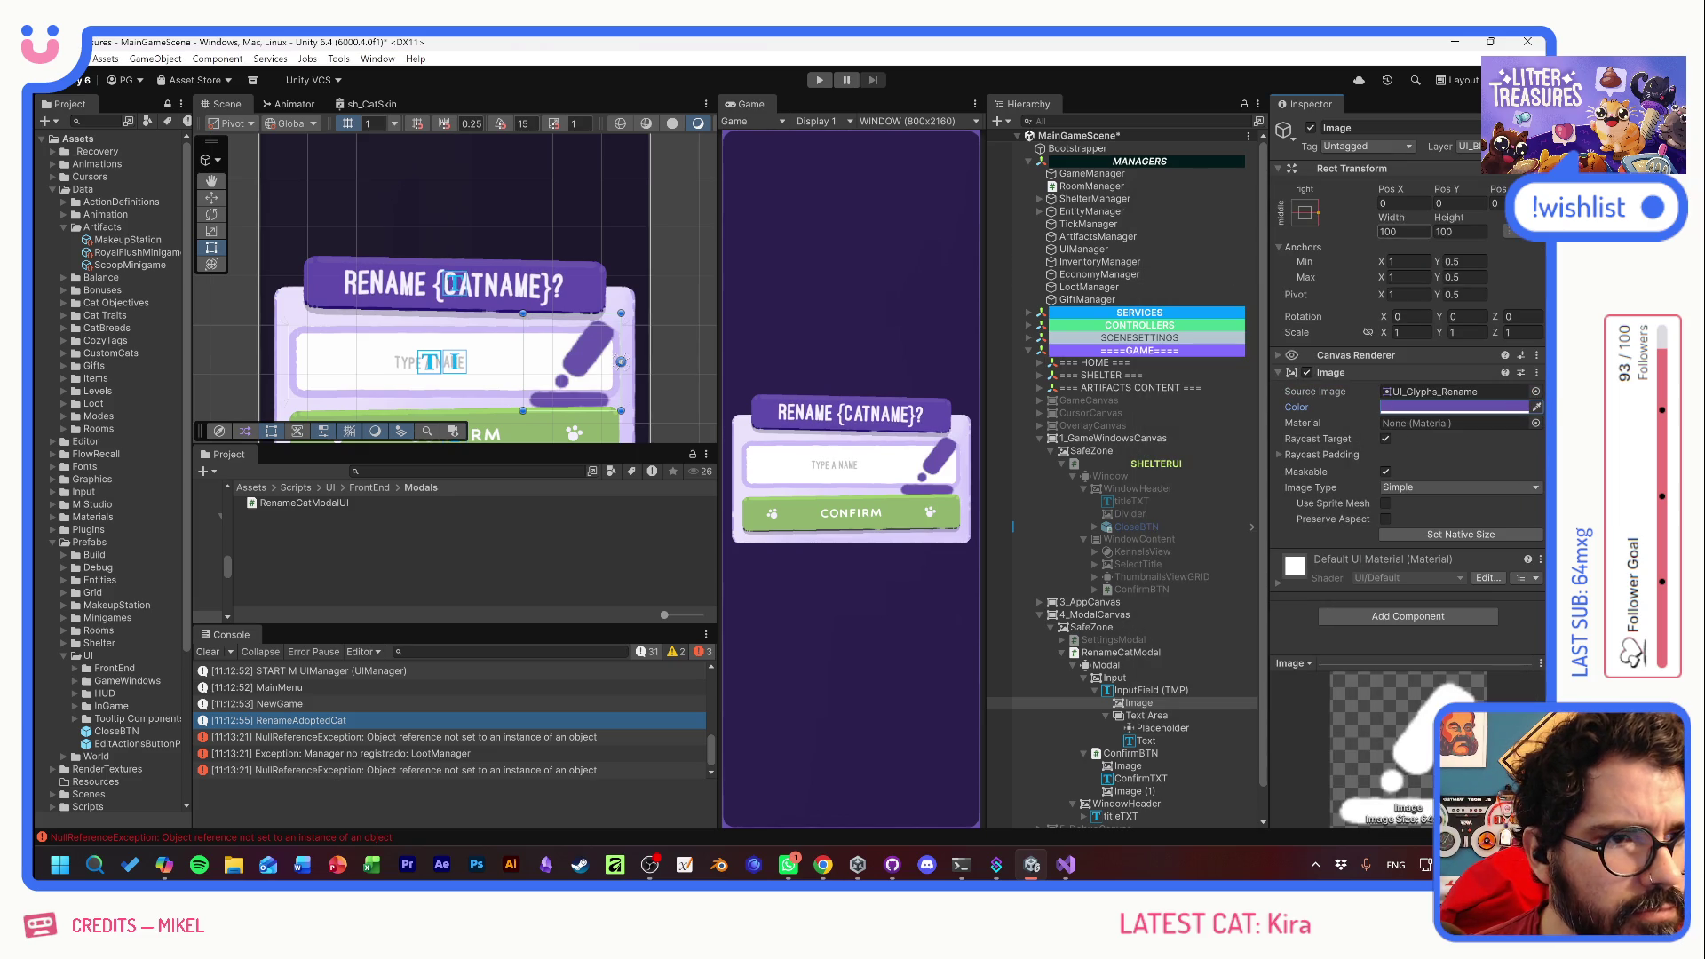
- Resize the pencil icon to 30 by 30 and shift it left to X −18.4
left_click(1396, 231)
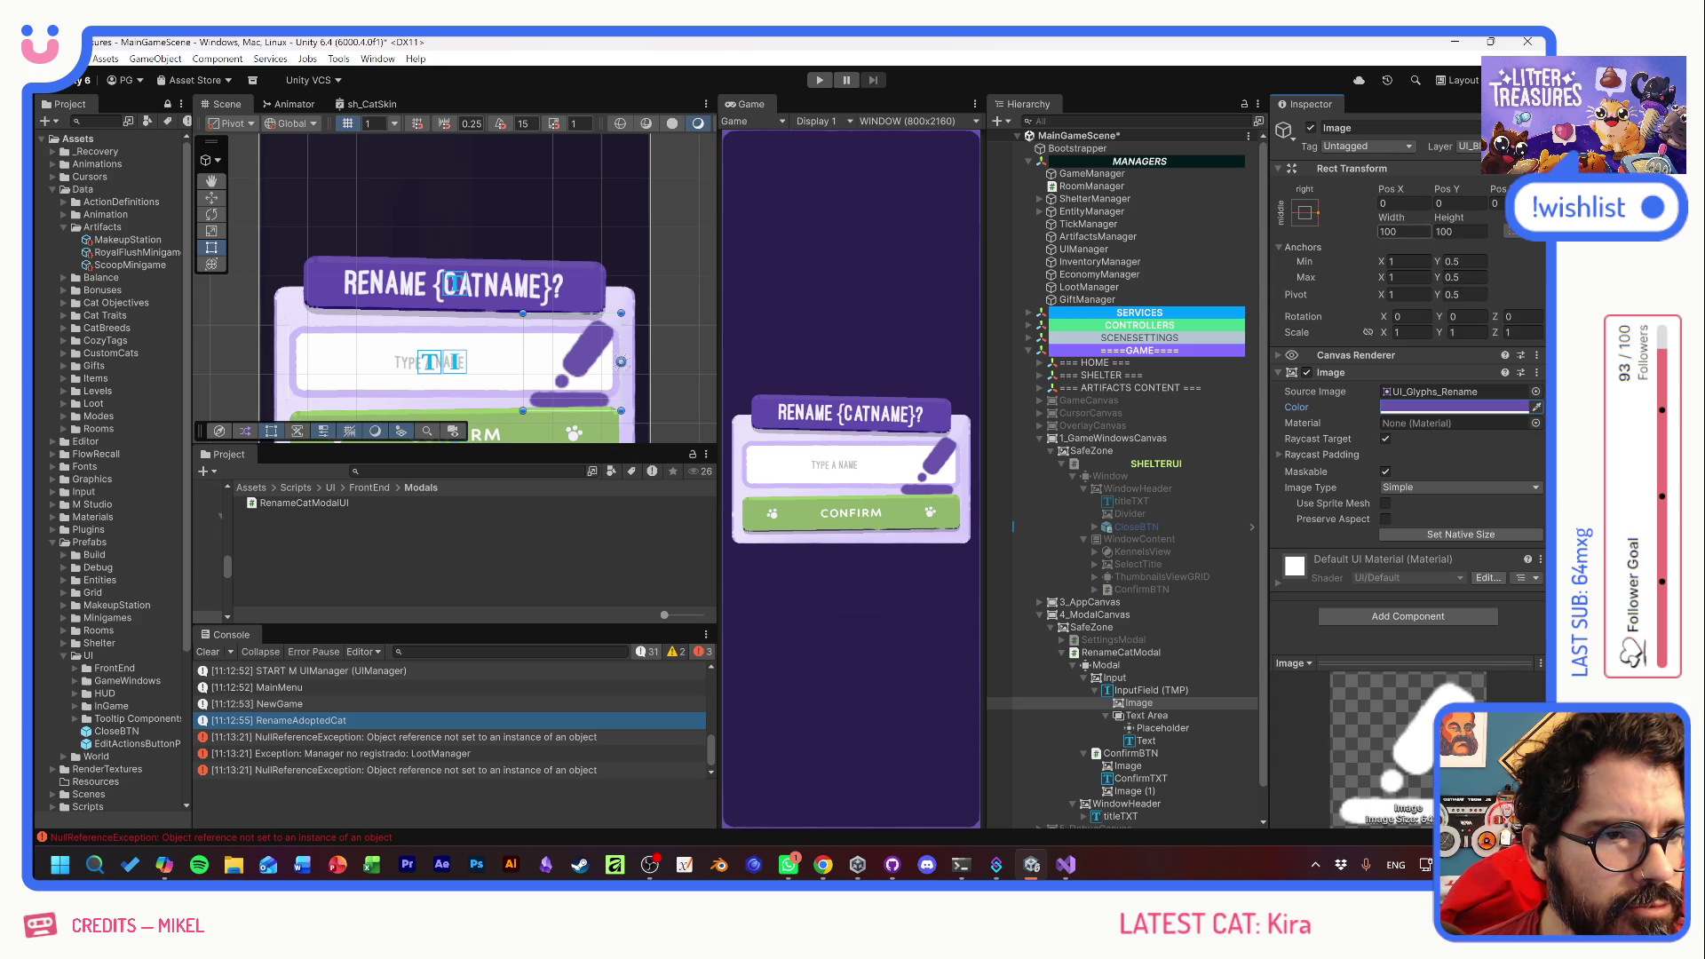
mouse_move(1400, 217)
left_mouse_down()
mouse_move(1277, 224)
mouse_move(1375, 248)
left_mouse_up()
left_click(1398, 231)
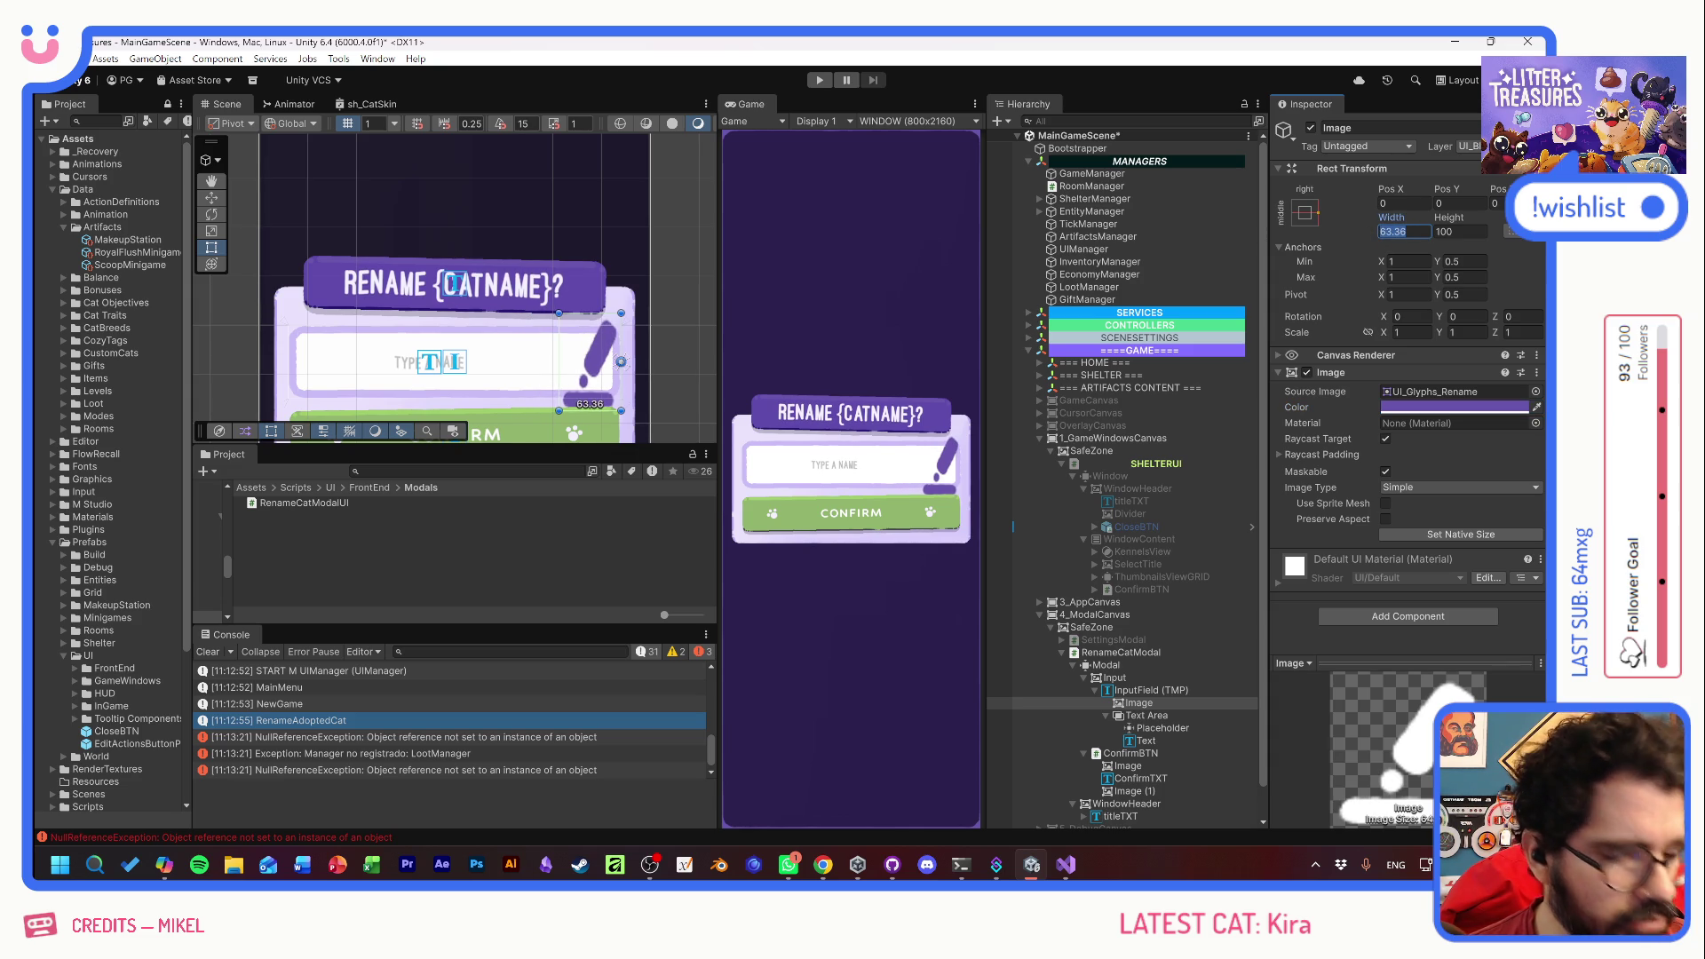
type("40")
key("Tab")
type("40")
key("shift+Tab")
type("30")
key("Tab")
type("30")
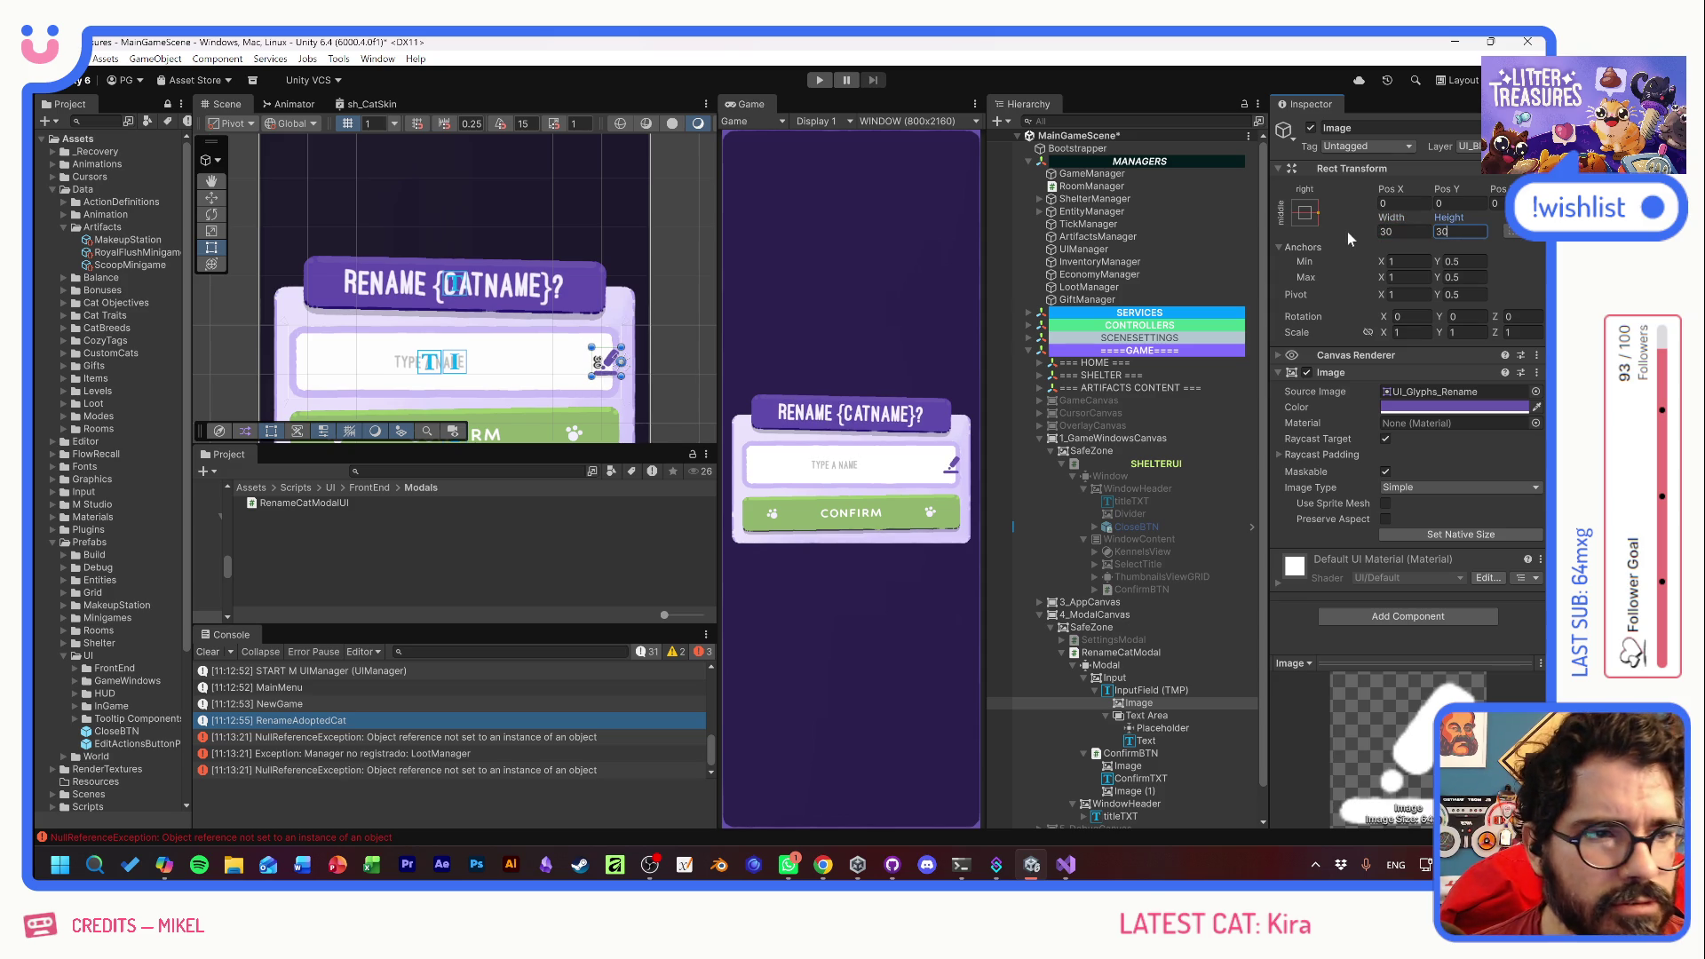
left_click_drag(1386, 189, 1334, 185)
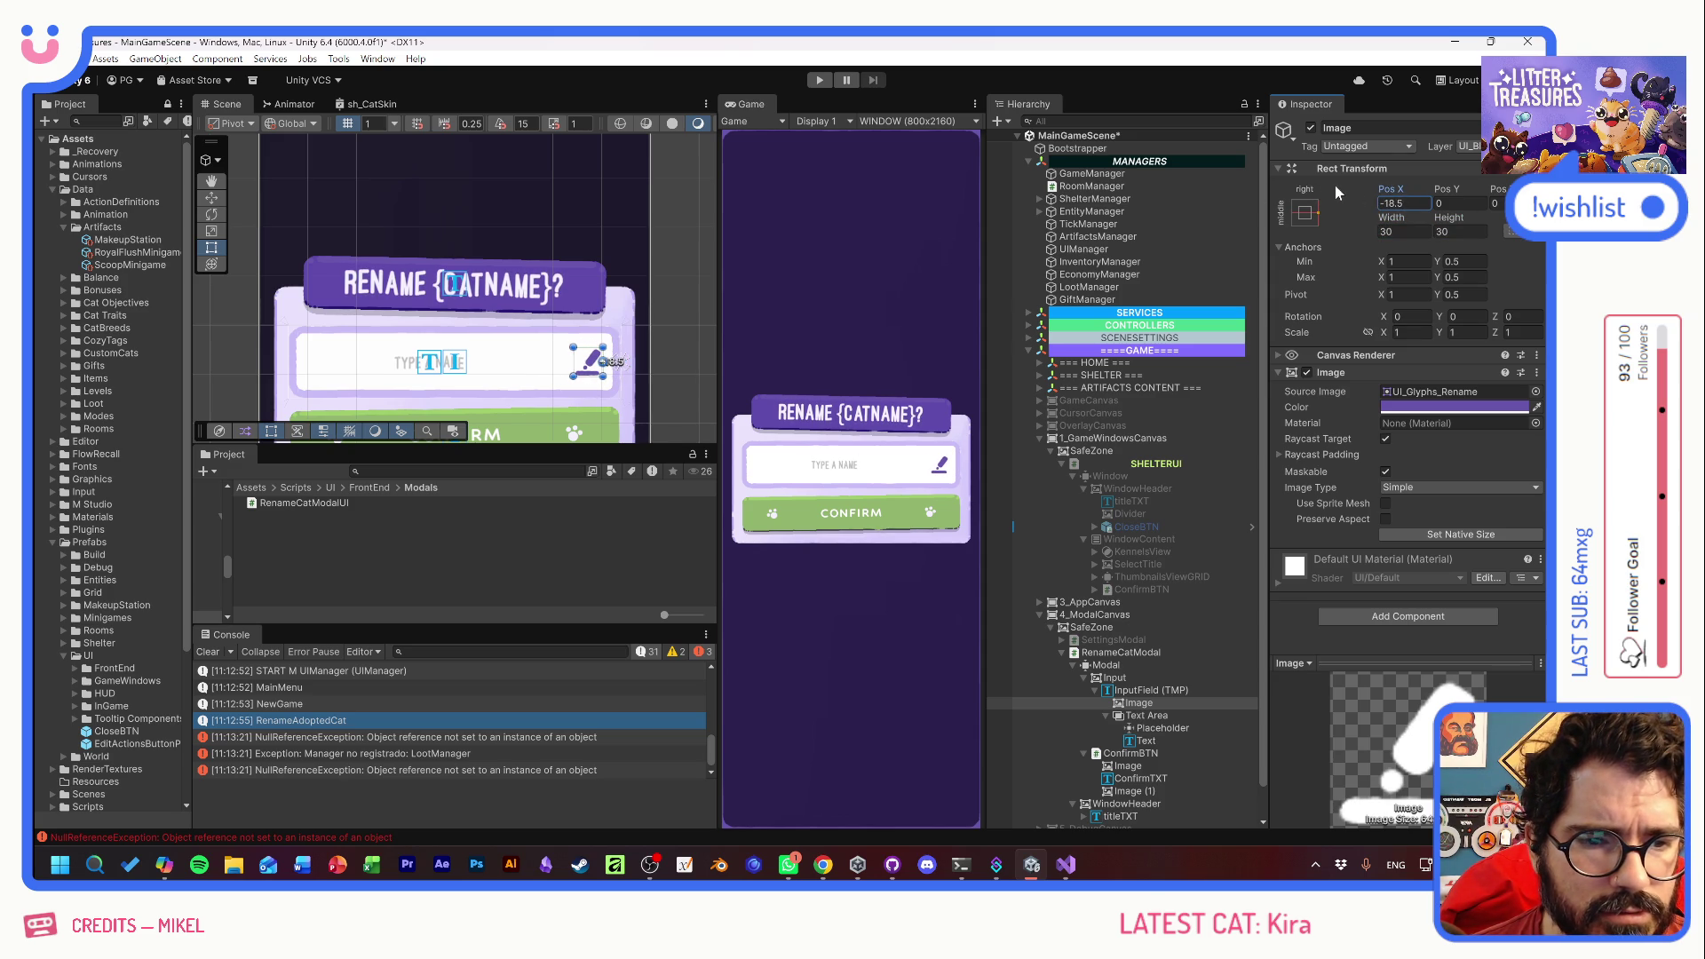
left_click(1156, 716)
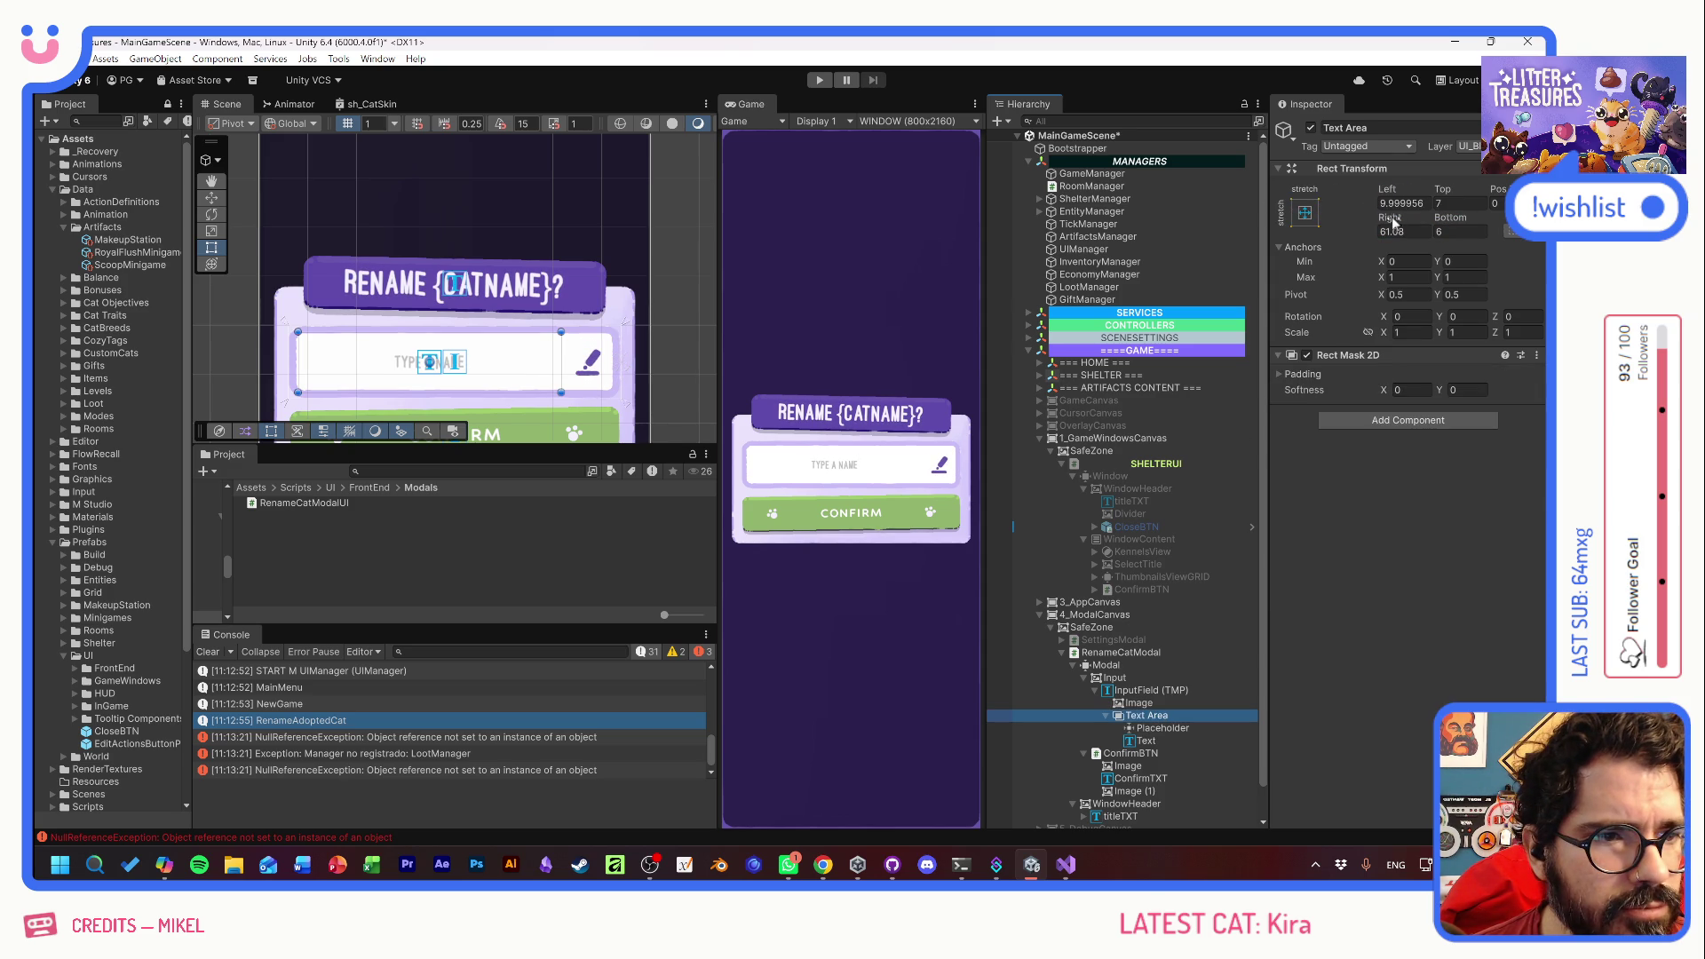
- Increase the Text Area's right offset to about 53.19 so text clears the pencil icon
mouse_move(1391, 222)
left_mouse_down()
mouse_move(1068, 194)
mouse_move(1181, 202)
left_mouse_up()
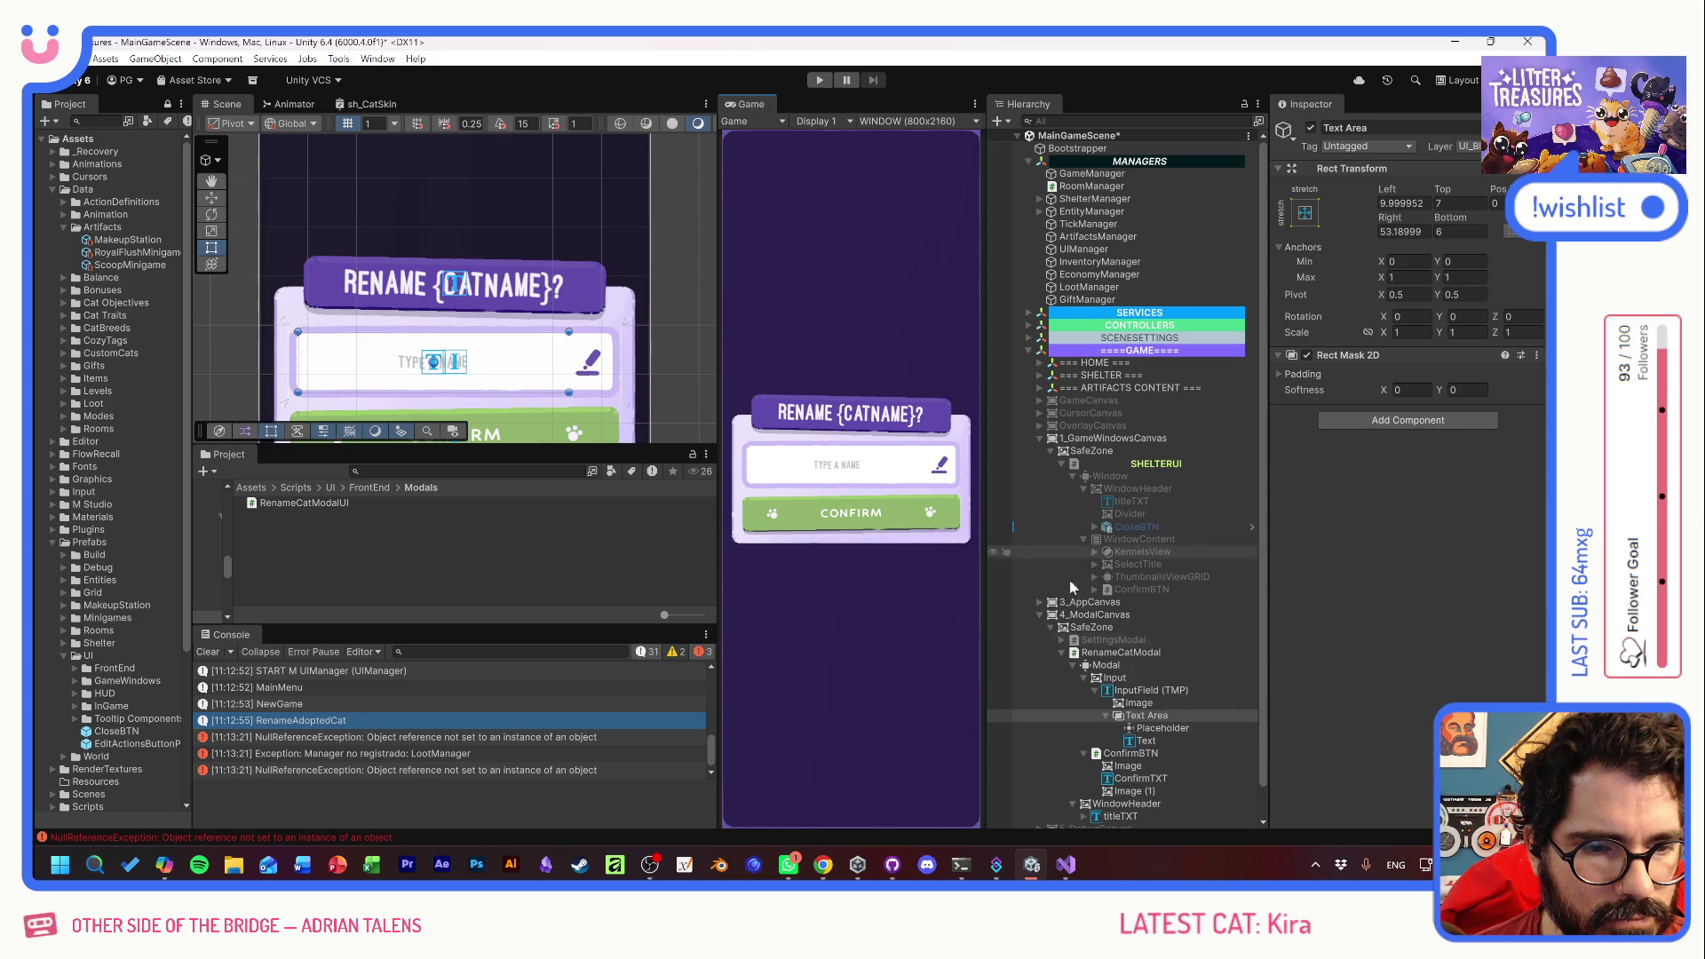
- Rotate the Modal object to about -1.1 degrees on Z
left_click(1141, 661)
left_click(1140, 653)
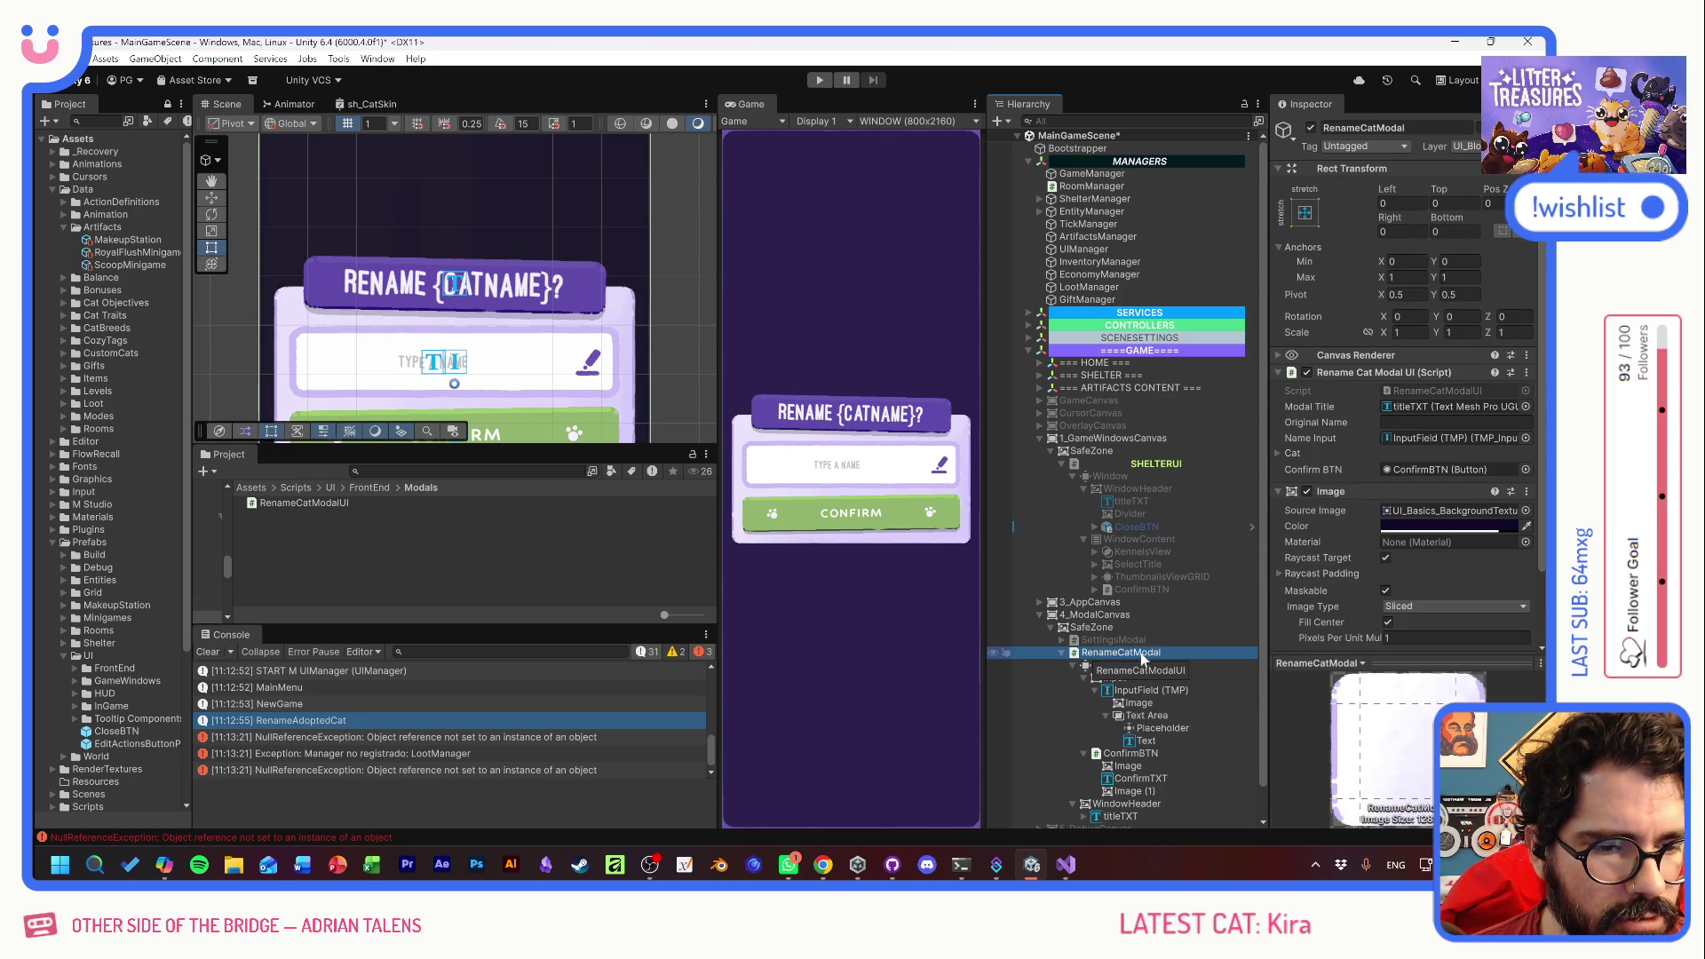
left_click(1110, 664)
left_click(1074, 664)
left_click(1073, 679)
left_click(1494, 334)
left_click_drag(1494, 334, 1492, 335)
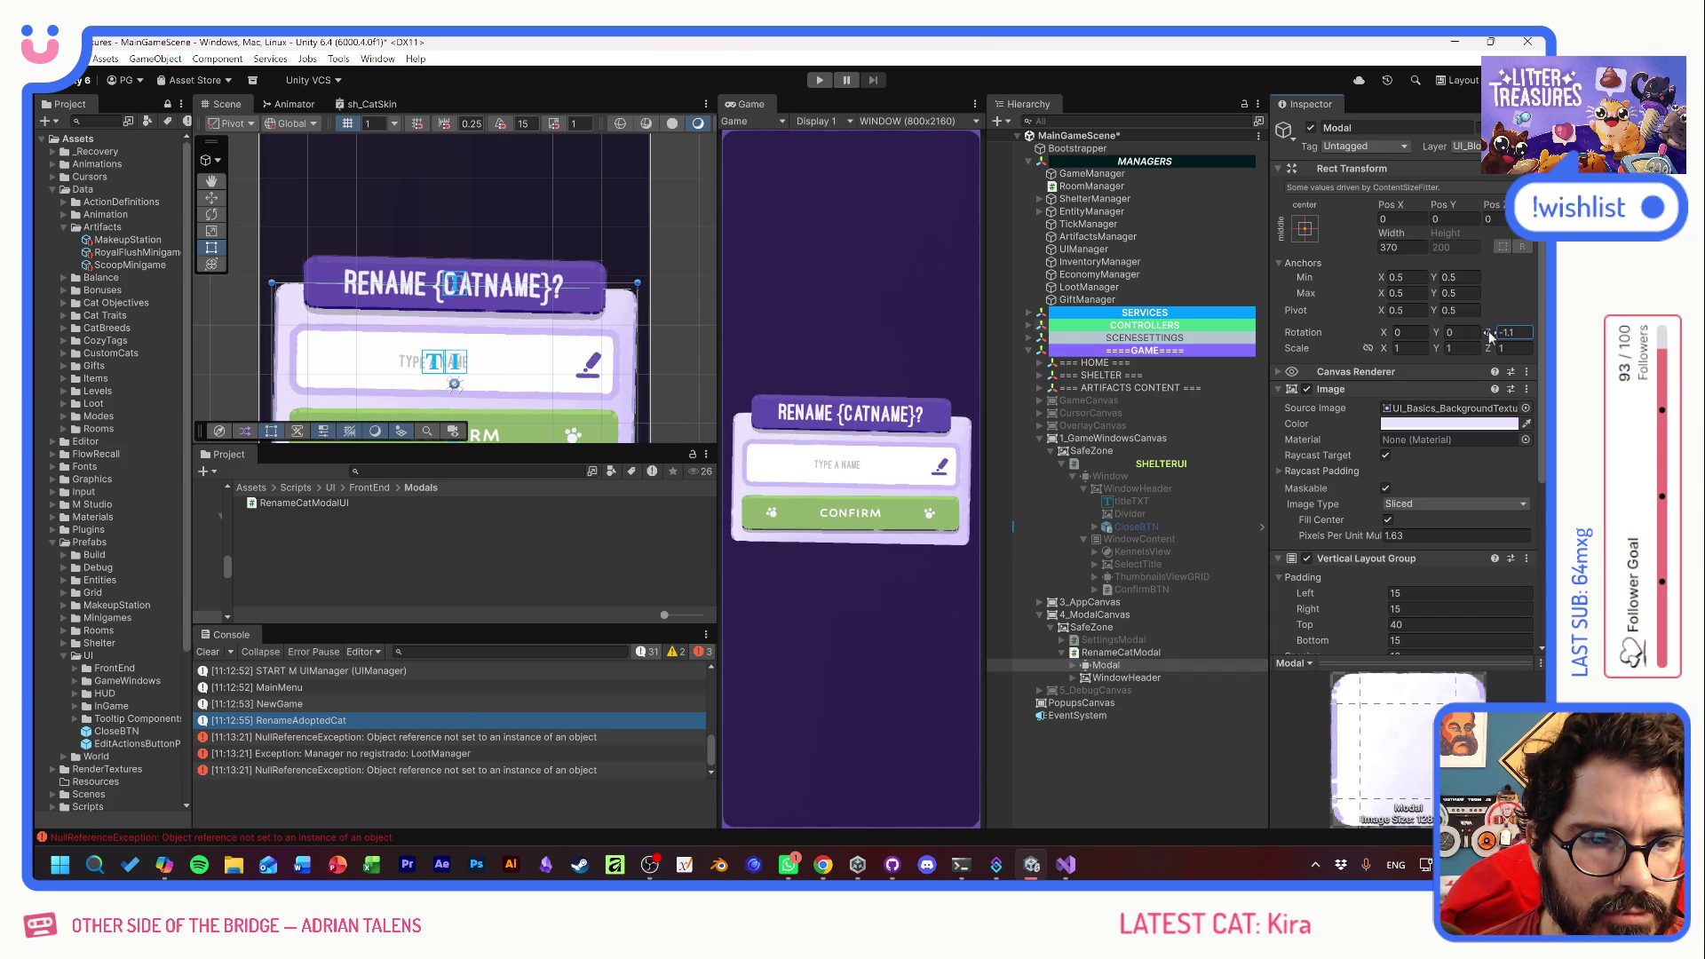
- Rotate the WindowHeader the opposite way, to about 1.13 degrees on Z
left_click(1165, 680)
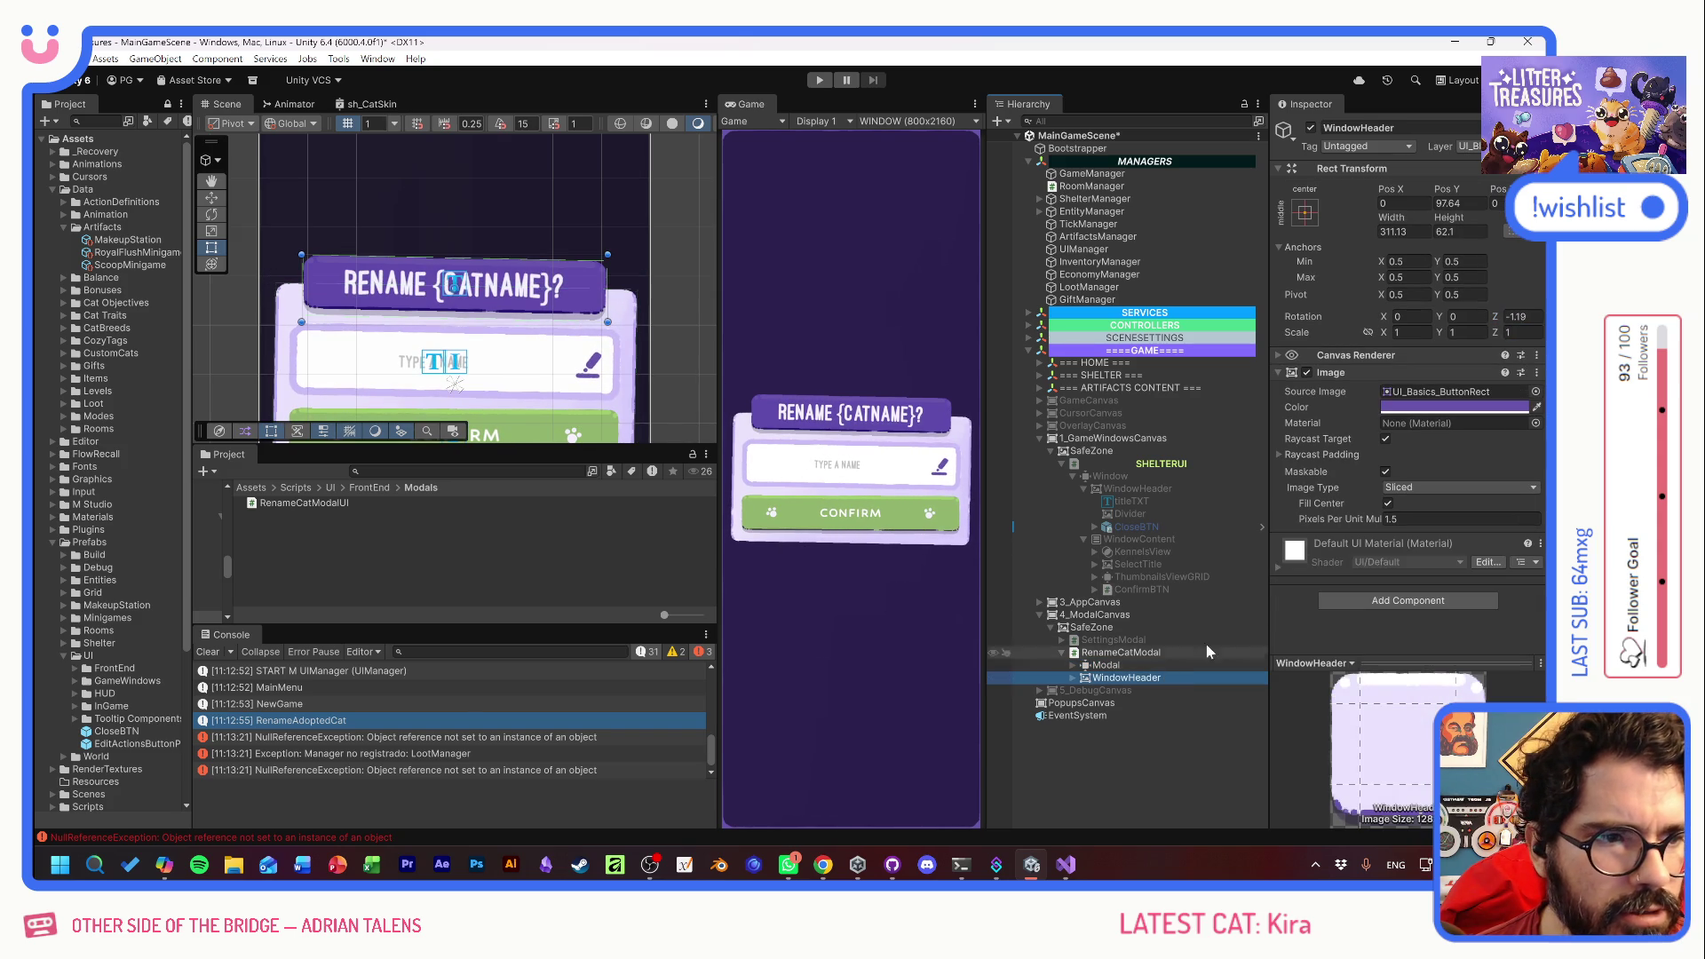
mouse_move(1494, 316)
left_mouse_down()
mouse_move(1688, 312)
mouse_move(46, 305)
left_mouse_up()
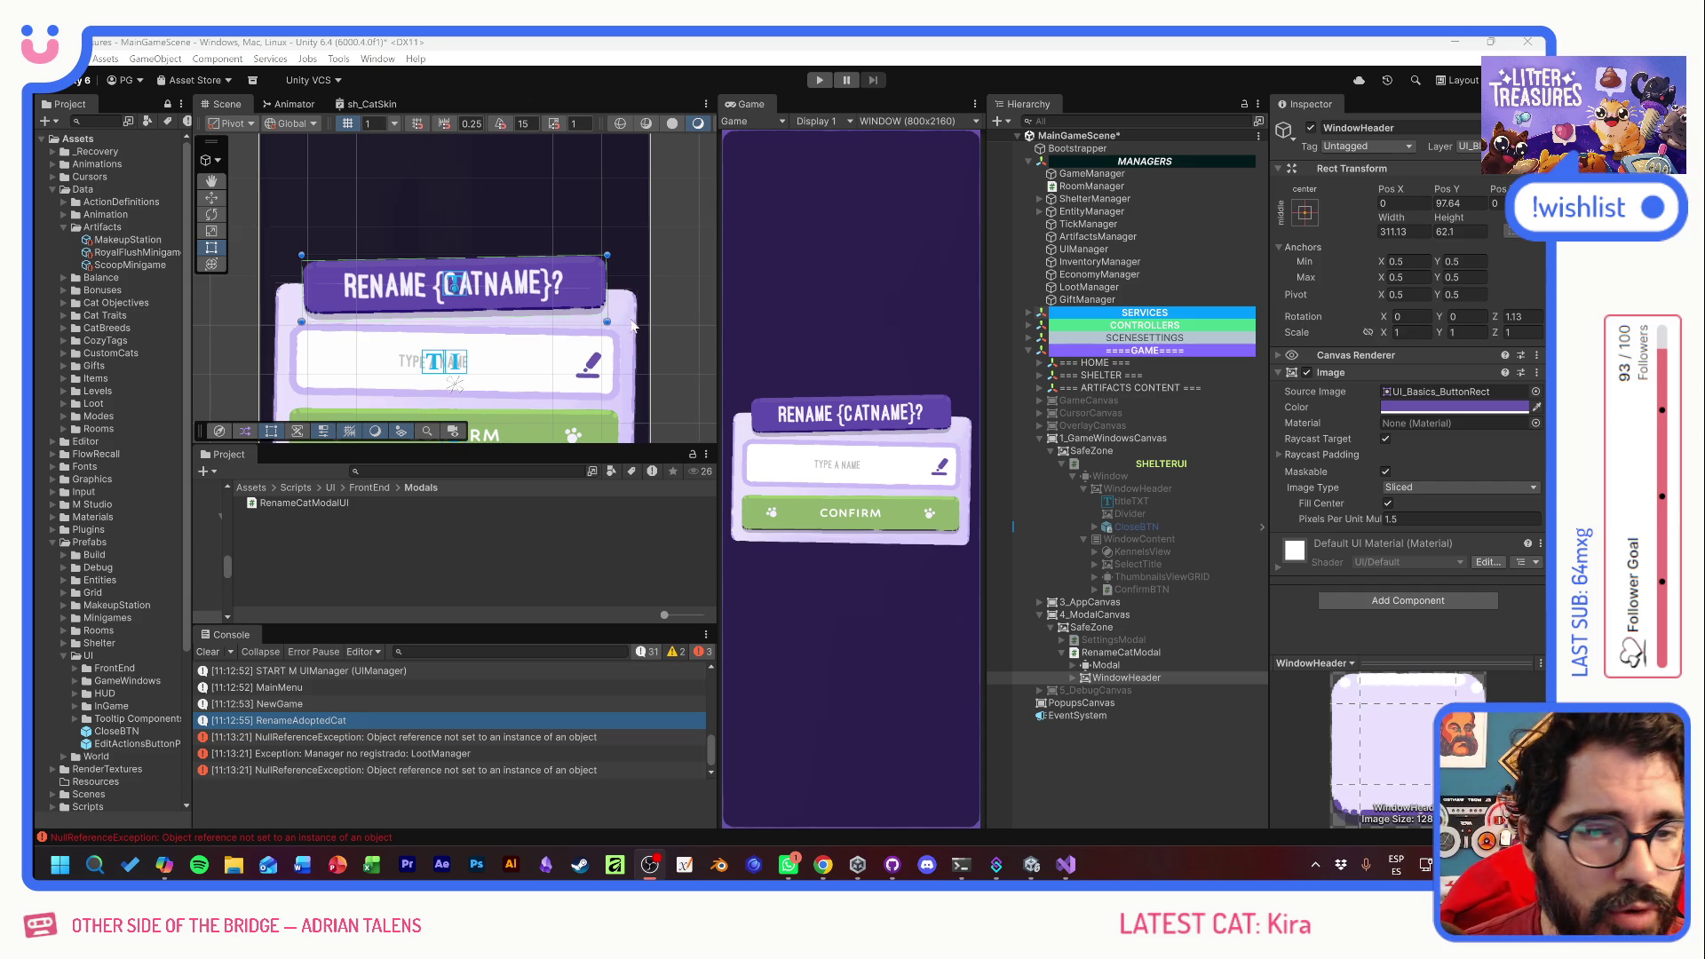
left_click(847, 330)
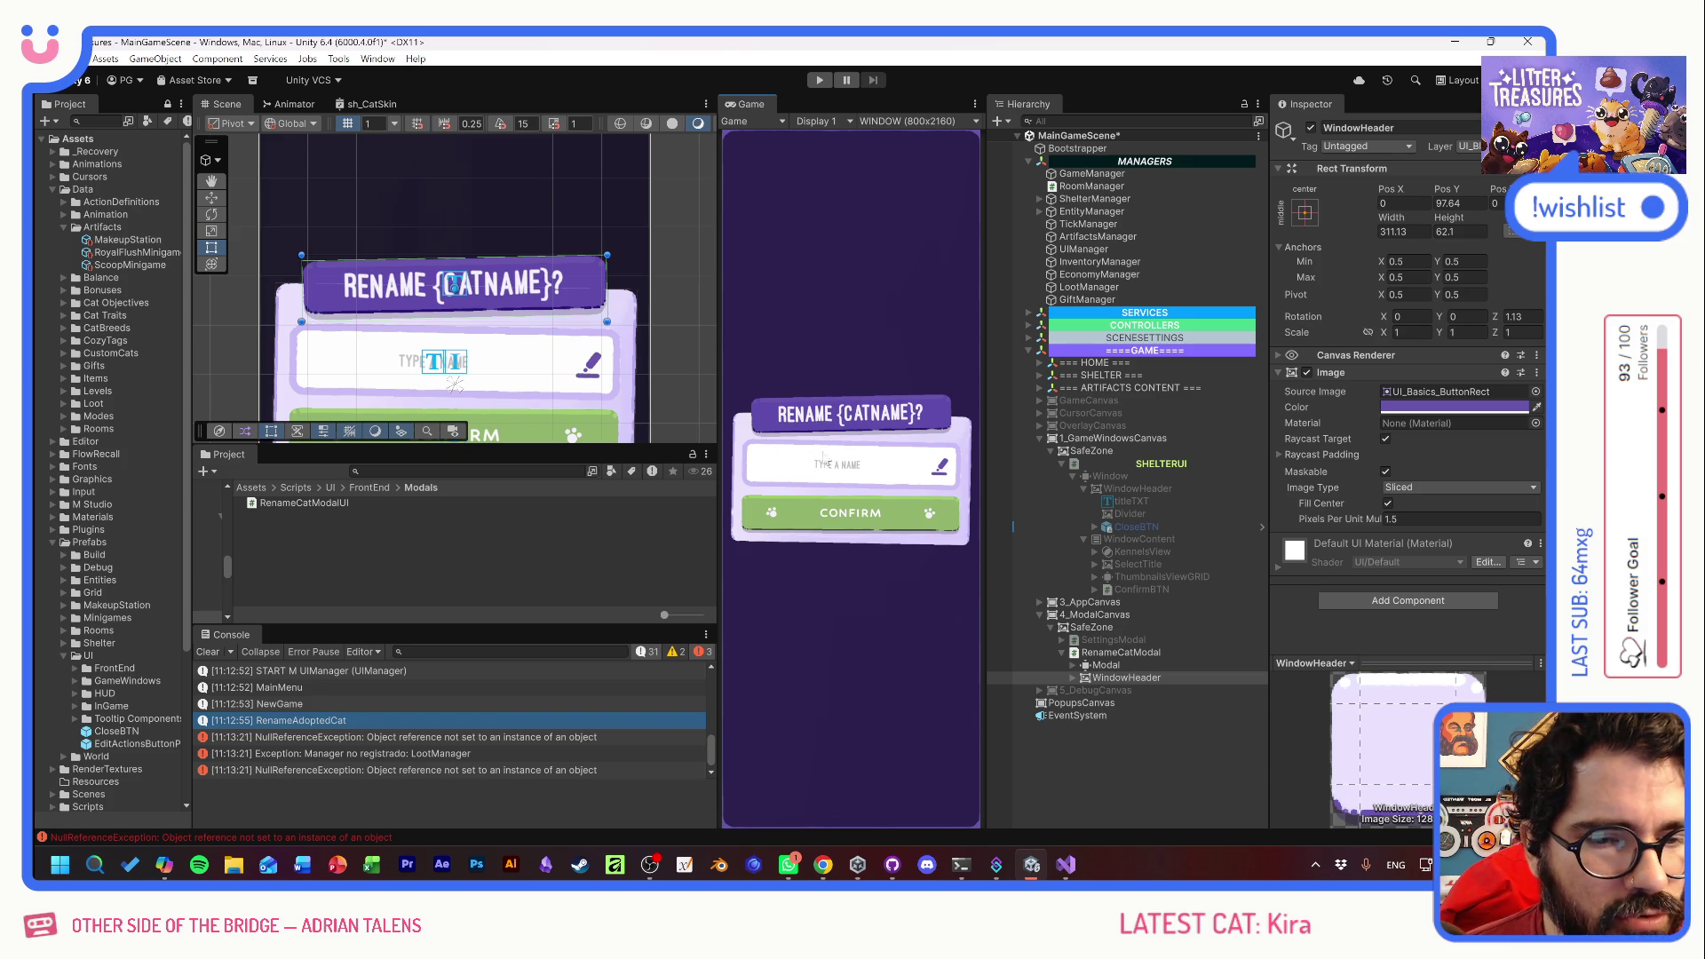
left_click(1074, 666)
left_click(1146, 690)
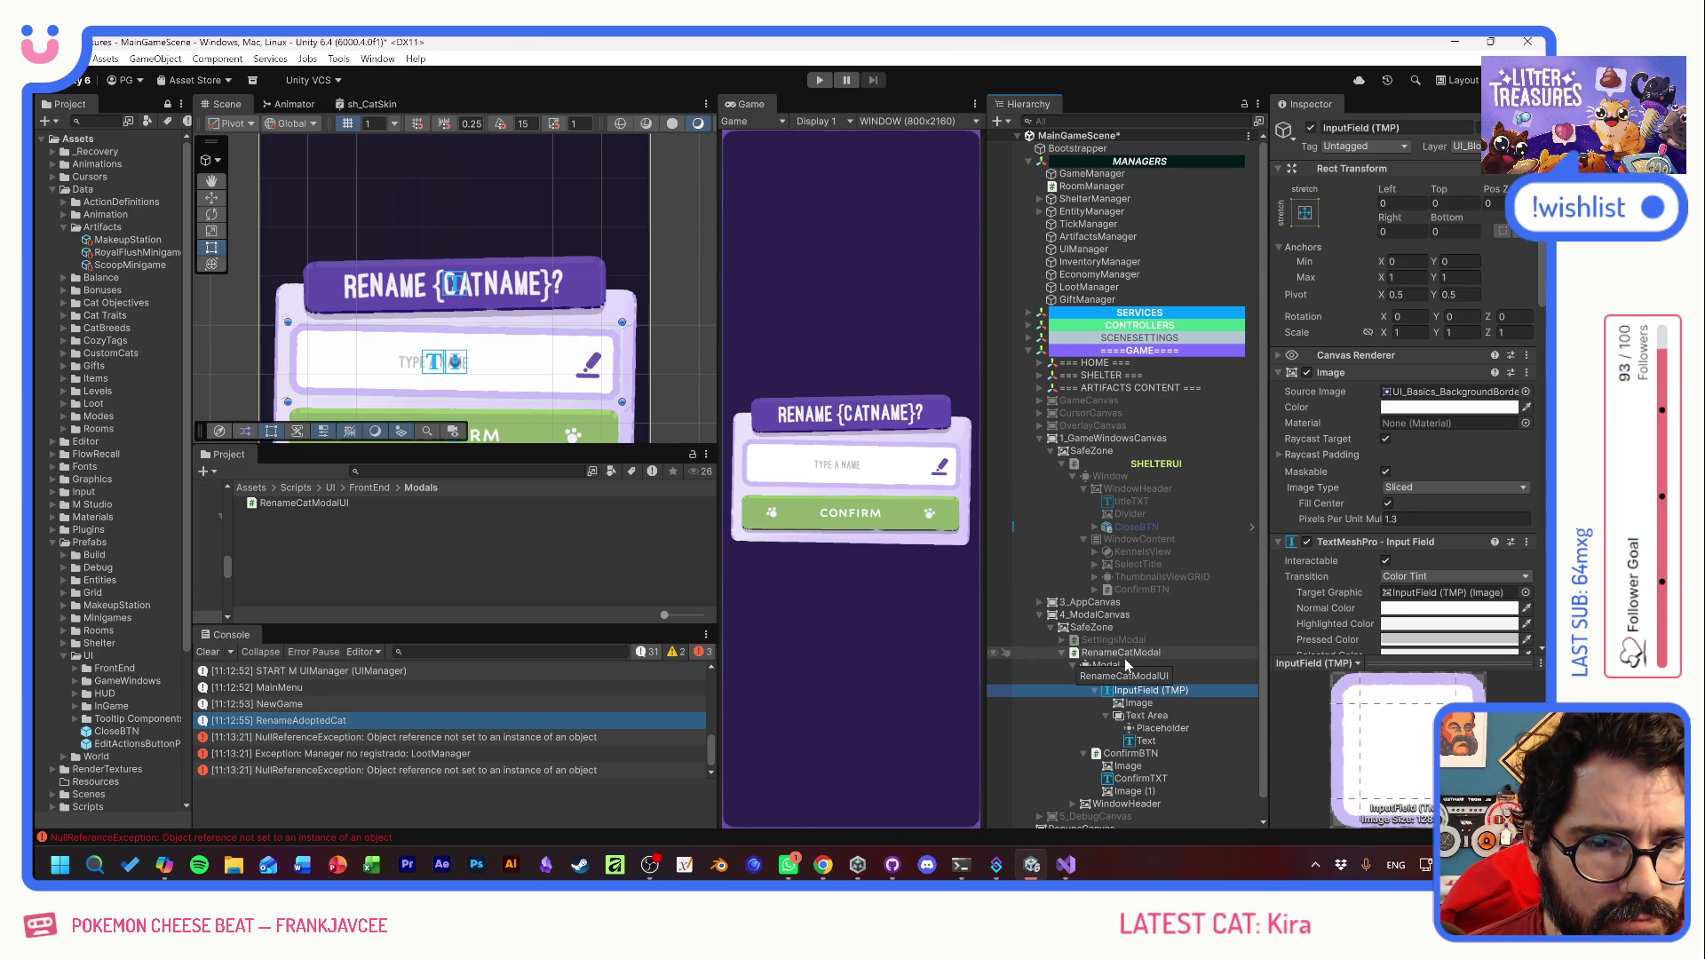
- Enter Play mode from the toolbar to begin a test session
left_click(839, 473)
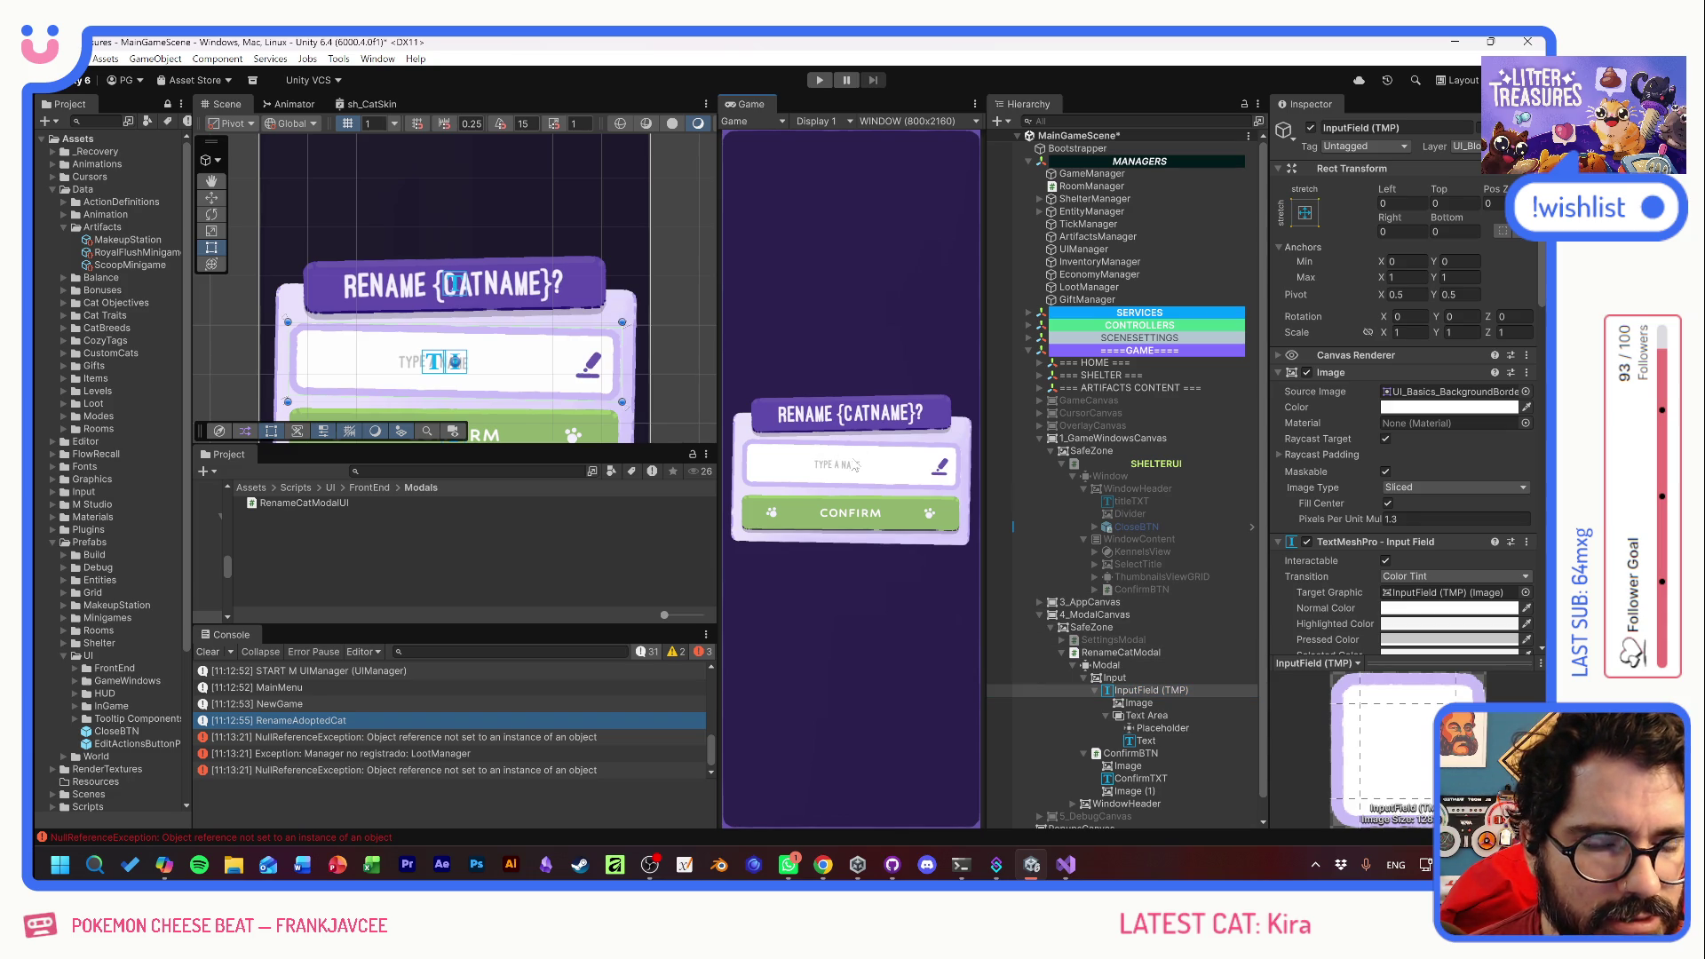
left_click(819, 81)
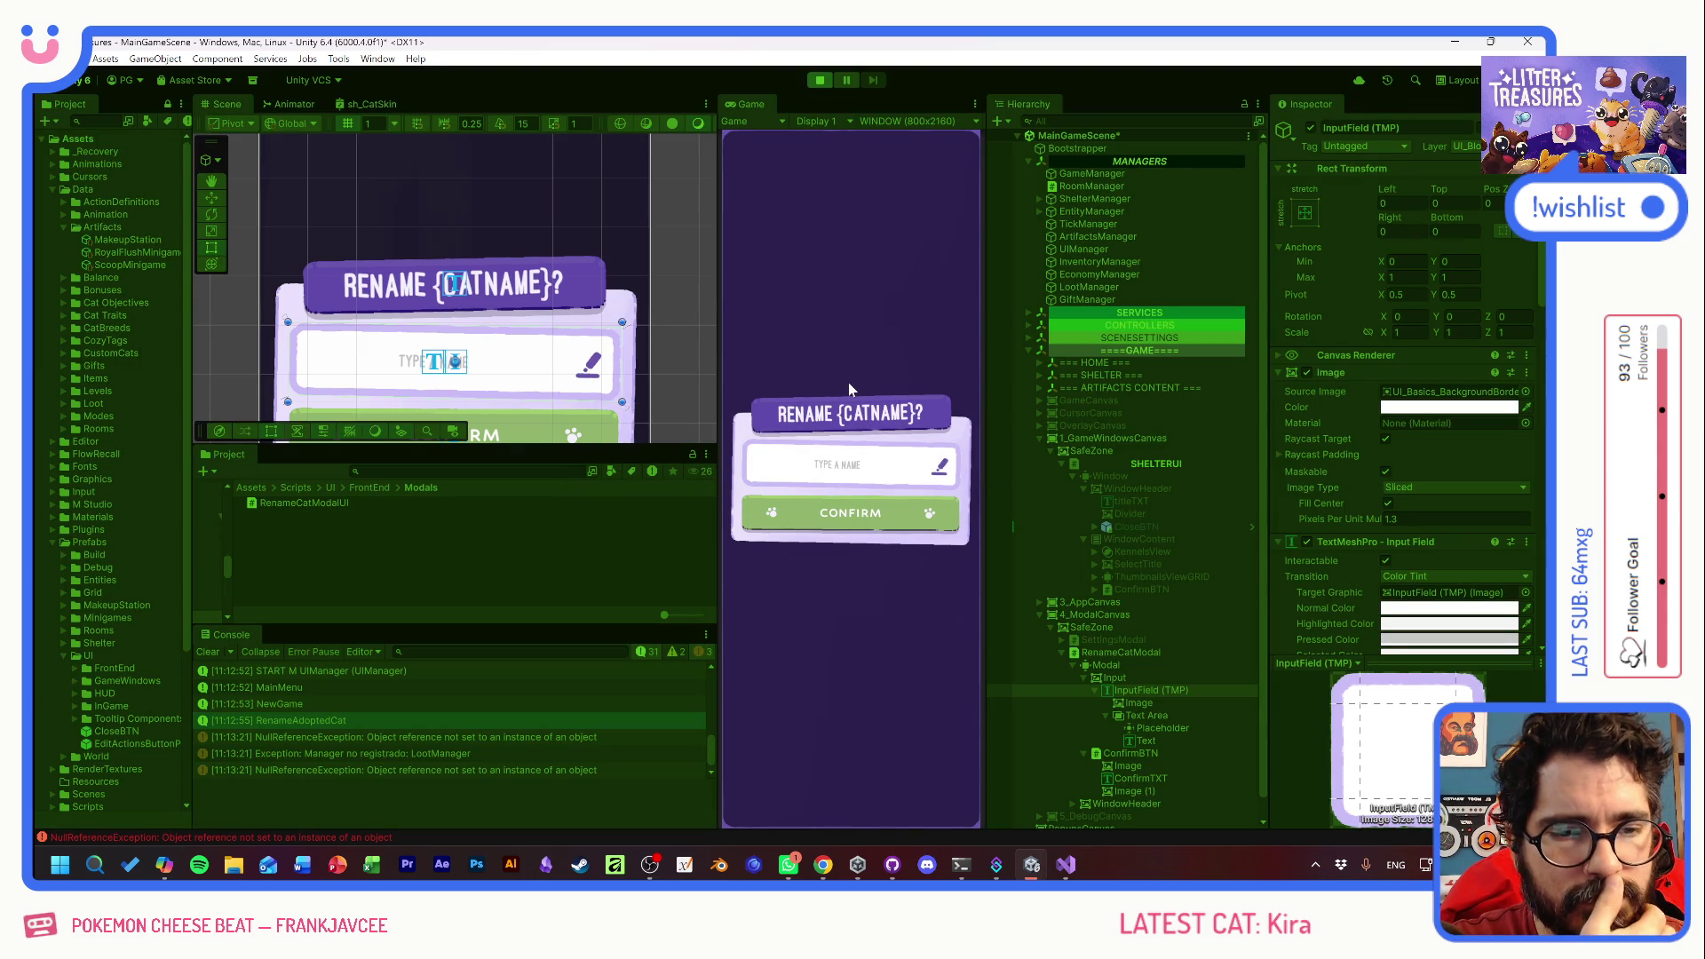
- Start a new game and adopt Quinuita to bring up the rename modal
left_click(839, 484)
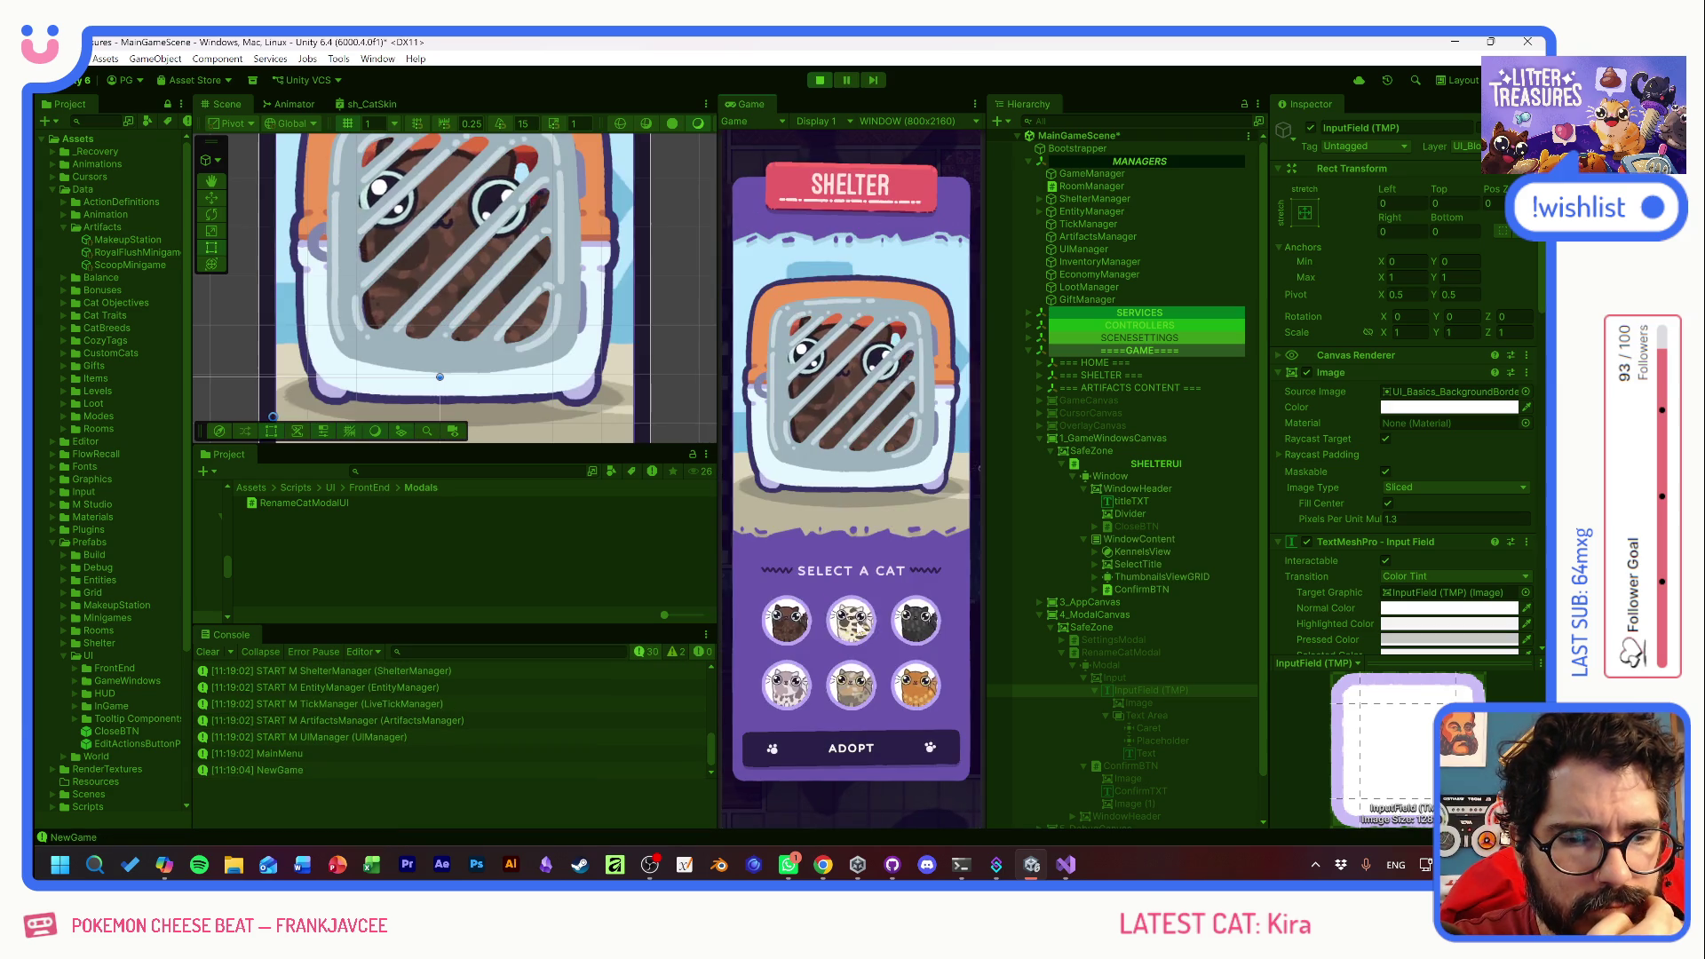
left_click(786, 620)
left_click(855, 751)
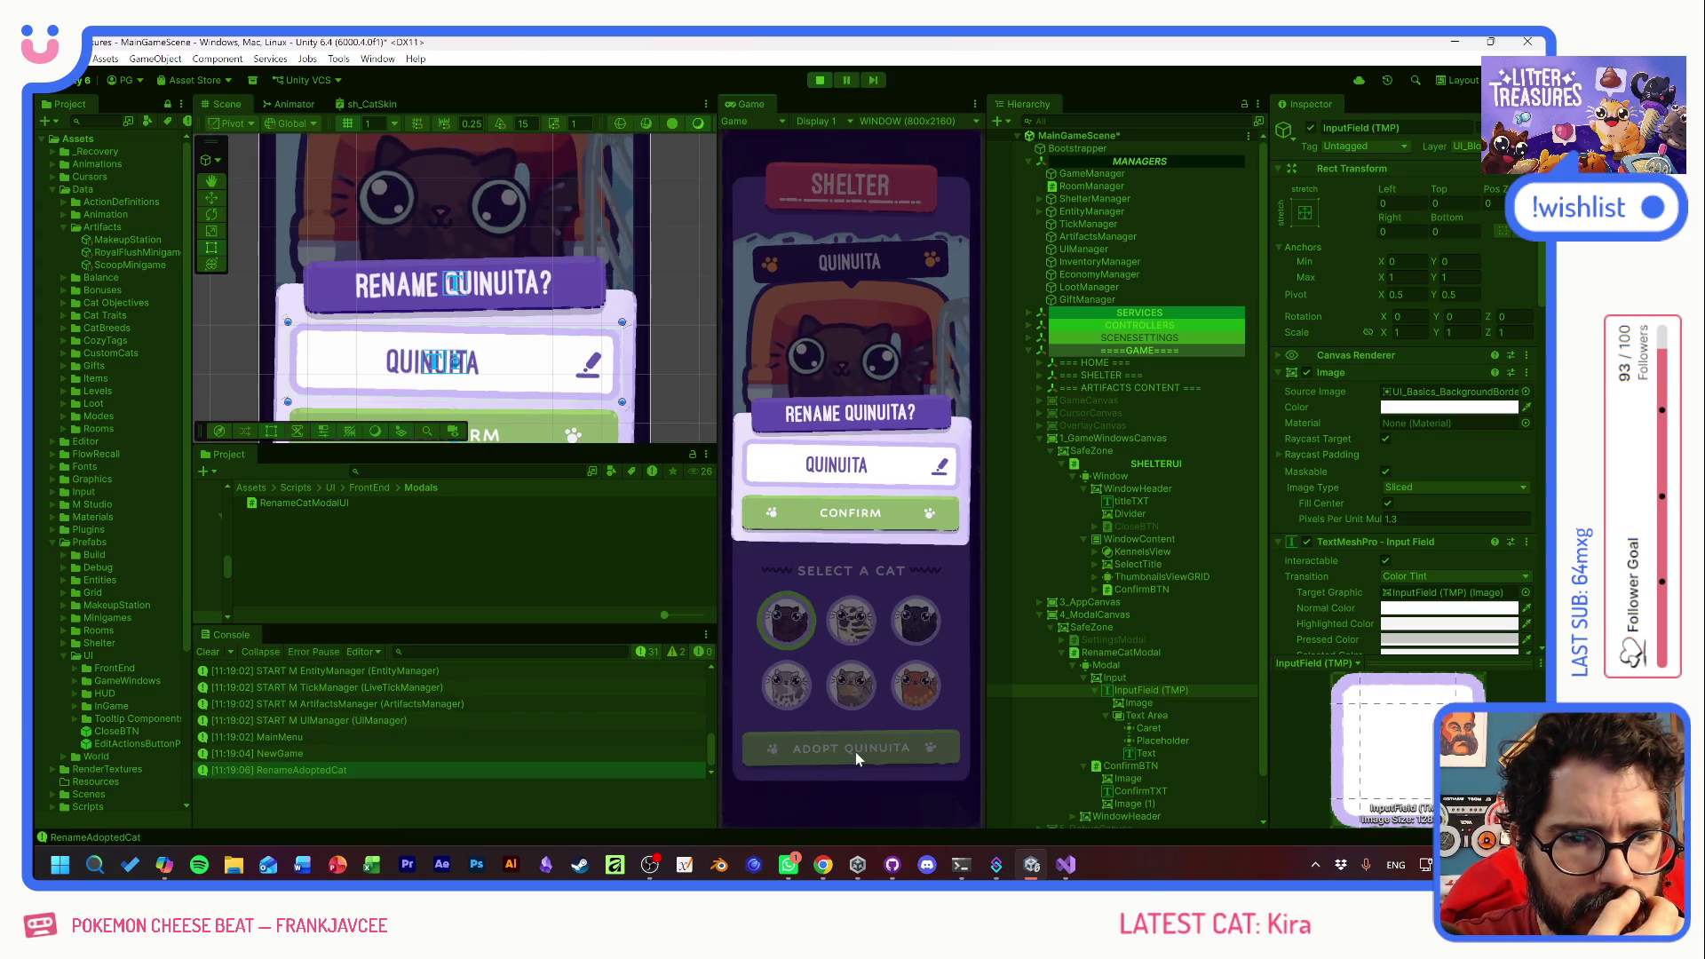
- Enter 'ESTERNOCLEIDOMASTOIDEO' as the name, trim a few characters, then stop the game
left_click(873, 481)
type("ESTERNOCLEIDOMASTOIDEO")
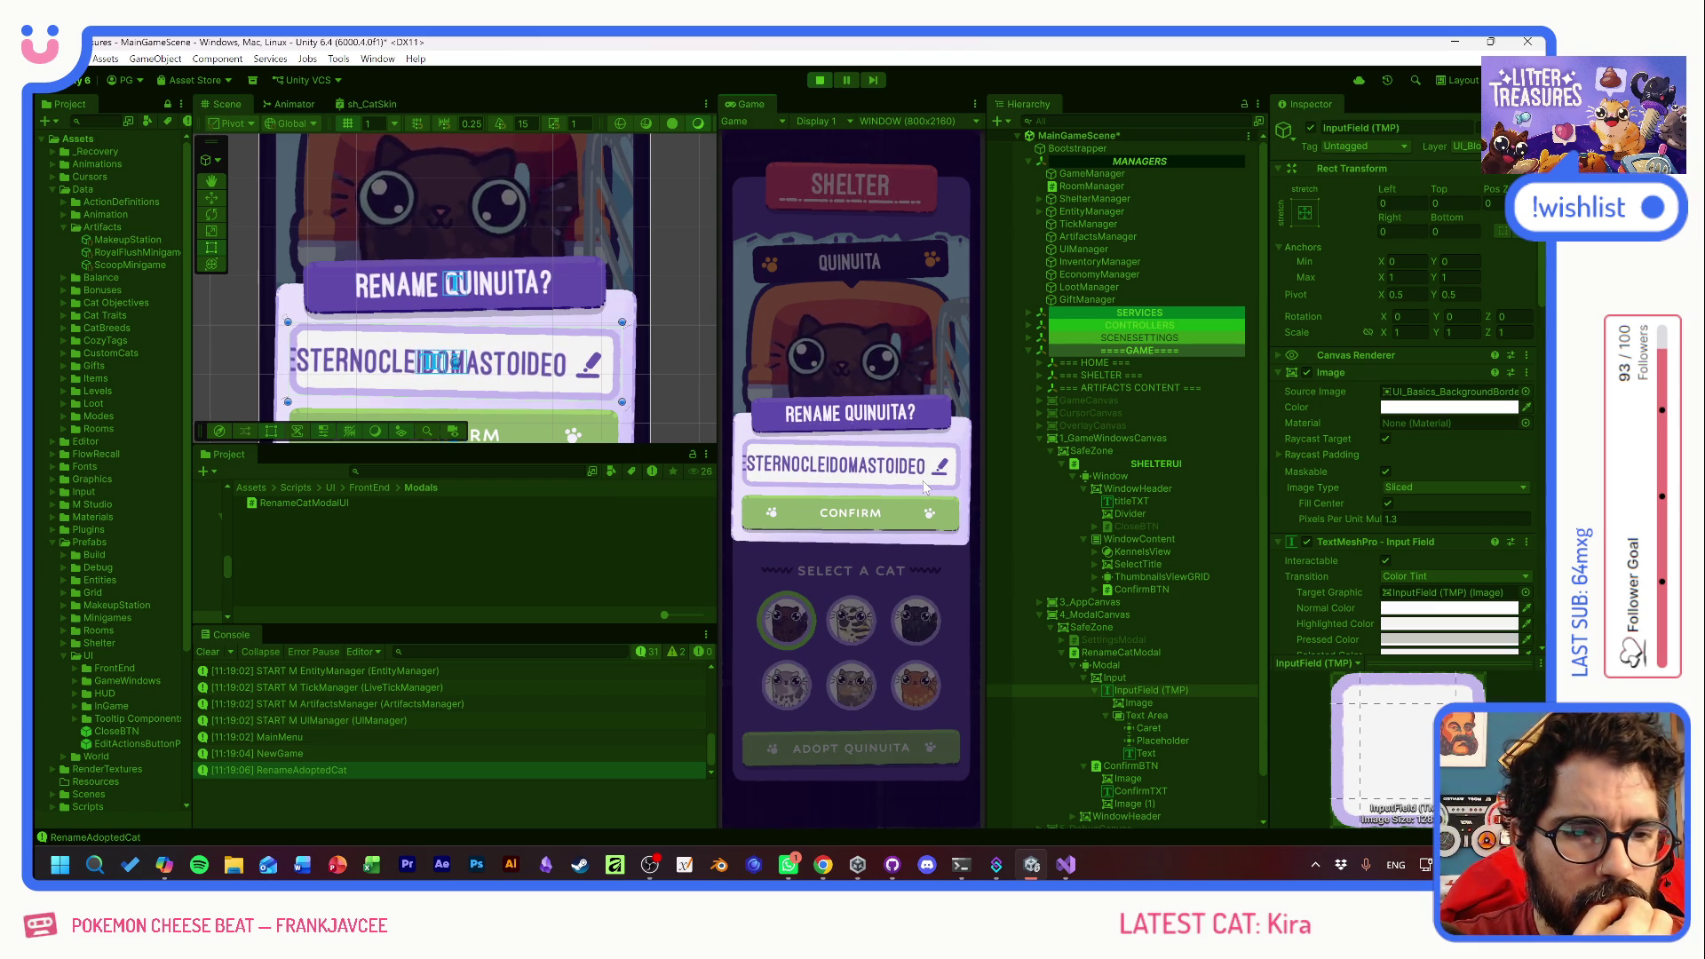
key("BackSpace")
key("BackSpace")
key("BackSpace")
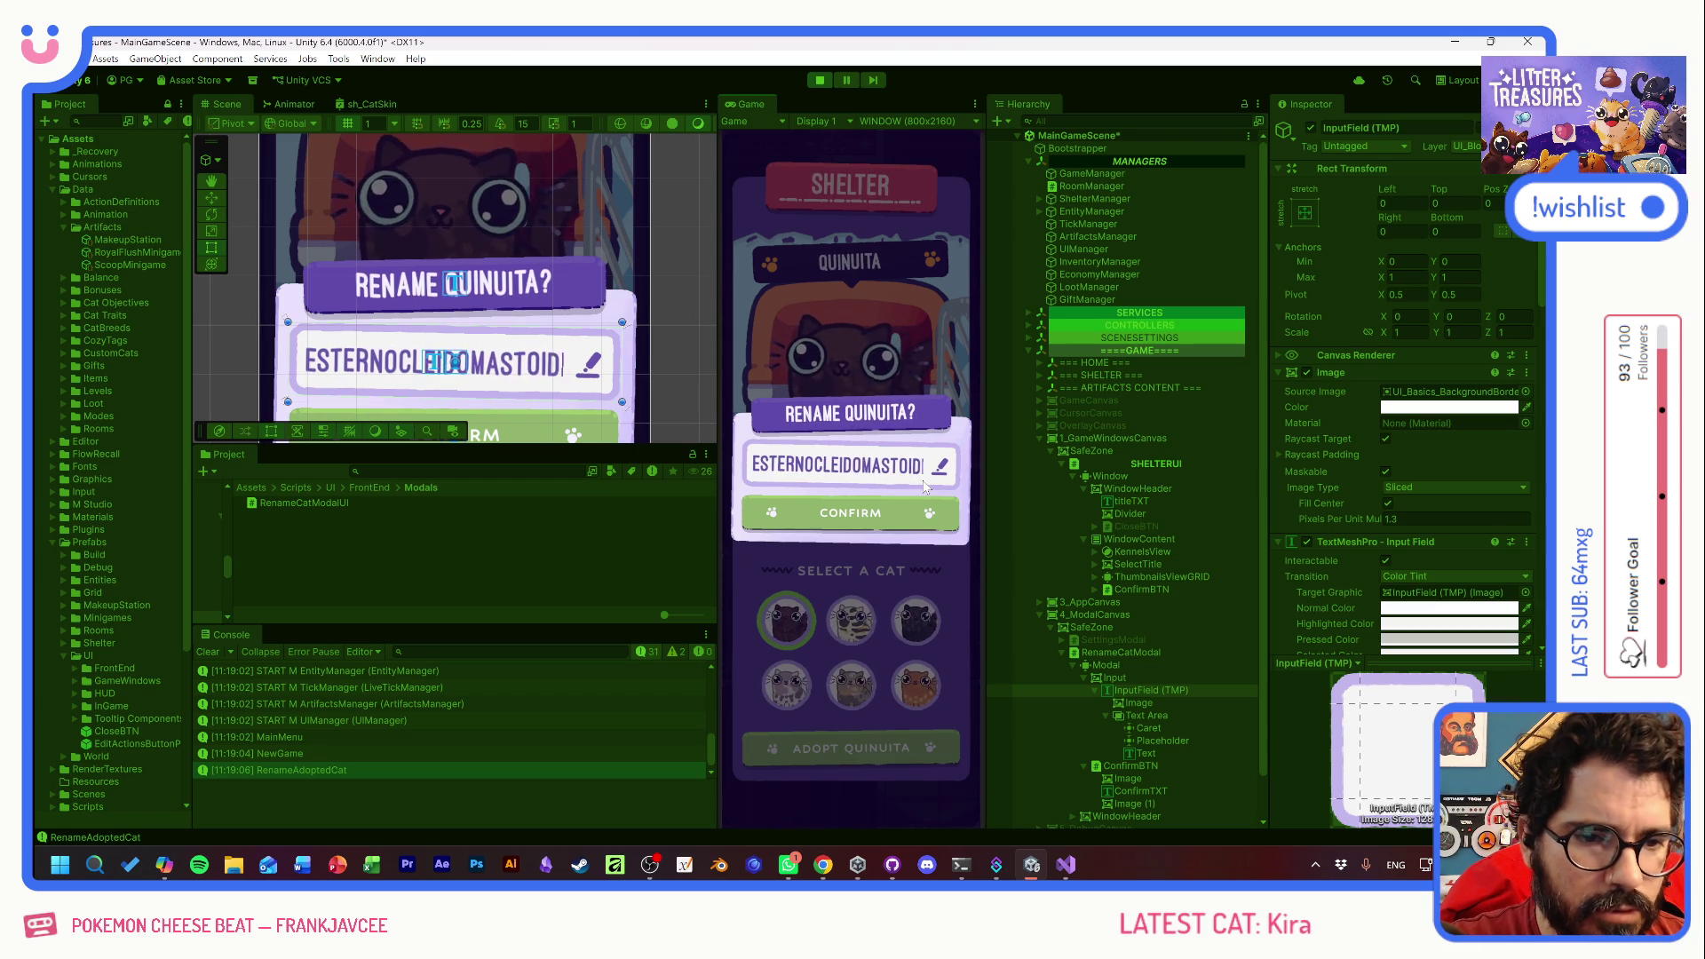
key("BackSpace")
key("BackSpace")
key("BackSpace")
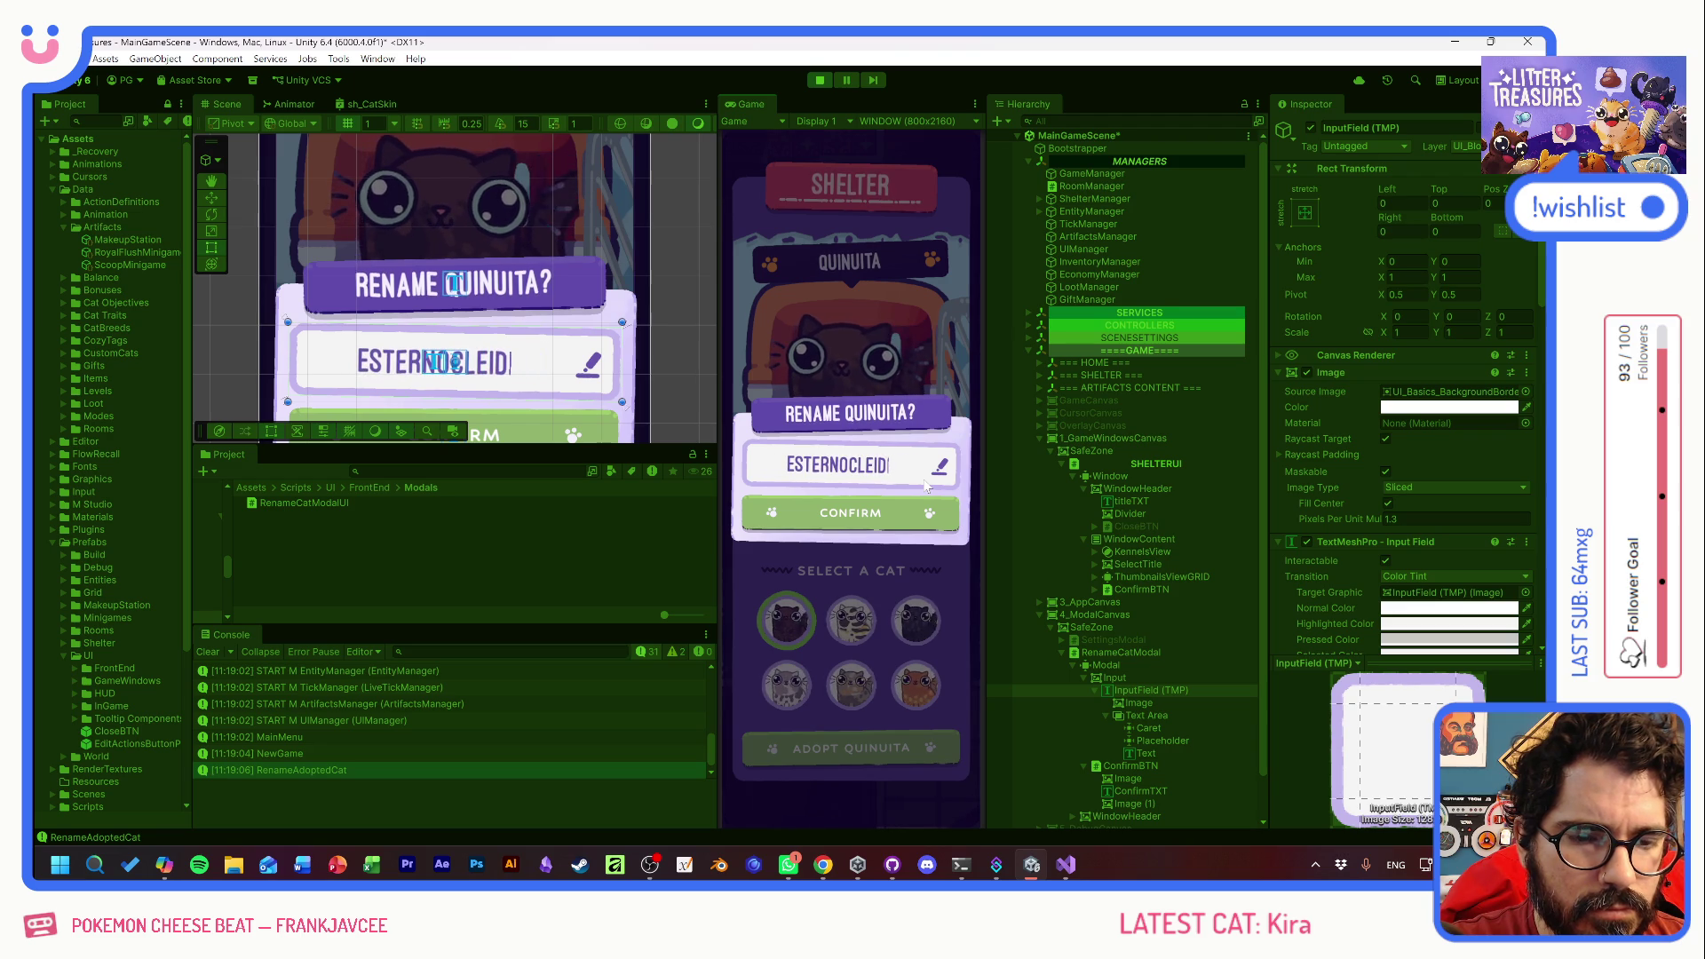
key("BackSpace")
key("BackSpace")
key("BackSpace")
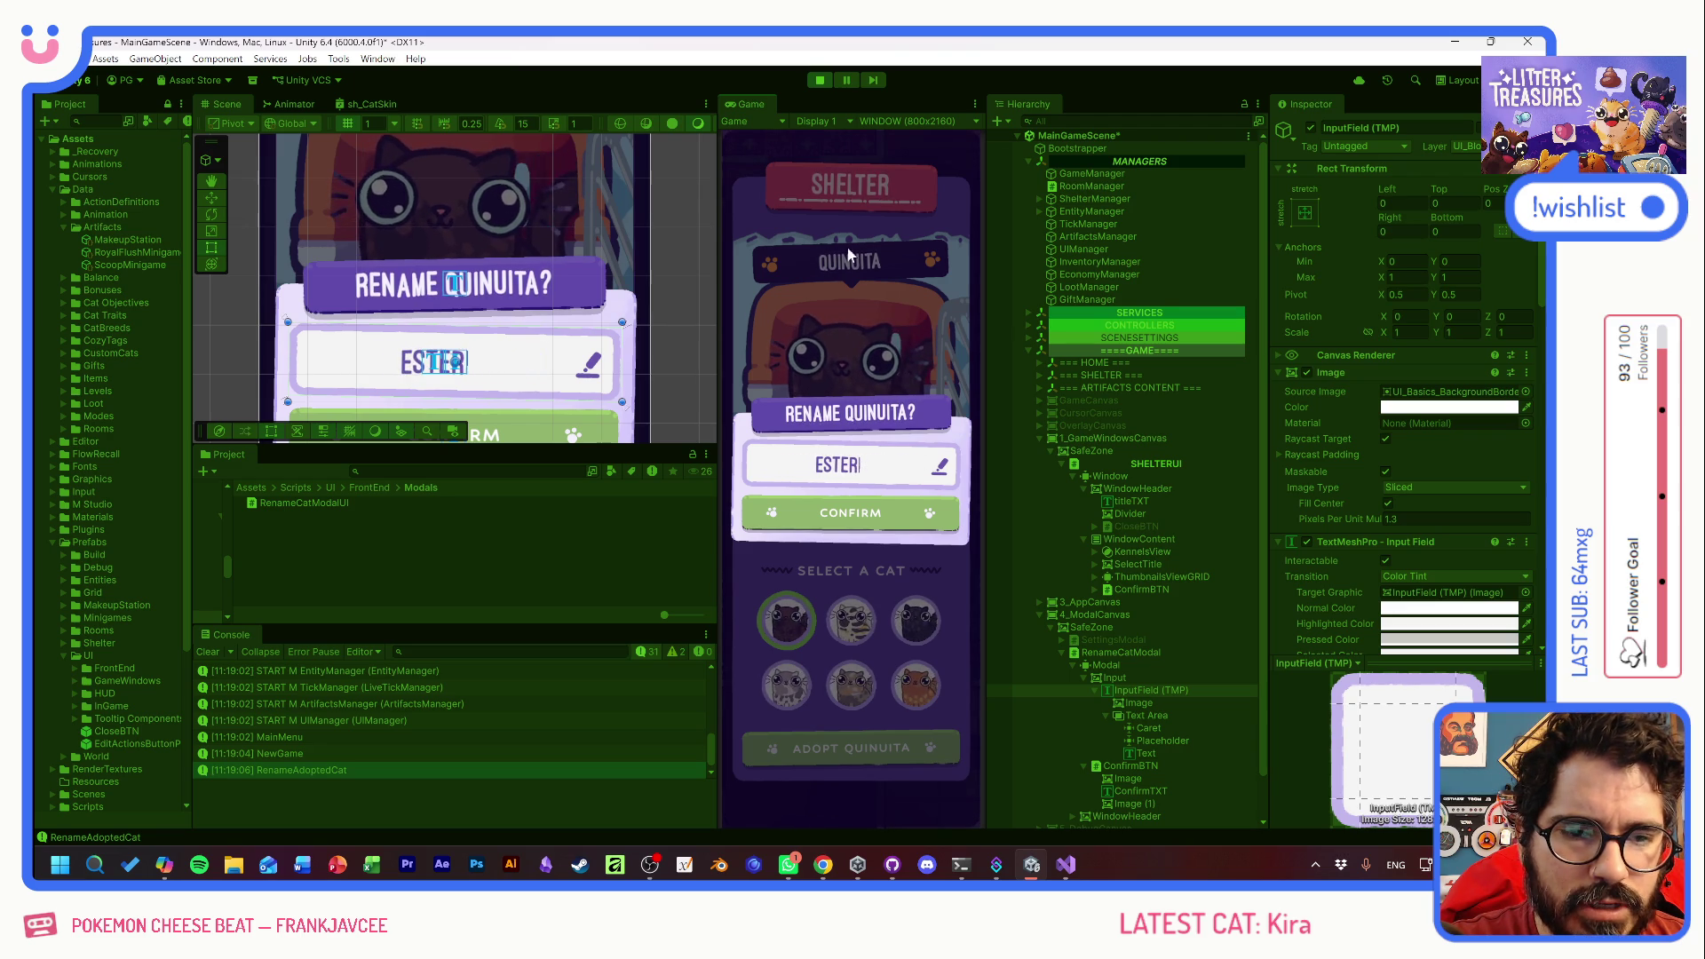
left_click(819, 80)
left_click(1117, 692)
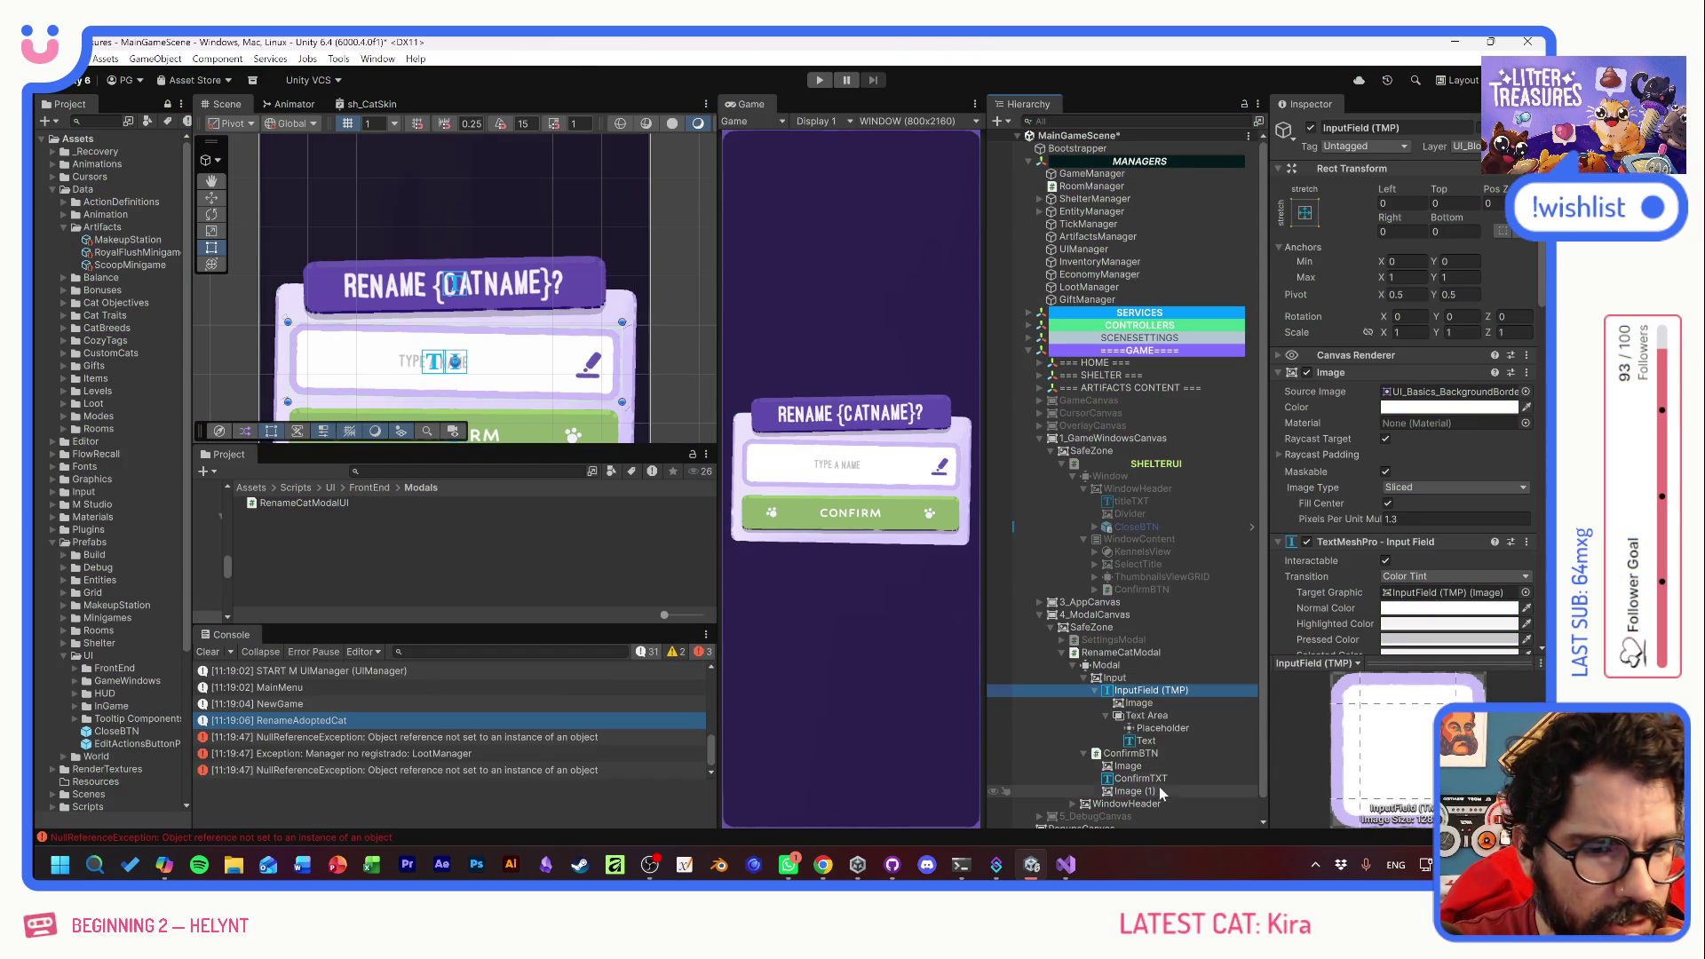
- Enable Auto Size on the name field's Text with a 24 minimum, then enter Play mode
left_click(1142, 741)
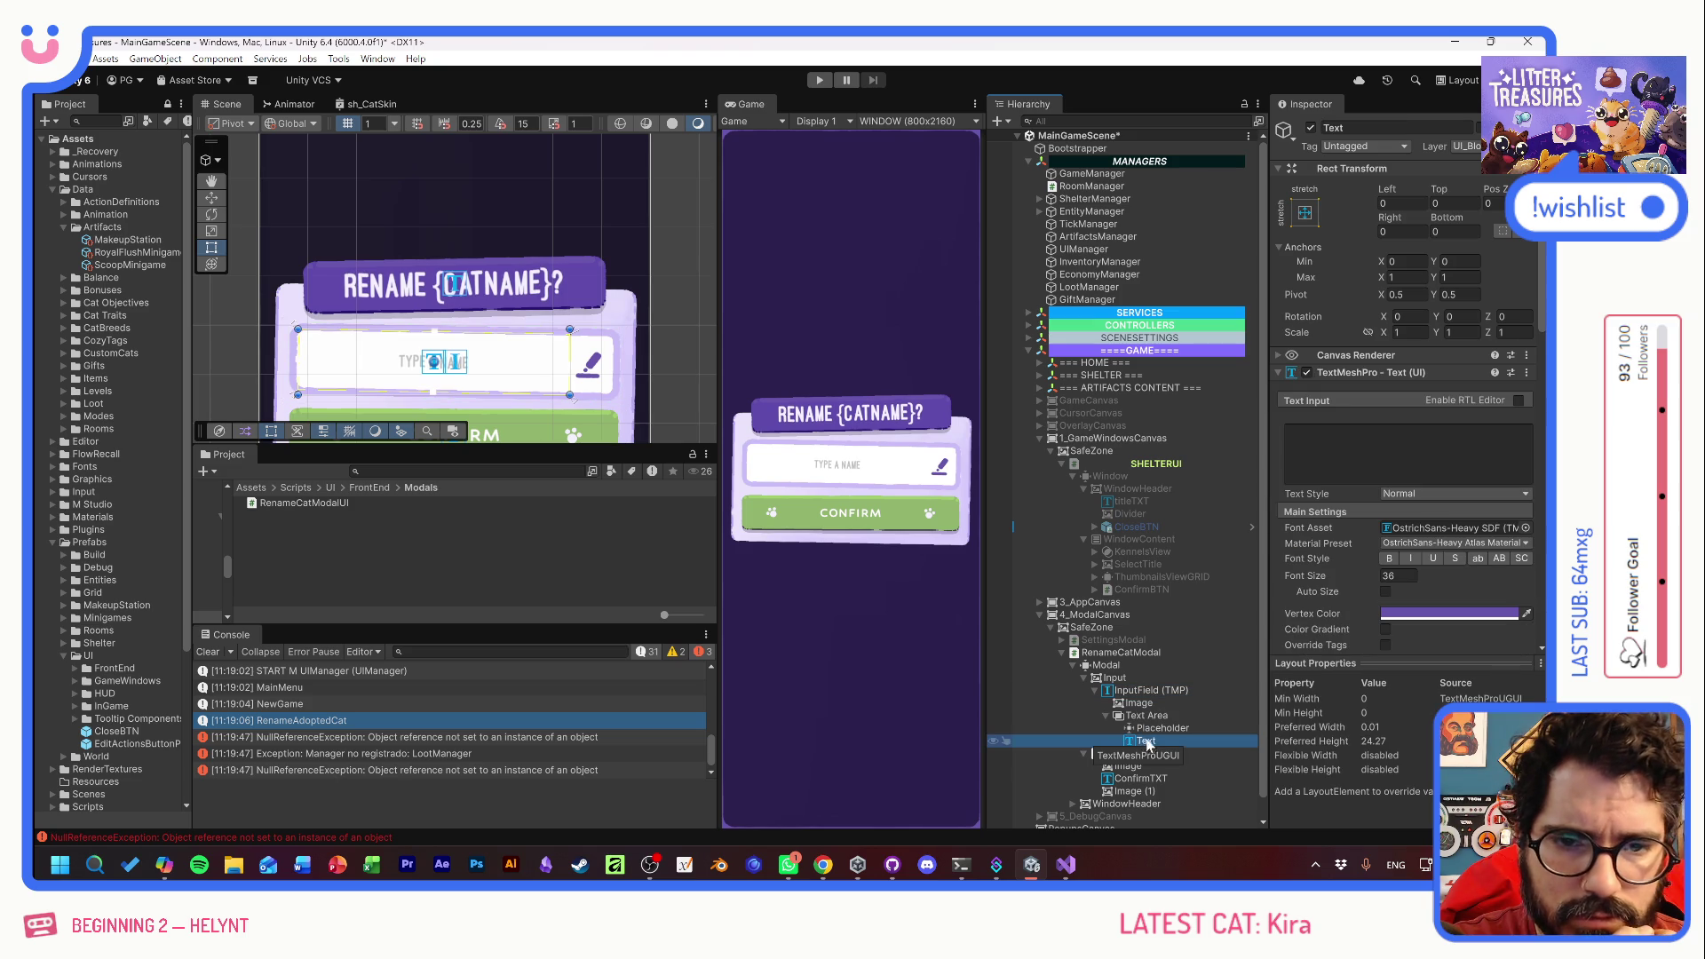
left_click(1386, 593)
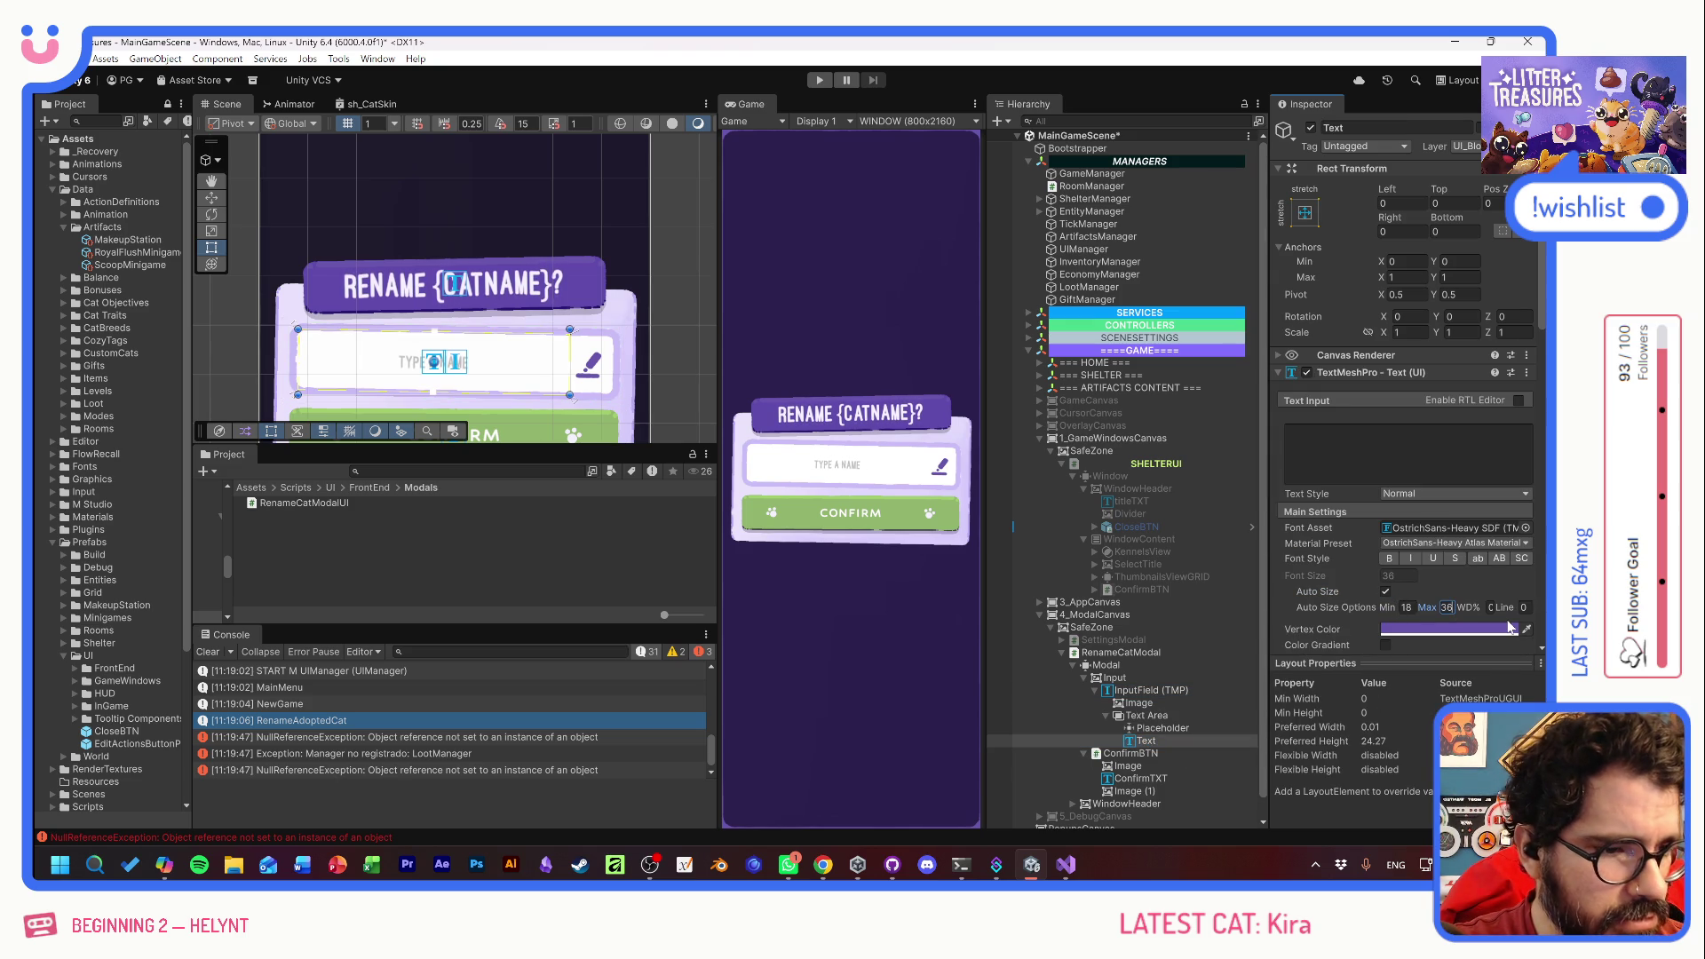
type("24")
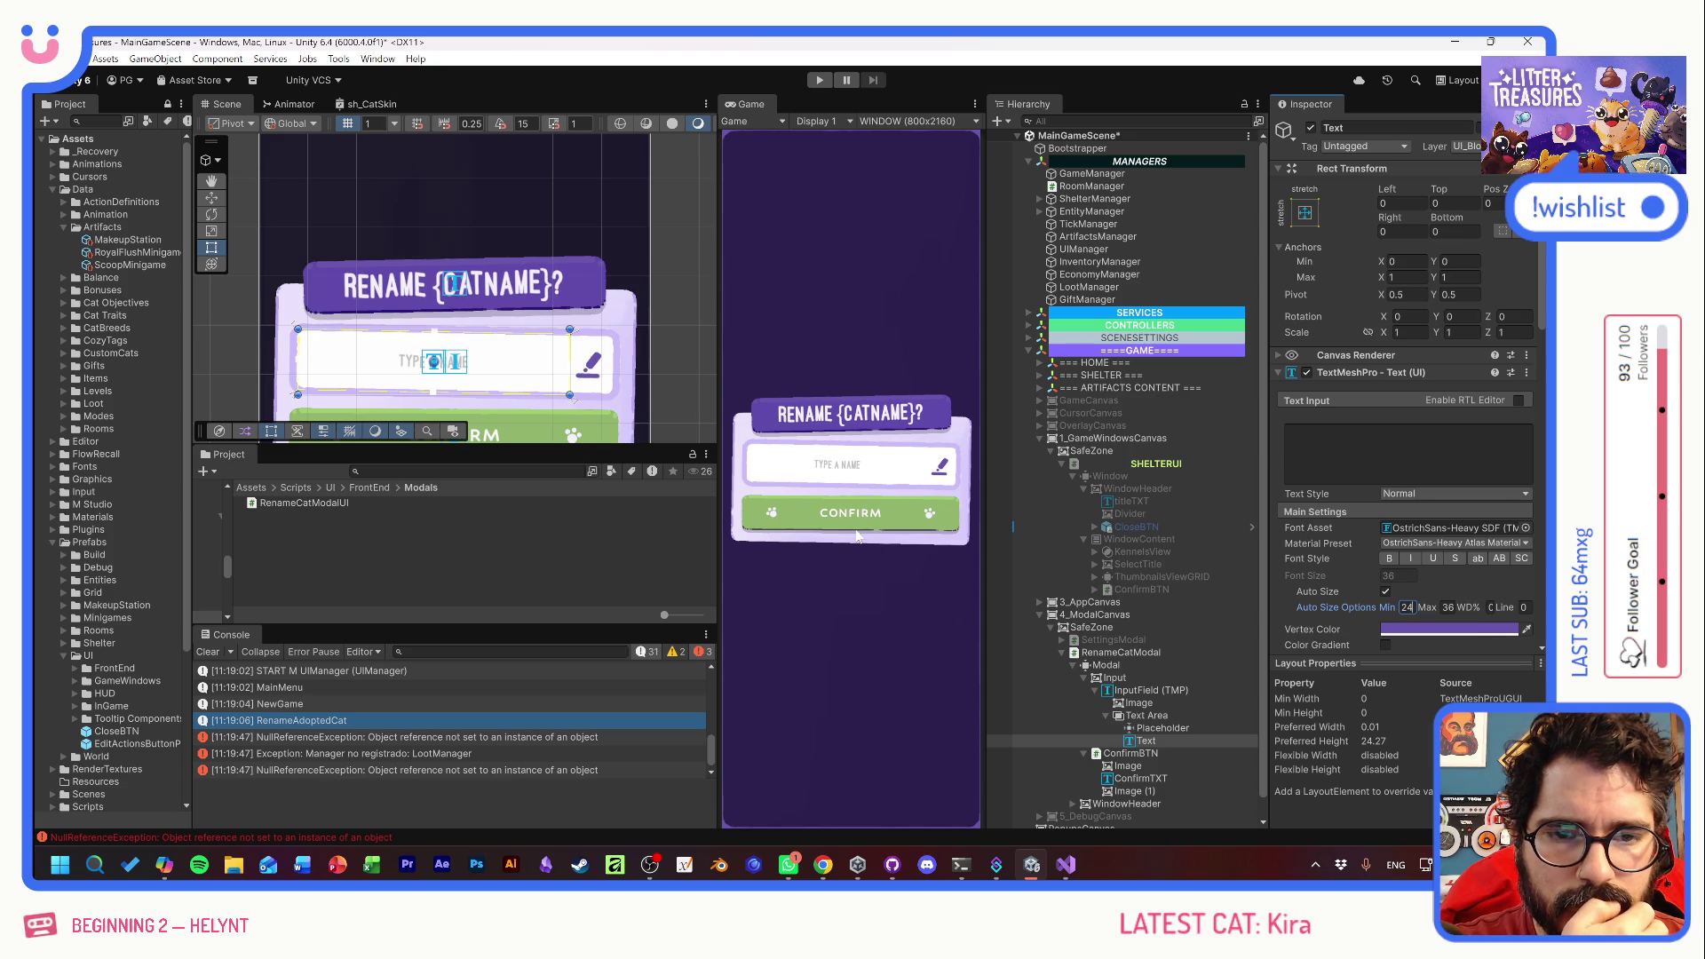
left_click(818, 81)
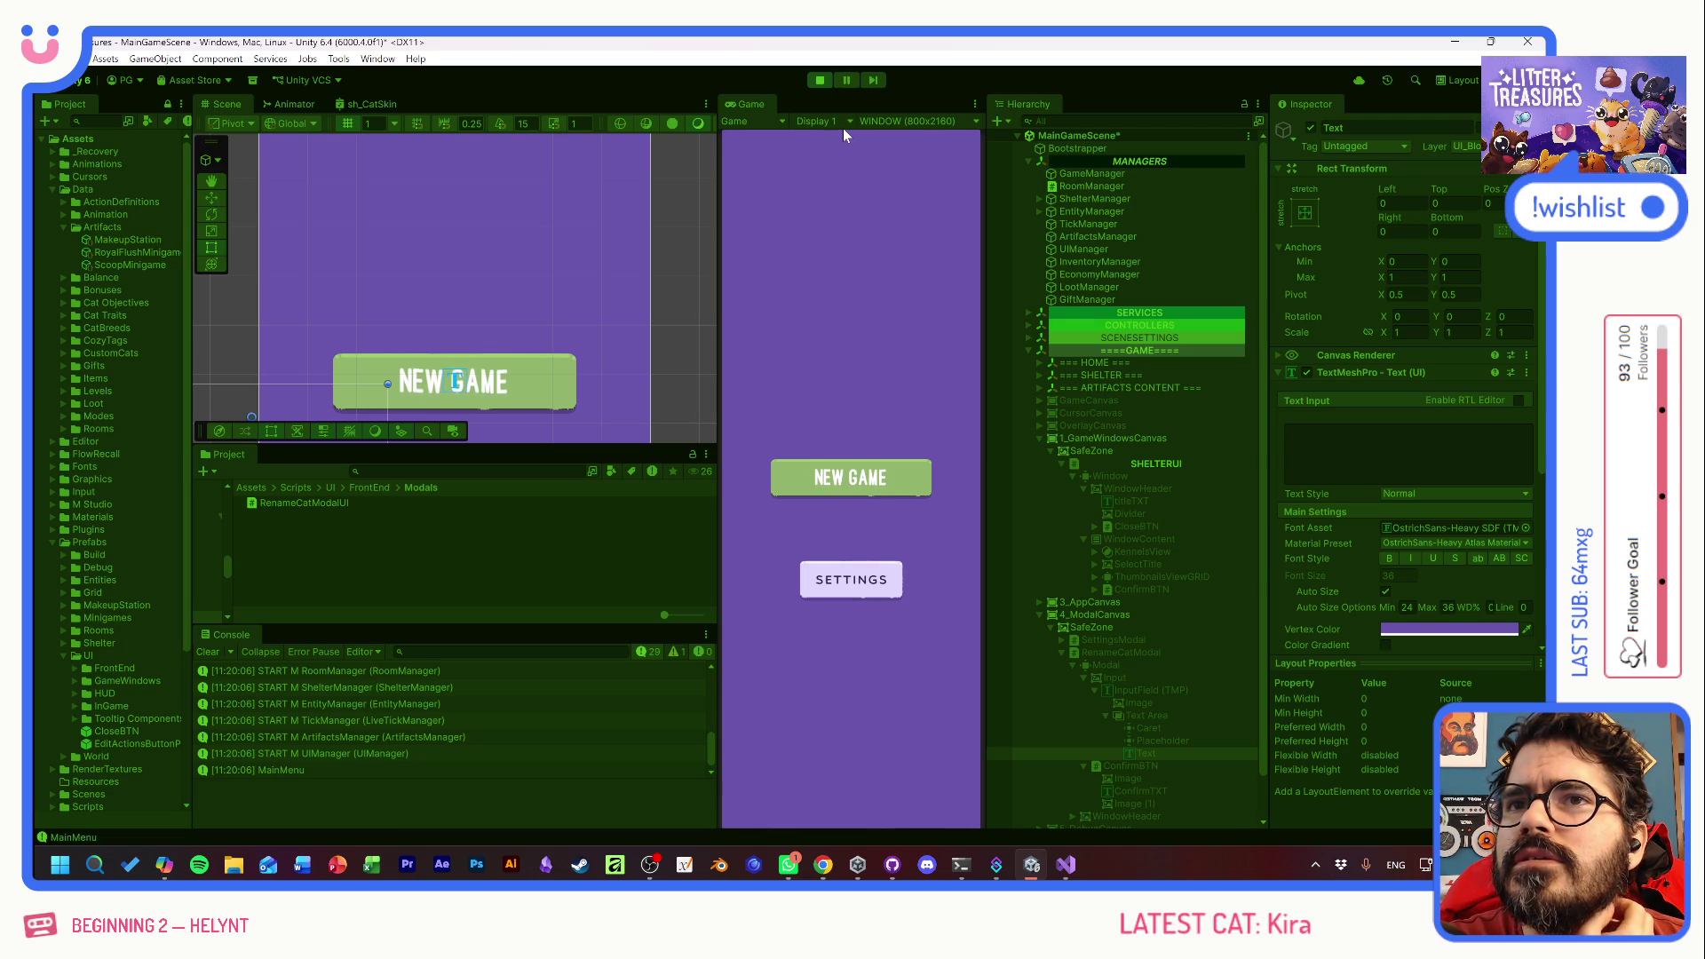
- Start a new game and adopt Tostada to bring up the rename modal
left_click(871, 478)
left_click(851, 619)
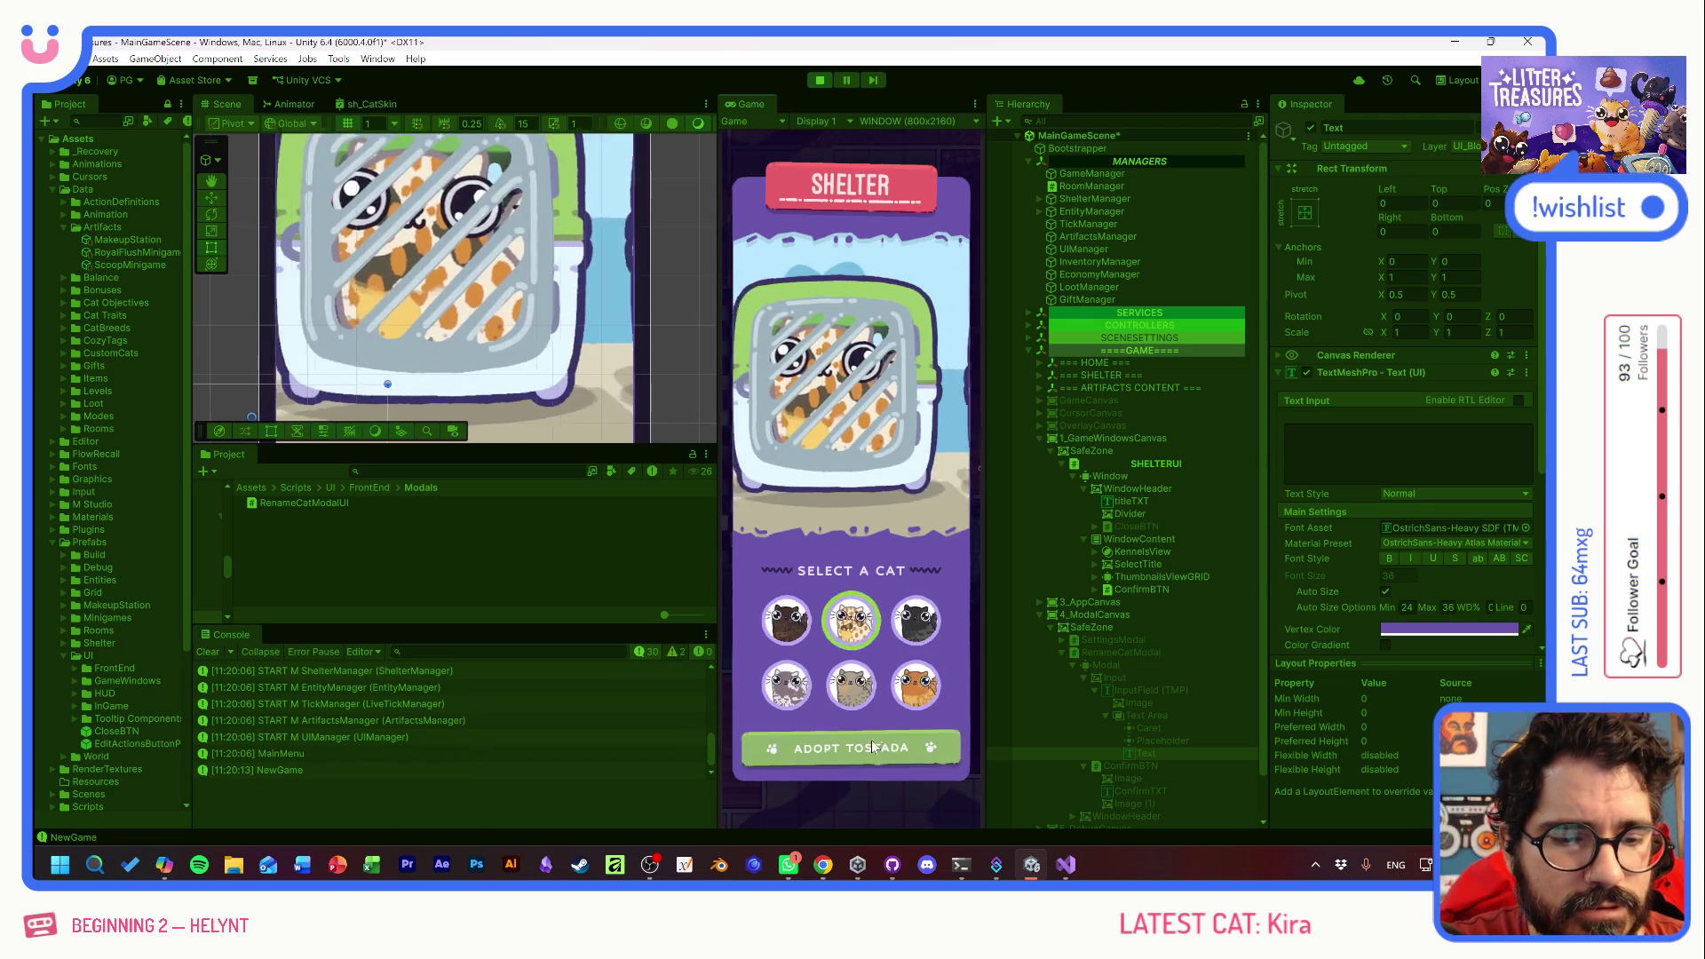
left_click(867, 746)
- Test the name field with 'supercalifragilisticoespialidoso', then 'napoleon el barbaro', and stop play
left_click(875, 476)
type("supercalifra")
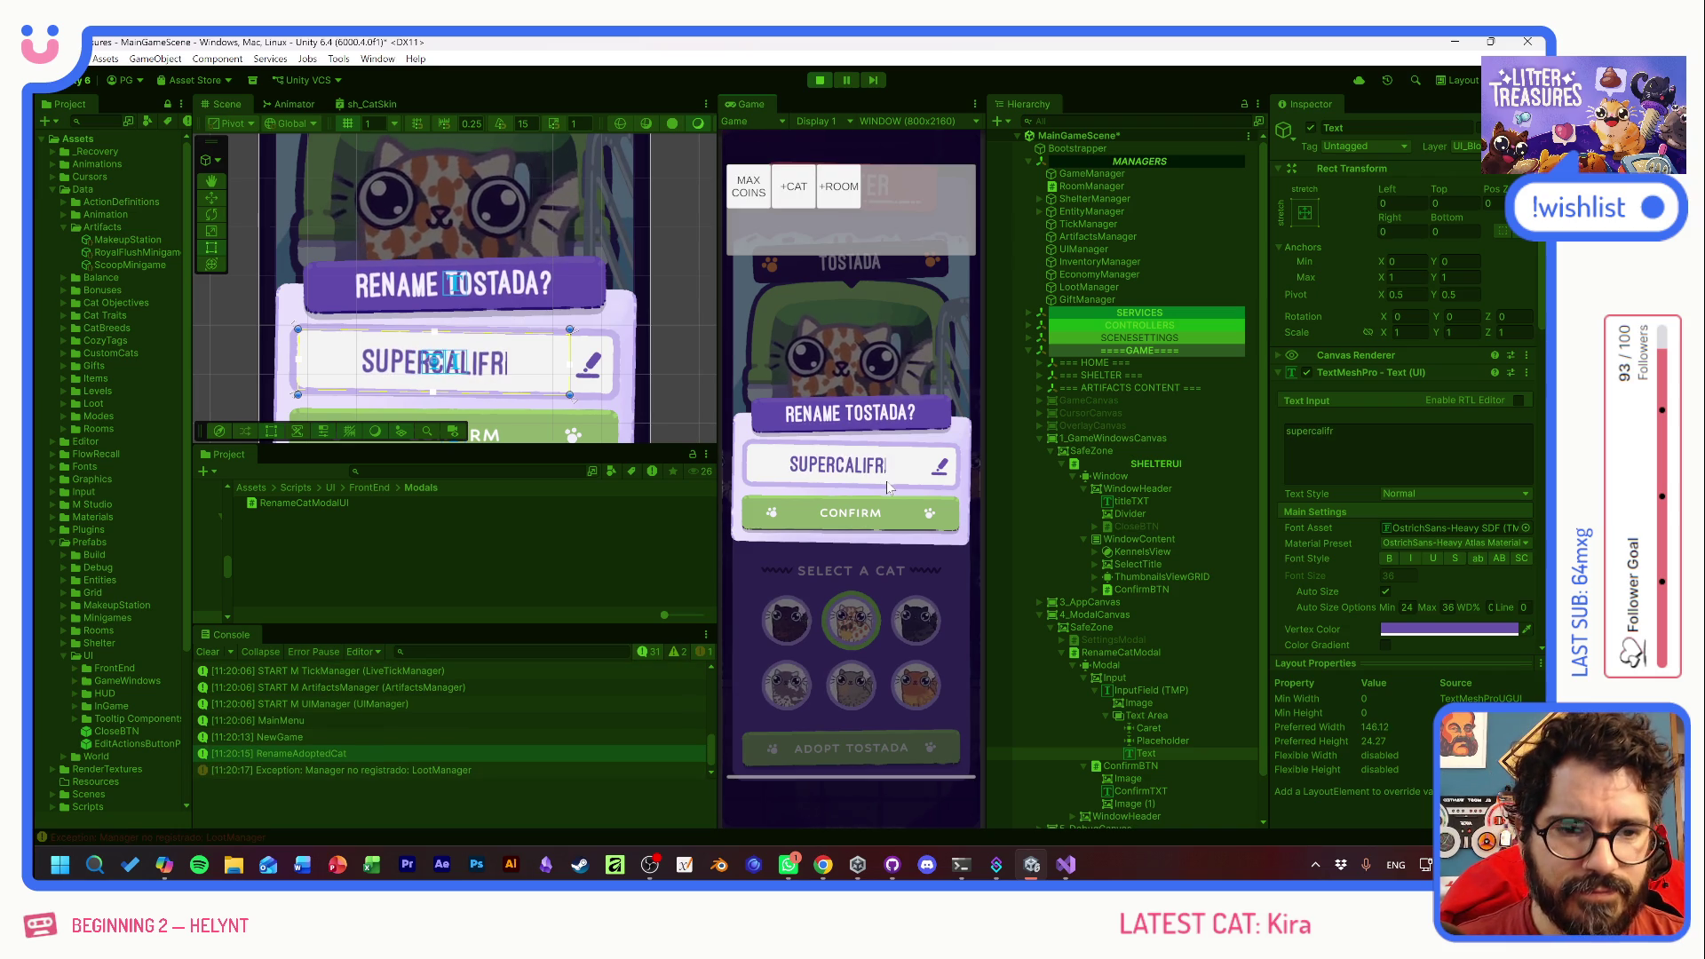
type("gilis")
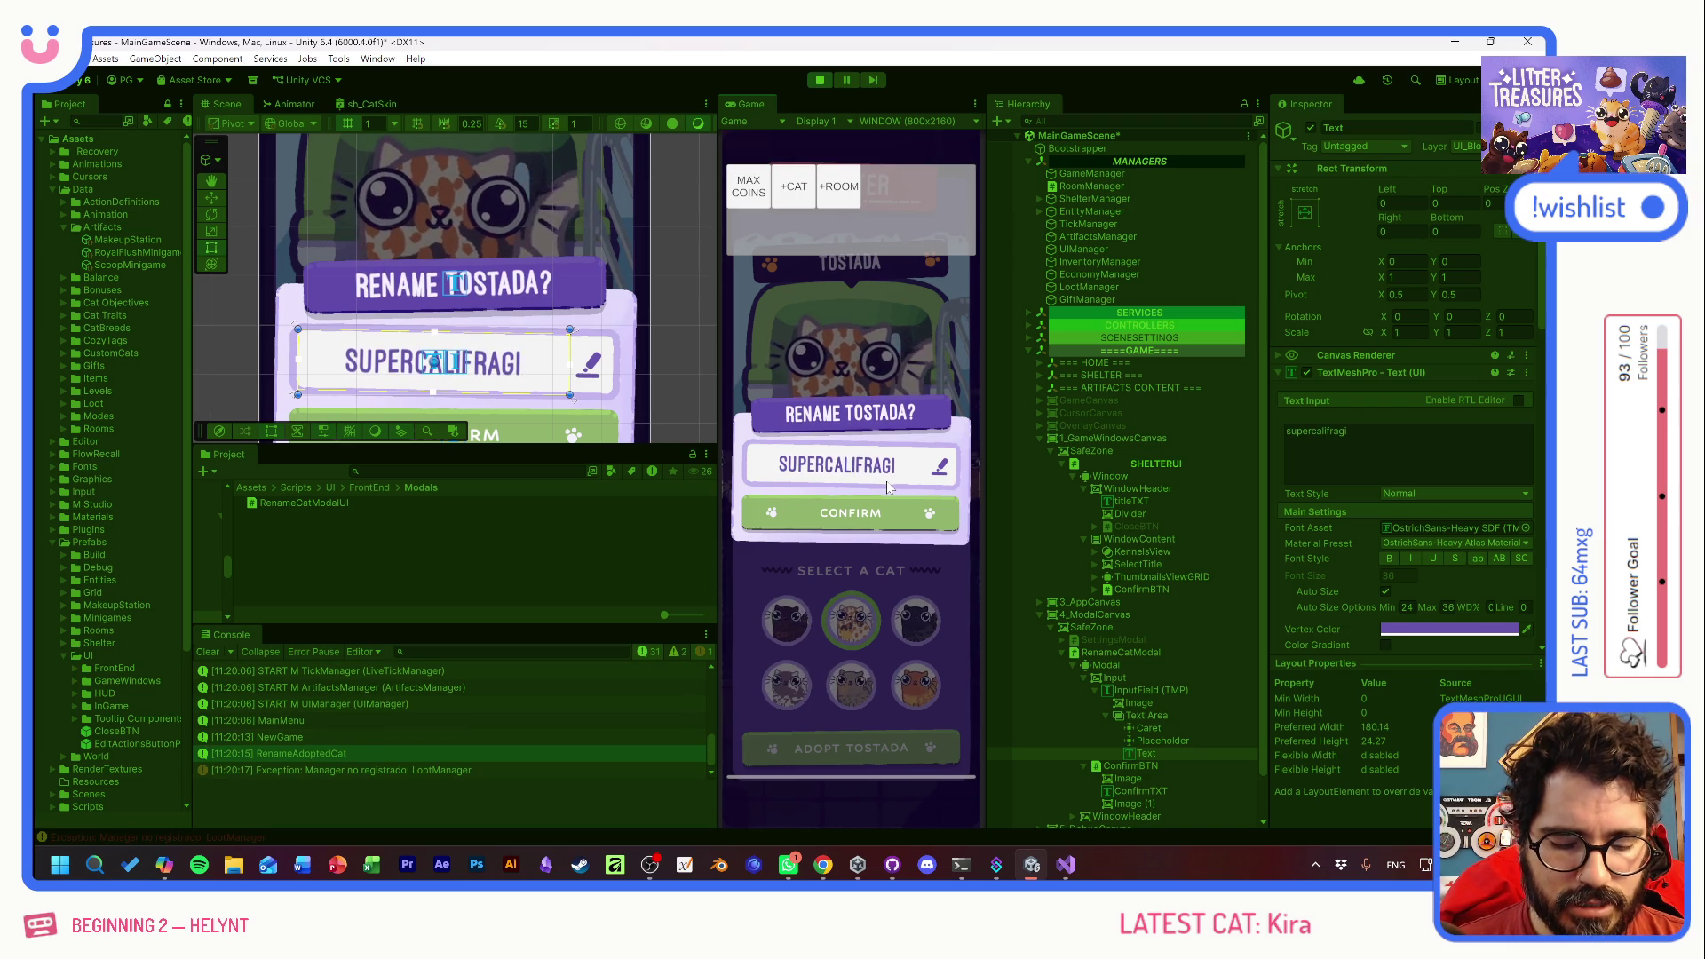
type("ticoes")
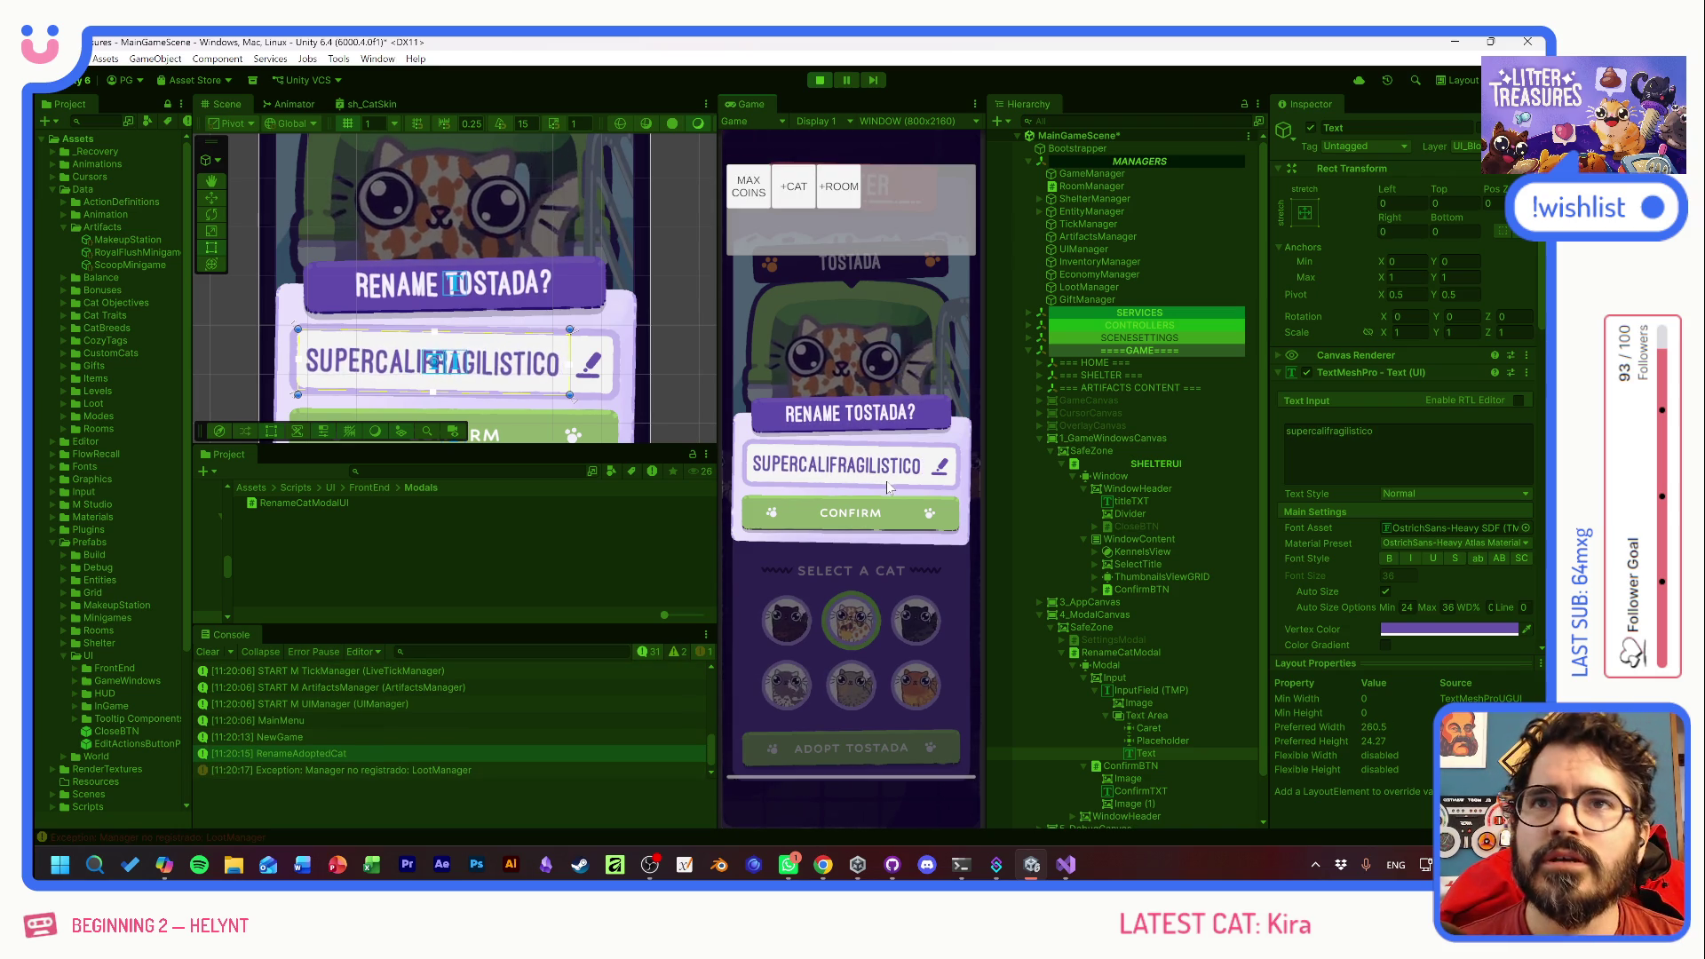
type("pialidoso")
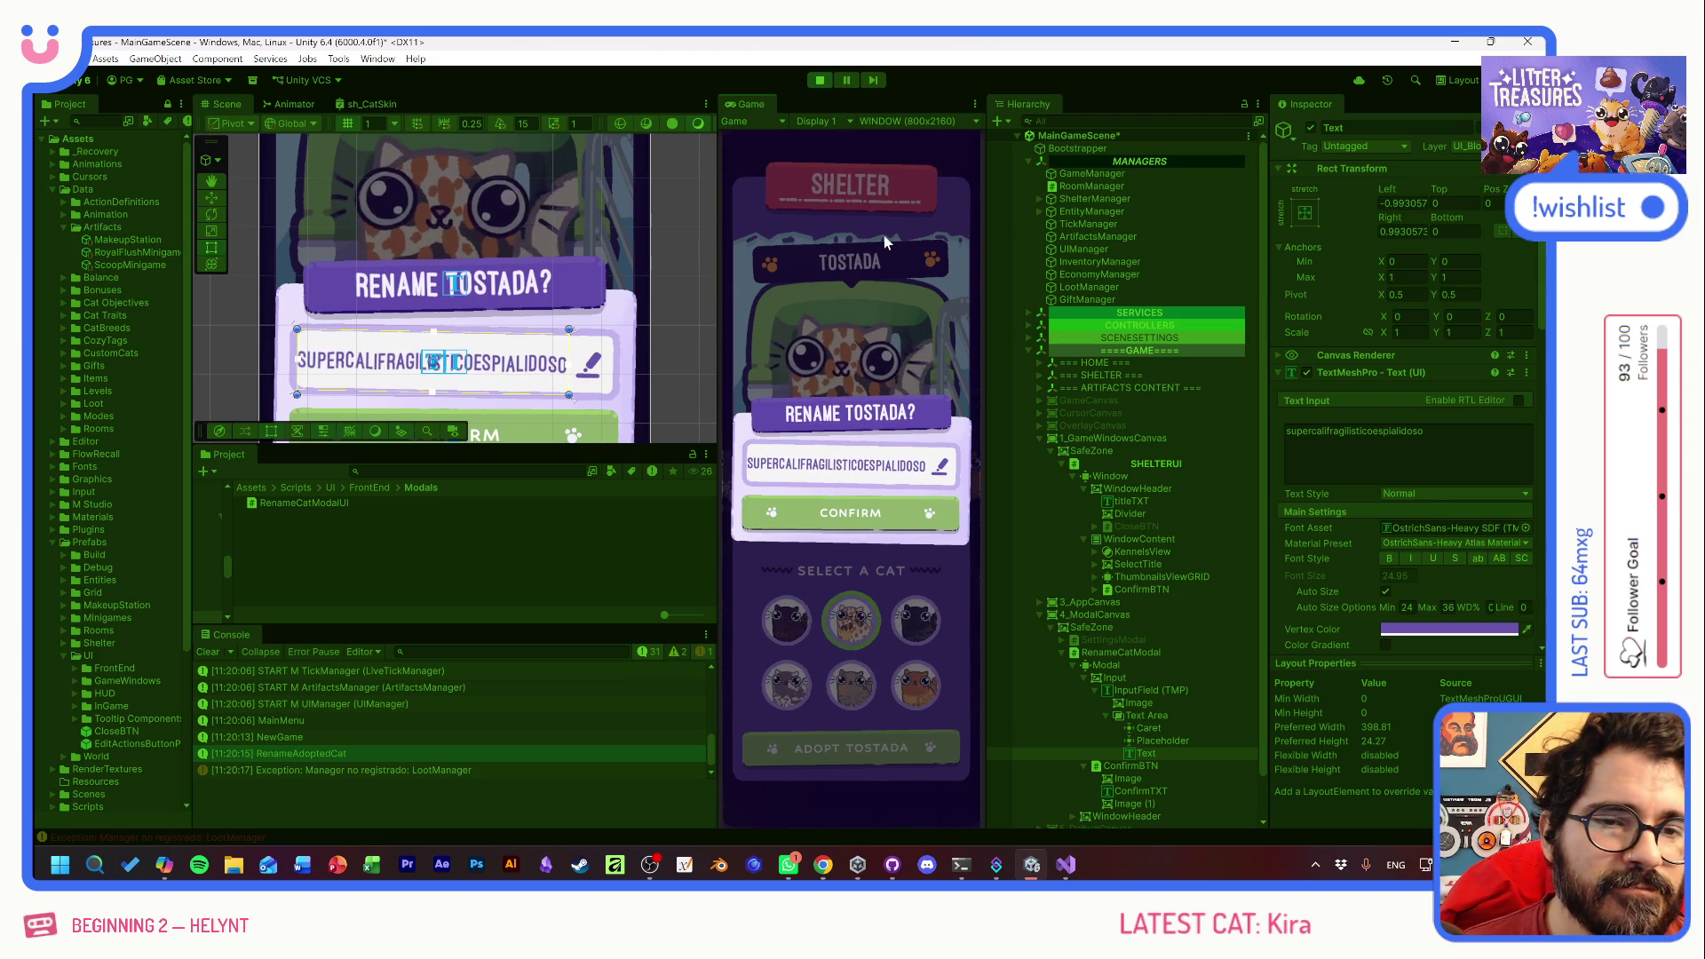
key("BackSpace")
key("BackSpace")
key("BackSpace")
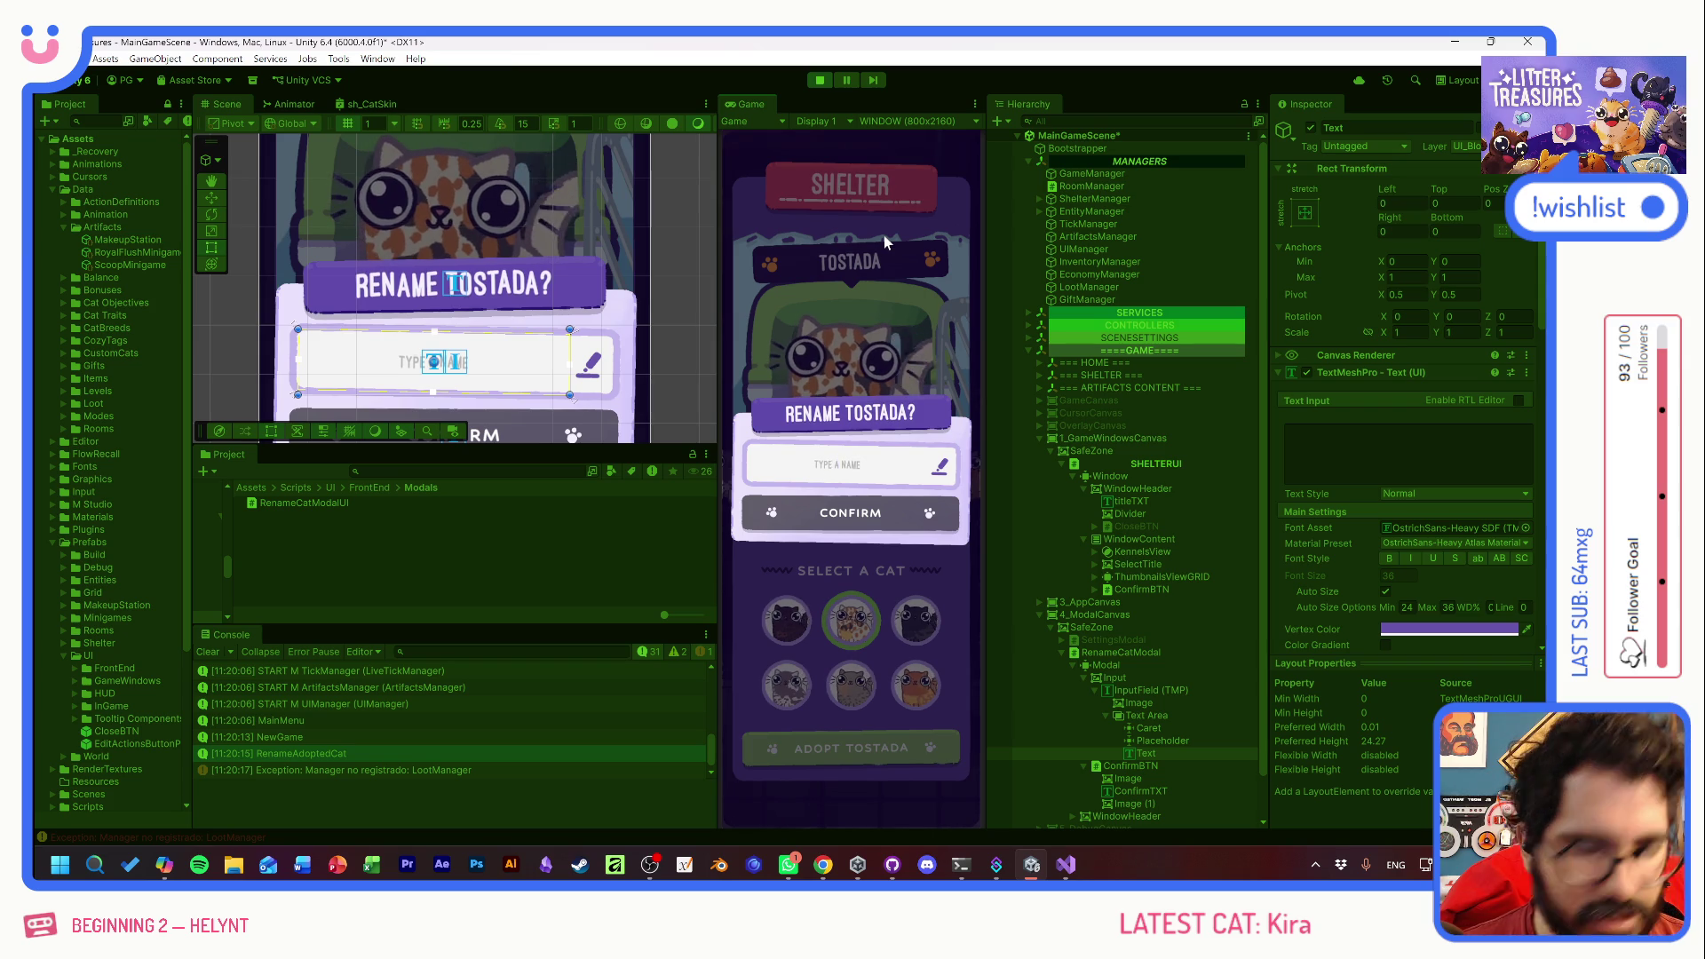
type("napoleon")
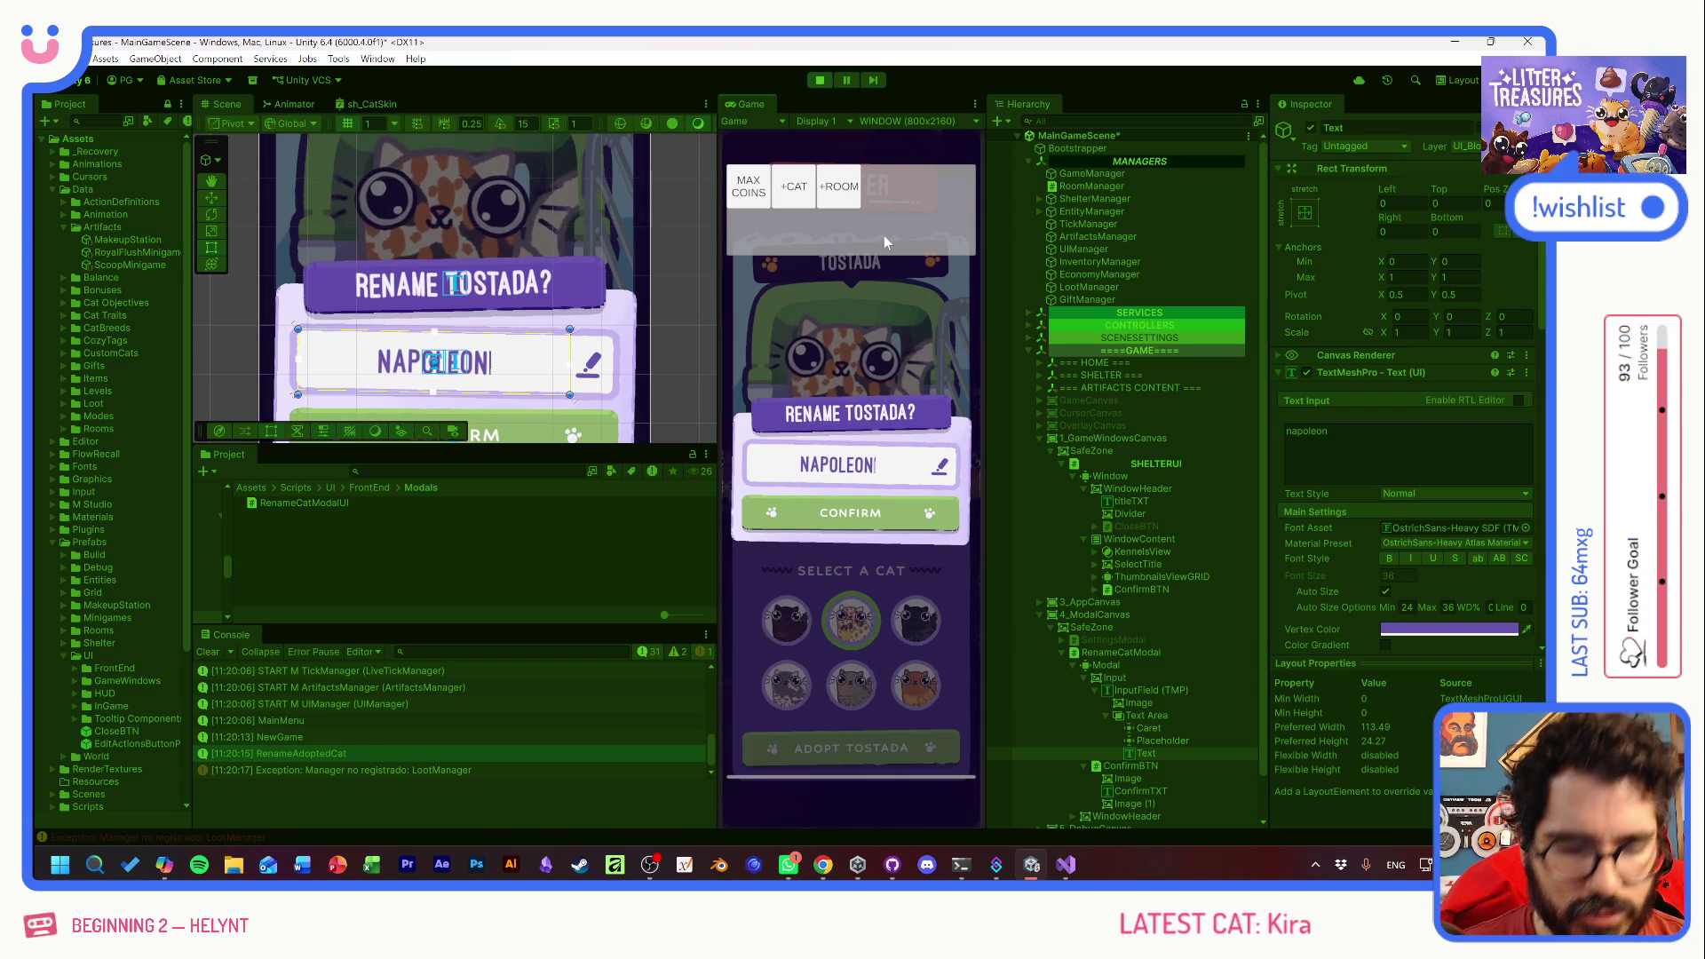
type(" el bar")
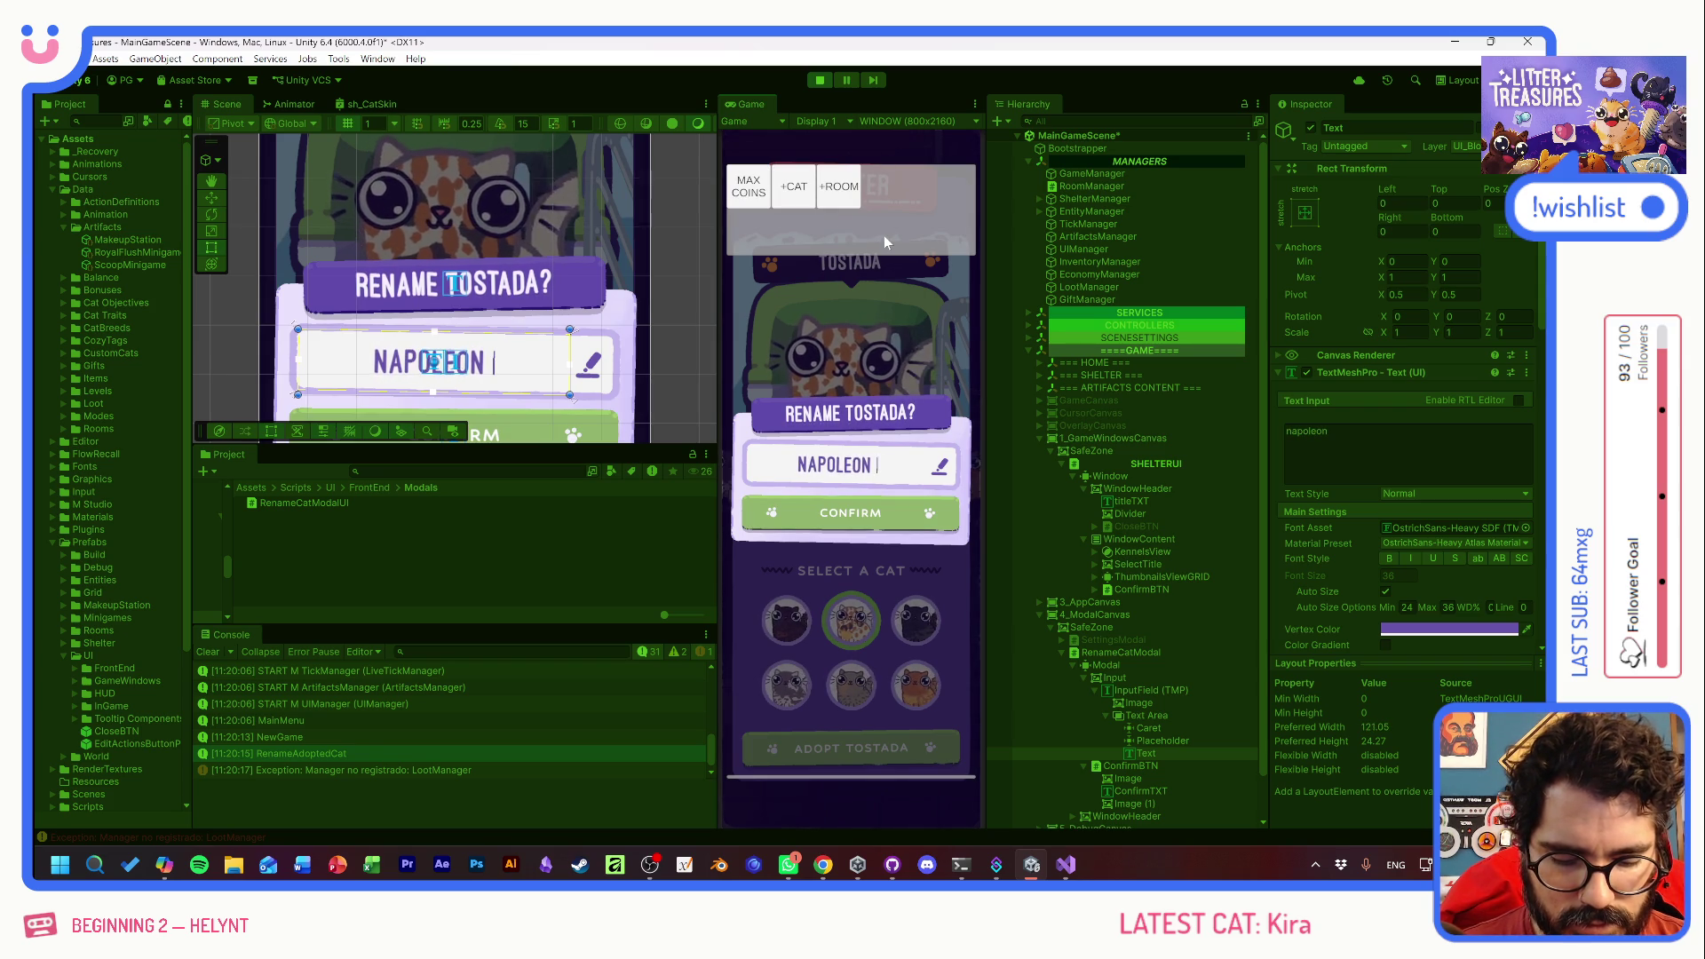
type("baro")
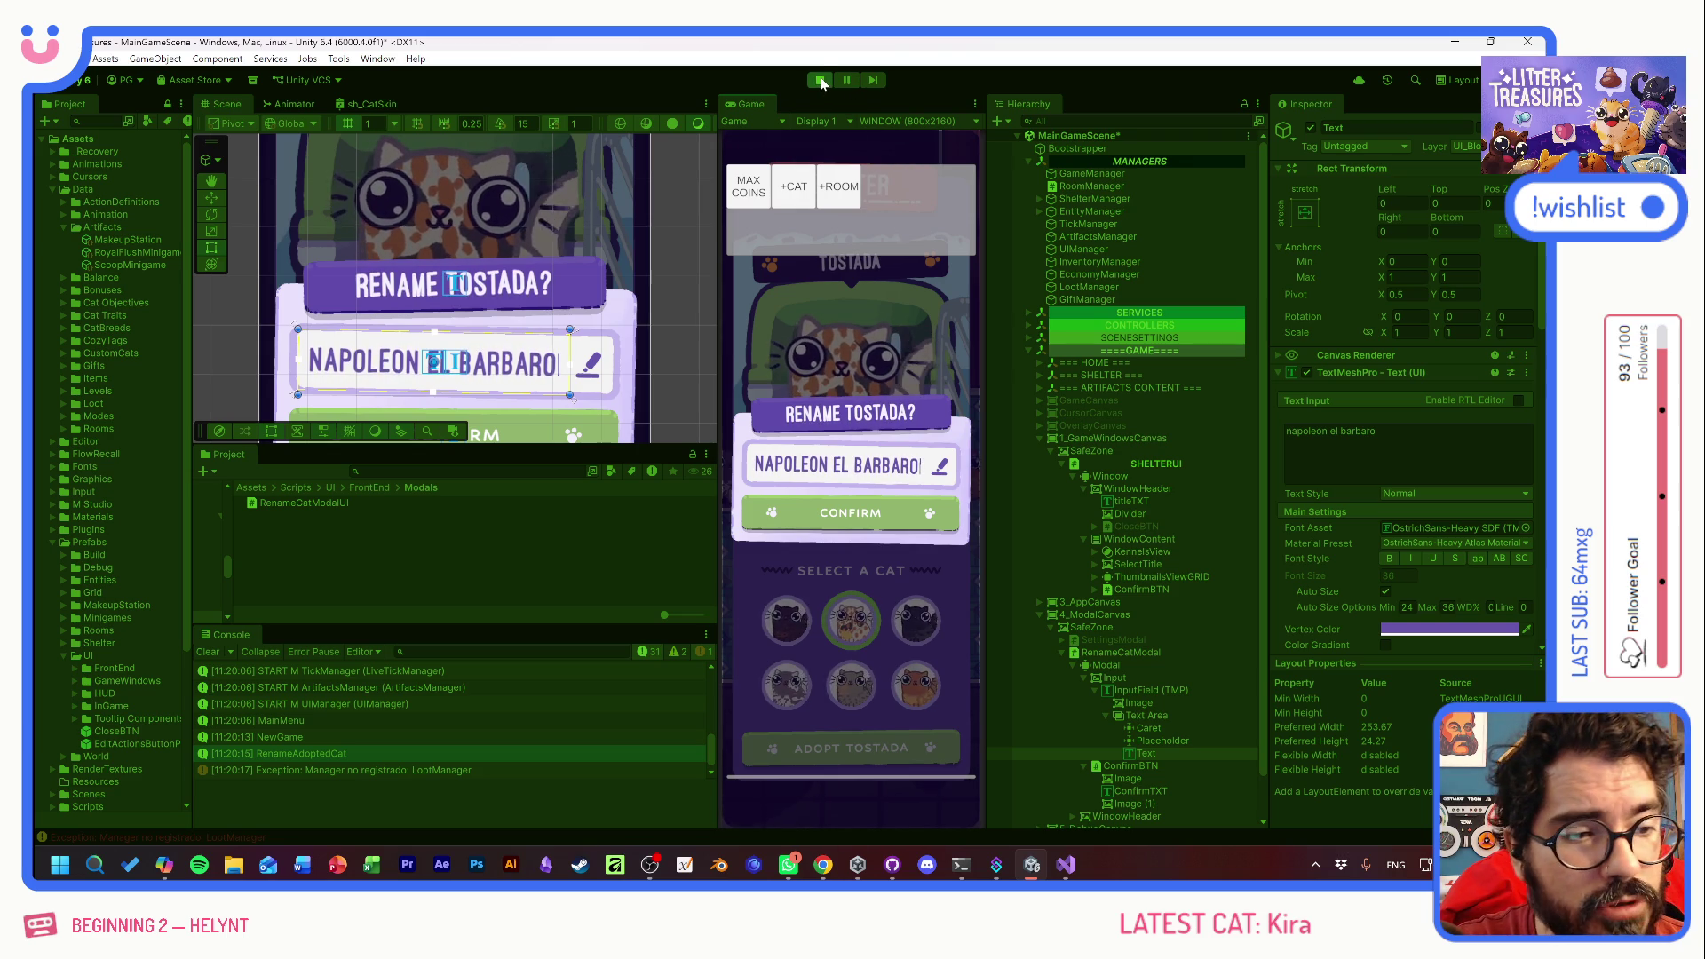
left_click(820, 80)
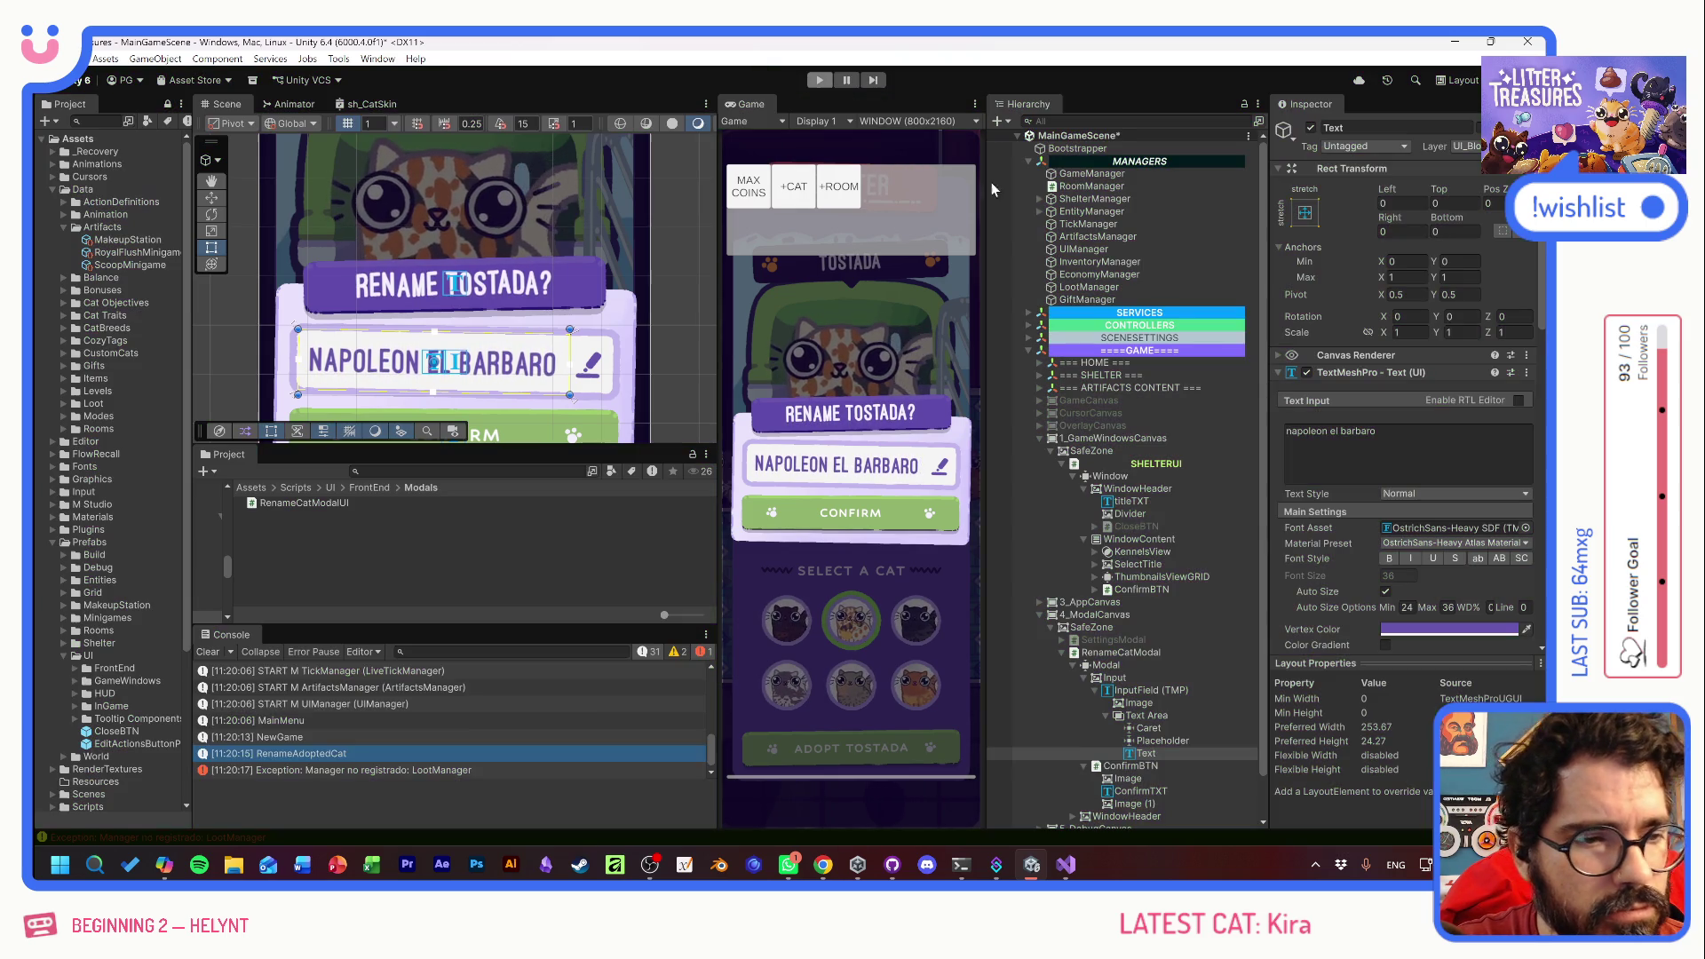
- Set the InputField (TMP) Character Limit to 20, keeping Single Line and Standard content
left_click(1150, 691)
scroll(1344, 473, "down", 5)
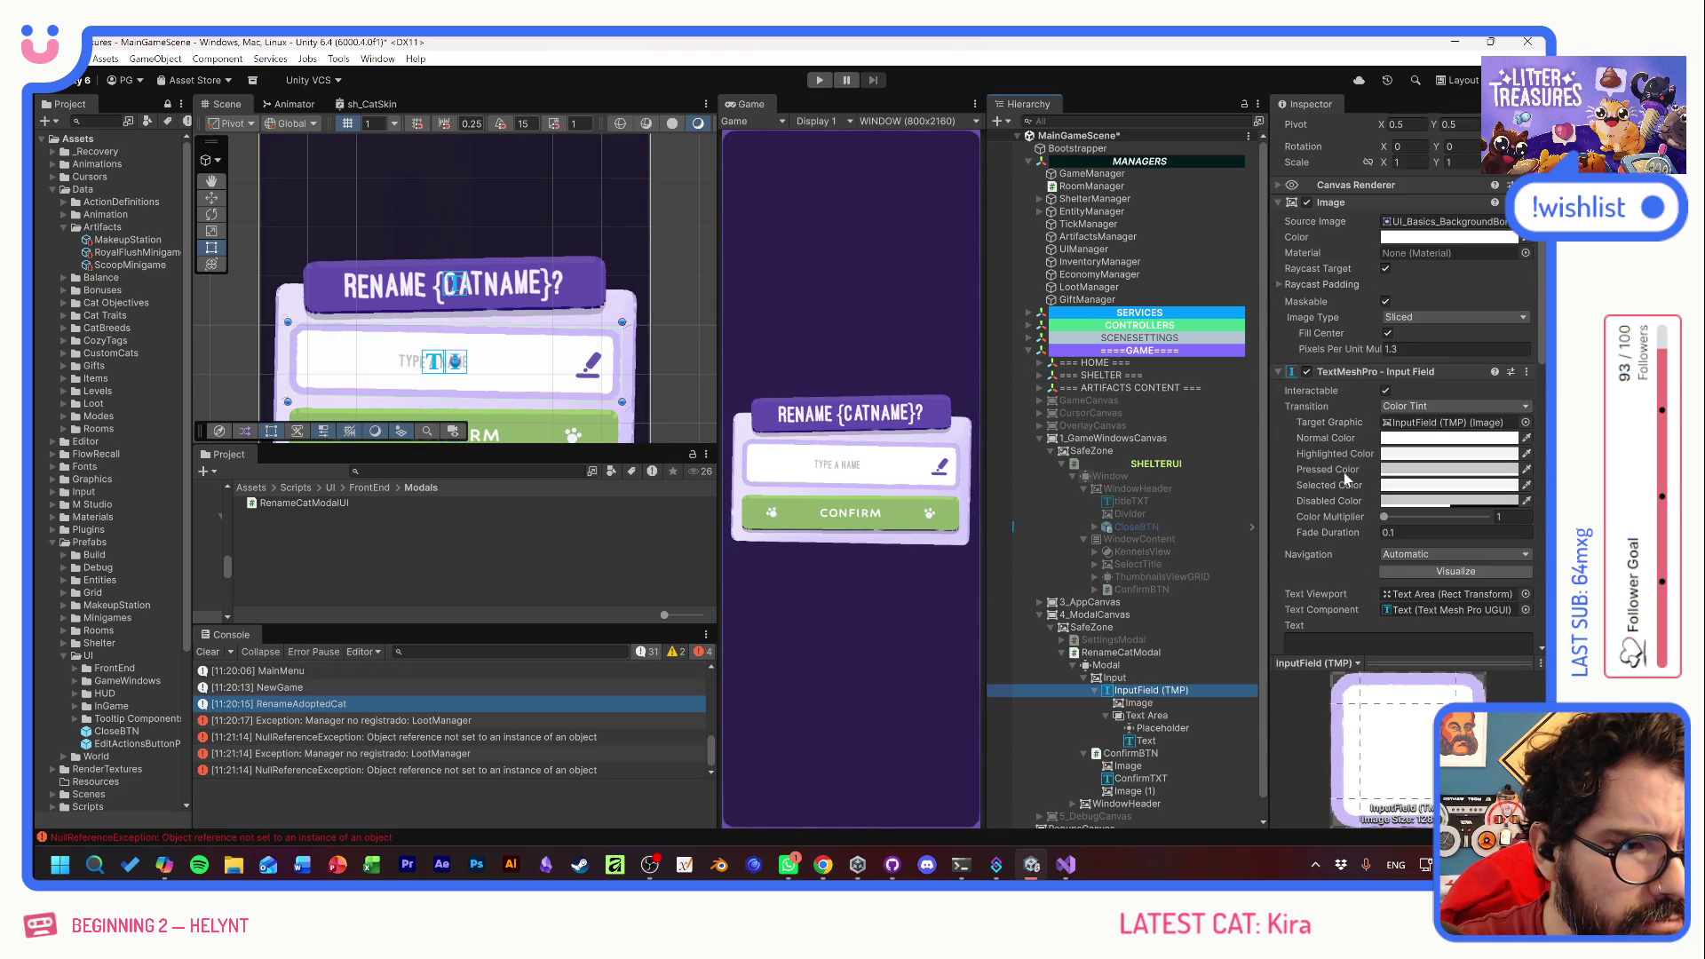
scroll(1336, 545, "down", 2)
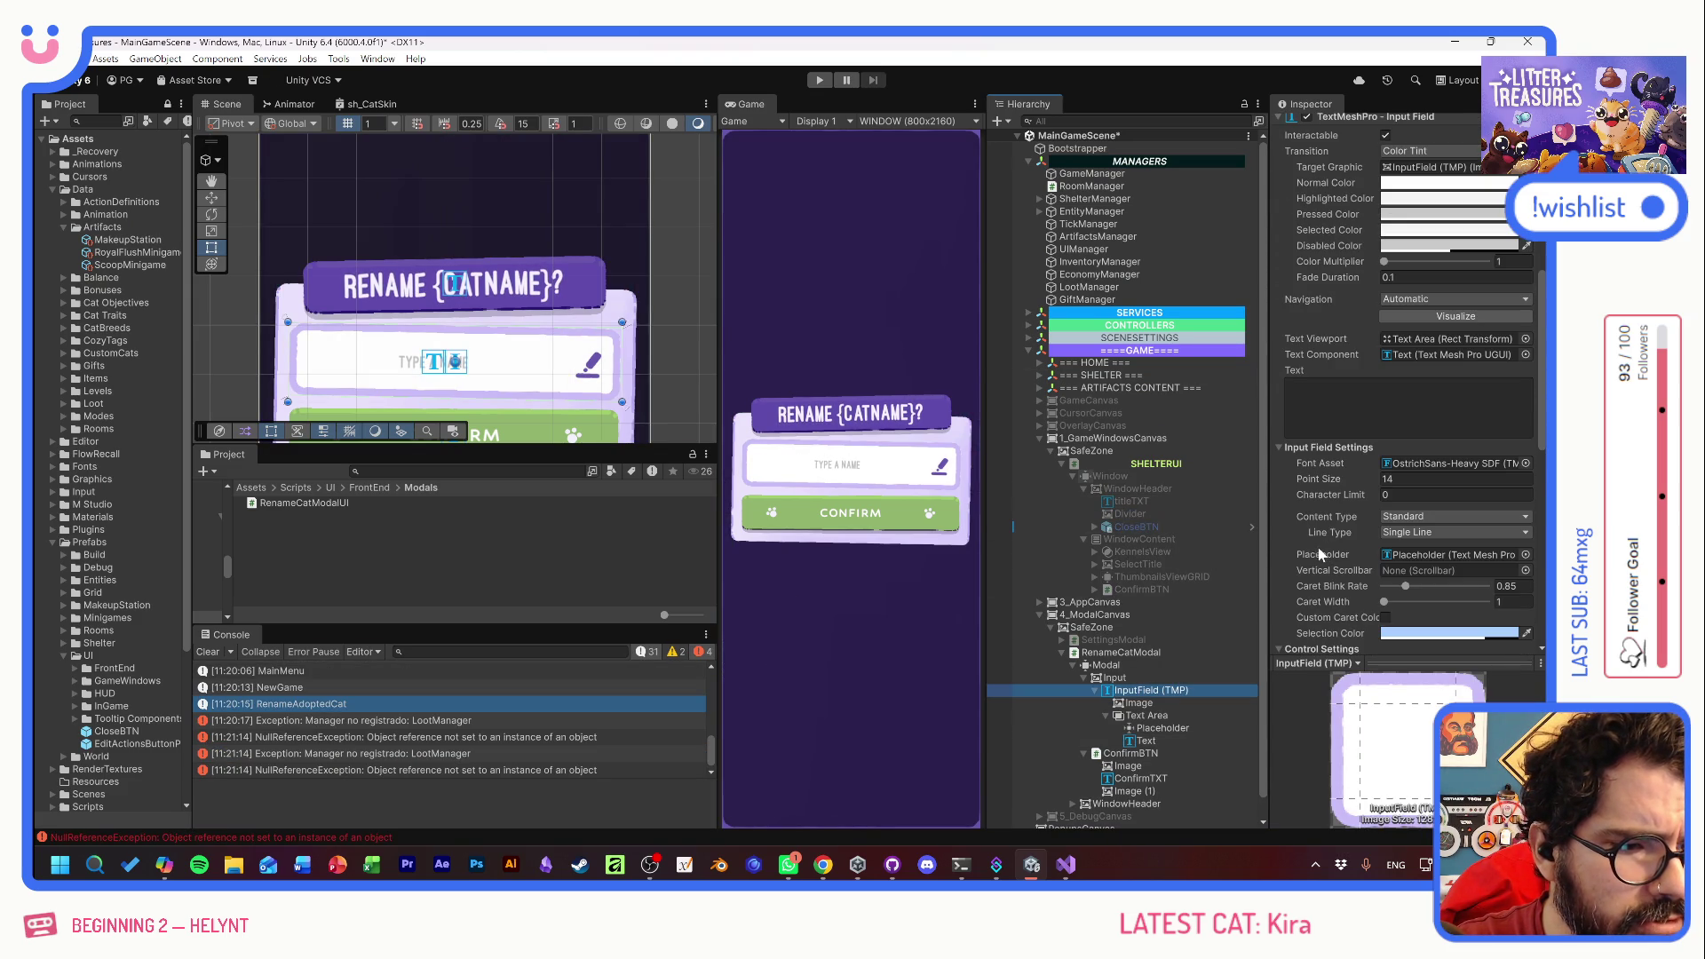
left_click(1420, 494)
type("20")
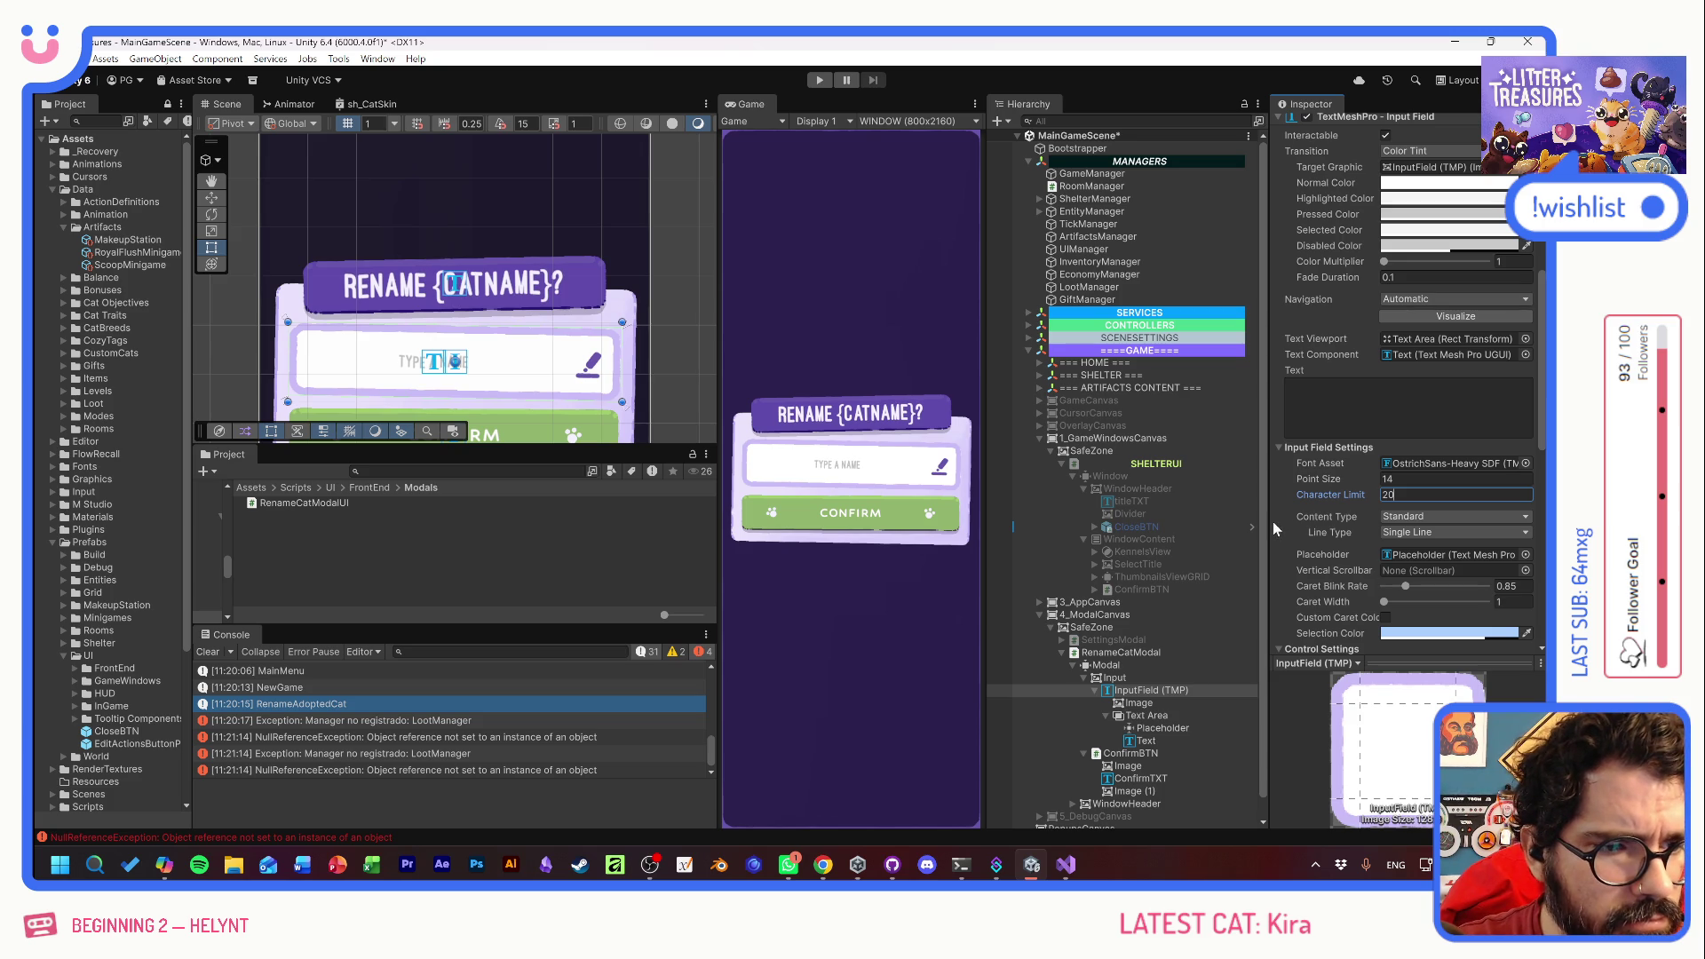
left_click(1412, 532)
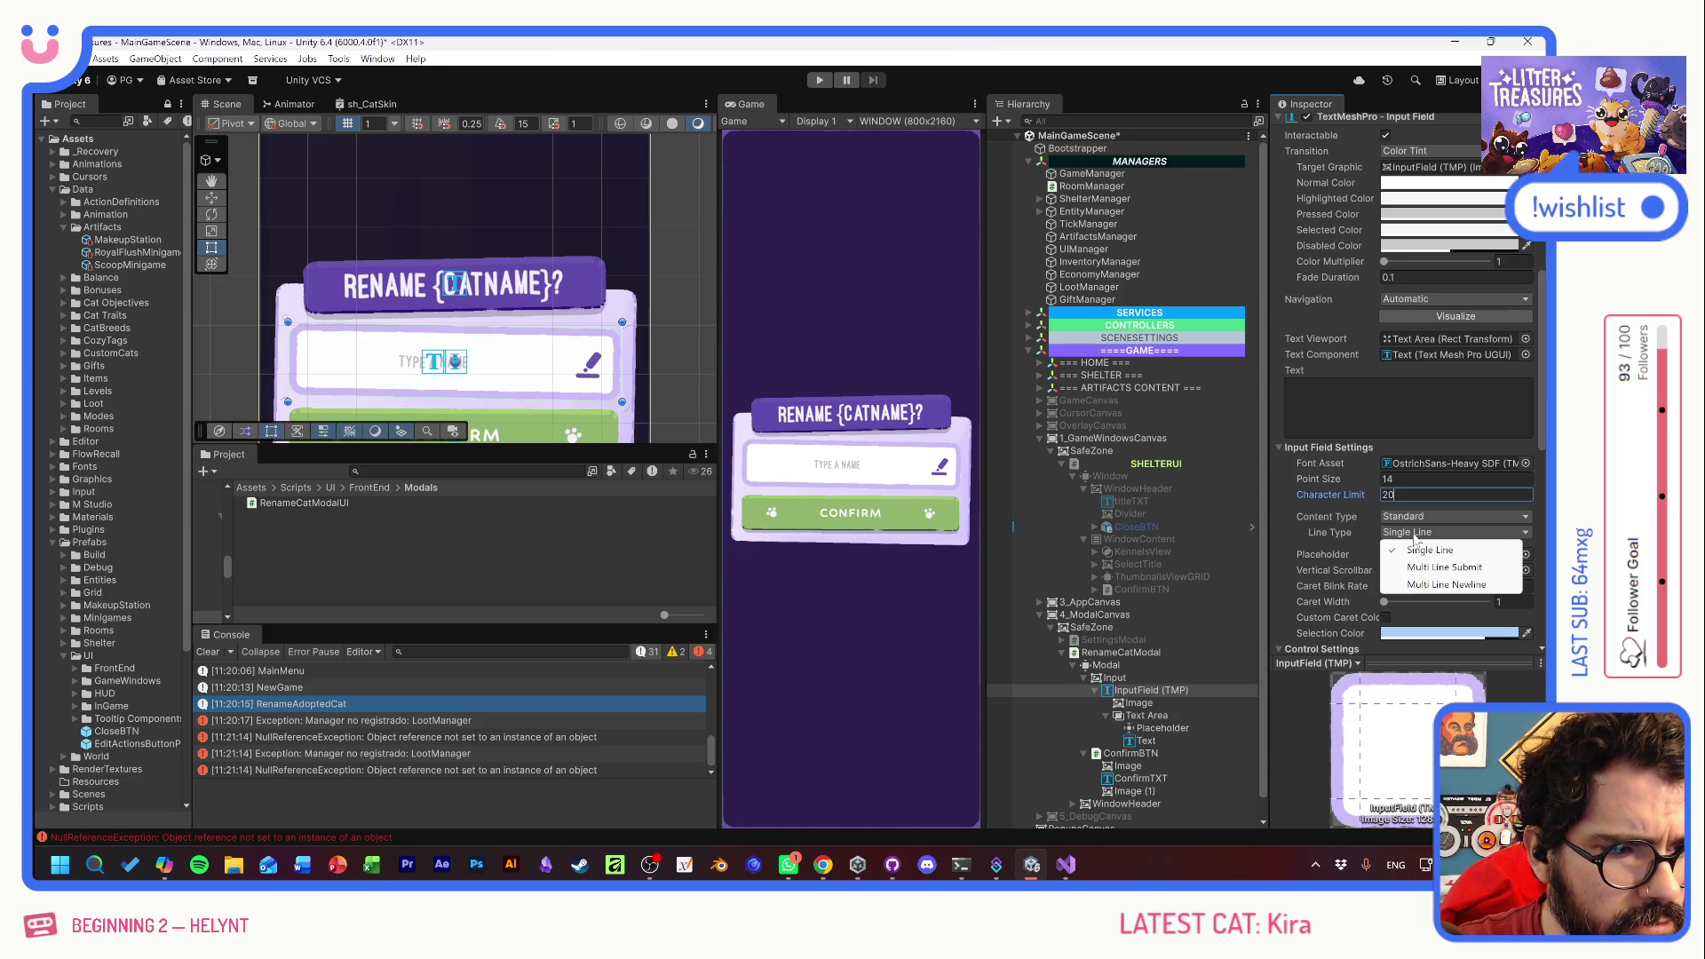
left_click(1424, 519)
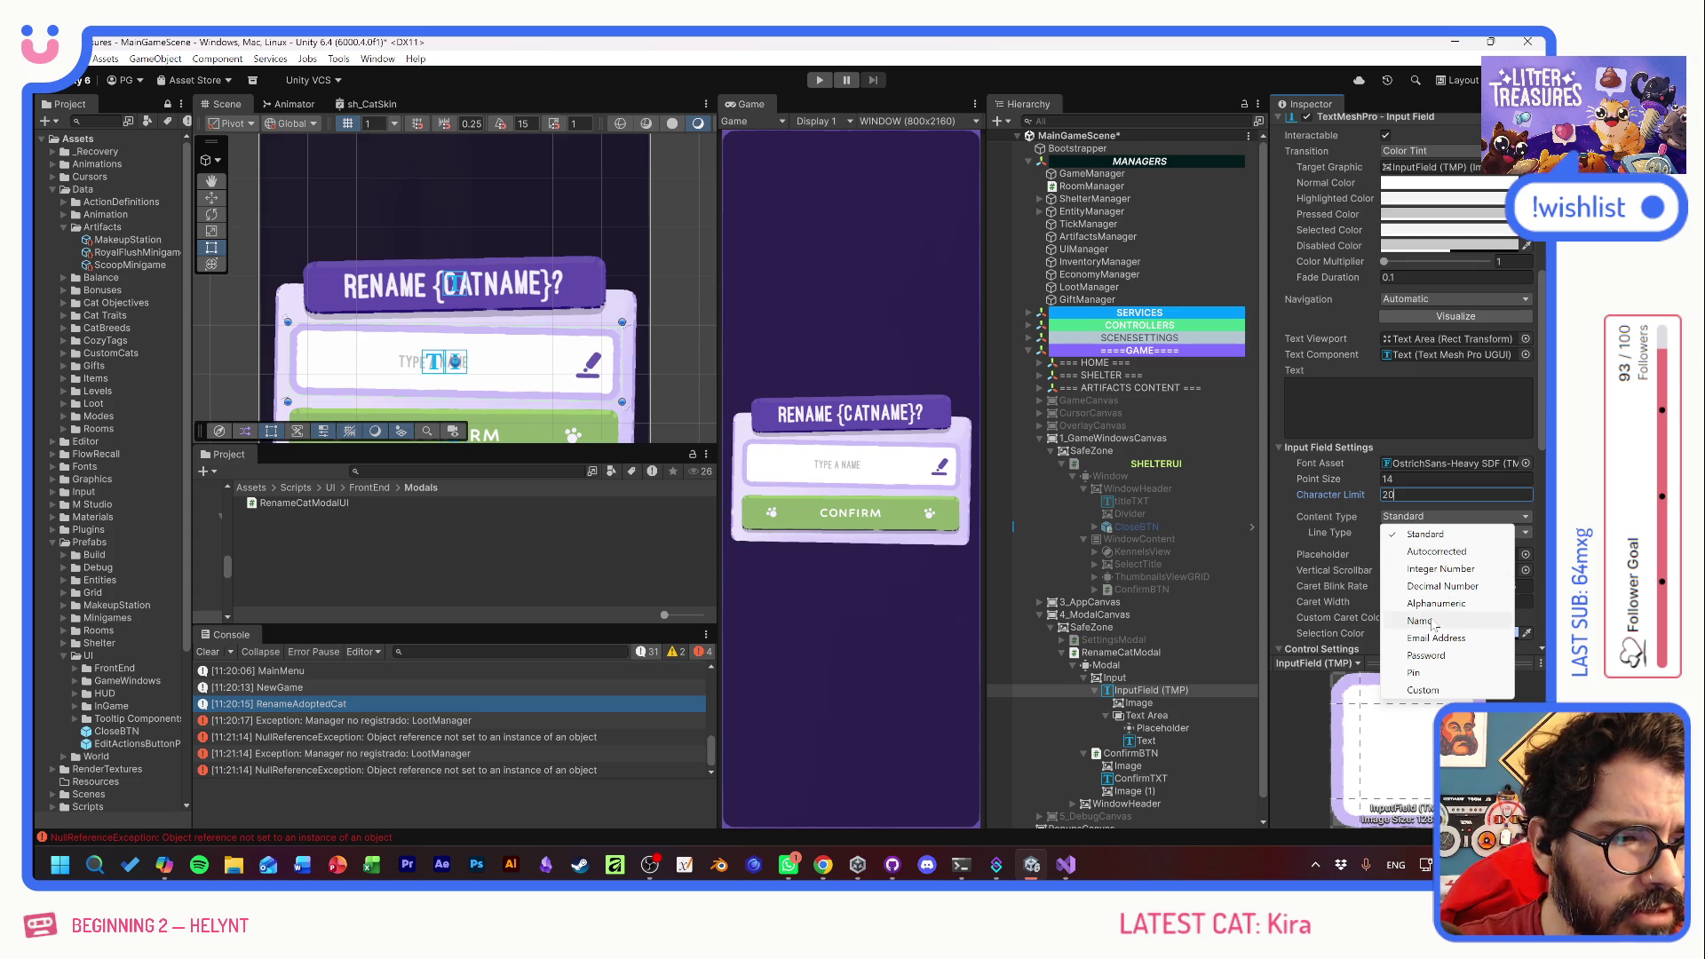
left_click(1287, 532)
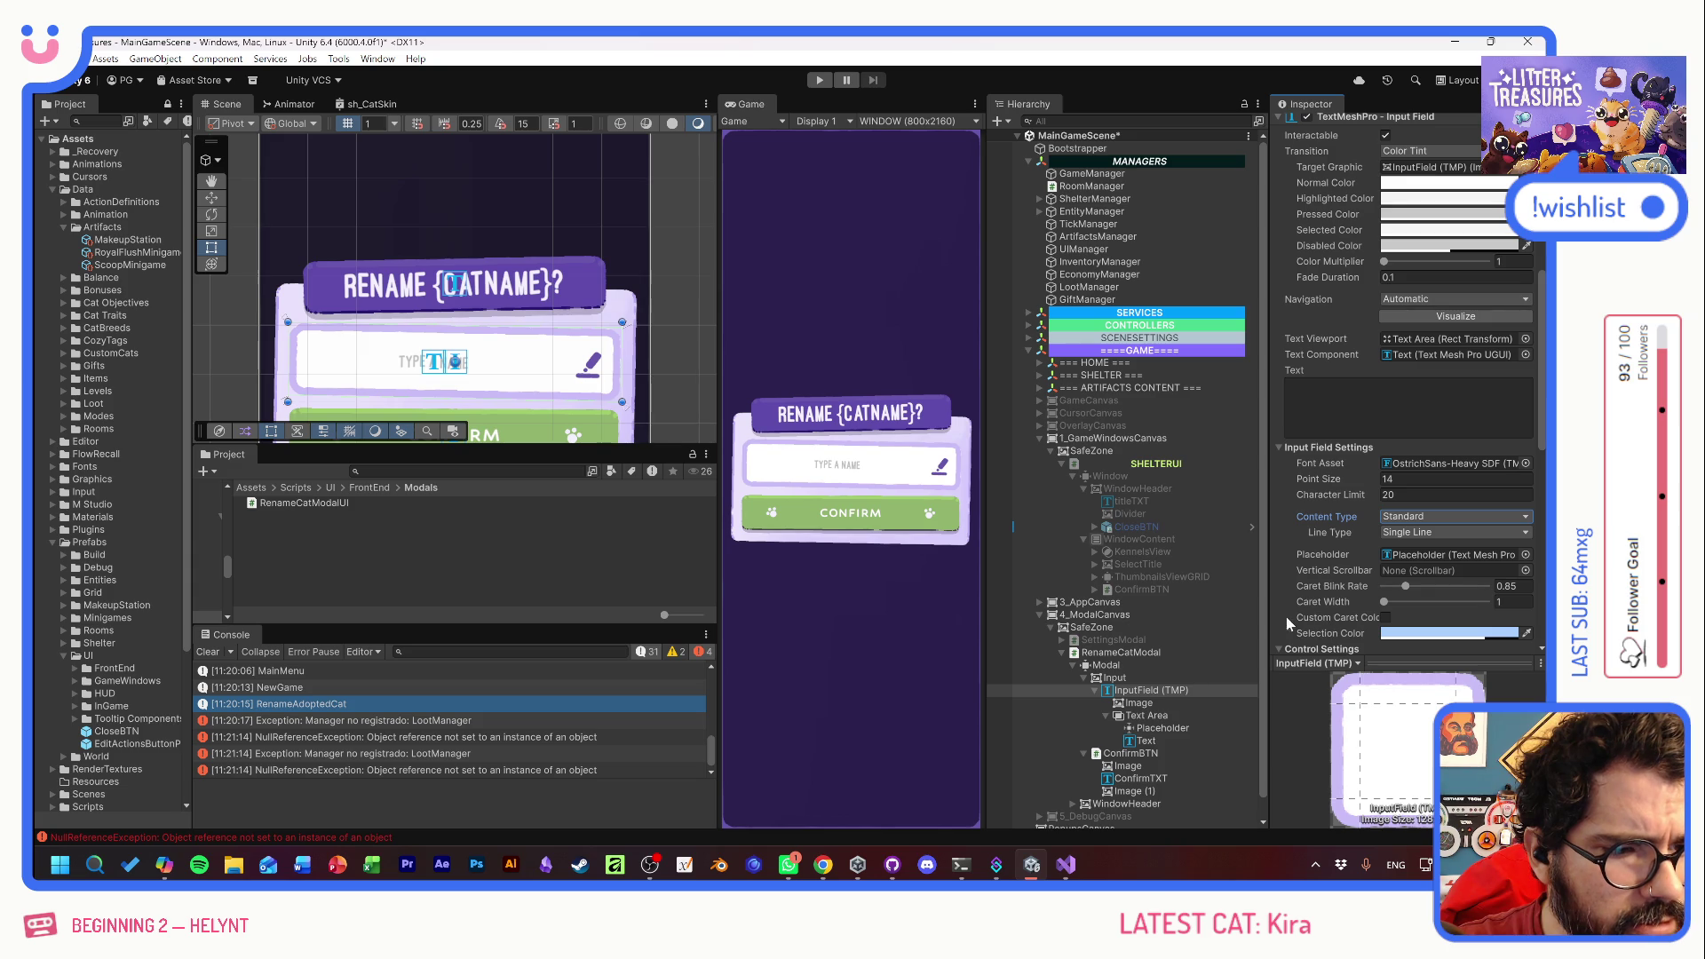
mouse_move(1269, 615)
left_mouse_down()
mouse_move(1195, 615)
mouse_move(1240, 615)
left_mouse_up()
- Turn on Custom Caret Color and set the caret colour to light green
left_click(1368, 618)
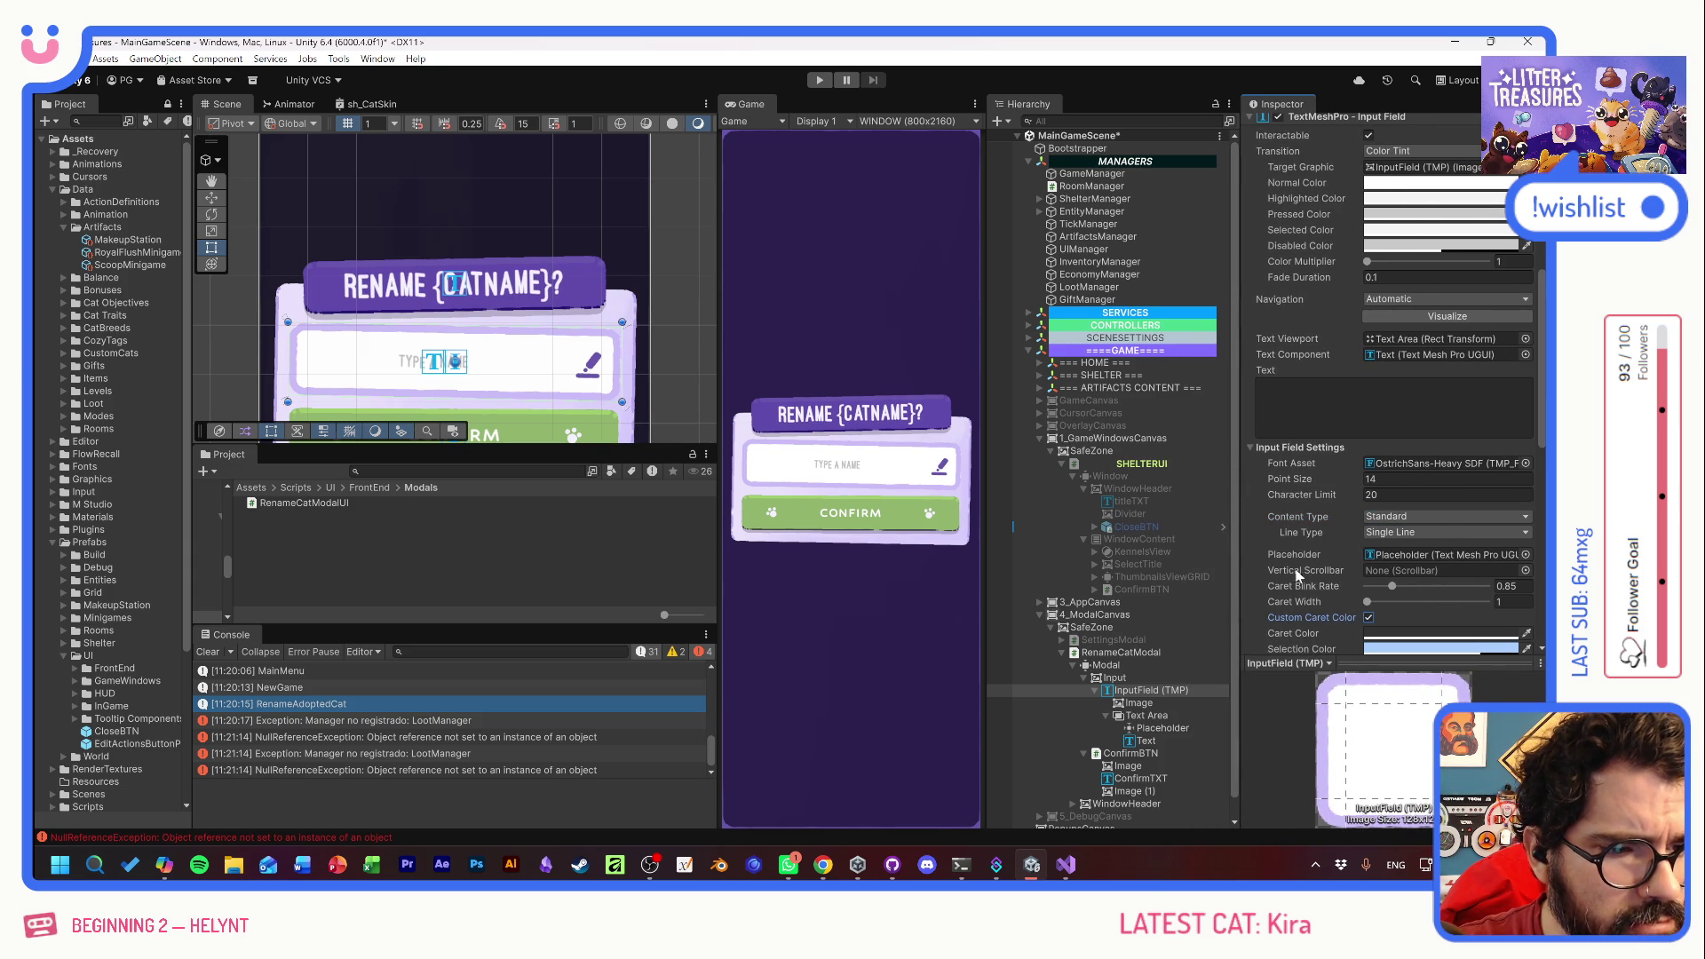
left_click(1404, 633)
mouse_move(1489, 513)
left_mouse_down()
mouse_move(1442, 494)
mouse_move(1457, 494)
left_mouse_up()
left_click(1452, 543)
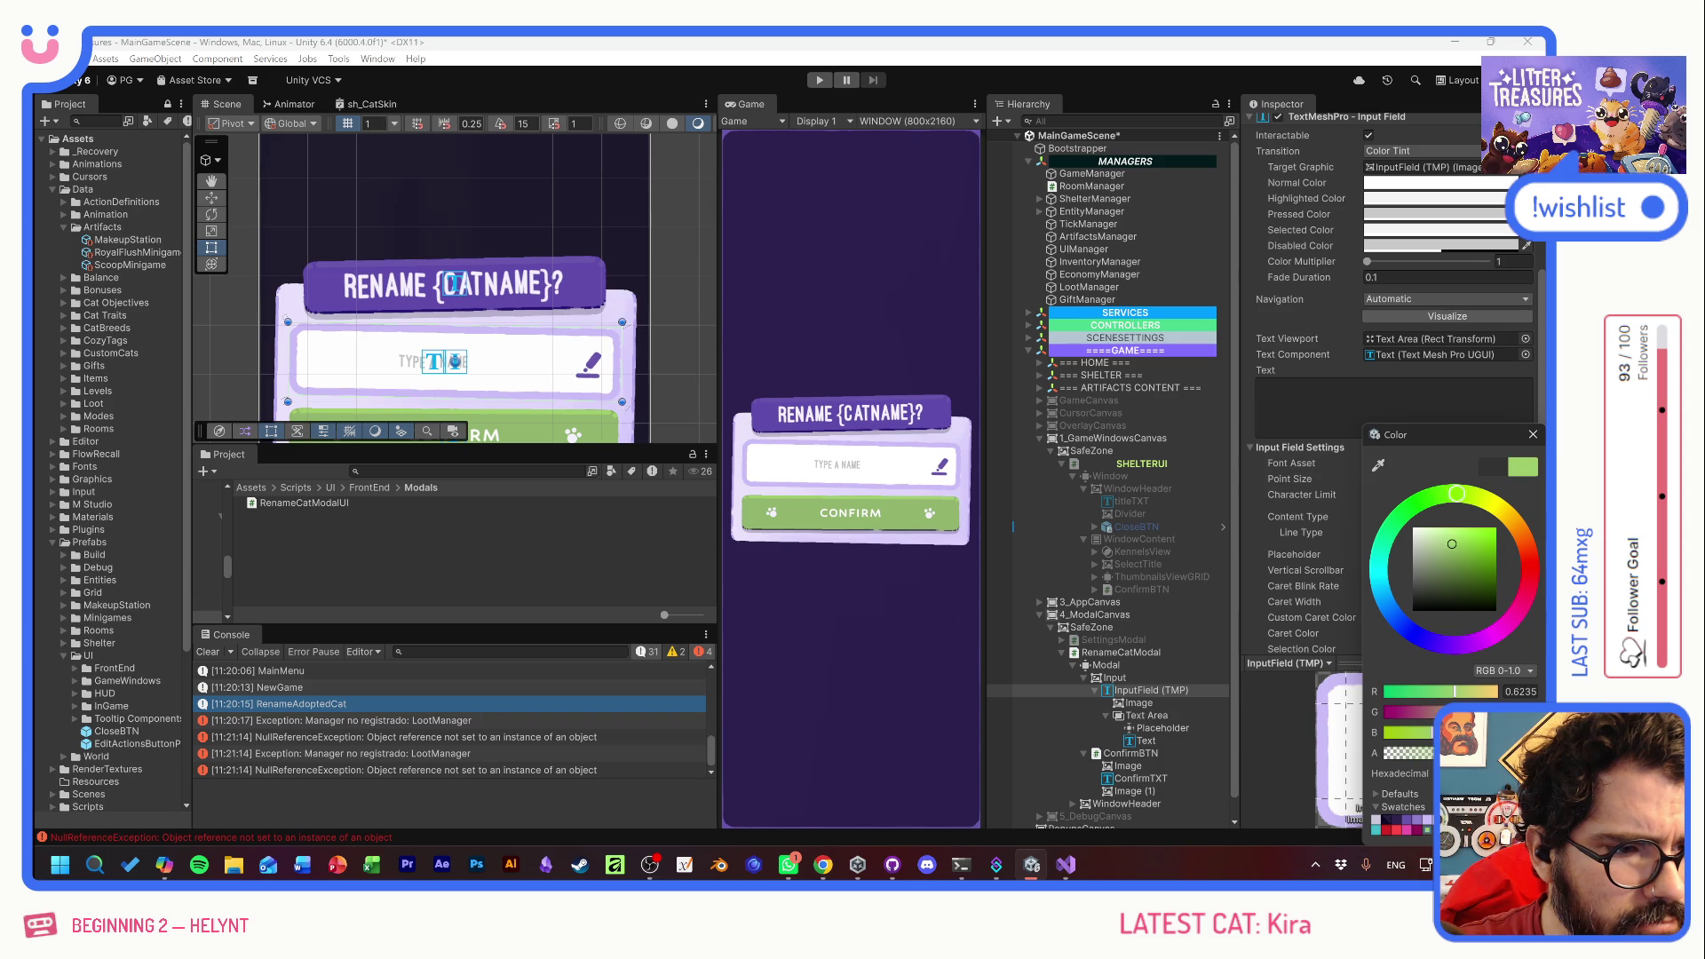
left_click(1534, 436)
- Set the input field's Selection Color to a stored purple
scroll(1304, 563, "down", 3)
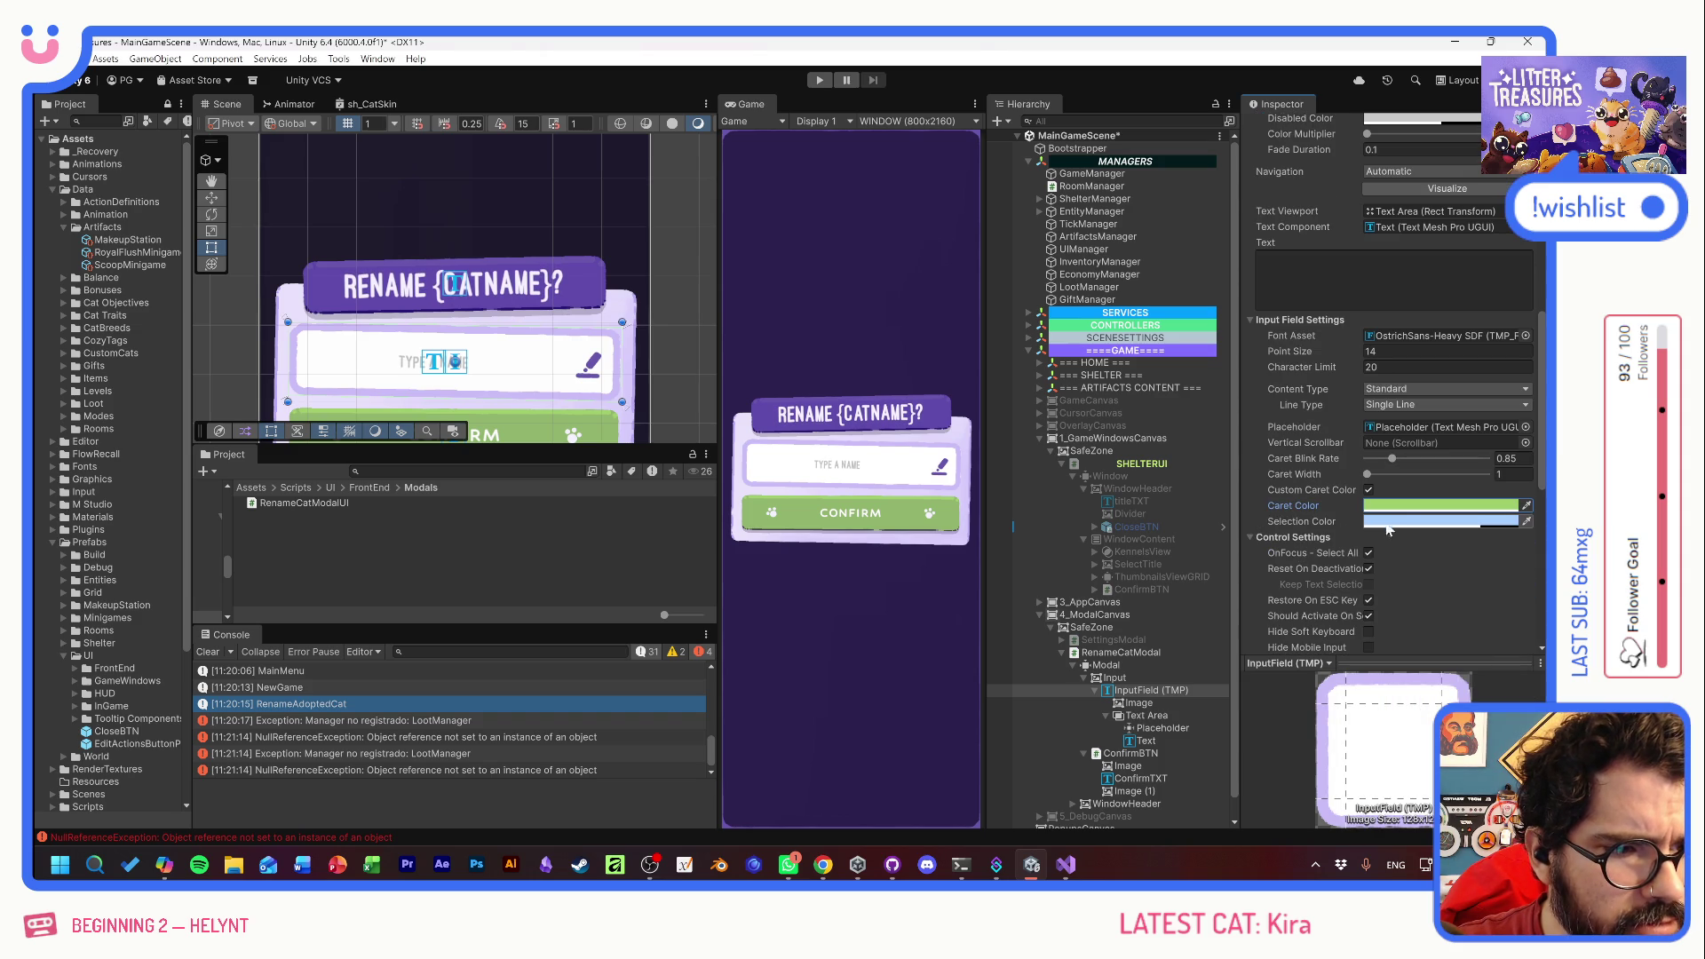
left_click(1418, 522)
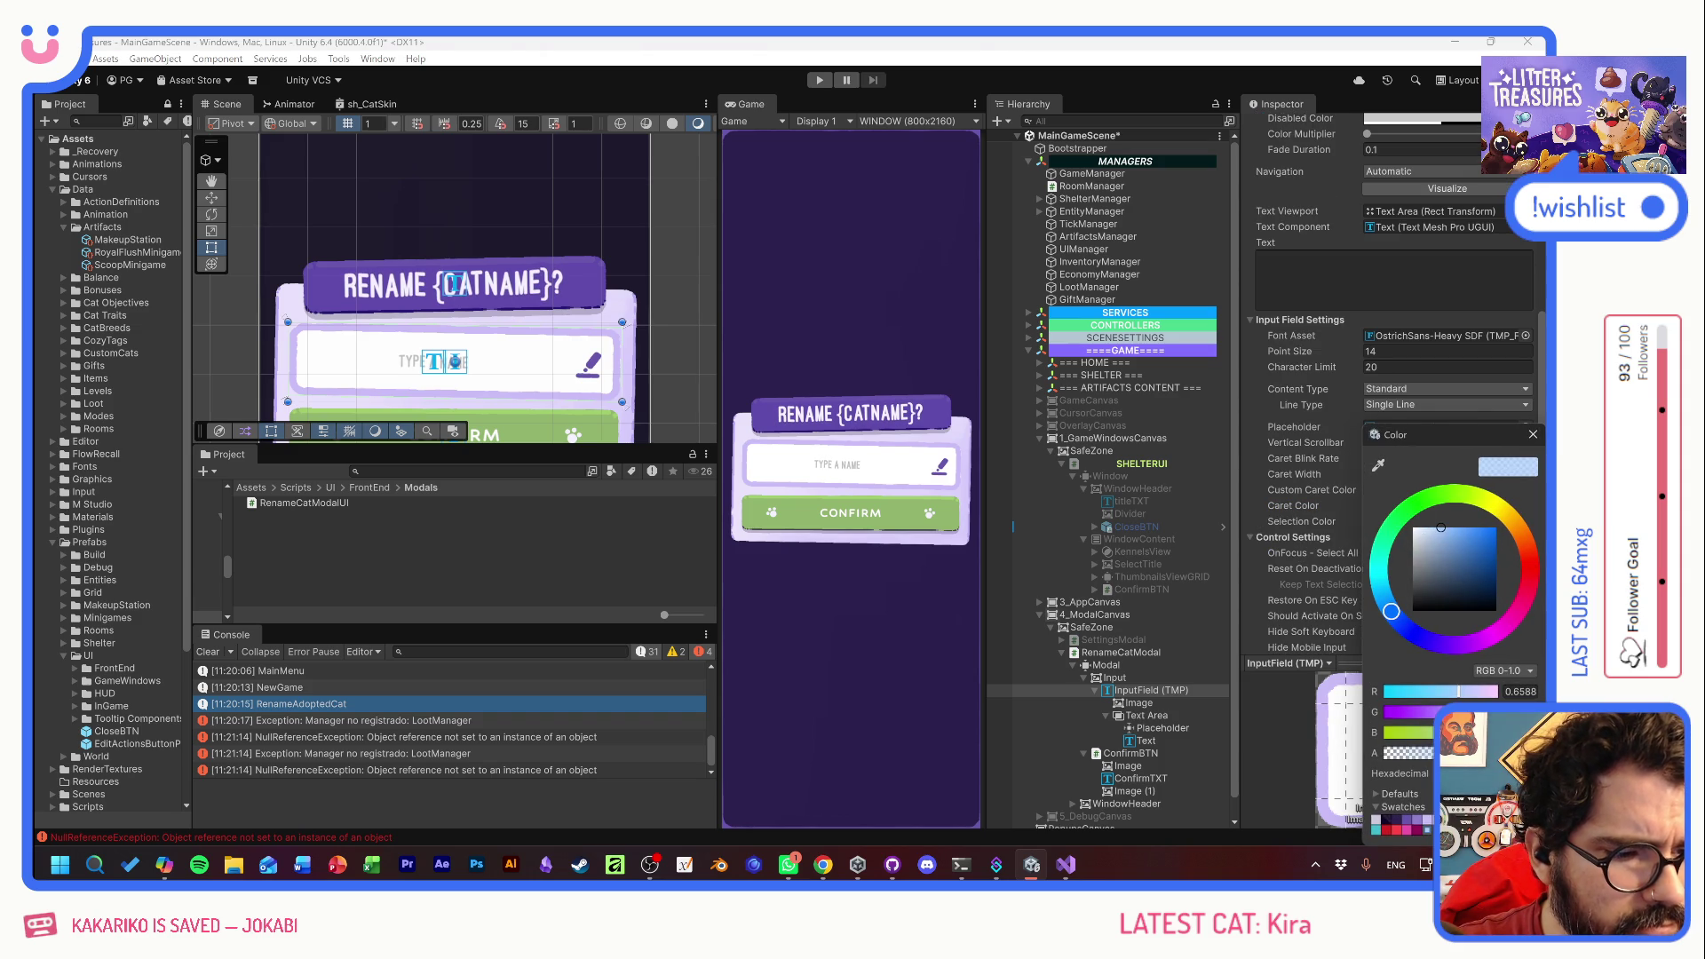
left_click(1431, 641)
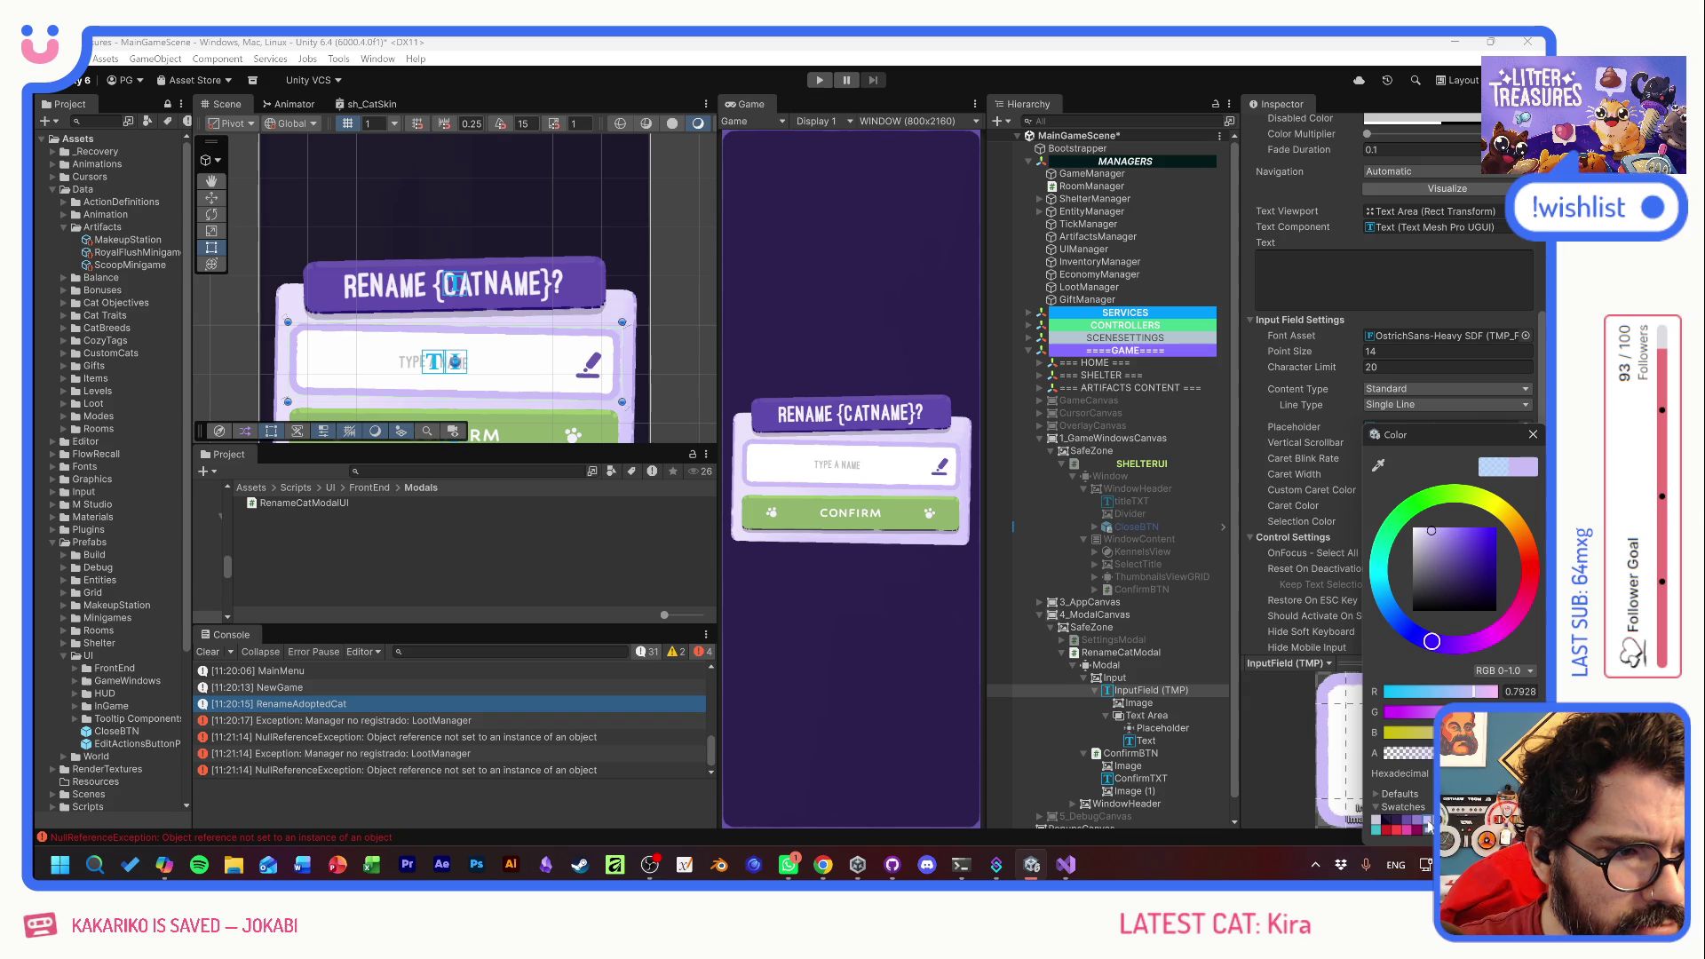
left_click(1409, 826)
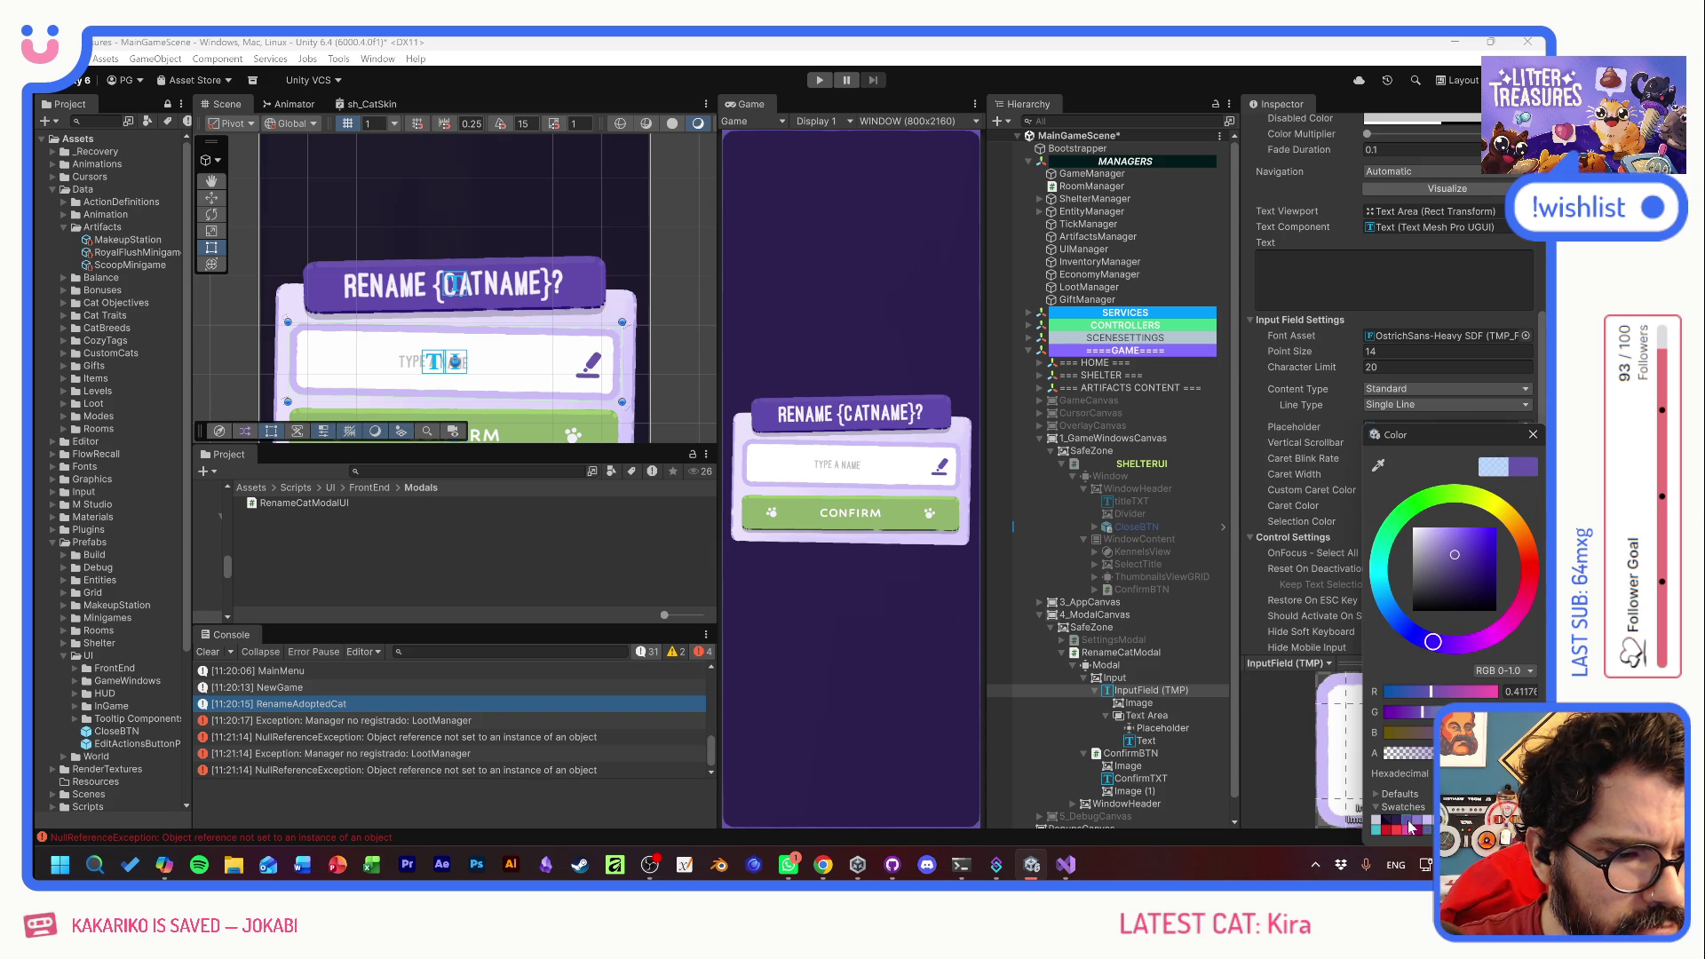
left_click(1533, 434)
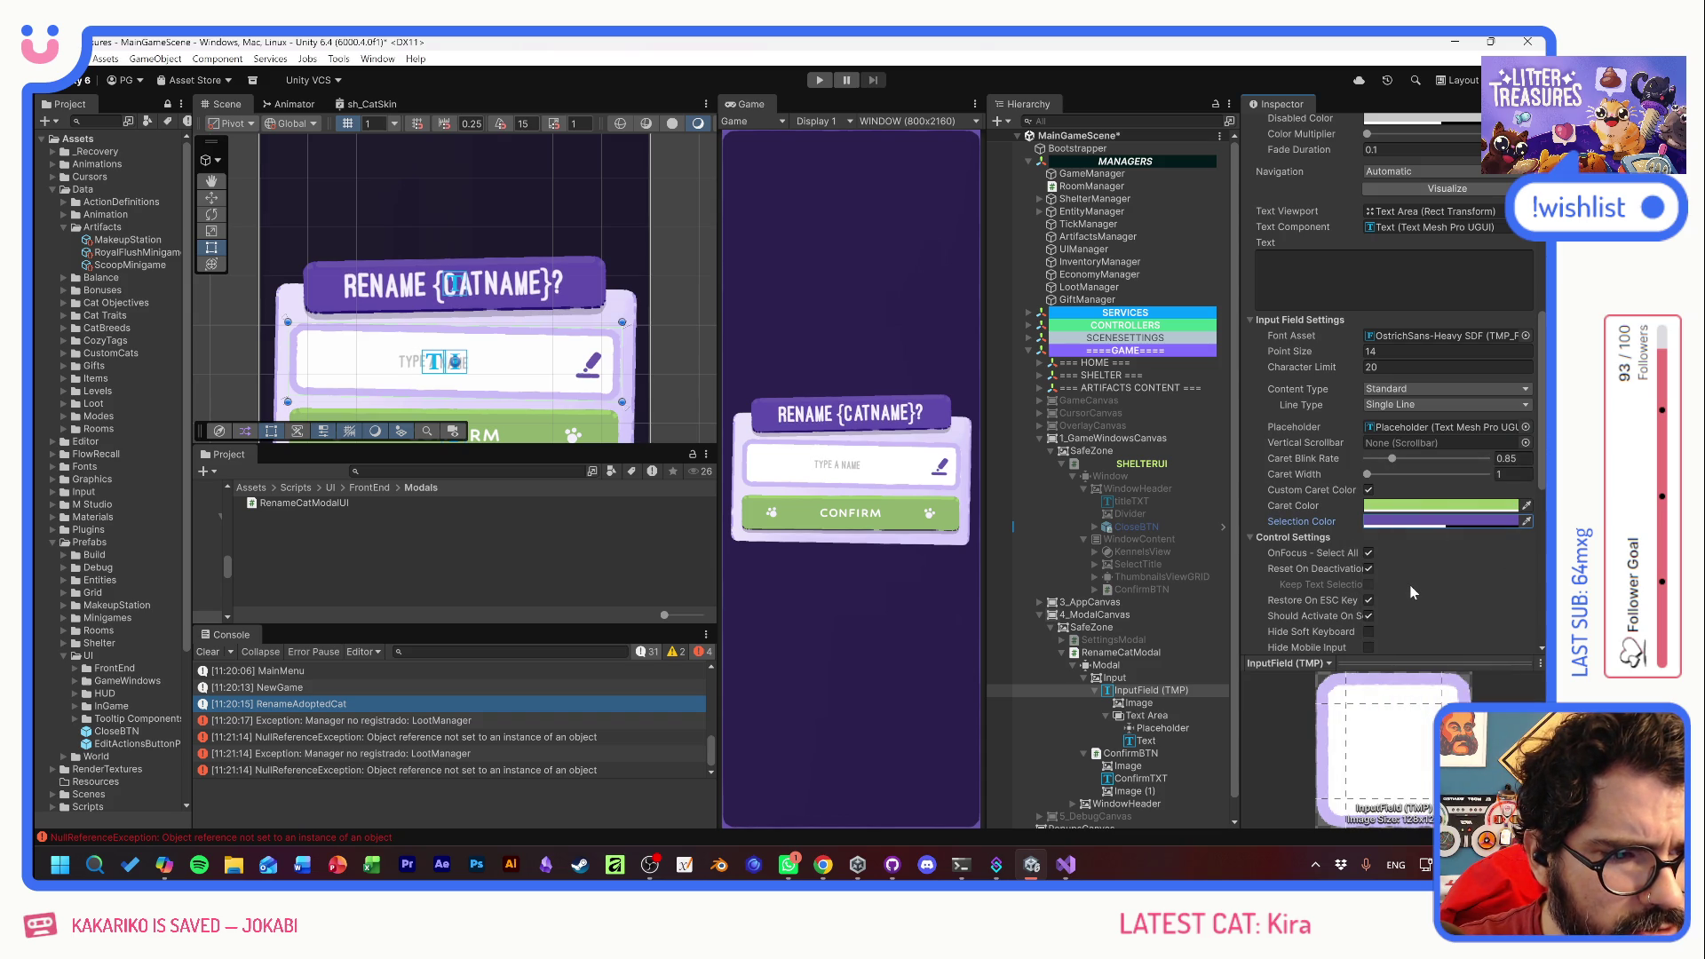
mouse_move(1323, 614)
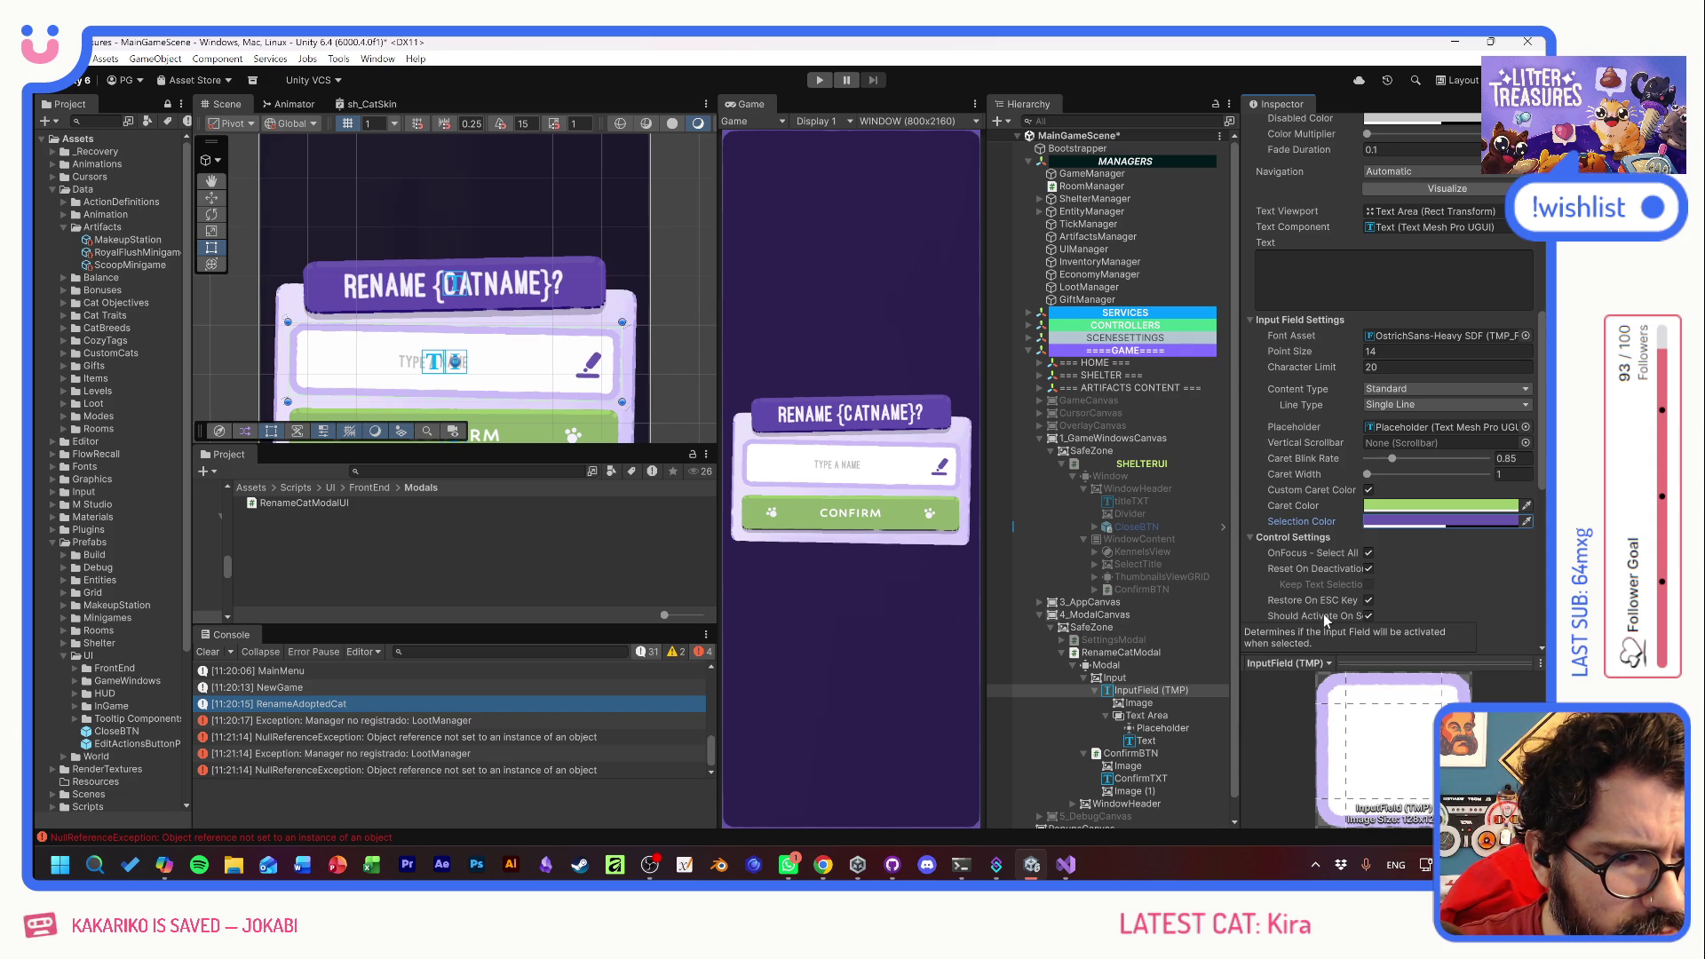
- Turn off Rich Text on the name input field
scroll(1464, 593, "down", 3)
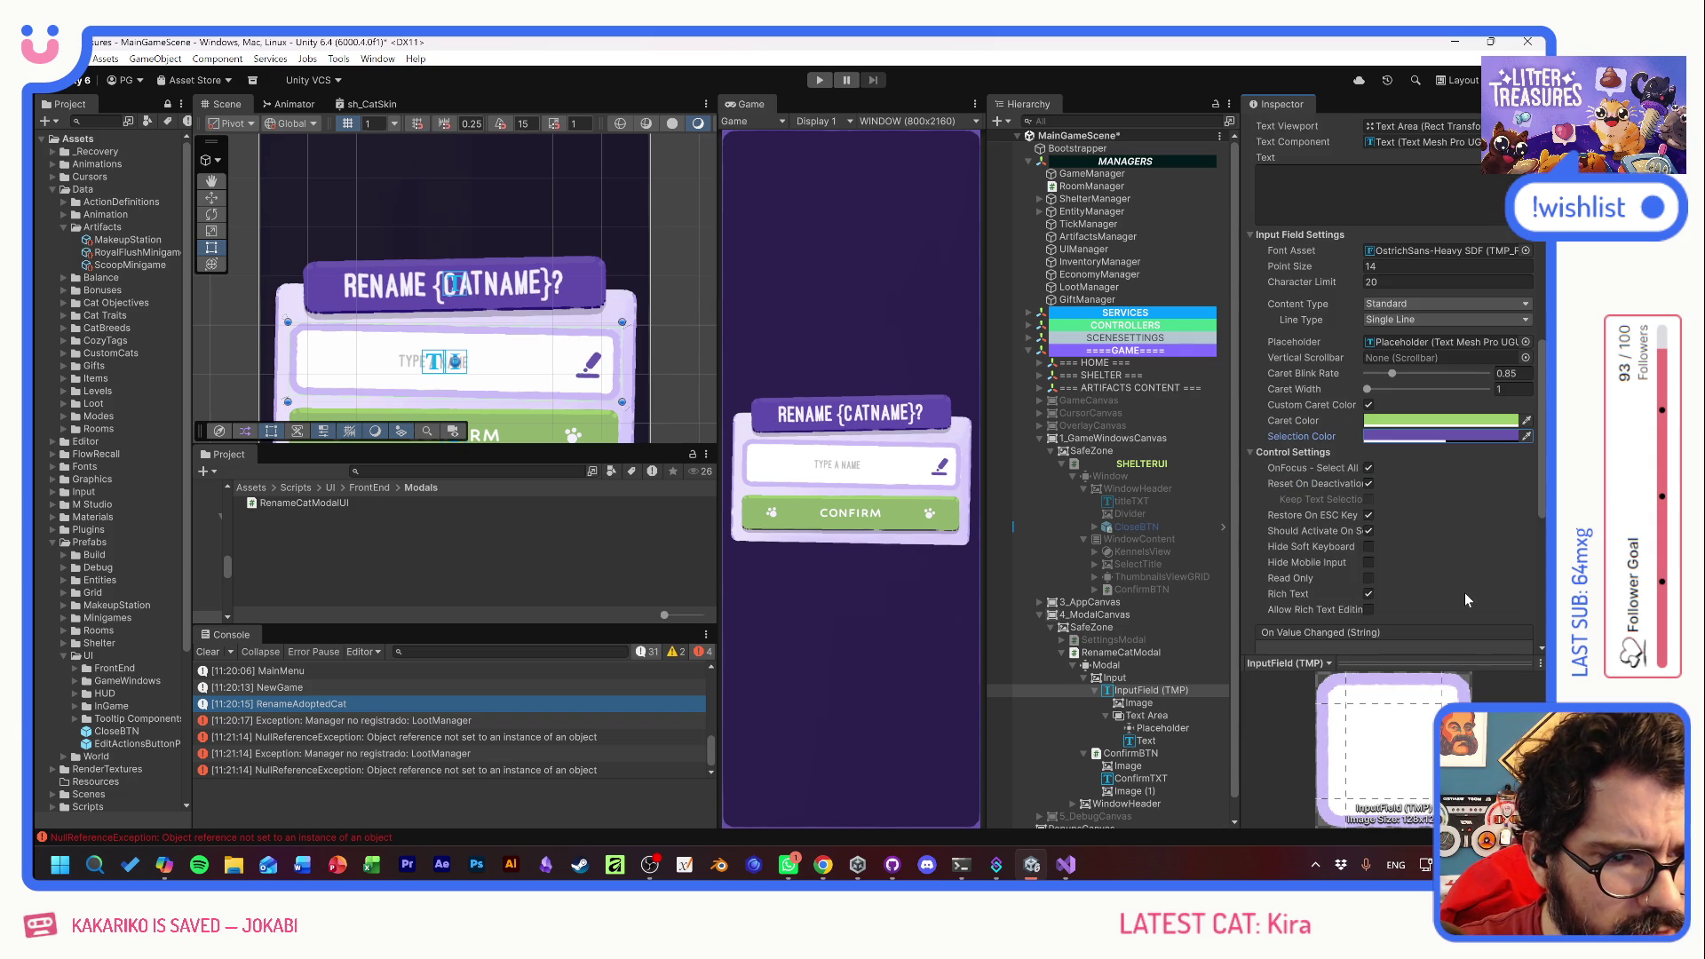
scroll(1463, 593, "down", 2)
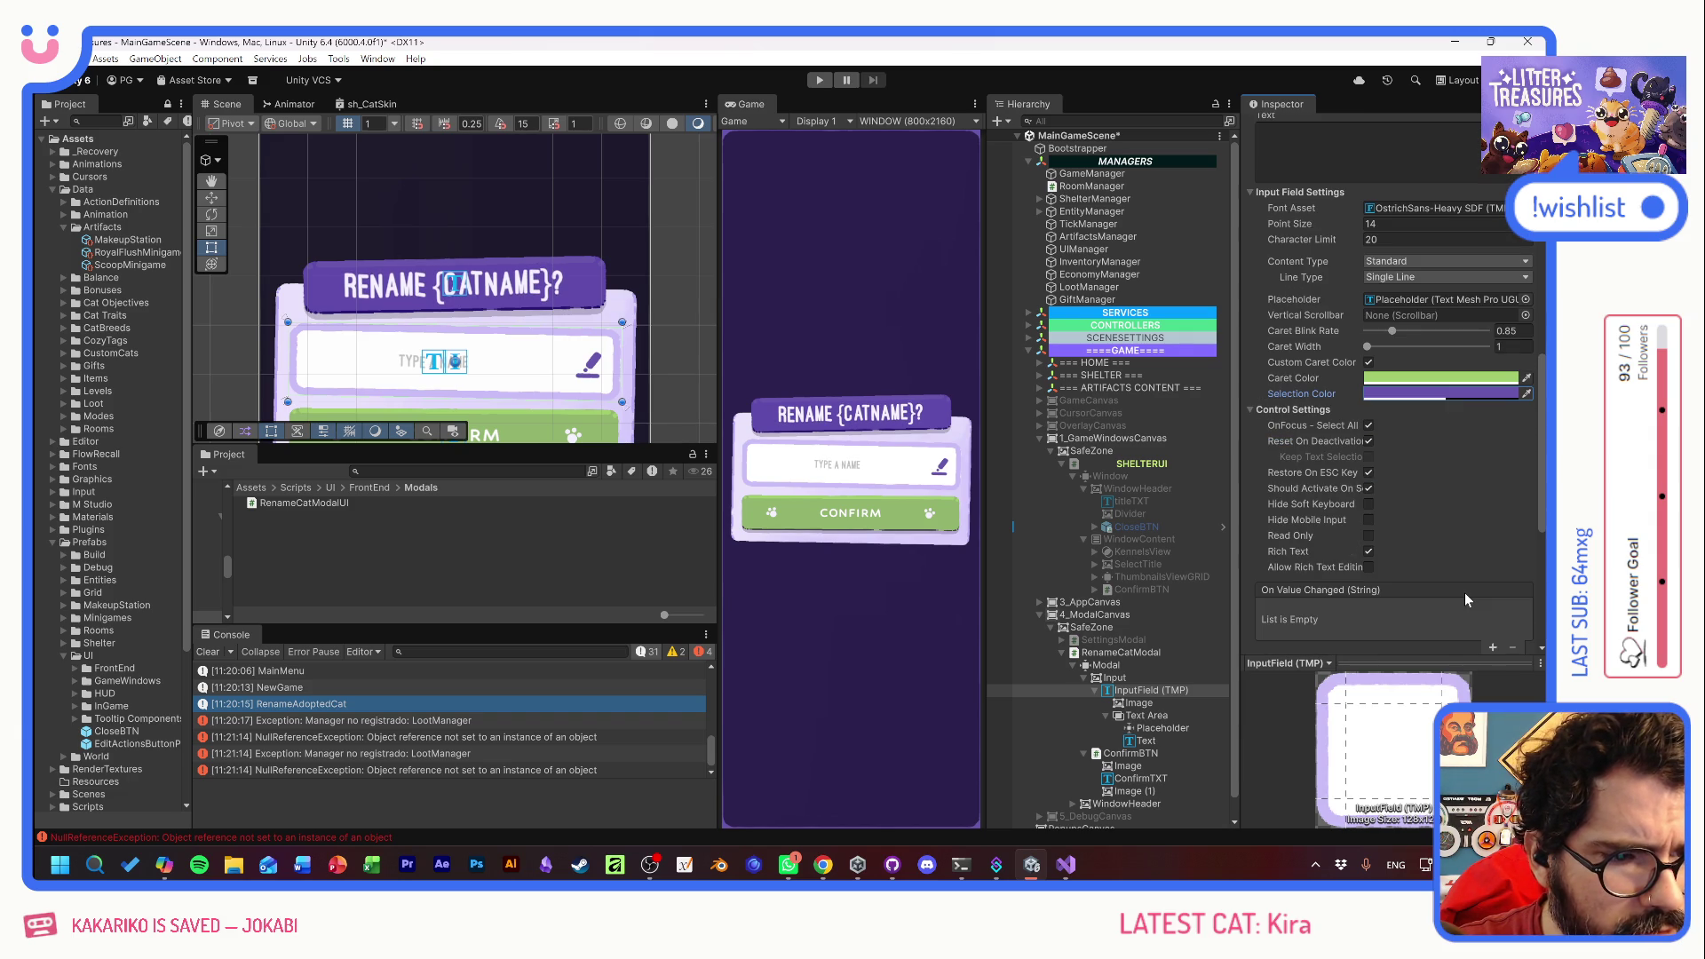
left_click(1368, 551)
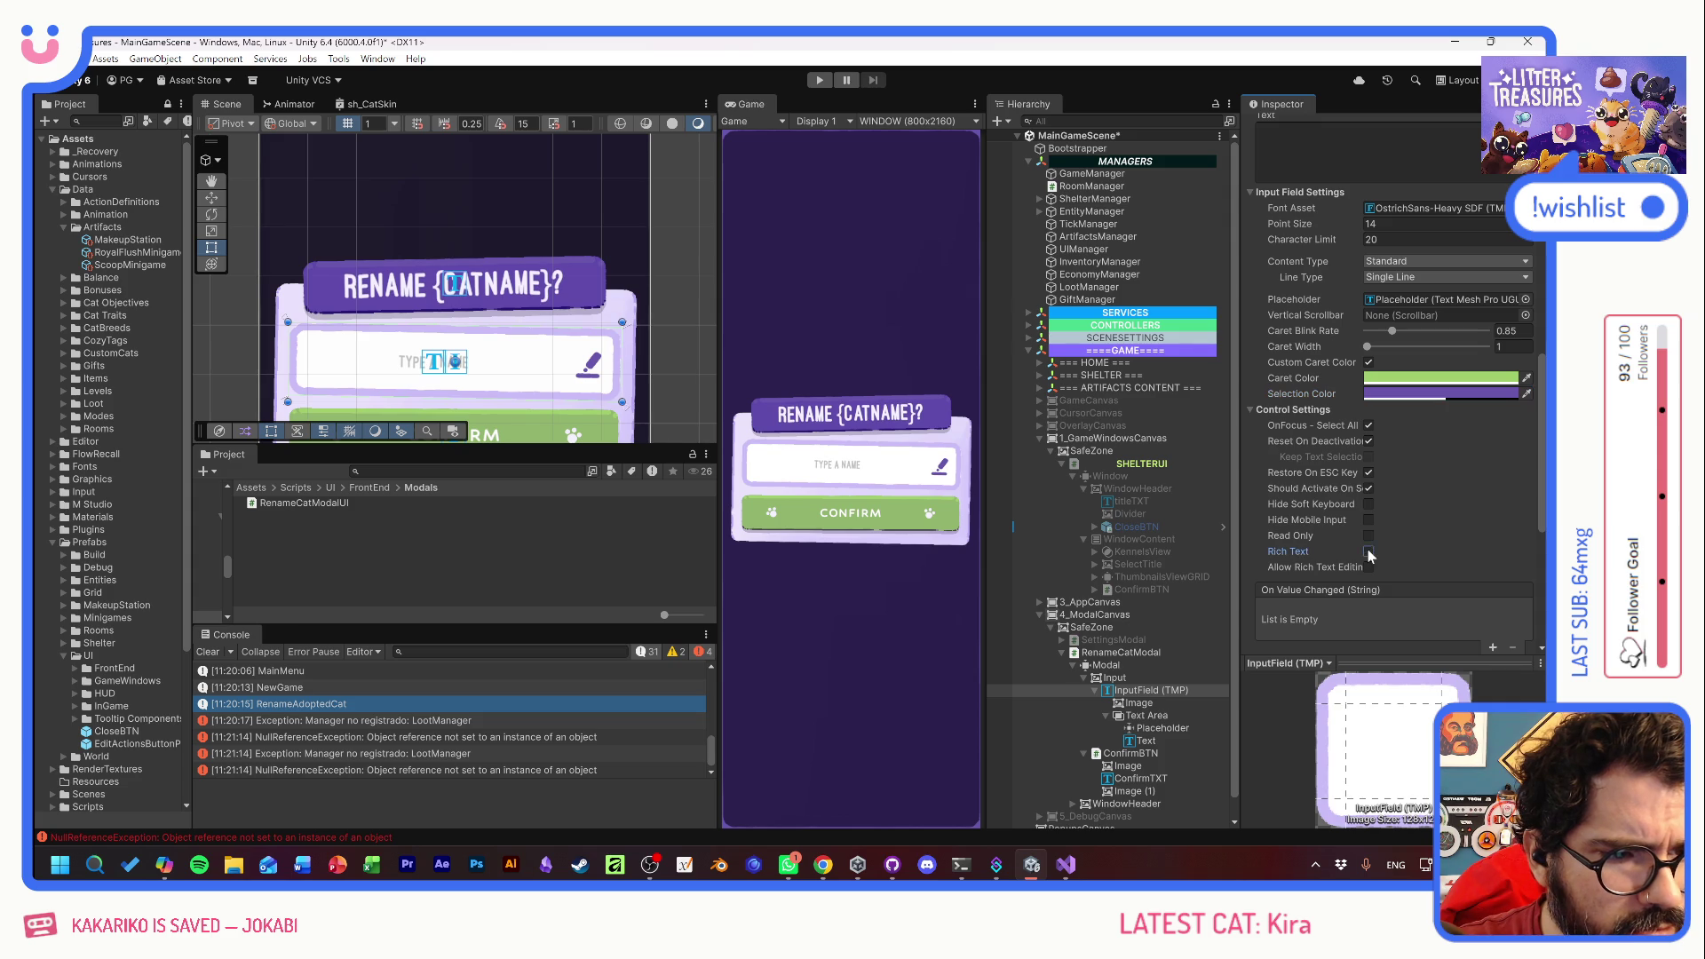
- Select the name field's Text child to show its TextMeshPro settings
scroll(1457, 524, "down", 4)
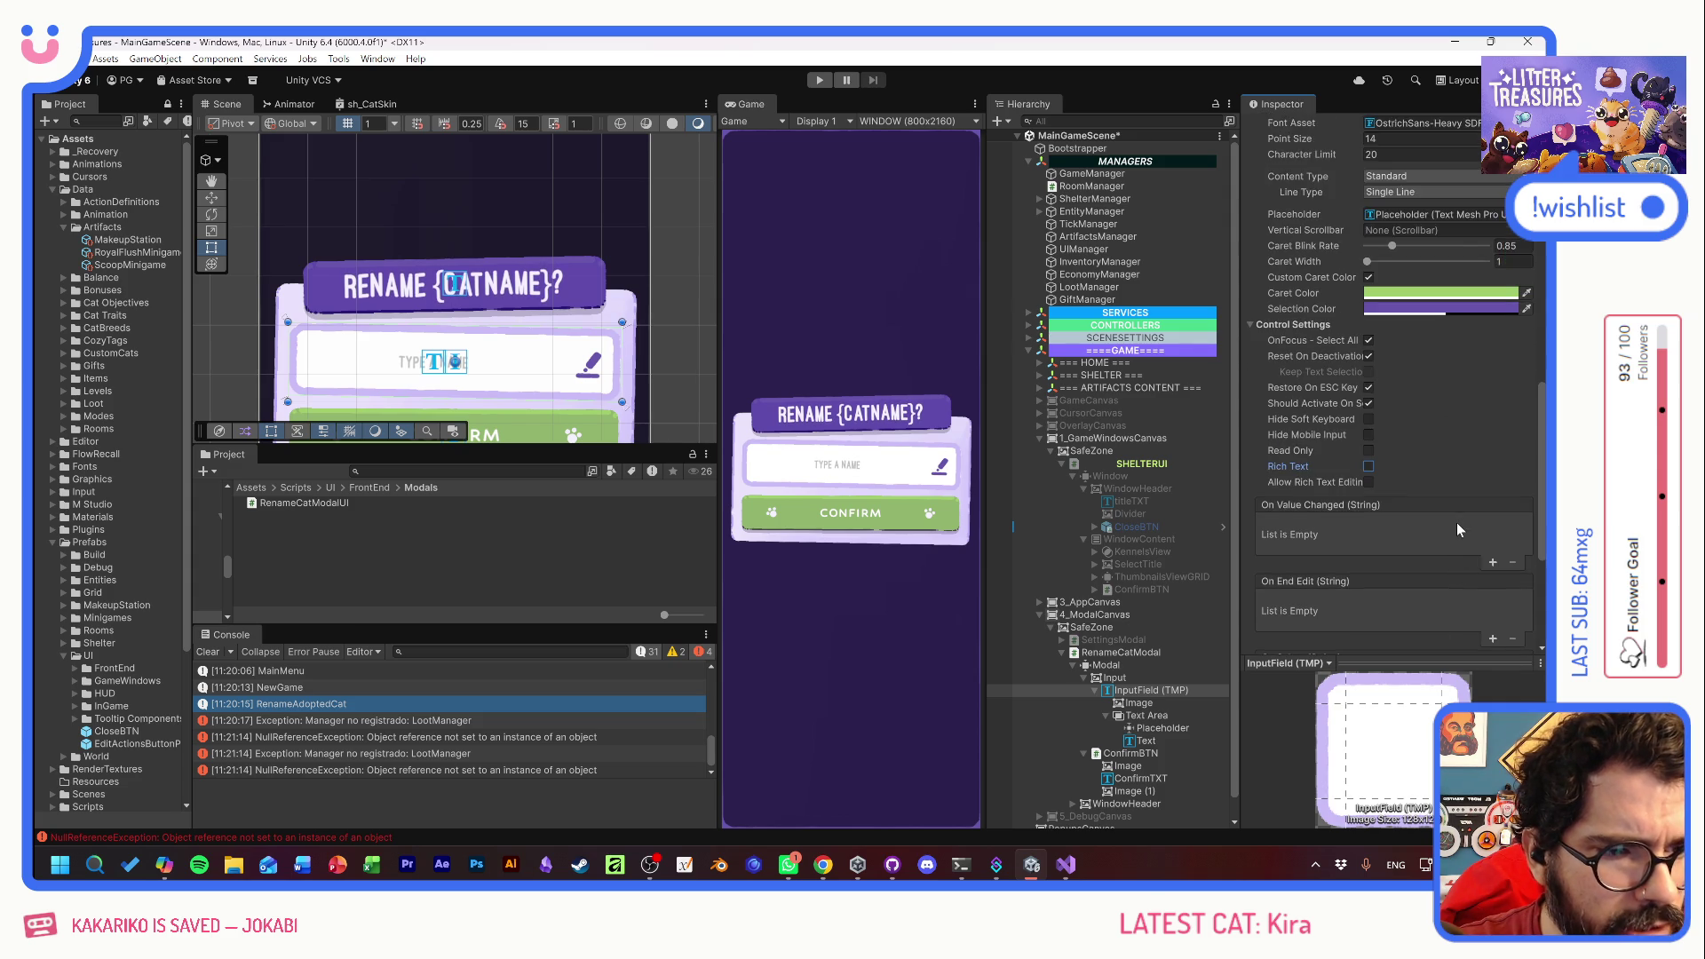
scroll(1437, 533, "up", 5)
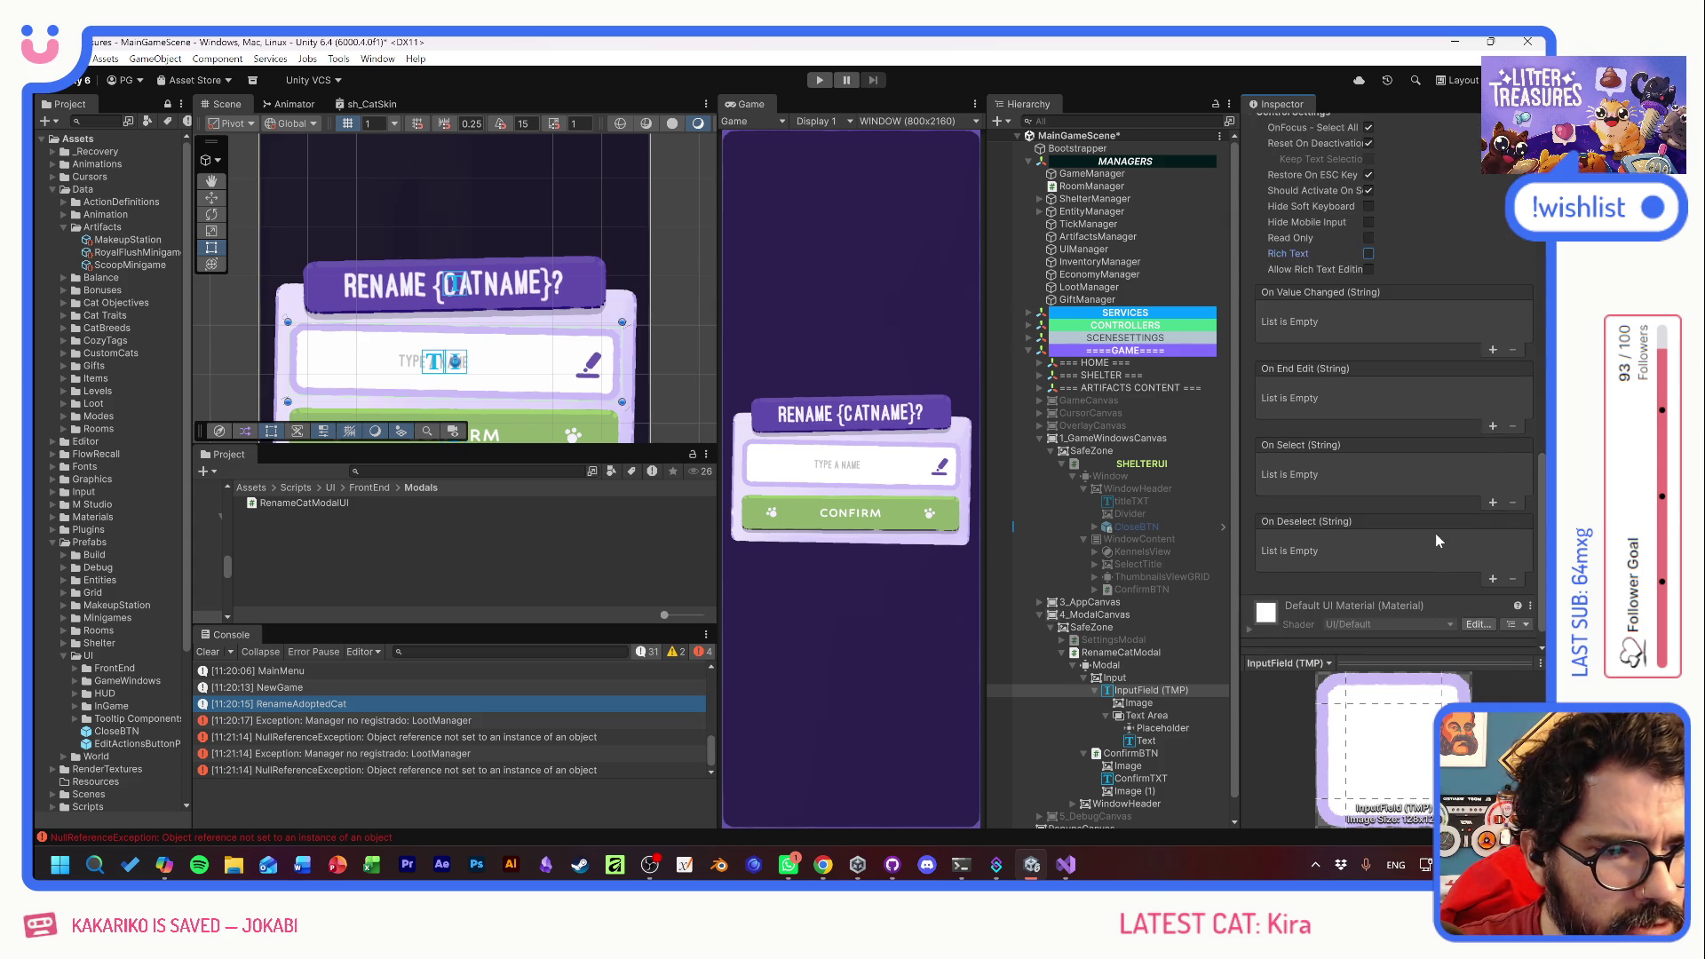
scroll(1440, 535, "up", 10)
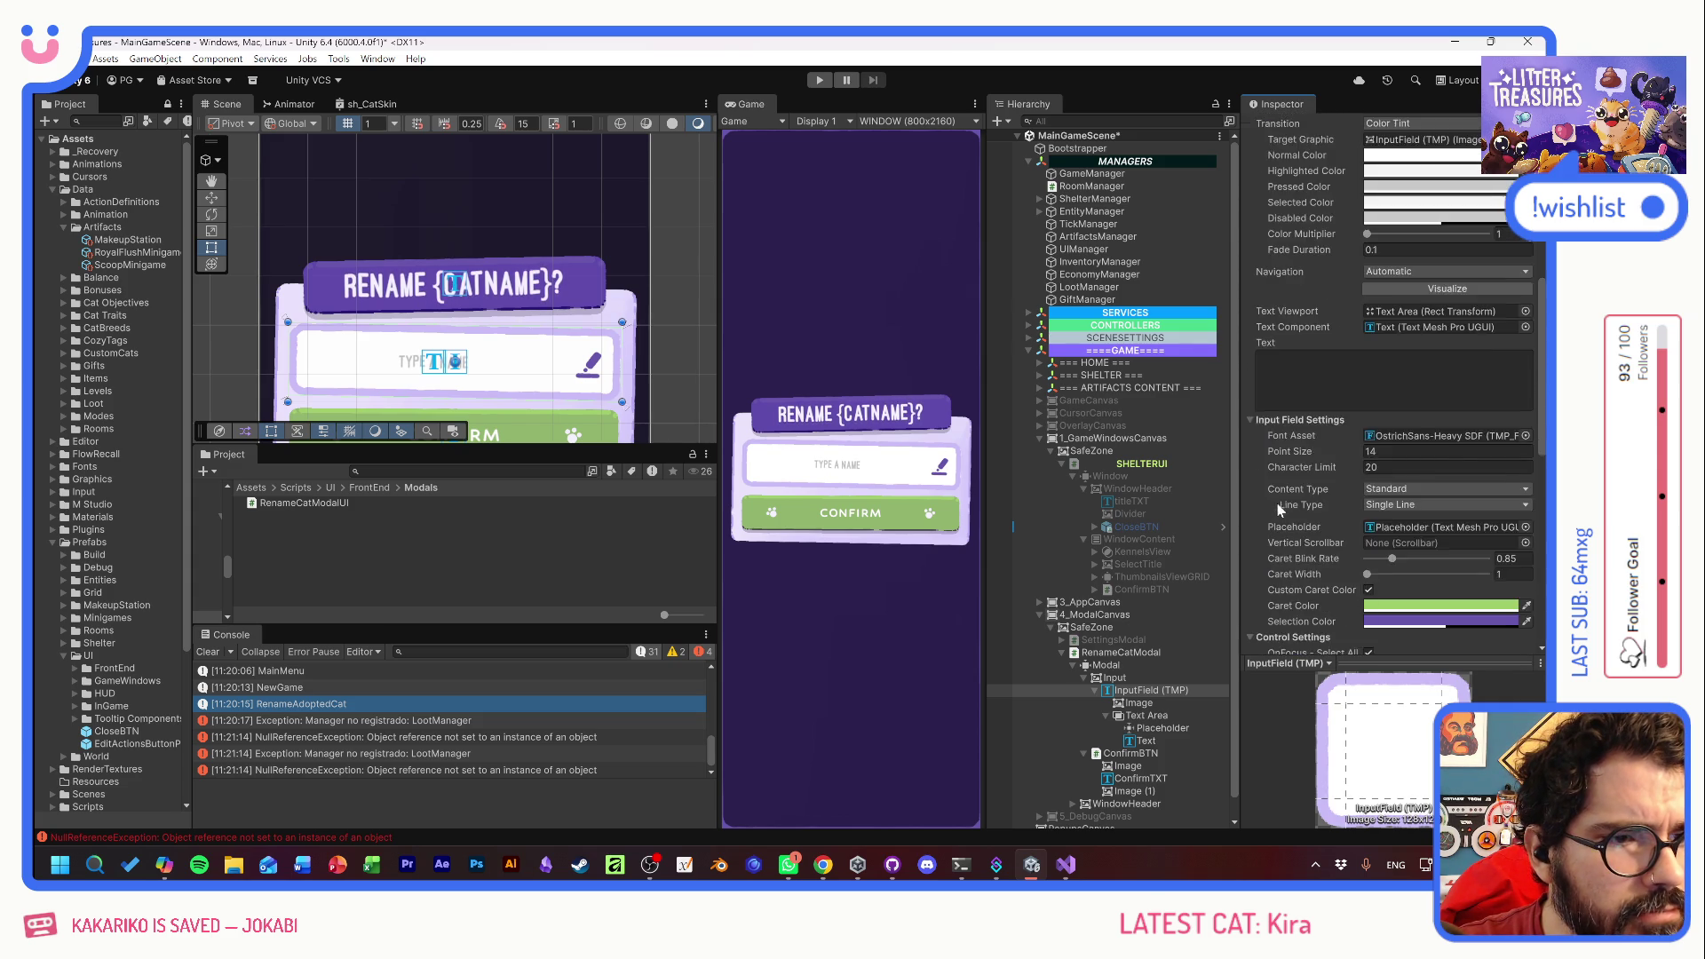
scroll(1281, 515, "up", 3)
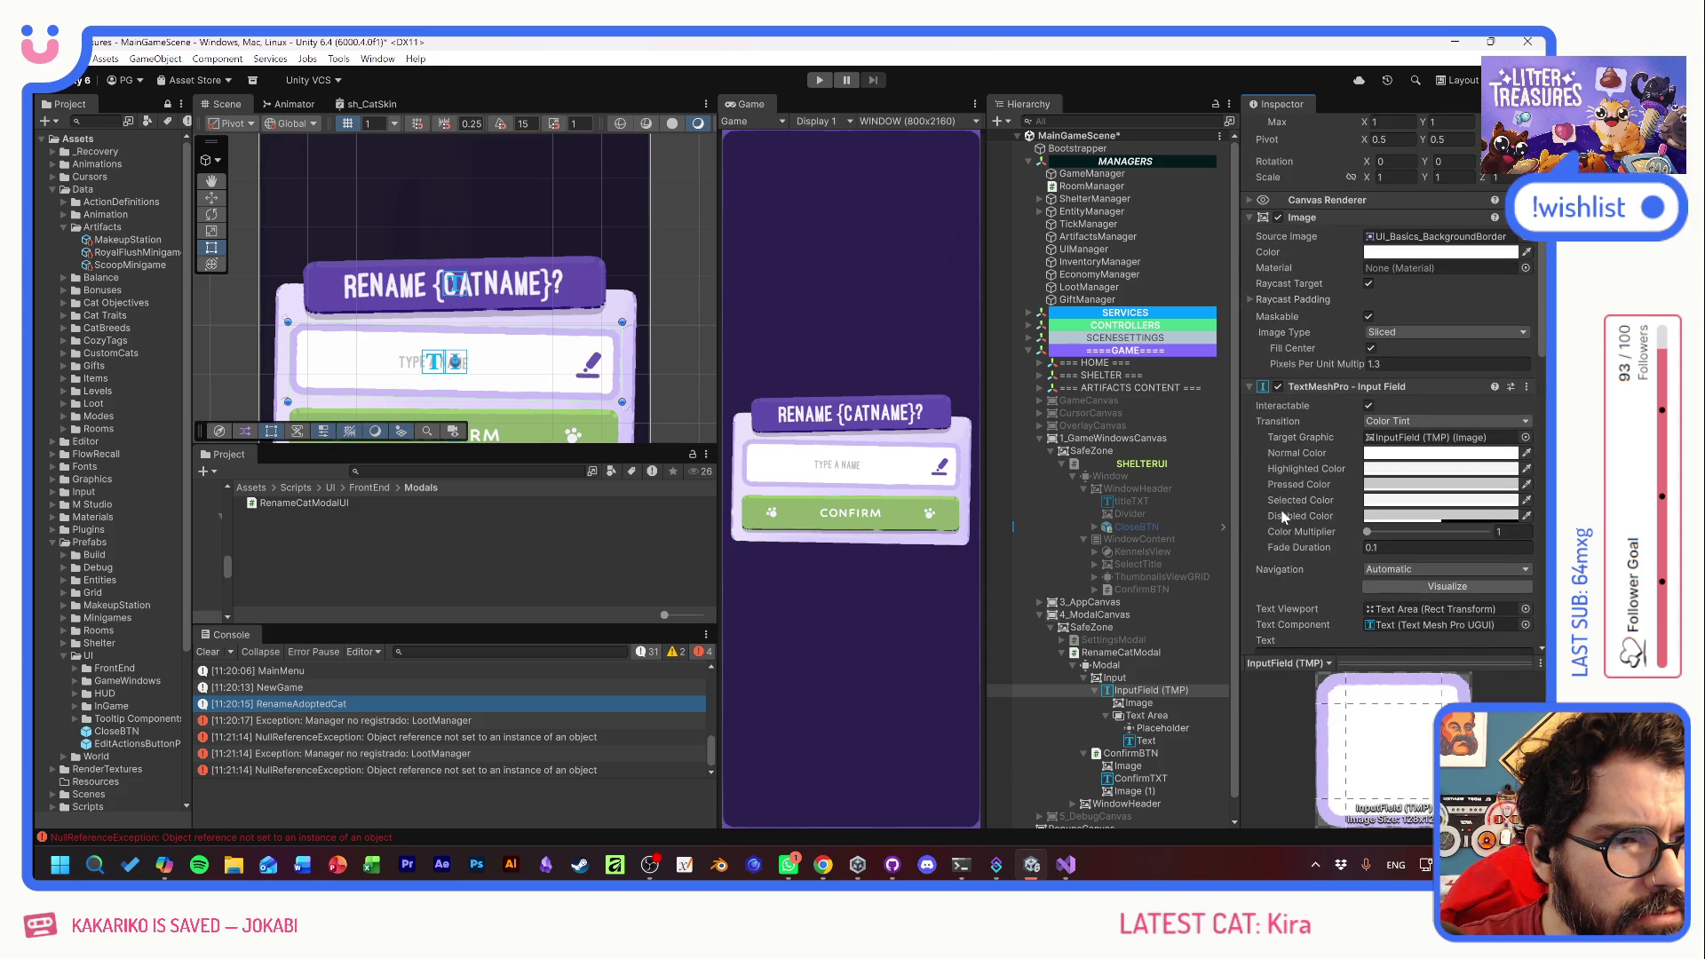
scroll(1282, 509, "up", 4)
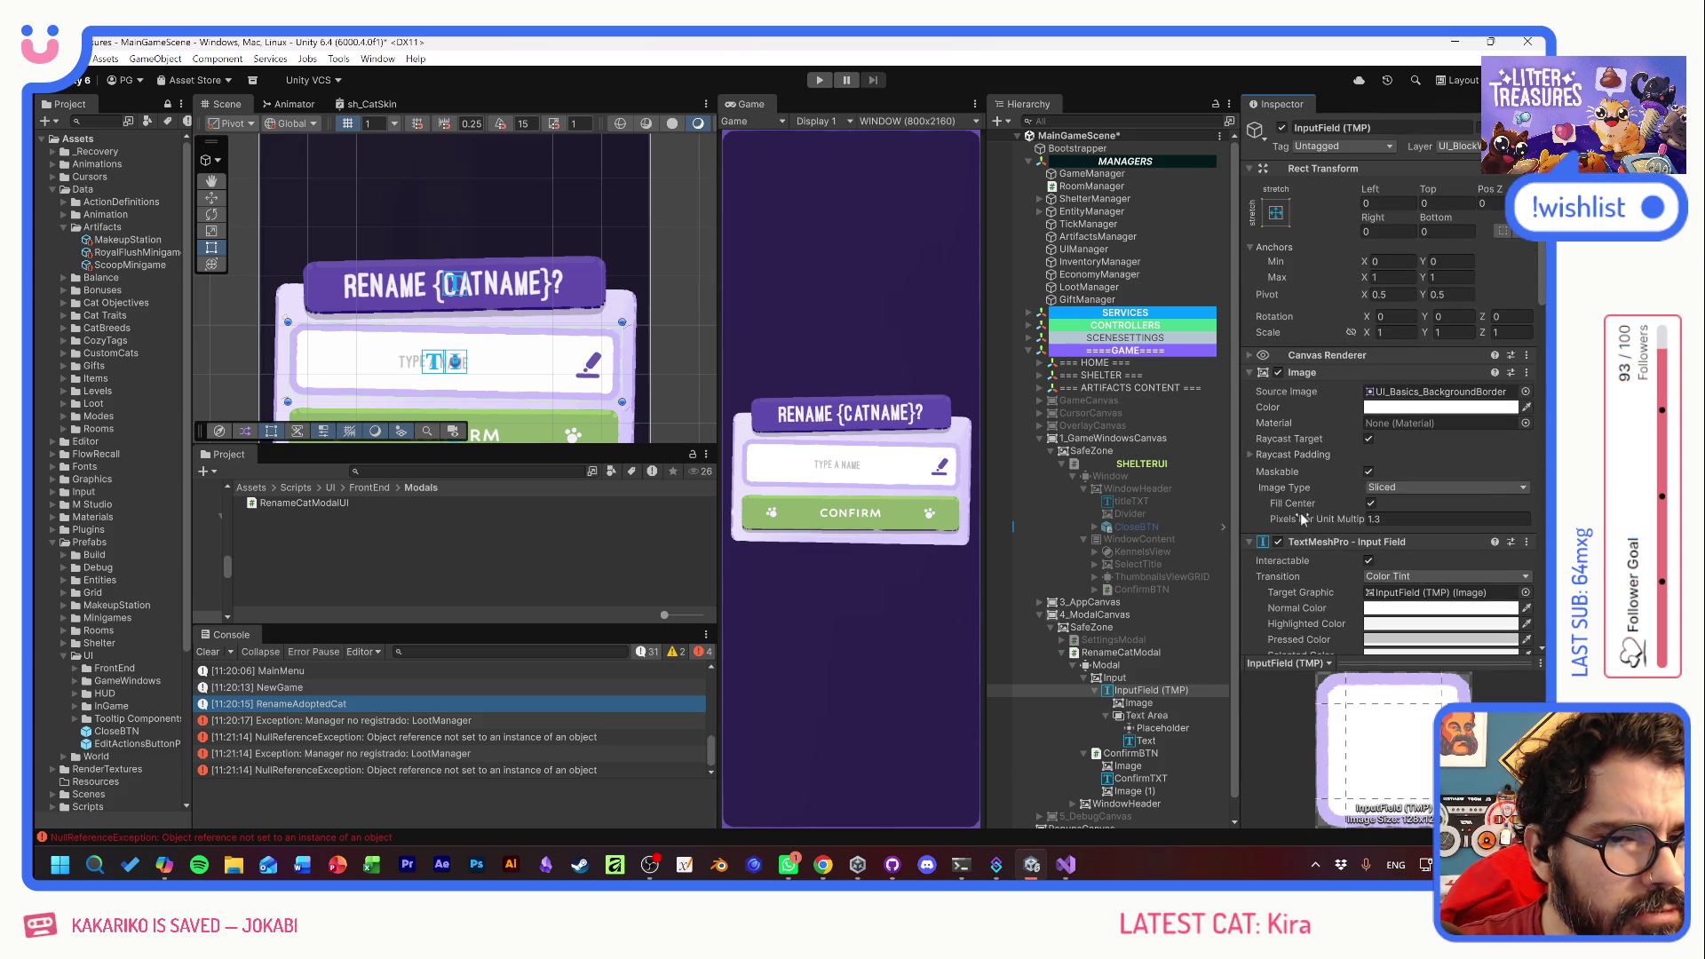
left_click(1144, 740)
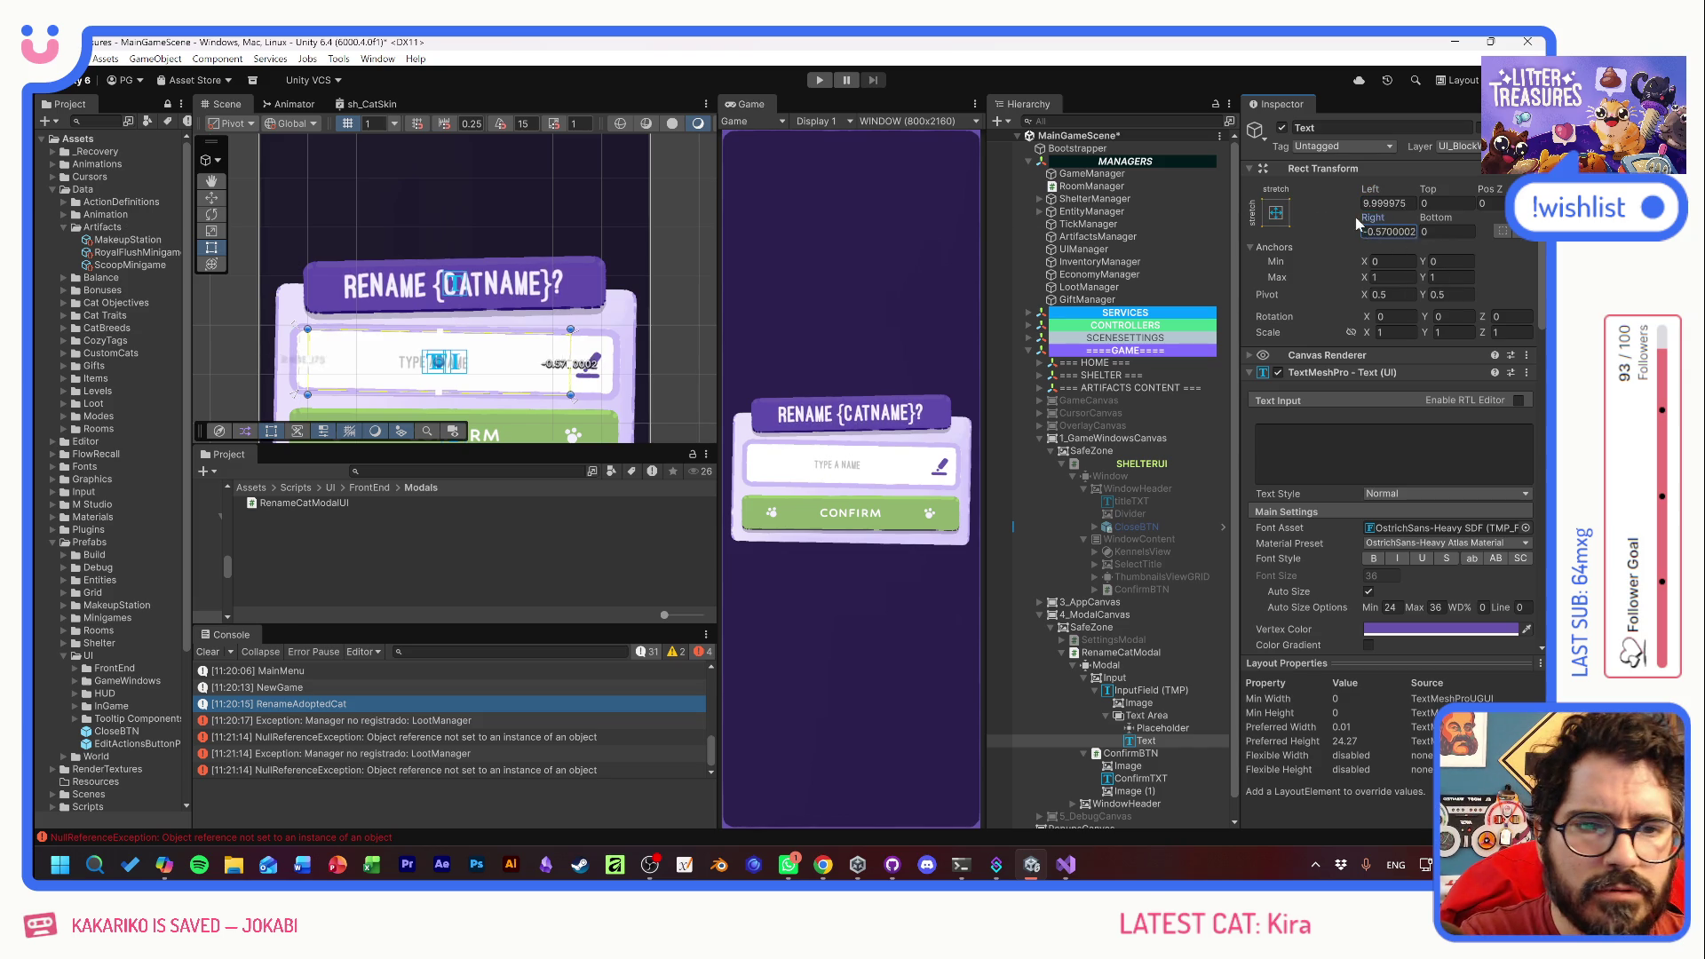
- Set the Text's Rect Transform Right offset to 0, then play and start a NEW GAME
double_click(1412, 227)
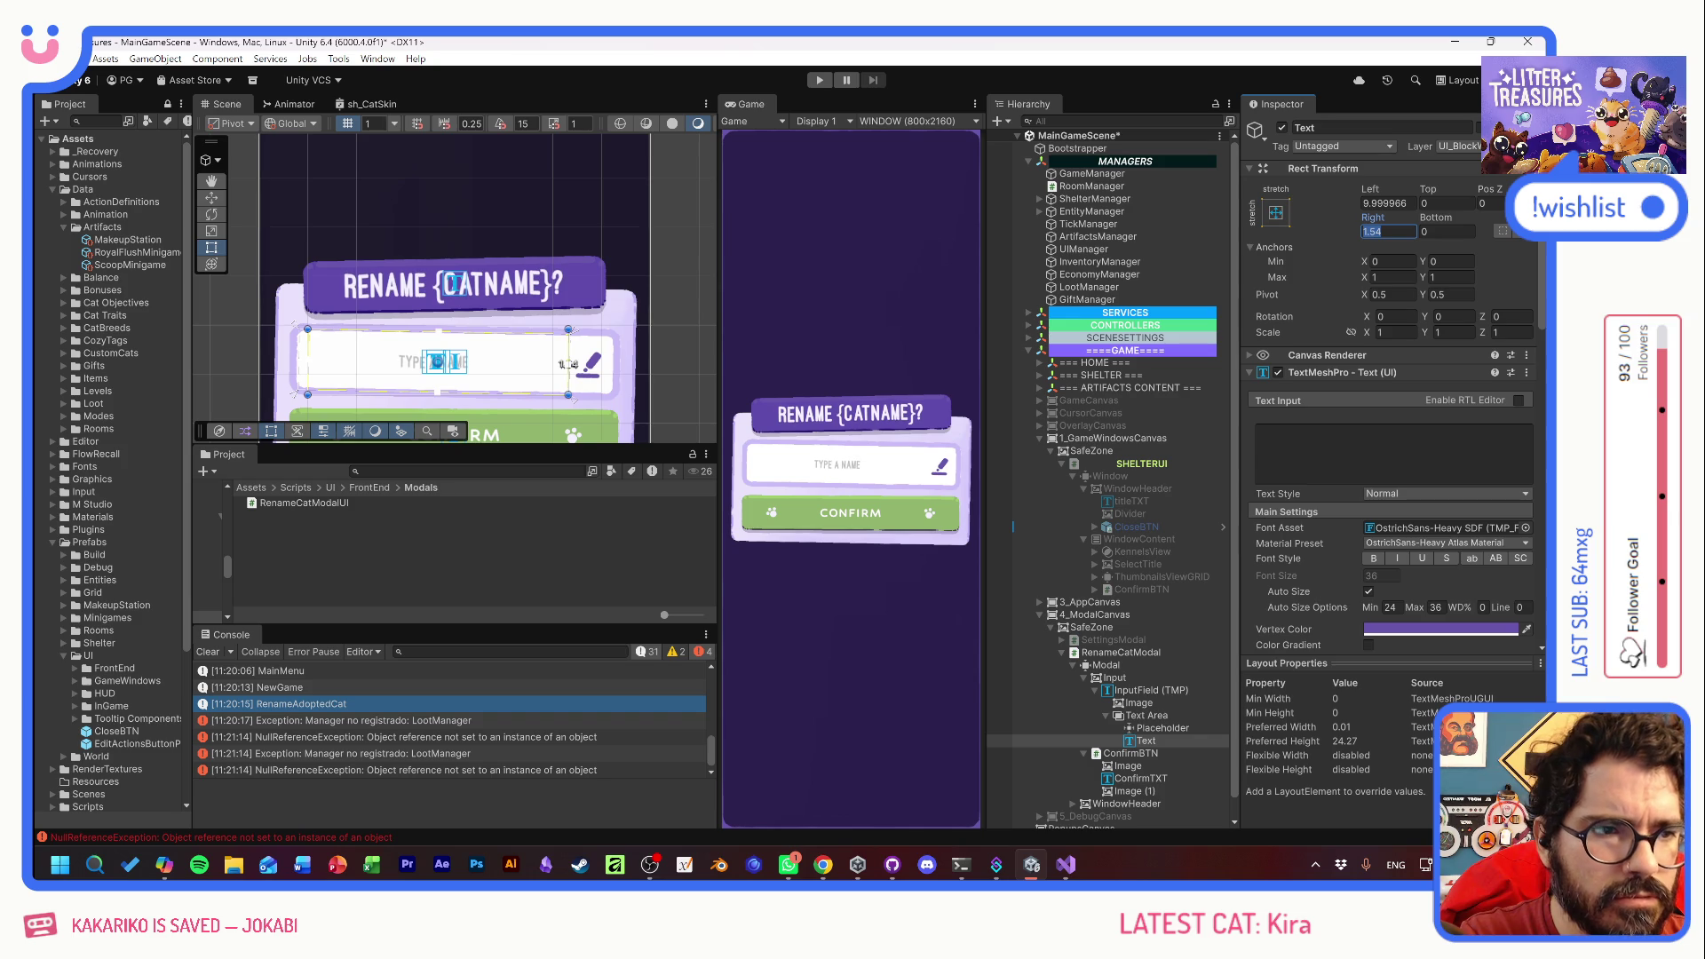
left_click(821, 81)
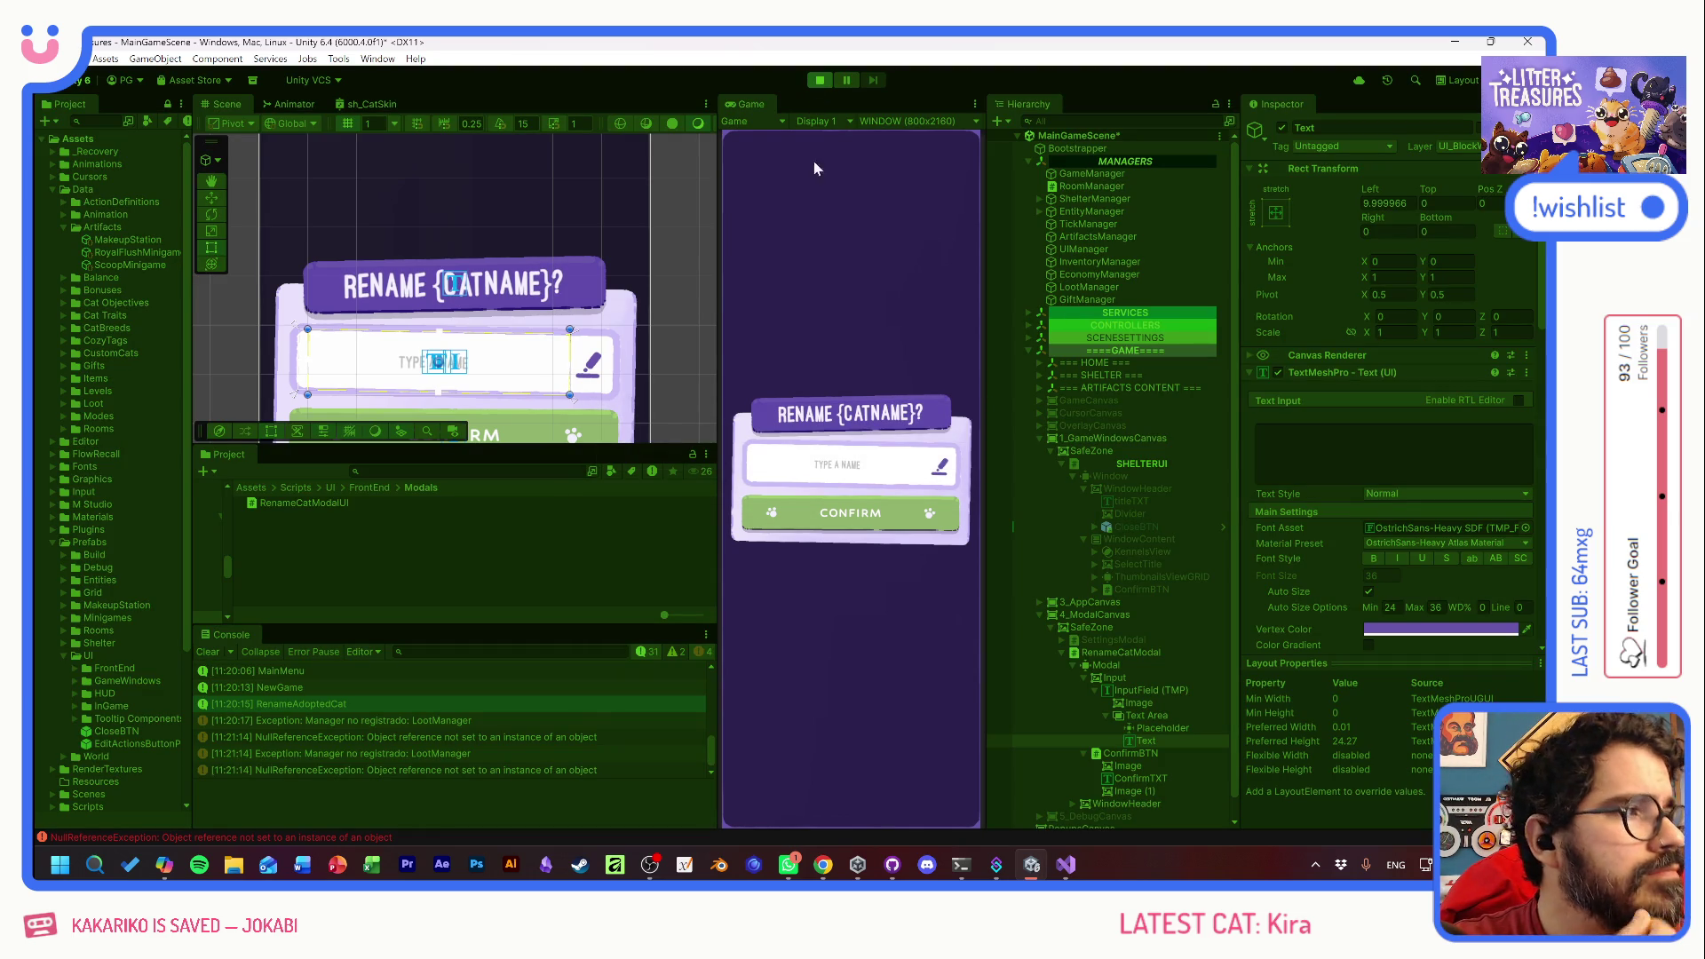
left_click(839, 480)
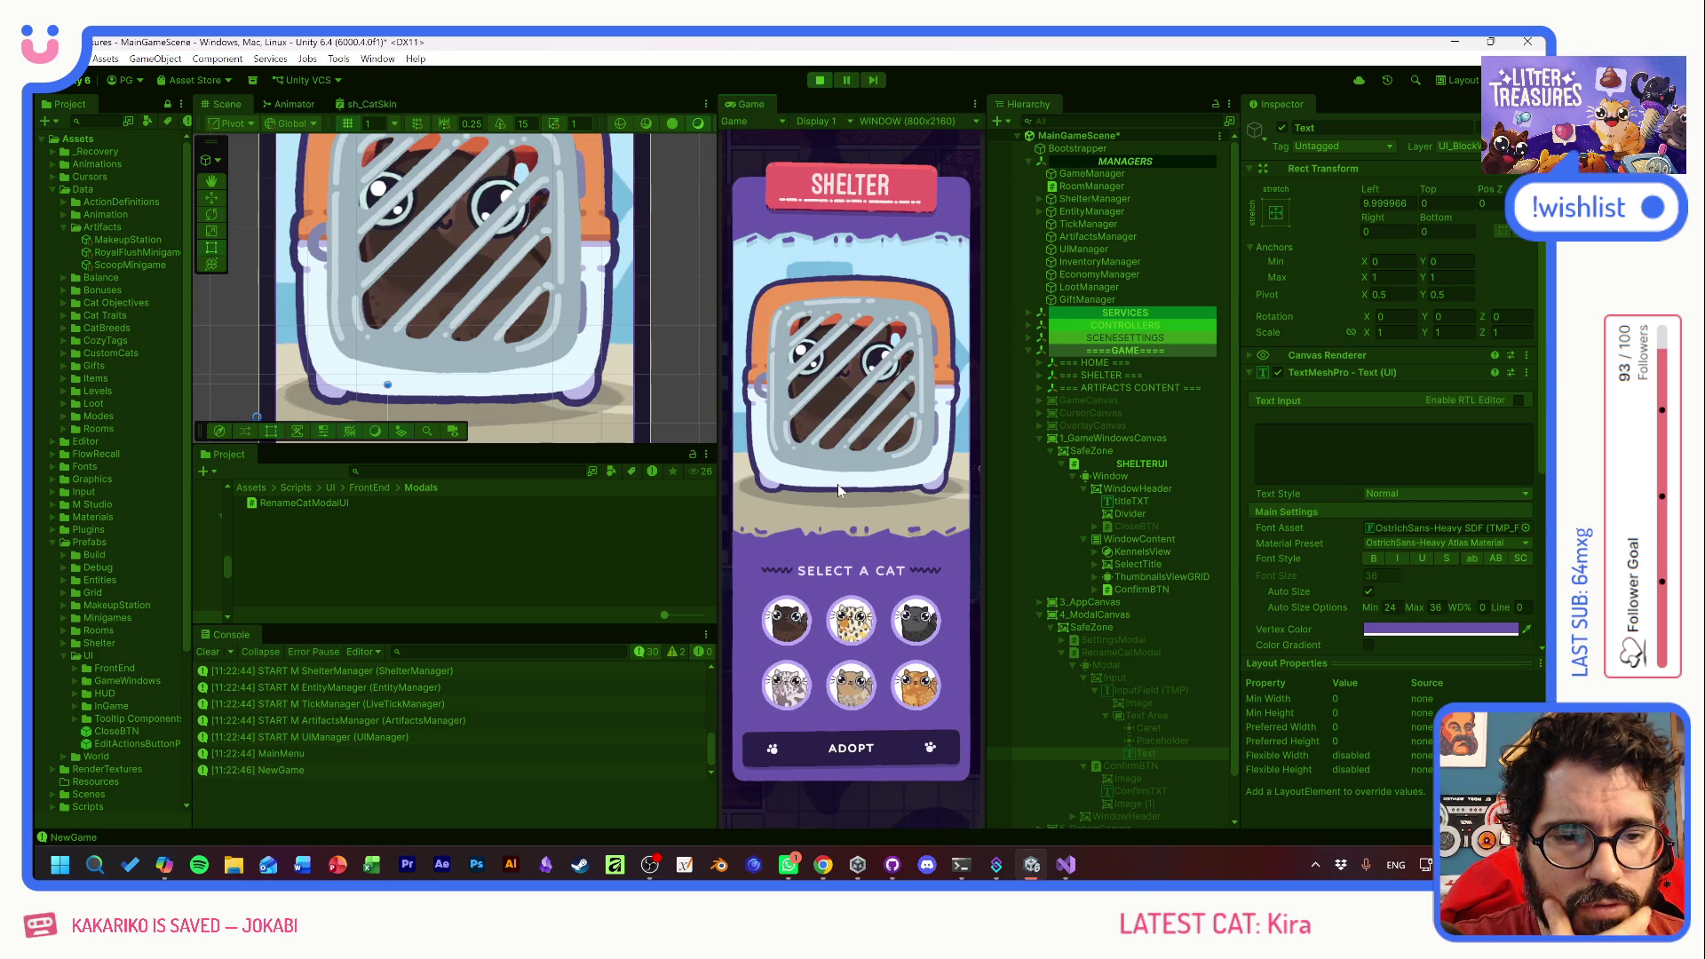
- Adopt Tostada, rename it 'JAVIER EL NINO RATA' and confirm
left_click(849, 748)
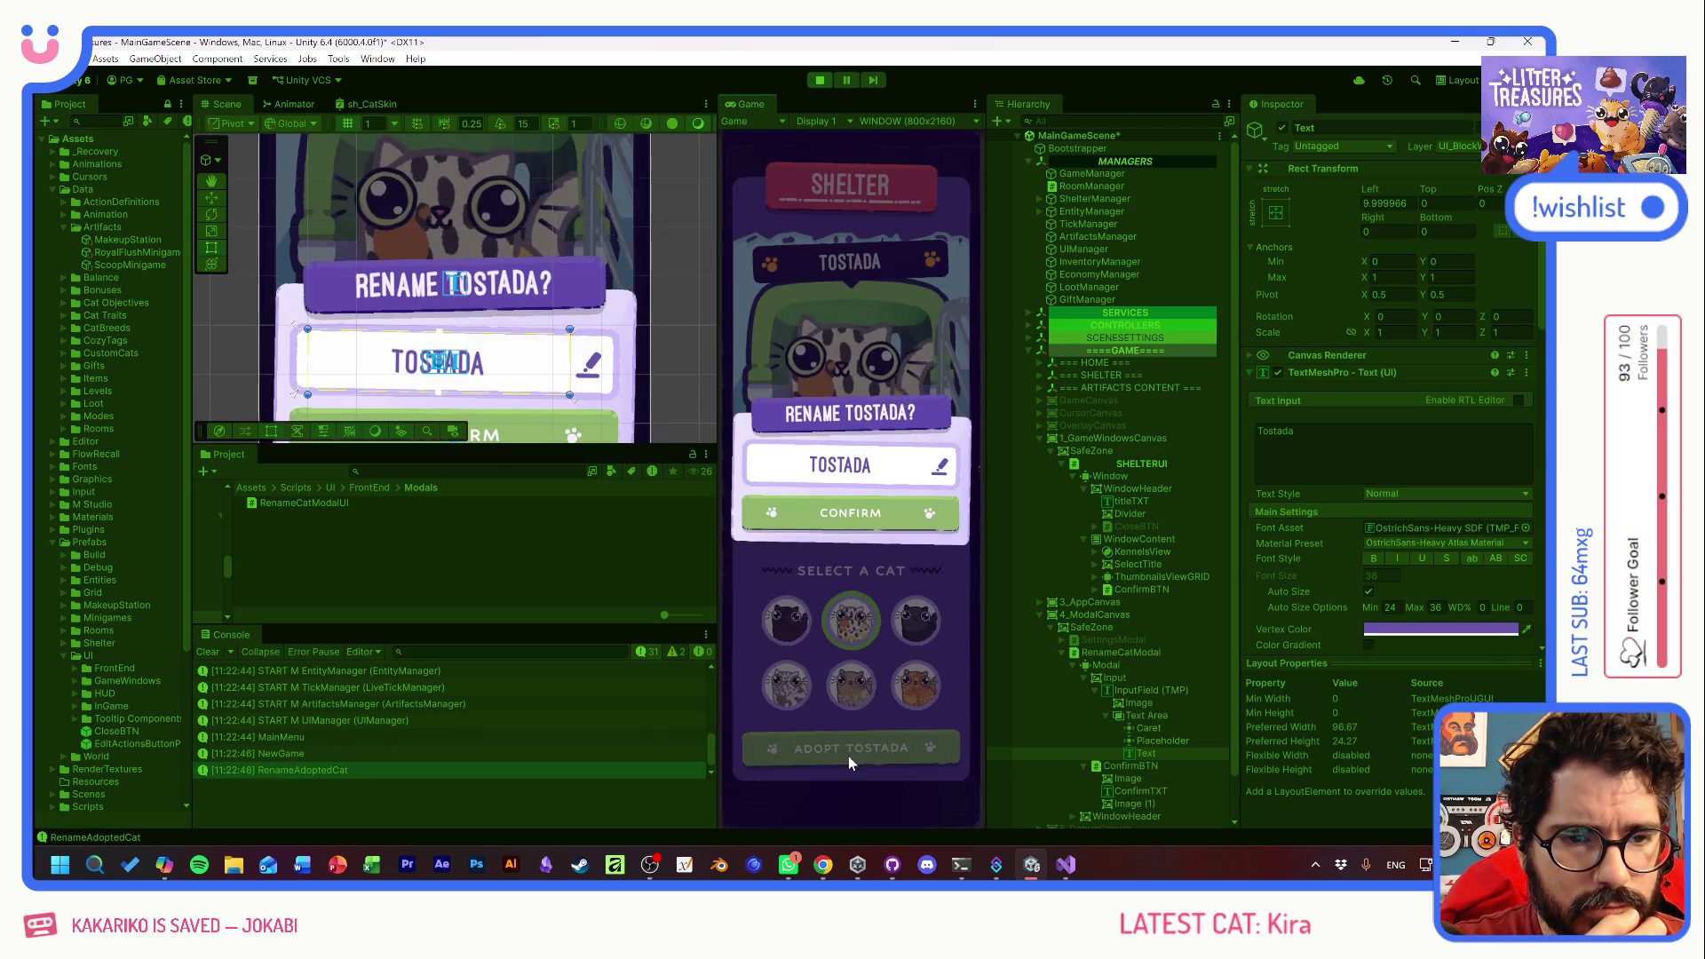
left_click(919, 484)
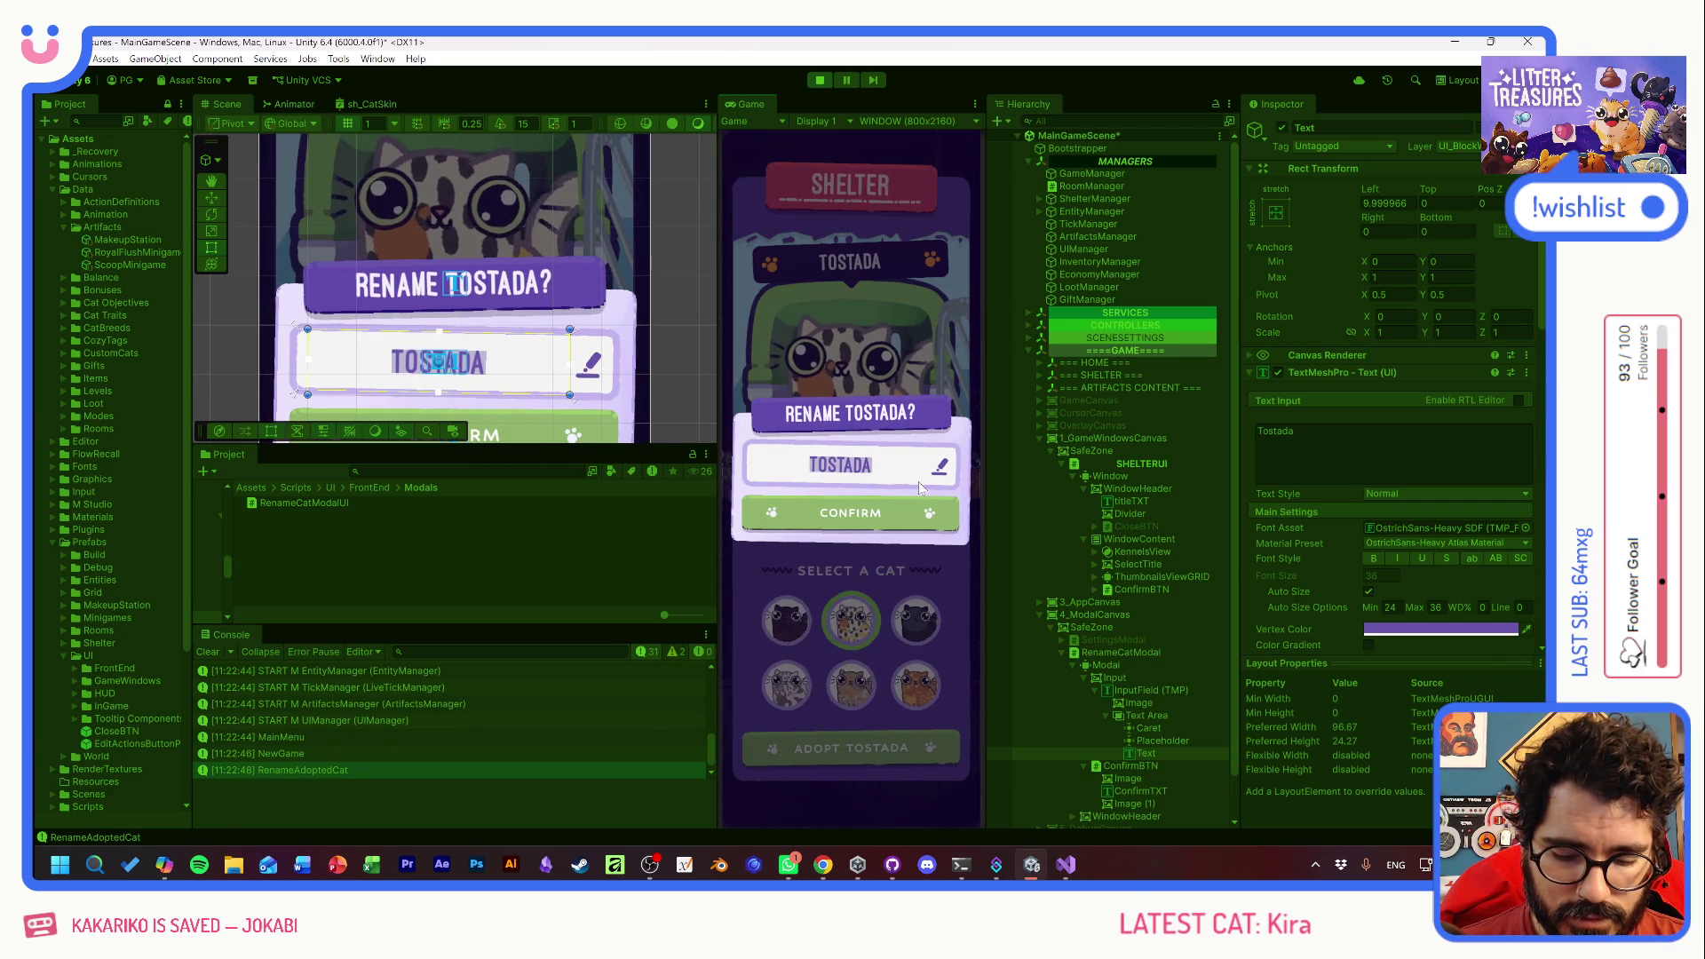
type("javier el ni")
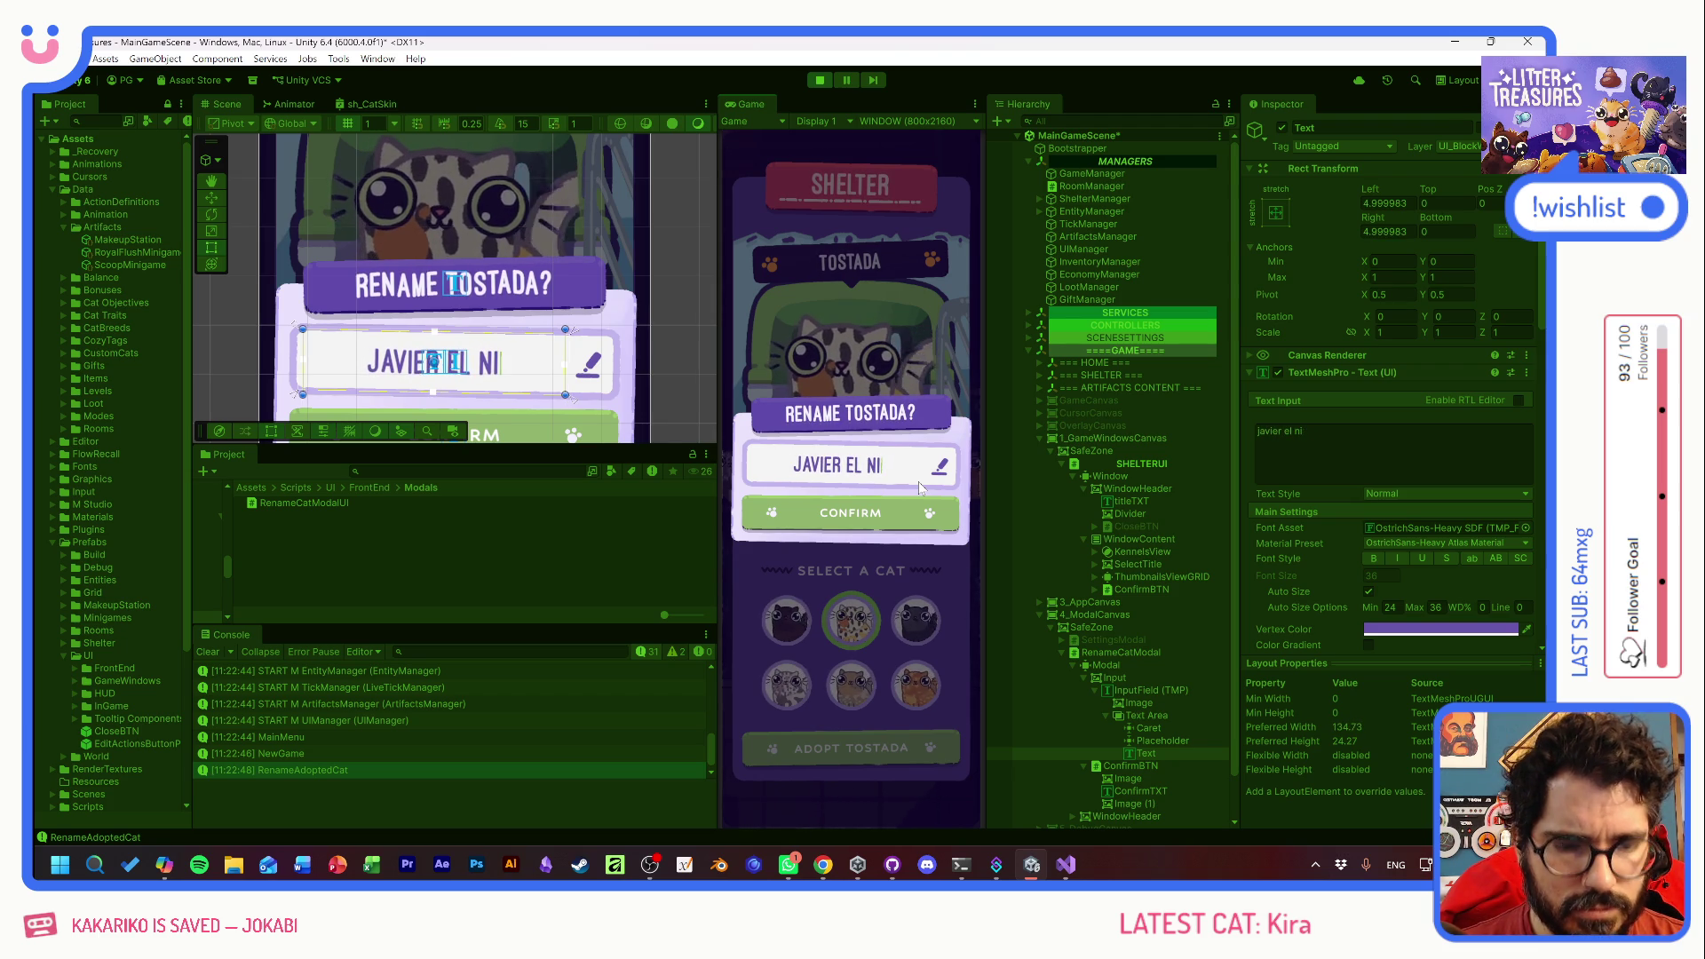
type("n")
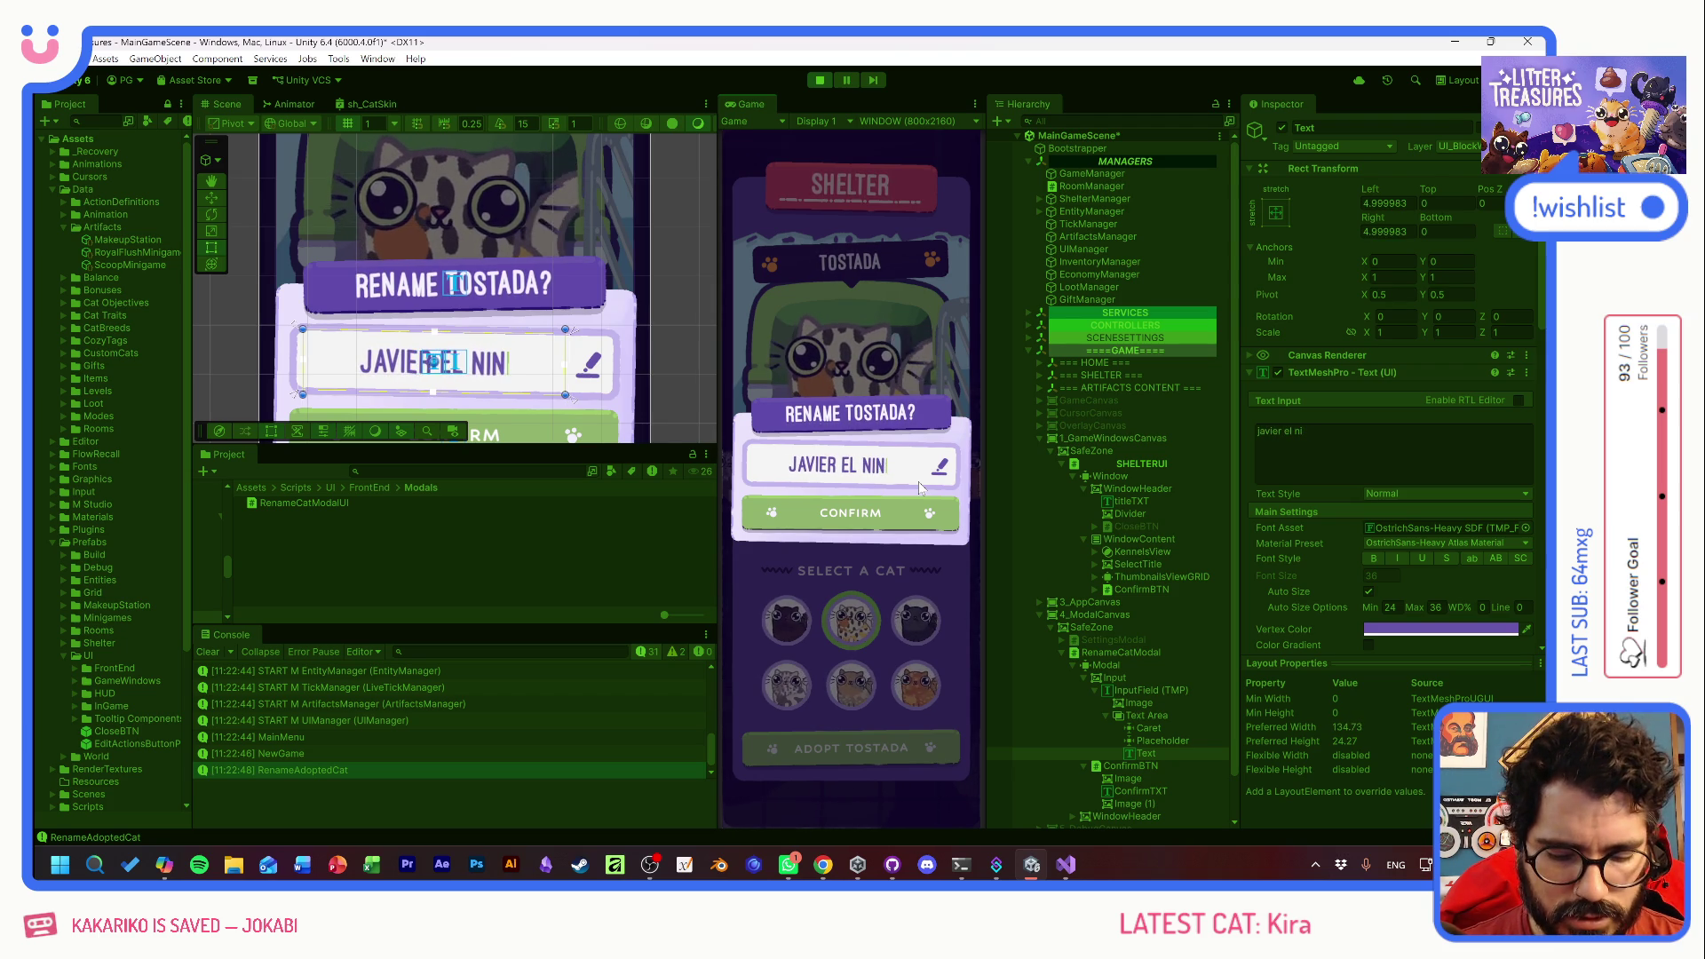
type("o pirat")
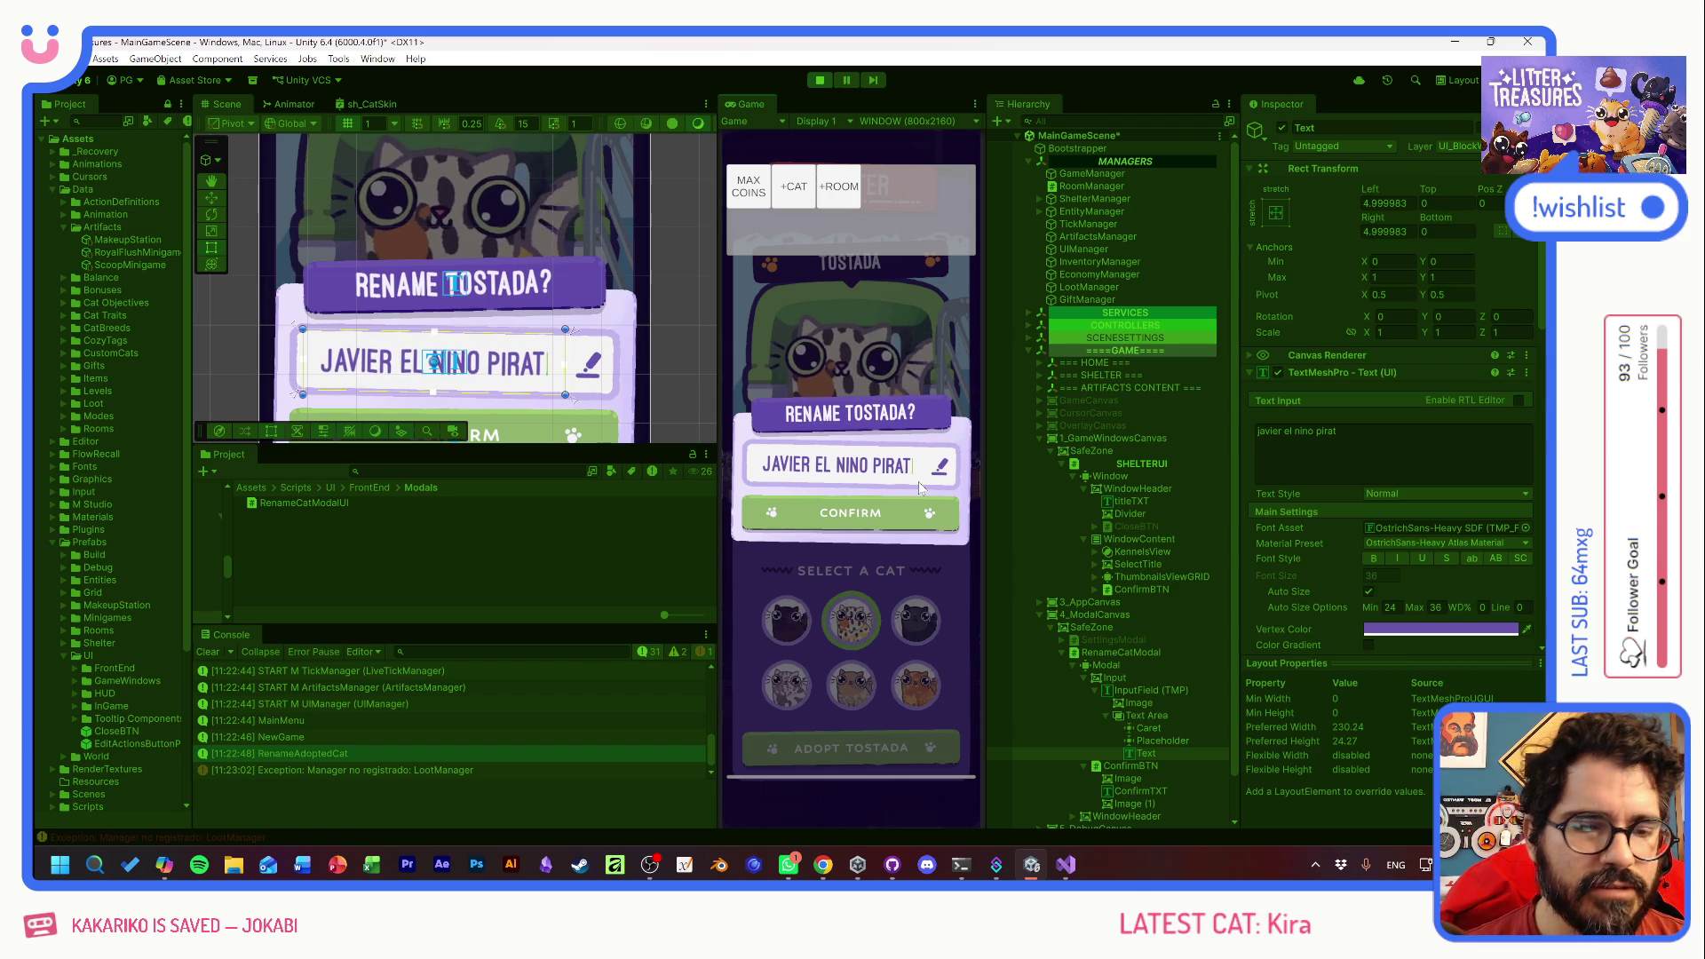
key("BackSpace")
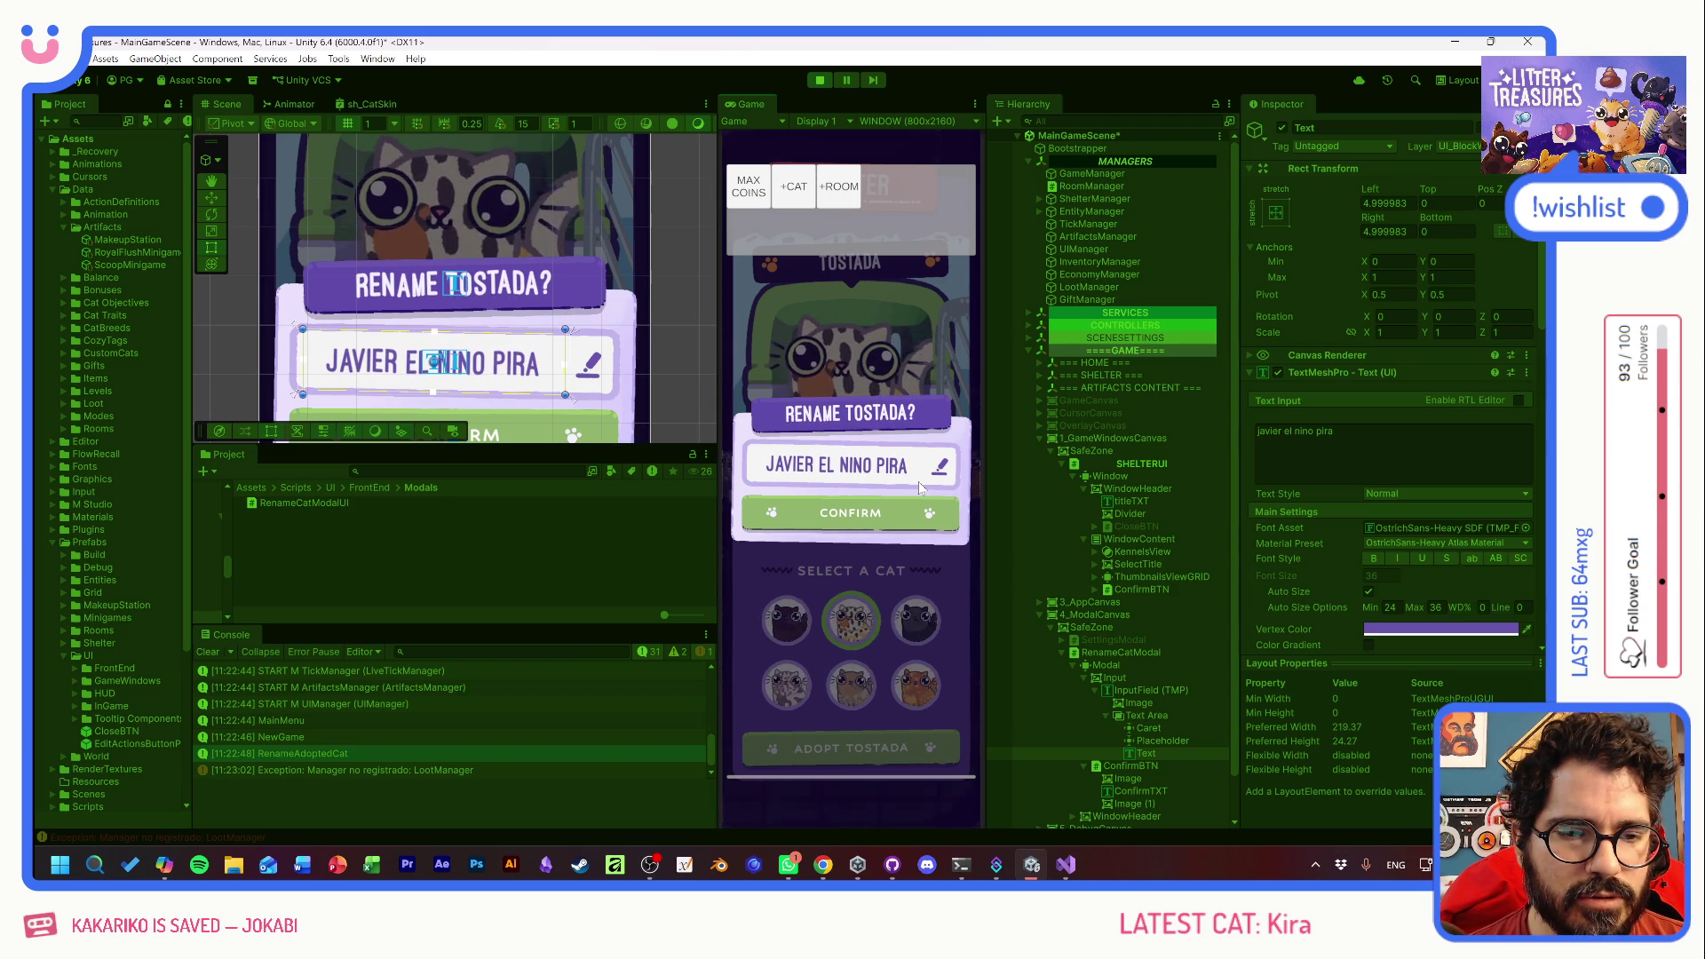
key("BackSpace")
key("BackSpace")
key("BackSpace")
type("RATA")
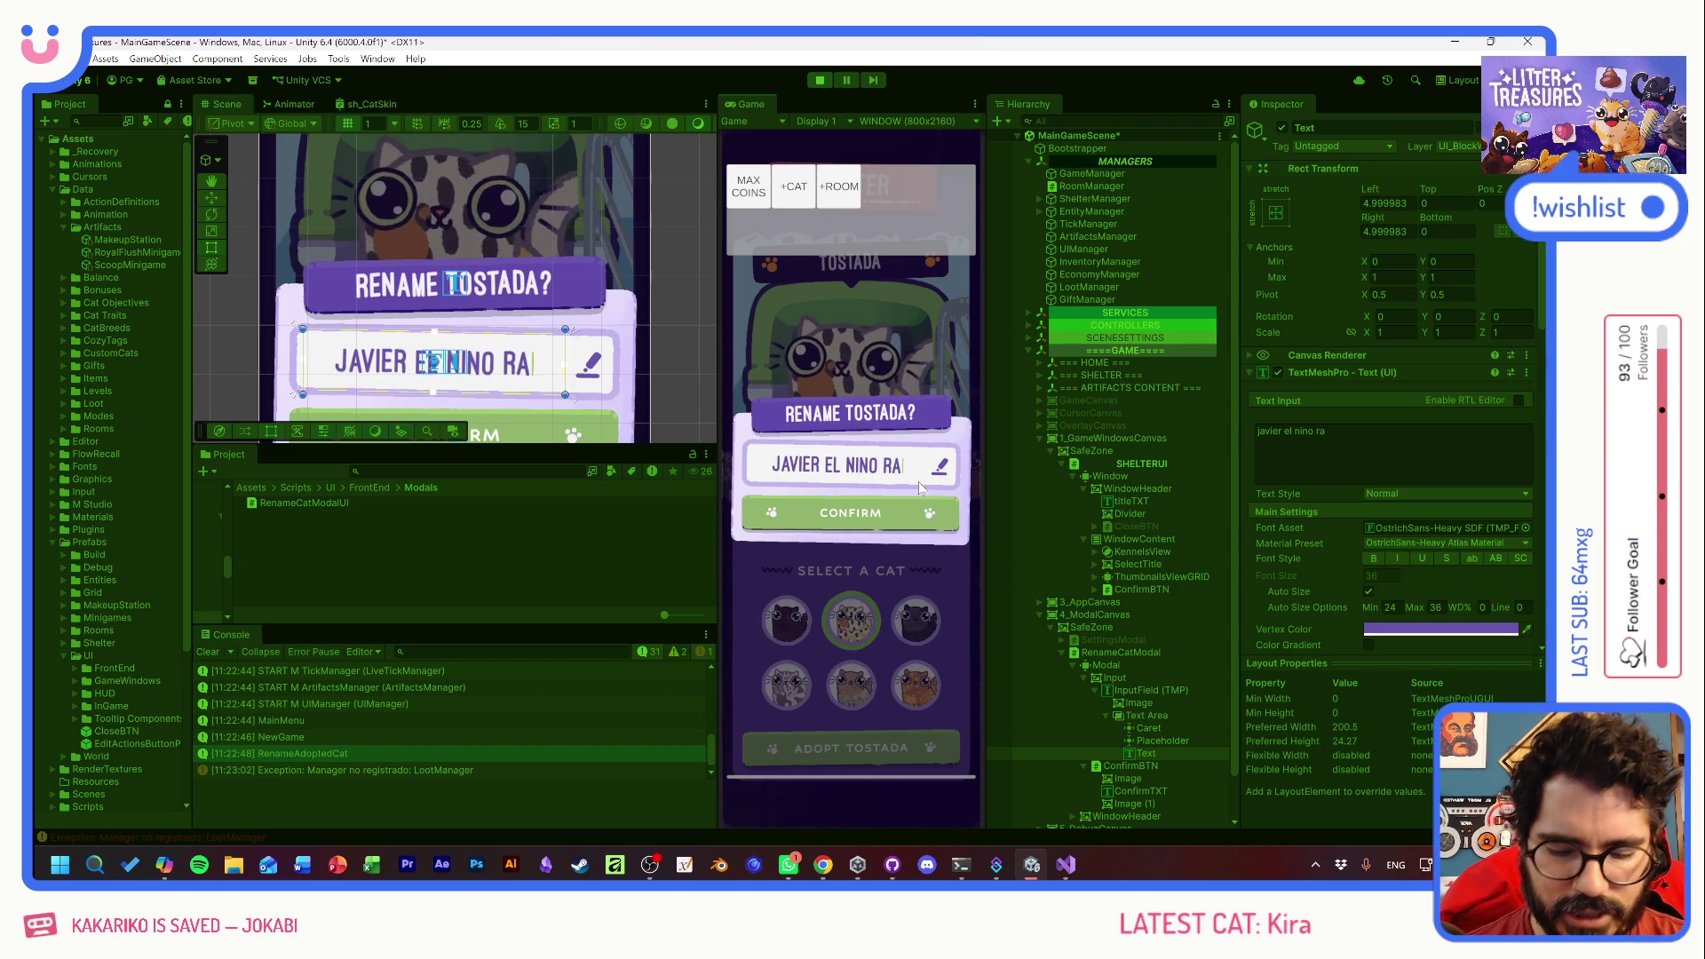
left_click(864, 514)
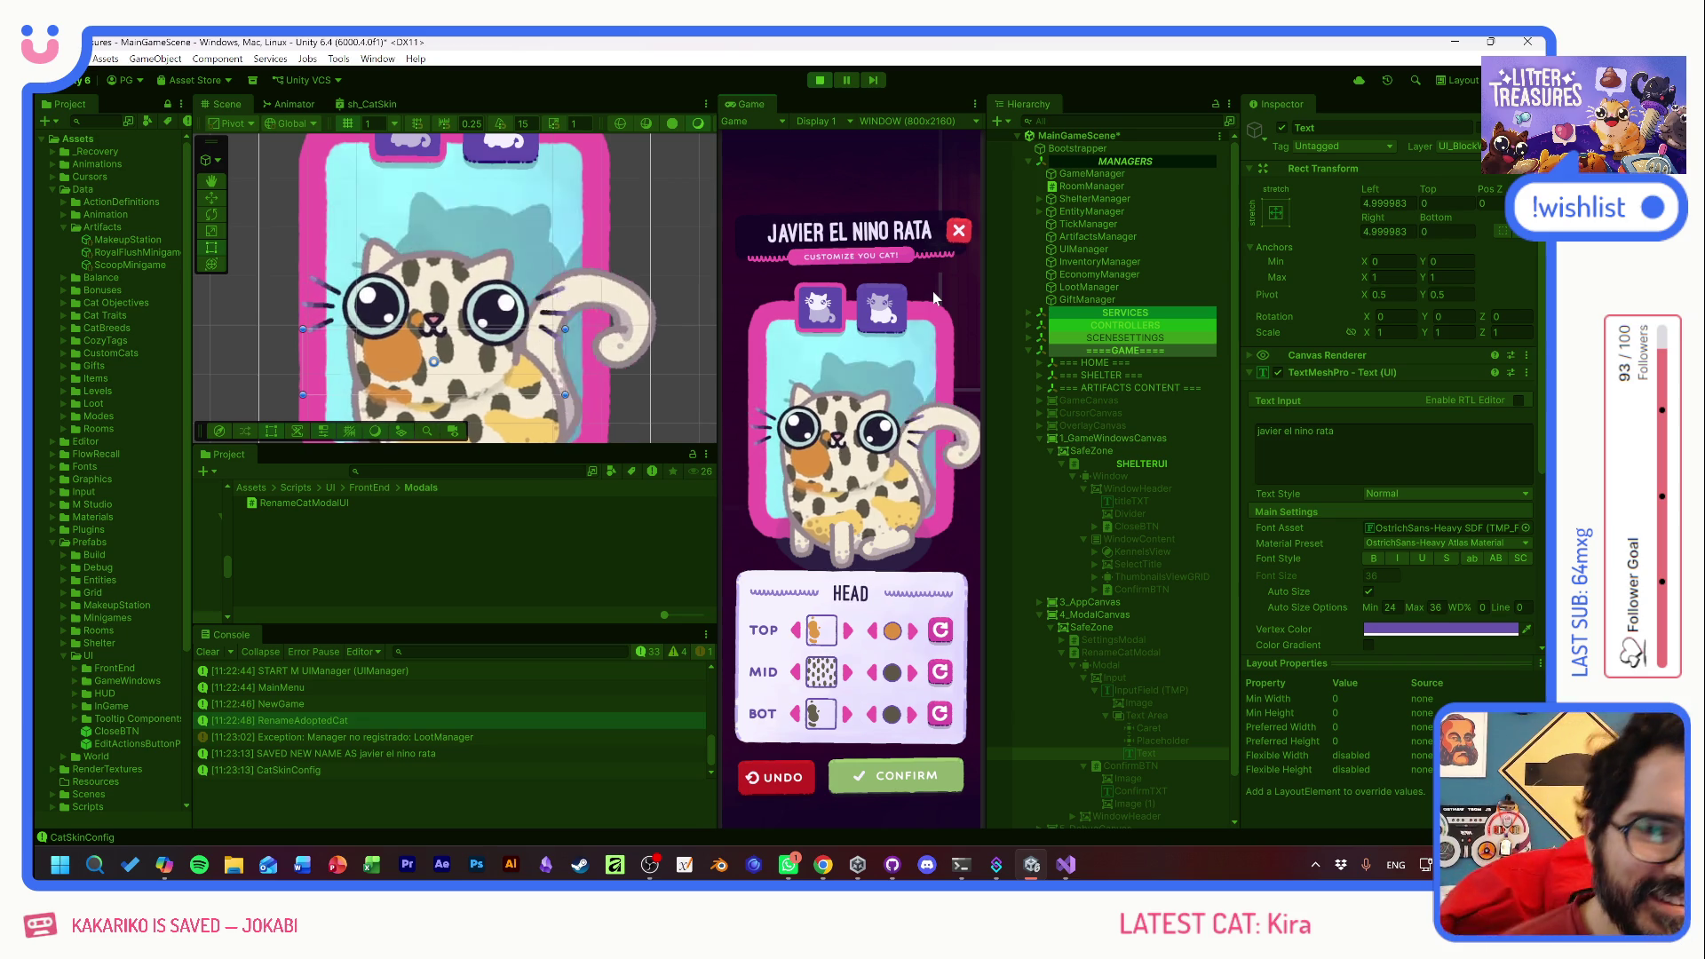
- Try head TOP and BOT colours (dark grey, orange, light beige), then undo
left_click(881, 309)
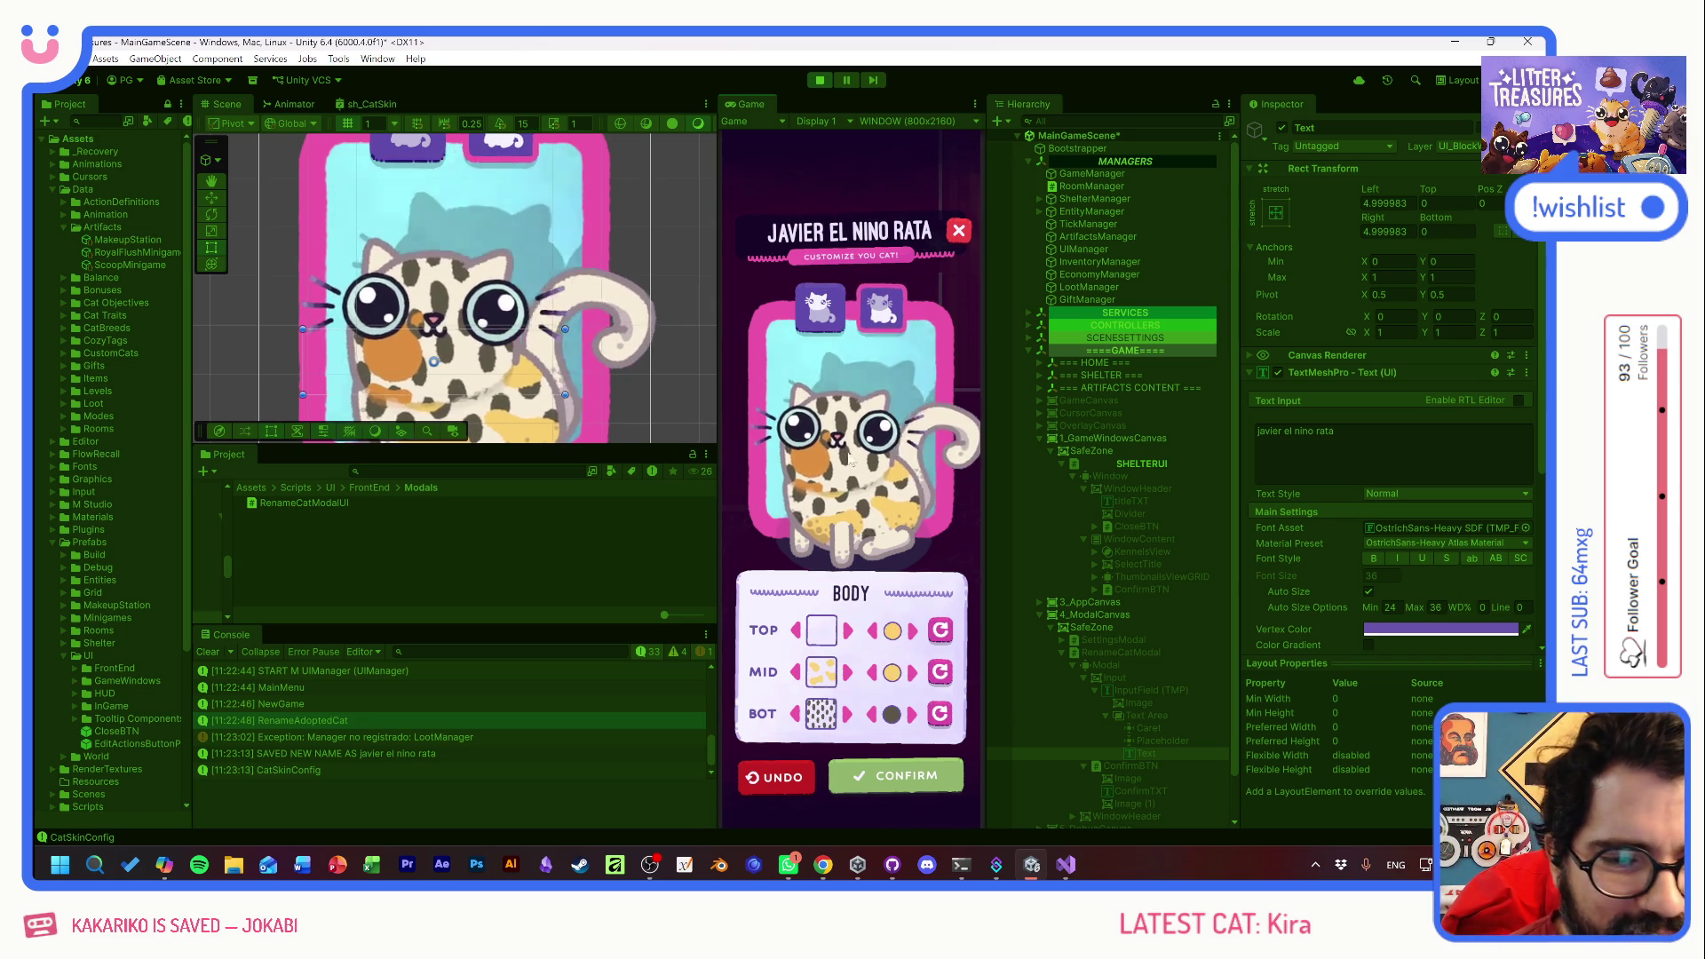
left_click(819, 309)
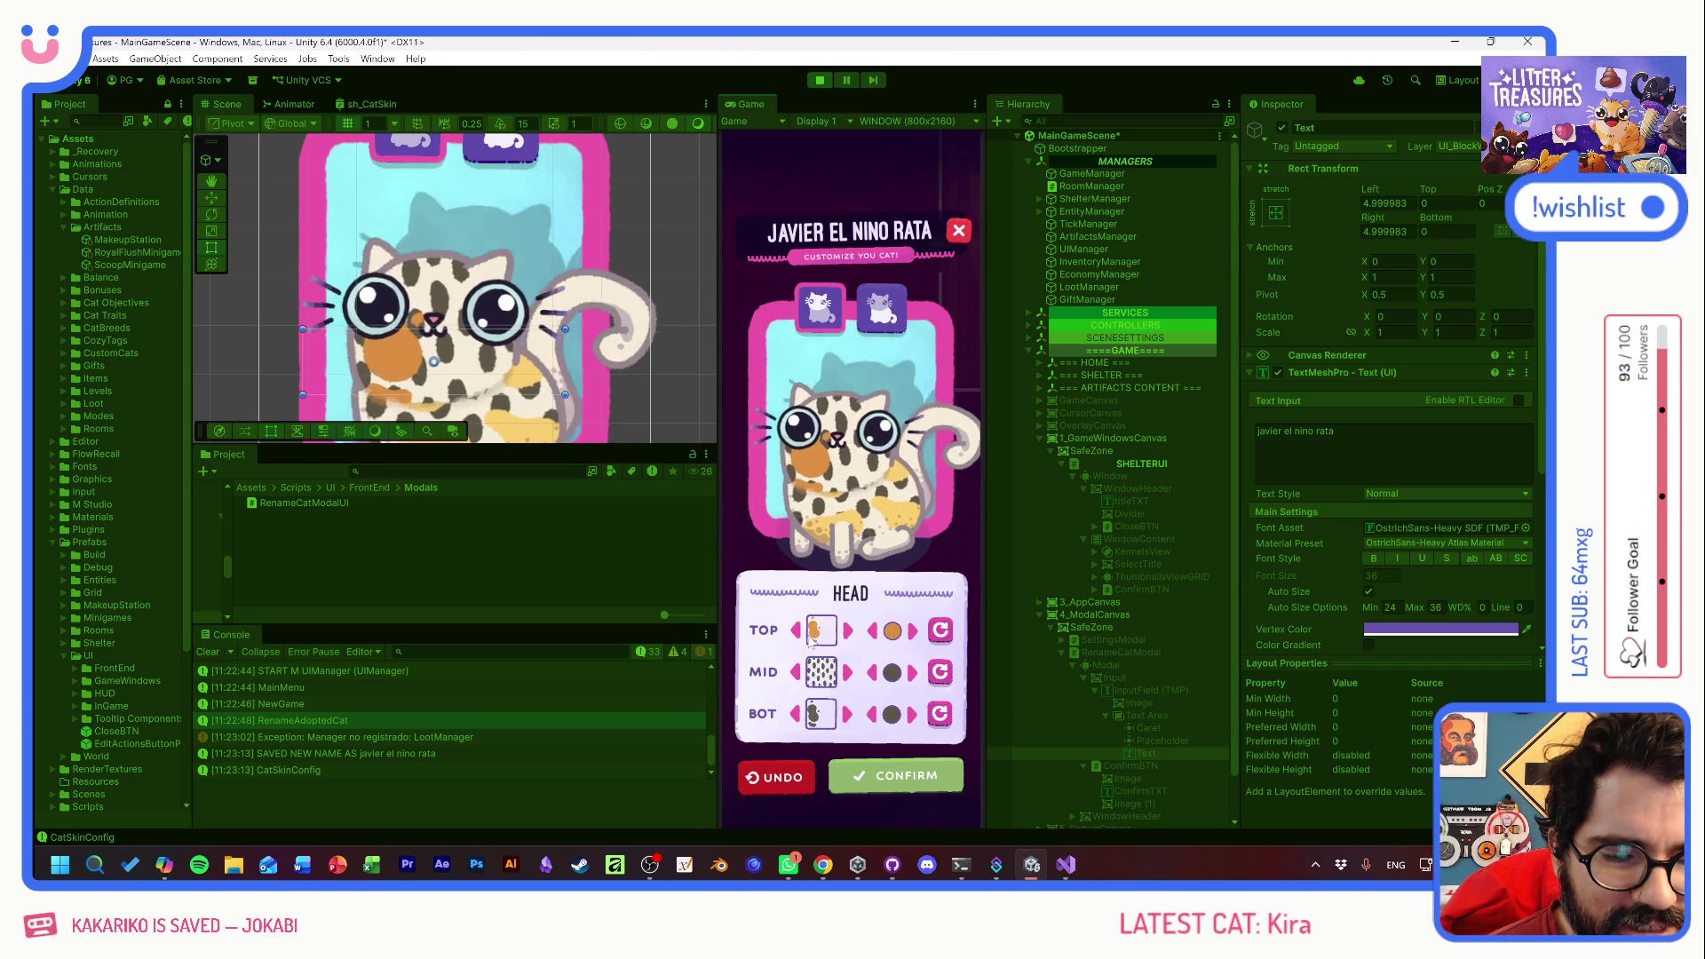
left_click(912, 630)
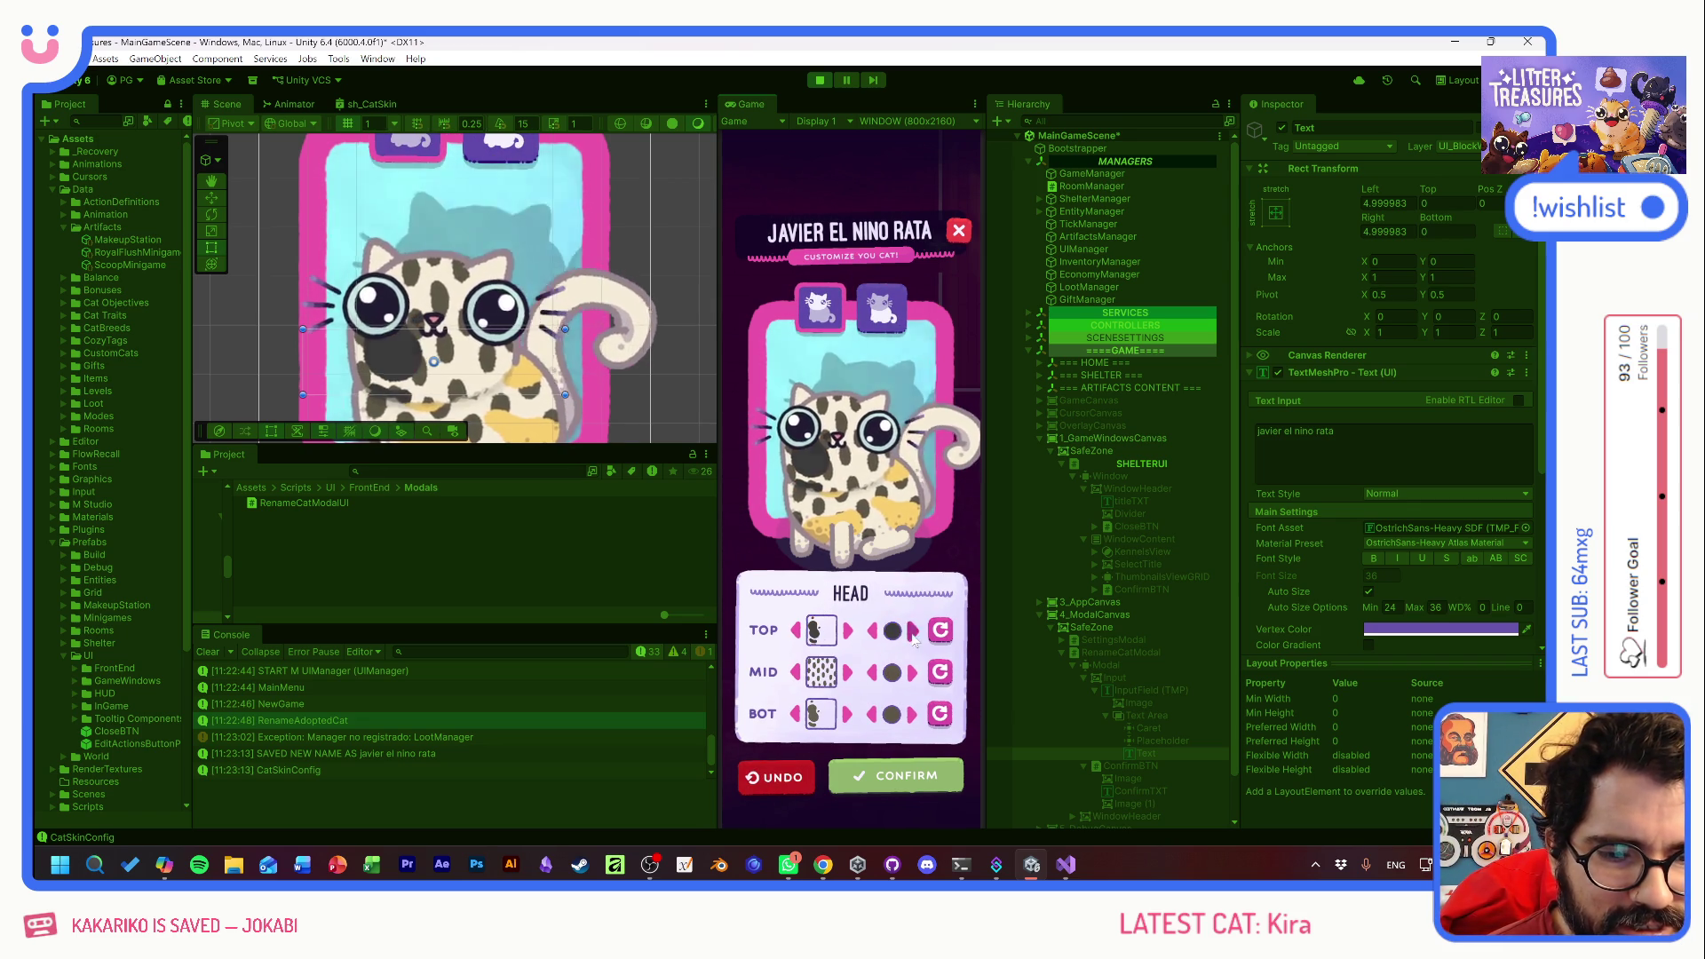
left_click(912, 631)
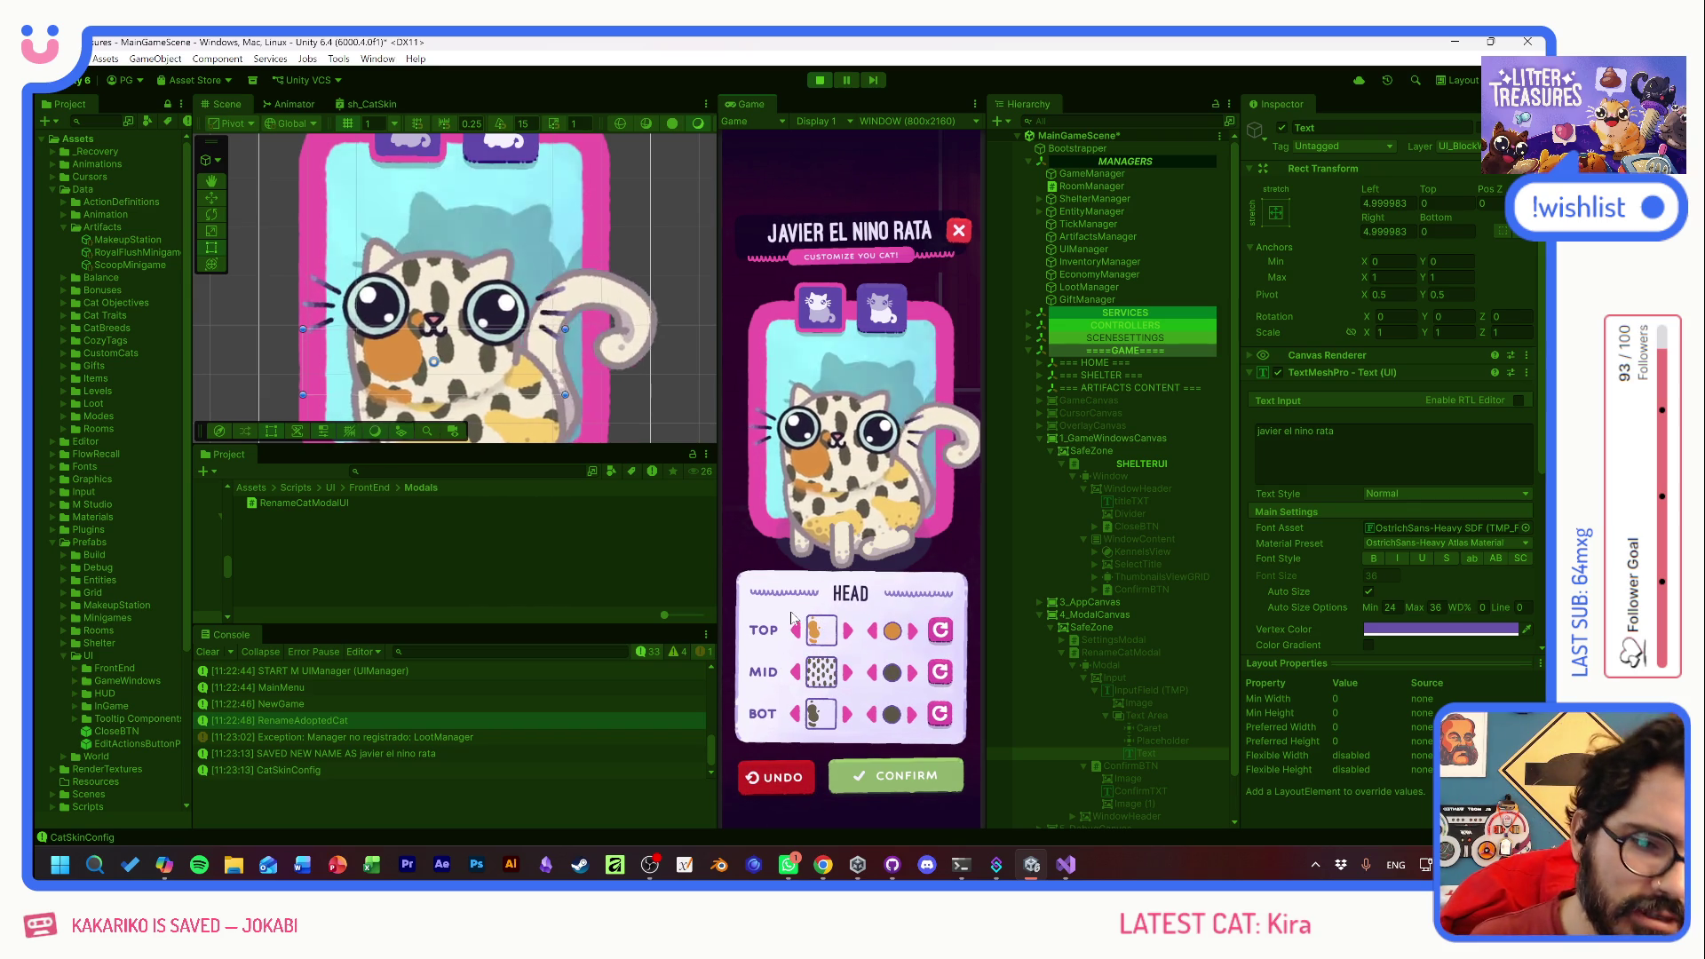
left_click(914, 717)
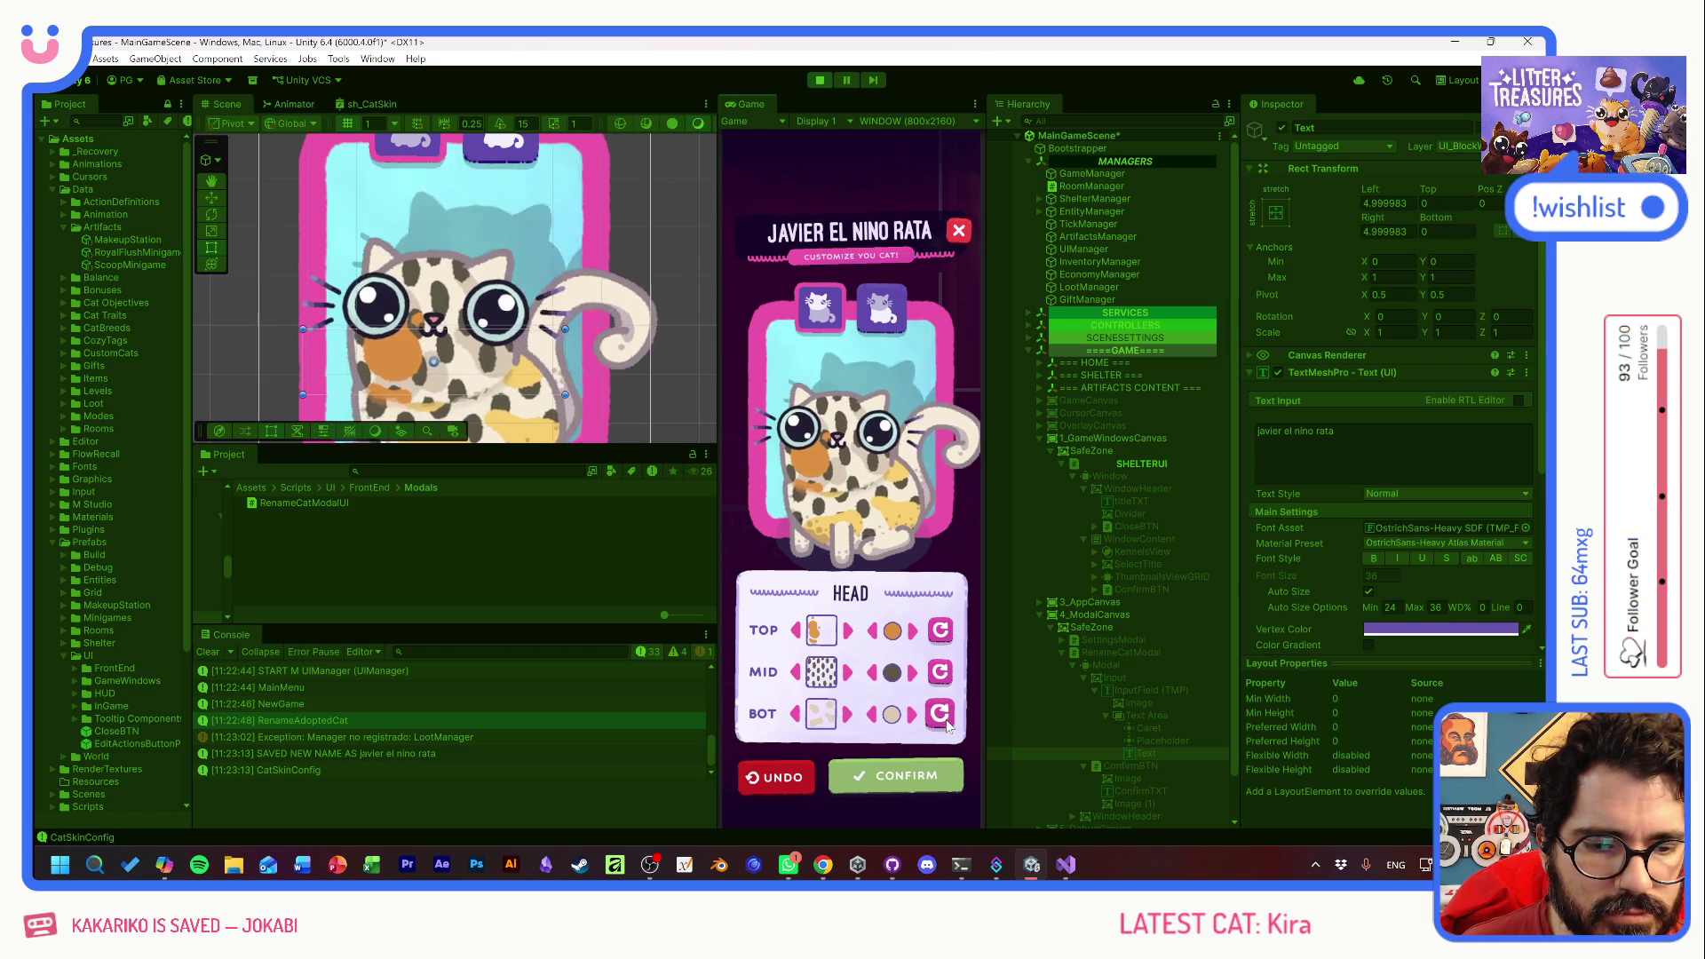
left_click(776, 780)
- Switch between head and body options, then close customisation to place the cat in the shelter
left_click(834, 309)
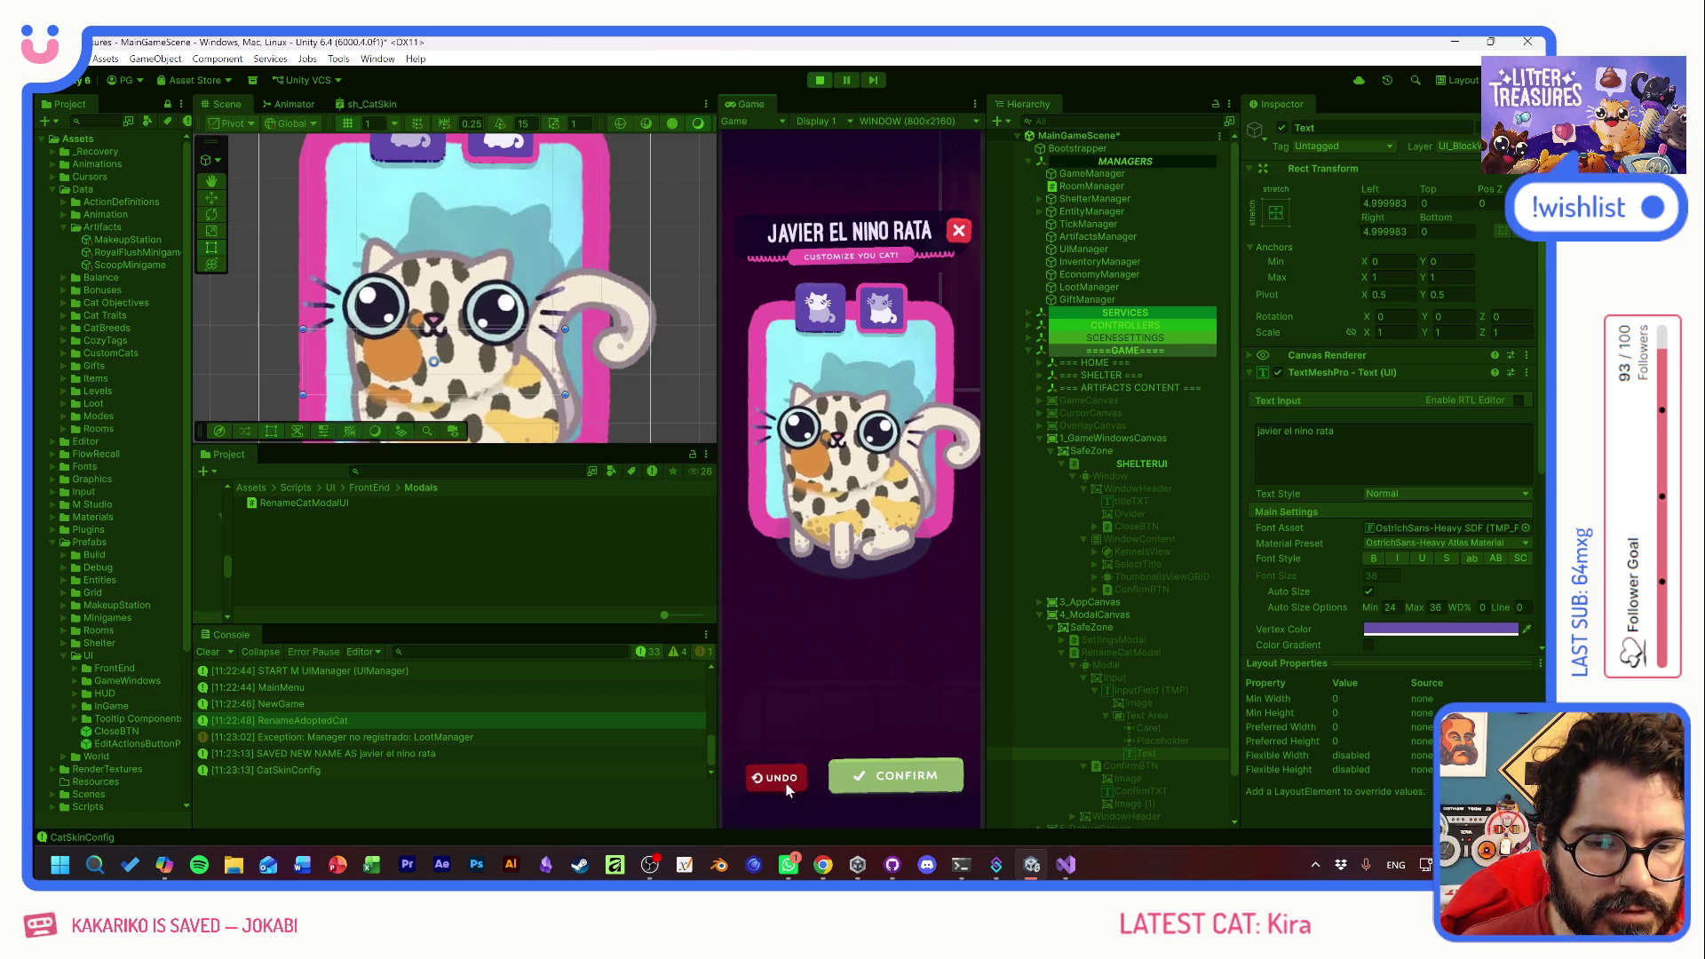
left_click(844, 327)
left_click(882, 309)
left_click(820, 309)
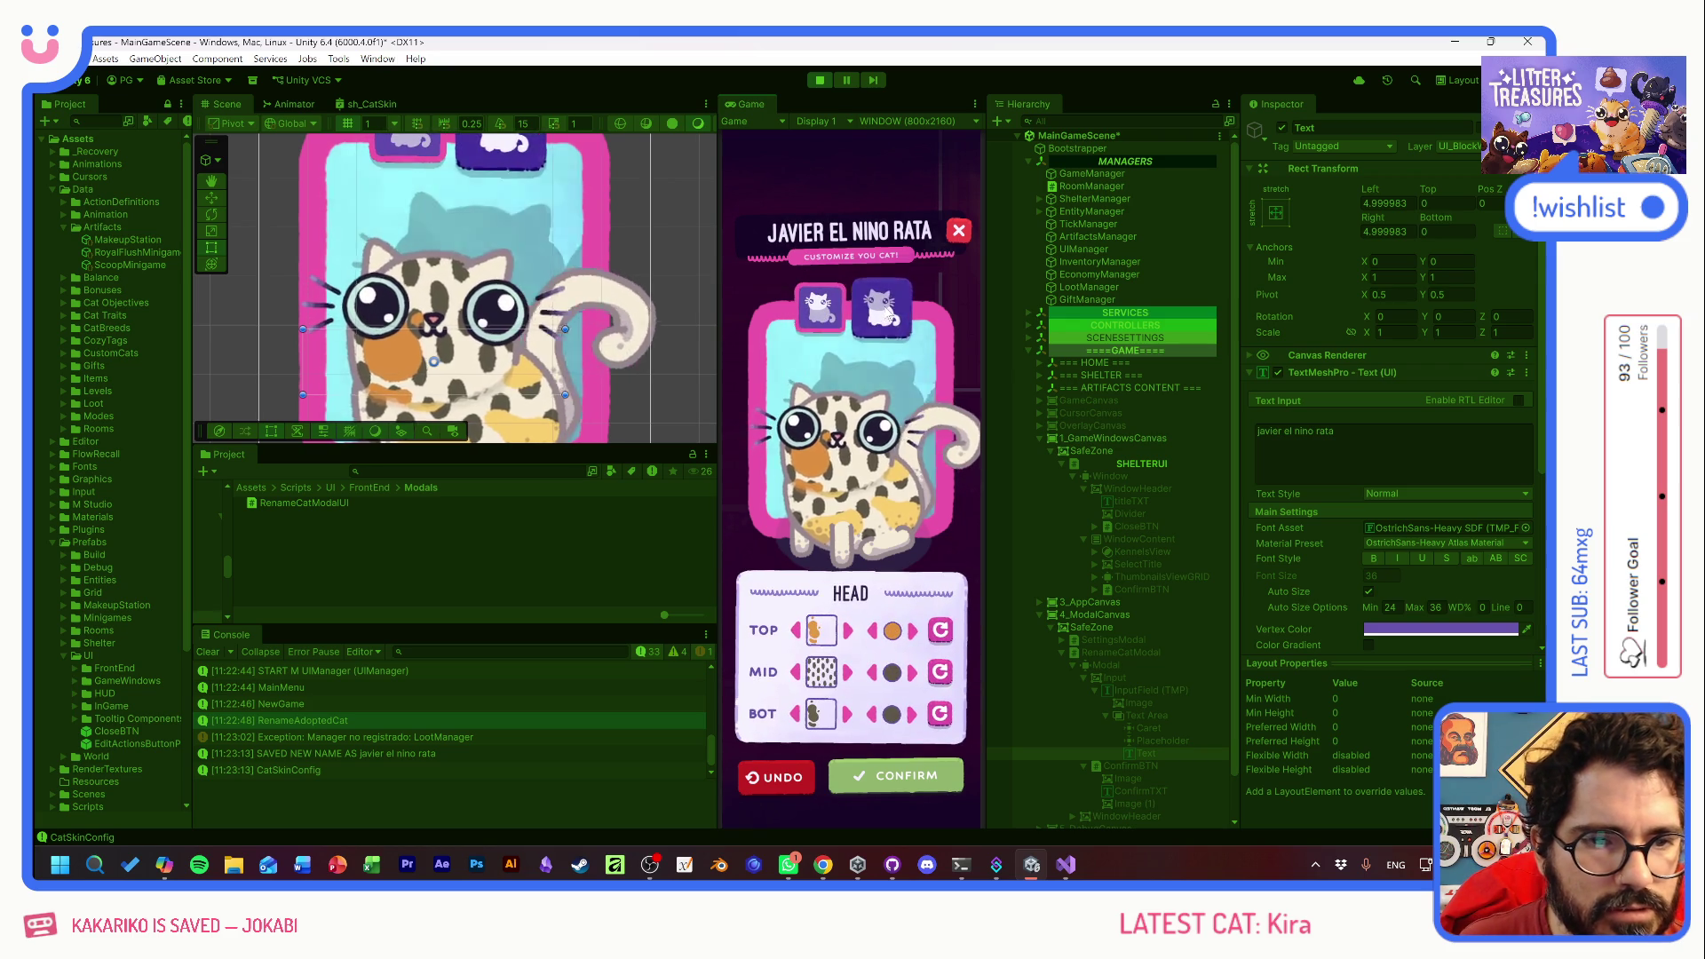
left_click(881, 309)
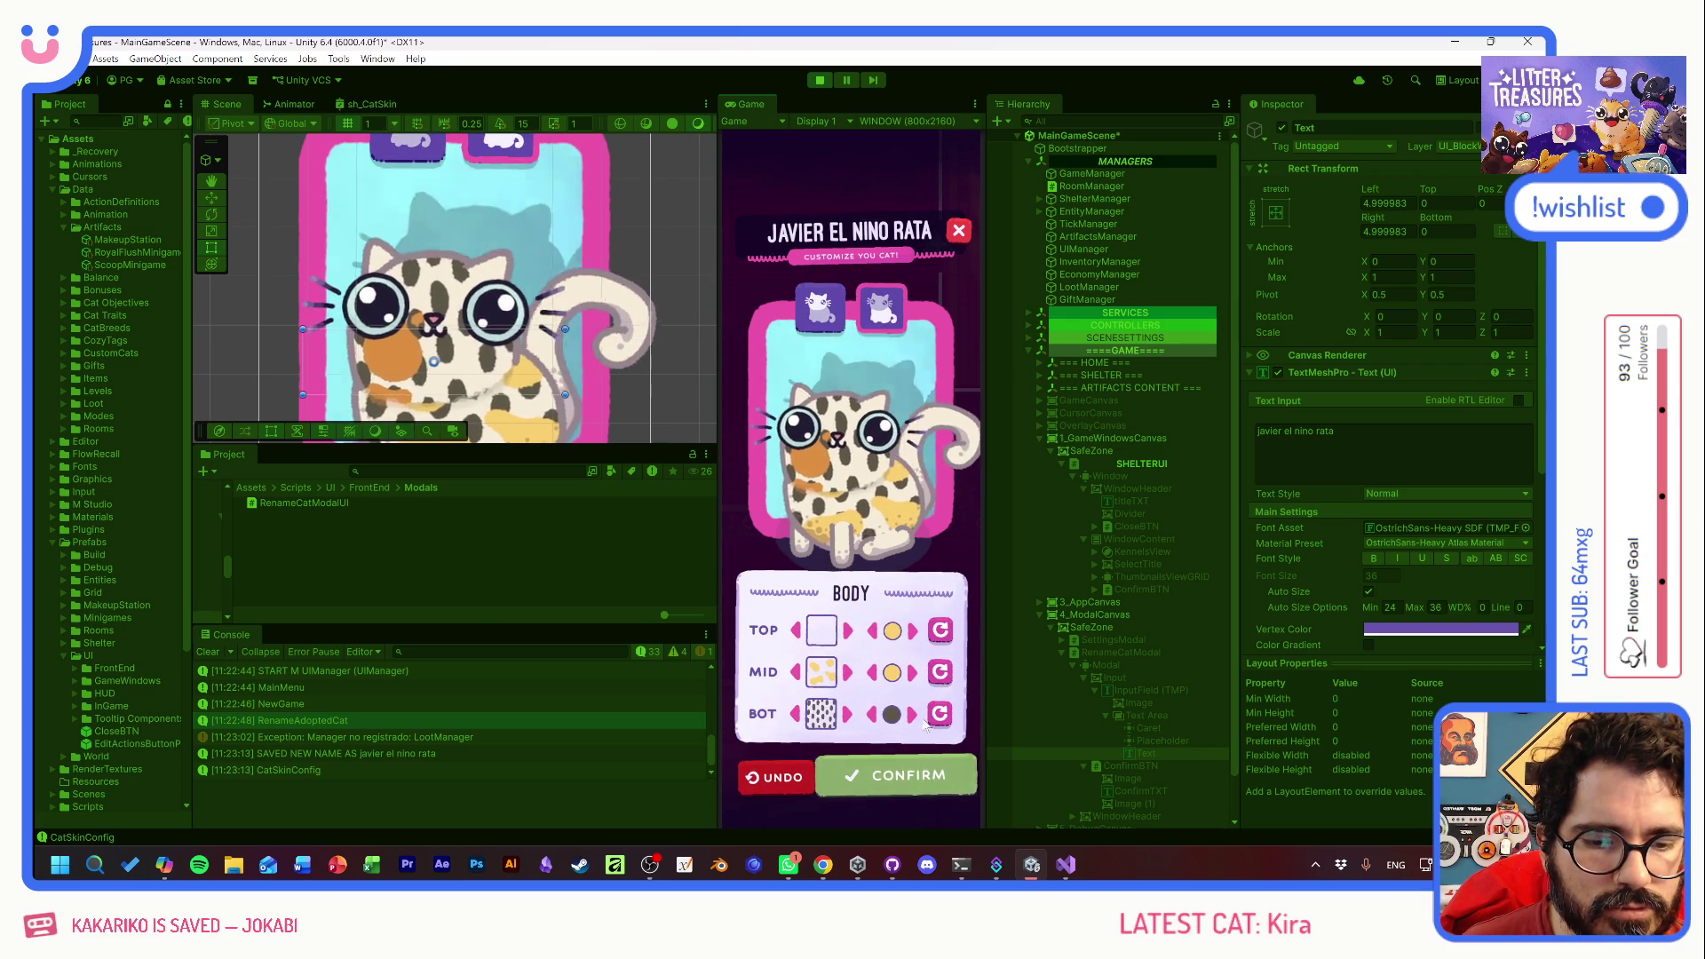
left_click(959, 234)
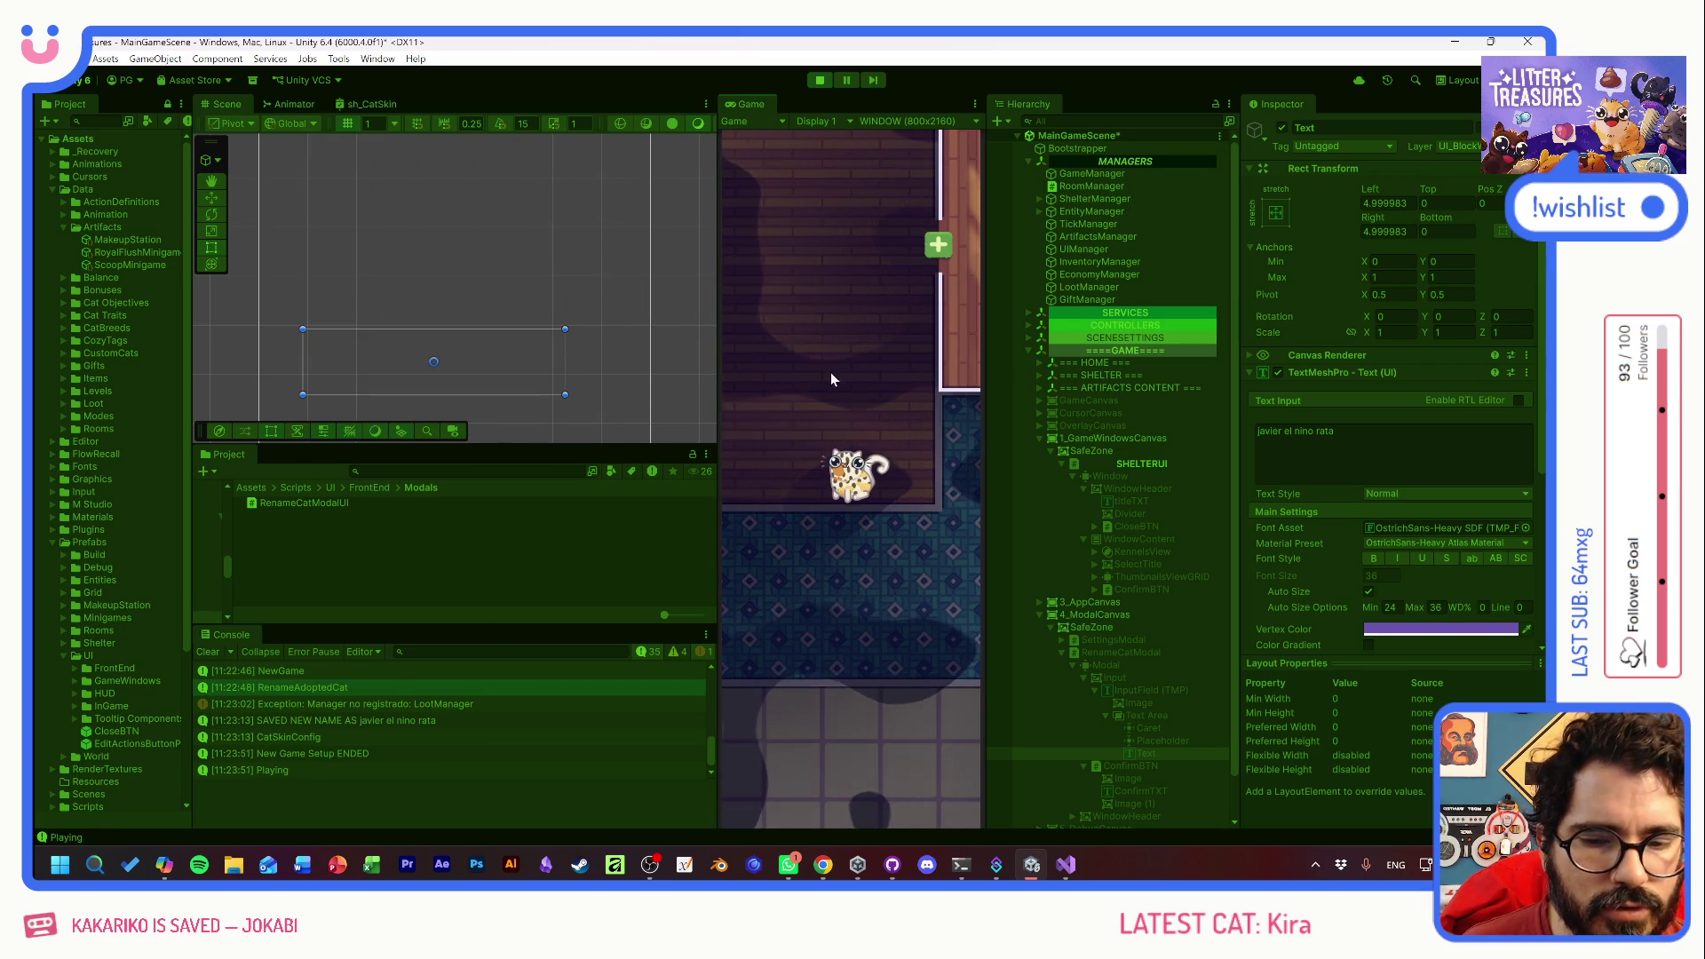
- Read the new-game and Playing console log entries and pan the room view
left_click(348, 753)
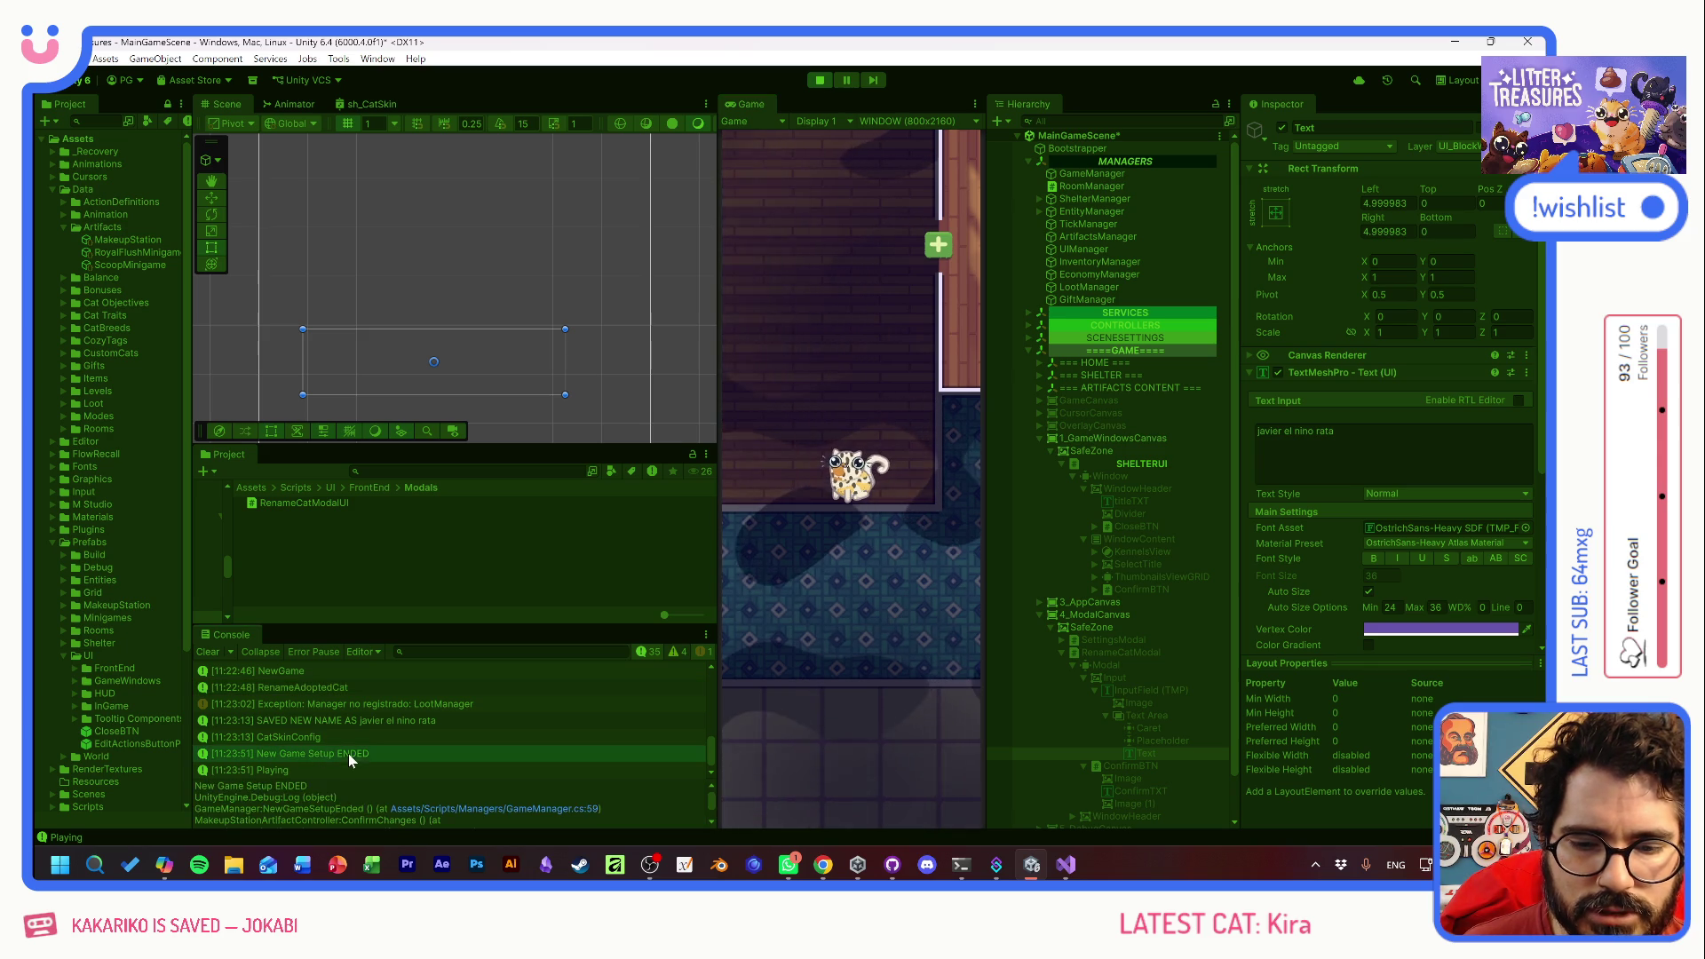
left_click(321, 771)
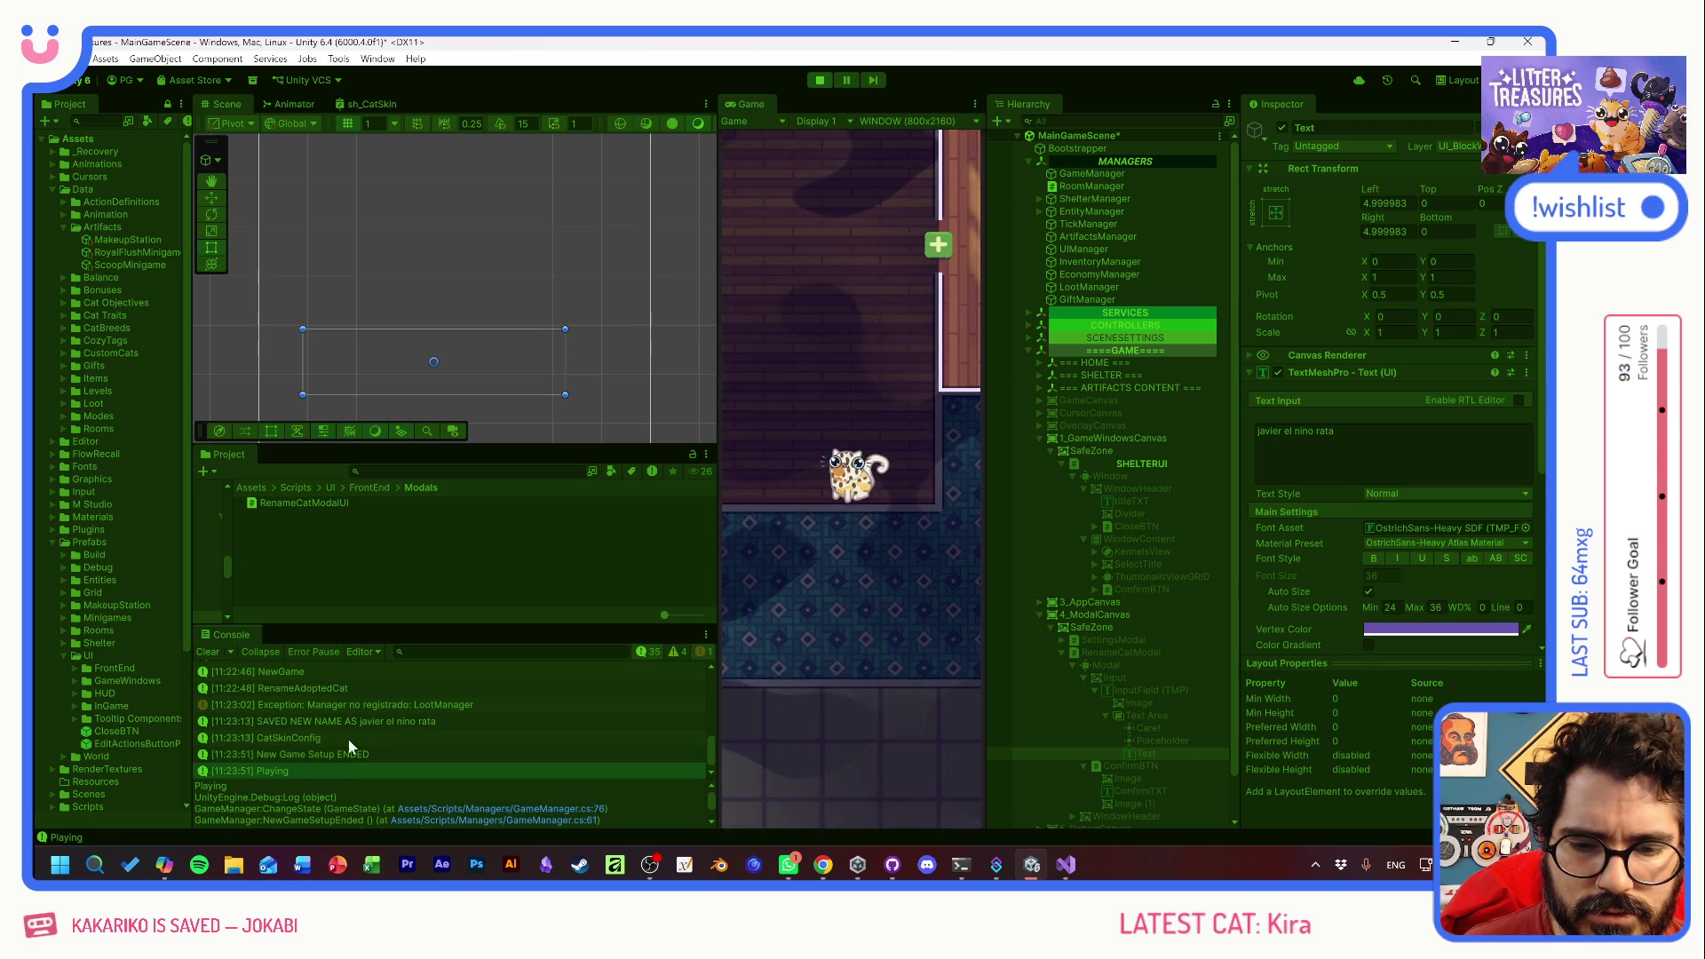
mouse_move(826, 542)
left_mouse_down()
mouse_move(991, 658)
mouse_move(733, 596)
mouse_move(1185, 602)
mouse_move(689, 529)
mouse_move(787, 408)
left_mouse_up()
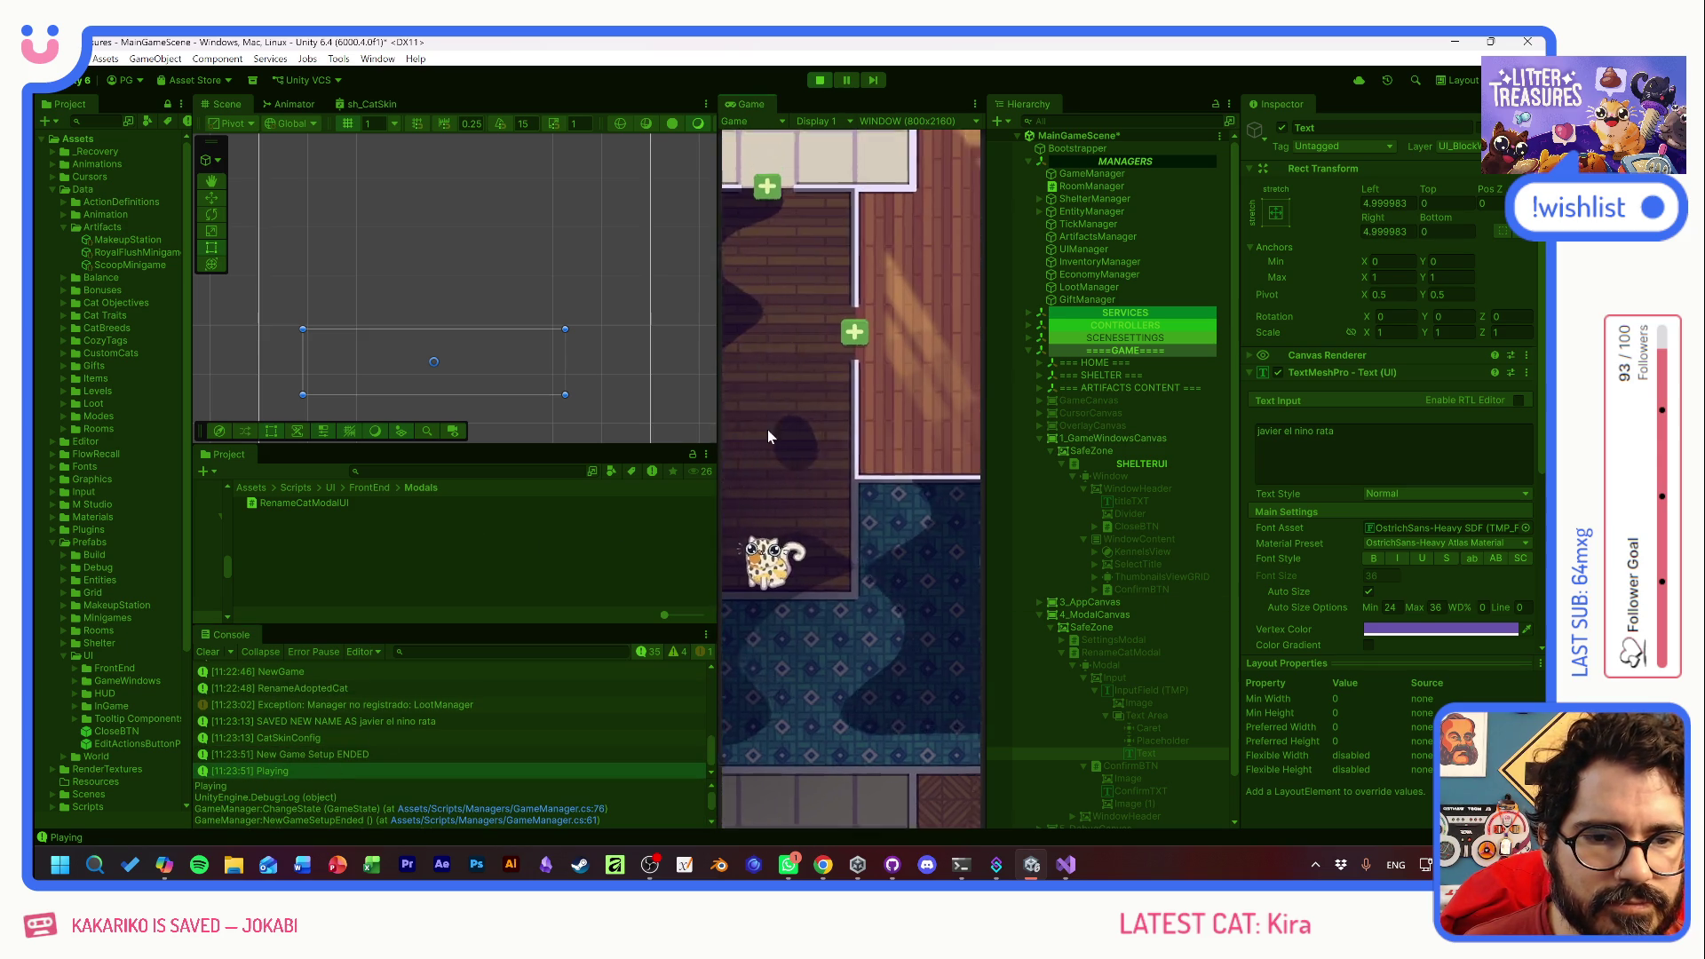
- Stop the running game and start it again
left_click(820, 80)
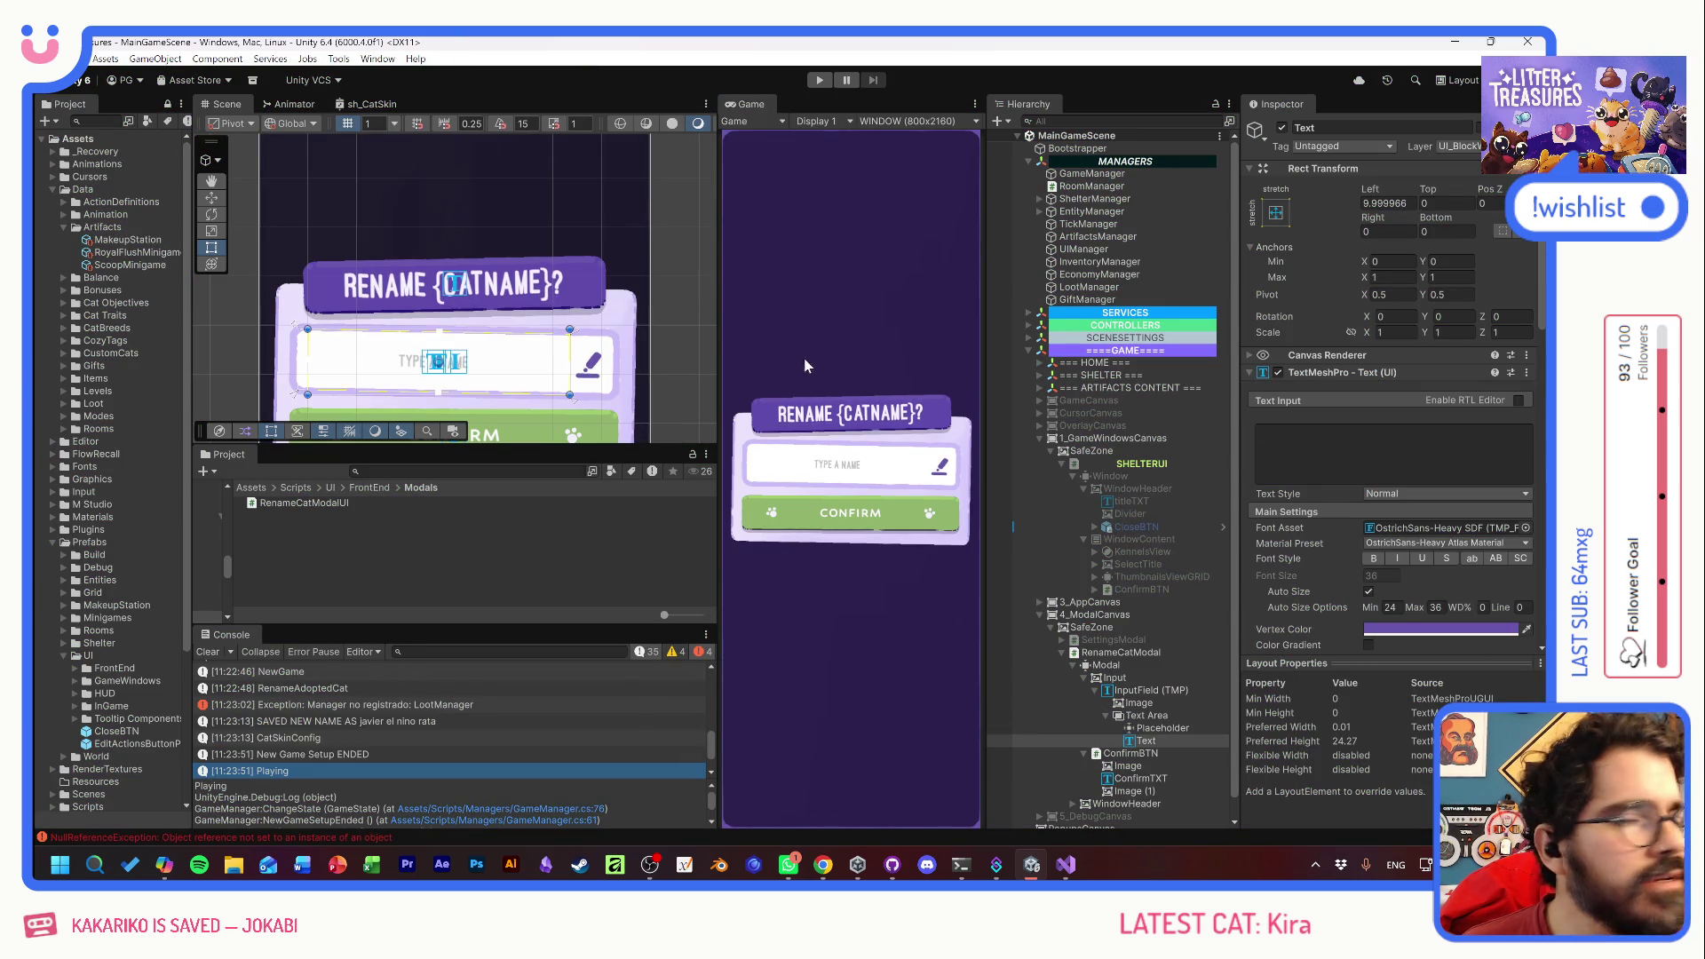
left_click(820, 80)
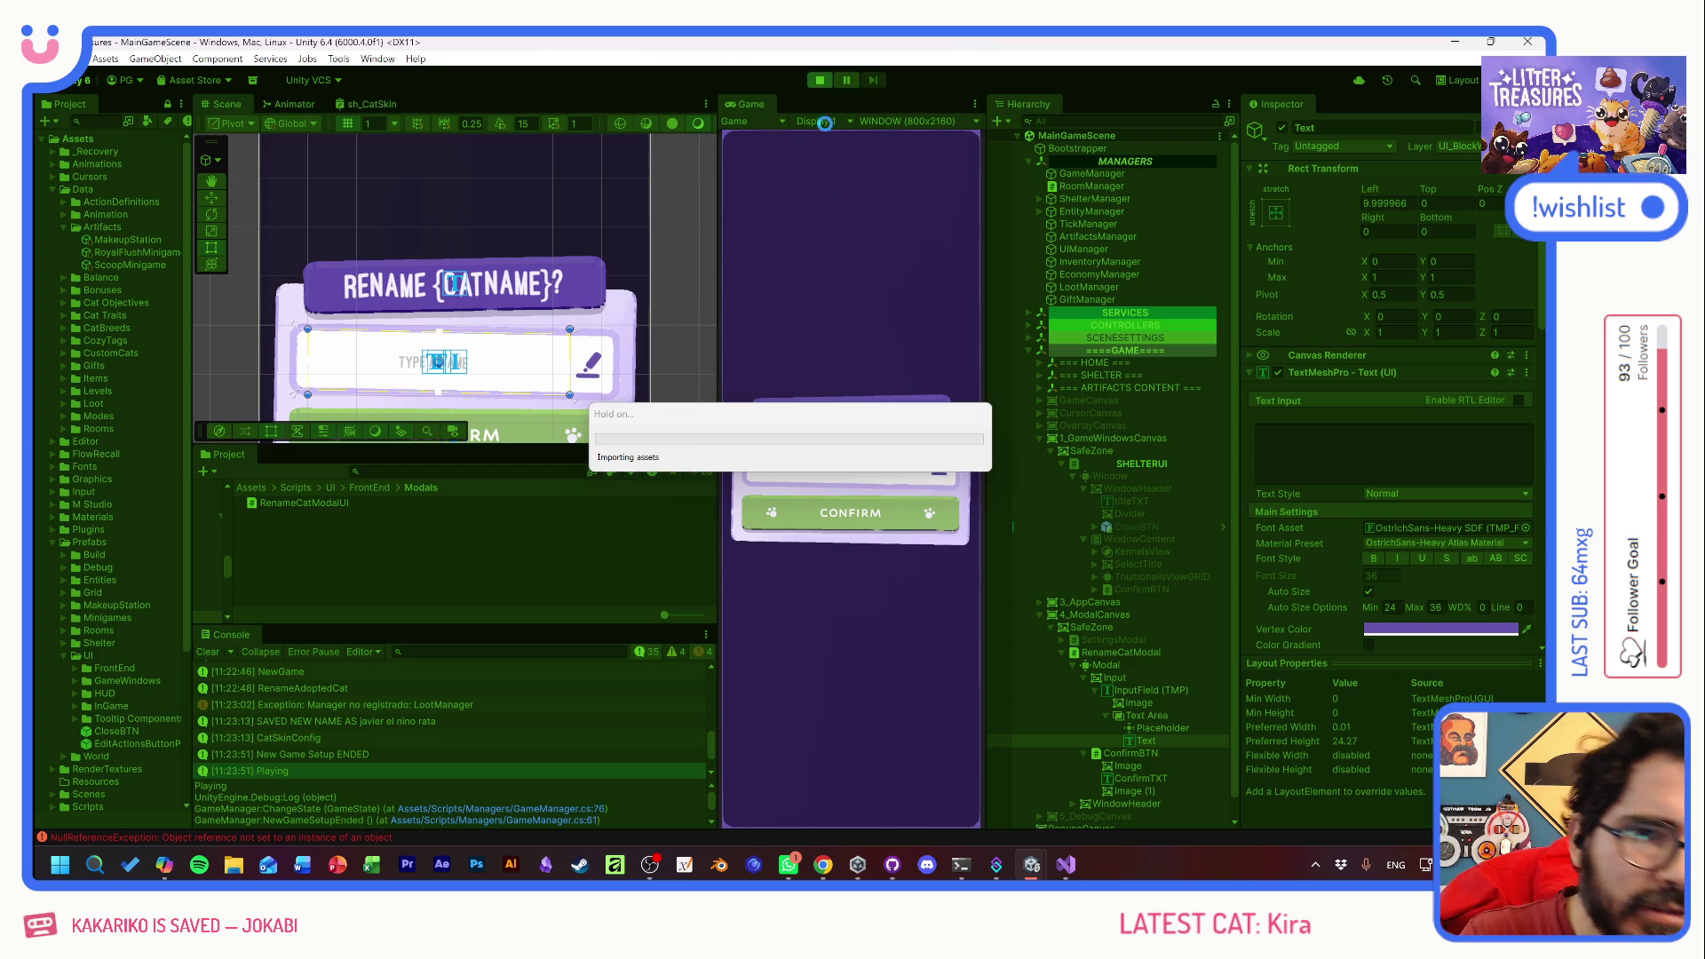
key("super")
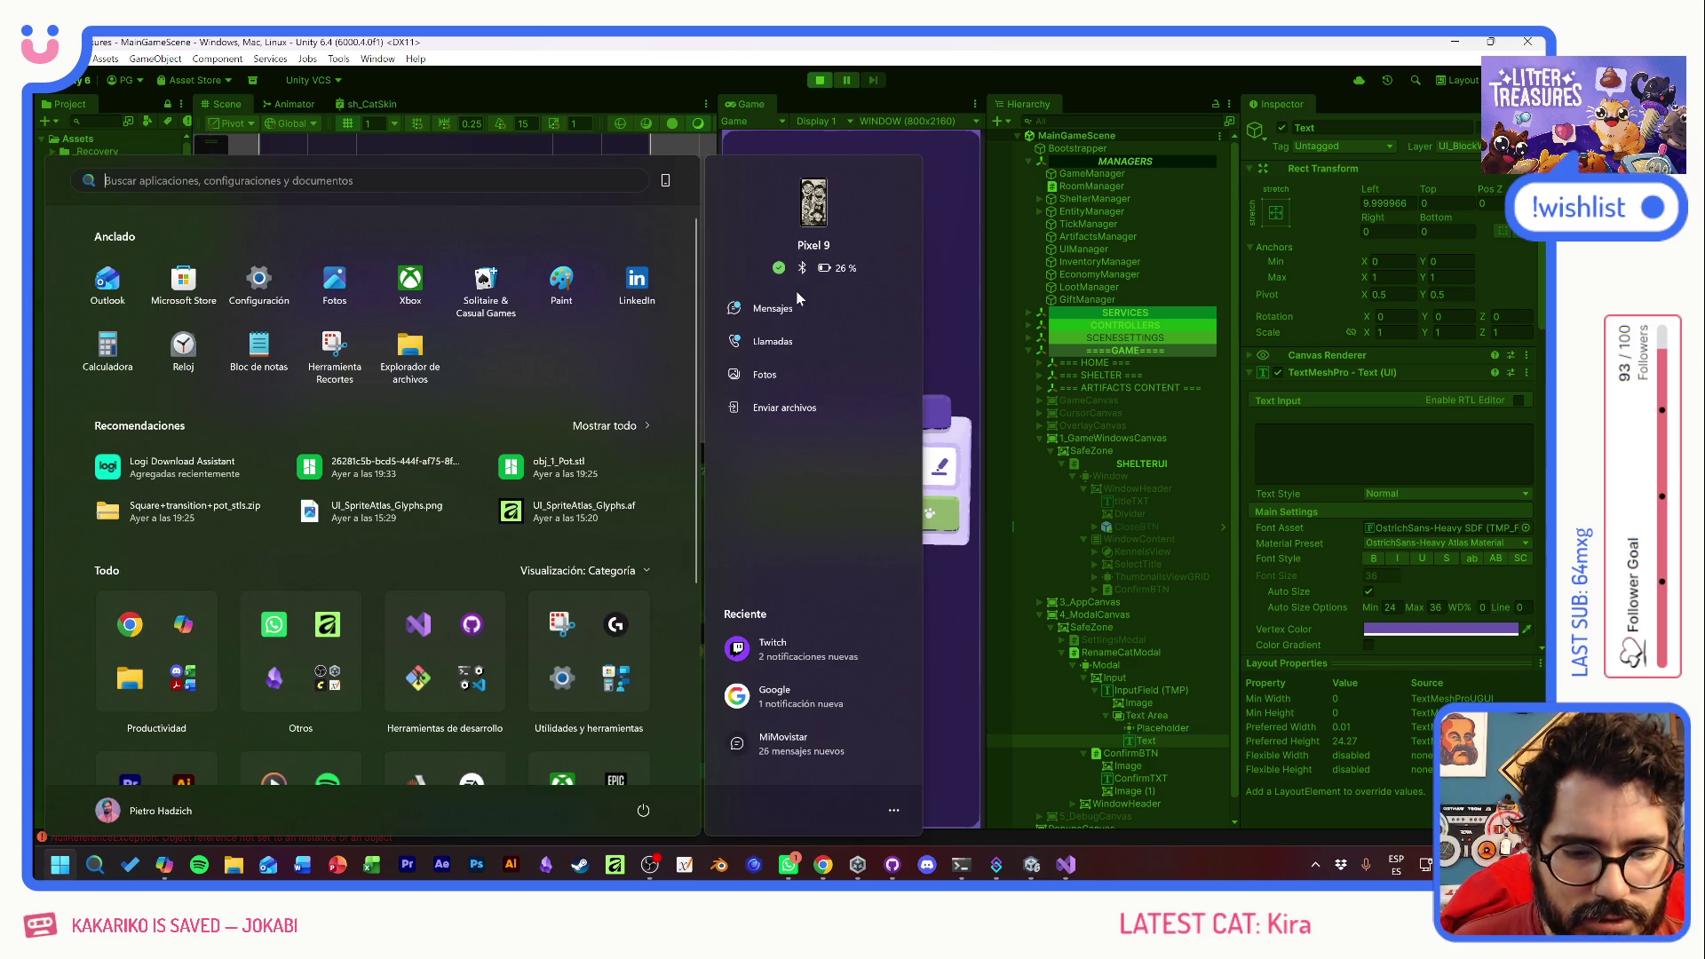
- Open the Clock stopwatch via a 'cronom' search, narrow its window and move it top-right
type("cronom")
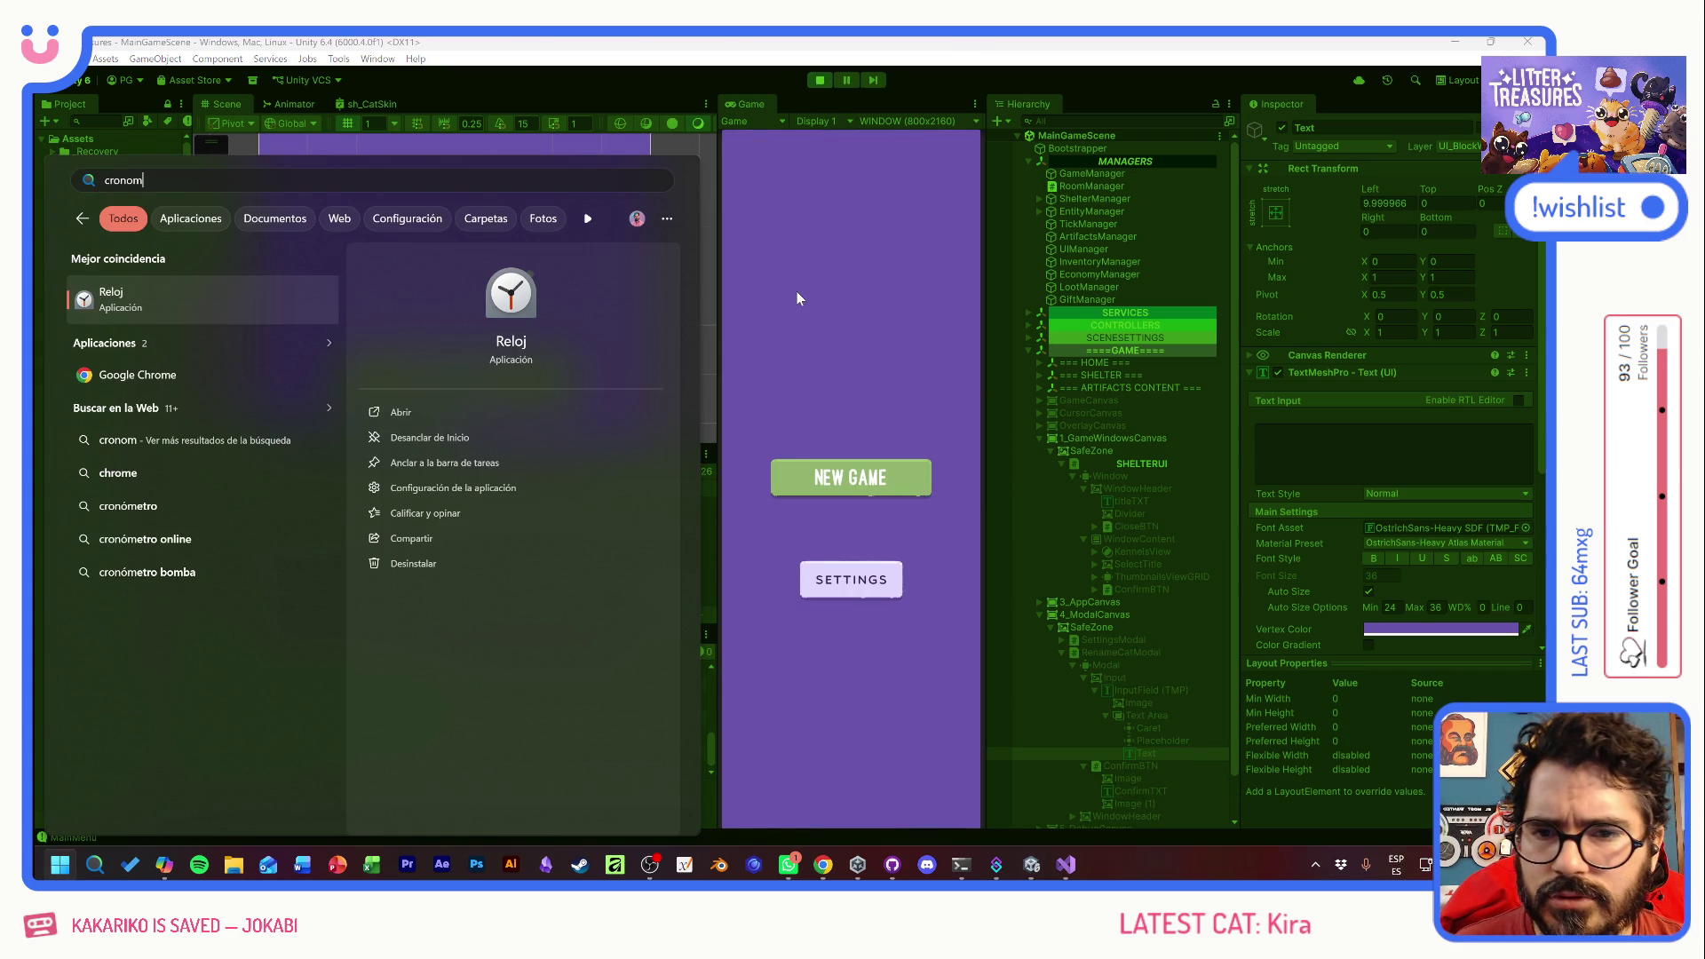
left_click(172, 298)
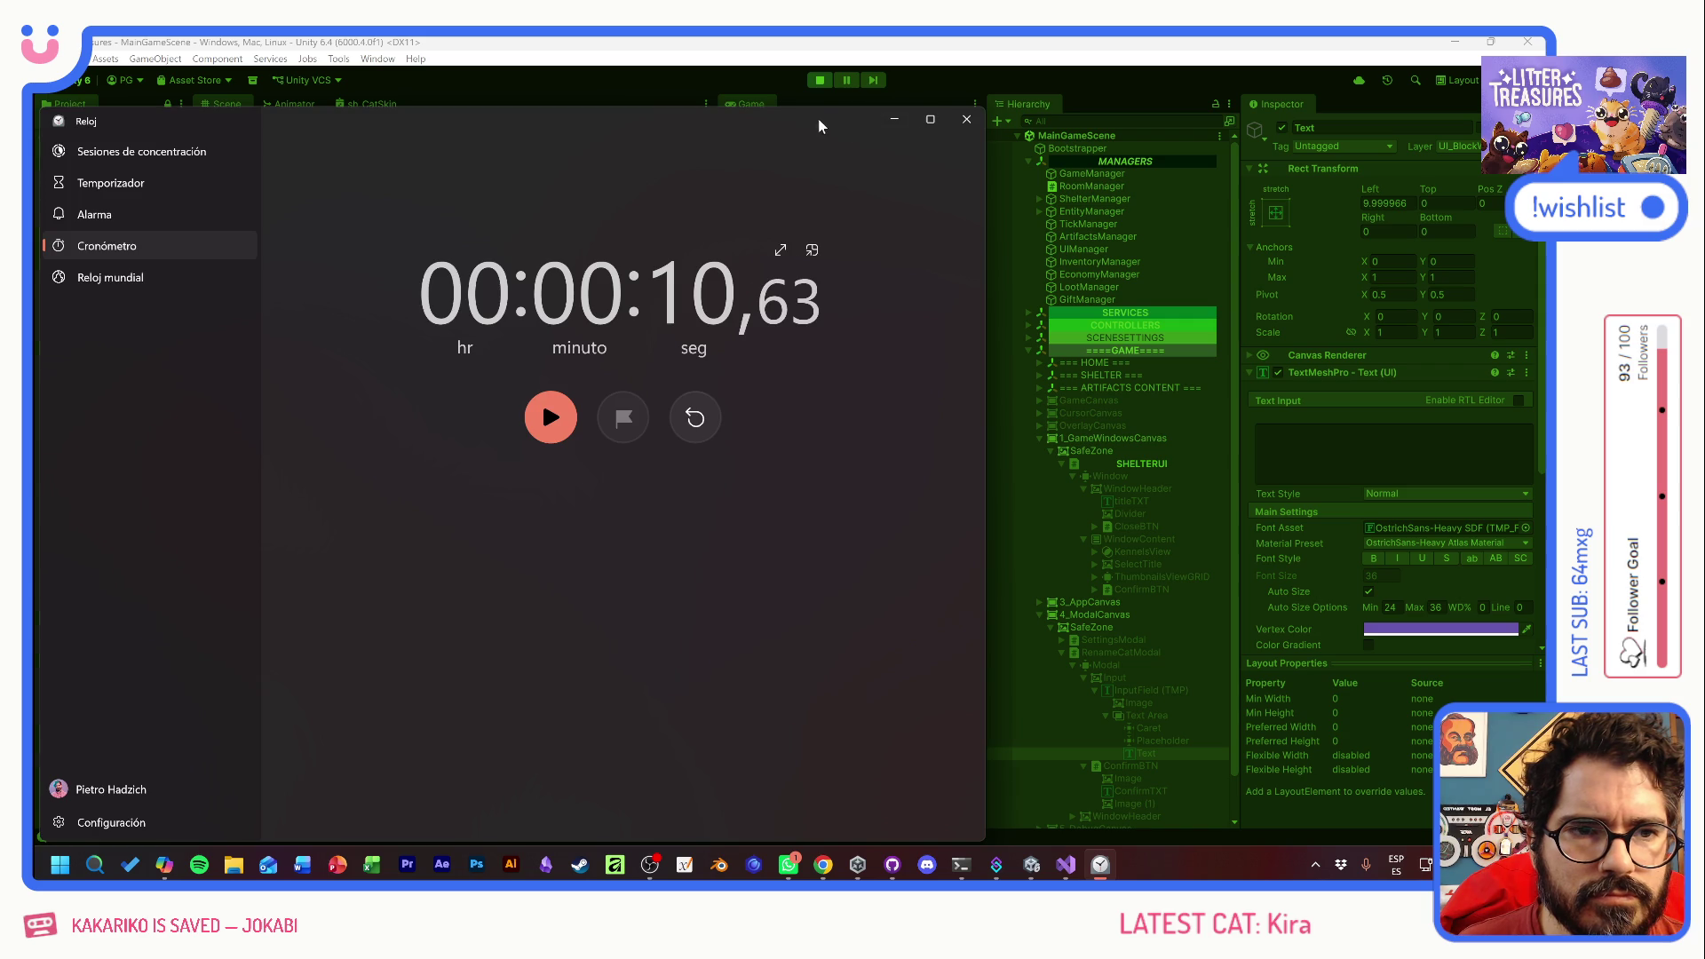
left_click_drag(824, 132, 716, 168)
left_click_drag(876, 147, 200, 147)
mouse_move(86, 143)
left_mouse_down()
mouse_move(285, 178)
mouse_move(1091, 43)
left_mouse_up()
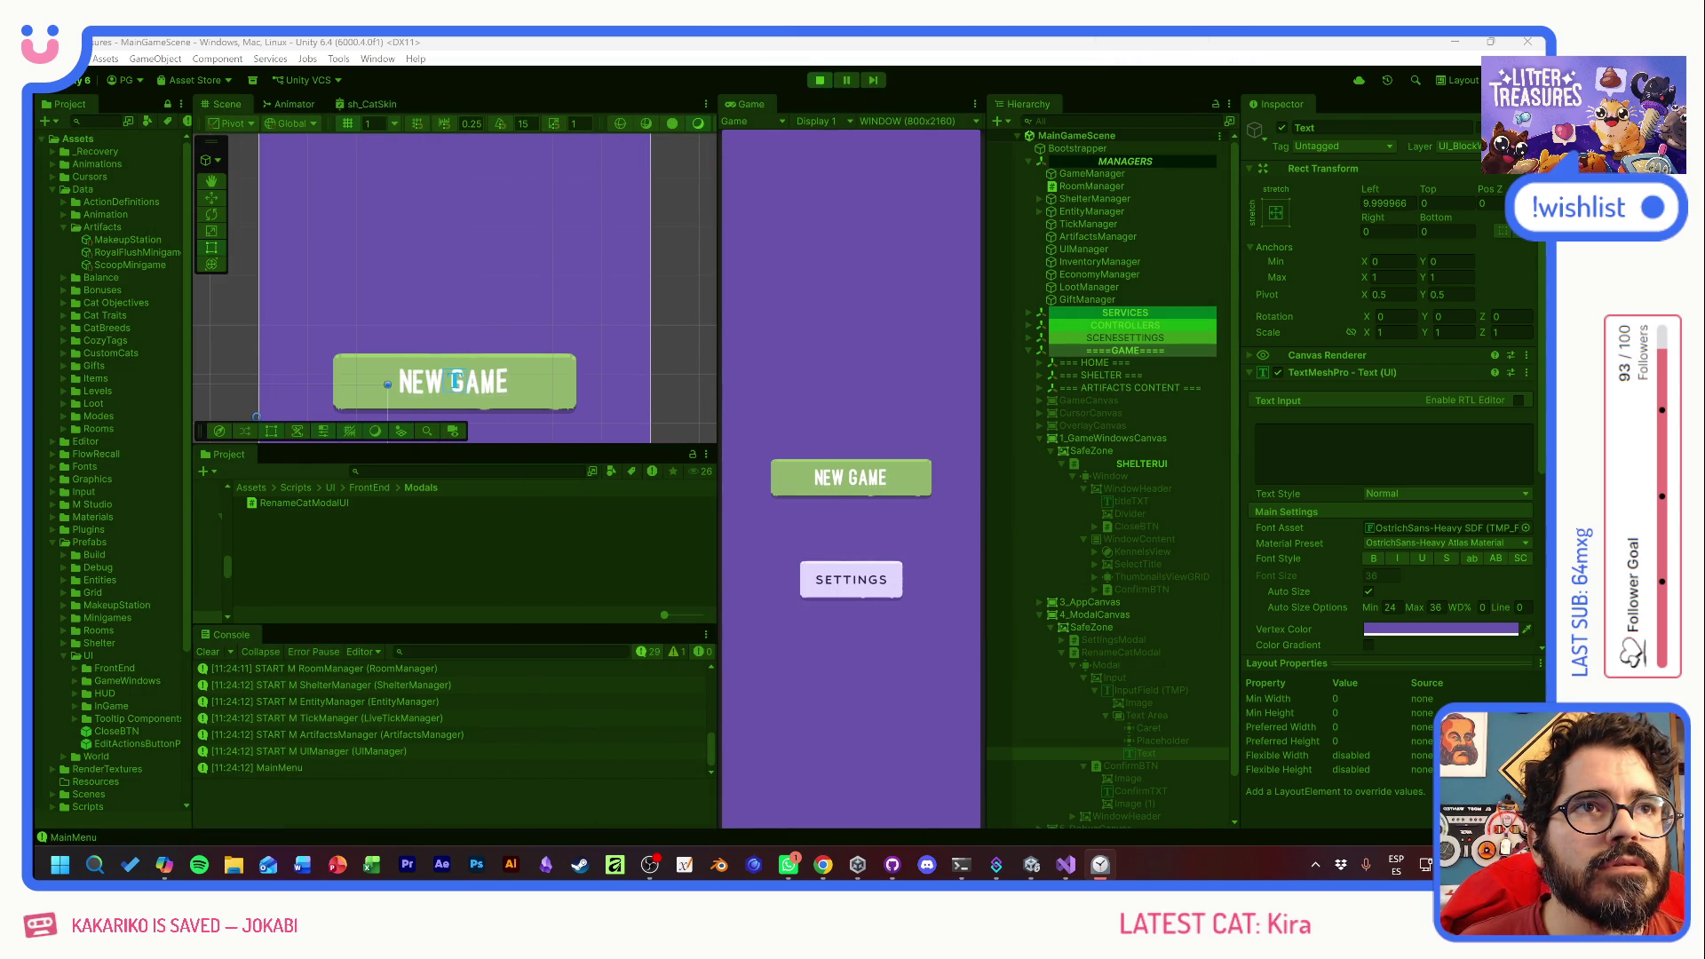
- Return to the Unity editor's running game and start a new game from the main menu
left_click(842, 301)
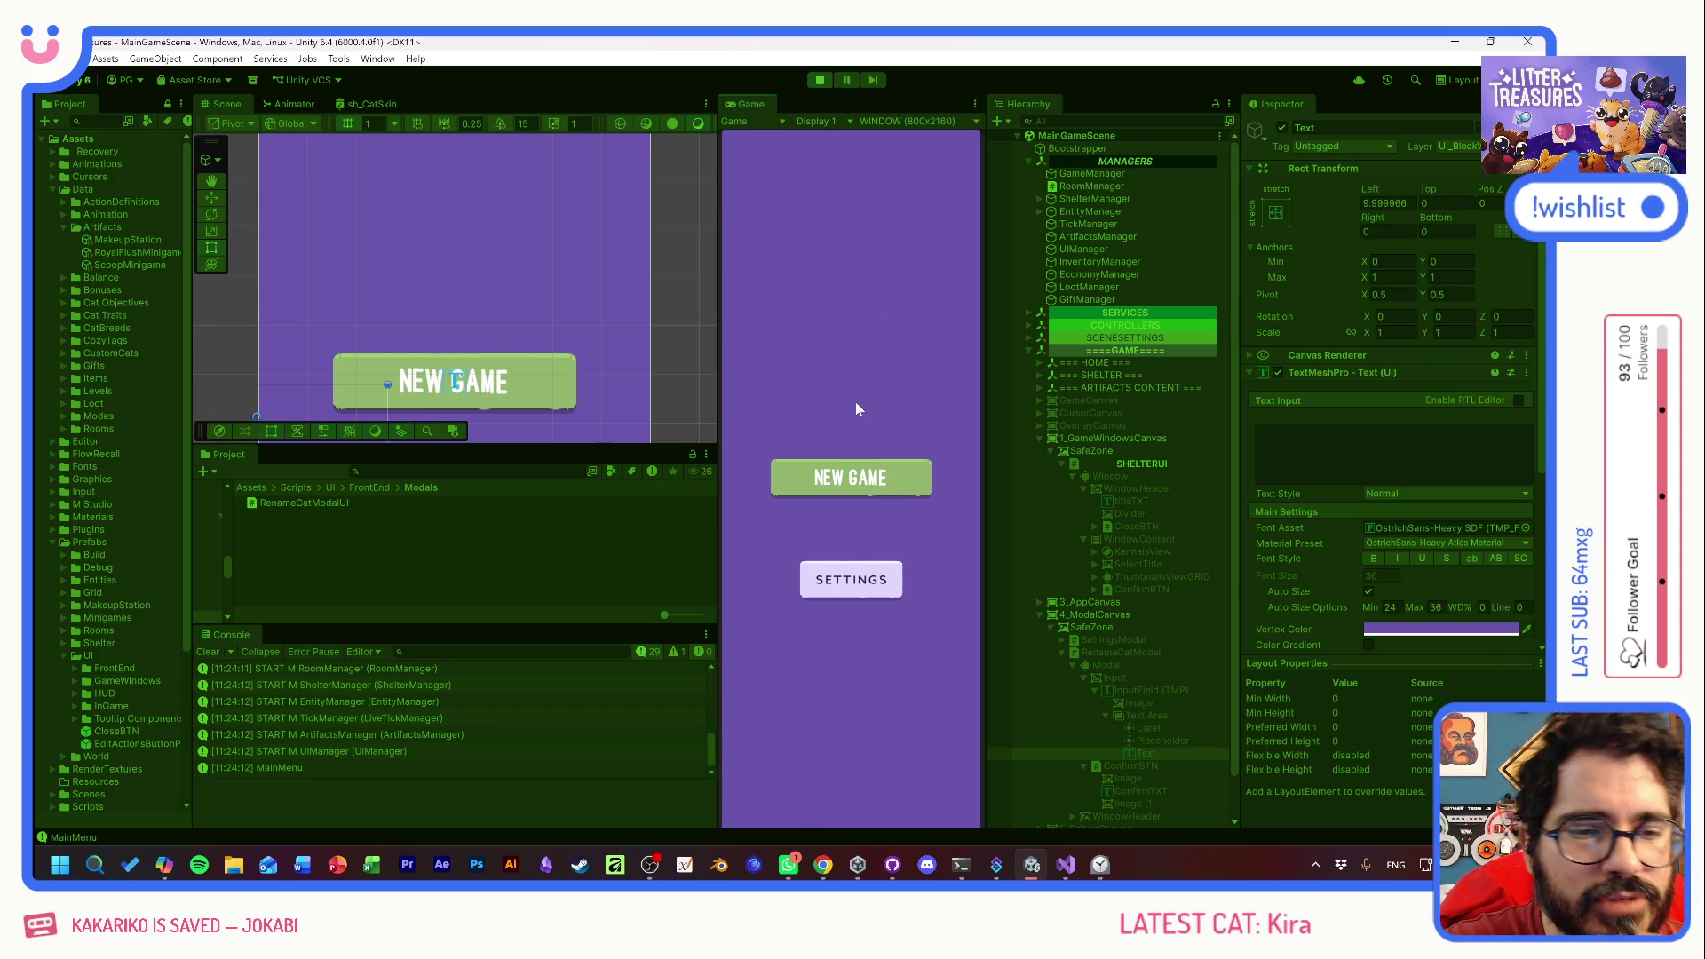
left_click(845, 587)
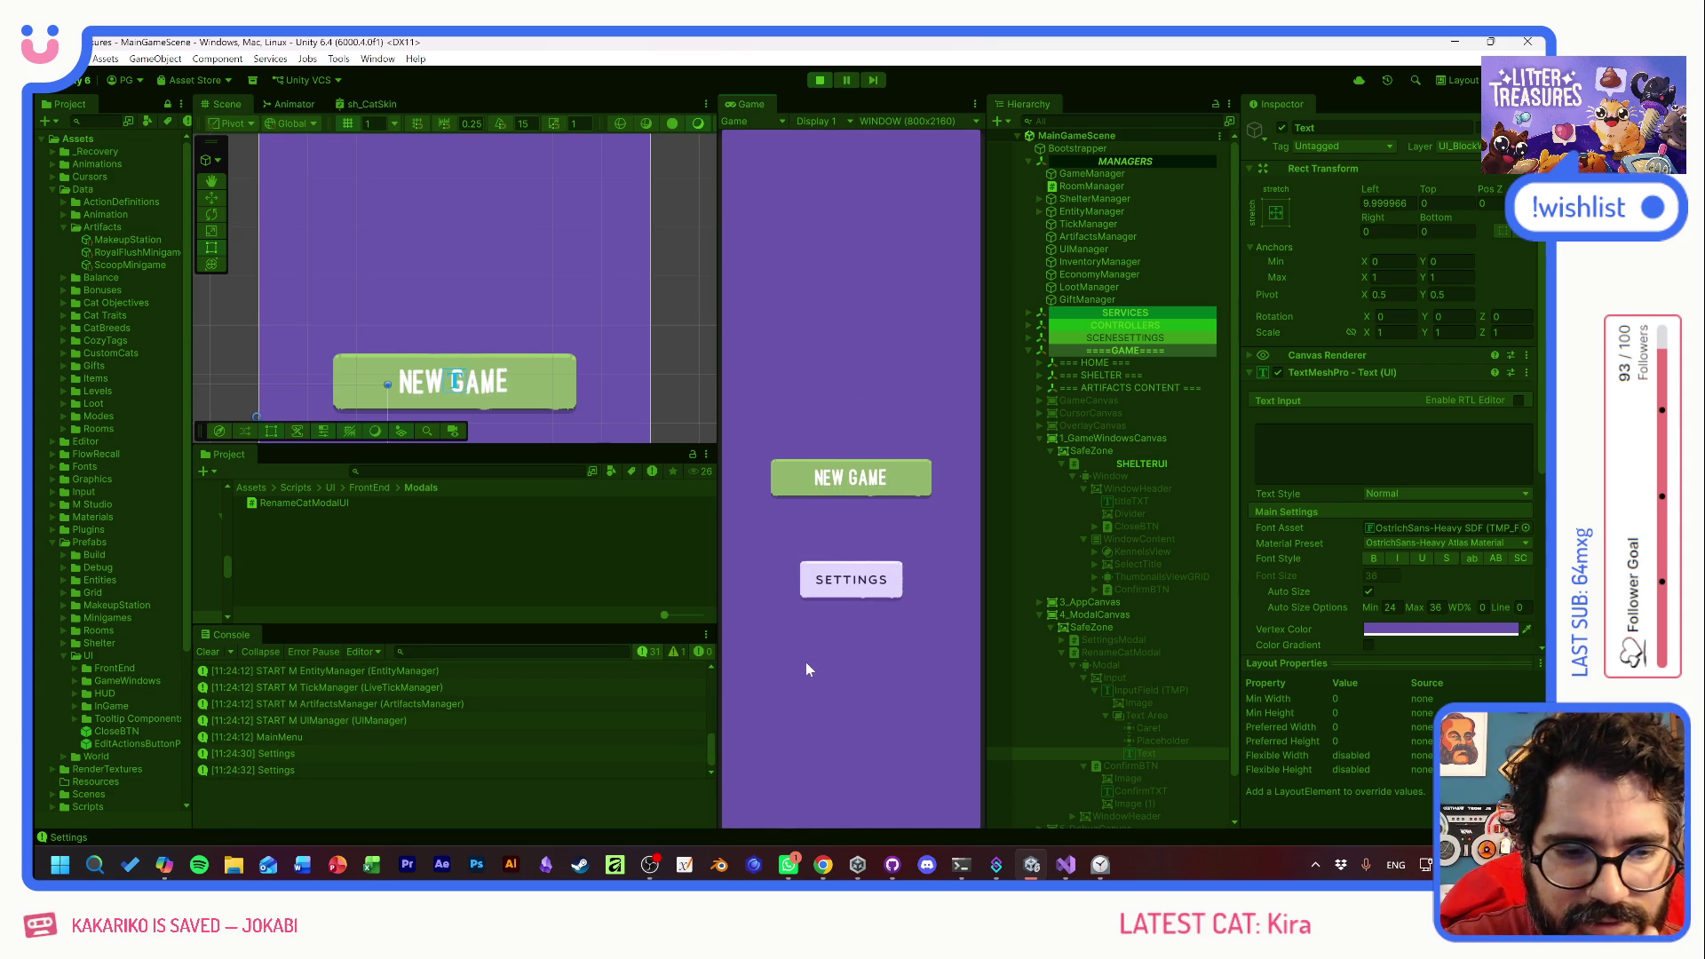
left_click(854, 485)
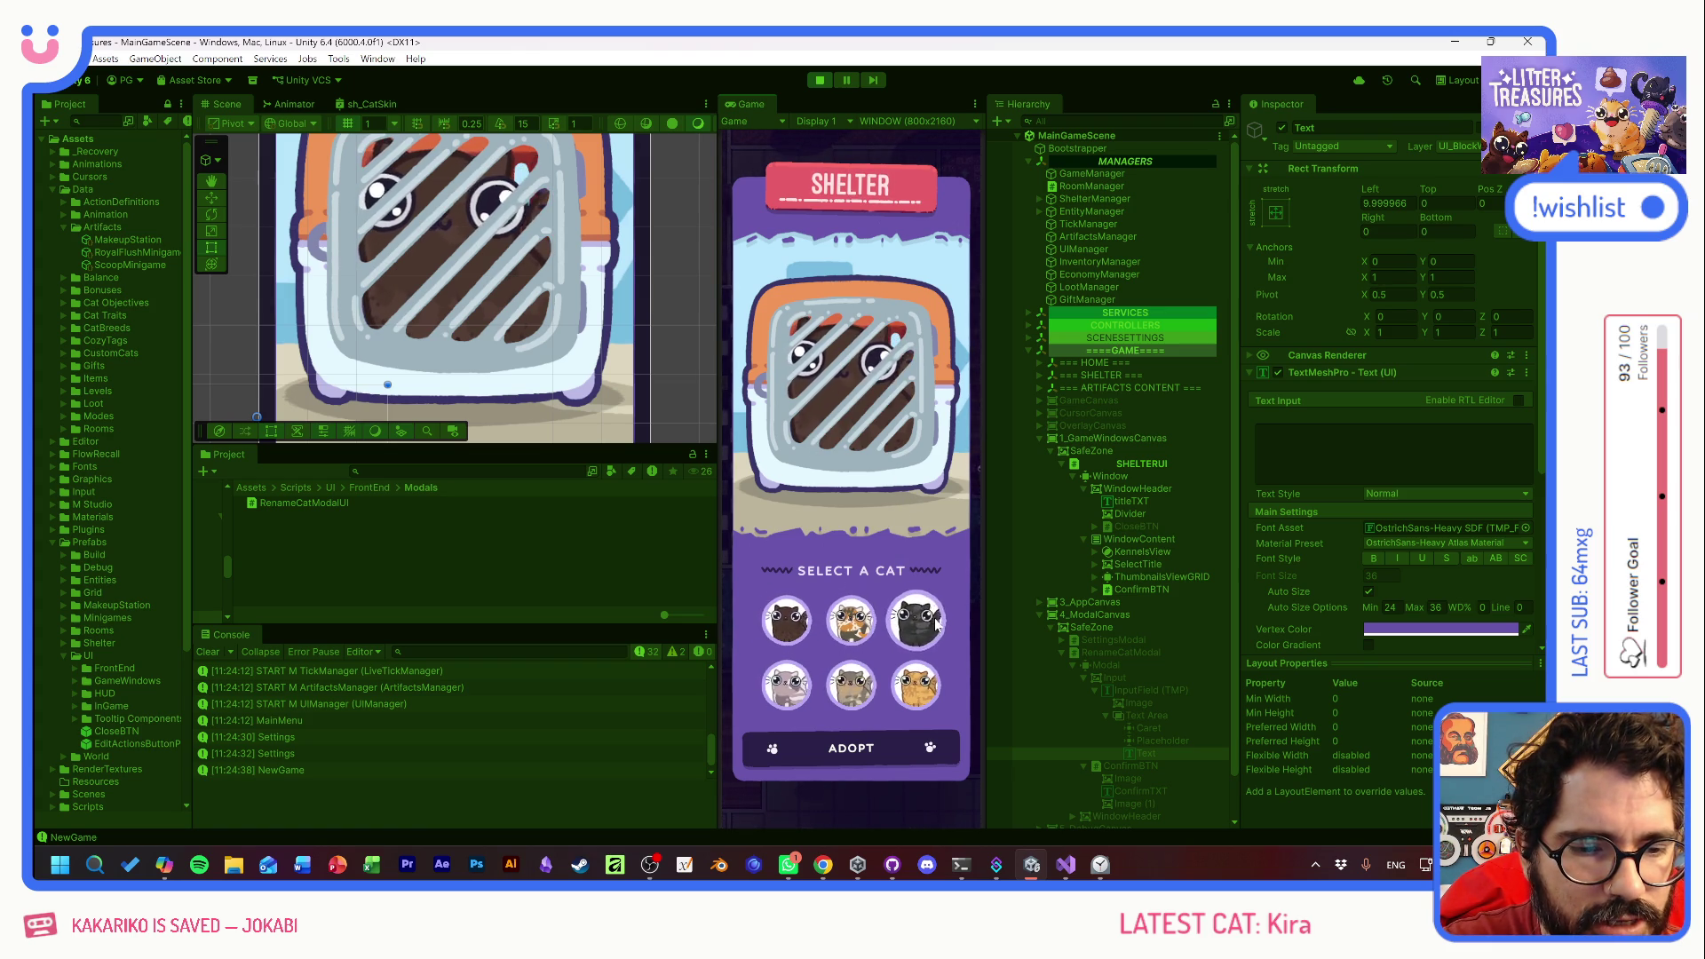
- Preview the shelter cats TOSTADA, QUINUITA, OLIVIA, LEGOLAS, BENITO and MUYMUY
left_click(848, 633)
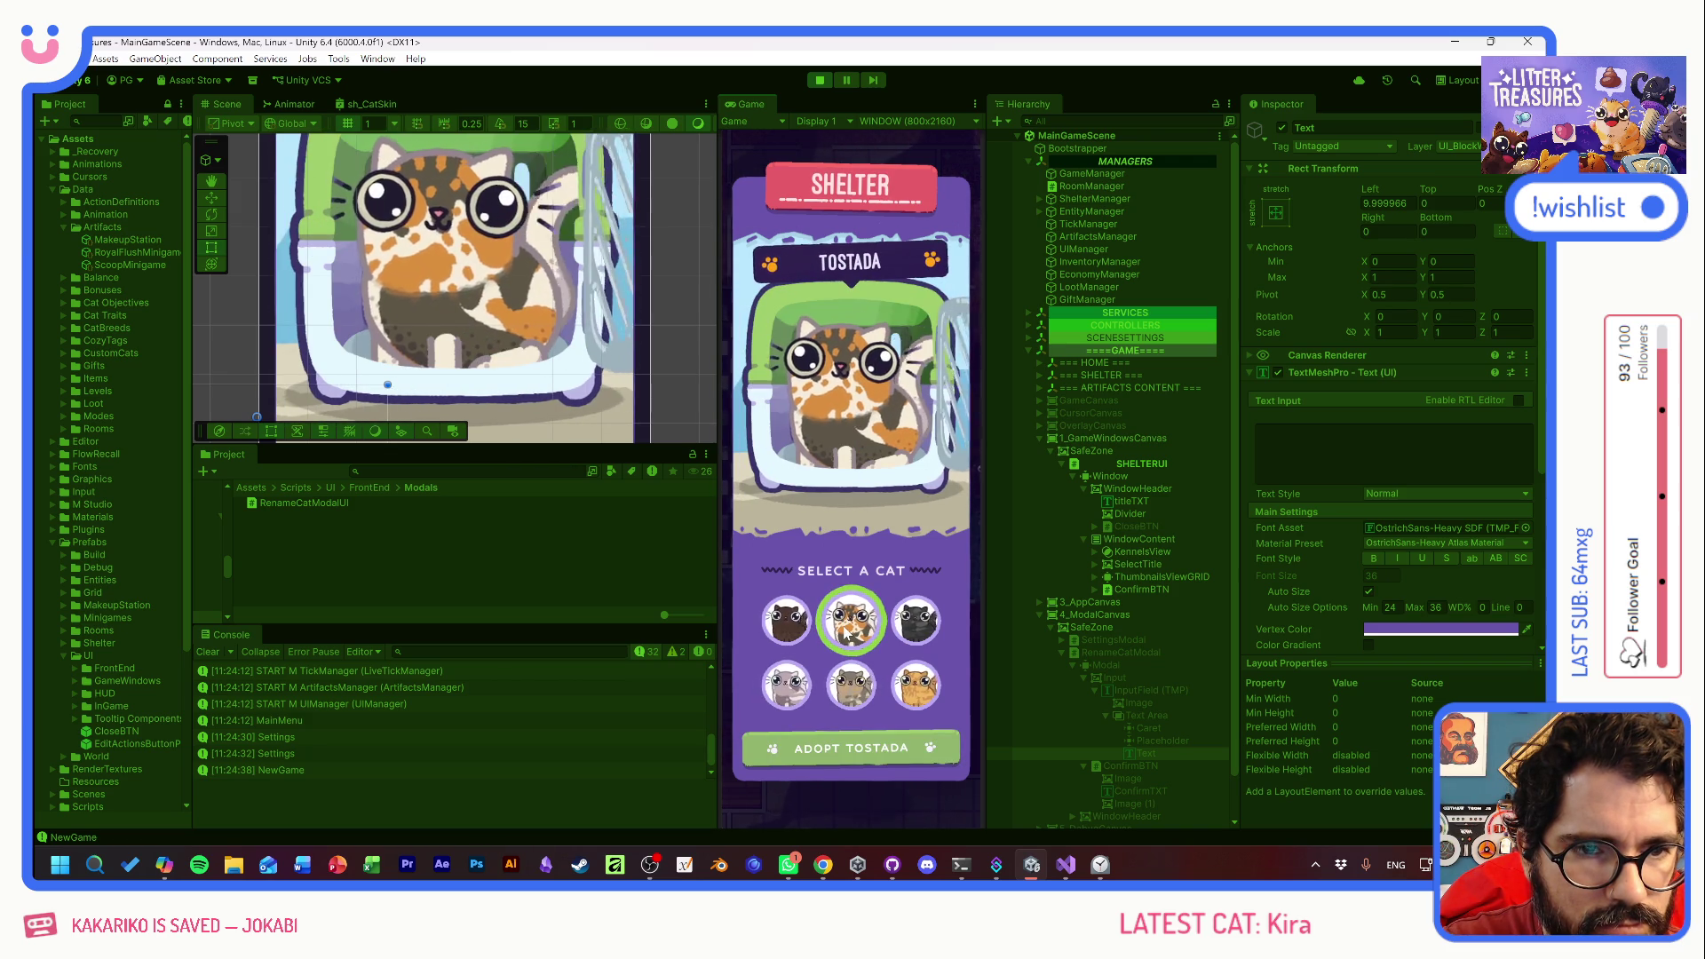
left_click(785, 629)
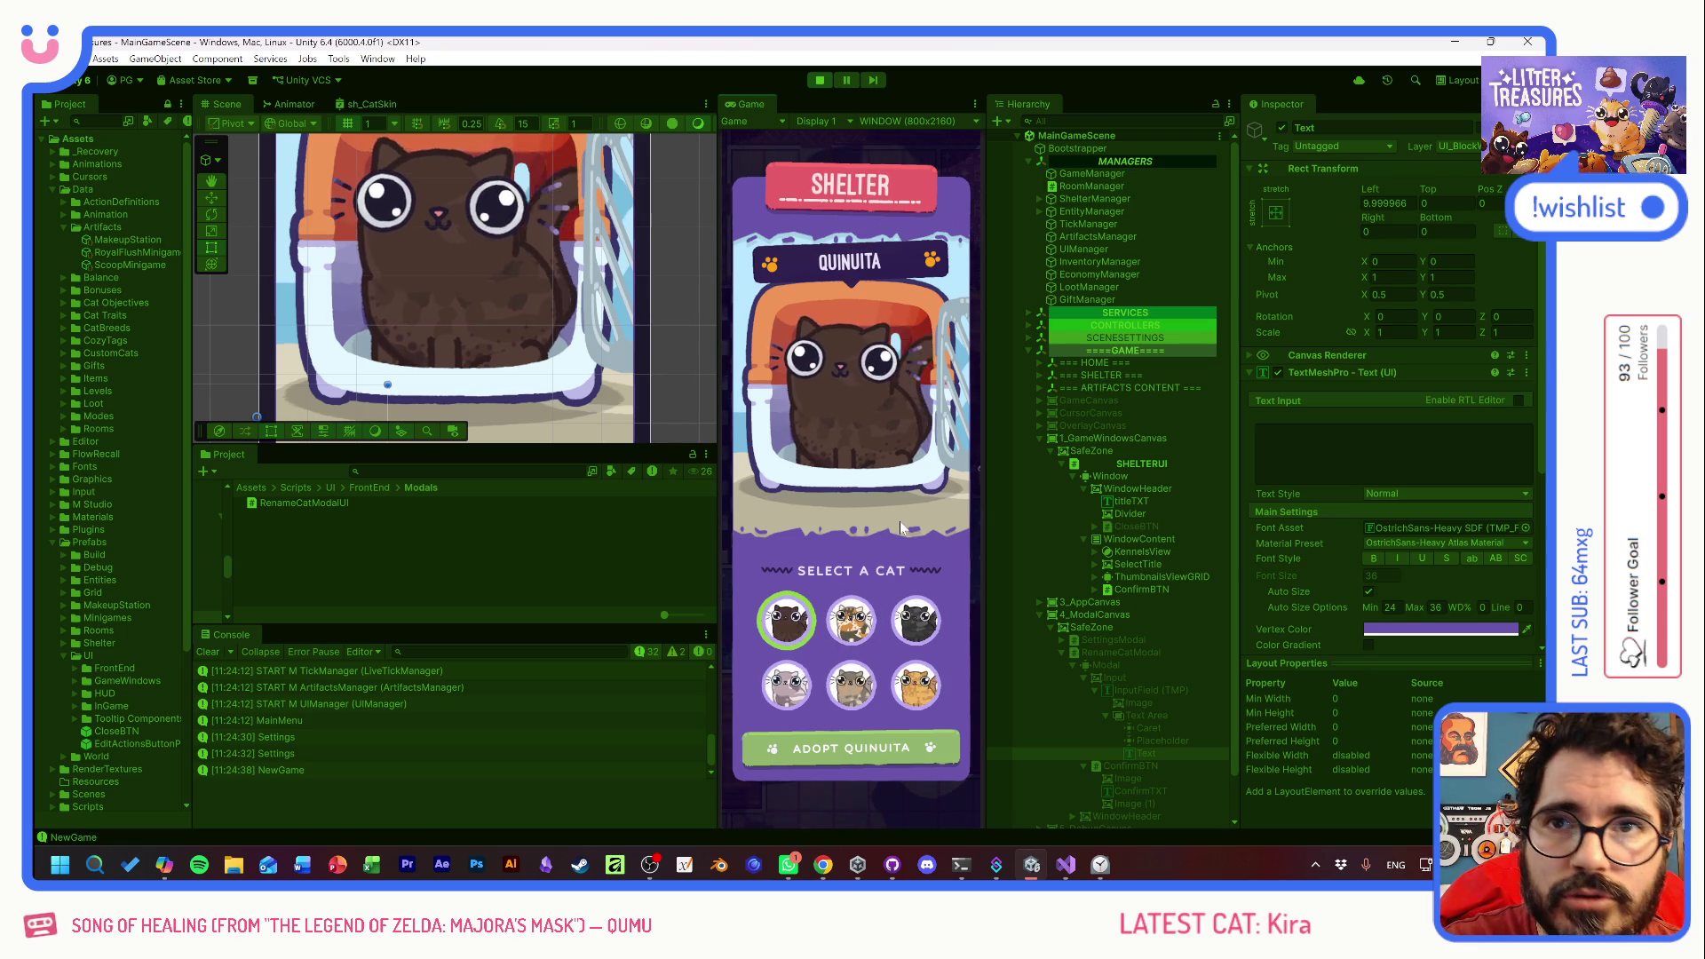
left_click(854, 635)
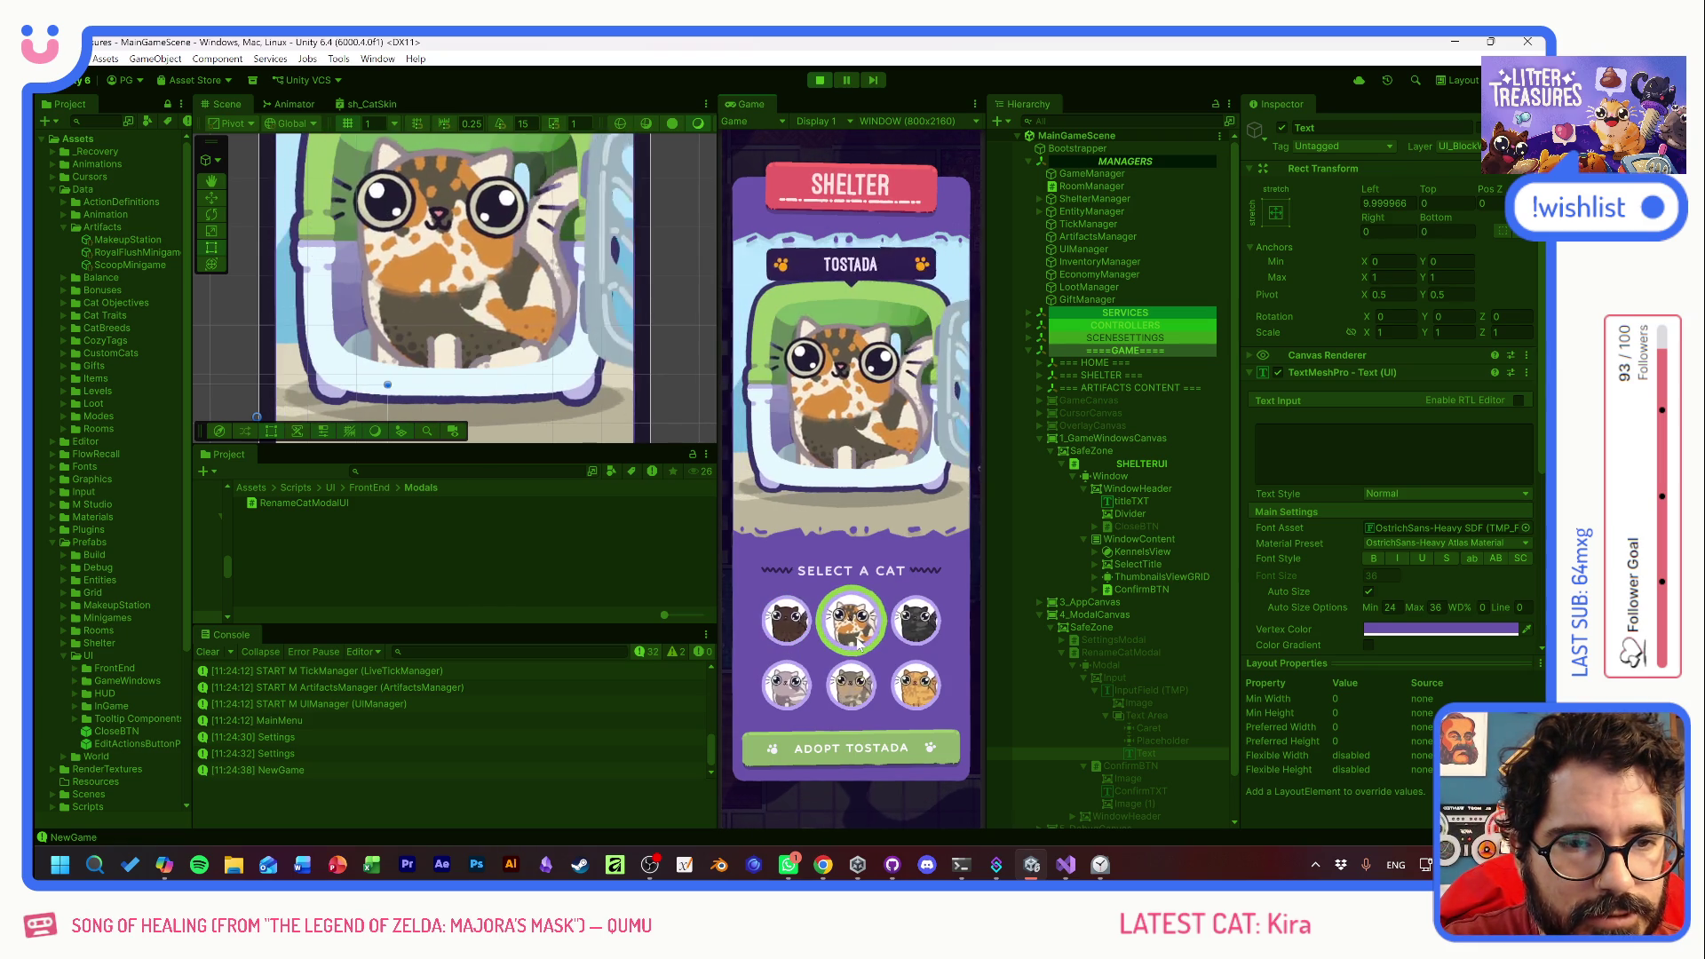
left_click(919, 630)
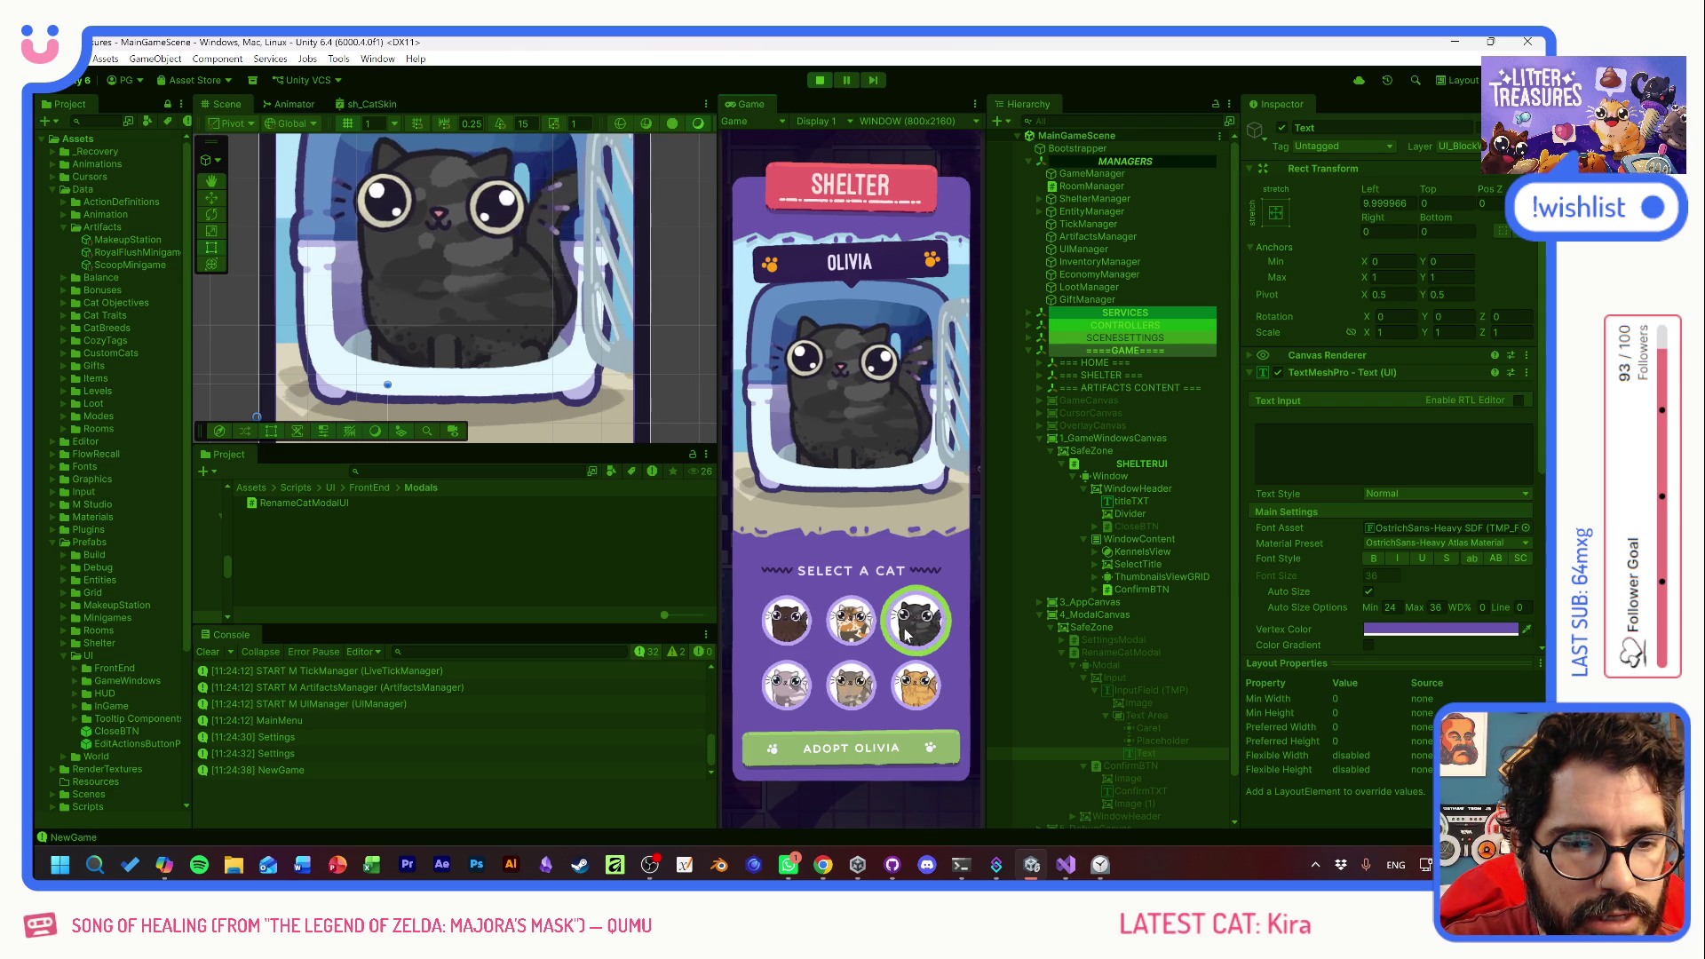
left_click(793, 682)
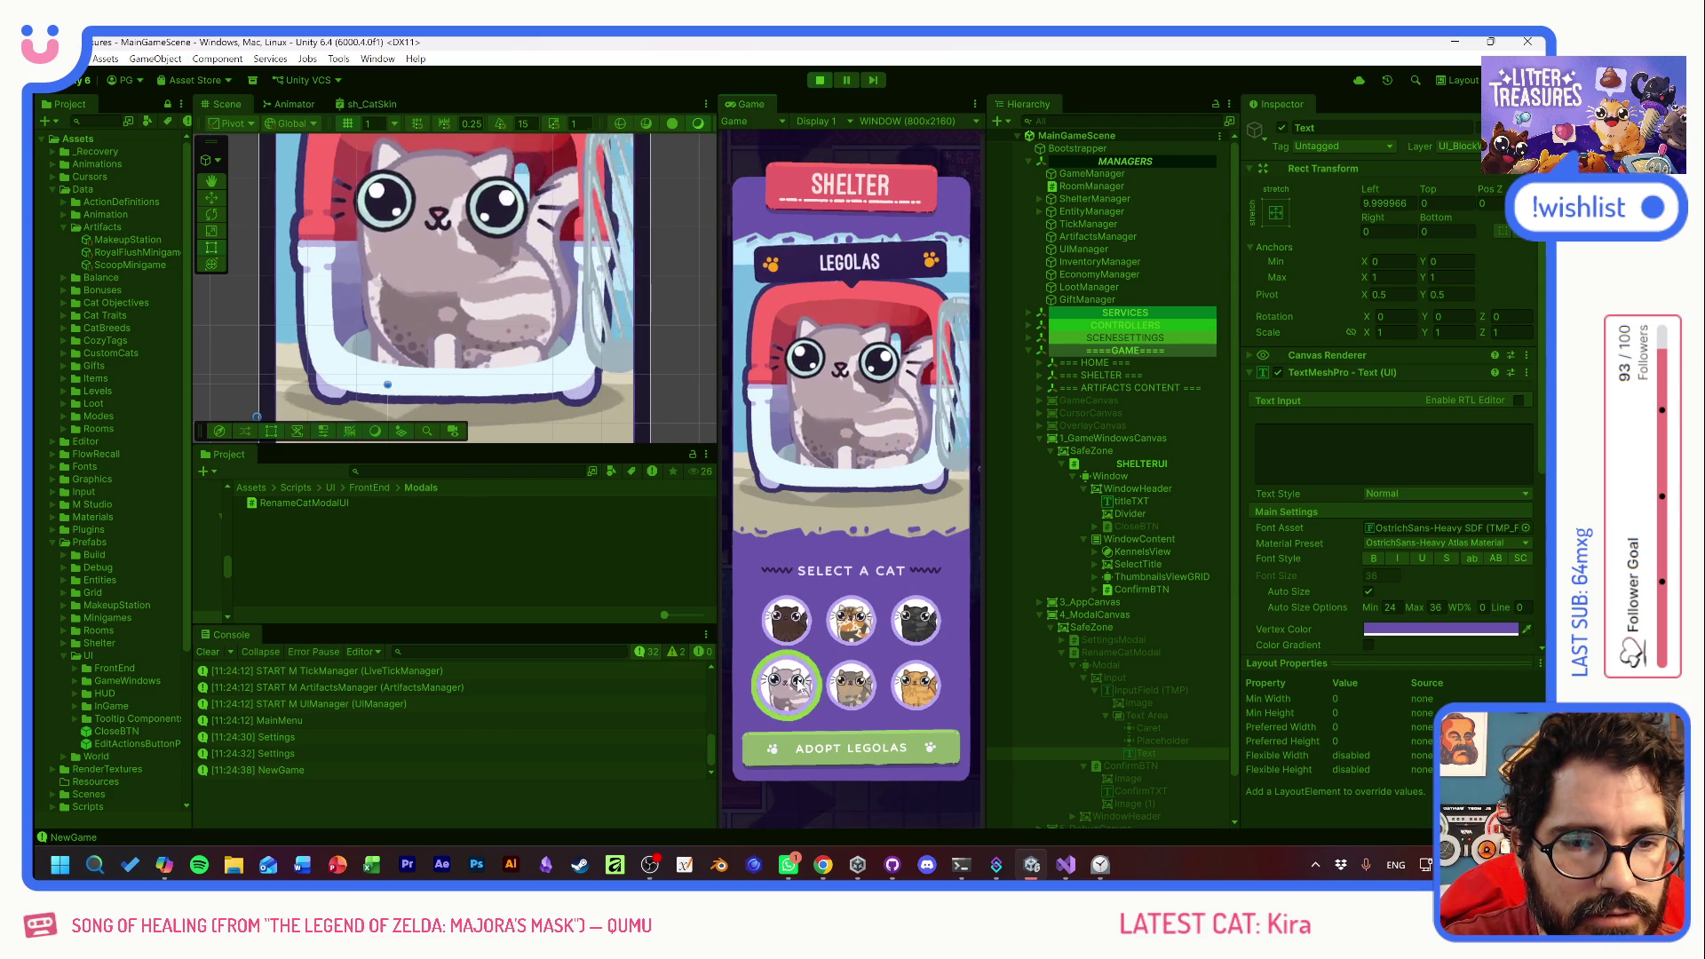
left_click(857, 684)
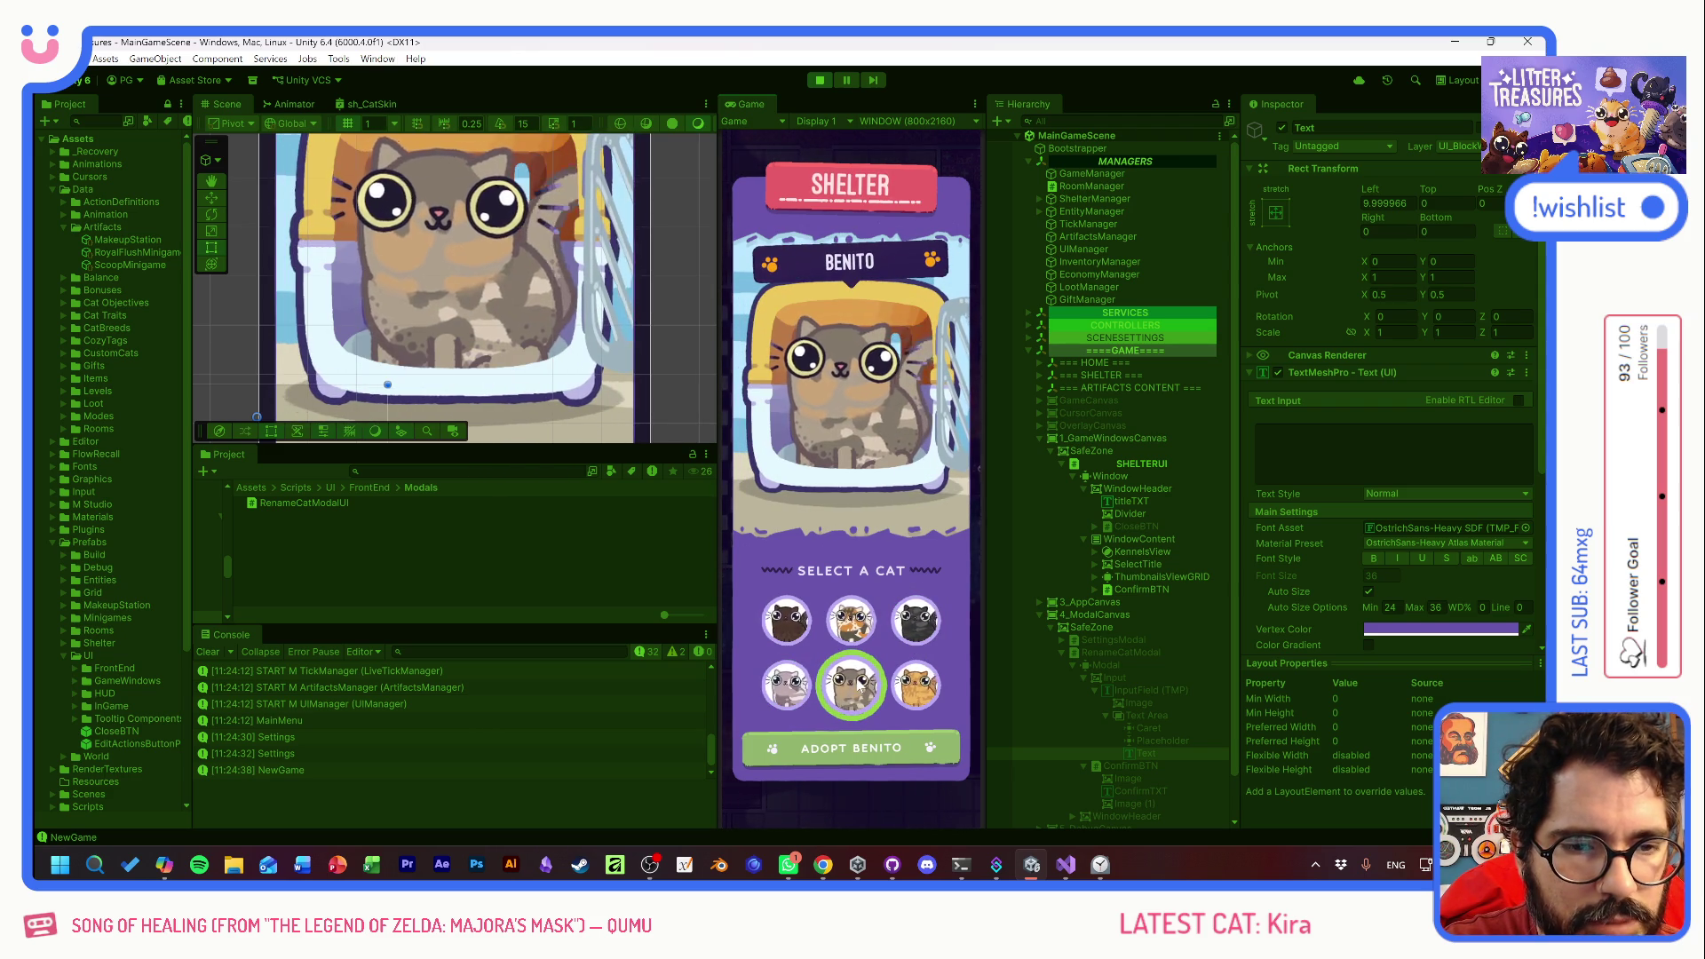
left_click(919, 684)
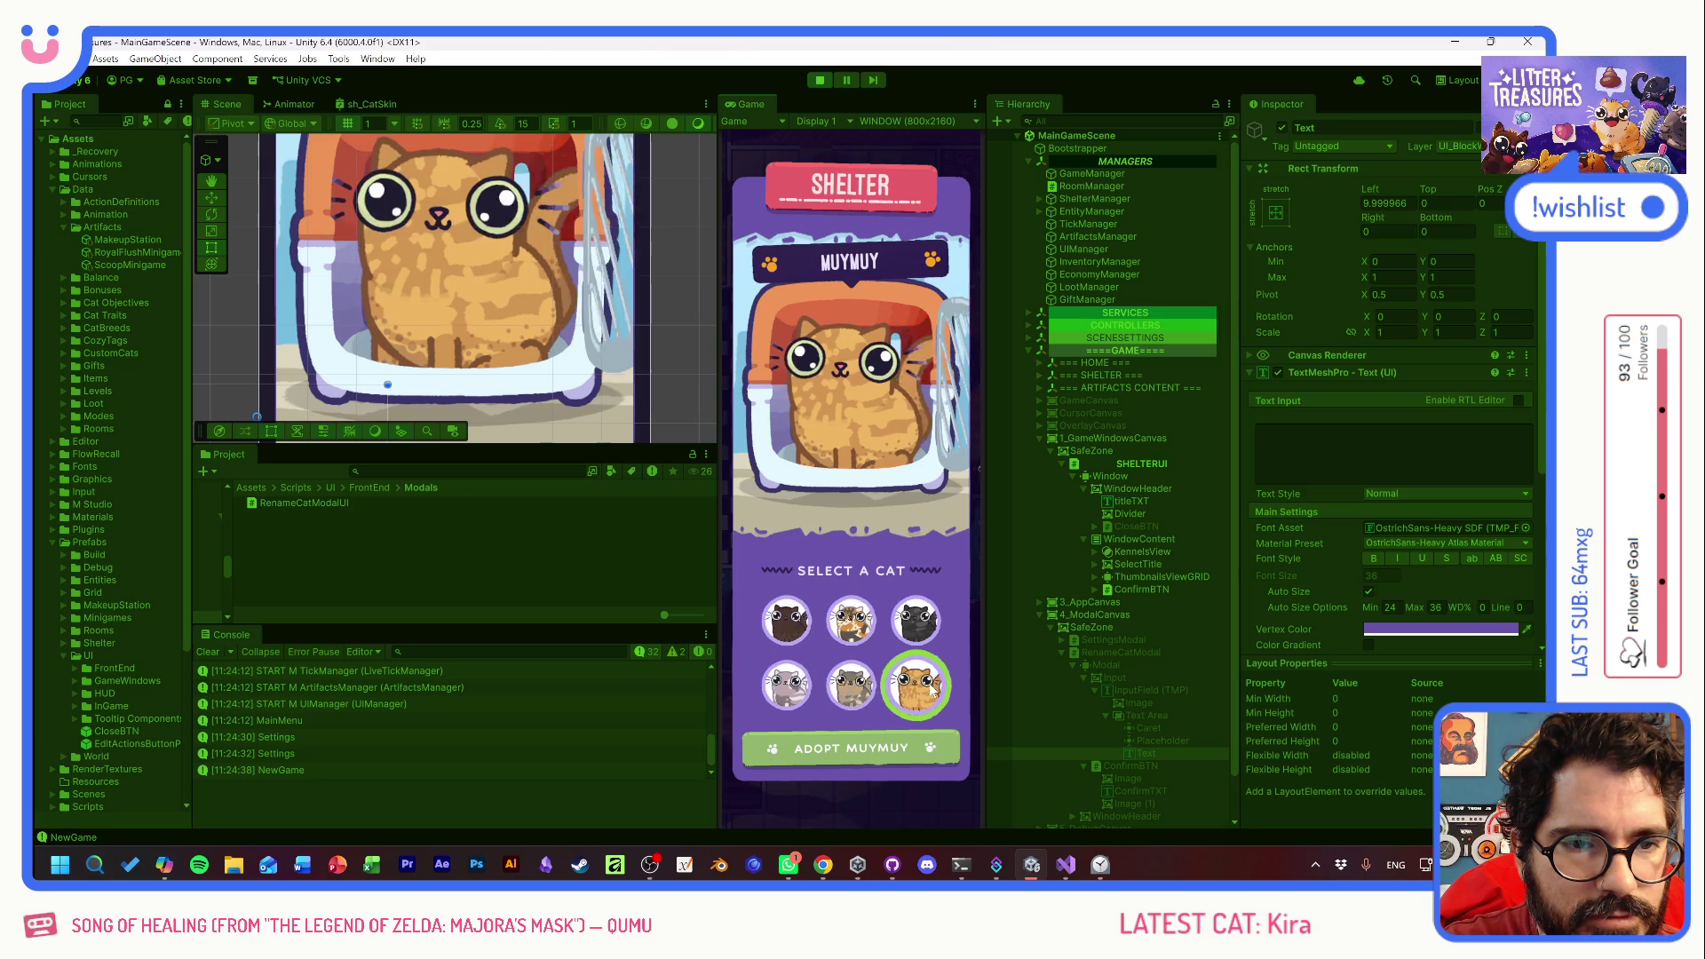
- Compare a few cats again, then select the orange cat MUYMUY and adopt it
left_click(786, 620)
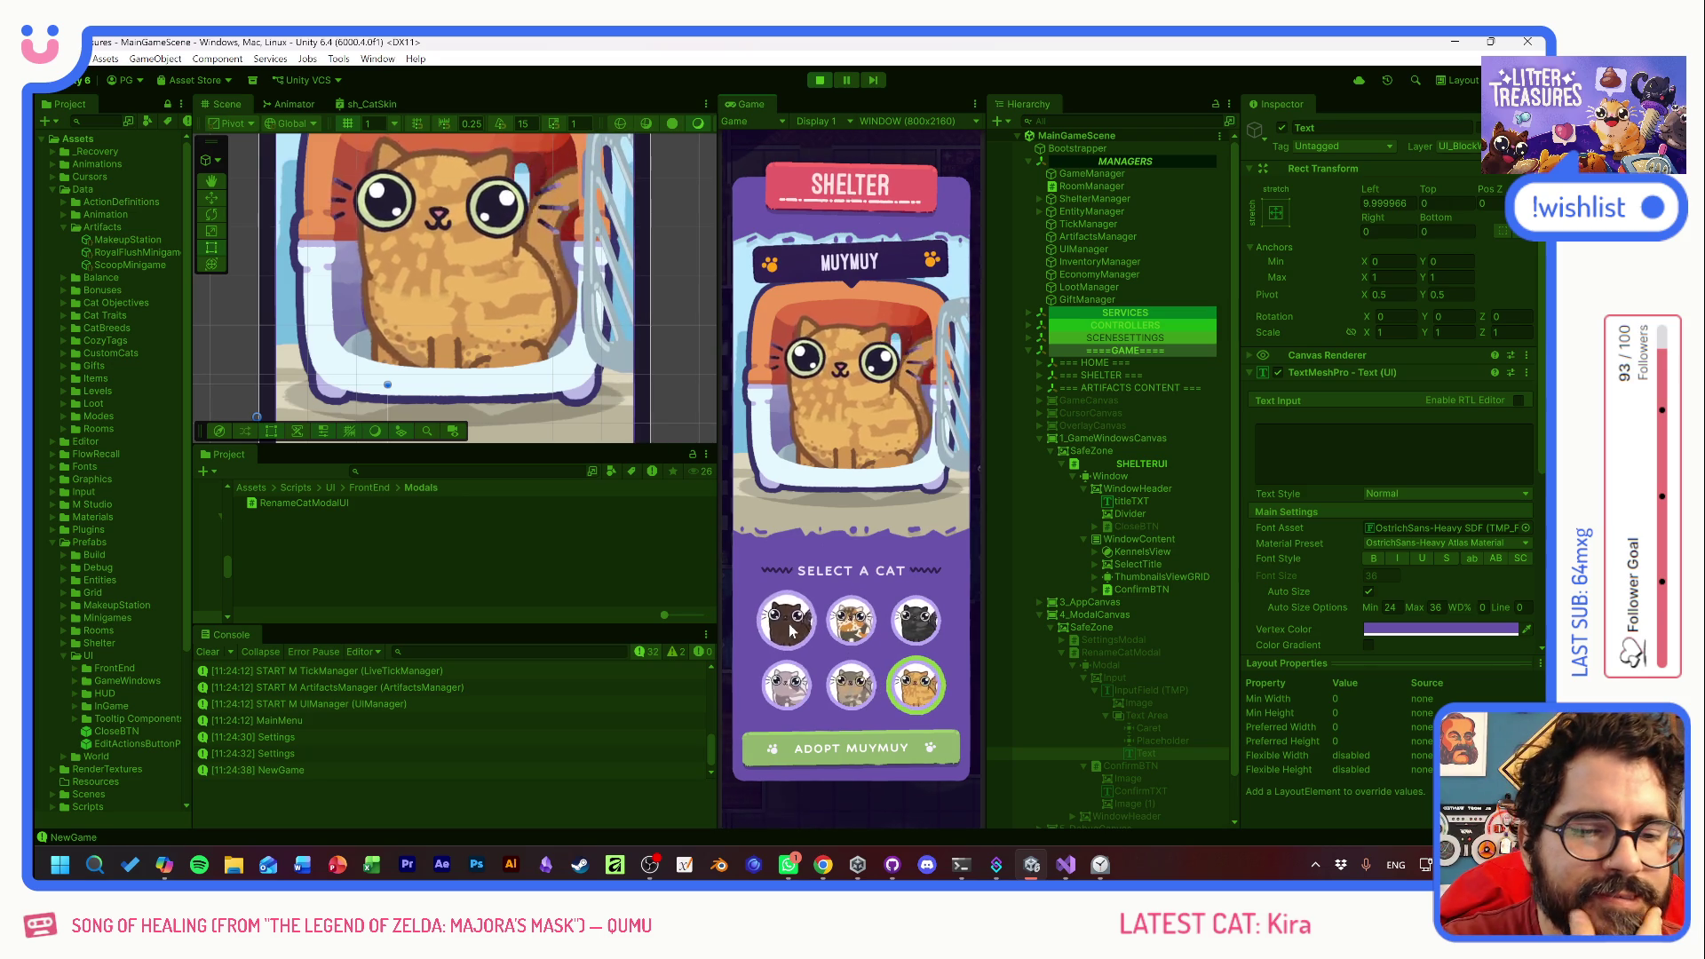
left_click(848, 622)
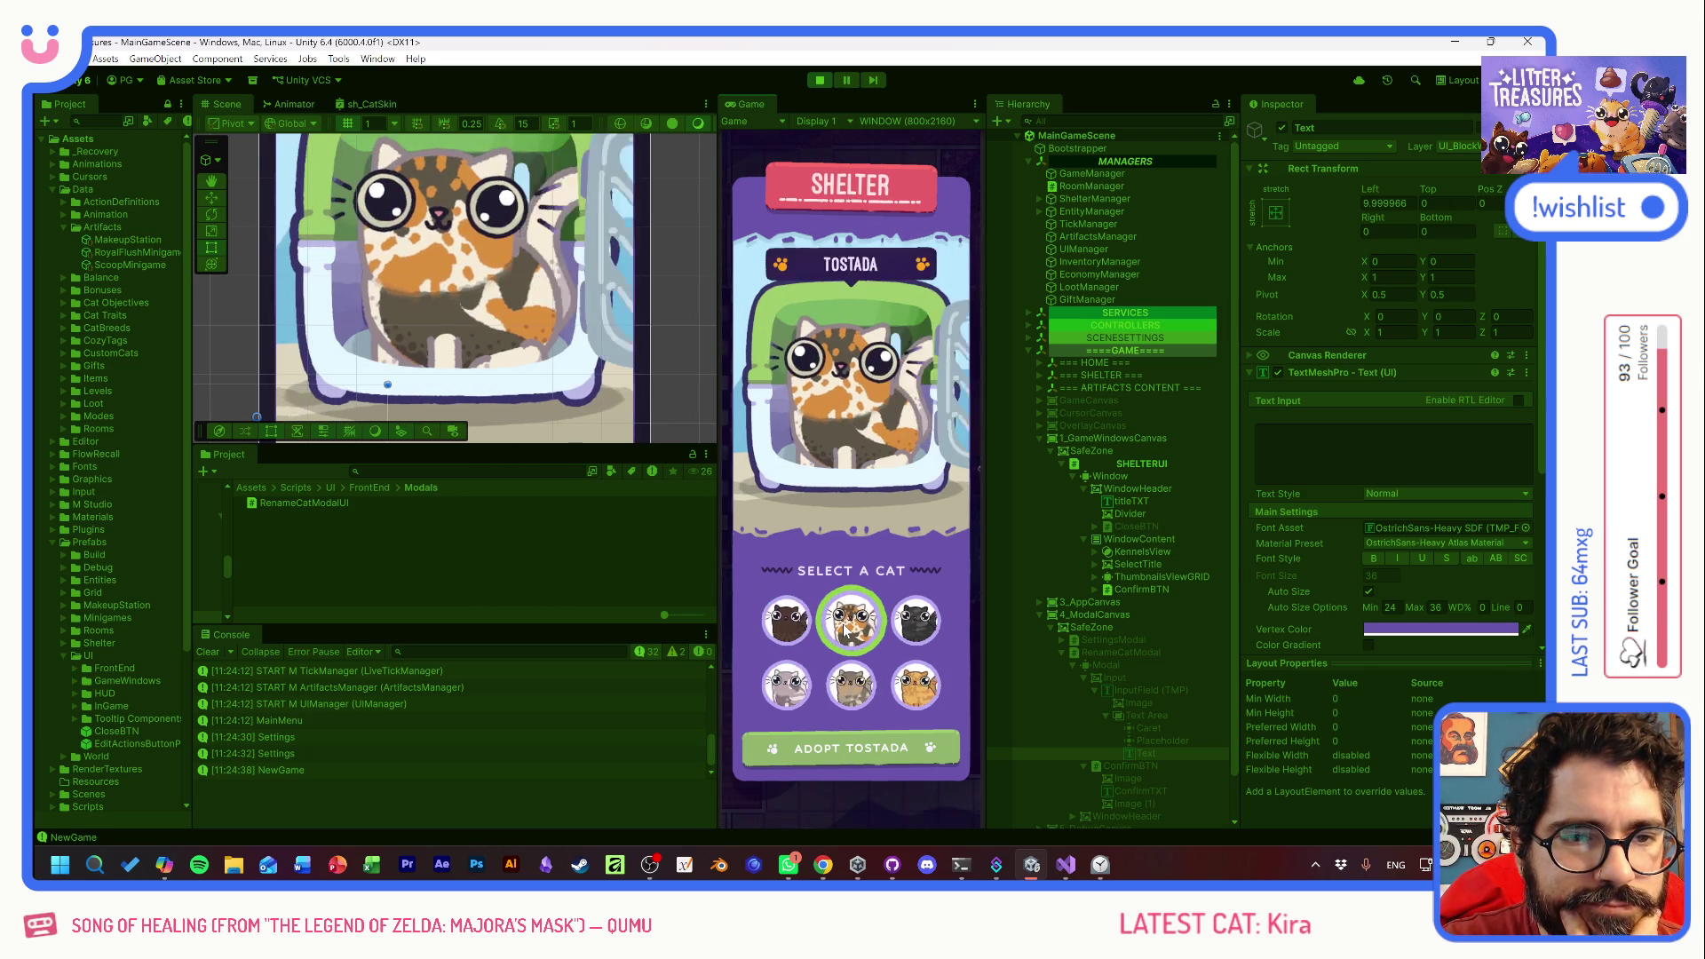
left_click(916, 625)
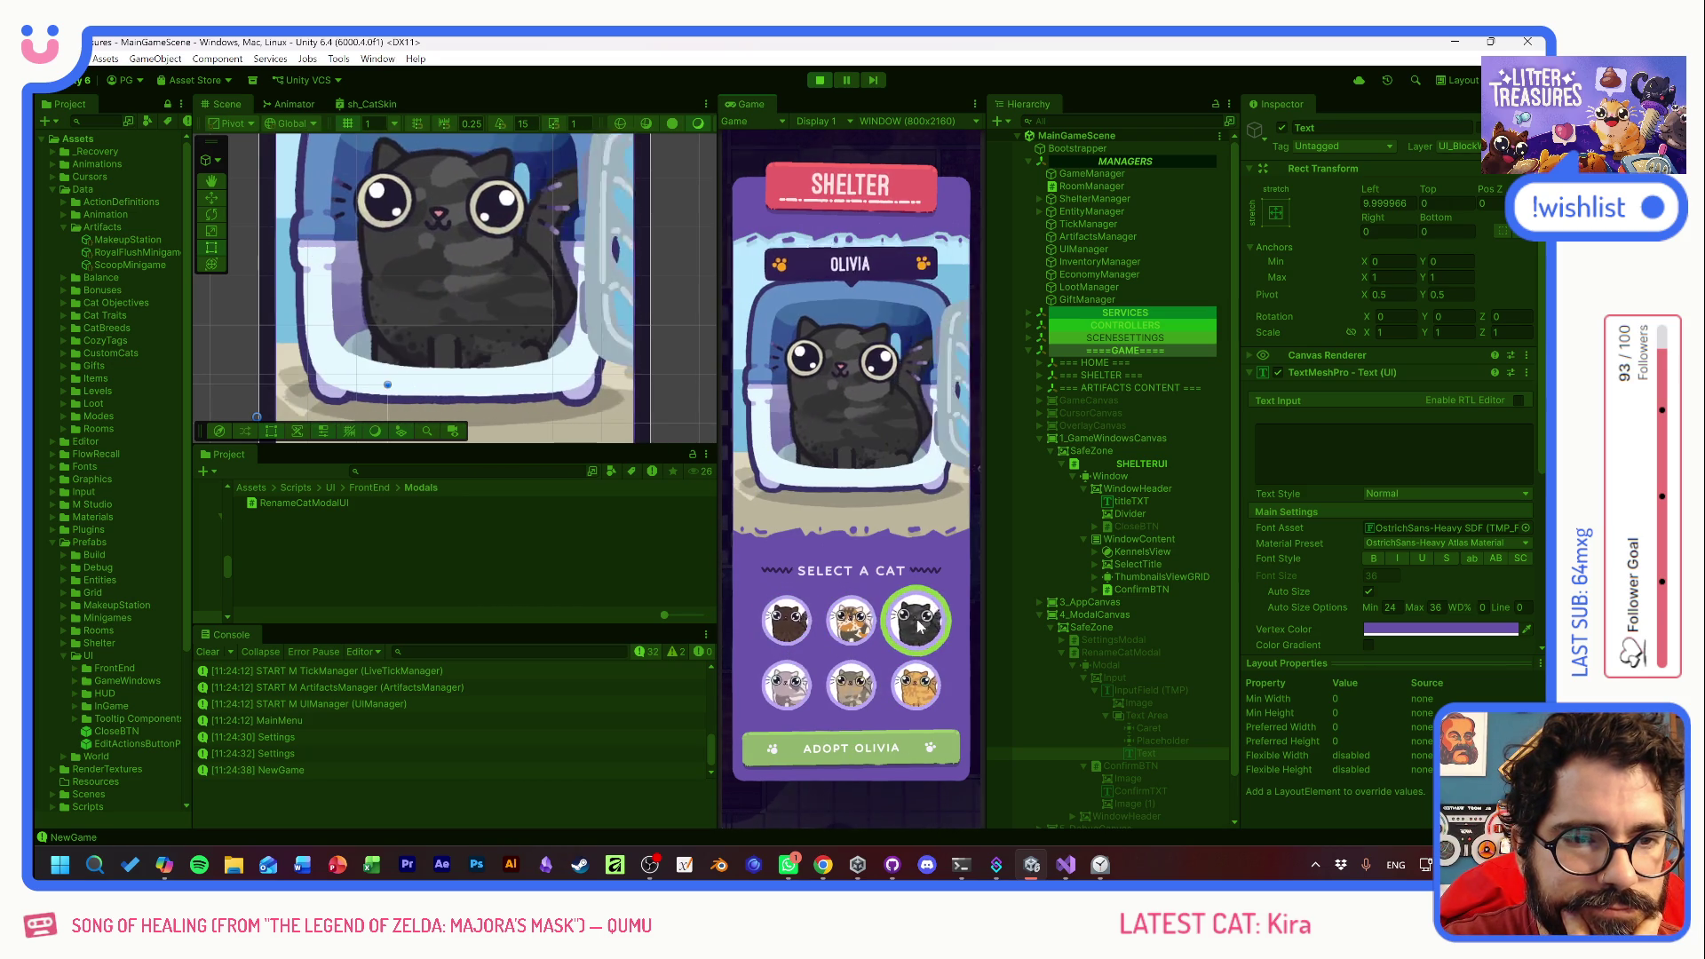
left_click(920, 682)
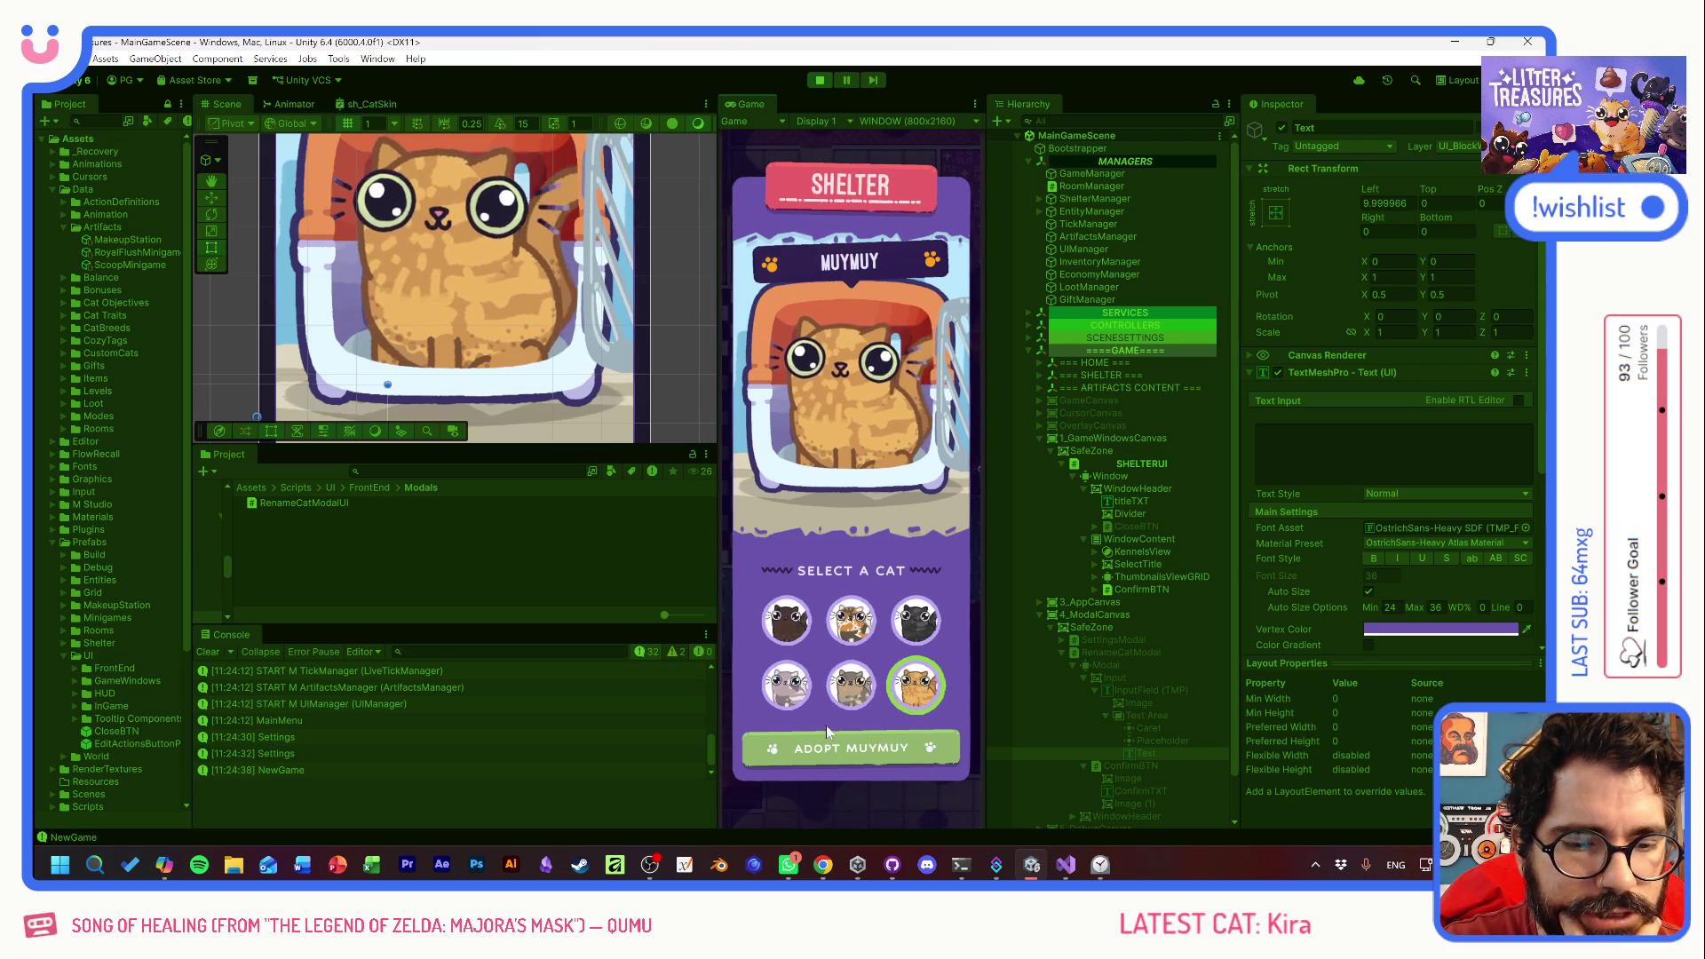
left_click(880, 749)
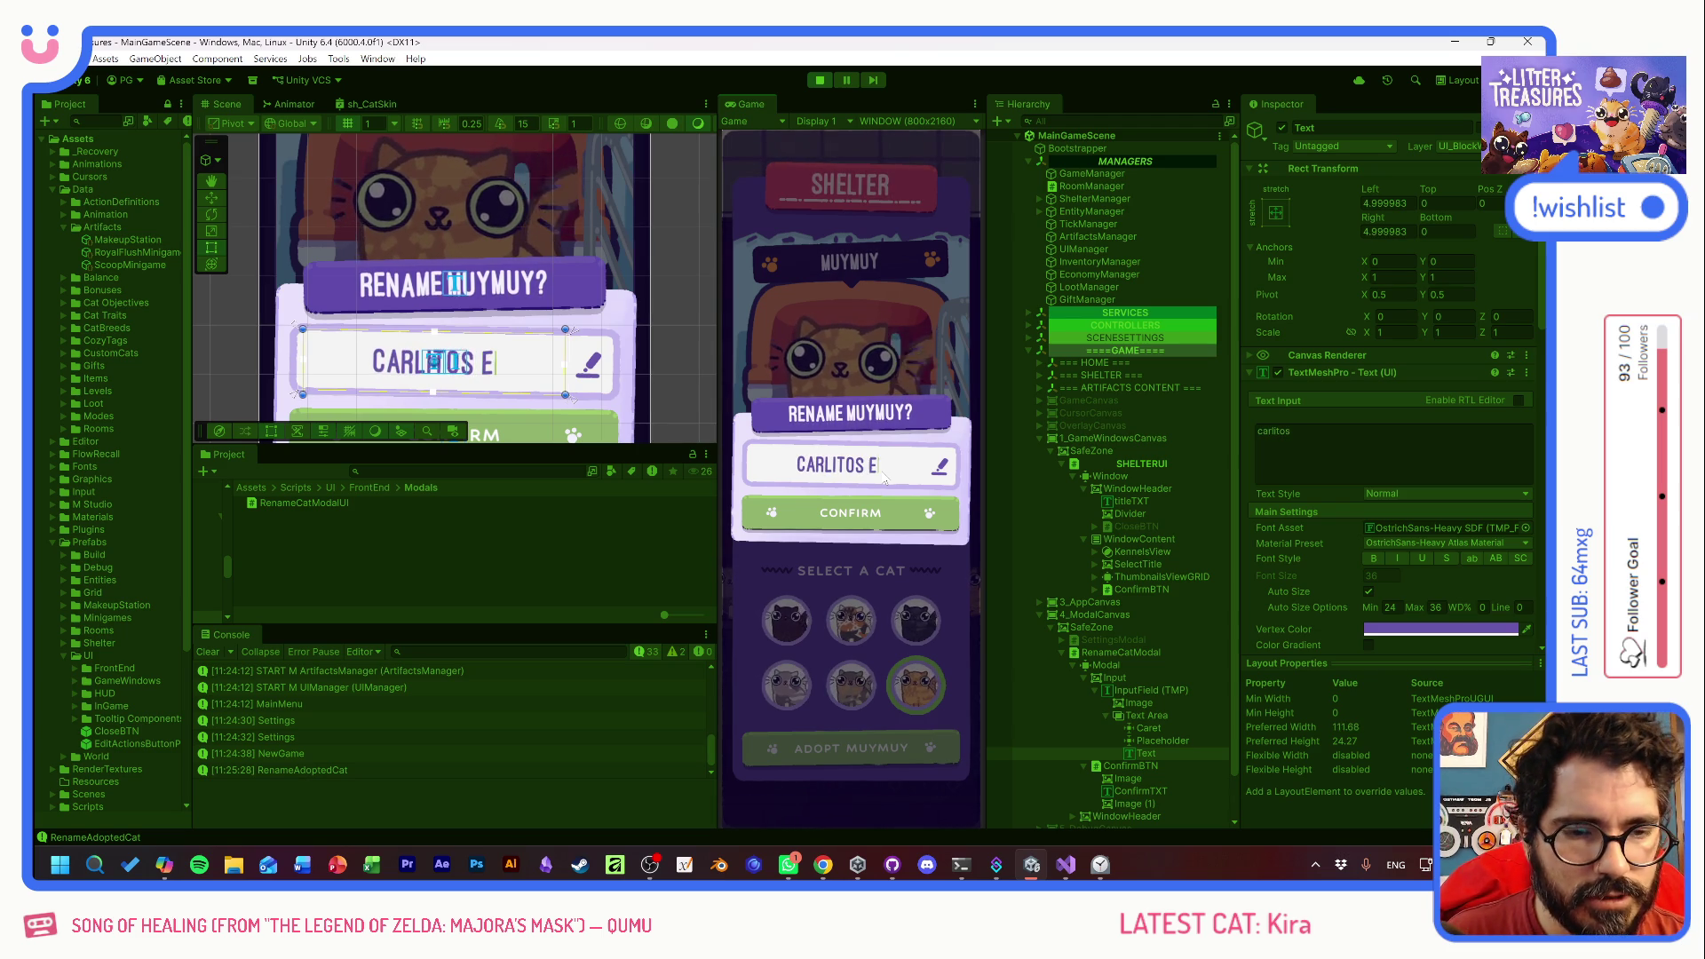
- Finish entering the new name 'carlitos el heladero' in the rename field
type(" el heladero")
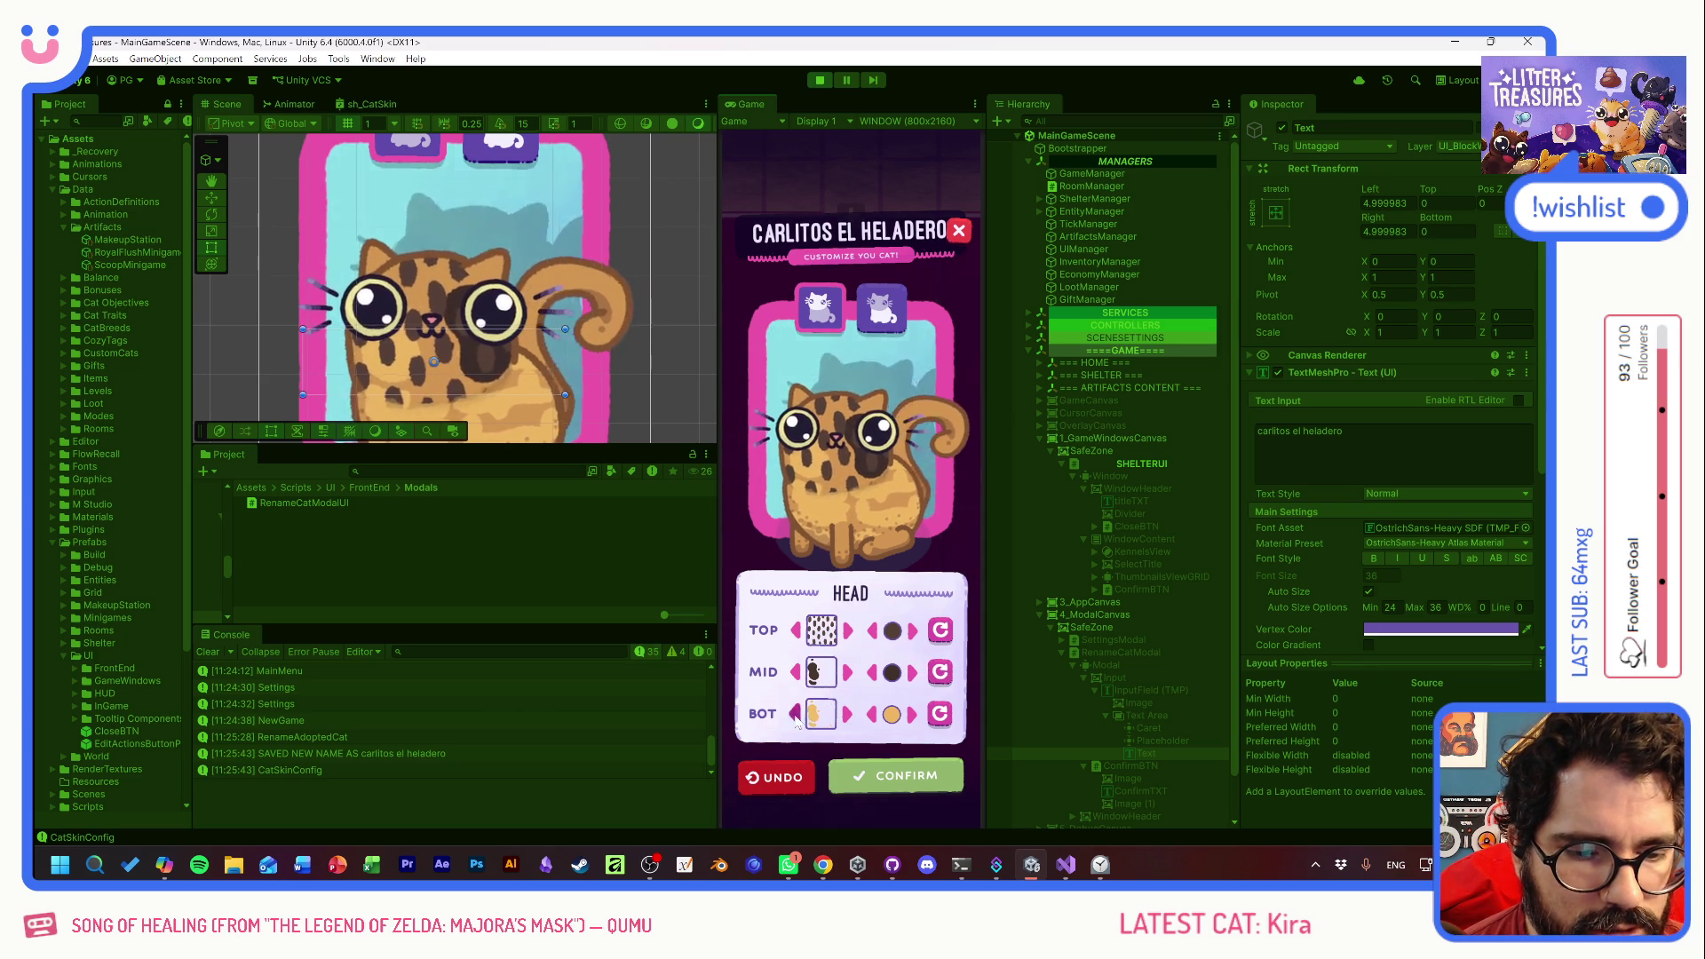
- Cycle the body's middle colour to white, then confirm the customization to place the cat
left_click(881, 308)
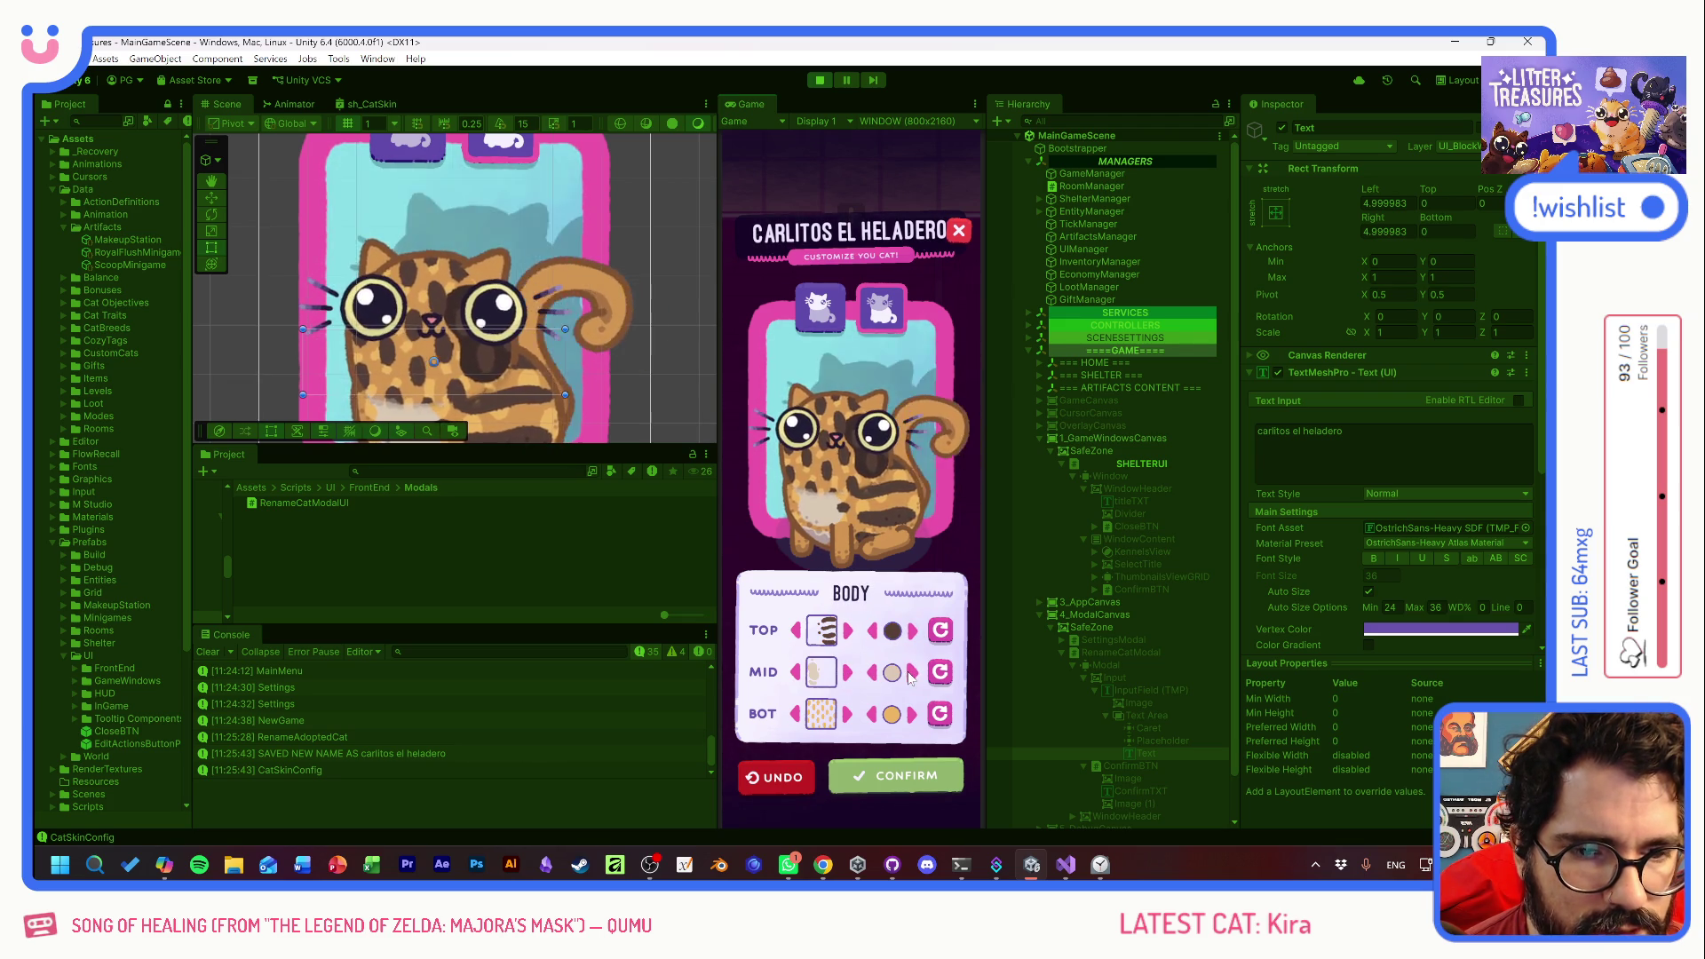
left_click(873, 673)
left_click(873, 674)
left_click(914, 674)
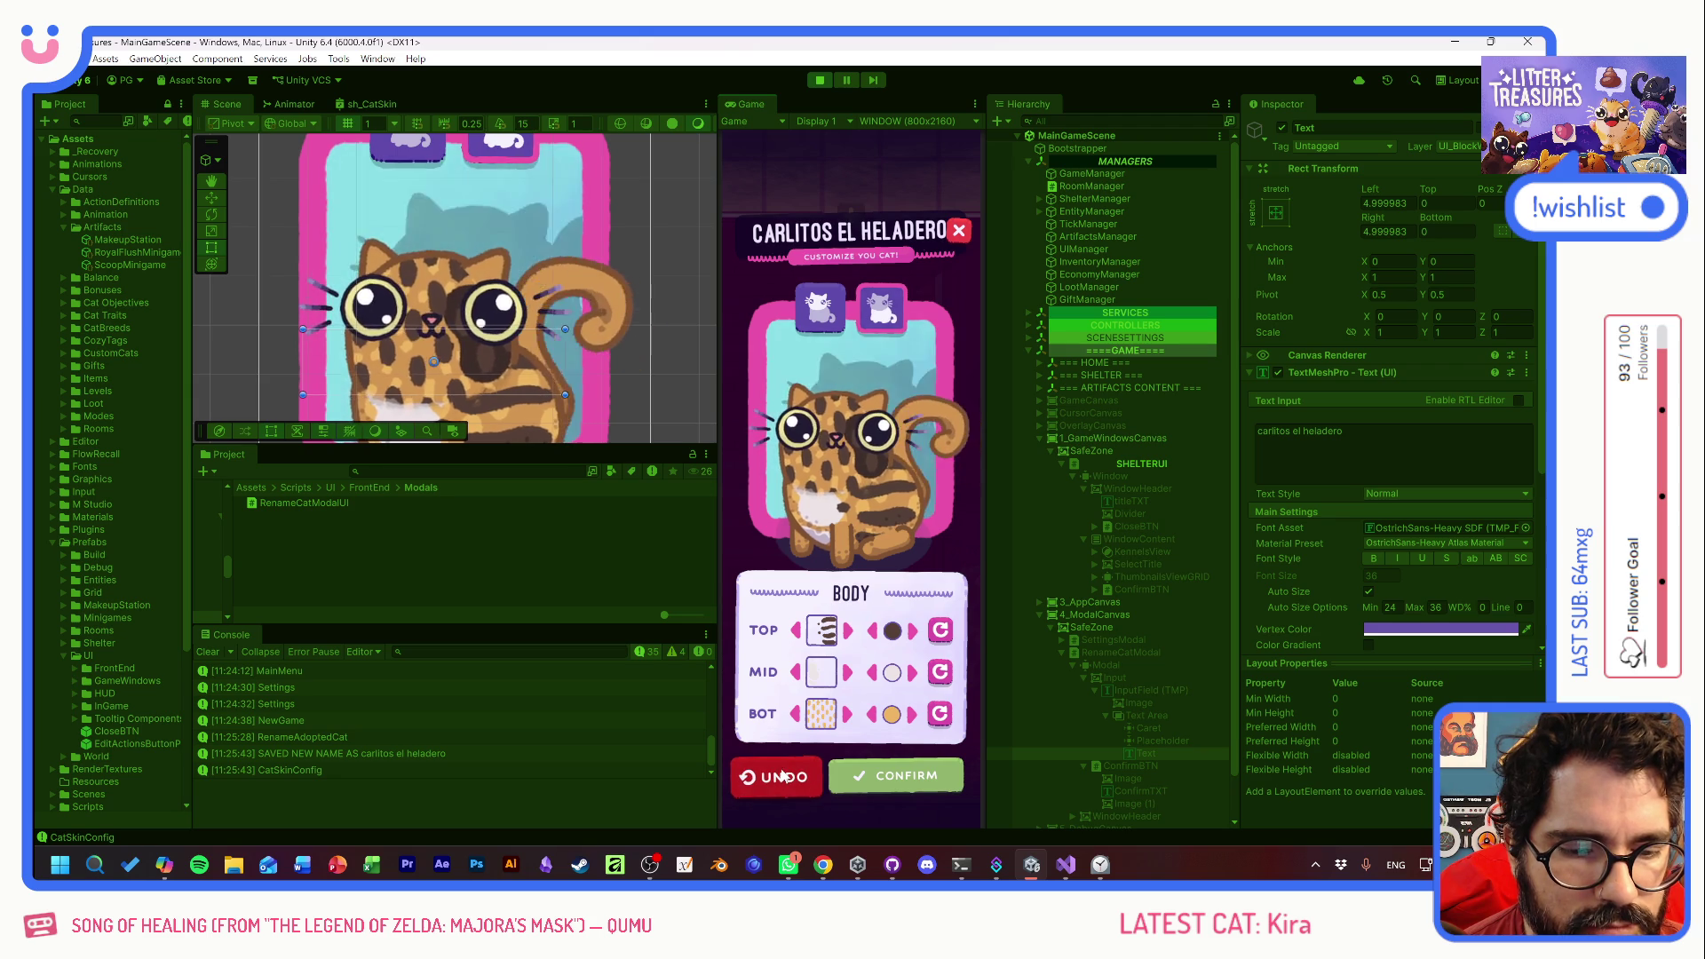
left_click(881, 776)
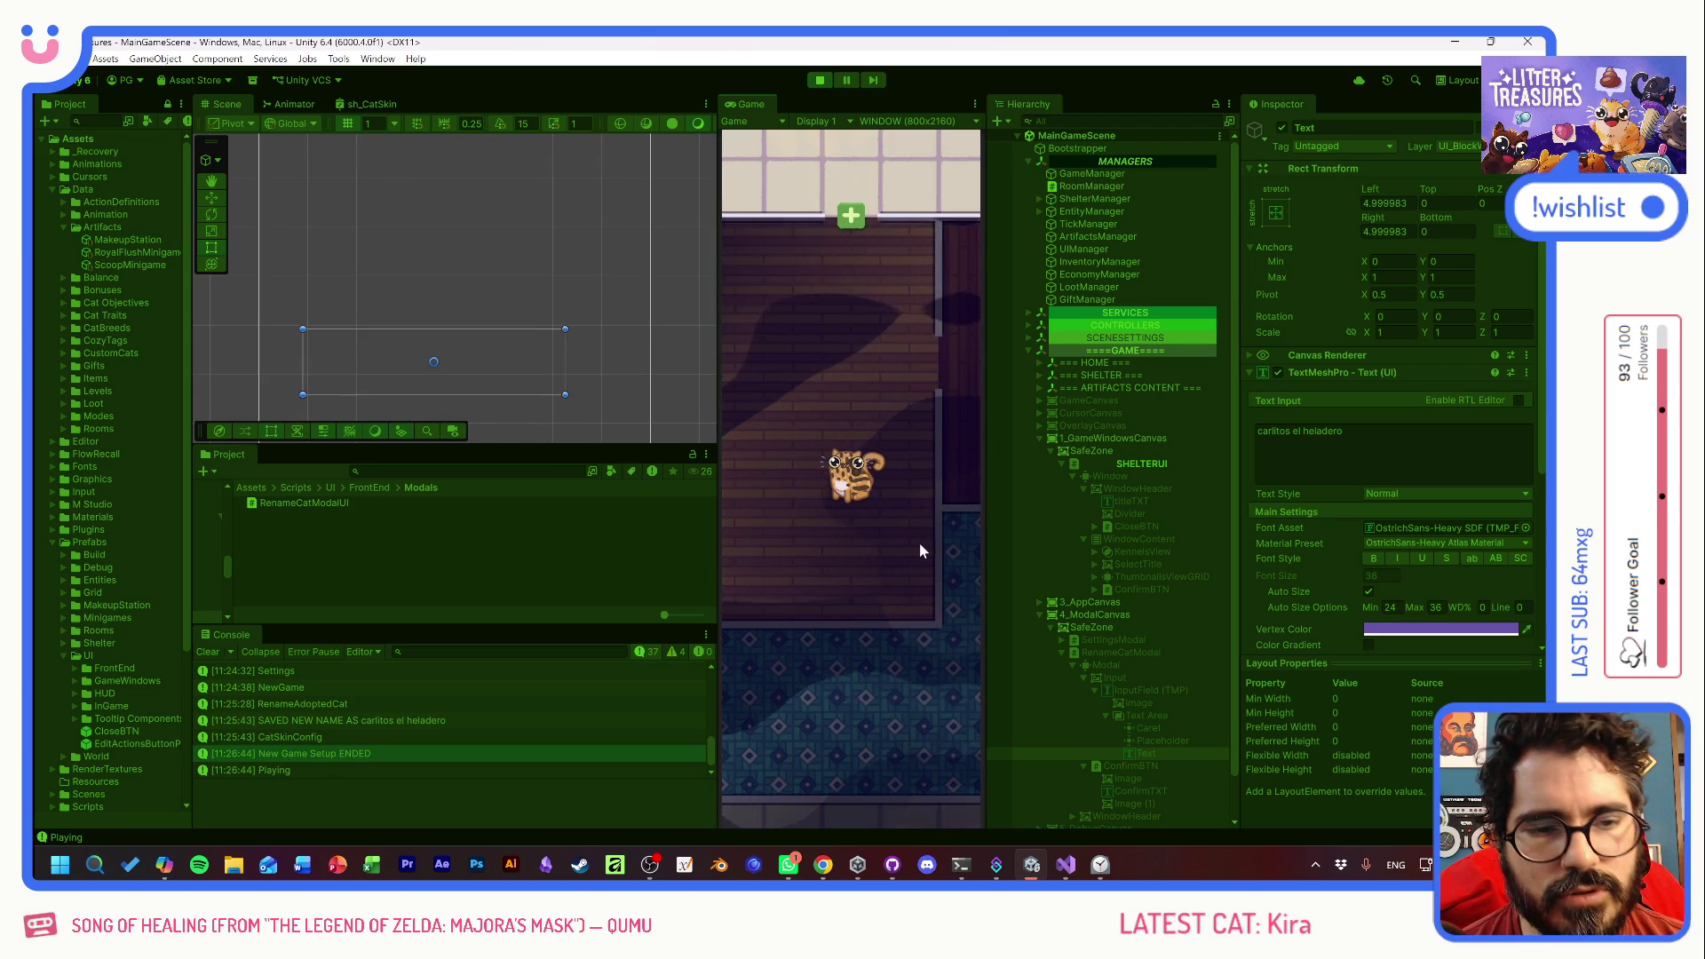
mouse_move(848, 491)
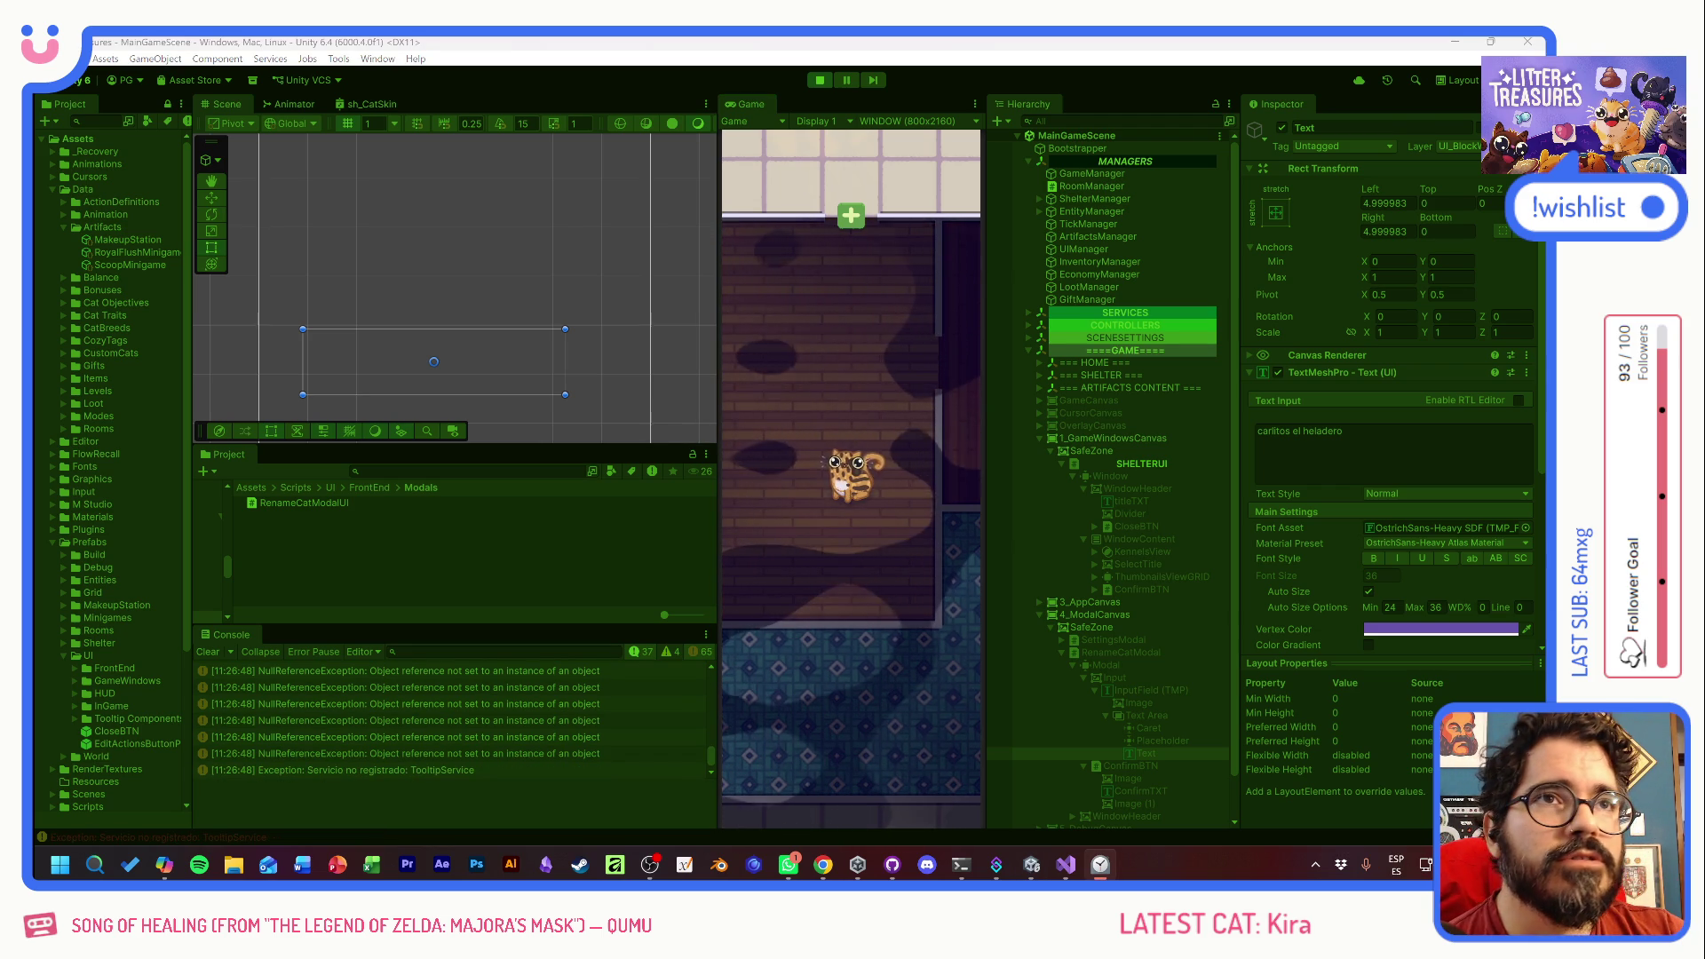
left_click(877, 399)
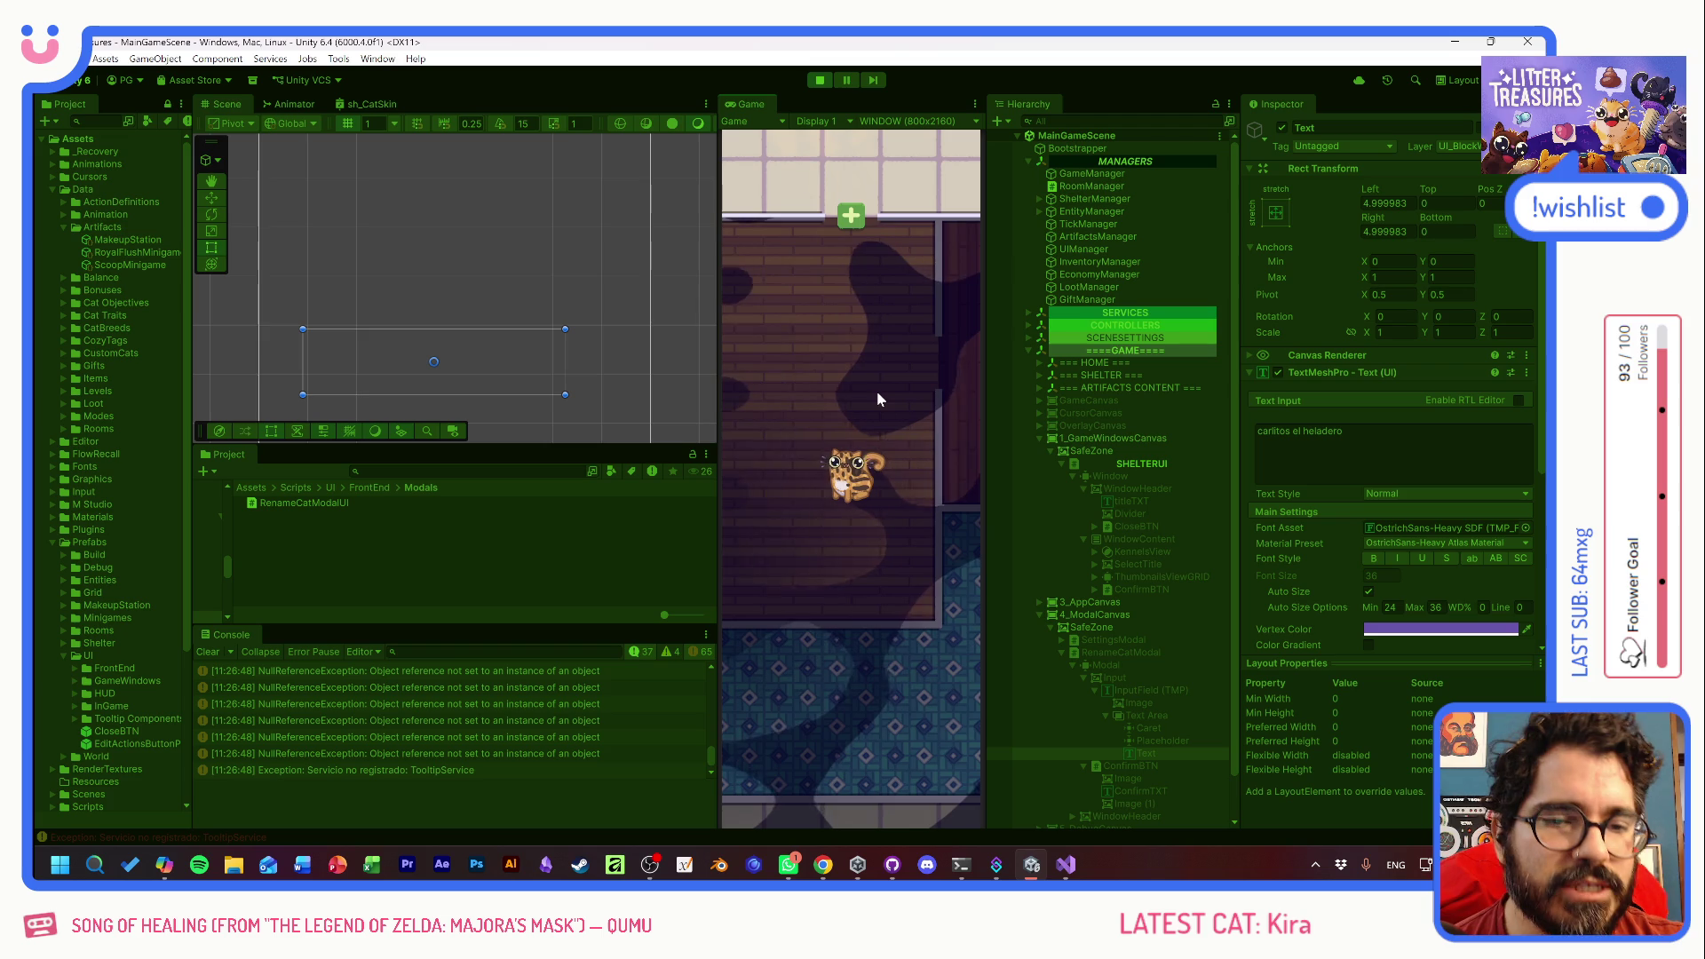
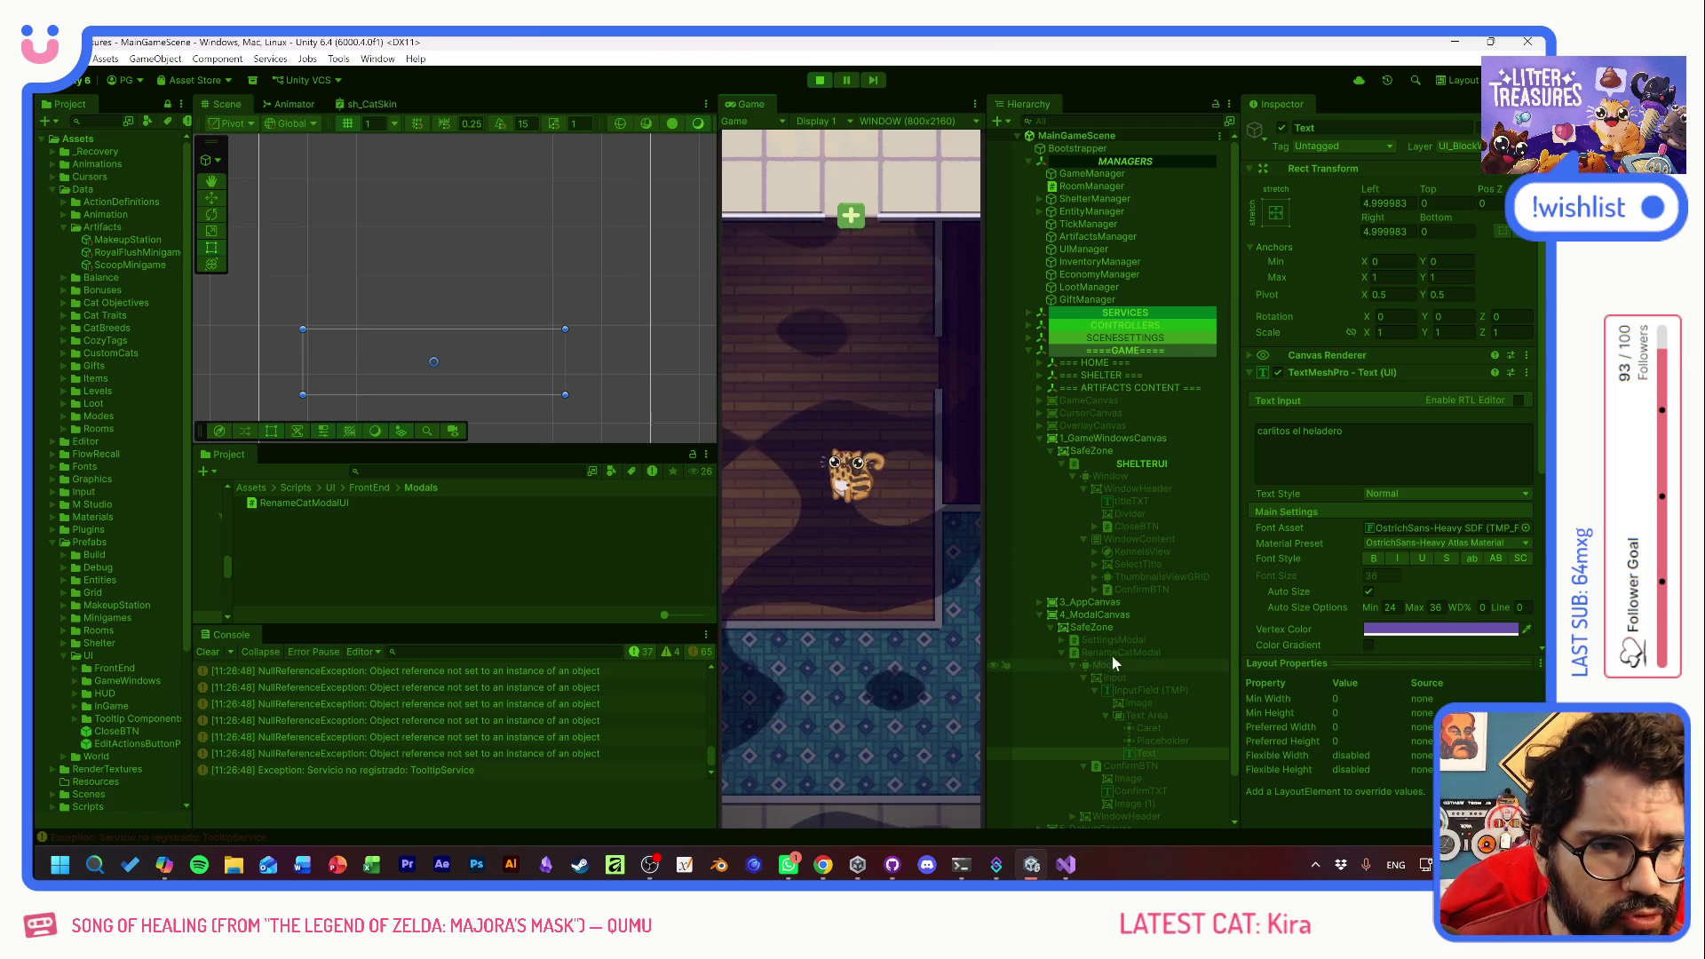
- Browse the OverlayCanvas, GameCanvas and 4_ModalCanvas children, then stop Play mode
left_click(1037, 425)
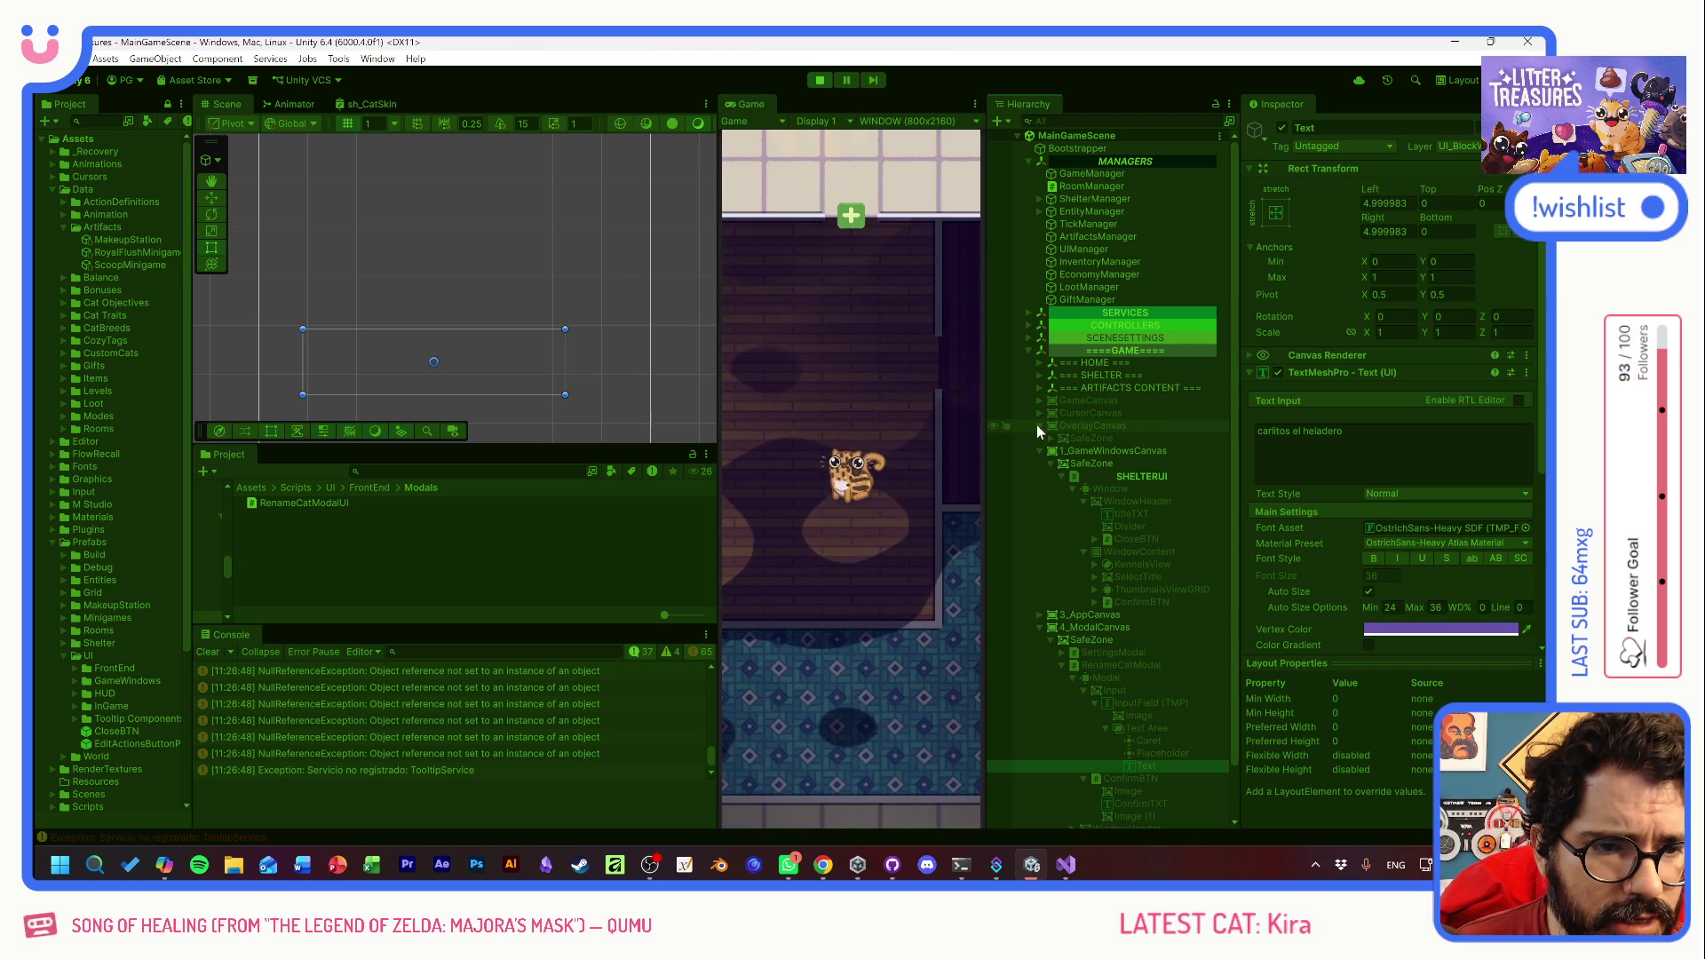
left_click(1048, 438)
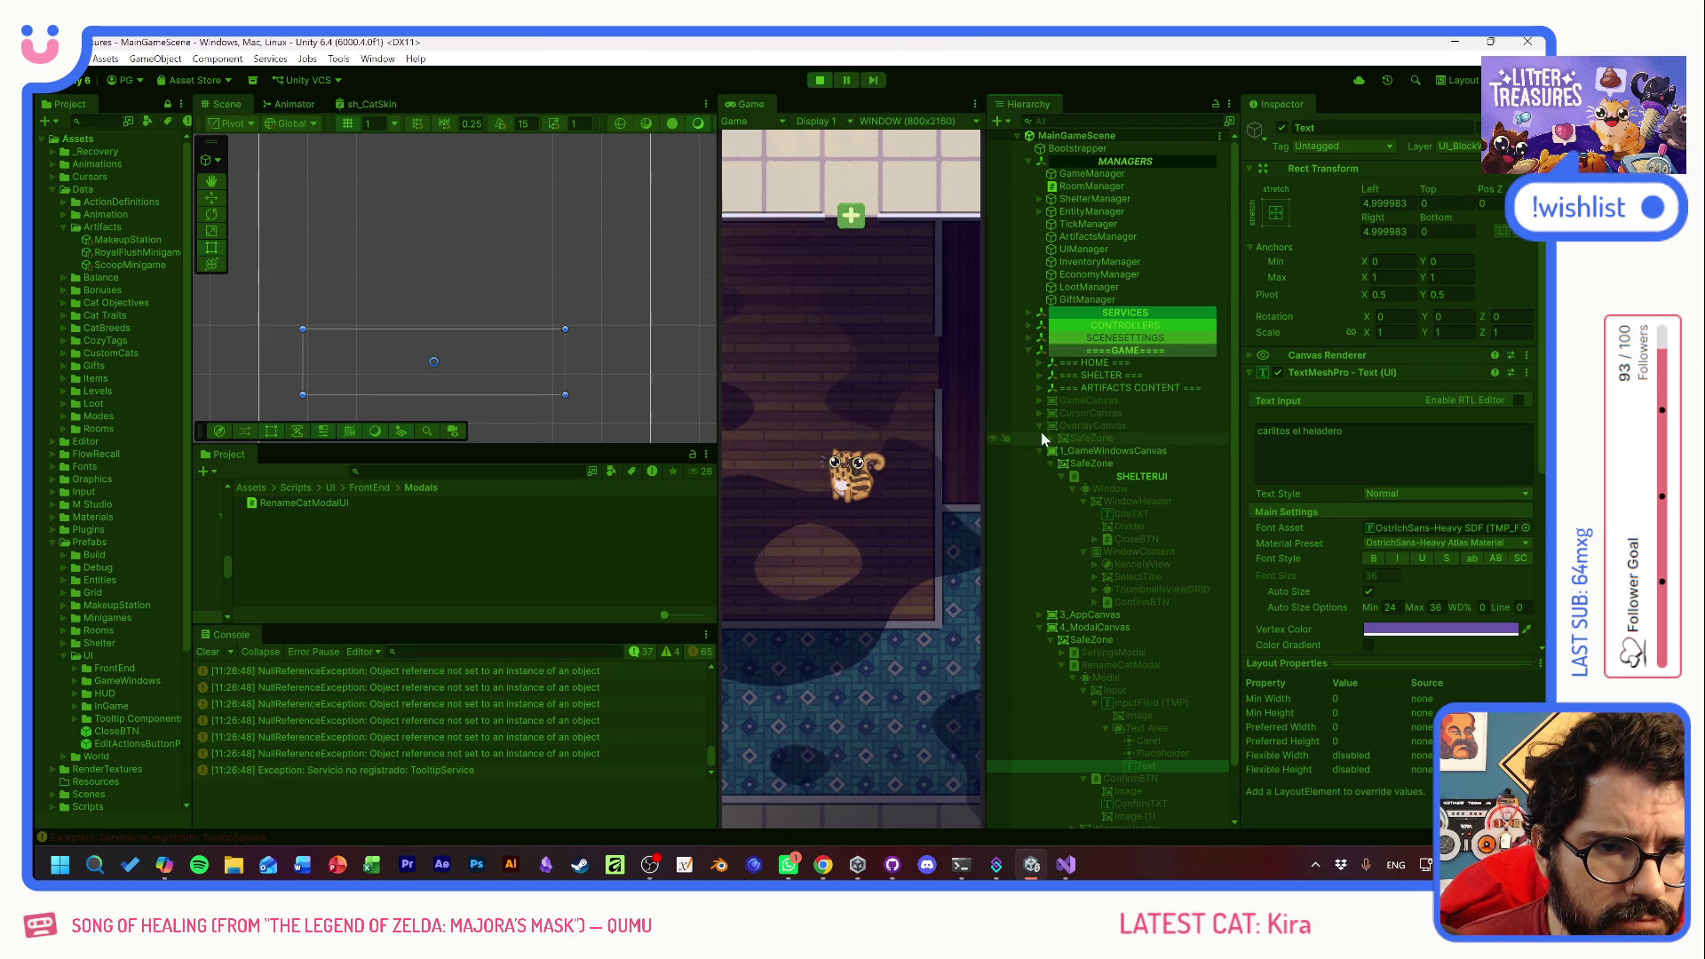
left_click(1037, 424)
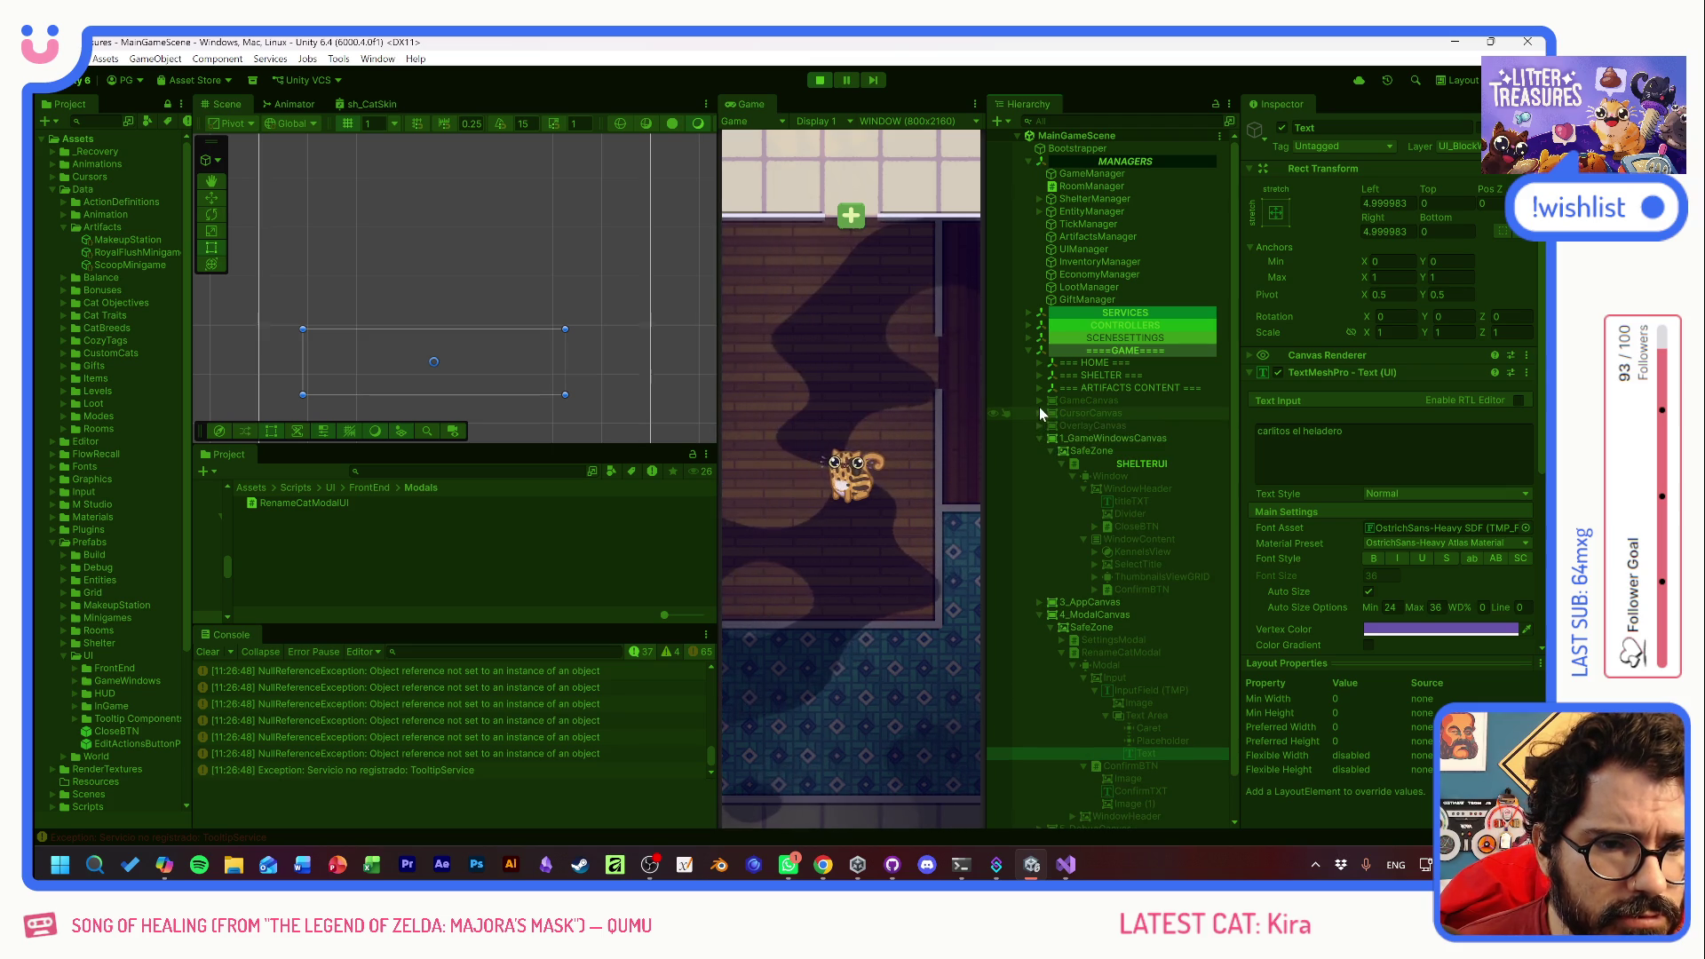
left_click(1038, 400)
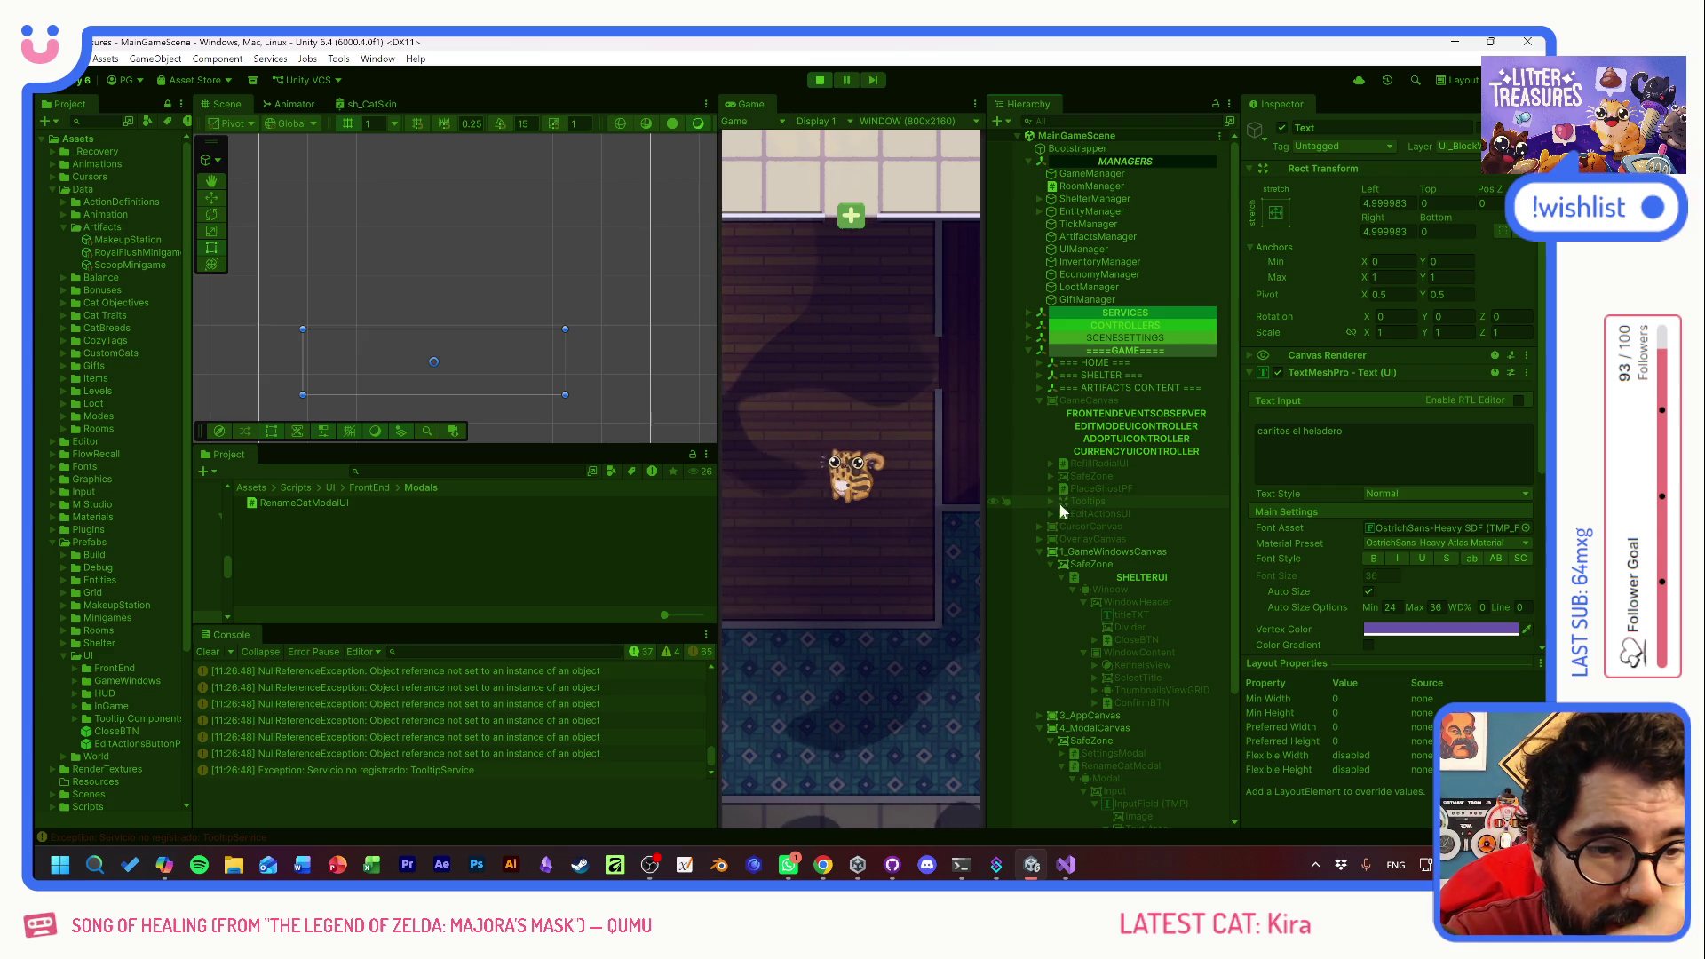
left_click(1039, 400)
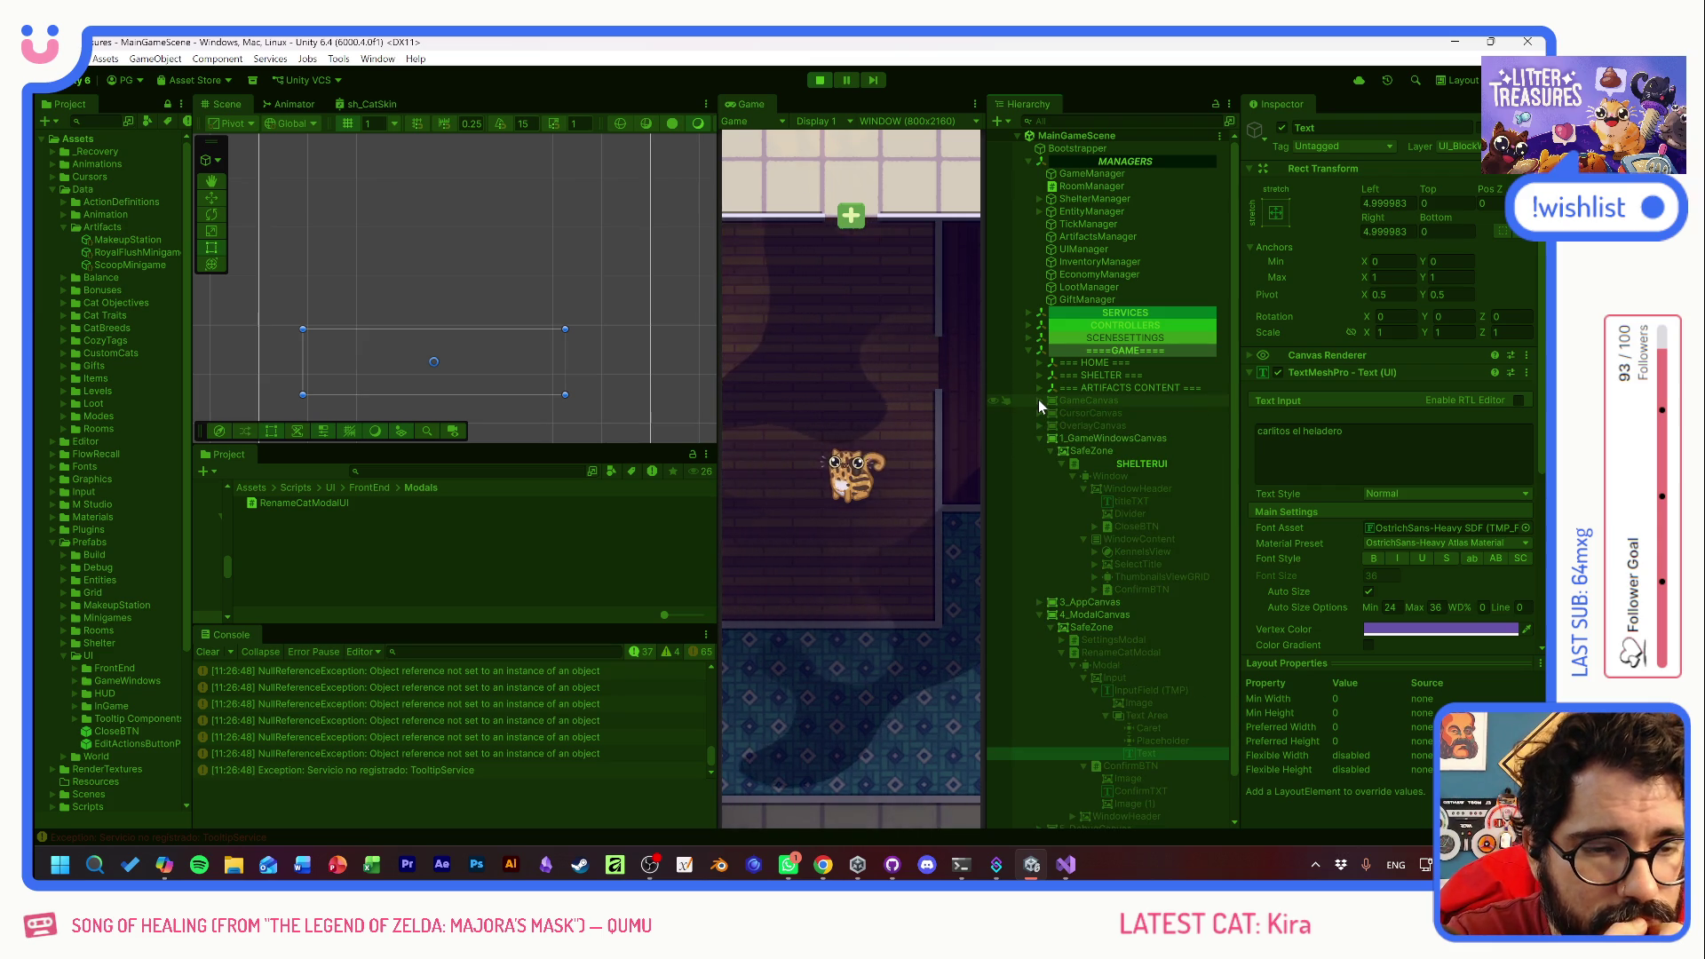
left_click(1040, 614)
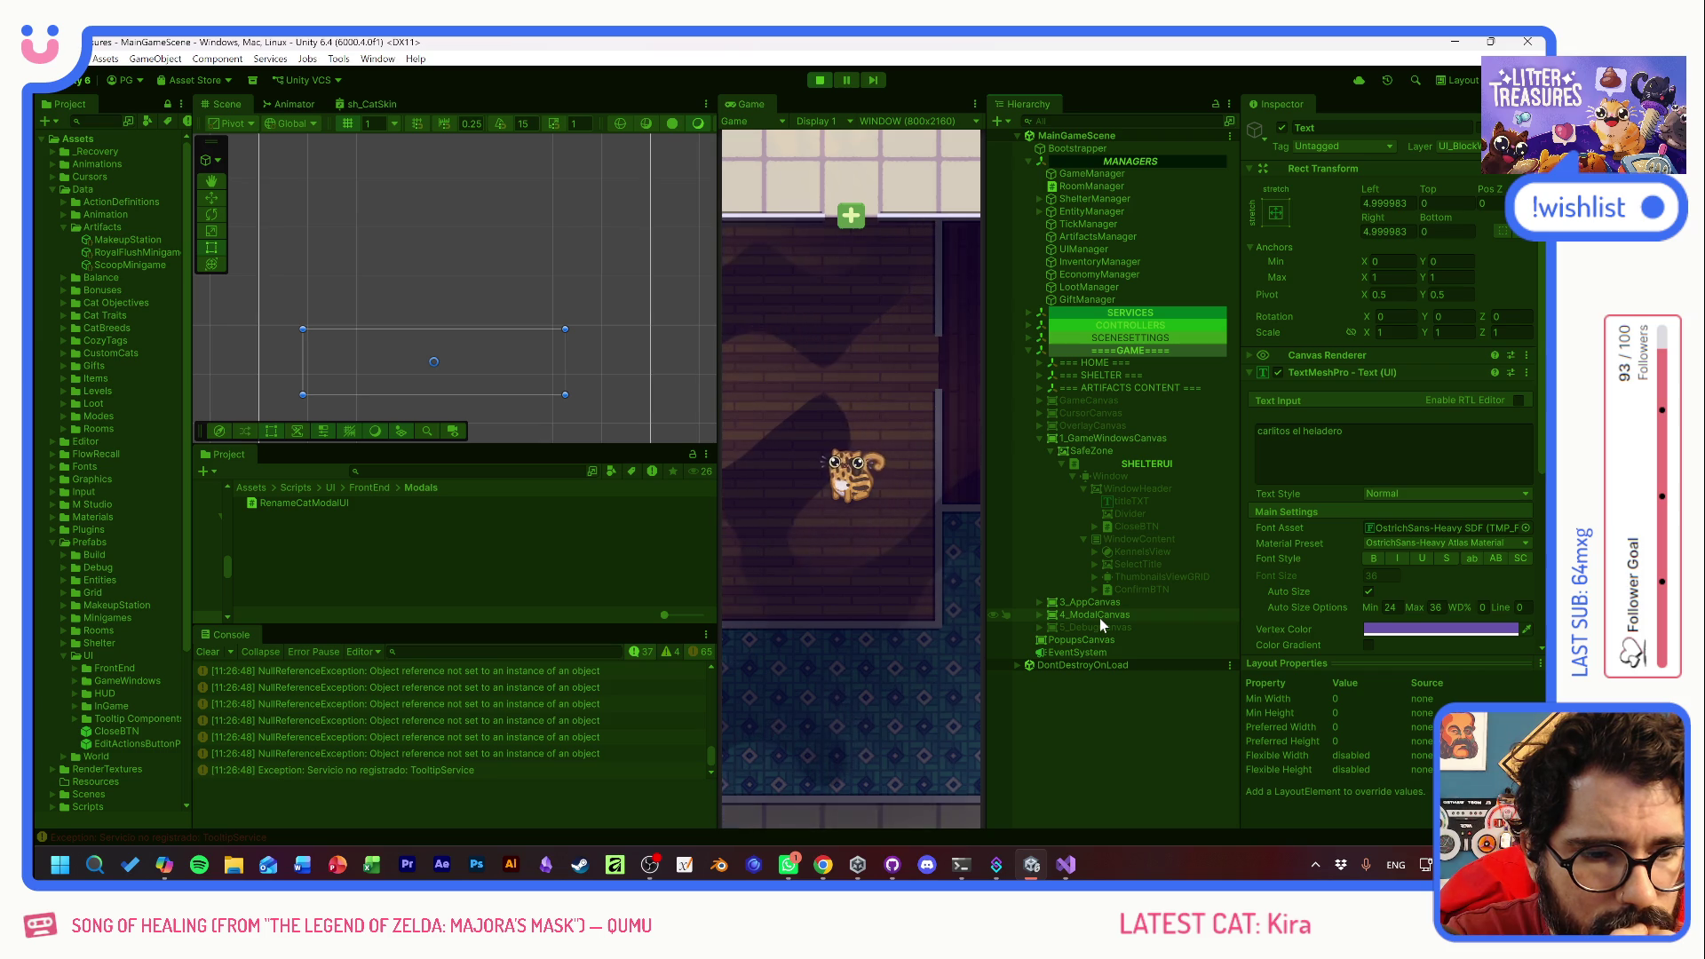
left_click(818, 81)
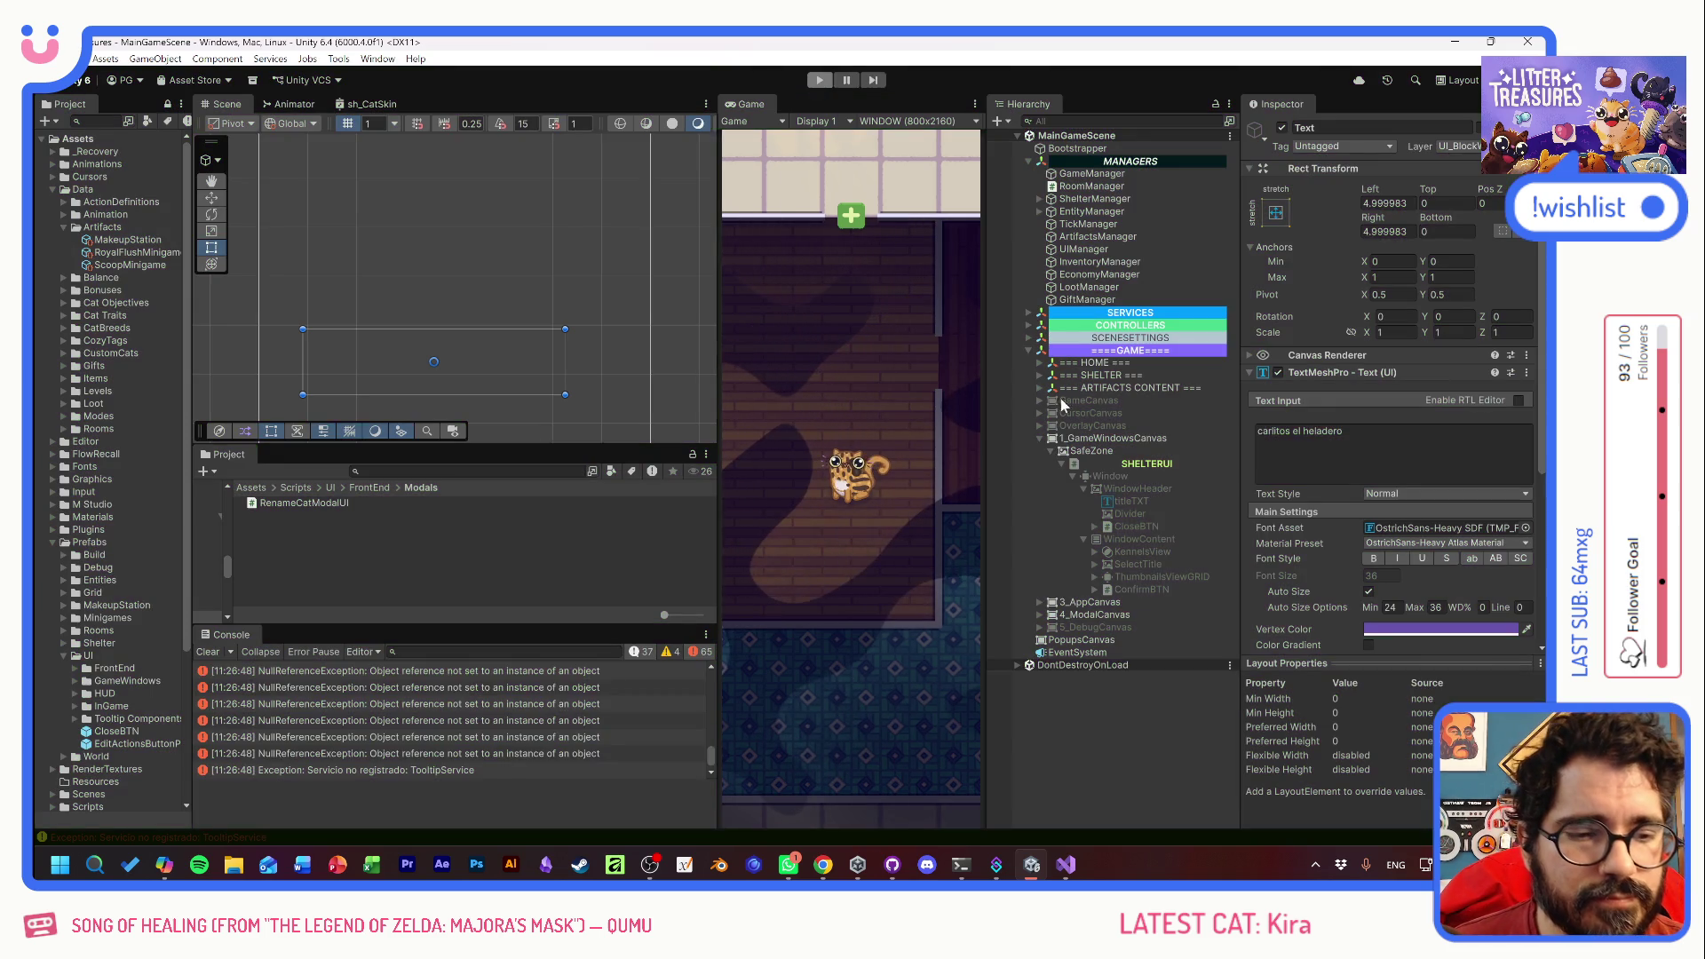
- Duplicate 4_ModalCanvas and rename the copy to 5_Tooltips
left_click(1102, 616)
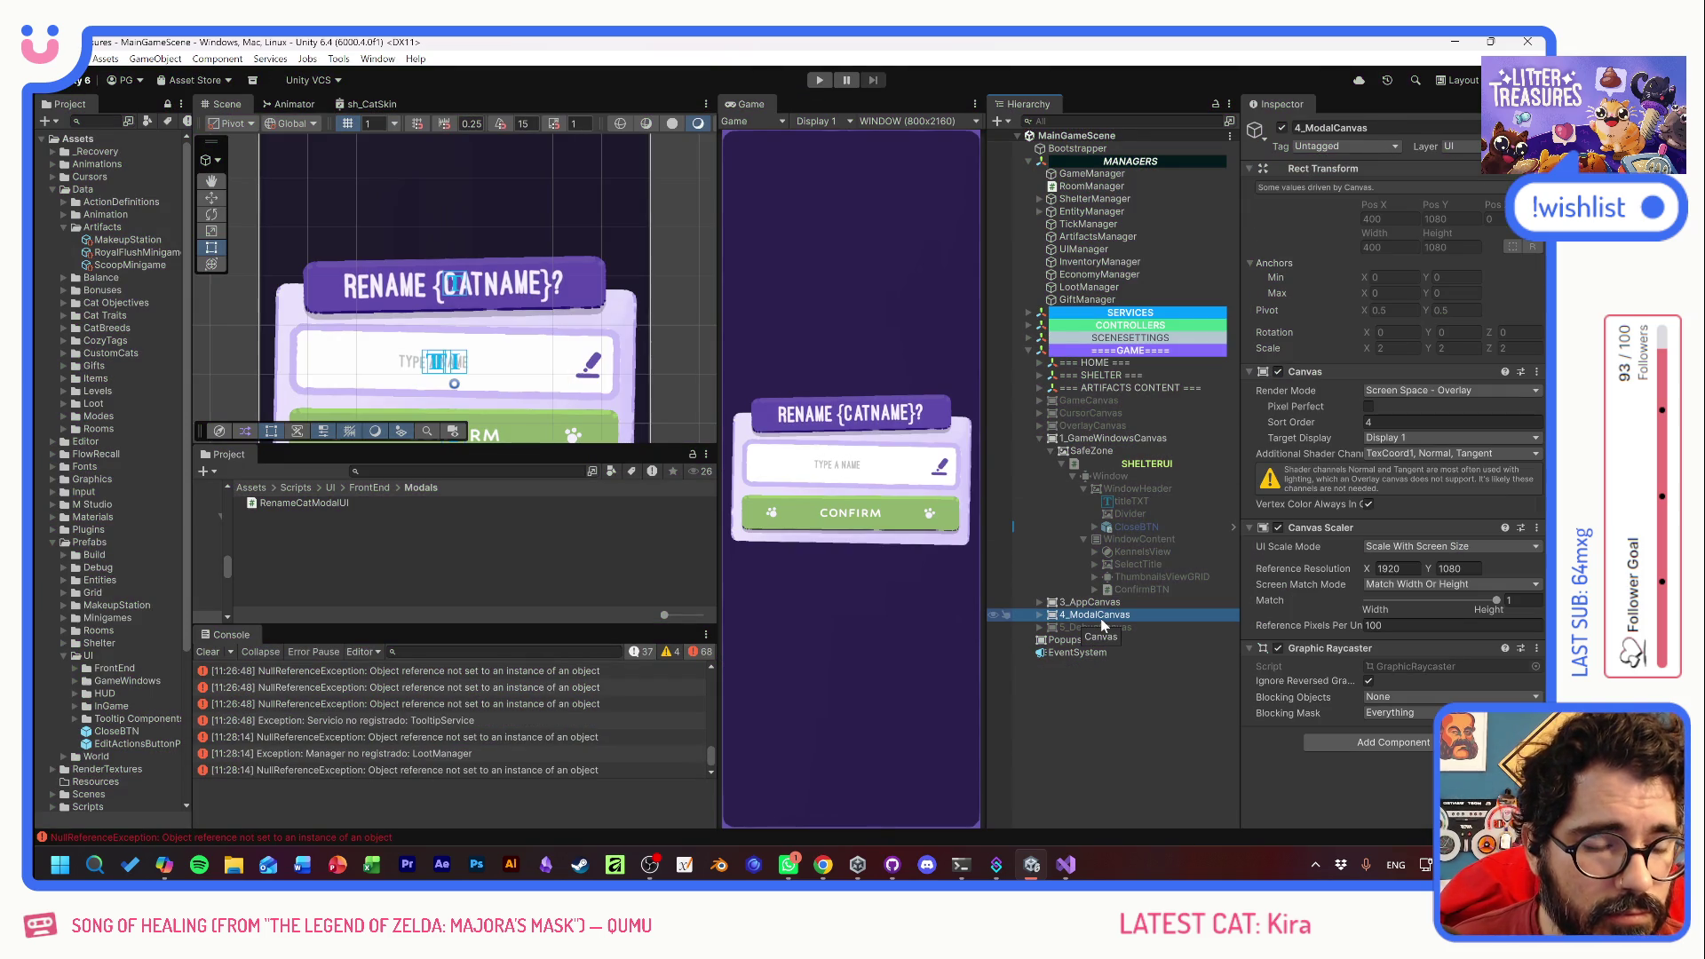
key("ctrl+d")
key("F2")
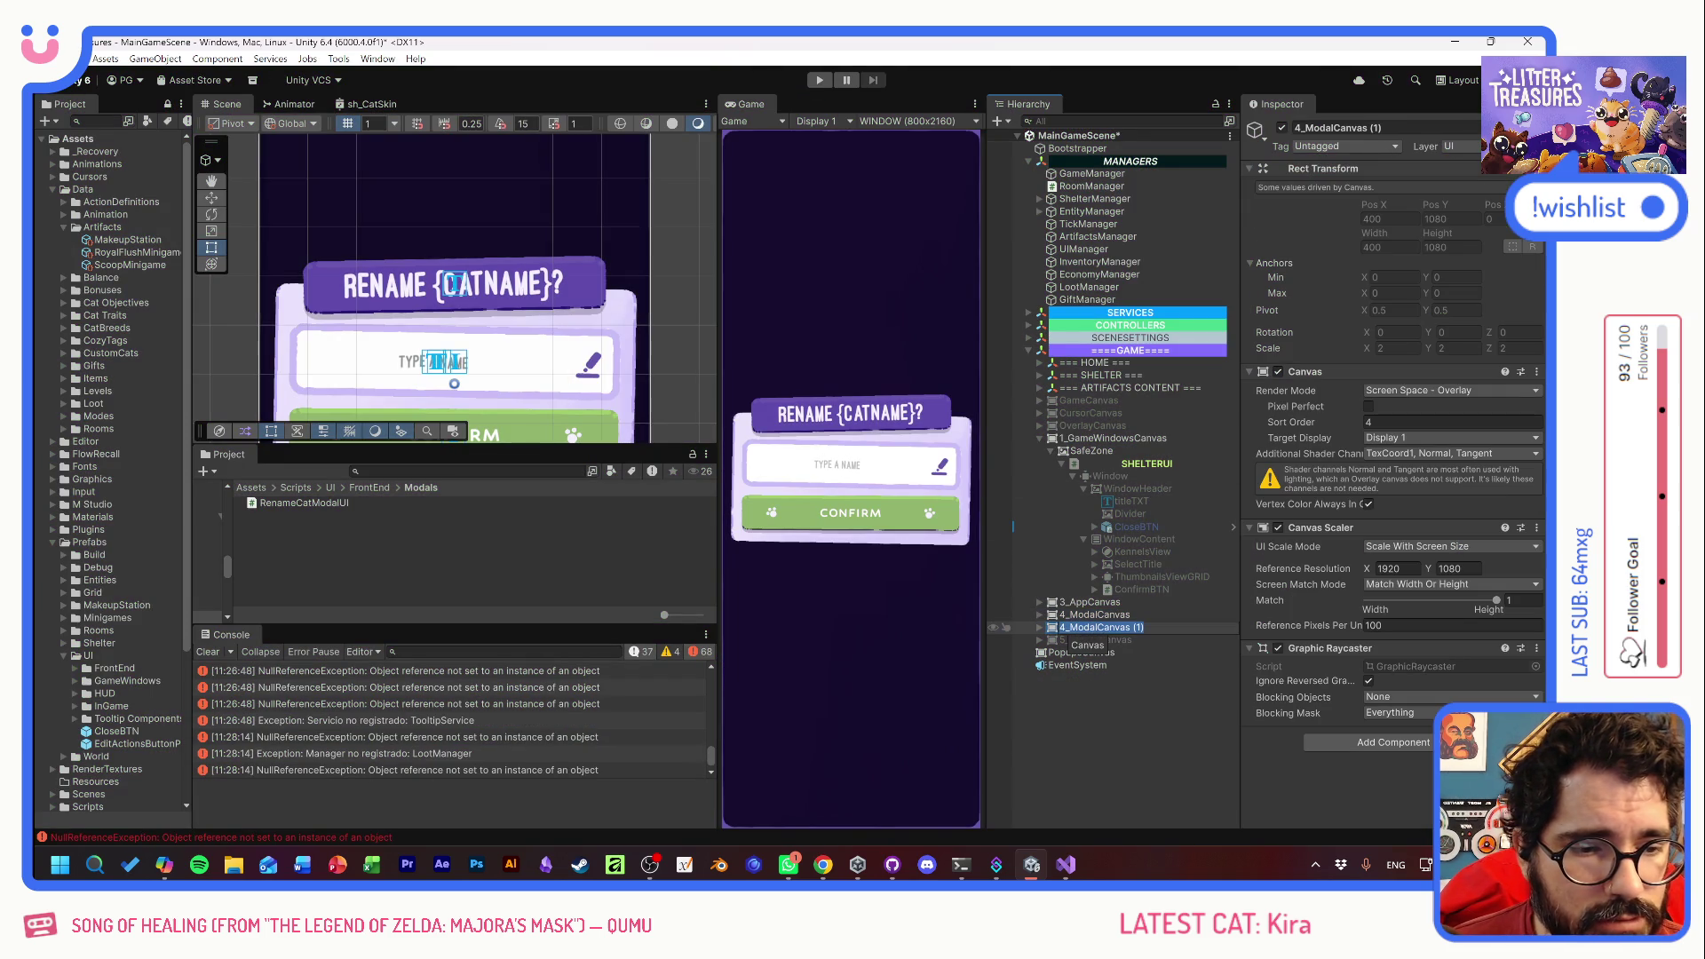
type("5_")
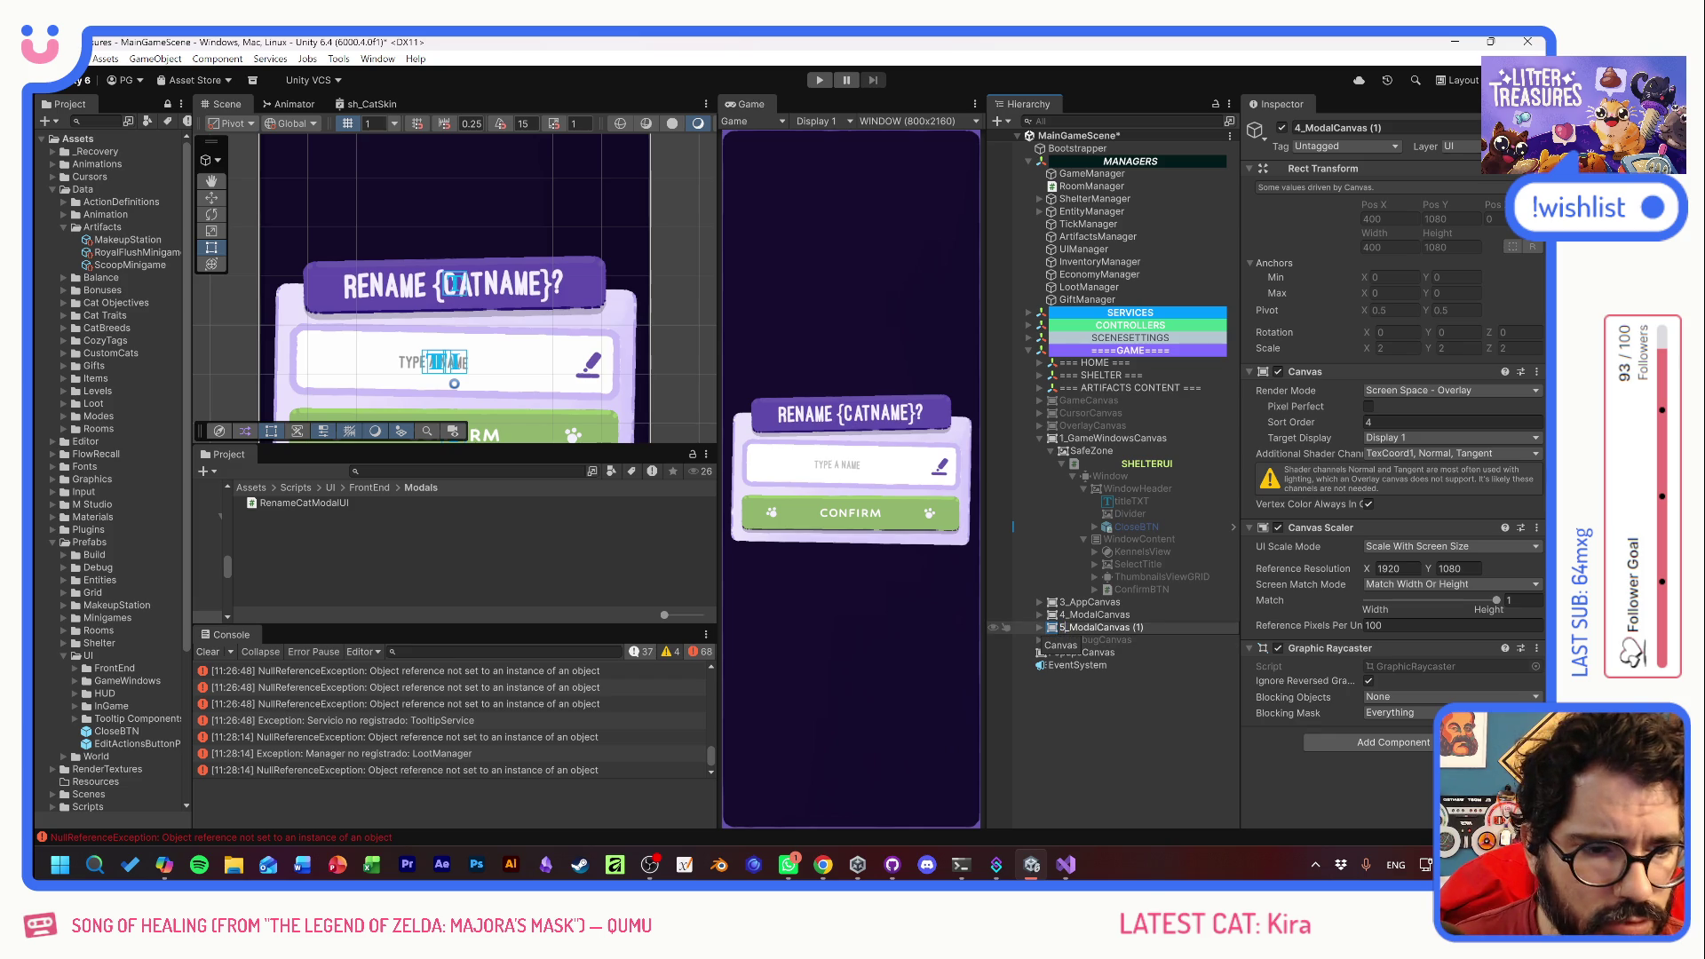
type("Tool")
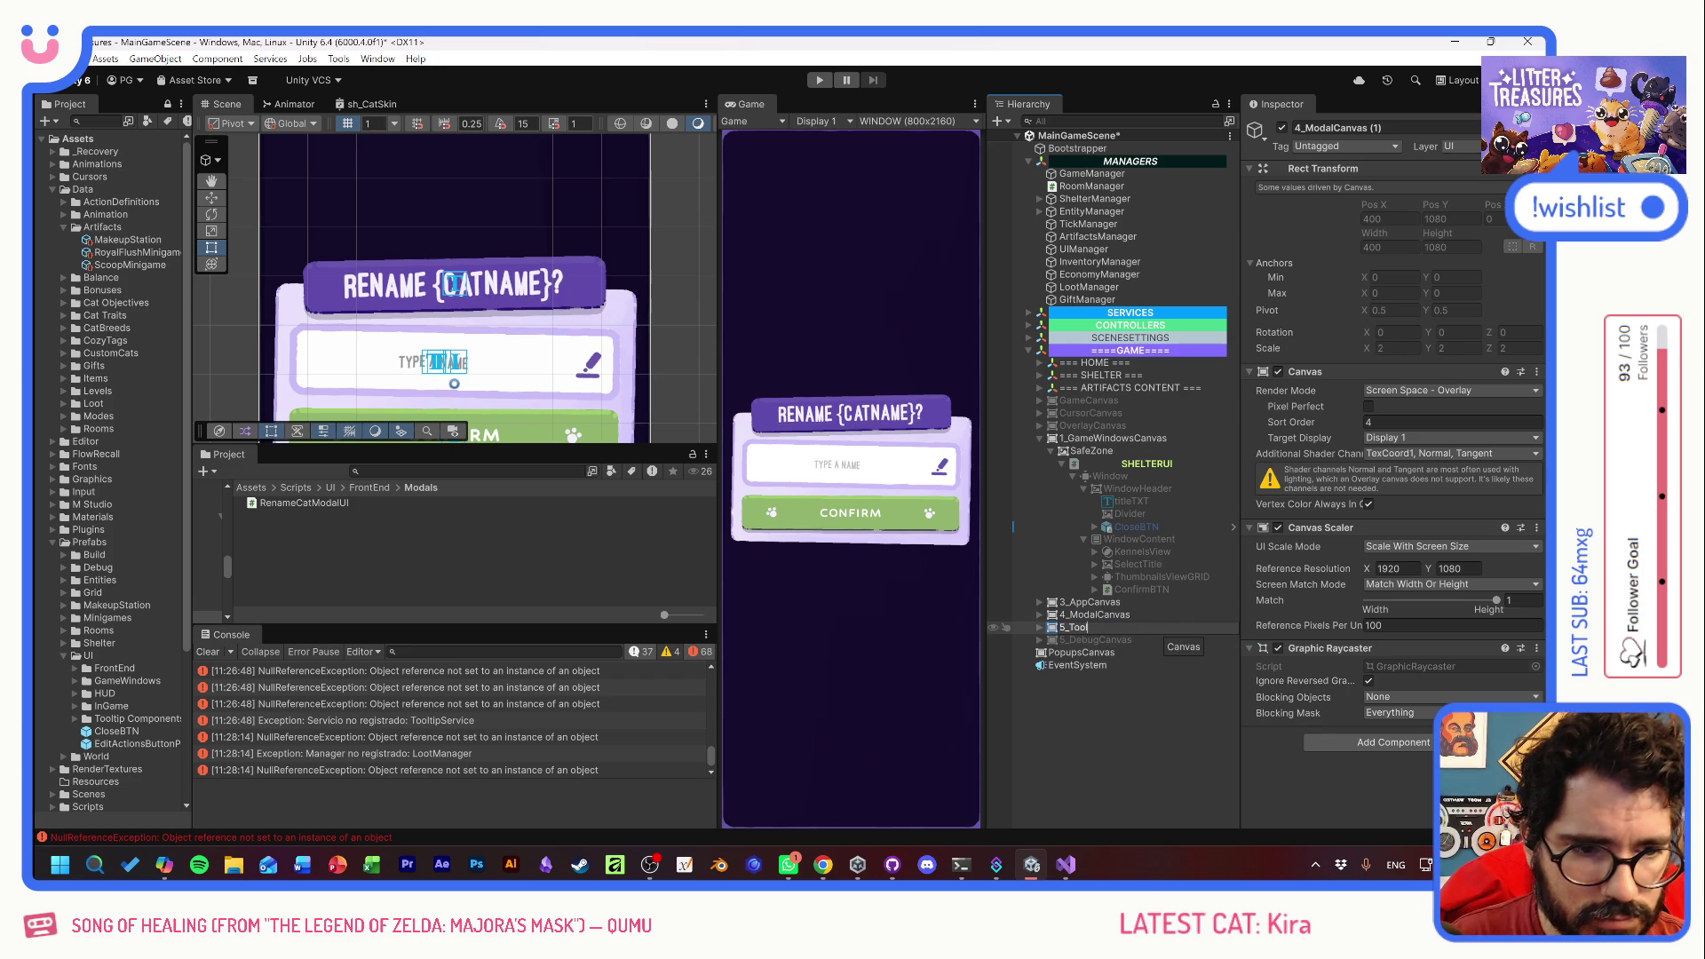
type("tips")
key("Return")
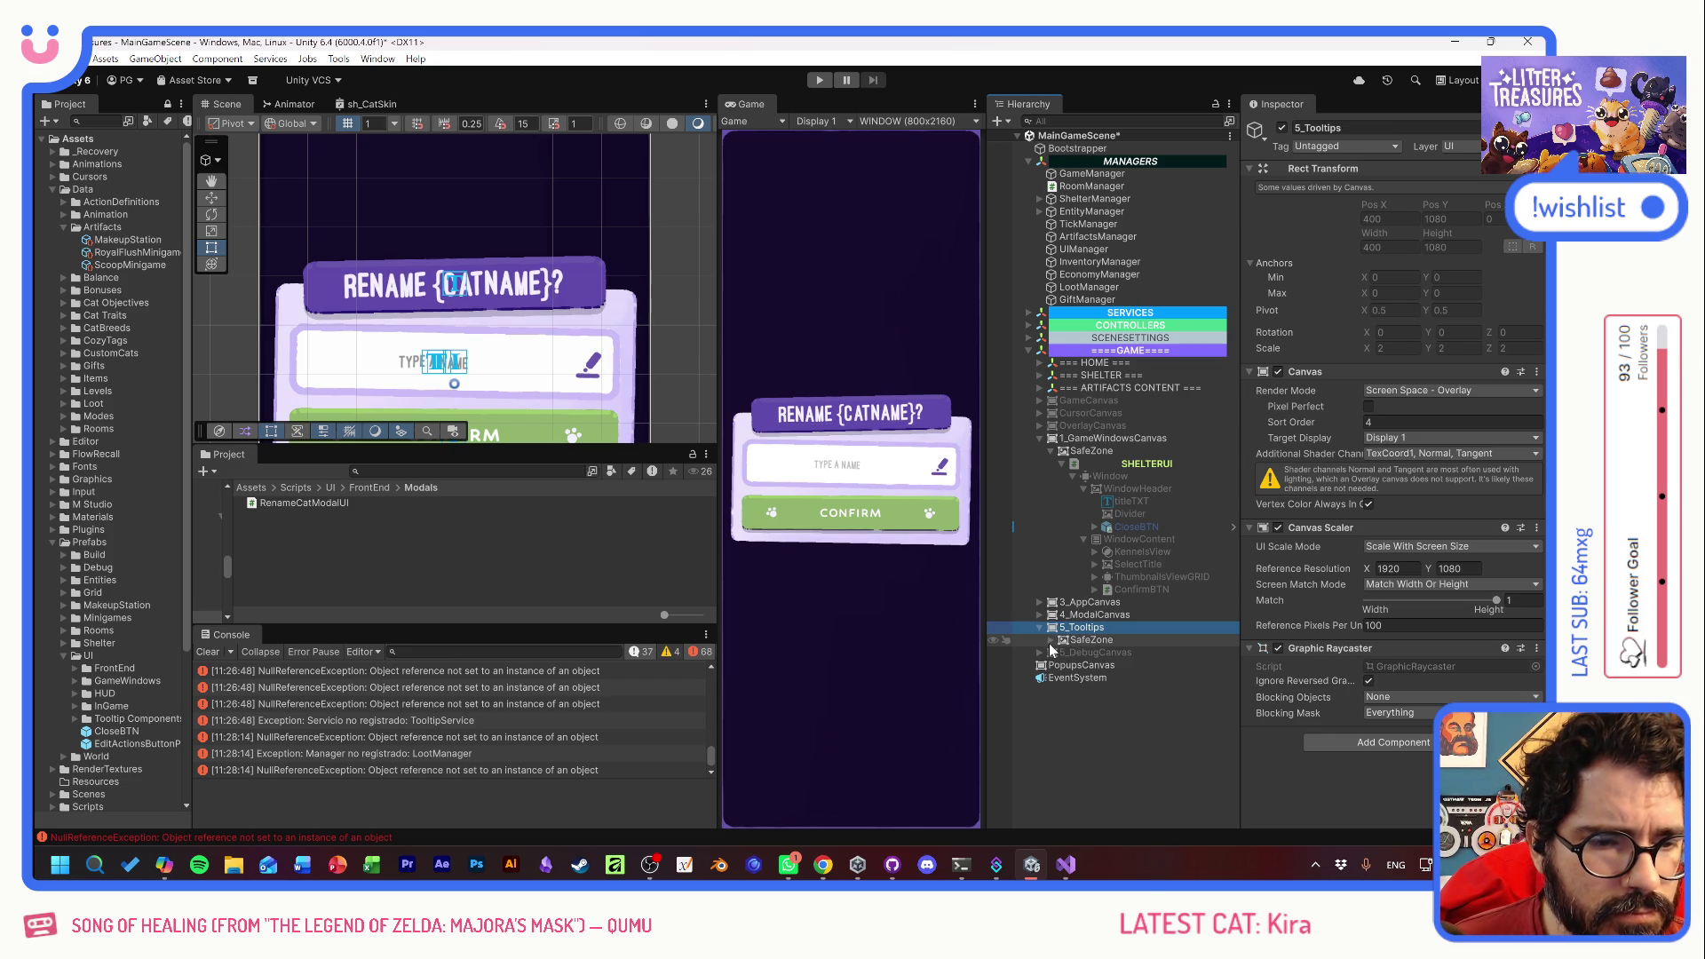
- Delete the copied SafeZone and move Tooltips from GameCanvas under 5_Tooltips
left_click(1039, 437)
left_click(1038, 401)
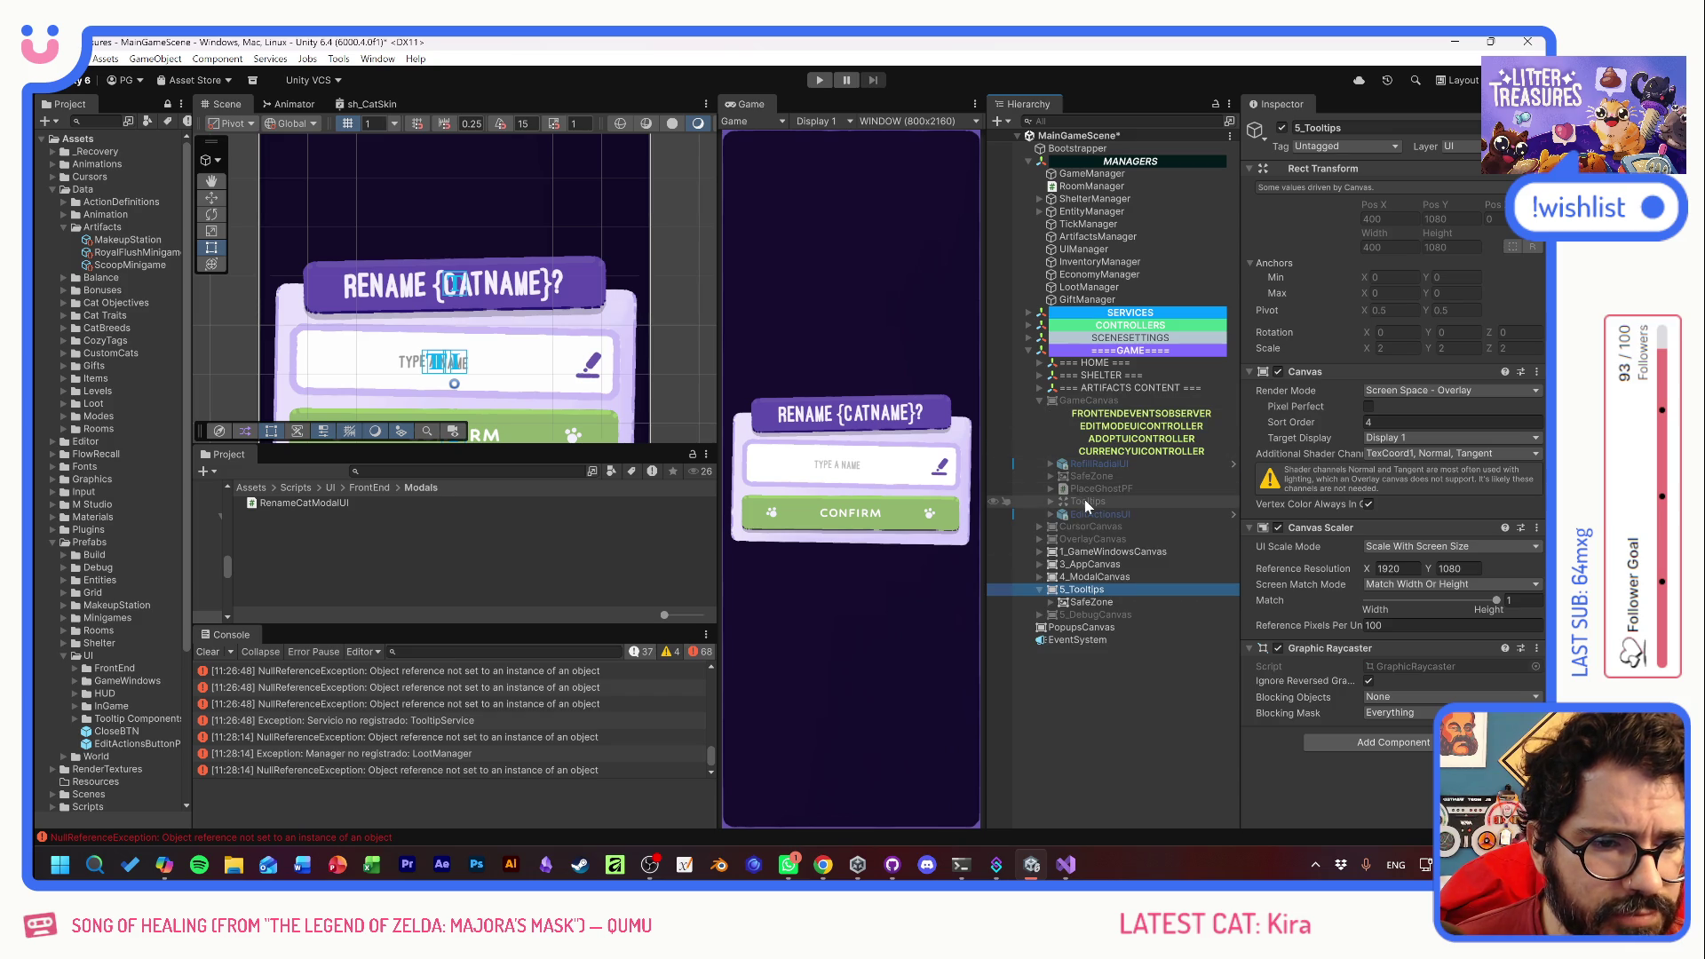
left_click(1085, 500)
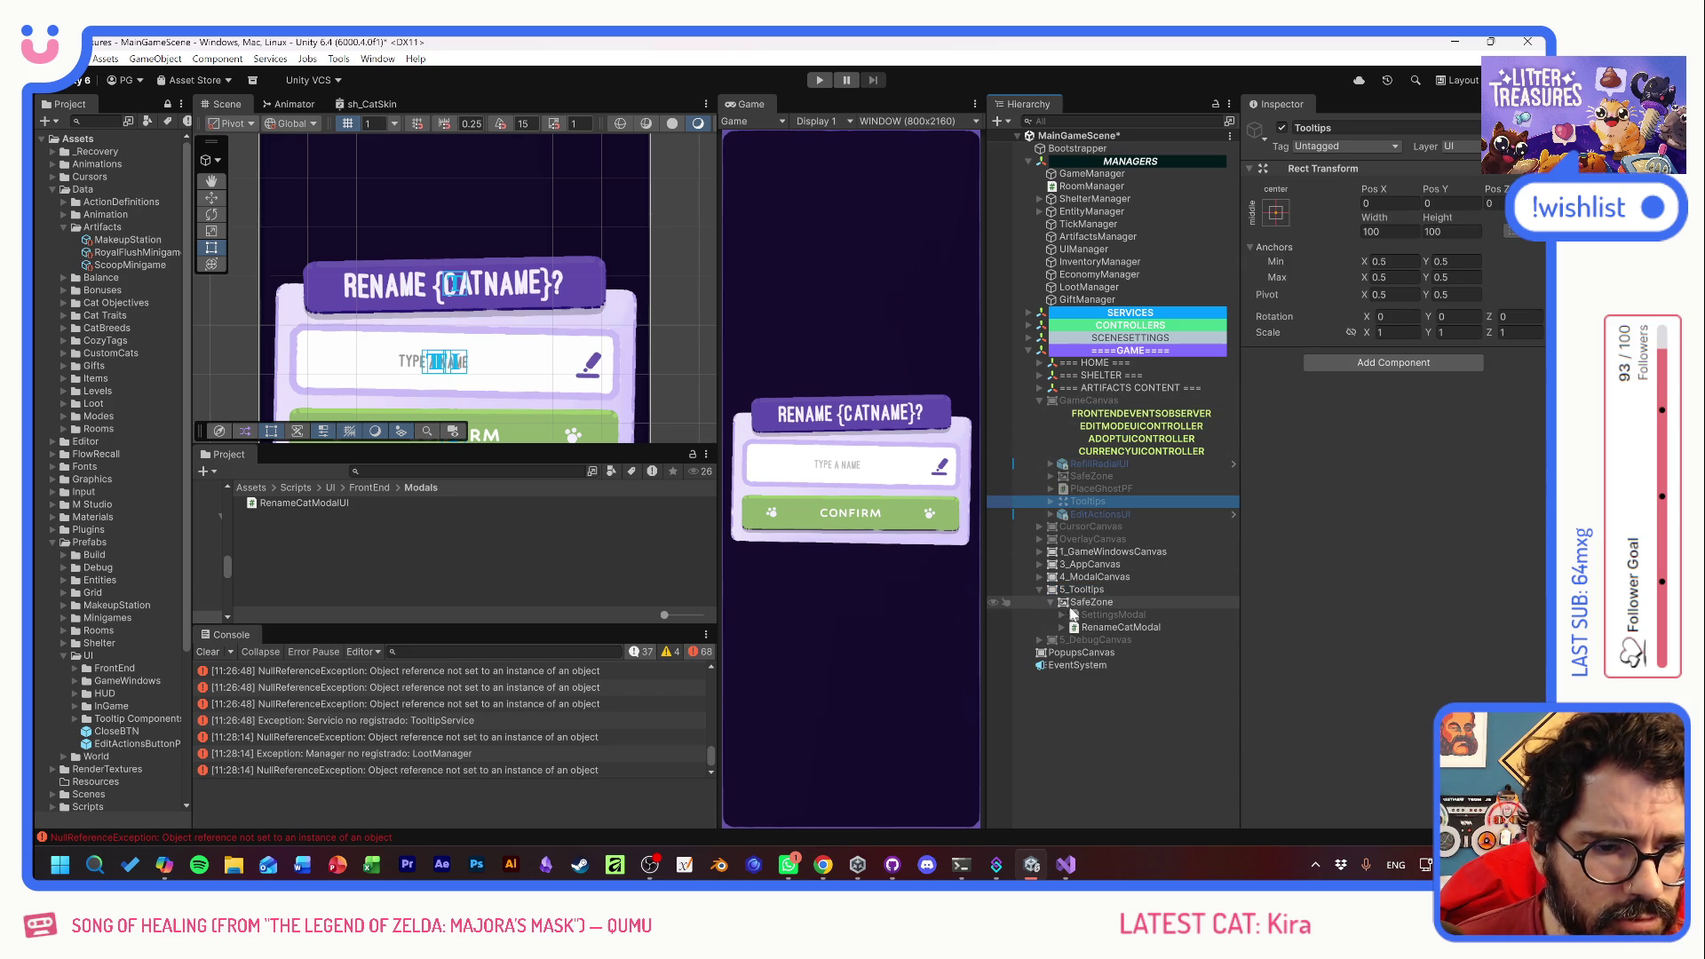
left_click(1050, 602)
left_click(1093, 603)
key("Delete")
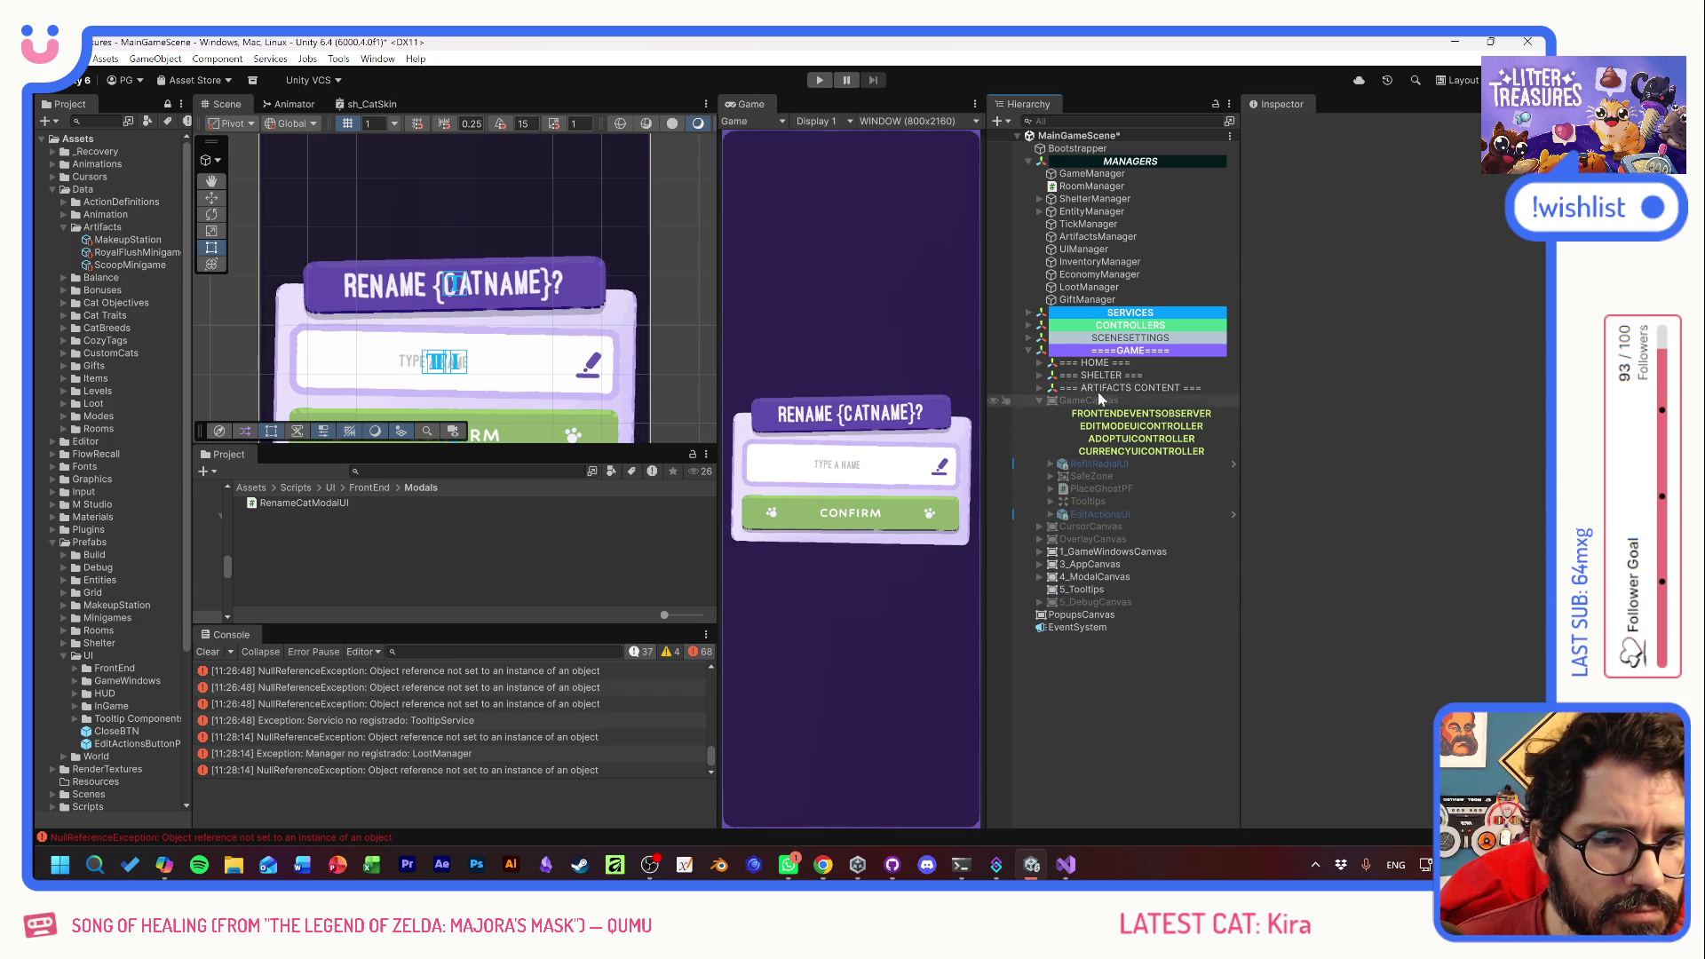
left_click_drag(1094, 505, 1088, 588)
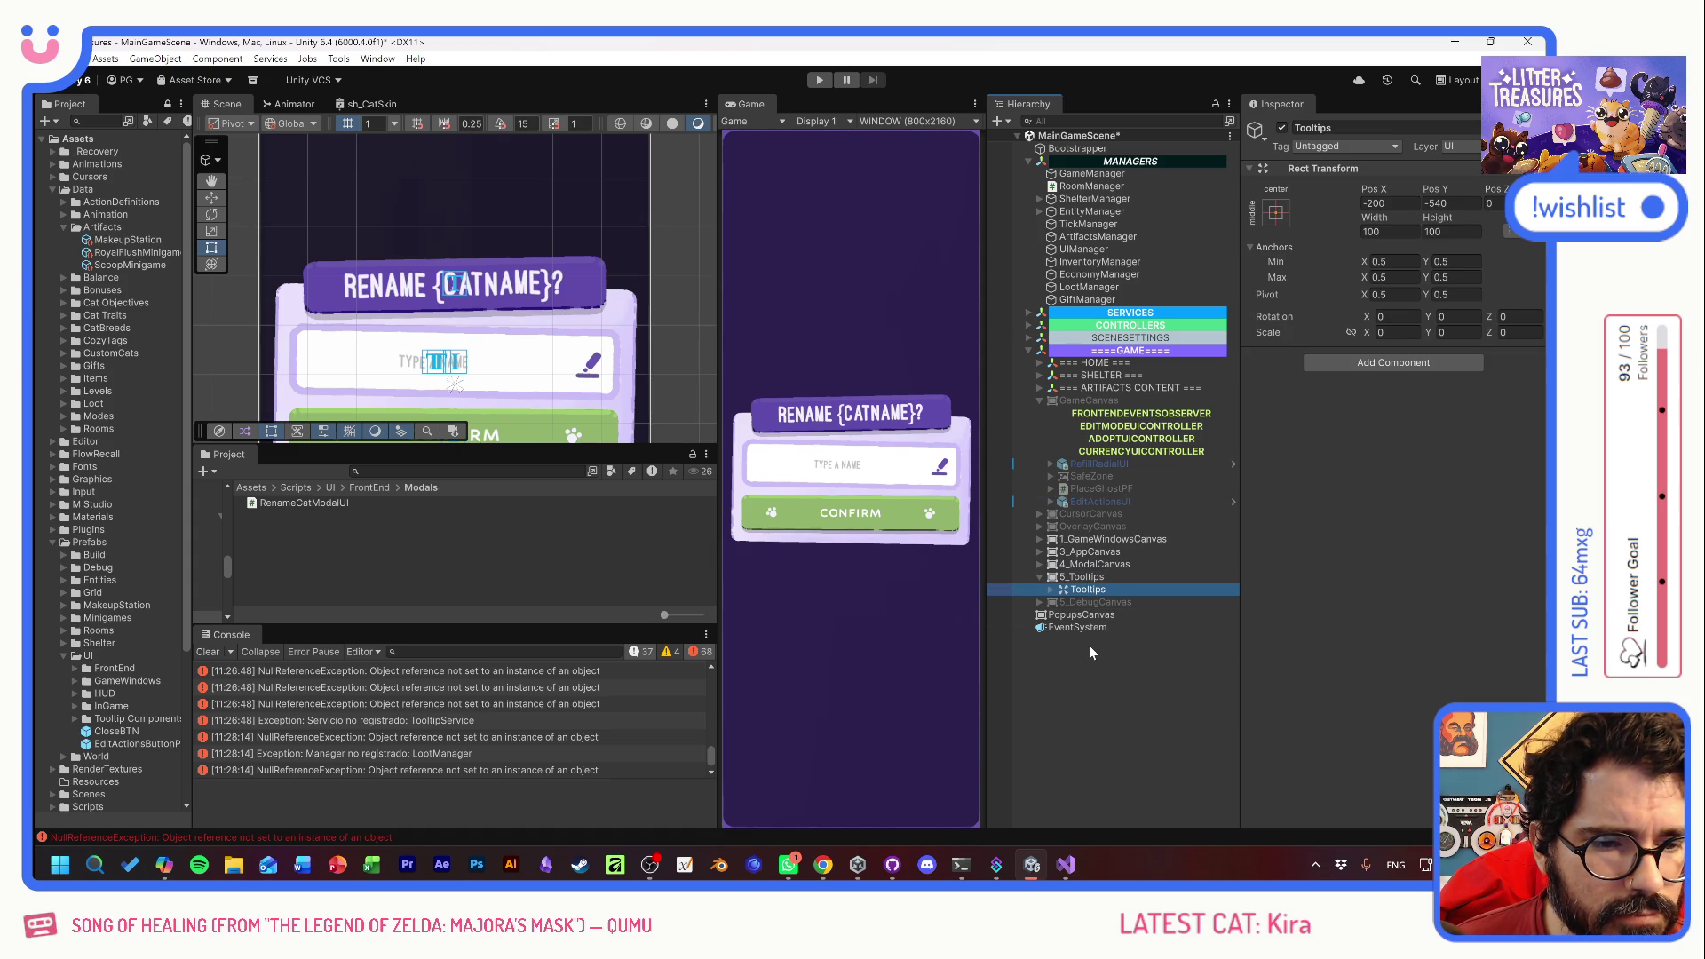
- Deactivate RenameCatModal under 4_ModalCanvas's SafeZone
left_click(1089, 645)
left_click(1083, 577)
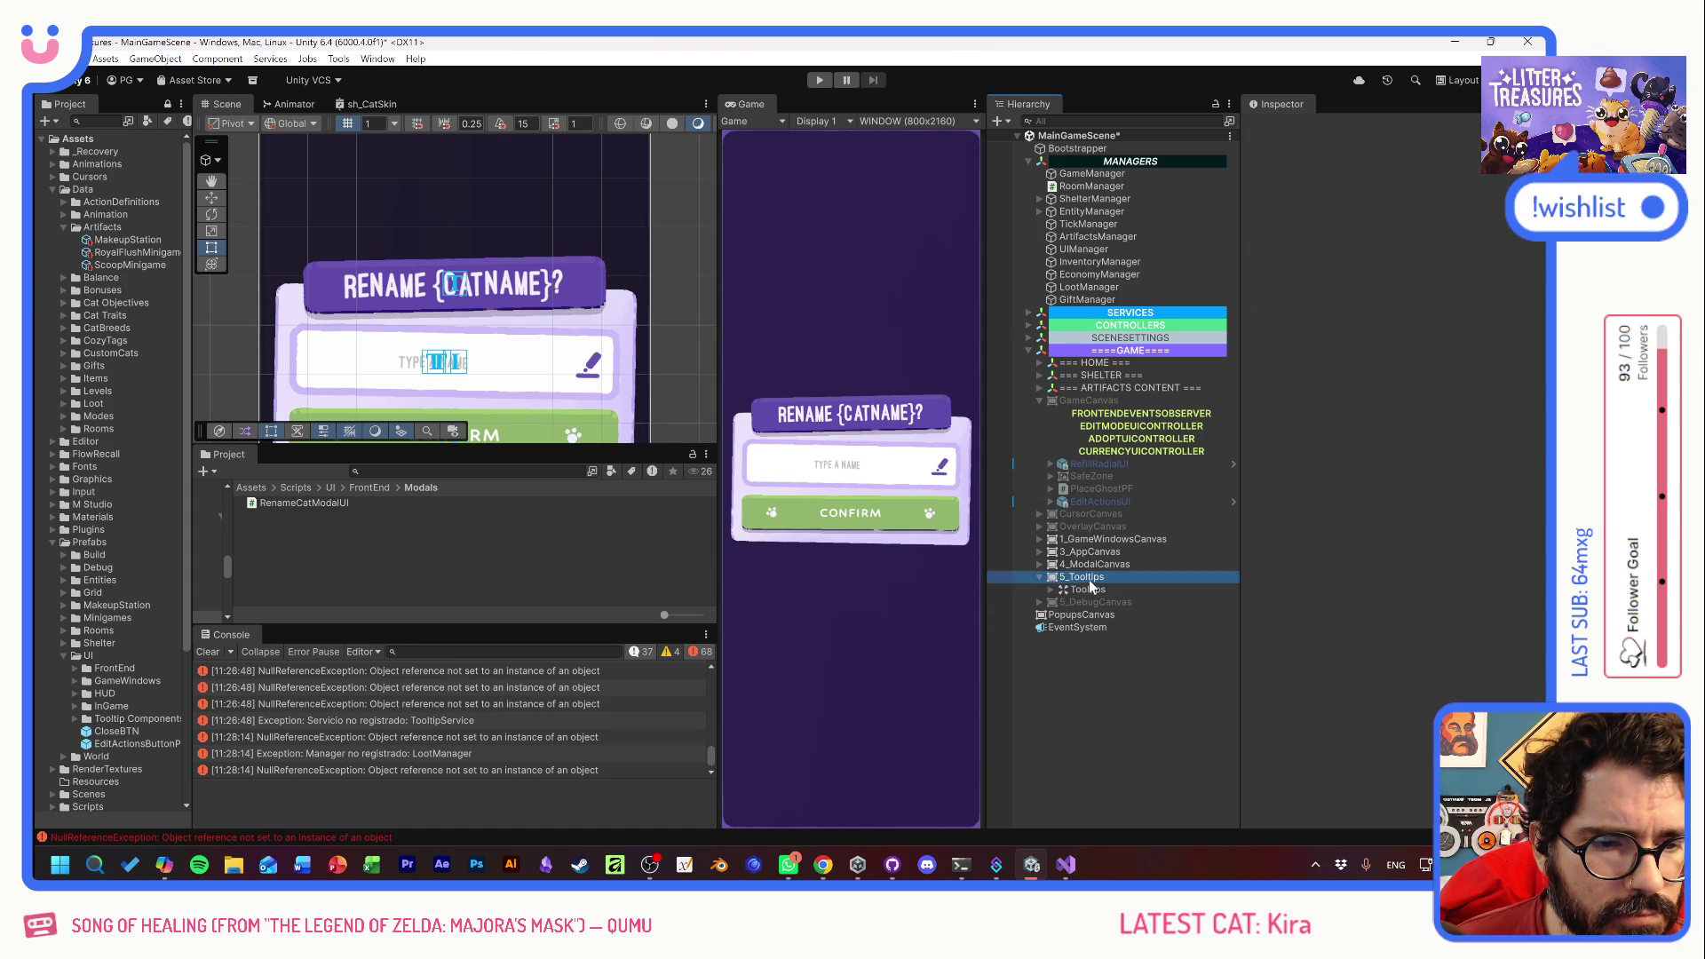
left_click(1087, 591)
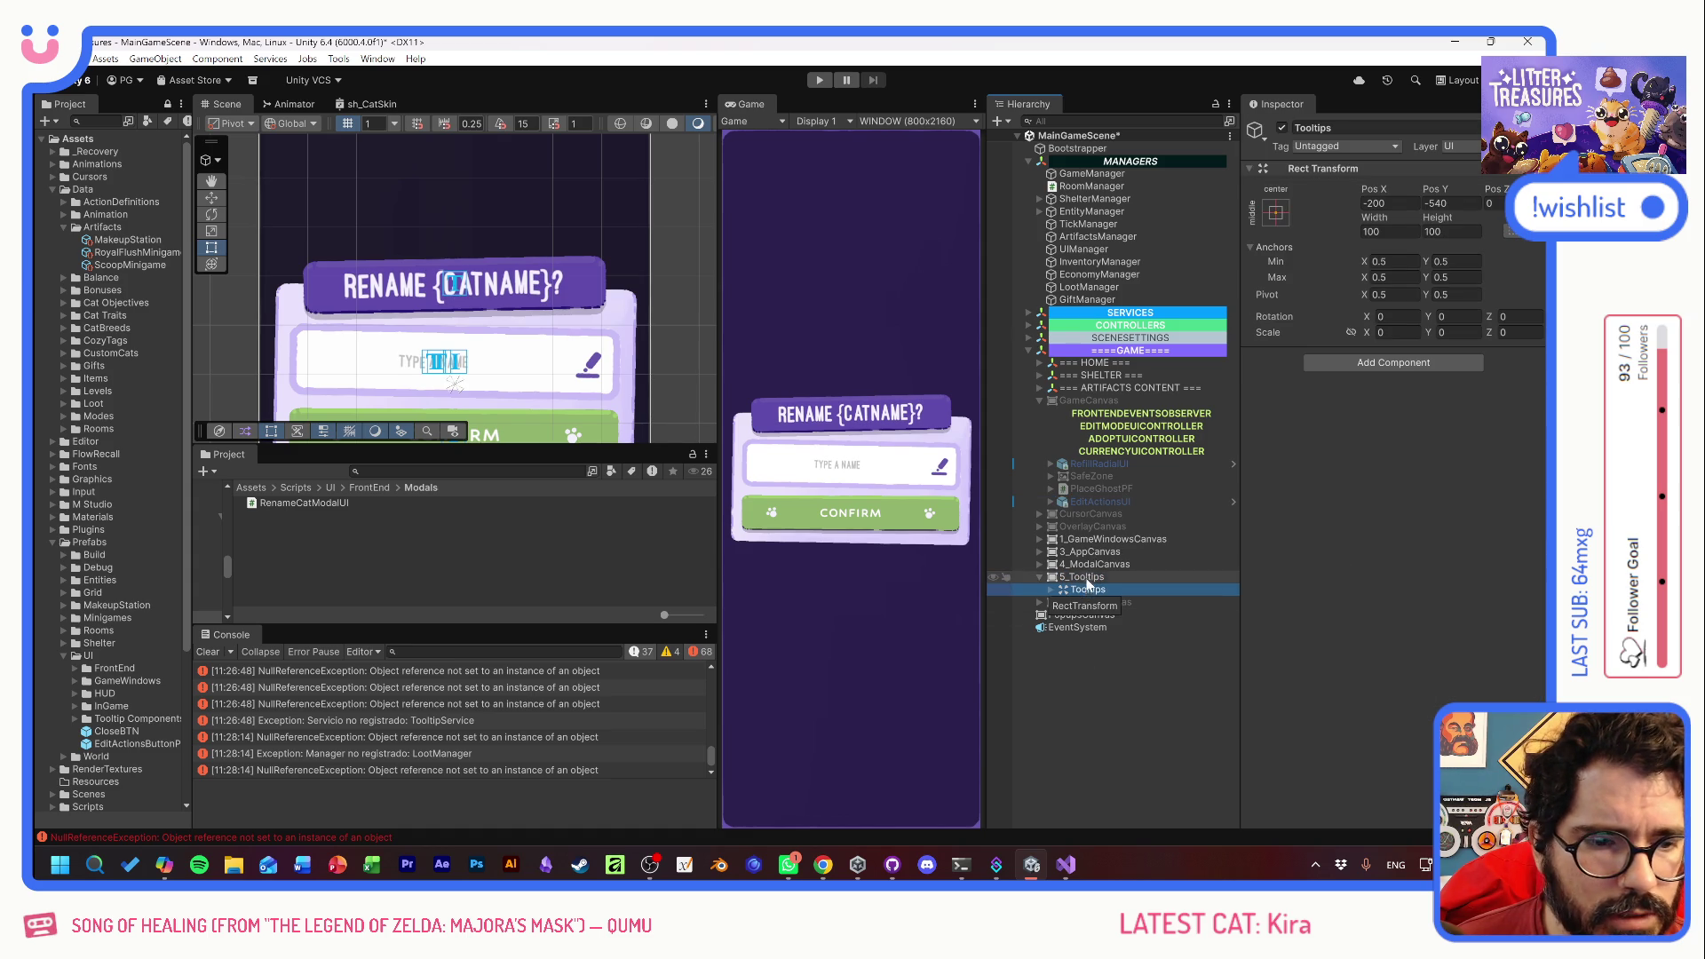
left_click(1046, 567)
left_click(1038, 566)
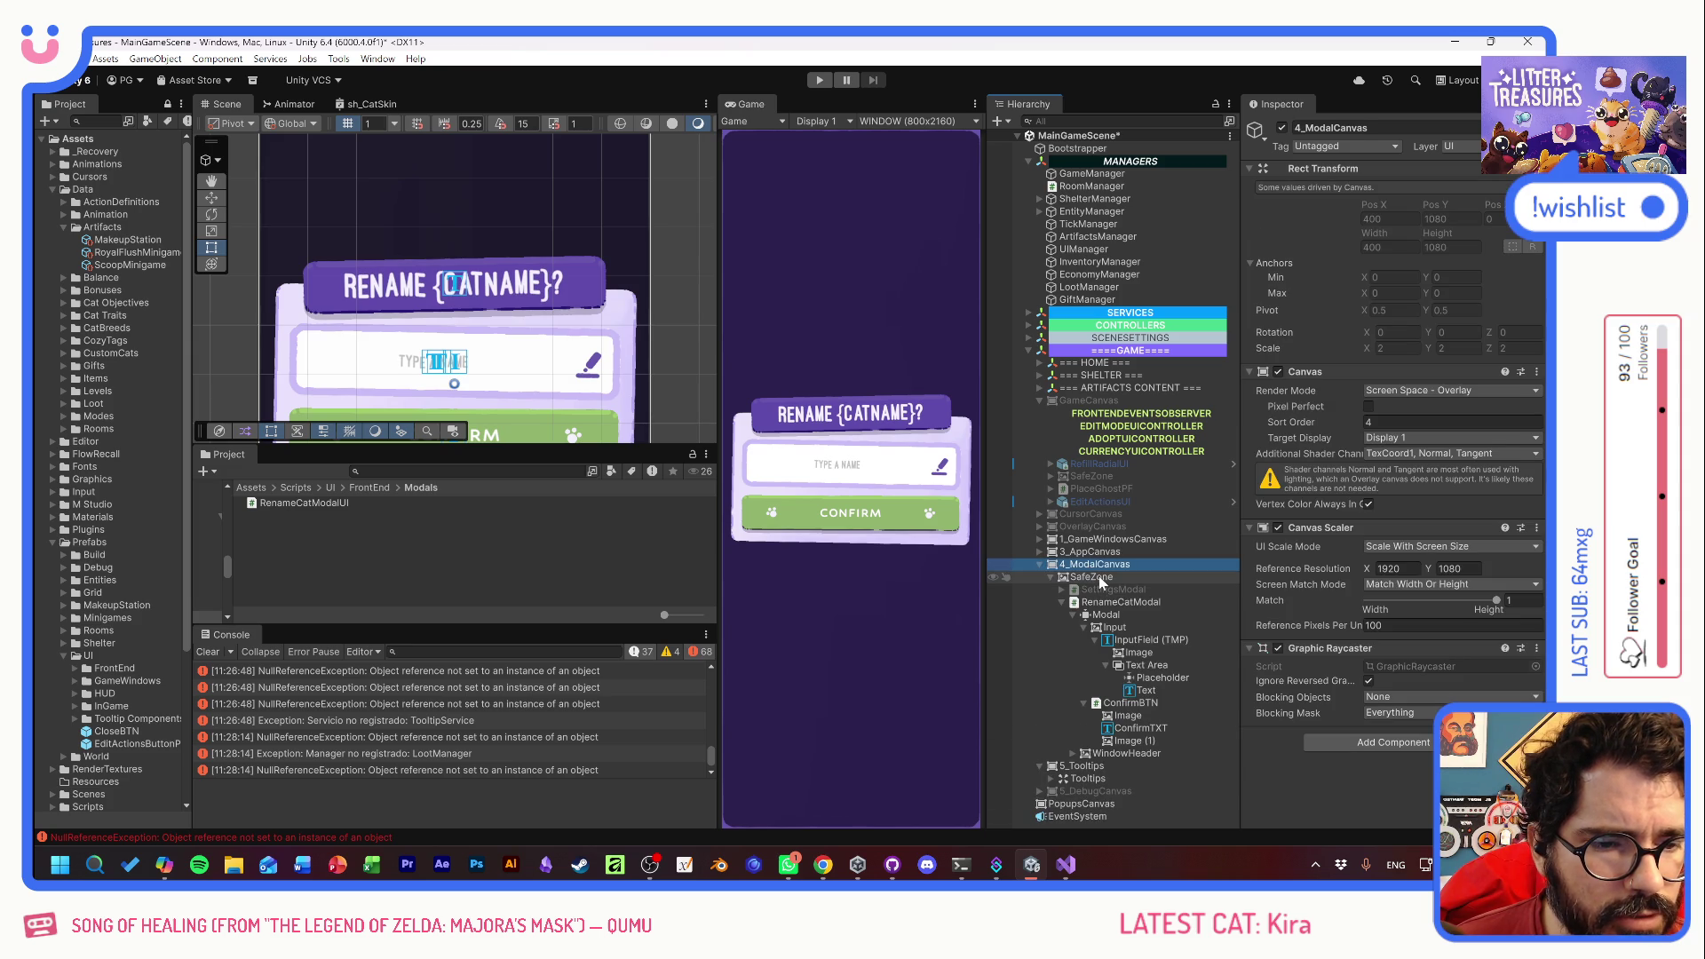
left_click(1070, 578)
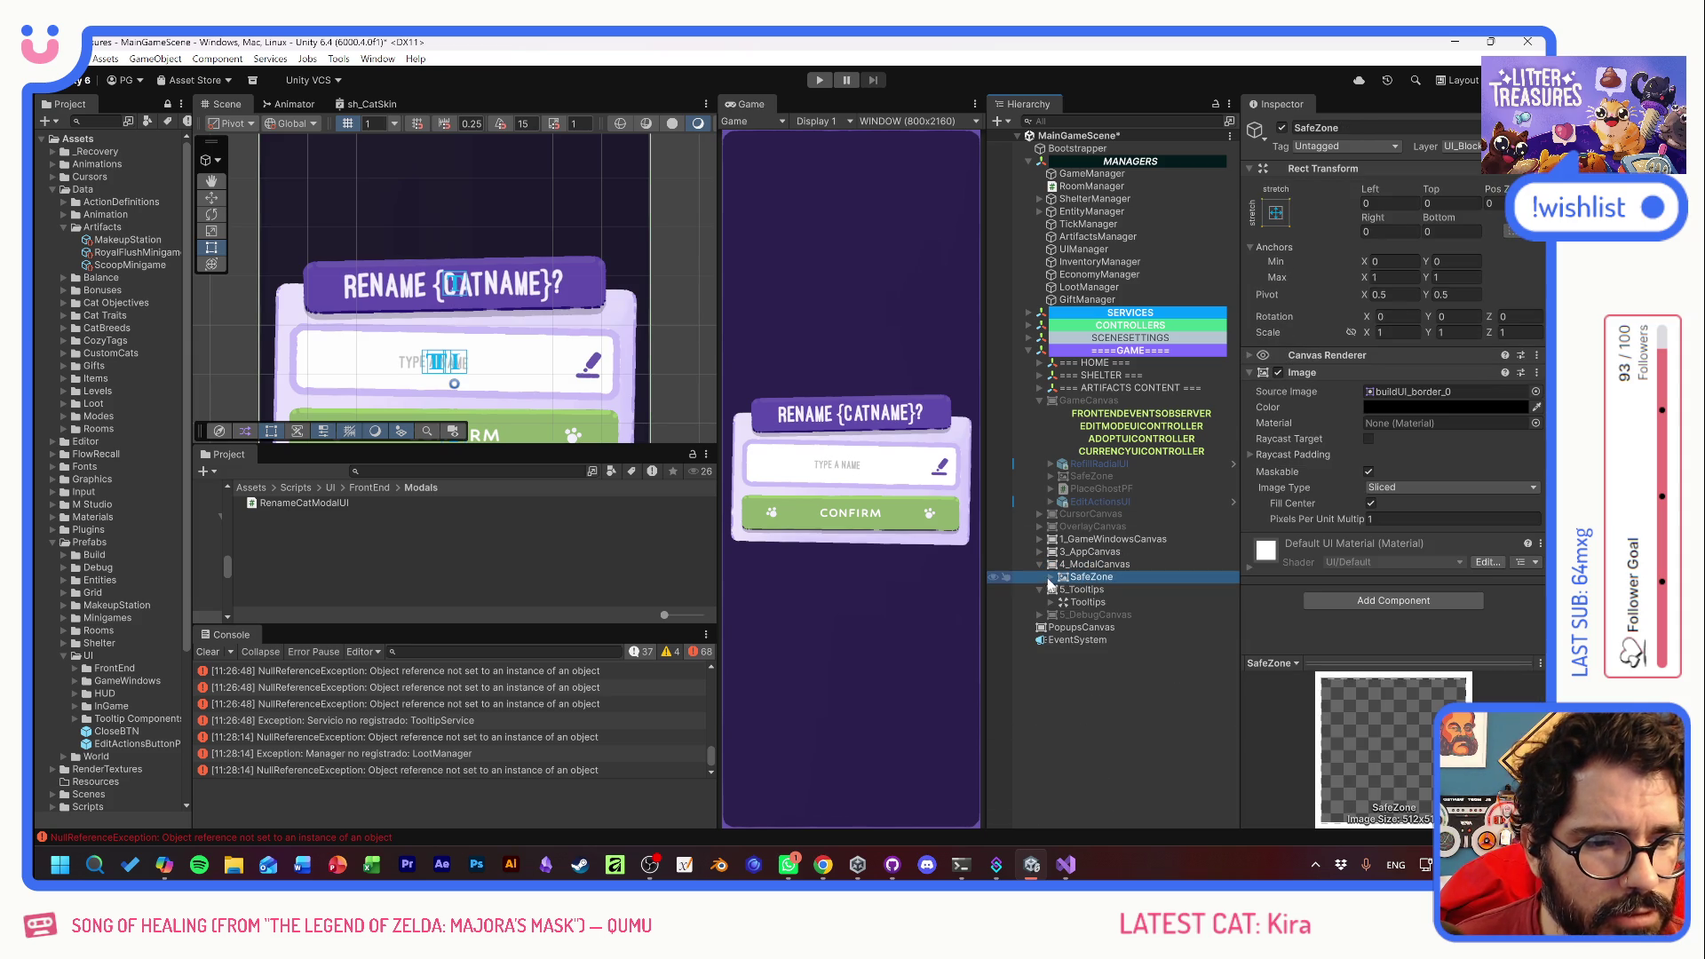
left_click(1062, 602)
left_click(1101, 602)
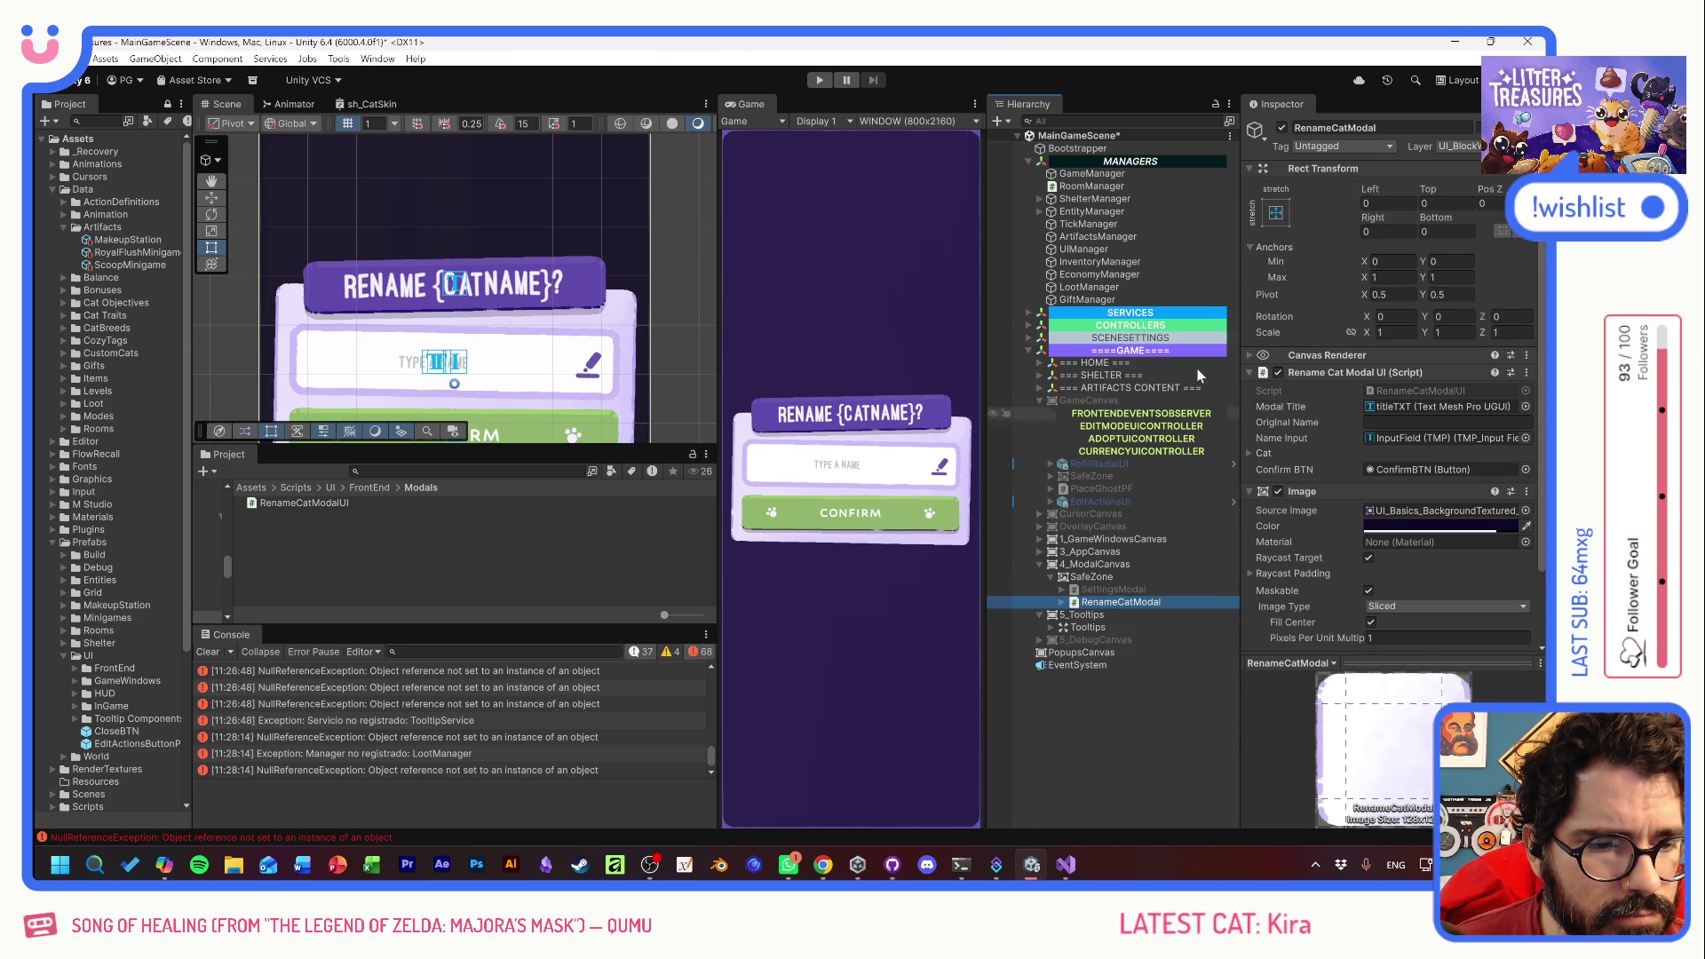
left_click(1281, 127)
- Set the Tooltips Rect Transform scale to 1,1,1 and Pos X to 0
left_click(1088, 627)
left_click(1095, 616)
left_click(1085, 628)
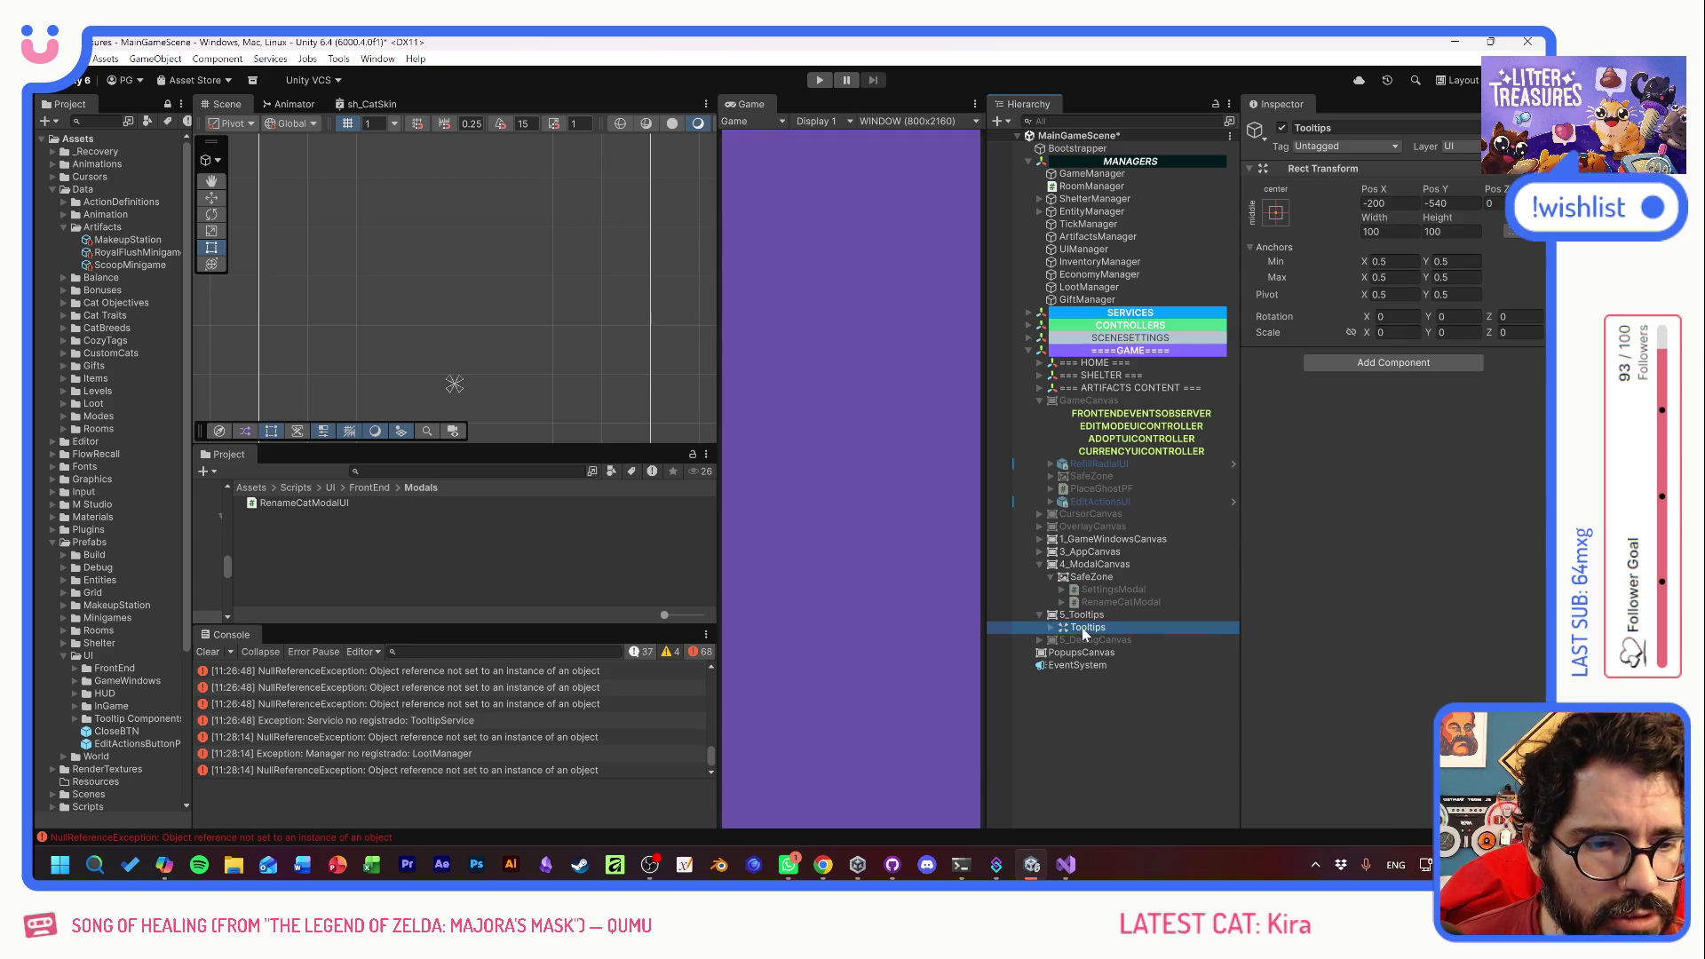
left_click(1416, 333)
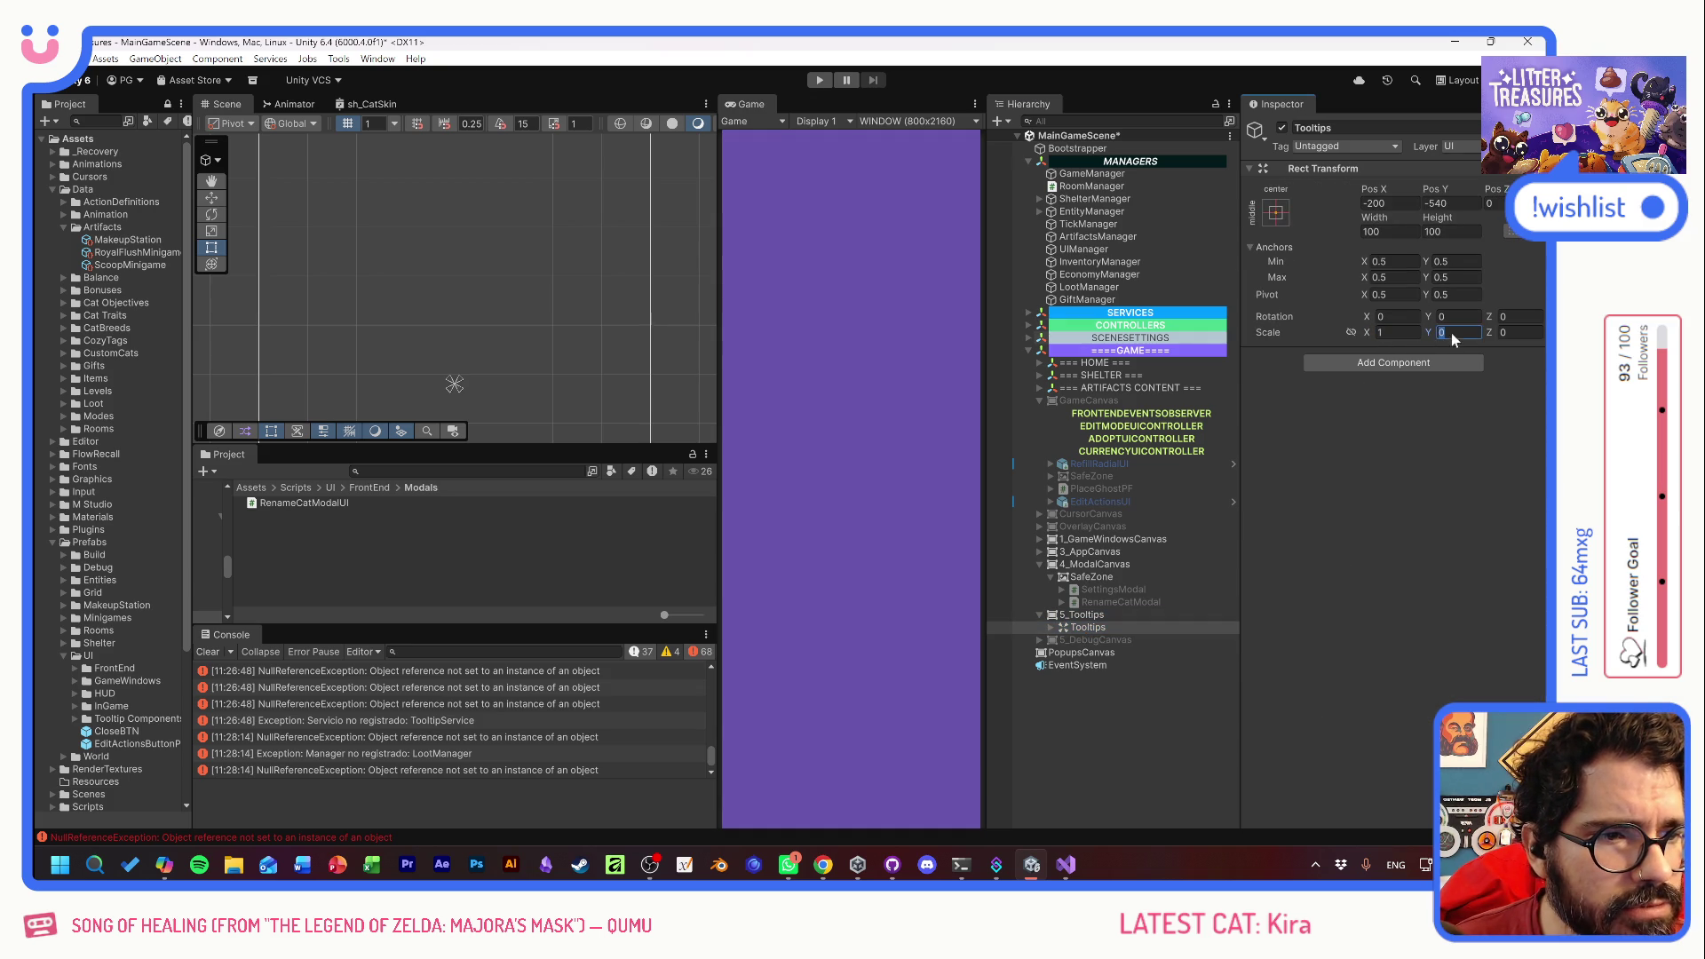
type("1")
key("Tab")
left_click(1083, 627)
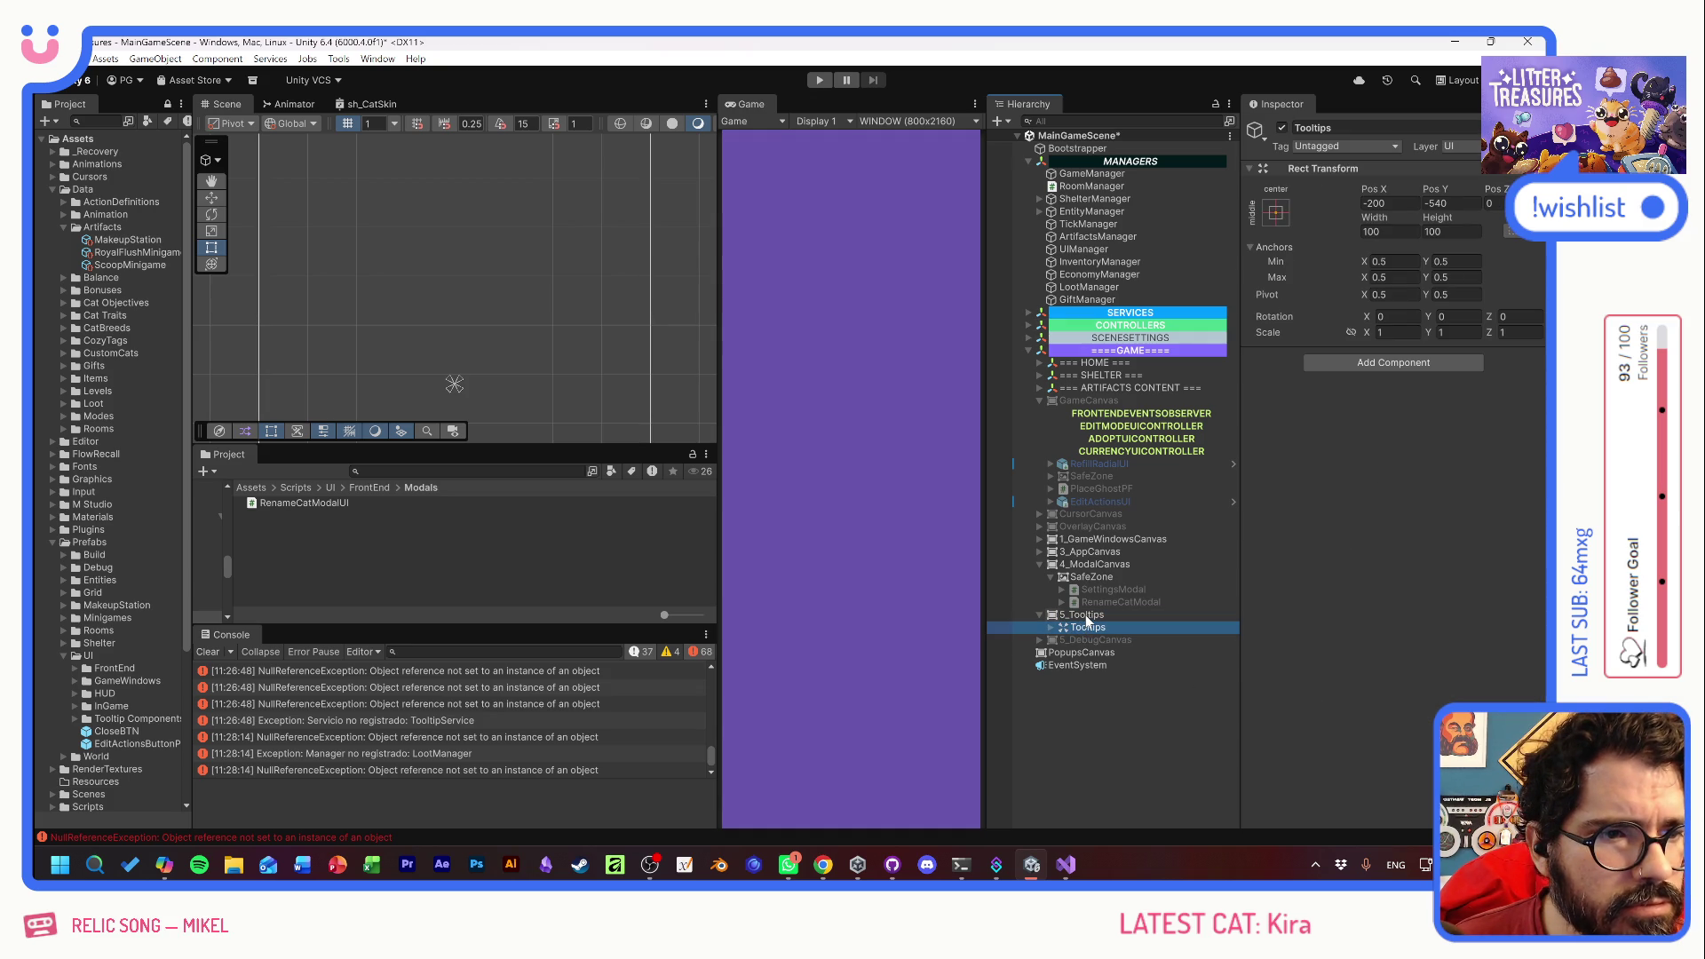
left_click(1086, 615)
left_click(1086, 627)
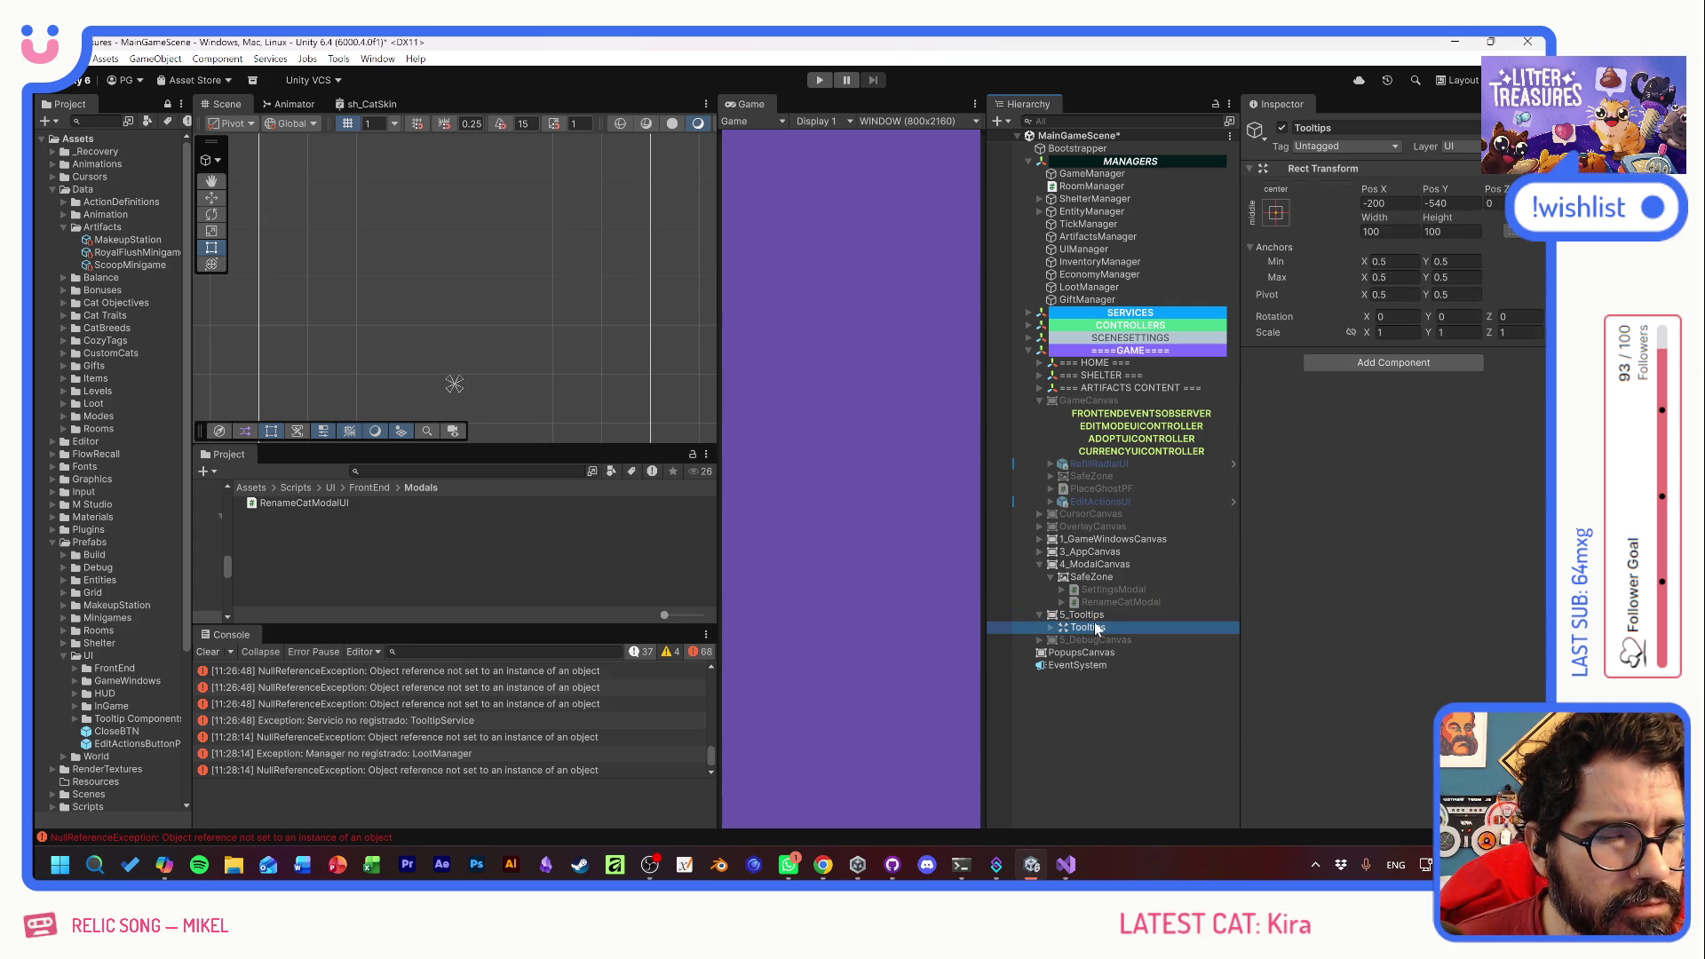
type("0")
key("Tab")
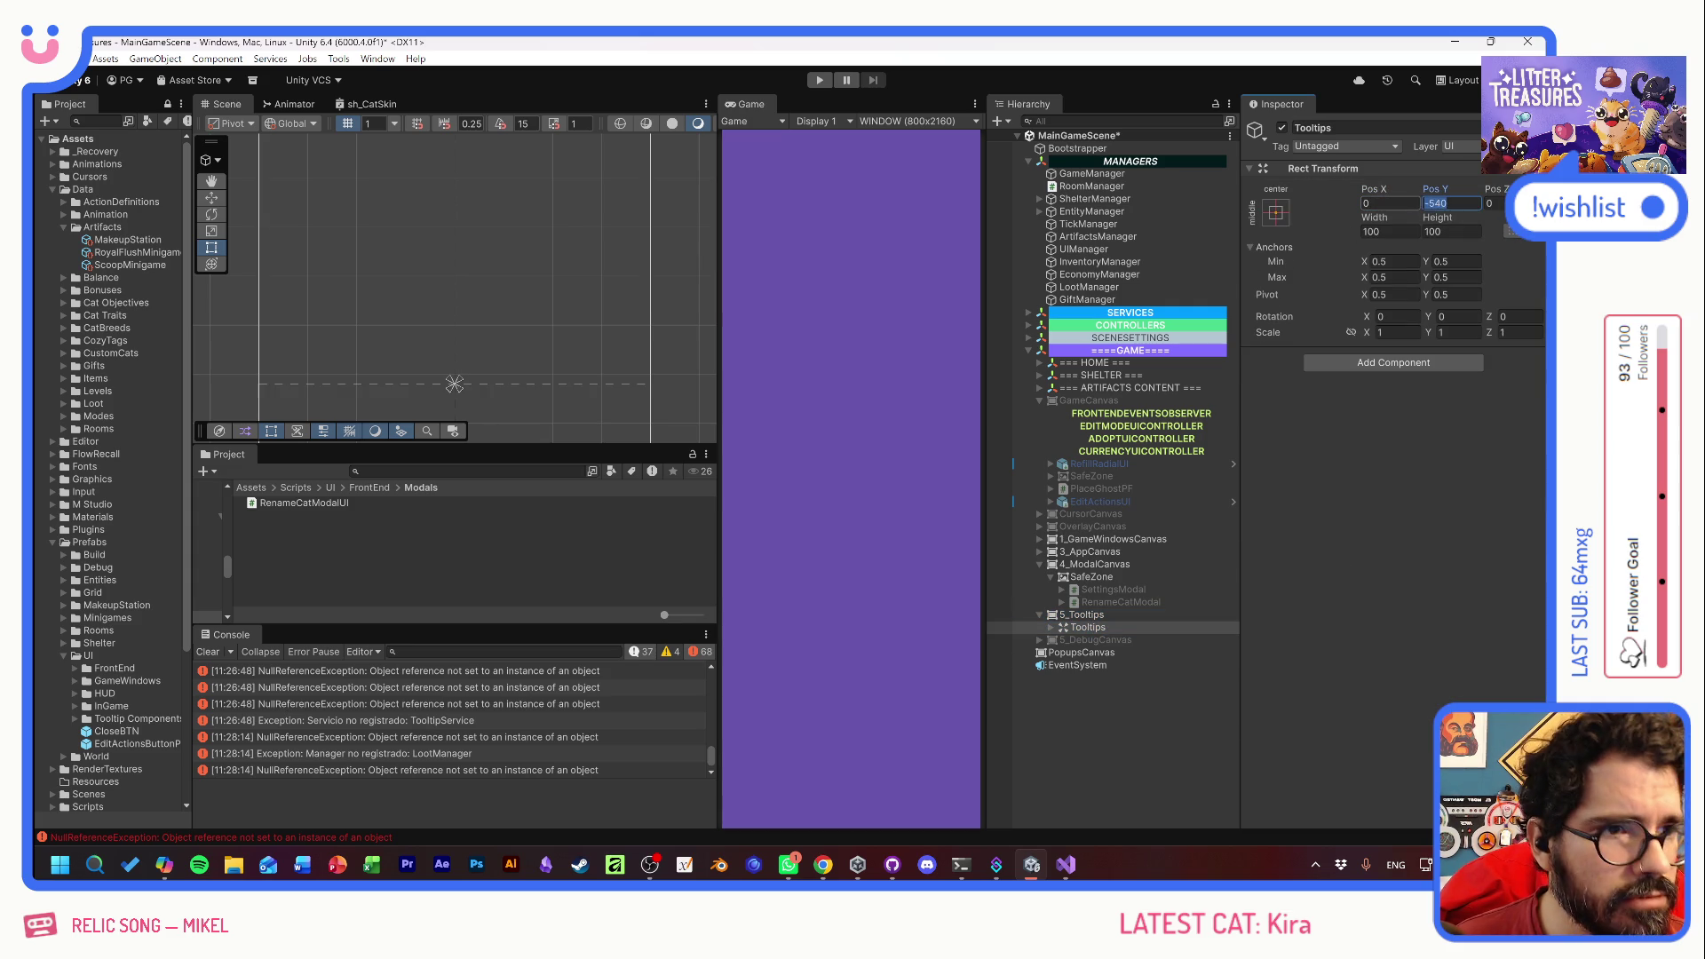
type("0")
left_click(1204, 701)
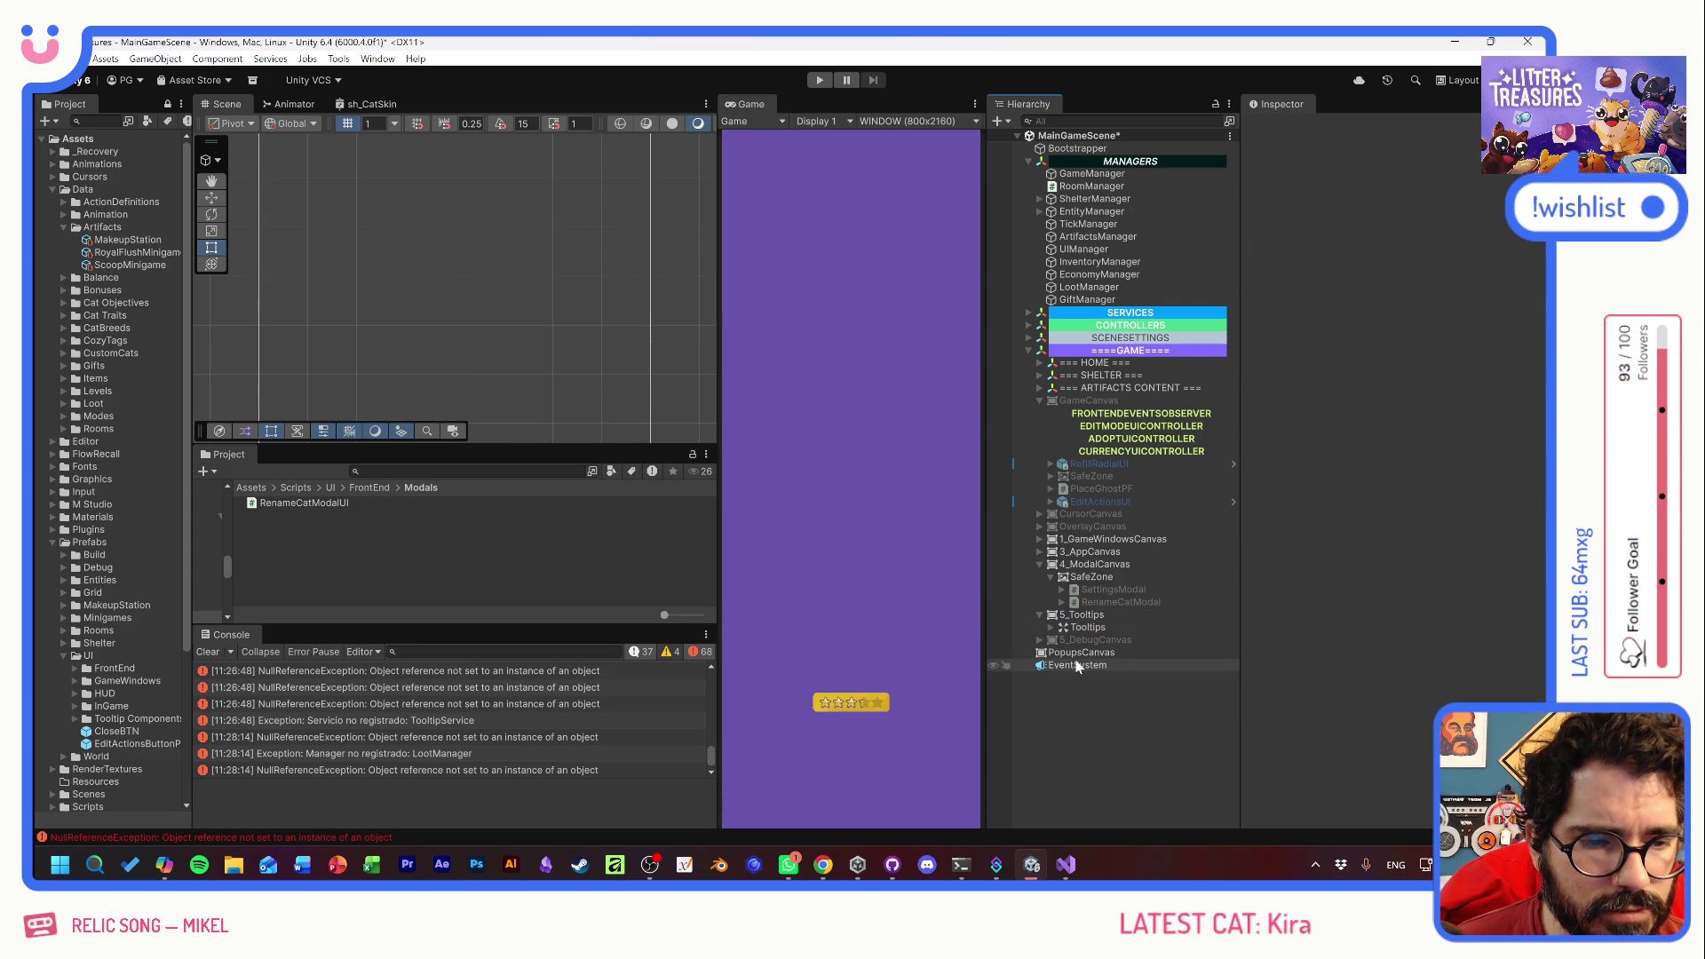
- Deactivate RefillTooltip and activate GenericTooltip to preview it
left_click(1051, 628)
left_click(1107, 740)
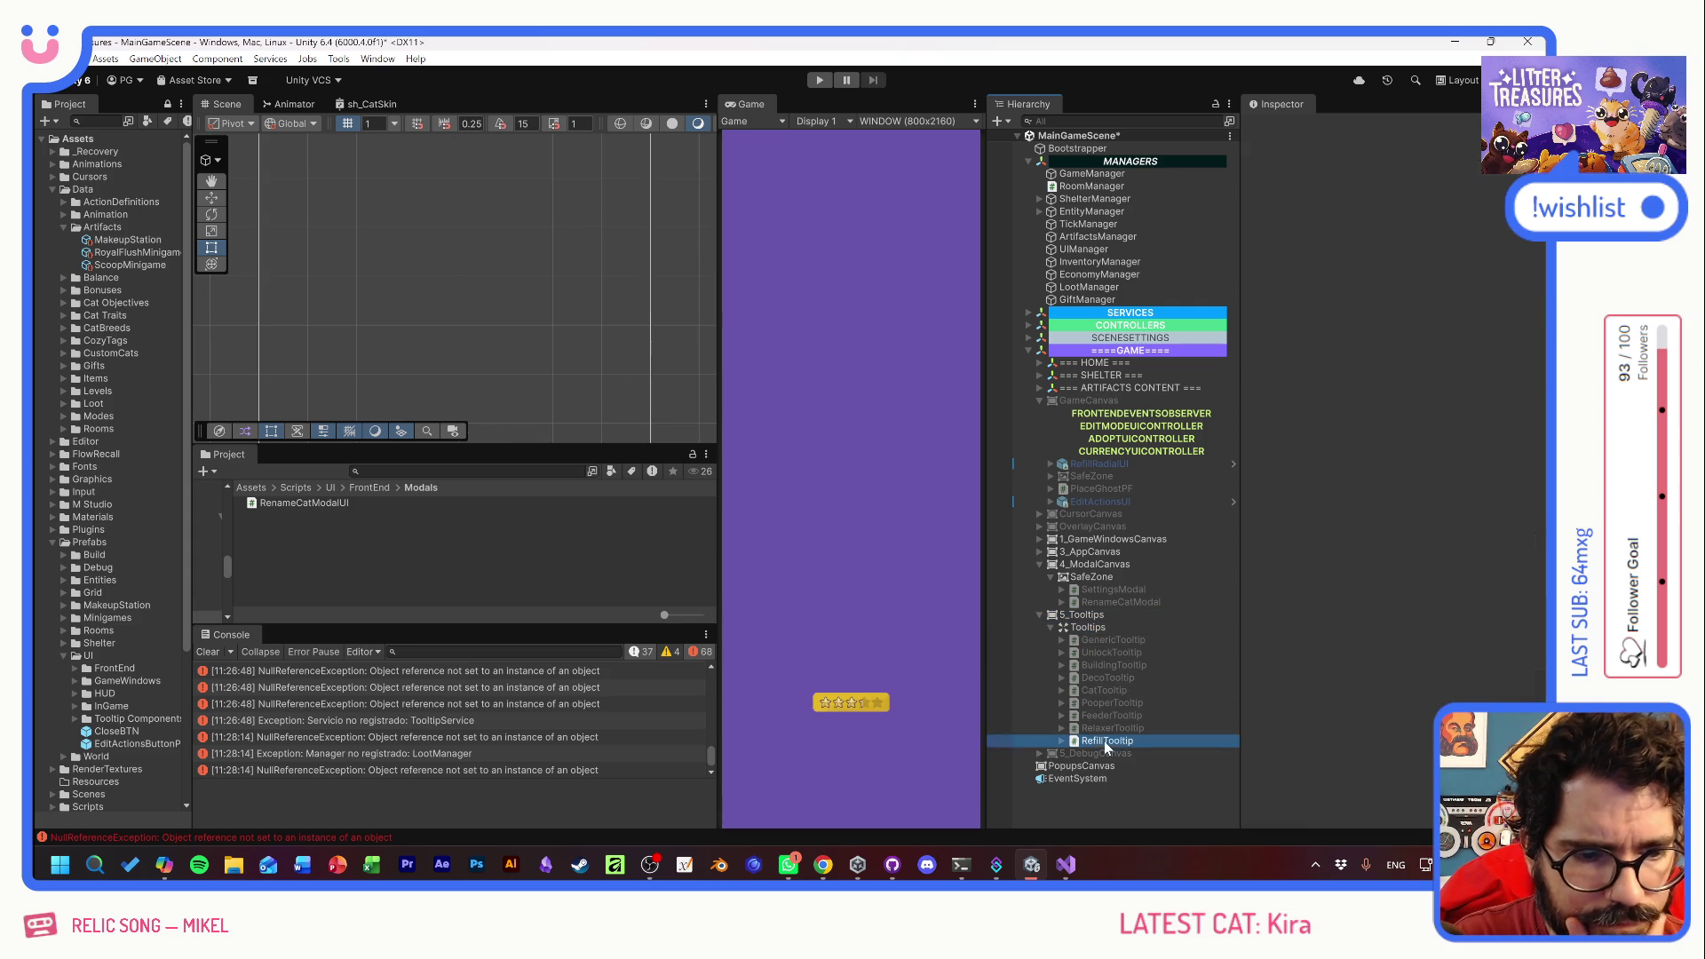
left_click(1282, 127)
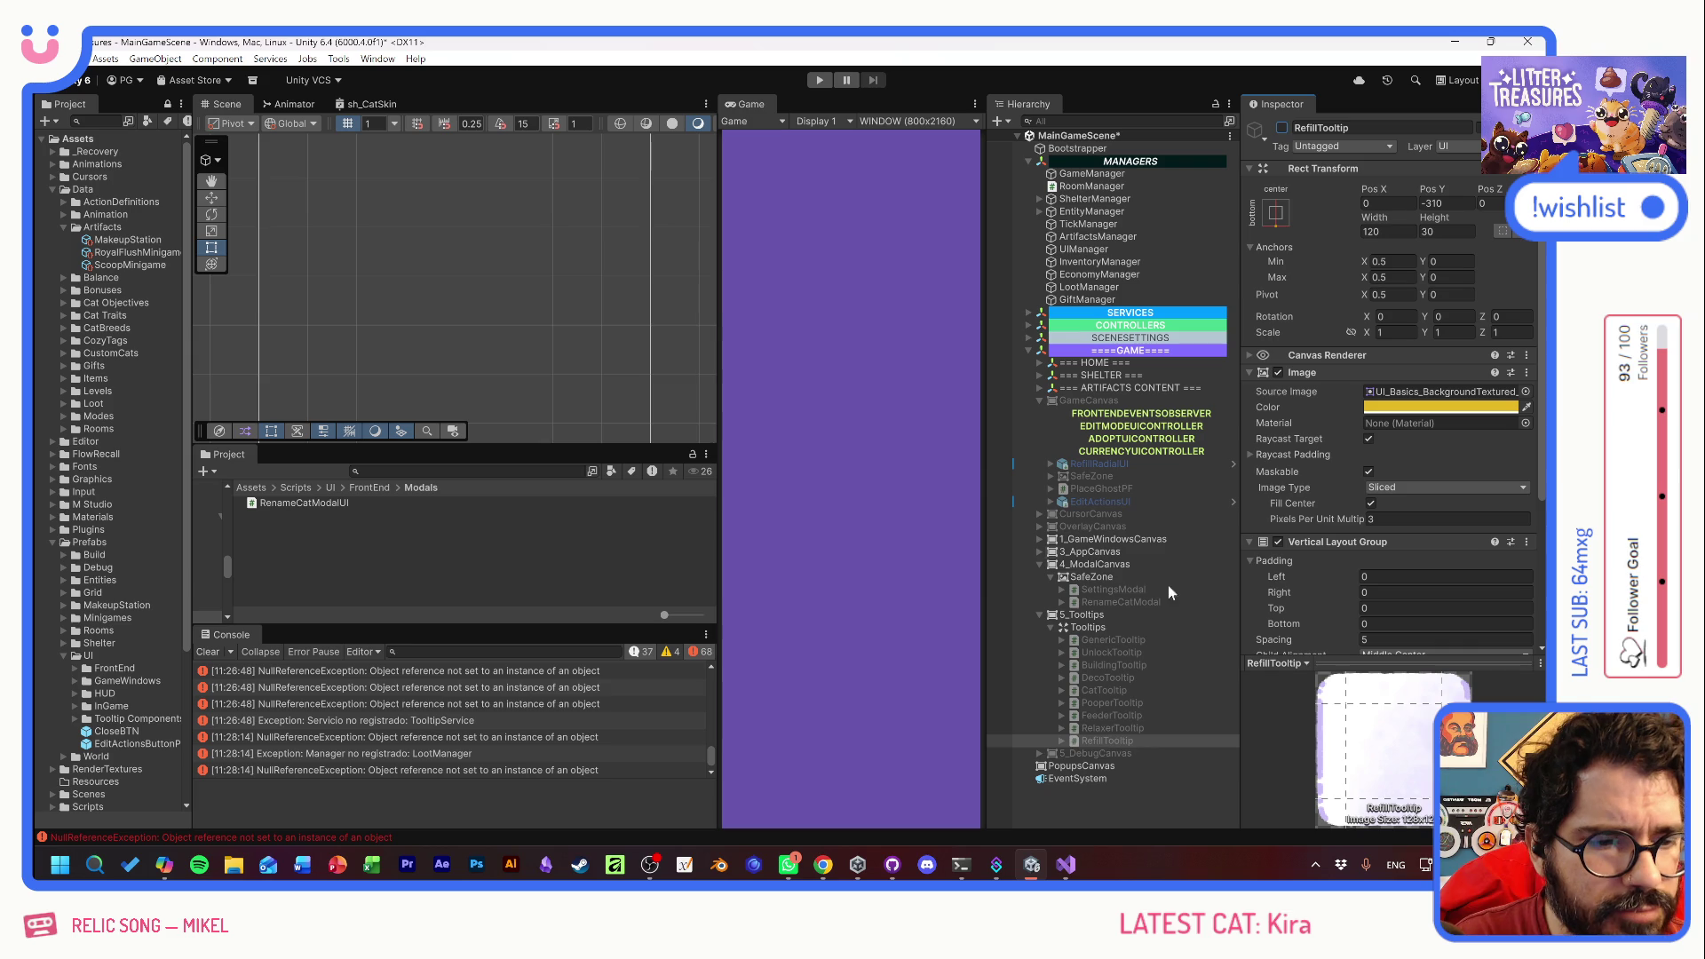
left_click(1142, 641)
left_click(1281, 127)
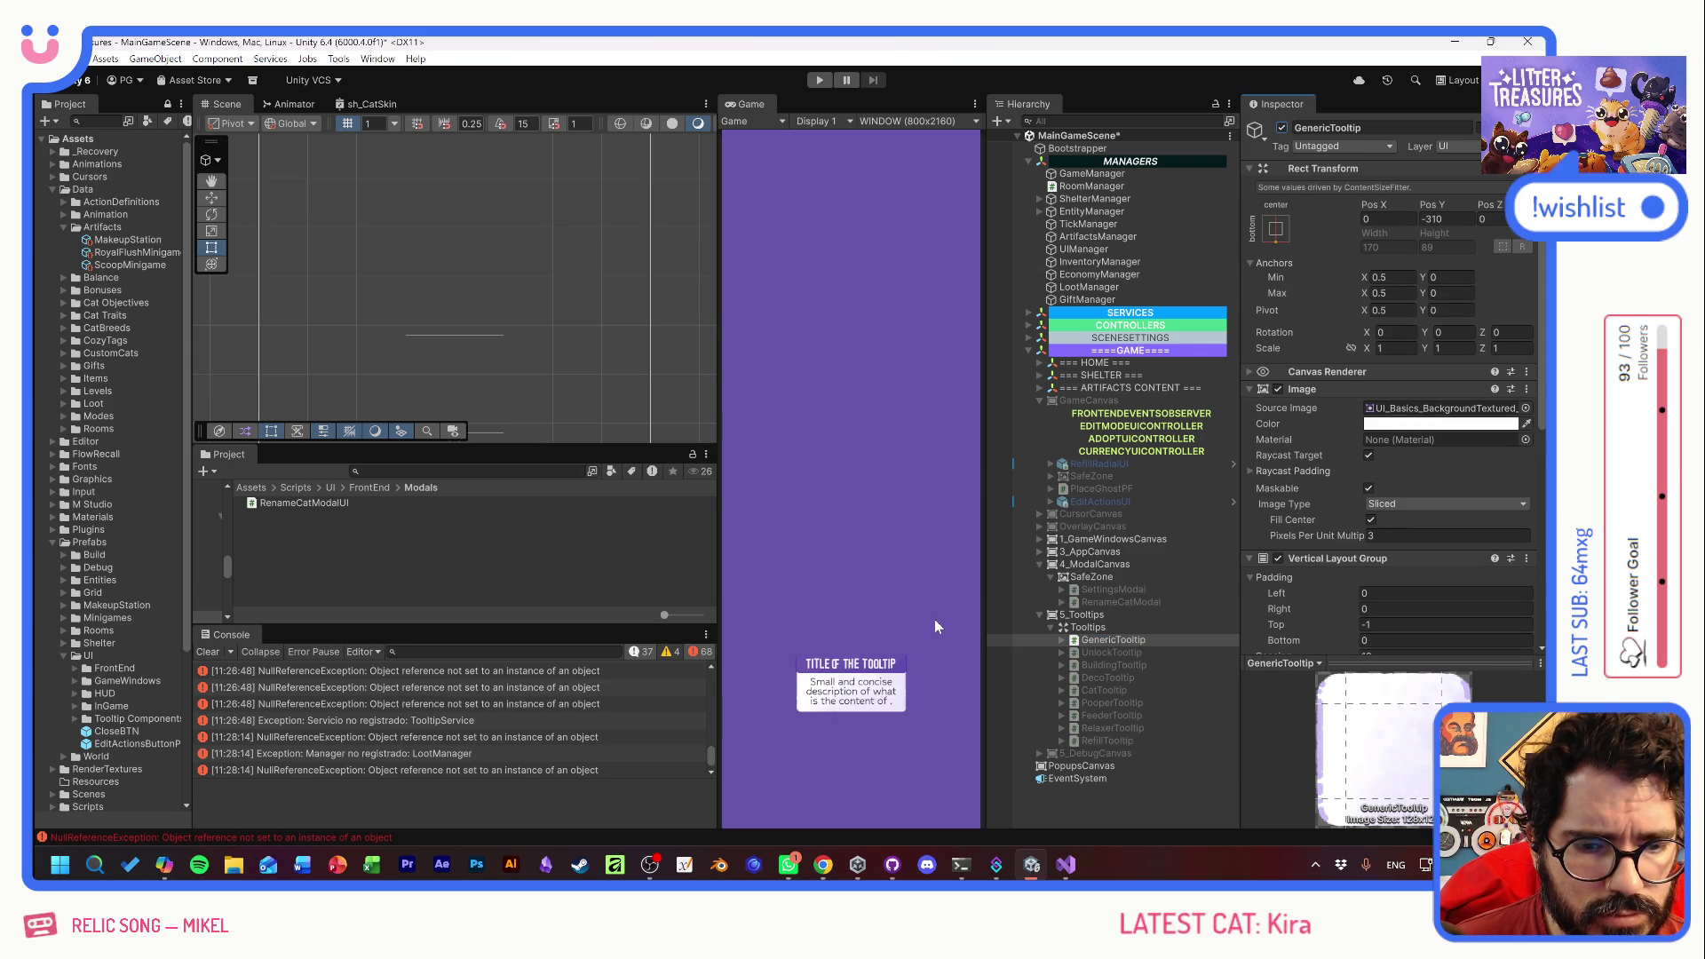
scroll(1329, 590, "down", 6)
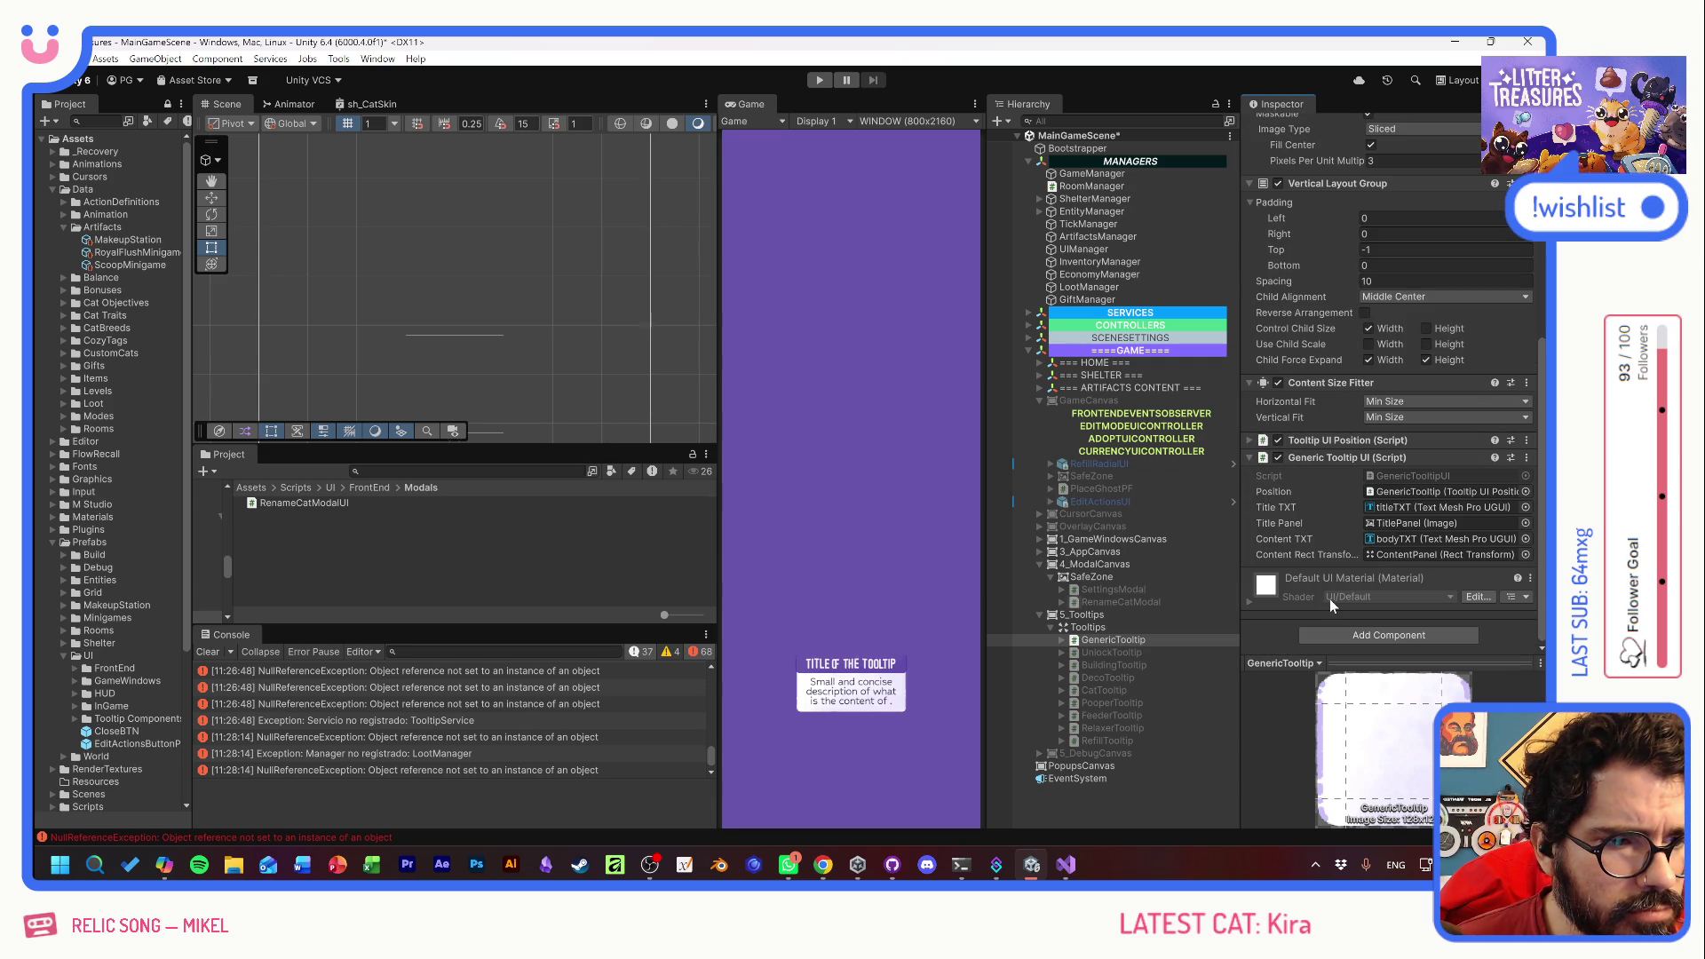
- Select titleTXT inside GenericTooltip's TitlePanel to view its text settings
left_click(1060, 640)
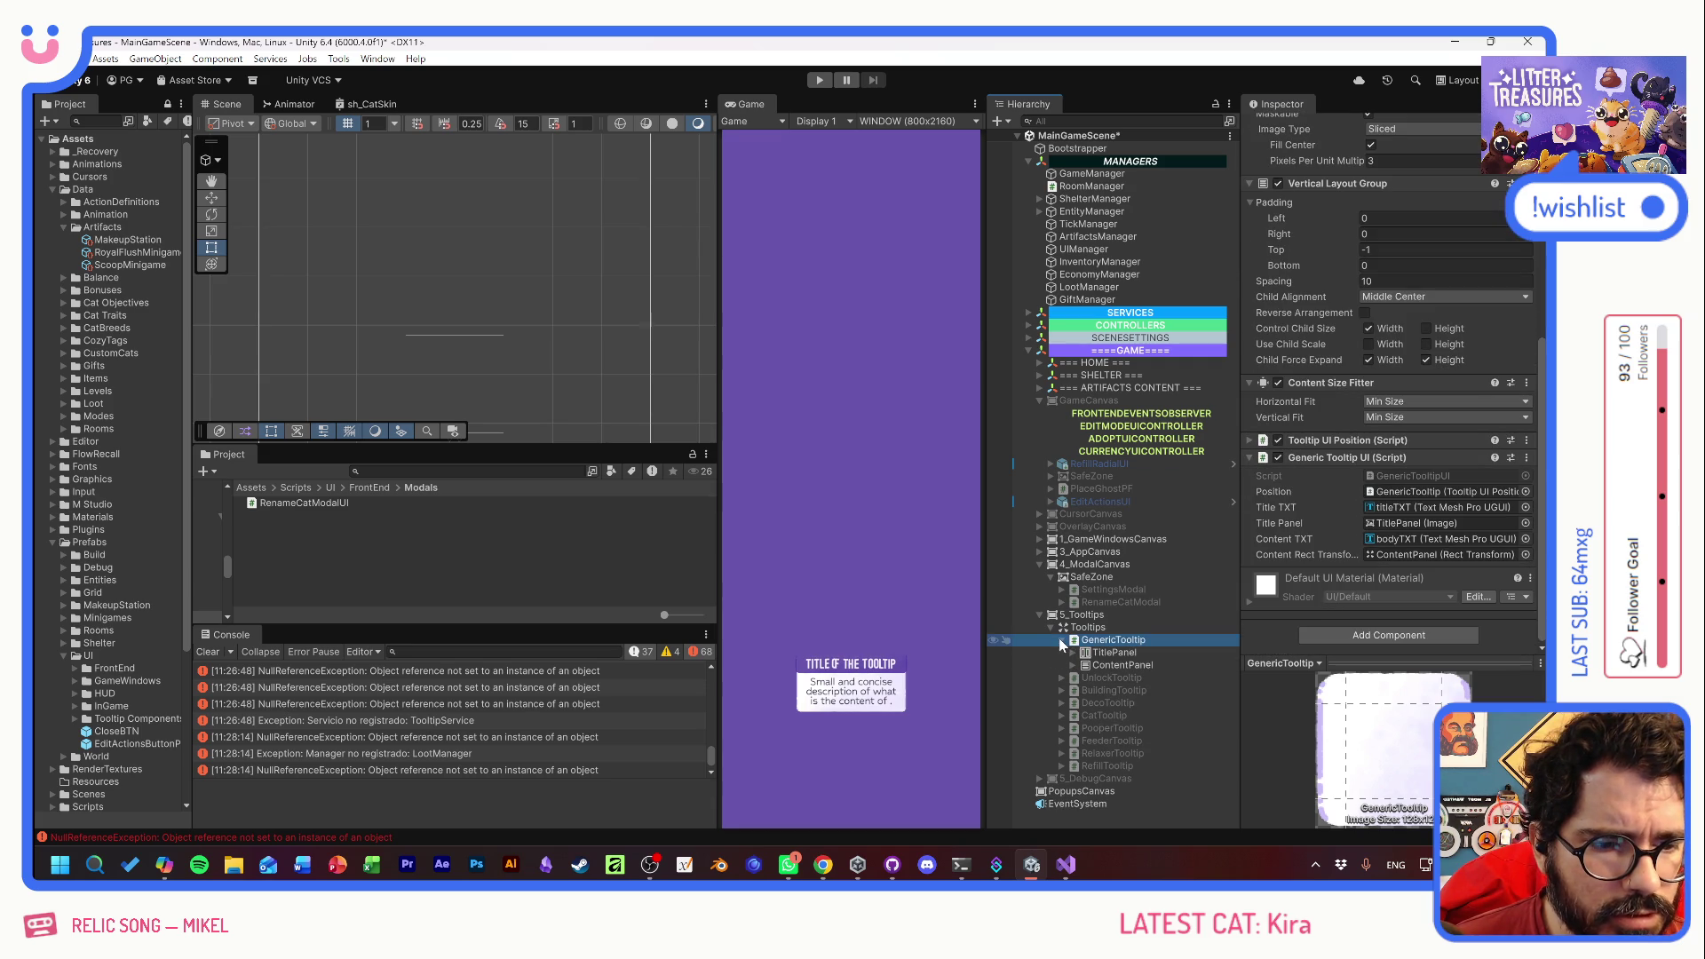
left_click(1073, 652)
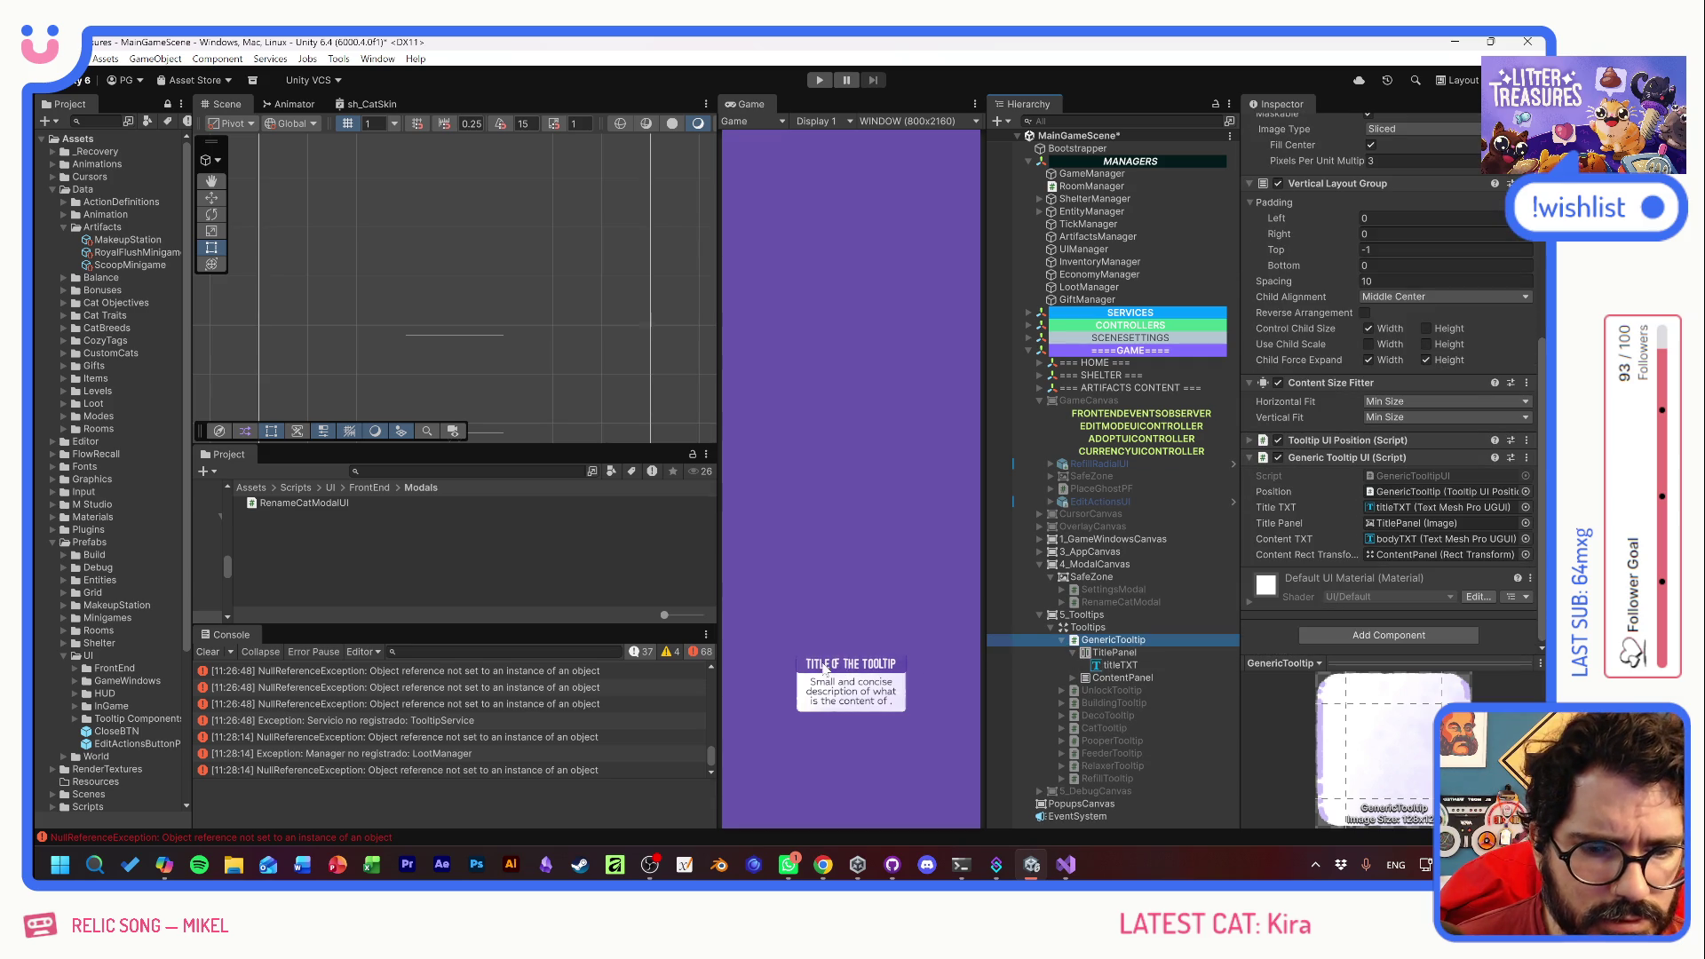
left_click(1148, 664)
scroll(1332, 584, "down", 10)
scroll(1323, 579, "up", 8)
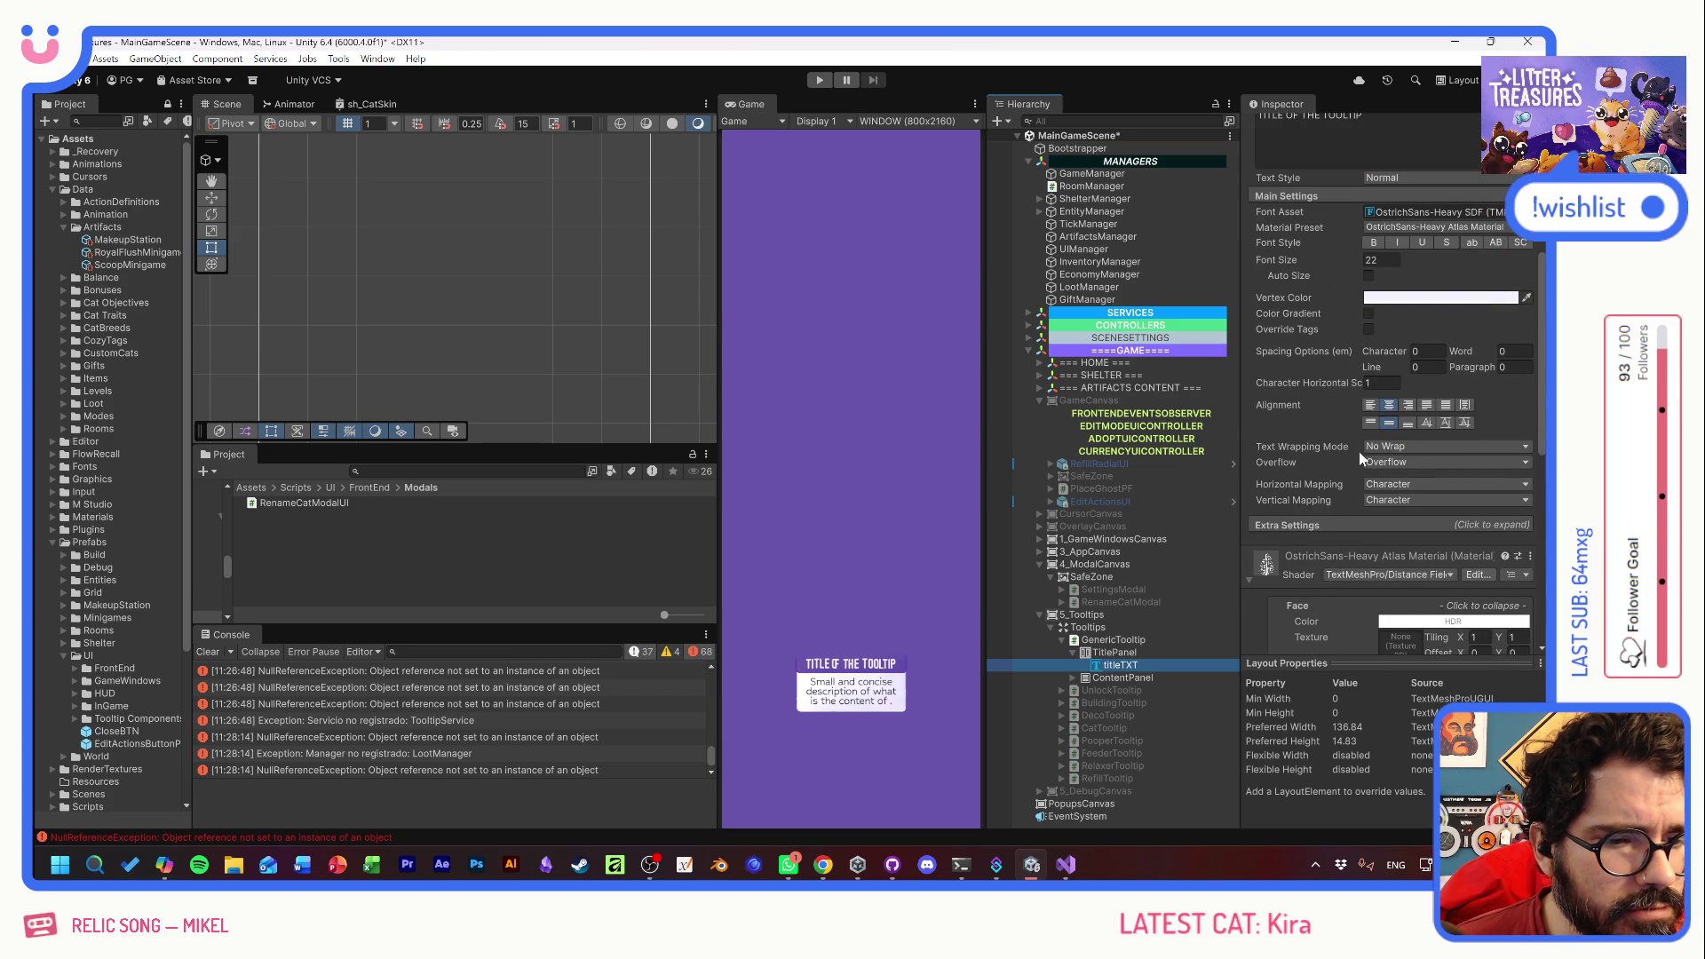
- Set the title's Font Features to Nothing and character spacing to 0.02
mouse_move(1373, 350)
left_mouse_down()
mouse_move(1642, 351)
mouse_move(89, 364)
mouse_move(395, 382)
mouse_move(177, 386)
mouse_move(1391, 389)
left_mouse_up()
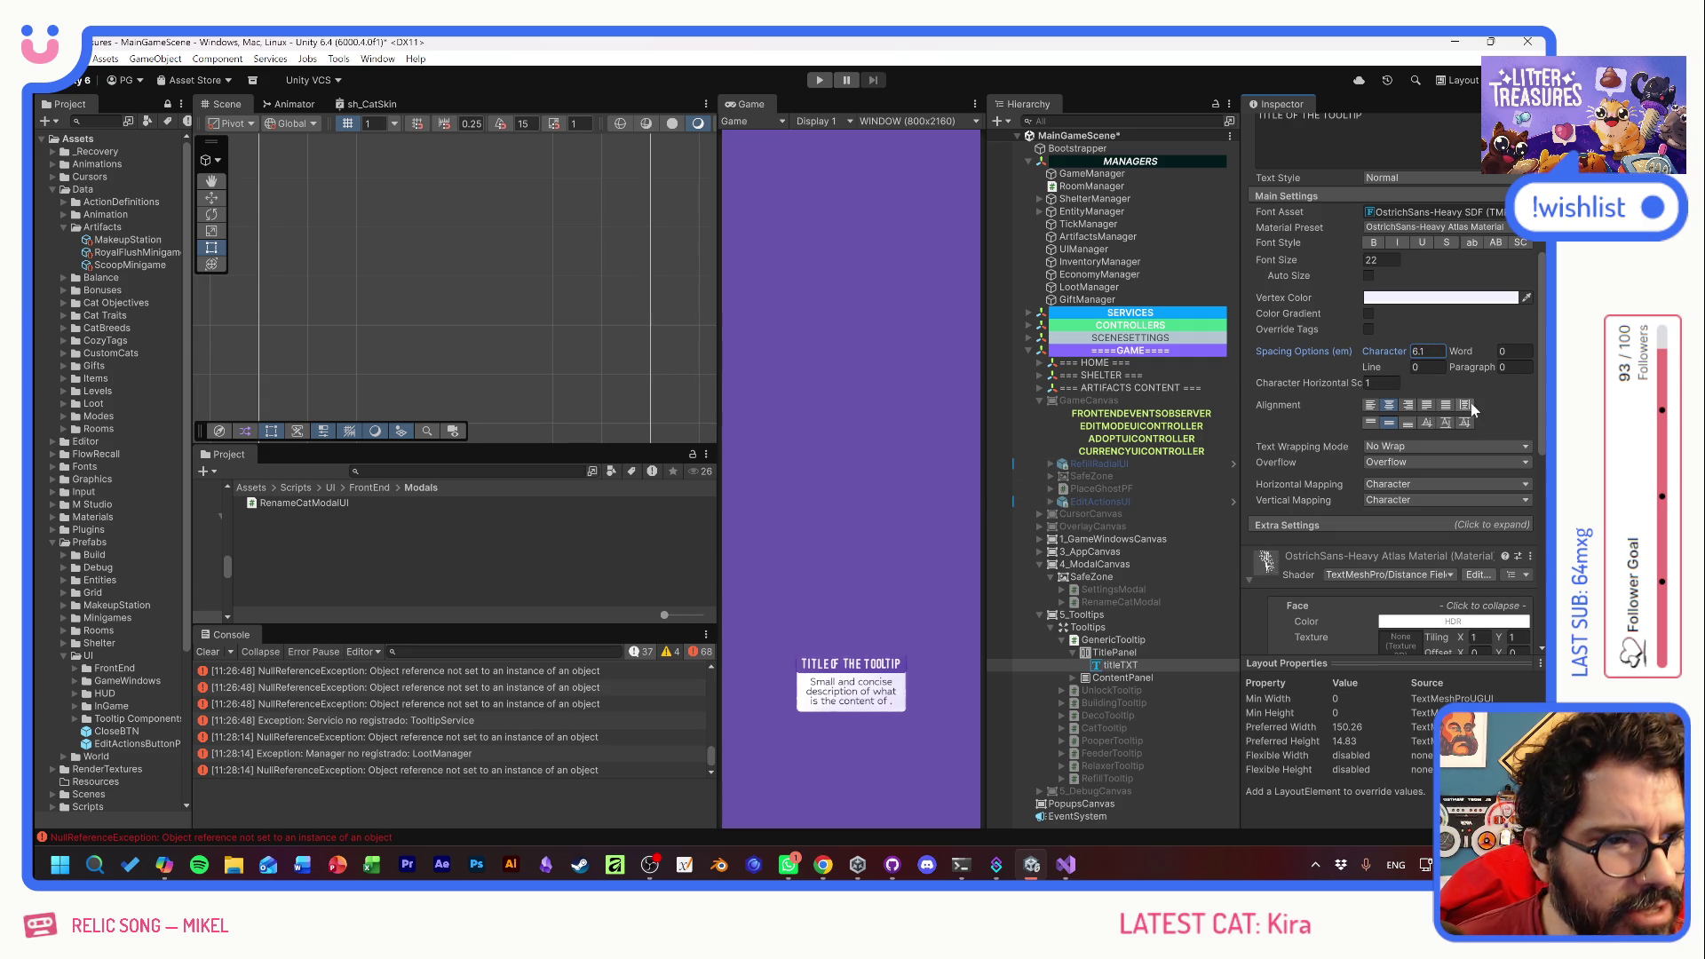
scroll(1303, 391, "up", 5)
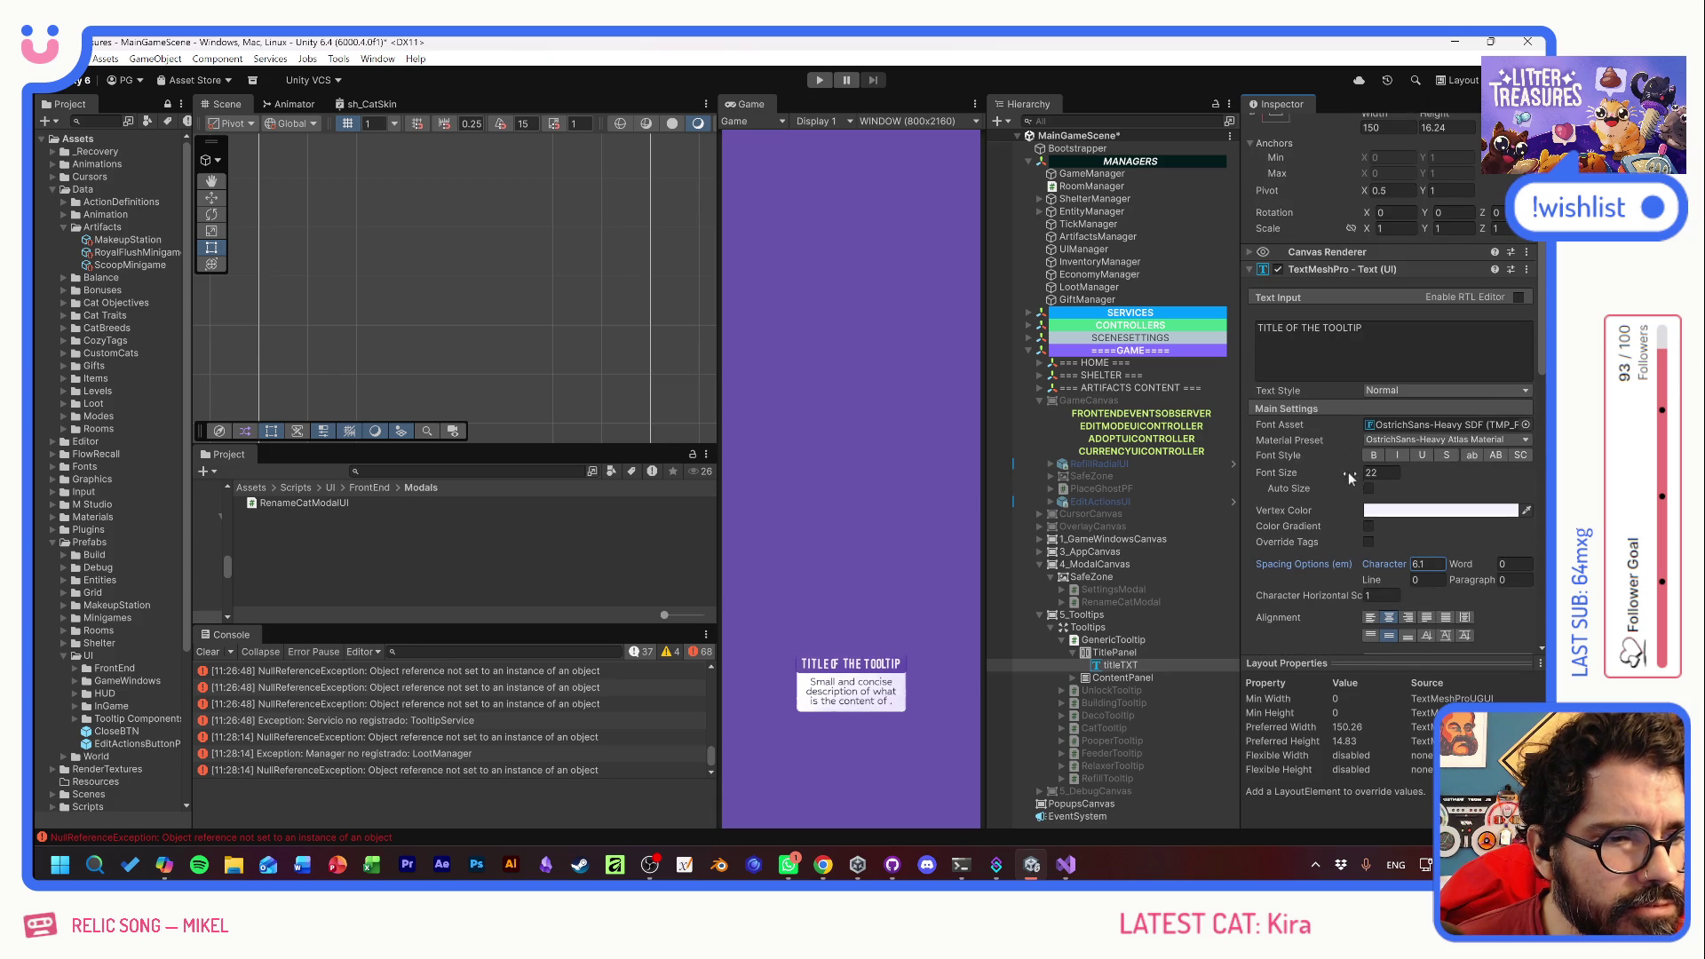
scroll(1340, 470, "down", 10)
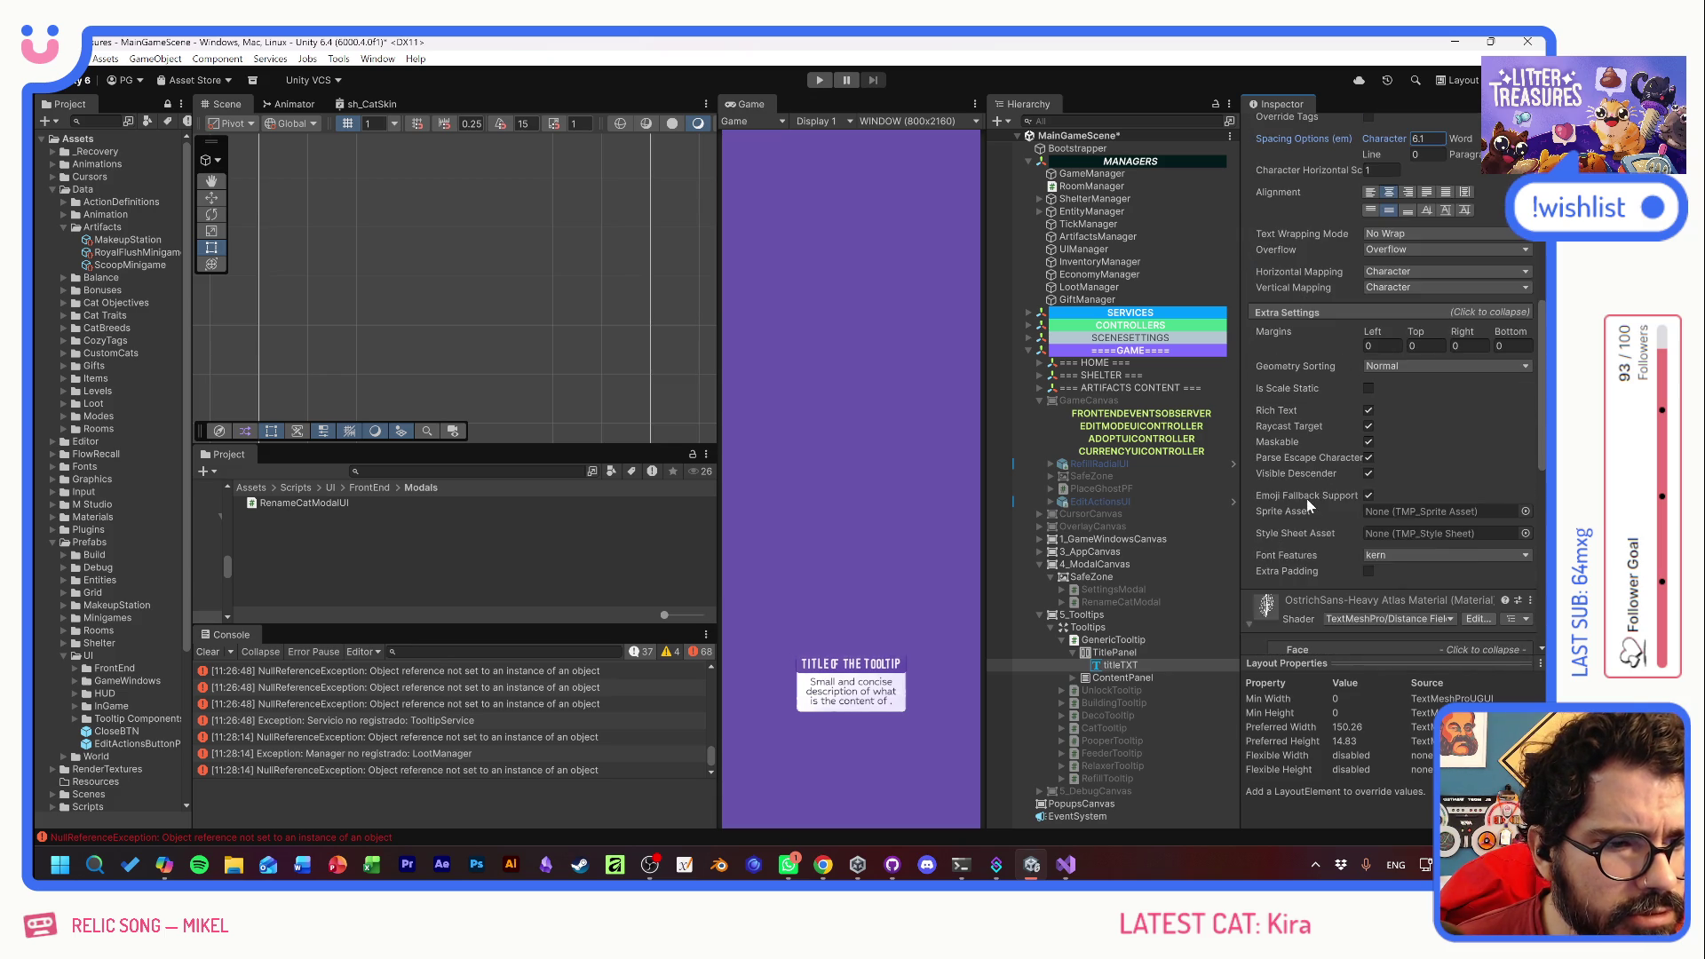
left_click(1383, 557)
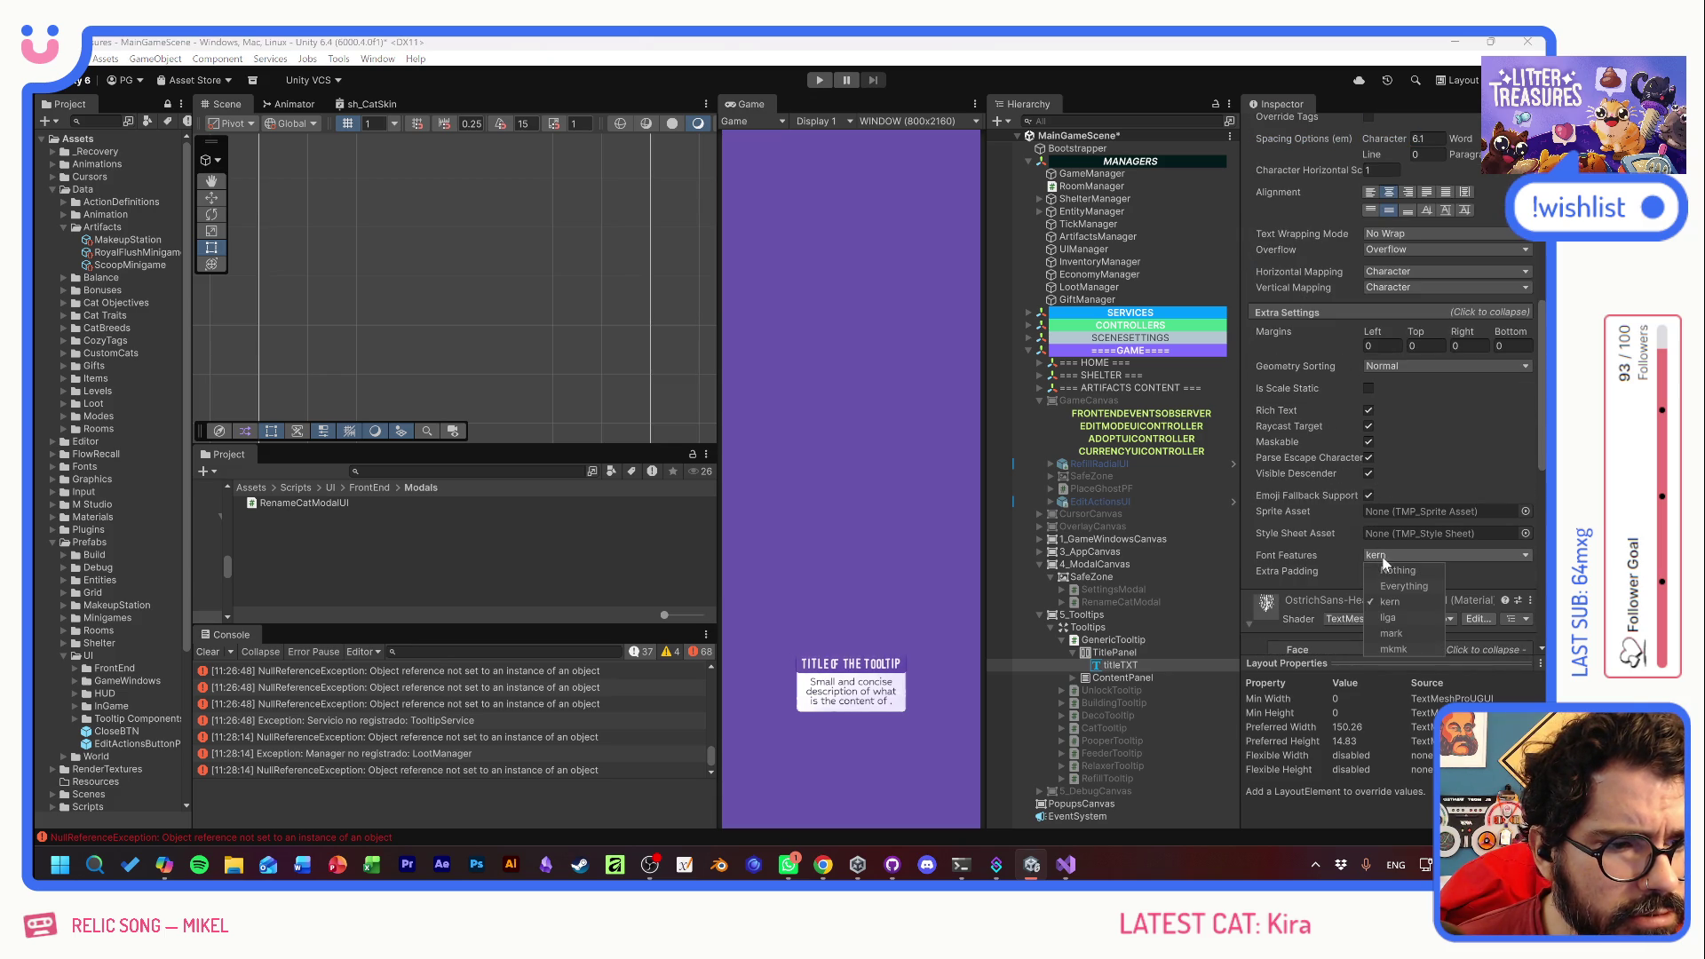
left_click(1390, 570)
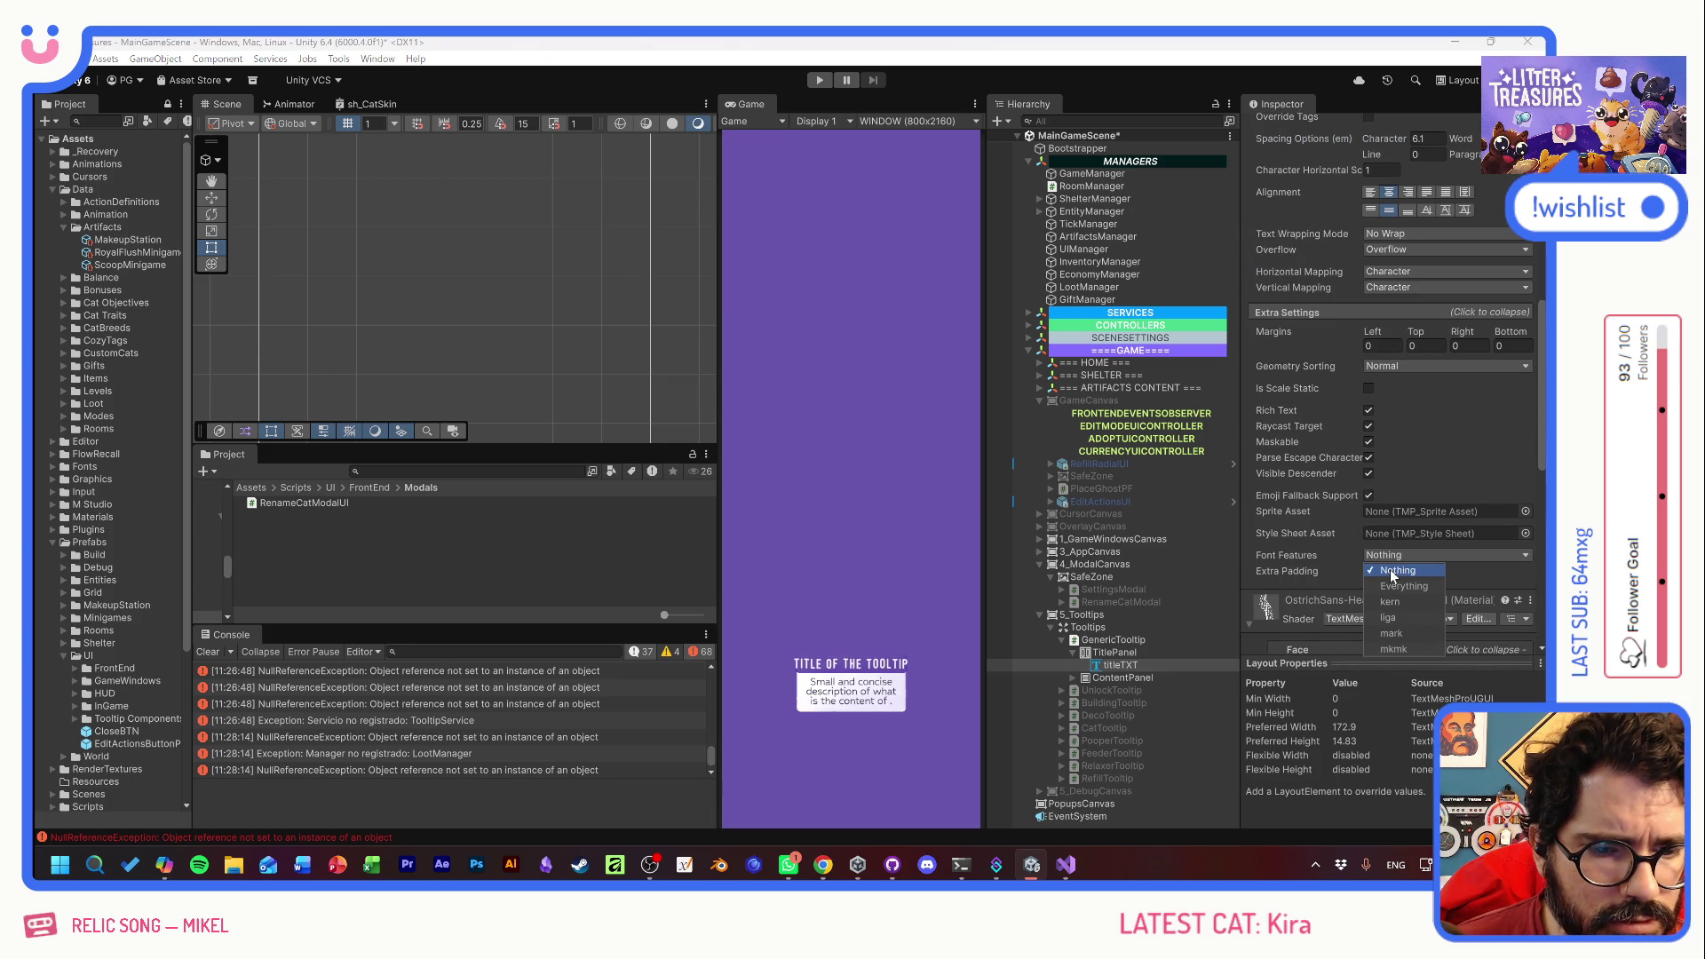
scroll(1323, 484, "up", 6)
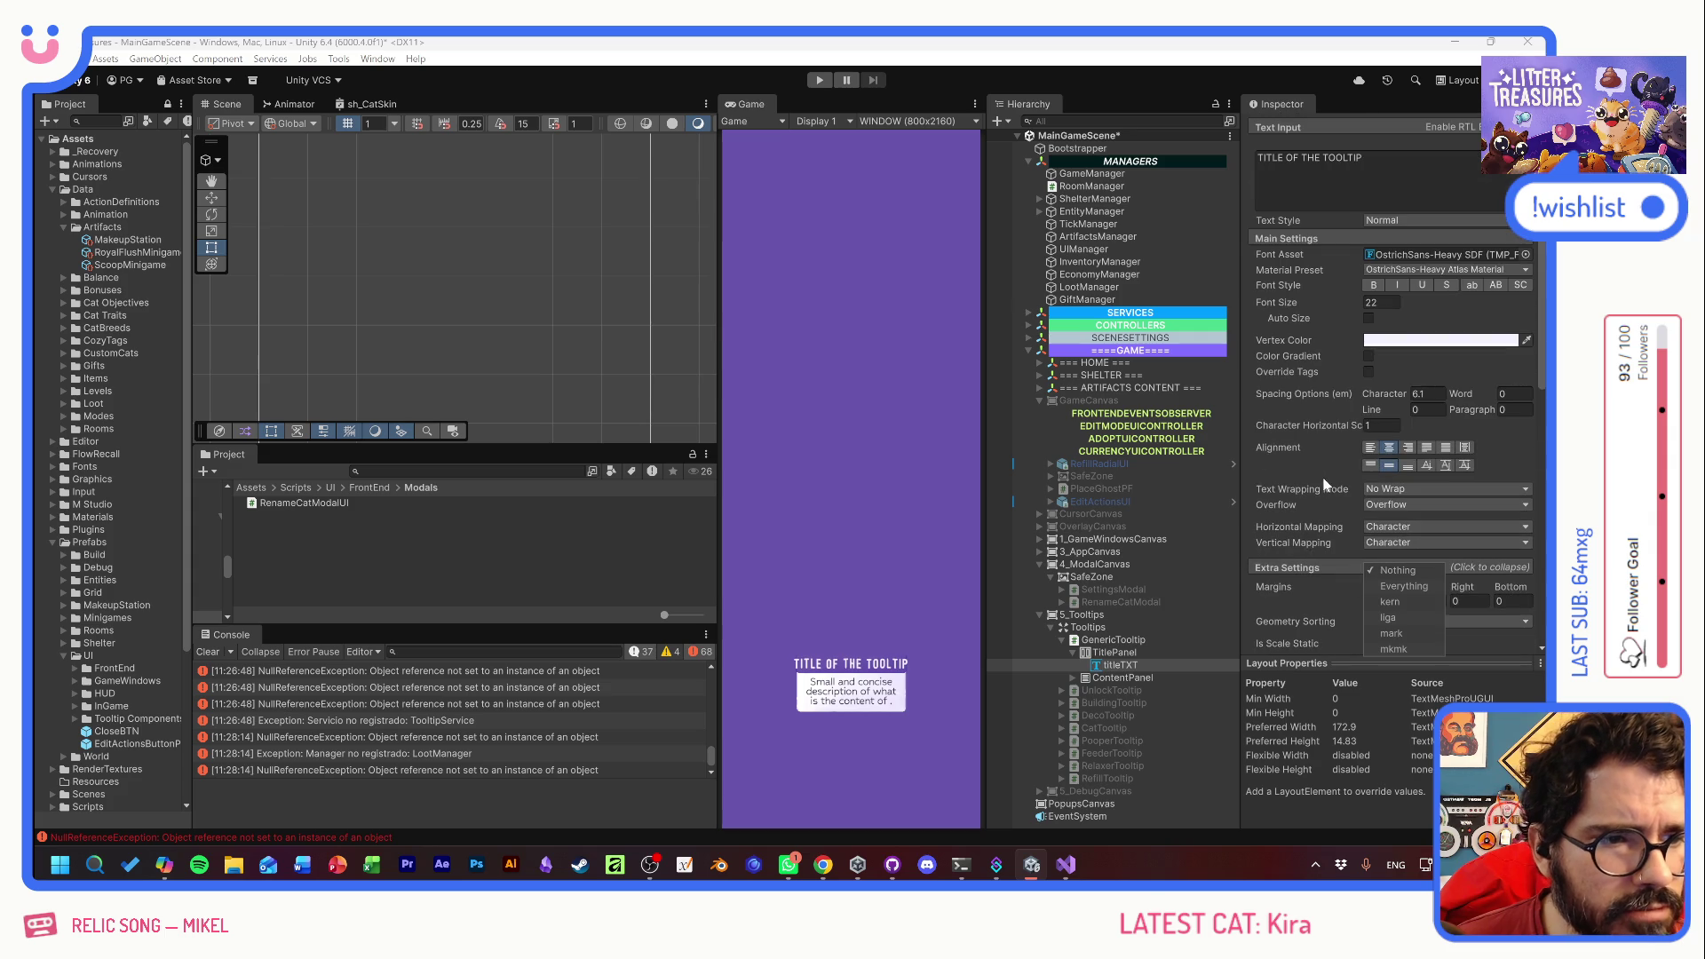
left_click(1376, 392)
left_click_drag(1376, 392, 1212, 396)
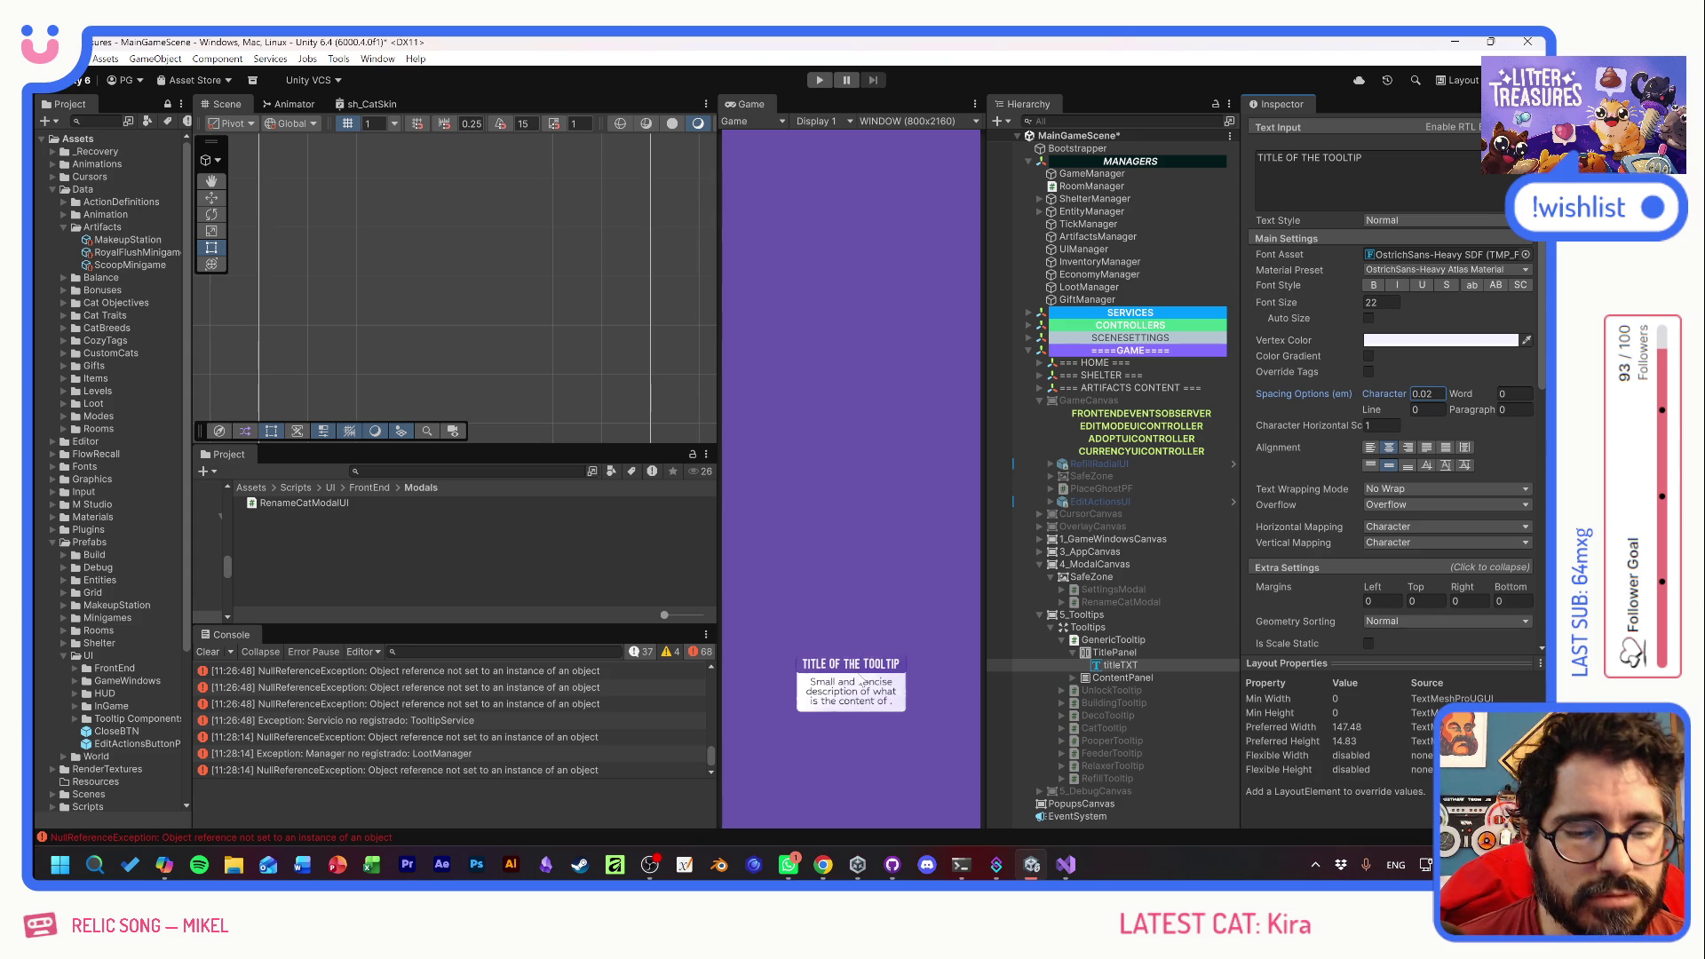
- Check the browser, then collapse TitlePanel and select GenericTooltip
mouse_move(826, 866)
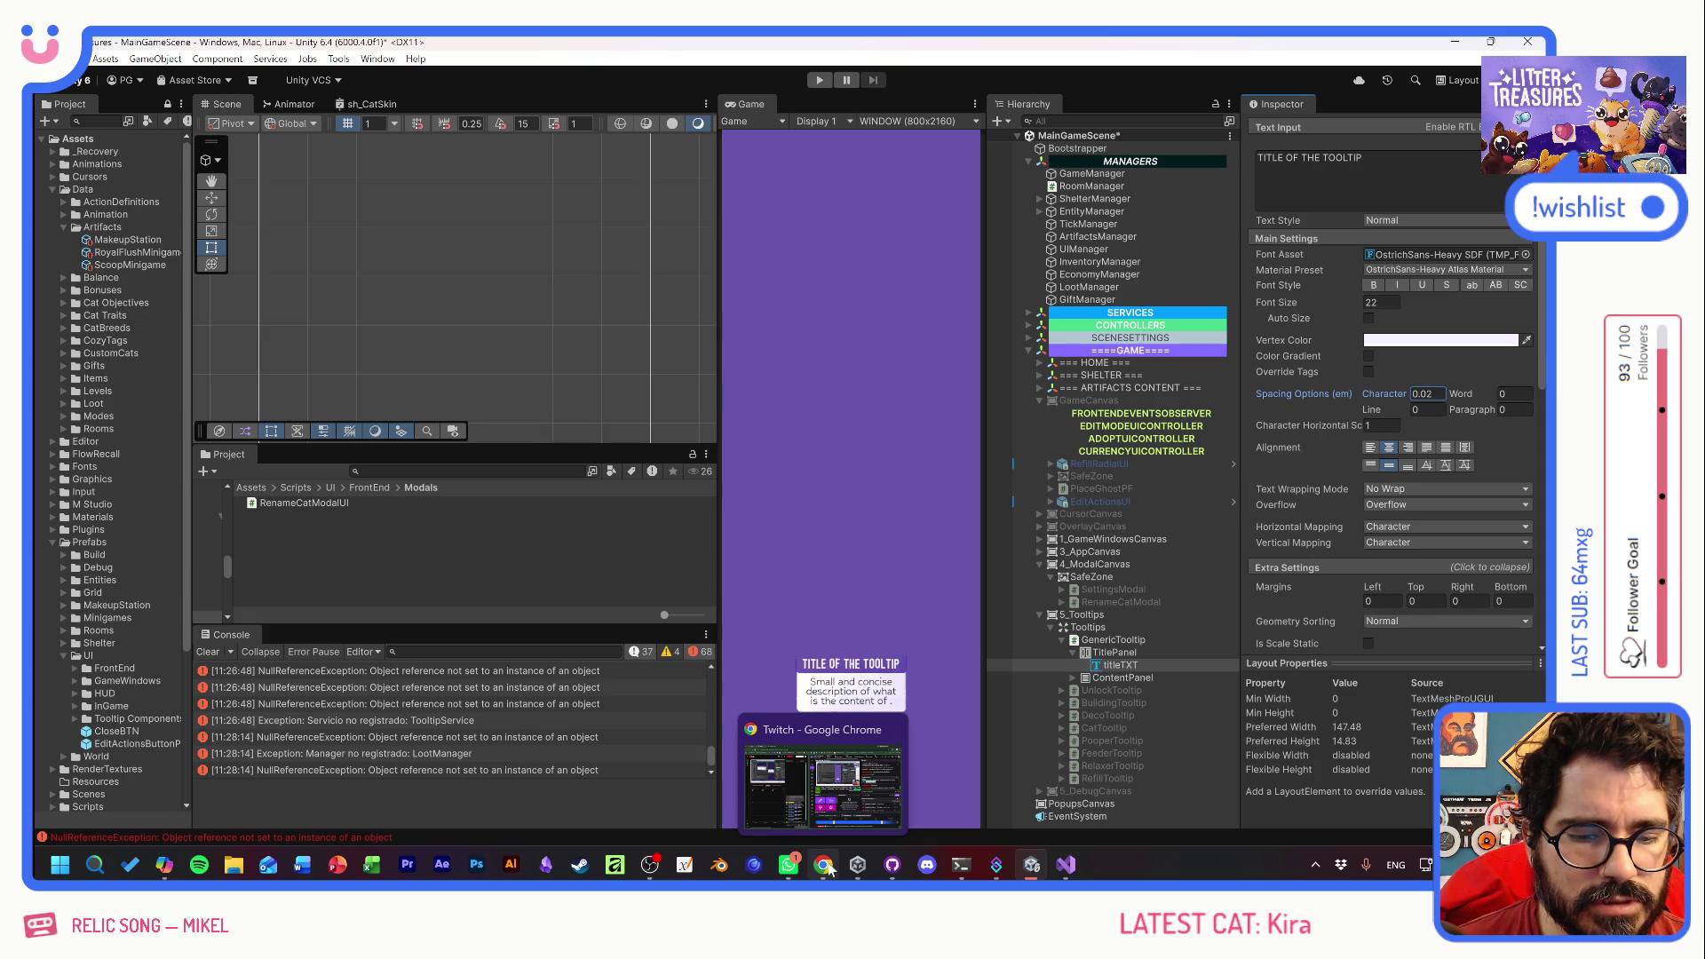
left_click(828, 869)
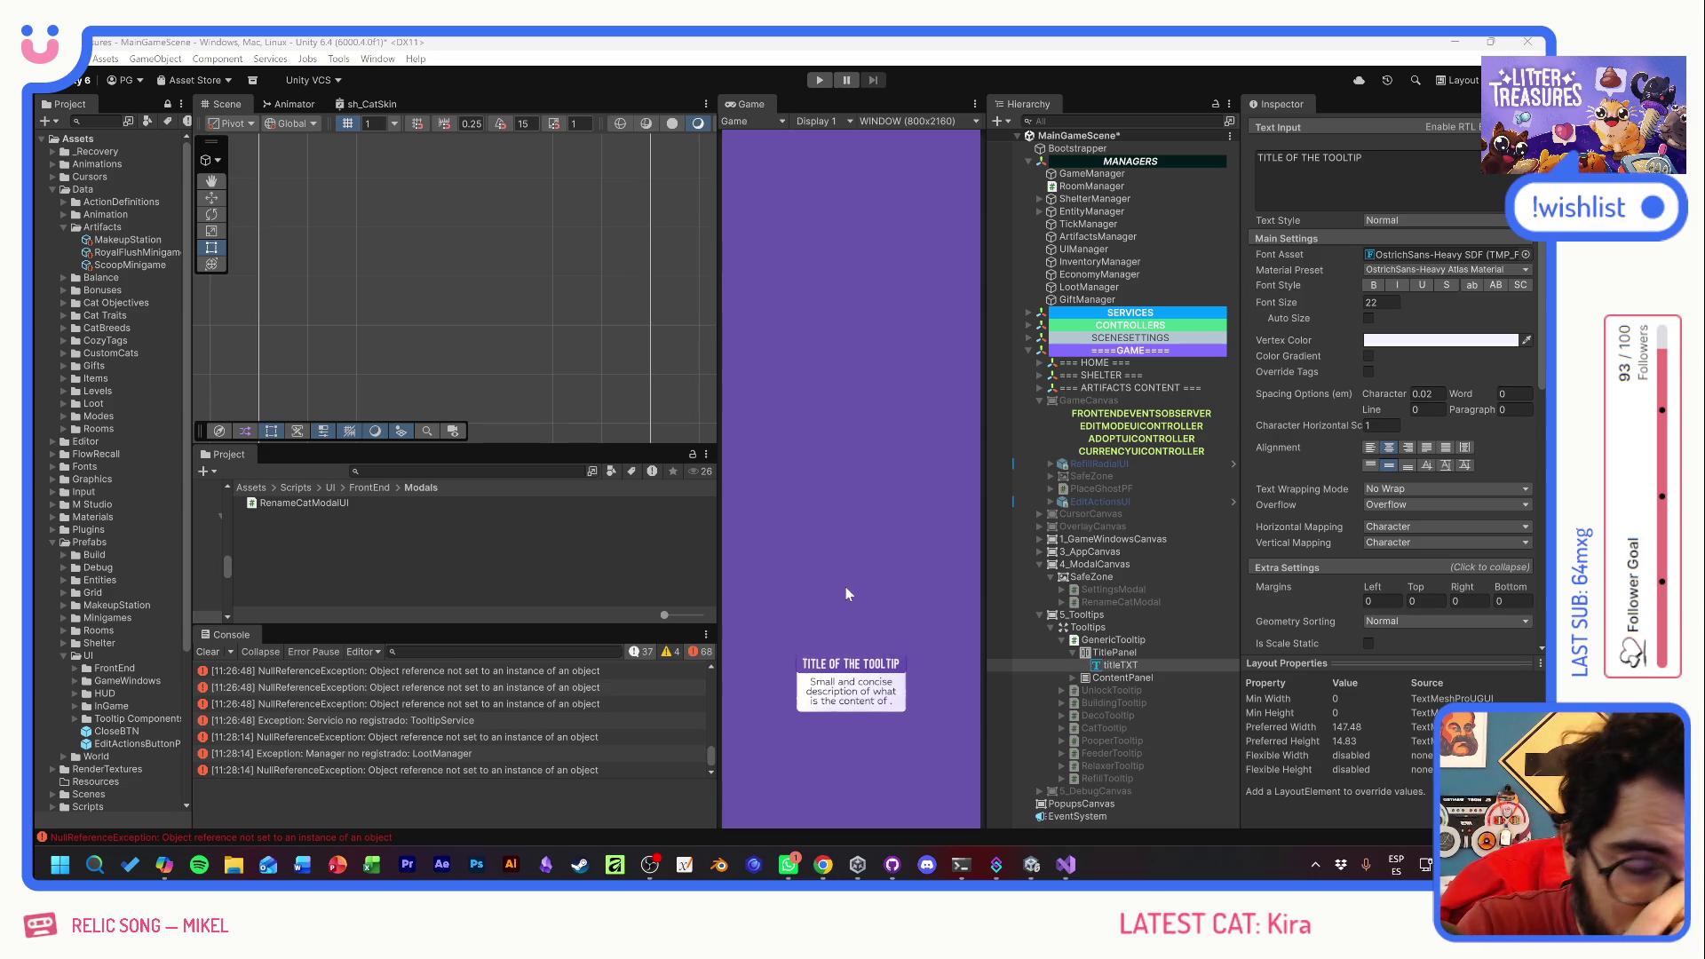
left_click(1074, 653)
left_click(1104, 640)
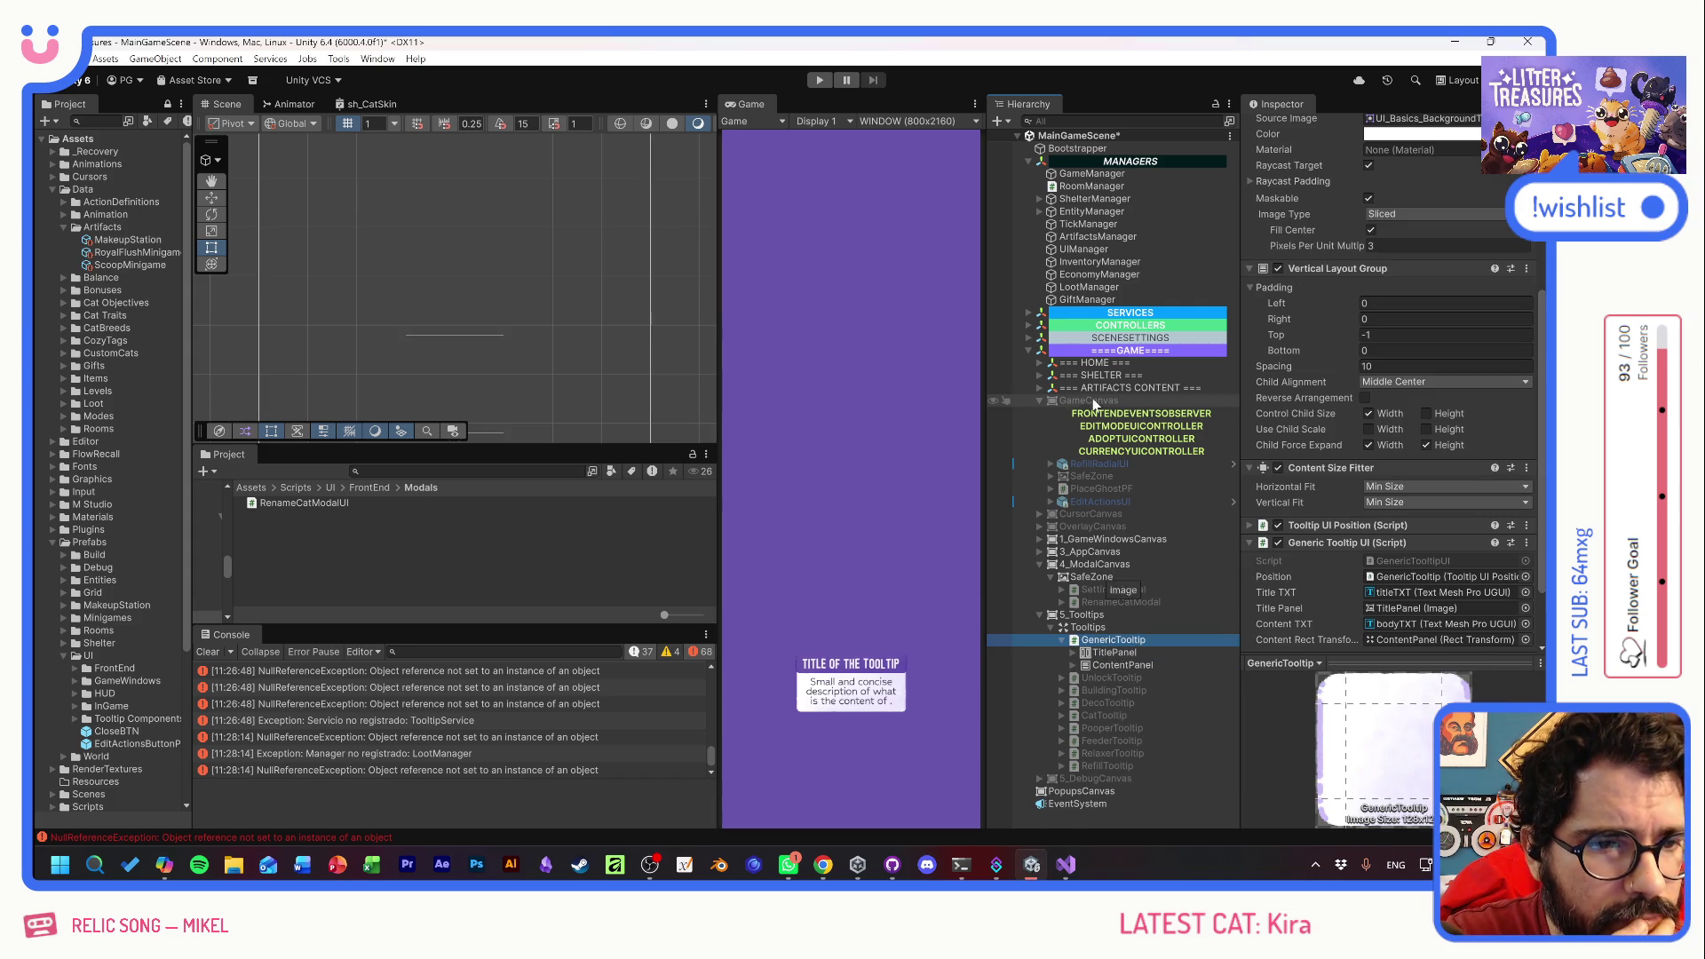
- Add TooltipService from the UI services group to the Bootstrapper's Services list
left_click(1029, 313)
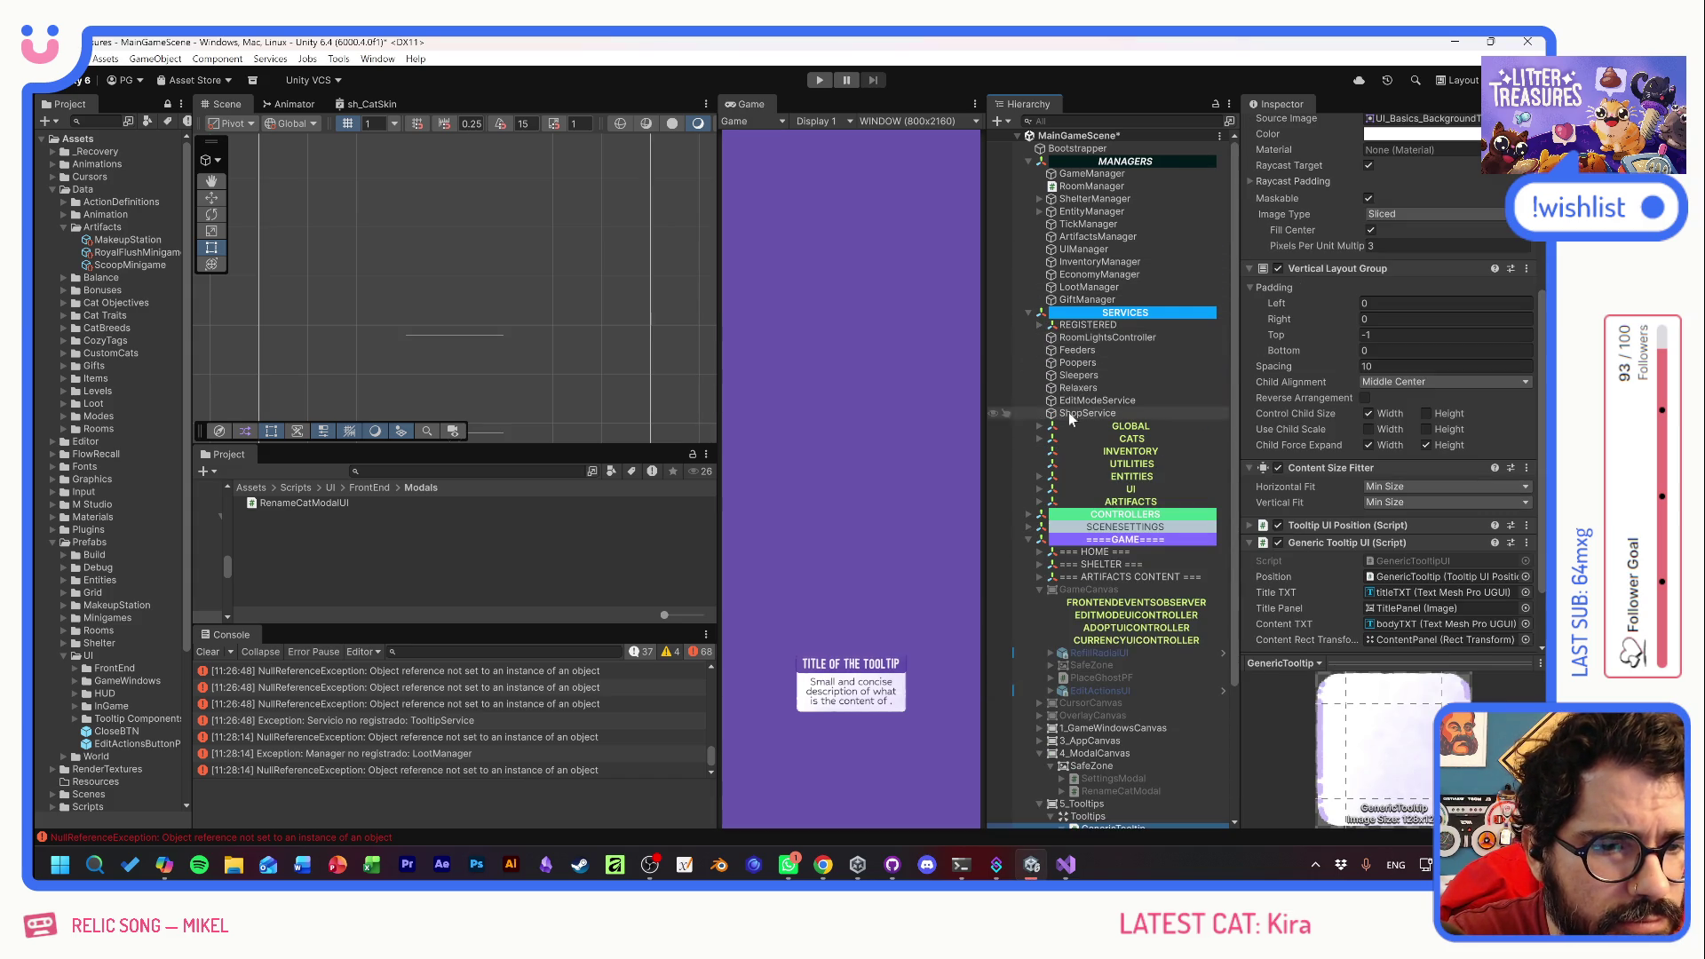
left_click(1039, 489)
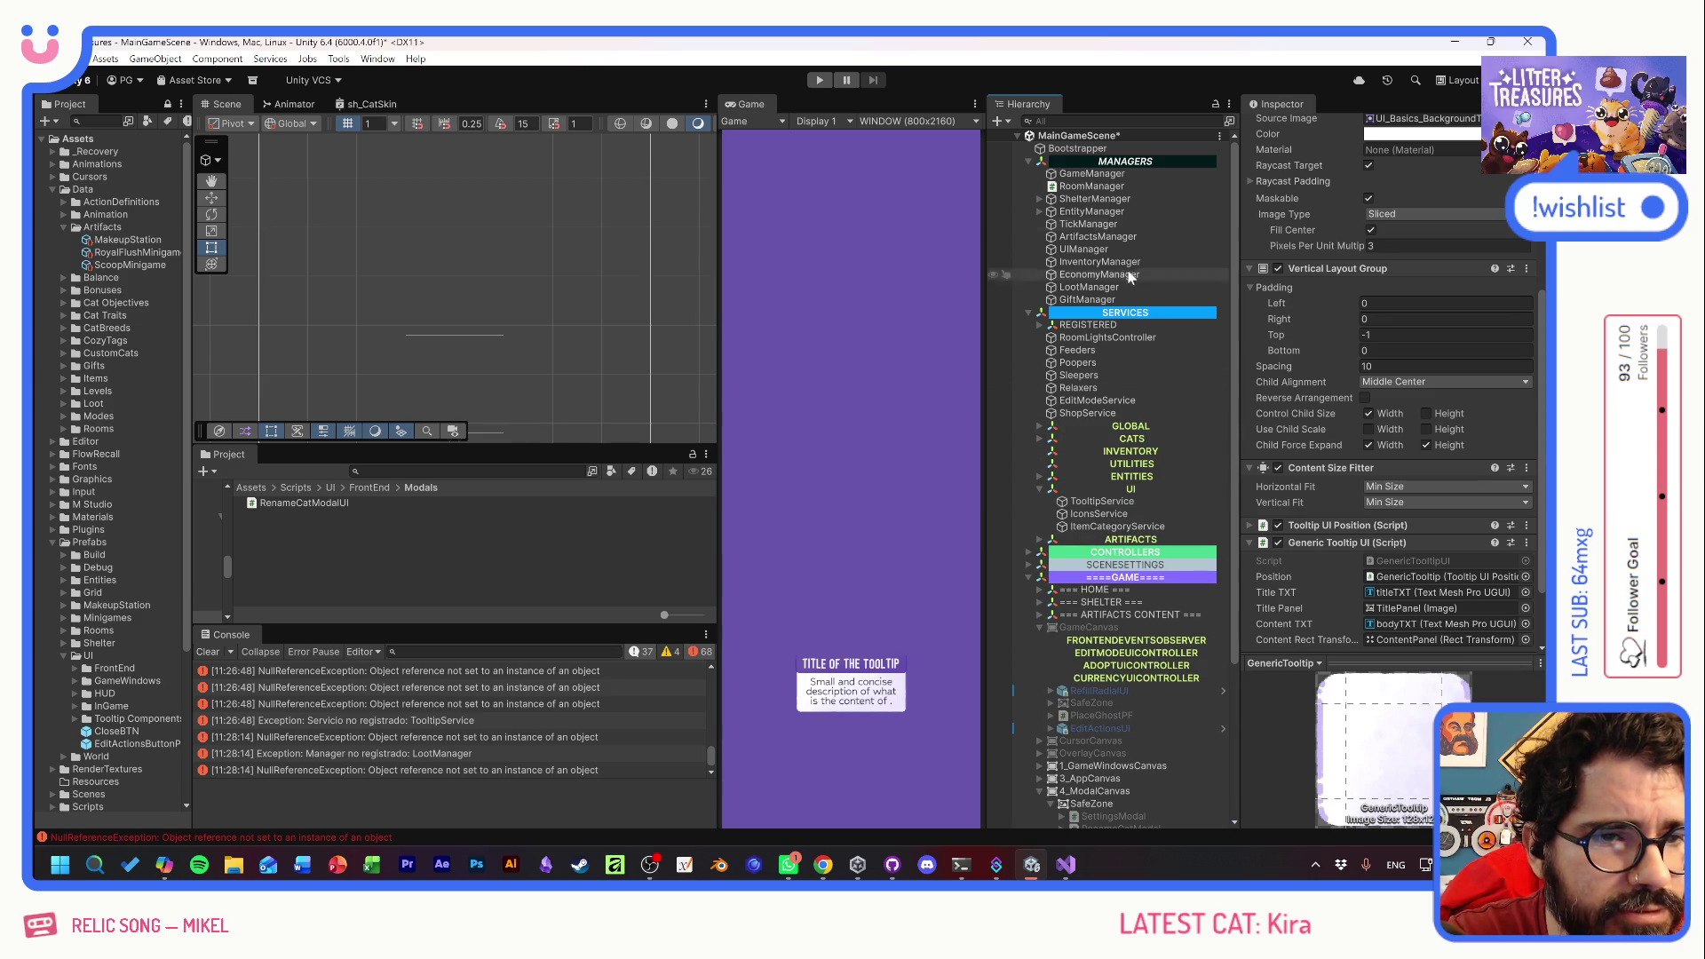
left_click(1106, 150)
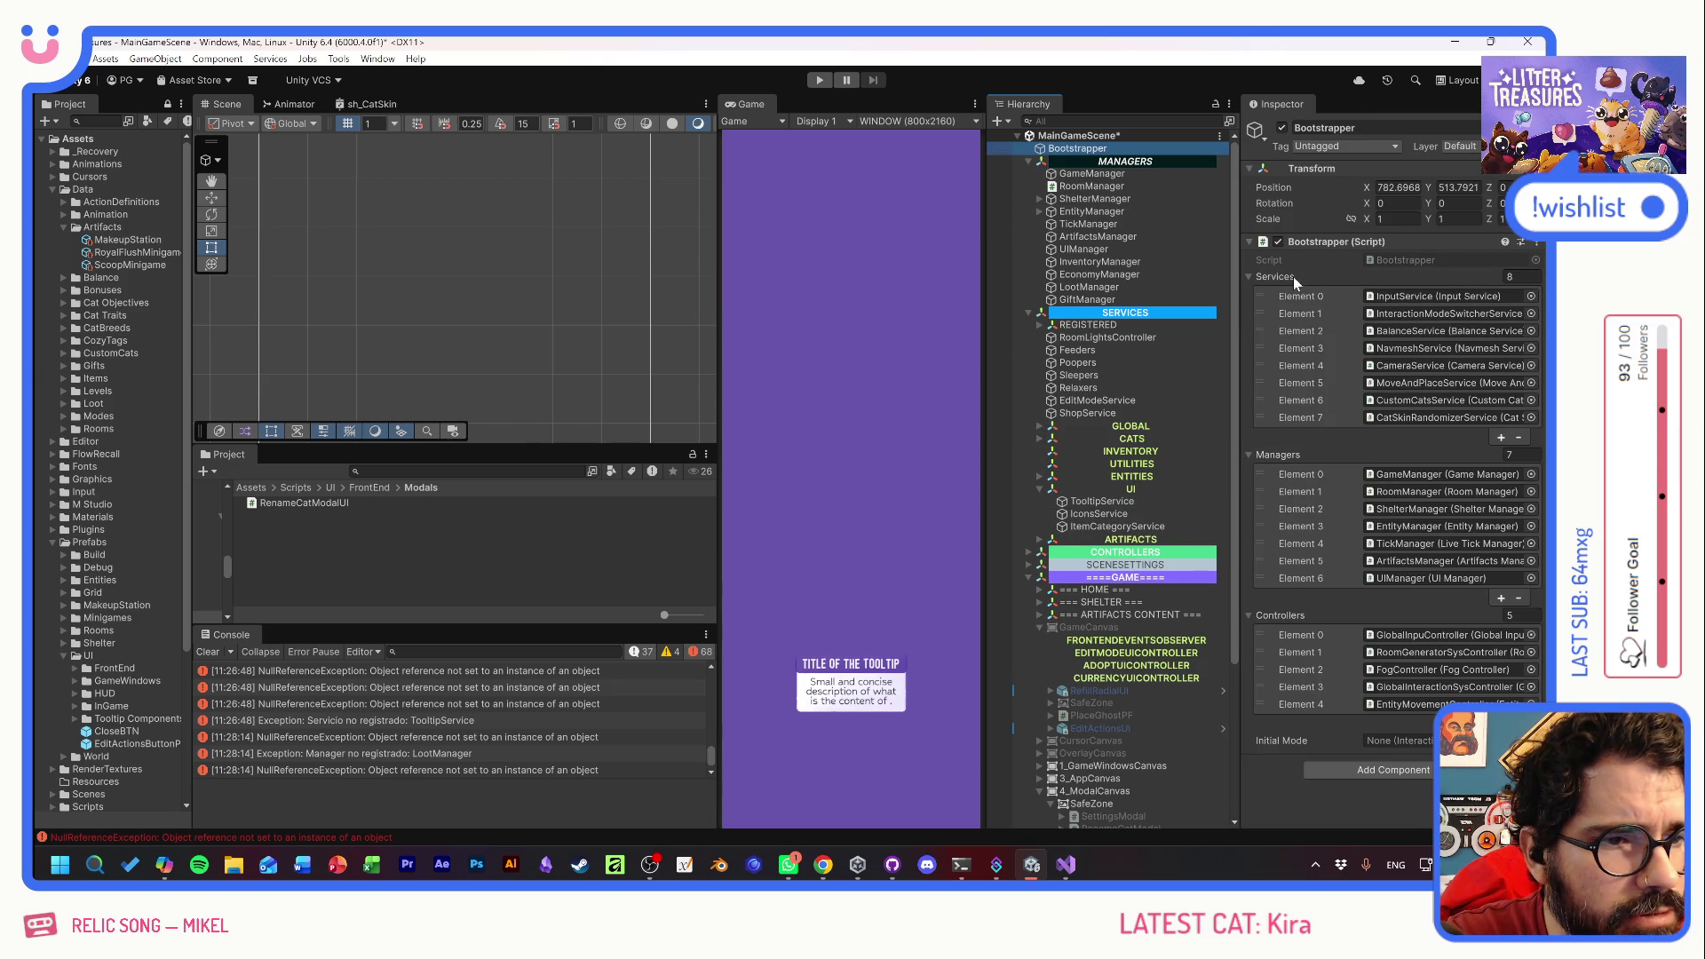
left_click_drag(1101, 509, 1276, 280)
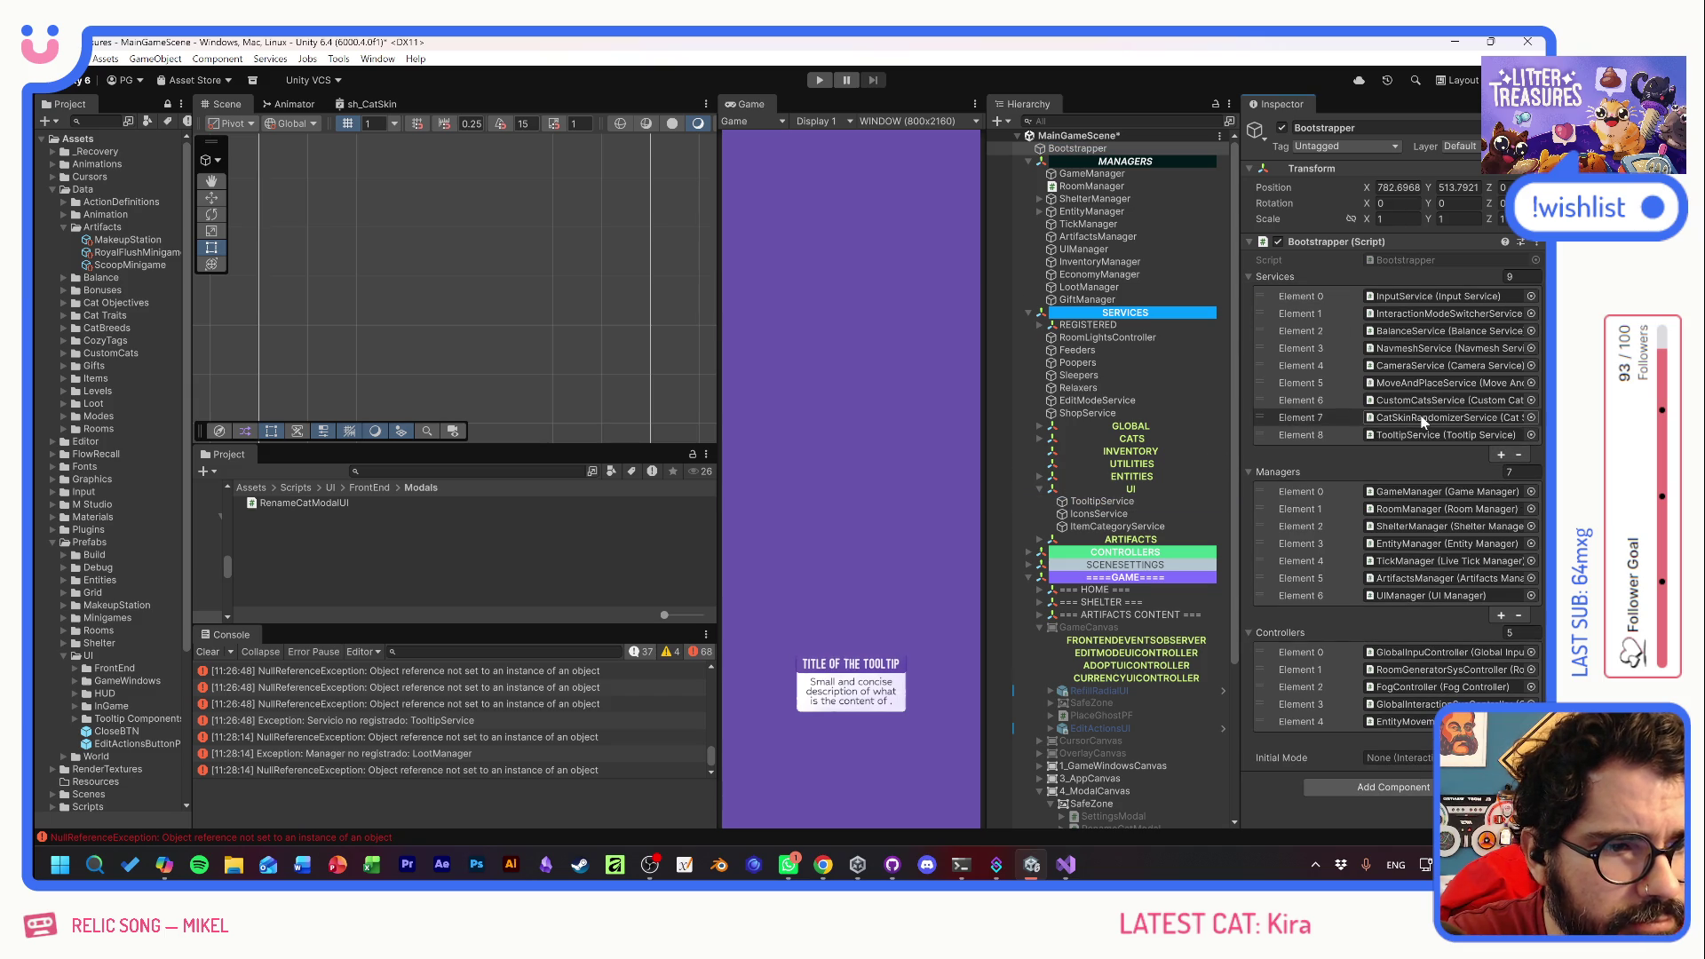
- Open TooltipService.cs in Visual Studio to check its fields, then return to Unity
double_click(1435, 434)
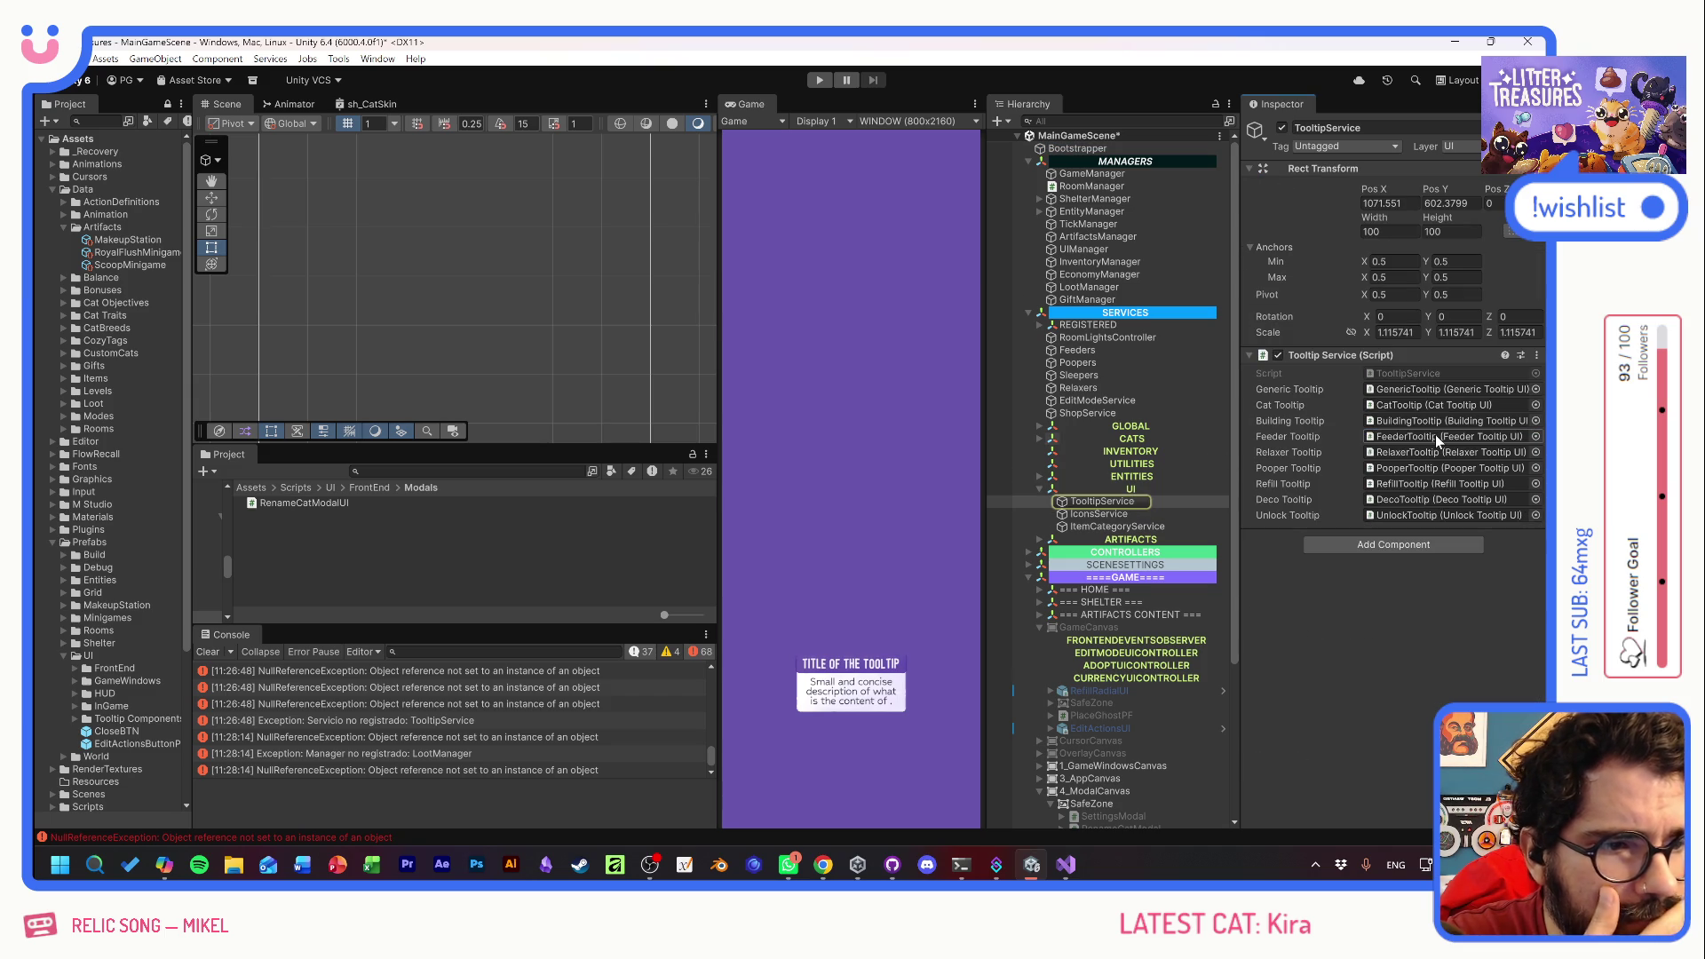
left_click(1426, 374)
double_click(1426, 374)
left_click(793, 333)
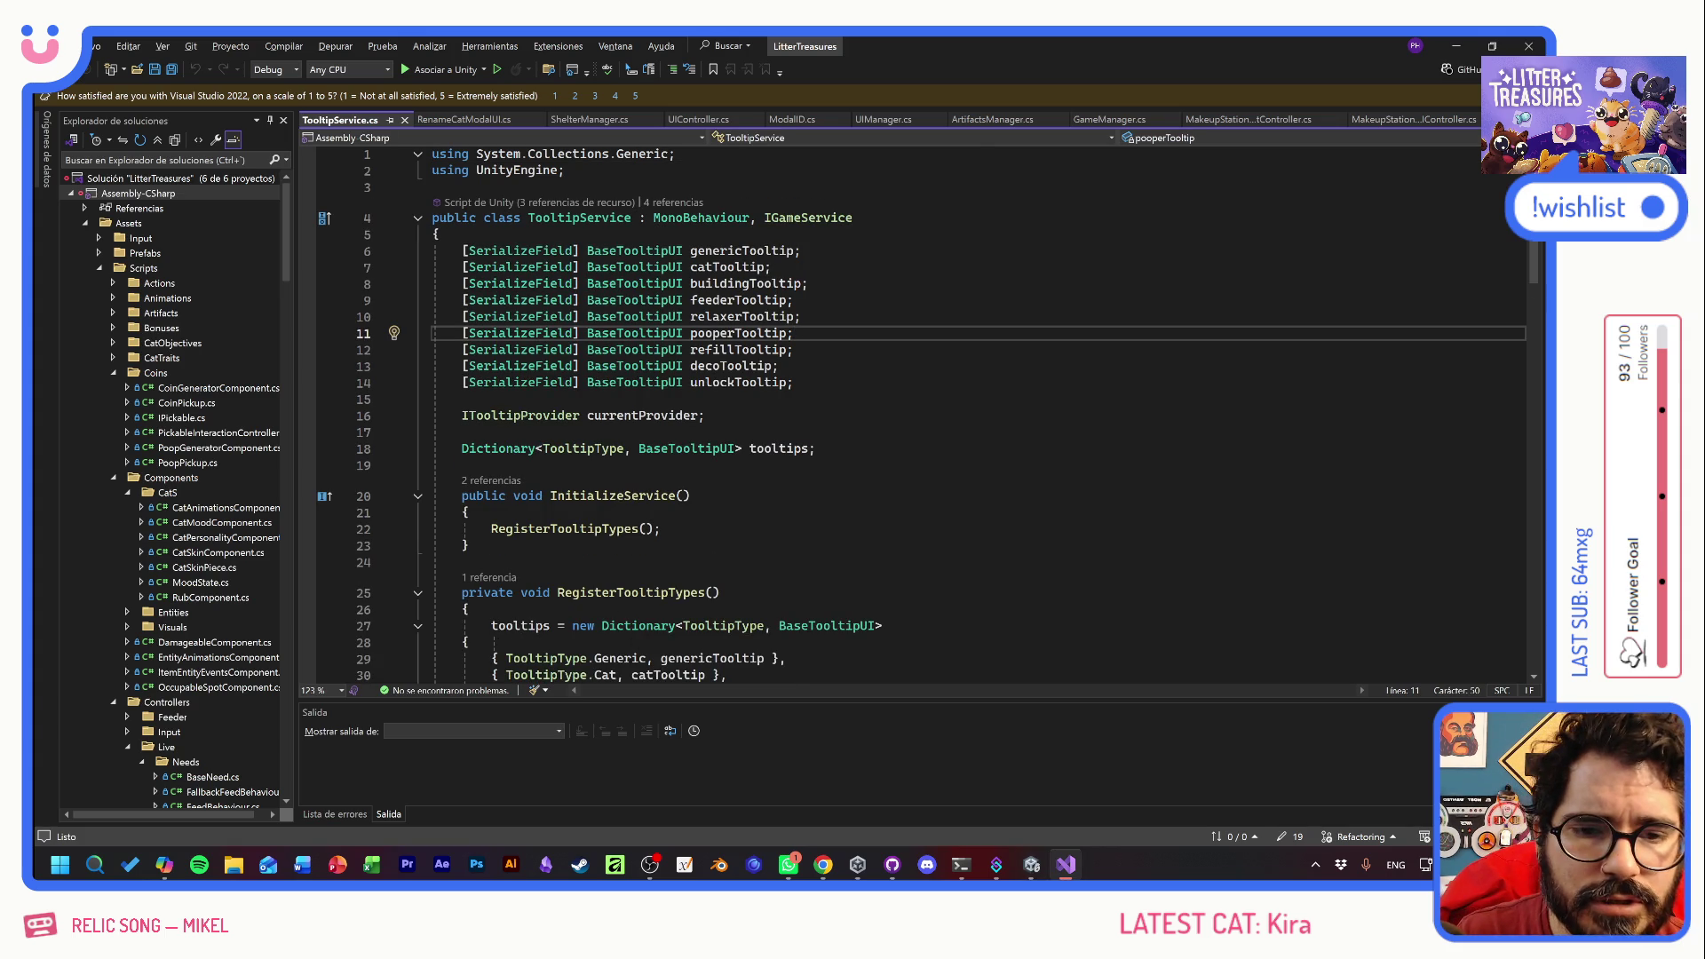
key("alt+Tab")
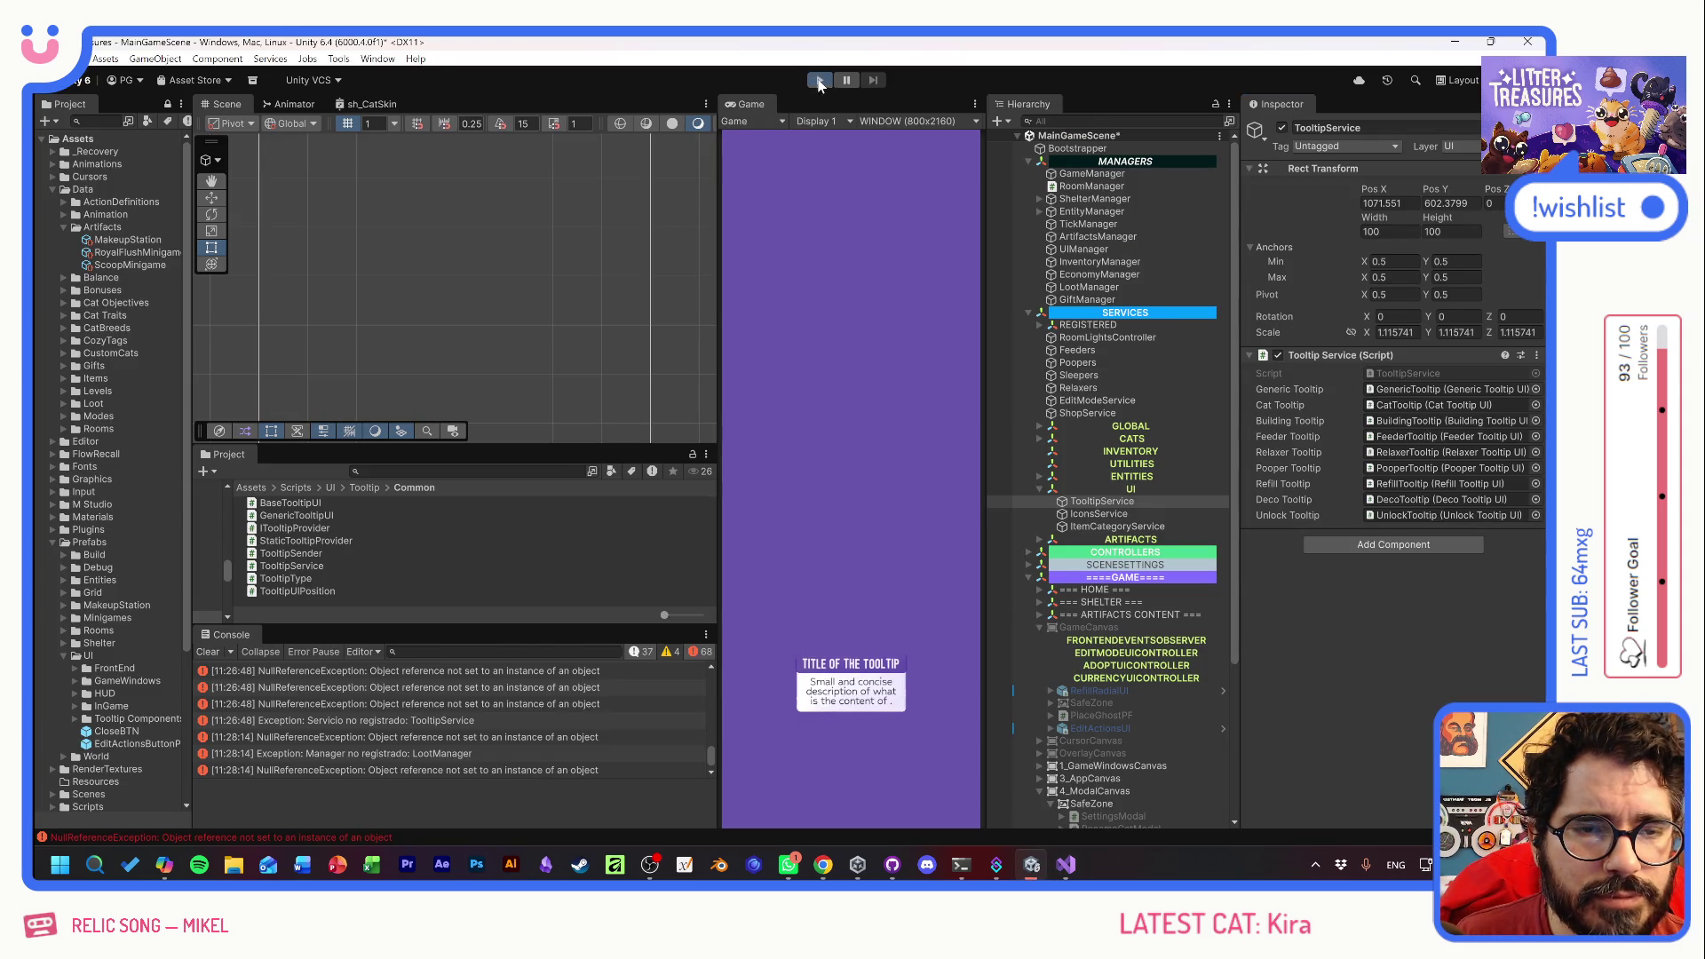
left_click(819, 82)
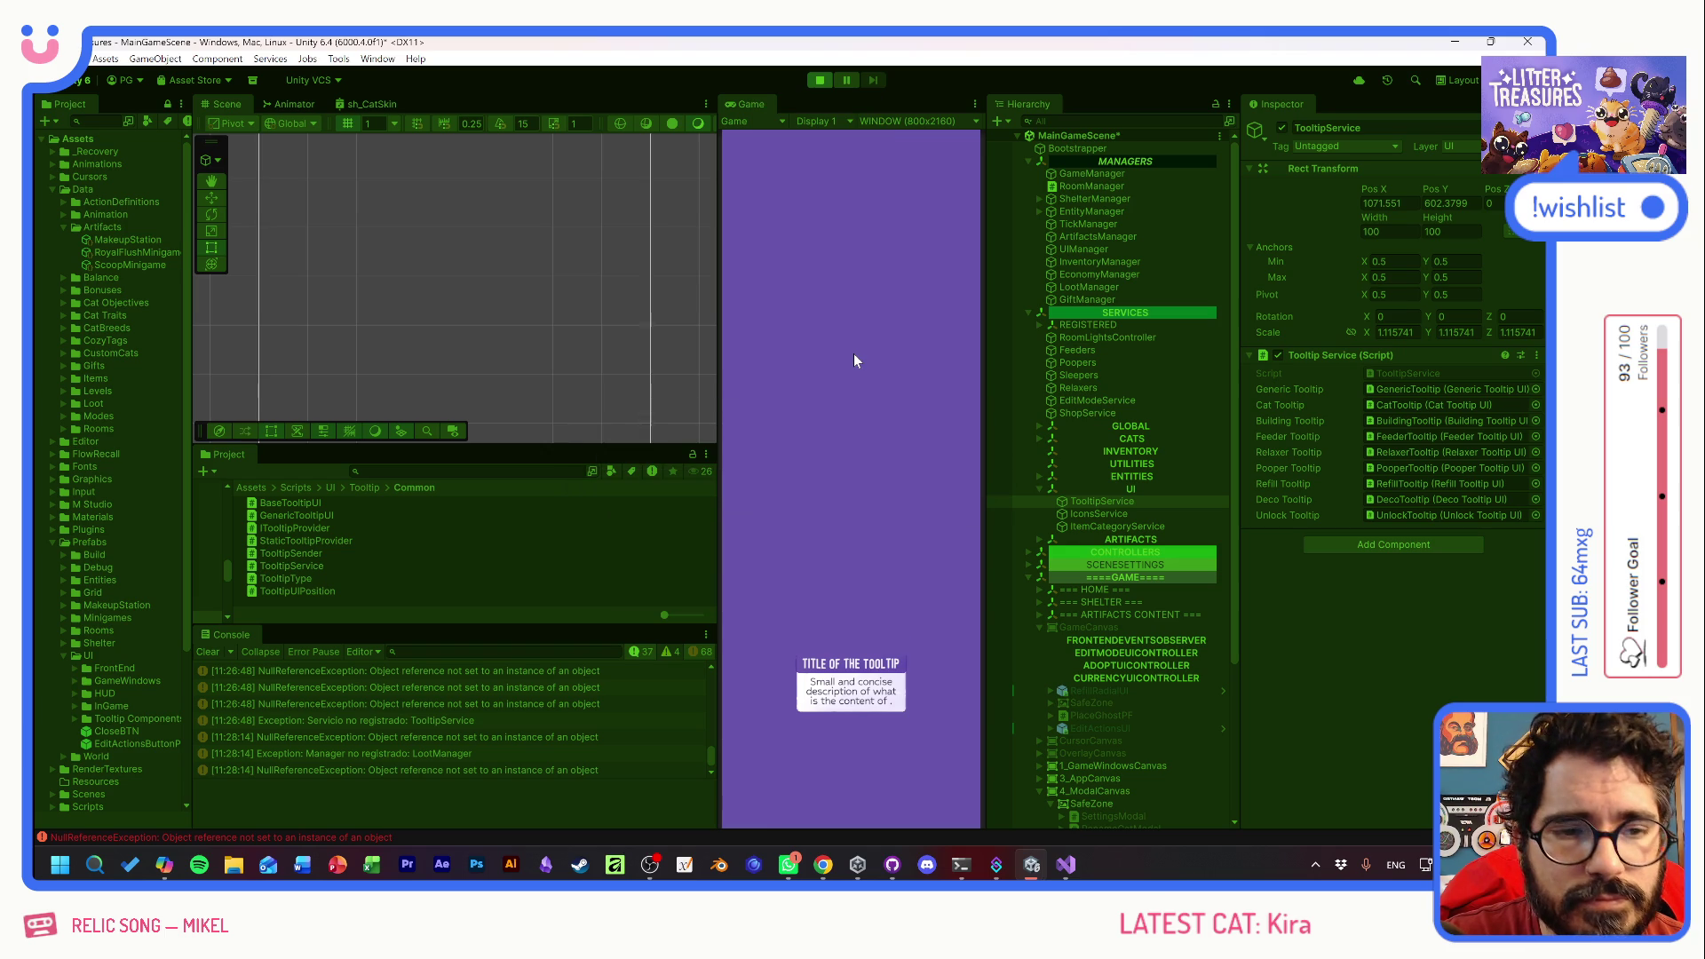
left_click(856, 470)
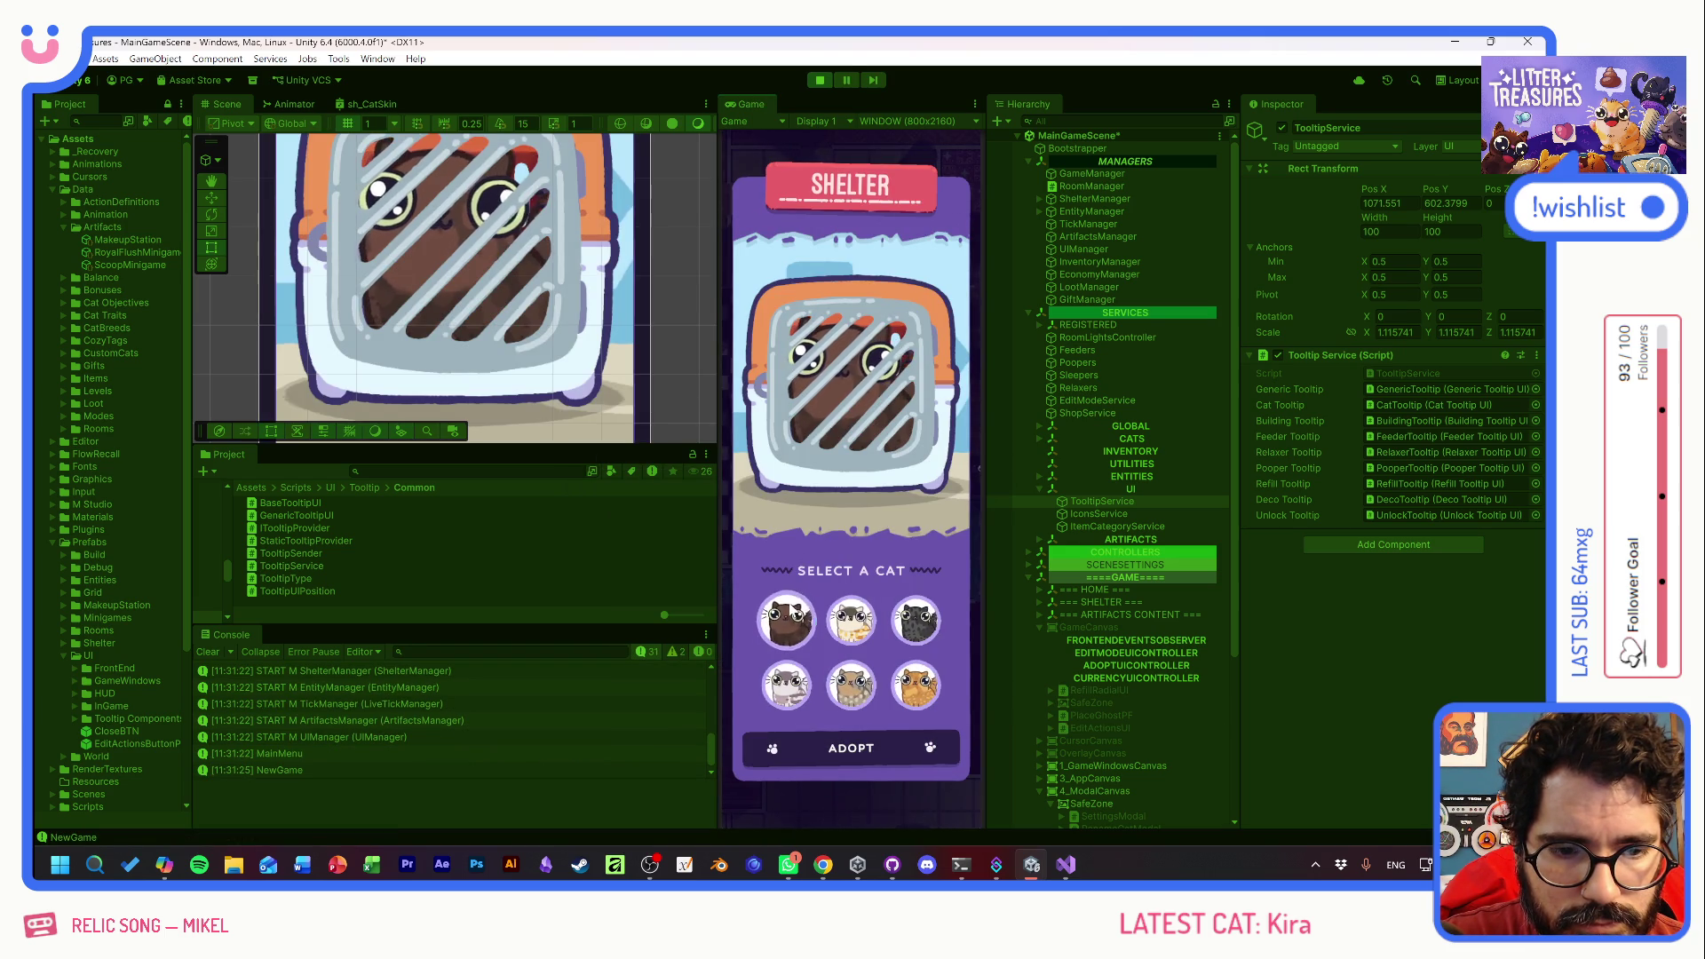
left_click(786, 619)
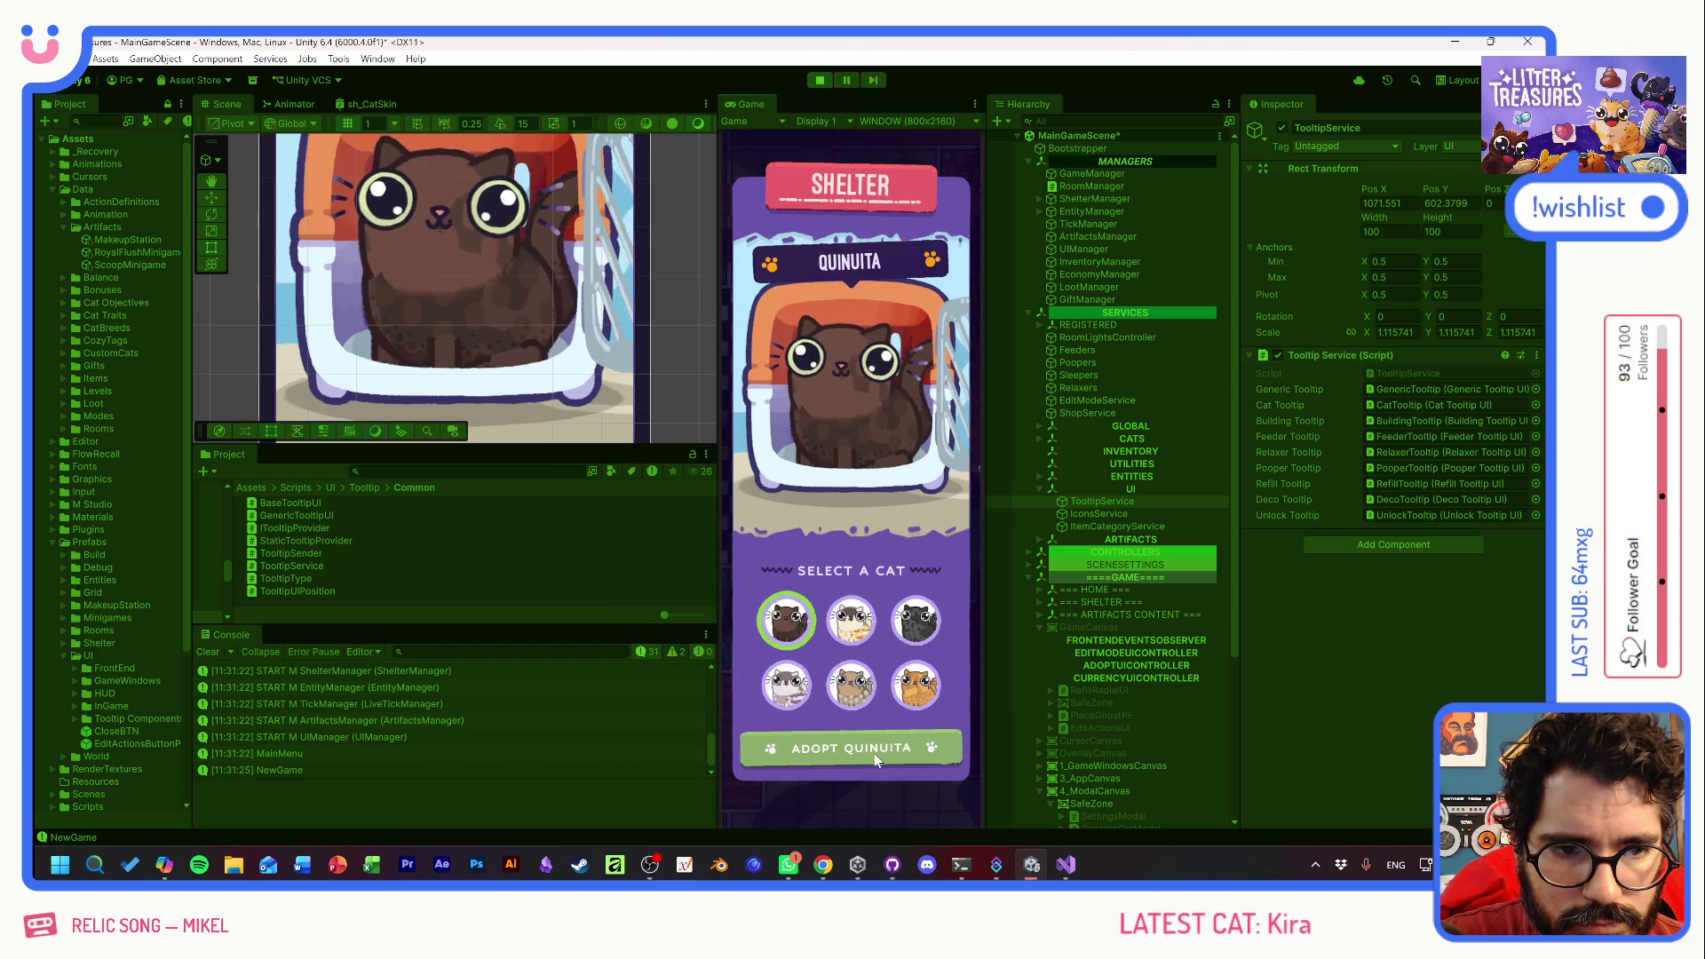
left_click(874, 753)
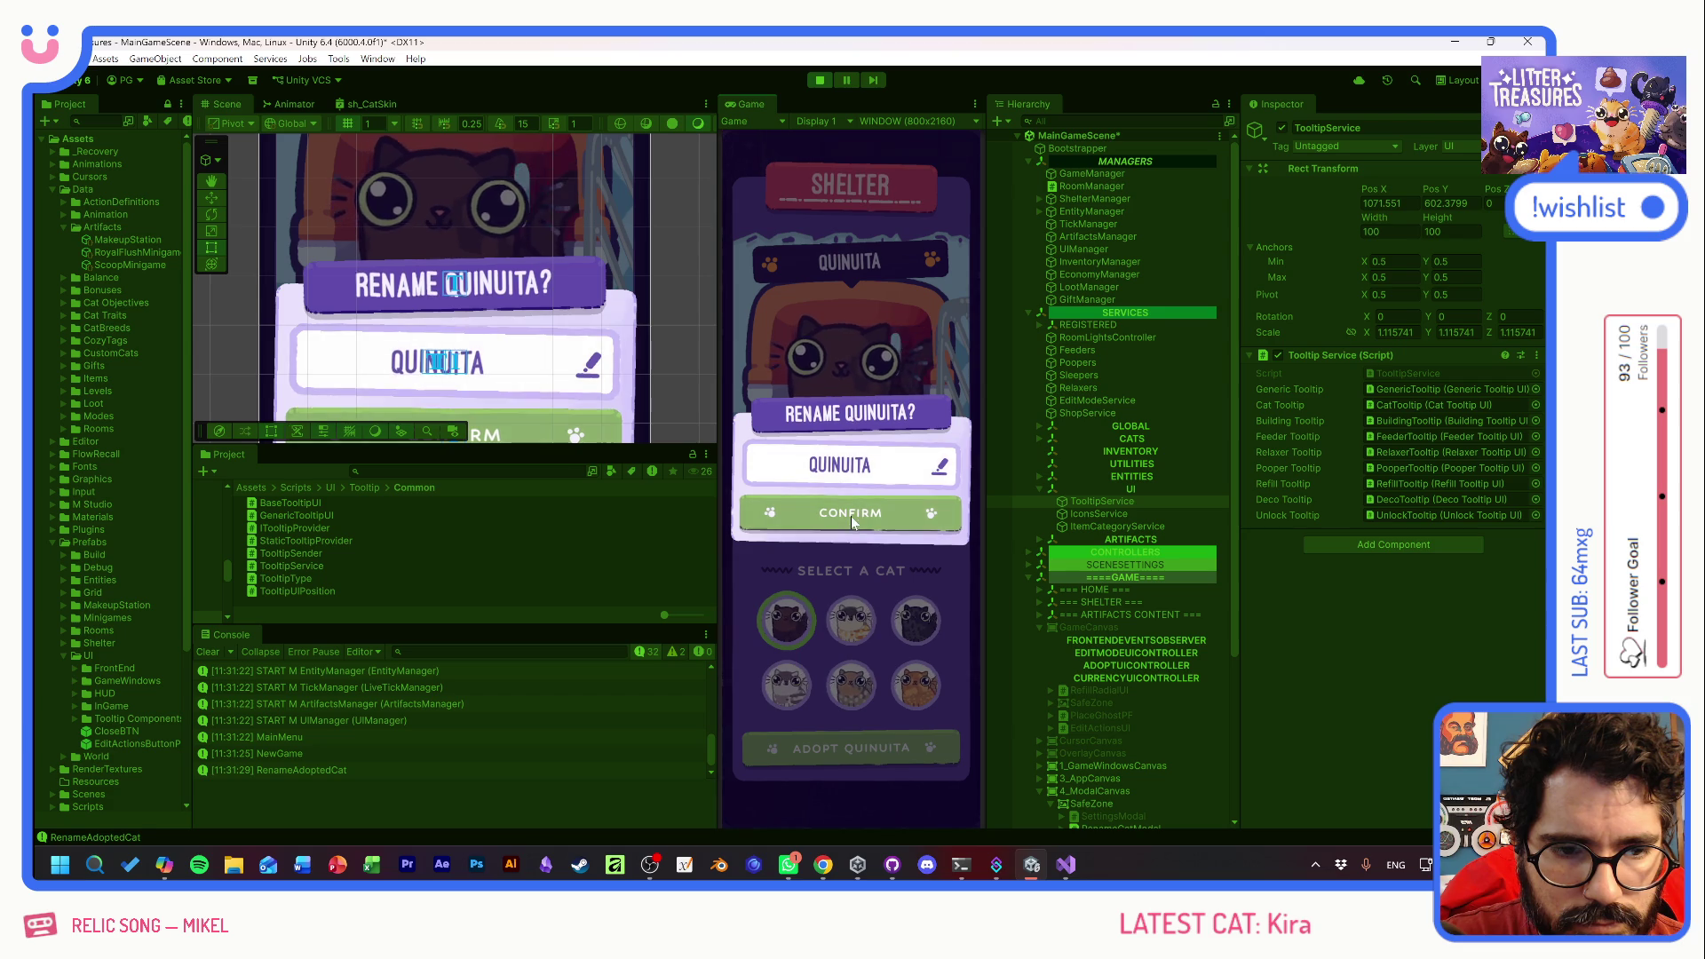
left_click(850, 515)
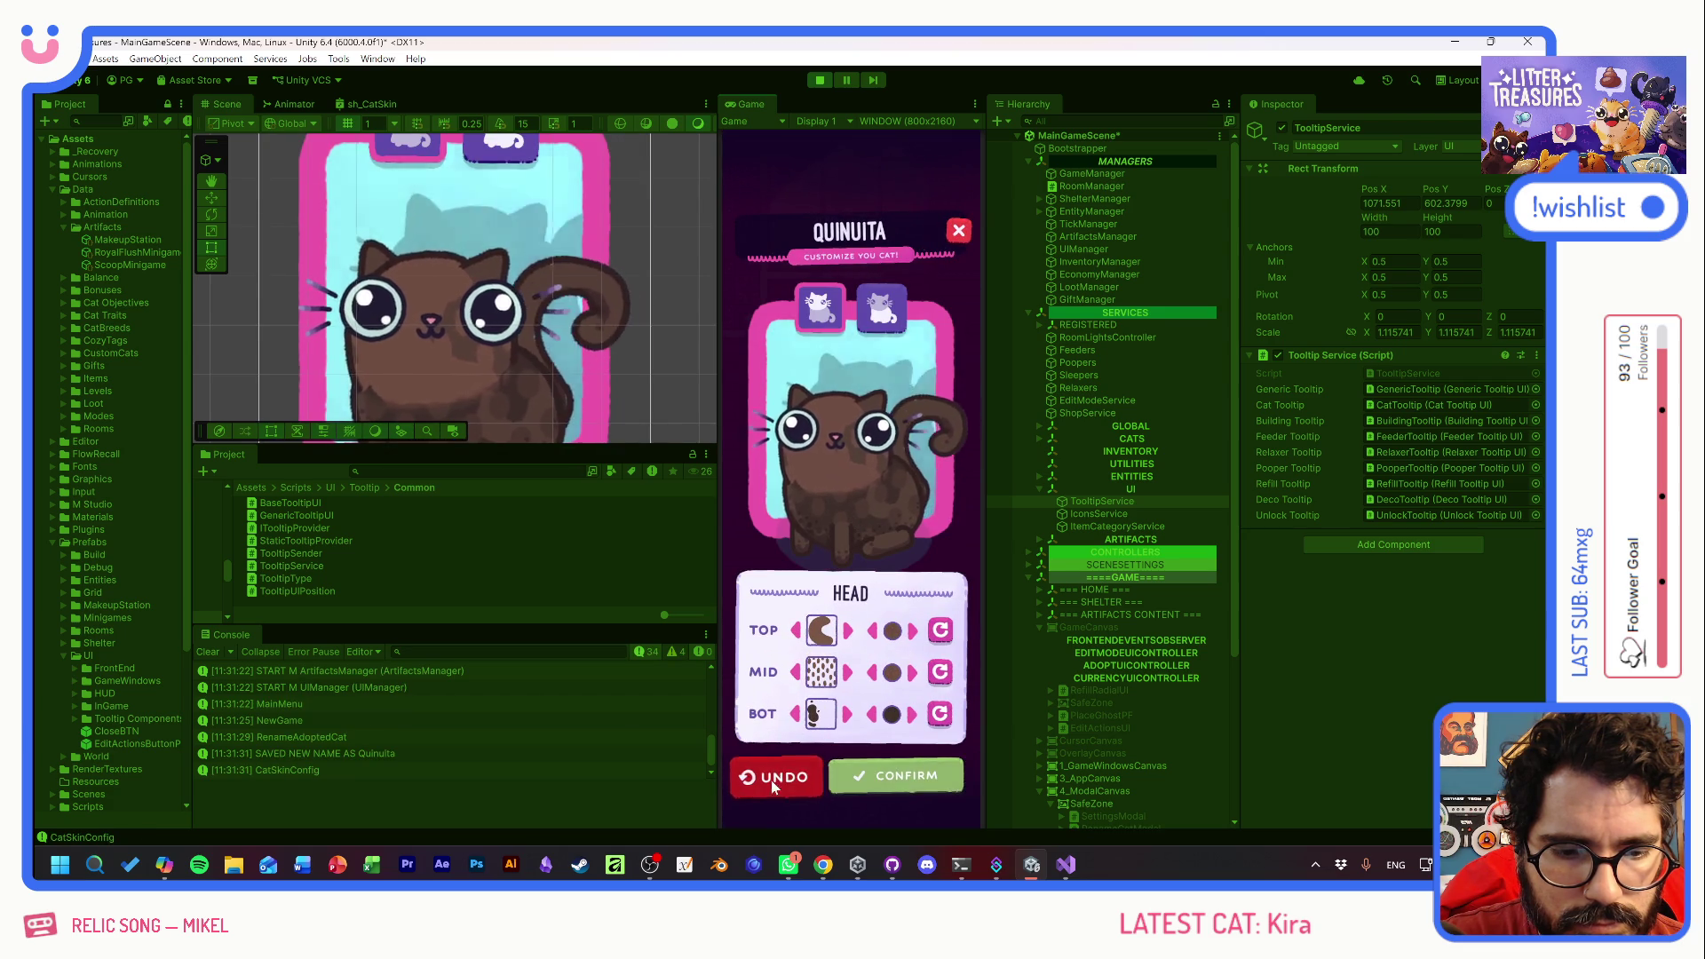
left_click(897, 777)
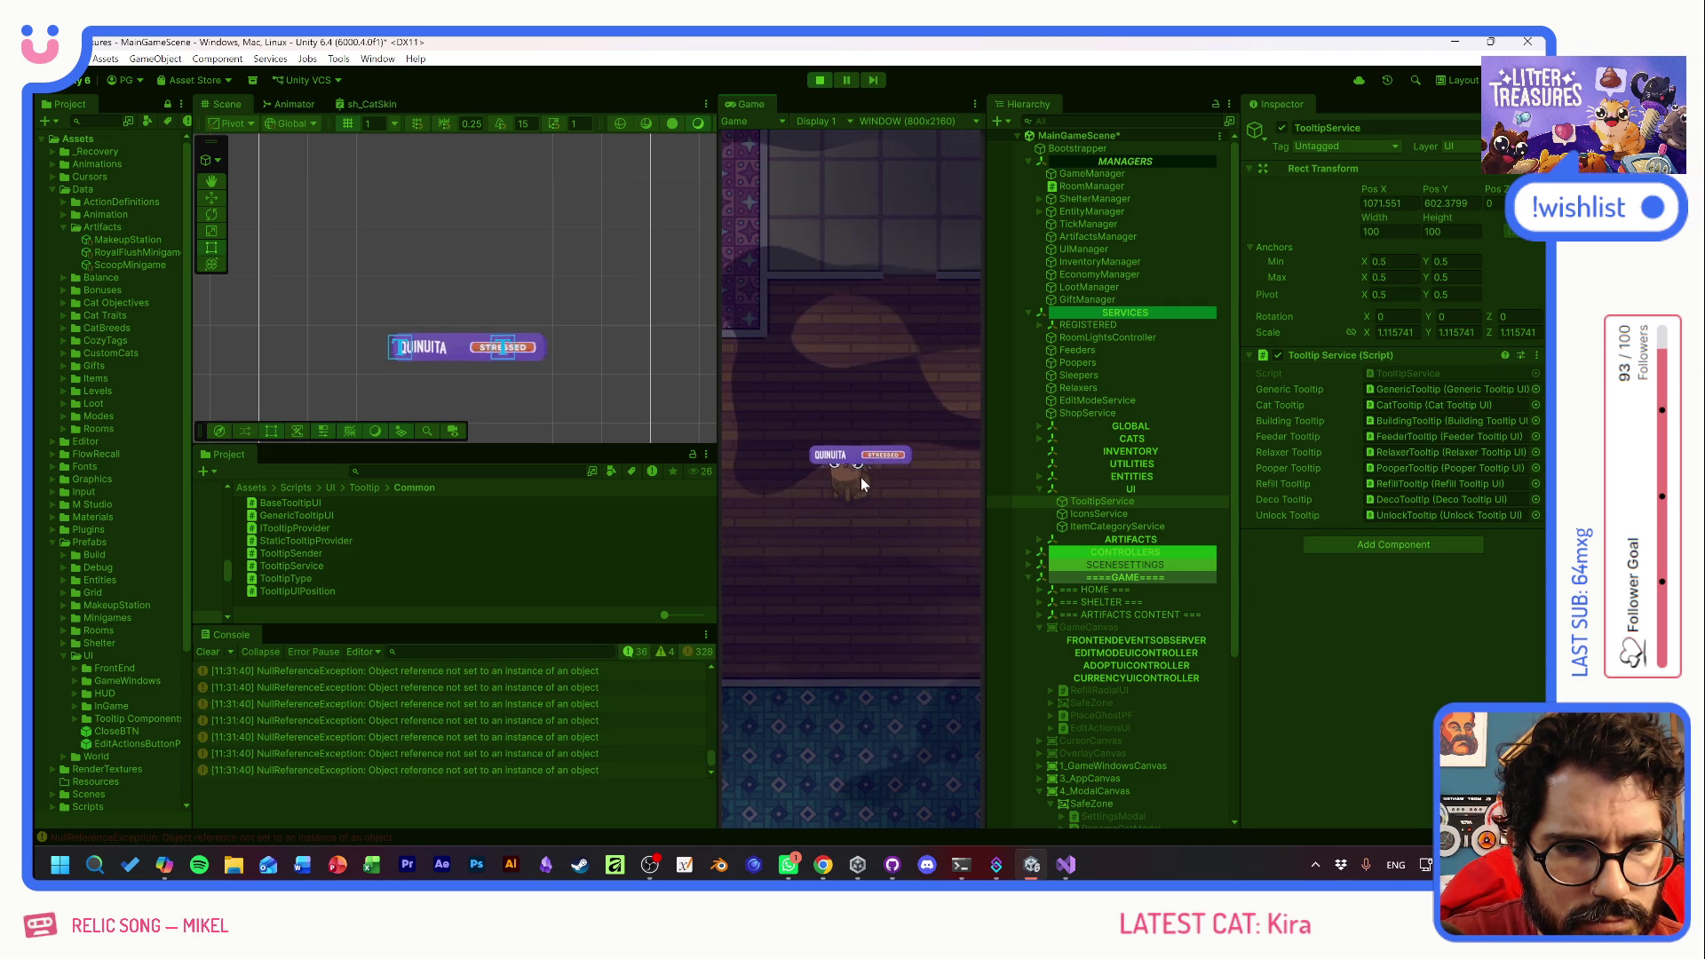
left_click(817, 80)
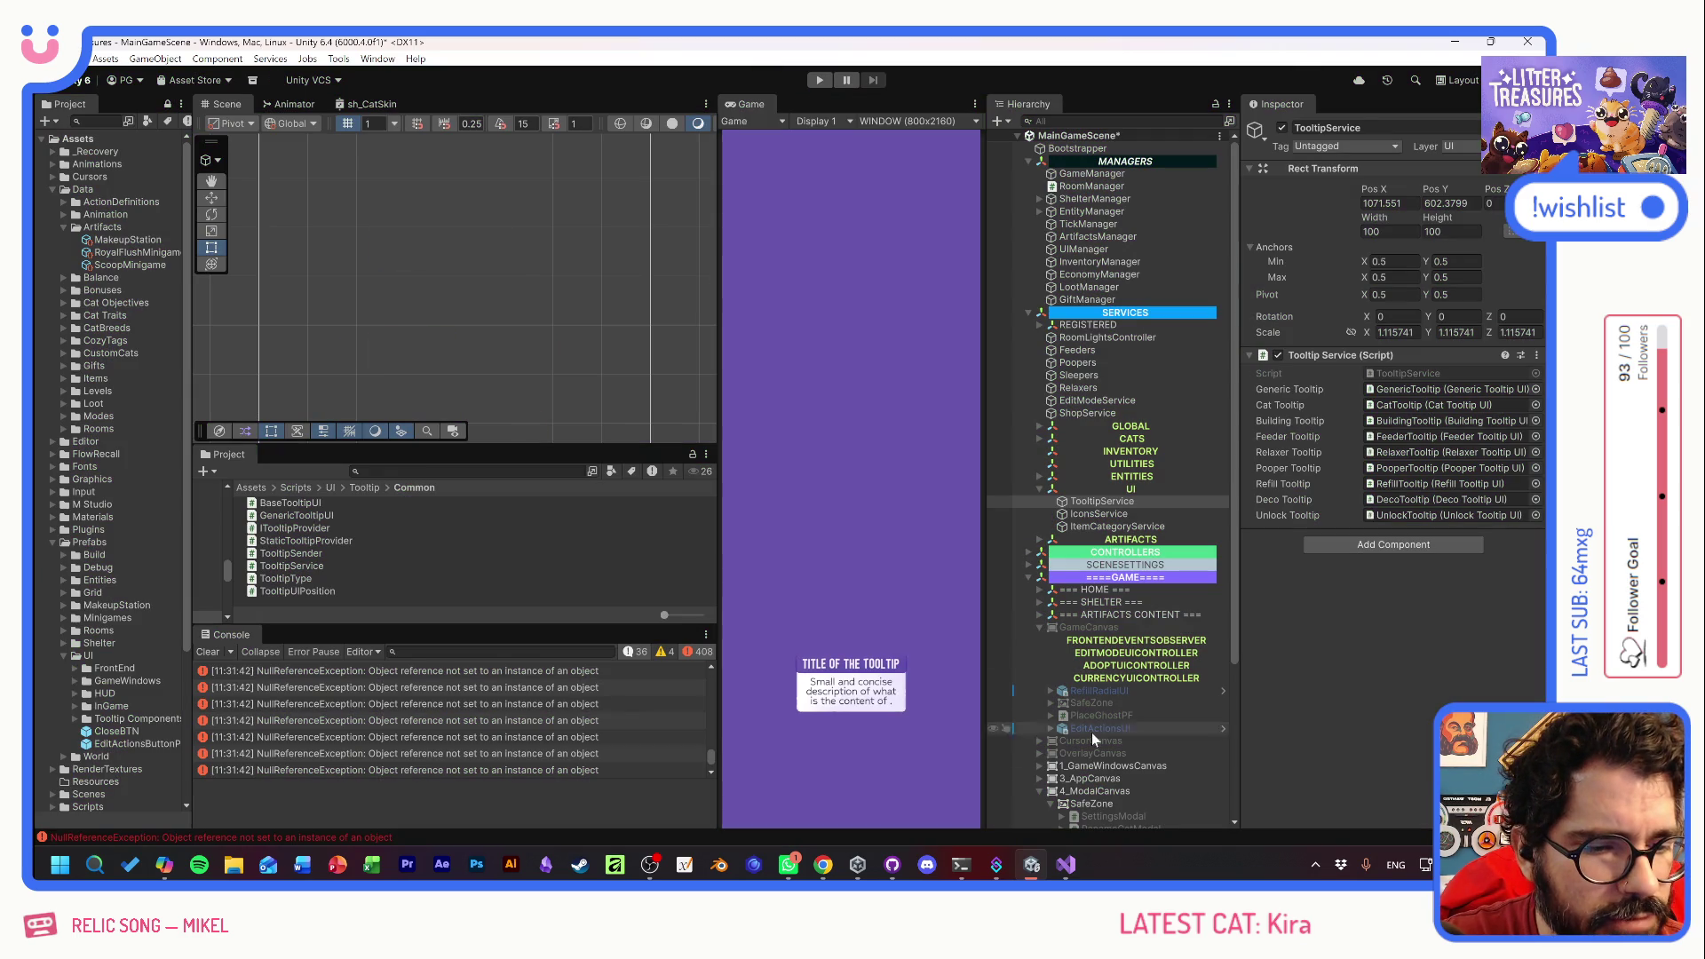
- Select TooltipService and start Play mode to reach the main menu
left_click(1094, 502)
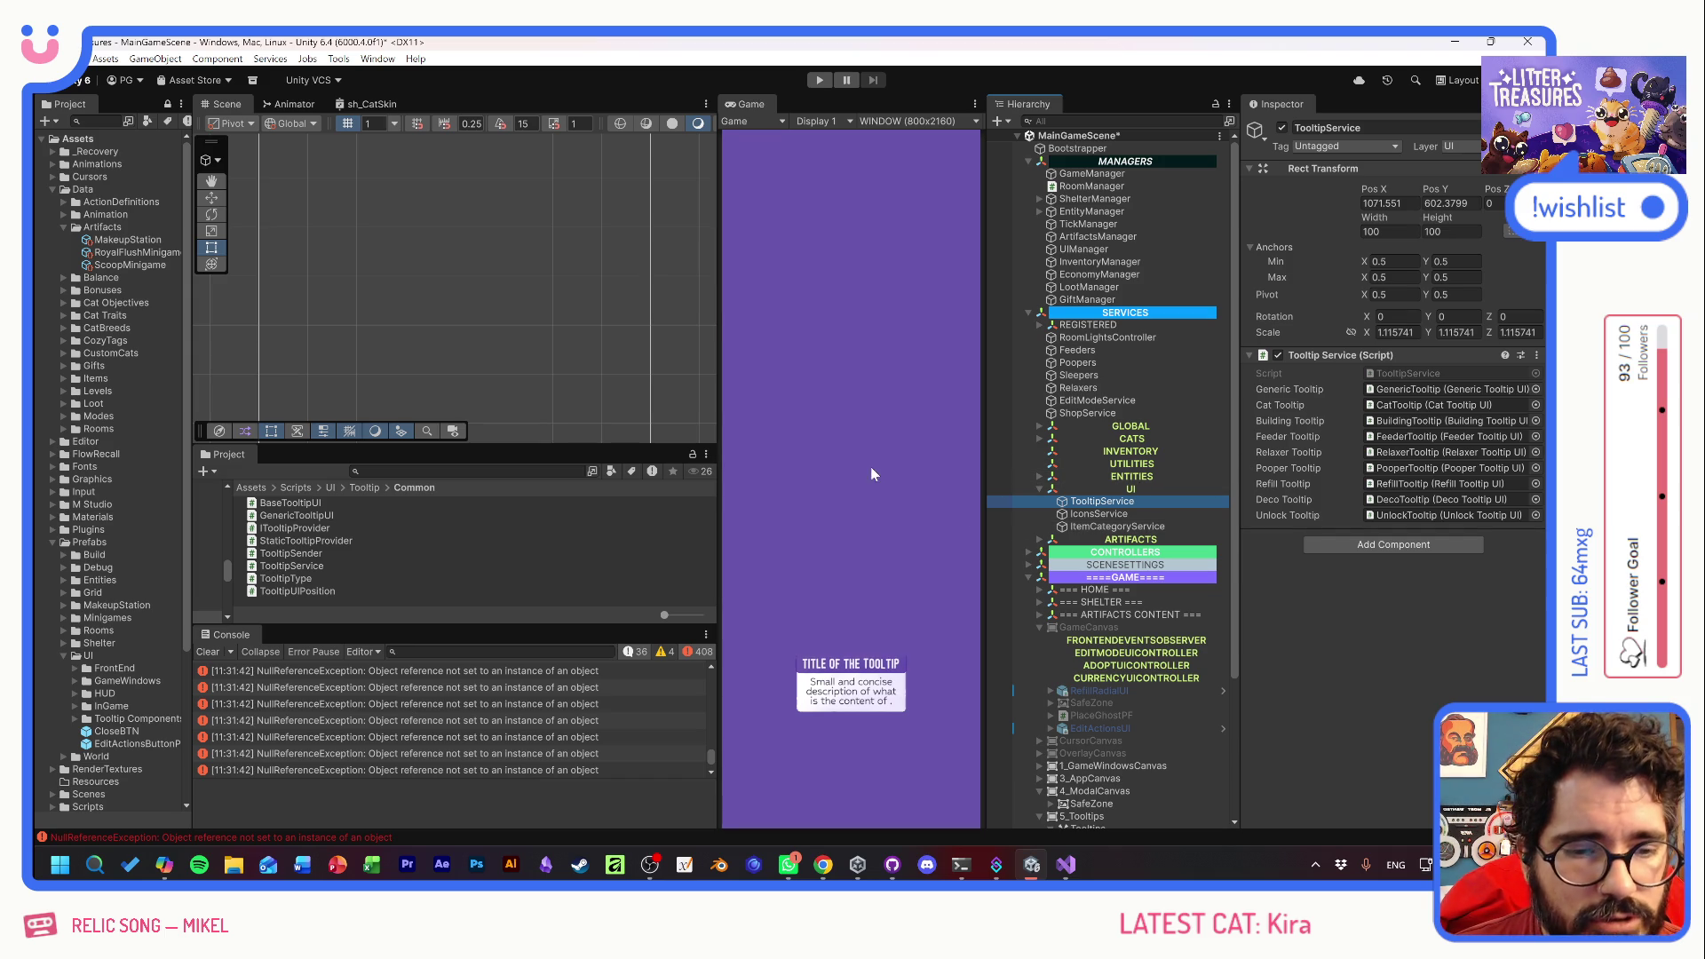
left_click(819, 80)
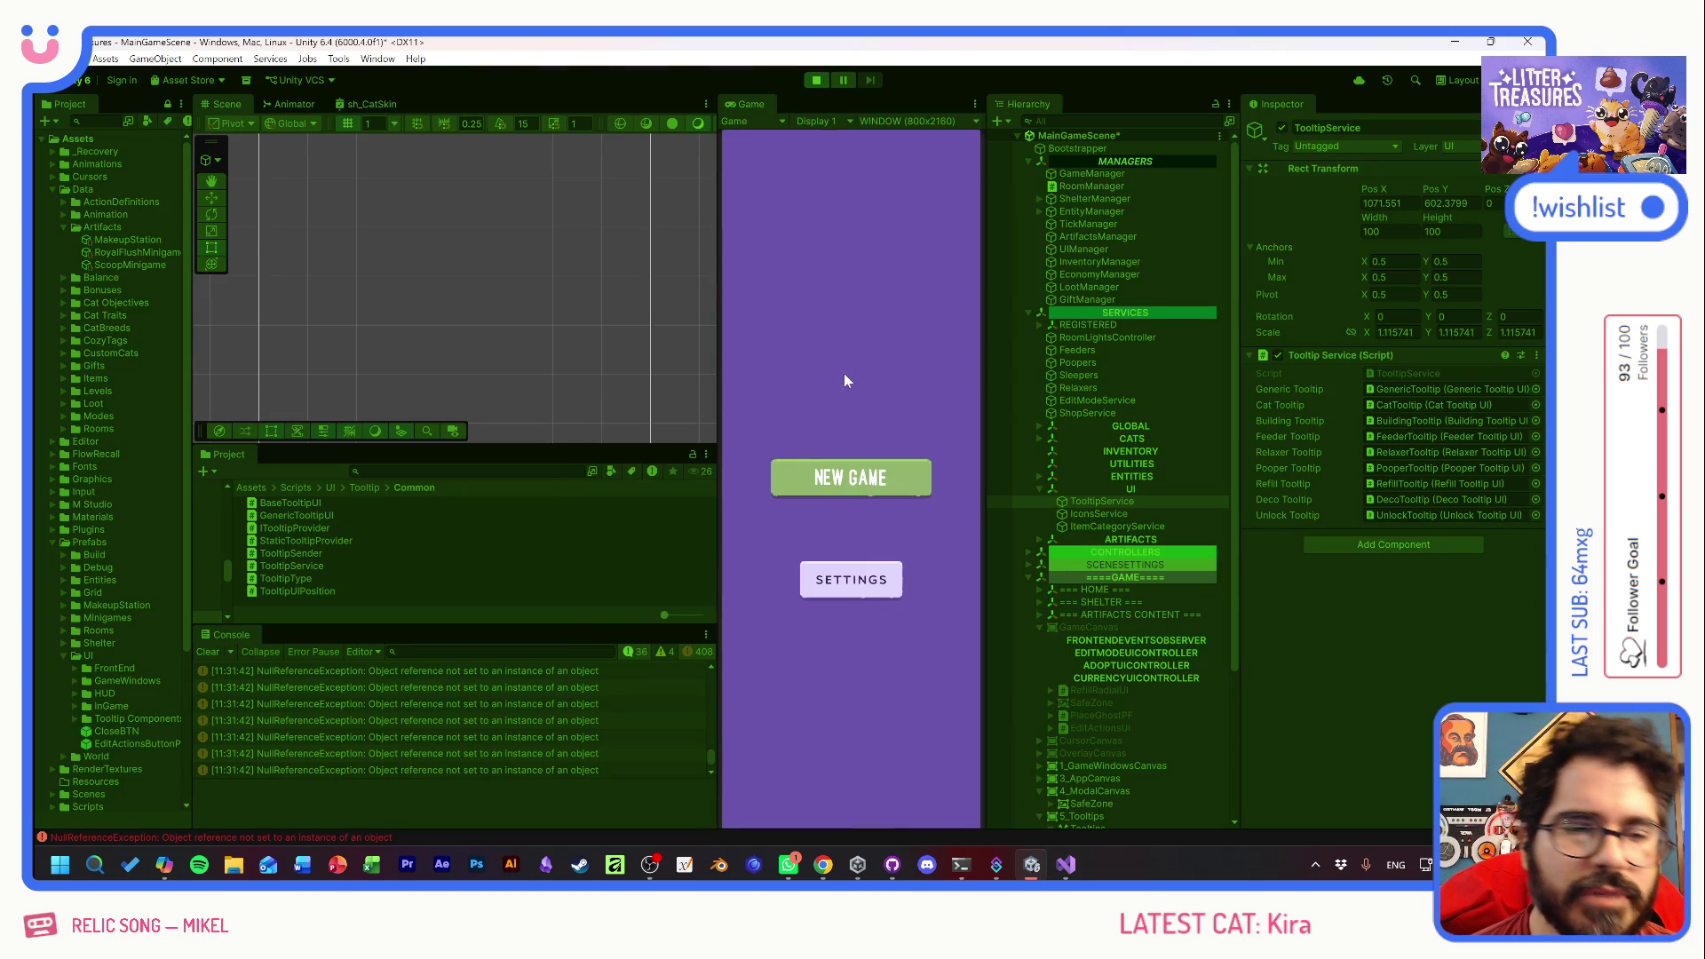
- Start a new game and browse cats Olivia, Benito, Quinuita and Muymuy
left_click(848, 494)
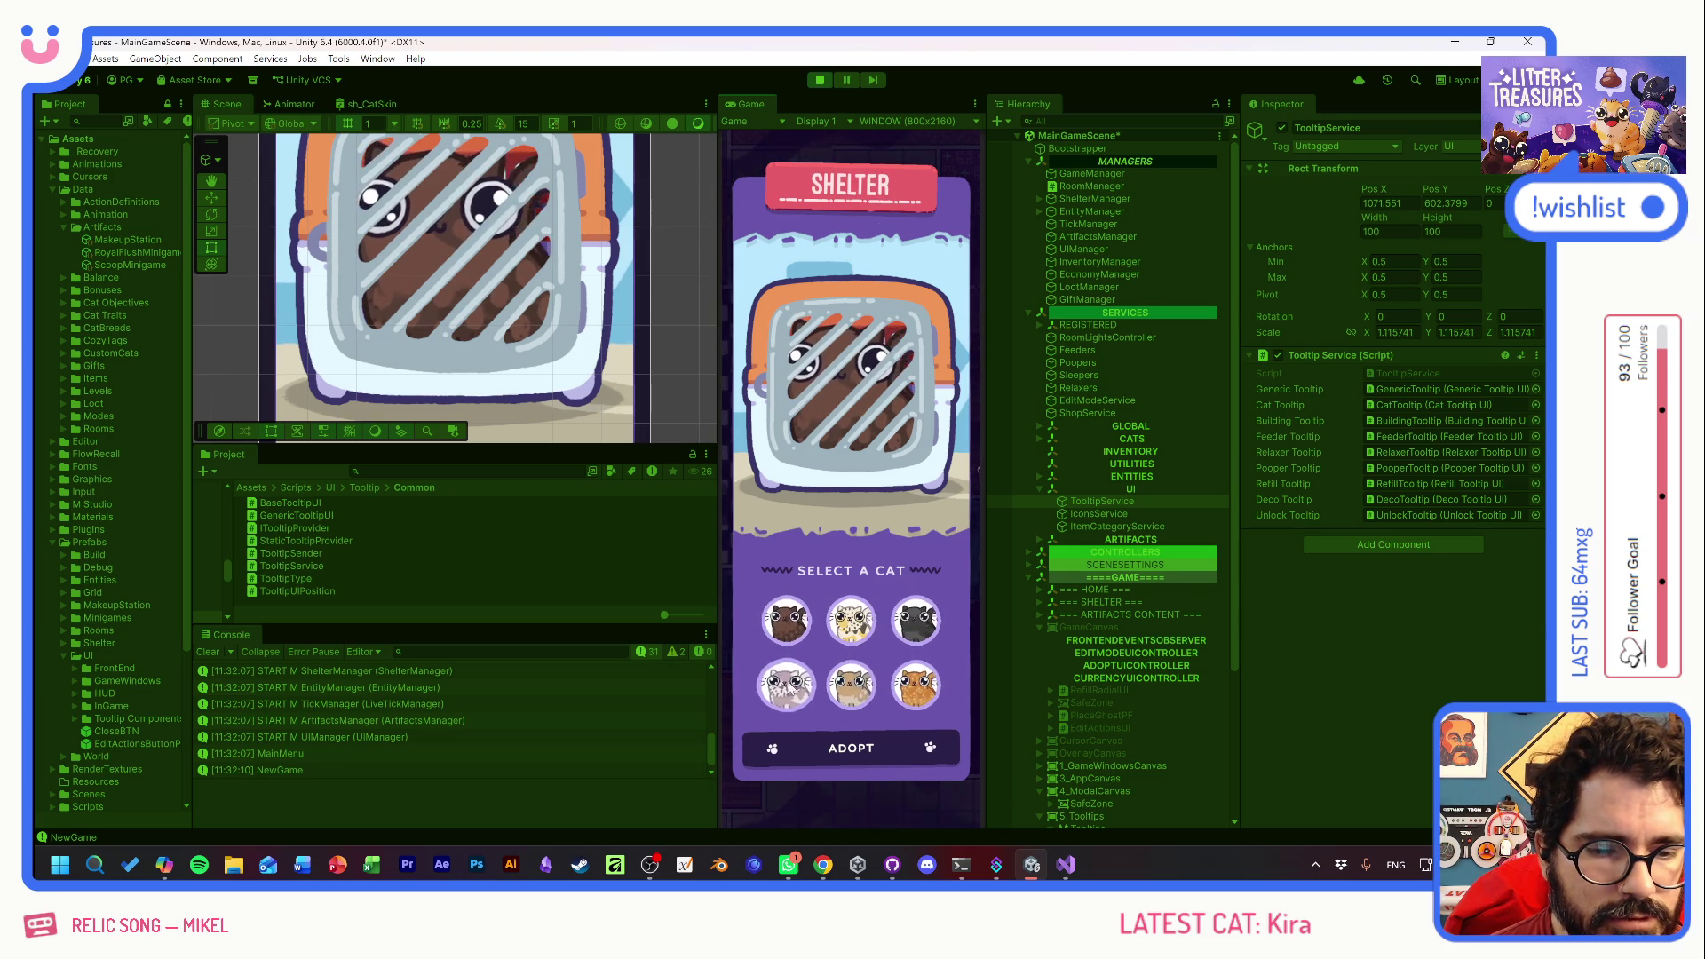
left_click(910, 626)
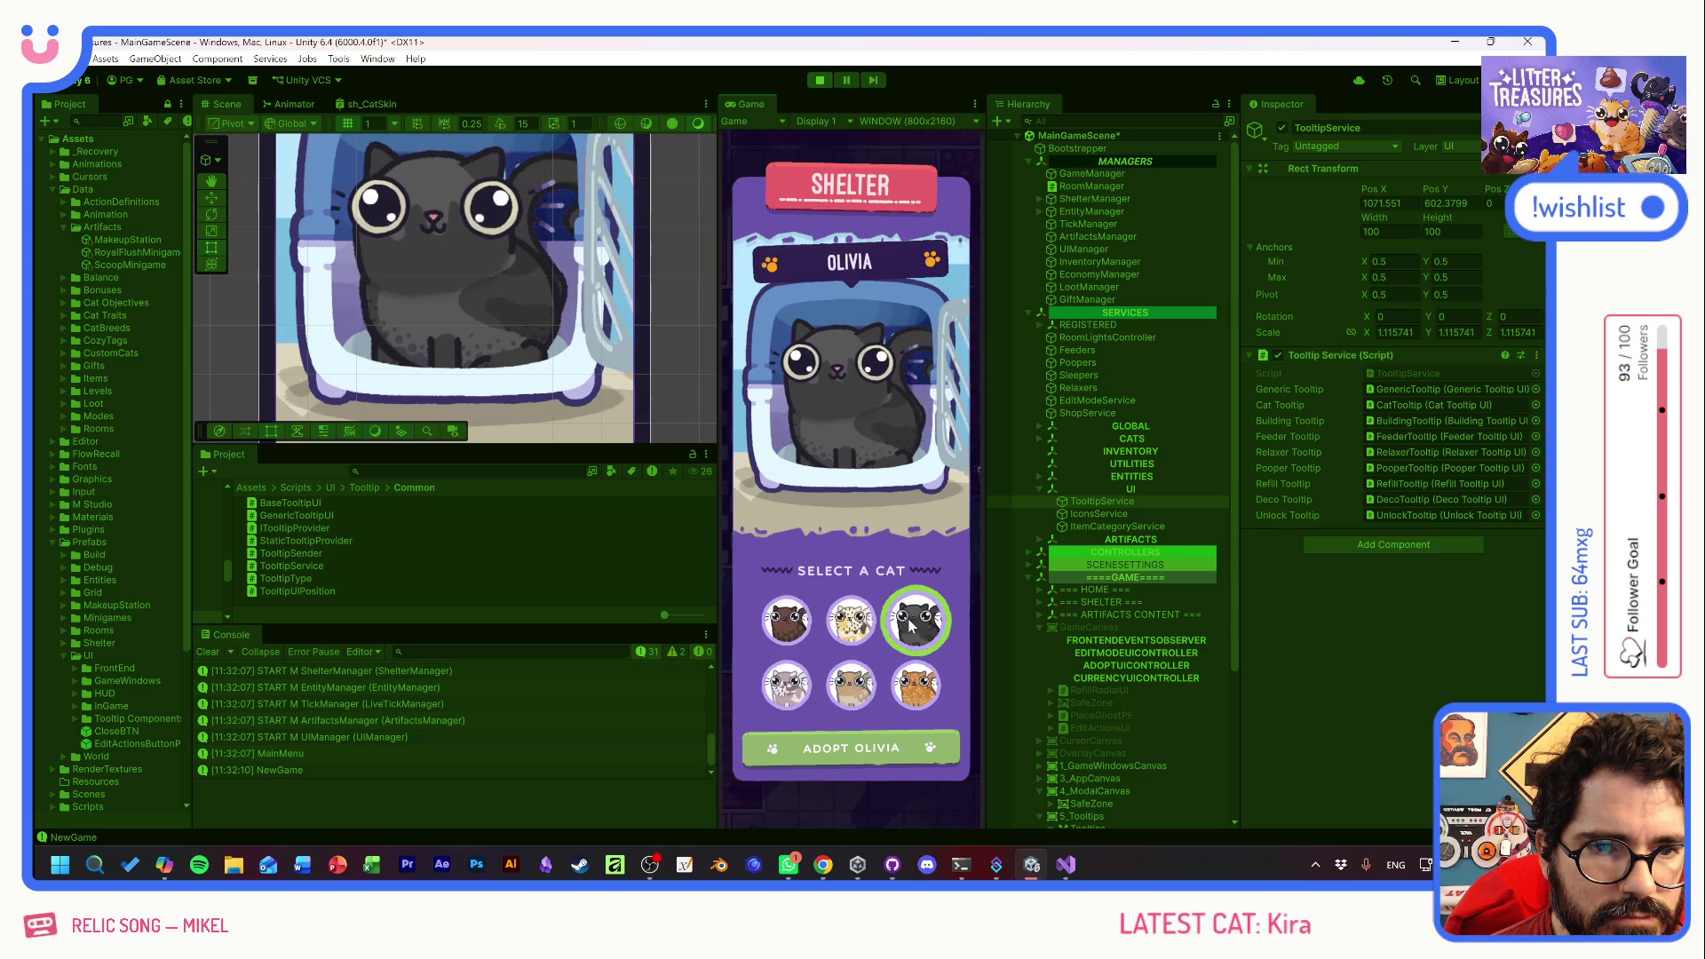
left_click(862, 684)
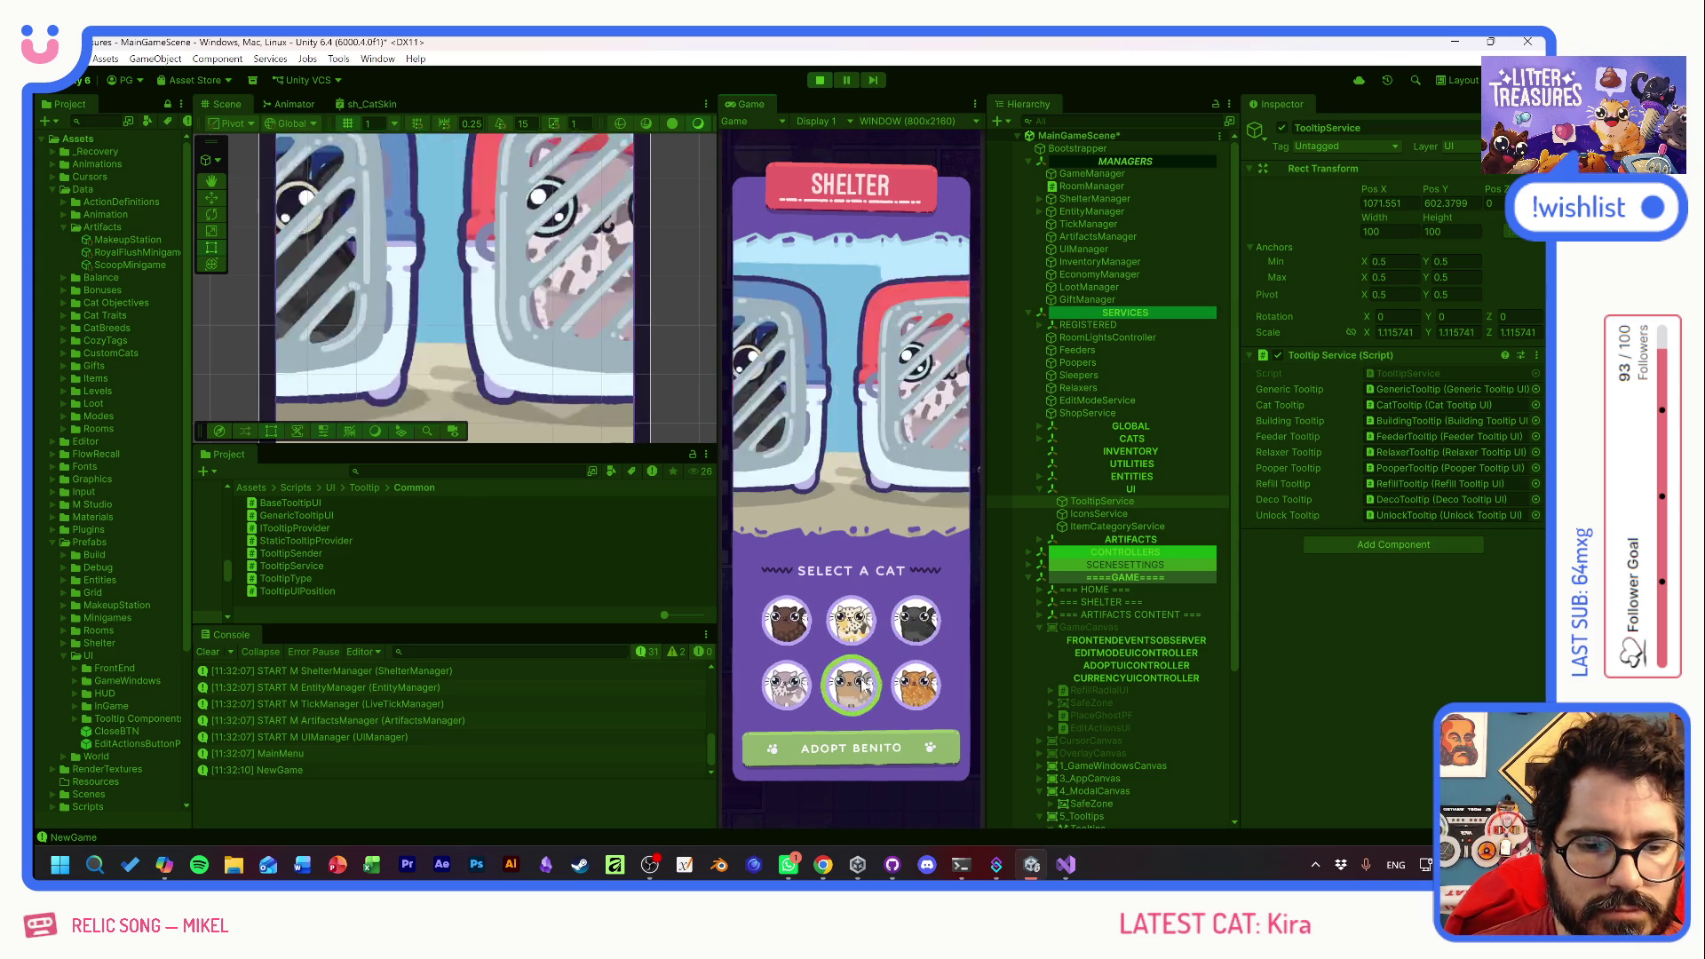
left_click(786, 620)
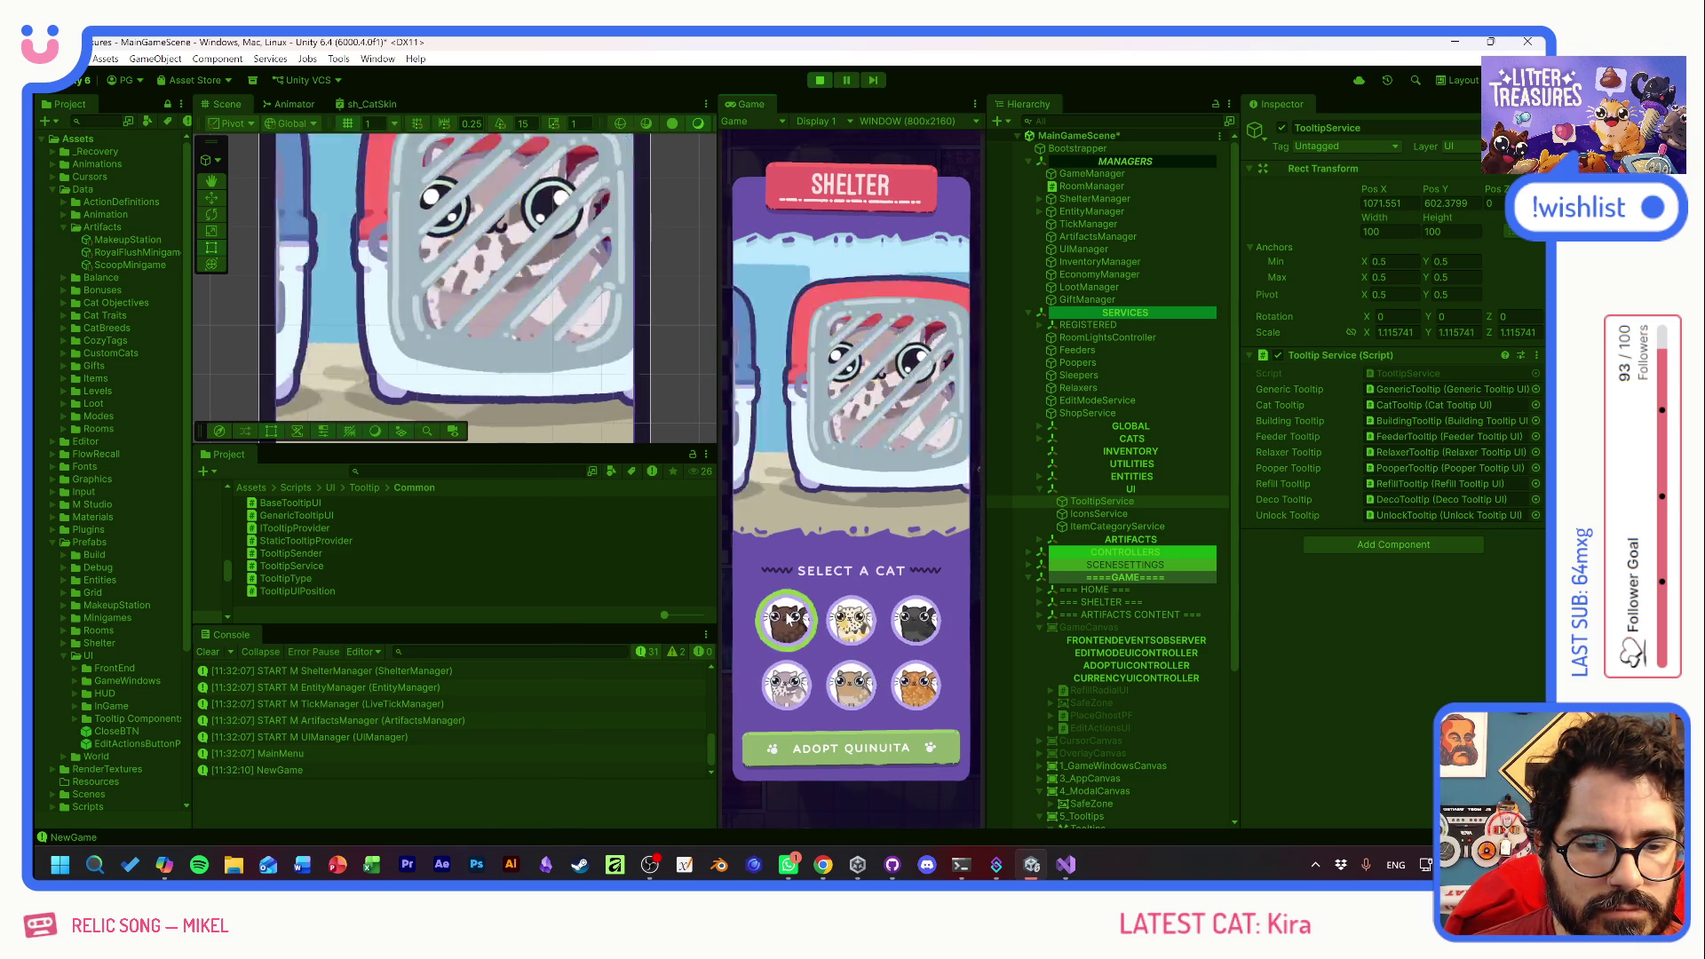
left_click(916, 681)
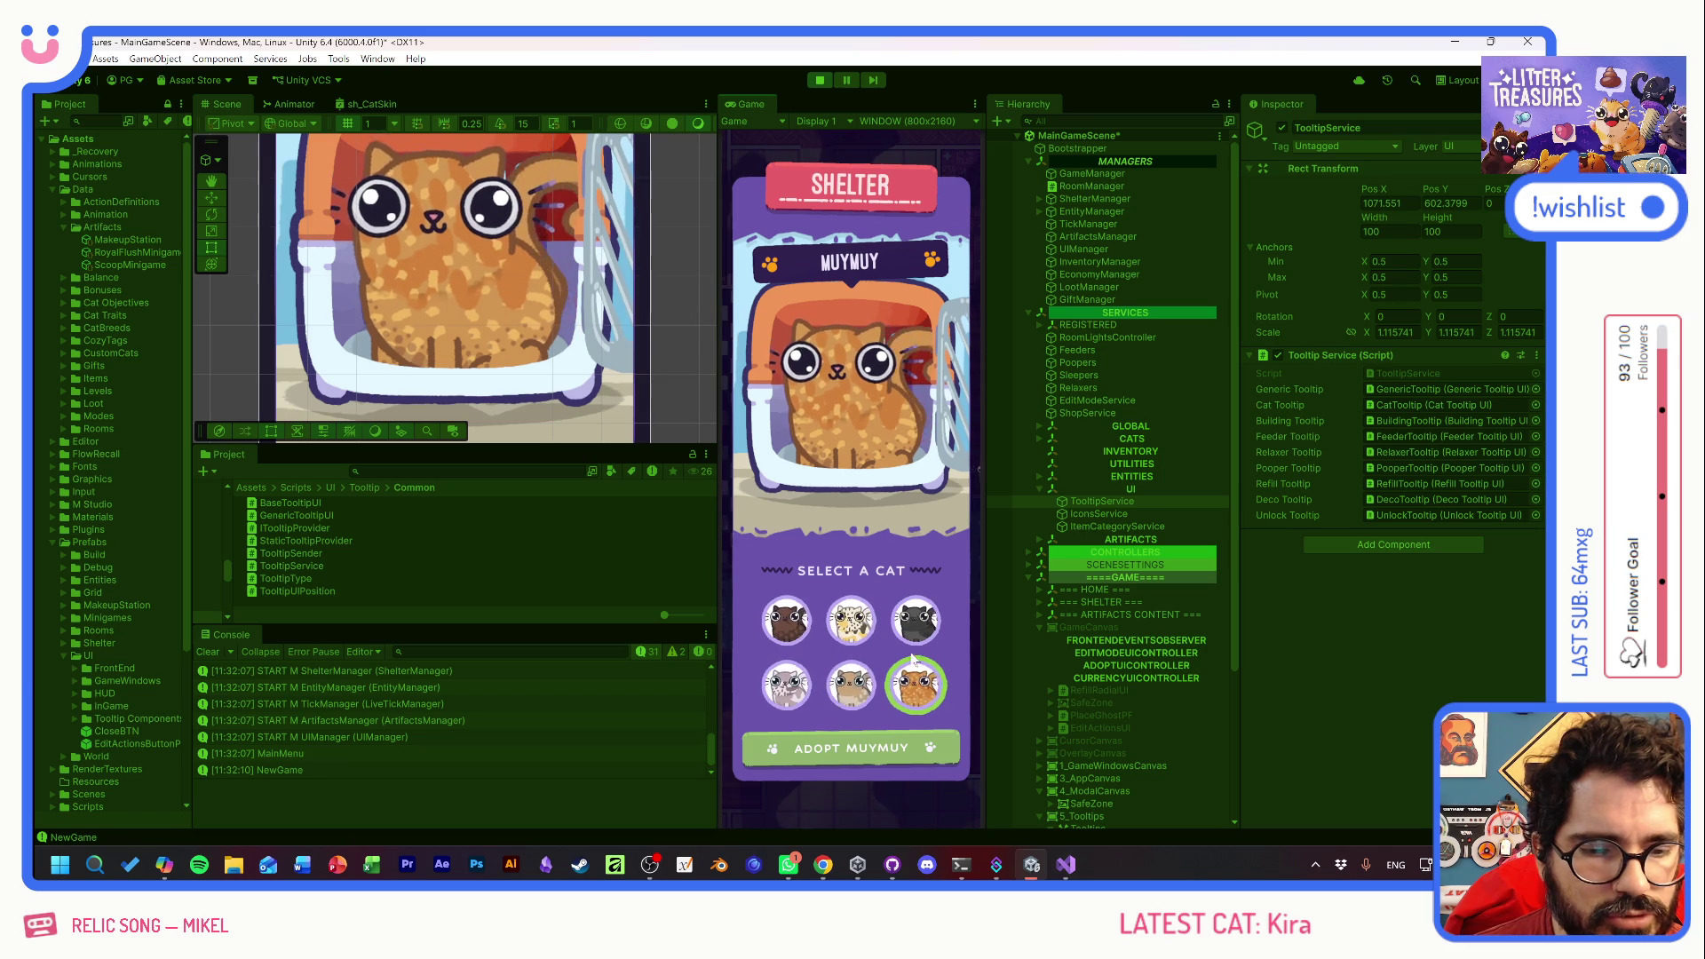
- Adopt Muymuy, confirm the name, then stop Play mode and collapse SERVICES
left_click(850, 750)
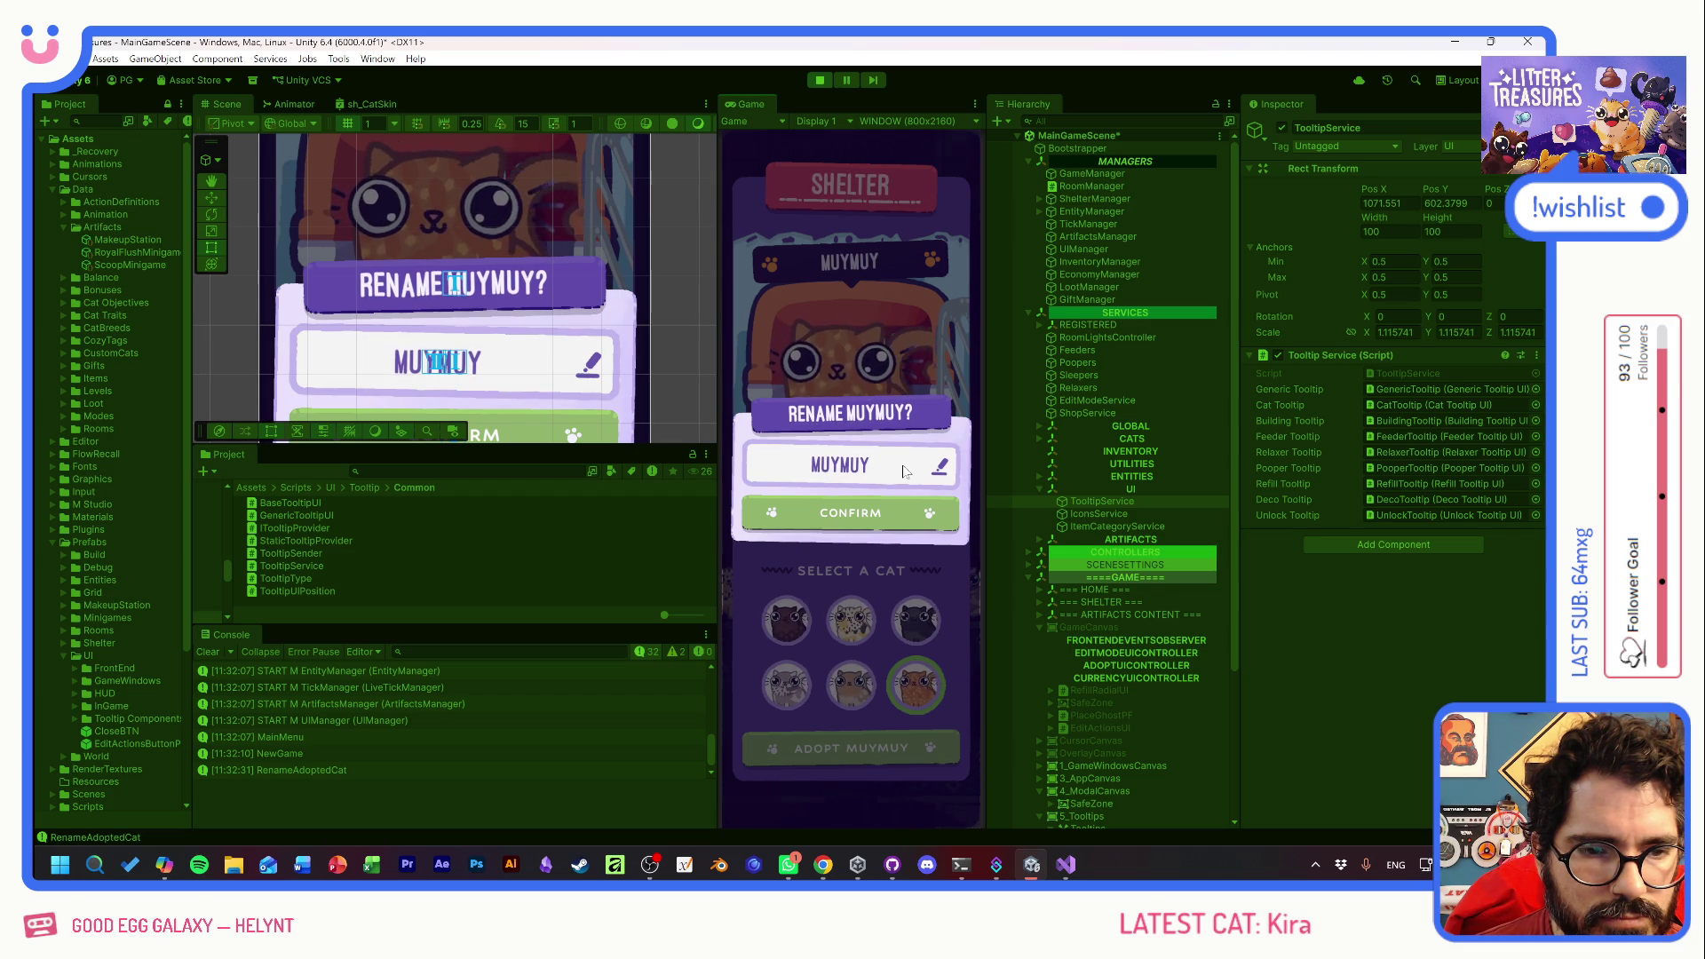
left_click(868, 524)
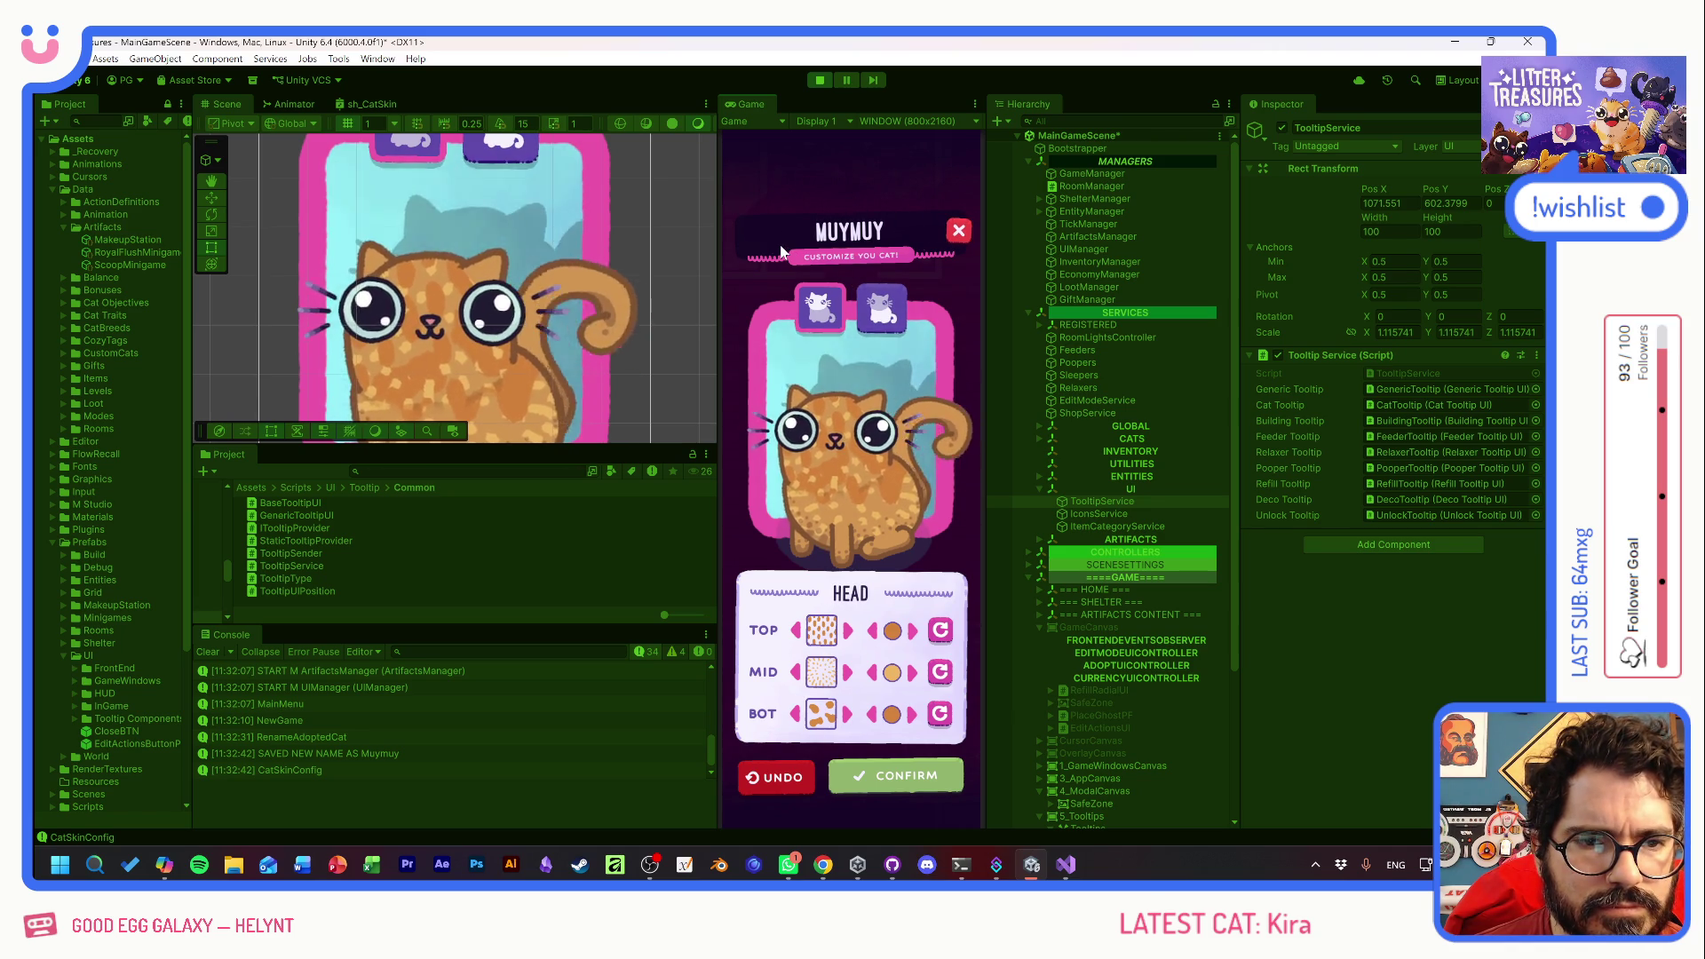
left_click(819, 81)
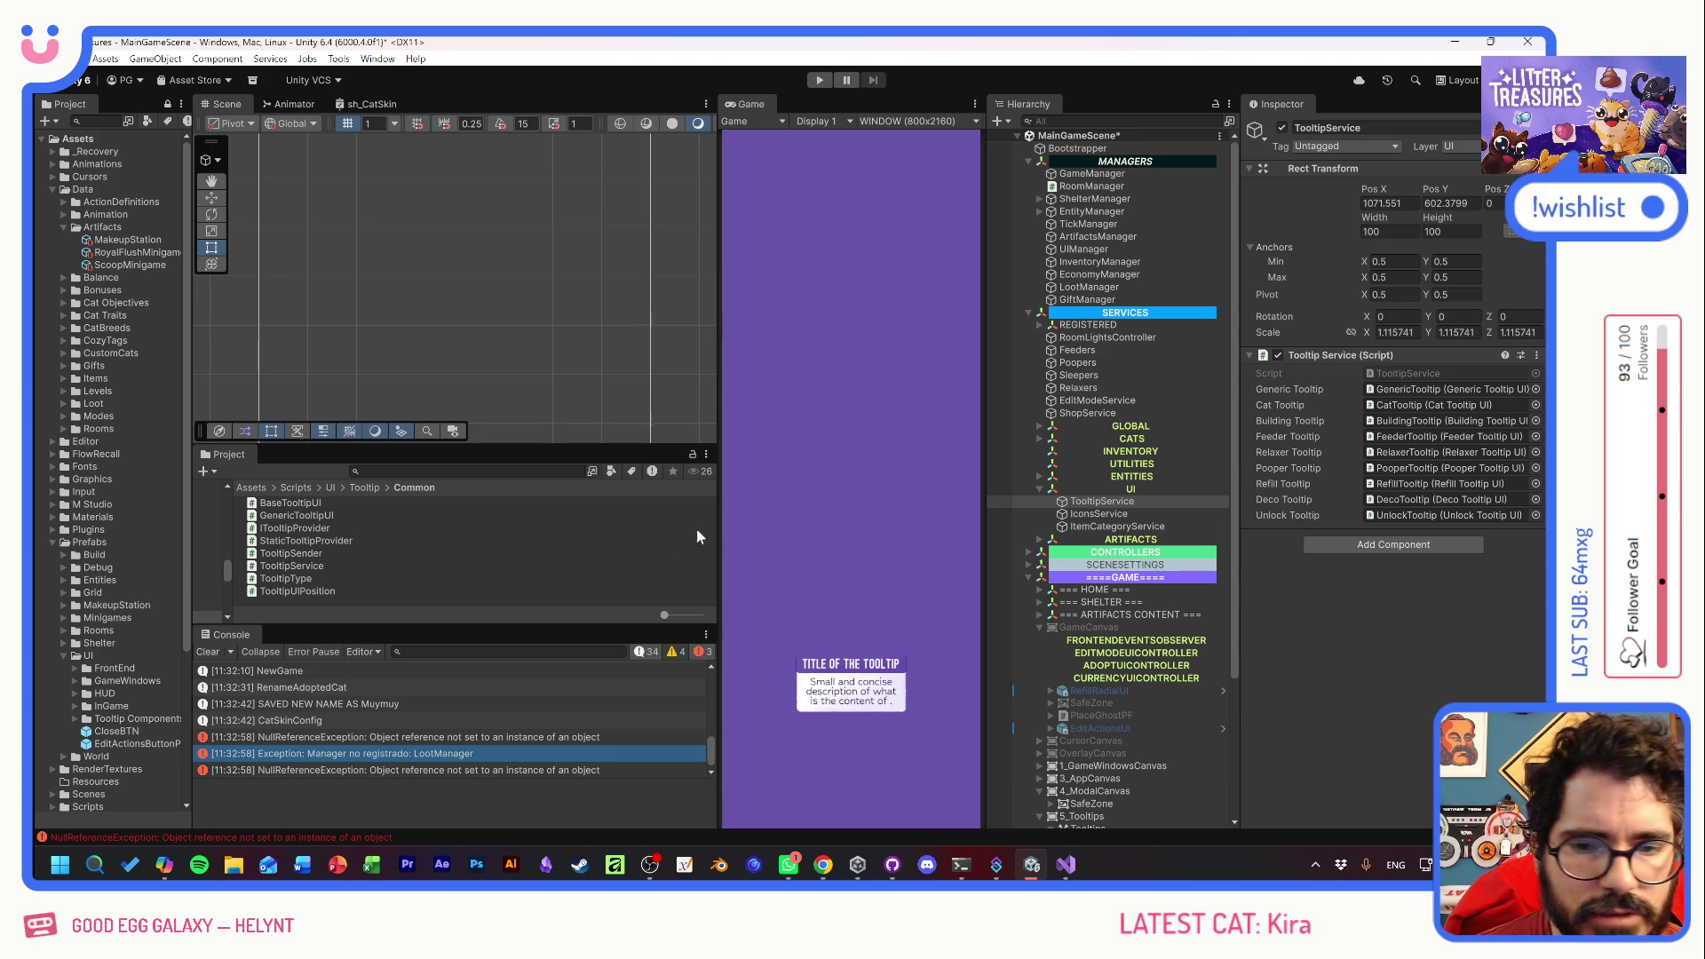
left_click(1029, 315)
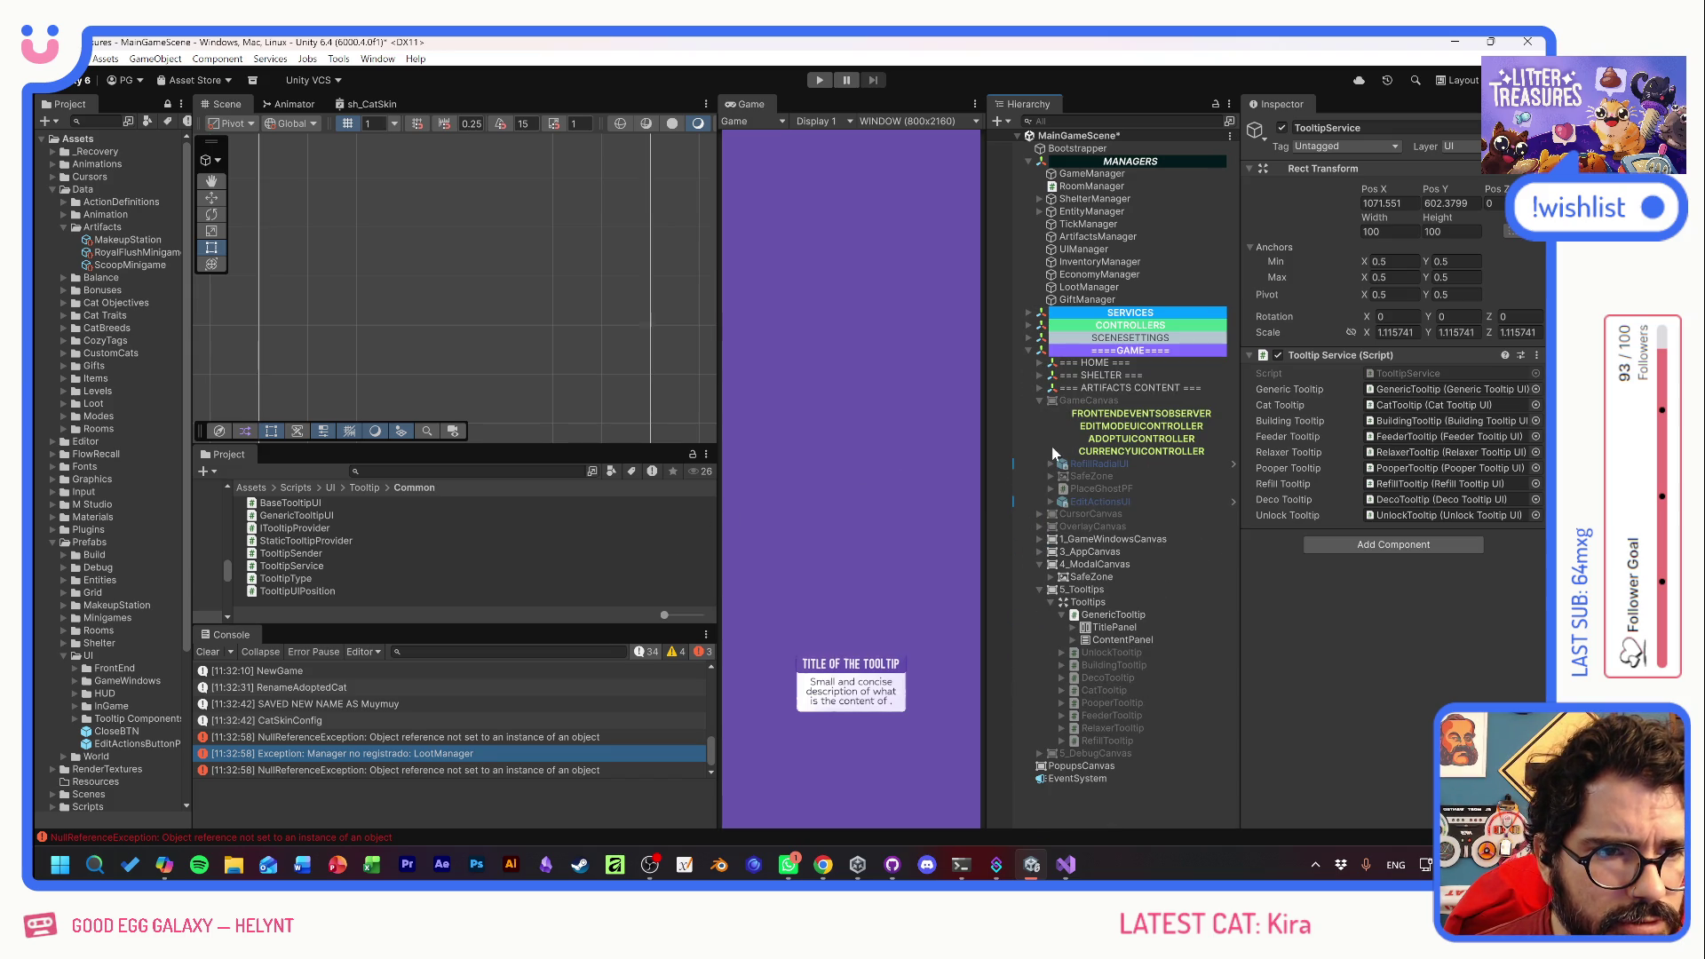
double_click(1403, 374)
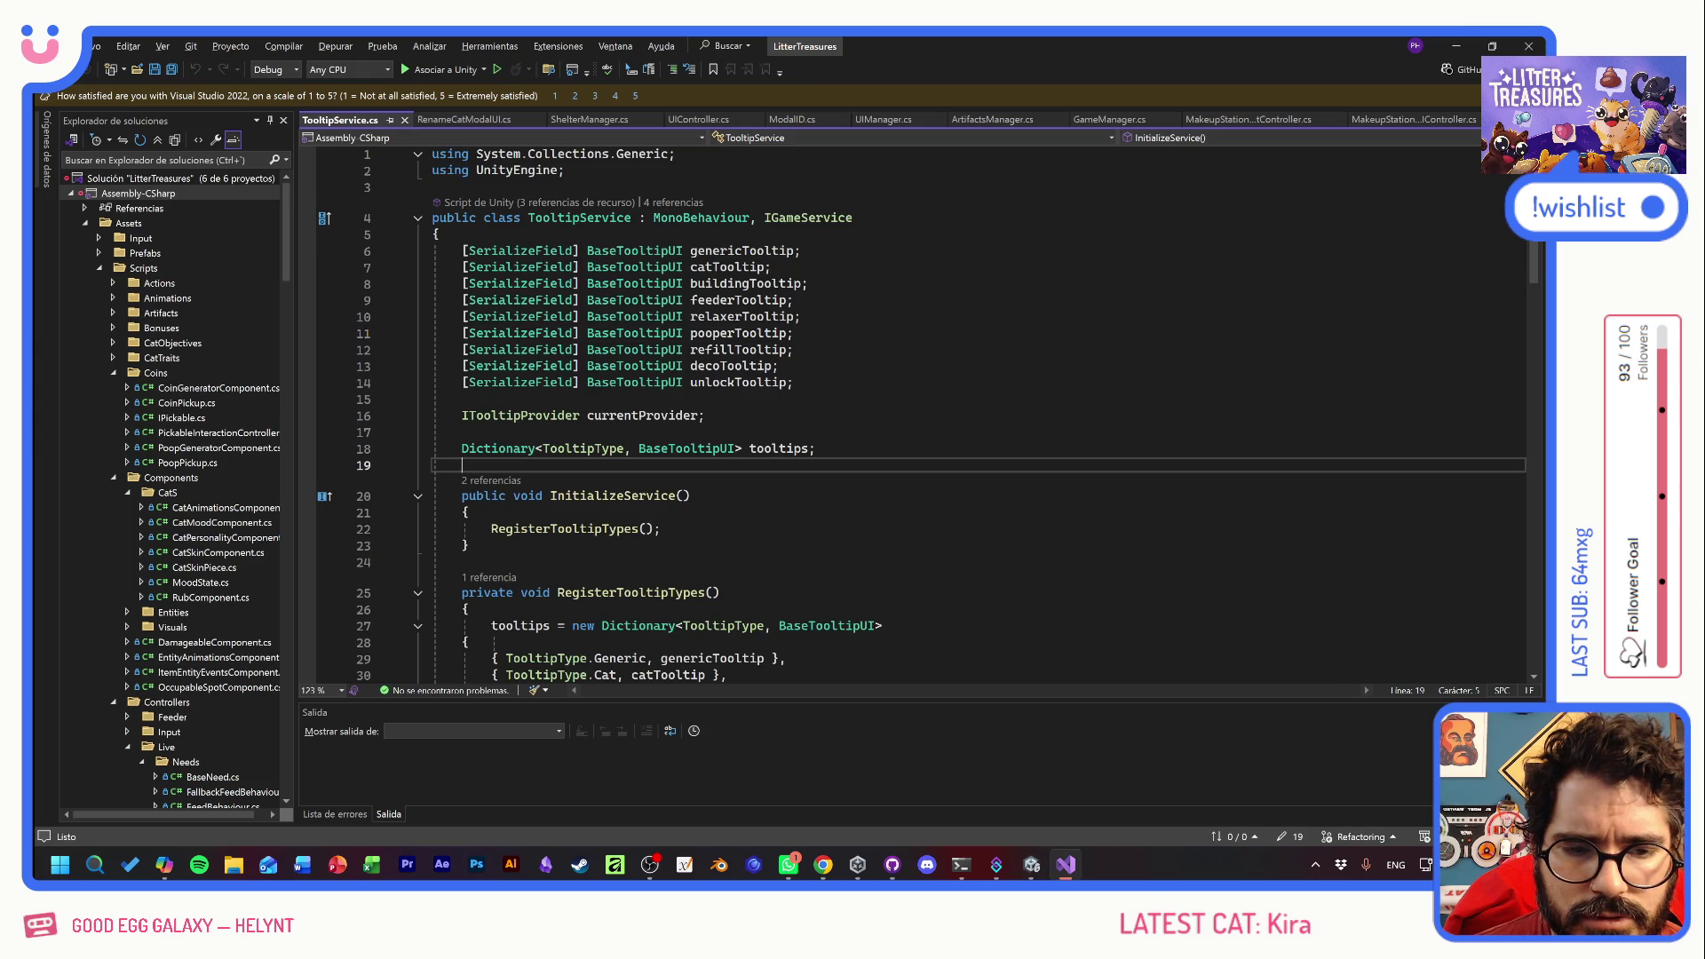
scroll(928, 415, "down", 11)
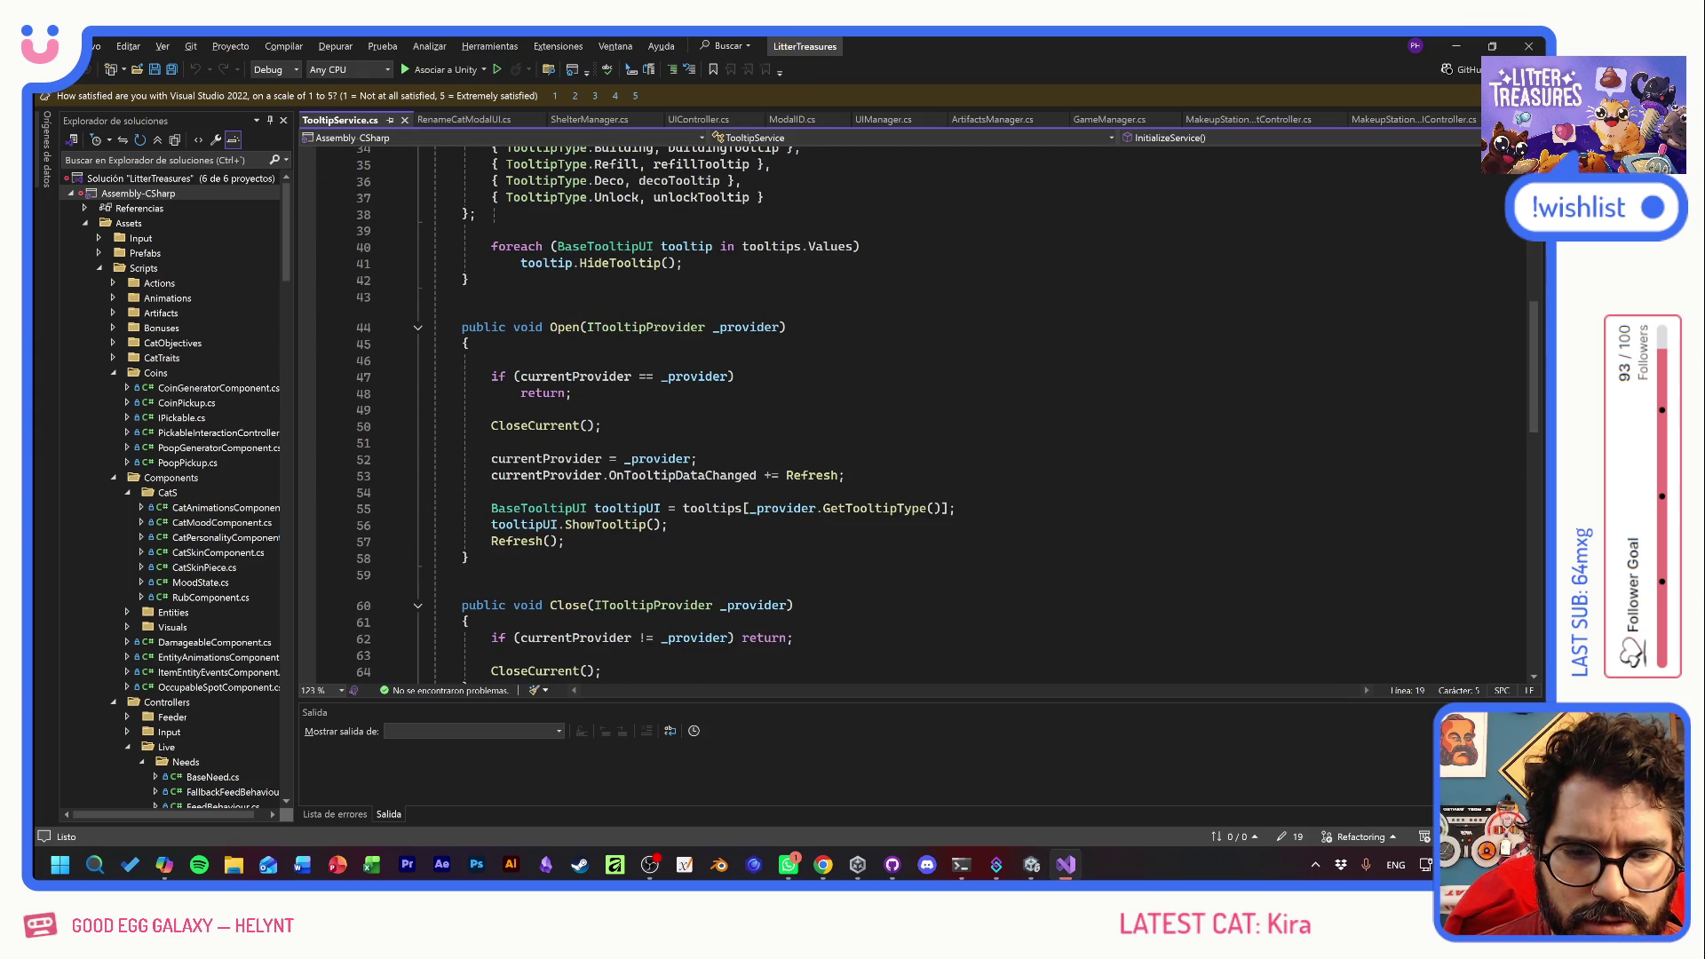
scroll(928, 416, "down", 7)
scroll(928, 416, "up", 18)
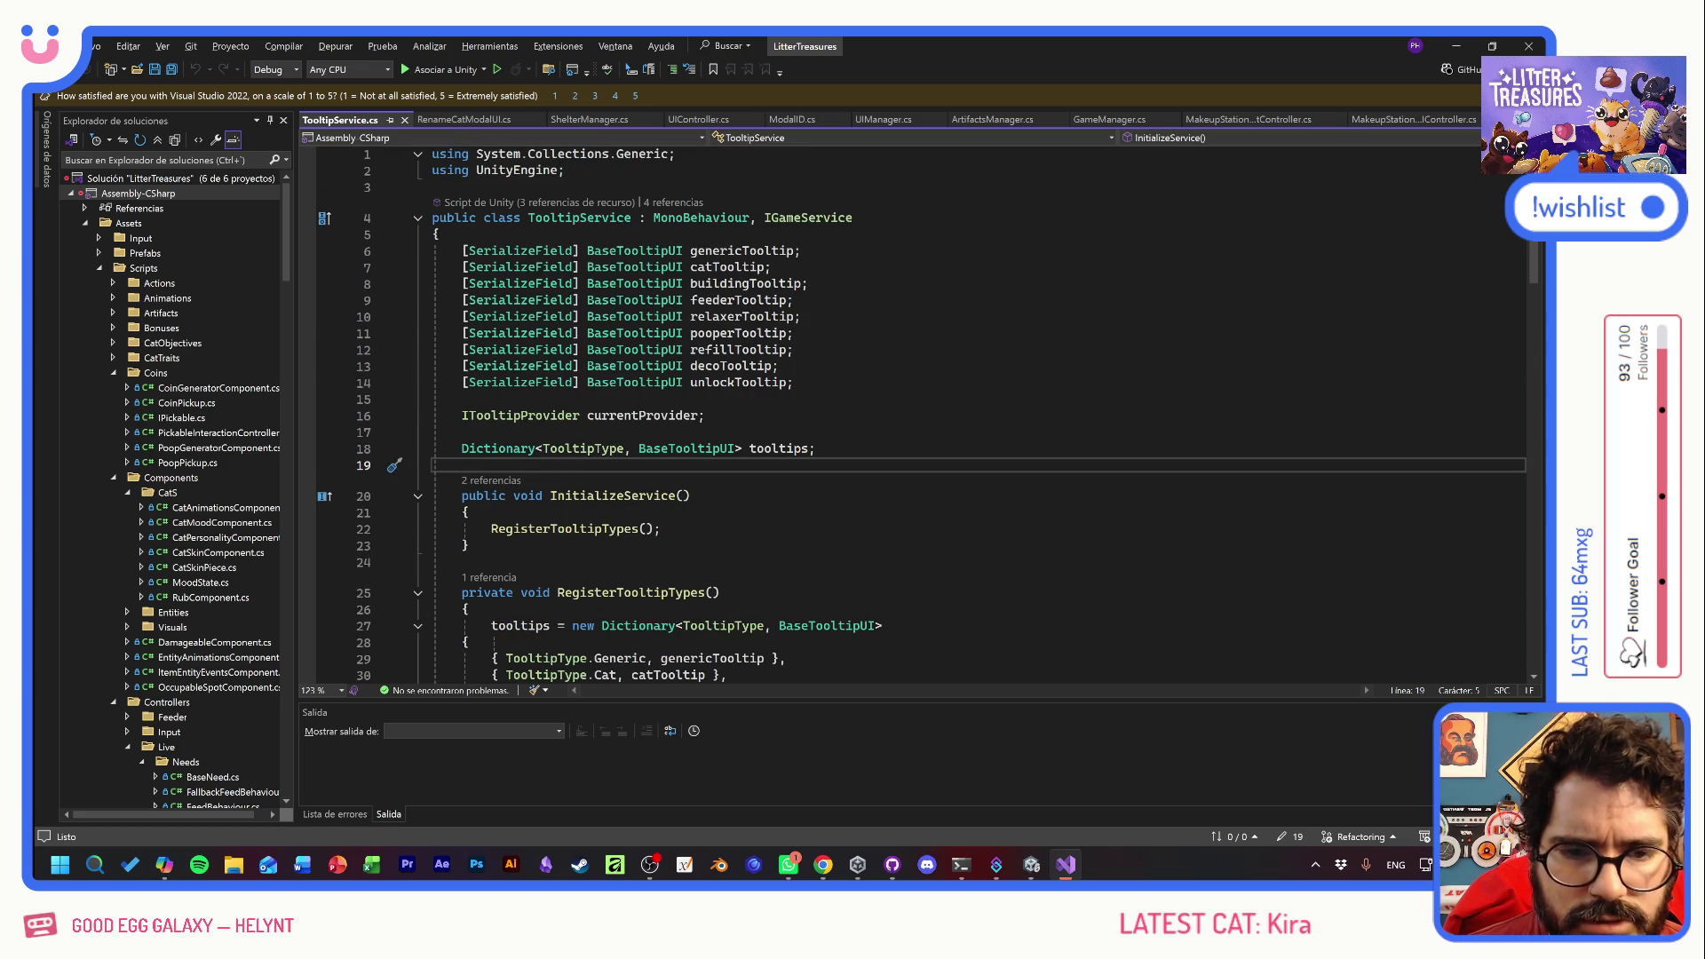
key("alt+Tab")
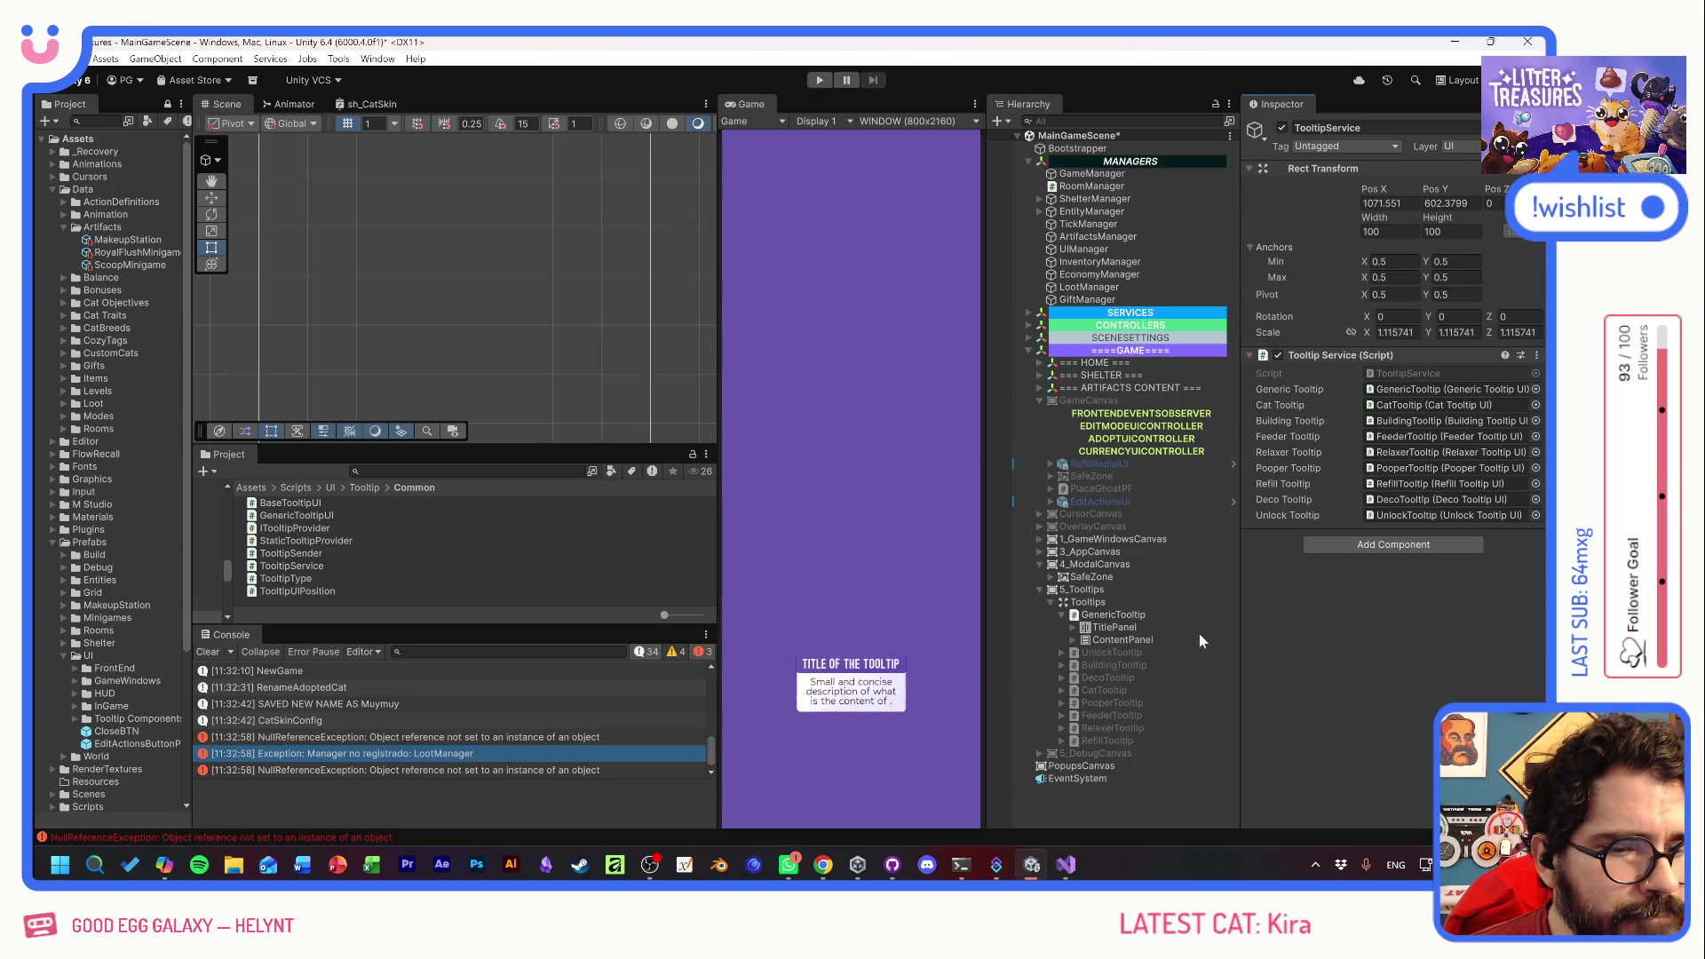
- Commit 19 files to Refactoring with summary 'Change Name Modal', push to origin, return to Unity
key("super+space")
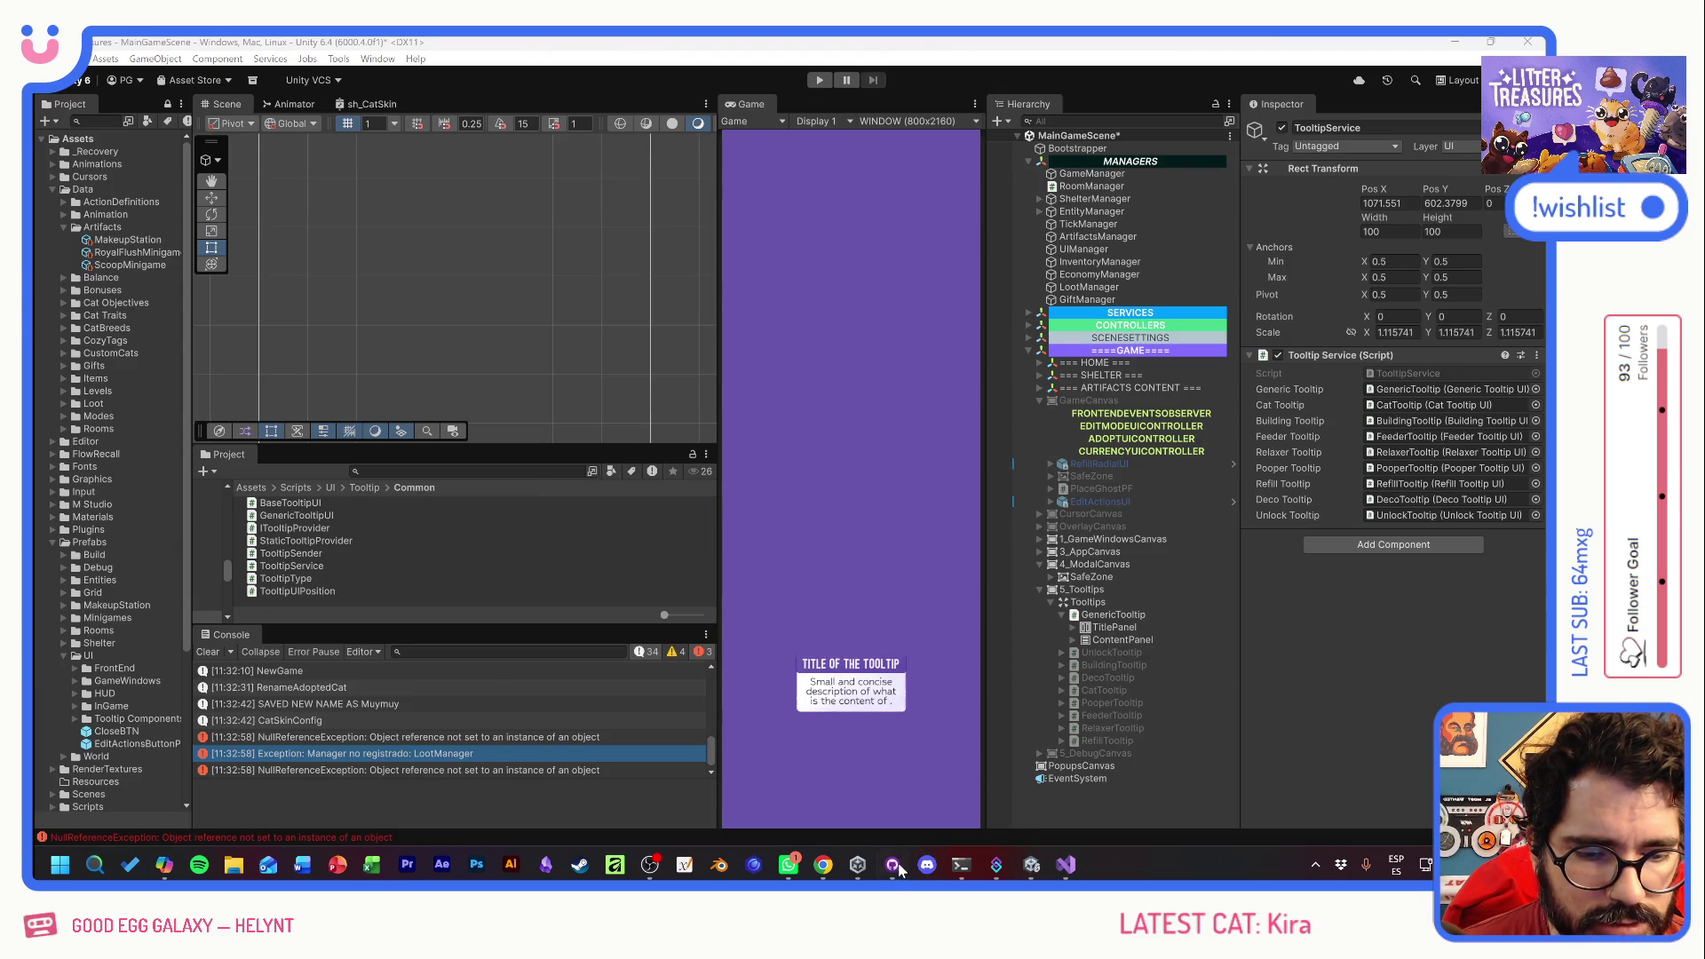
left_click(895, 866)
left_click(317, 699)
type("c")
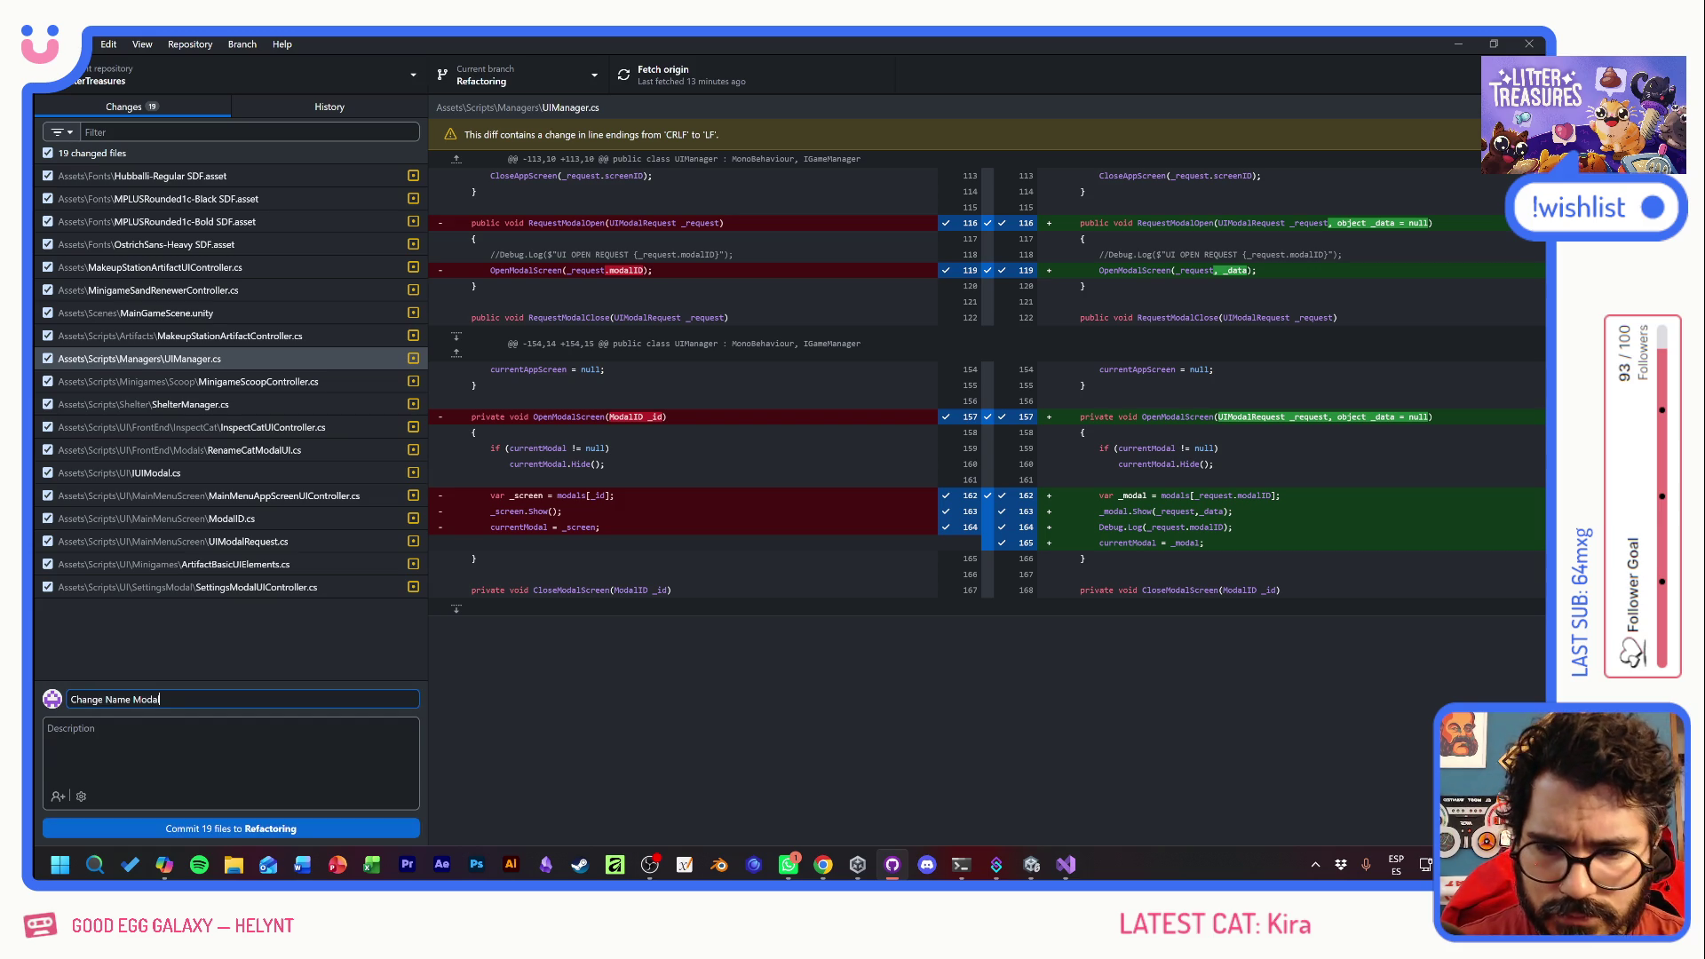
key("ctrl+Return")
left_click(698, 69)
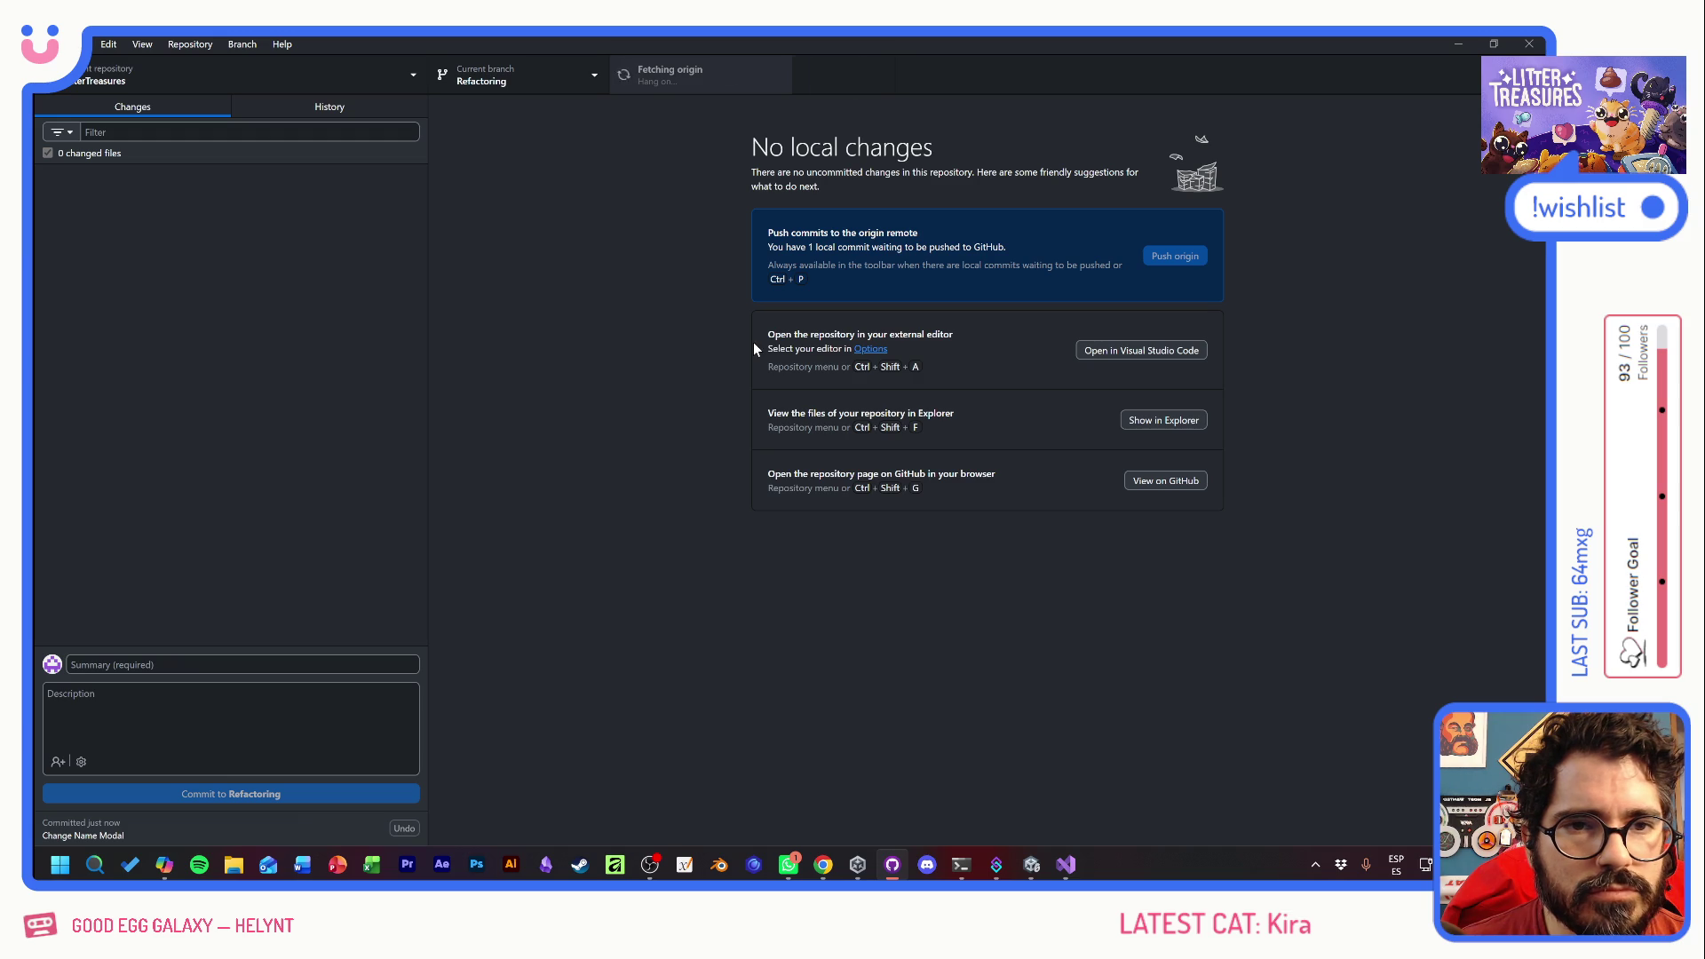
key("alt+Tab")
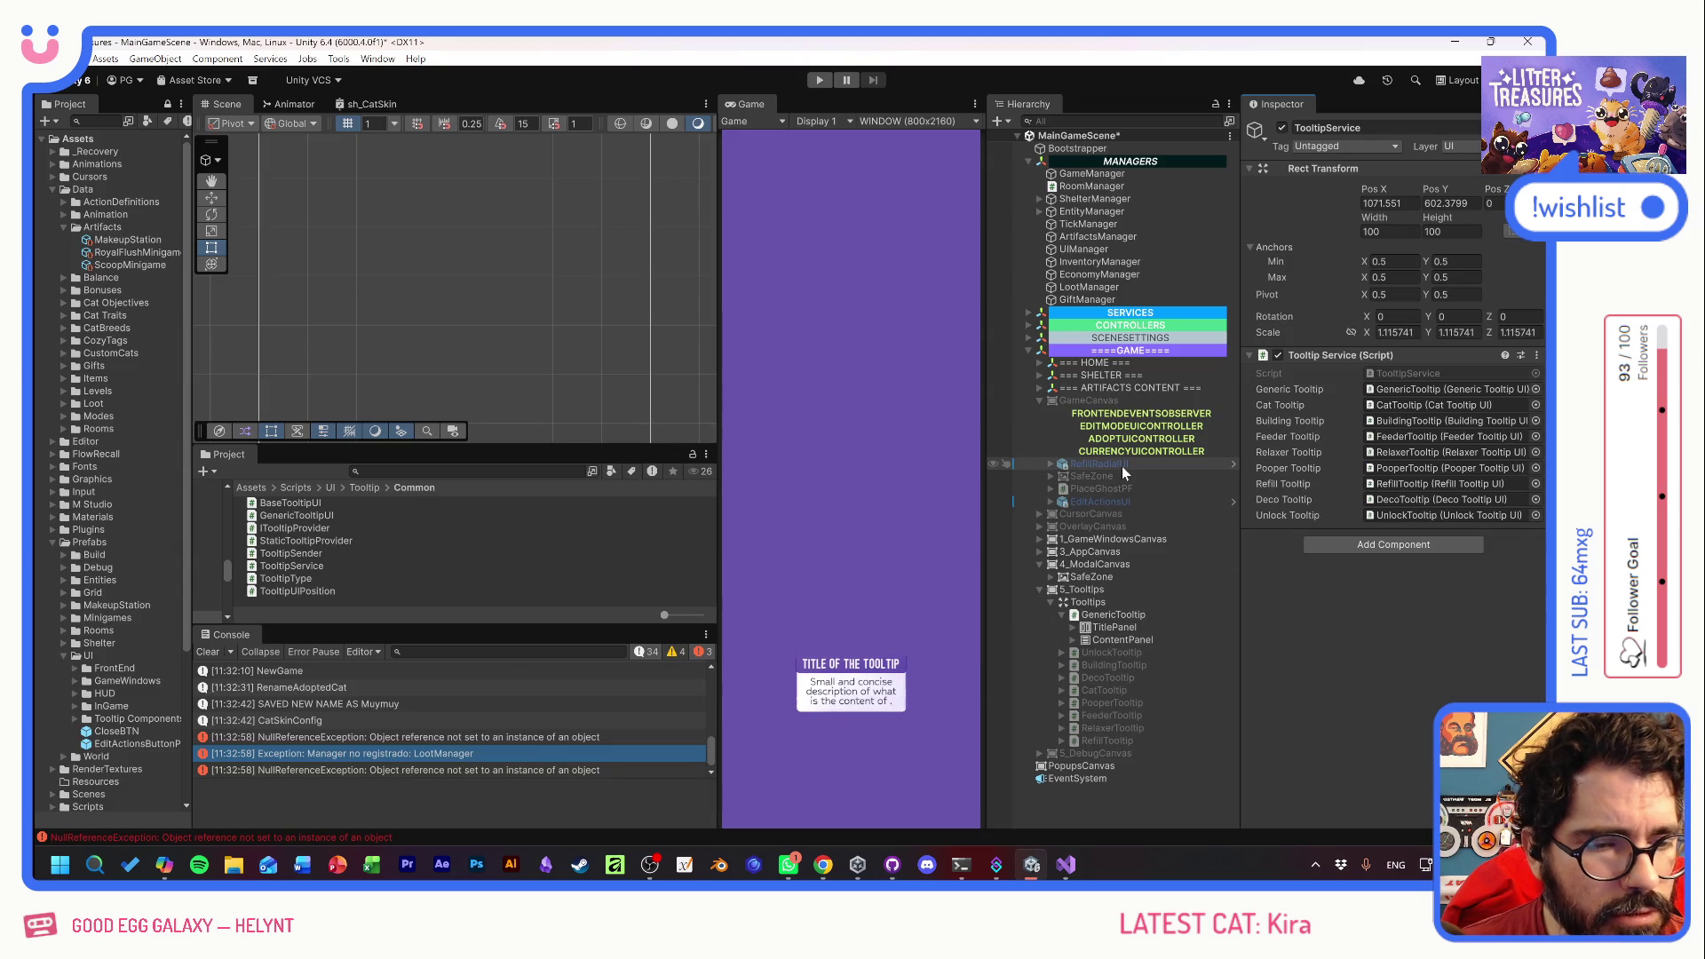
- Activate SHELTERUI under 1_GameWindowsCanvas and expand its ThumbnailsViewGRID
left_click(1040, 400)
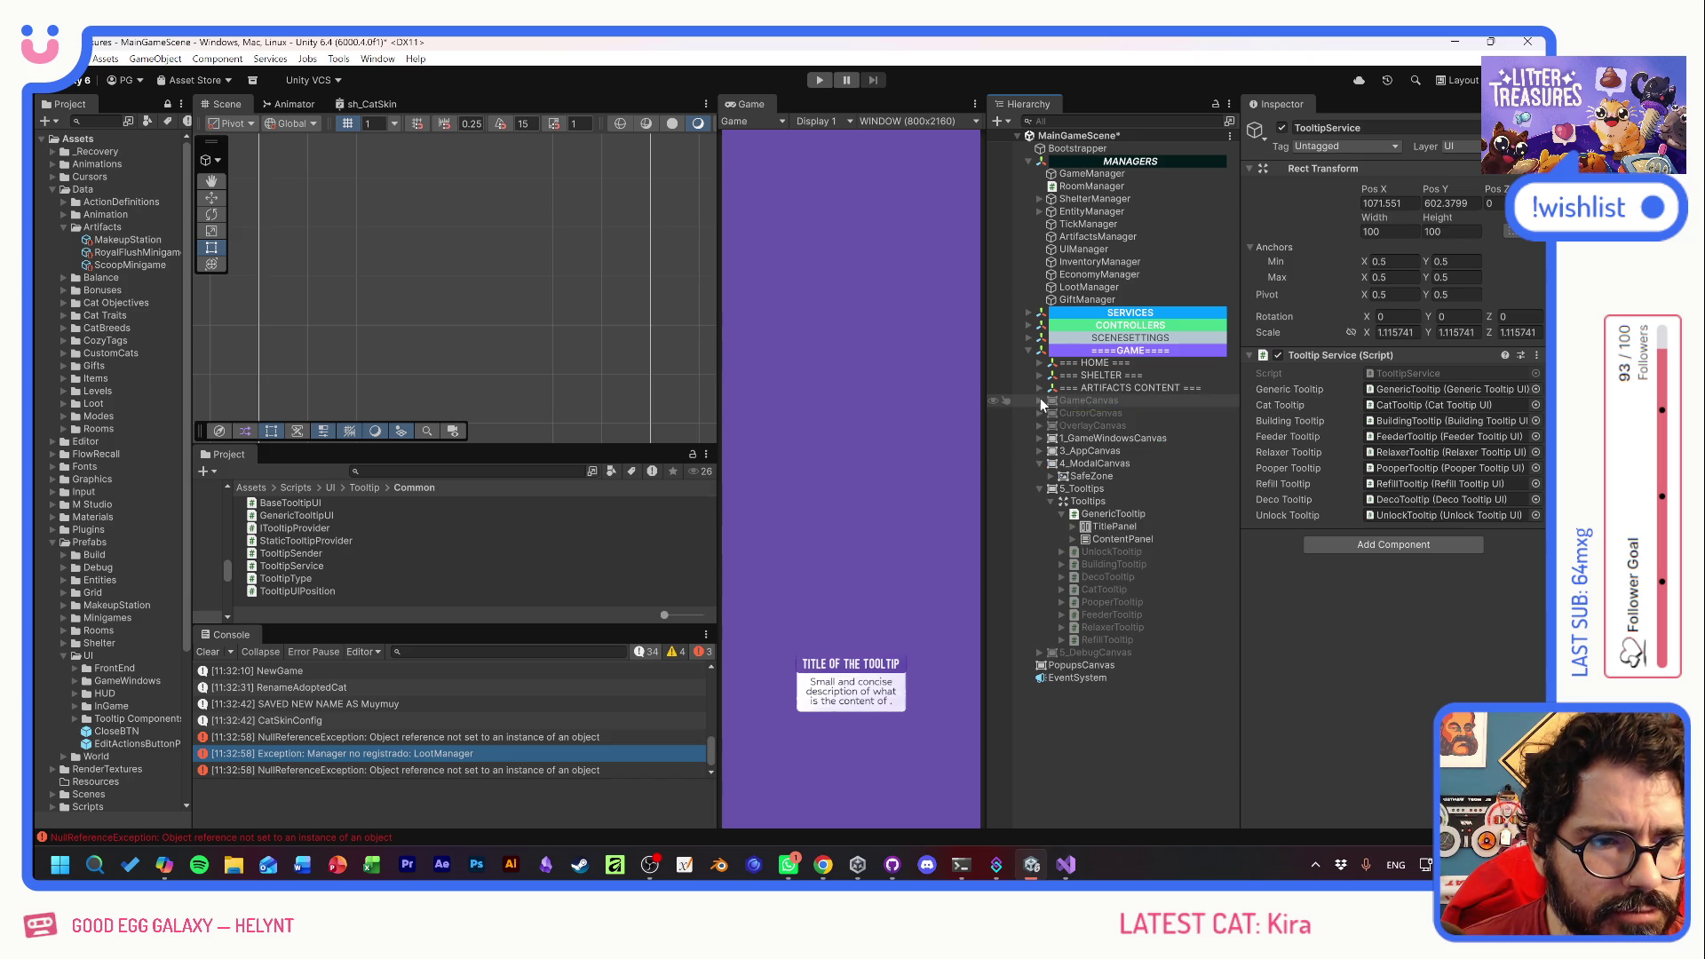
left_click(1039, 490)
left_click(1039, 465)
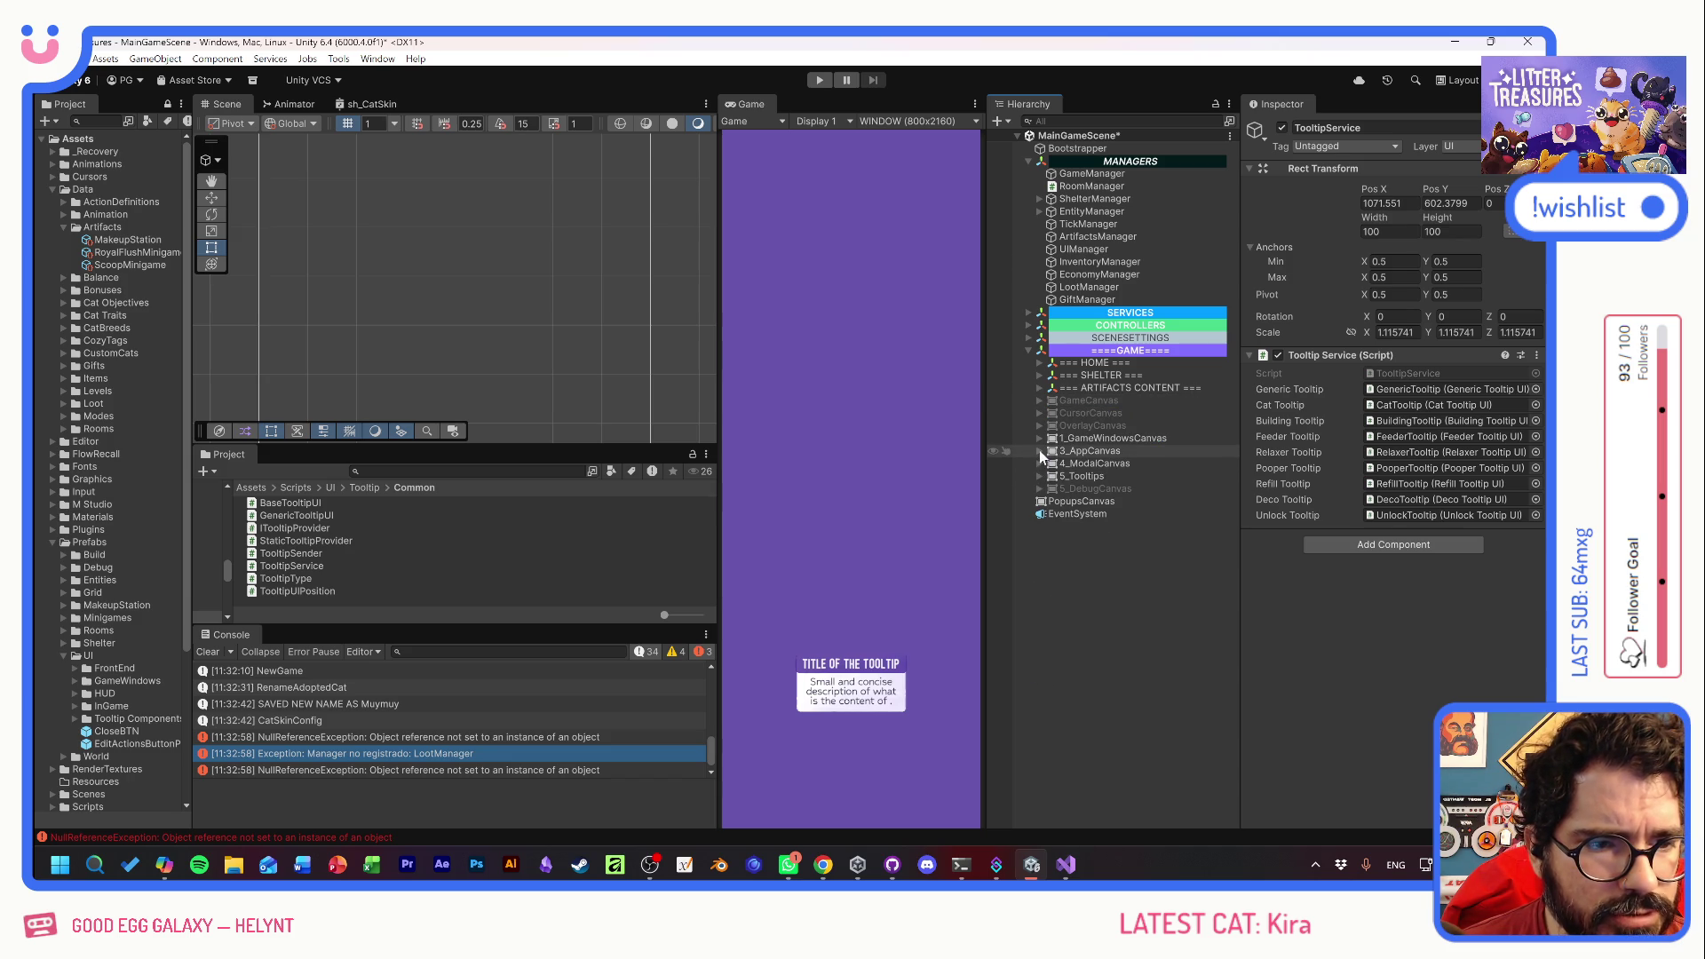
left_click(1040, 438)
left_click(1093, 461)
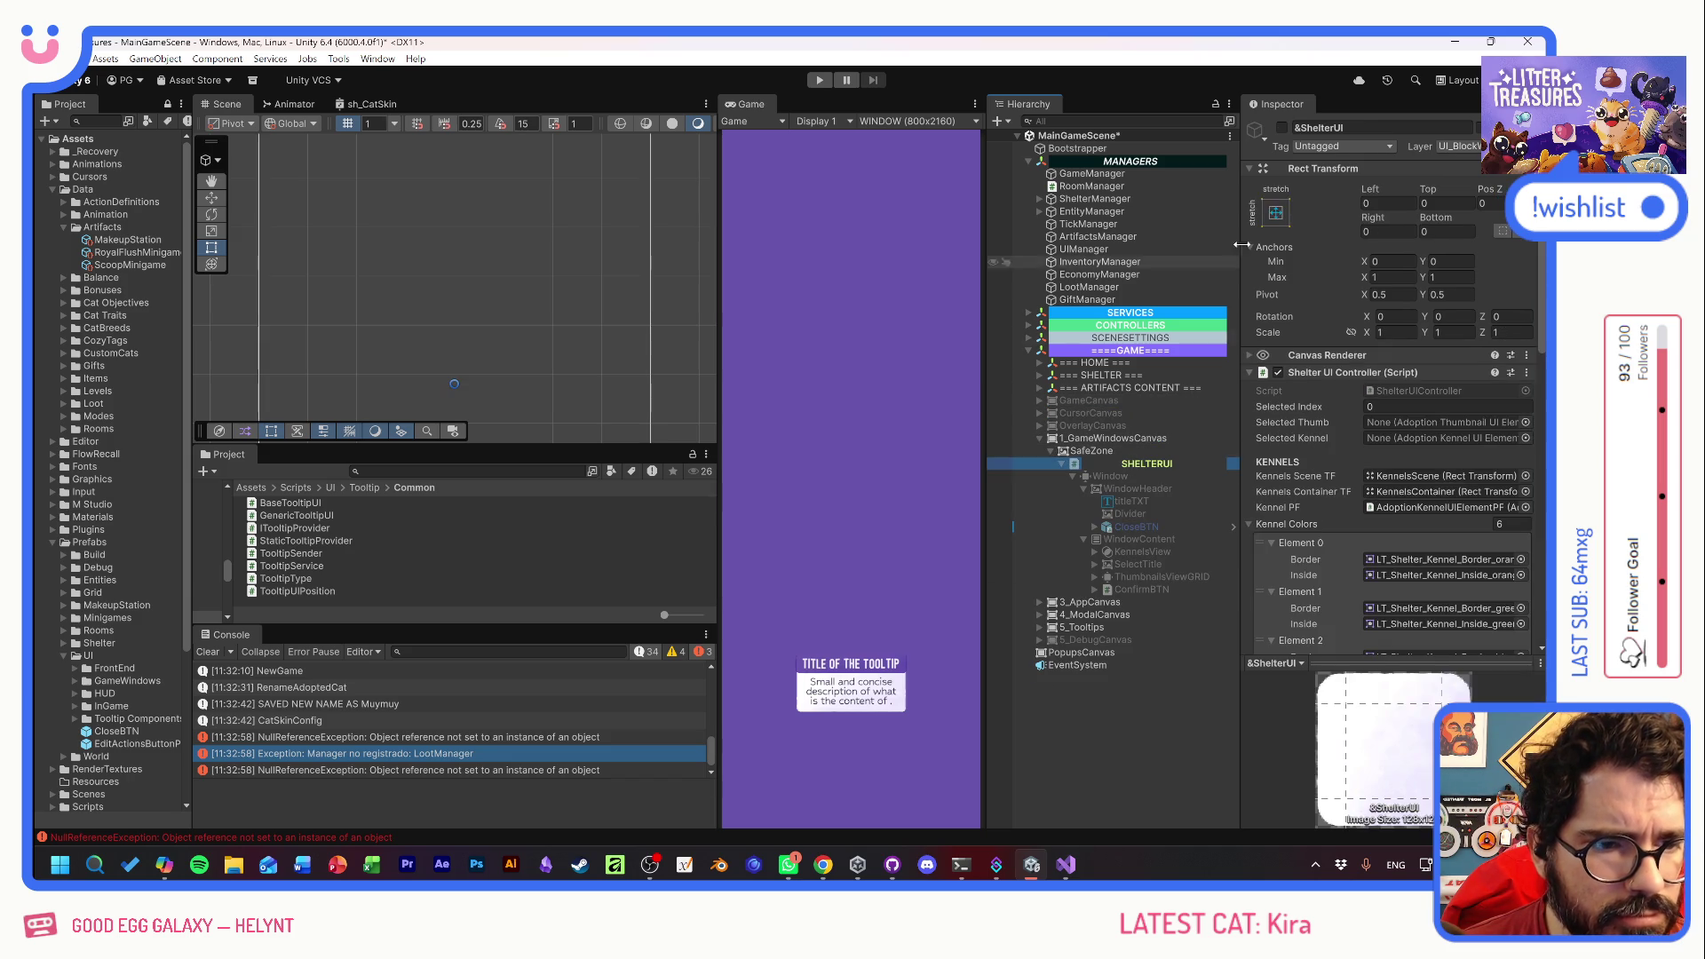
left_click(1282, 128)
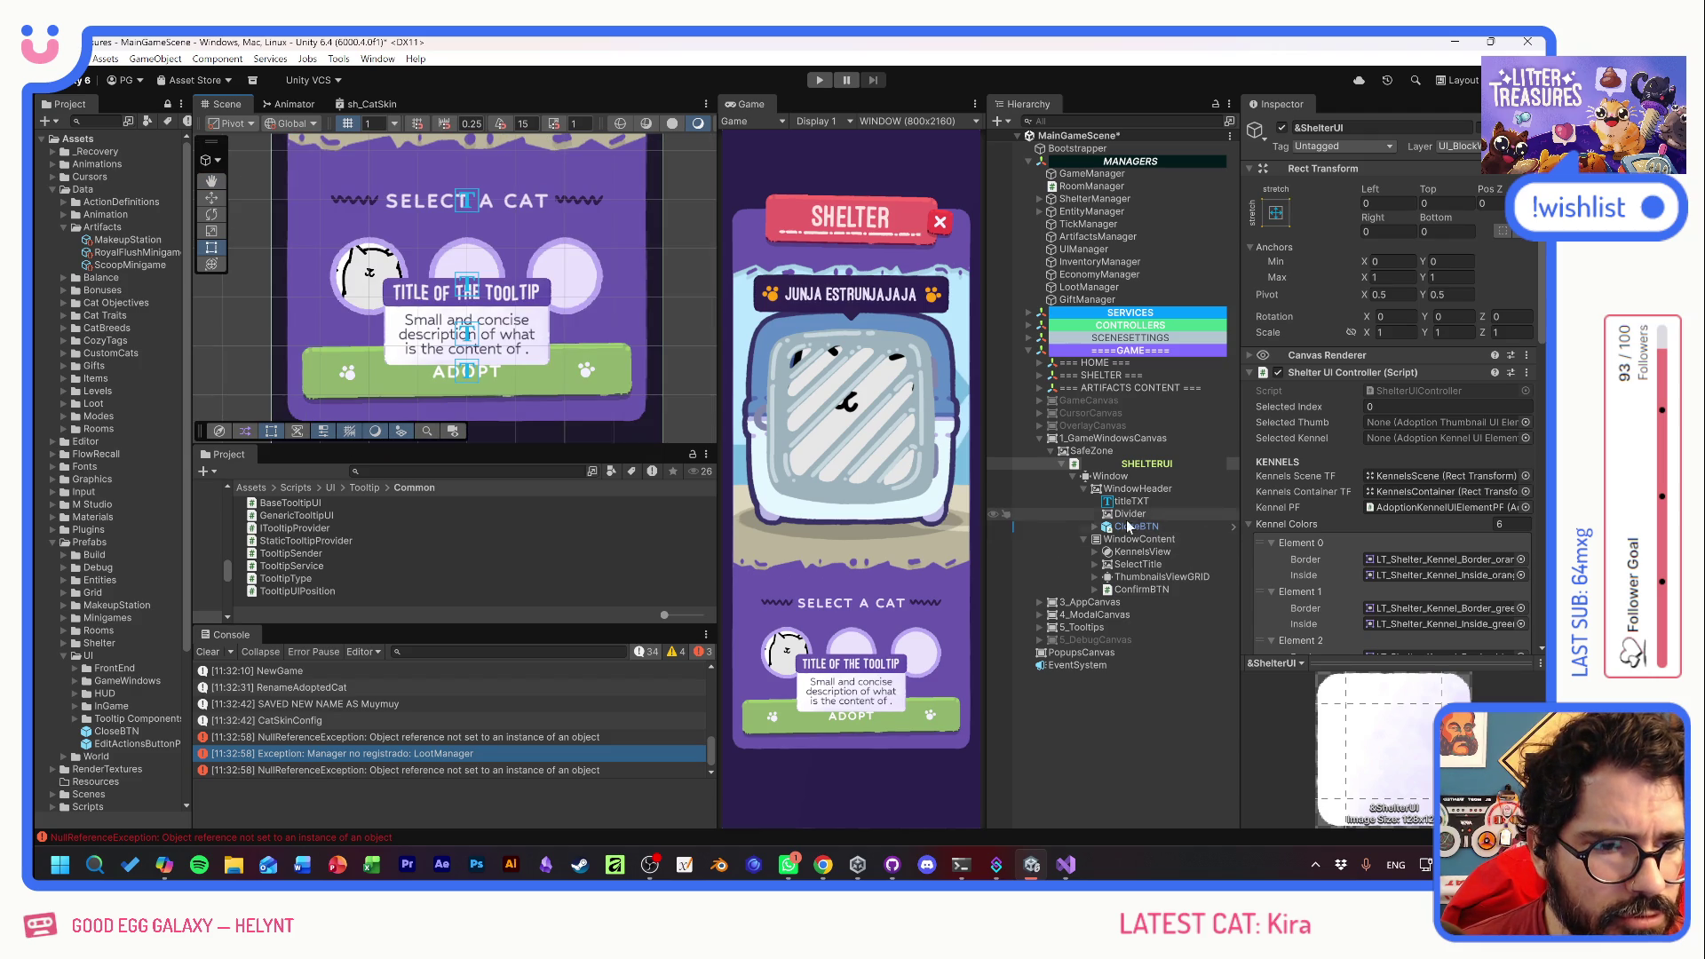
left_click(1095, 577)
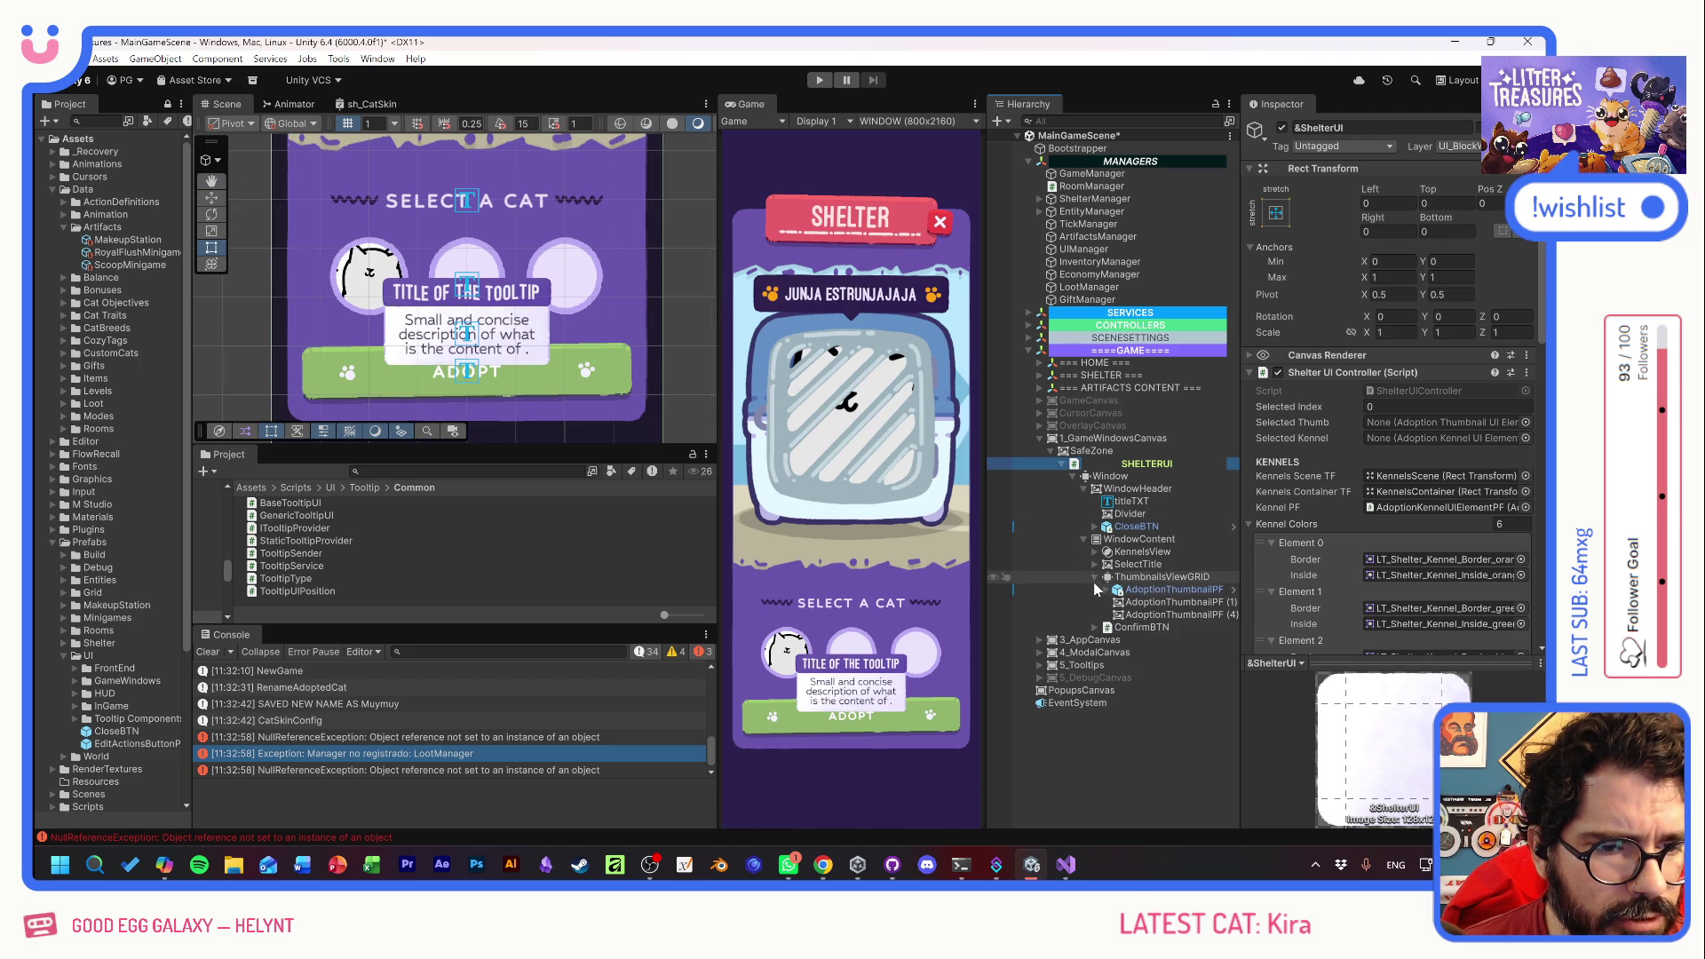
- Open the AdoptionThumbnailPF prefab in Prefab Mode and select its InteractBTN button
left_click(1234, 594)
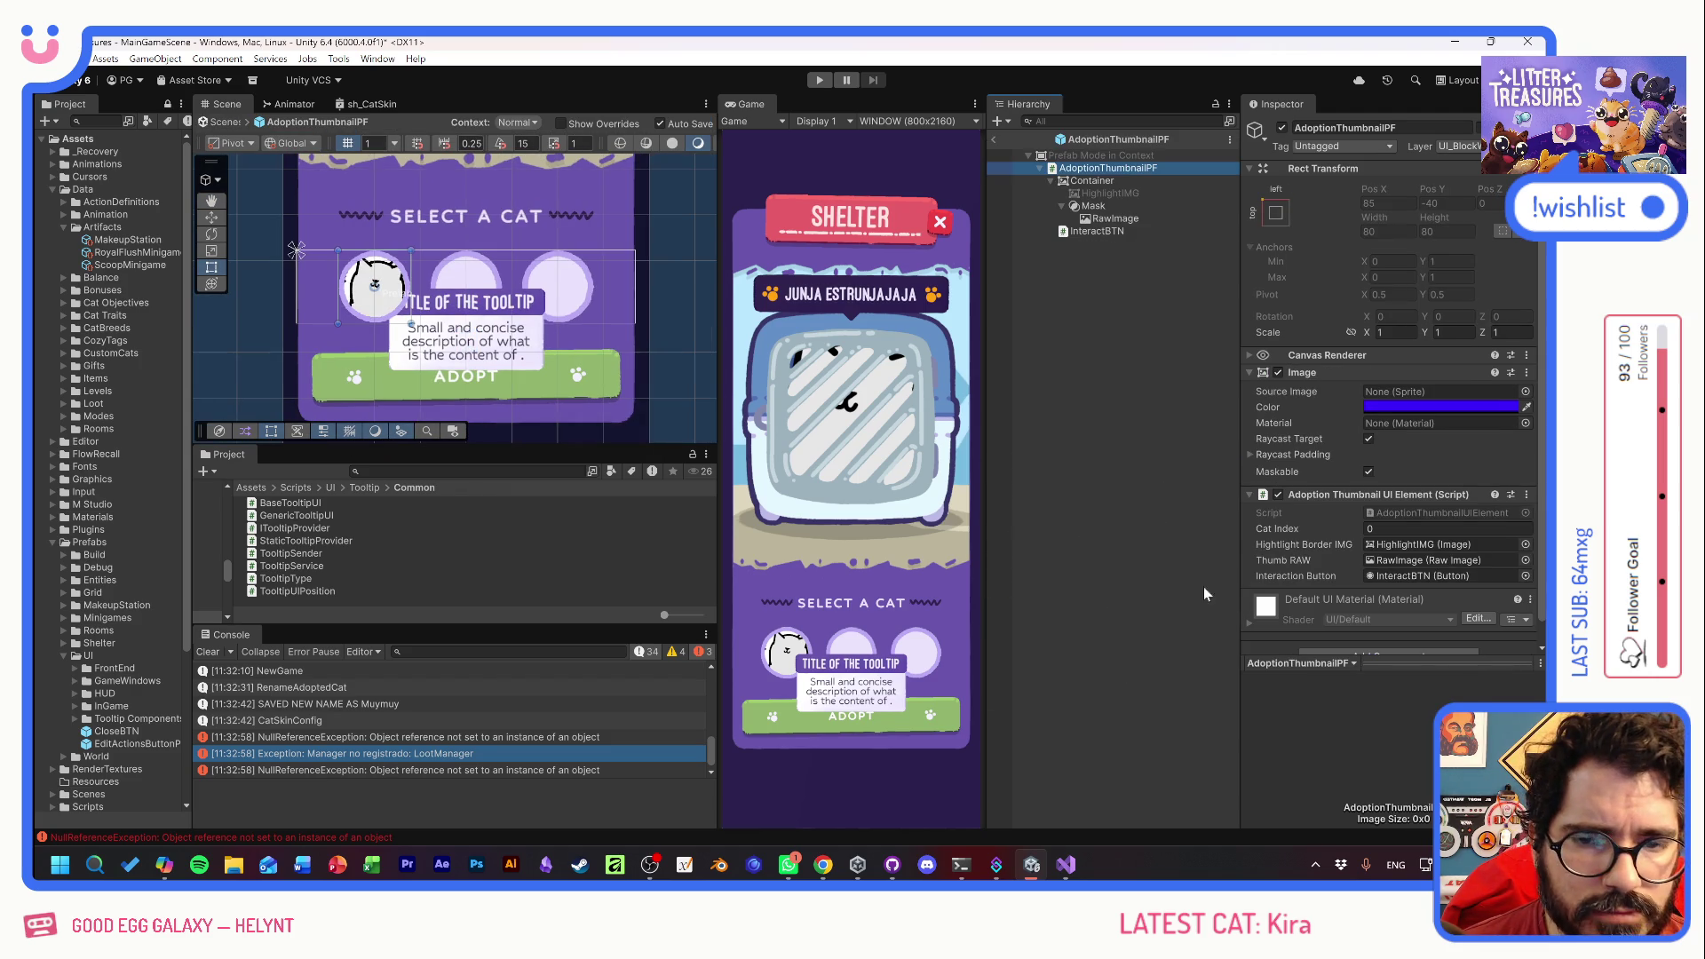
double_click(1055, 168)
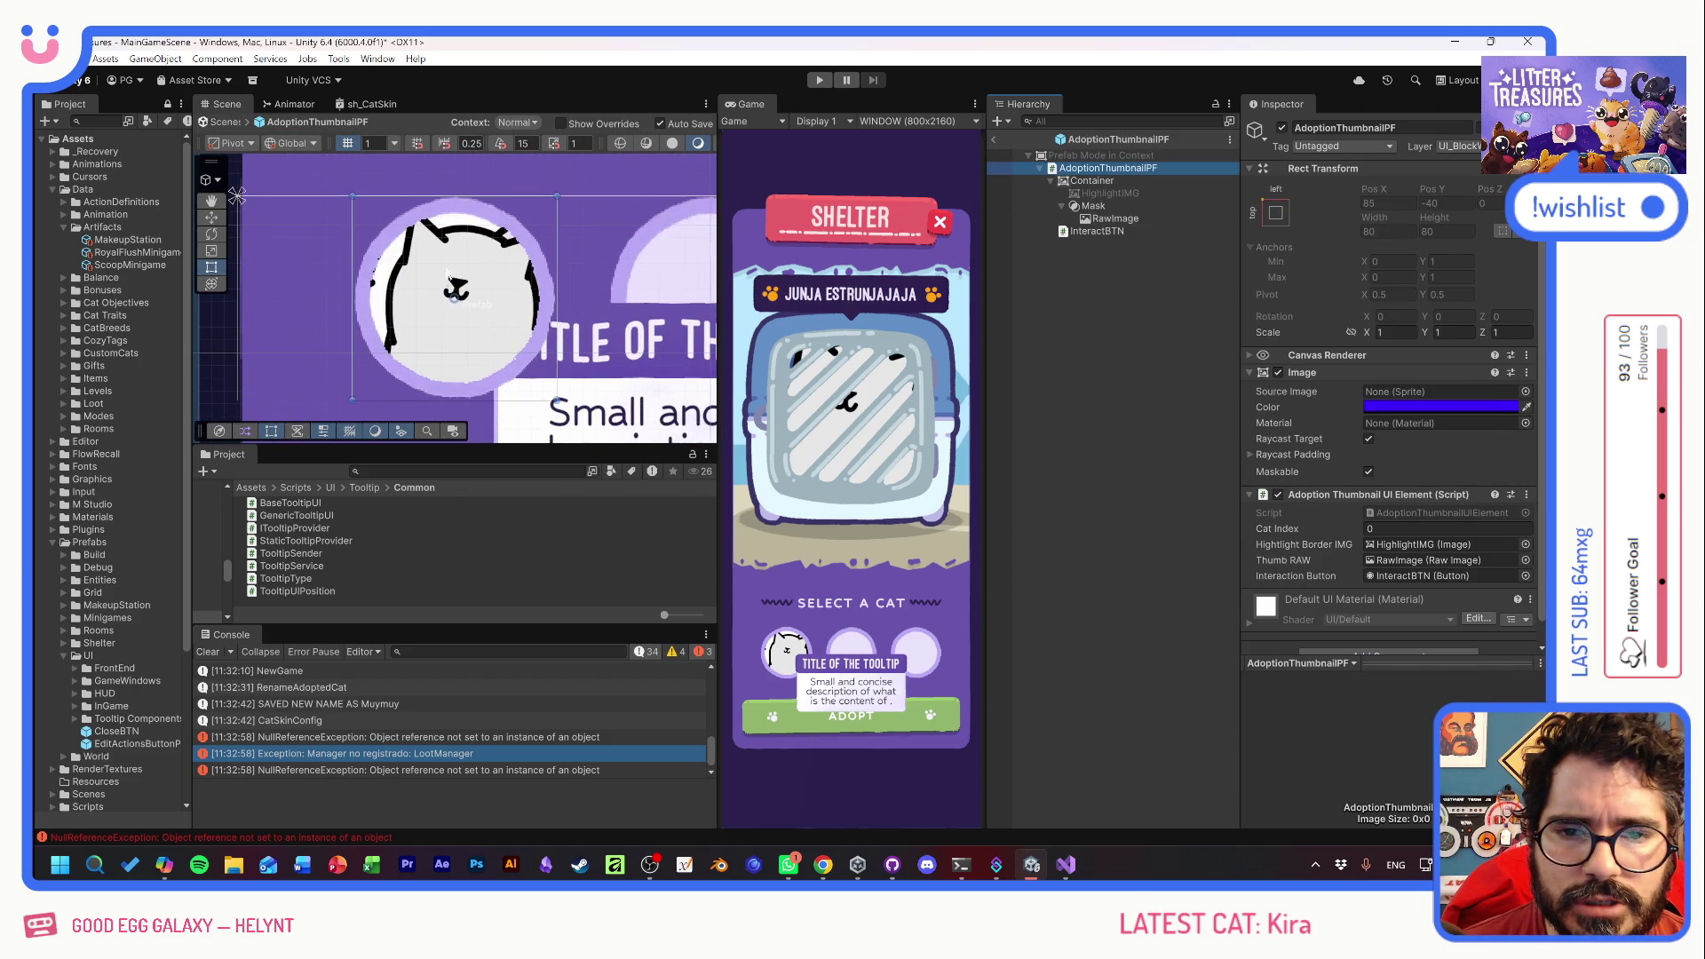
left_click(1105, 181)
key("Up")
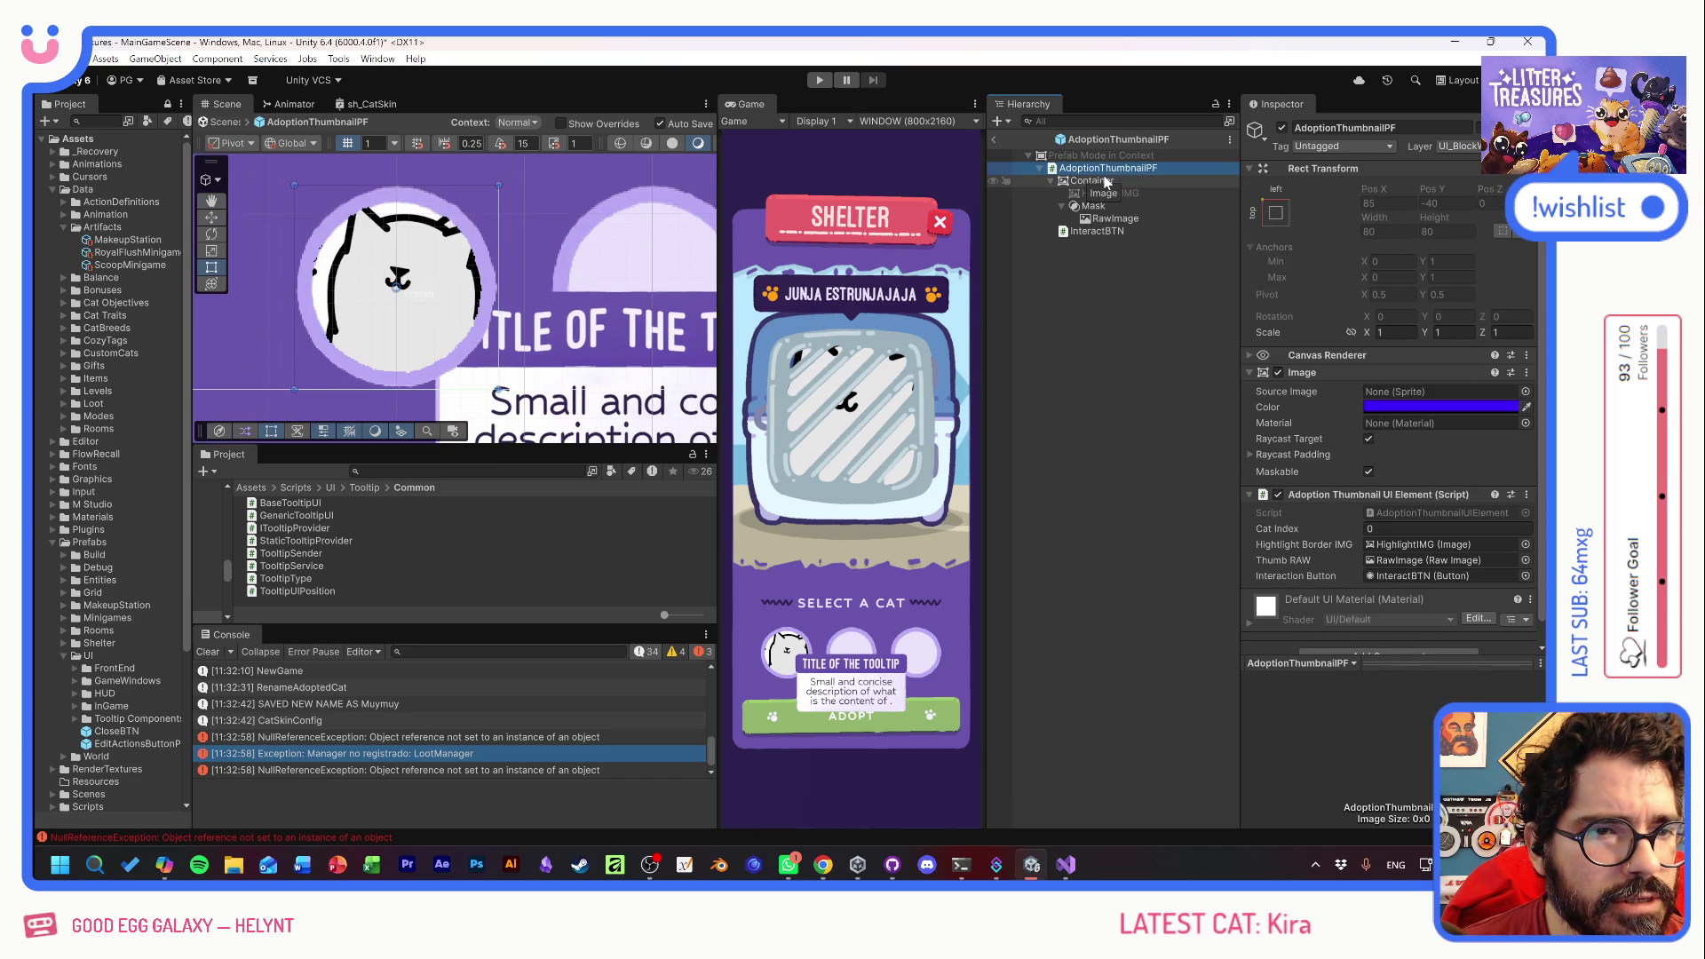
left_click(1105, 182)
left_click(1105, 168)
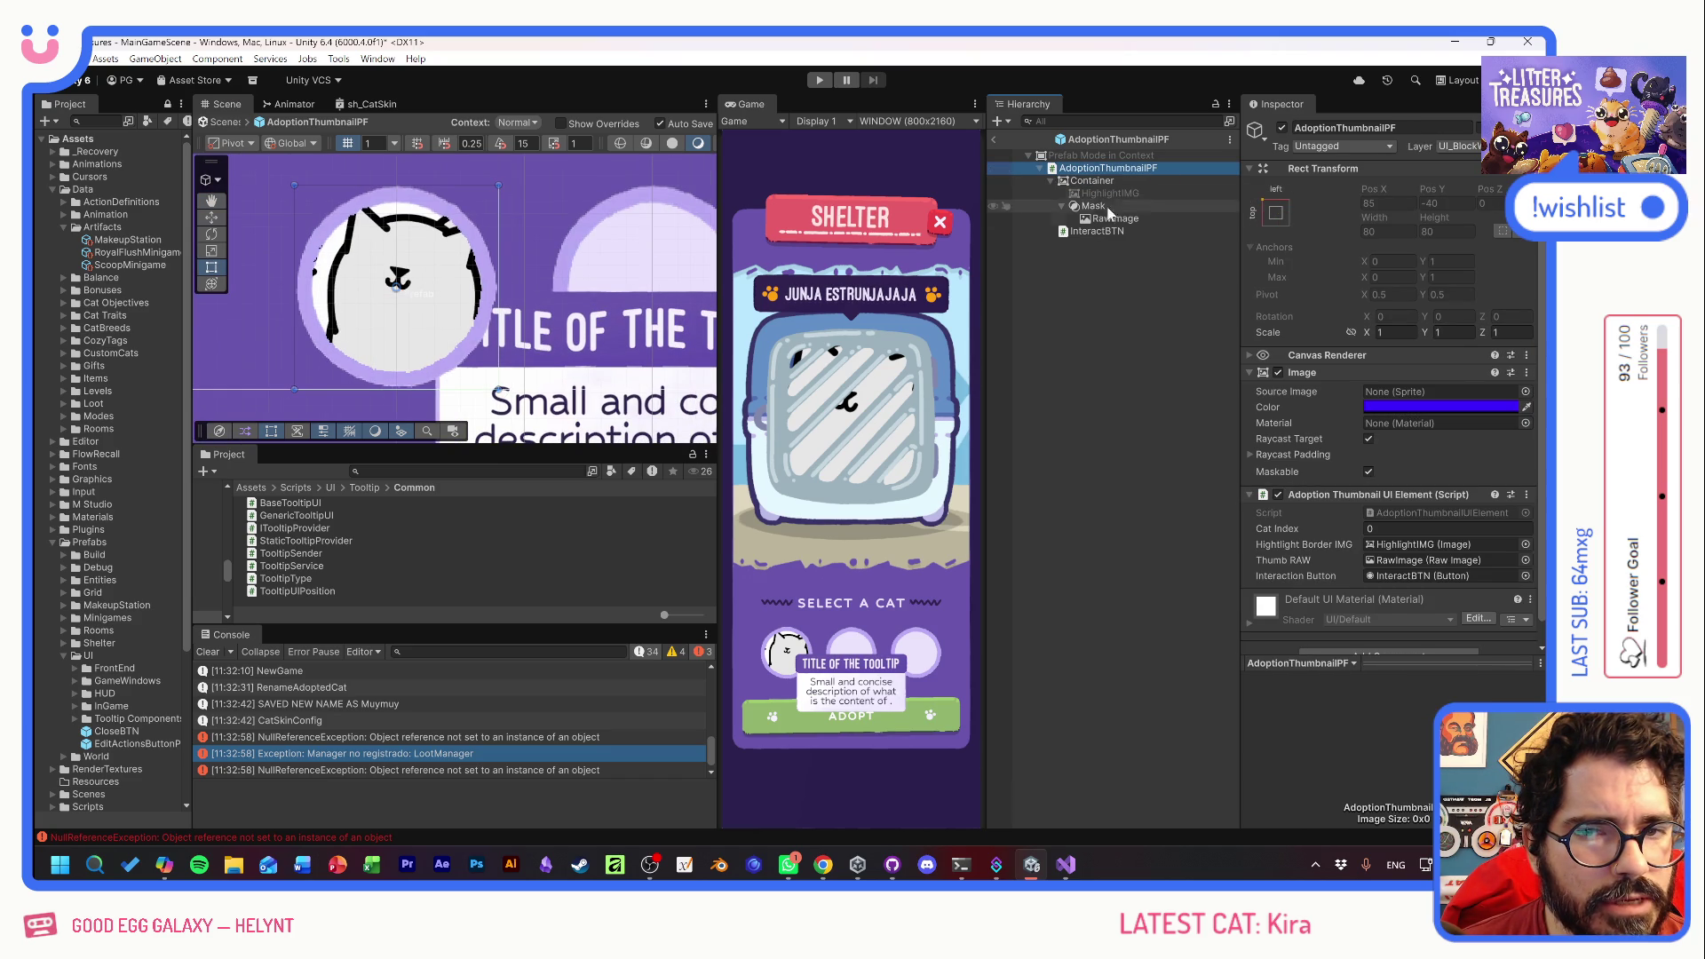
left_click(1091, 231)
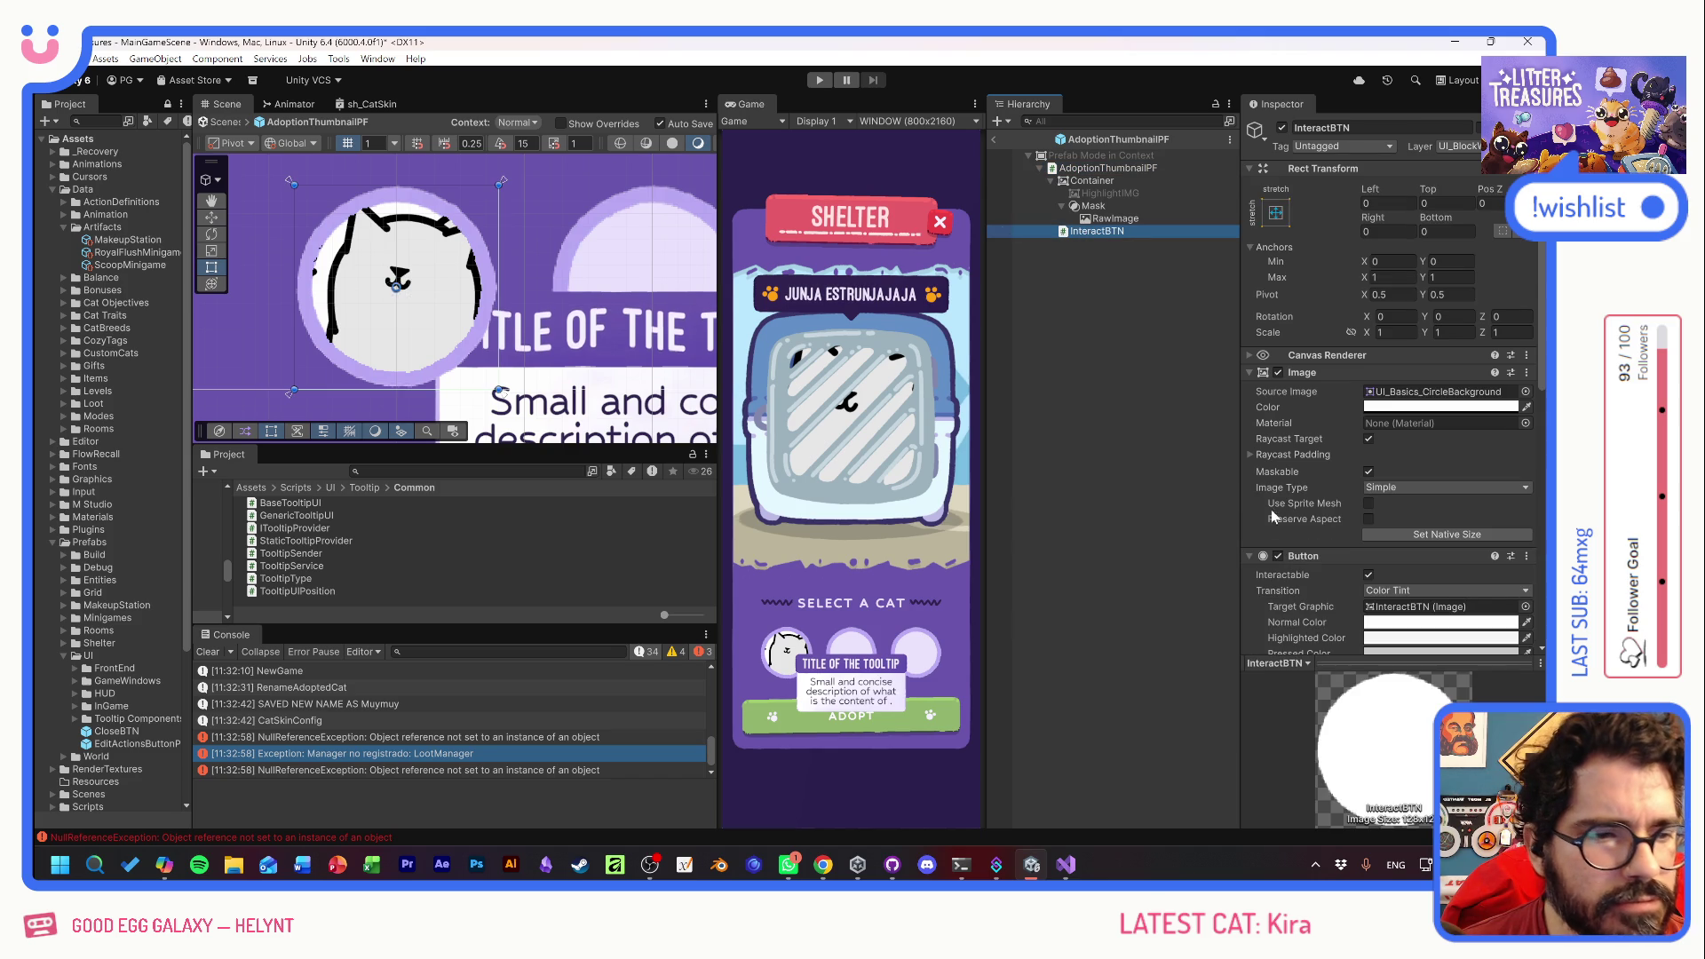
- Collapse InteractBTN's Image, Button and Basic Button Animations components in the Inspector
scroll(1261, 483, "down", 4)
scroll(1314, 444, "up", 4)
left_click(1322, 370)
left_click(1329, 387)
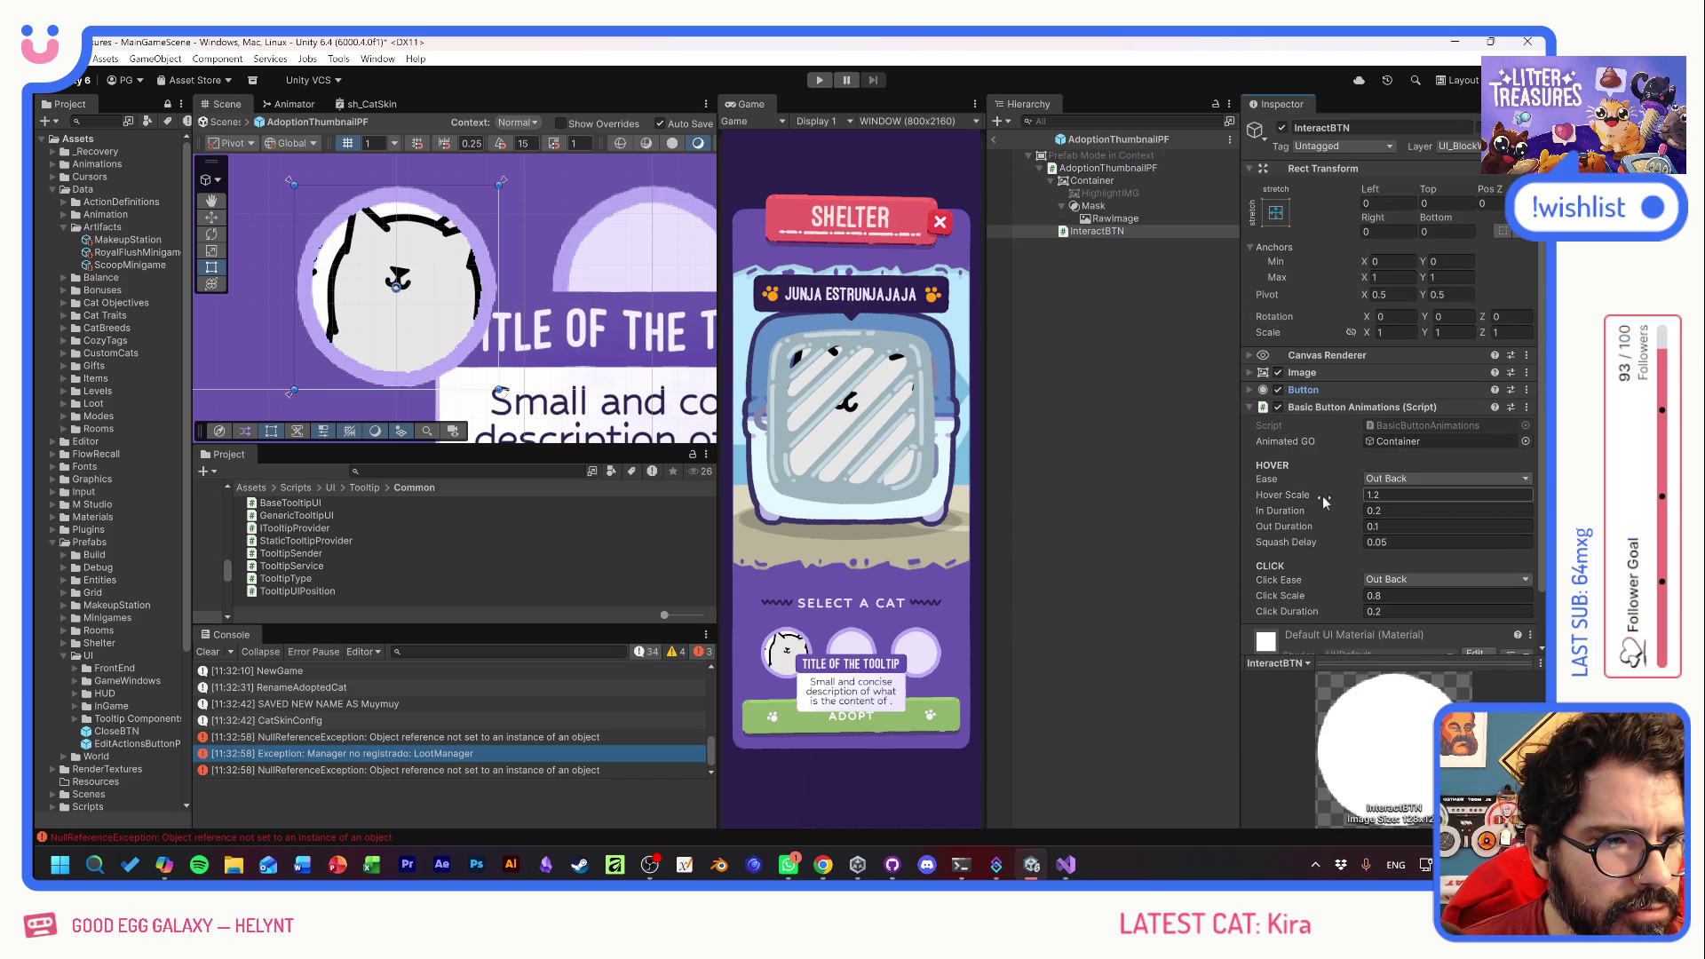
left_click(1338, 407)
left_click(1367, 486)
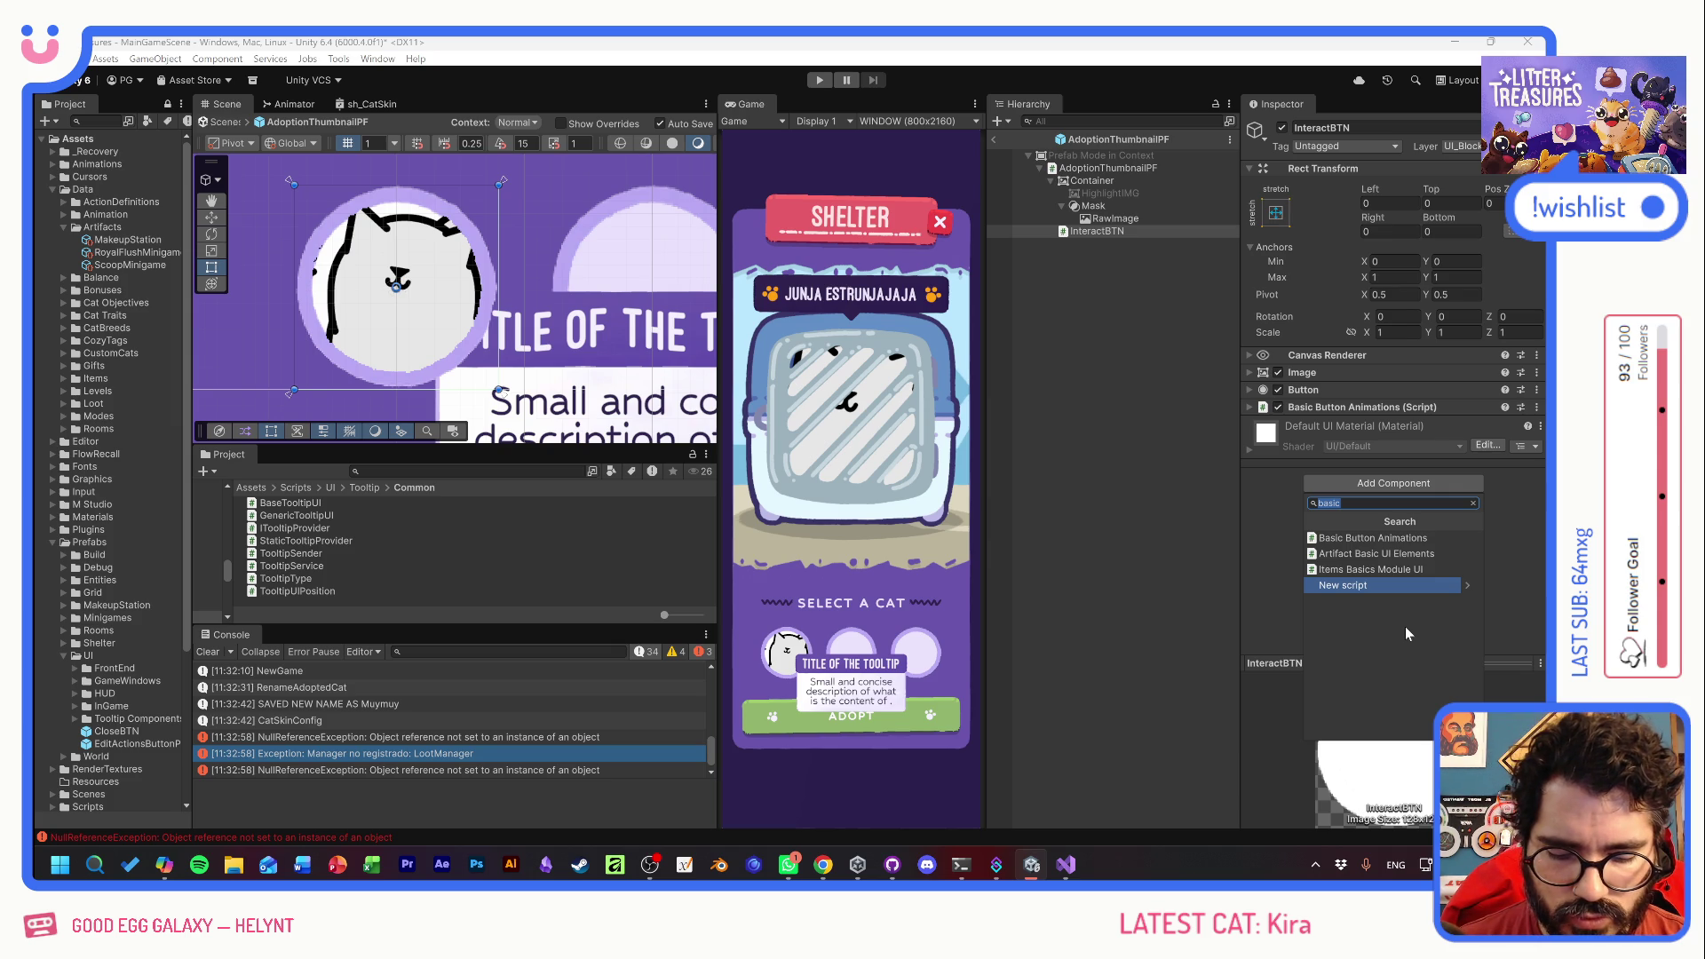
- Add Tooltip Sender and Static Tooltip Provider components to InteractBTN, then open StaticTooltipProvider.cs
type("sender")
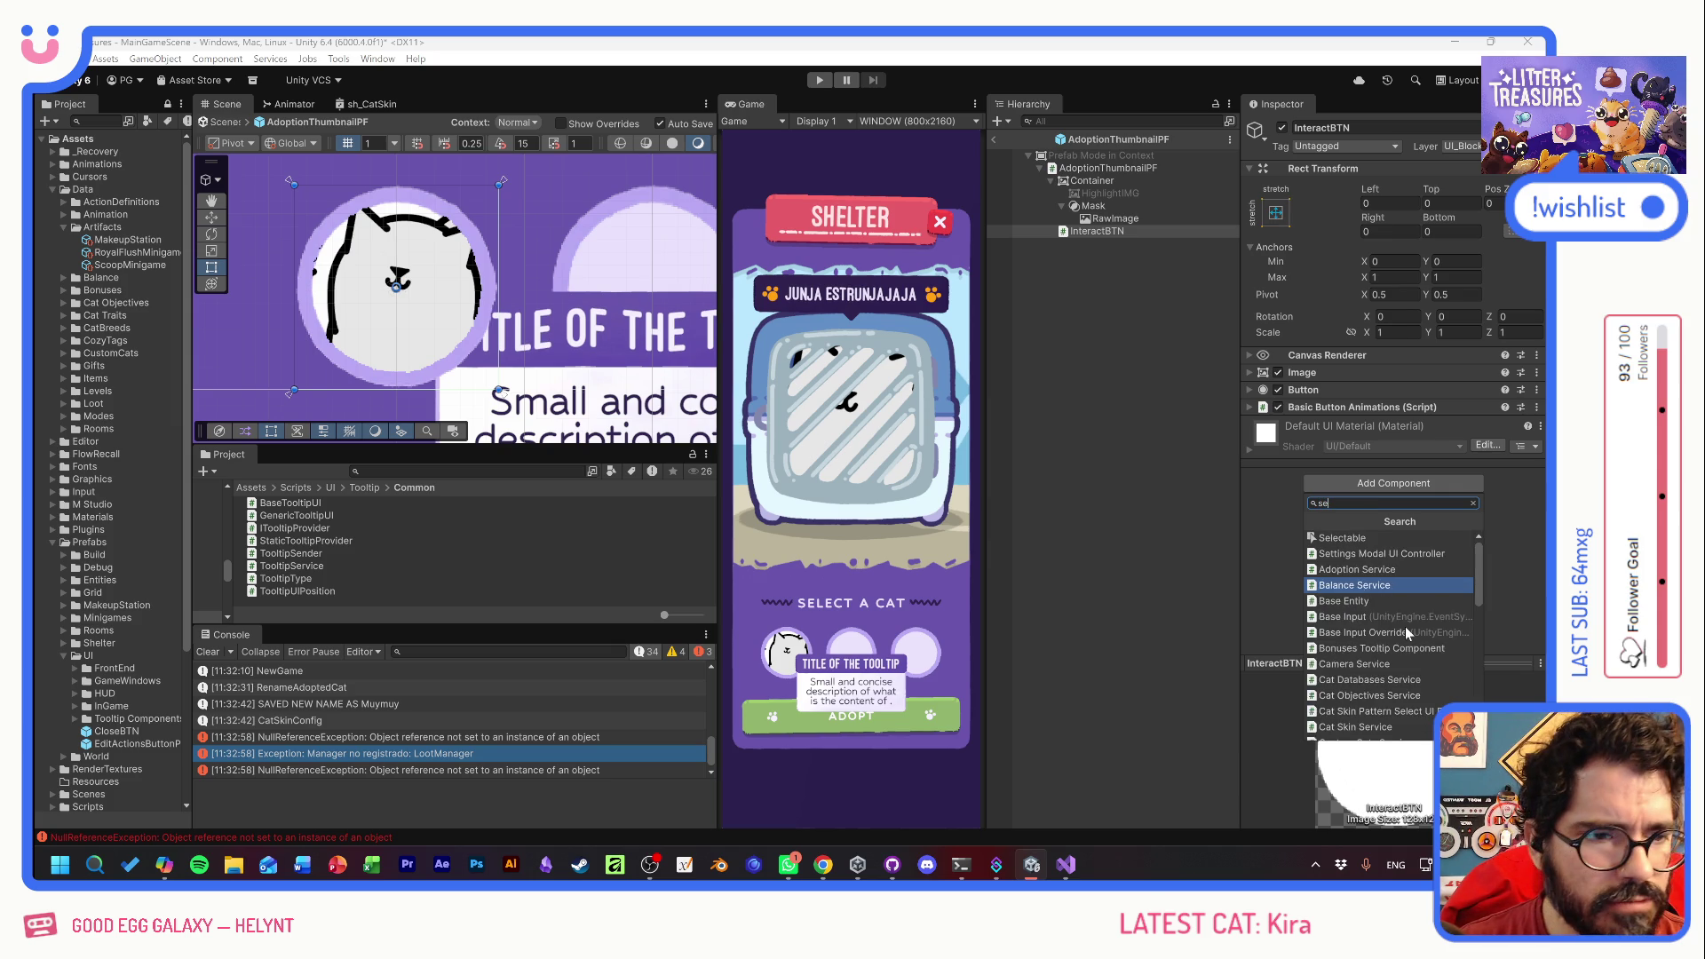
left_click(1391, 539)
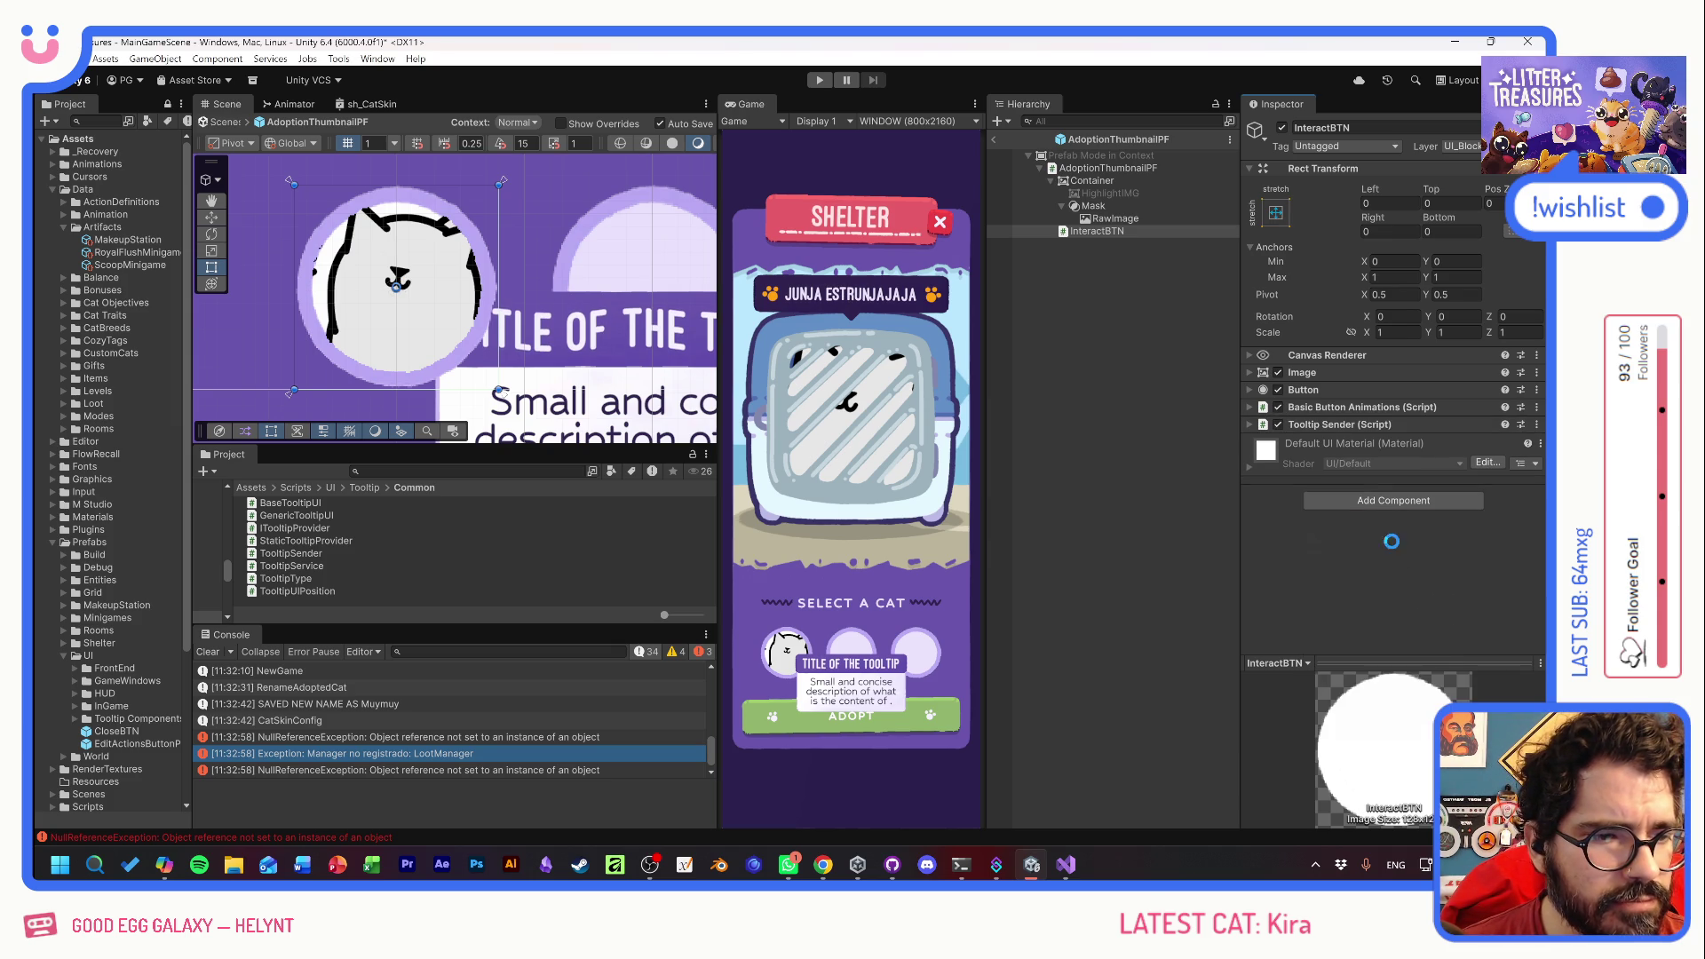
left_click(1371, 501)
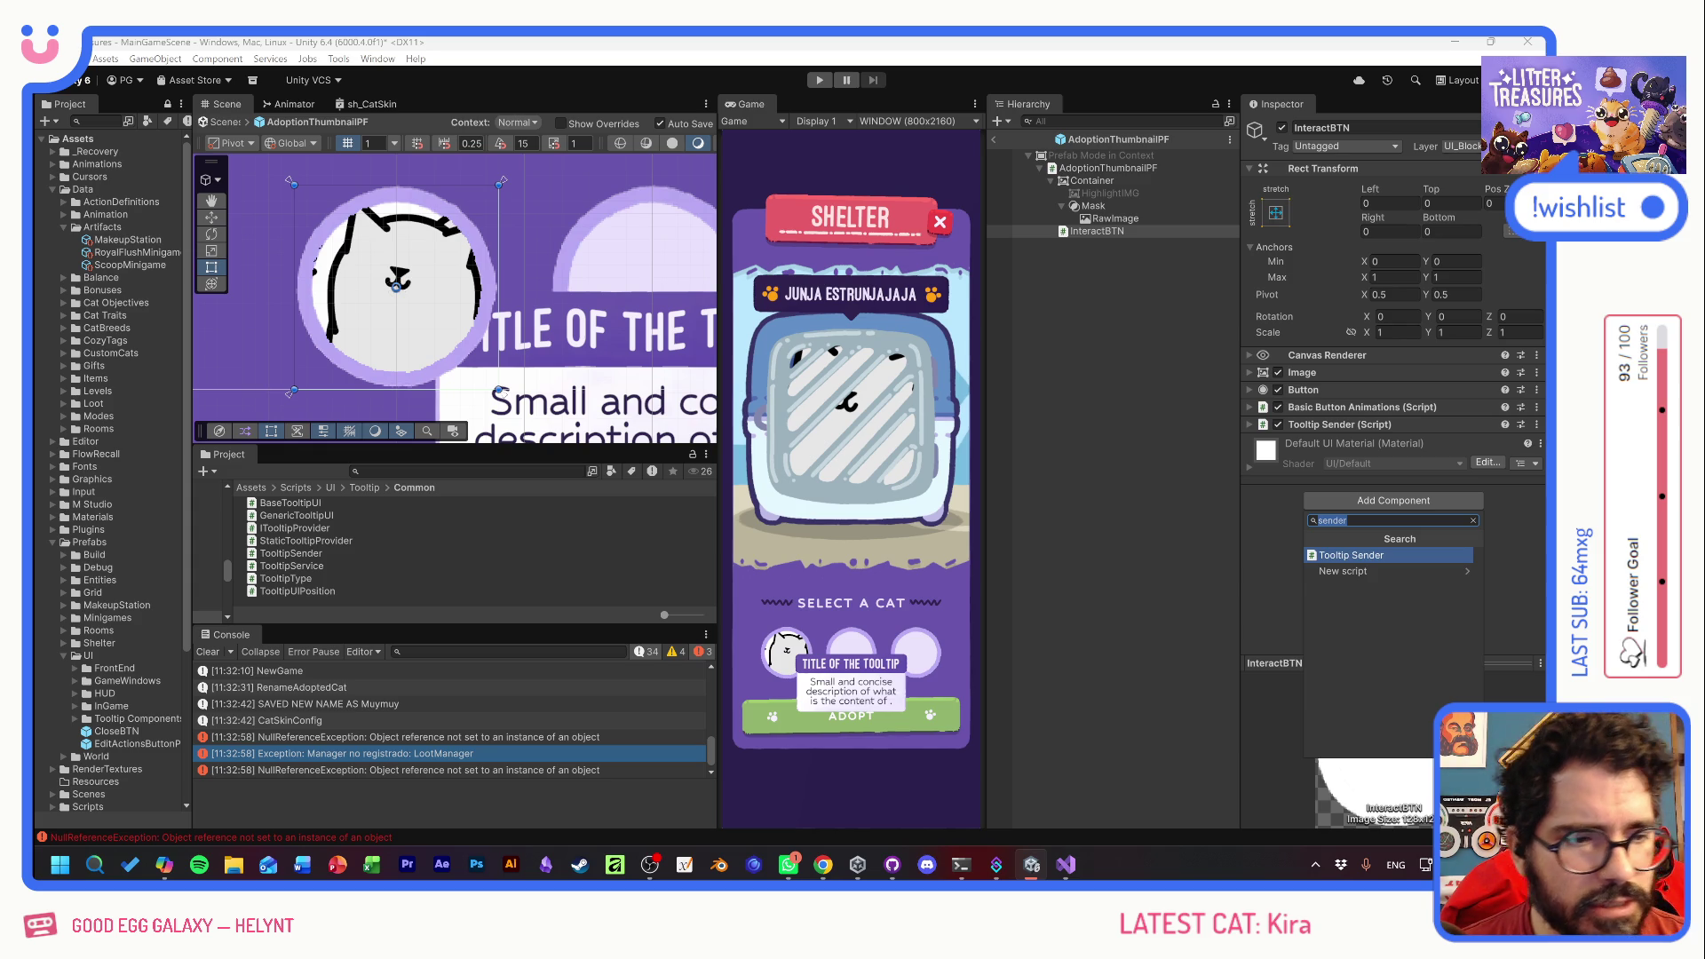
type("prov")
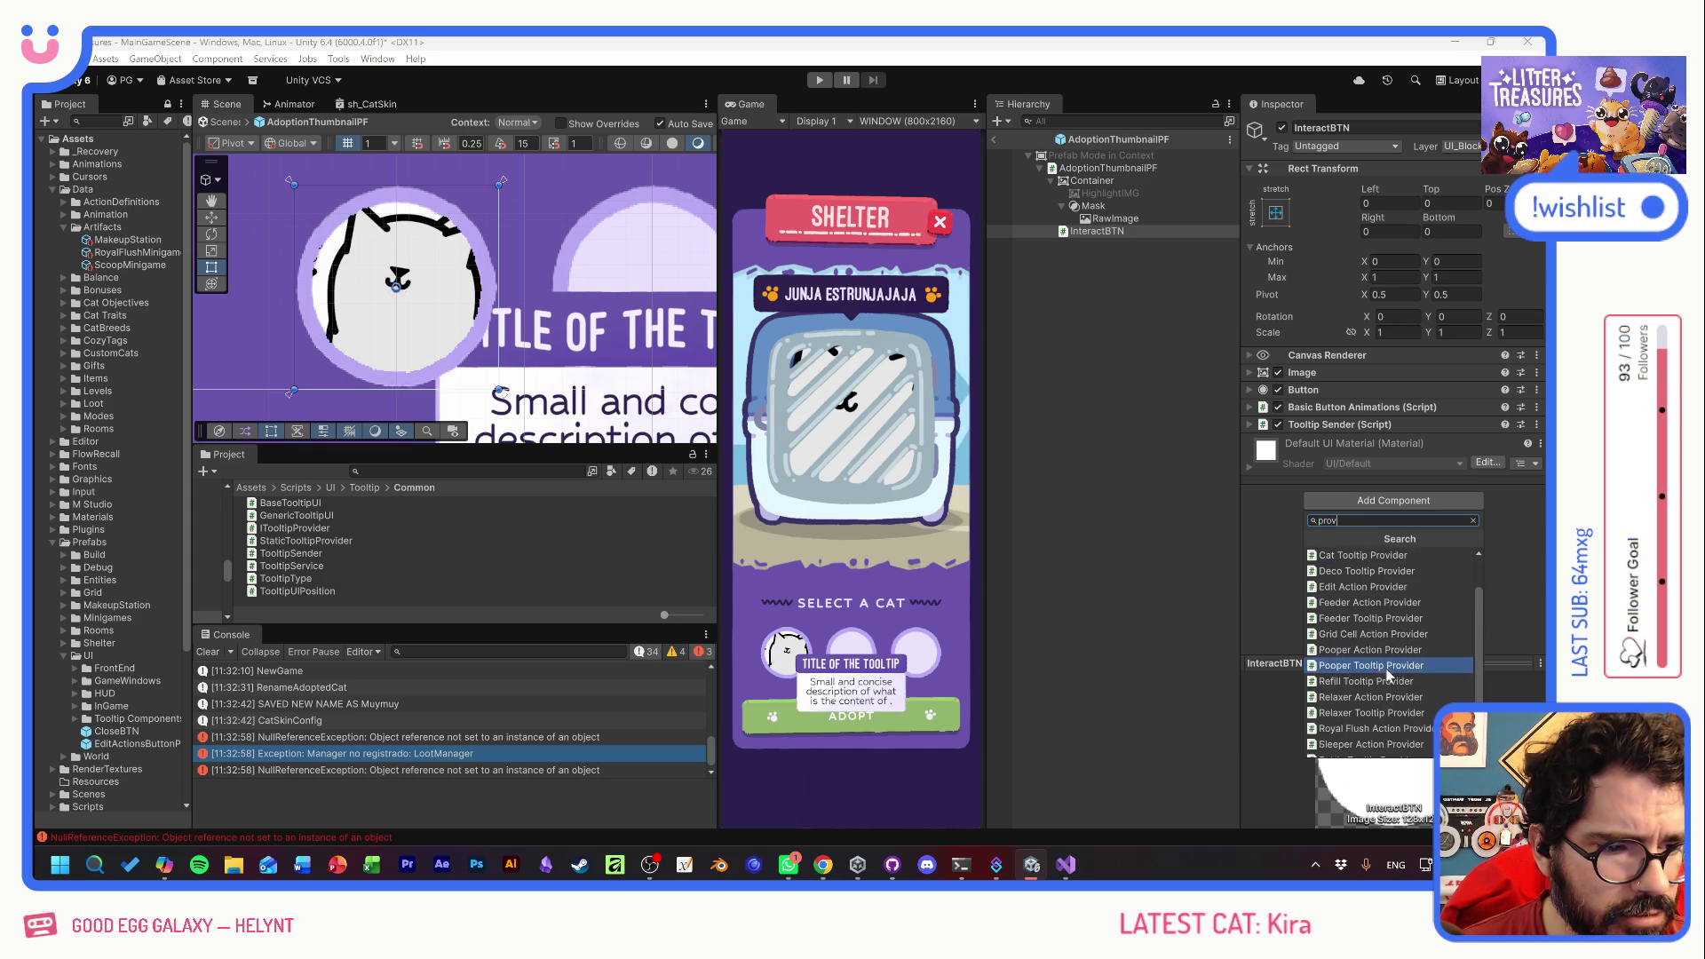
scroll(1390, 679, "down", 3)
left_click(1372, 717)
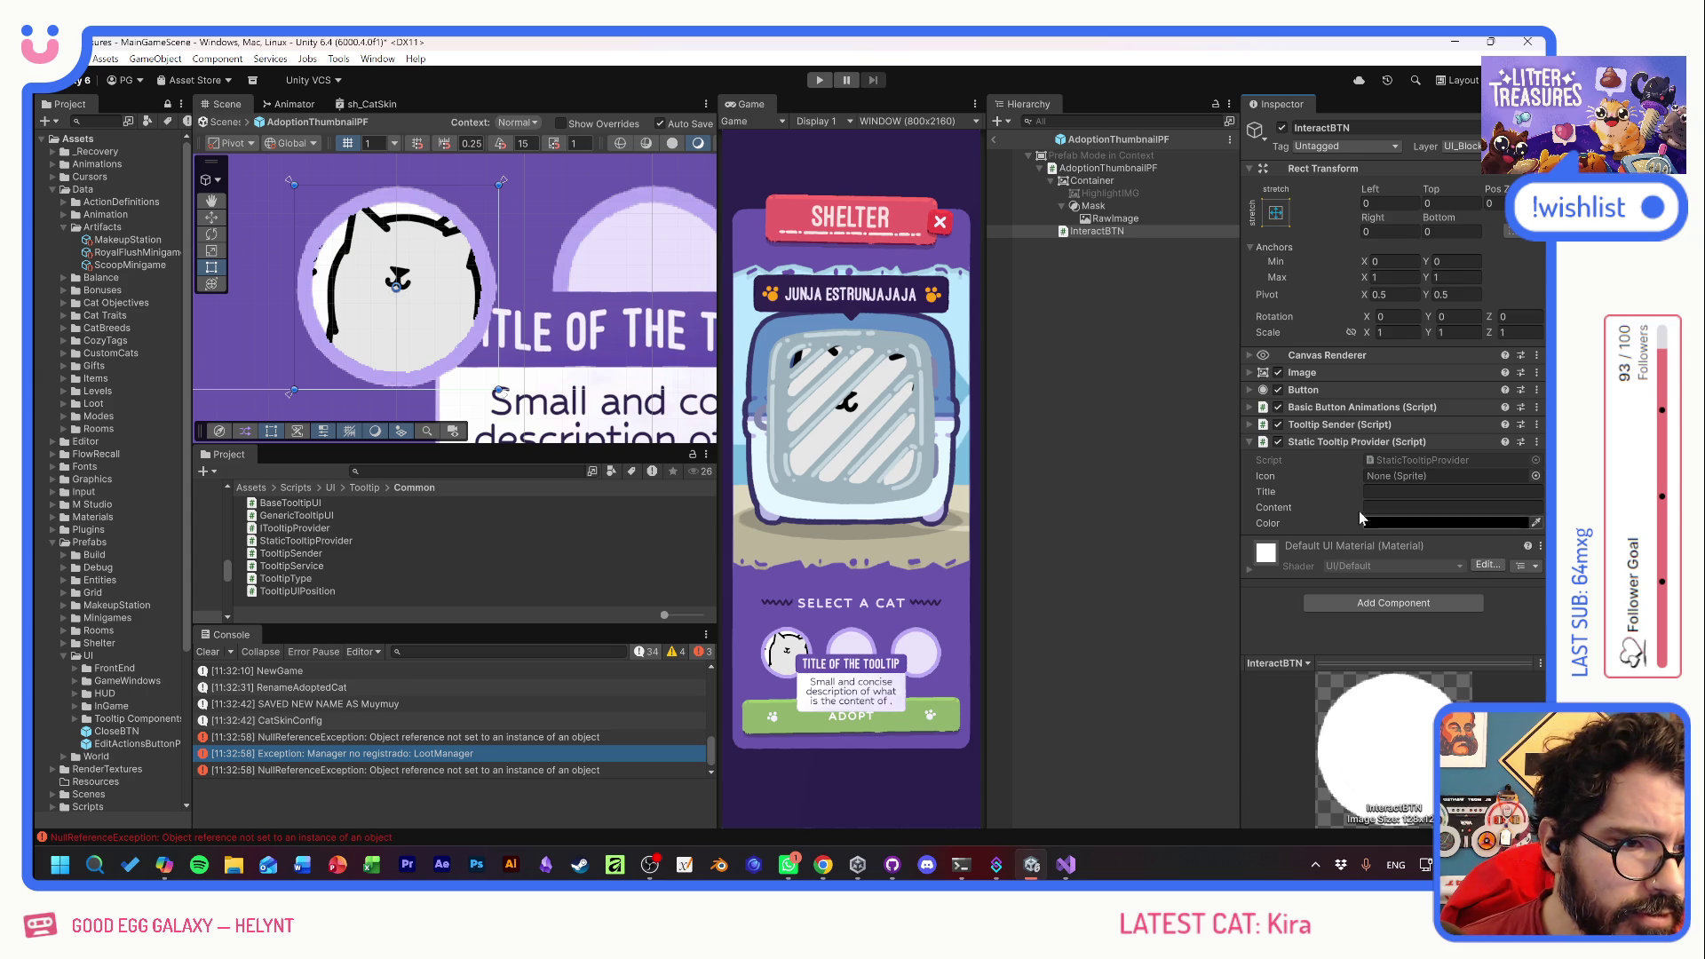
double_click(306, 541)
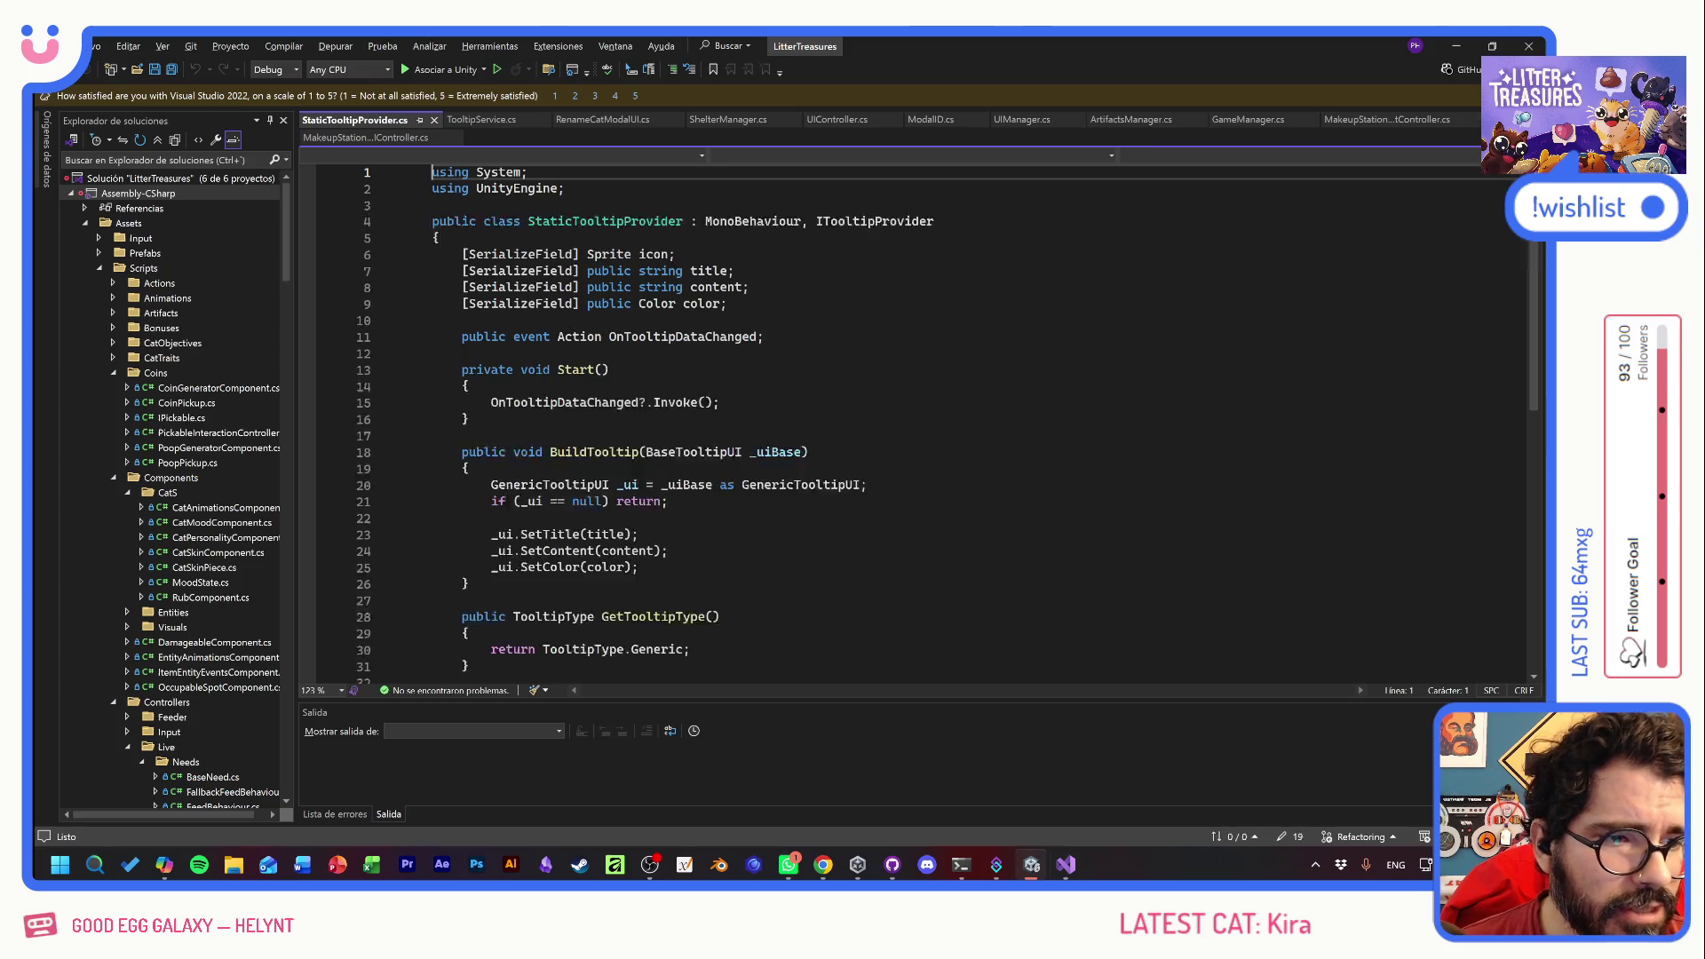
- Delete the '[SerializeField] Sprite icon;' line from StaticTooltipProvider.cs and save the script
left_click_drag(318, 270, 319, 254)
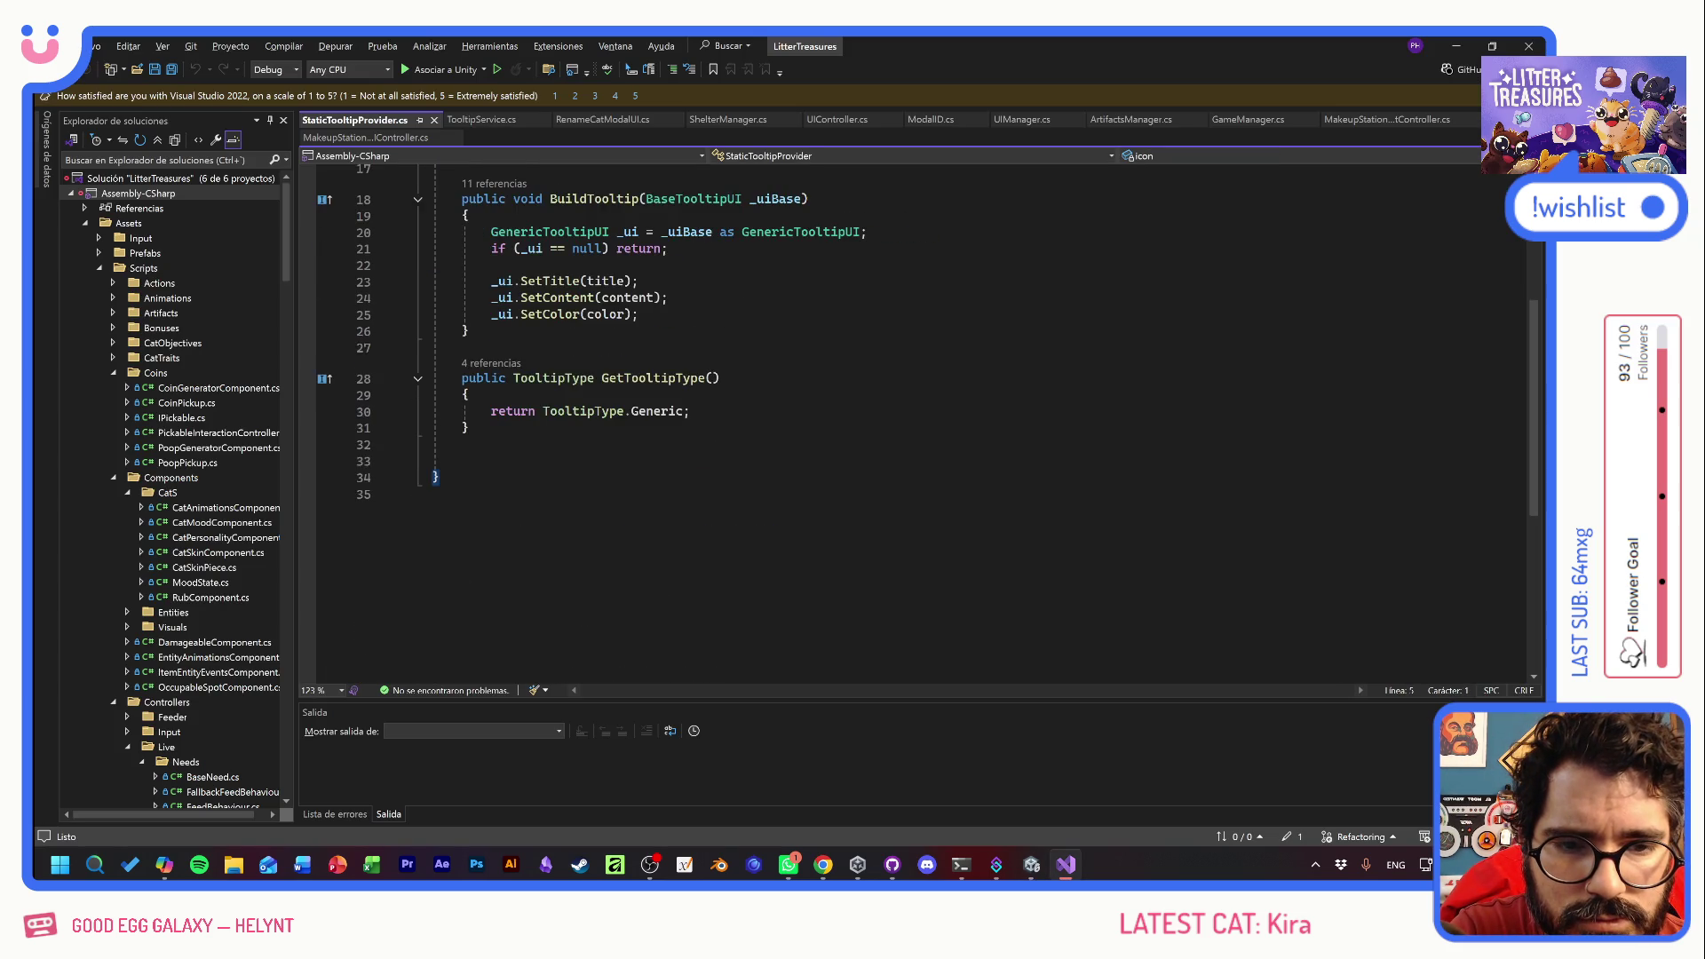
key("Delete")
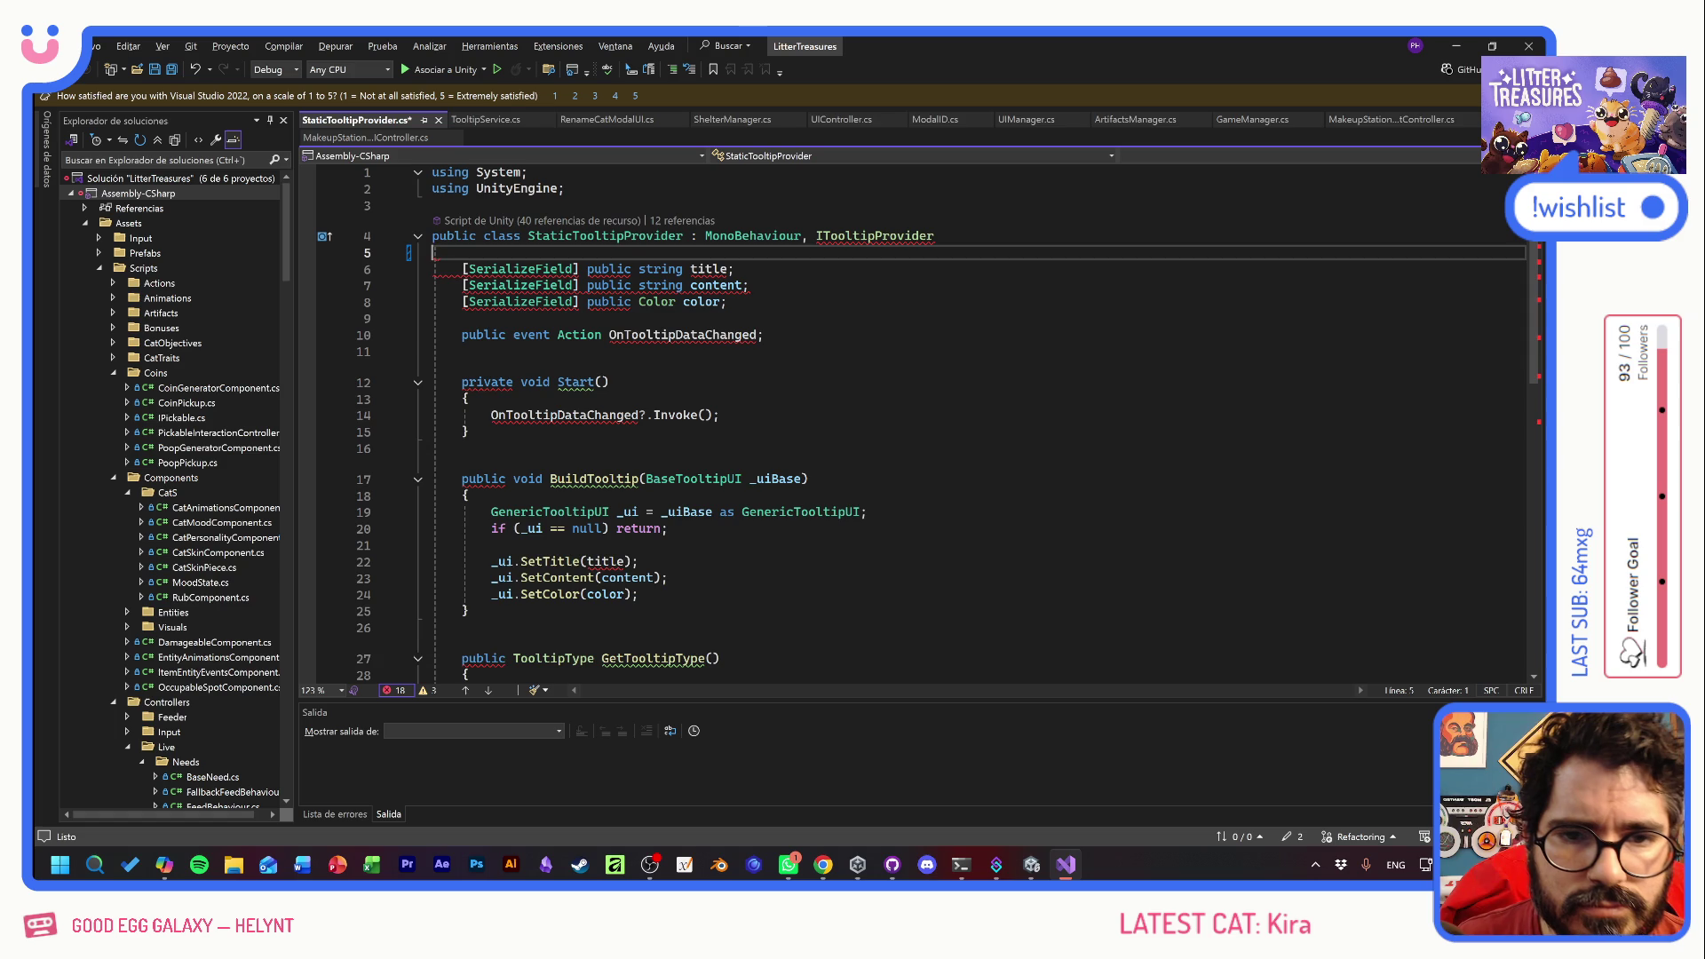
key("ctrl+z")
key("Home")
key("shift+End")
key("Delete")
key("ctrl+s")
key("alt+Tab")
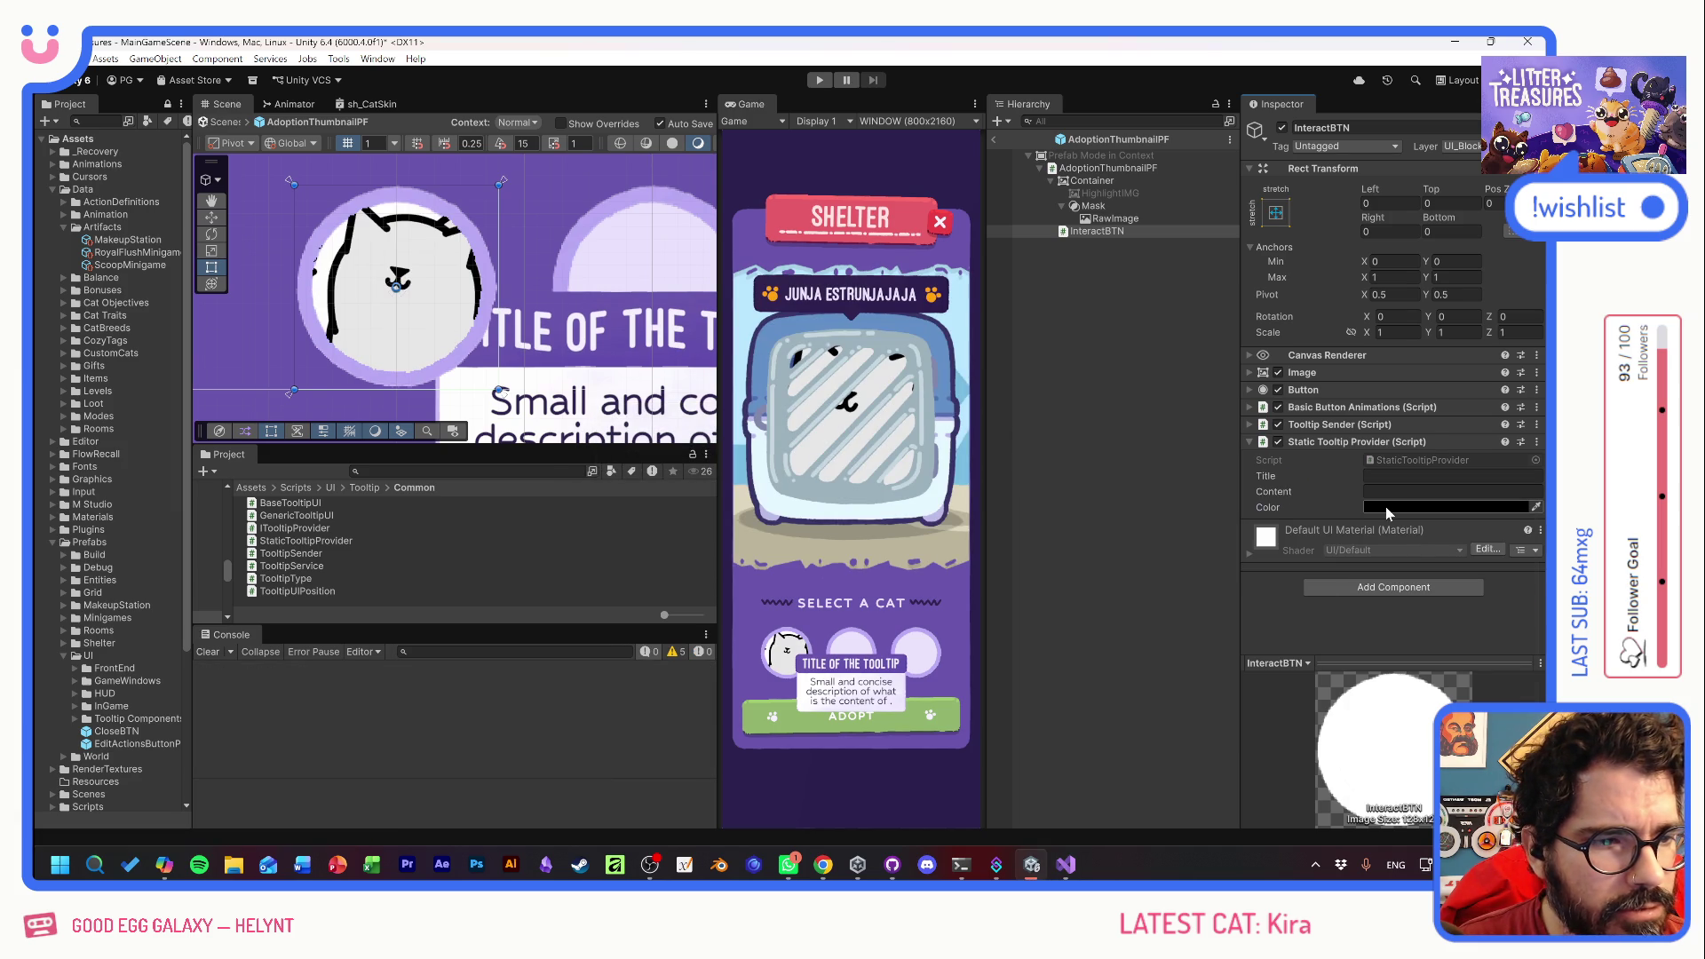
- Set InteractBTN's tooltip color to pink-red and its Title to 'CAT NAME'
left_click(1384, 507)
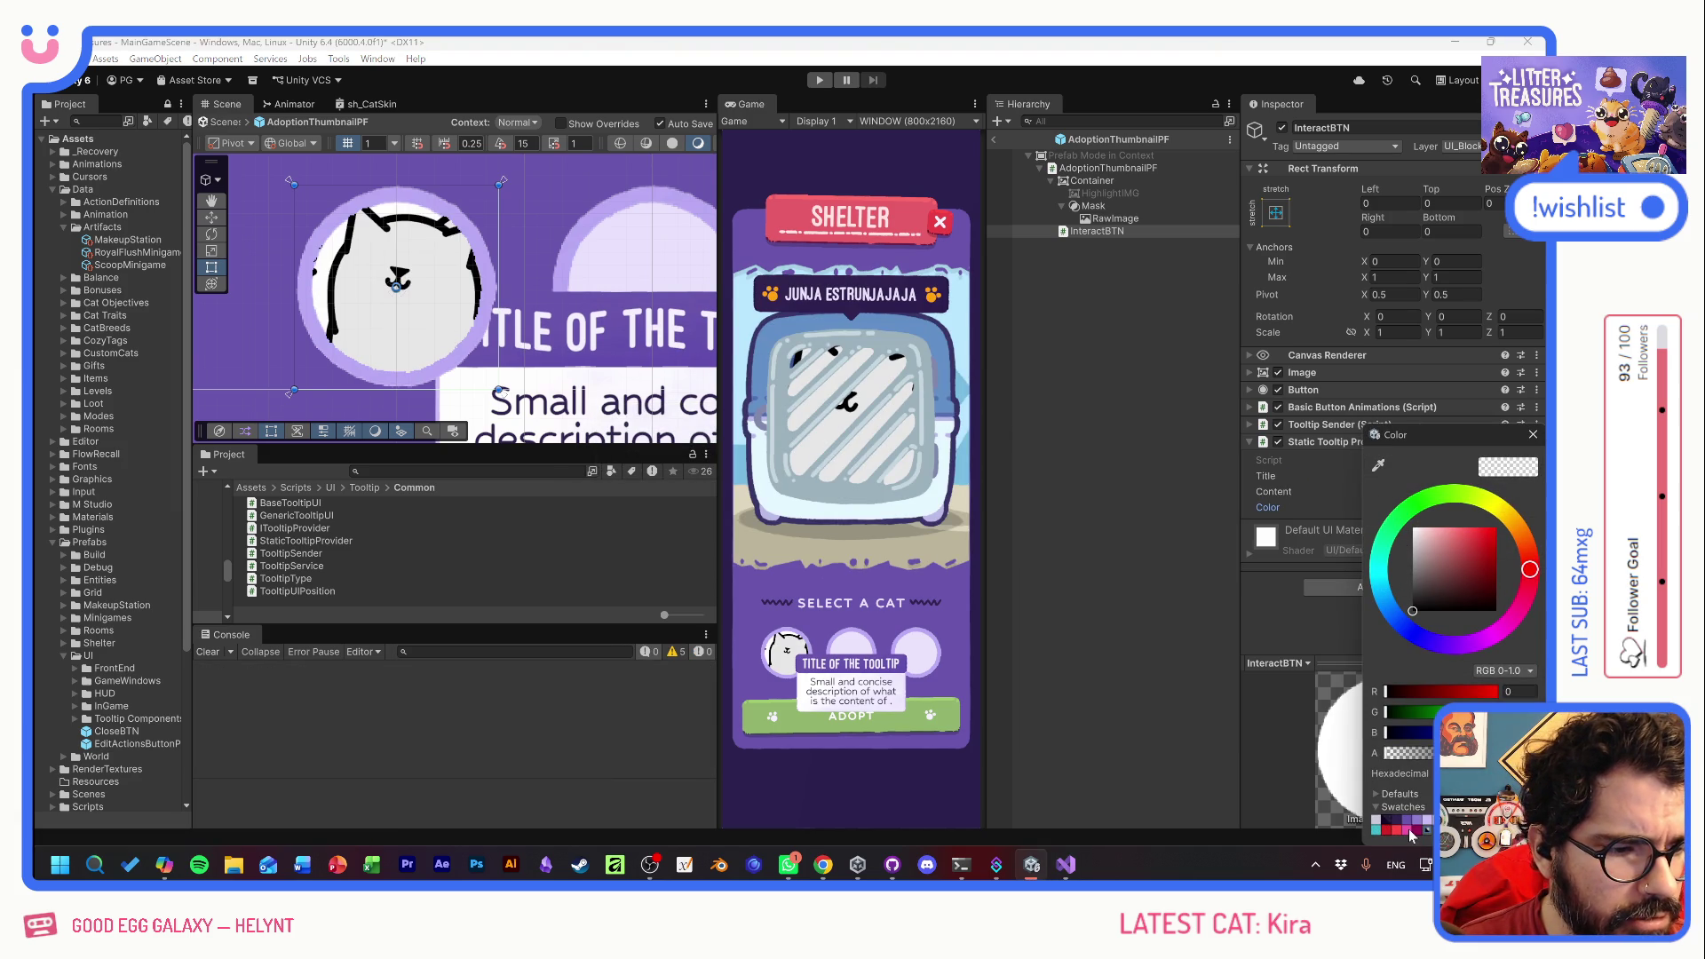
left_click(1409, 828)
left_click(1531, 435)
left_click(1492, 476)
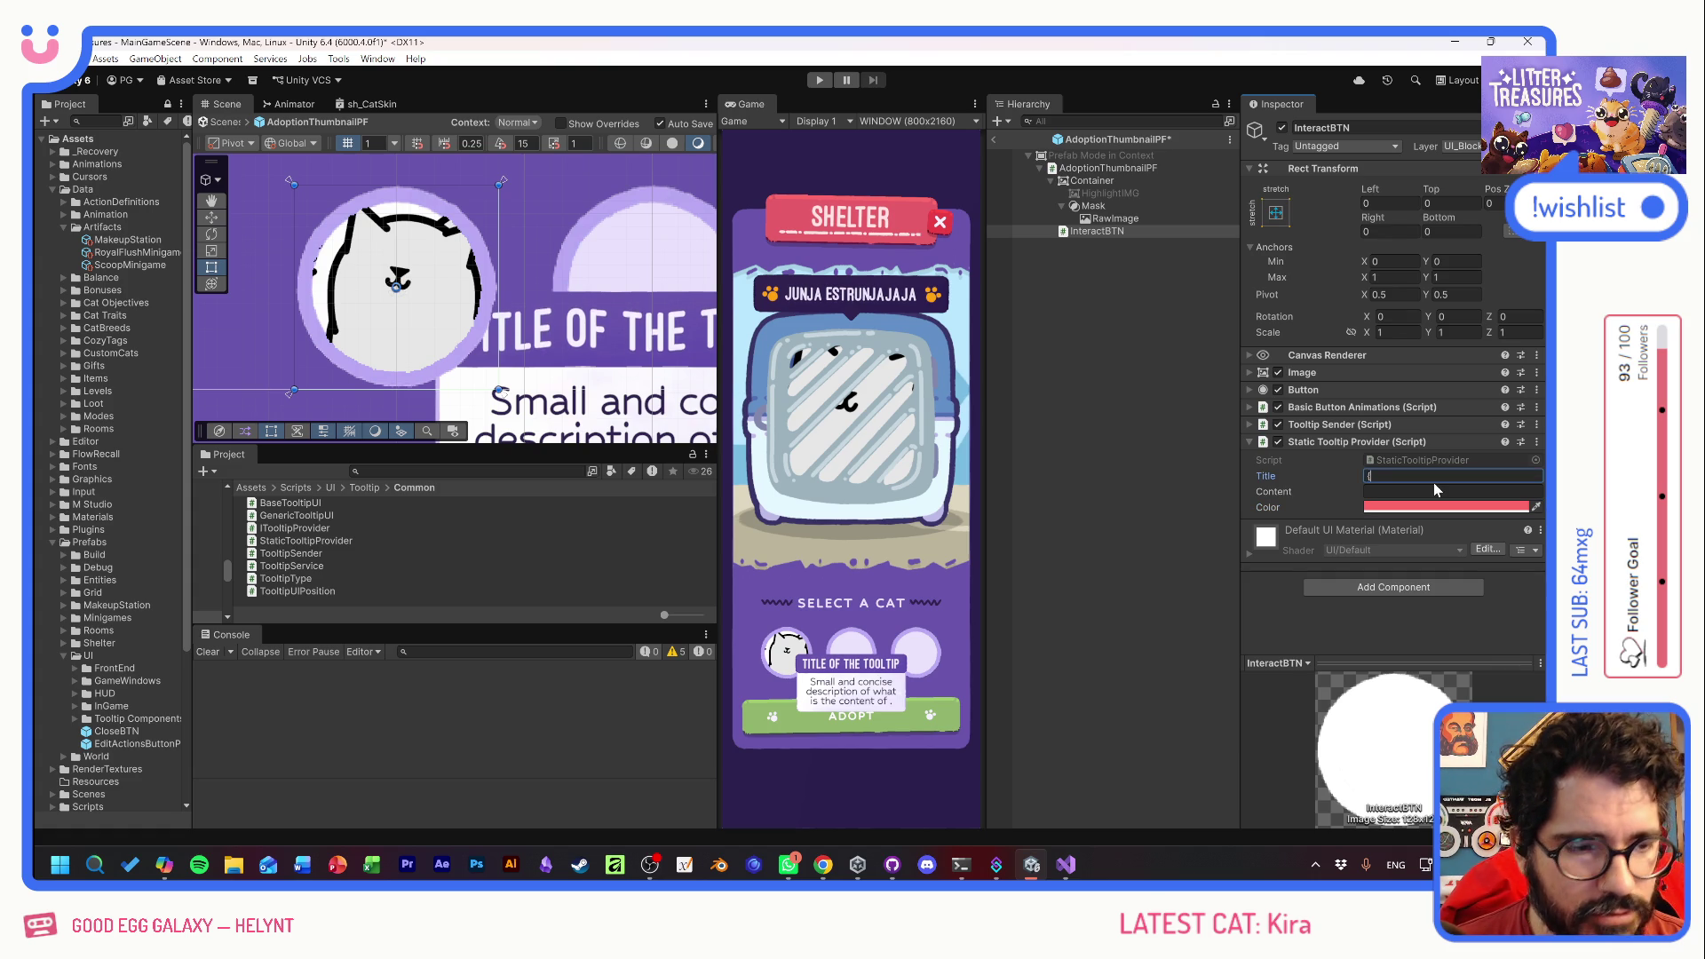
key("Caps_Lock")
type("CAT NAME")
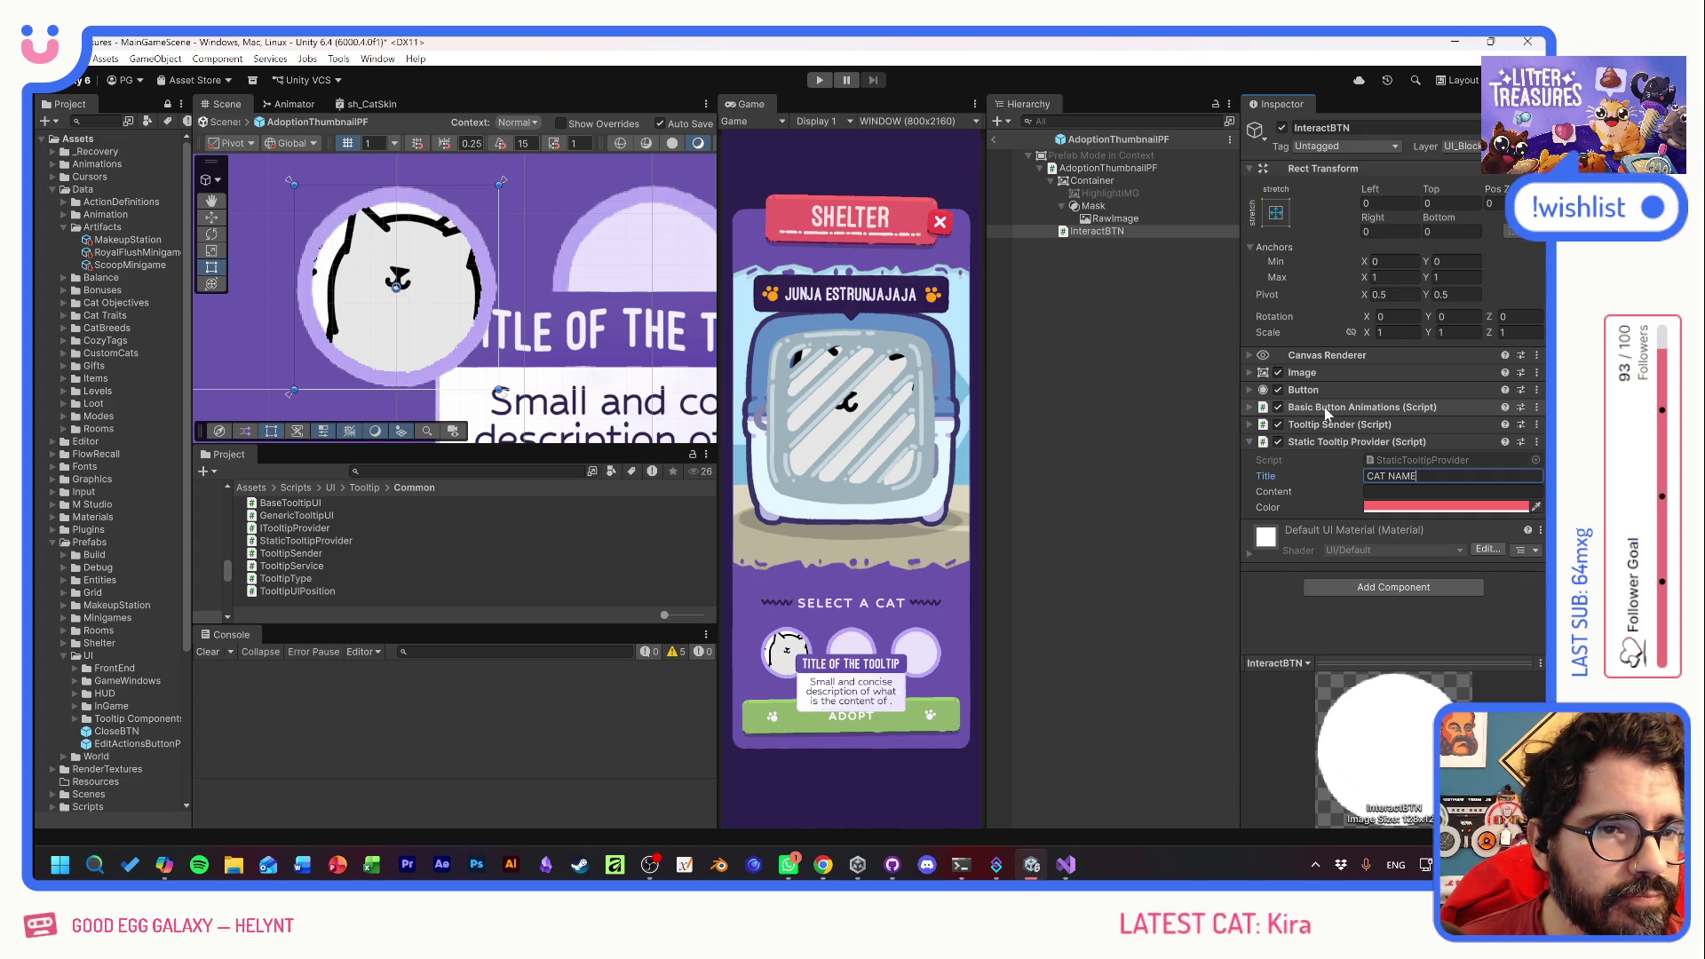
left_click(1112, 169)
- In AdoptionThumbnailUIElement.cs, add a serialized StaticTooltipProvider field named tooltipP
double_click(1456, 408)
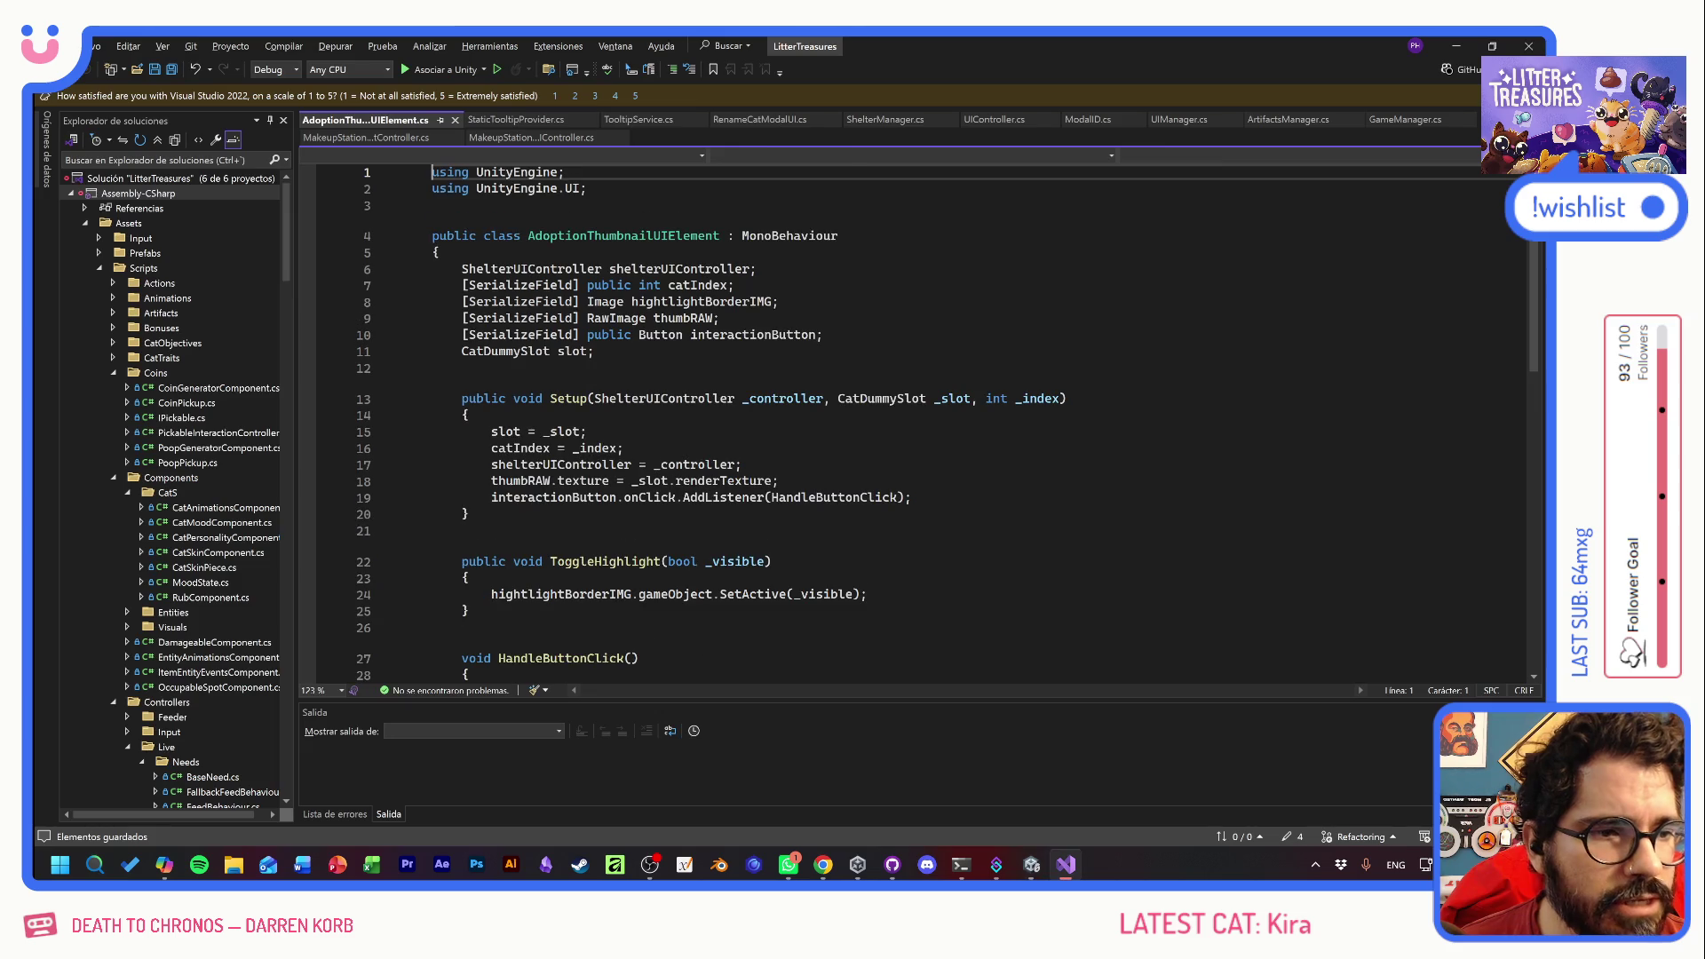
left_click(823, 335)
key("Return")
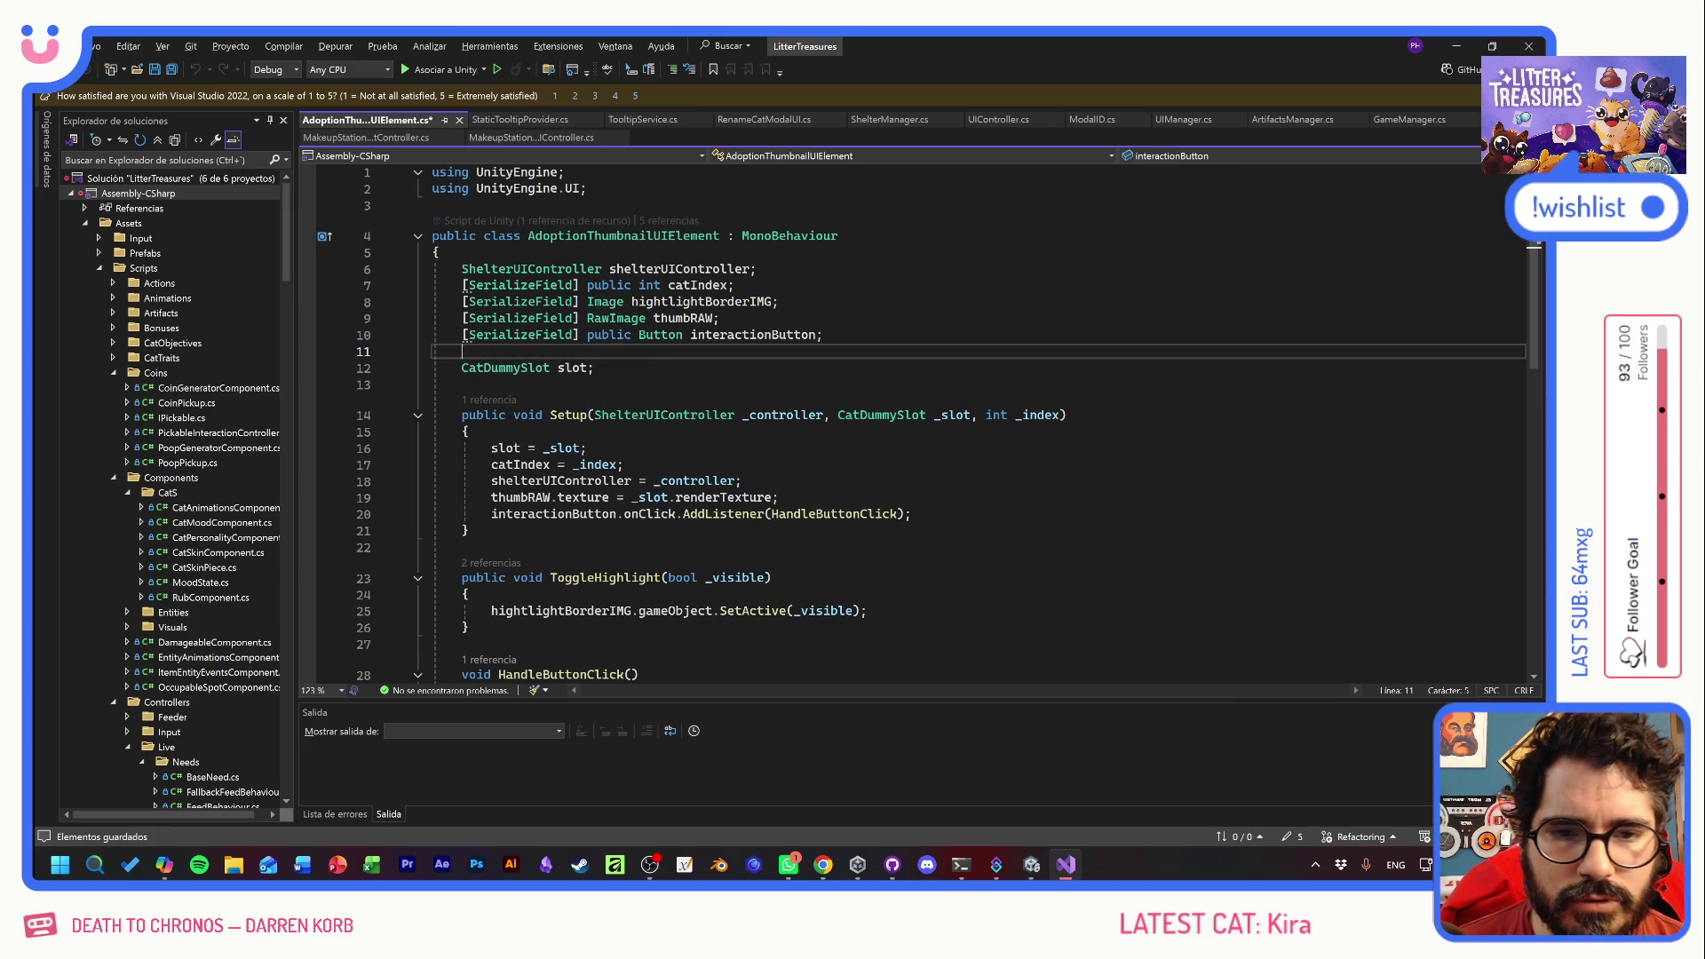
key("Tab")
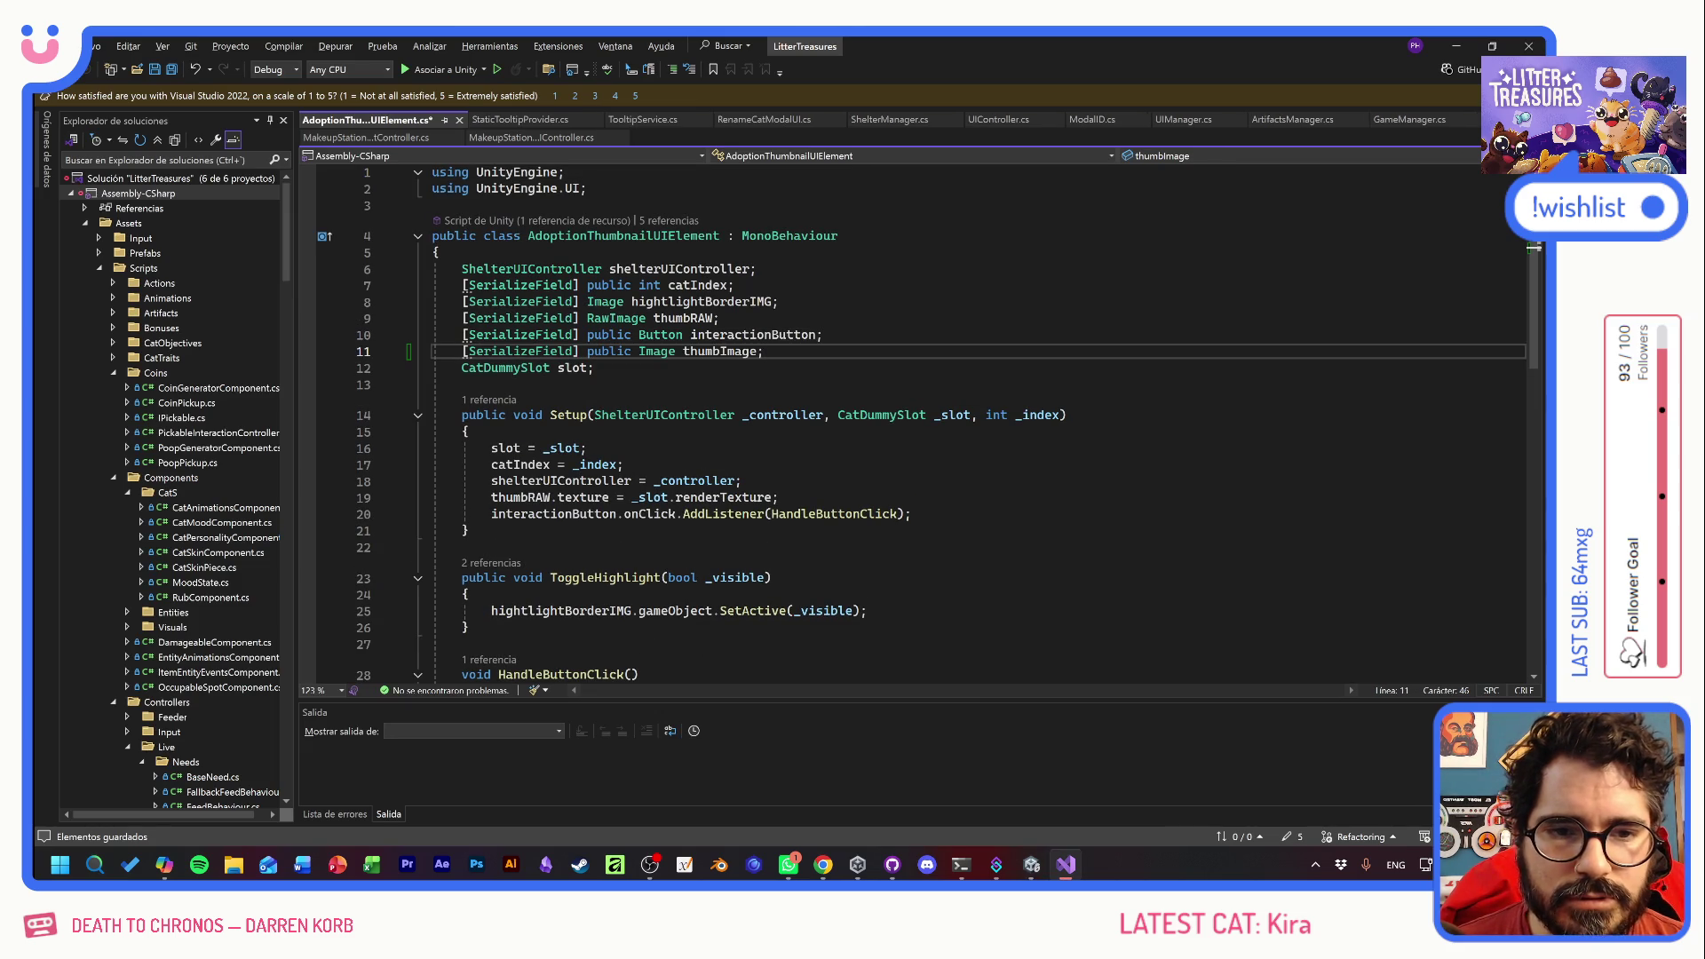
key("ctrl+shift+Left")
key("ctrl+shift+Left")
key("ctrl+shift+Left")
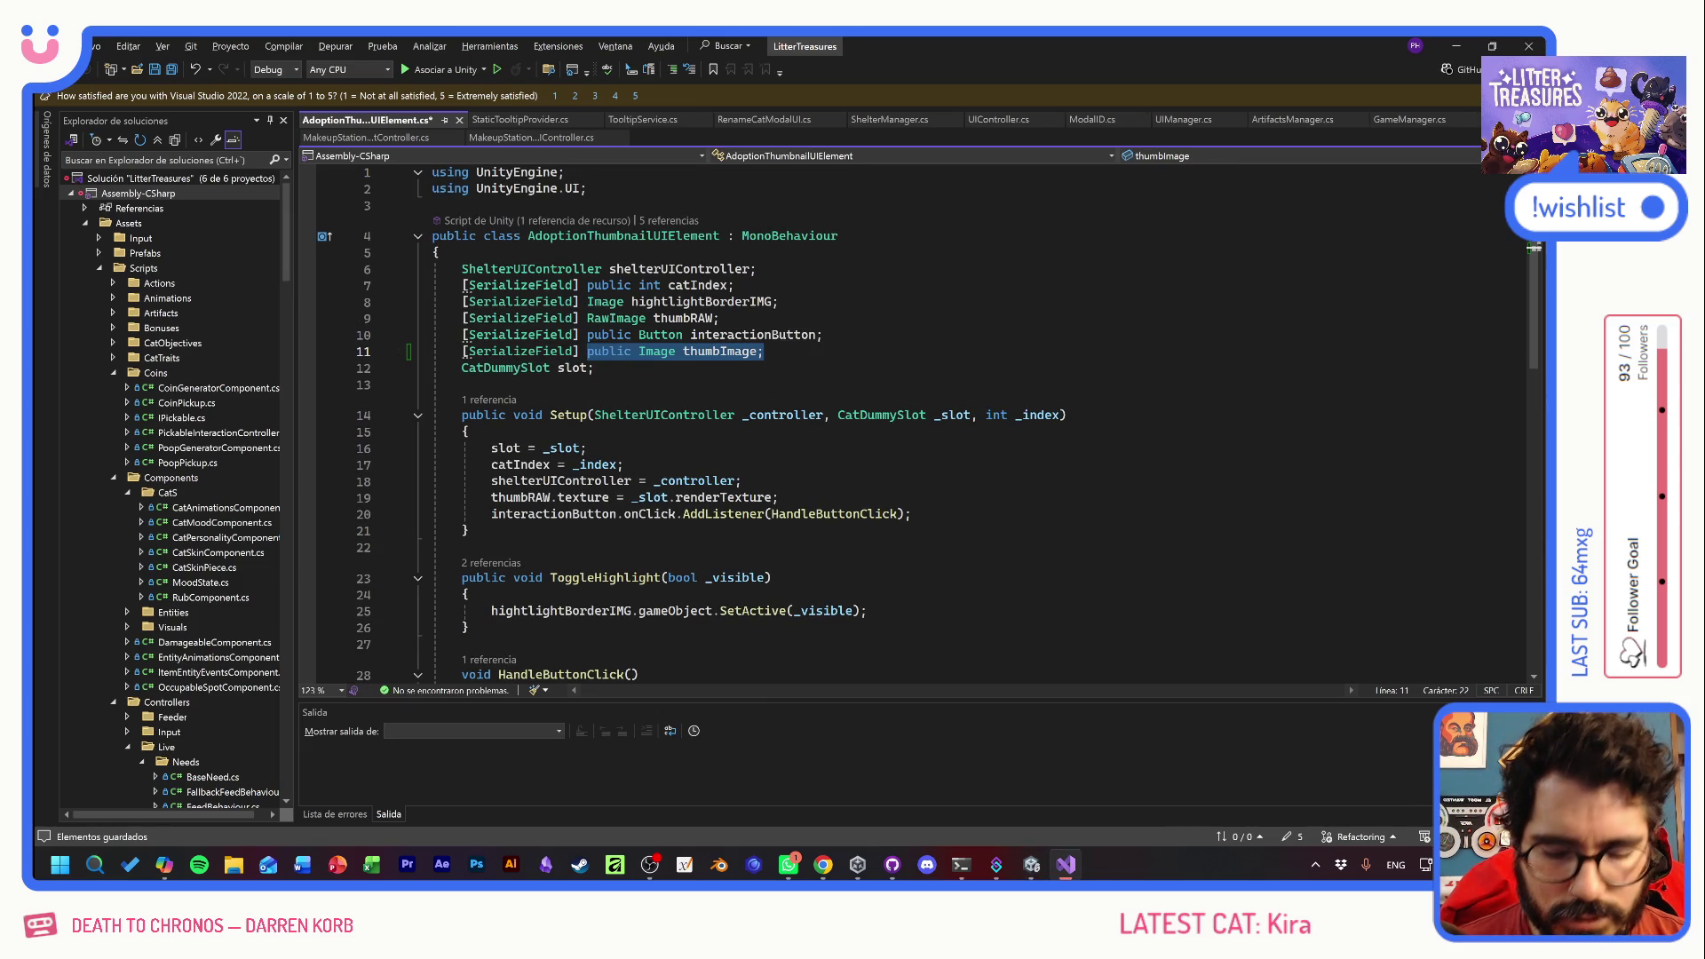
type("Gen")
key("Tab")
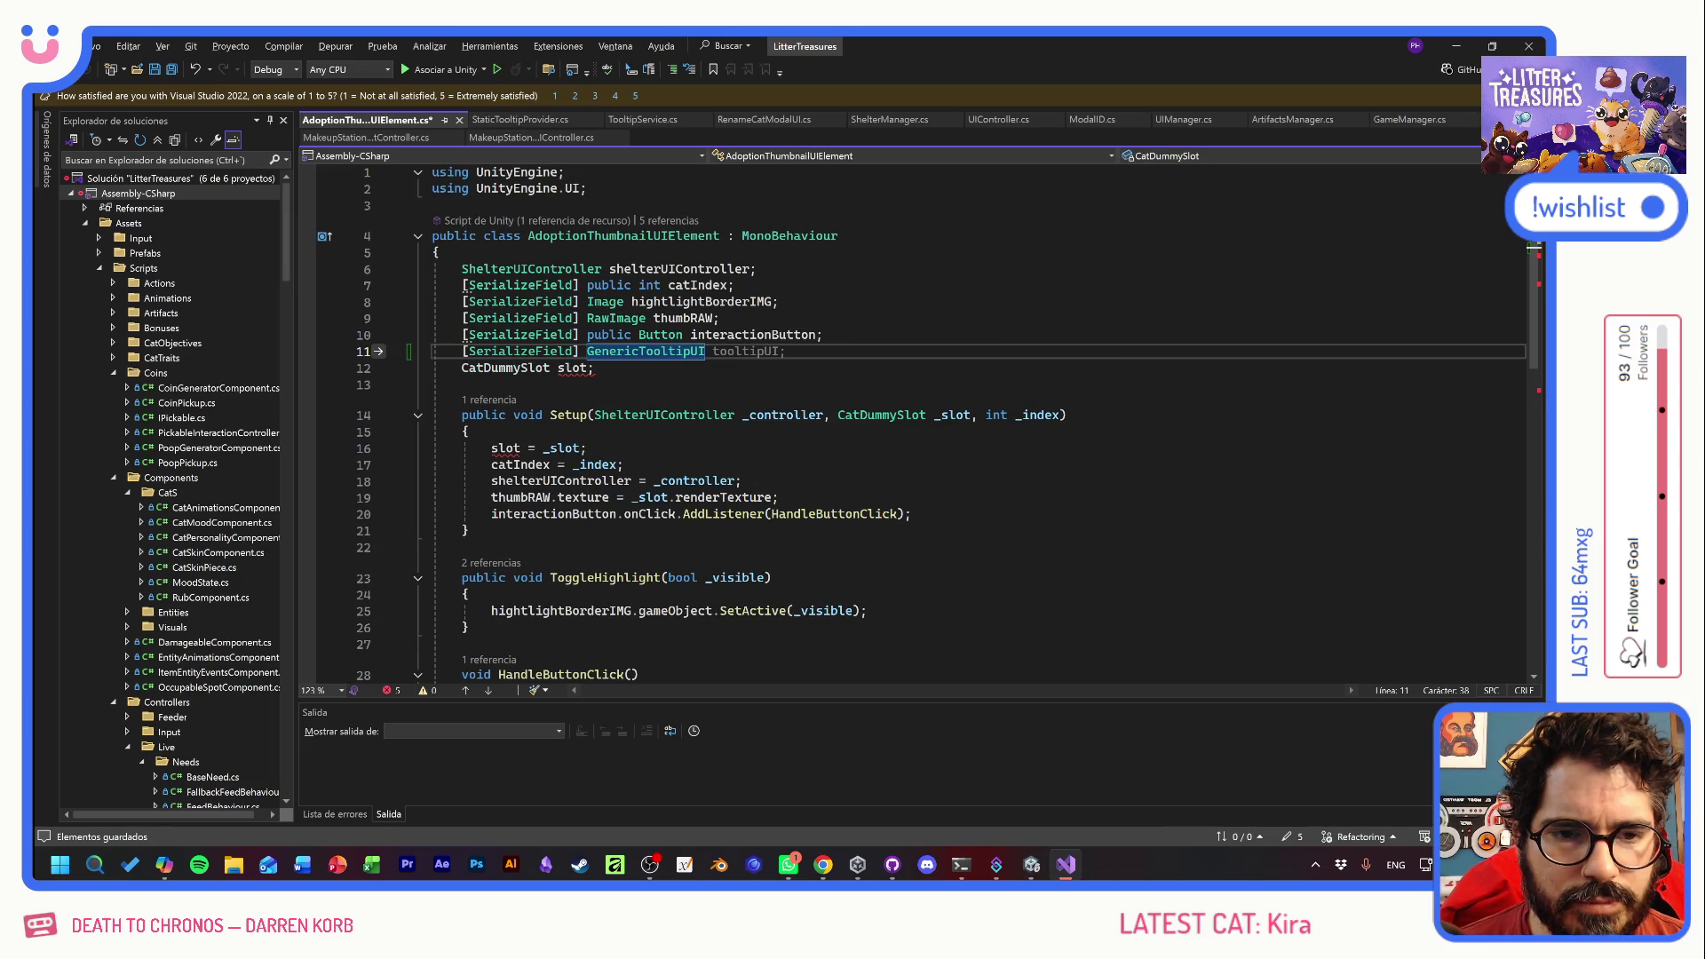
key("BackSpace")
key("BackSpace")
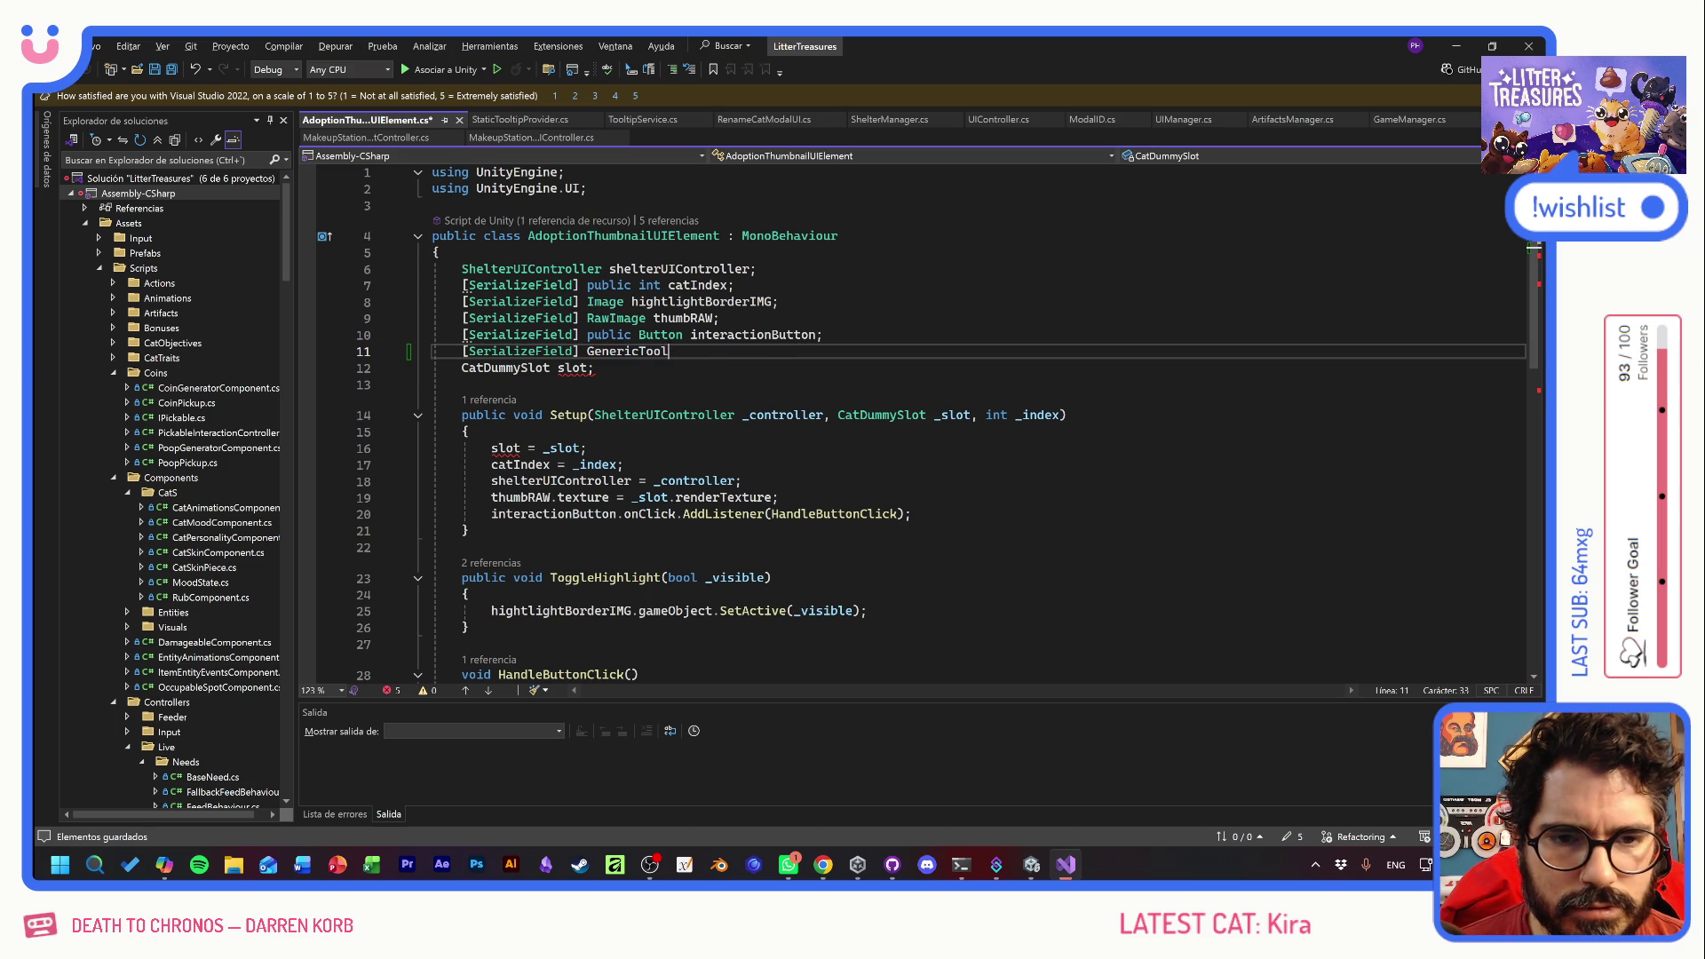
type("Stat")
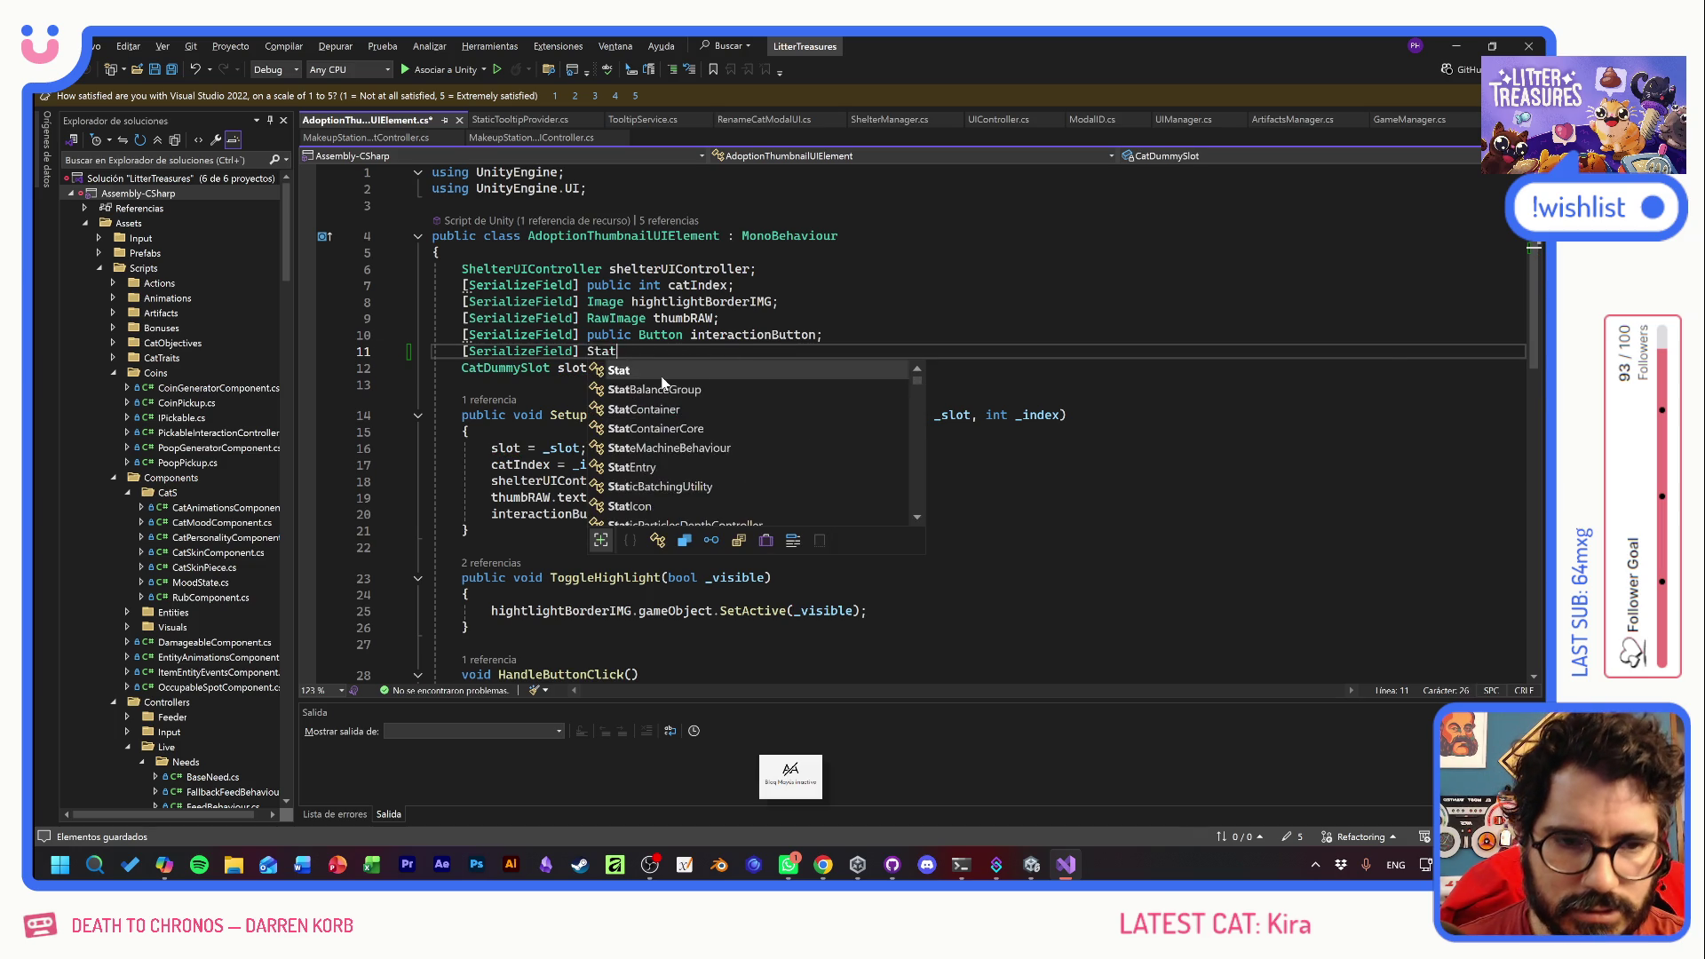
type("icToo")
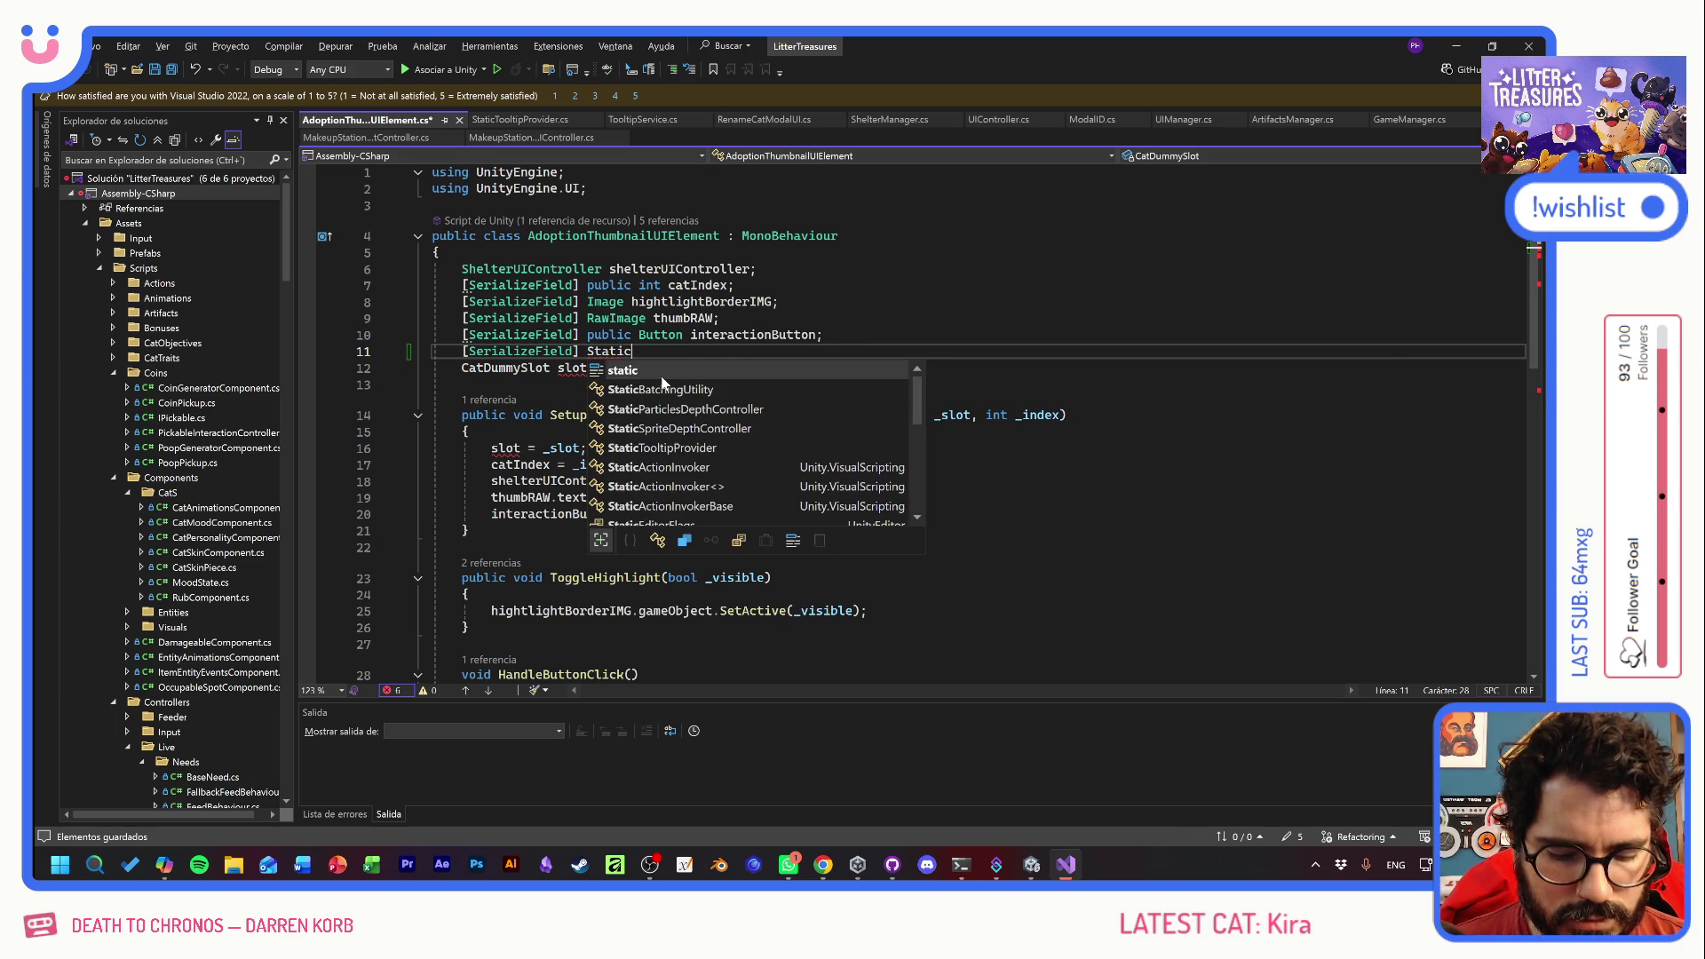
key("Tab")
type("too")
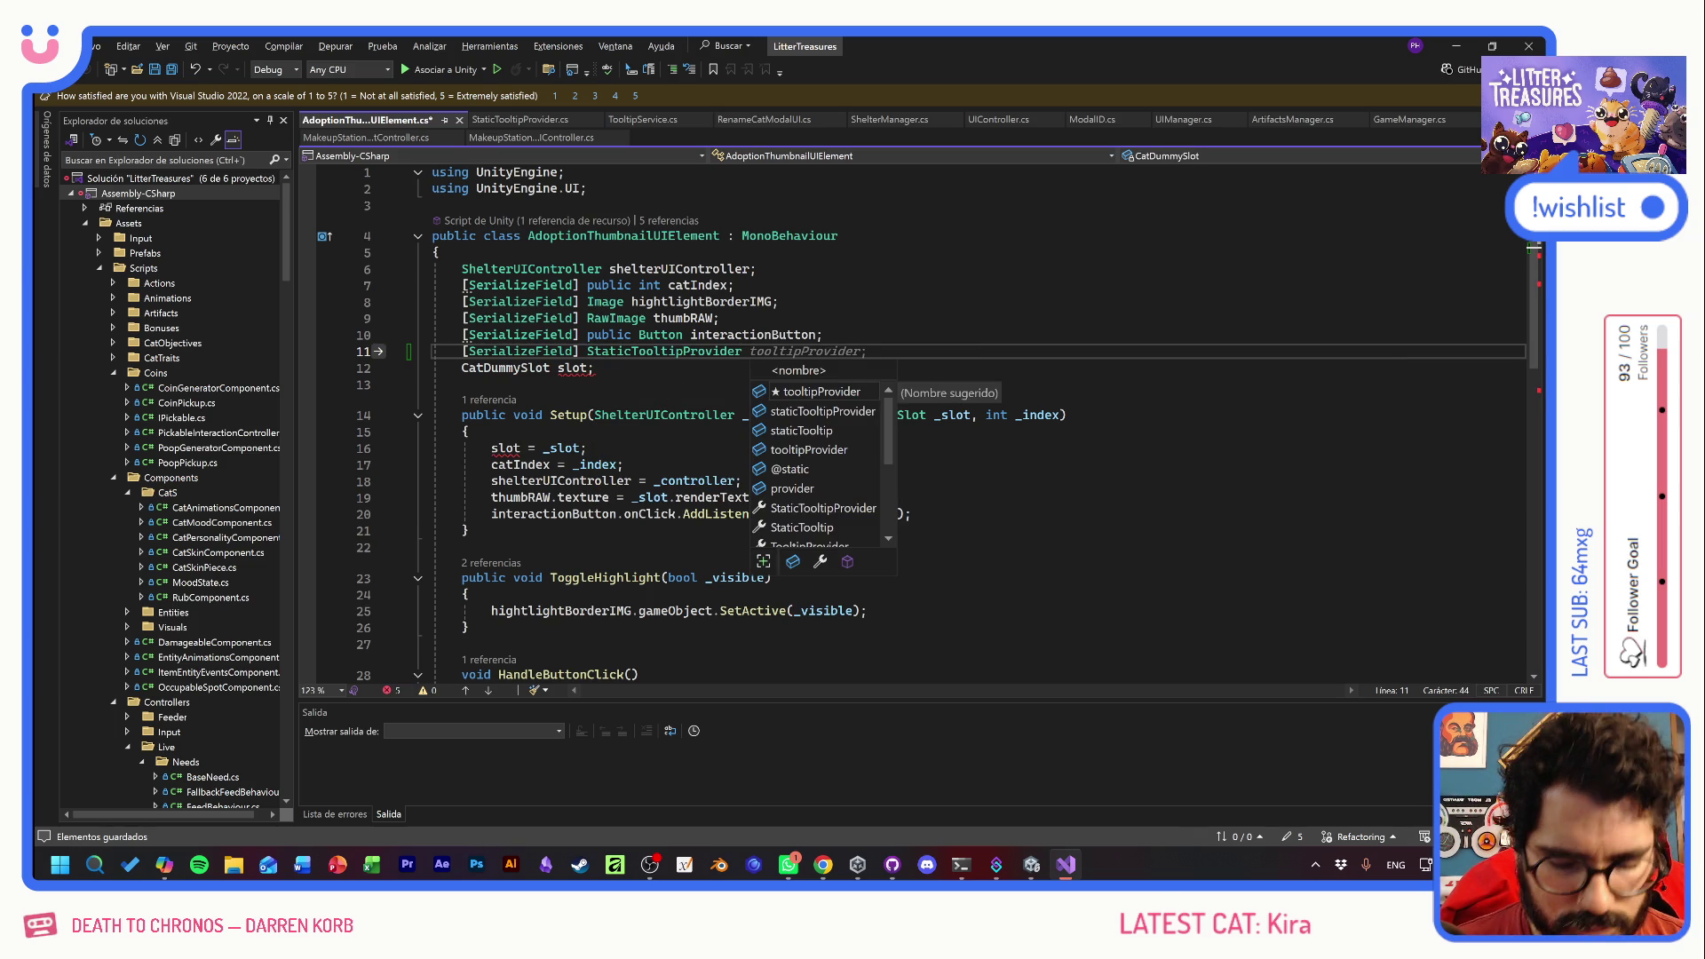
type("ltipP;")
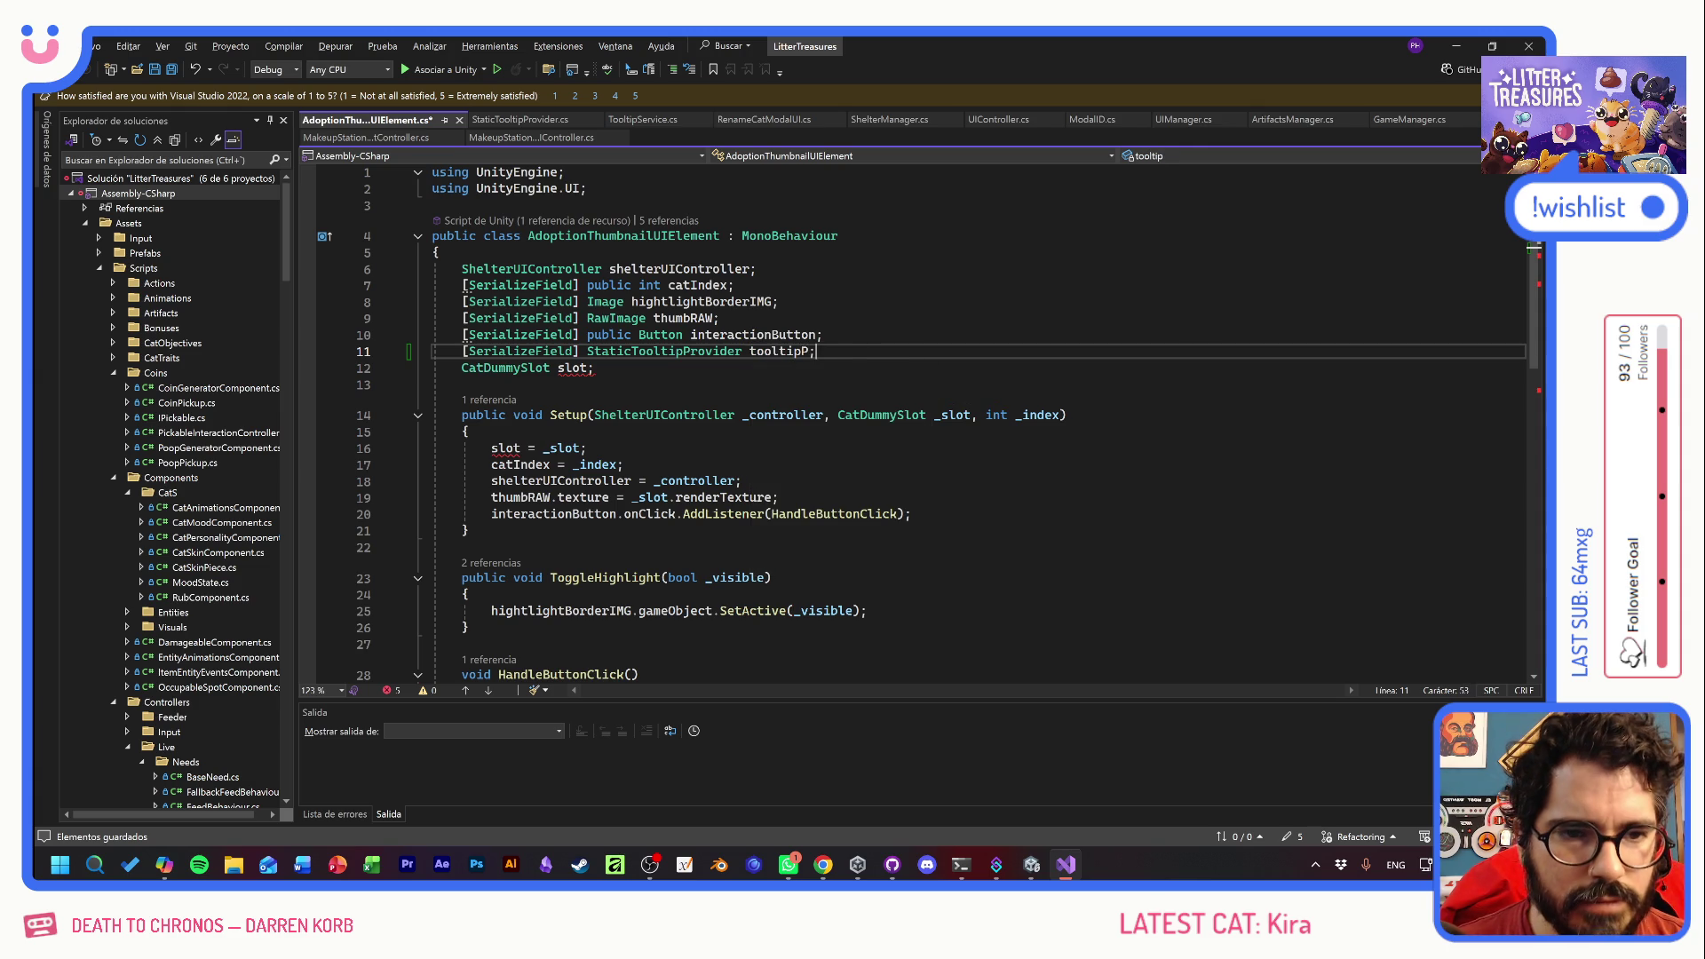
- In Setup, set tooltipP.title = _slot.dummy.catConfig.catData.catName, then return to Unity
left_click(808, 352)
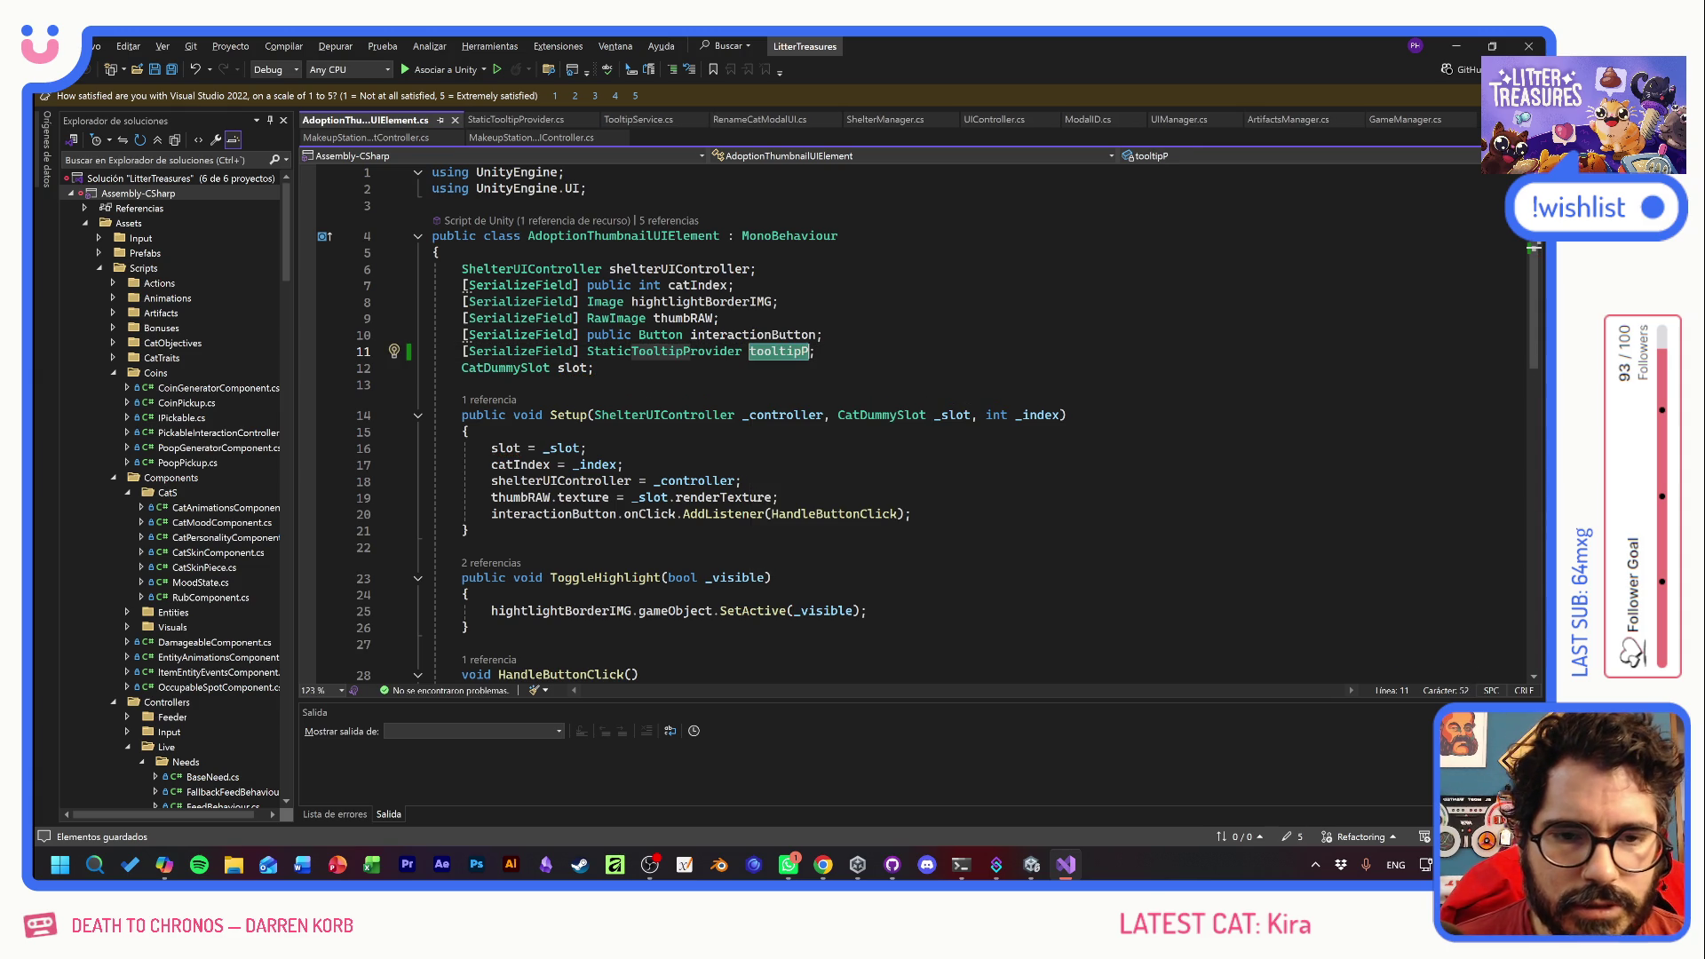
key("Down")
key("Down")
key("Down")
key("Up")
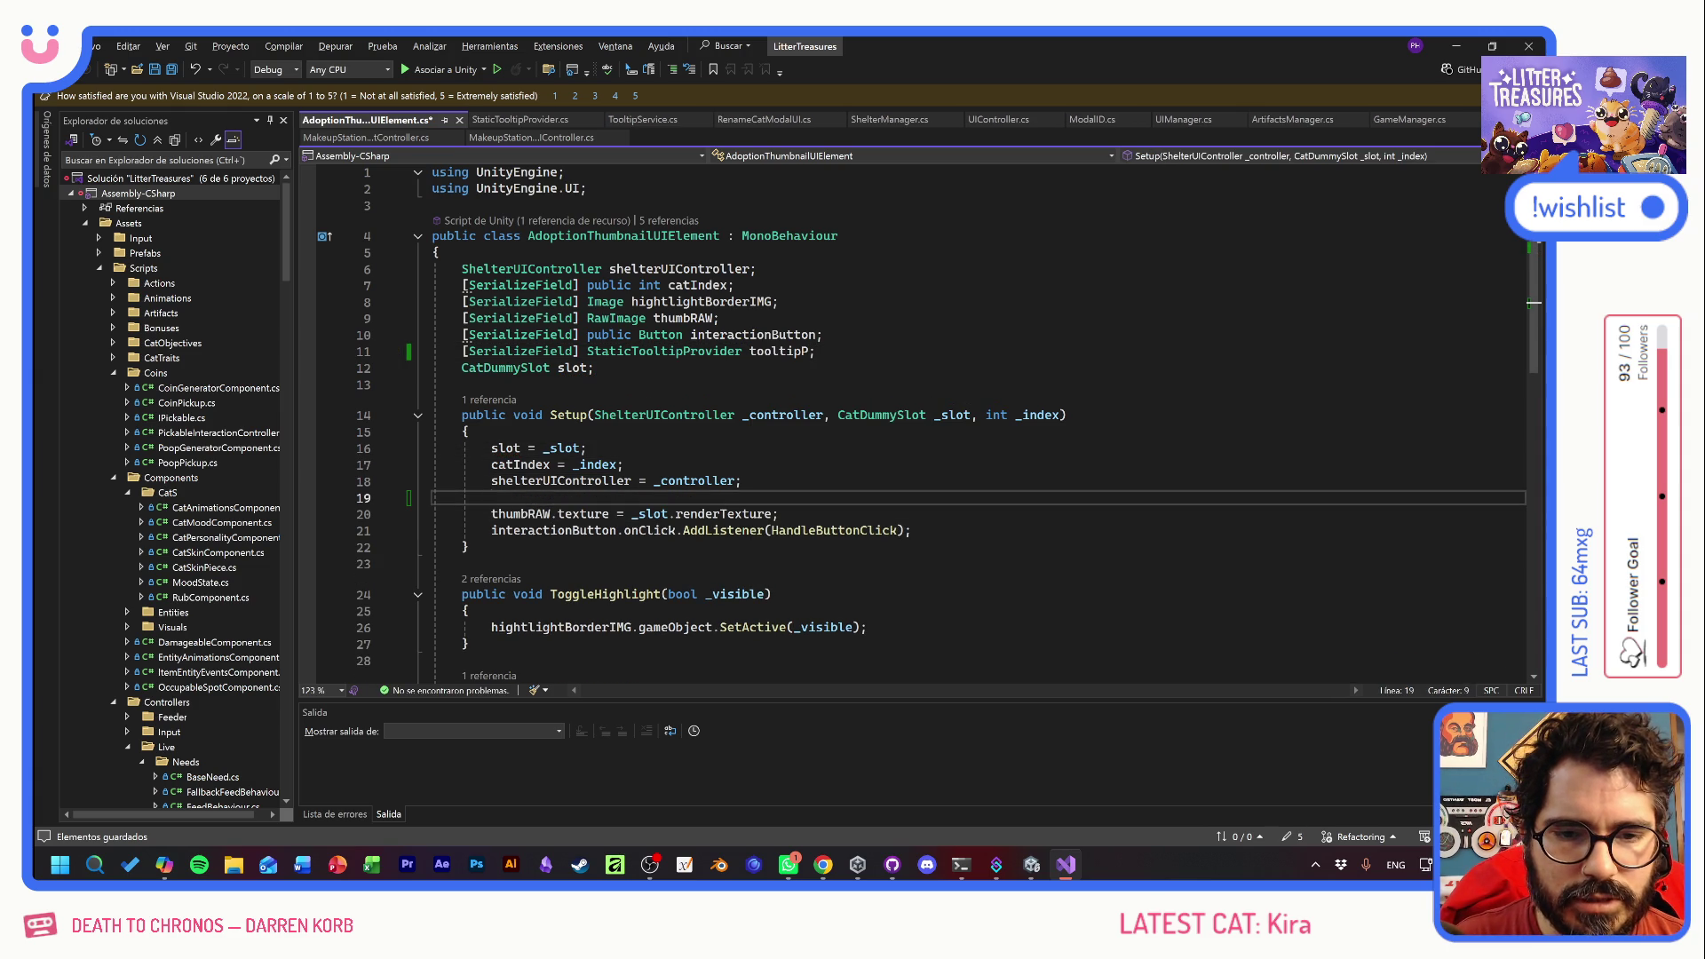
type("tooltipP.")
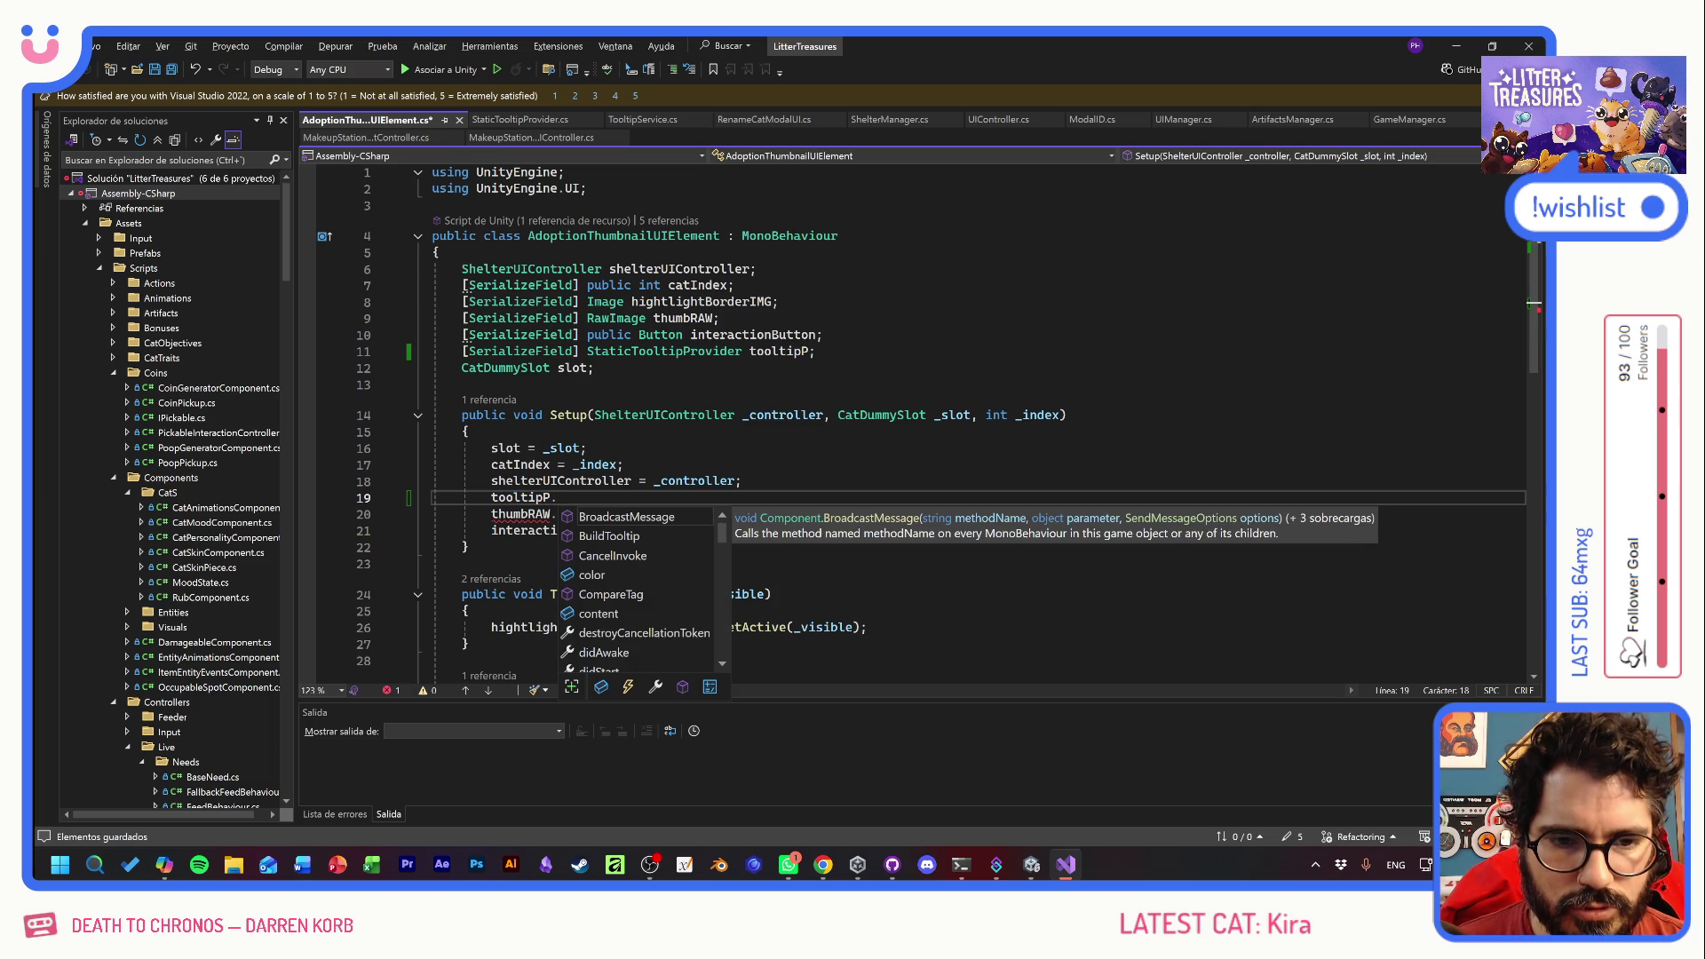
type("title =")
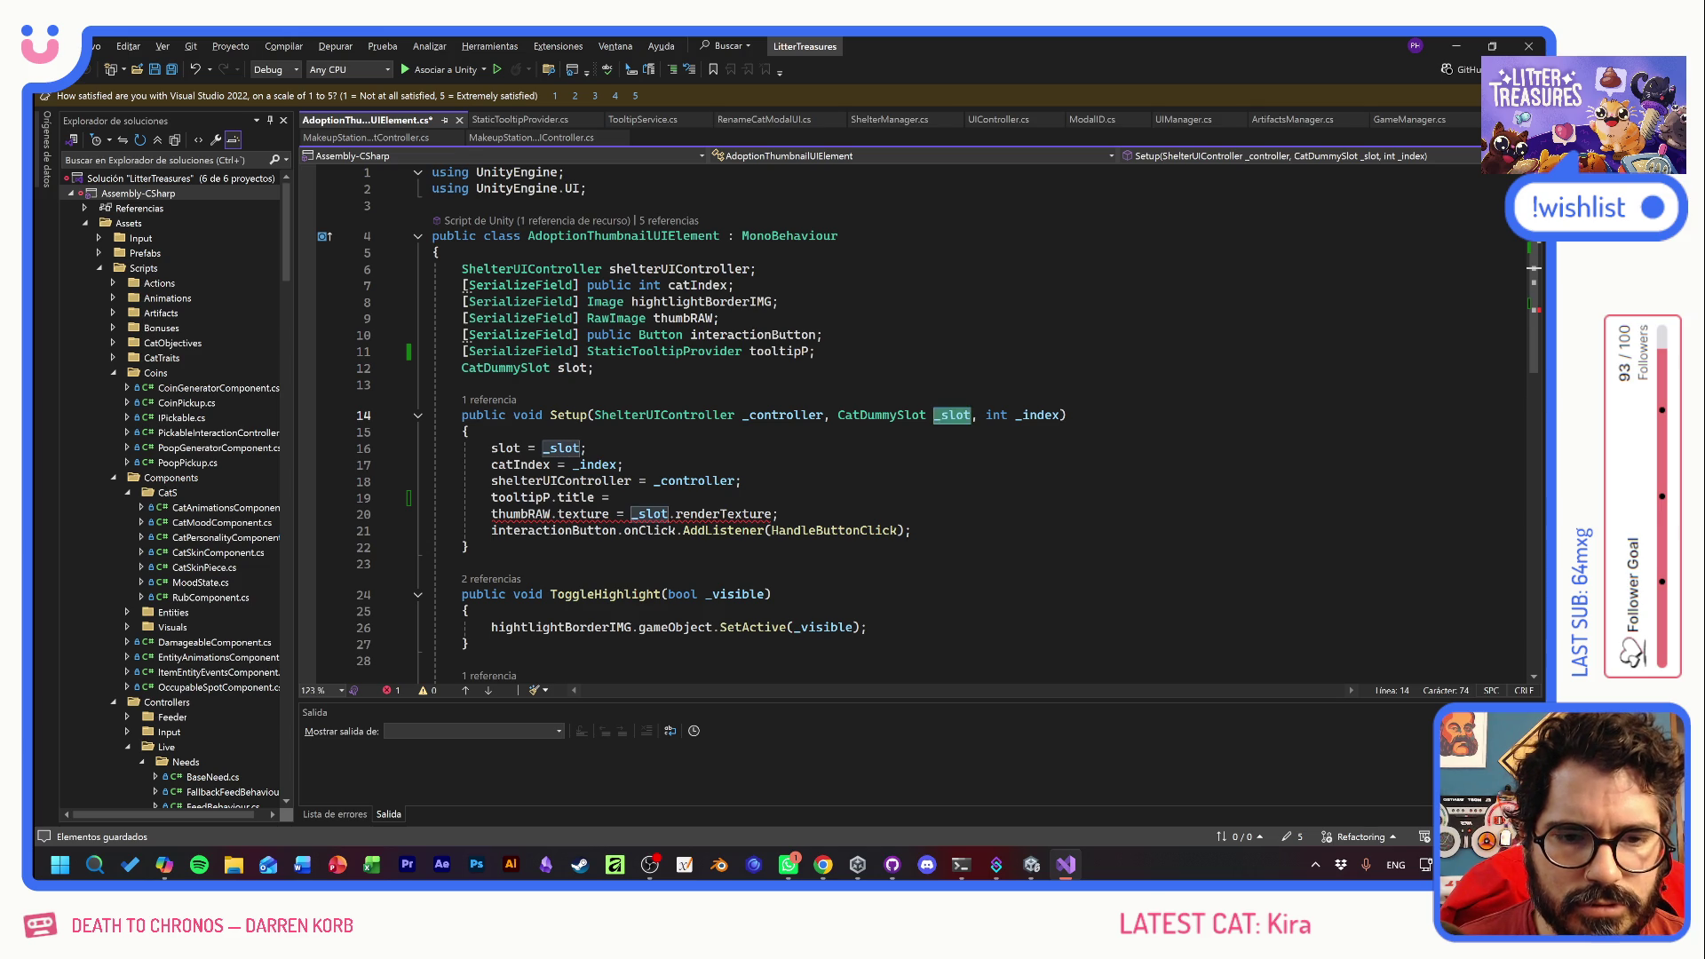
type(" _slot.")
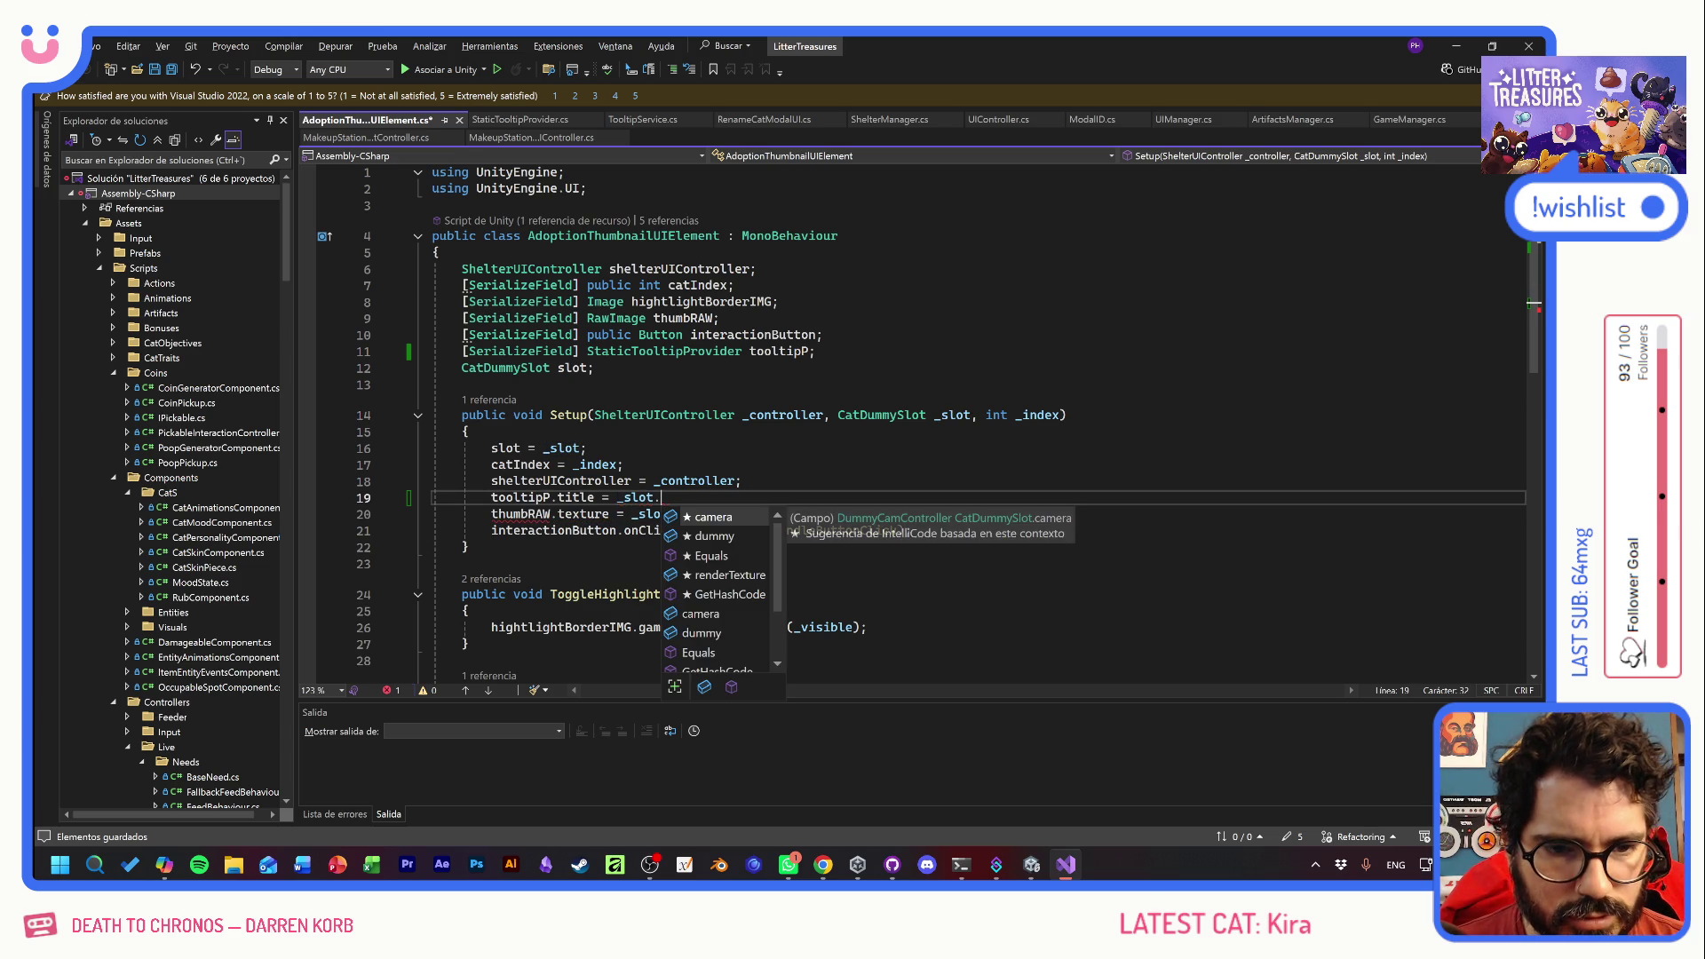
type("dummy.")
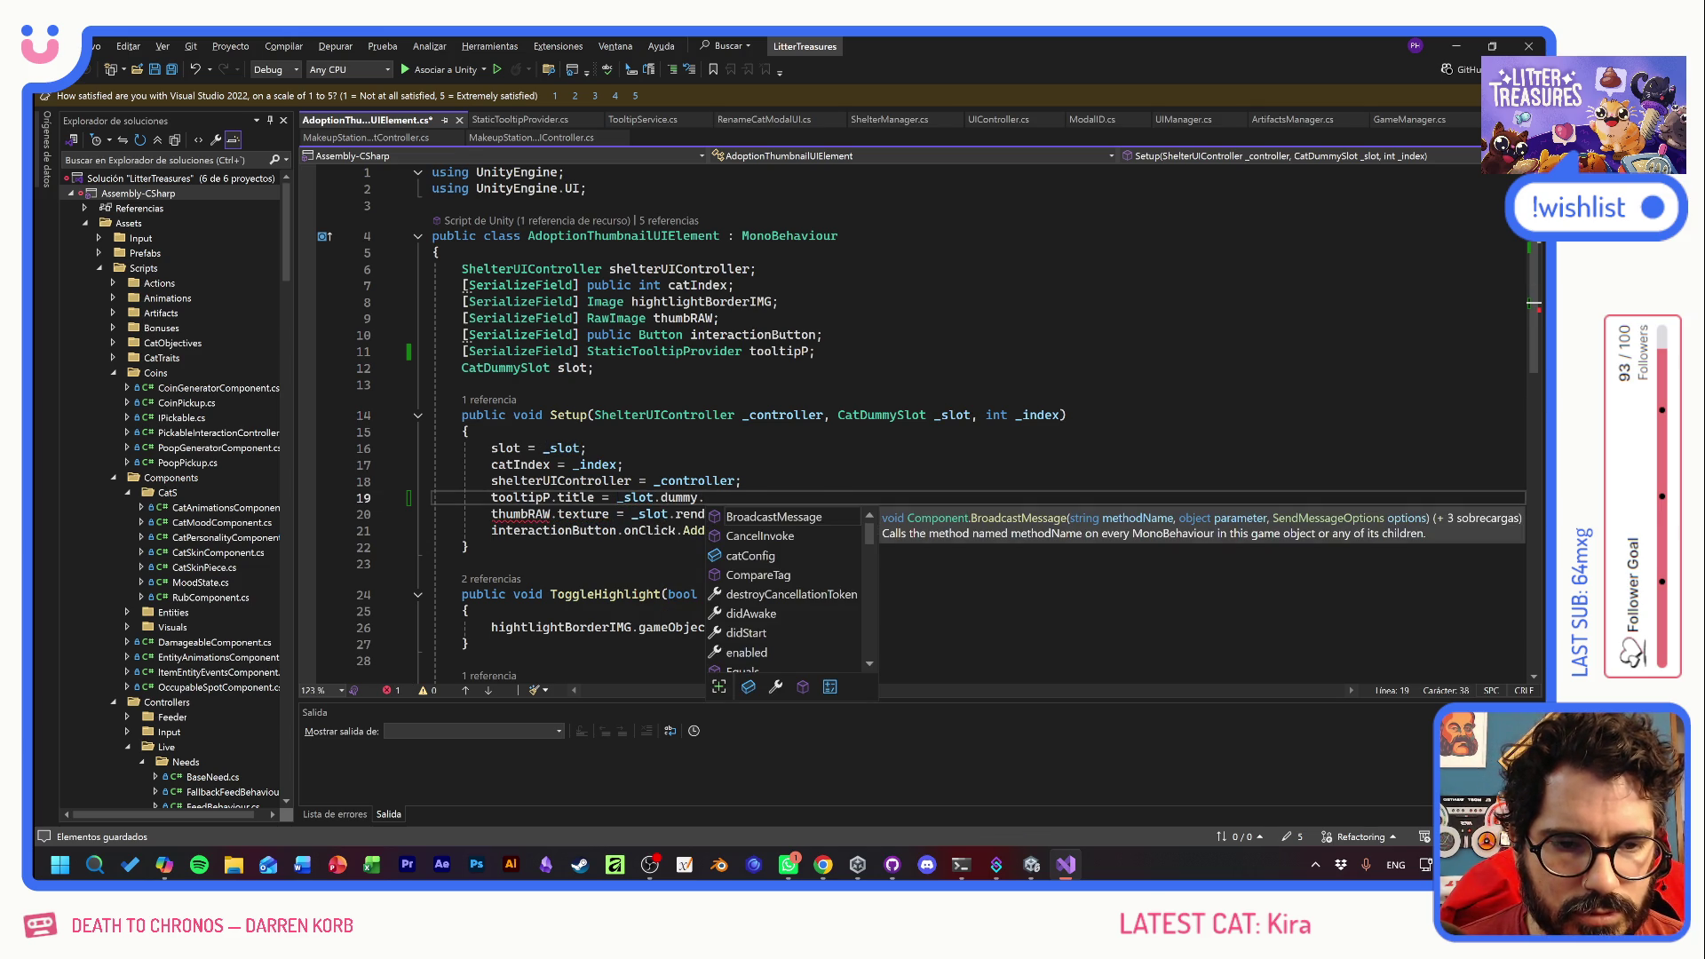
type("catConfig.")
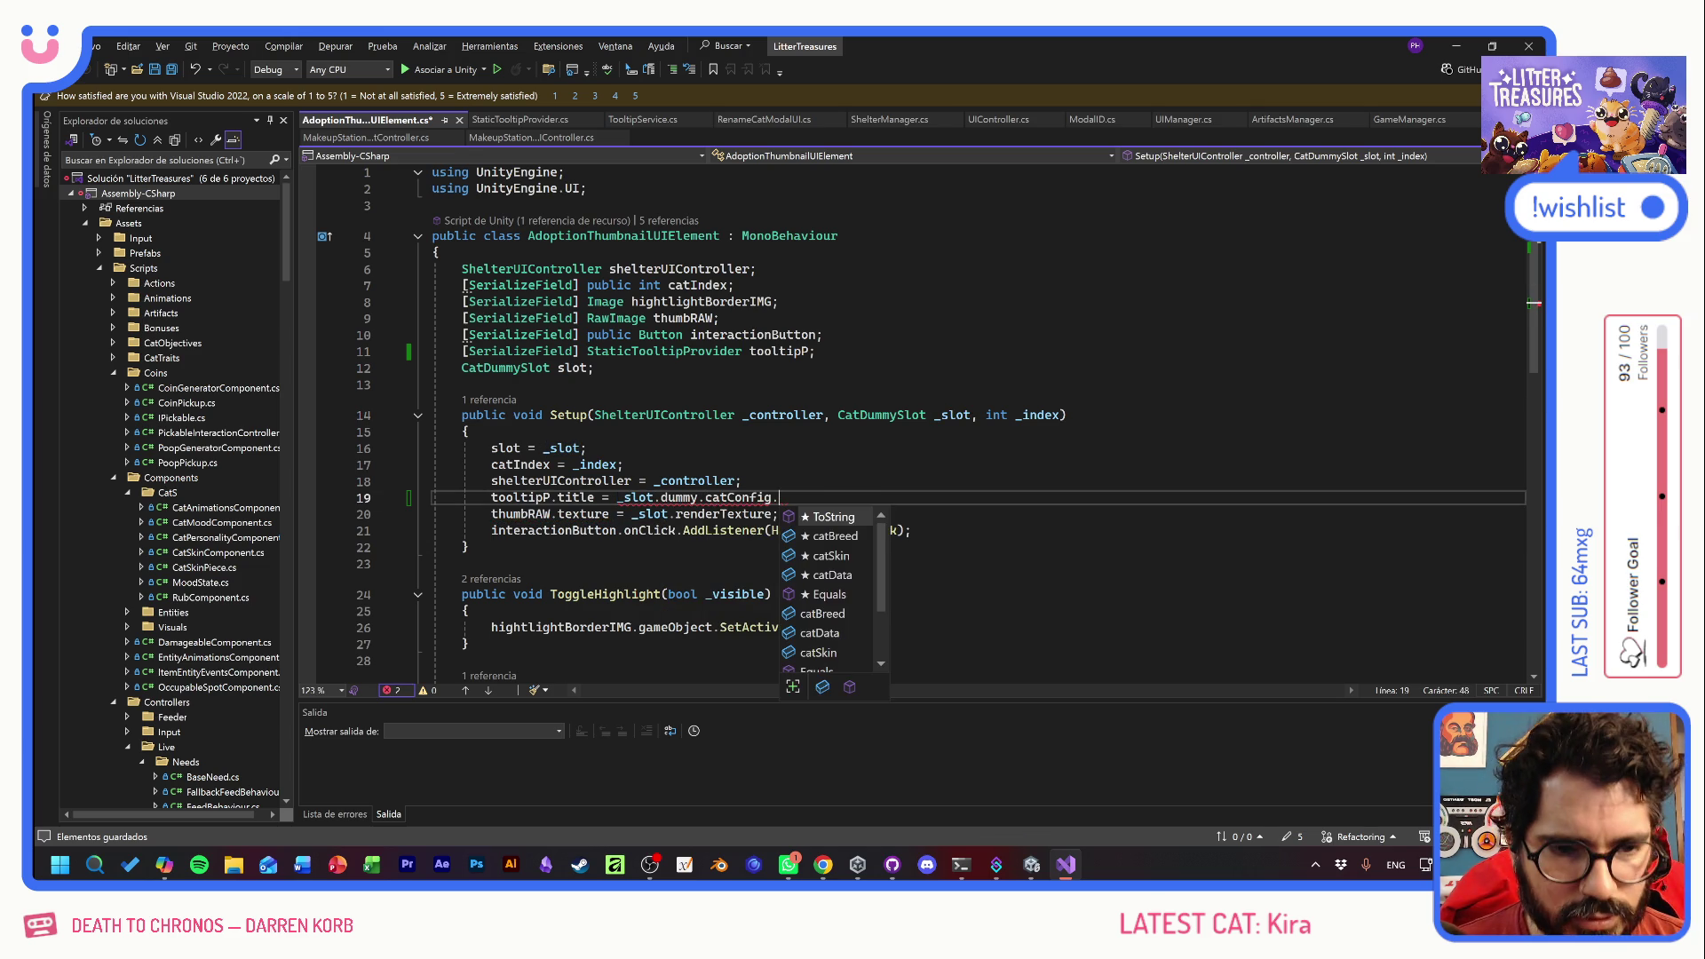
type("catData")
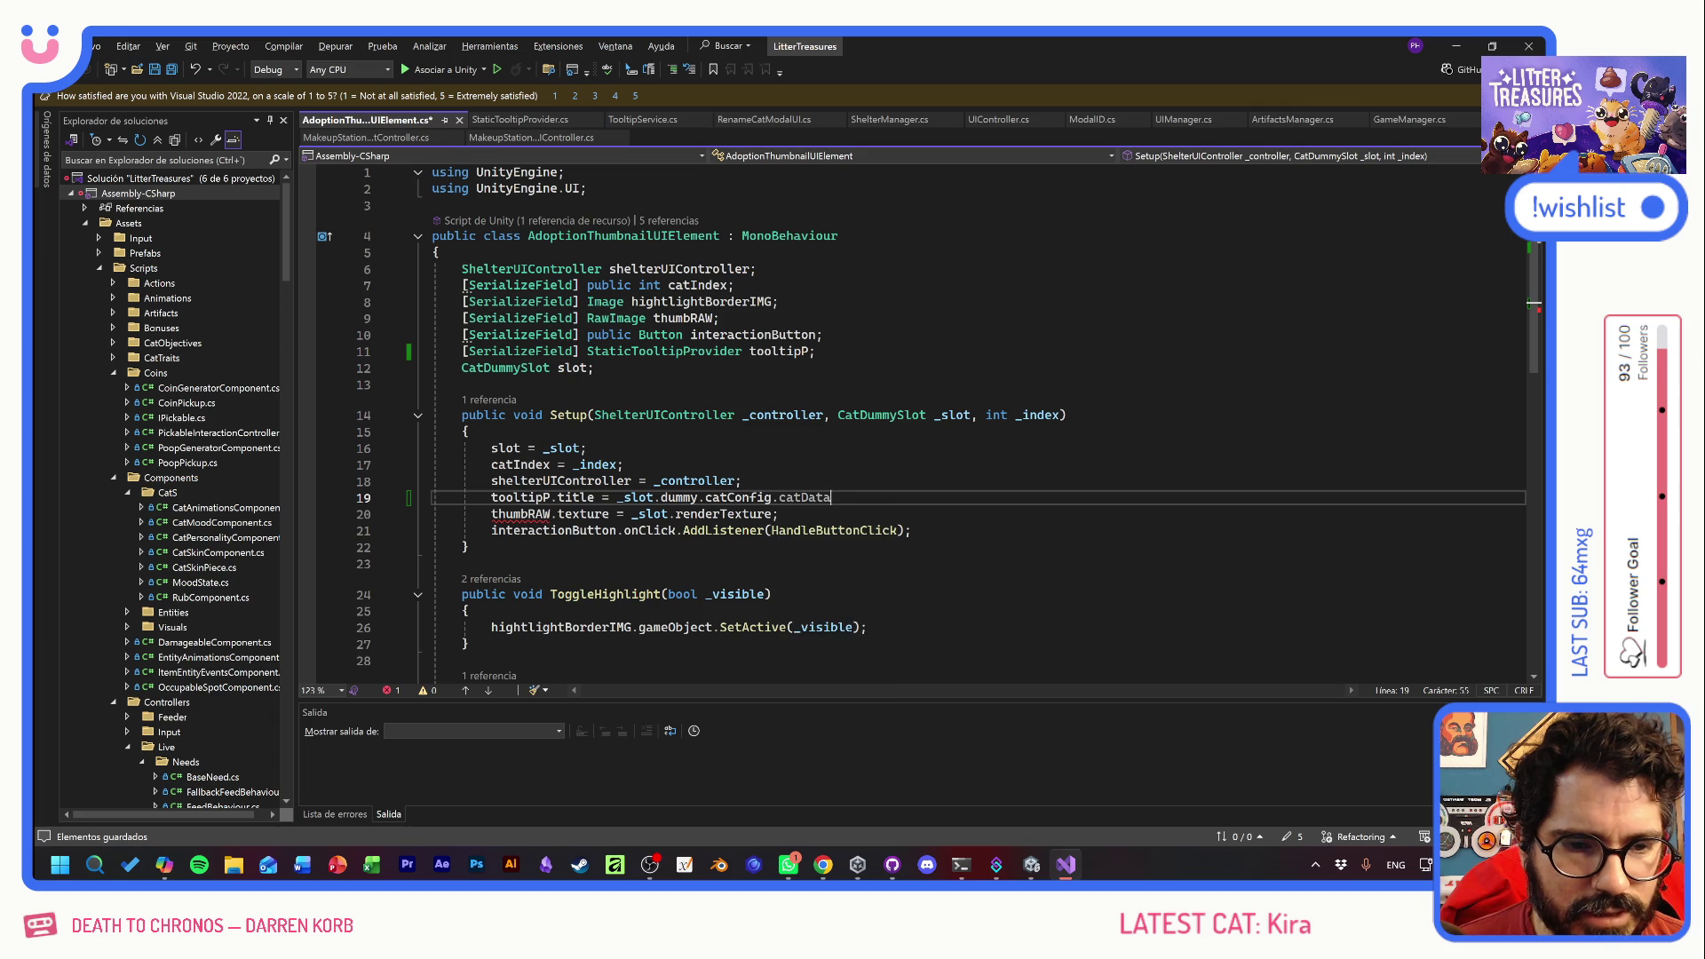
type(".catName;")
key("alt+Tab")
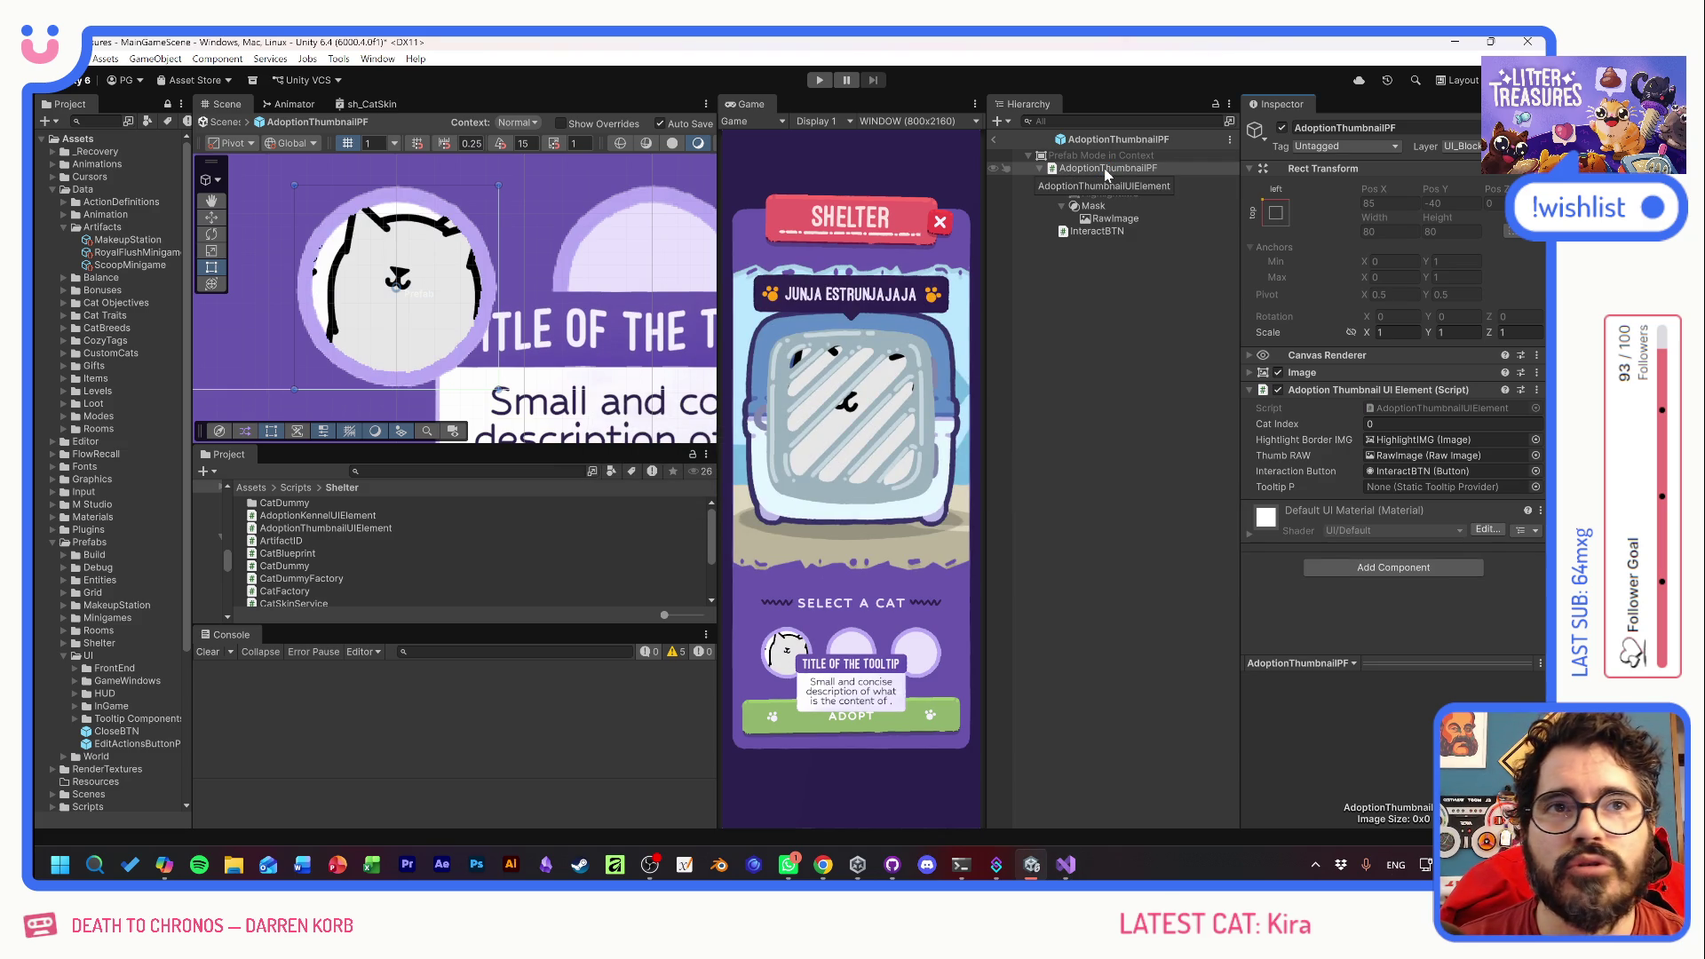
- Assign InteractBTN to the Tooltip P field of Adoption Thumbnail UI Element and enter Play mode
left_click(817, 868)
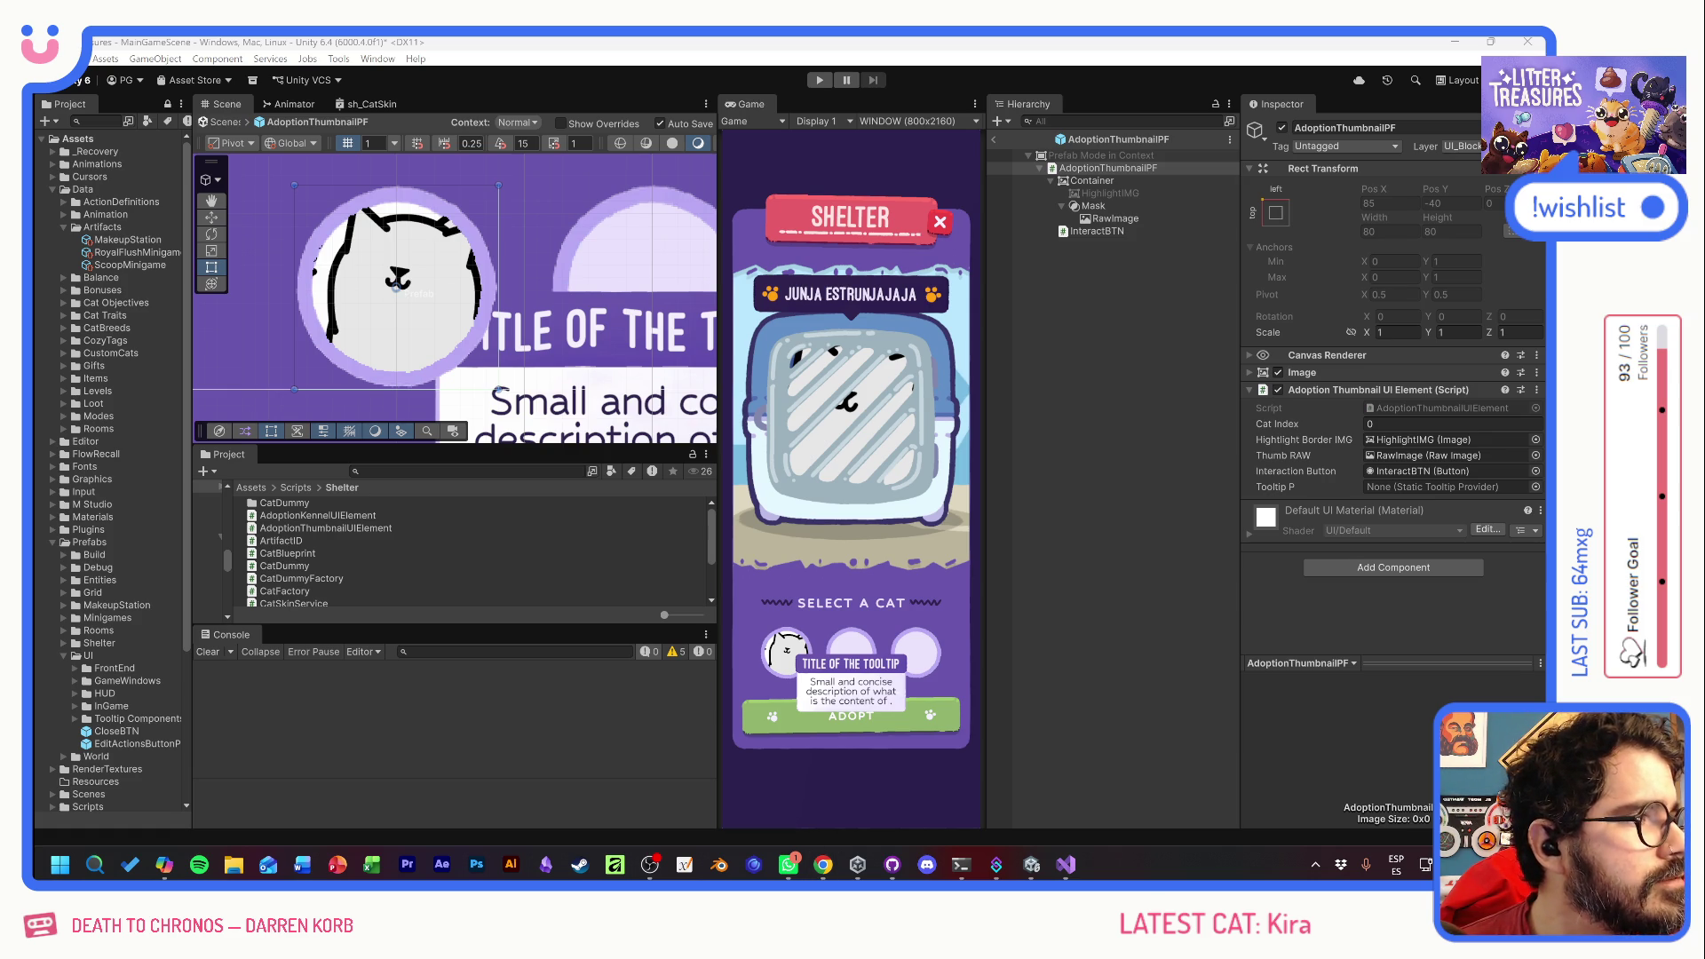
left_click(786, 451)
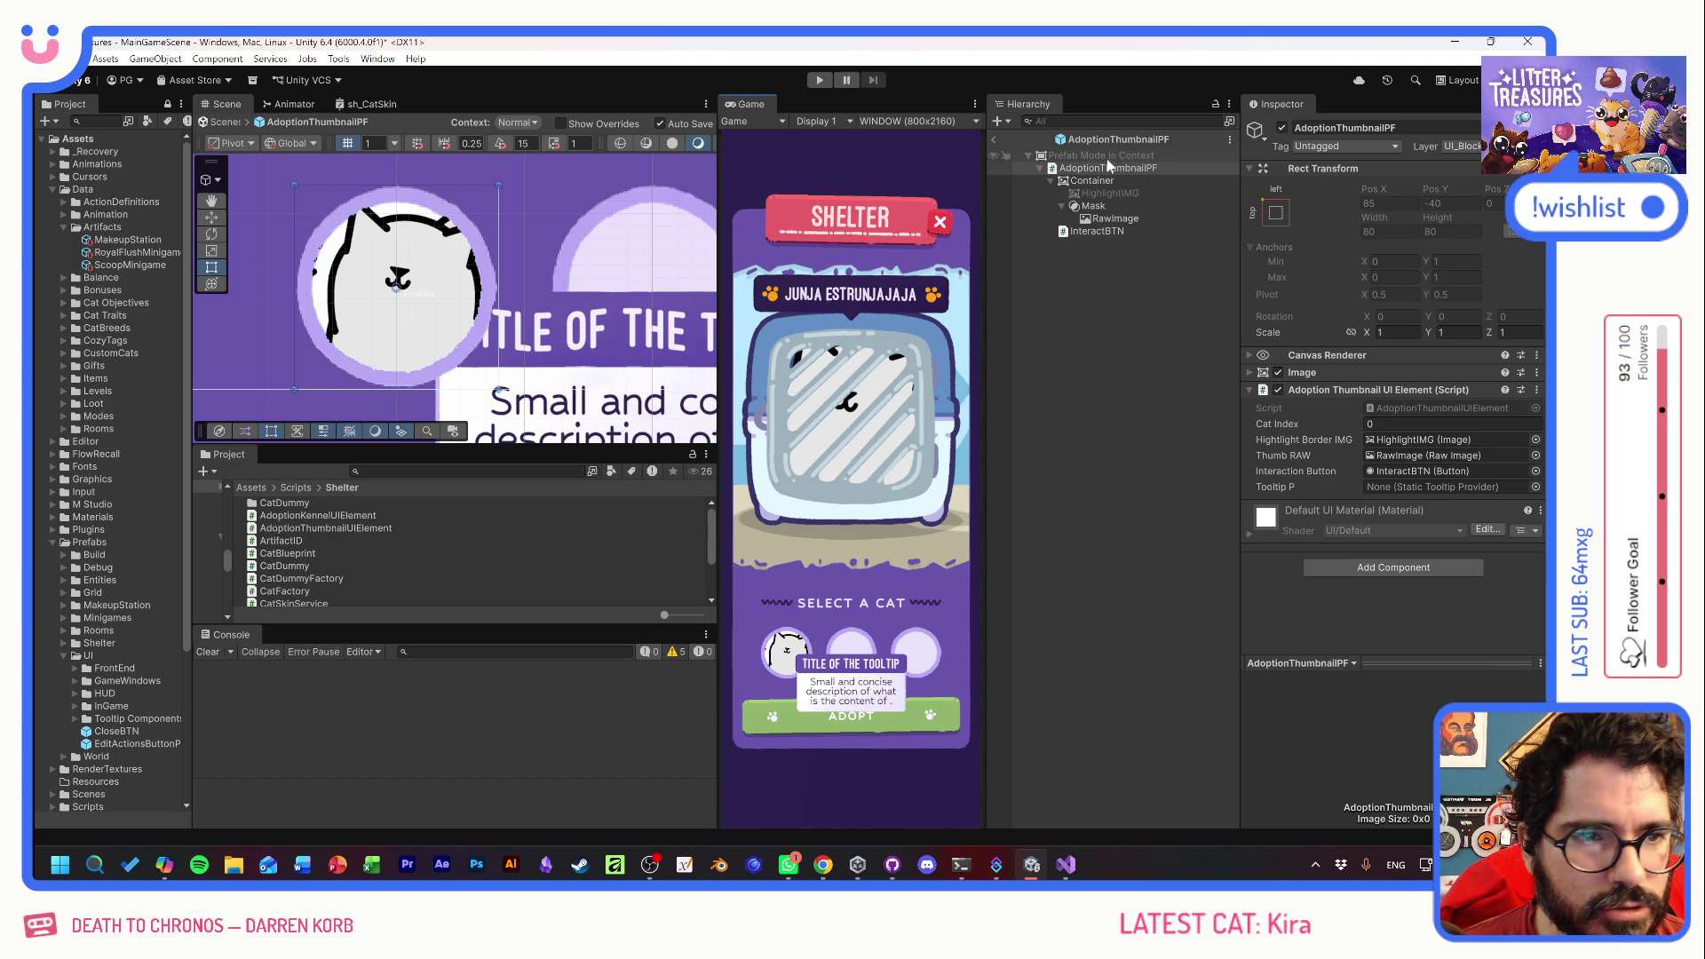
left_click_drag(1106, 233, 1447, 487)
left_click(819, 80)
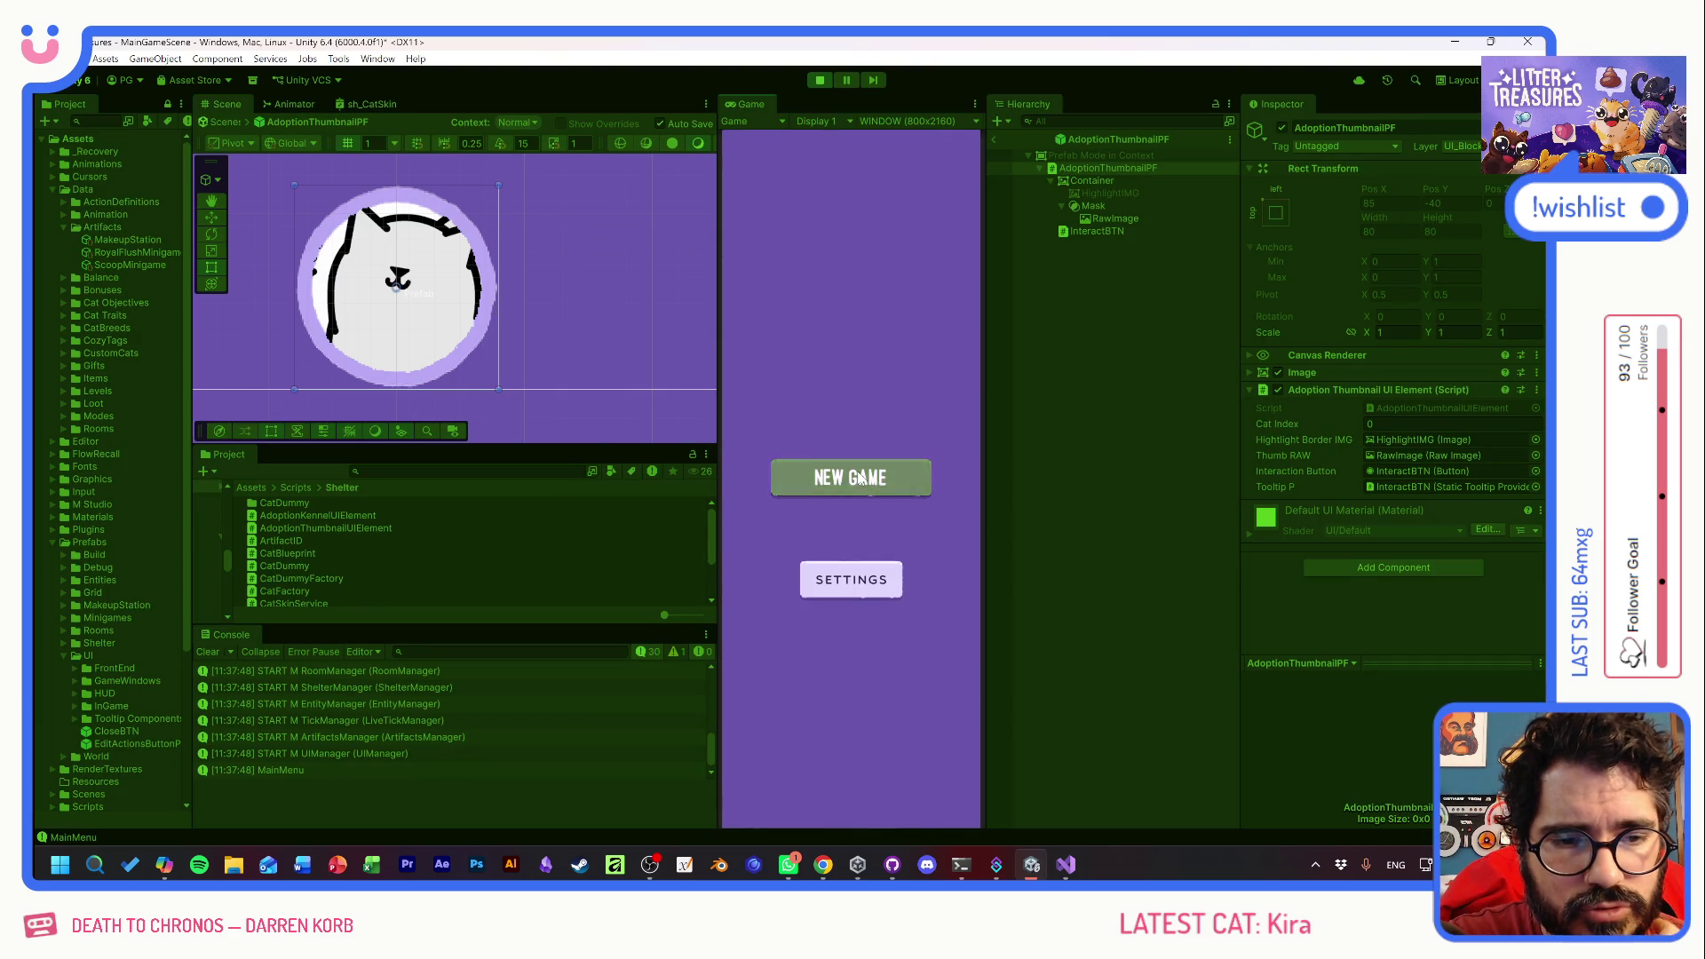
- Start a new game and click through the shelter cats, ending on Benito
left_click(860, 477)
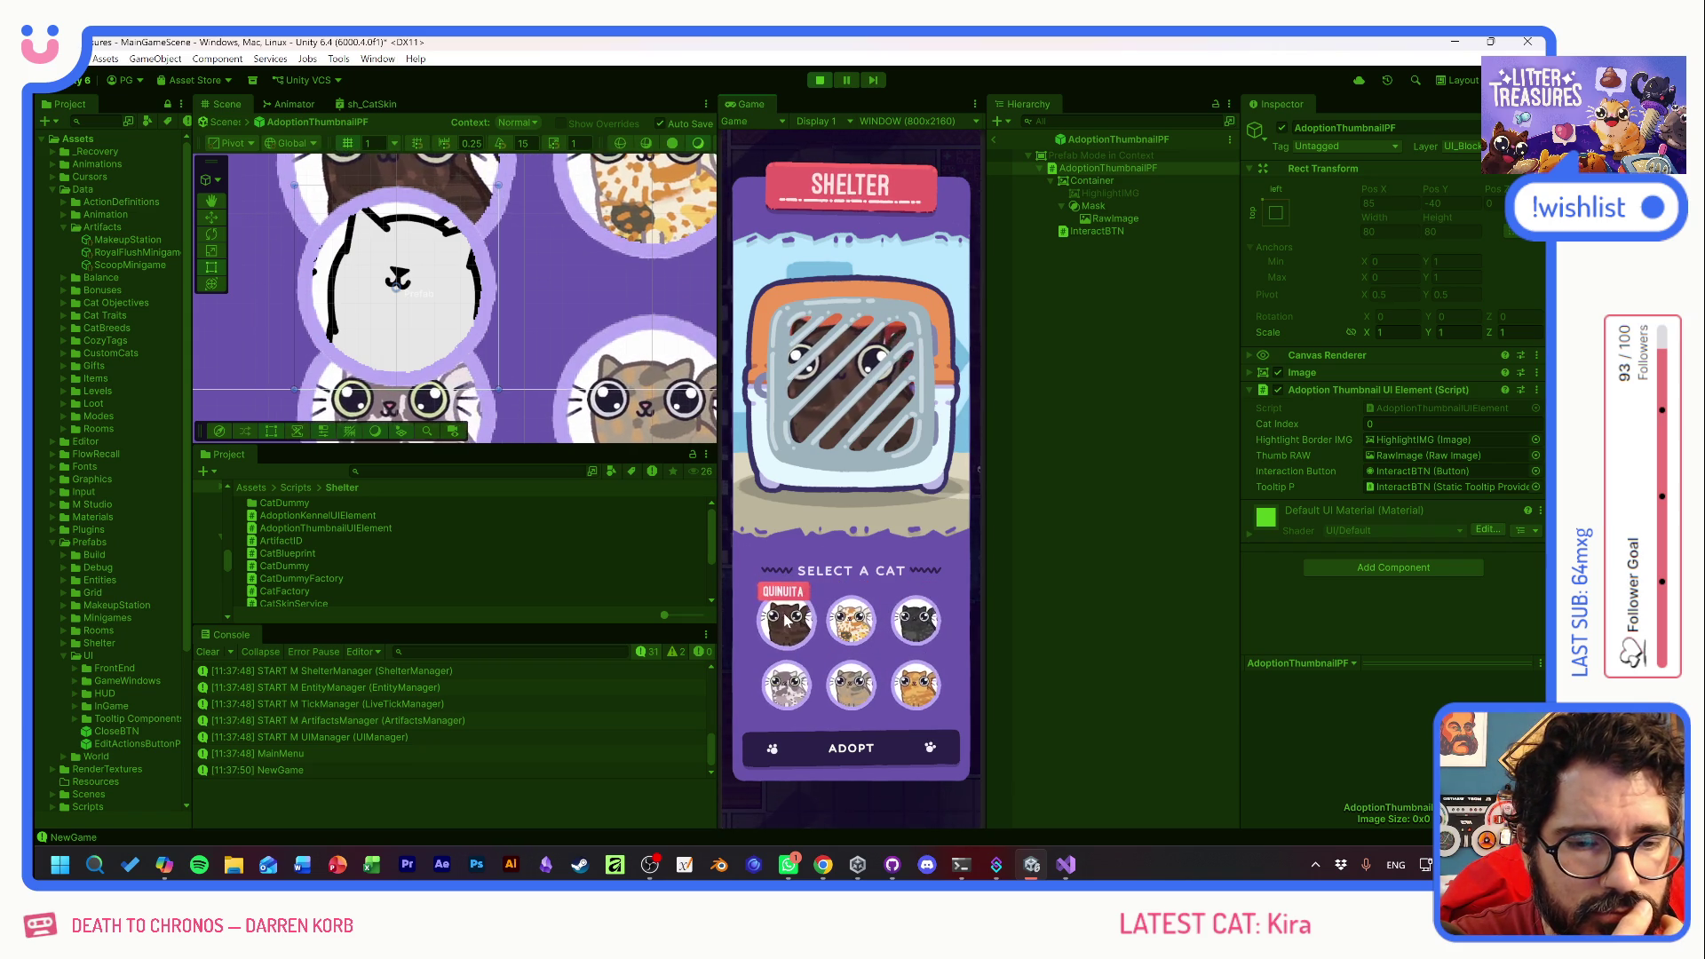
left_click(925, 622)
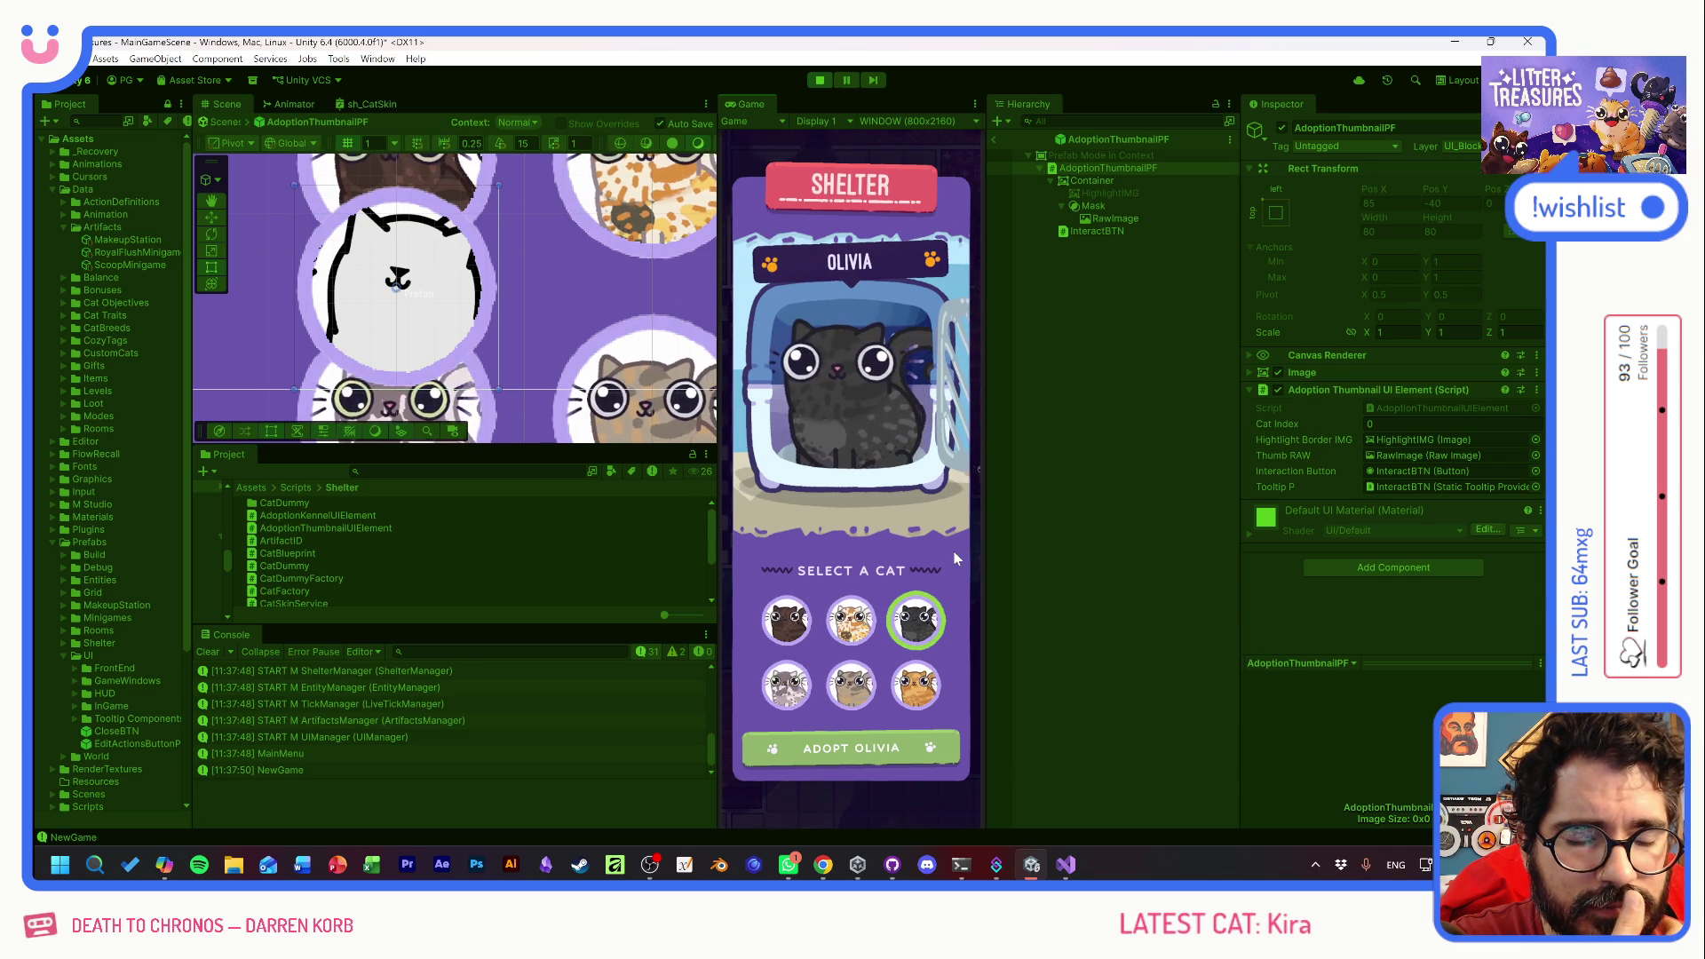
left_click(785, 686)
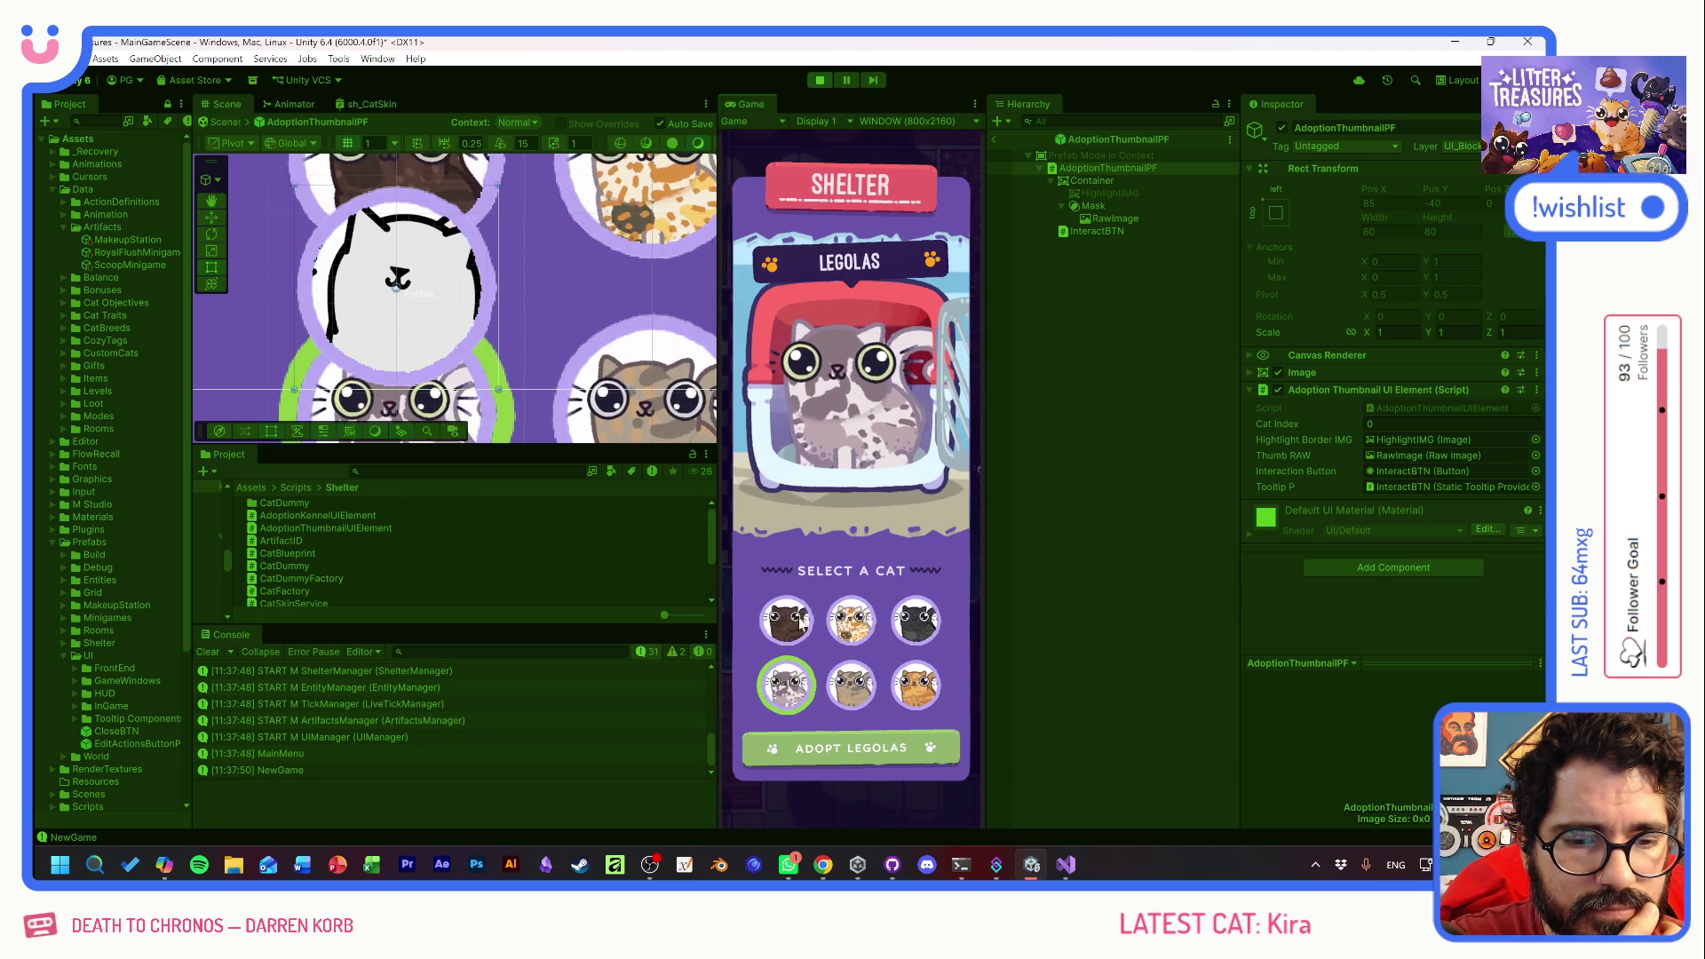
left_click(803, 622)
left_click(923, 693)
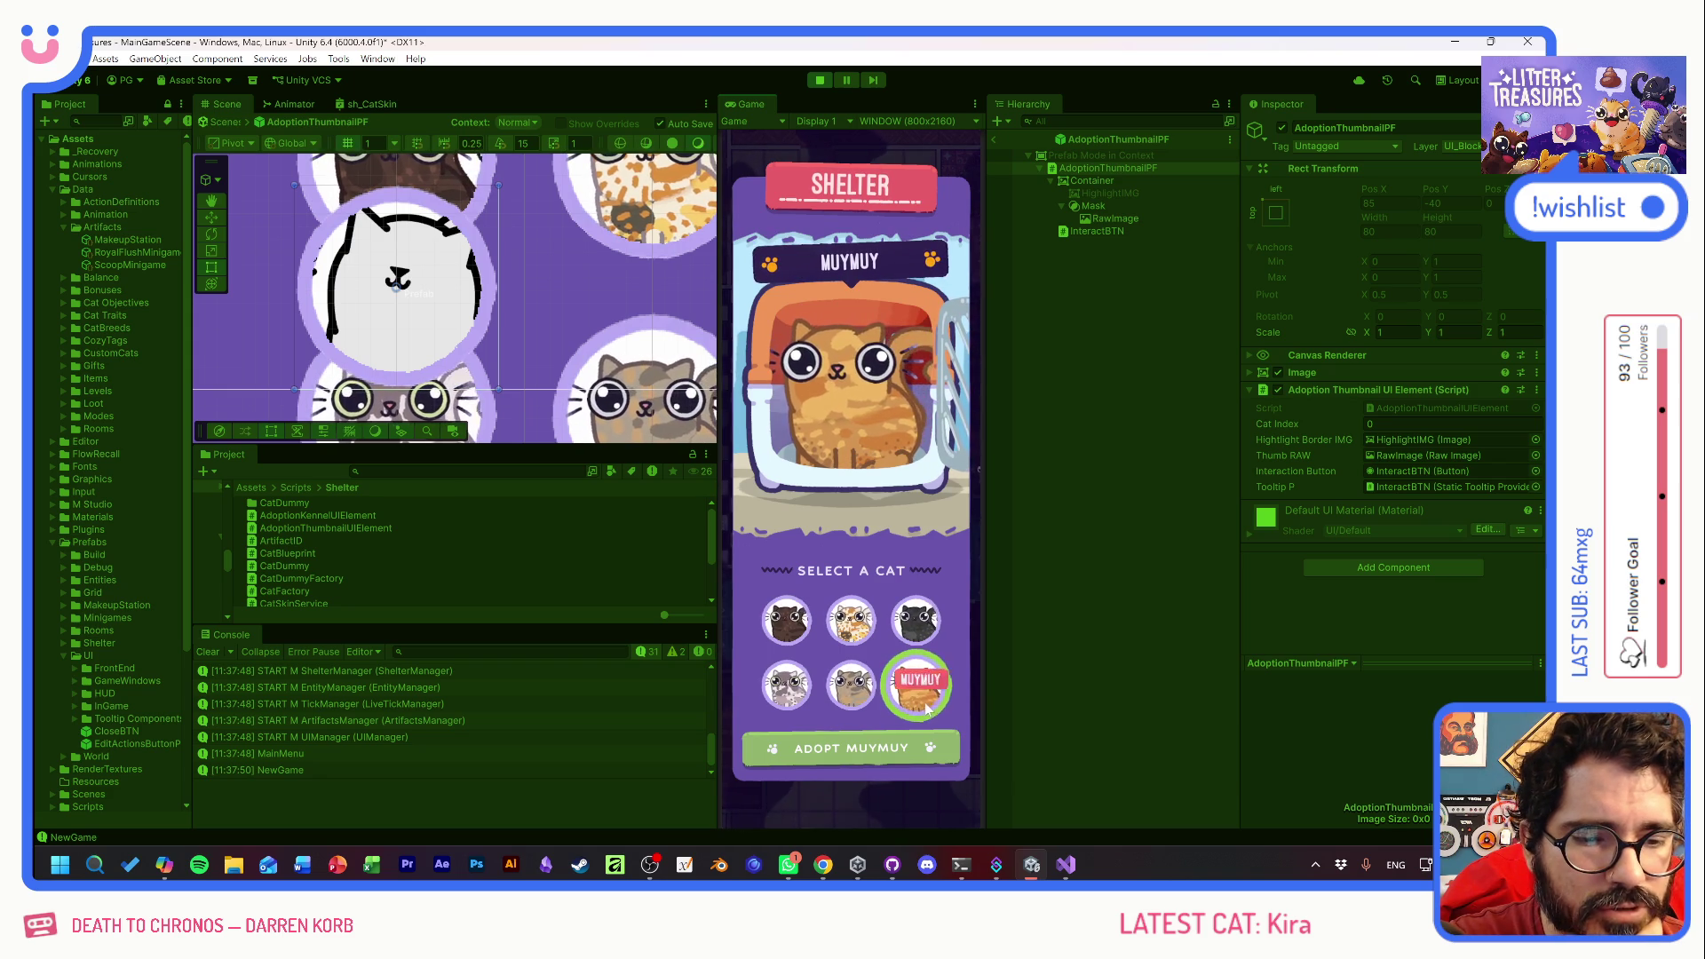
left_click(835, 623)
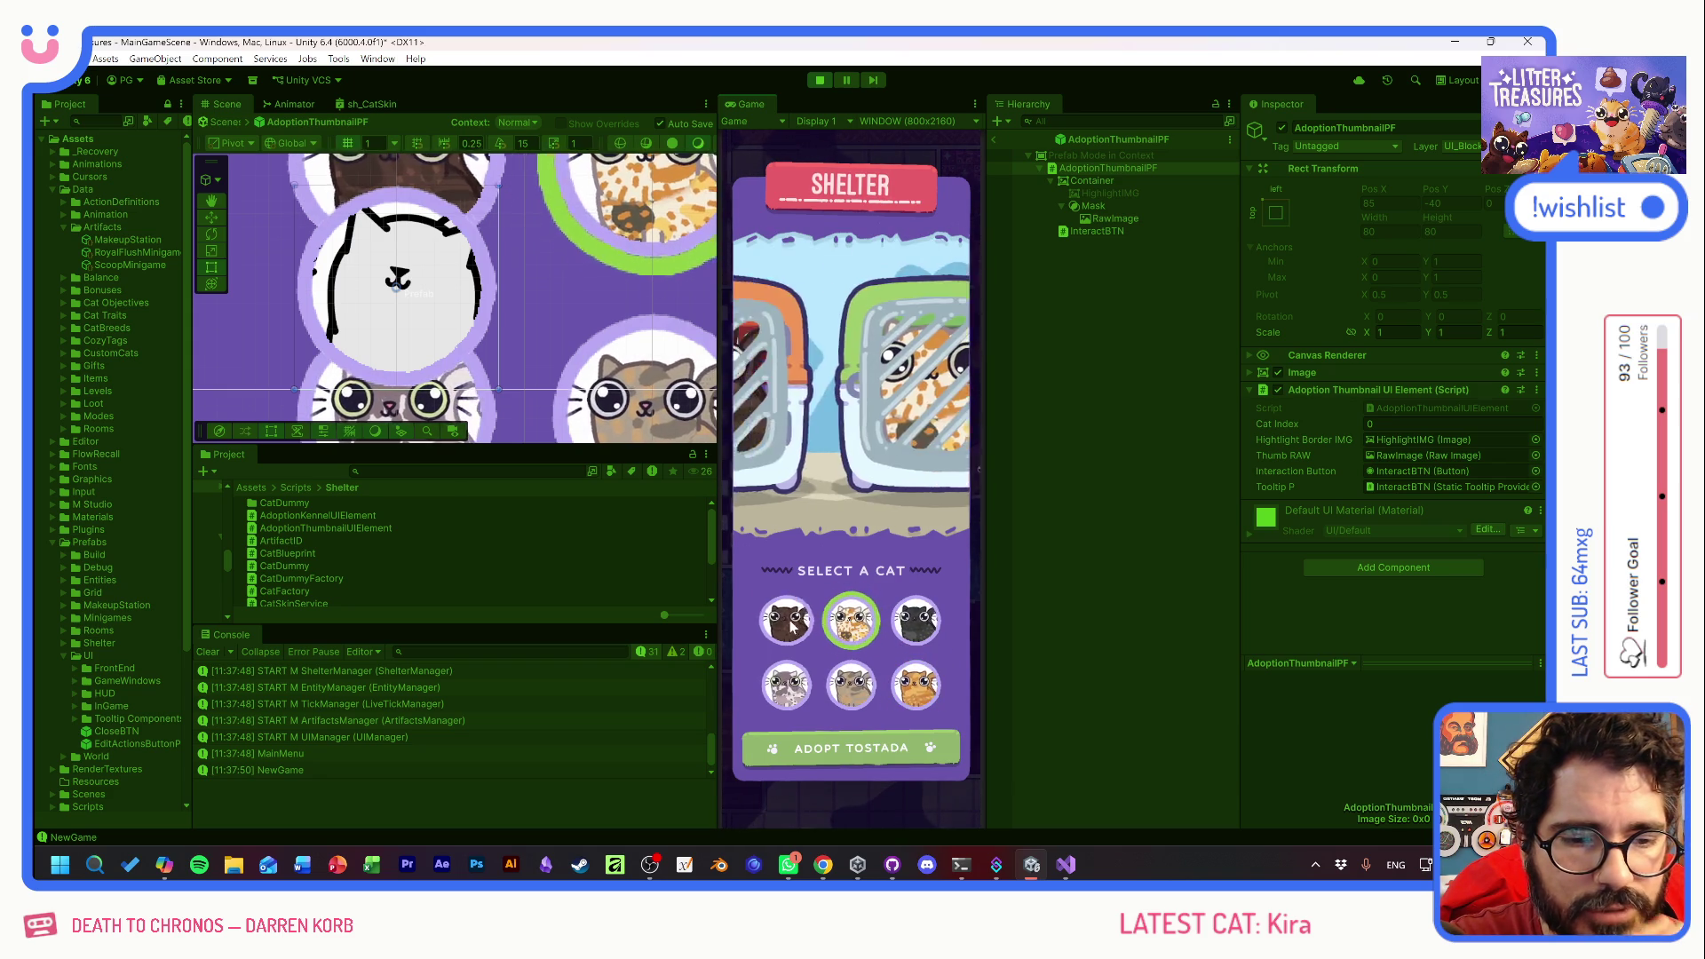
left_click(800, 623)
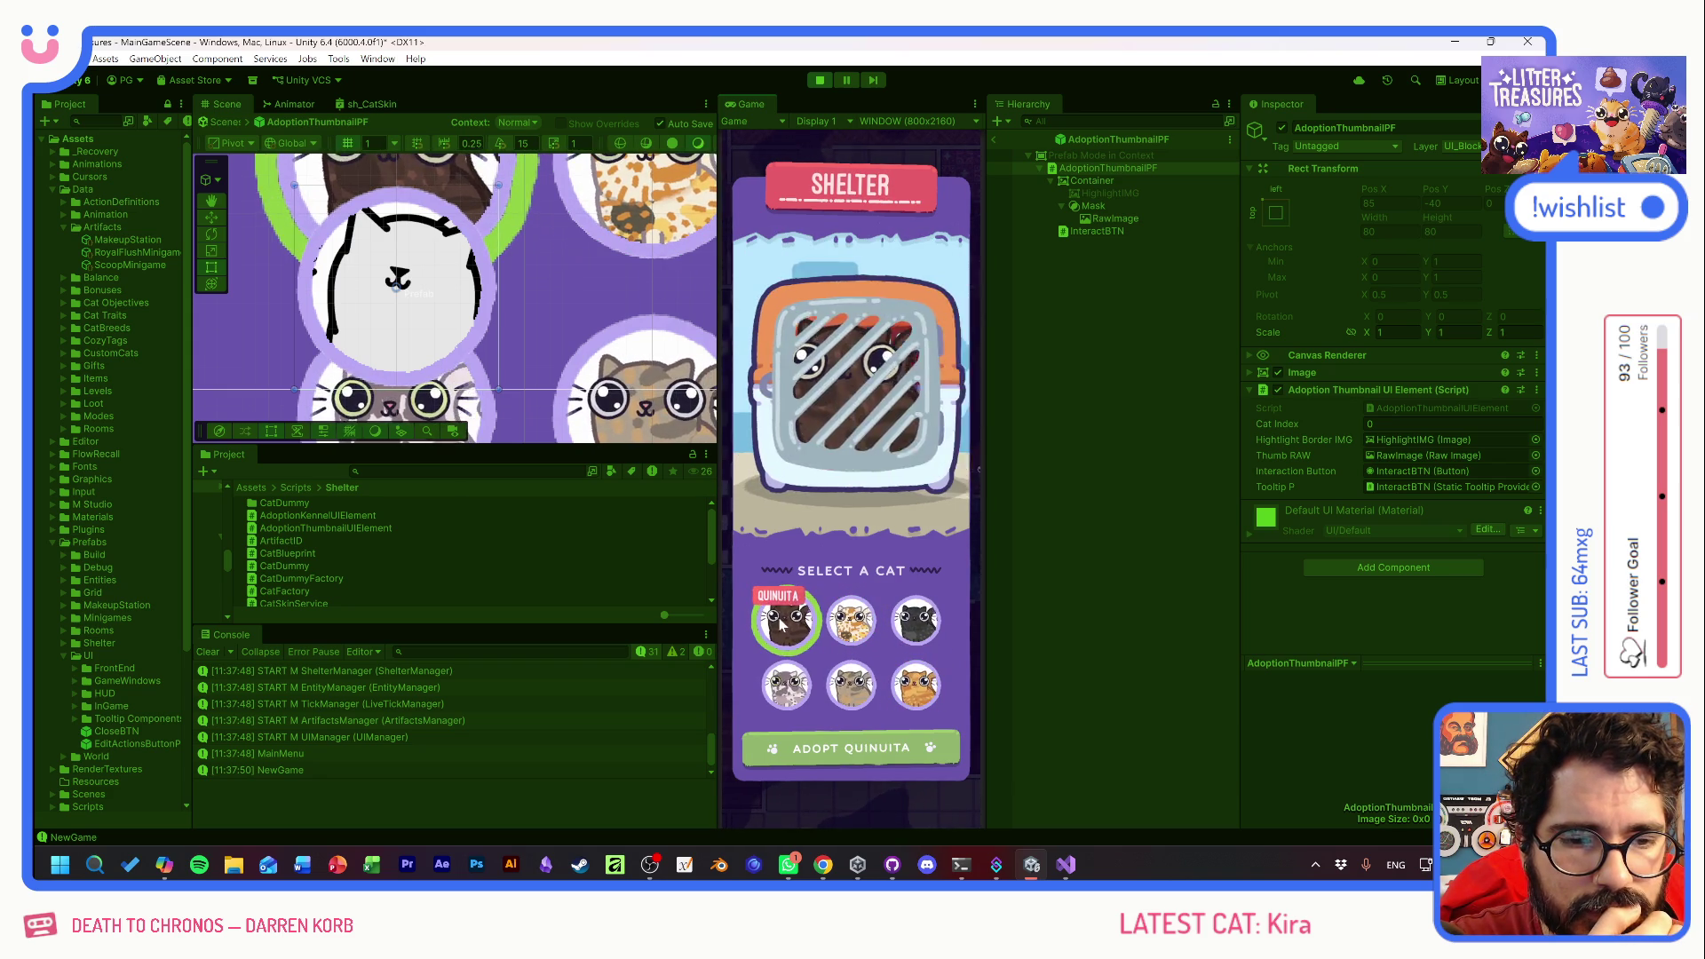
left_click(934, 621)
left_click(858, 697)
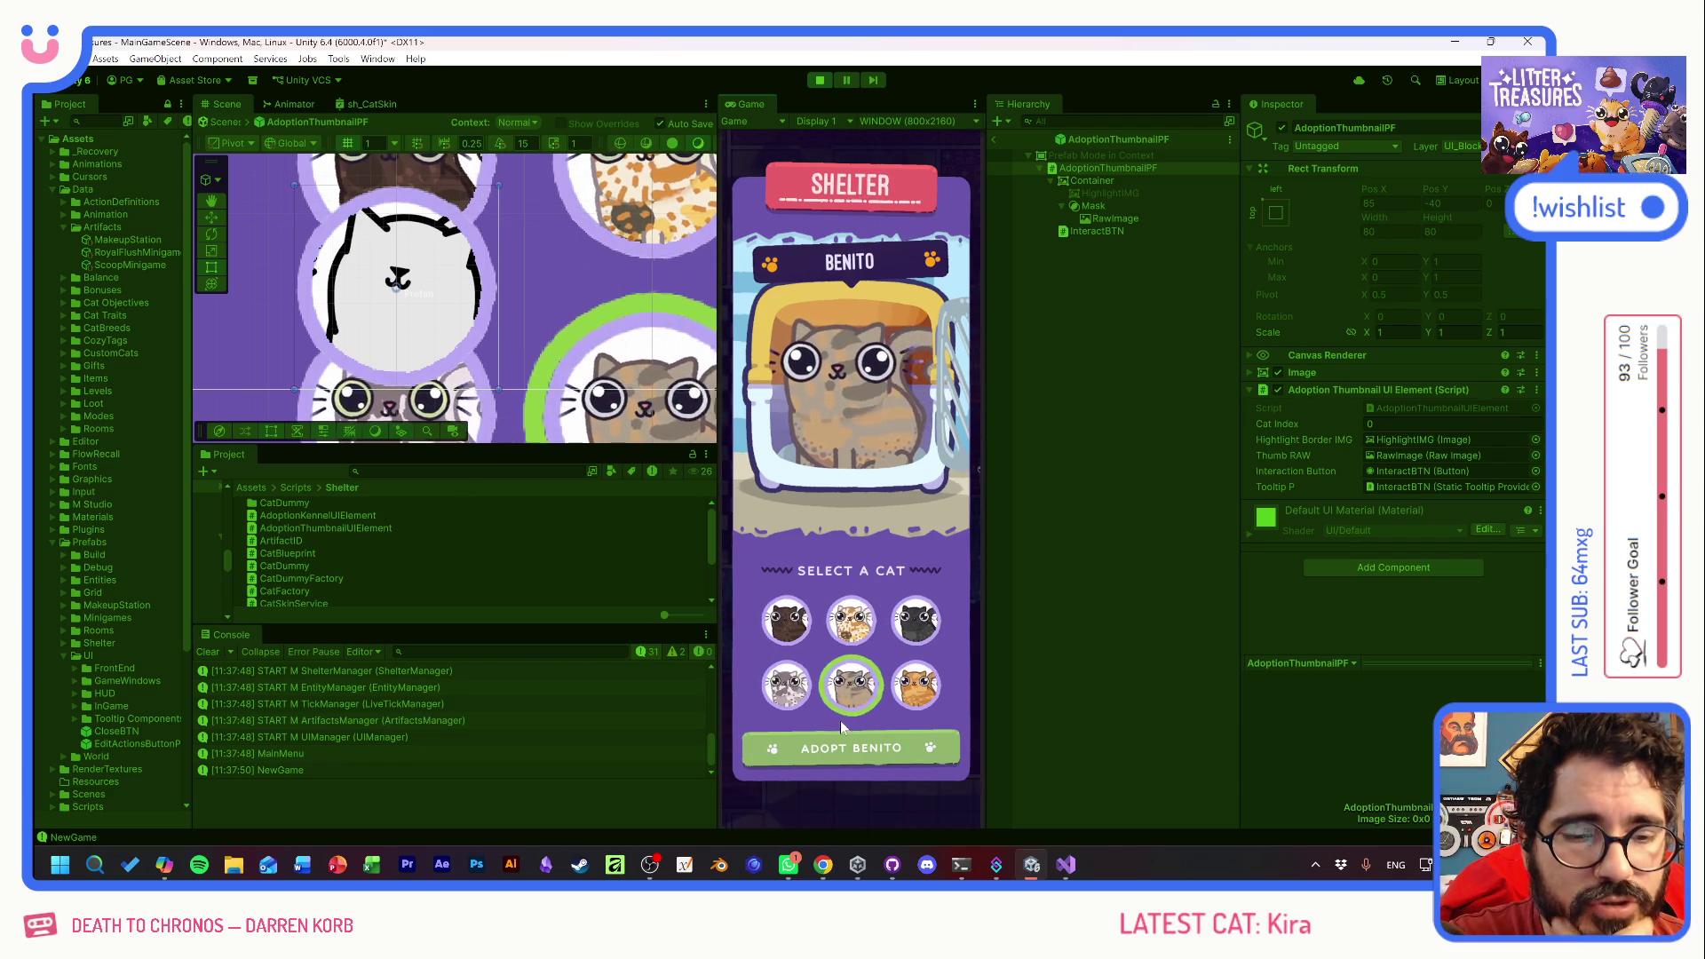
- Adopt Benito, confirm his name, and stop Play mode
left_click(858, 743)
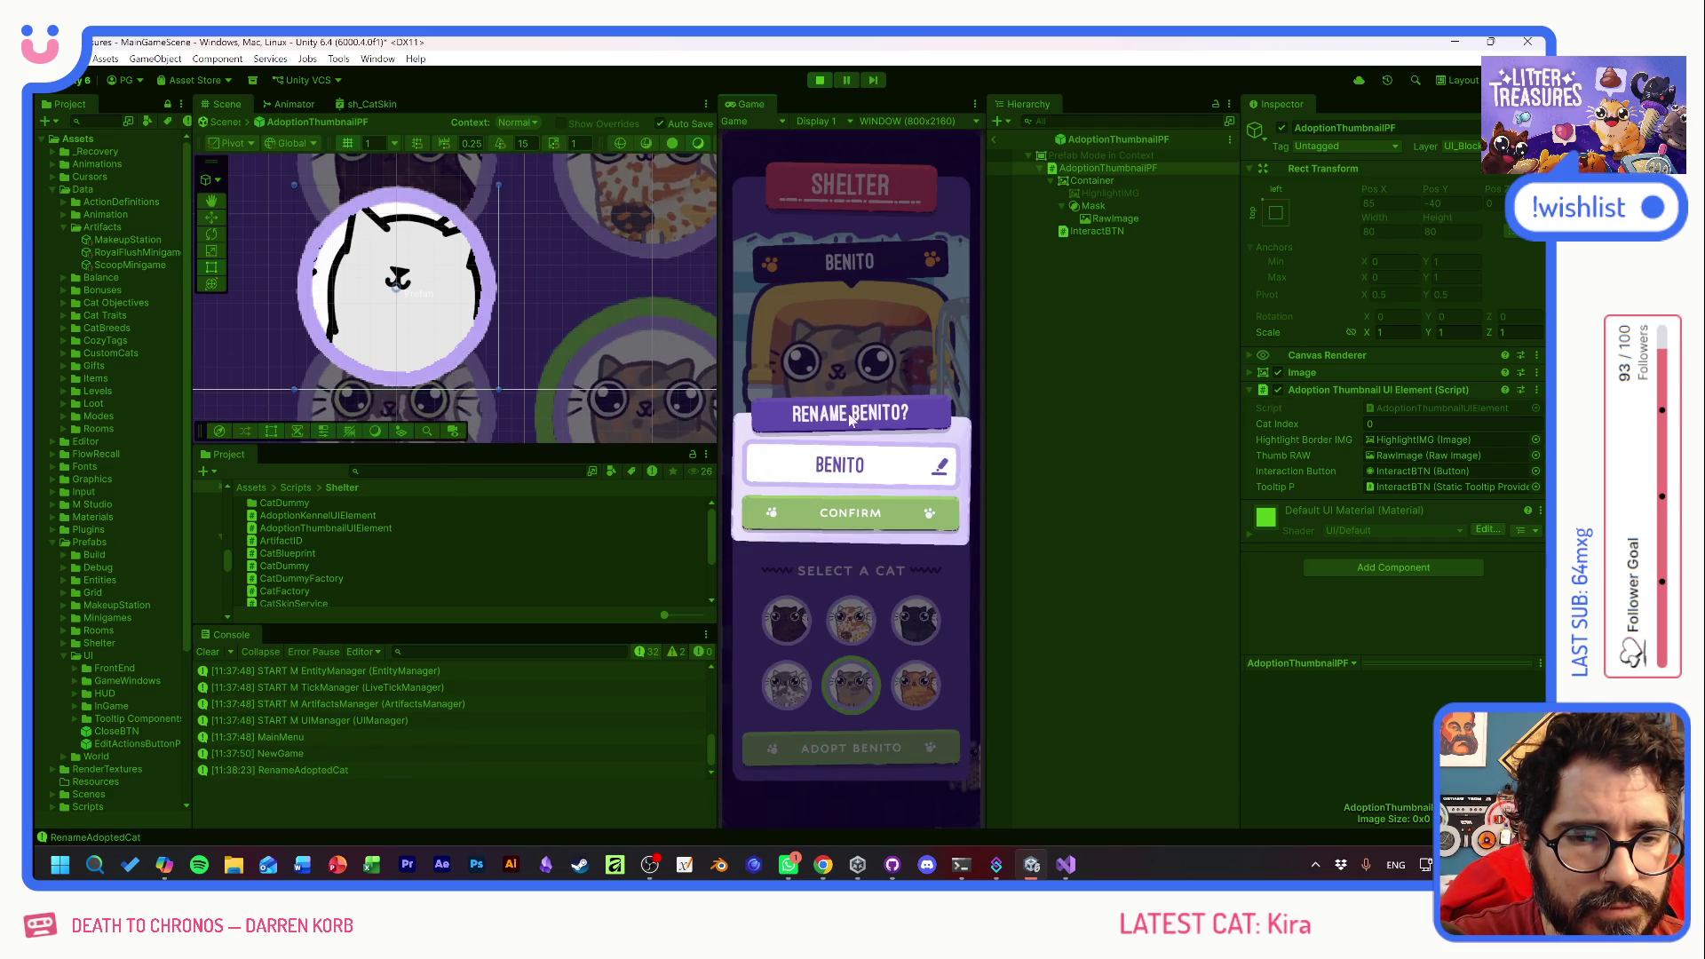
left_click(843, 512)
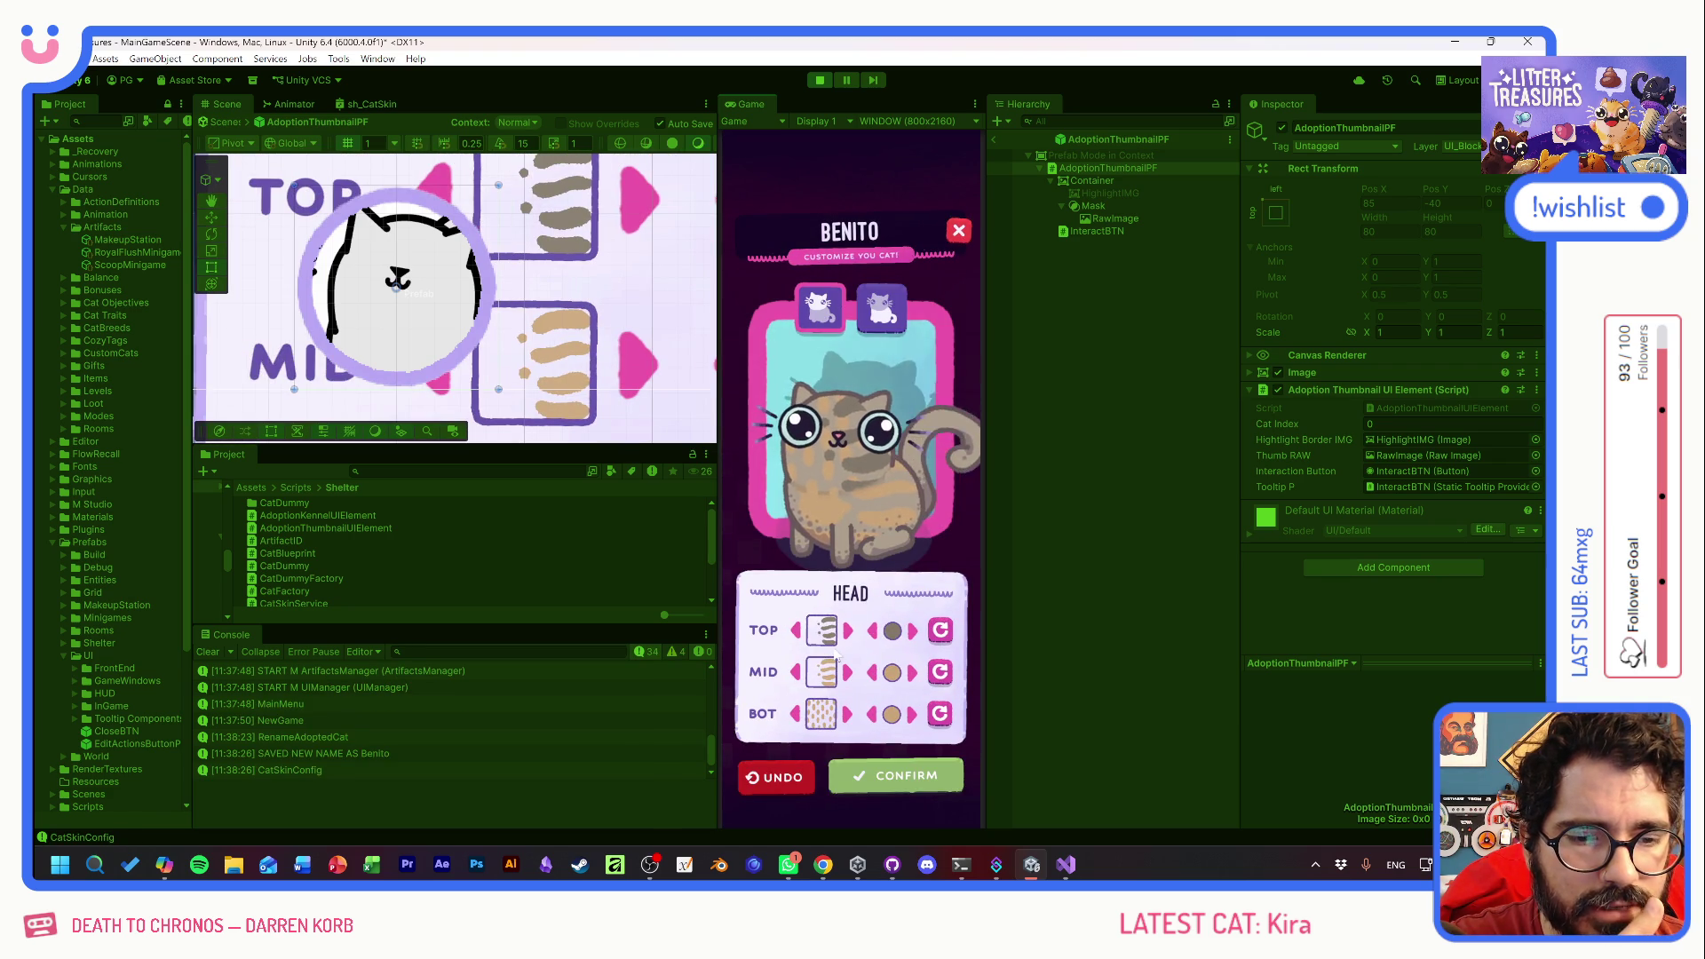
left_click(819, 79)
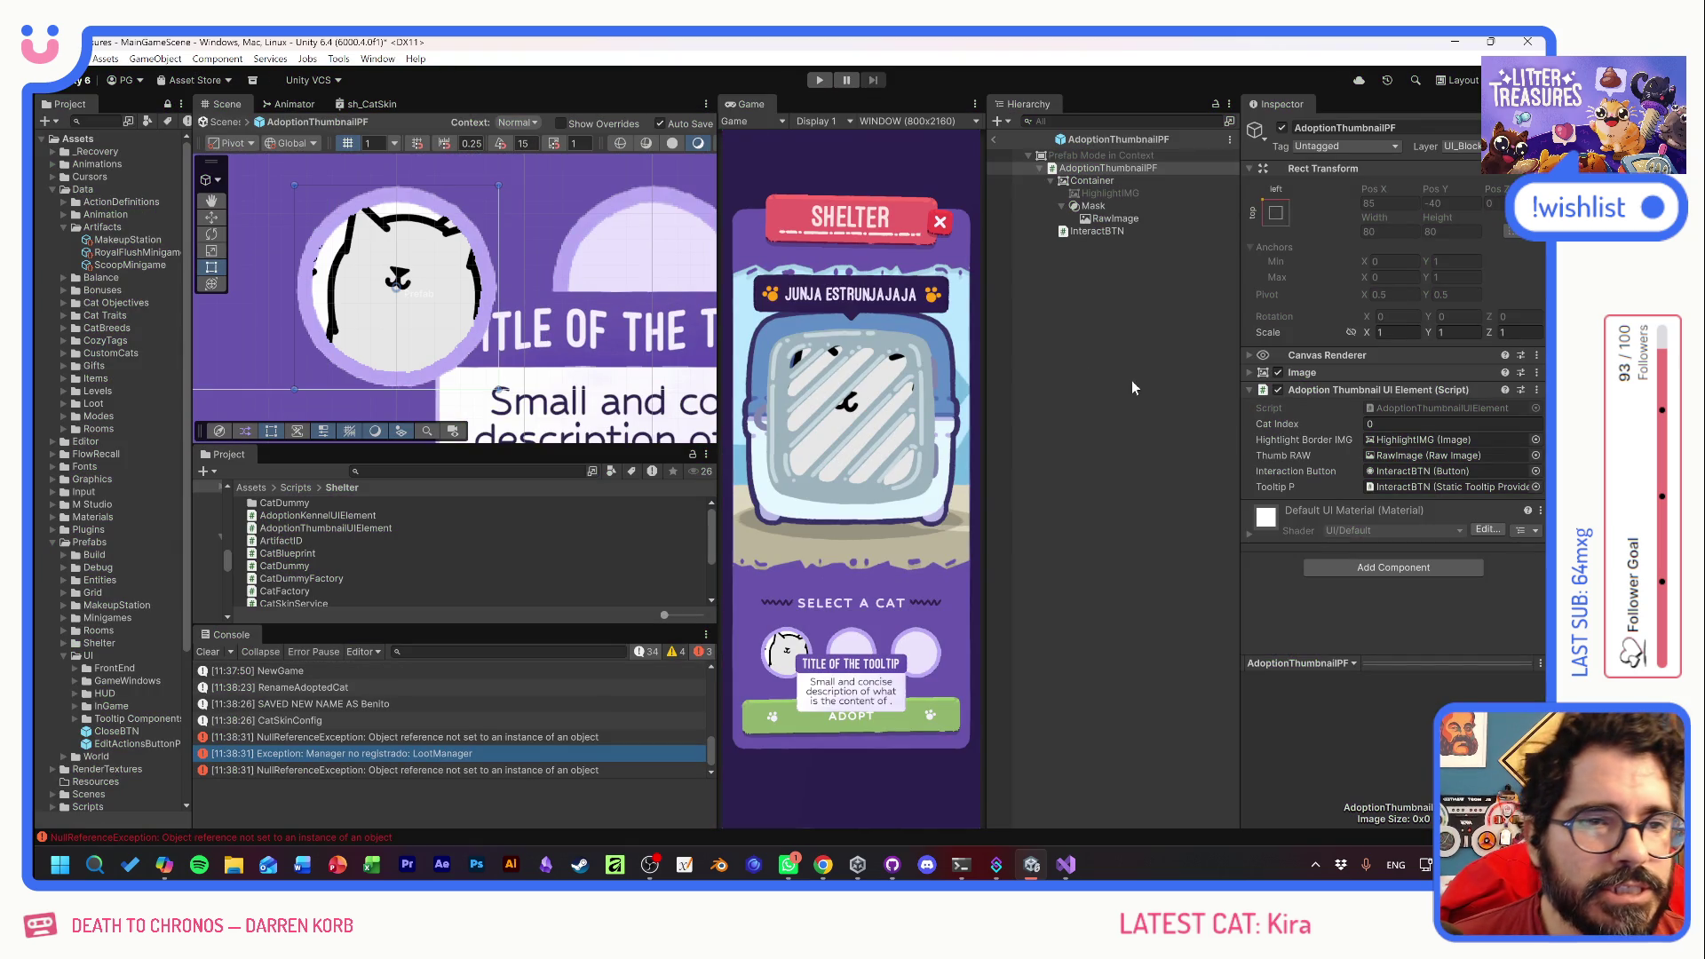
- Return from the prefab to the main scene and deactivate SHELTERUI
left_click(1138, 385)
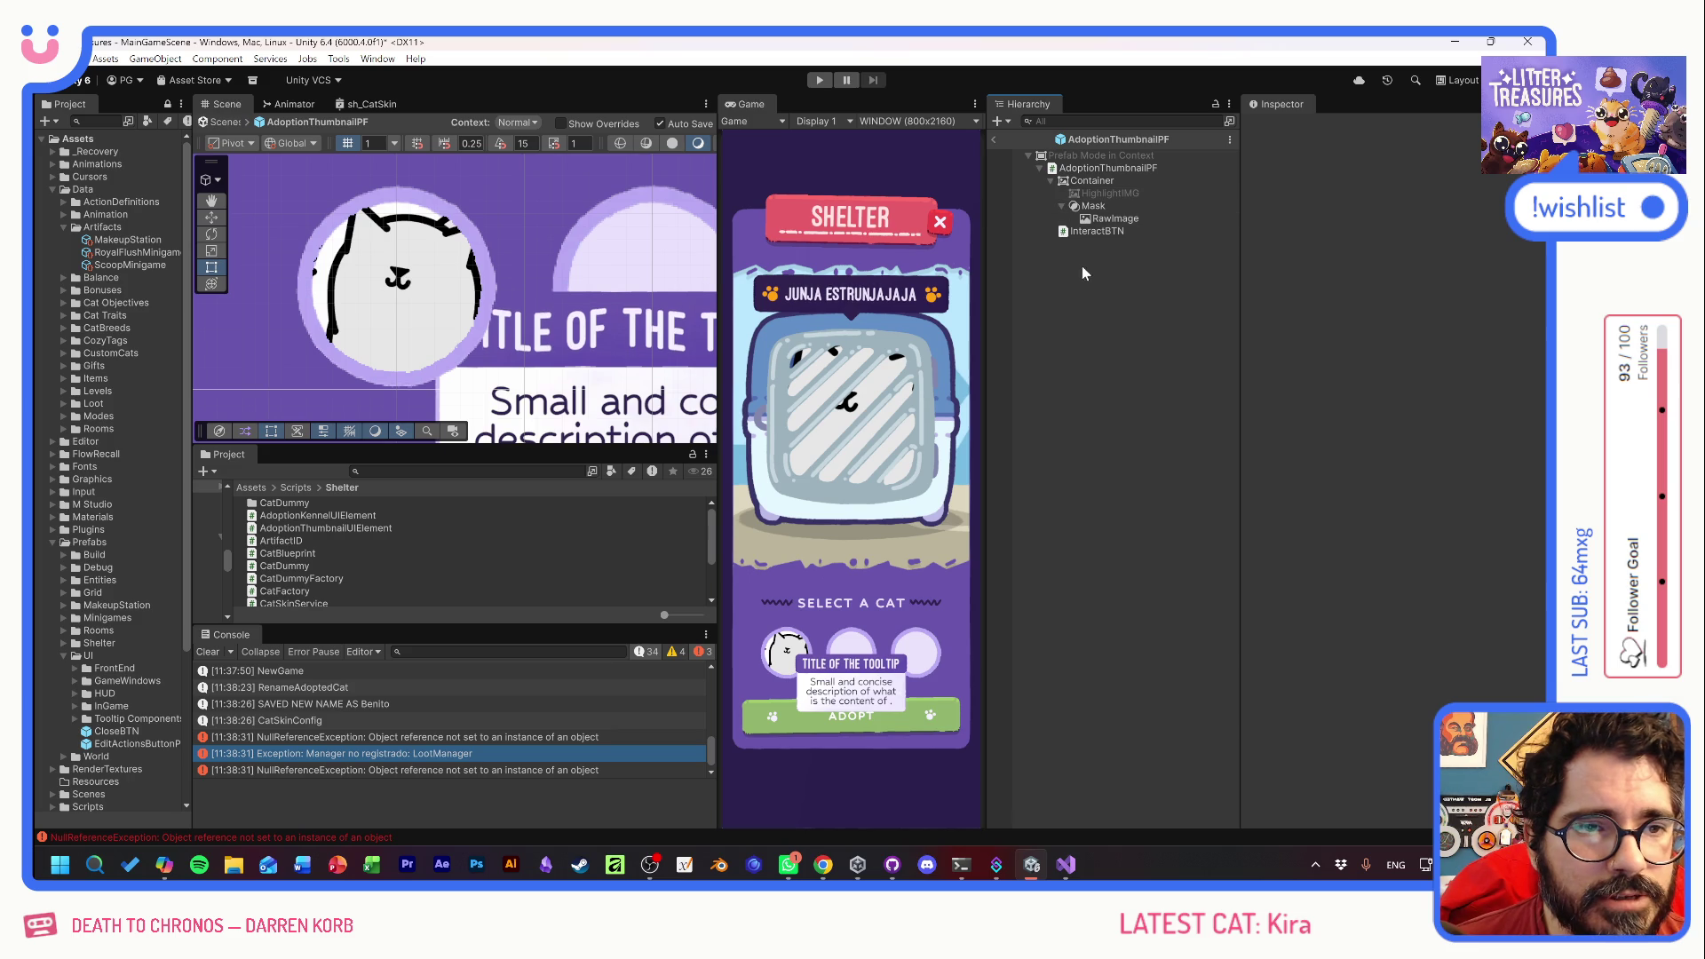
left_click(994, 139)
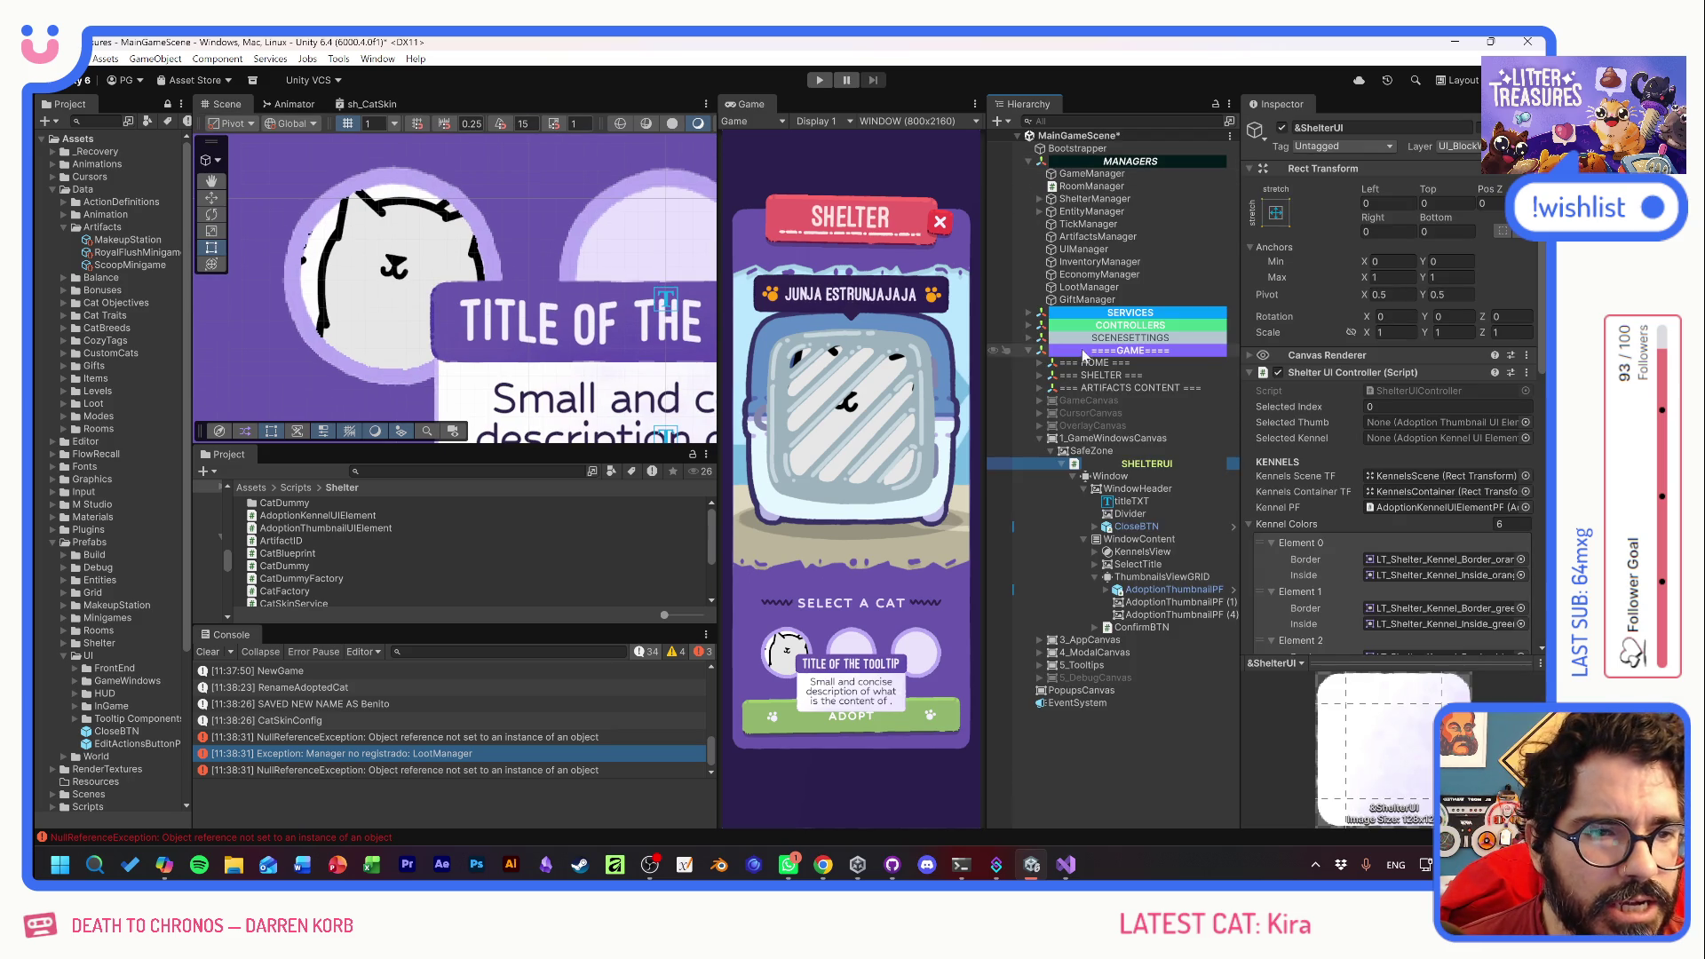
left_click(1276, 135)
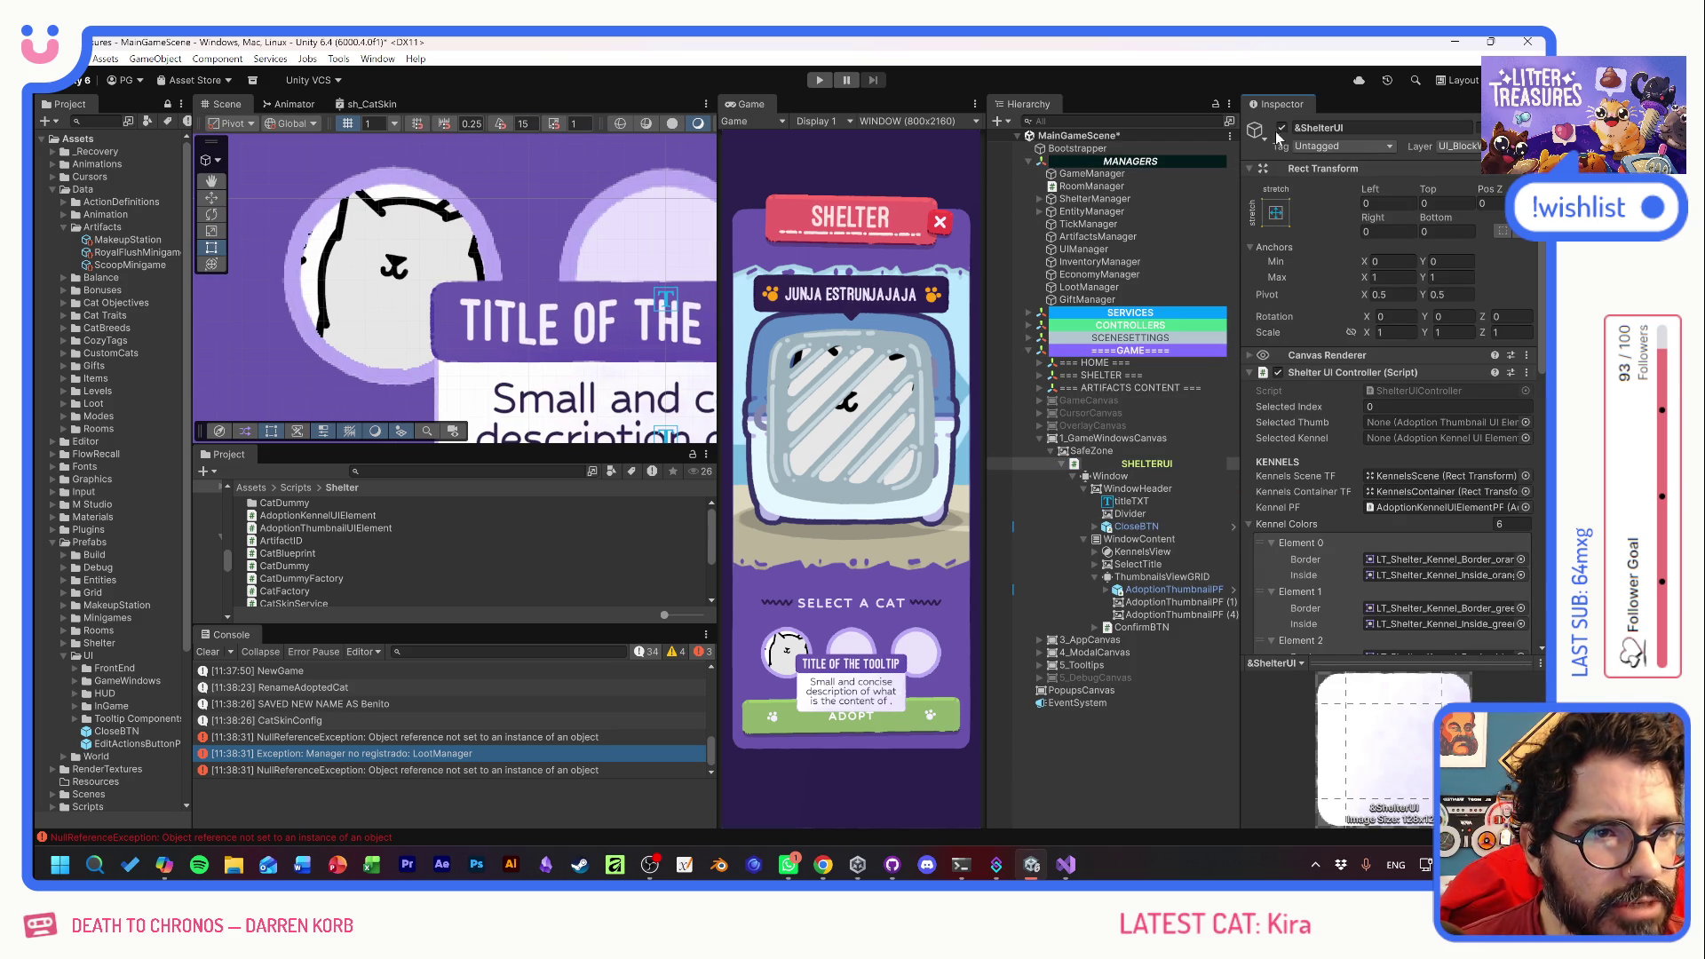
left_click(1281, 129)
left_click(1061, 464)
- Search the Project for 'makeu' and open the atf_MakeupStationPF prefab
left_click(471, 471)
type("makeu")
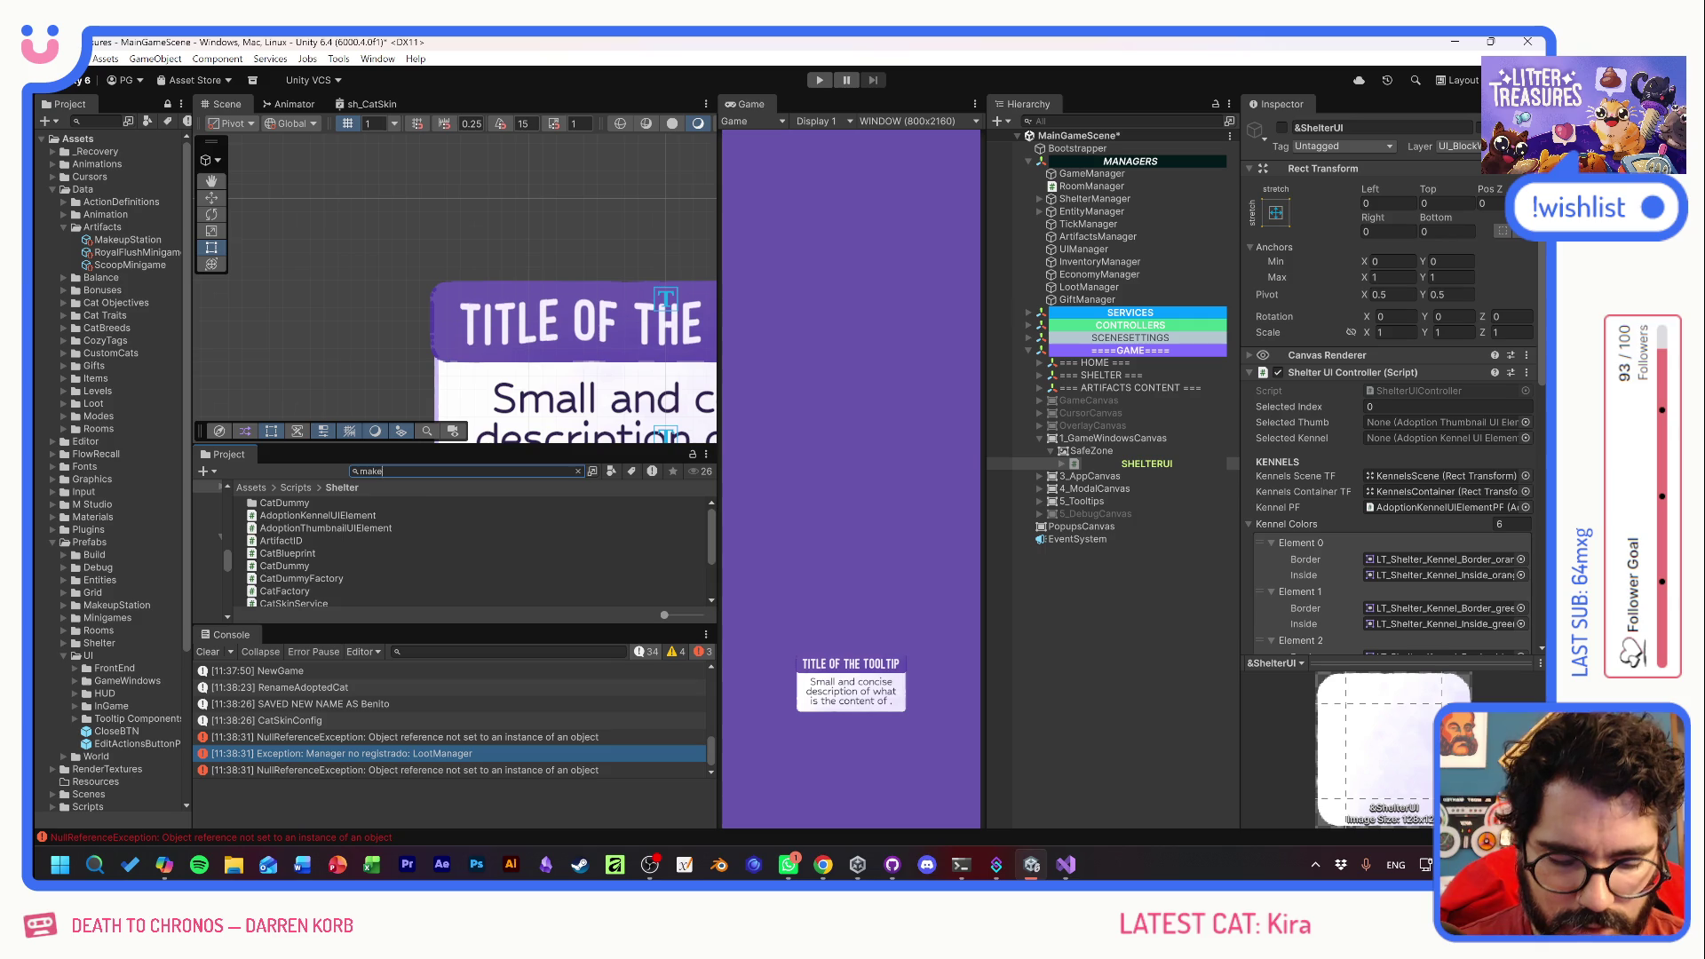
double_click(302, 528)
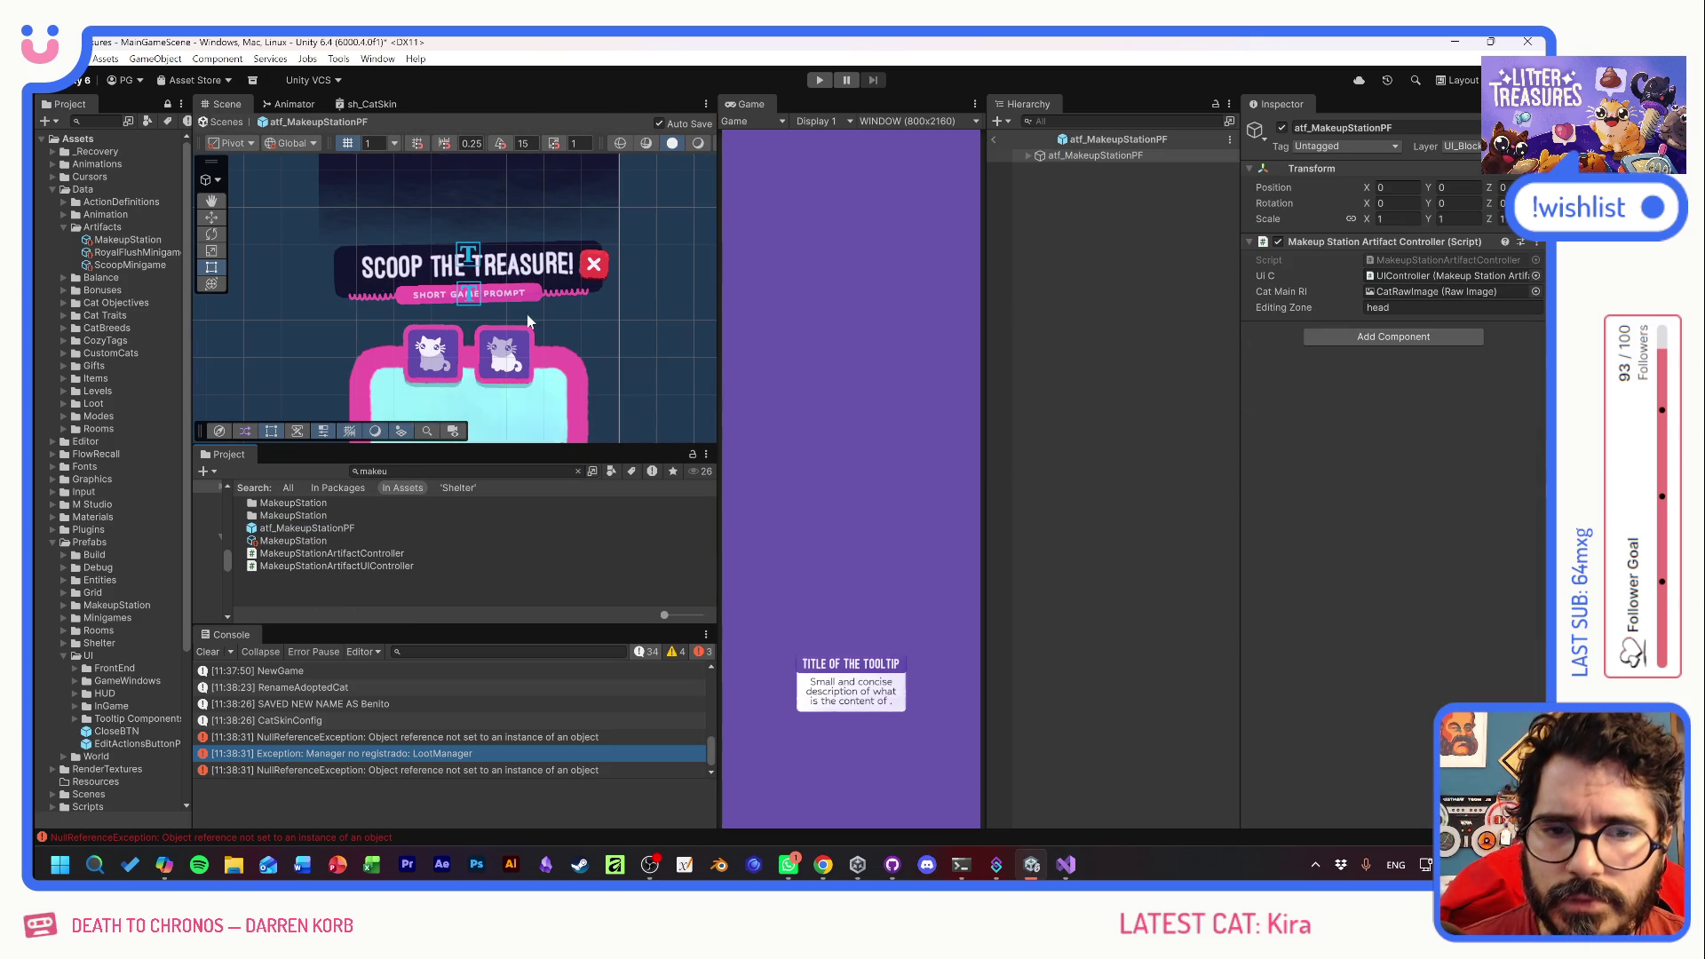
- Expand the zone buttons in the Hierarchy and select headZoneBTN
left_click(431, 317)
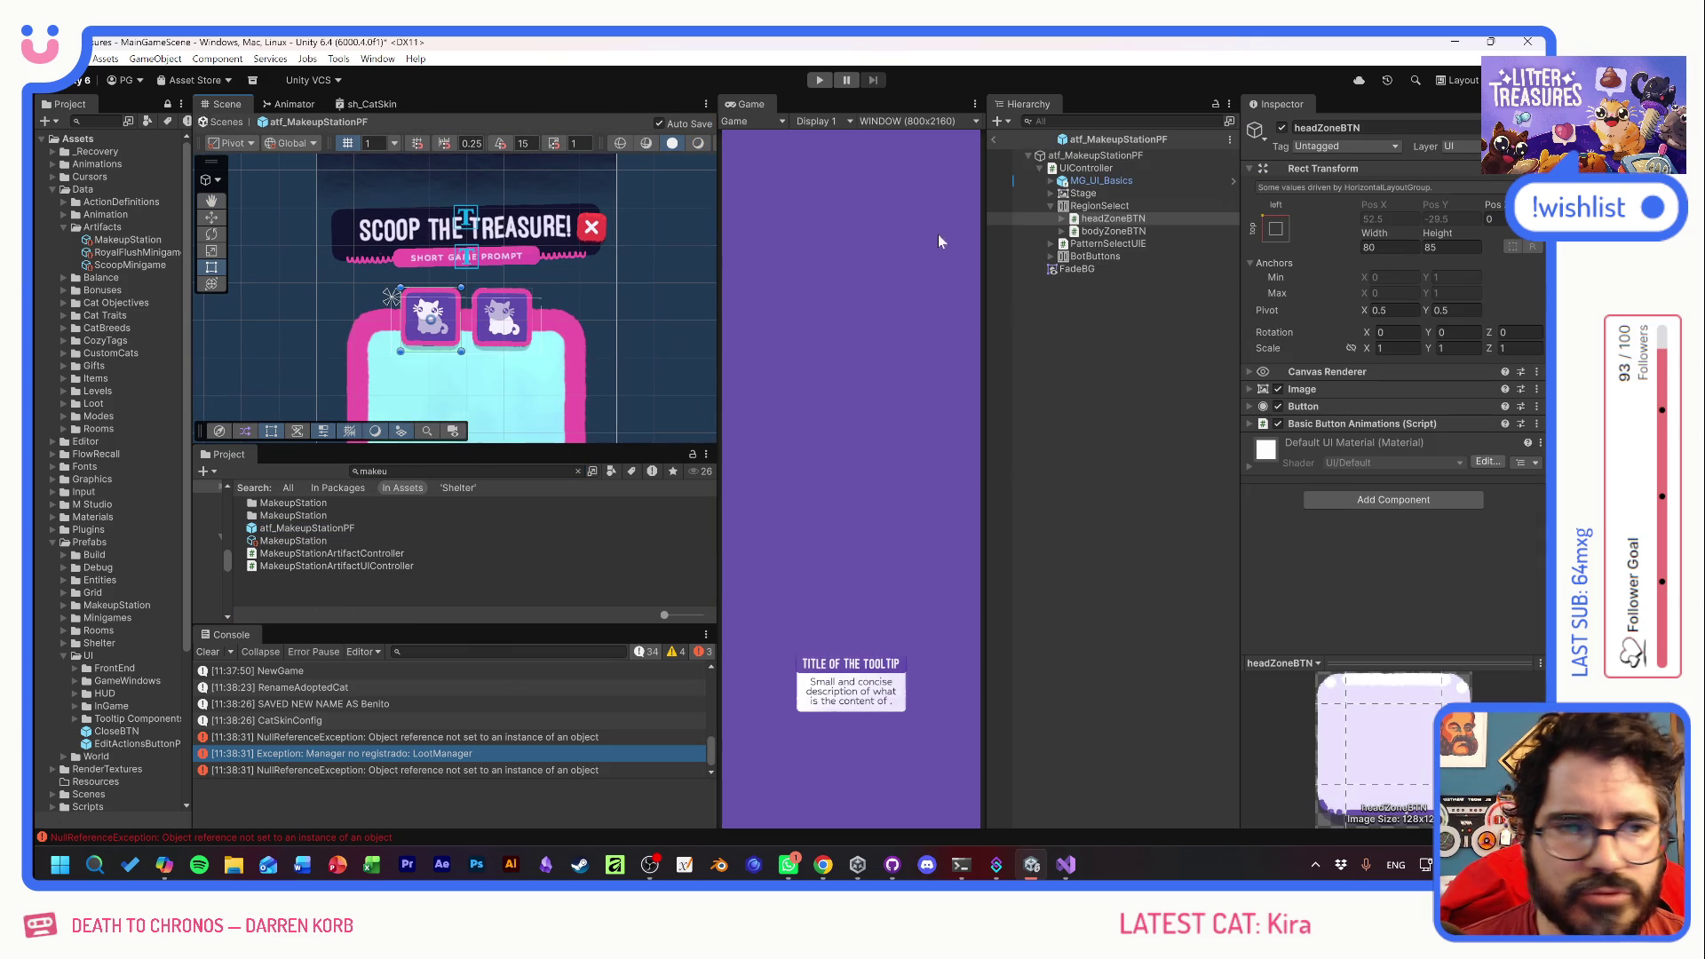
left_click(1061, 218)
left_click(1113, 256)
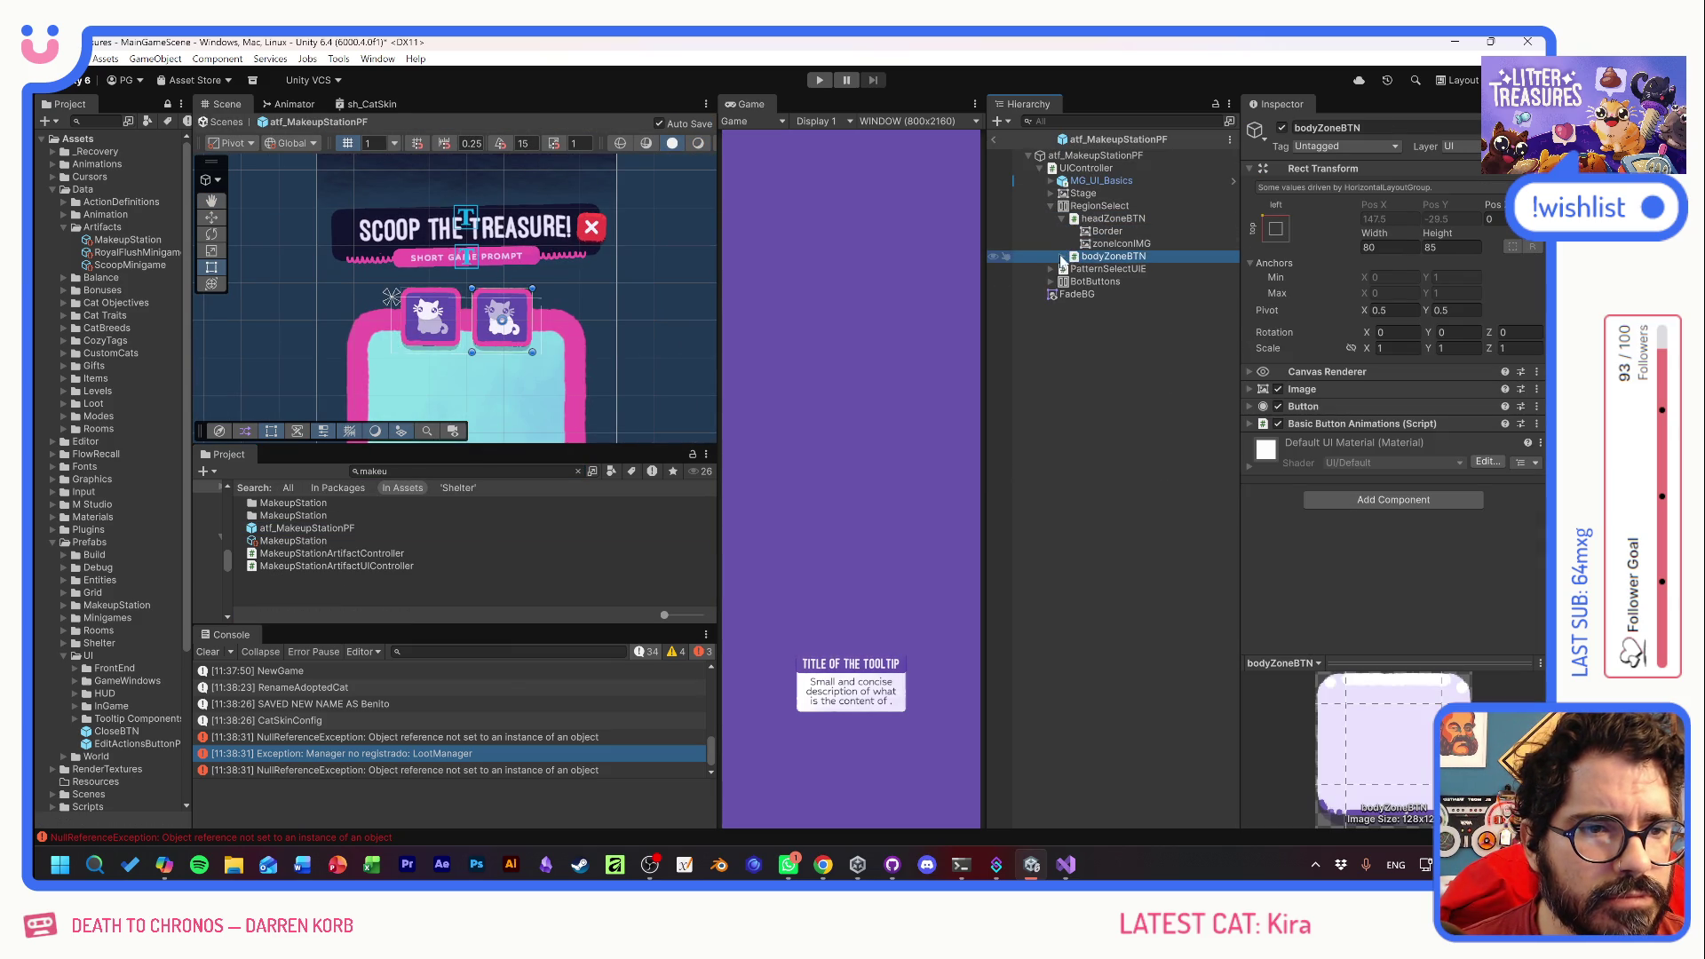
left_click(1061, 256)
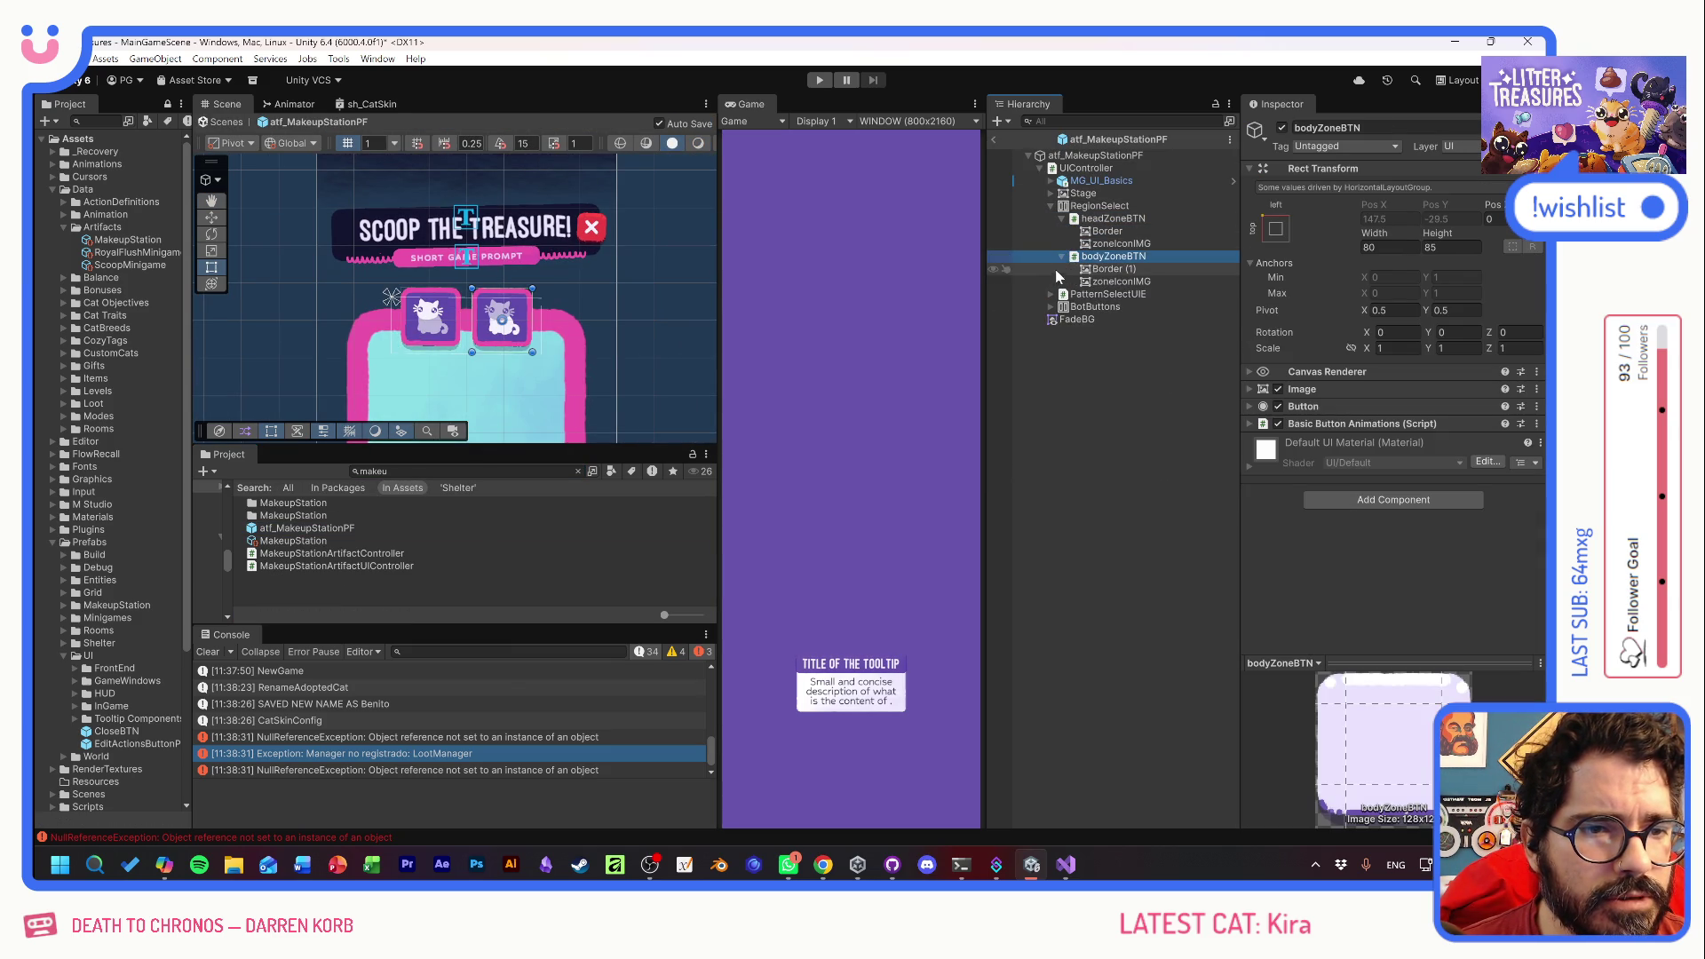
left_click(1117, 220)
left_click(1113, 259)
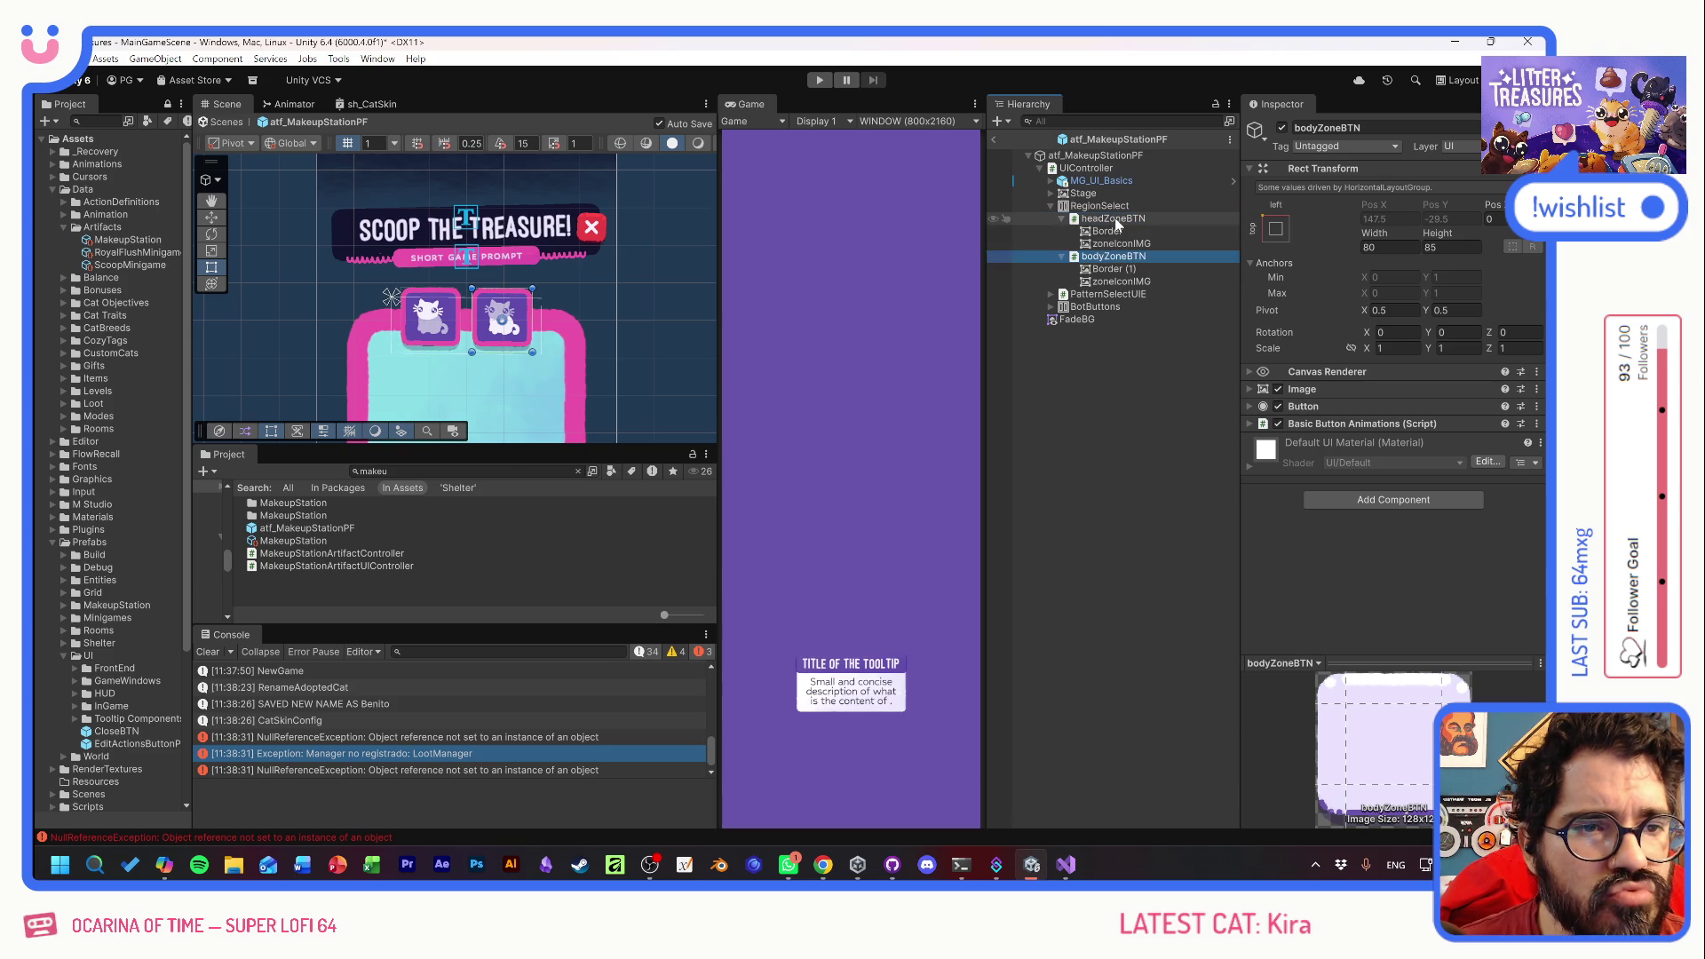
left_click(1116, 217)
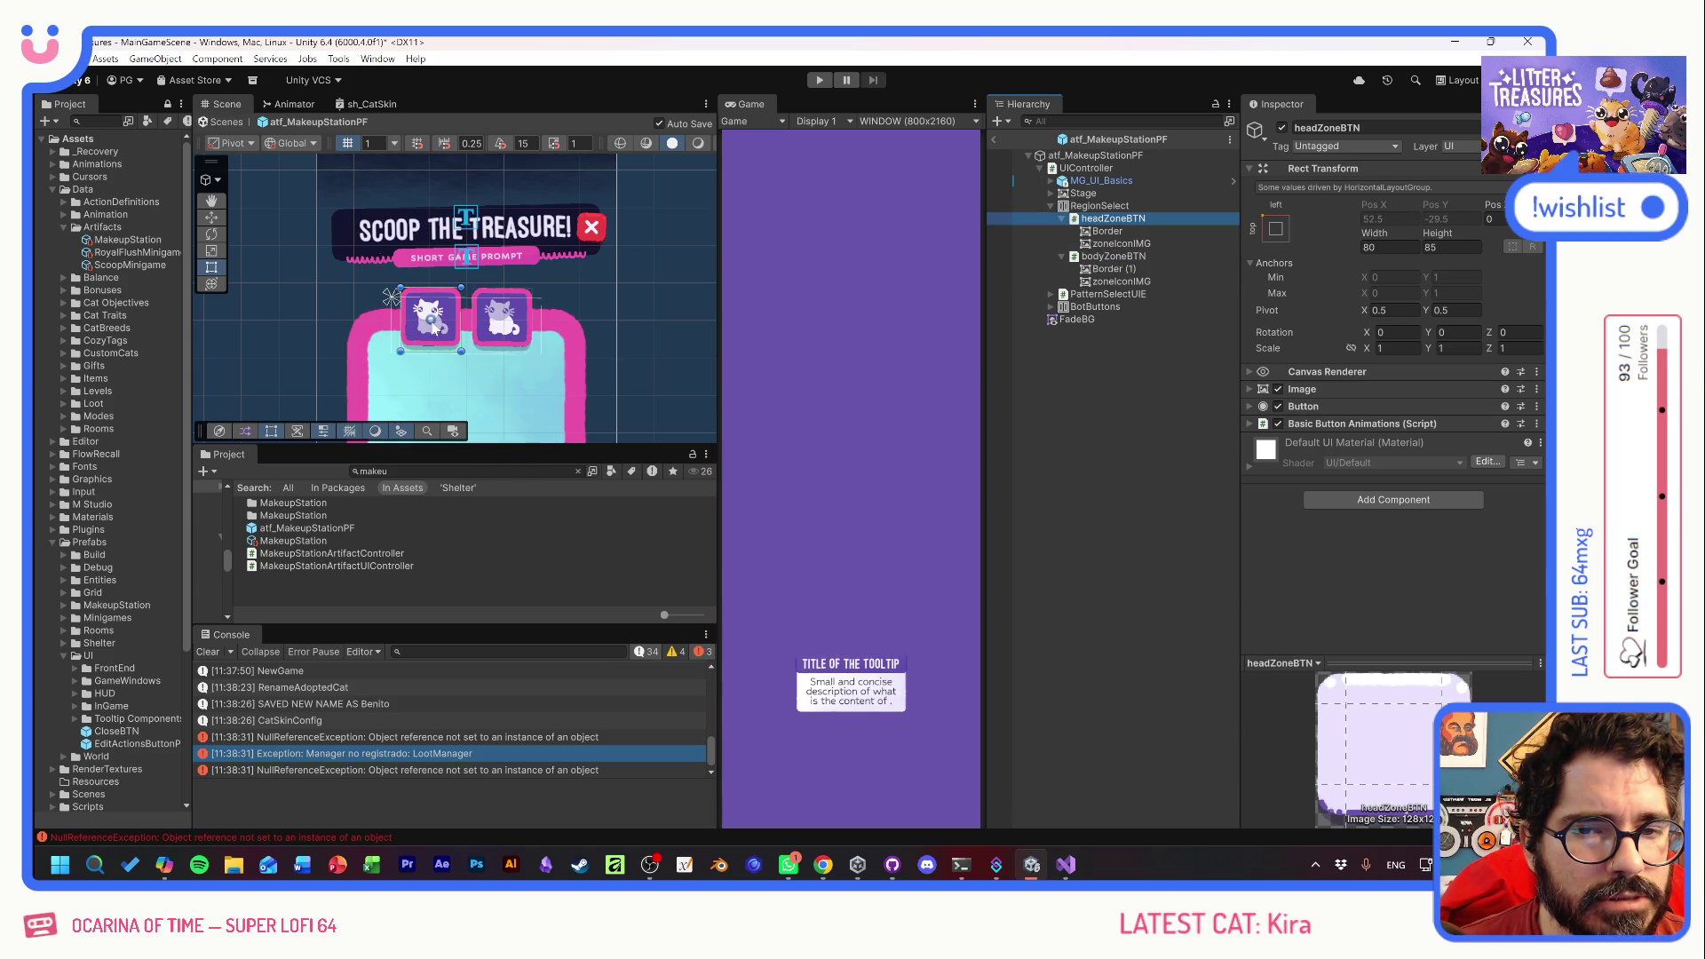
- Add a Static Tooltip Provider component to headZoneBTN
left_click(1354, 499)
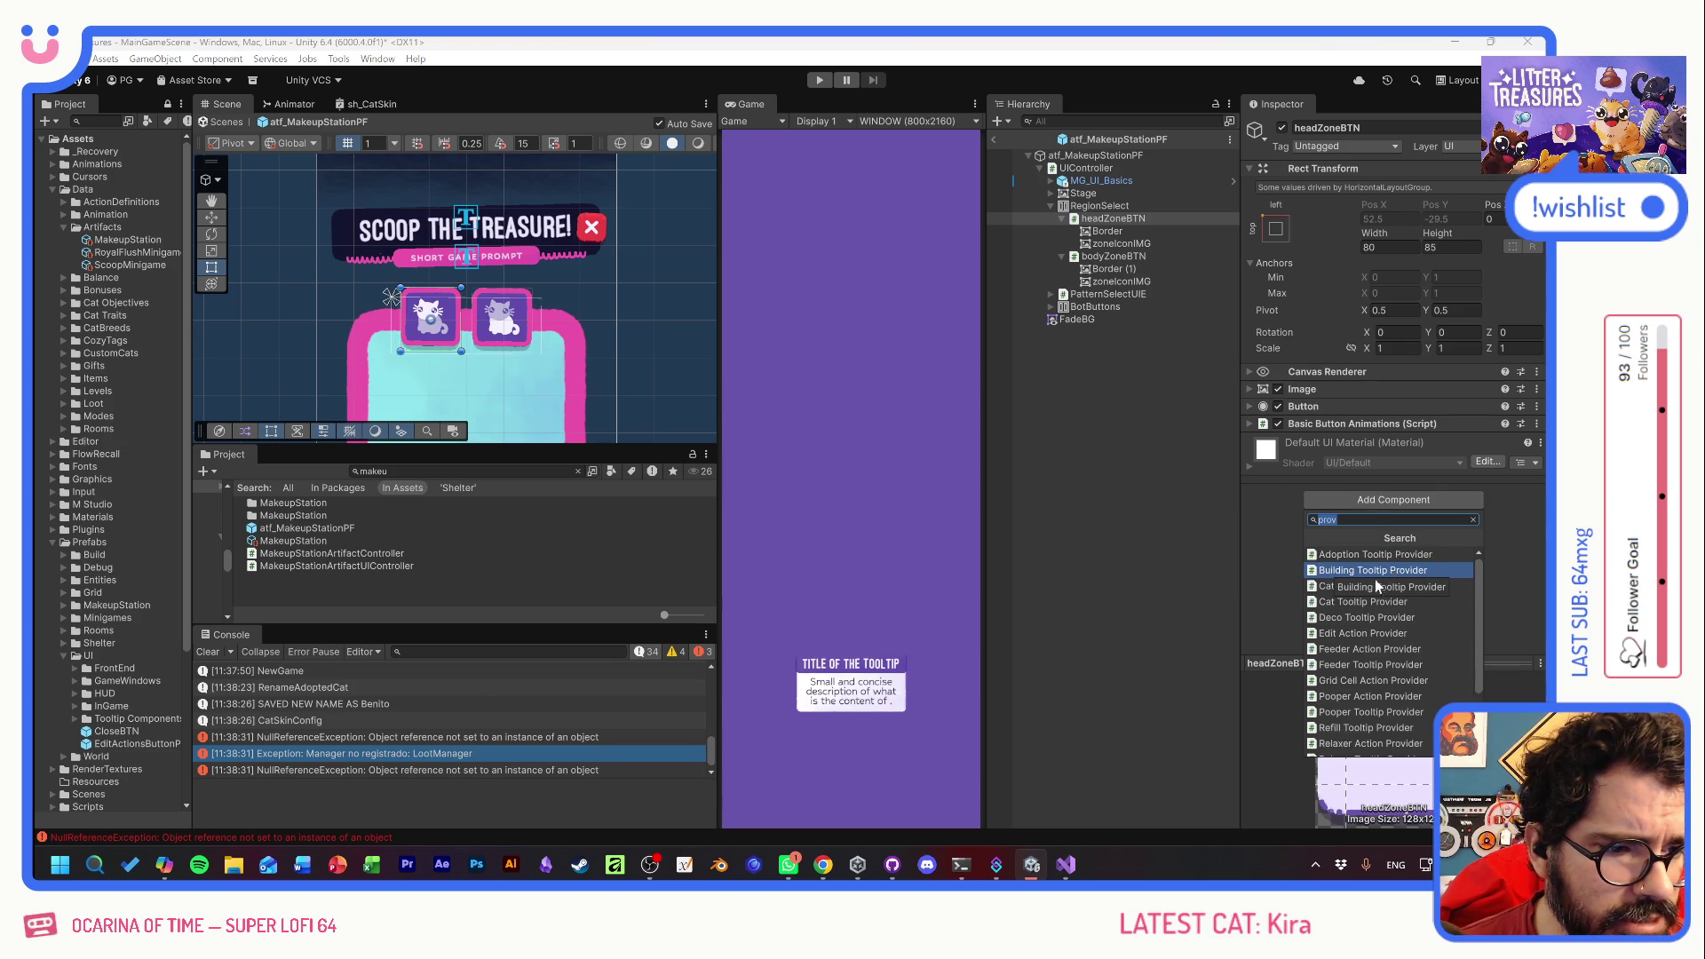
scroll(1369, 711, "down", 3)
left_click(1369, 717)
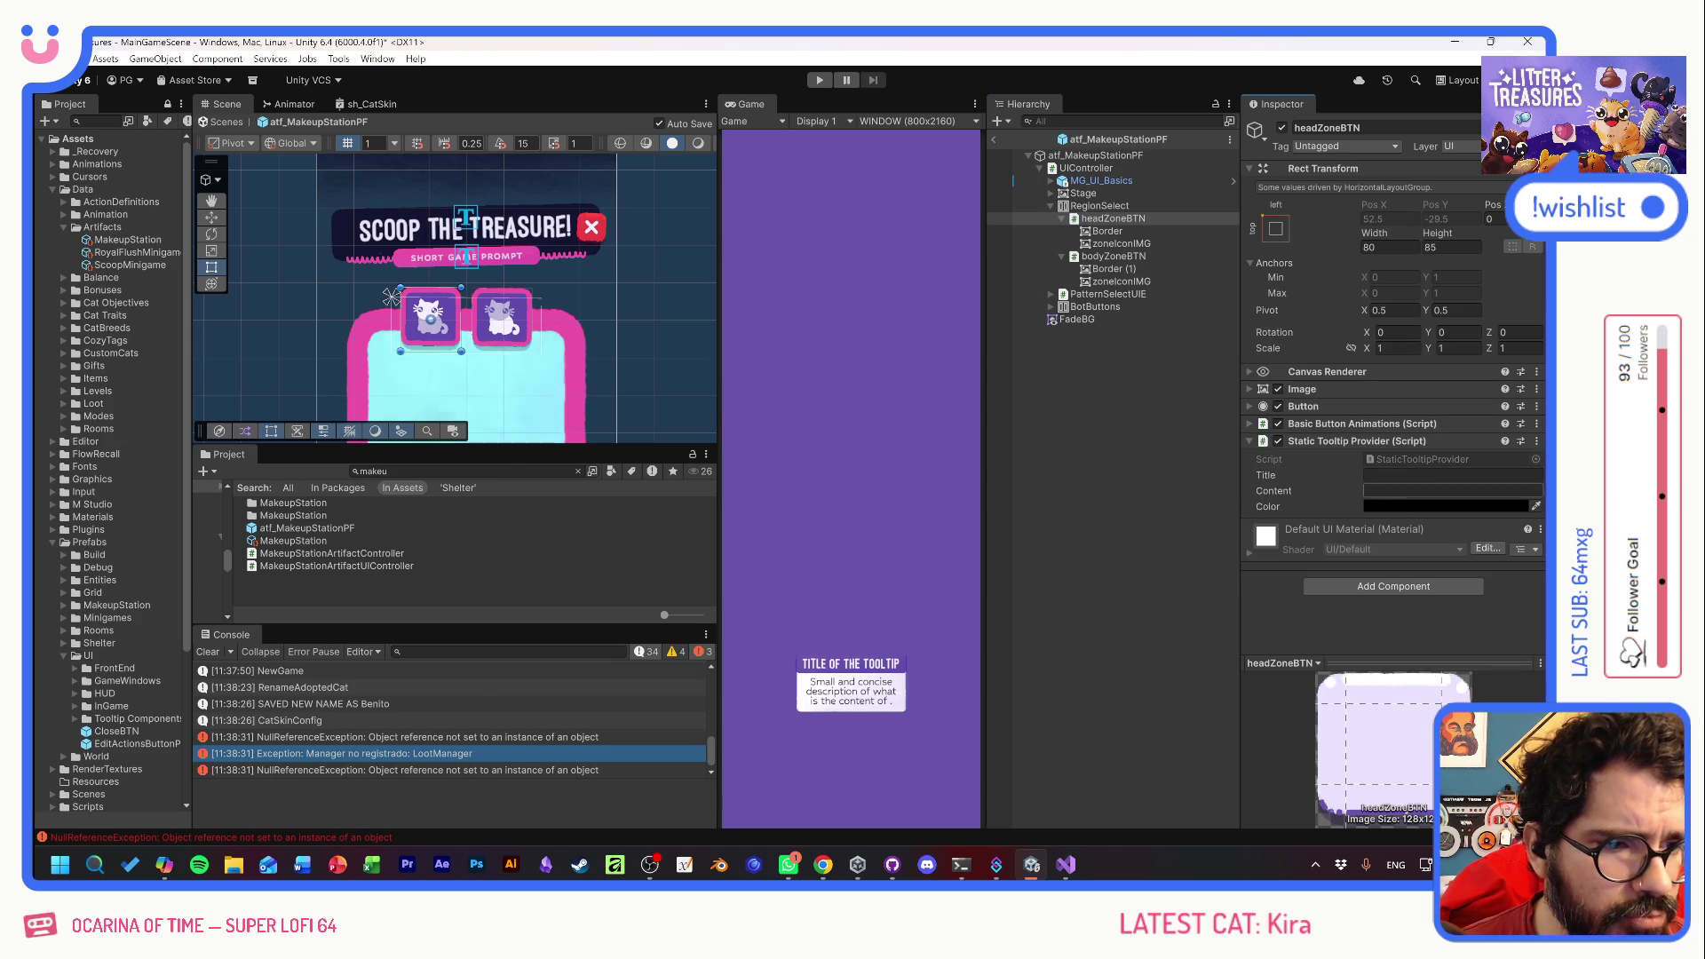
- Give headZoneBTN's tooltip a pink color and the Title 'CUSTOMIZE HEAD'
left_click(1536, 508)
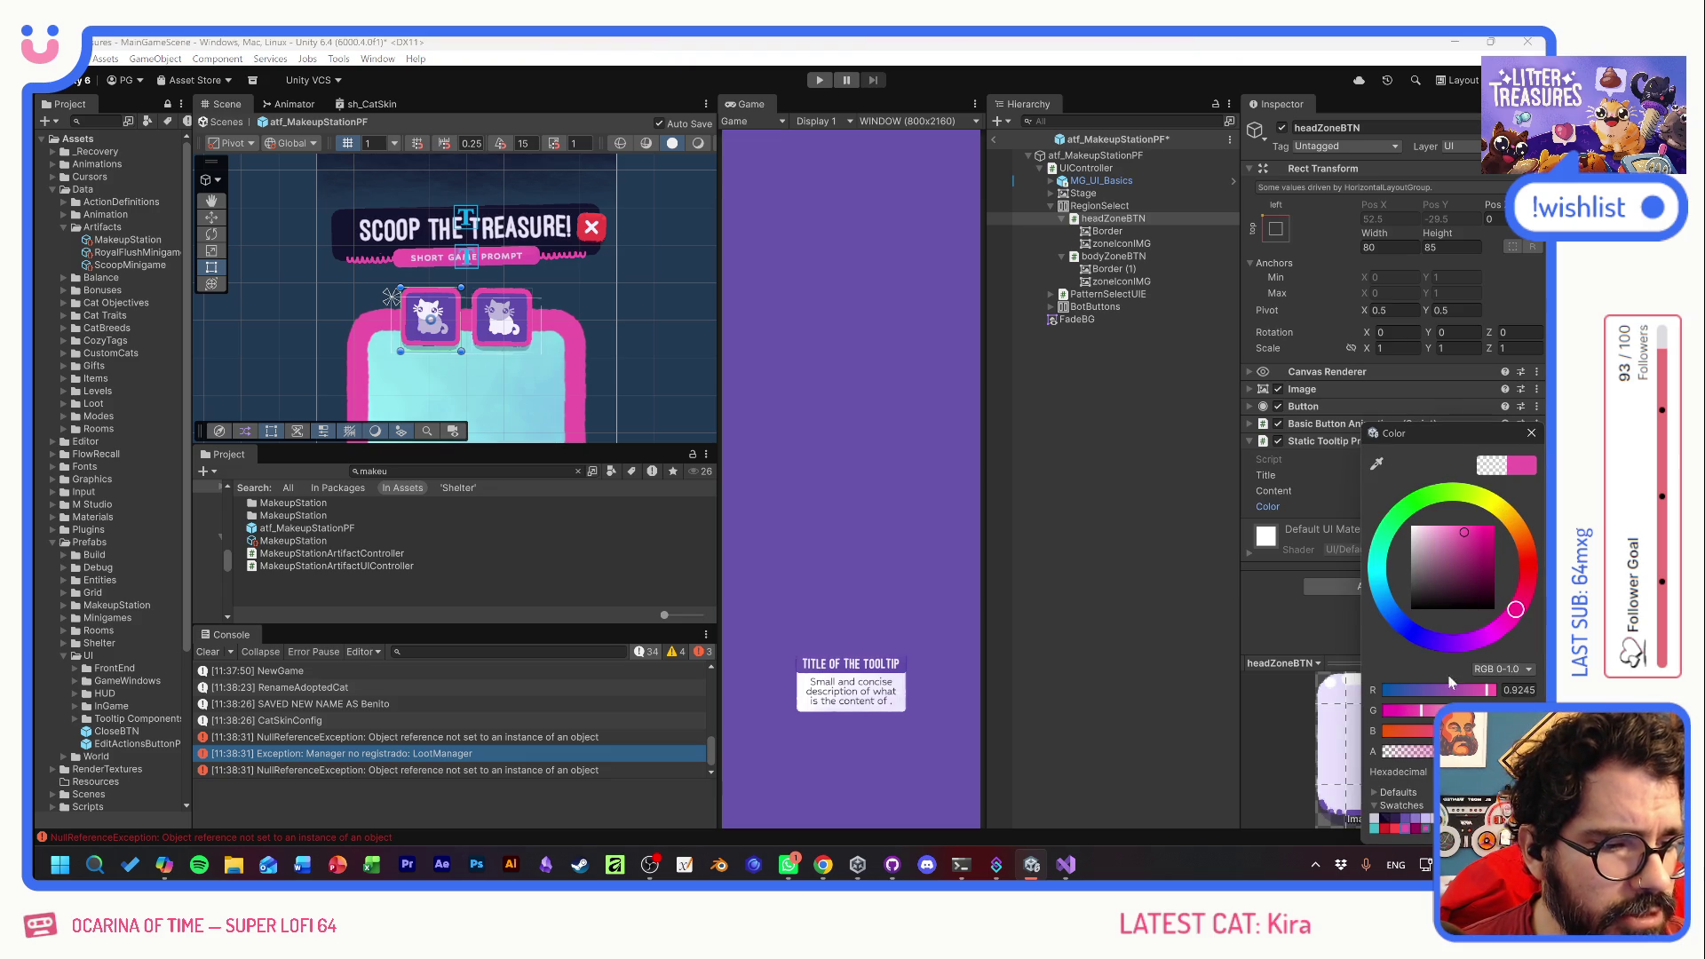
left_click(1531, 432)
left_click(1453, 475)
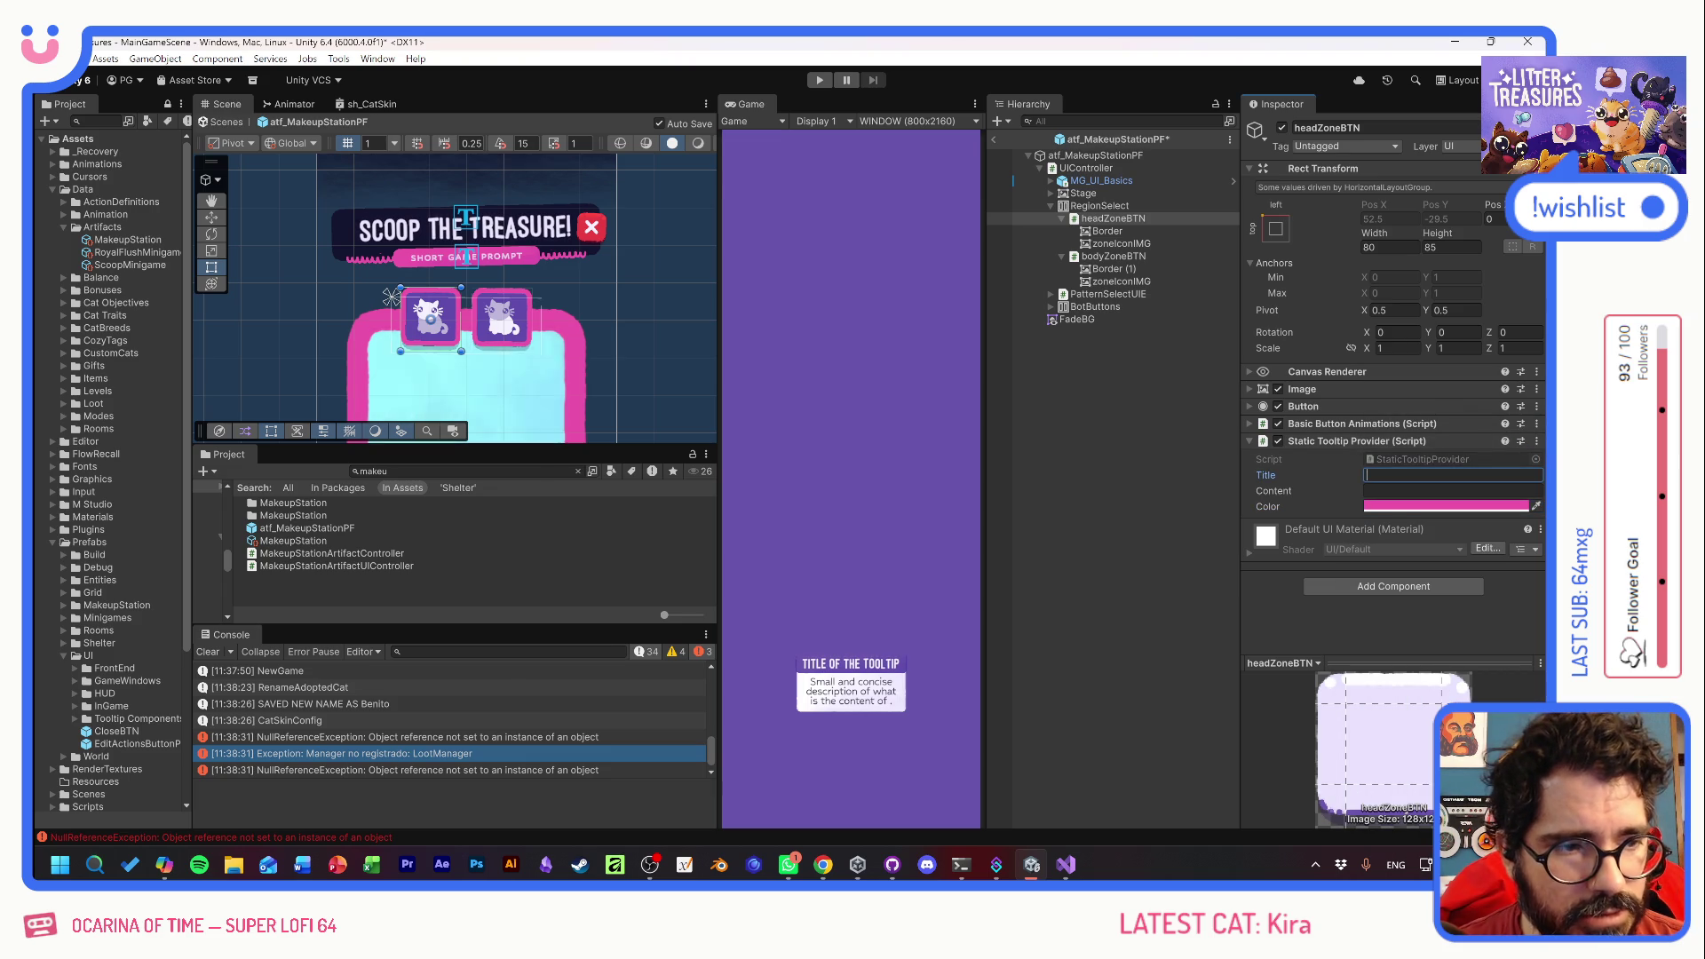
key("Caps_Lock")
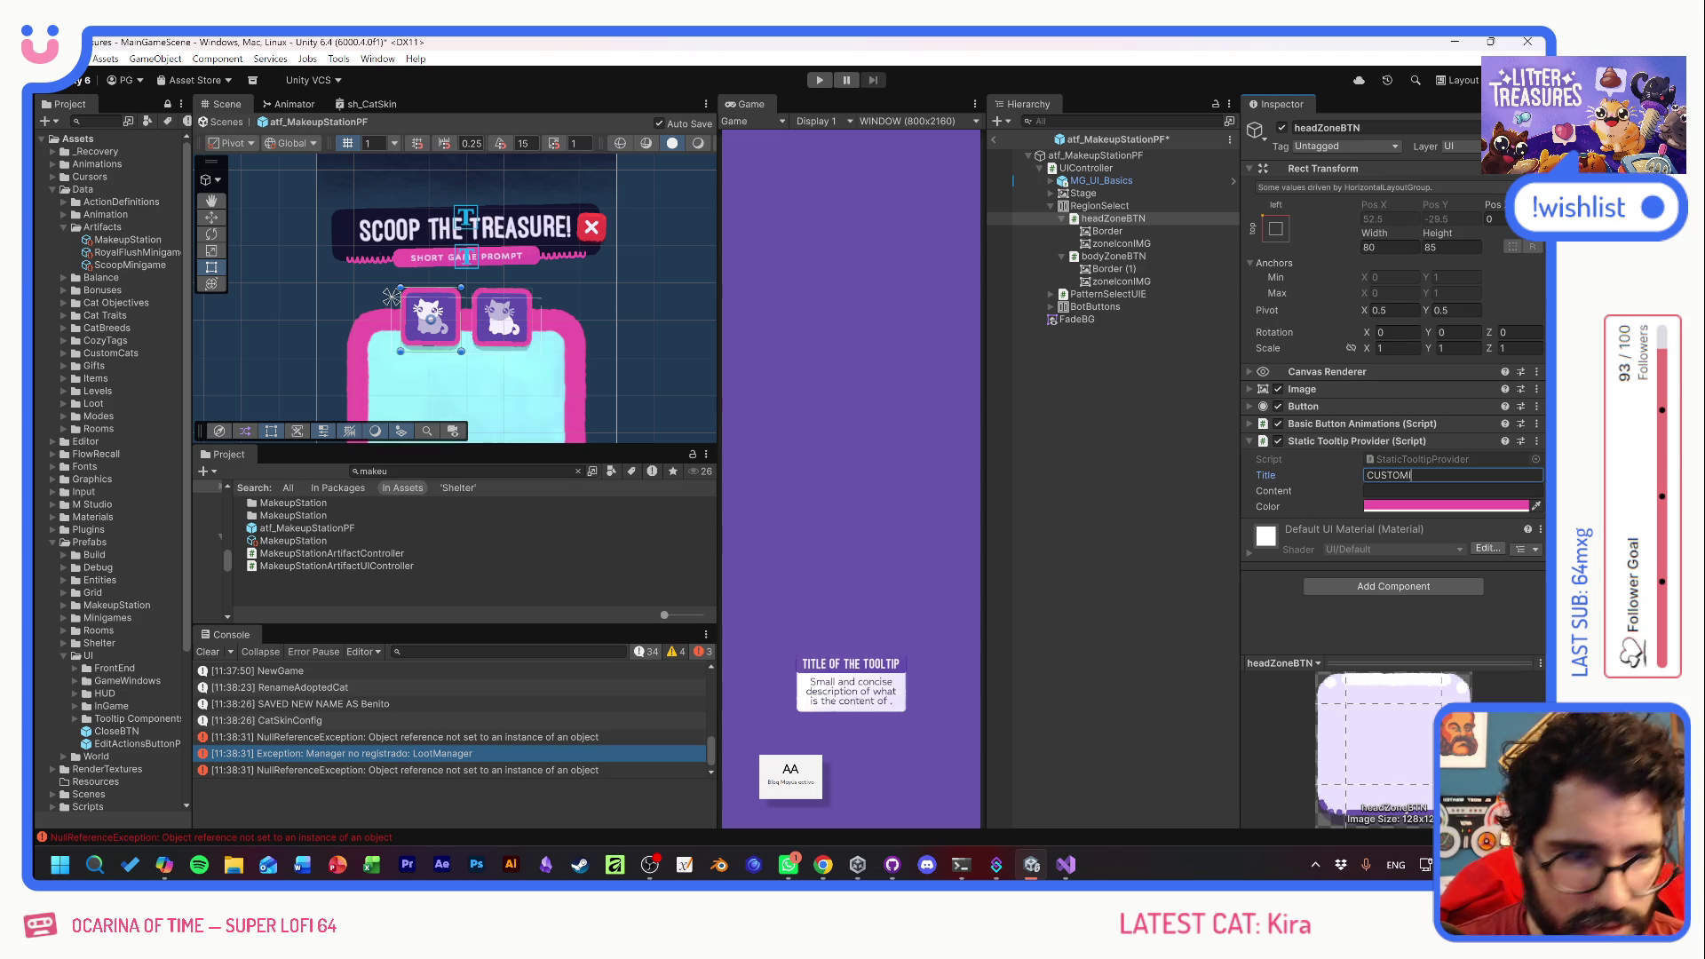
type("ZE HEAD")
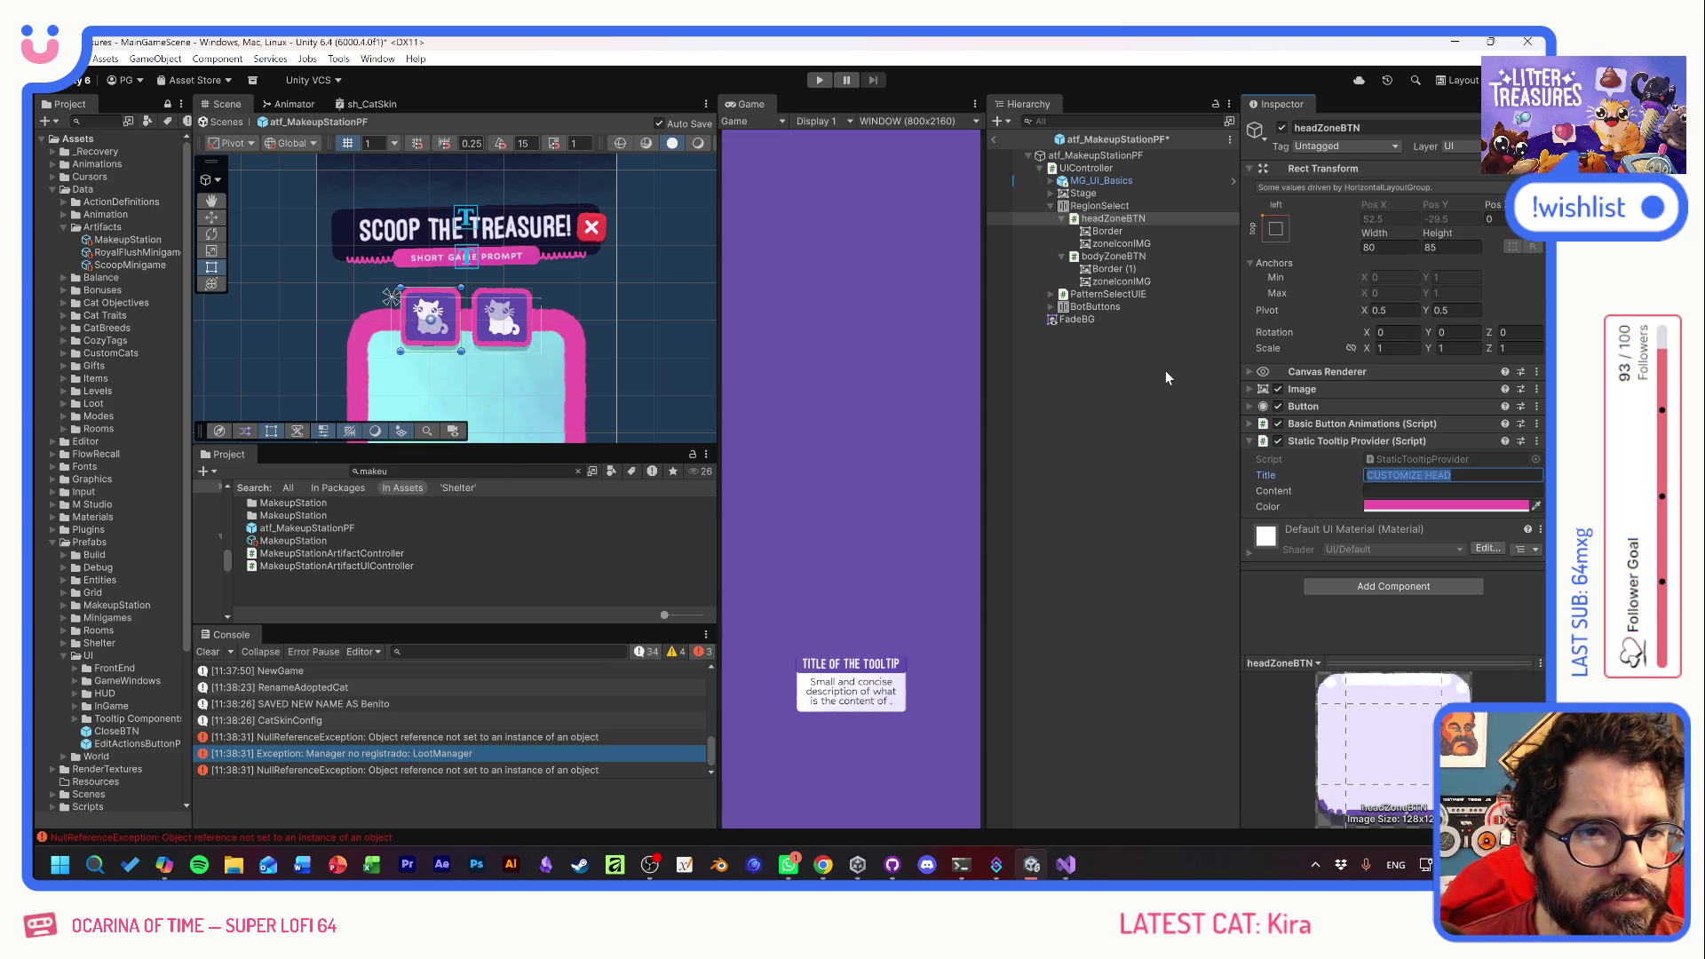
- Add a Tooltip Sender component and move the Static Tooltip Provider below it
left_click(1386, 586)
type("SENDER")
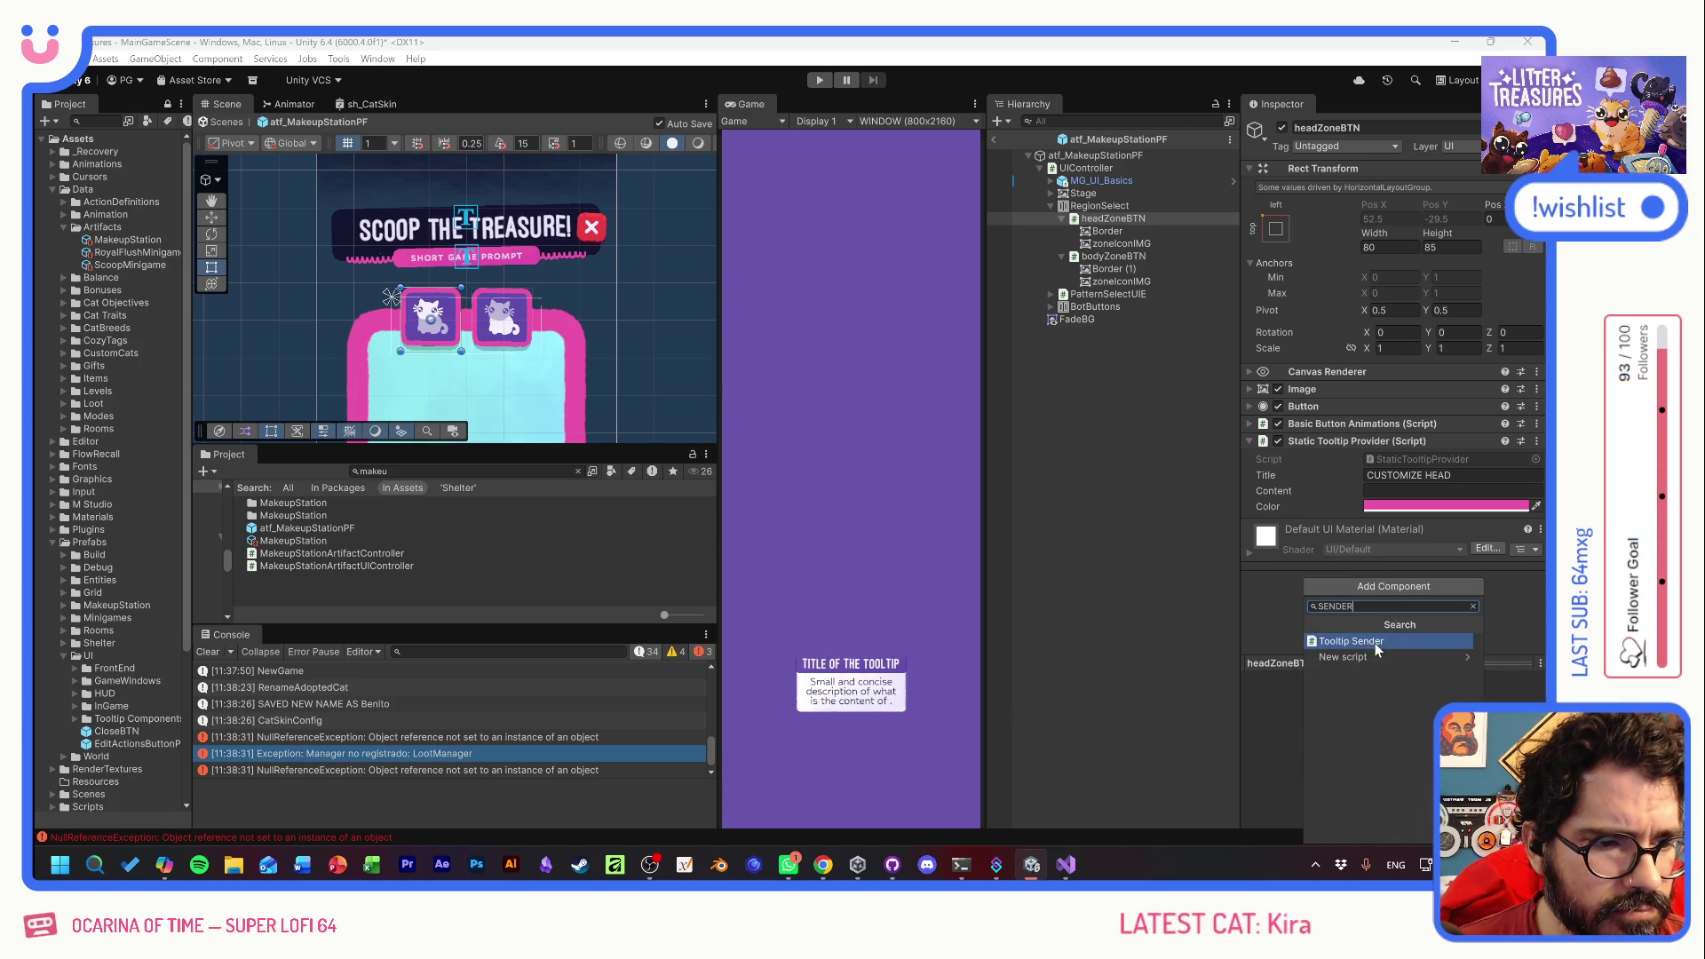
left_click(1351, 640)
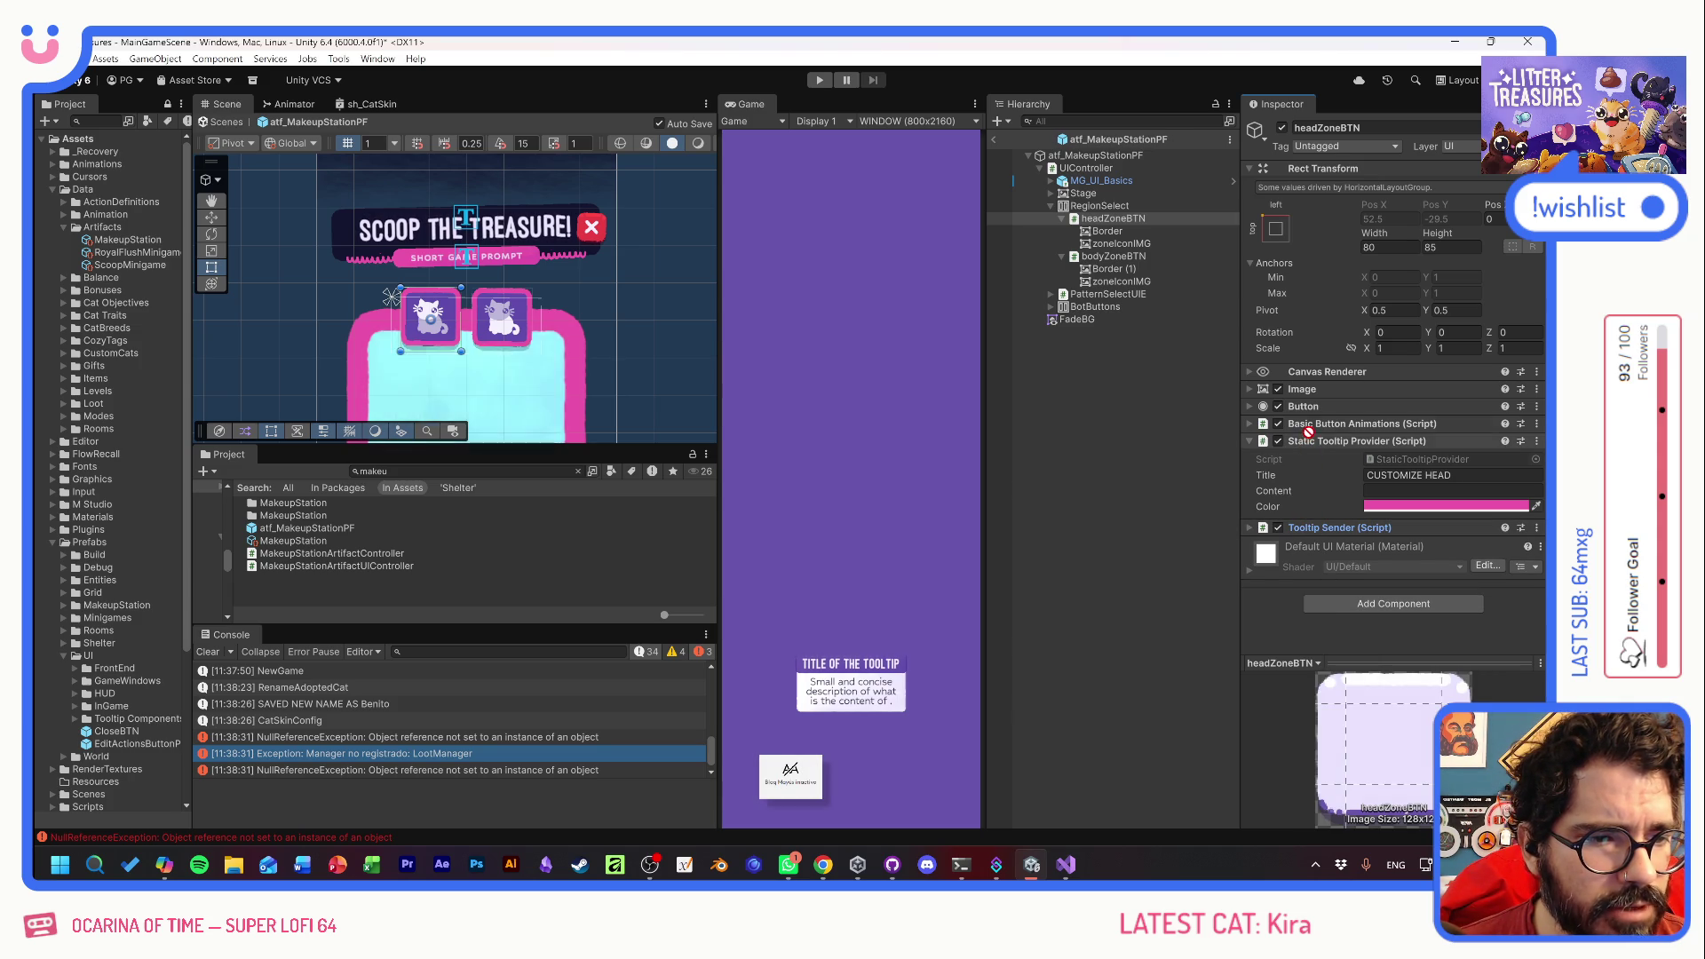
left_click_drag(1330, 447, 1328, 538)
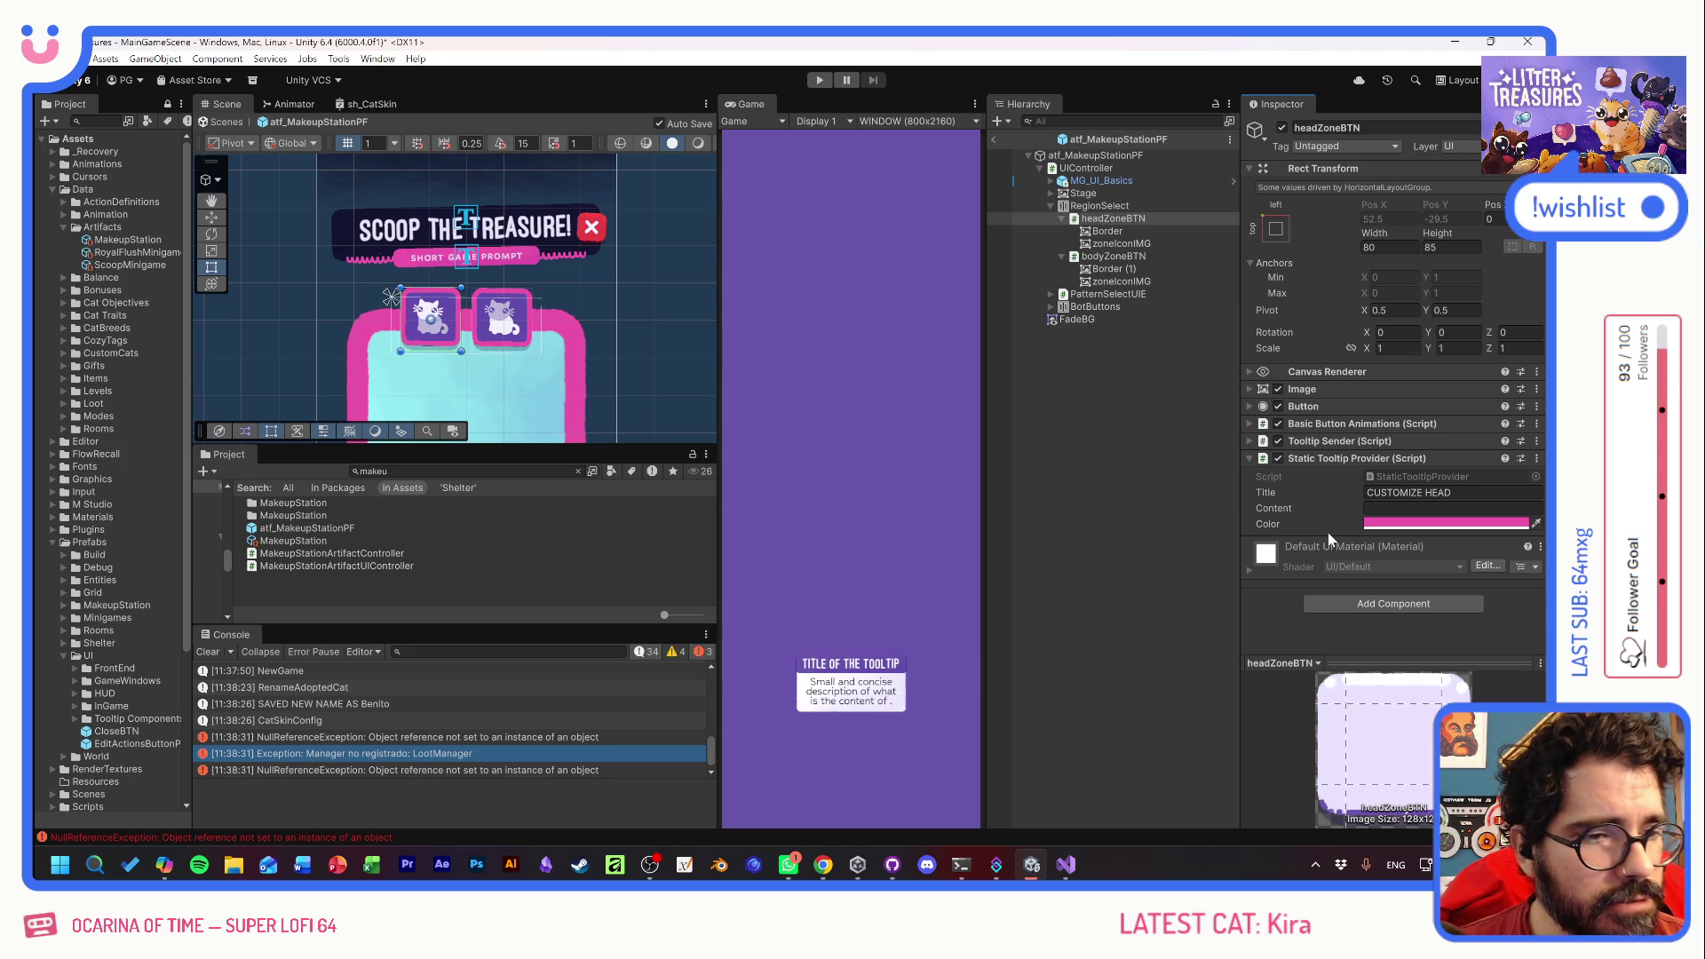
- Copy the head button's Static Tooltip Provider onto bodyZoneBTN and change its title word to BODY
left_click(1314, 492)
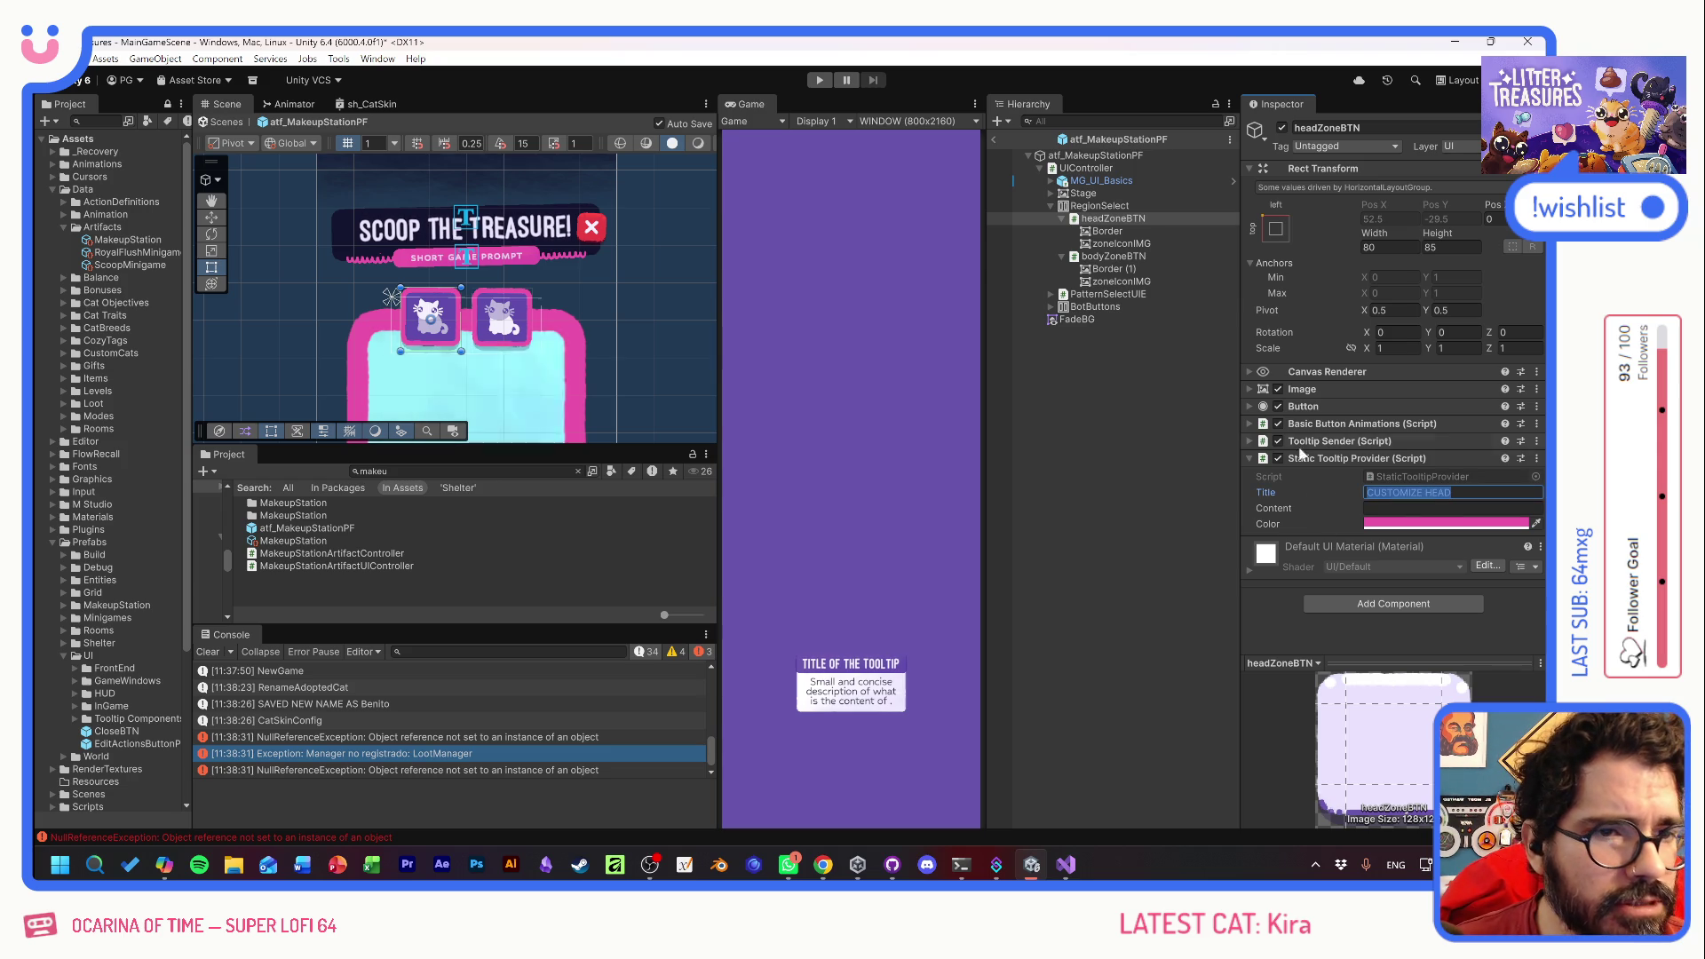
right_click(1334, 460)
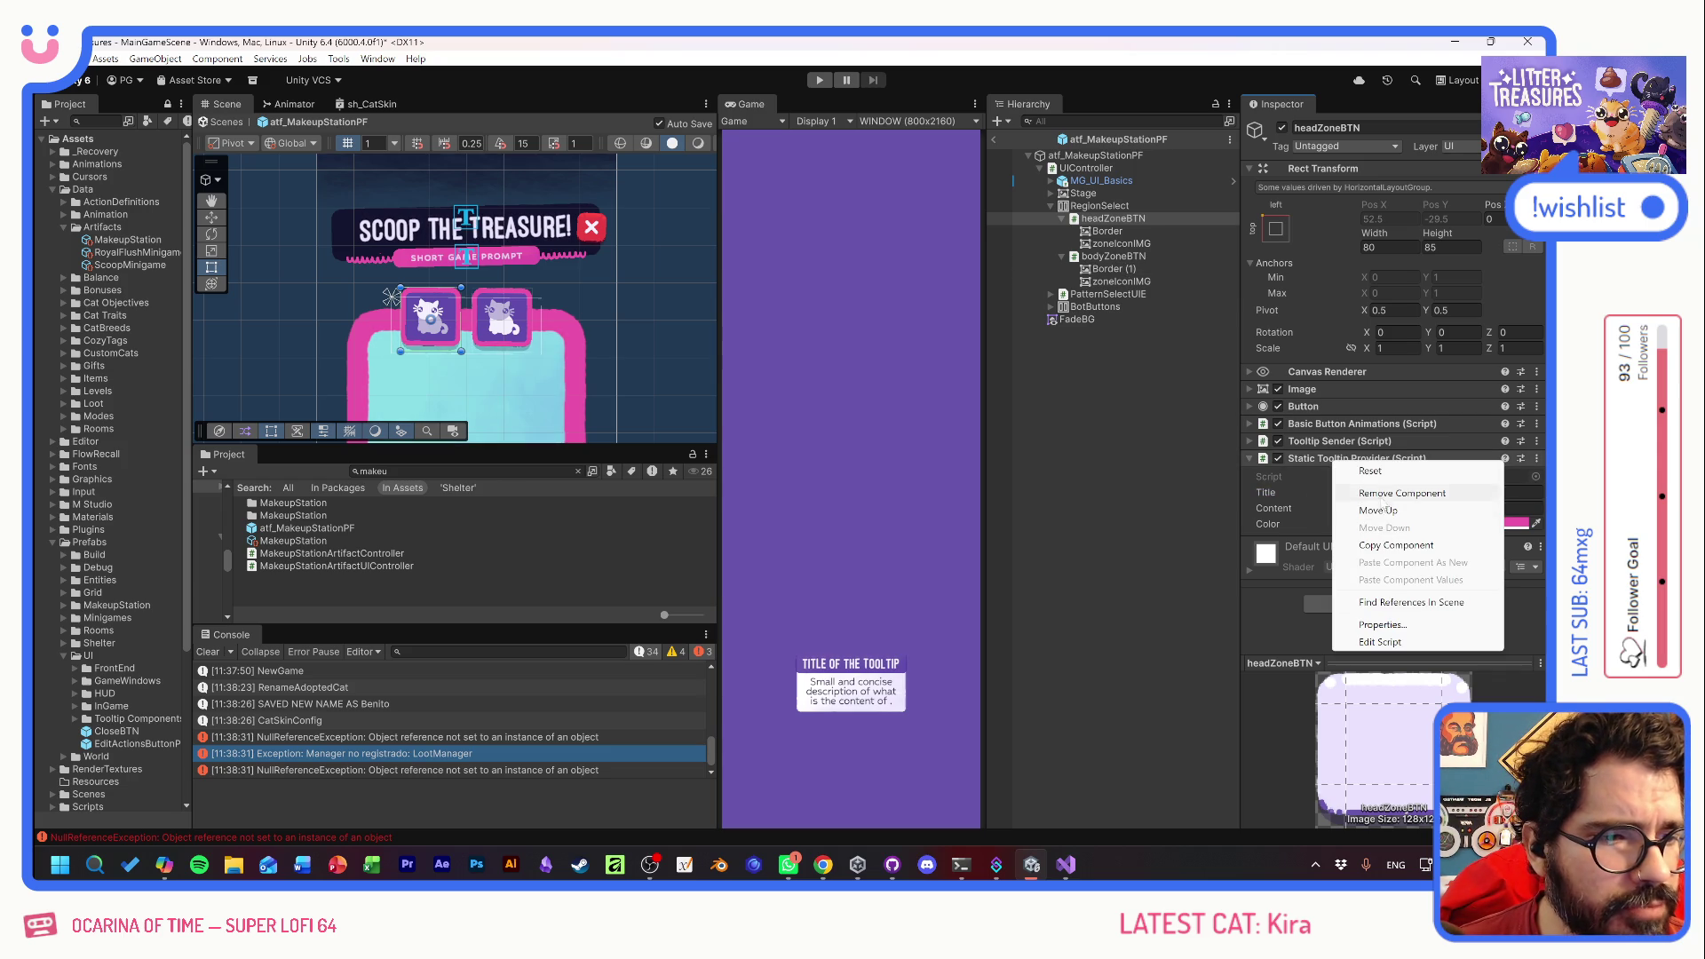
left_click(1396, 545)
left_click(1098, 258)
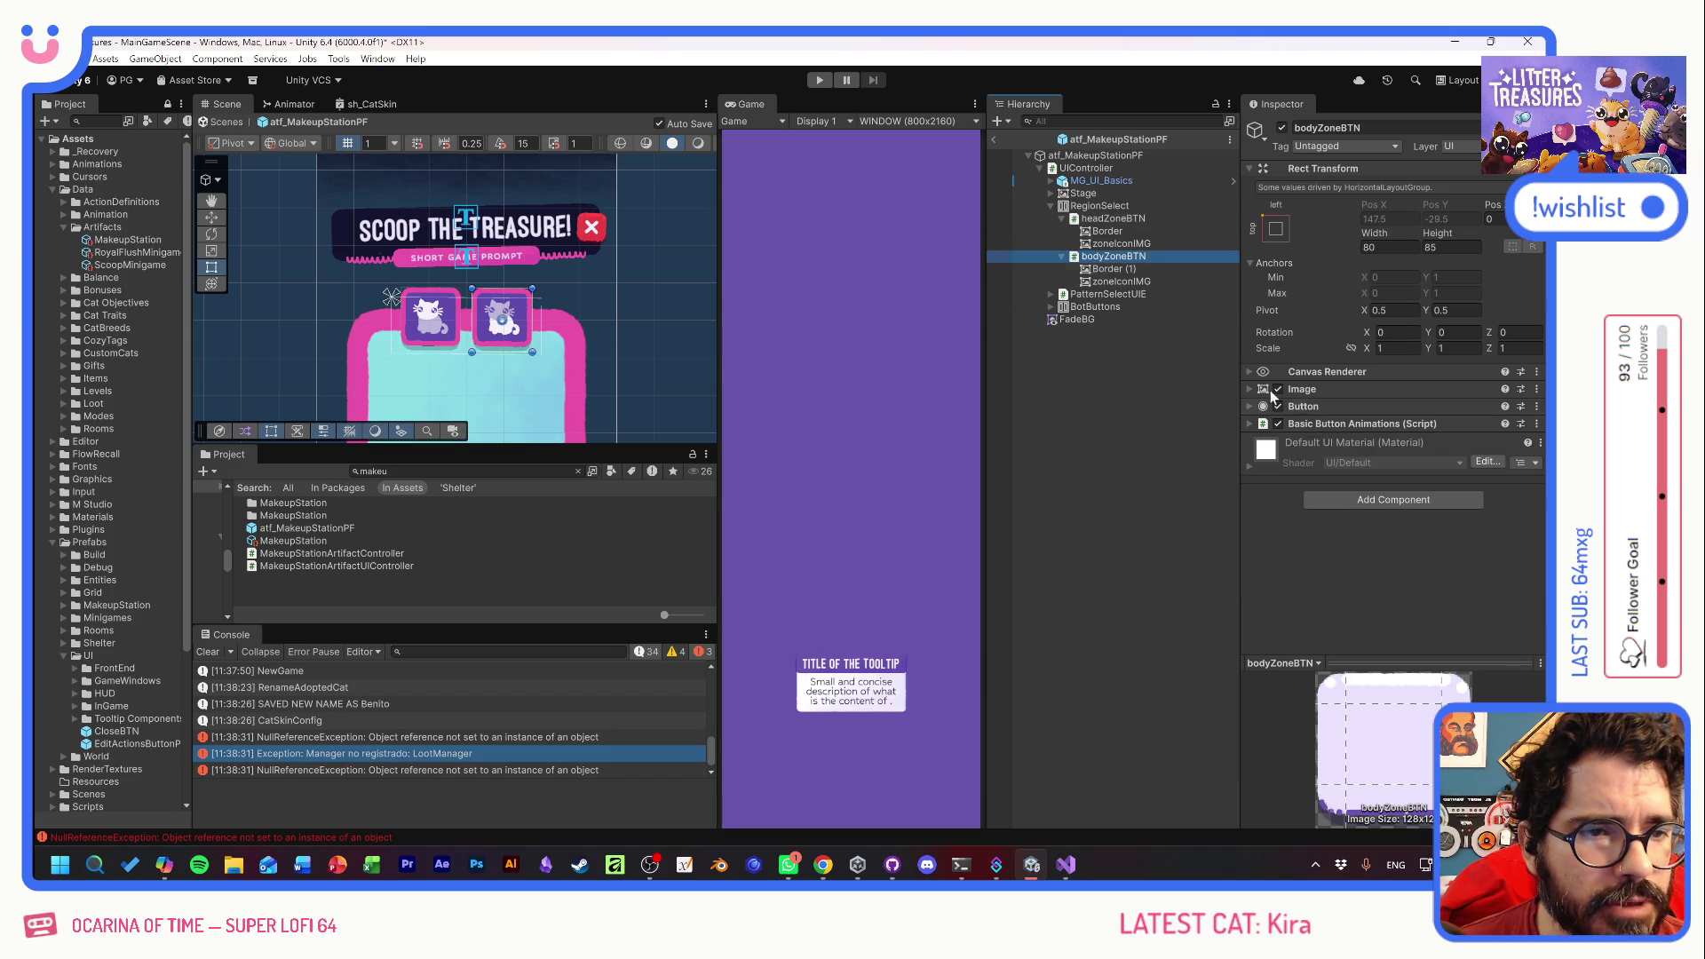
right_click(1333, 430)
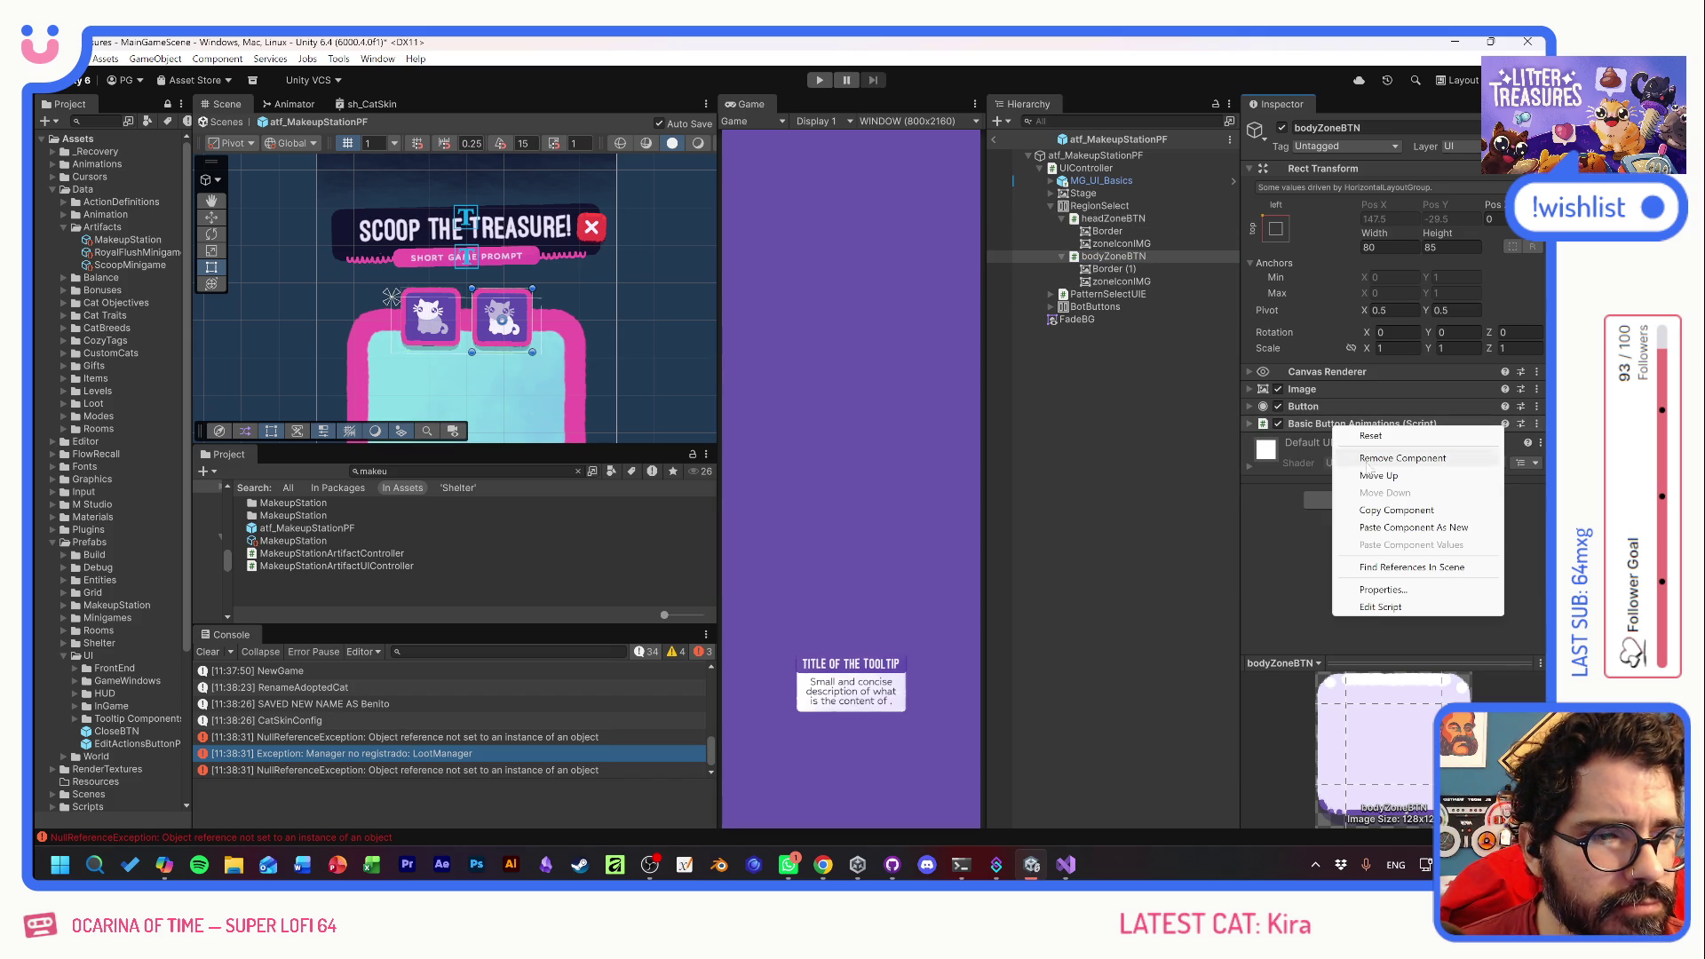
left_click(1394, 527)
double_click(1436, 475)
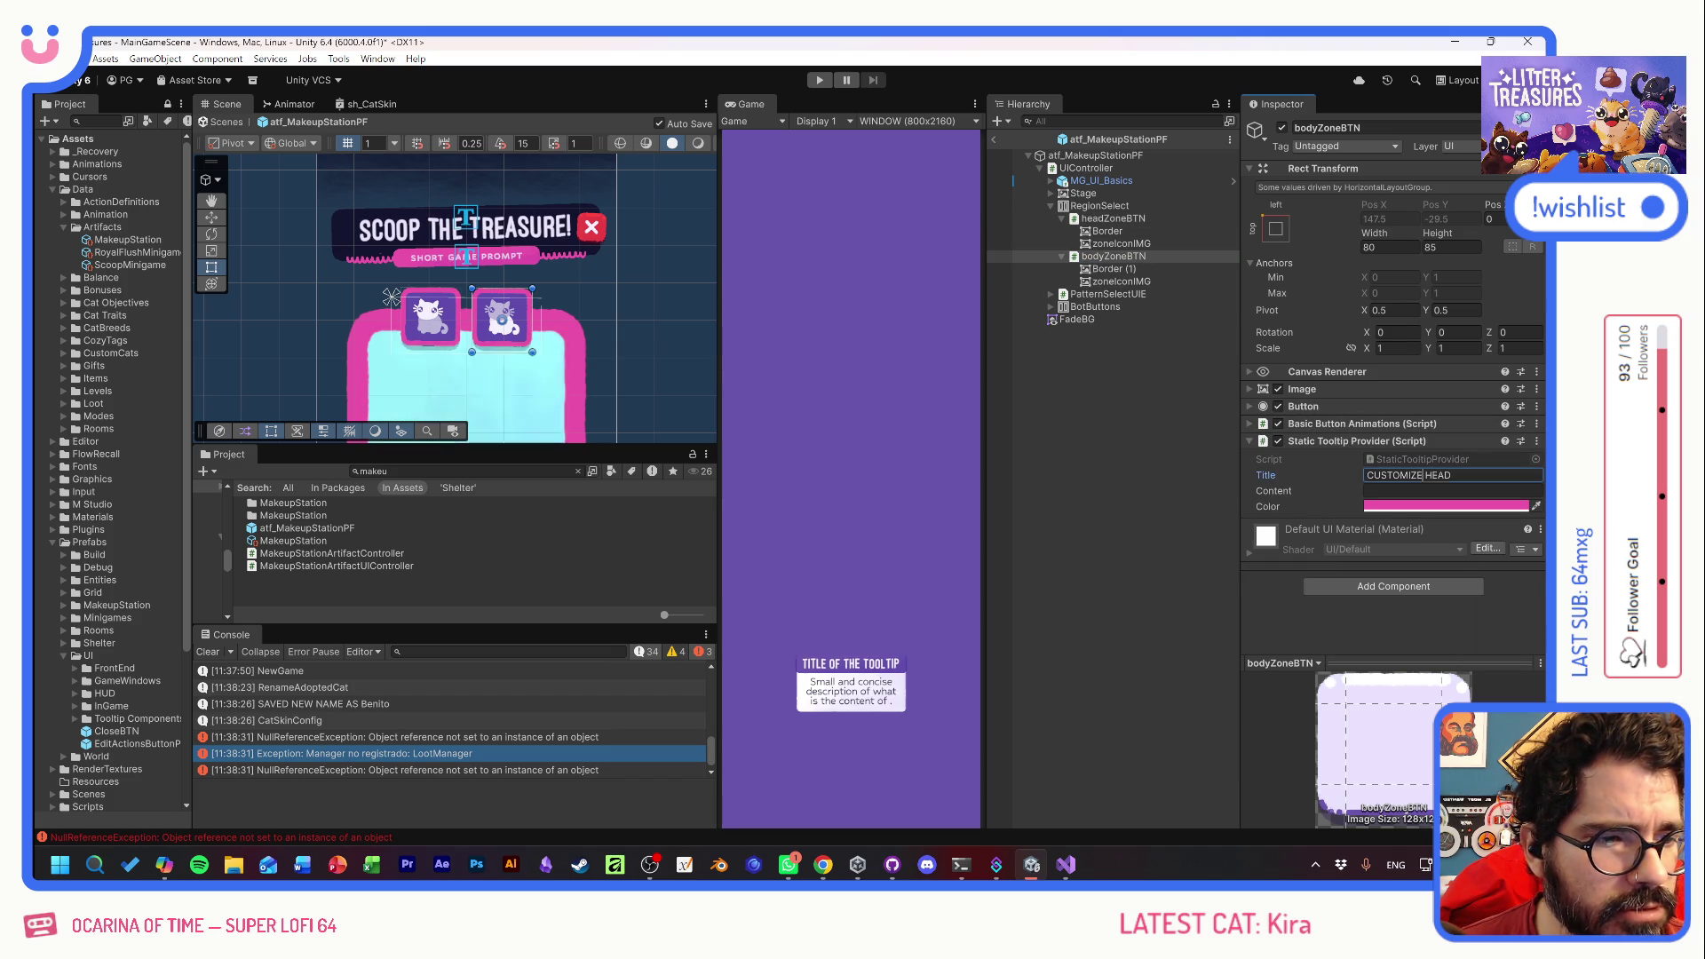
key("Caps_Lock")
type("BODY")
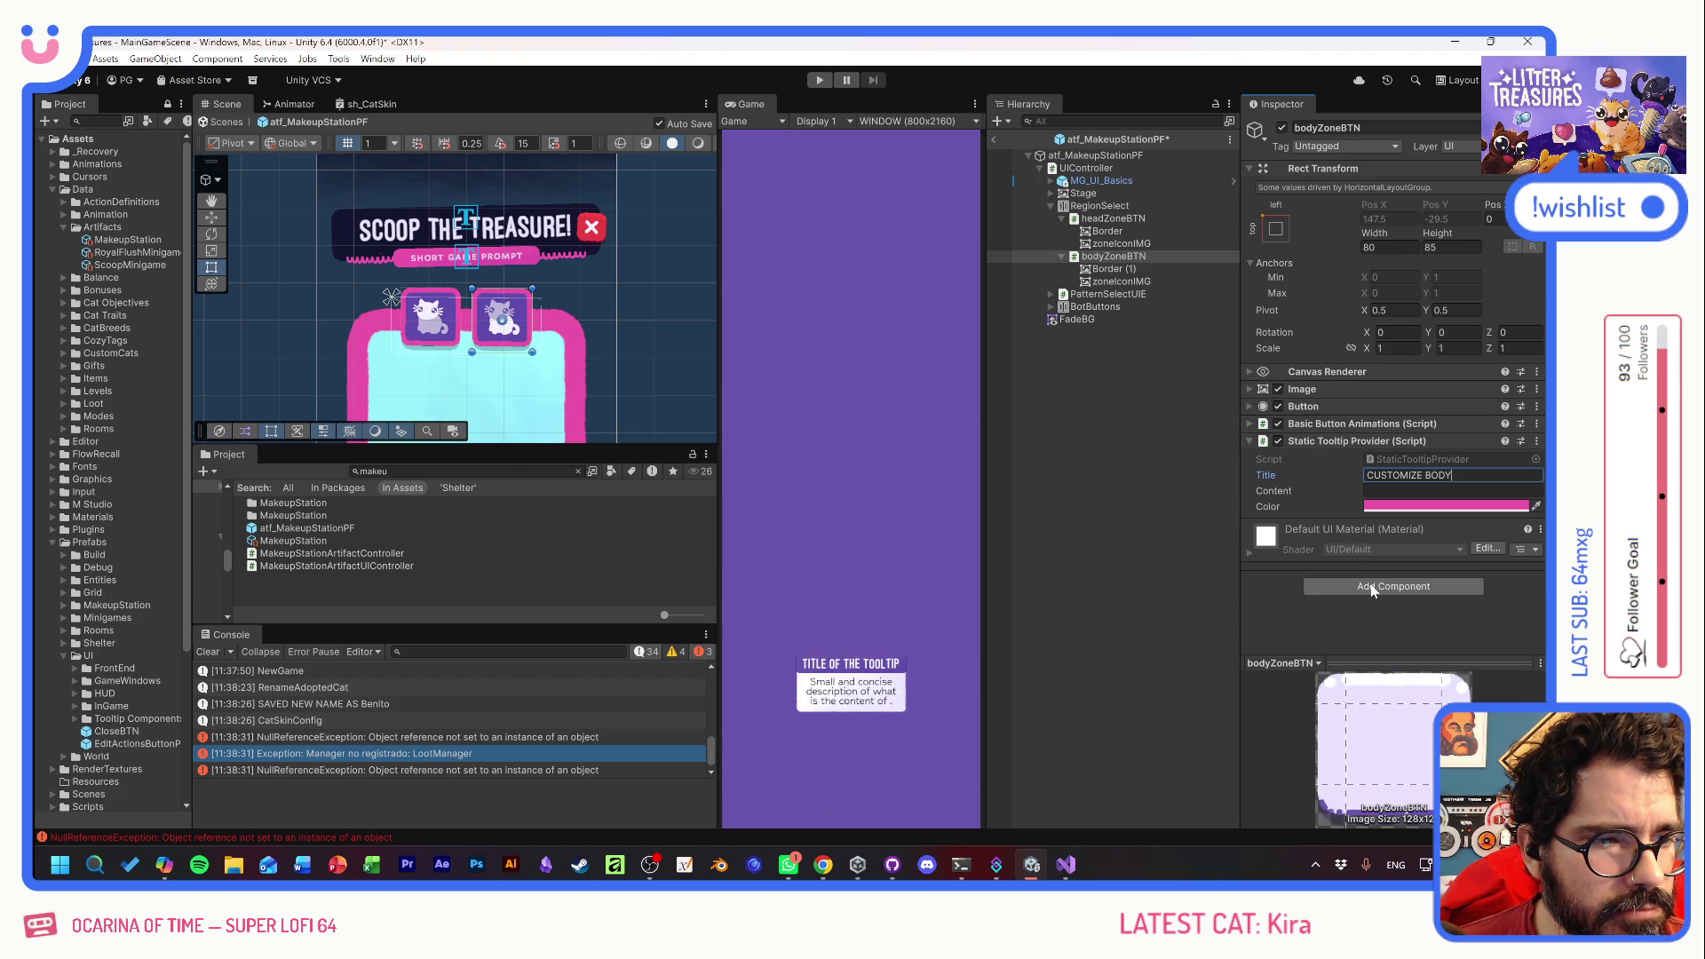
- Title the head button's tooltip HEAD STYLE and the body button's tooltip BODY STYLE
left_click(1126, 219)
left_click(1411, 492)
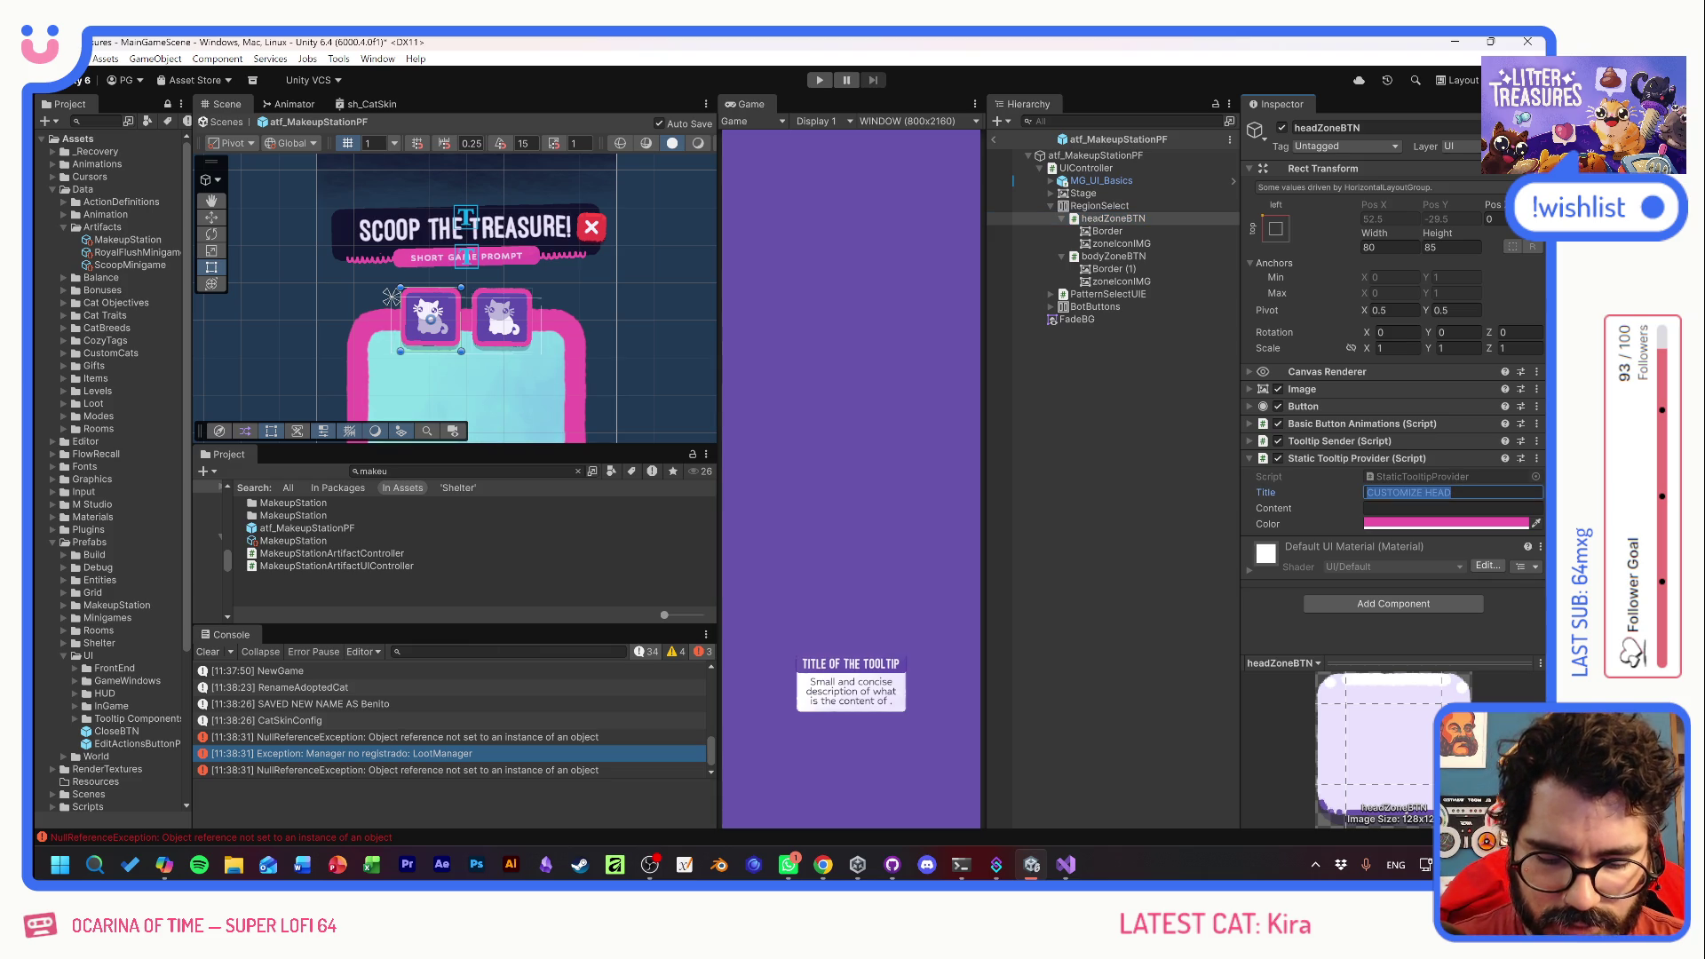
type("HEAD STYLE")
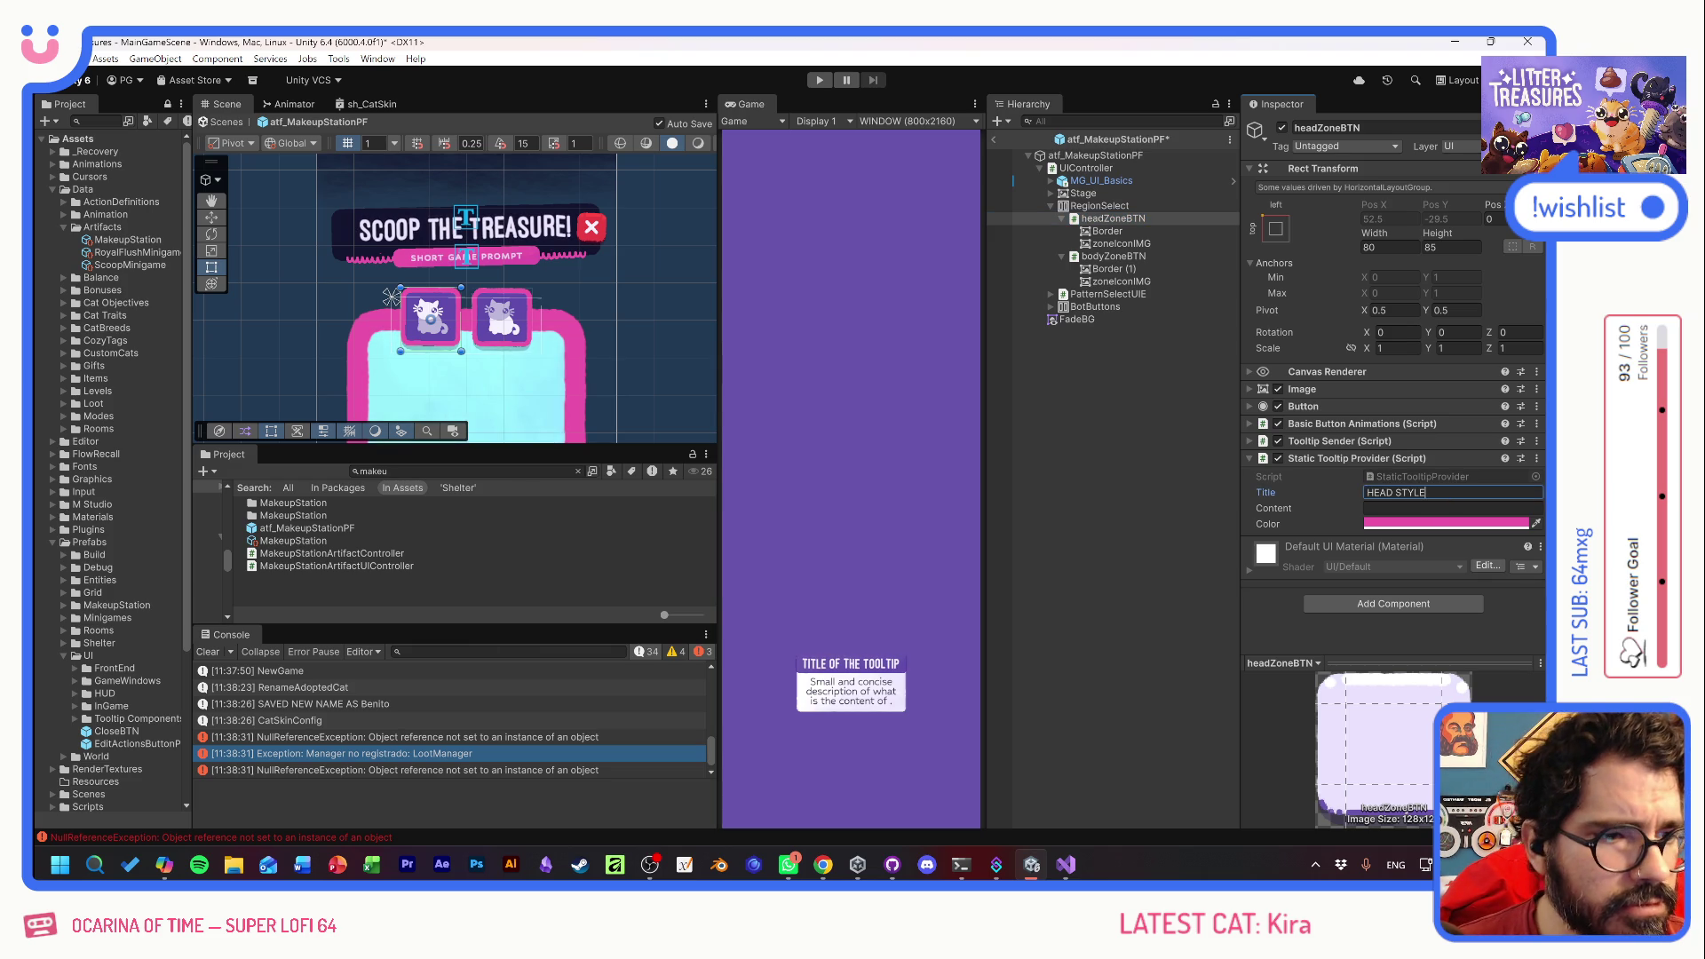
left_click(1114, 256)
left_click(1421, 475)
type("BODY STYLE")
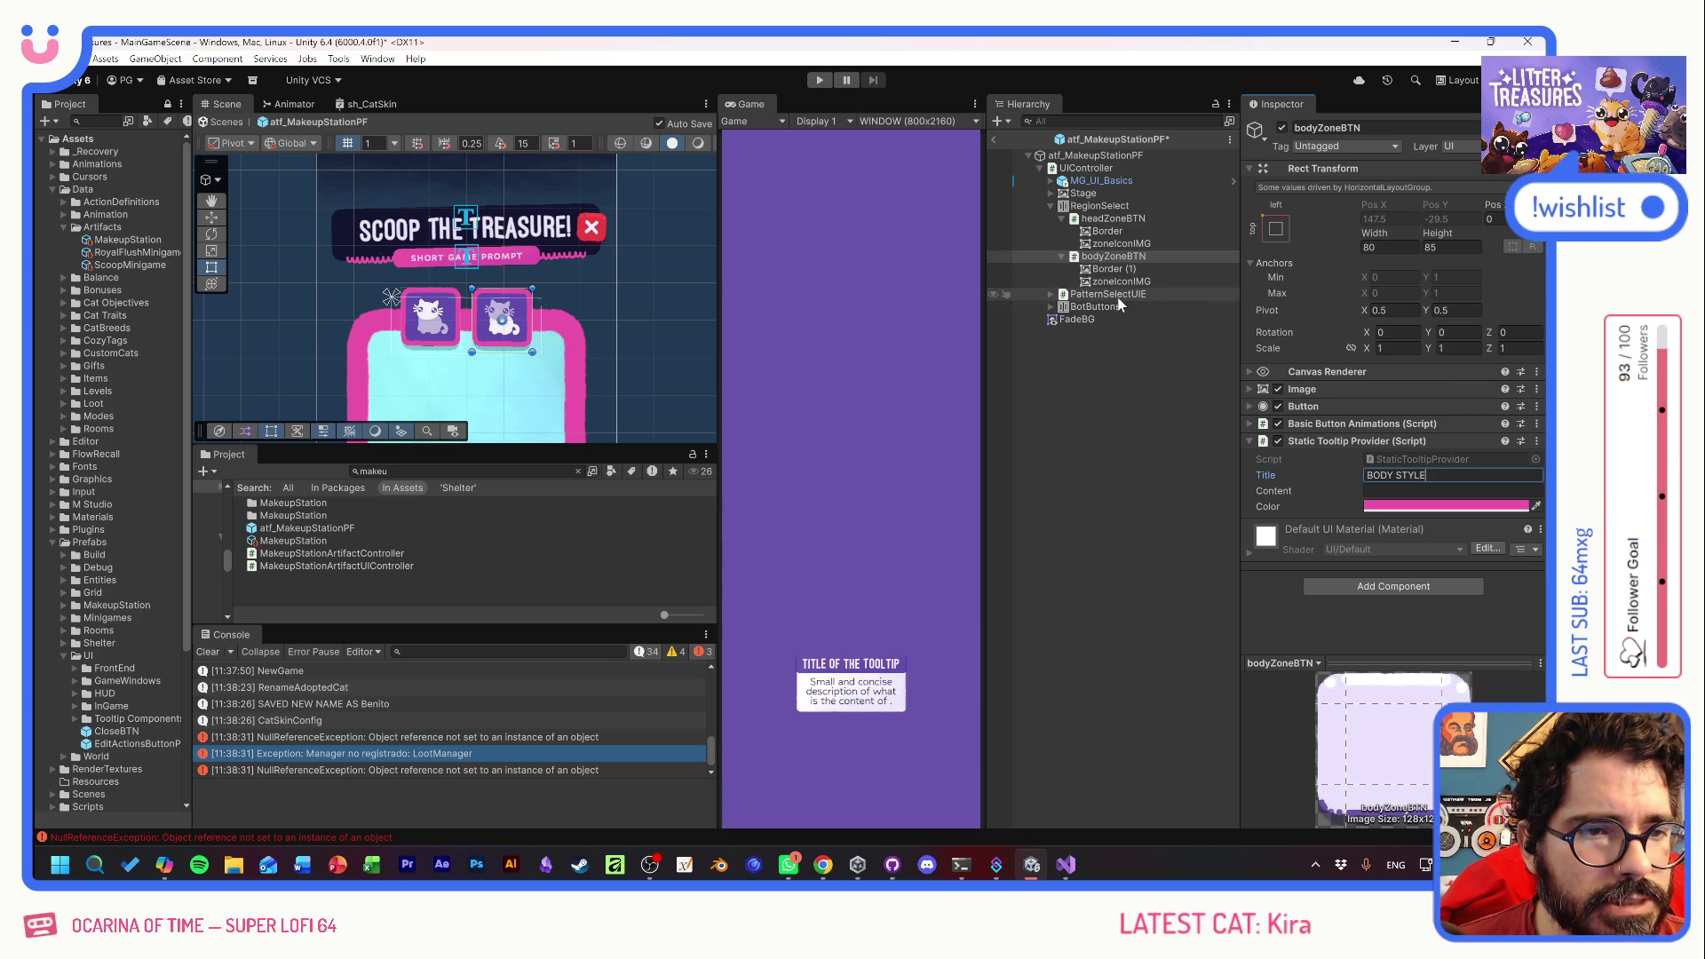
- Expand the pattern selection, HeadTab and Selectors groups and open the SkinPieceSelectorUIE prefab
left_click_drag(609, 391, 609, 214)
mouse_move(540, 408)
left_mouse_down()
mouse_move(540, 307)
mouse_move(559, 327)
left_mouse_up()
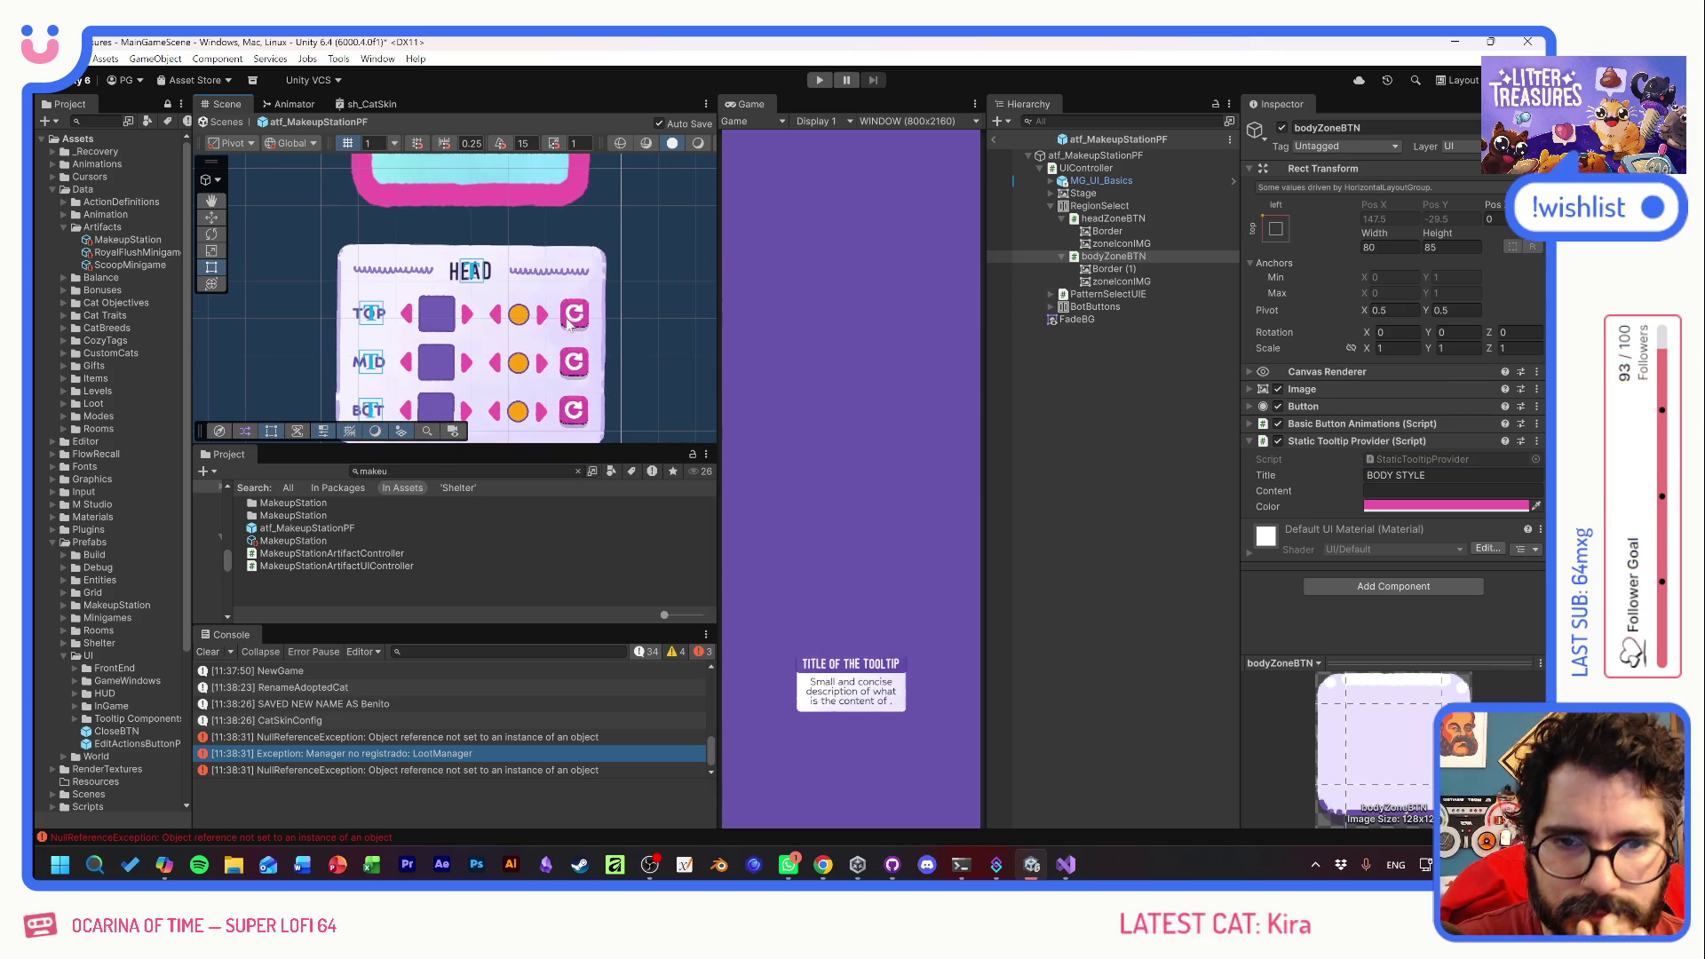
left_click(1052, 295)
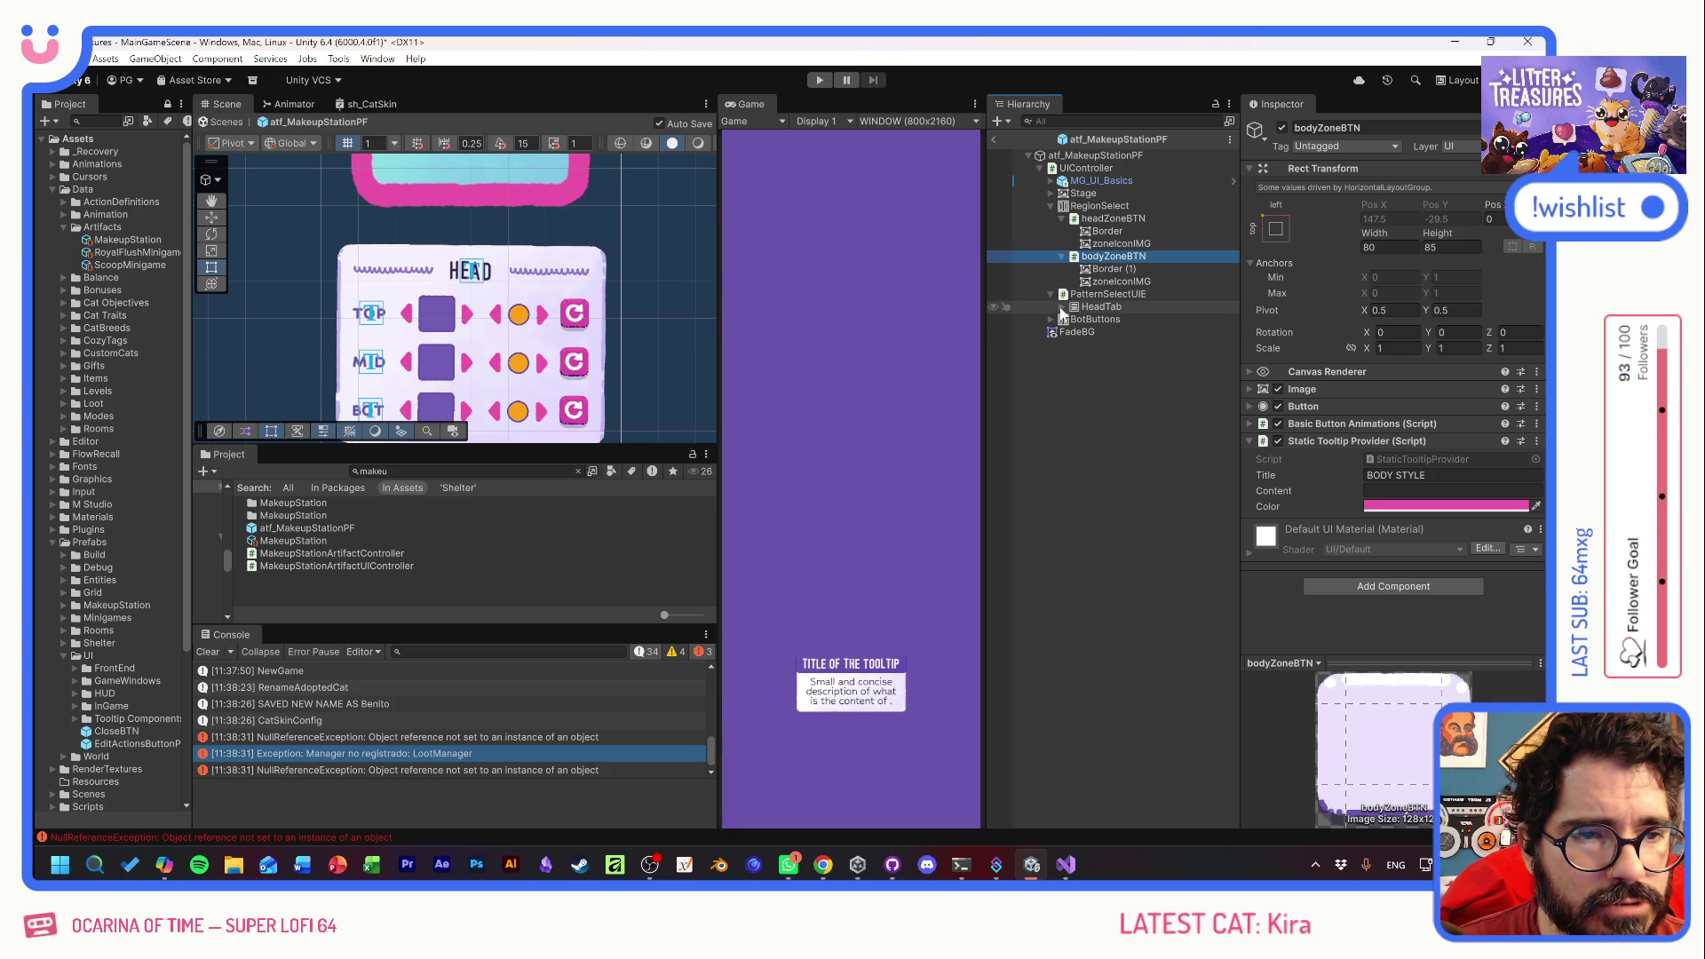
left_click(1062, 307)
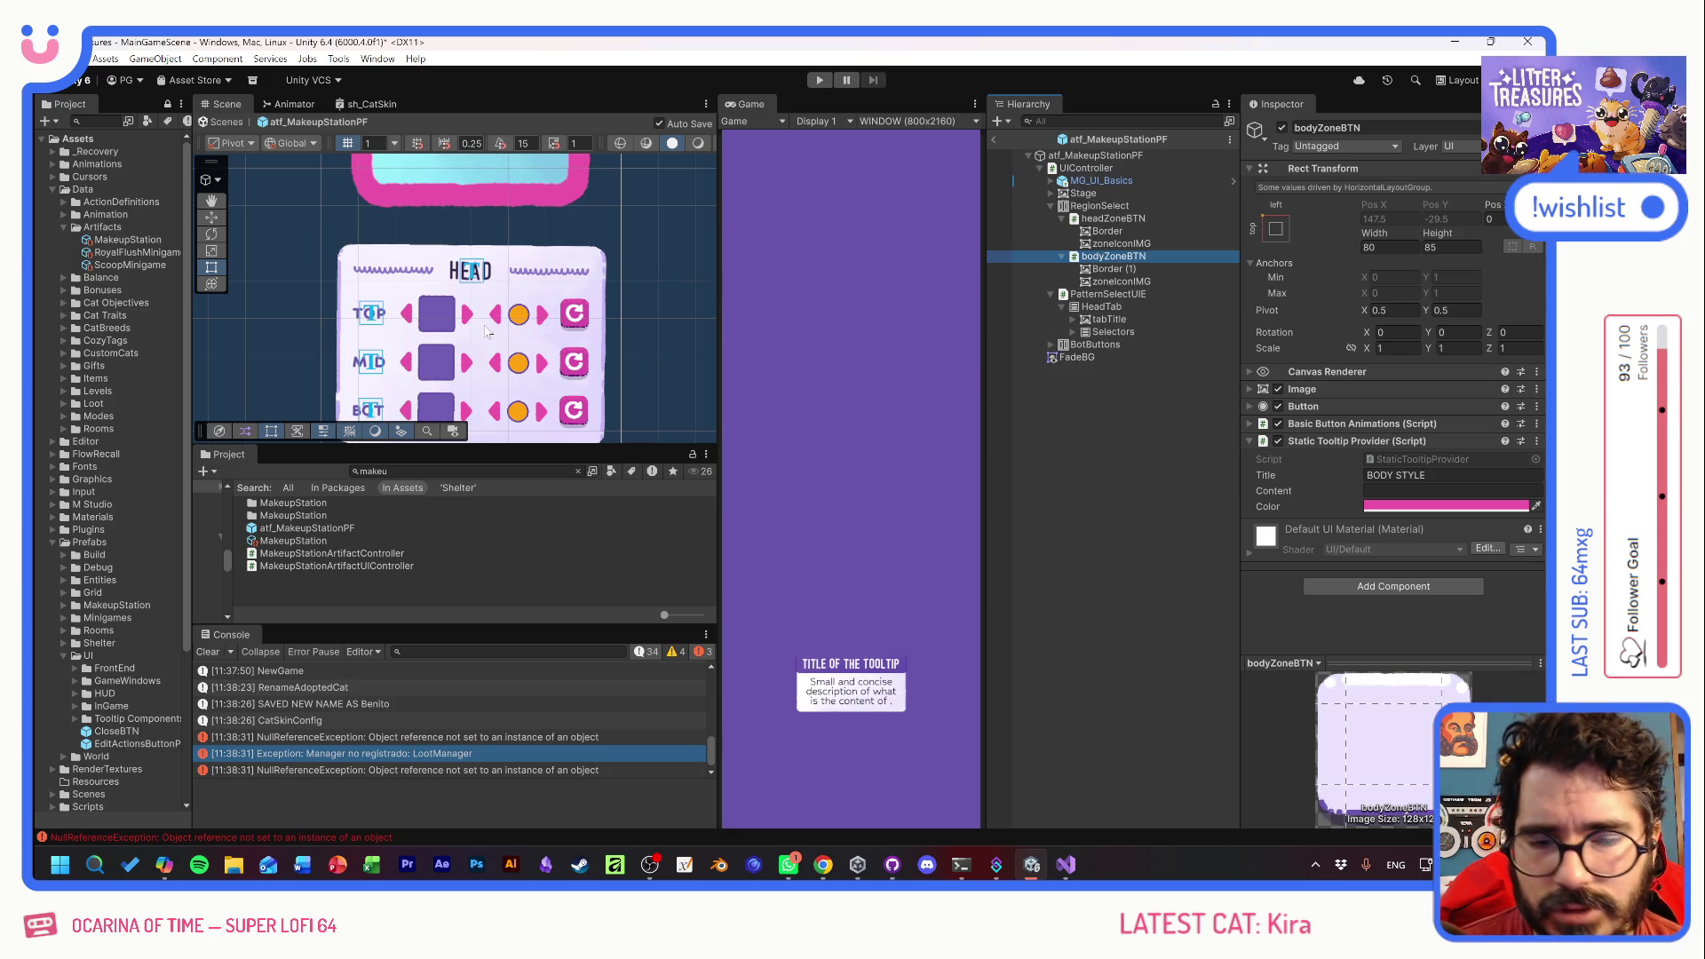
left_click(1074, 331)
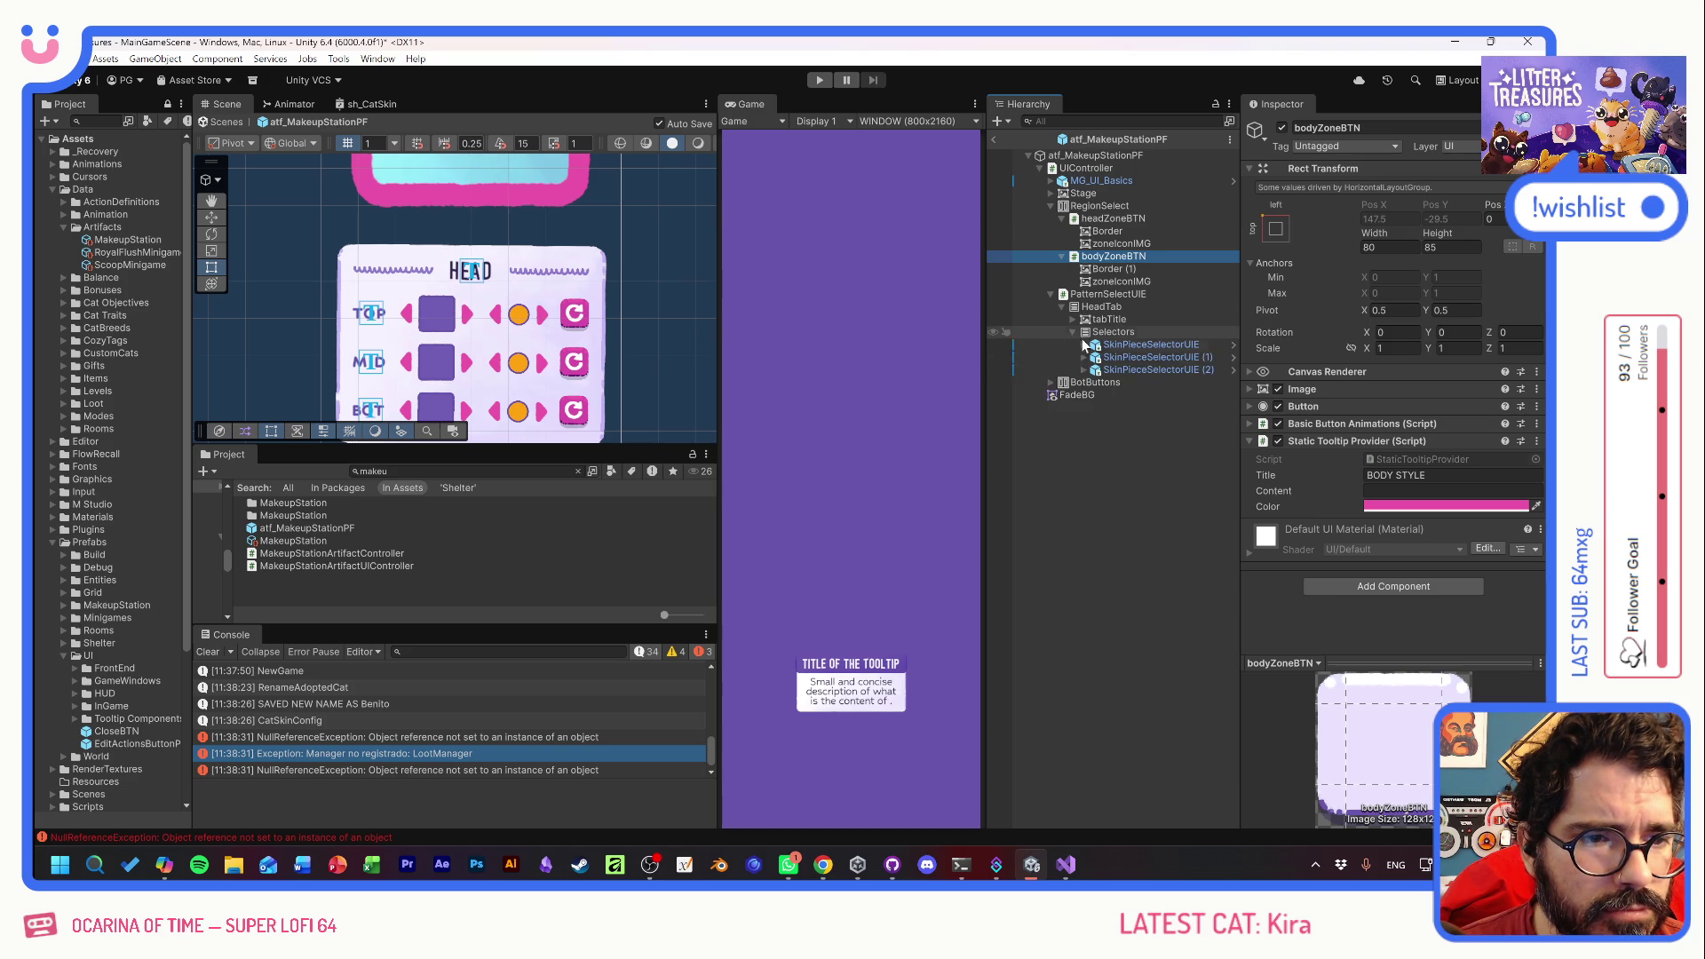
left_click(1235, 345)
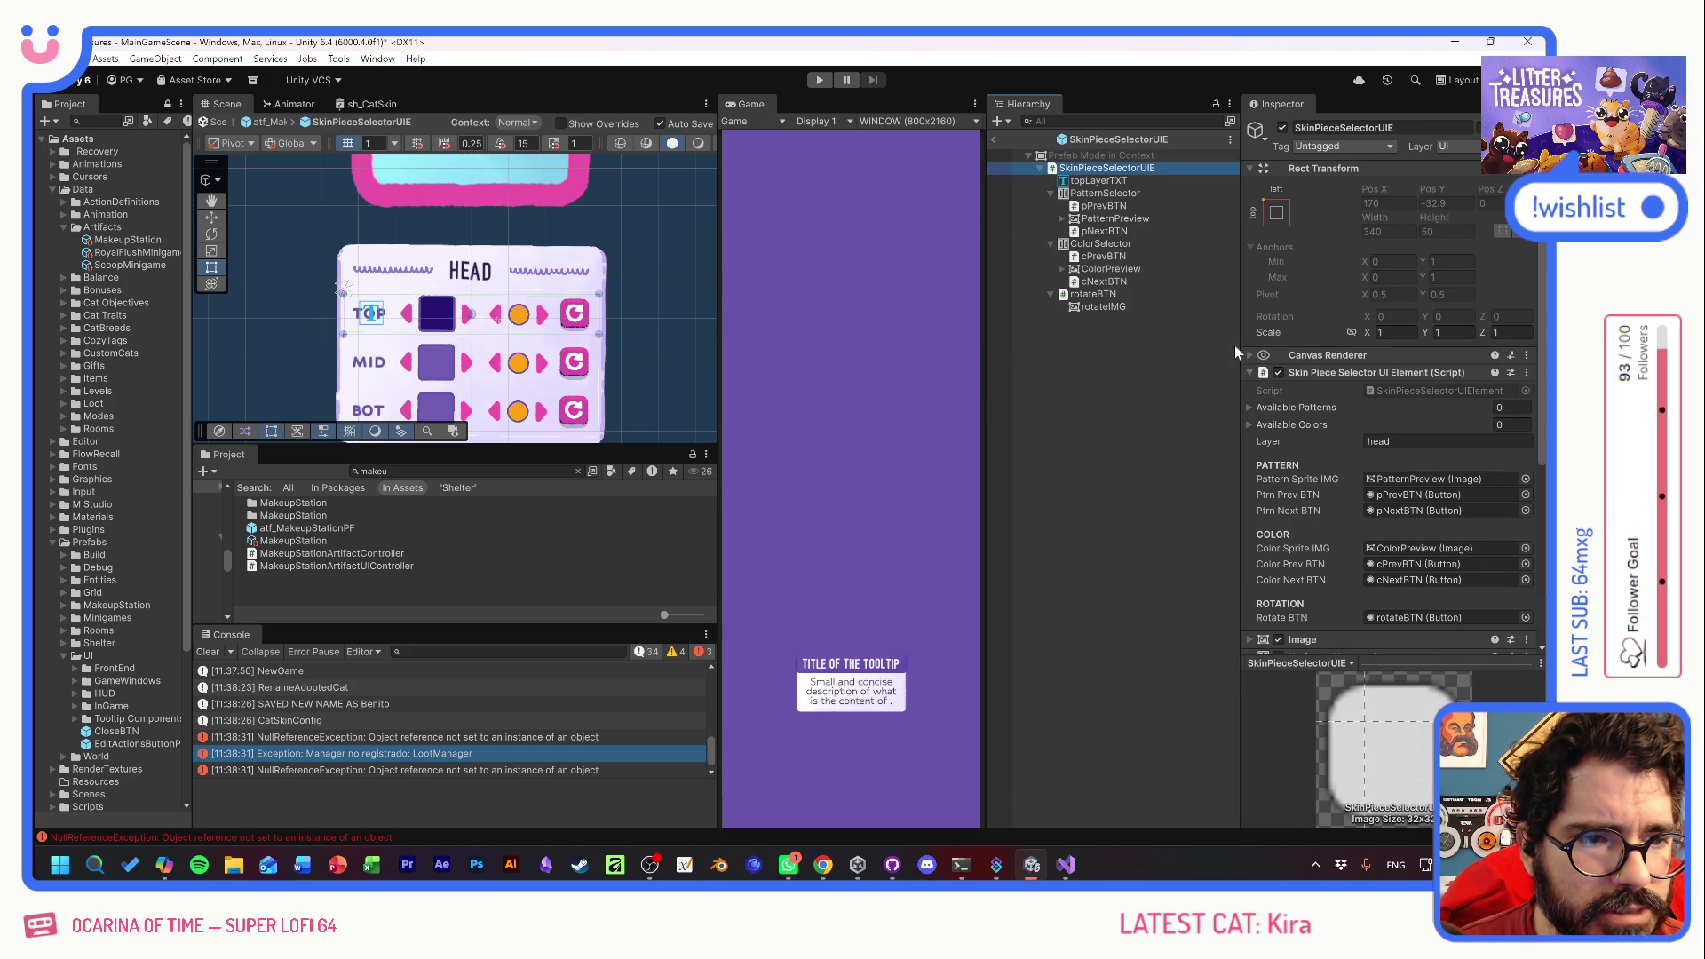
- Add a Tooltip Sender and a Static Tooltip Provider to PatternPreview
left_click(1105, 195)
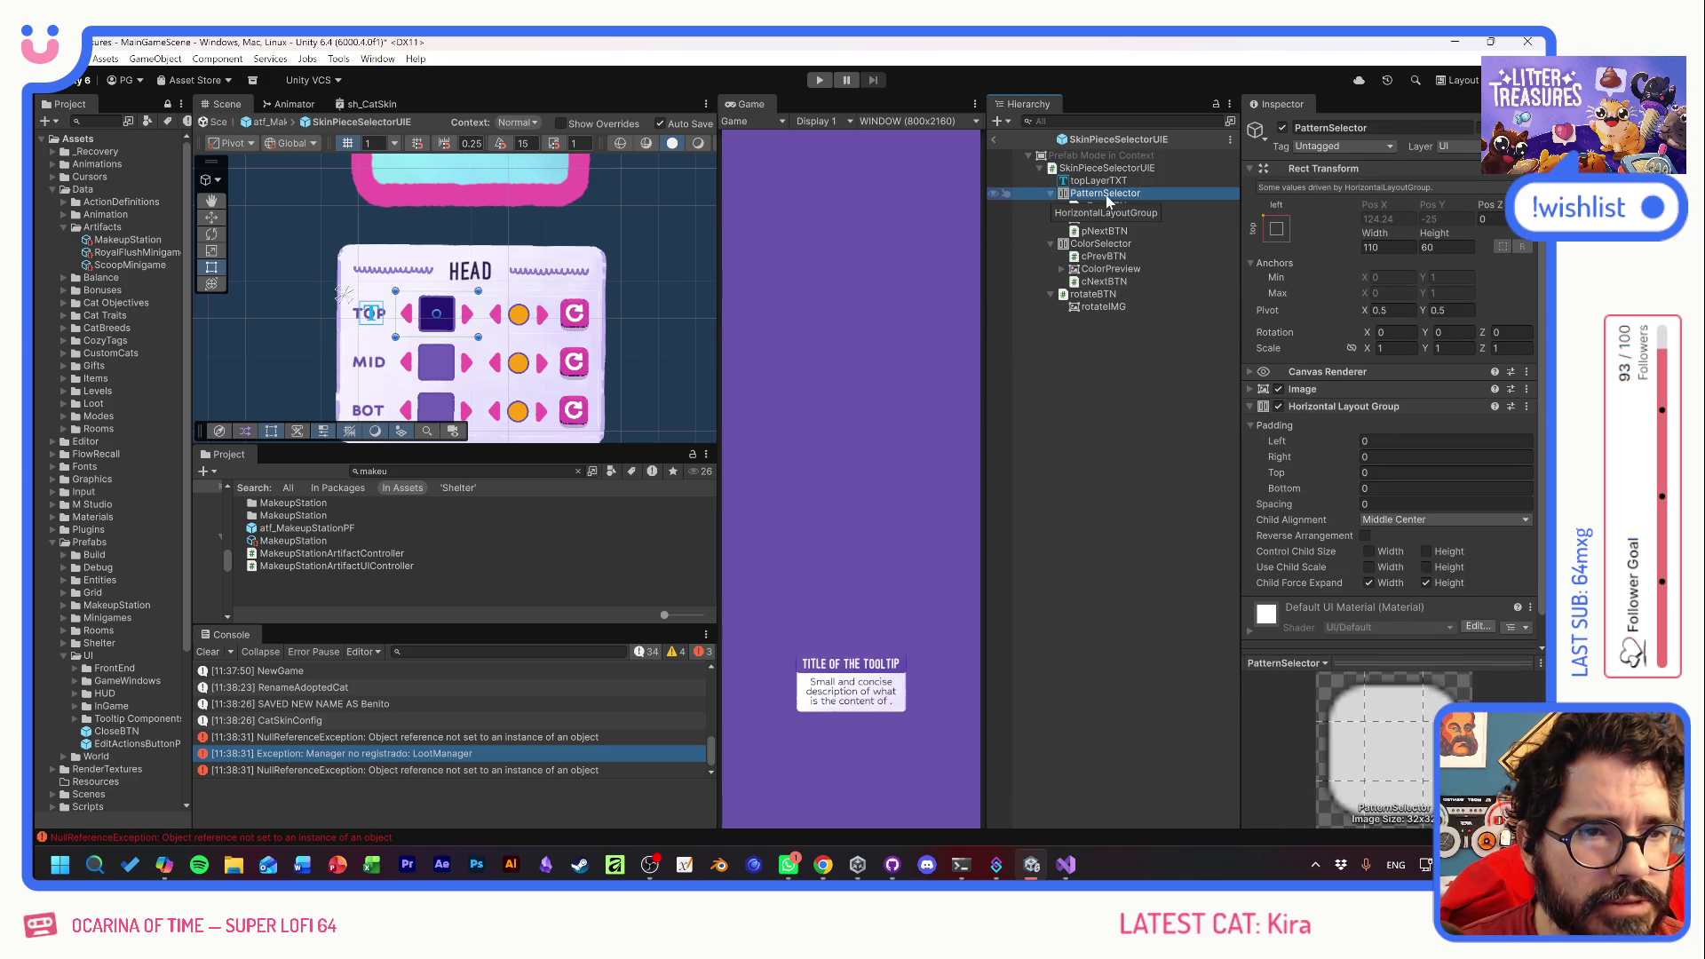
left_click(1101, 220)
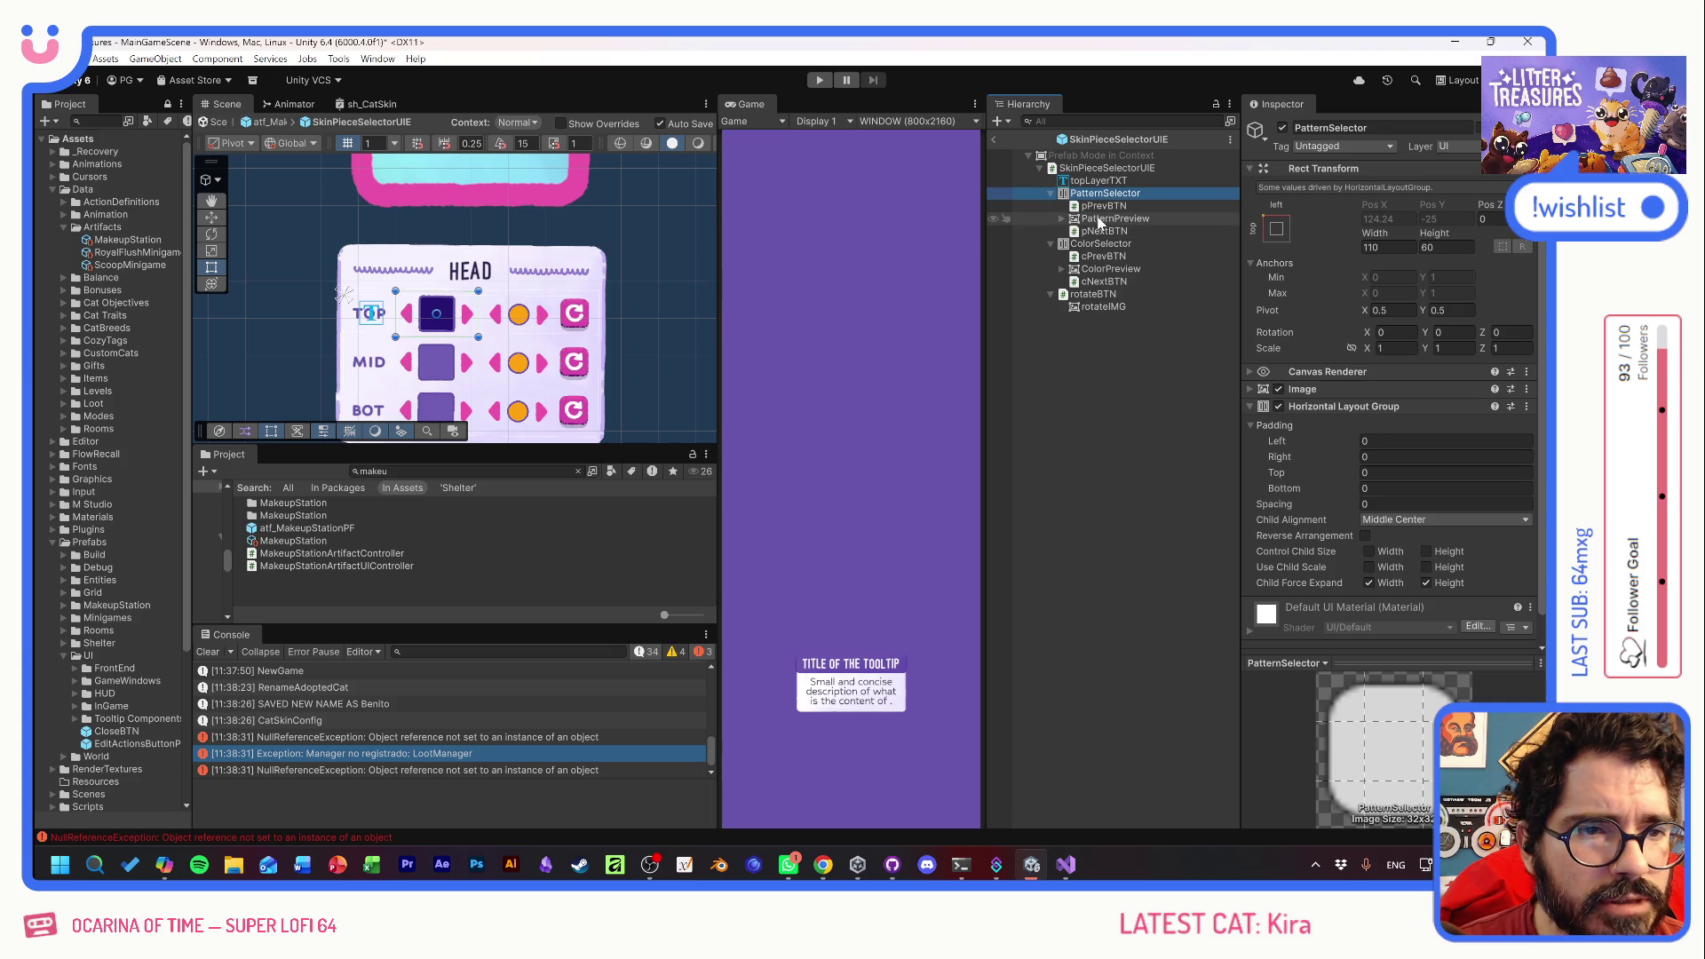
left_click(1061, 220)
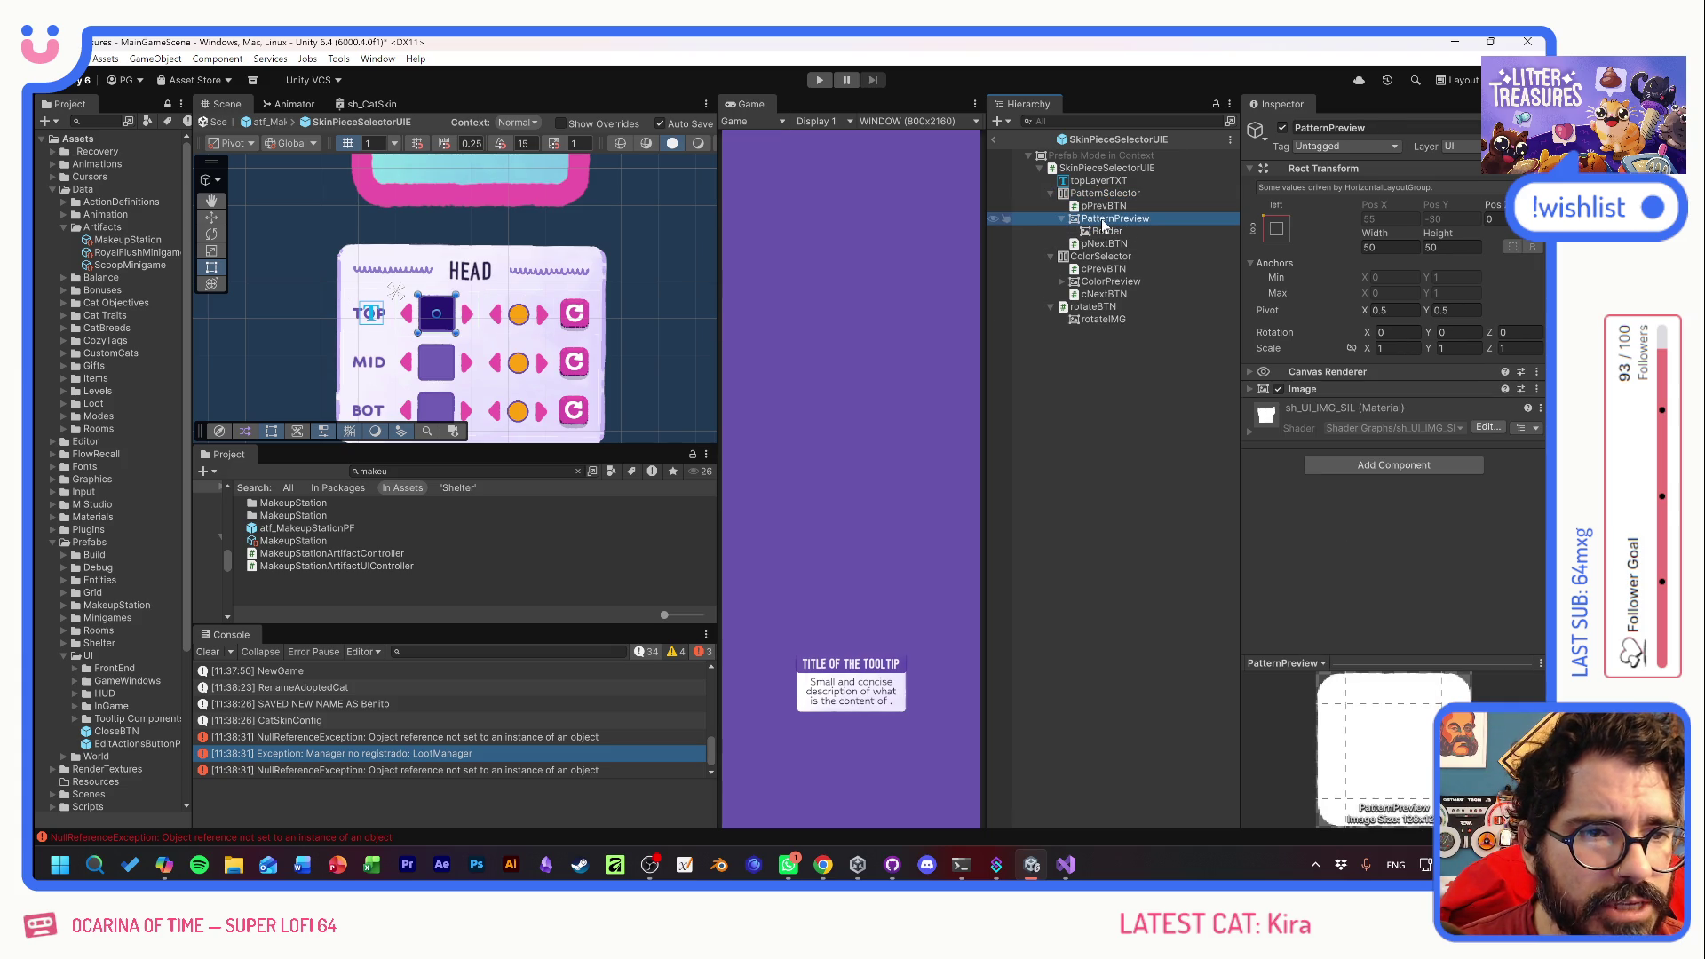
left_click(1343, 462)
left_click(1345, 517)
left_click(1332, 479)
type("STATIC")
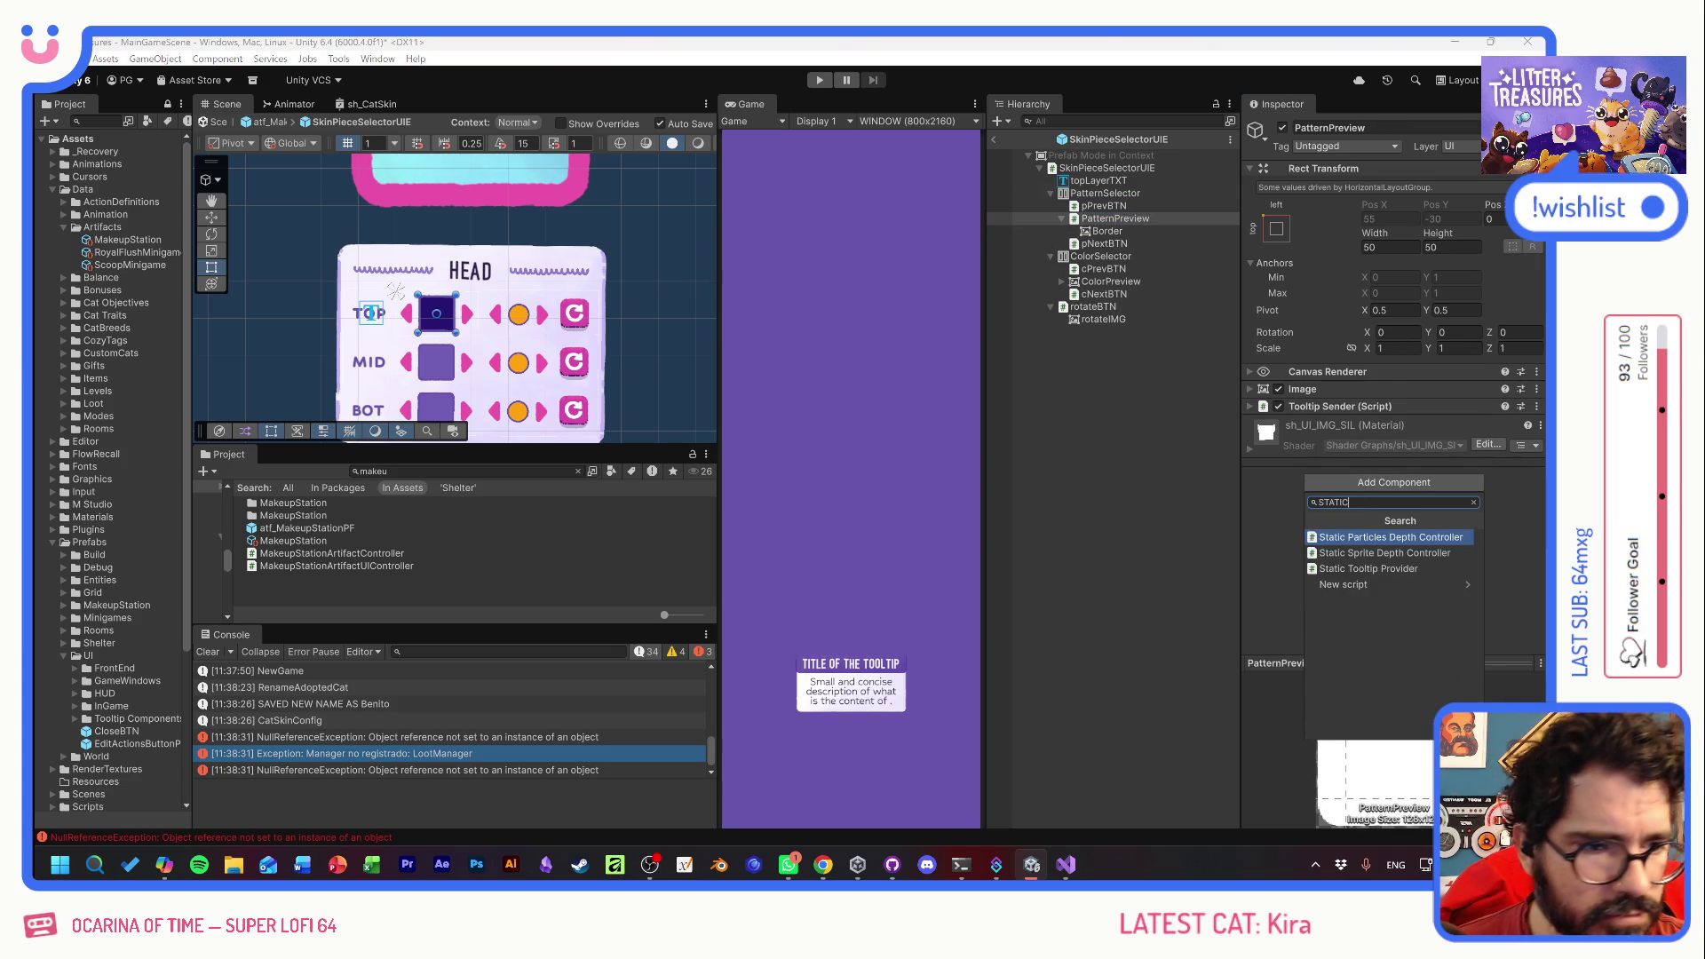
left_click(1370, 569)
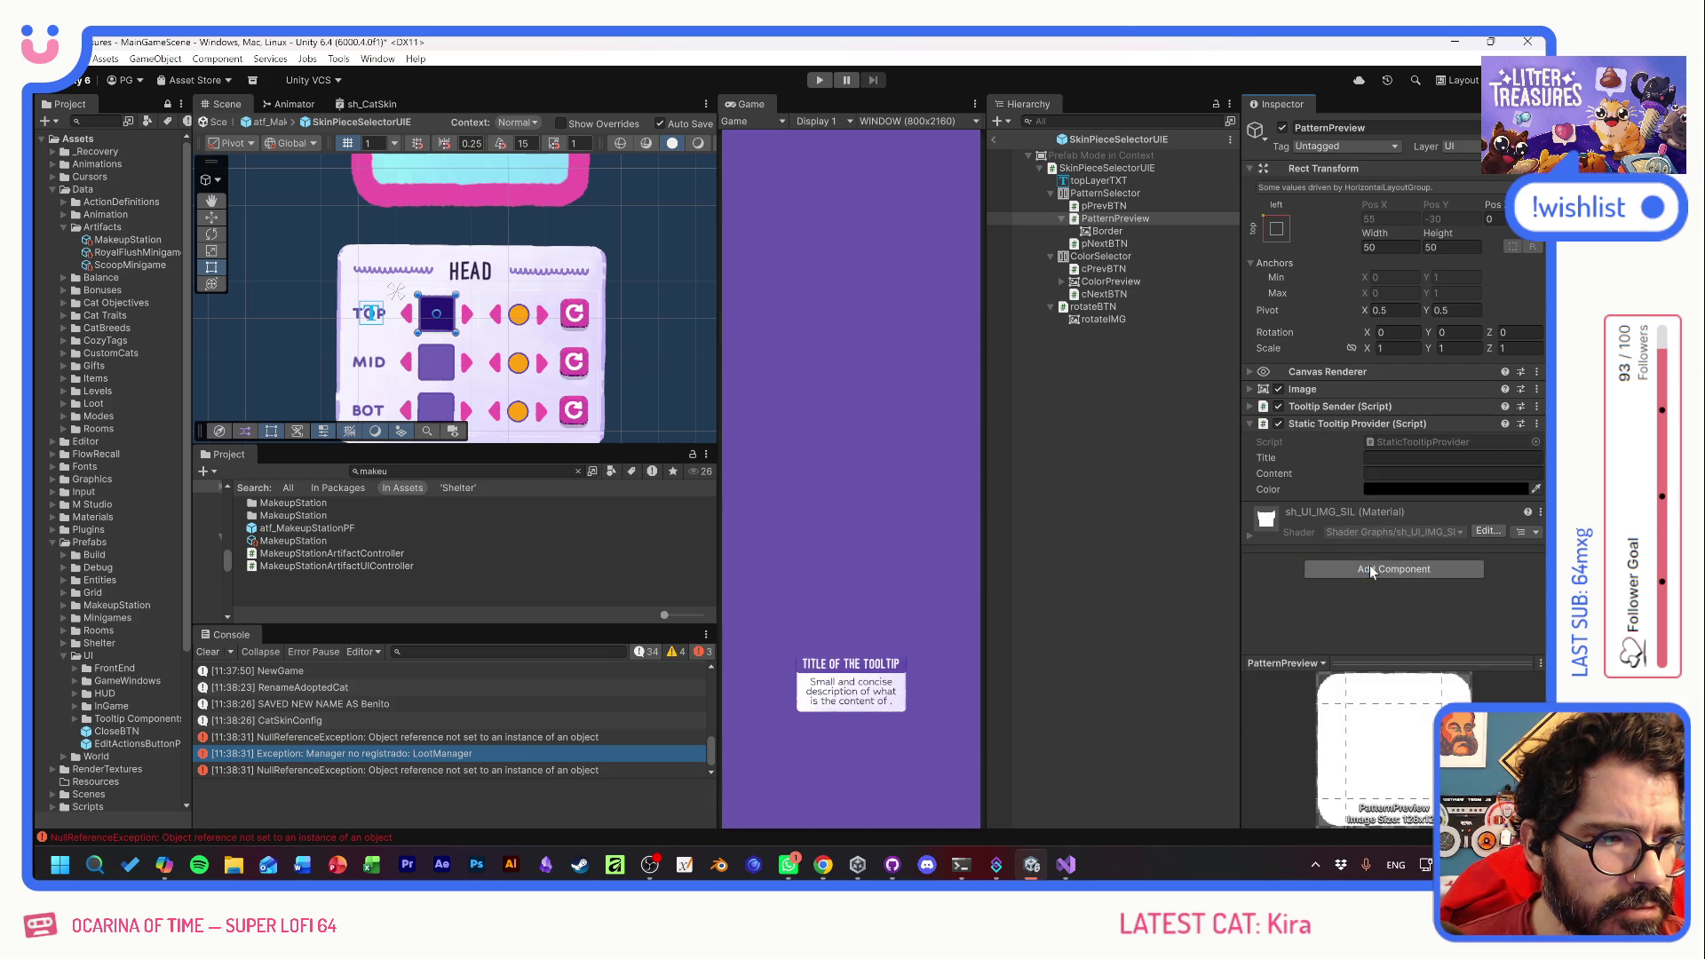
- Make the tooltip pink, title it FUR PATTERN, and copy the provider component
left_click(1421, 489)
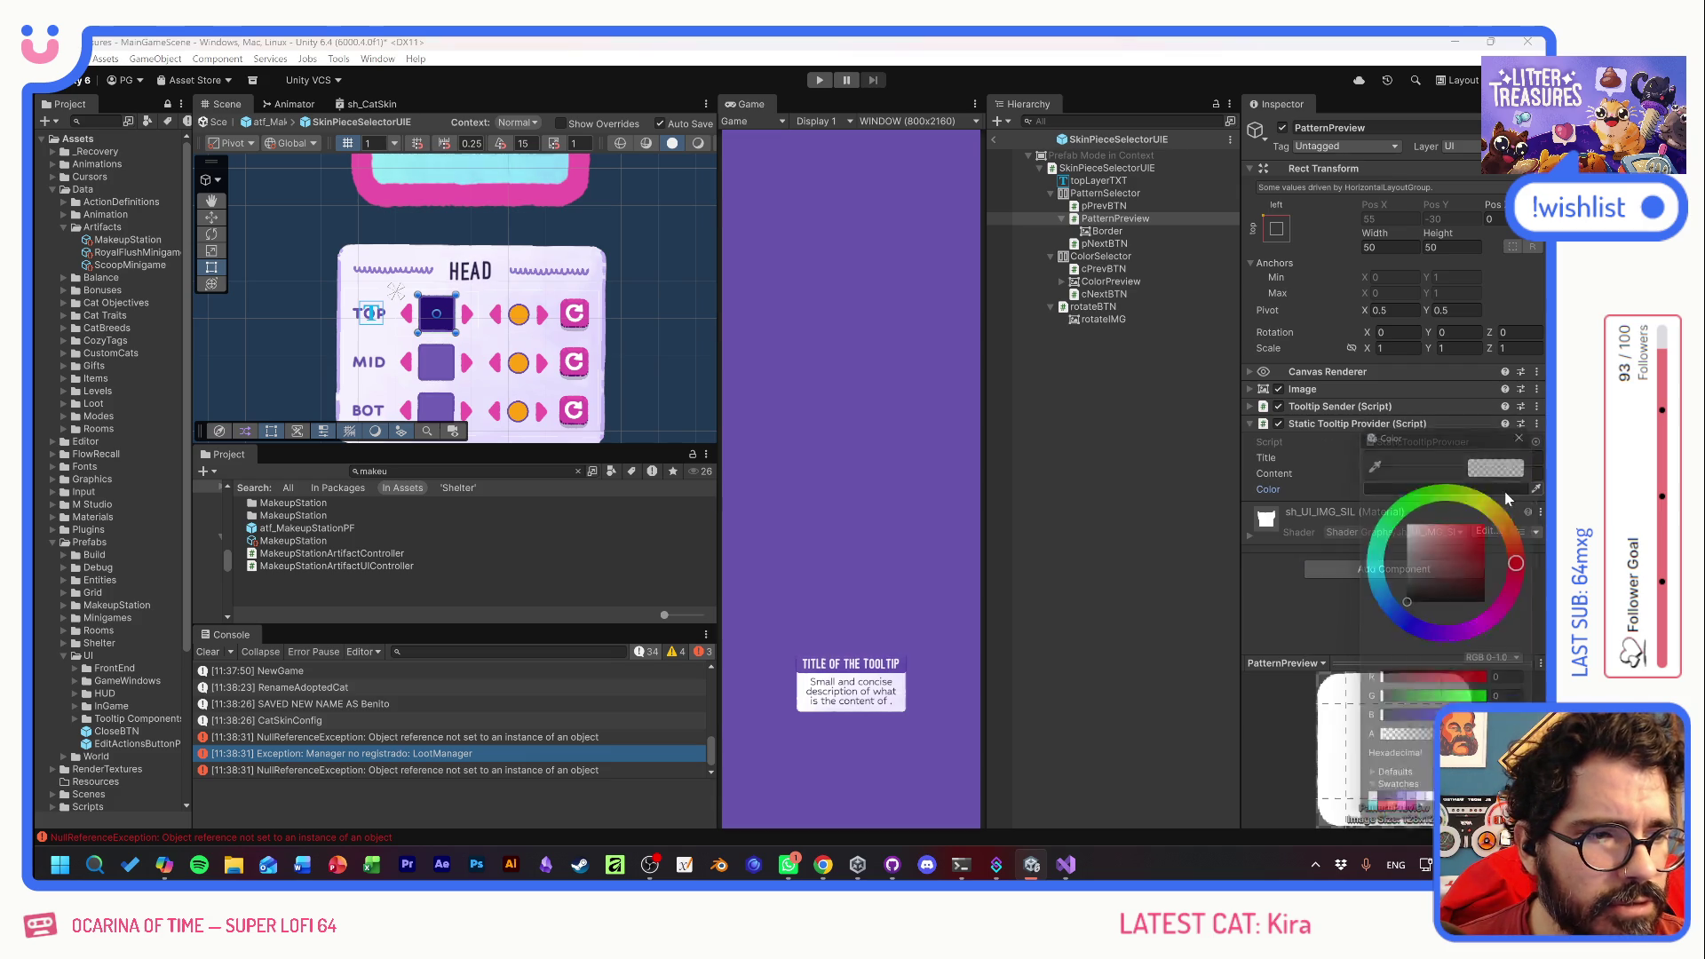
left_click(1412, 827)
left_click(1531, 434)
left_click(1453, 458)
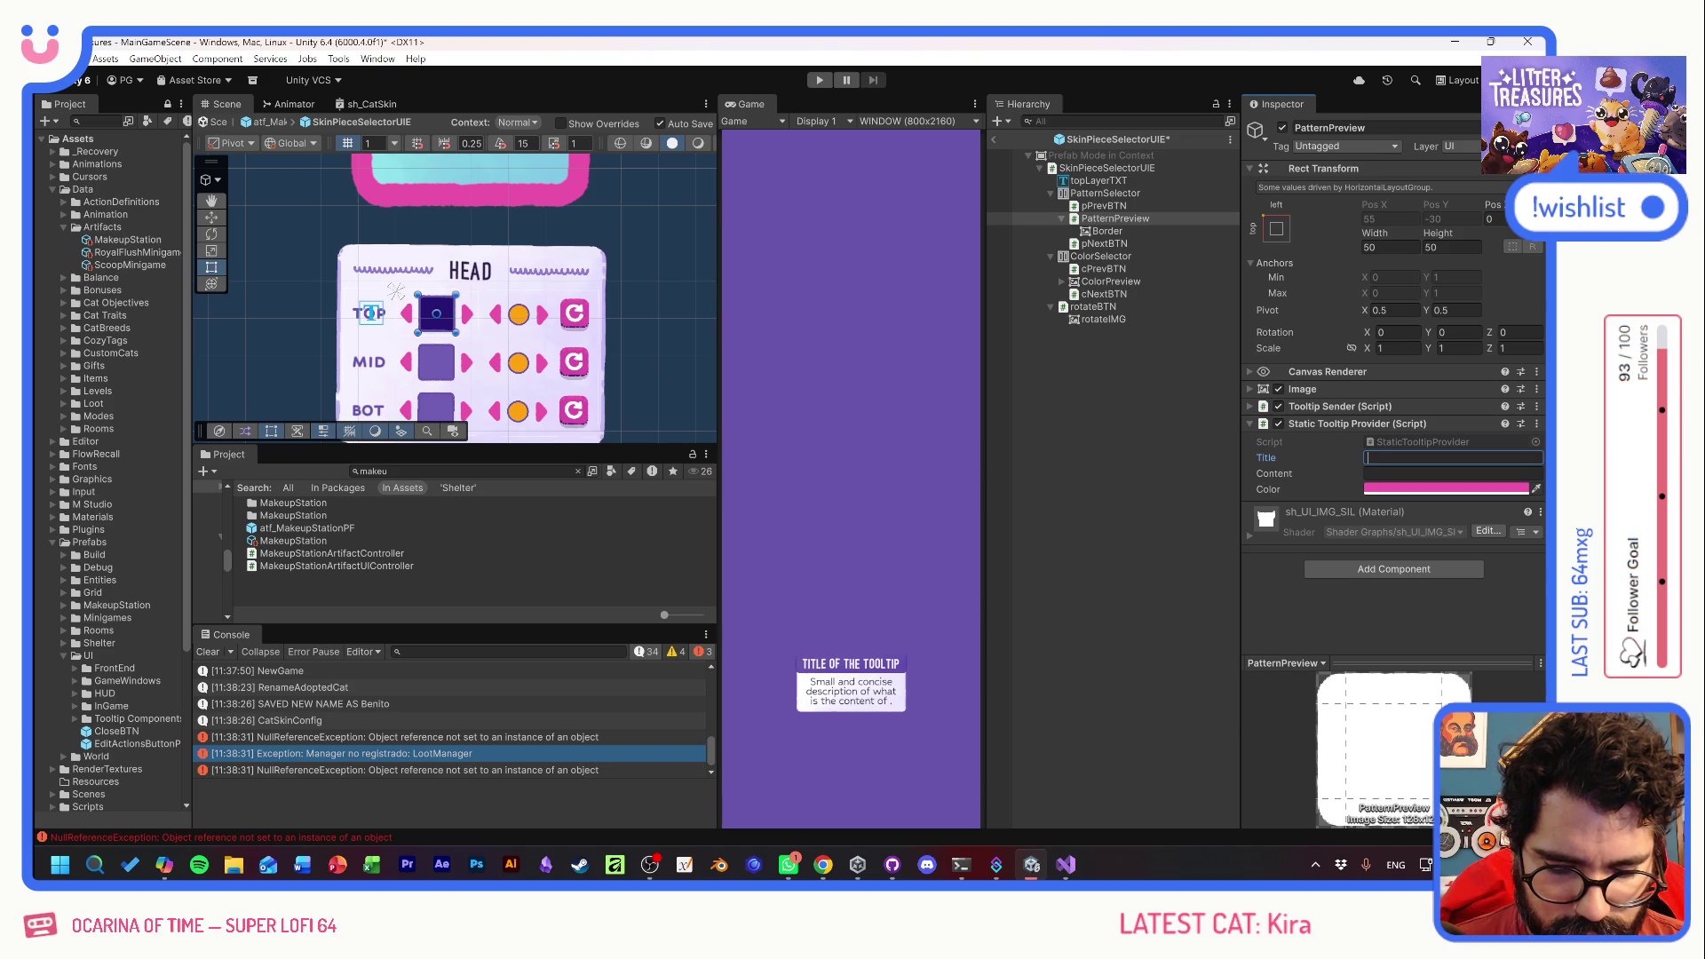
type("S")
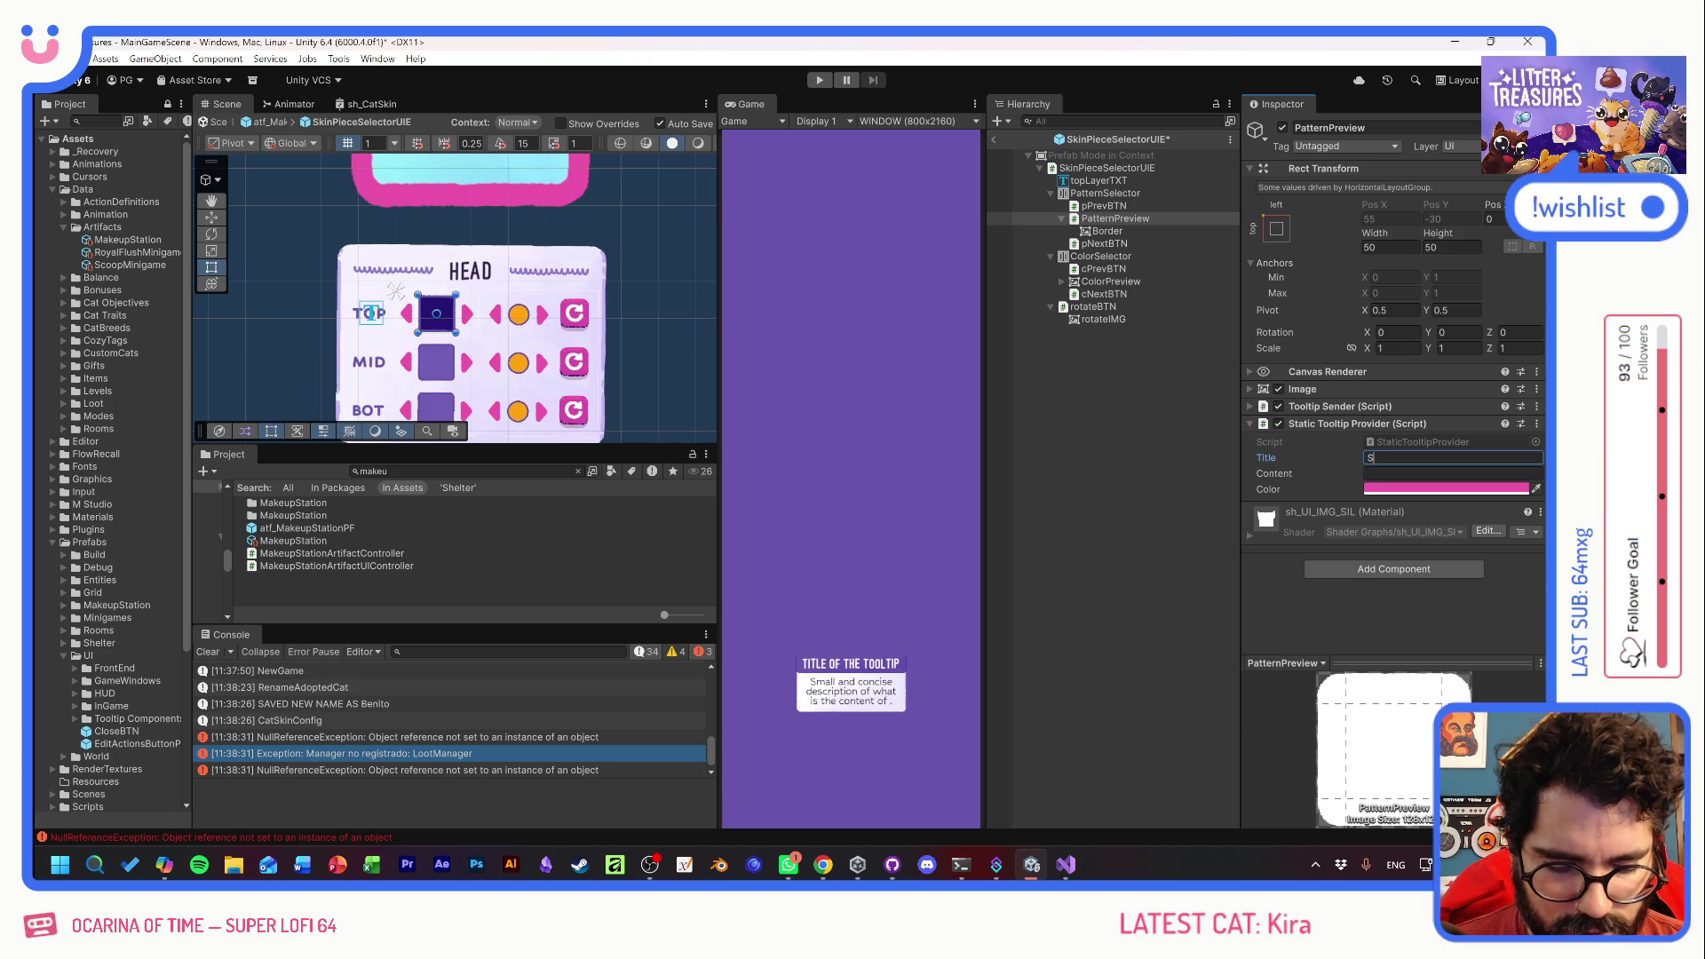
type("FUR PA")
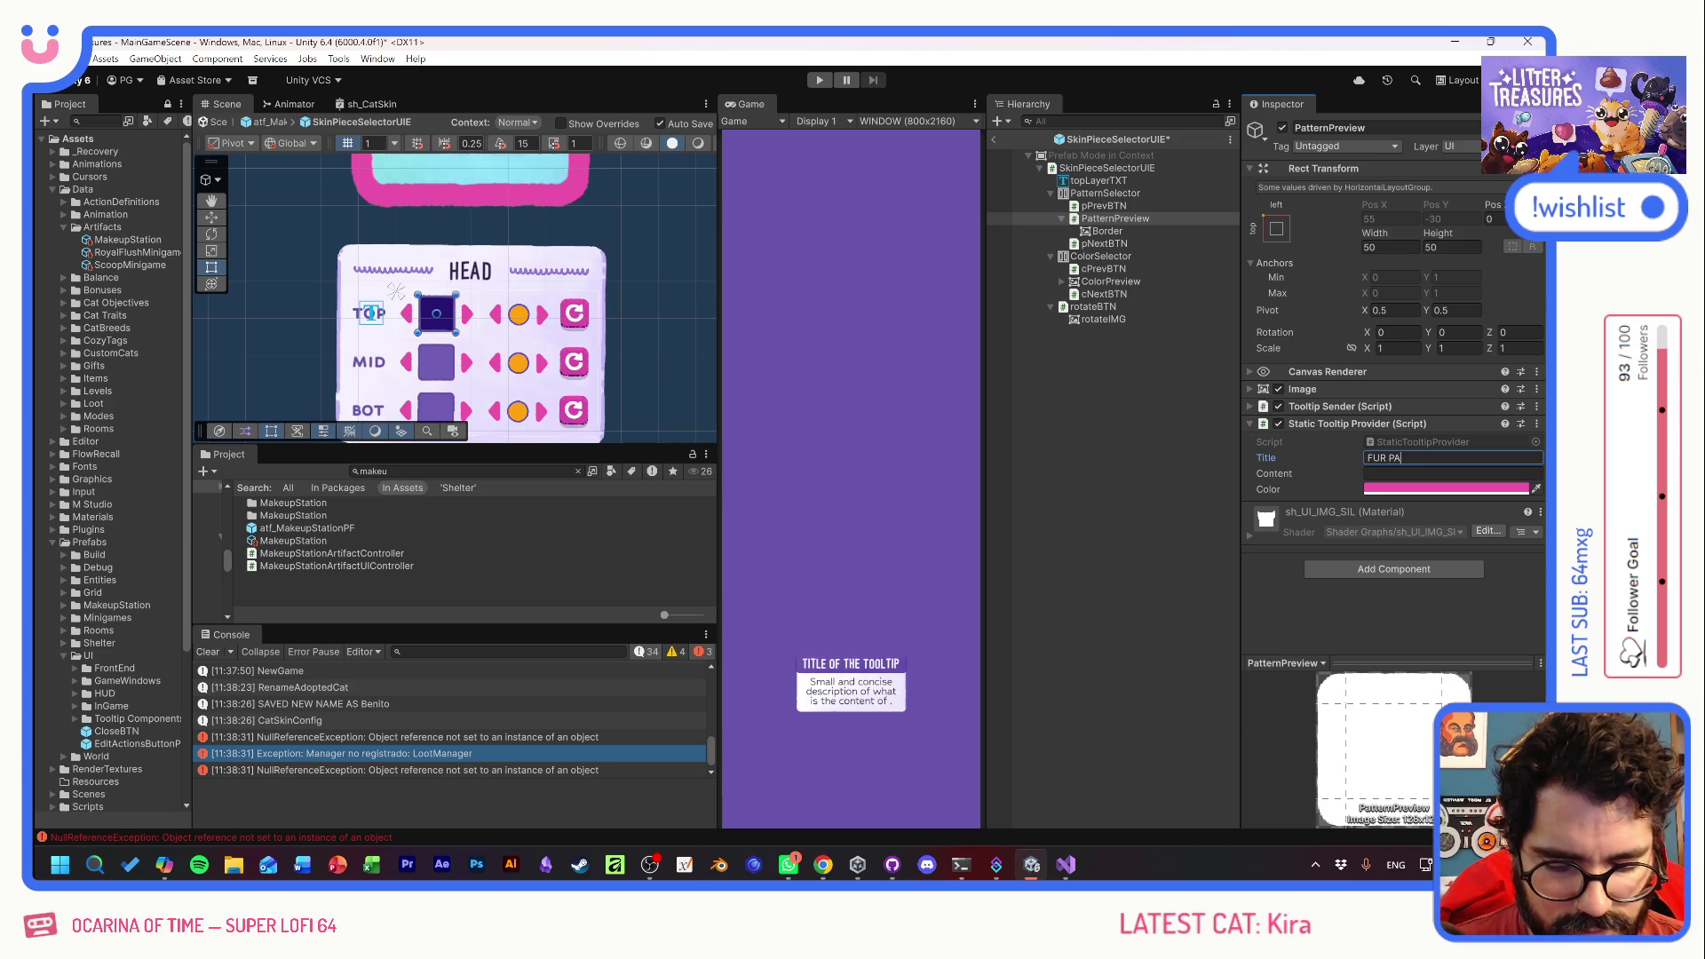
type("TTERN")
key("Return")
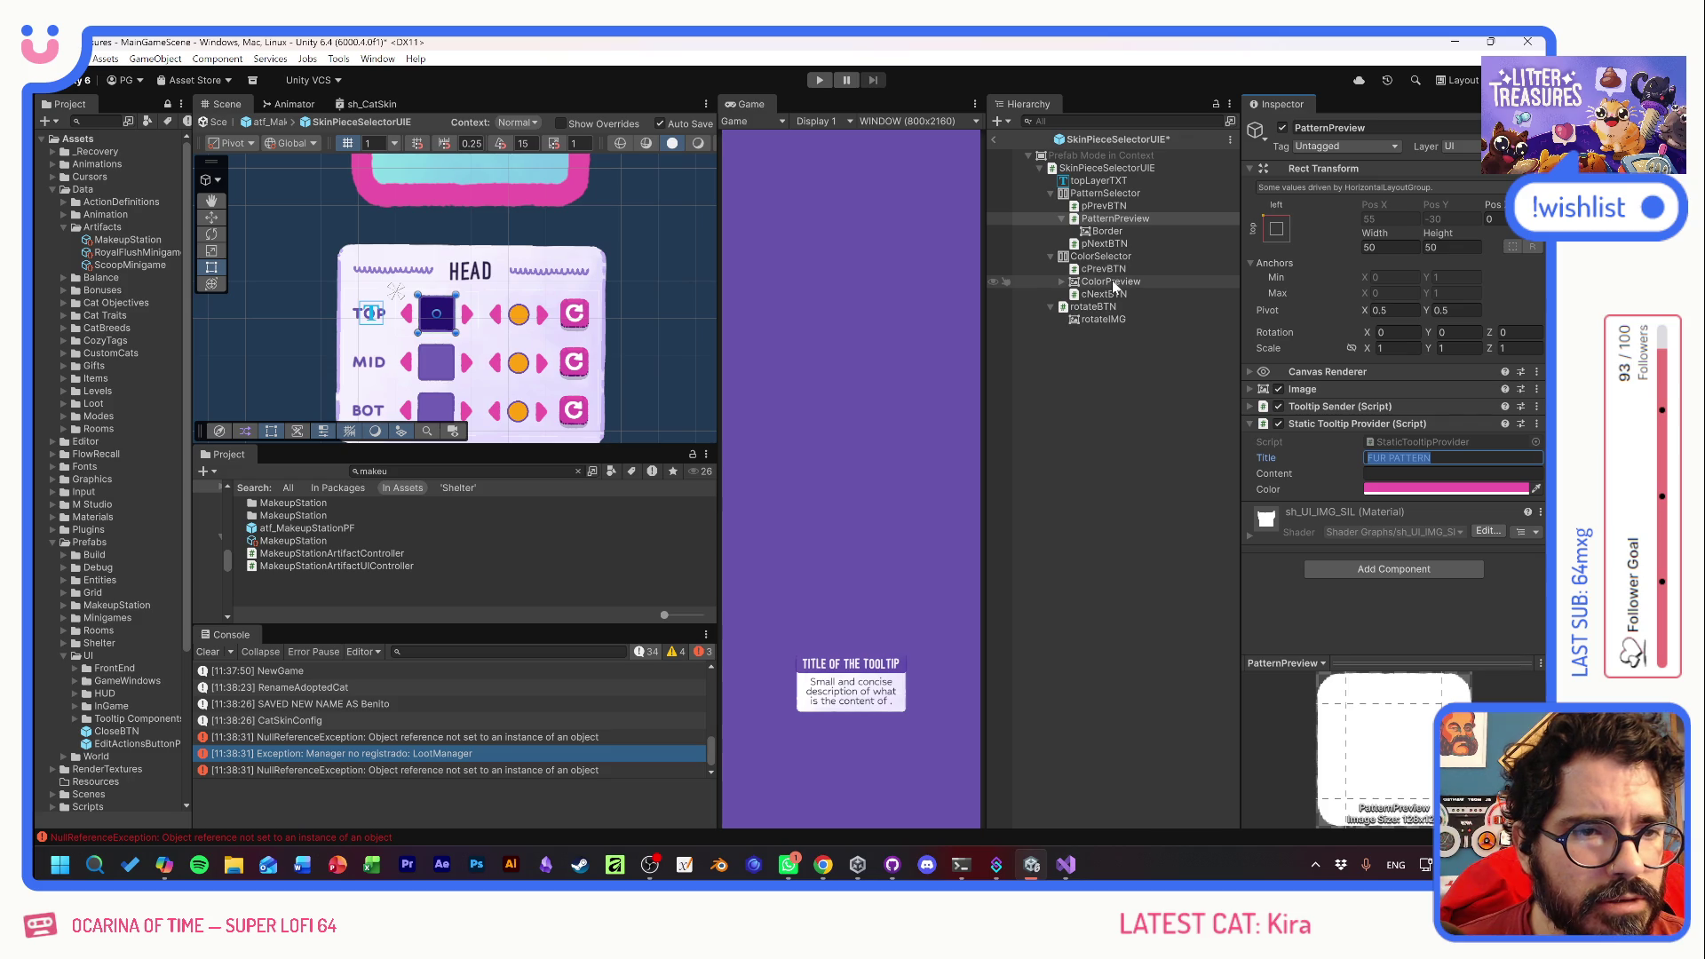
right_click(1345, 426)
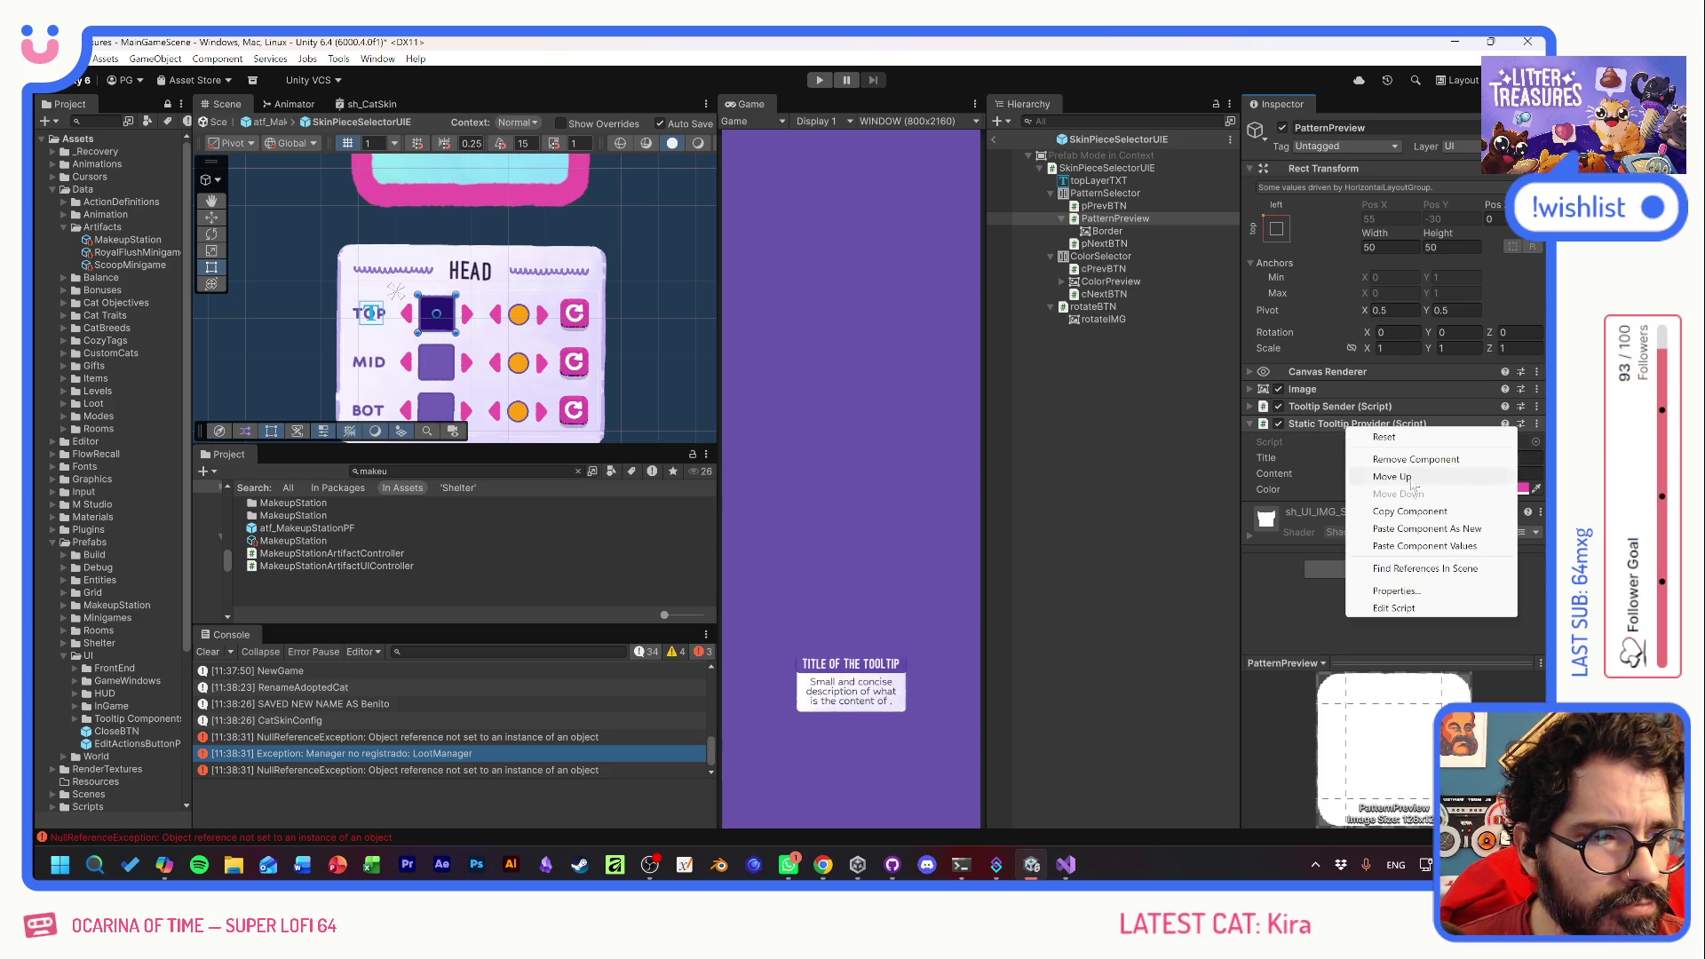
left_click(1410, 512)
left_click(1096, 281)
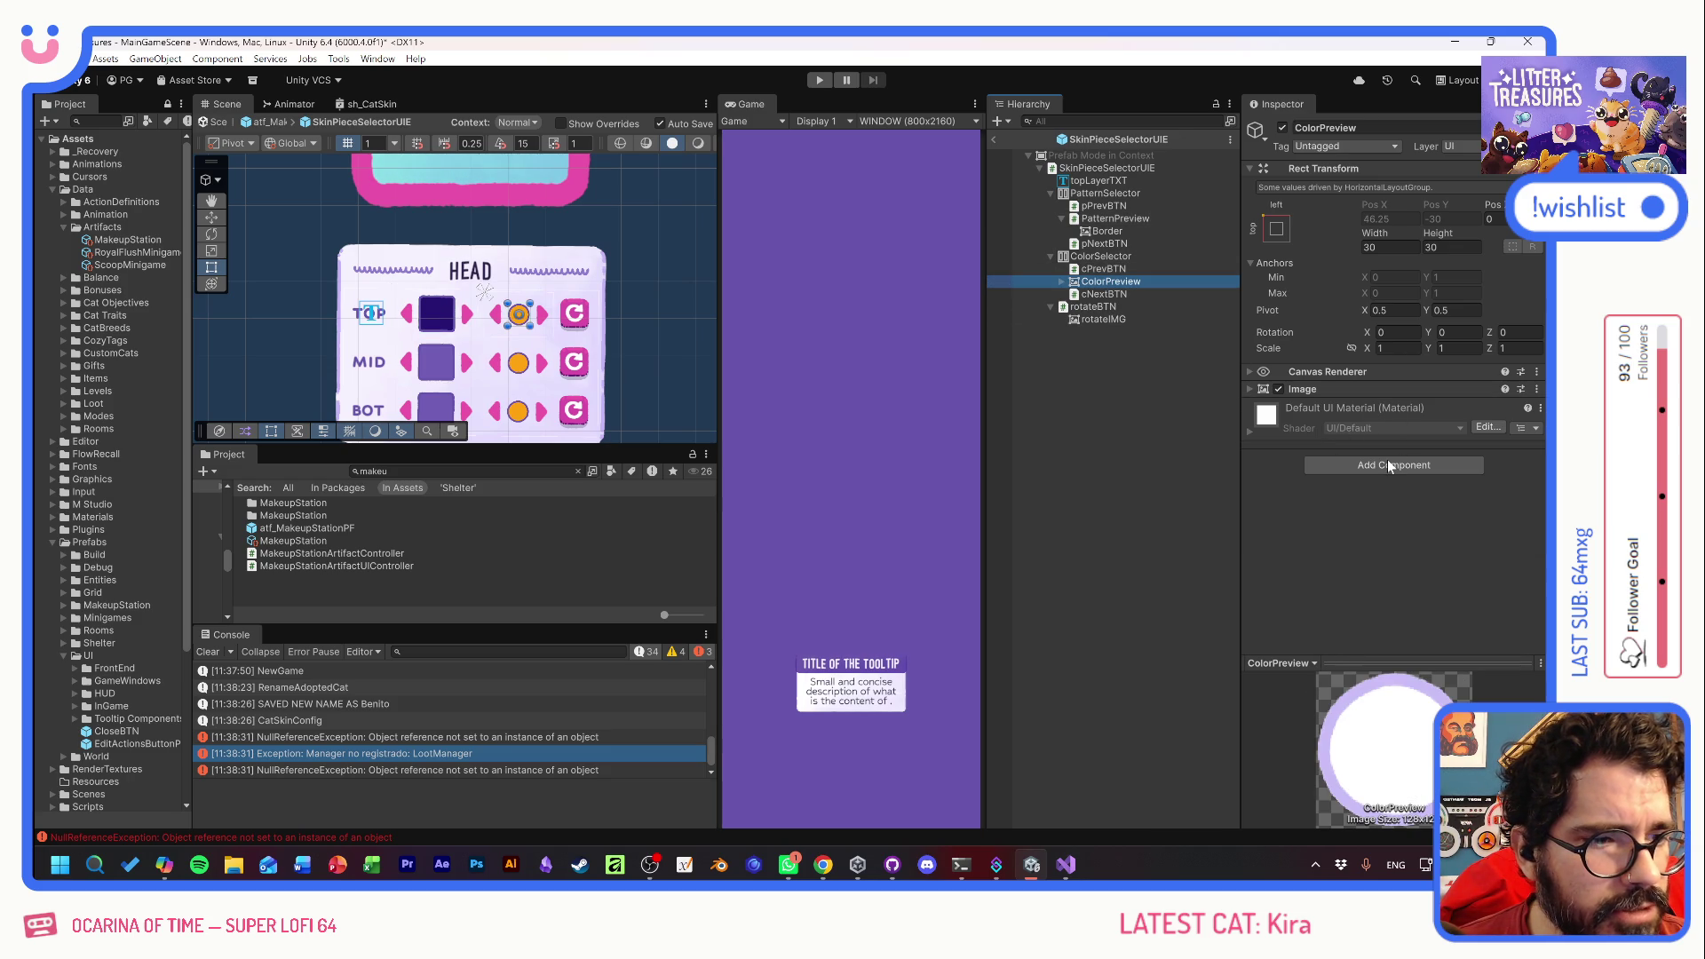
- Paste the copied tooltip provider onto ColorPreview and retitle it FUR COLOR
left_click(1390, 465)
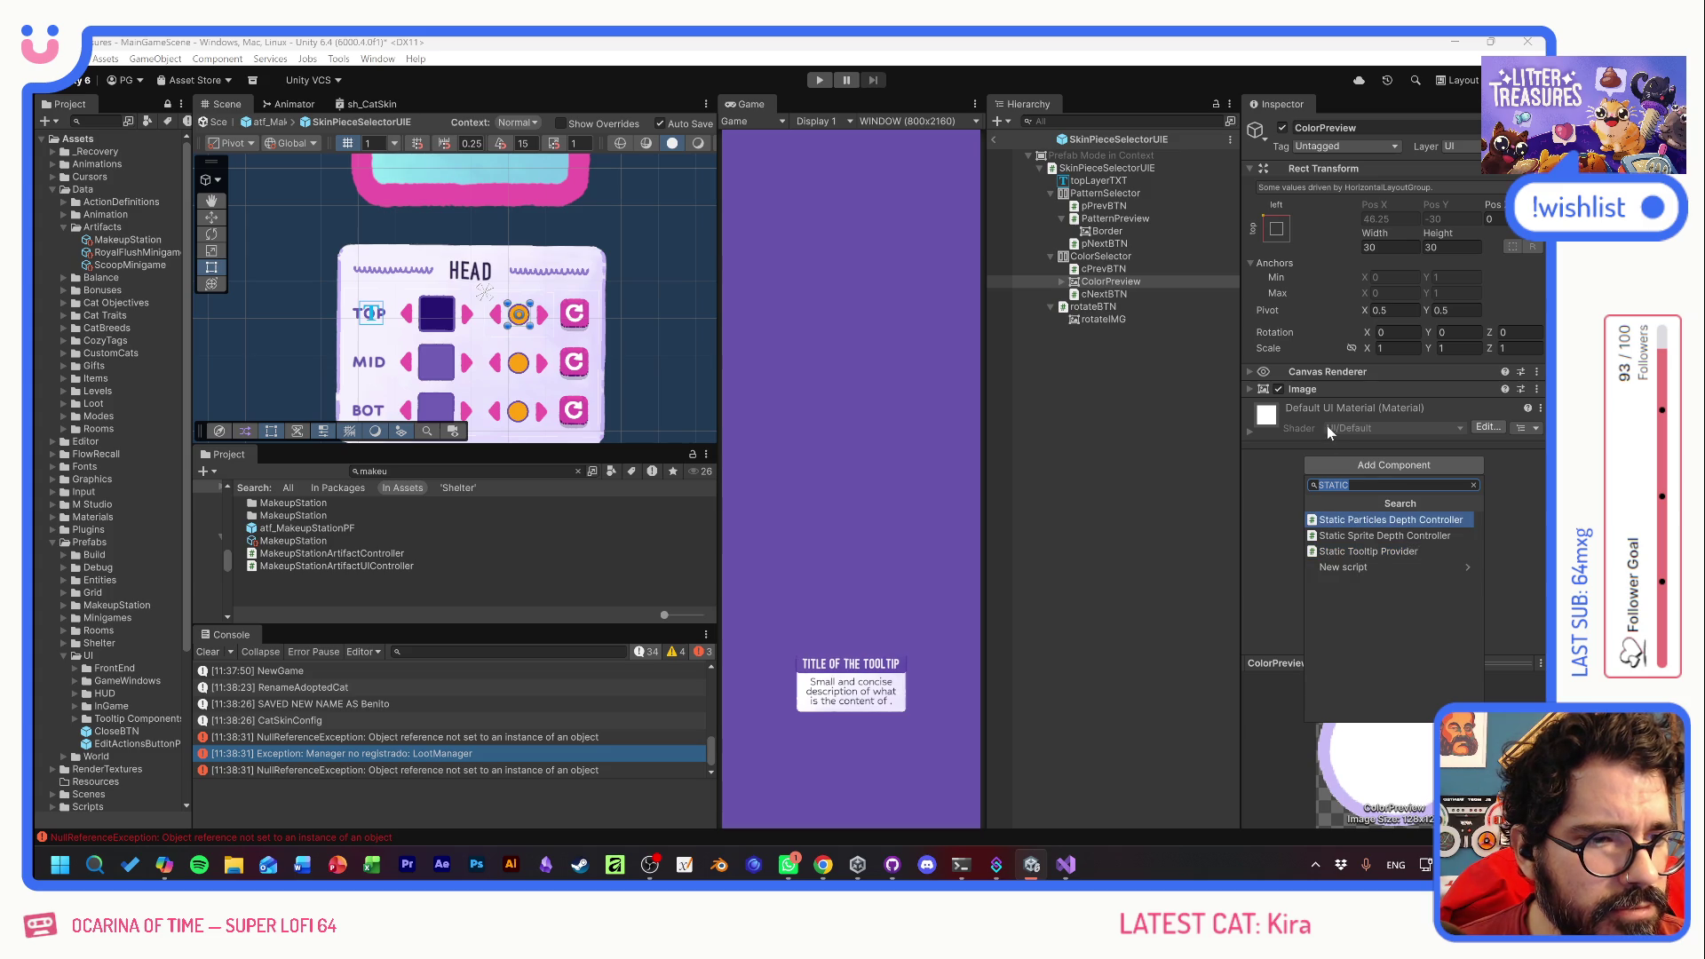
right_click(1327, 389)
left_click(1401, 491)
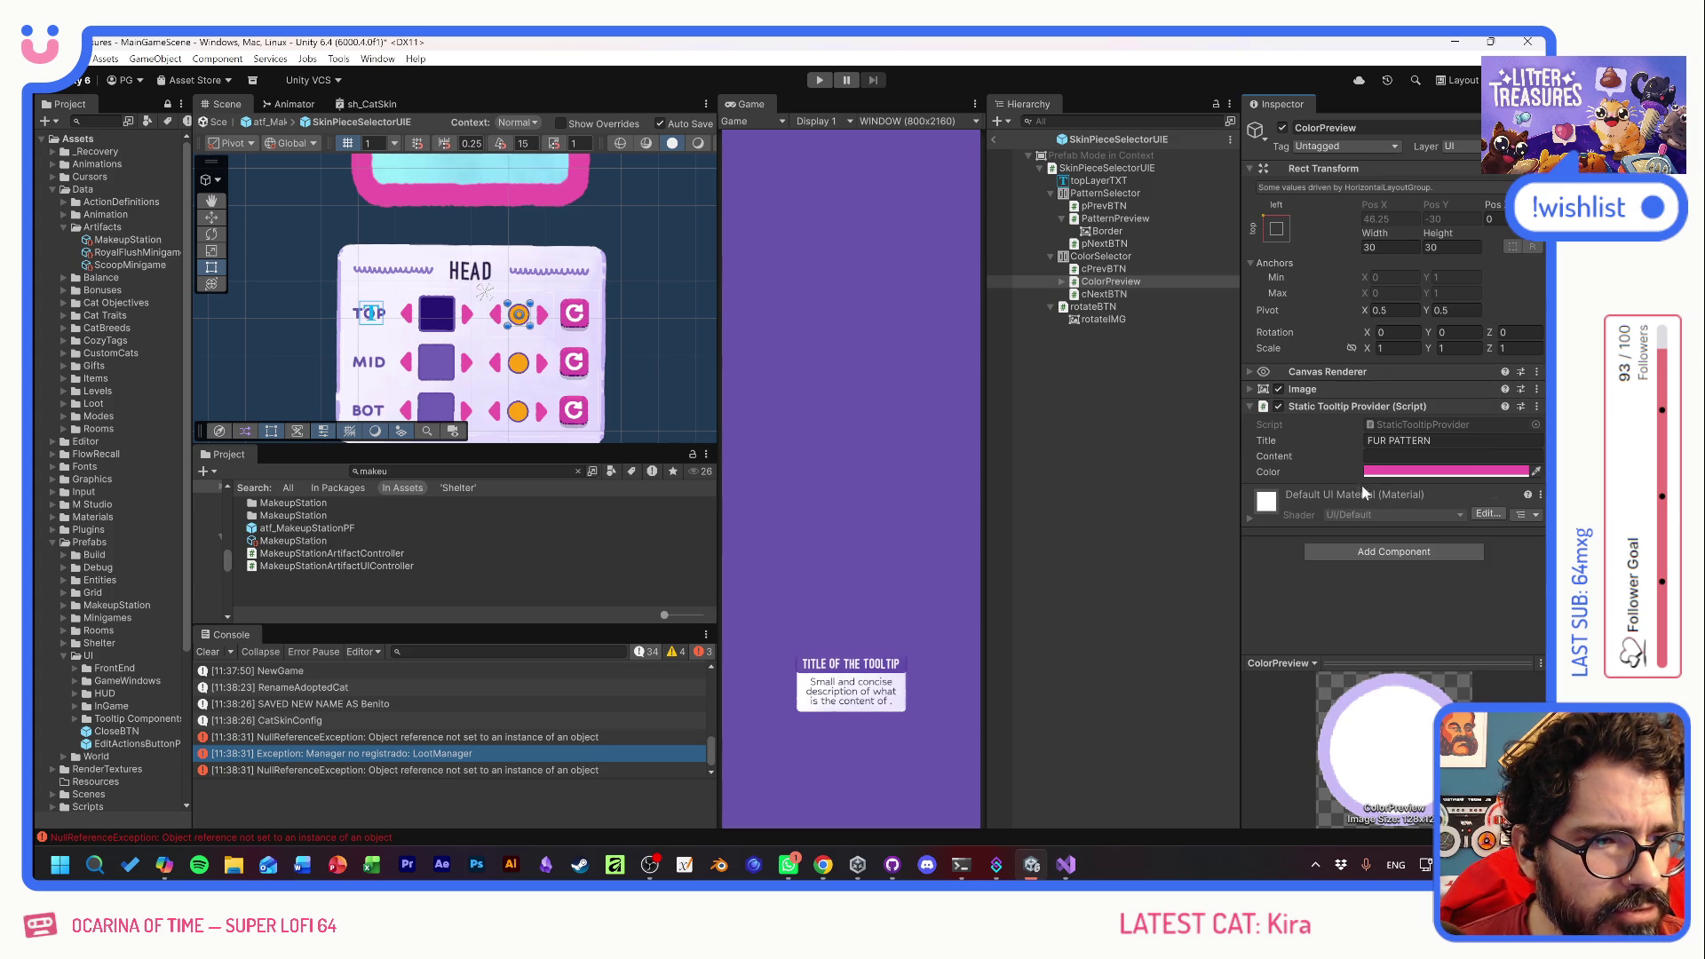
left_click(1412, 441)
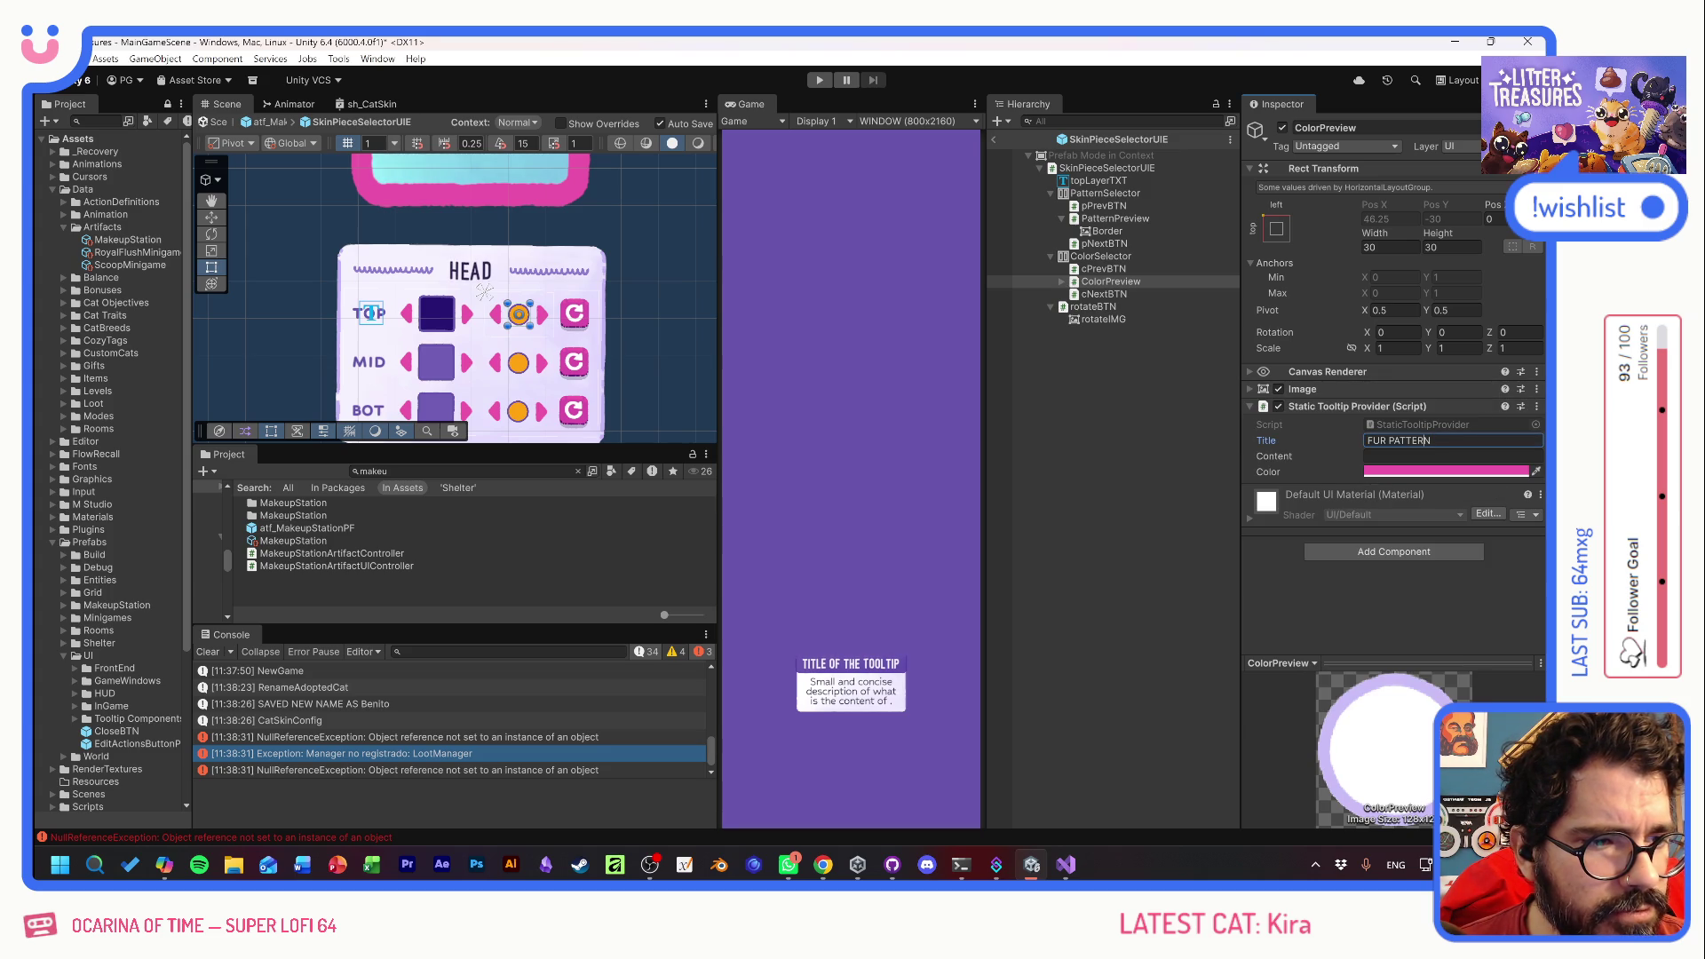
double_click(1421, 440)
type("COLOR")
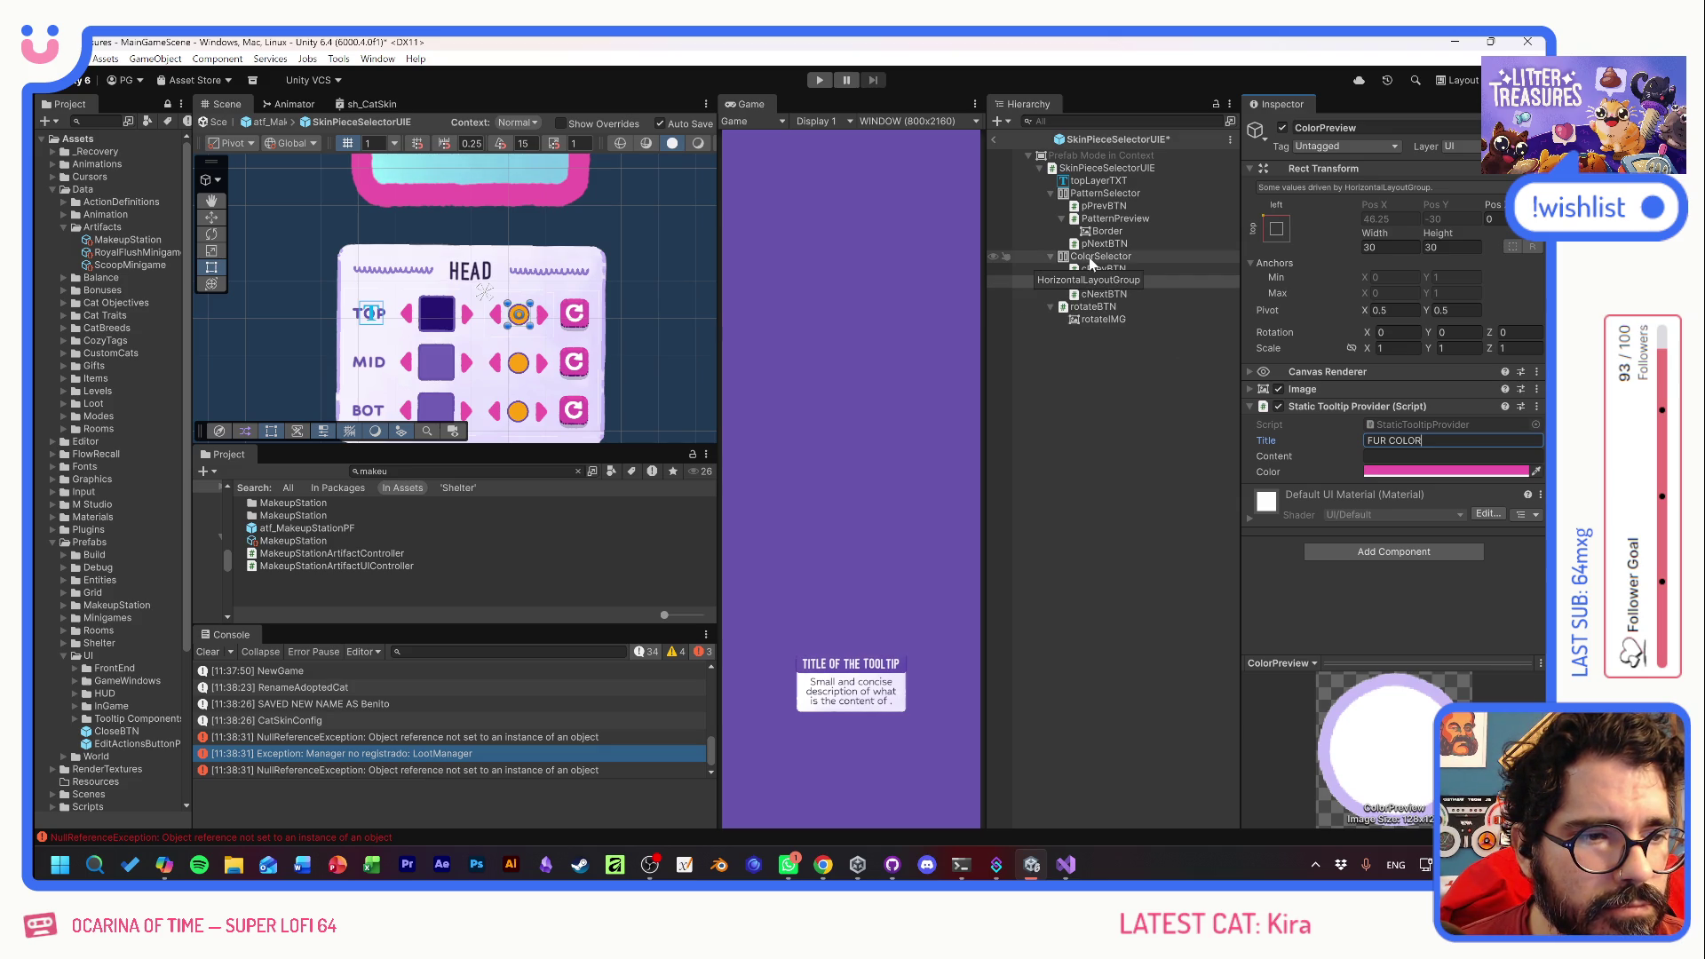
- Add a Tooltip Sender to ColorPreview and move it above the tooltip provider
left_click(1403, 552)
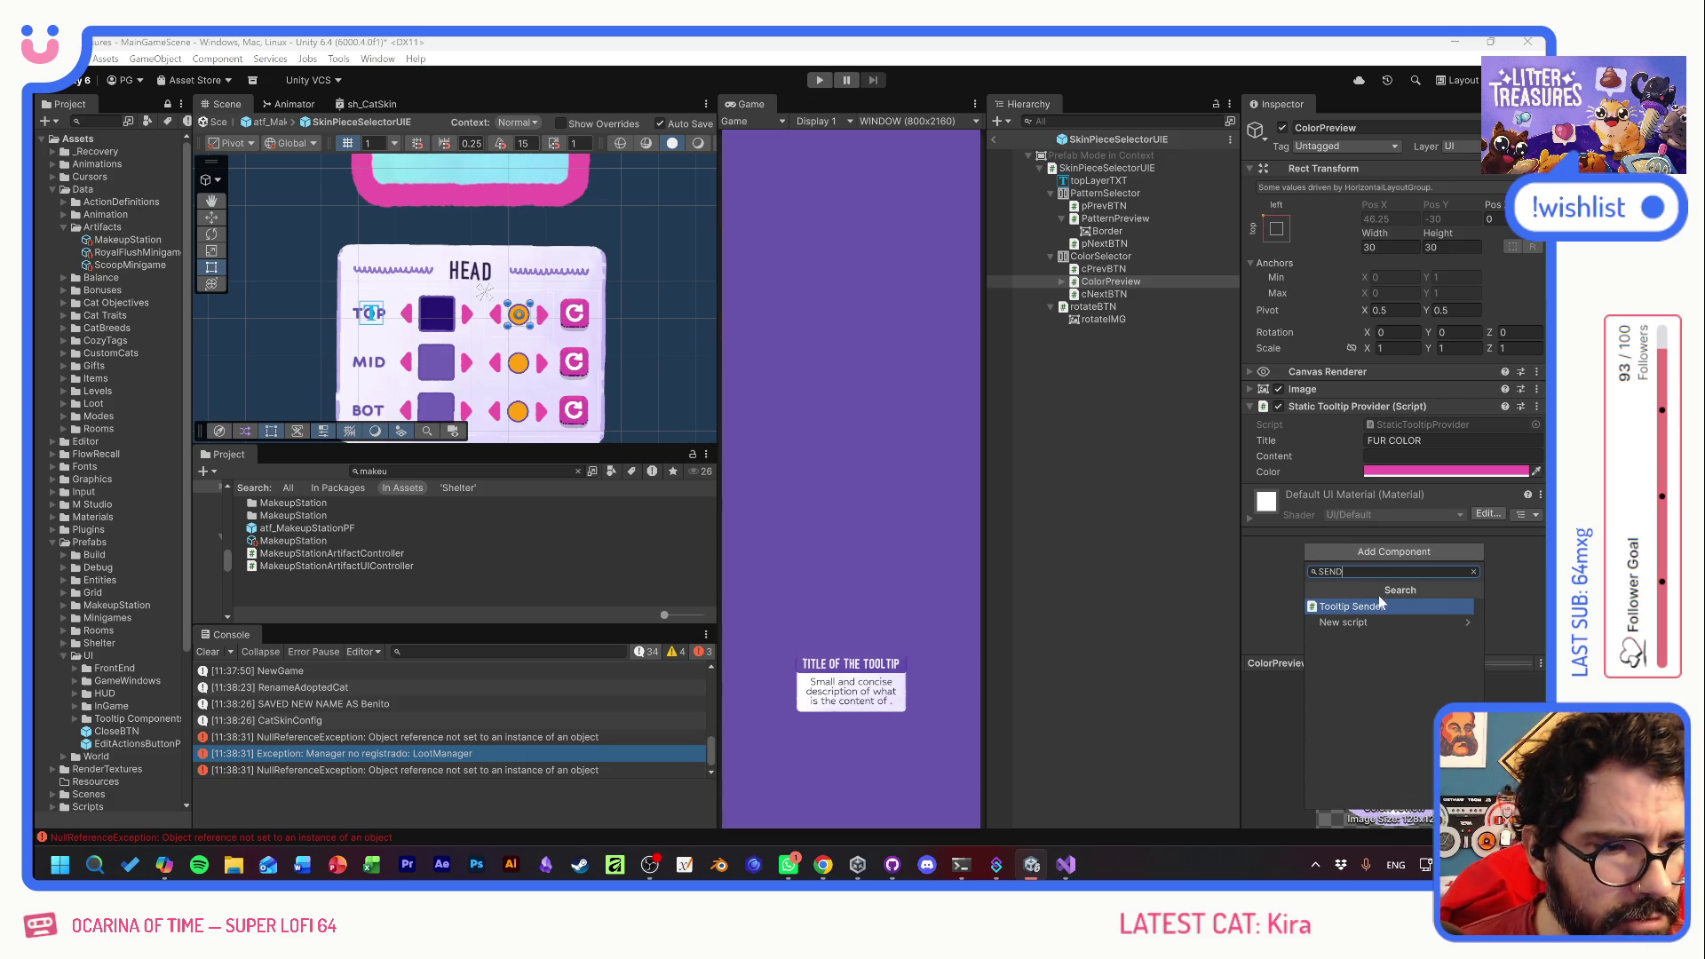
left_click(1380, 594)
left_click_drag(1341, 493, 1308, 394)
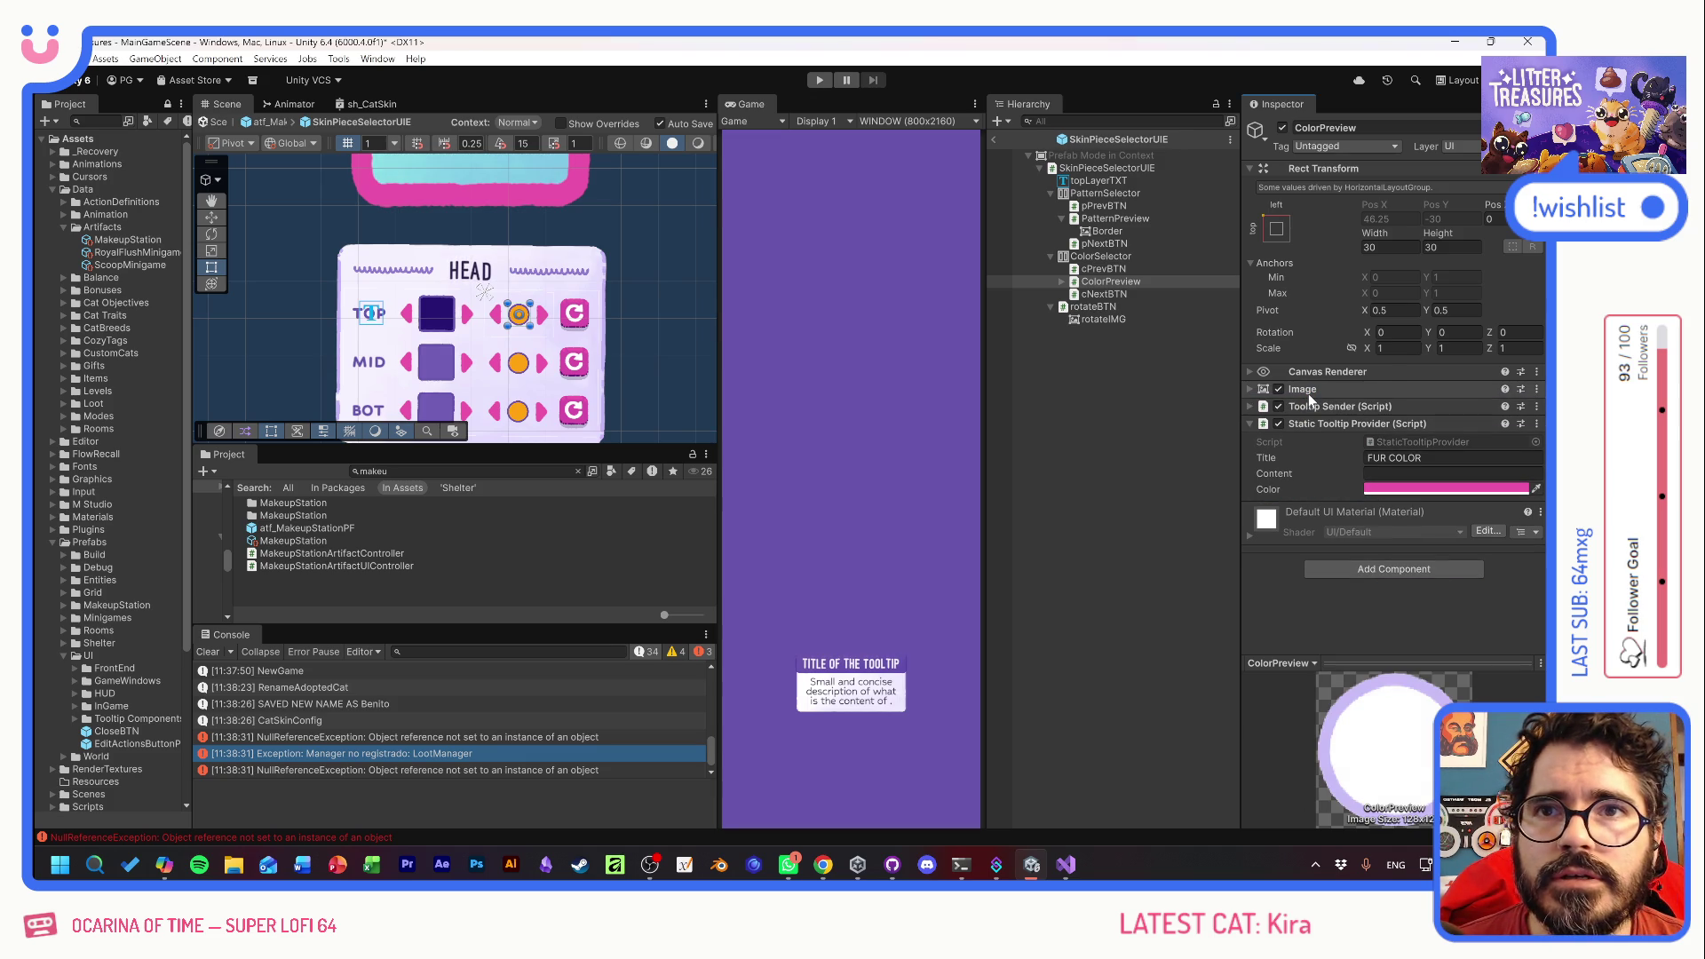
left_click(1092, 306)
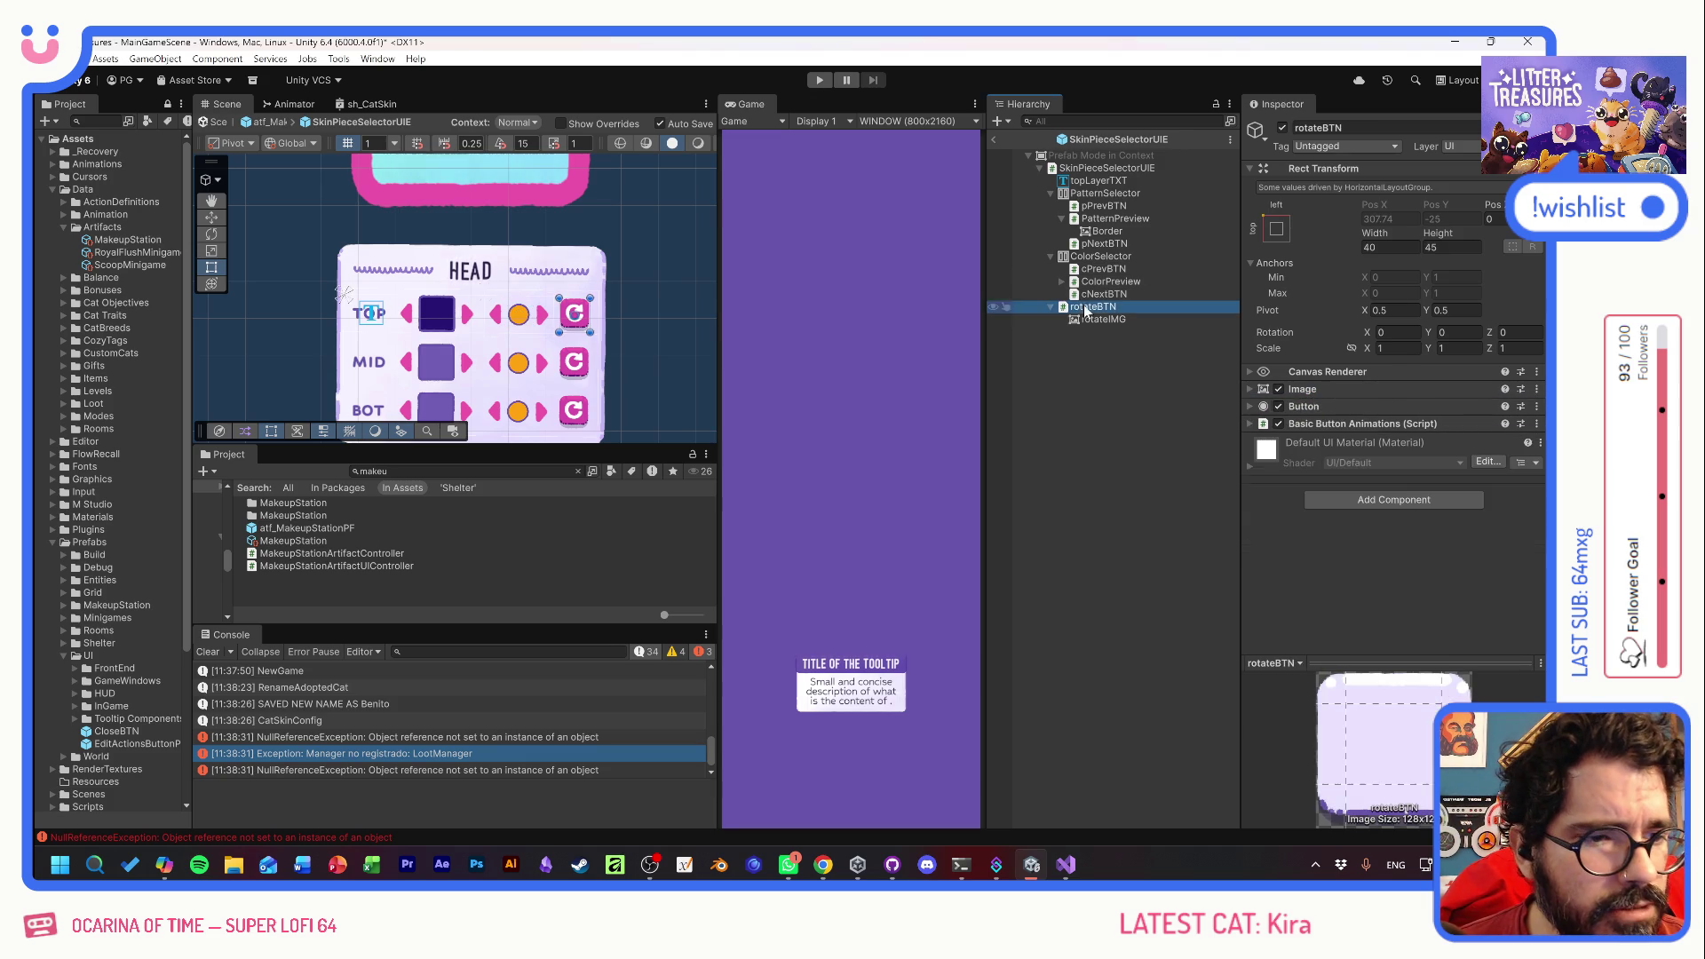
- Paste the pink tooltip provider onto rotateBTN with the title ROTATE PATTERN
right_click(1324, 427)
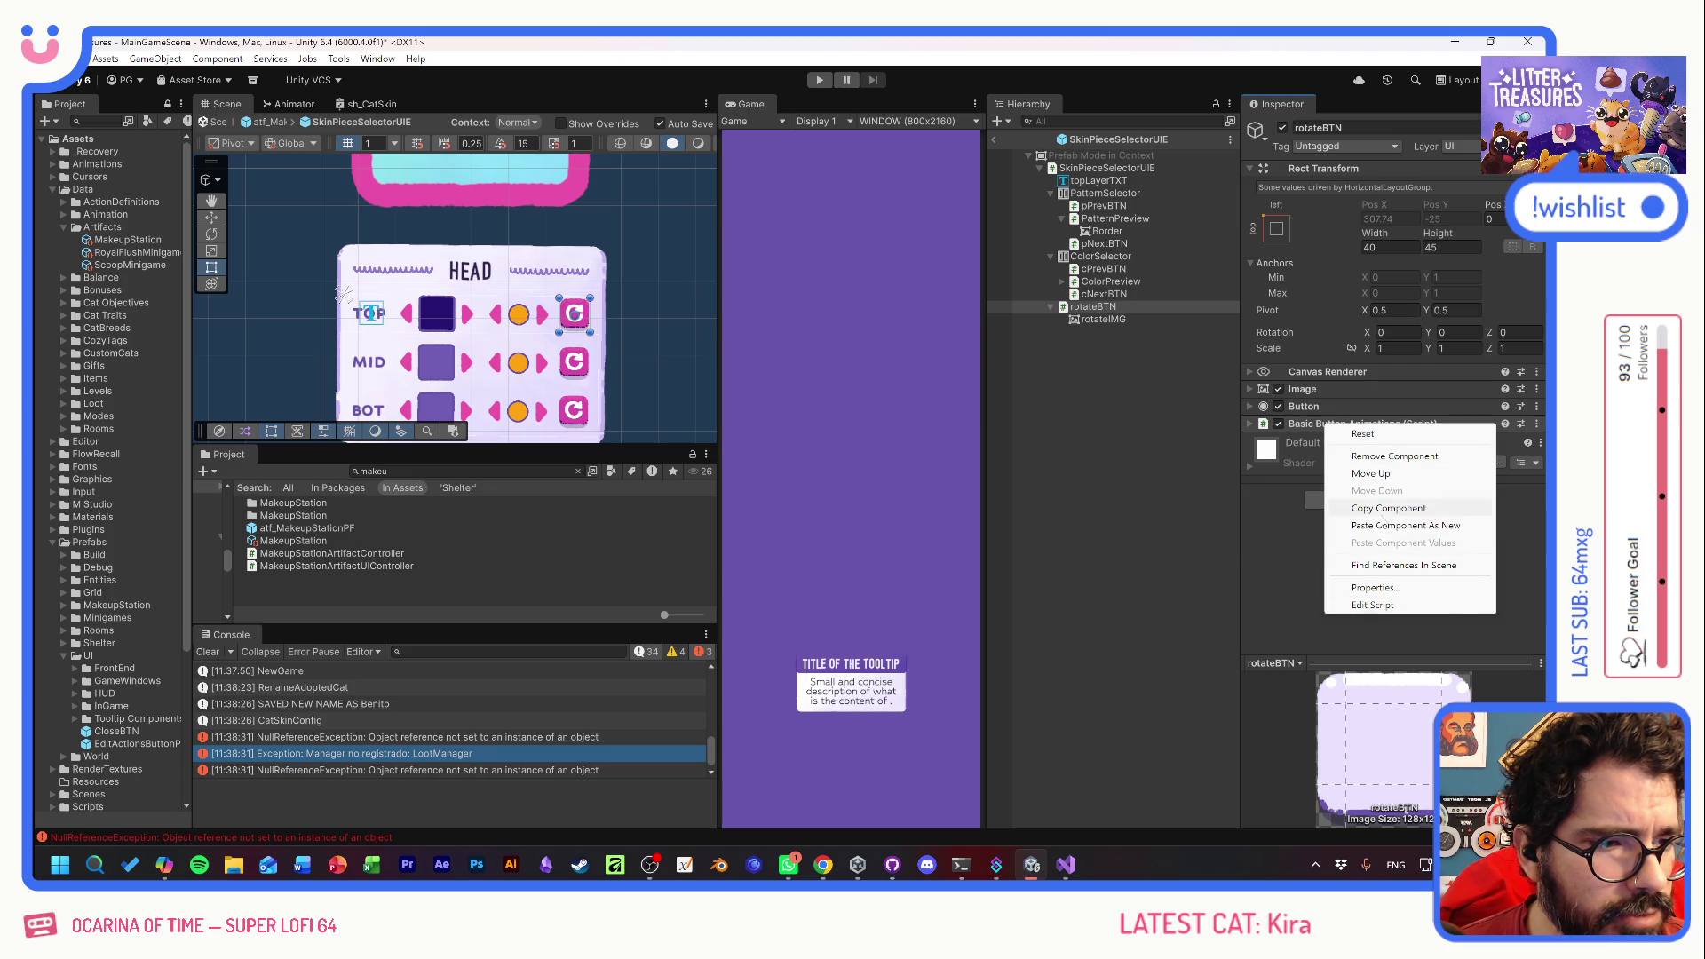
left_click(1379, 525)
left_click(1398, 475)
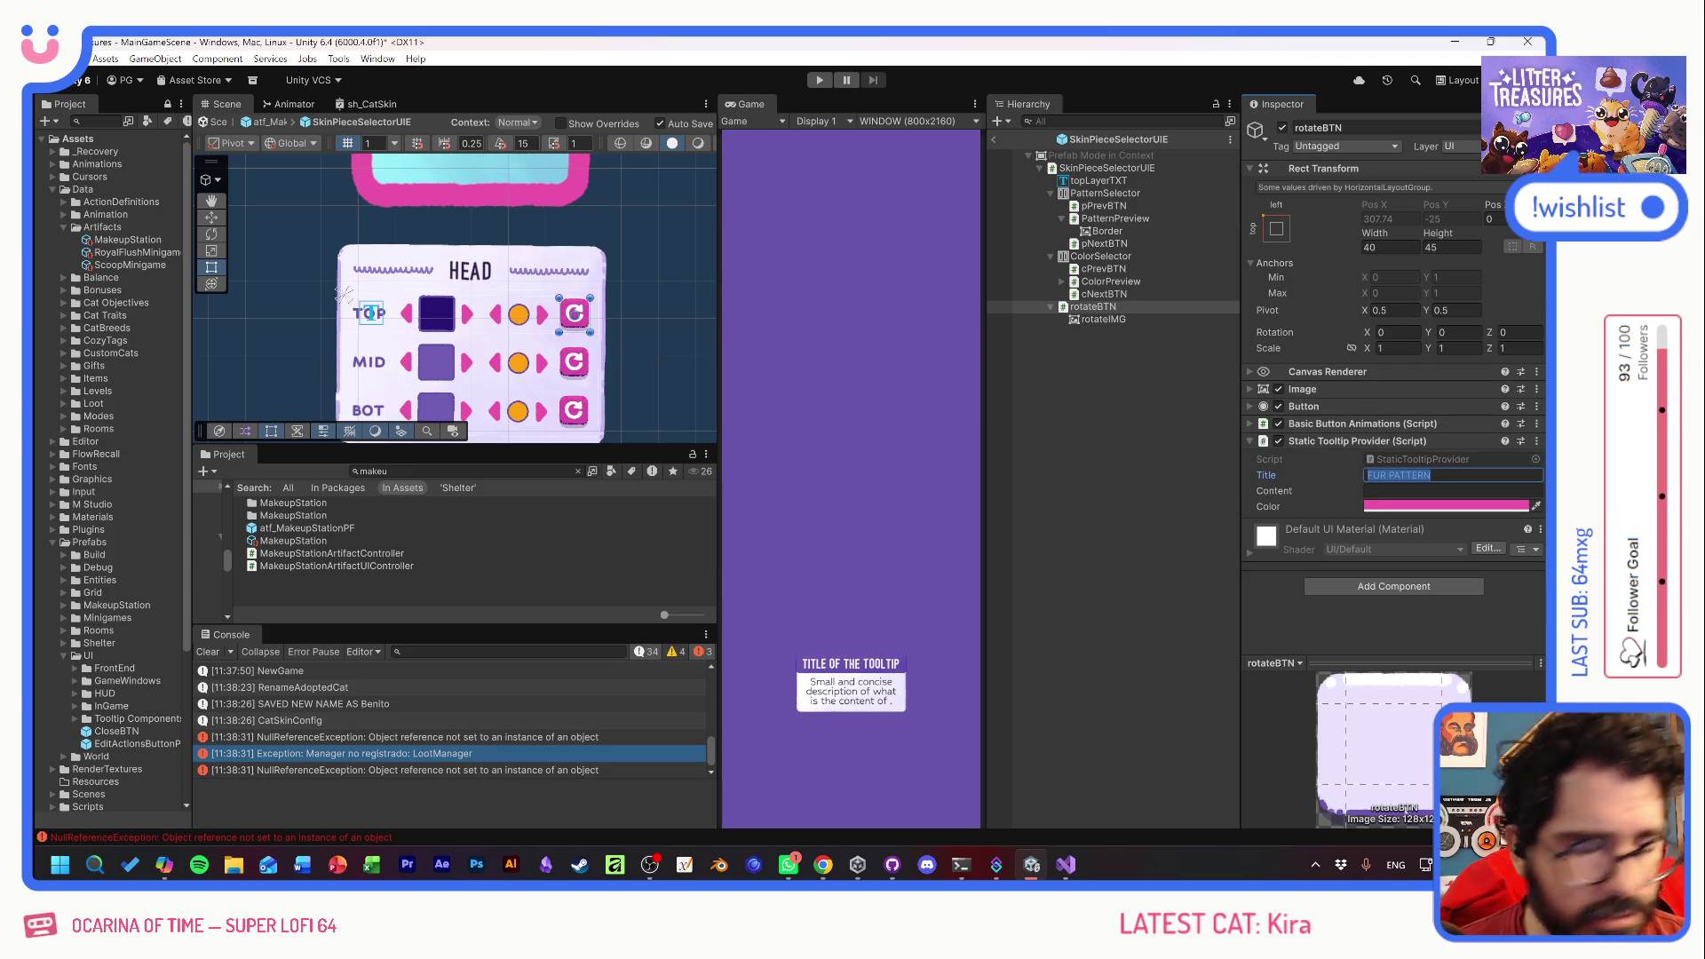
type("ROTATE ")
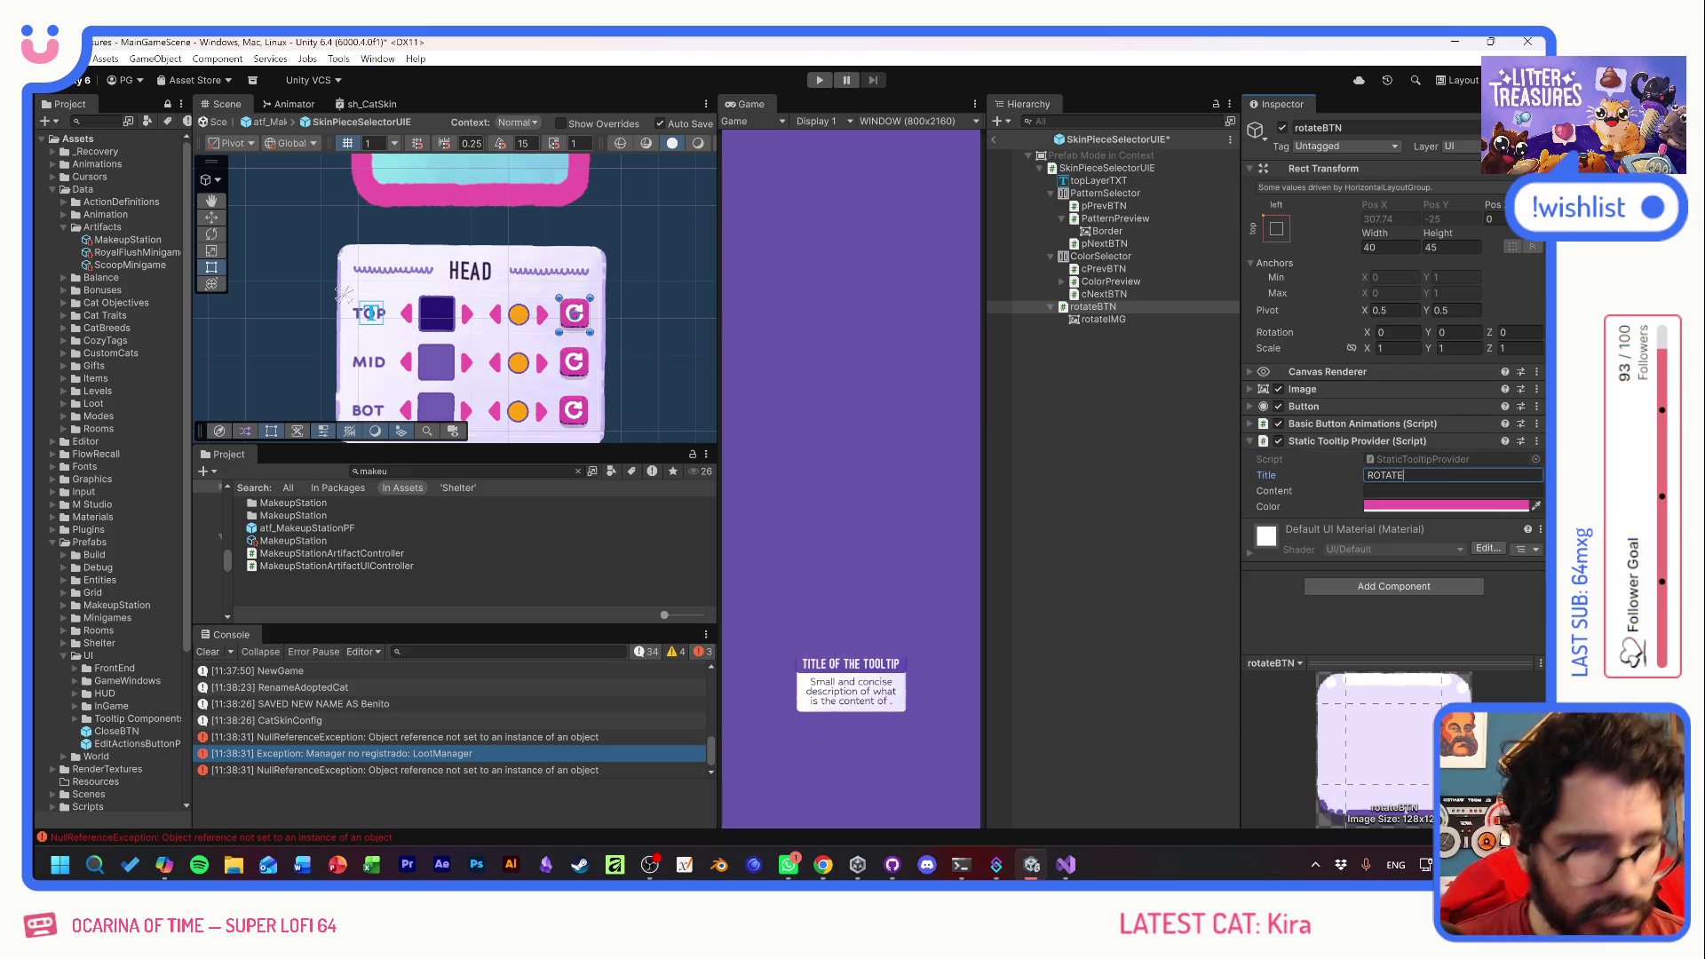
type("PATTERN")
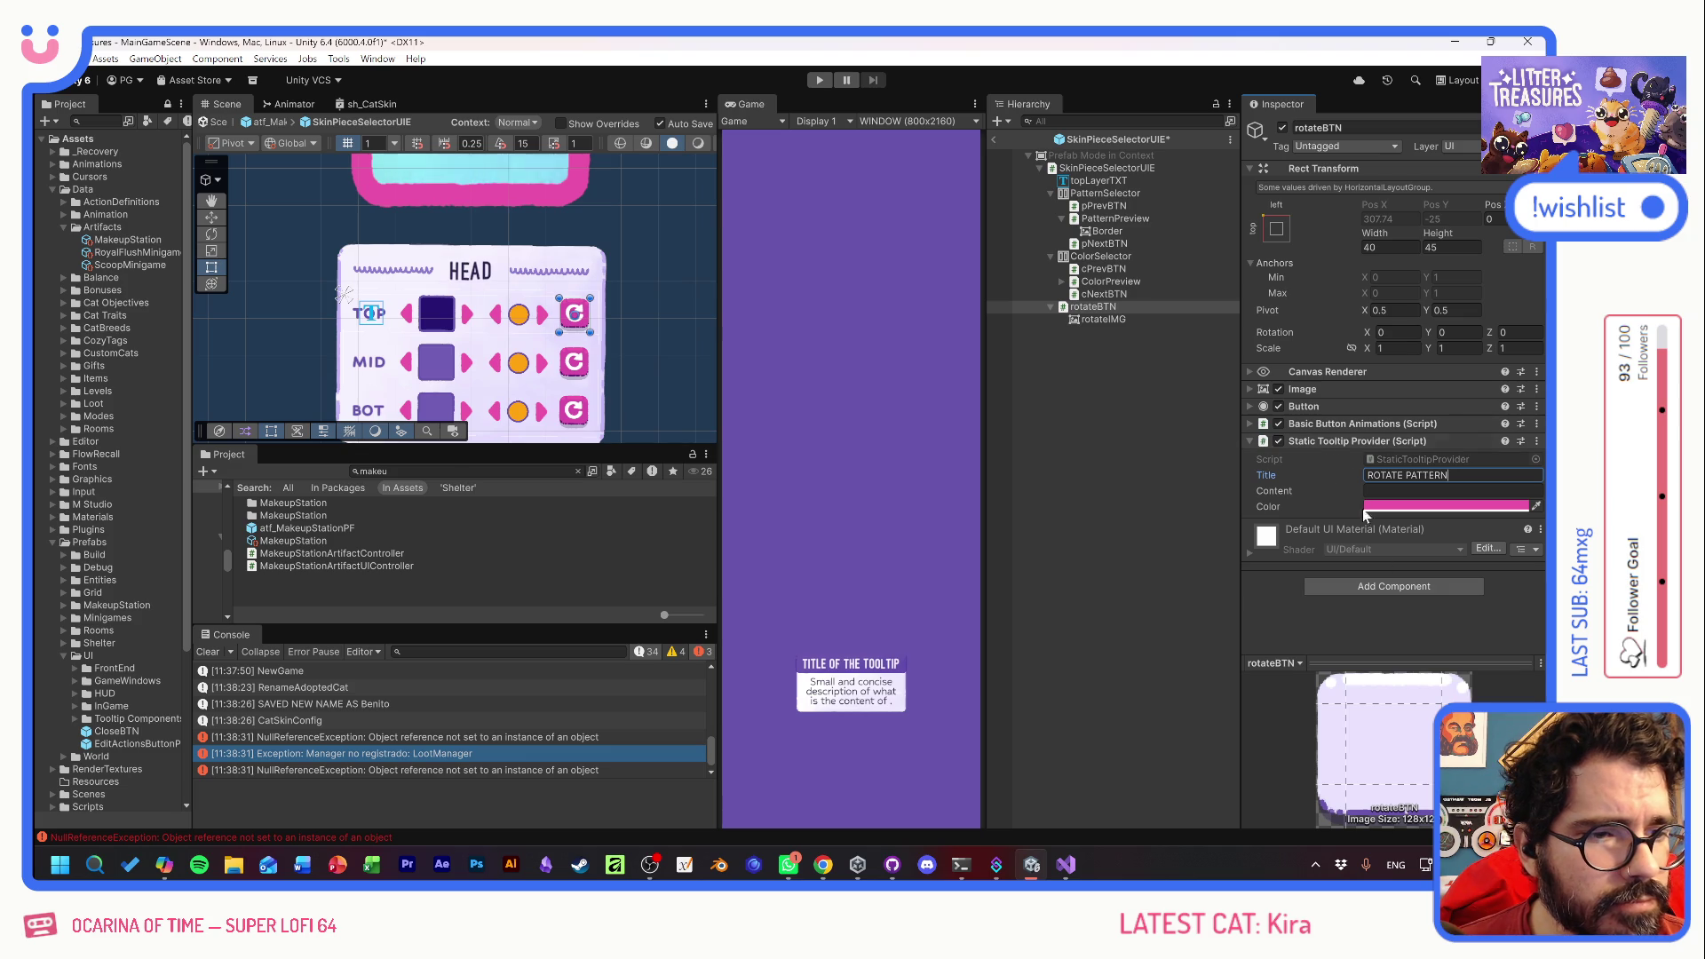
- Add a Tooltip Sender to rotateBTN, placed above the tooltip provider, and check its settings
left_click(1390, 588)
left_click(1368, 639)
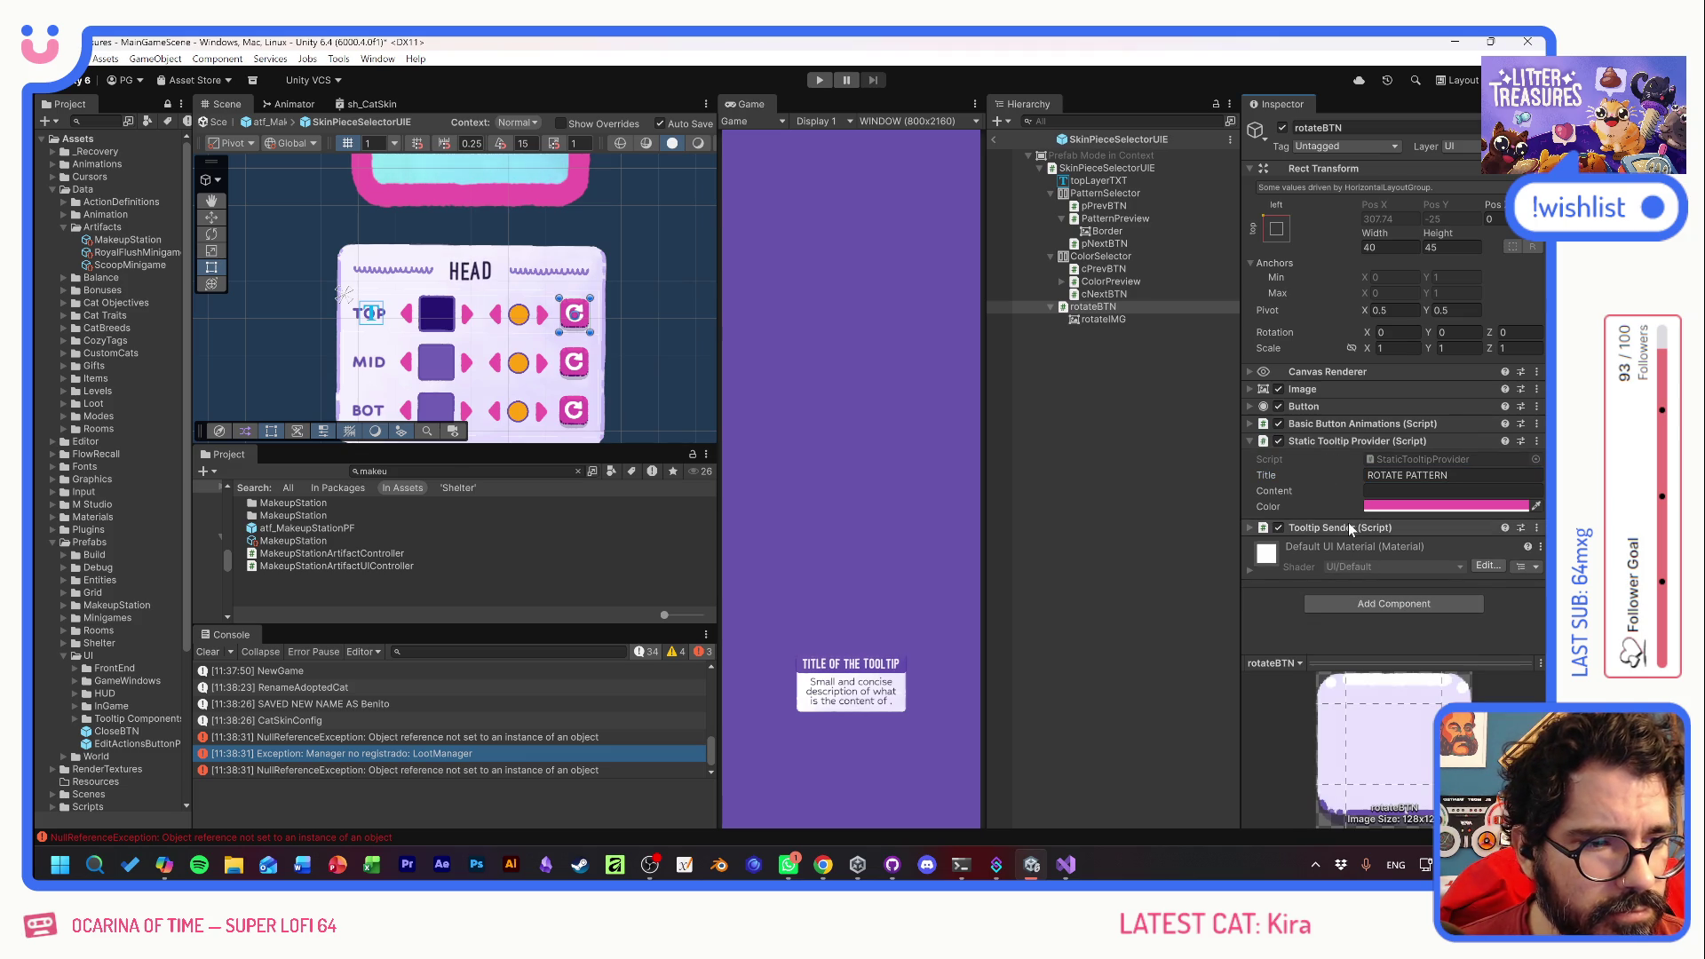
left_click_drag(1323, 442, 1329, 434)
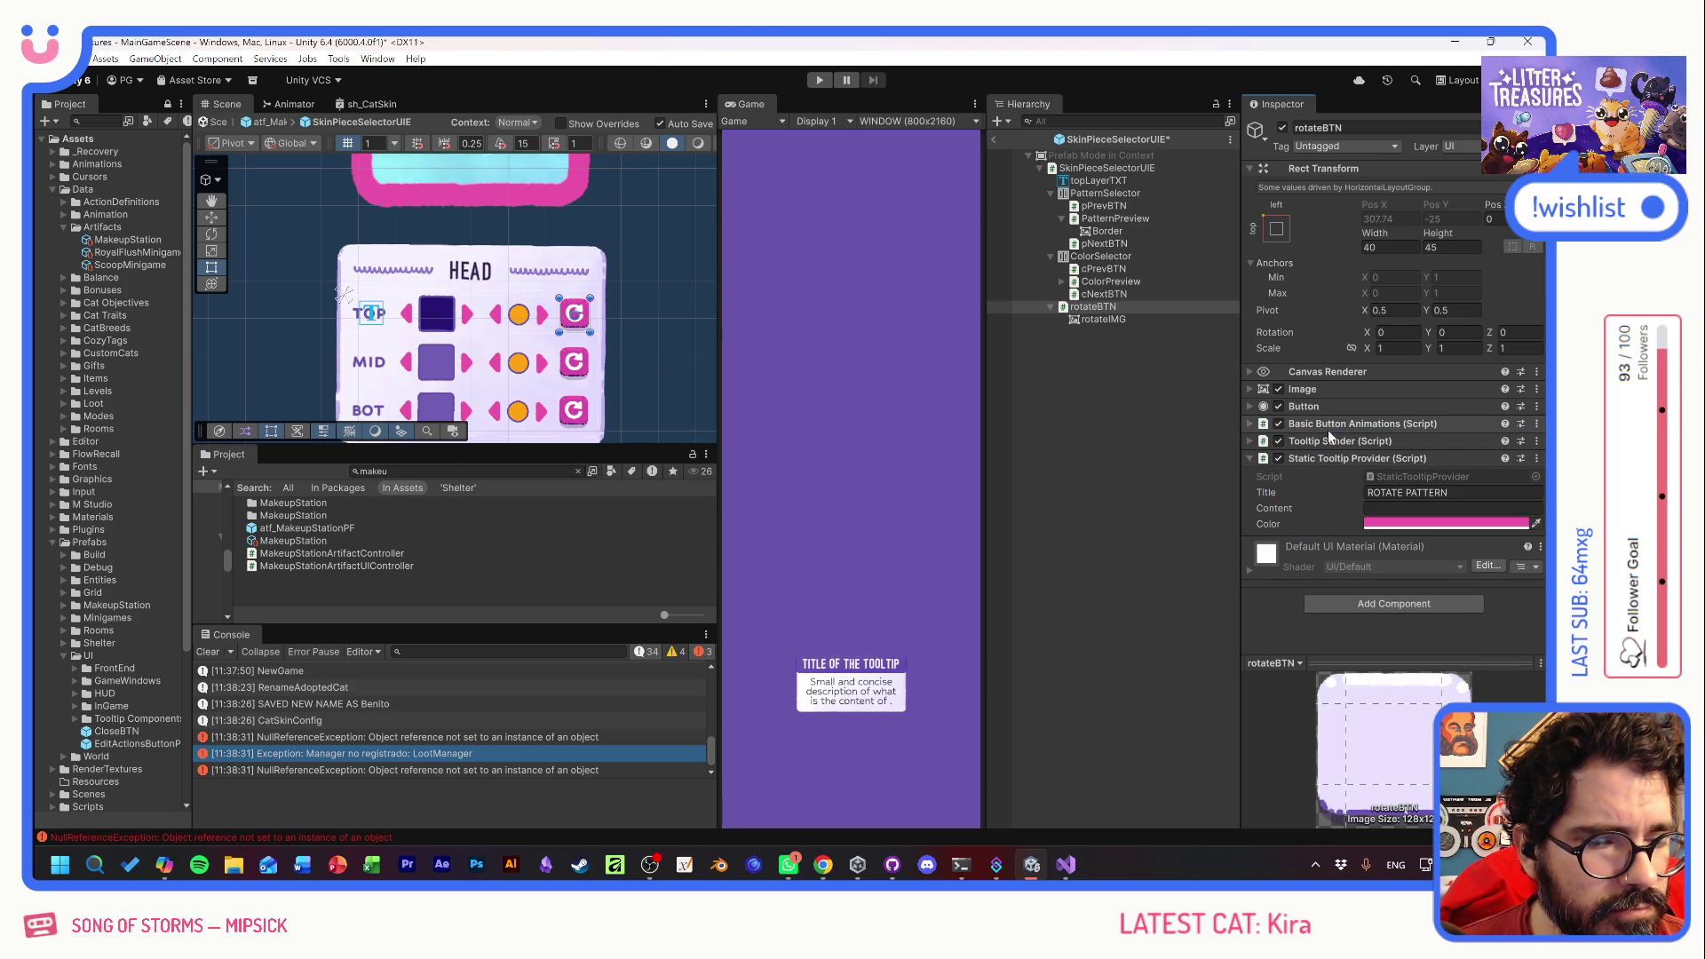
left_click(1249, 440)
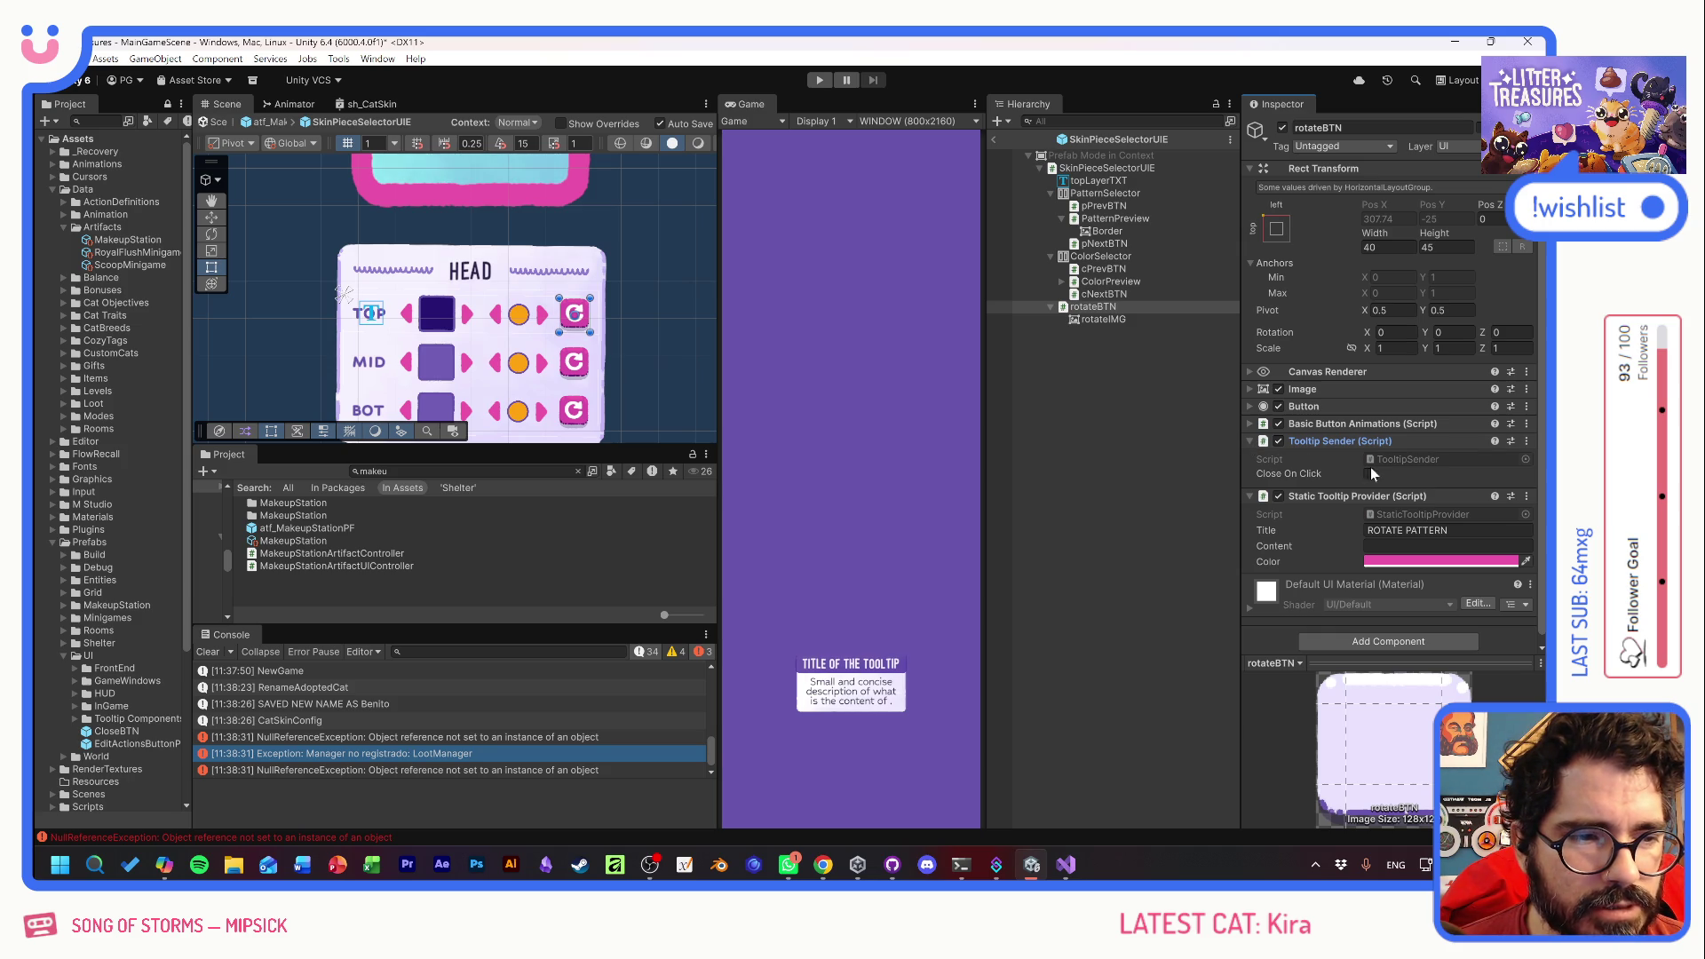
left_click(1249, 440)
left_click(1133, 416)
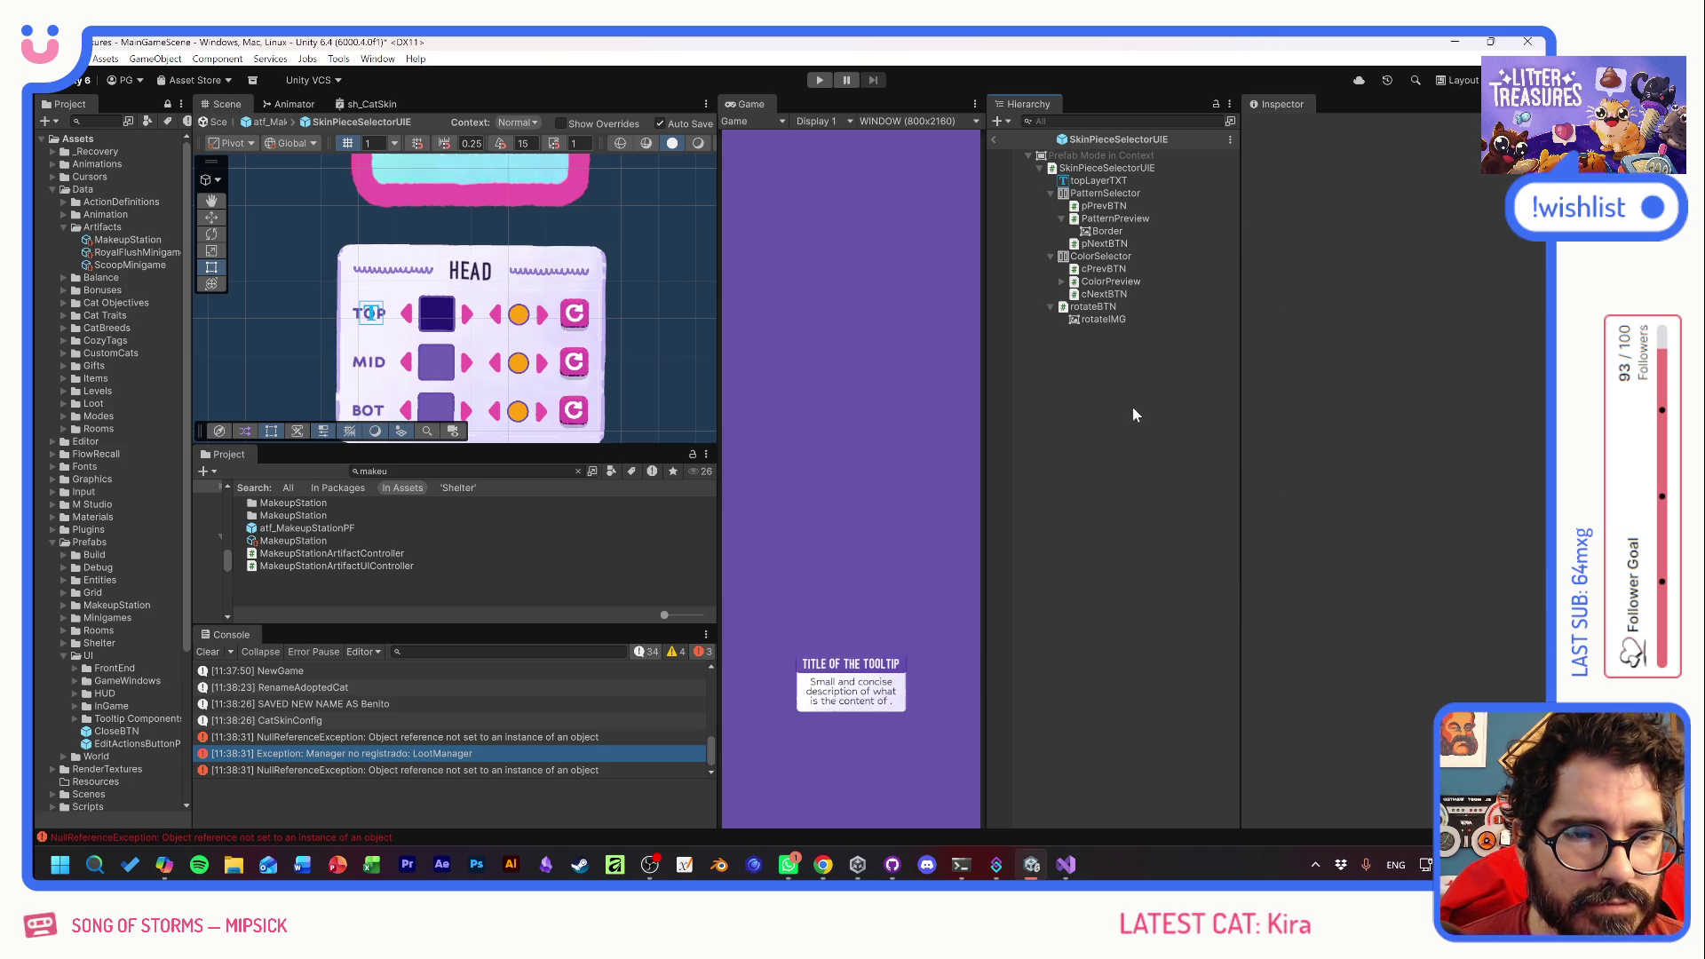
- Enter Play mode, start a New Game, and adopt the cat Tostada, confirming its name
key("ctrl+p")
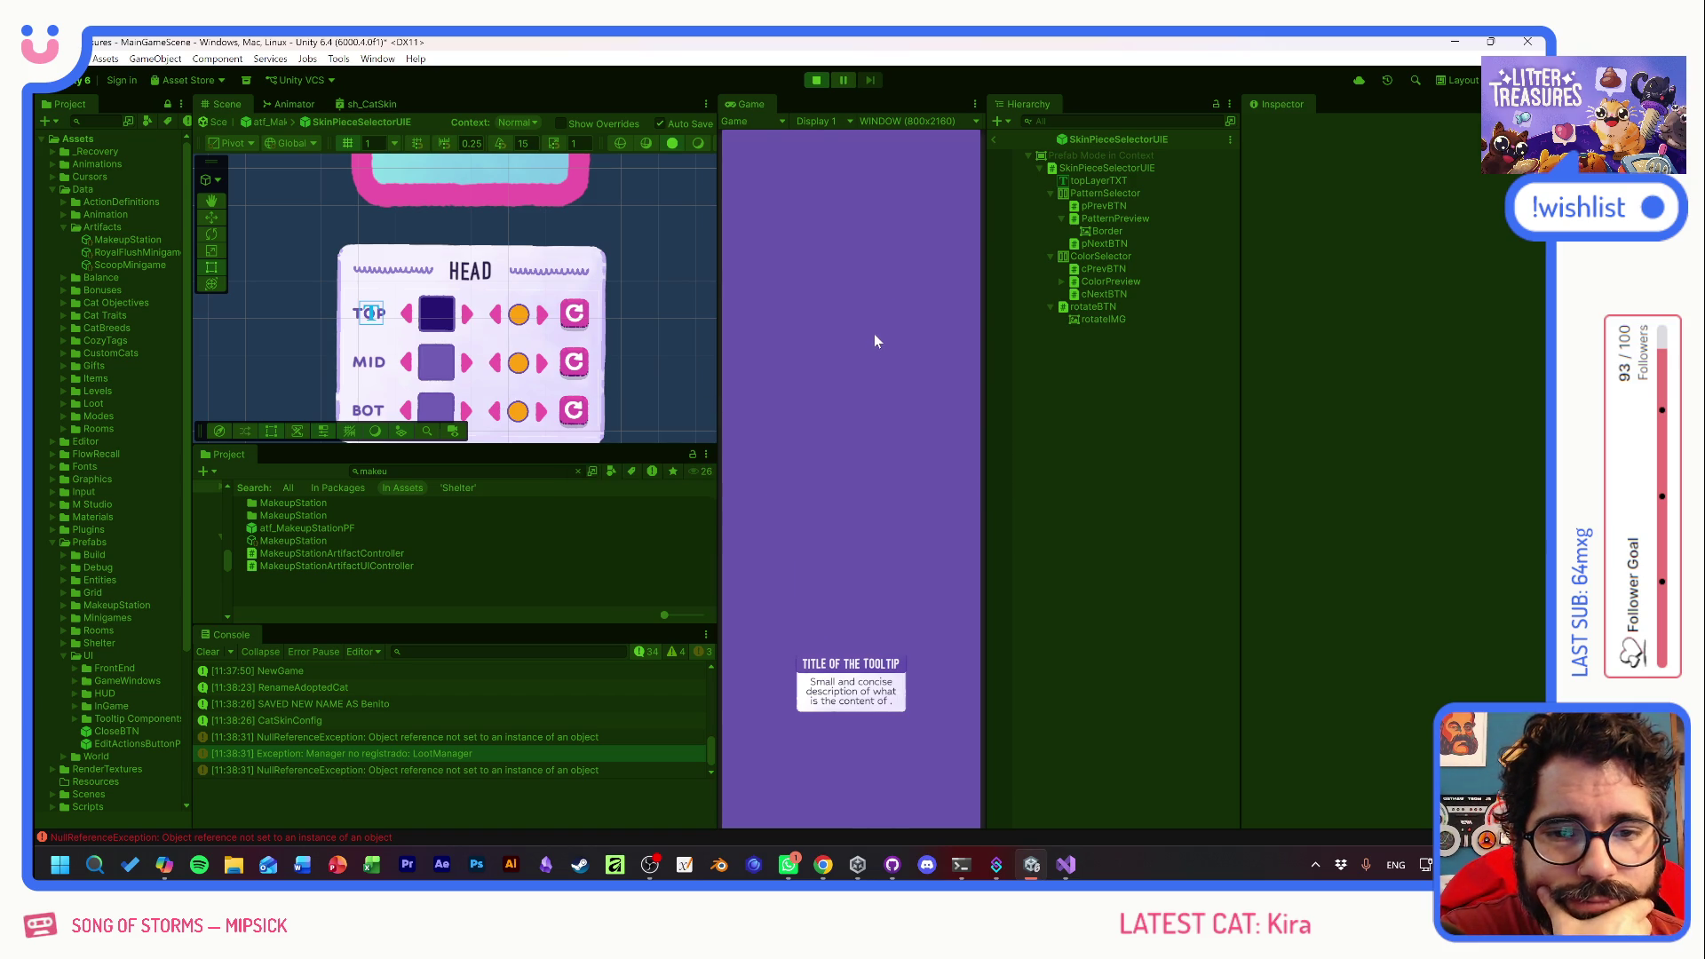
left_click(861, 486)
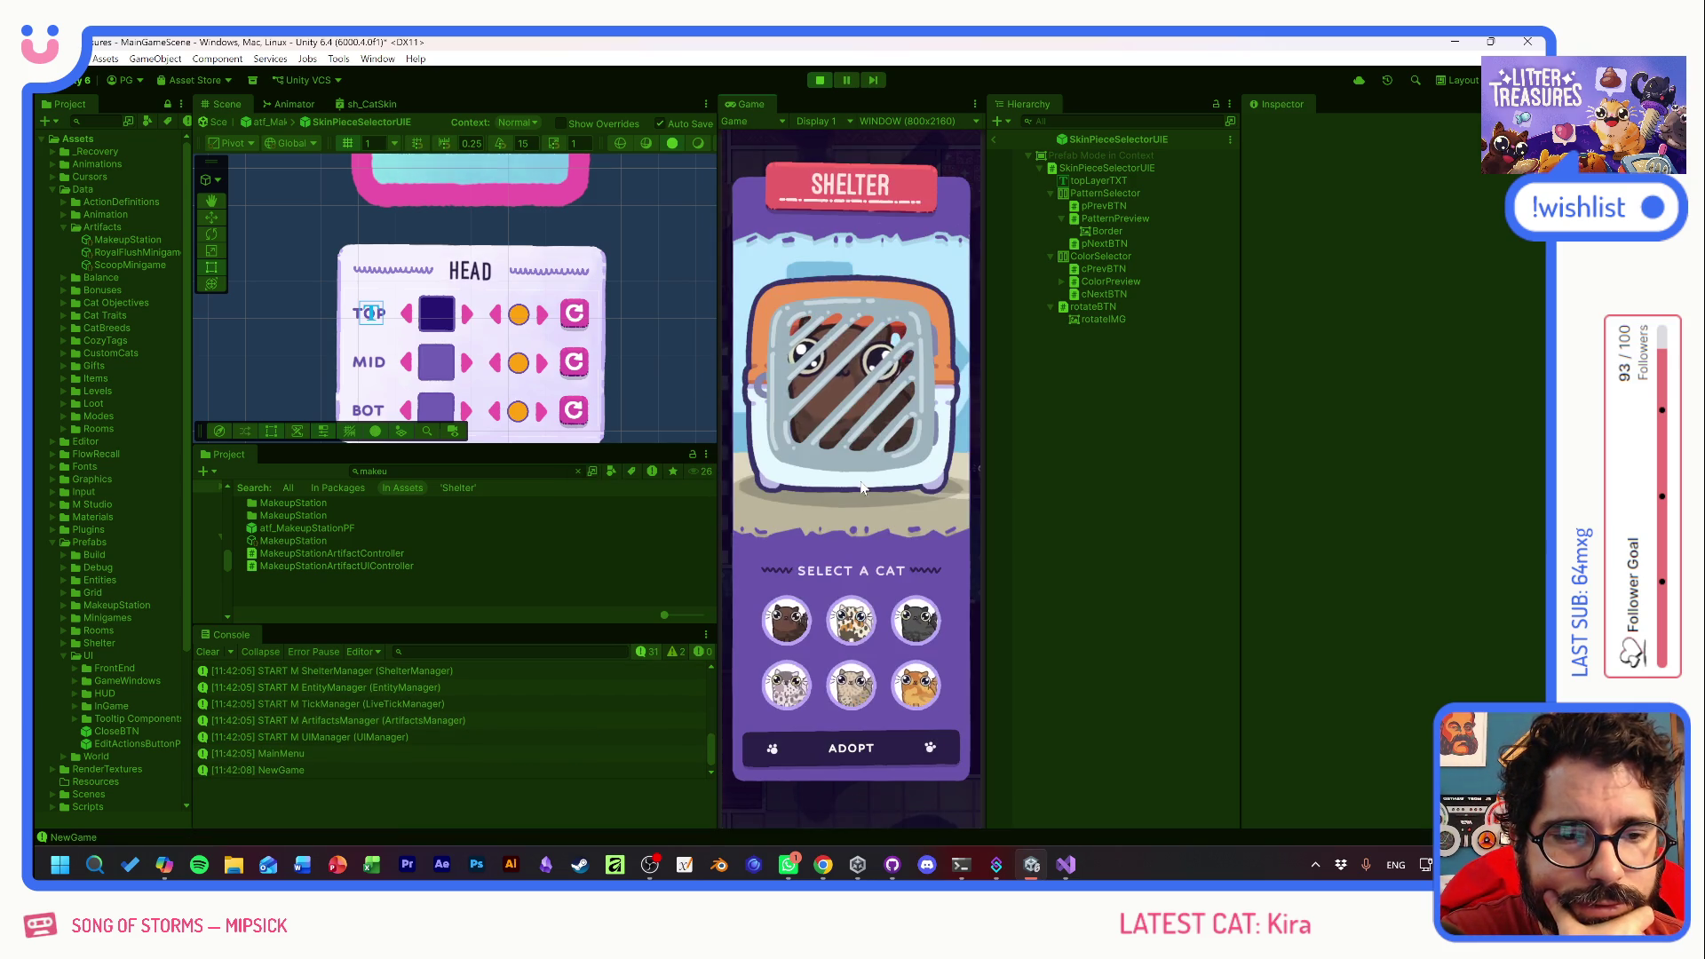
left_click(851, 620)
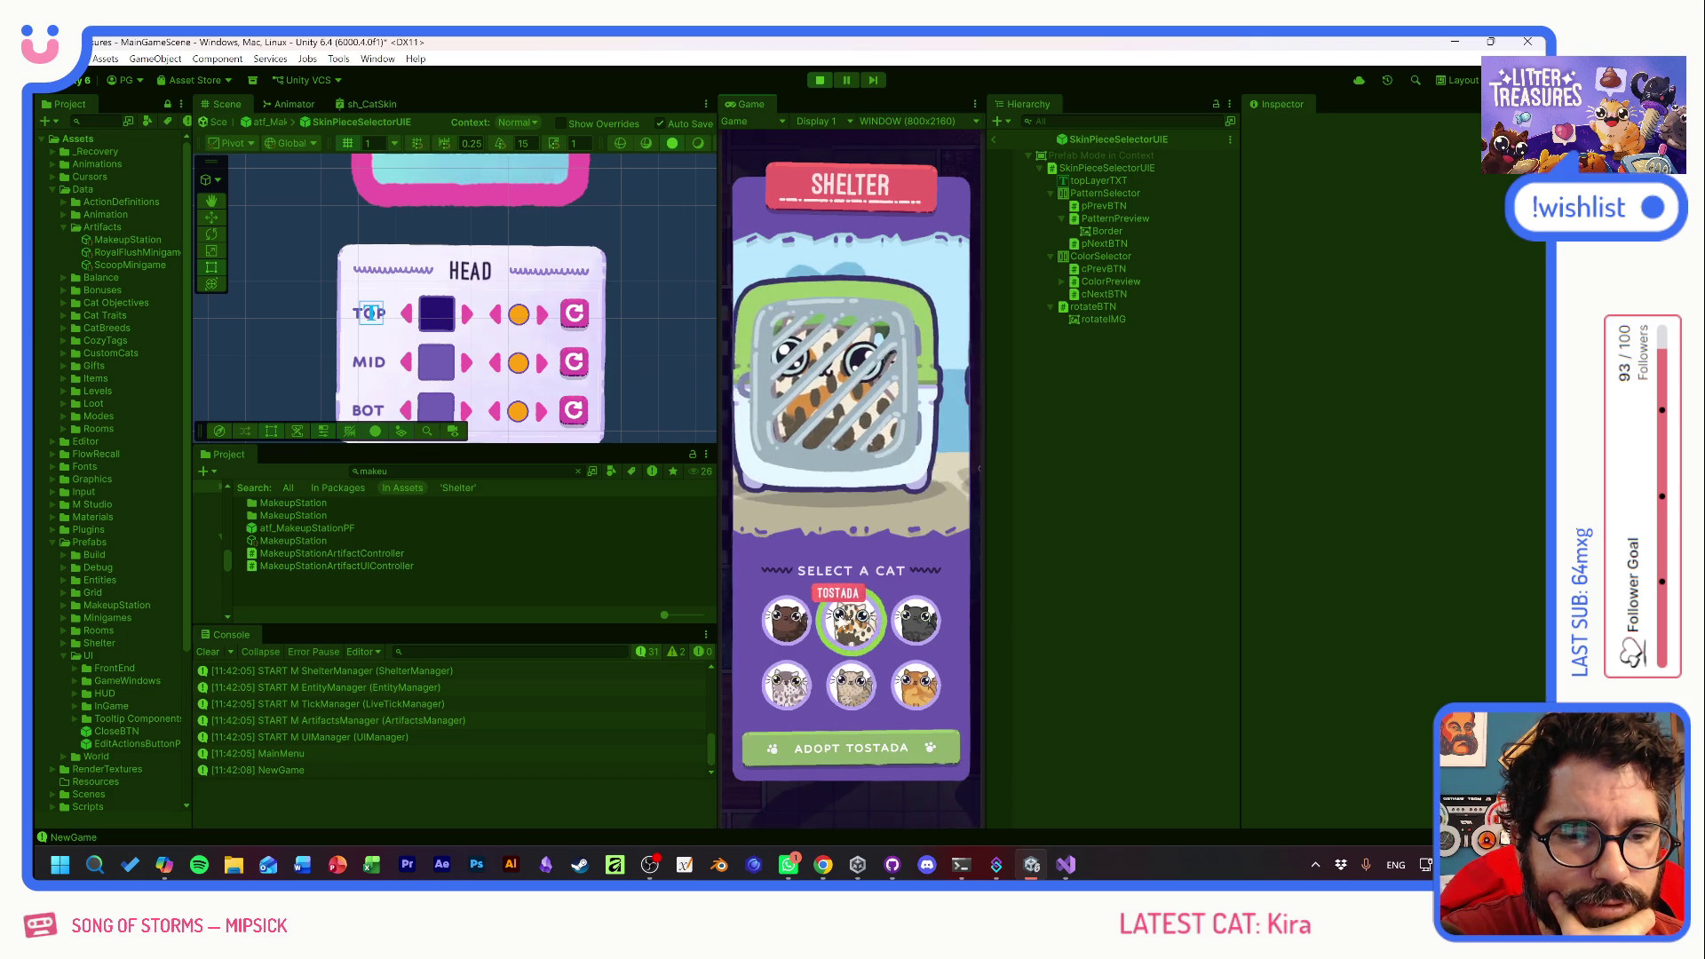
left_click(851, 748)
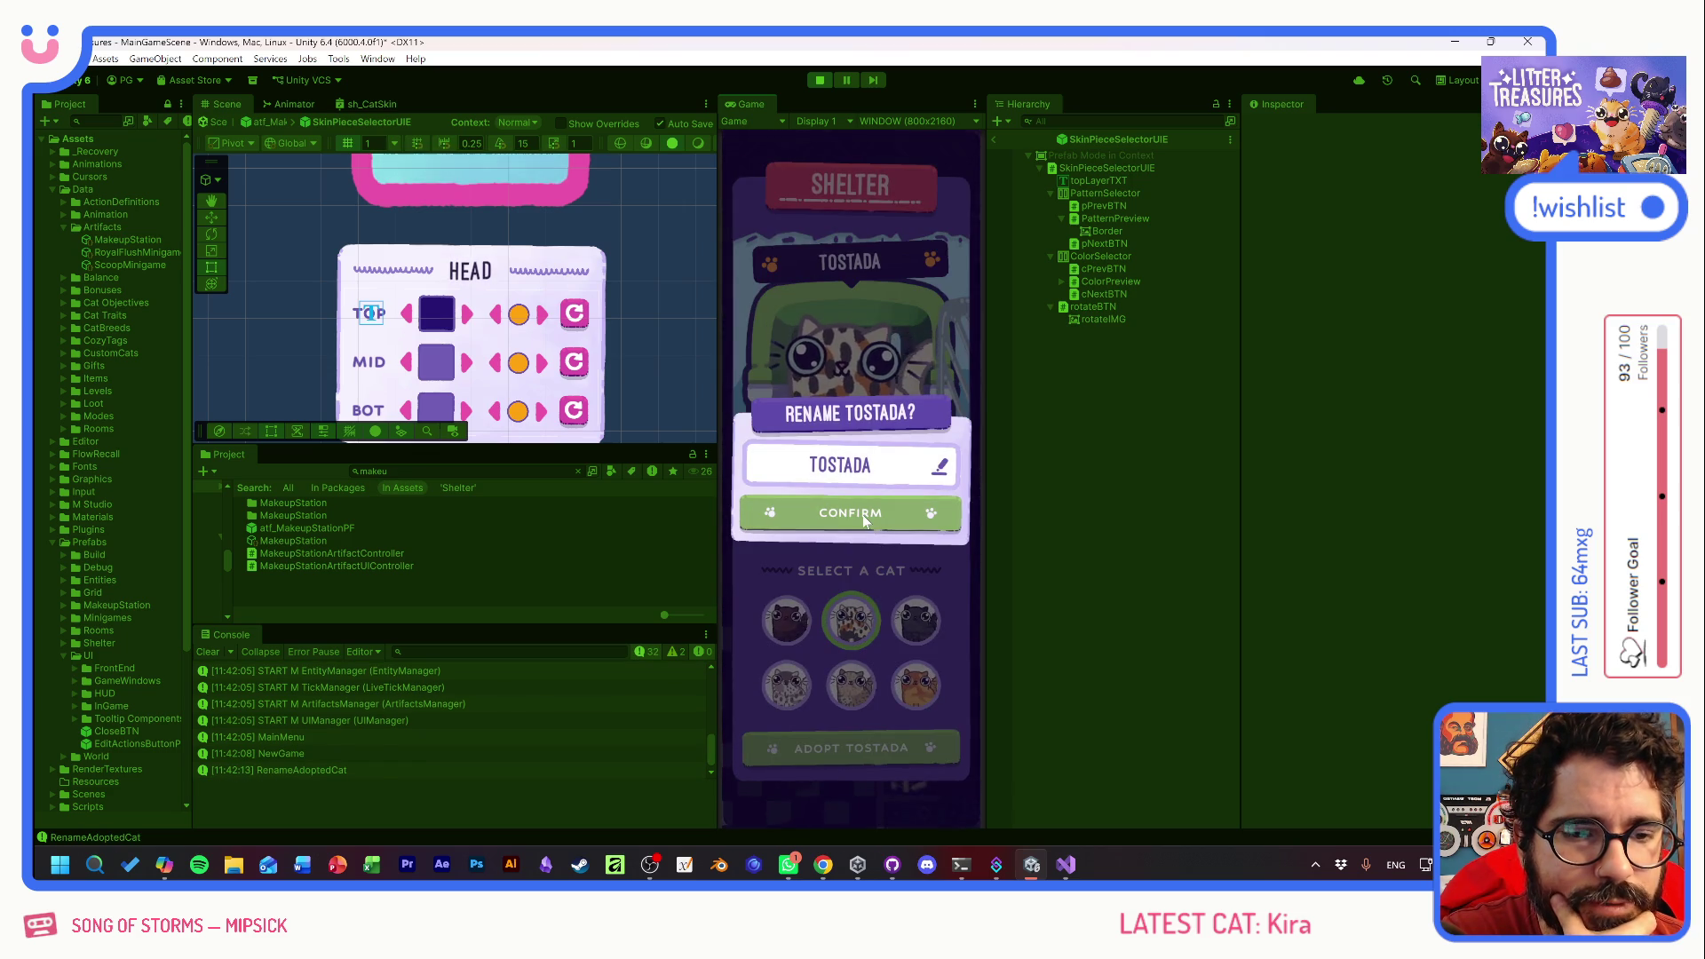
left_click(861, 514)
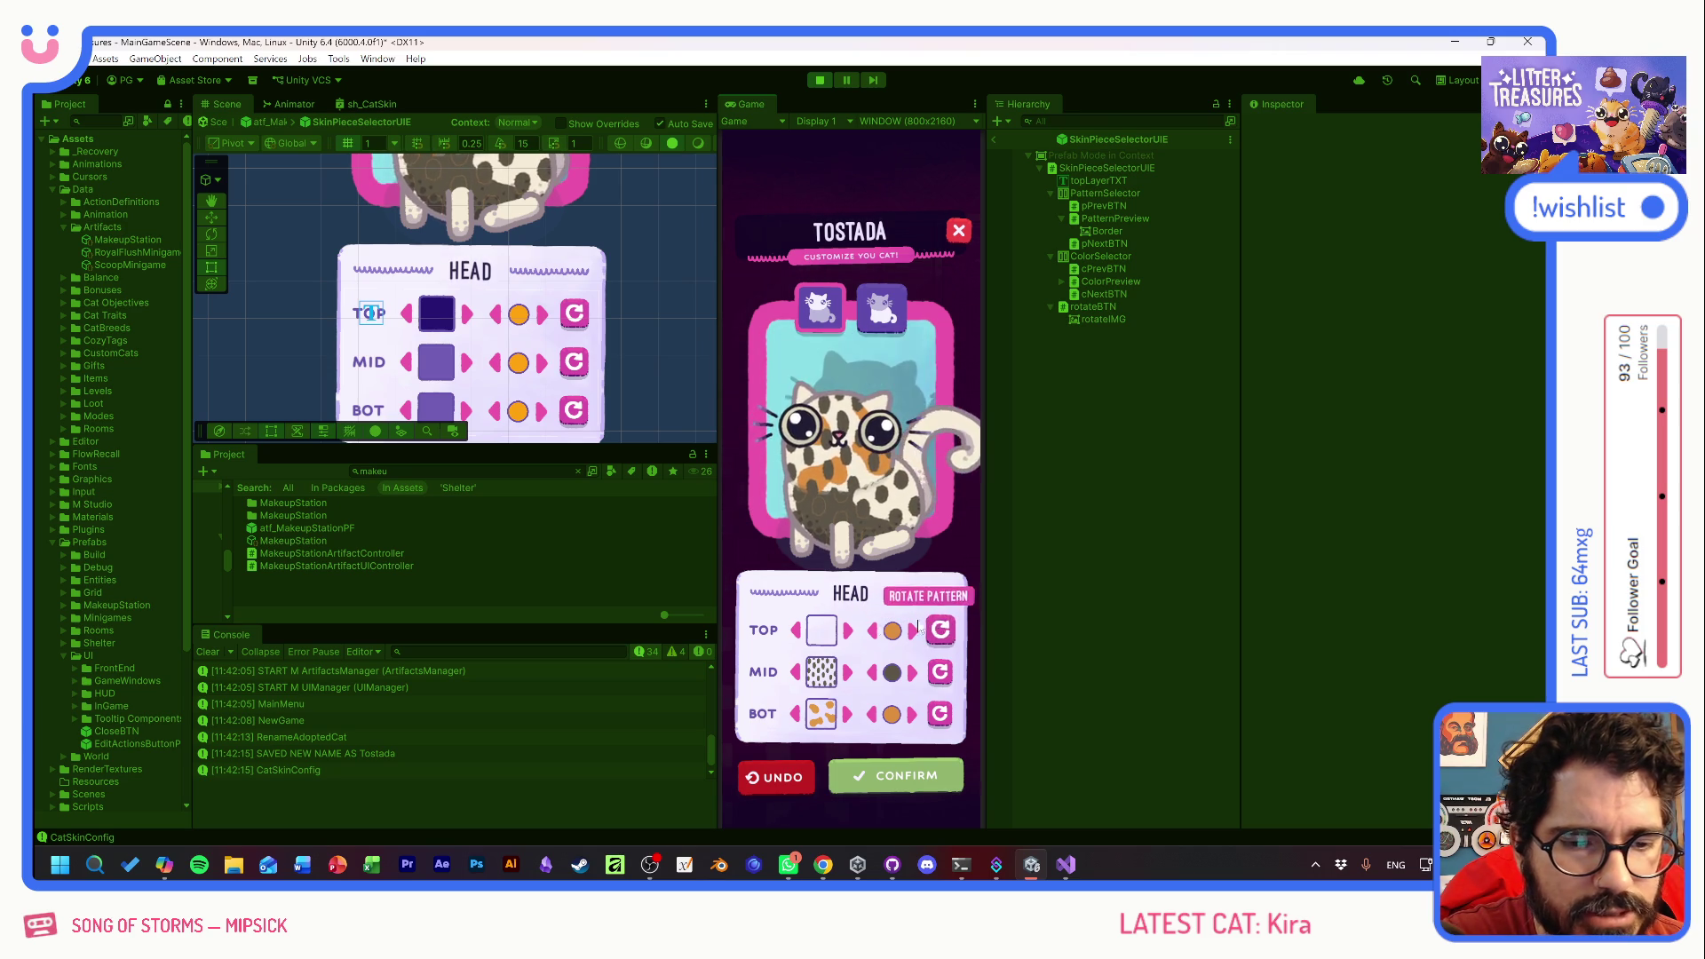
- Switch Tostada's top head pattern to a speckled one, view the body tab, then confirm customization
left_click(848, 630)
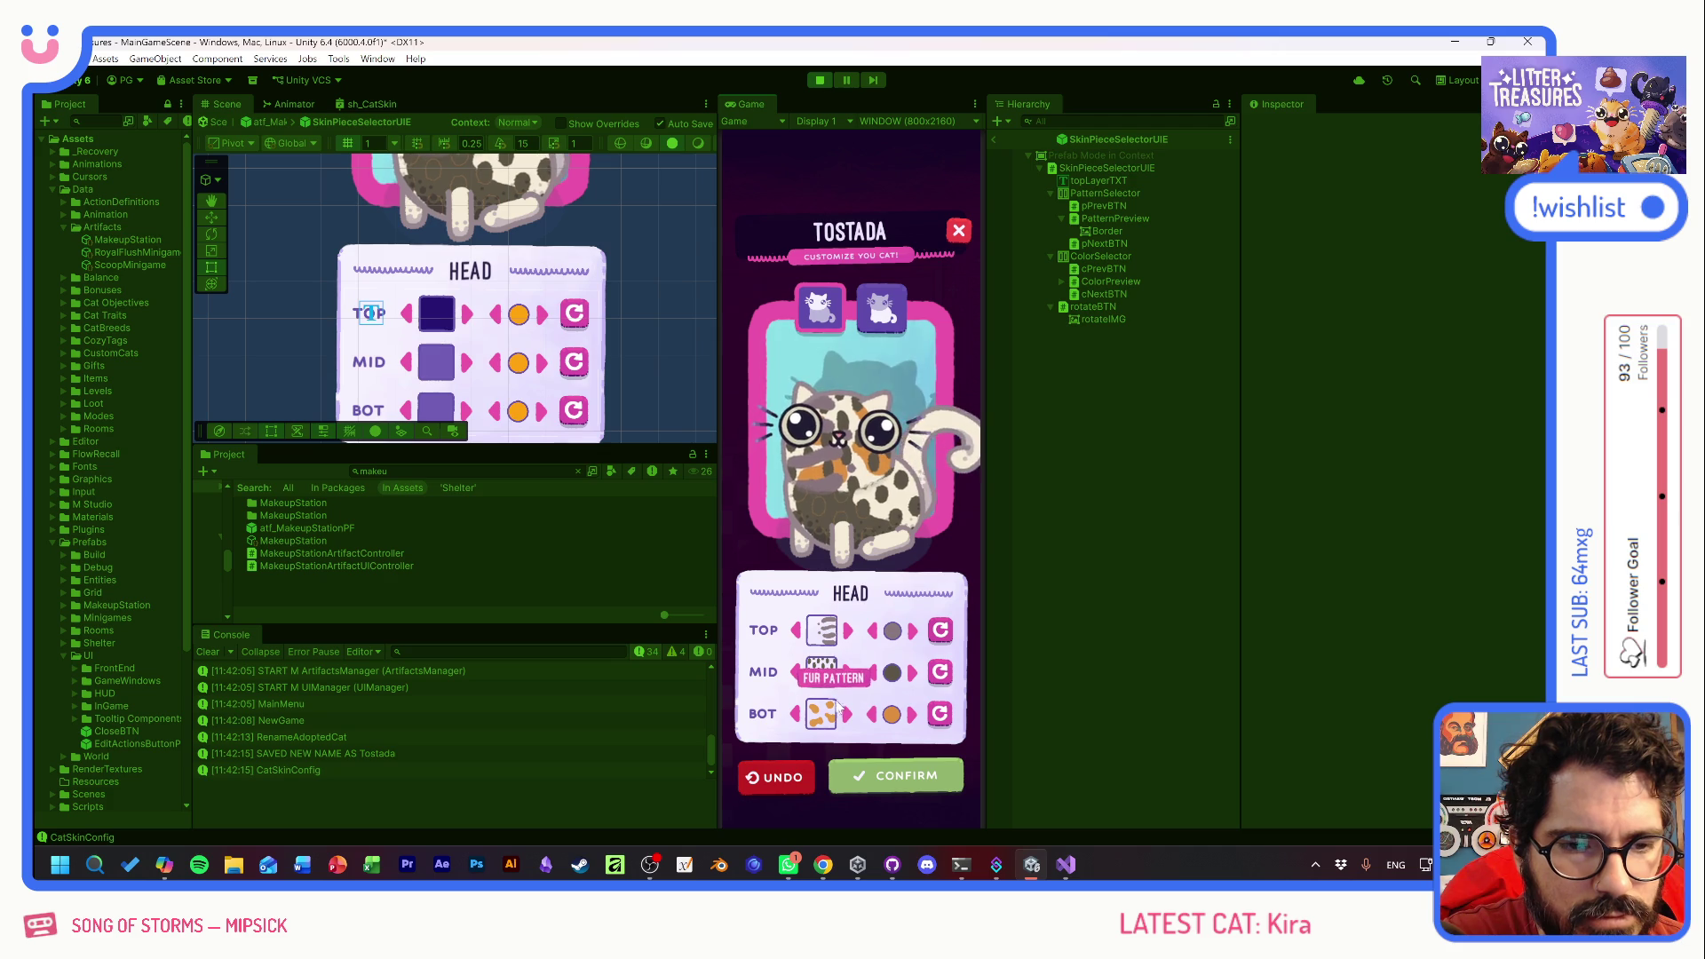
left_click(875, 313)
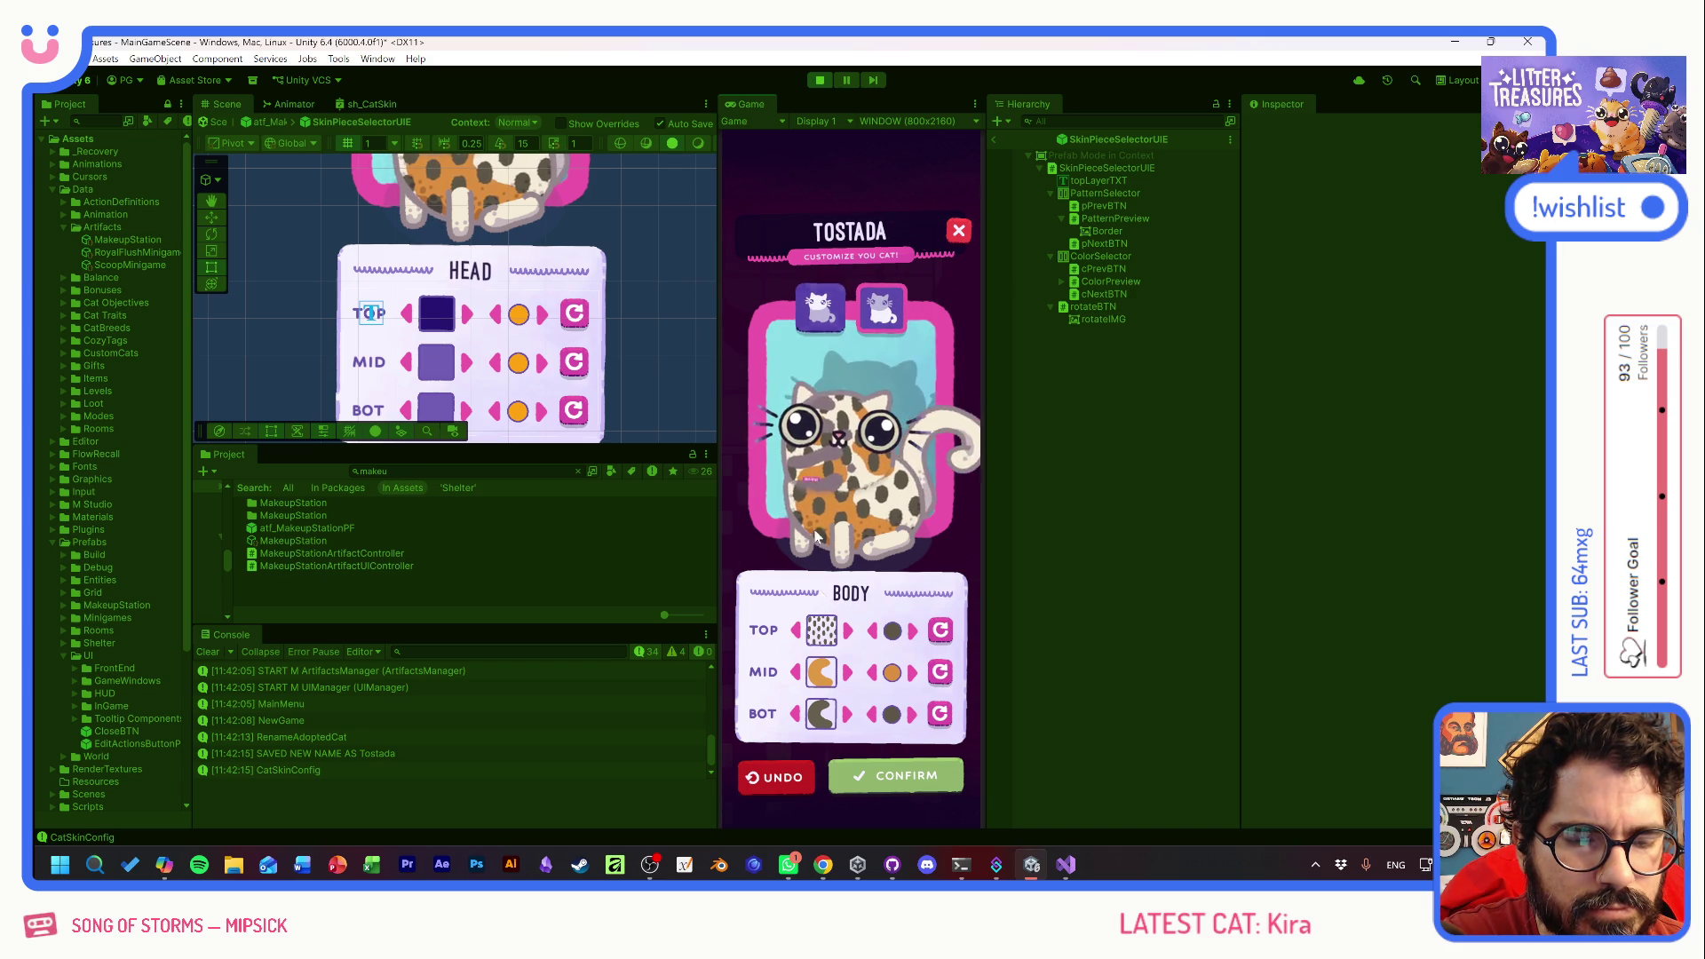
left_click(888, 777)
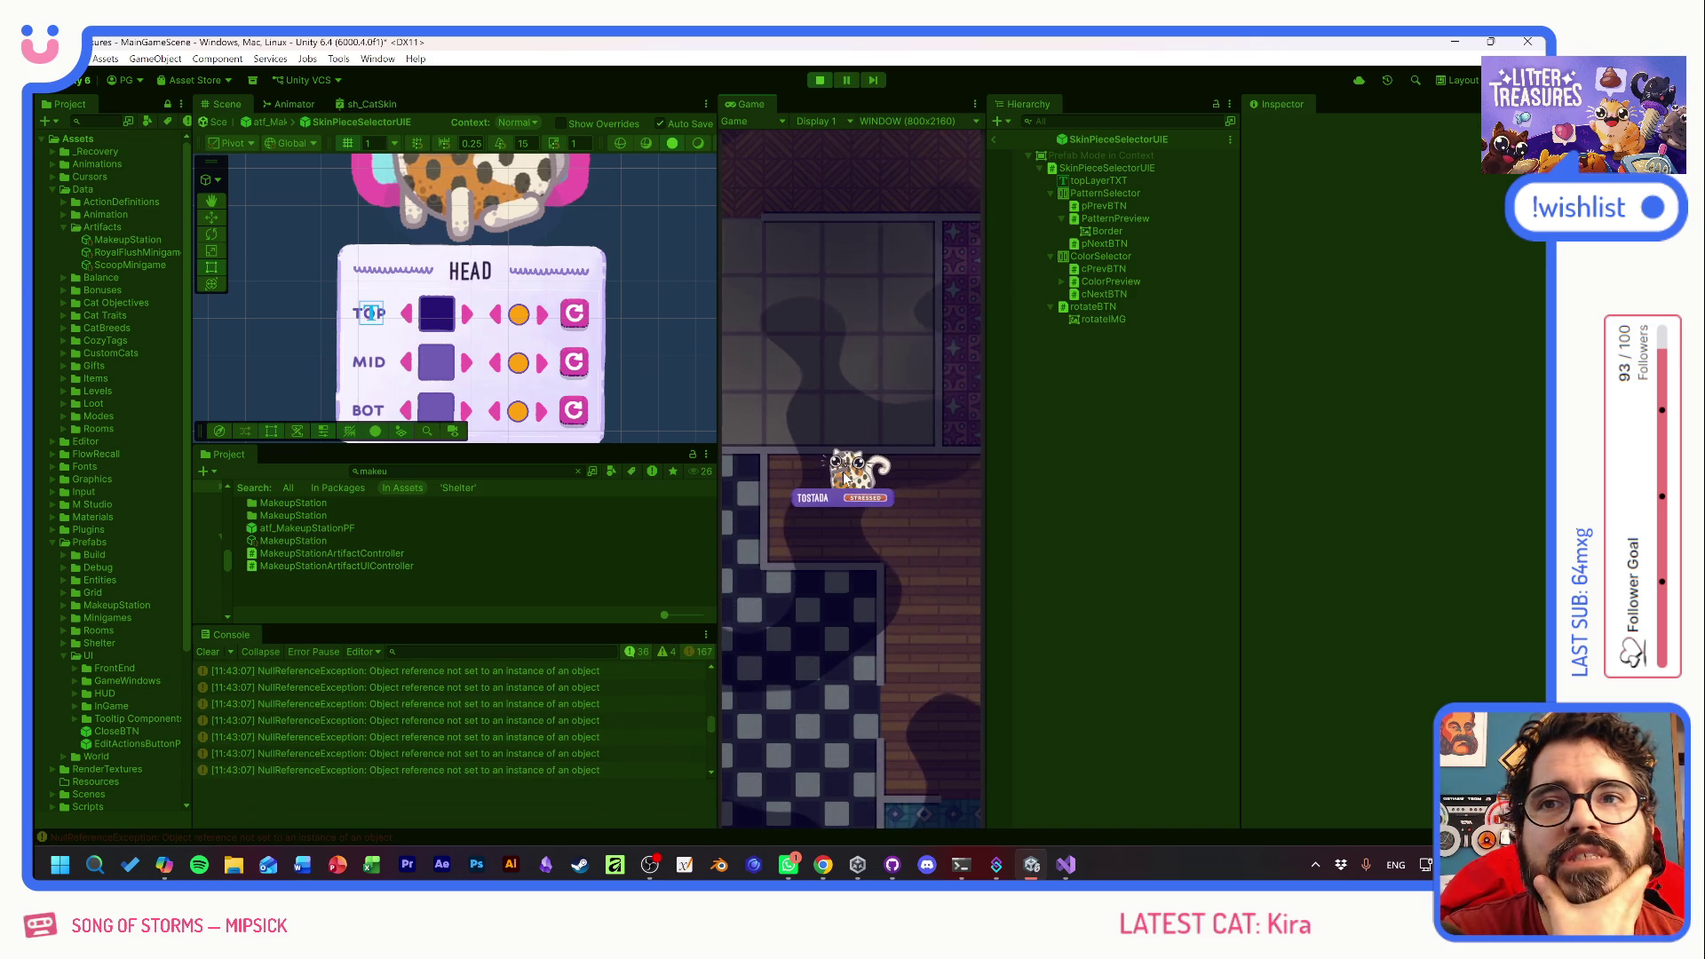
- Drag Tostada around the room to check its nameplate tooltip, then stop Play mode
left_click_drag(848, 484, 850, 482)
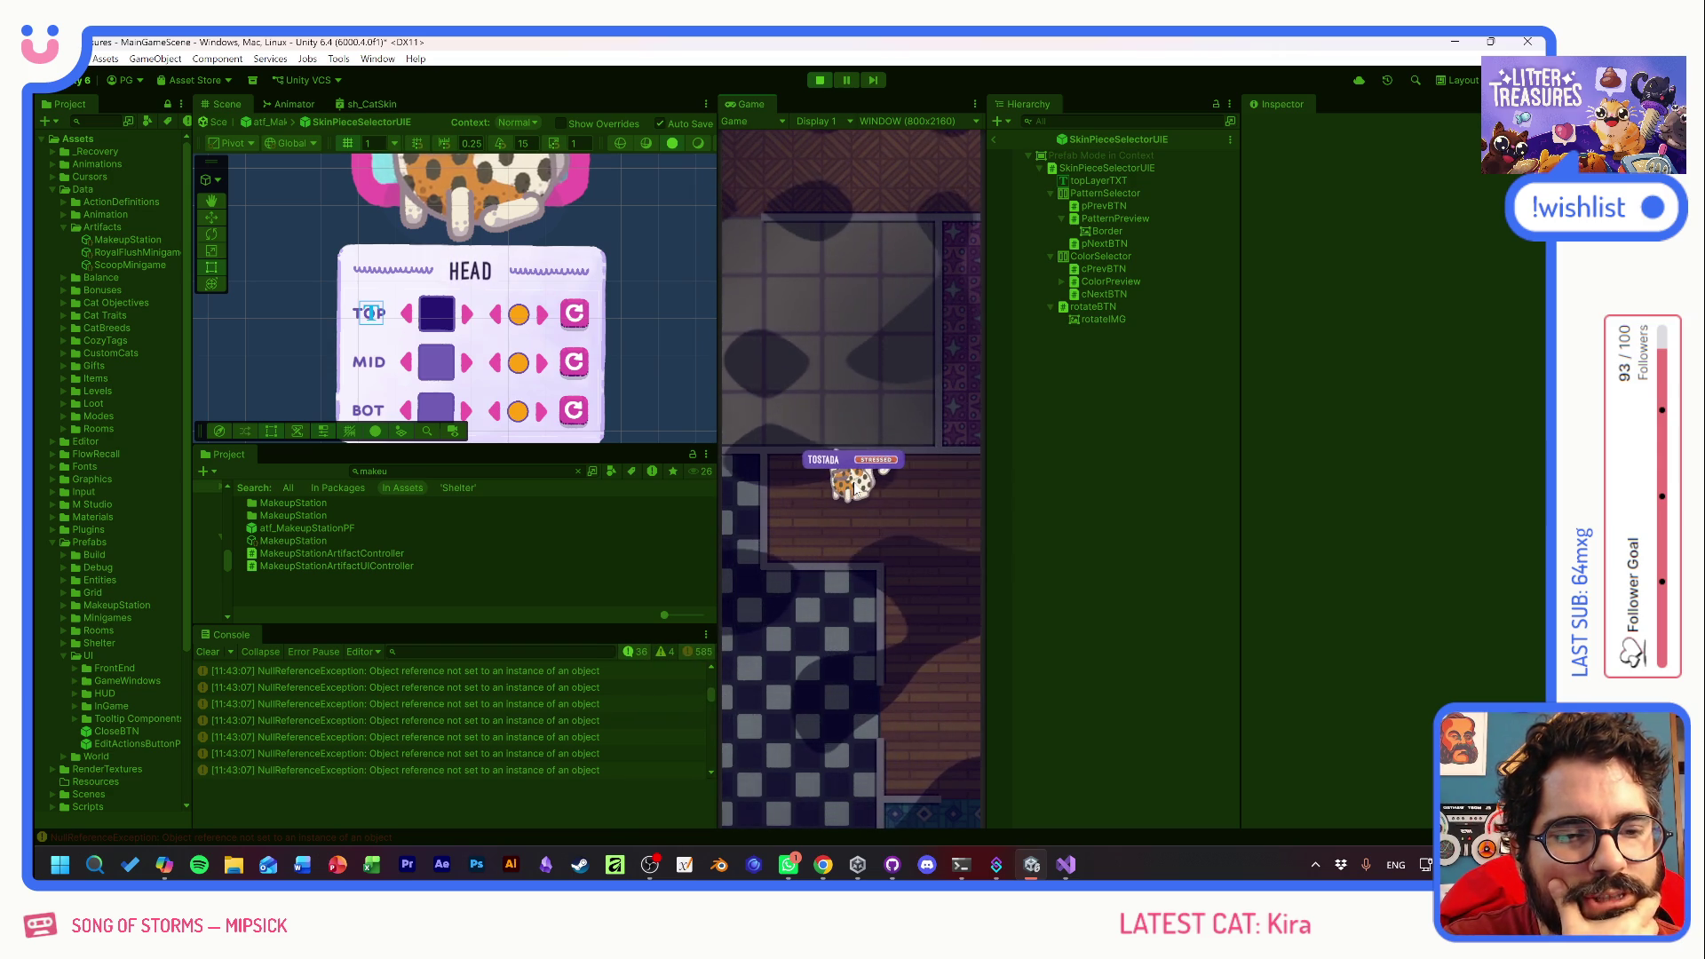
left_click_drag(849, 484, 855, 471)
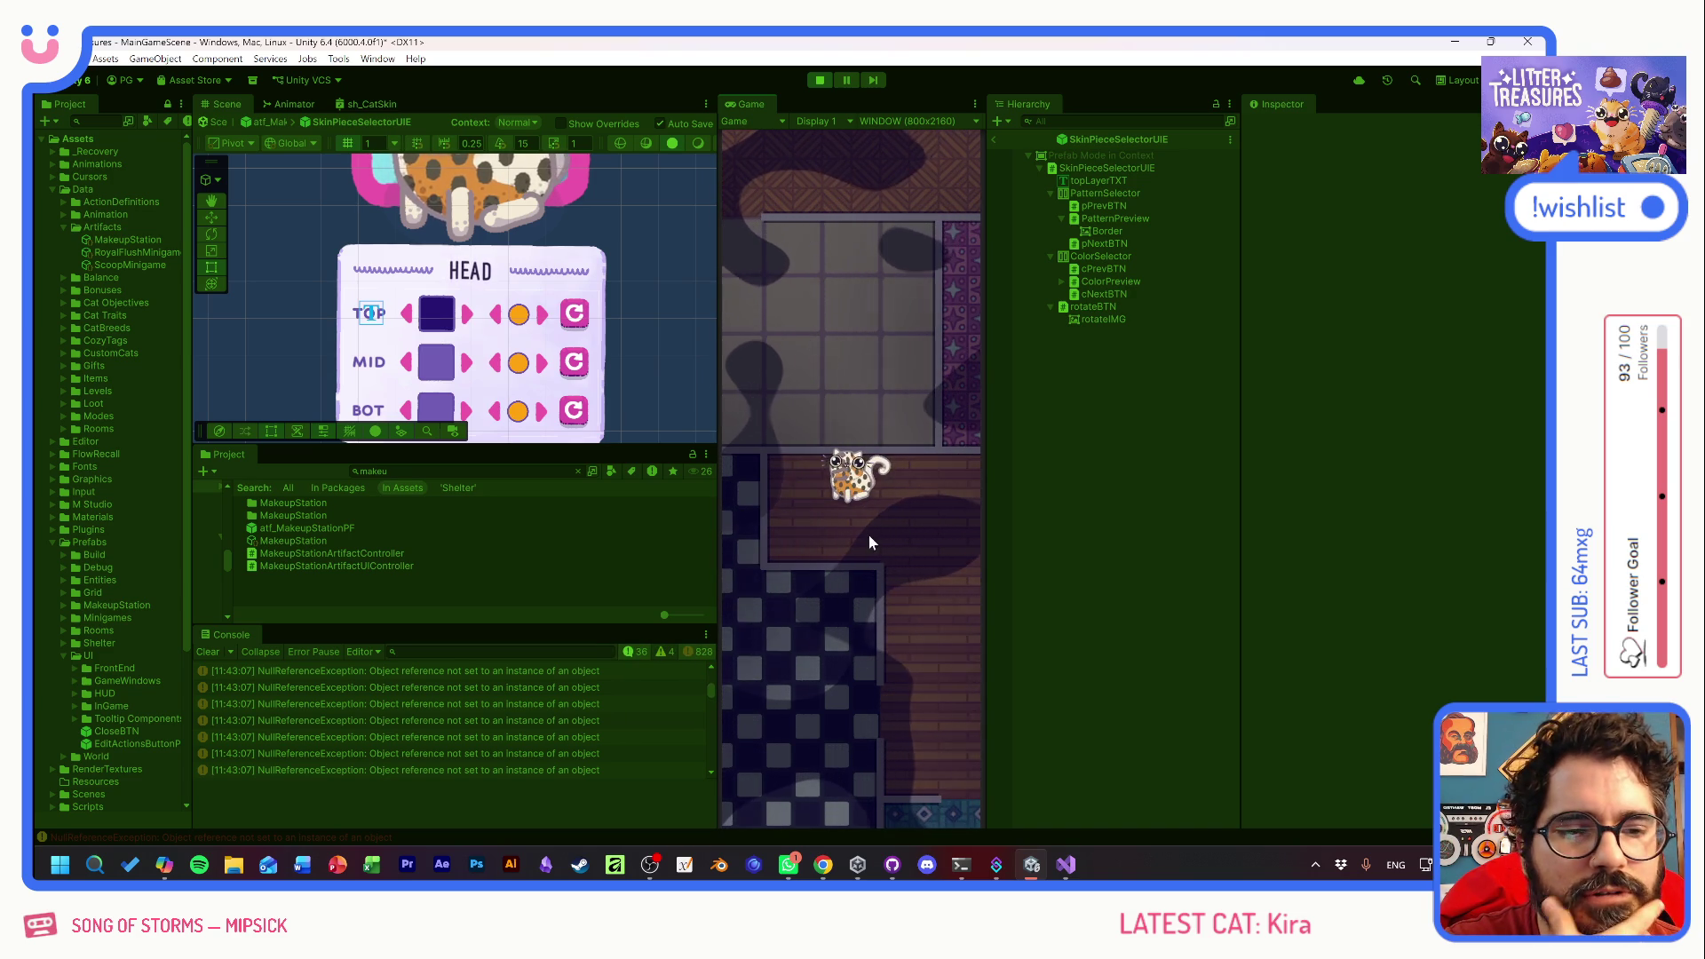
mouse_move(855, 489)
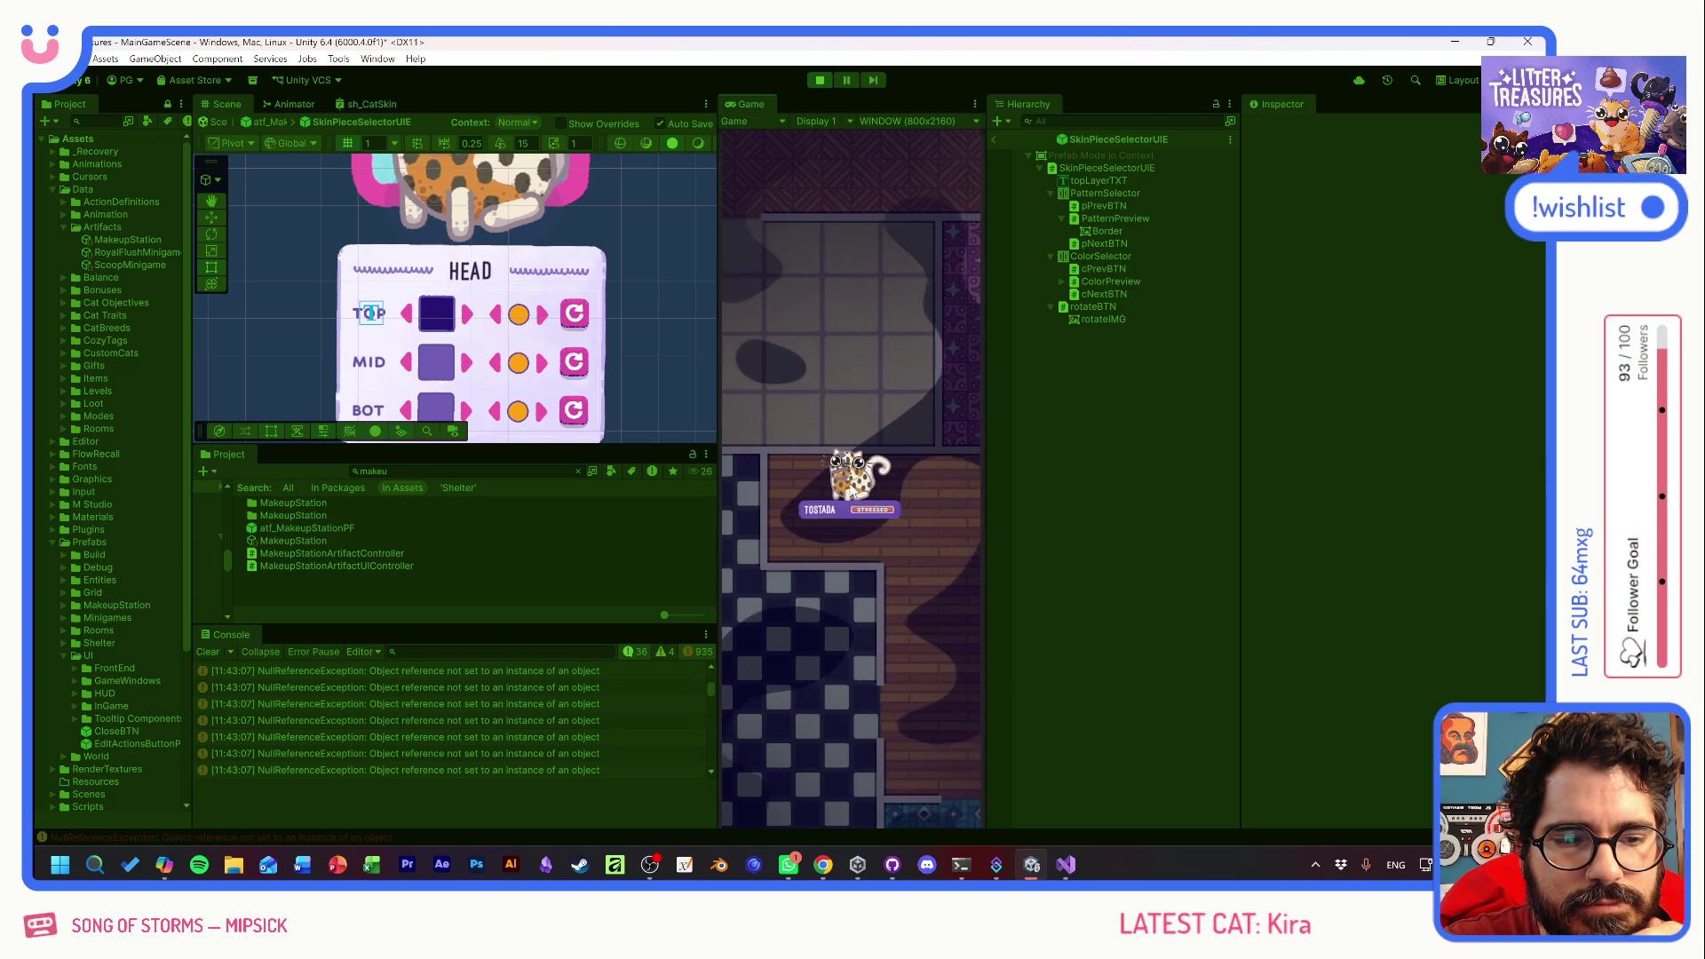
left_click(848, 480)
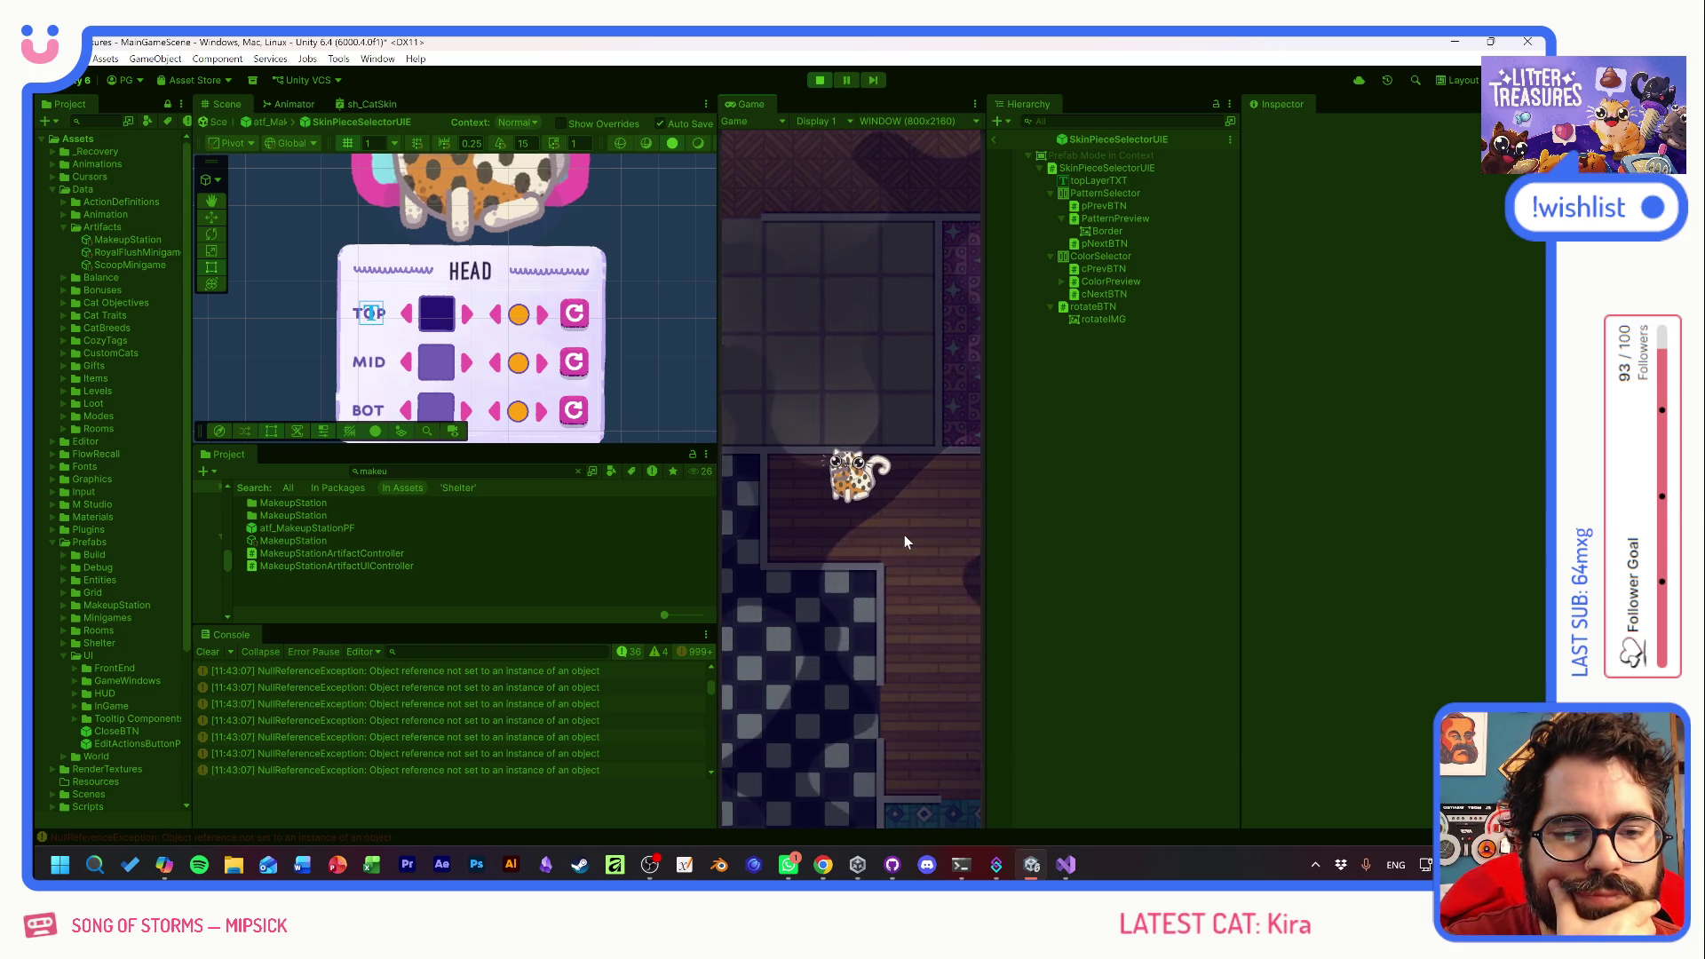
scroll(904, 538, "down", 2)
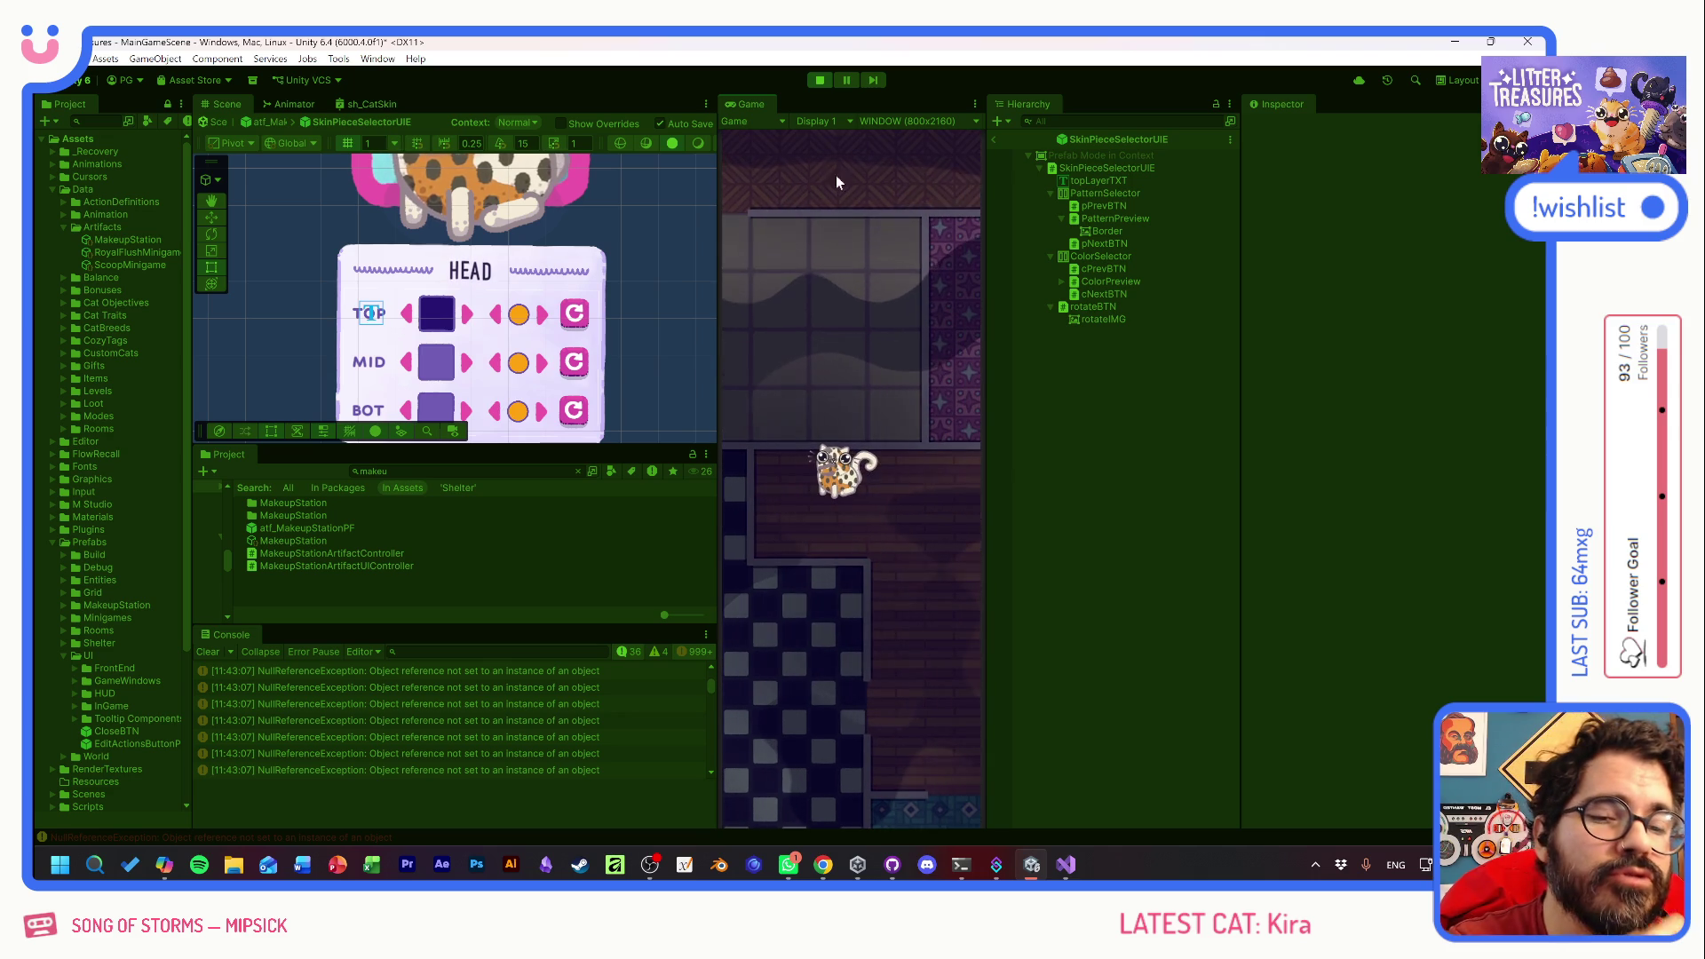
left_click(823, 84)
key("alt+Tab")
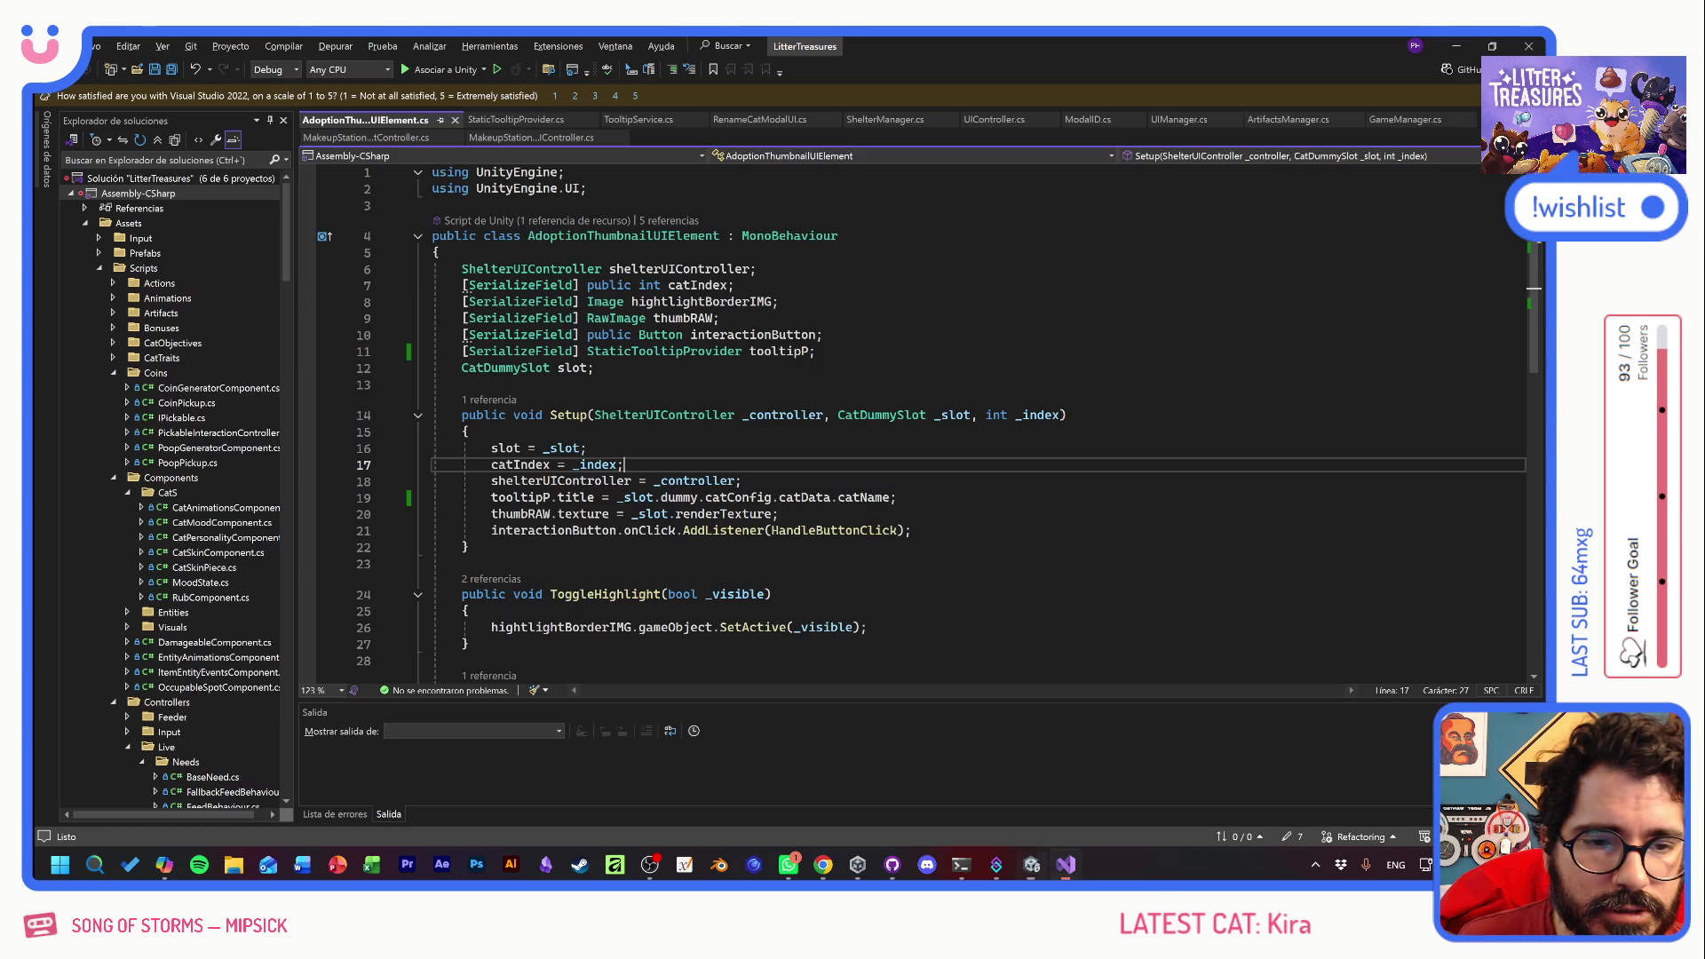
- Switch from Visual Studio back to the Unity editor with Alt+Tab
key("alt+Tab")
key("alt+Tab")
key("Tab")
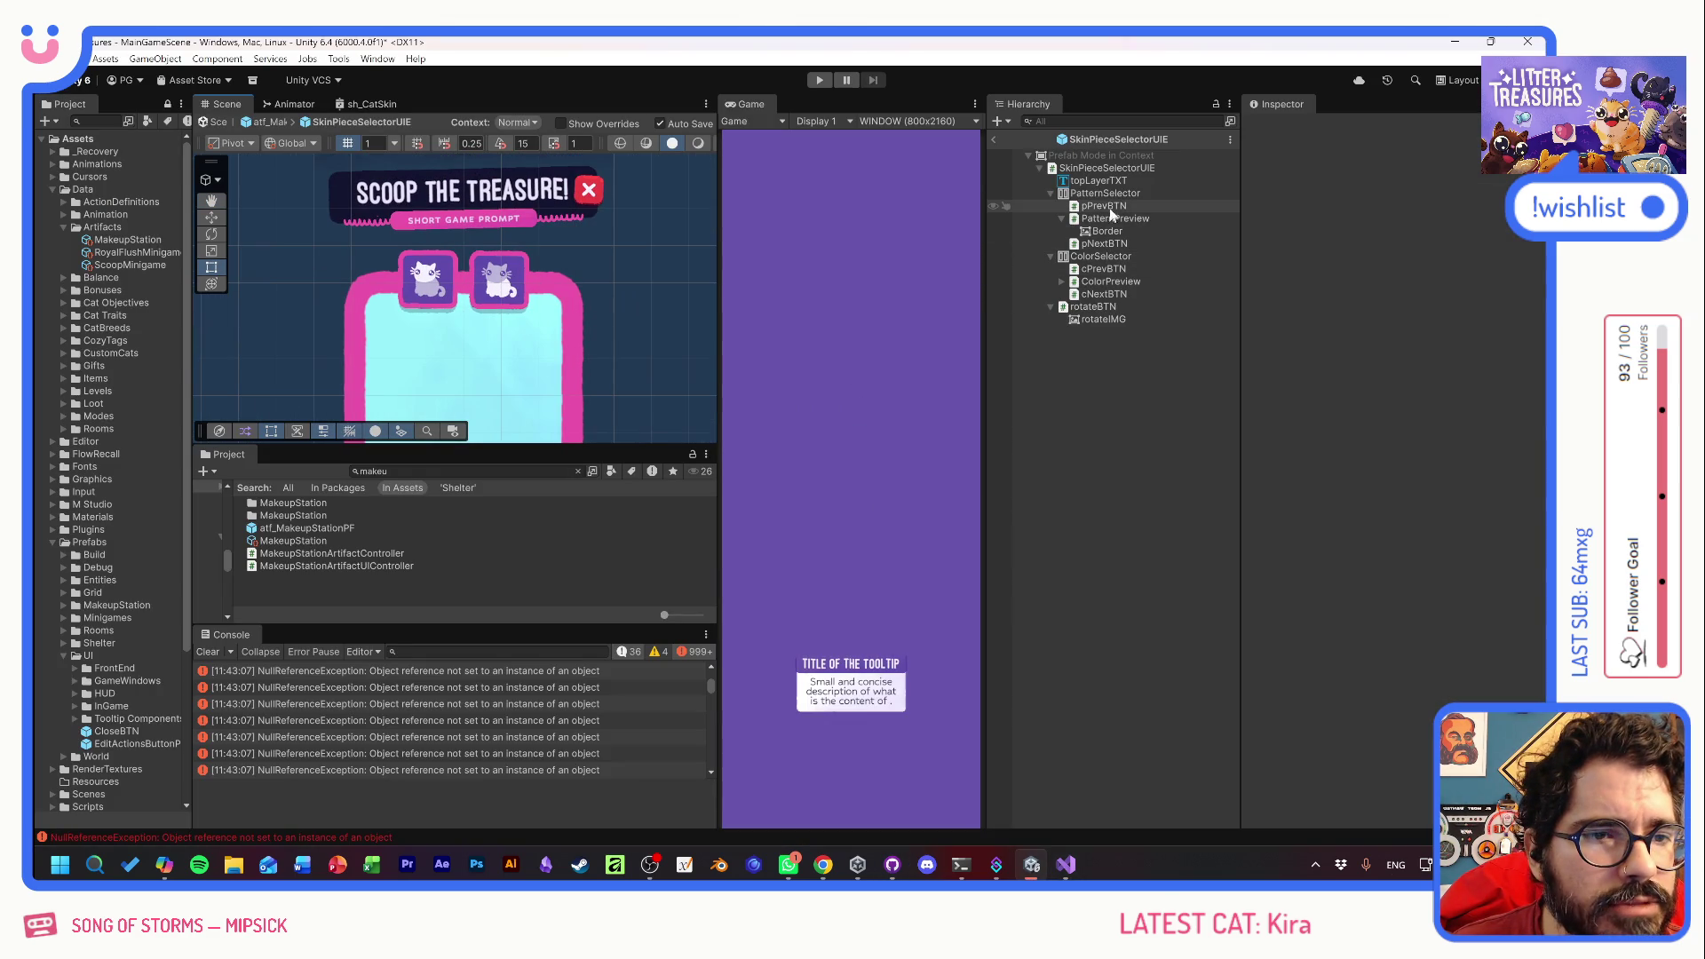
- Add a Tooltip Sender above bodyZoneBTN's BODY STYLE provider in atf_MakeupStationPF, then enter Play mode
left_click(995, 142)
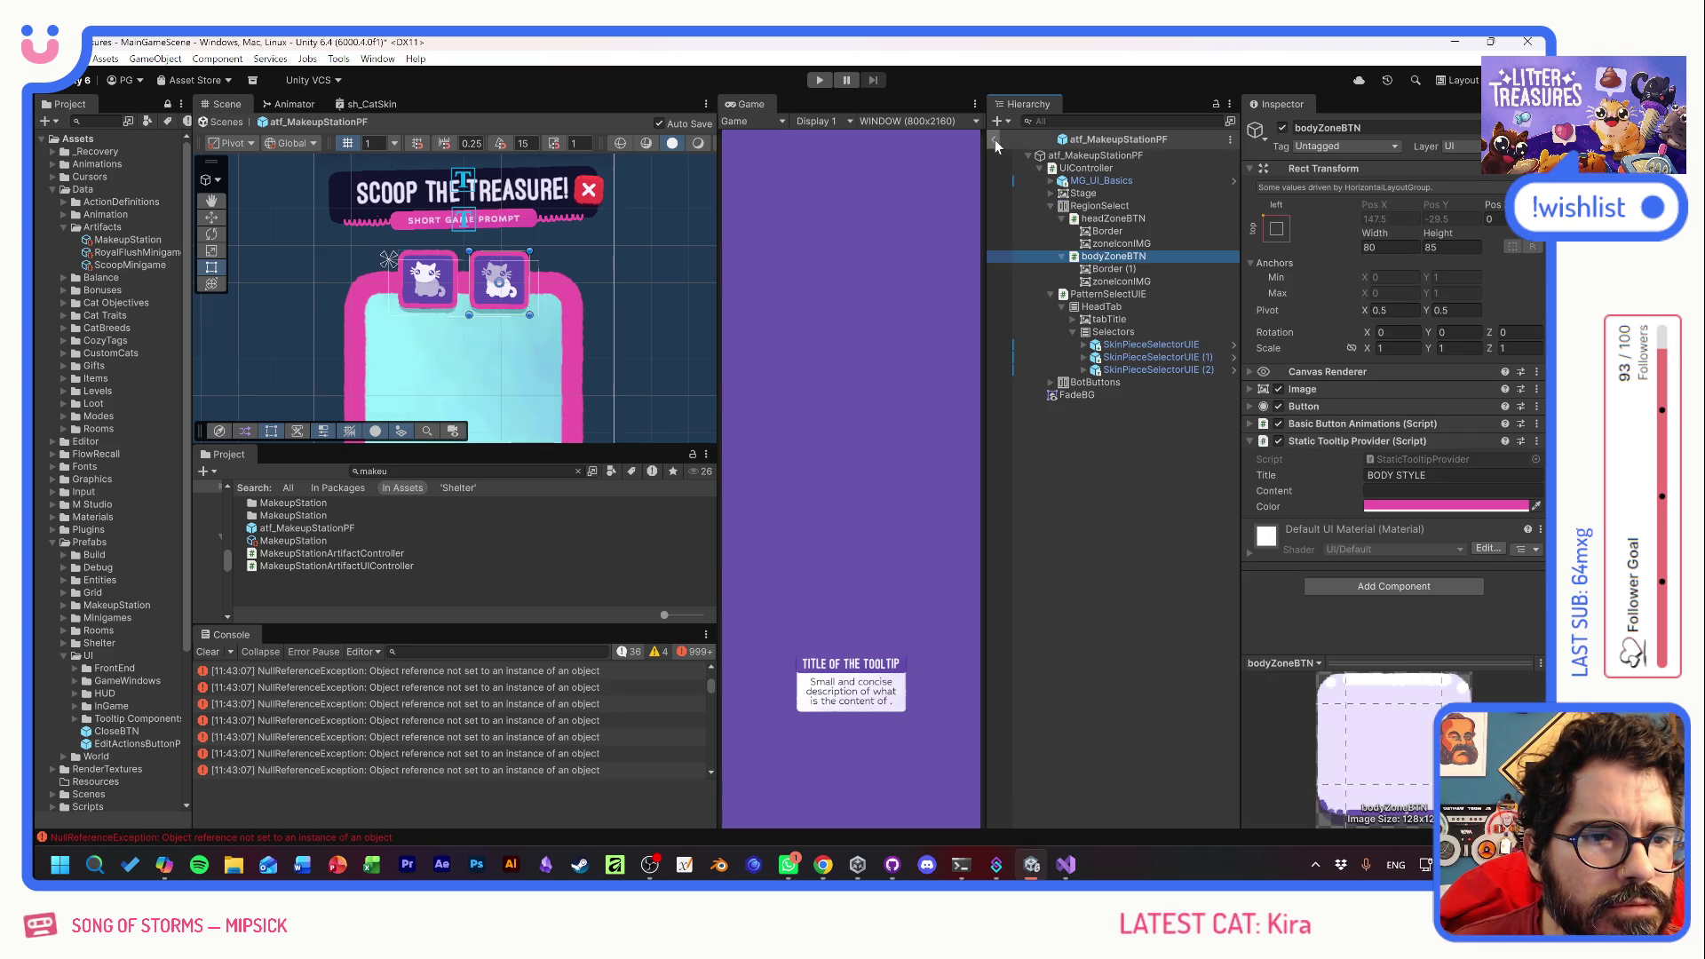
left_click(1124, 217)
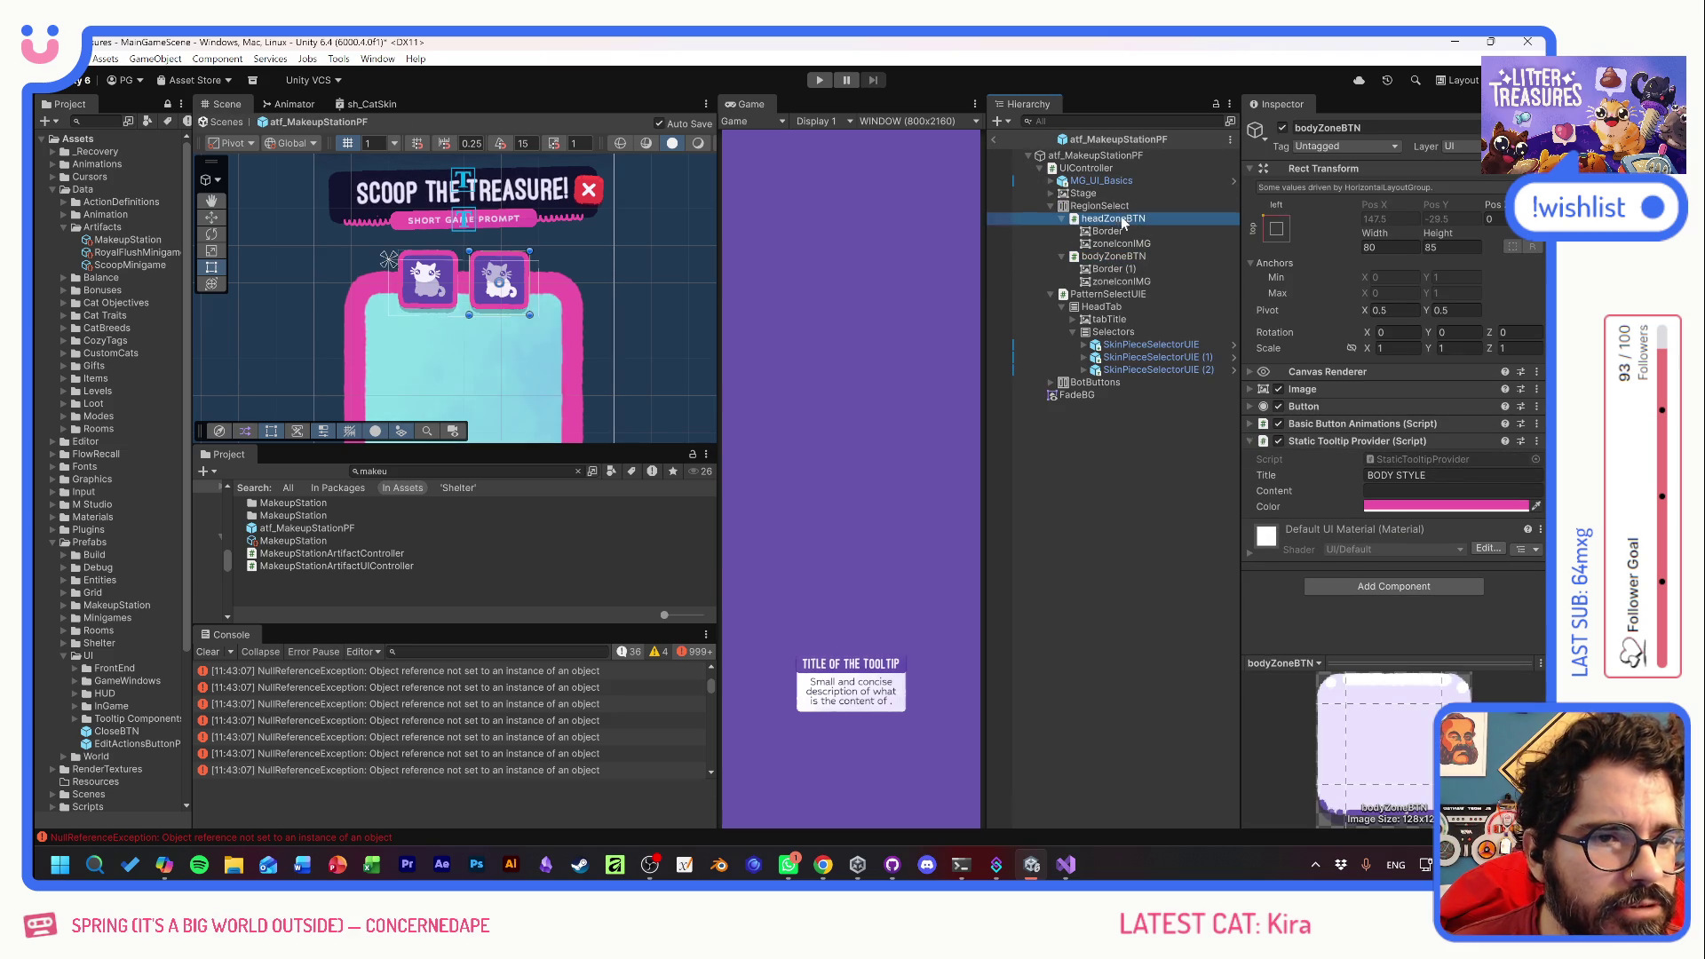
left_click(1094, 258)
left_click(1412, 586)
type("SE")
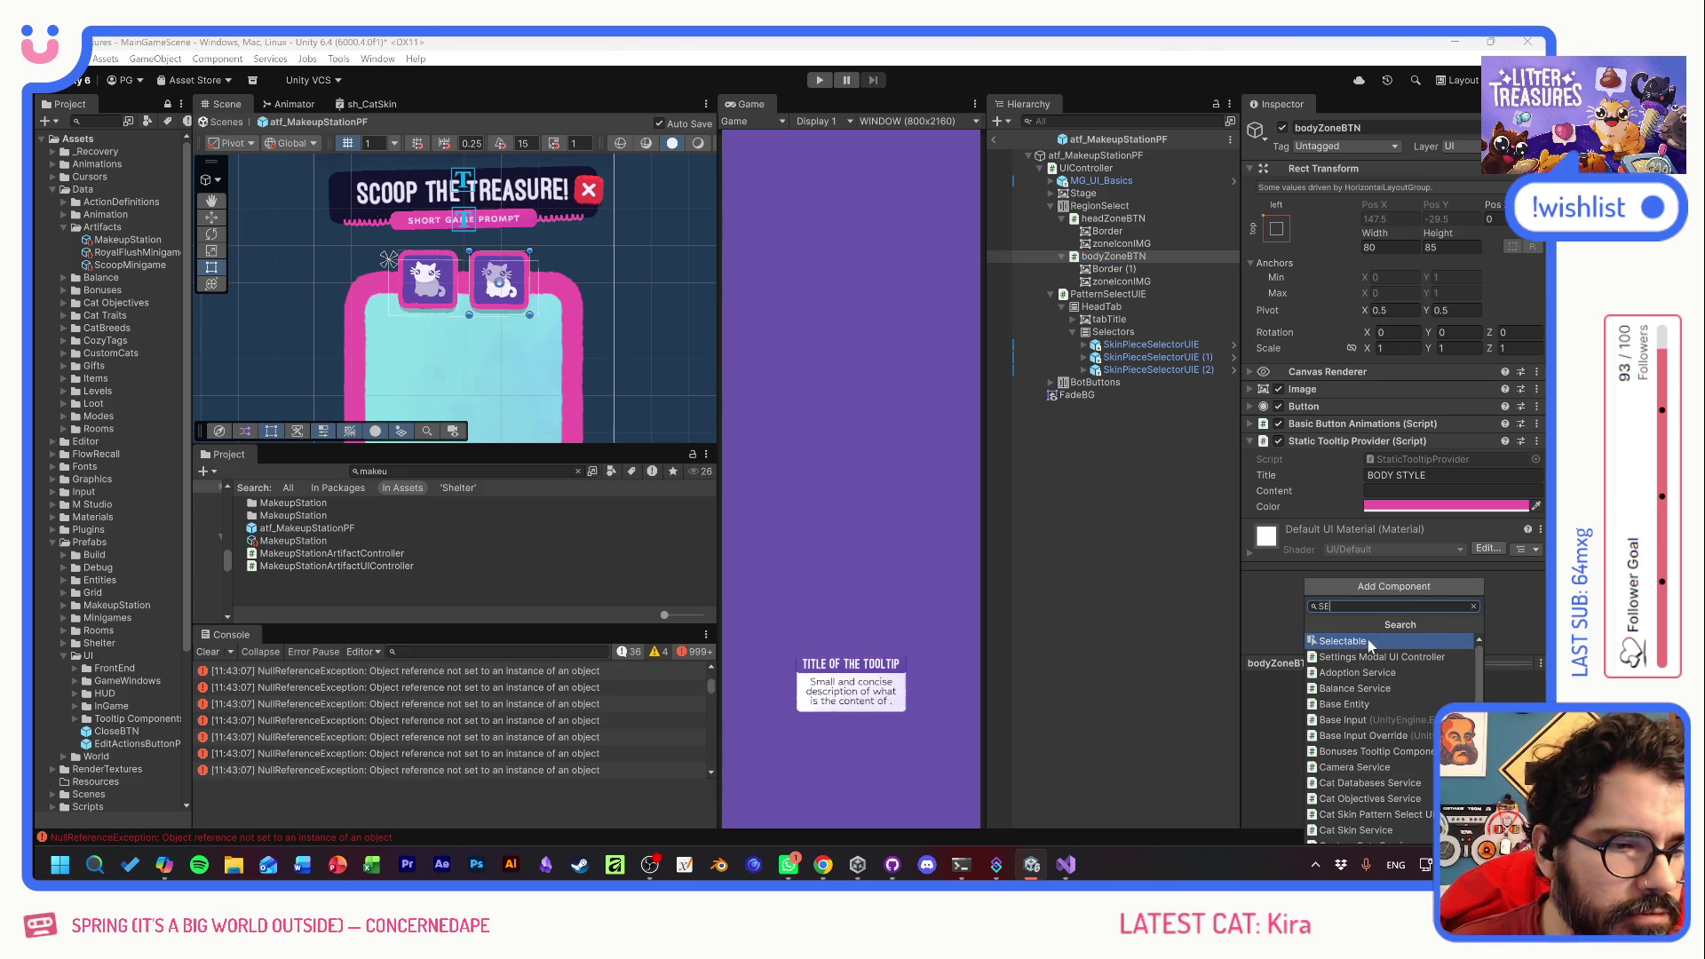
type("NDER")
left_click(1372, 641)
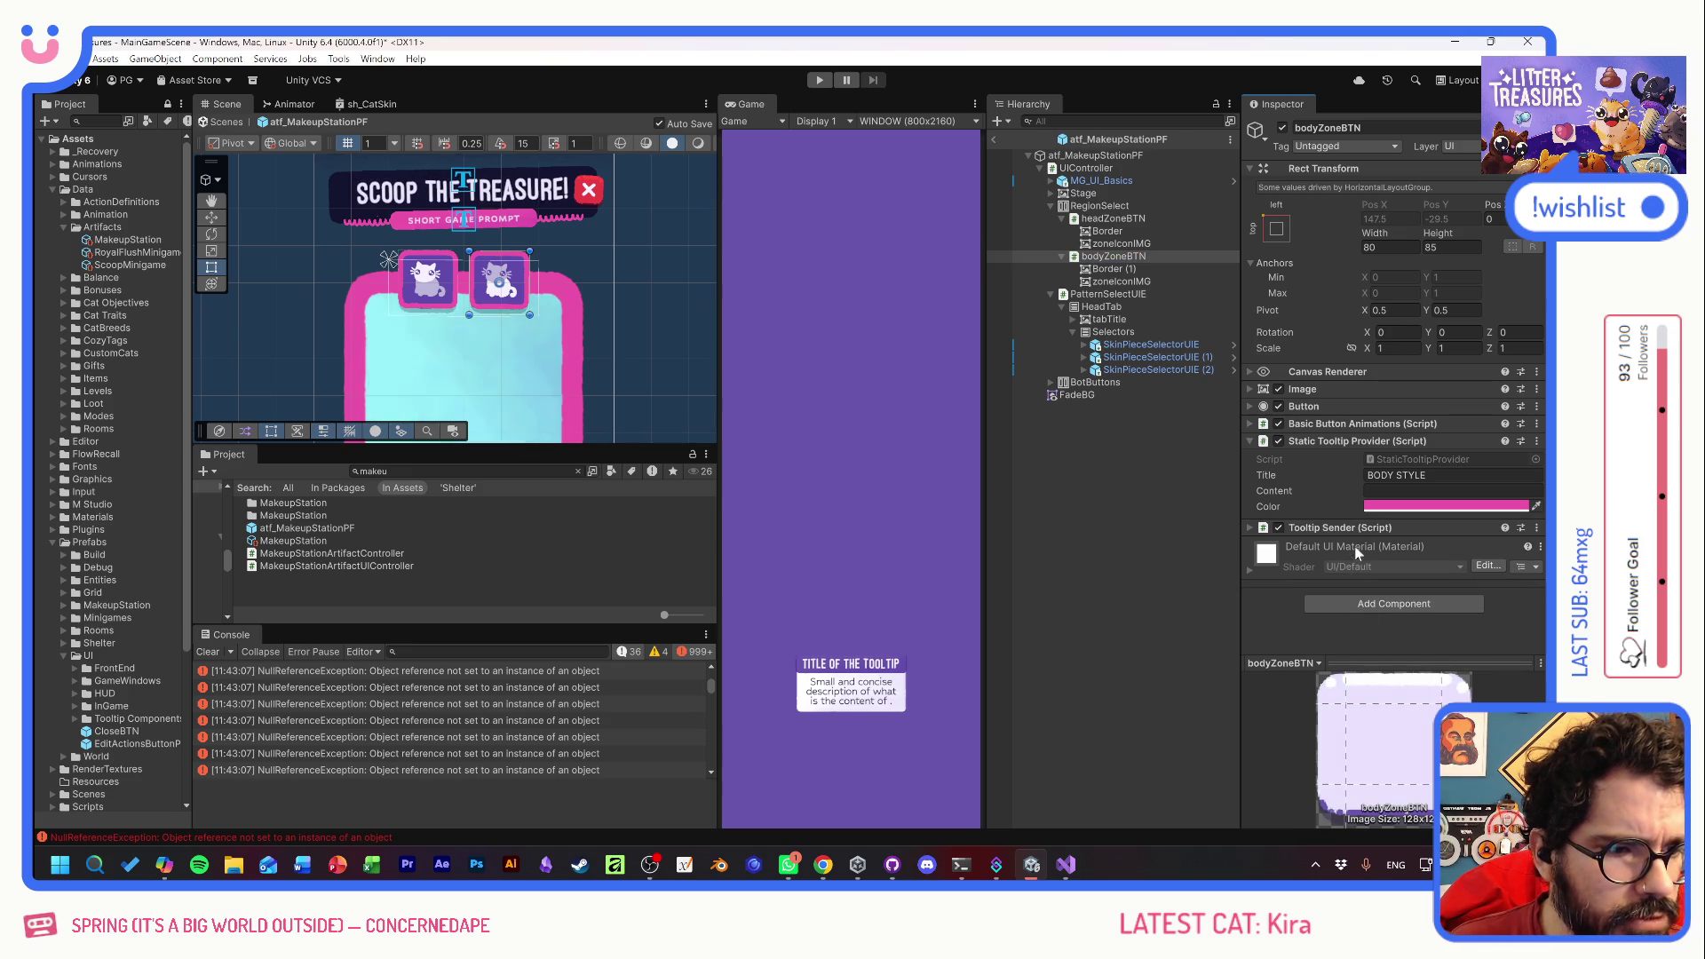
left_click_drag(1320, 431, 1322, 433)
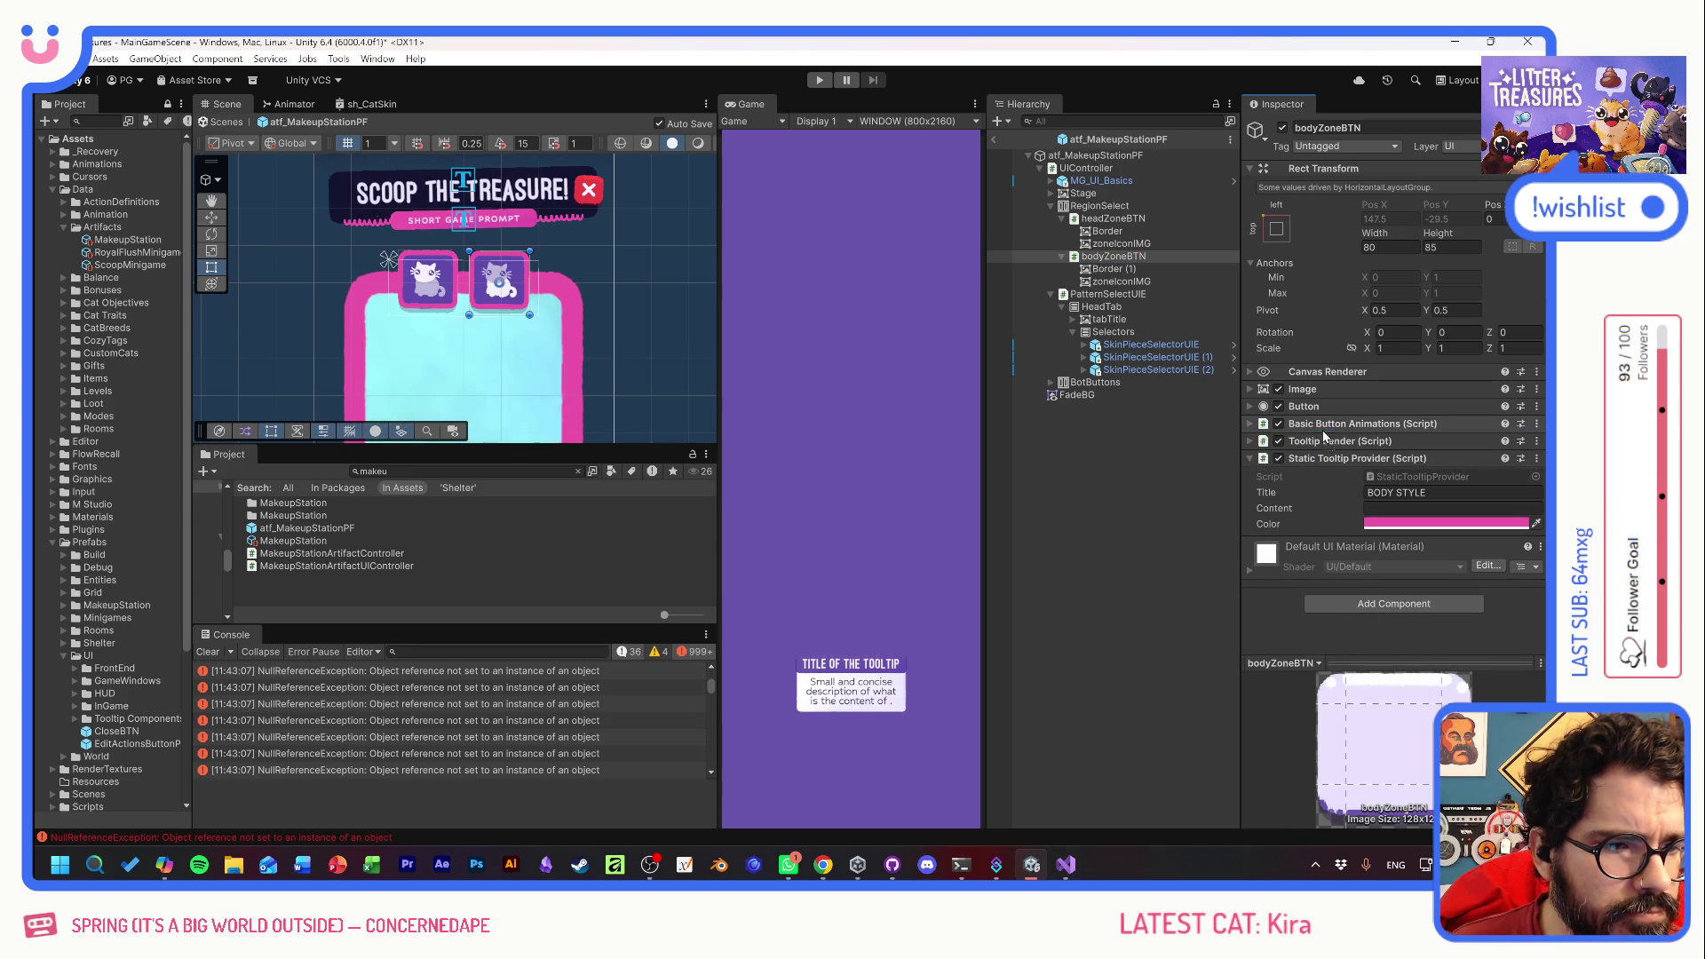
left_click(823, 81)
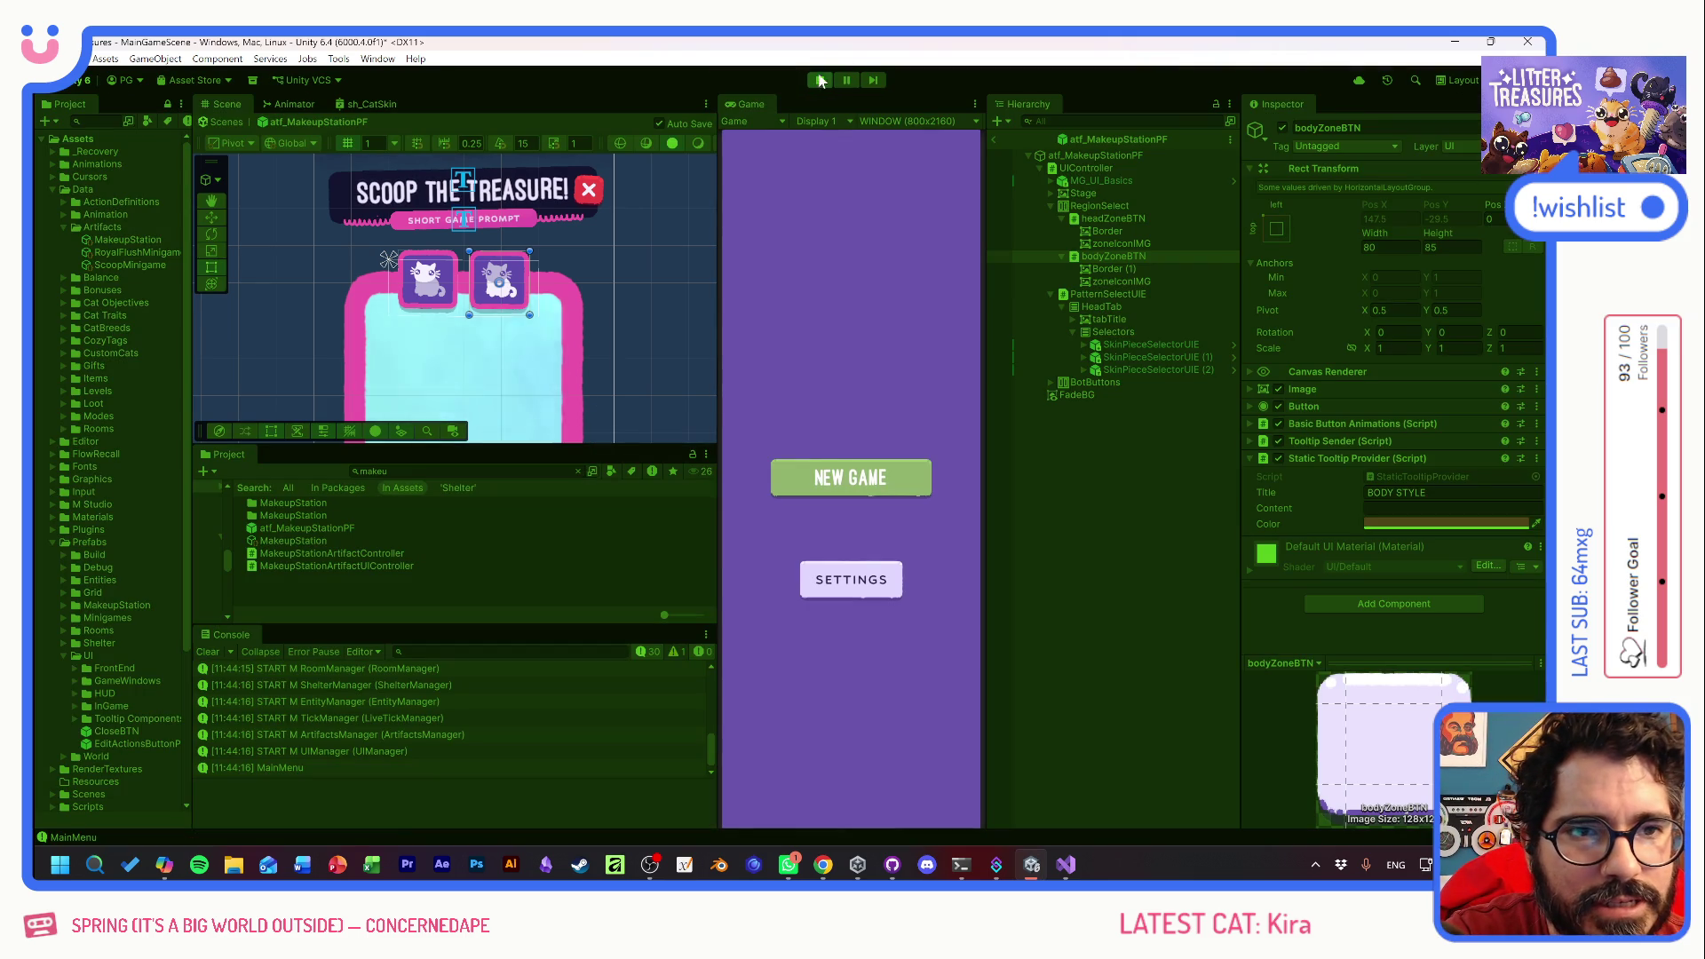
- Stop the game, set both zone buttons' tooltip colour to darker magenta, and open SkinPieceSelectorUIE
left_click(820, 79)
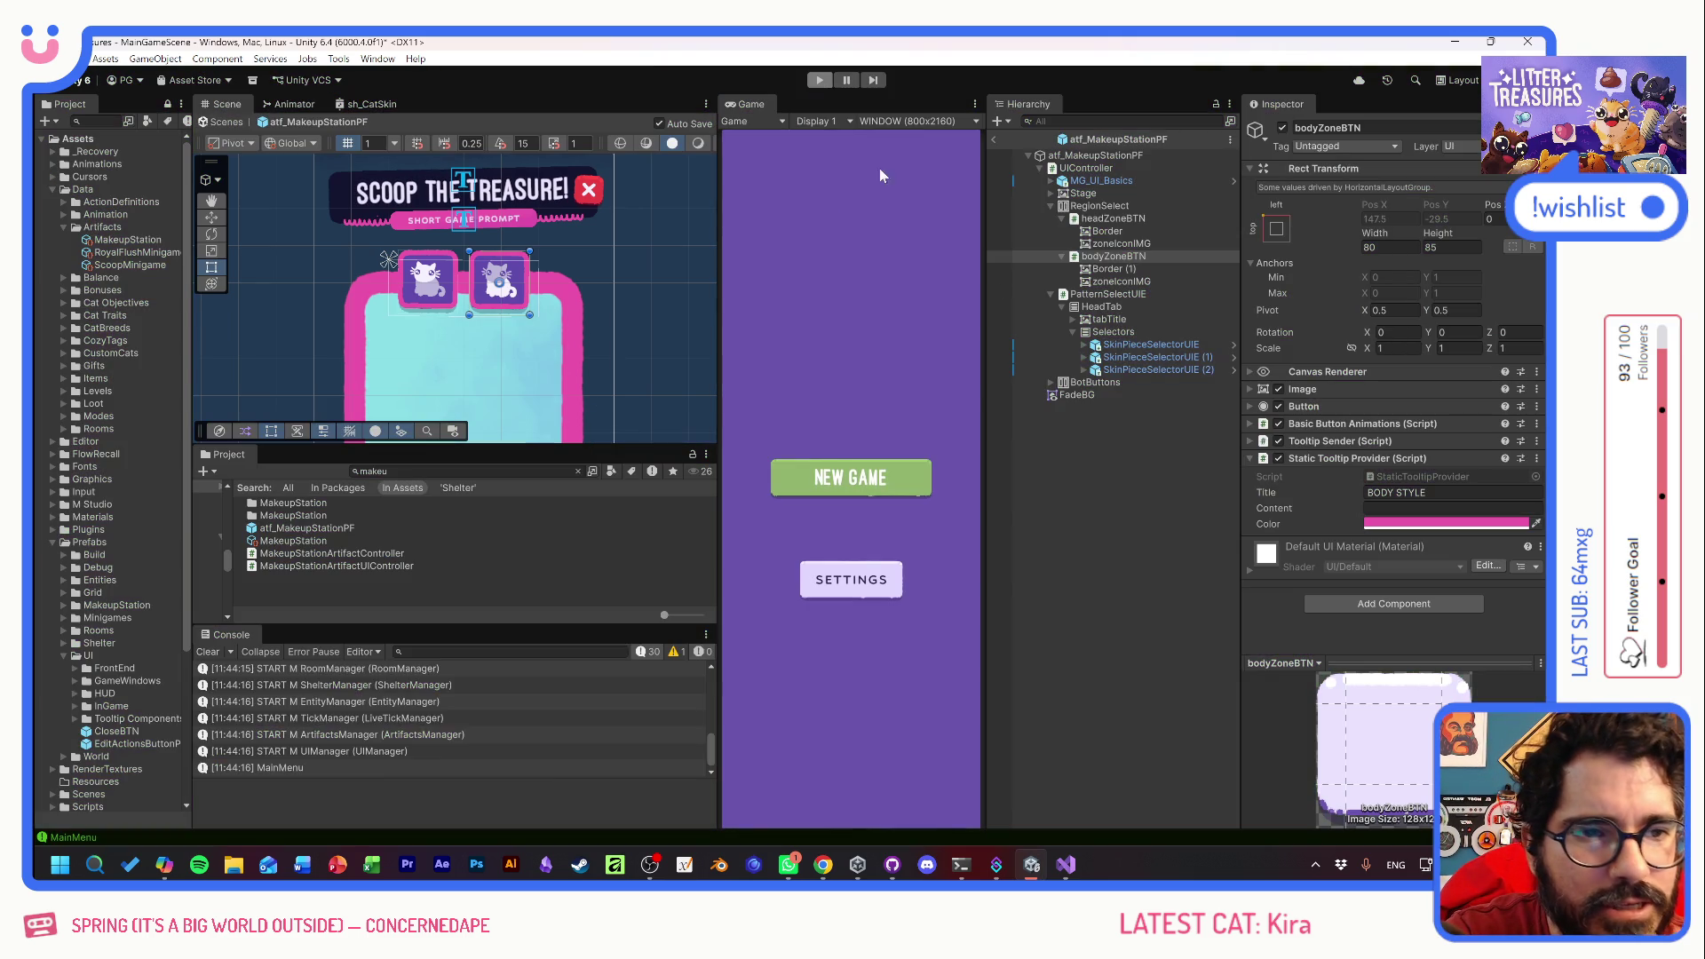
left_click(1124, 221, "ctrl")
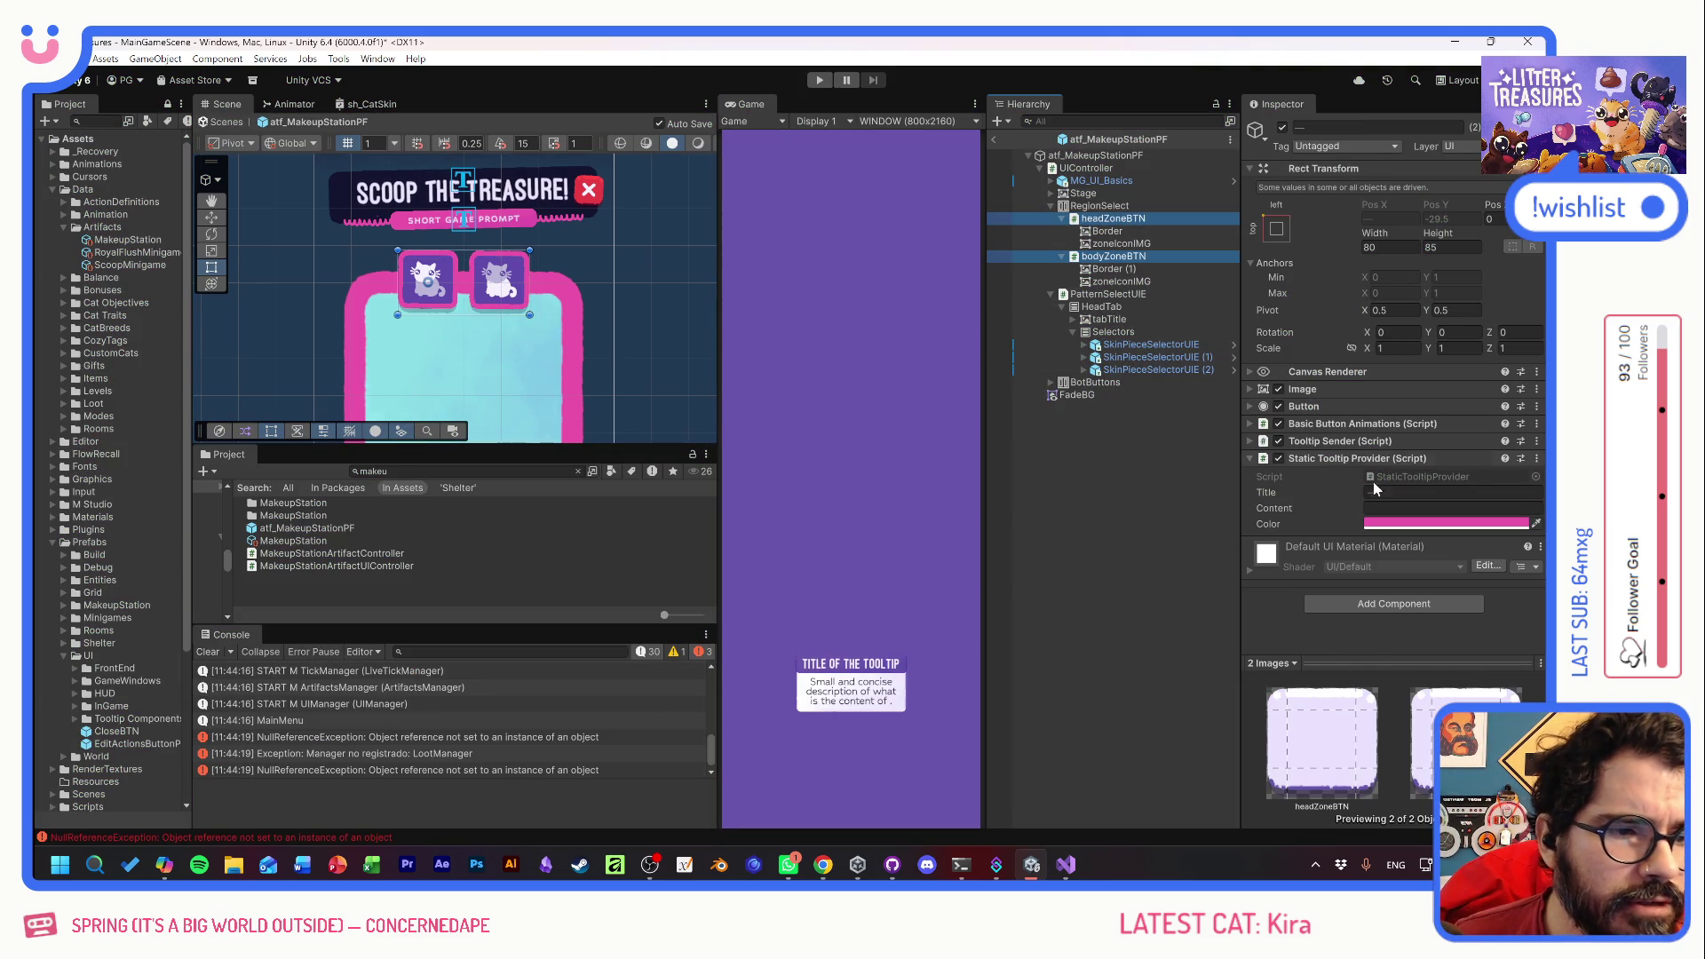
left_click(1402, 527)
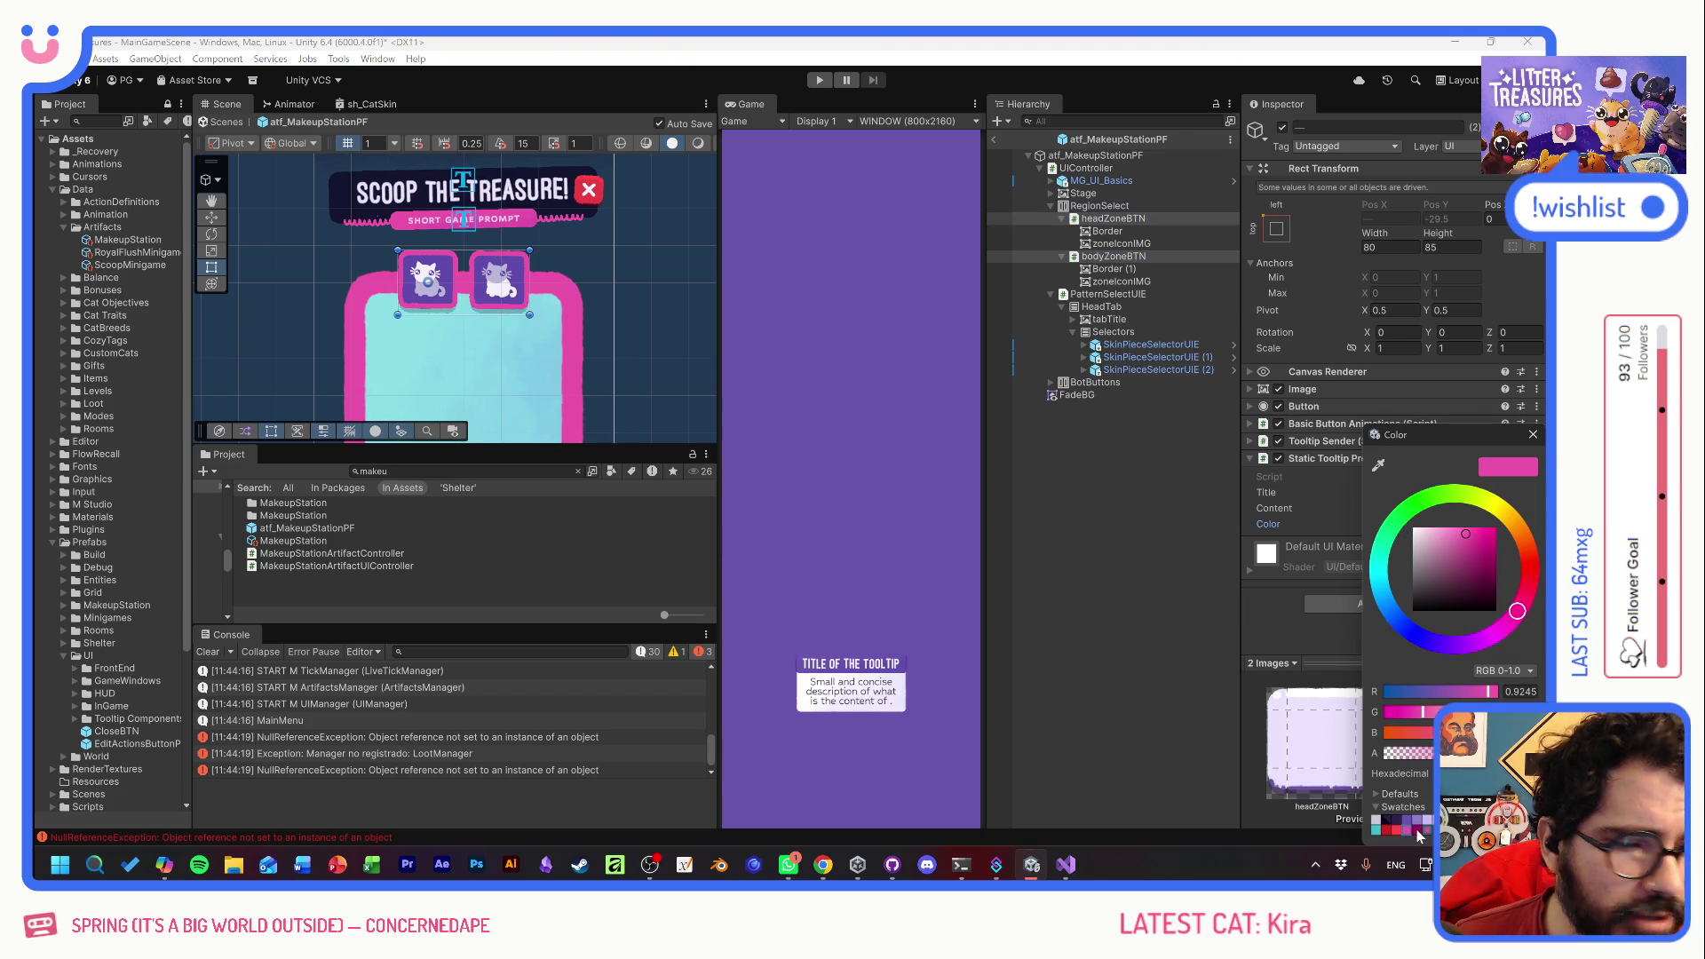
left_click(1417, 830)
left_click(1533, 434)
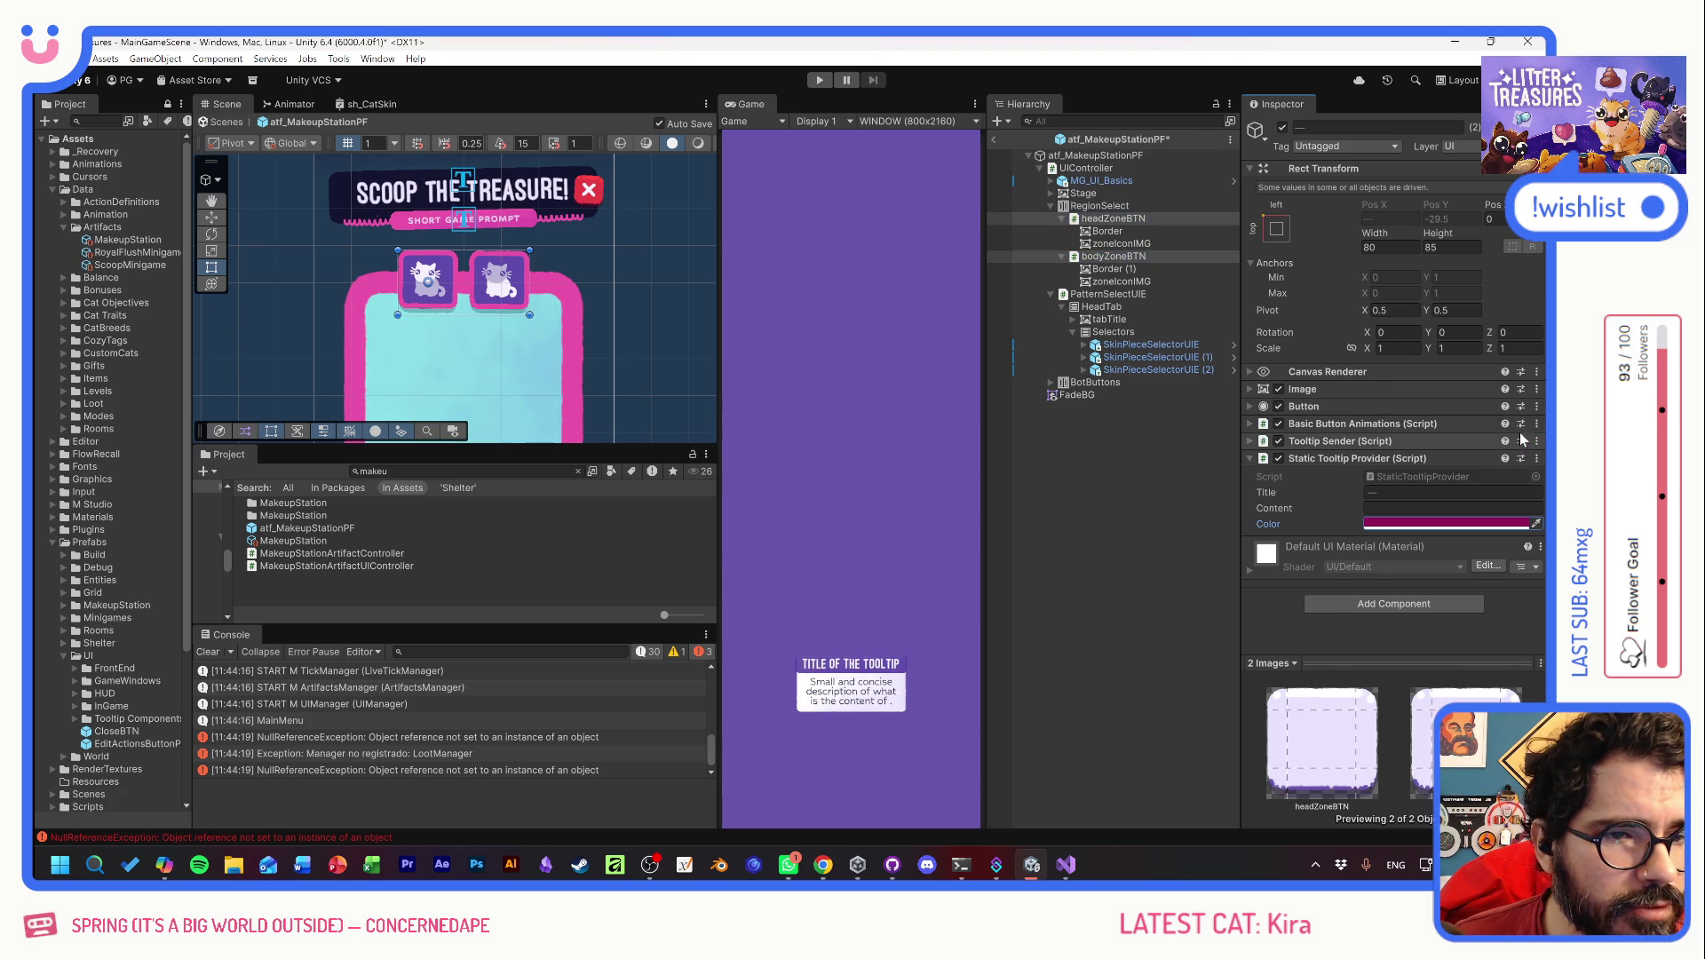
left_click(1232, 345)
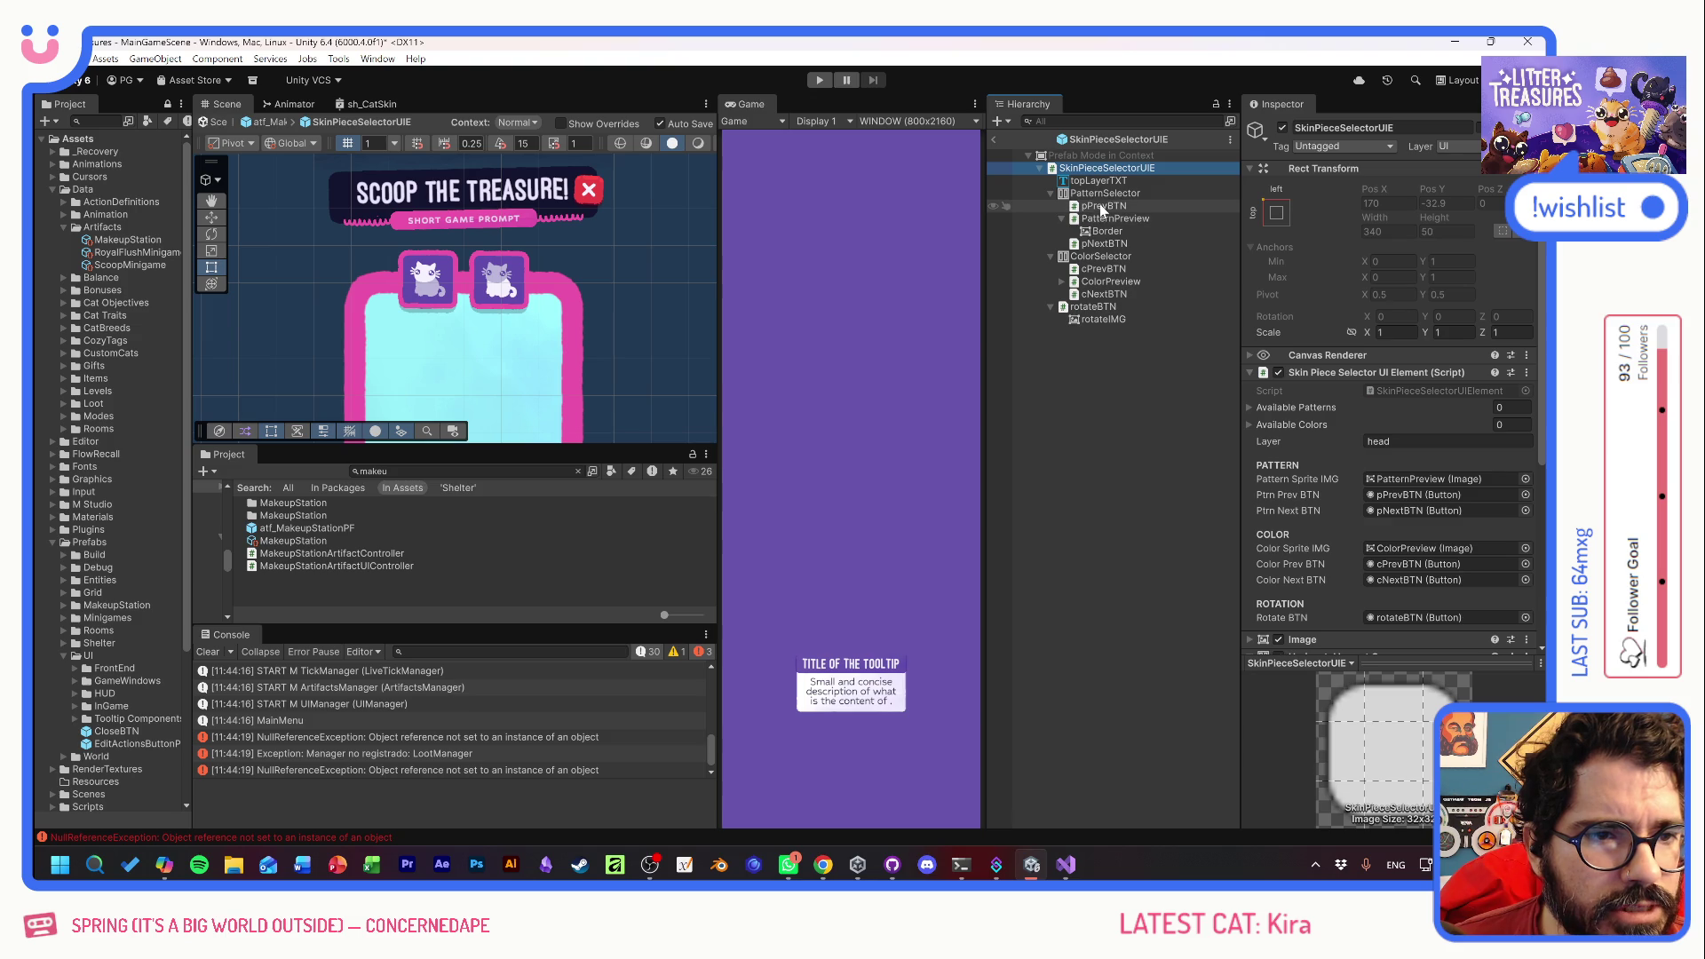
- Give the PatternPreview, ColorPreview and rotateBTN tooltips the darker magenta colour, then enter Play mode
left_click(1116, 218)
left_click(1110, 282, "ctrl")
left_click(1093, 306, "ctrl")
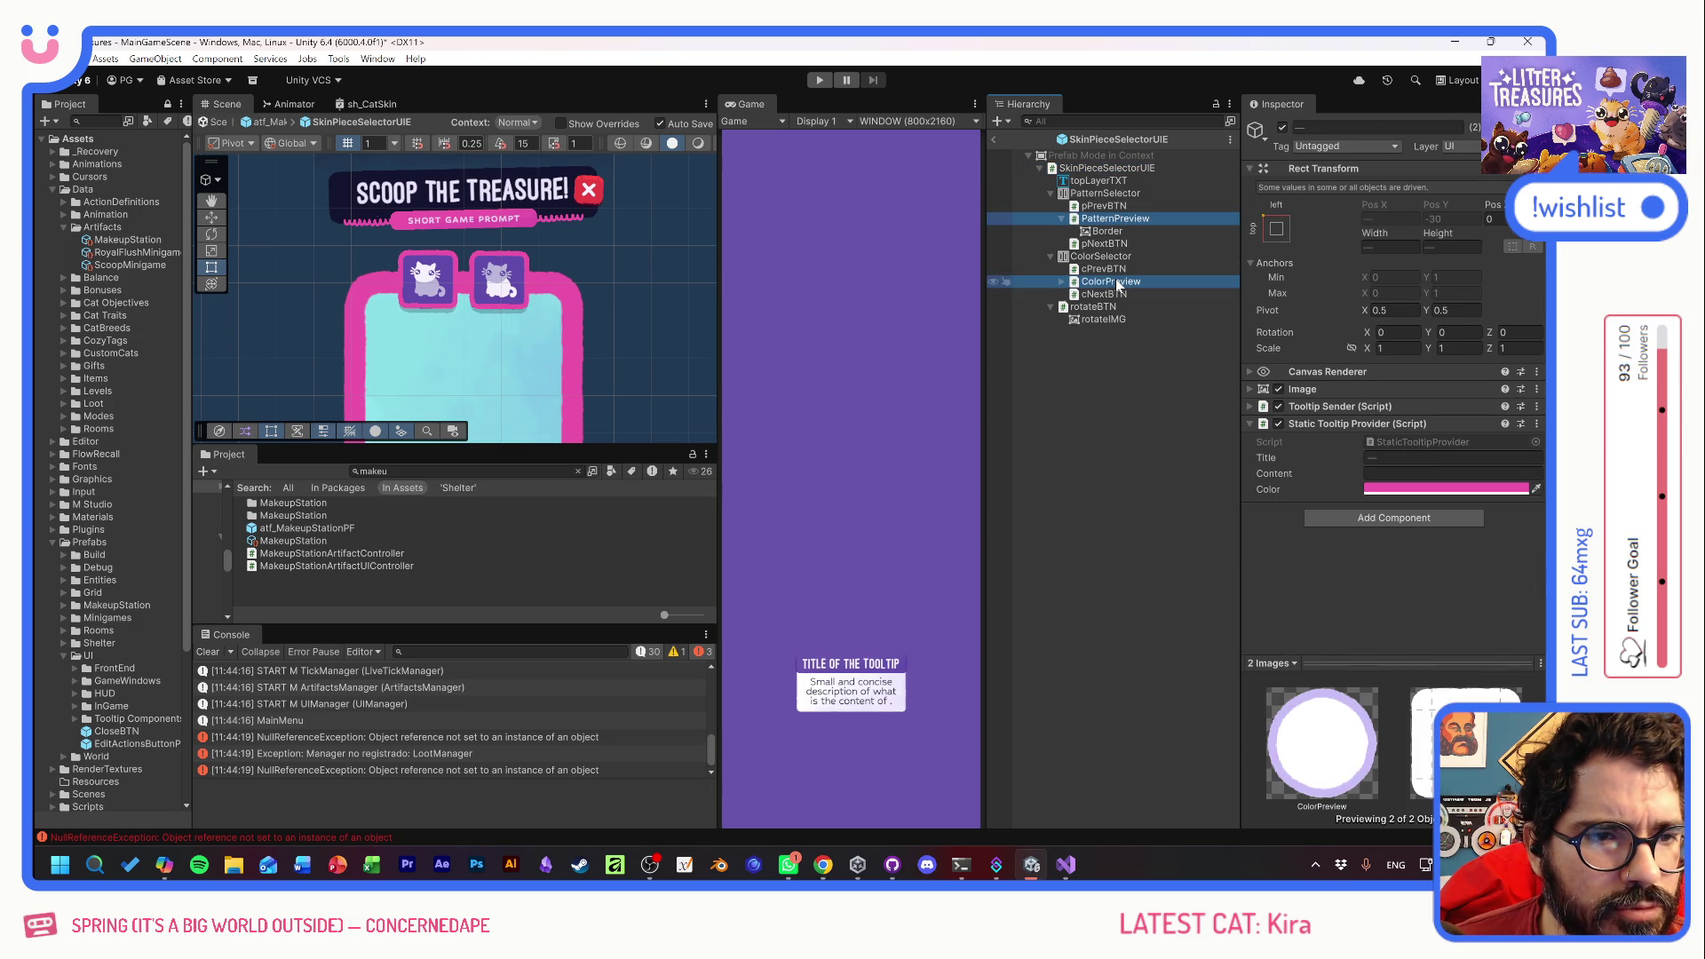
left_click(1421, 488)
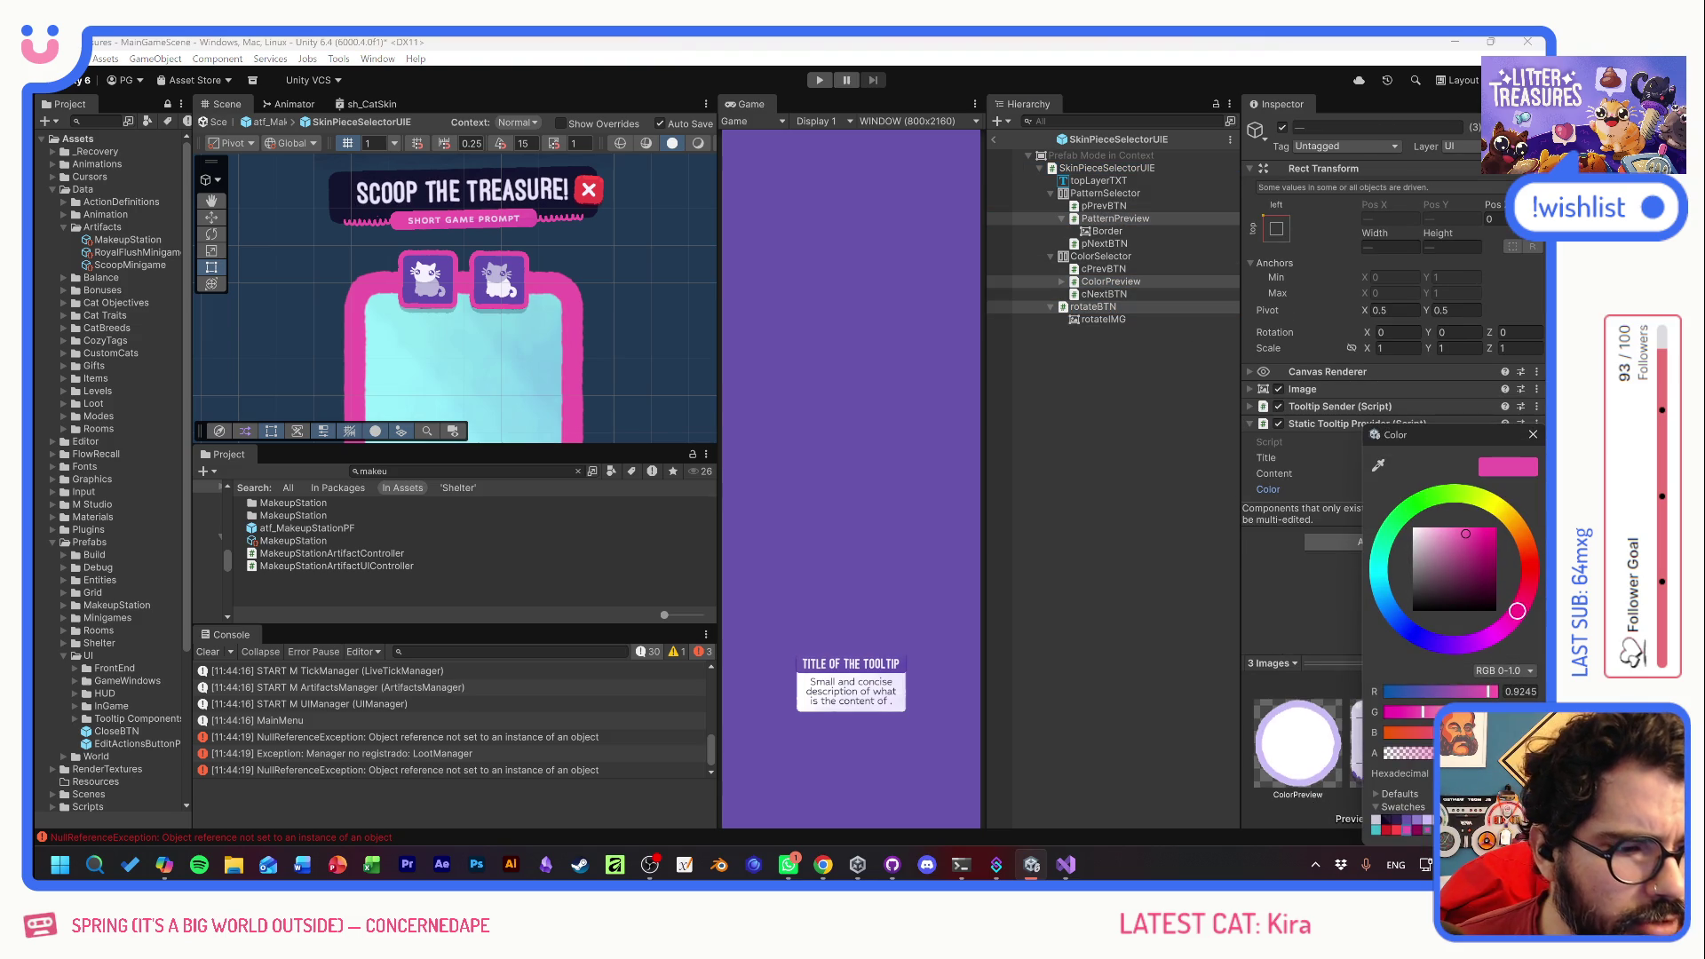
left_click(1420, 832)
left_click(1534, 437)
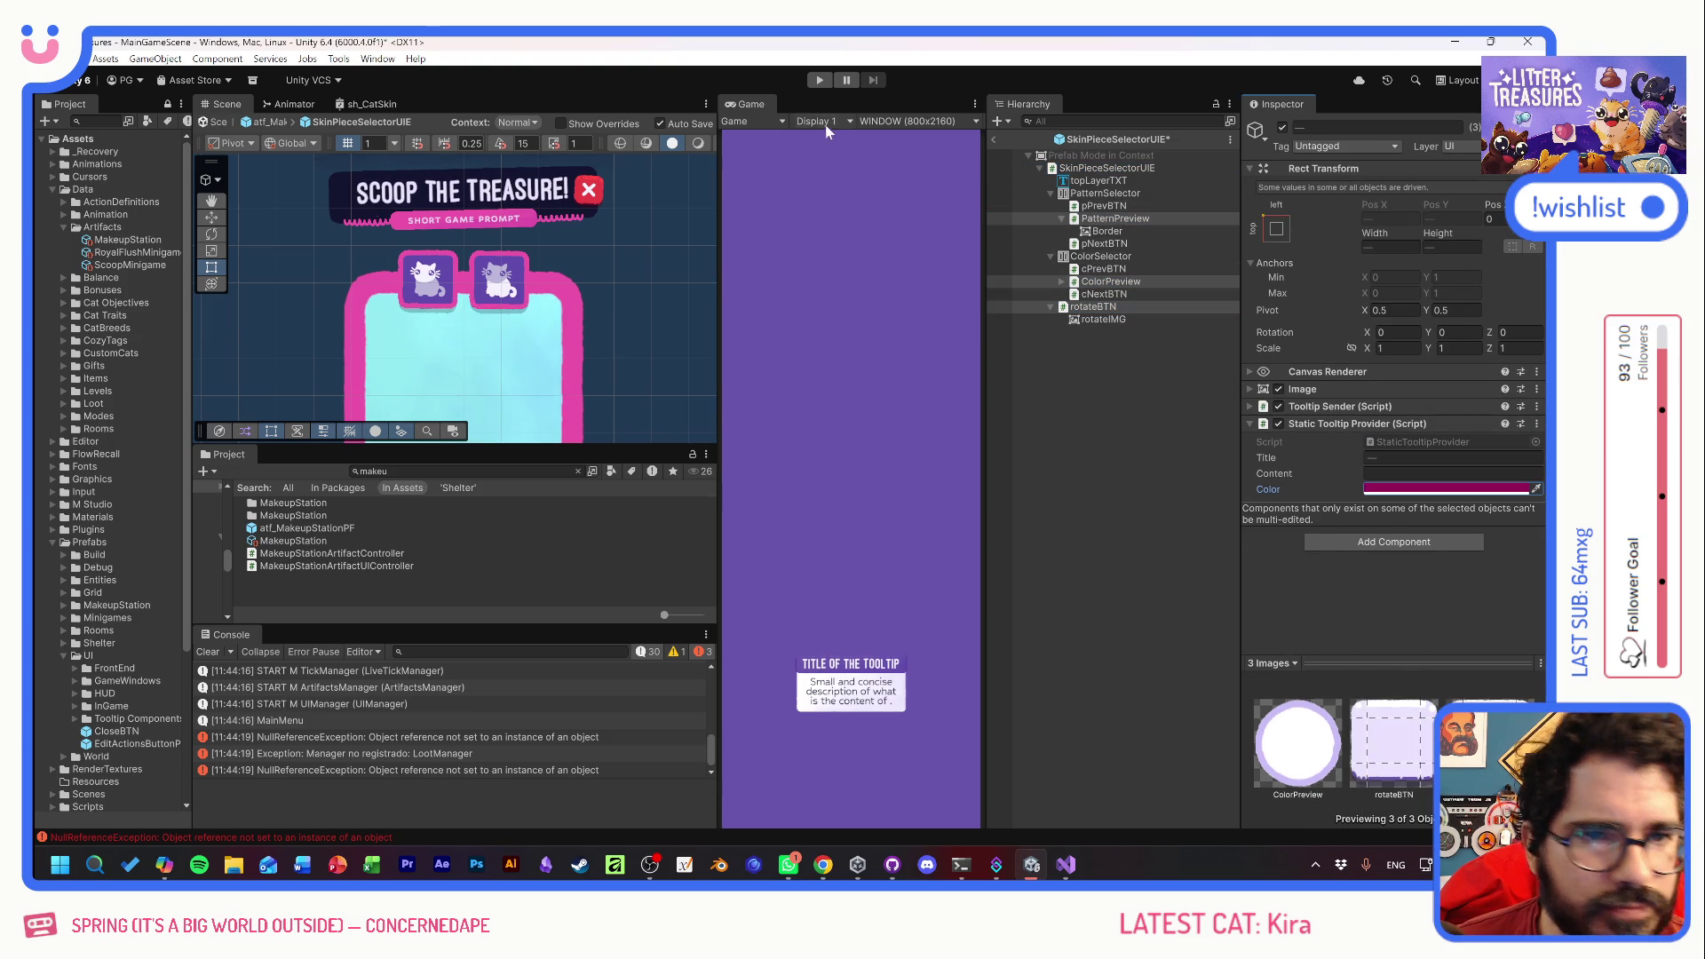
left_click(819, 80)
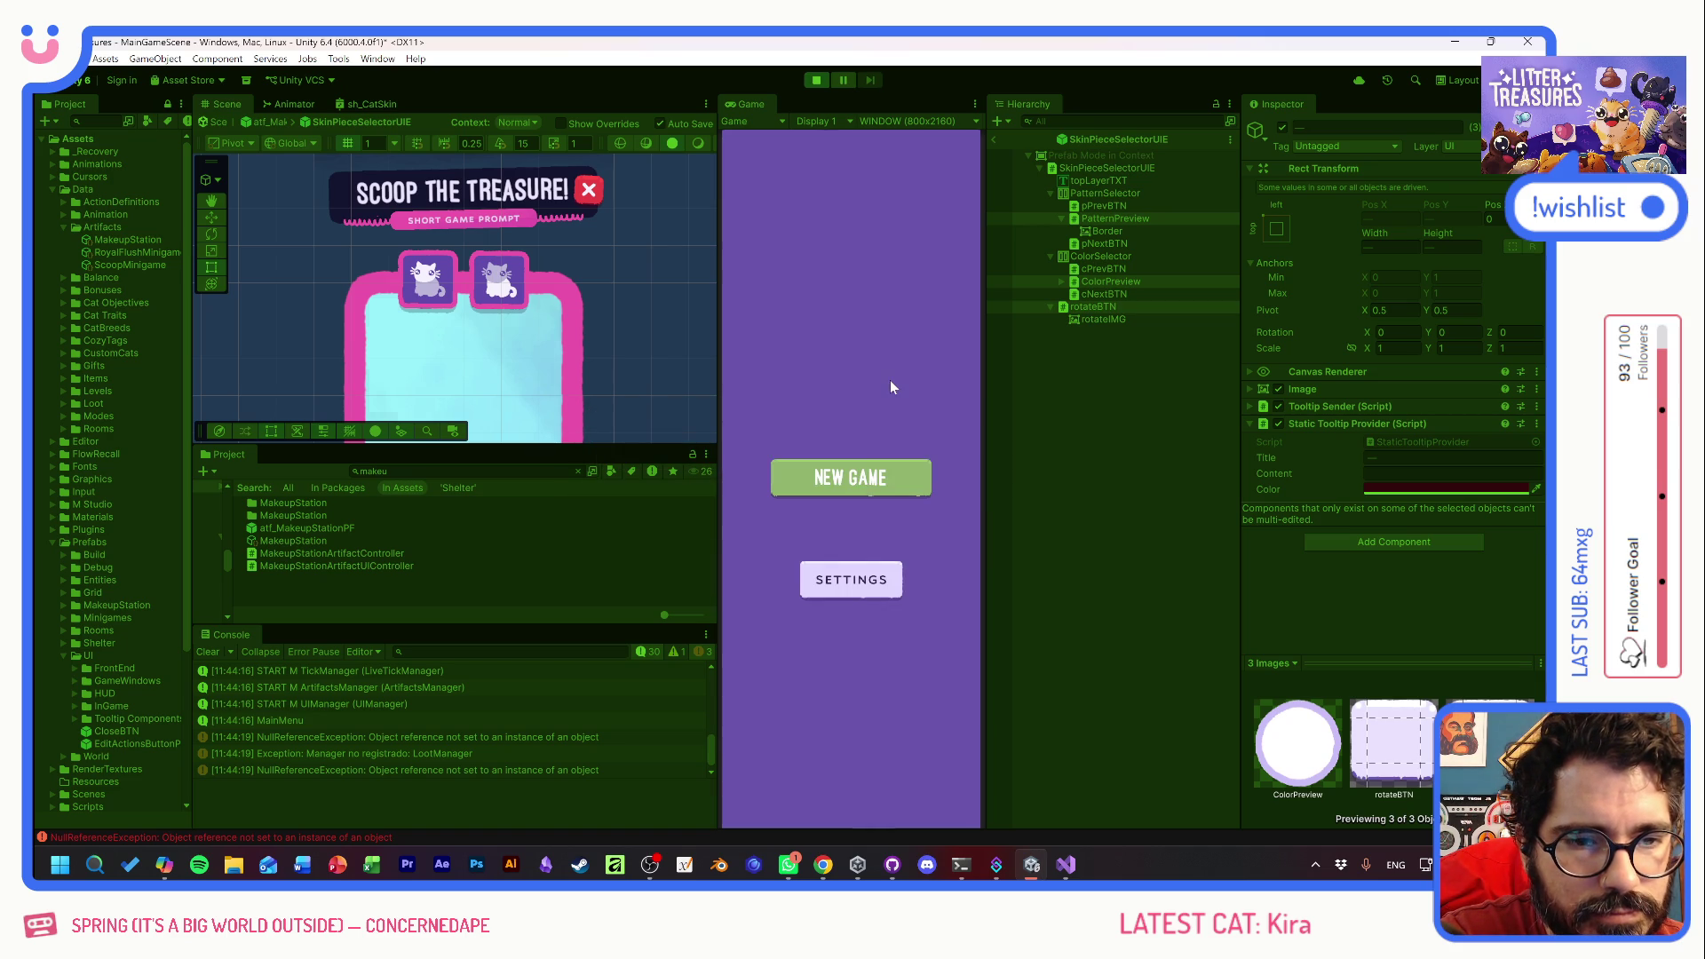
- Start a new game, adopt the cat Olivia and confirm her name to reach the HEAD customization
left_click(854, 480)
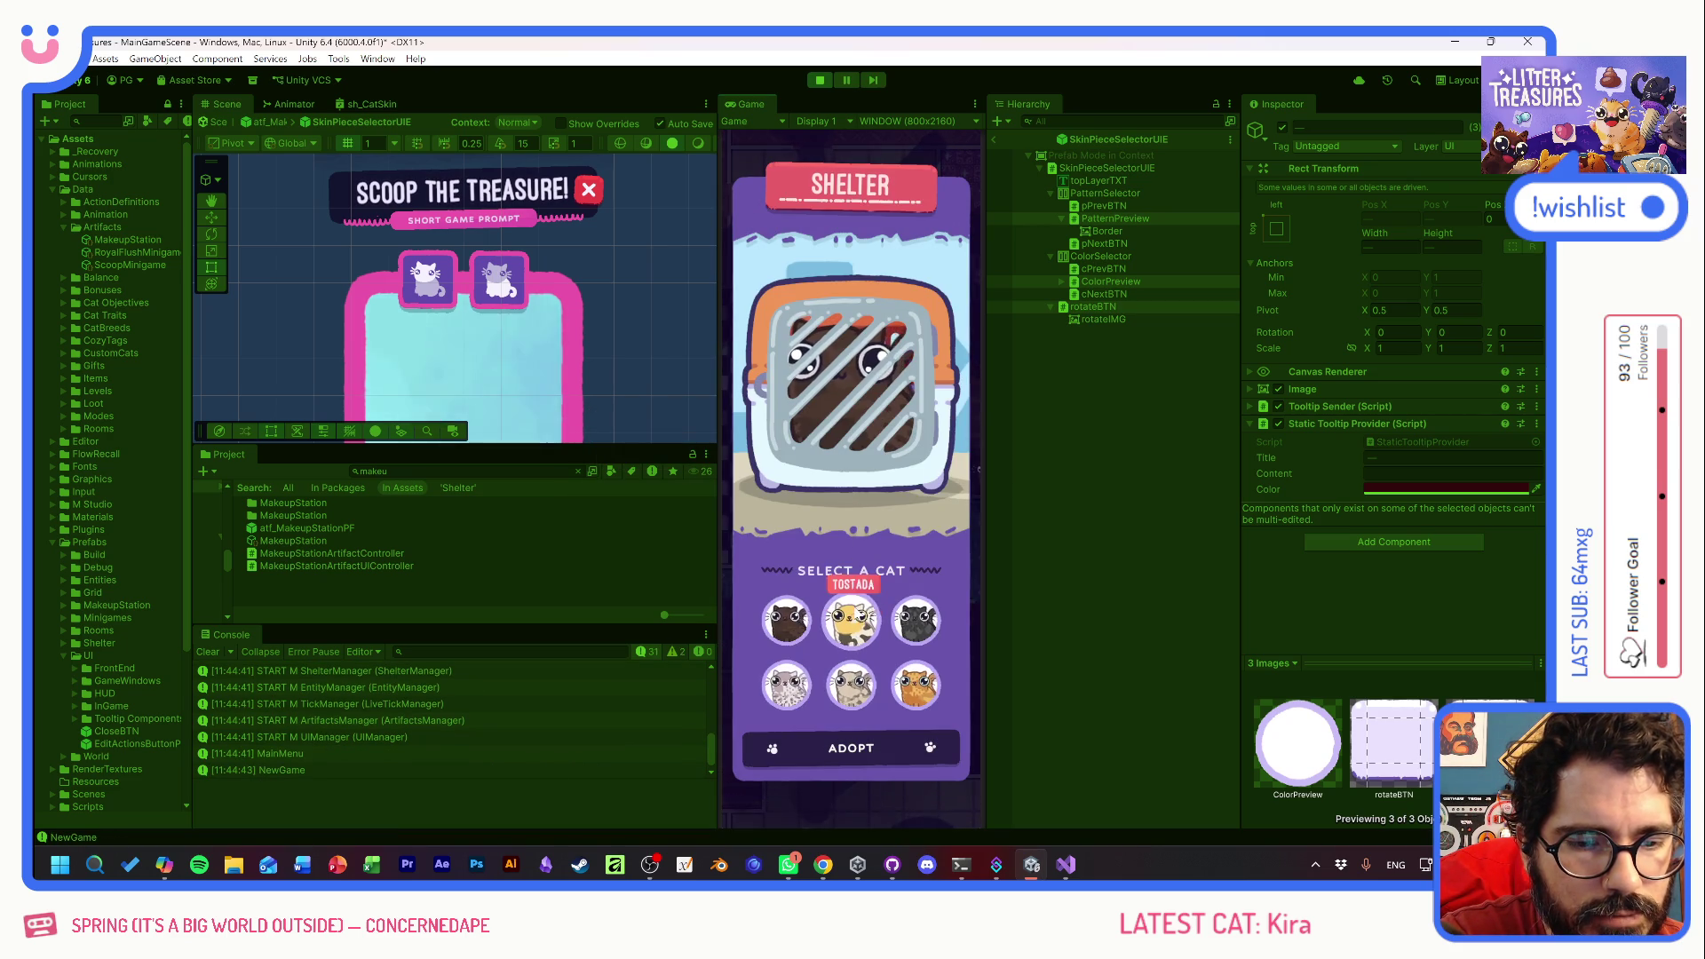
left_click(918, 621)
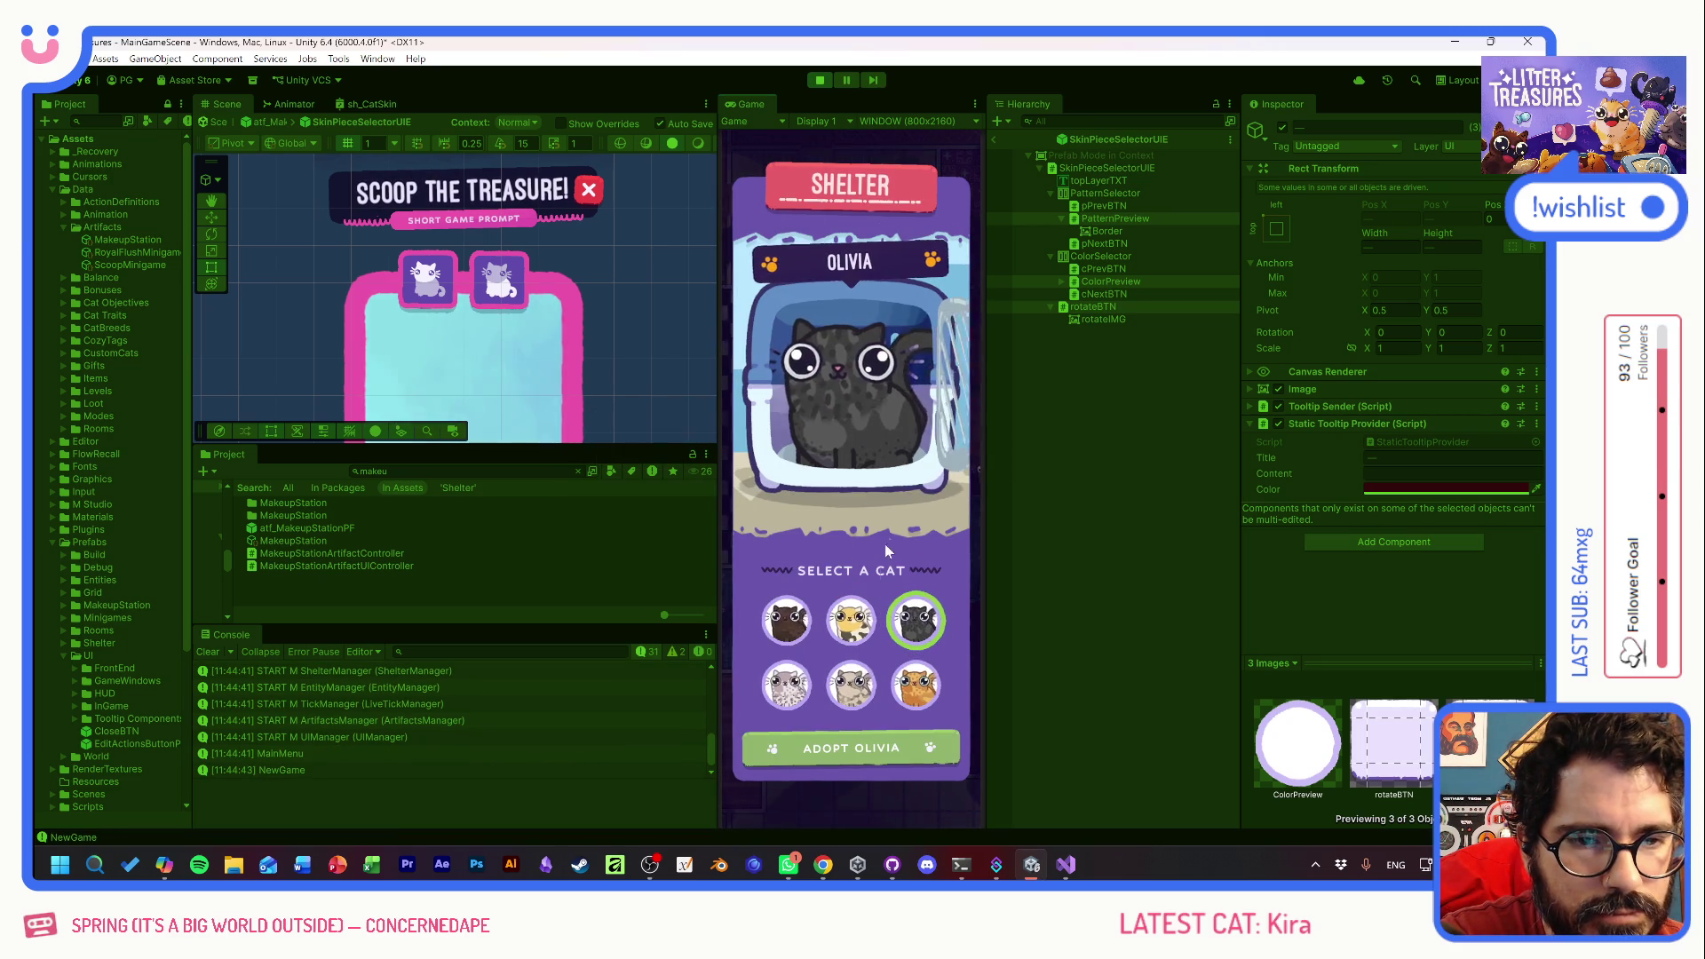
left_click(851, 749)
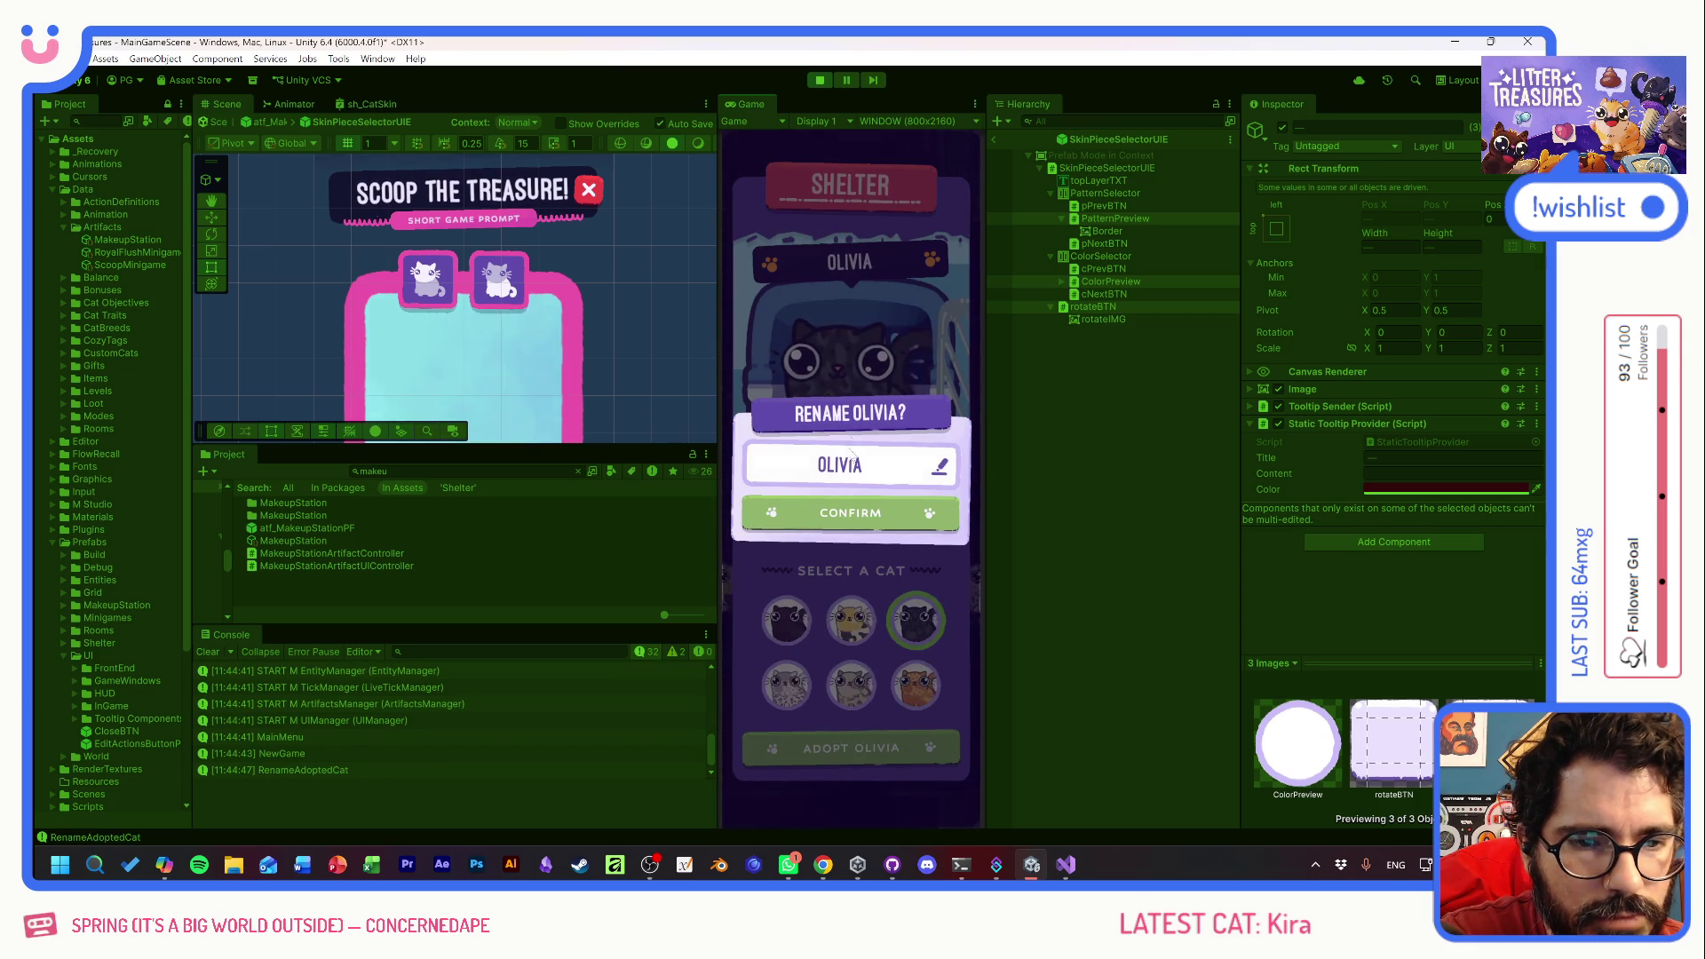
left_click(839, 513)
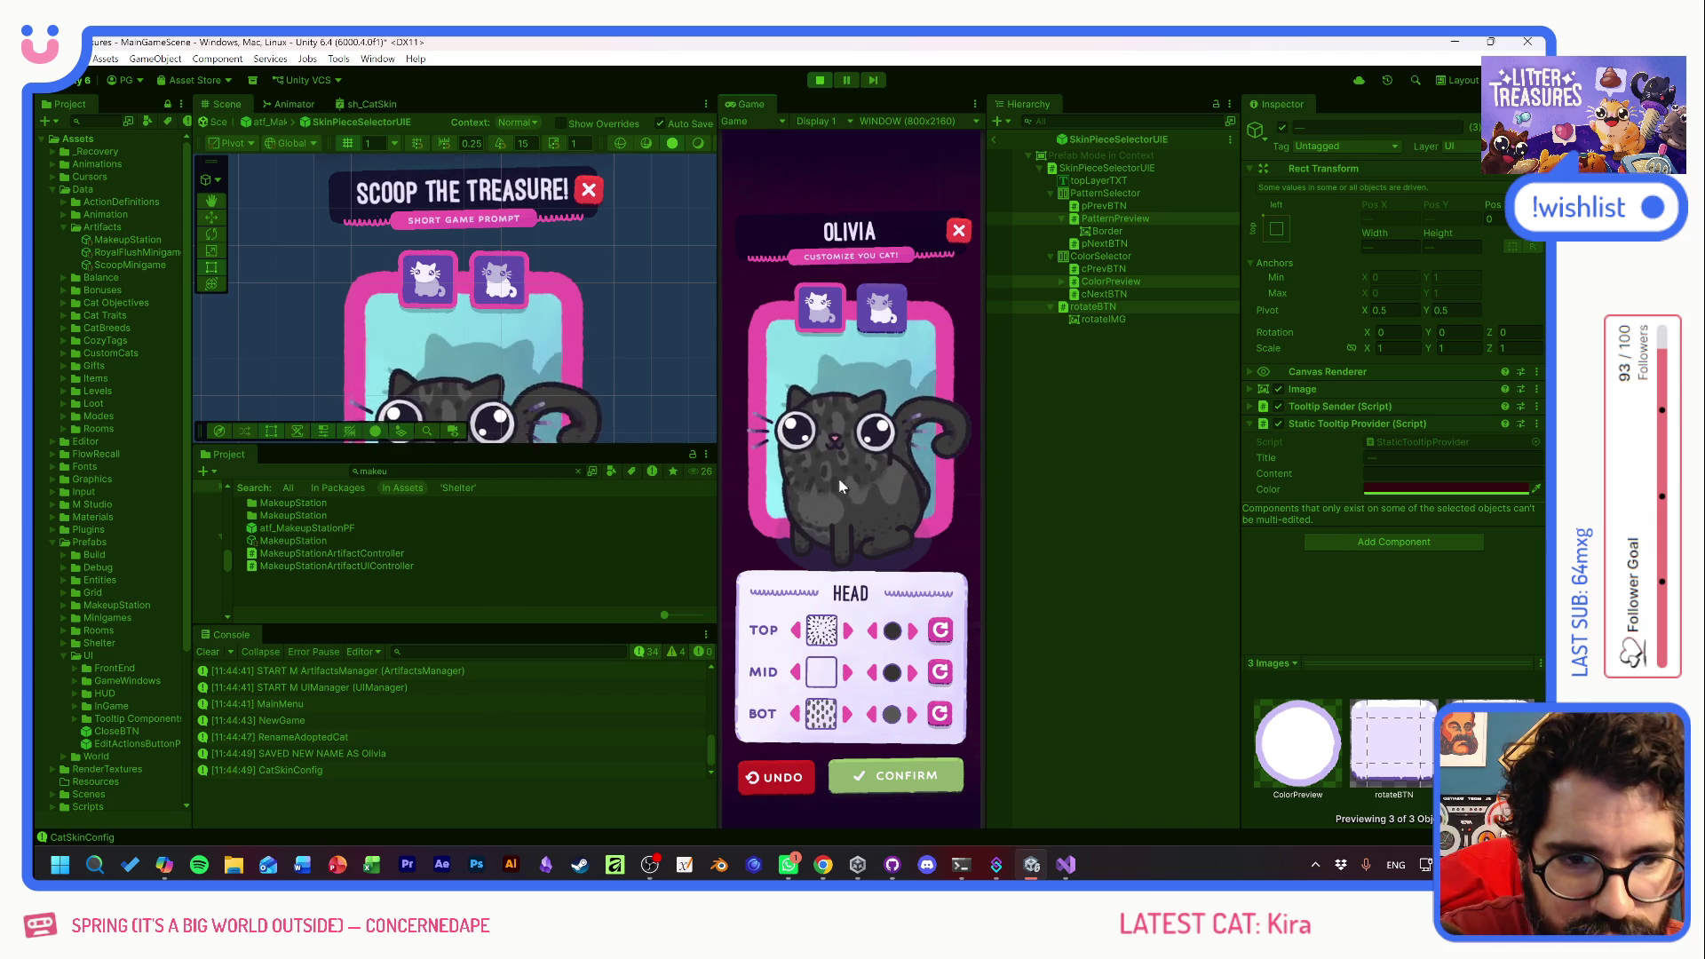
- Exit Prefab Mode through atf_MakeupStationPF back to the MainGameScene
left_click_drag(611, 344, 577, 277)
scroll(545, 270, "down", 3)
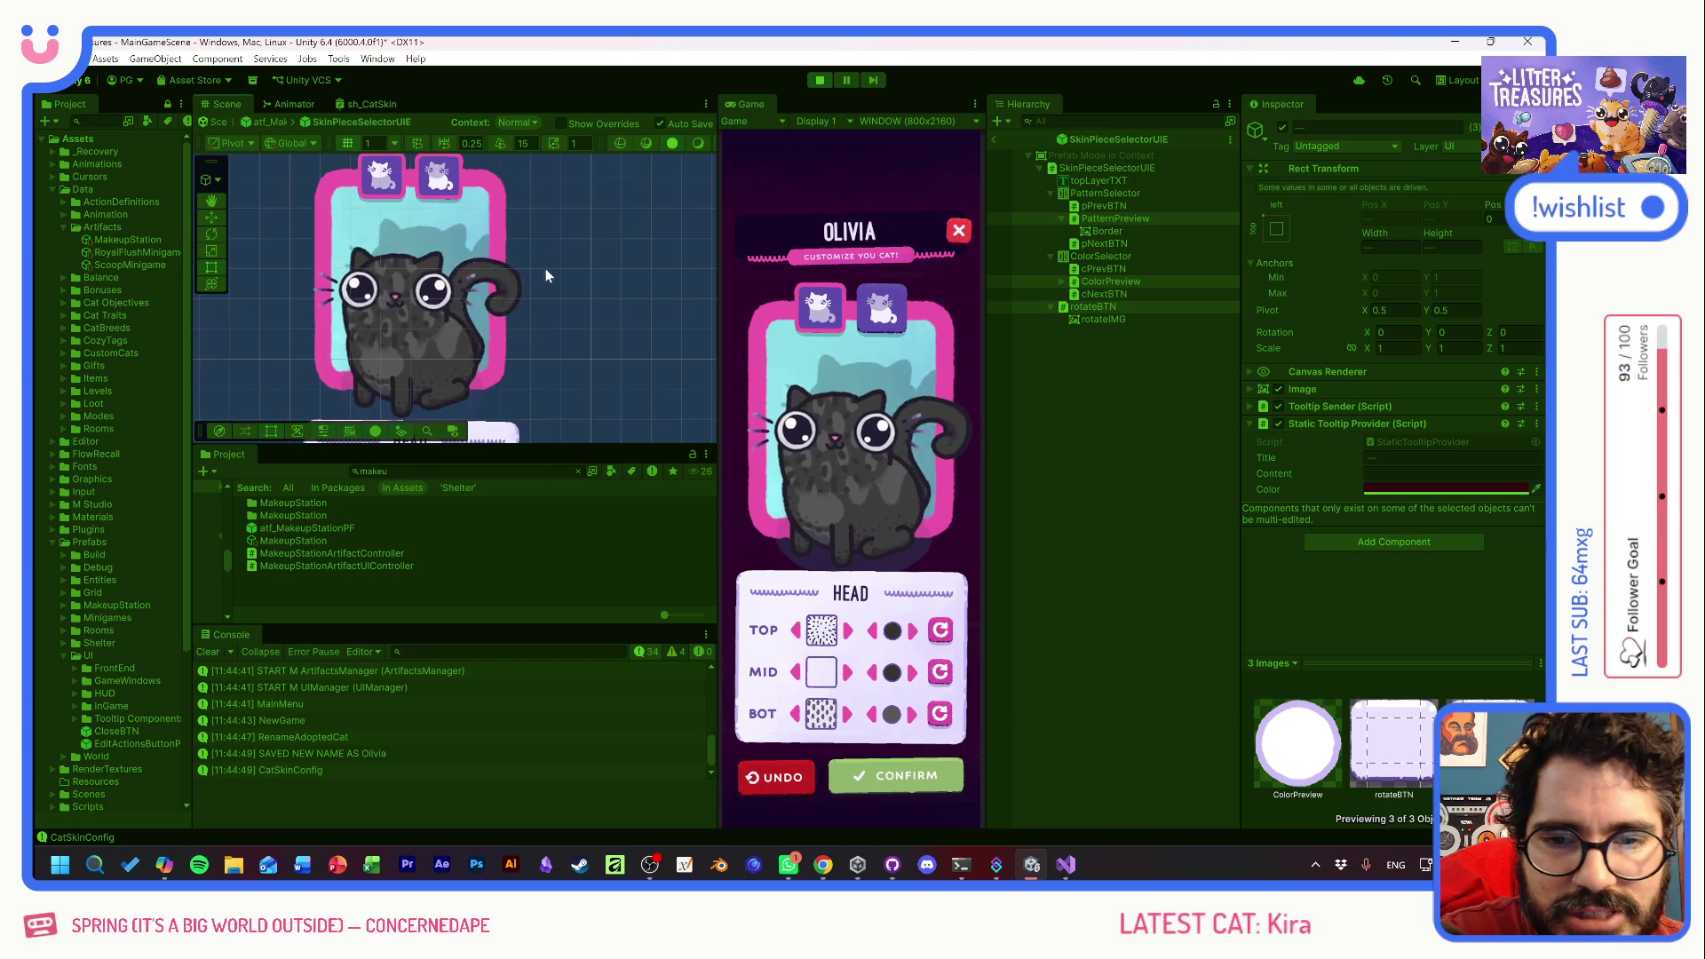
scroll(588, 300, "down", 5)
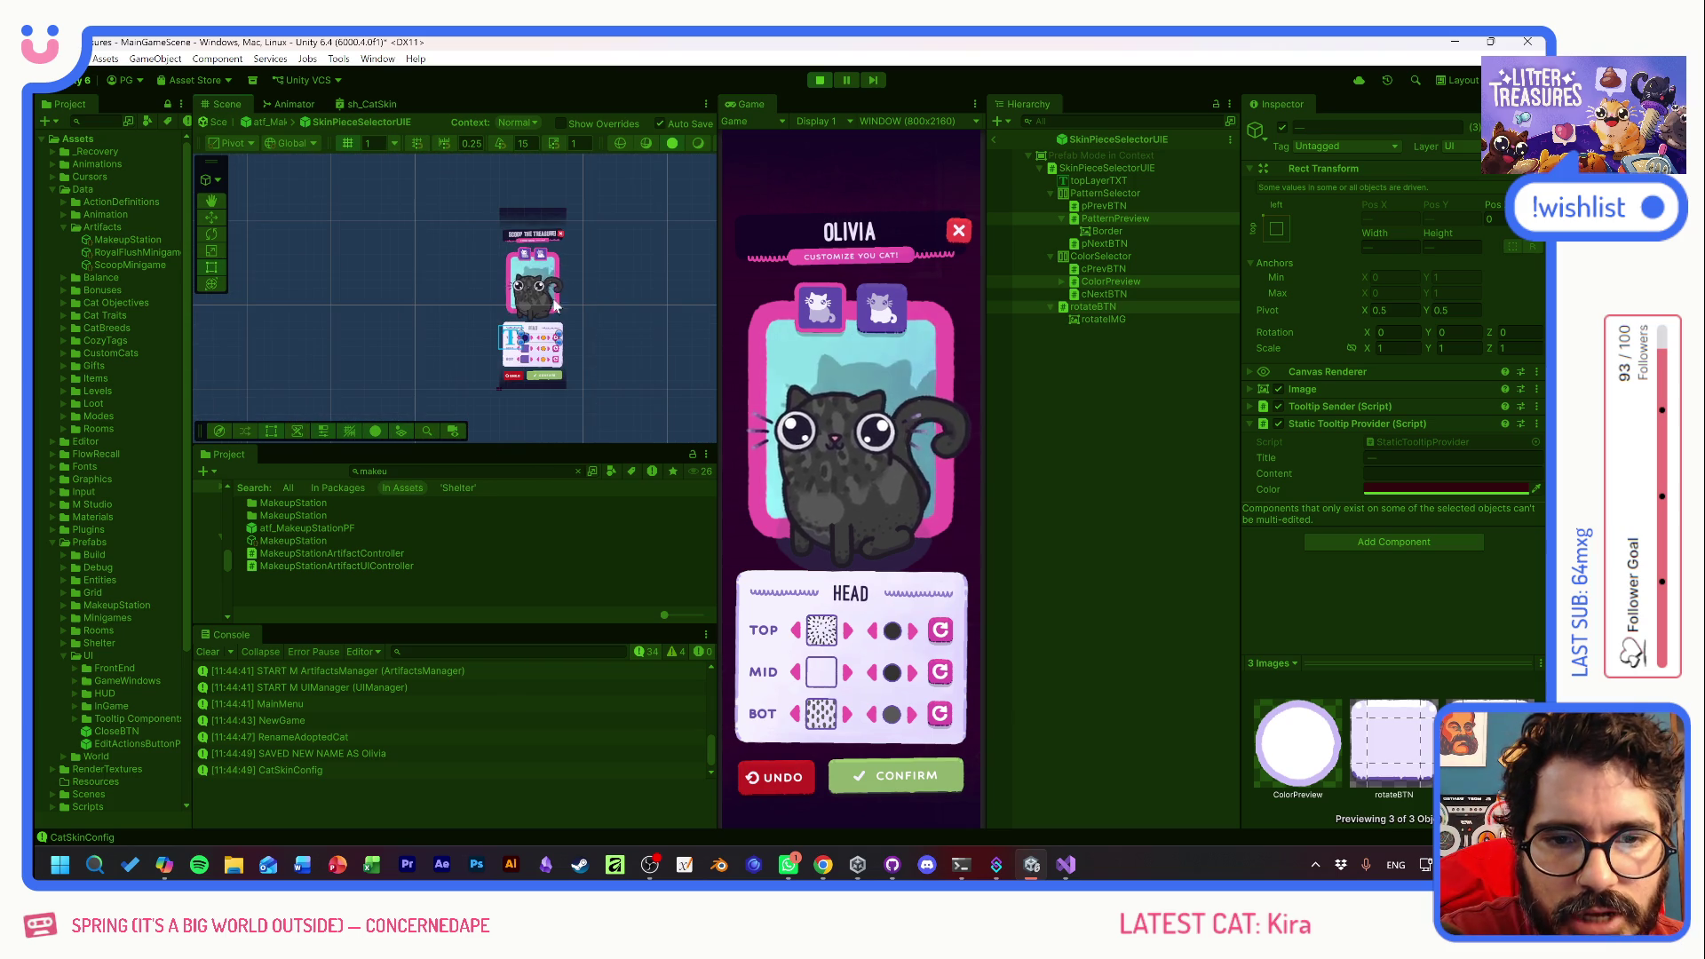
left_click(993, 140)
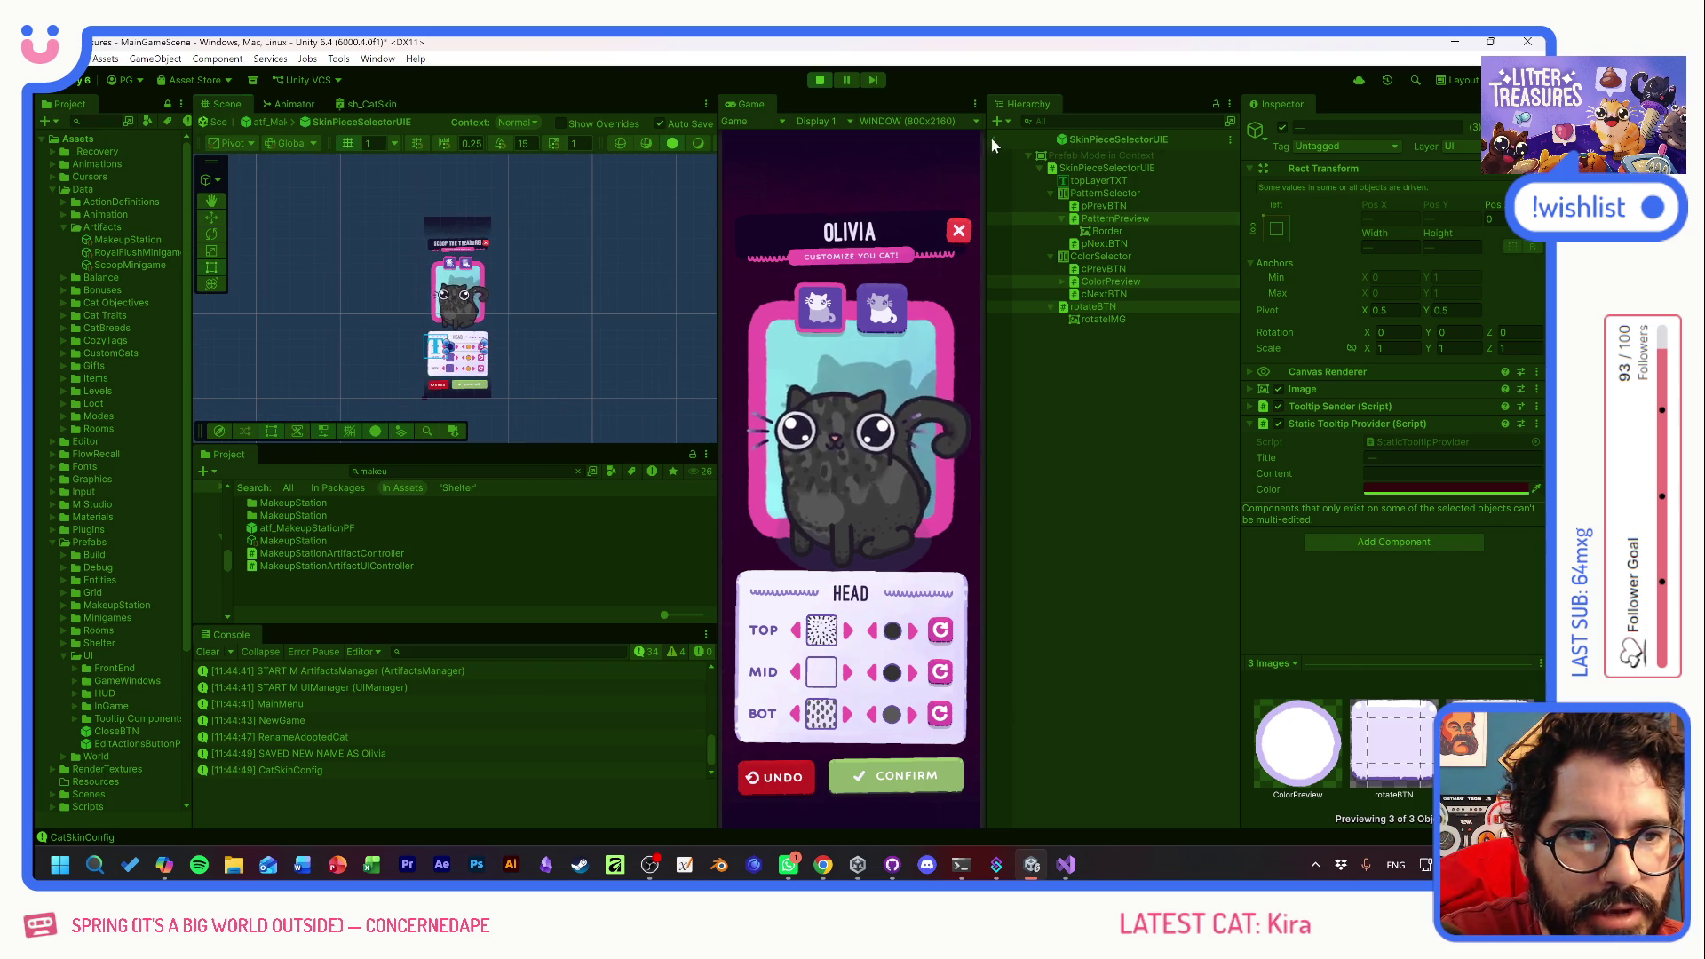
left_click(994, 138)
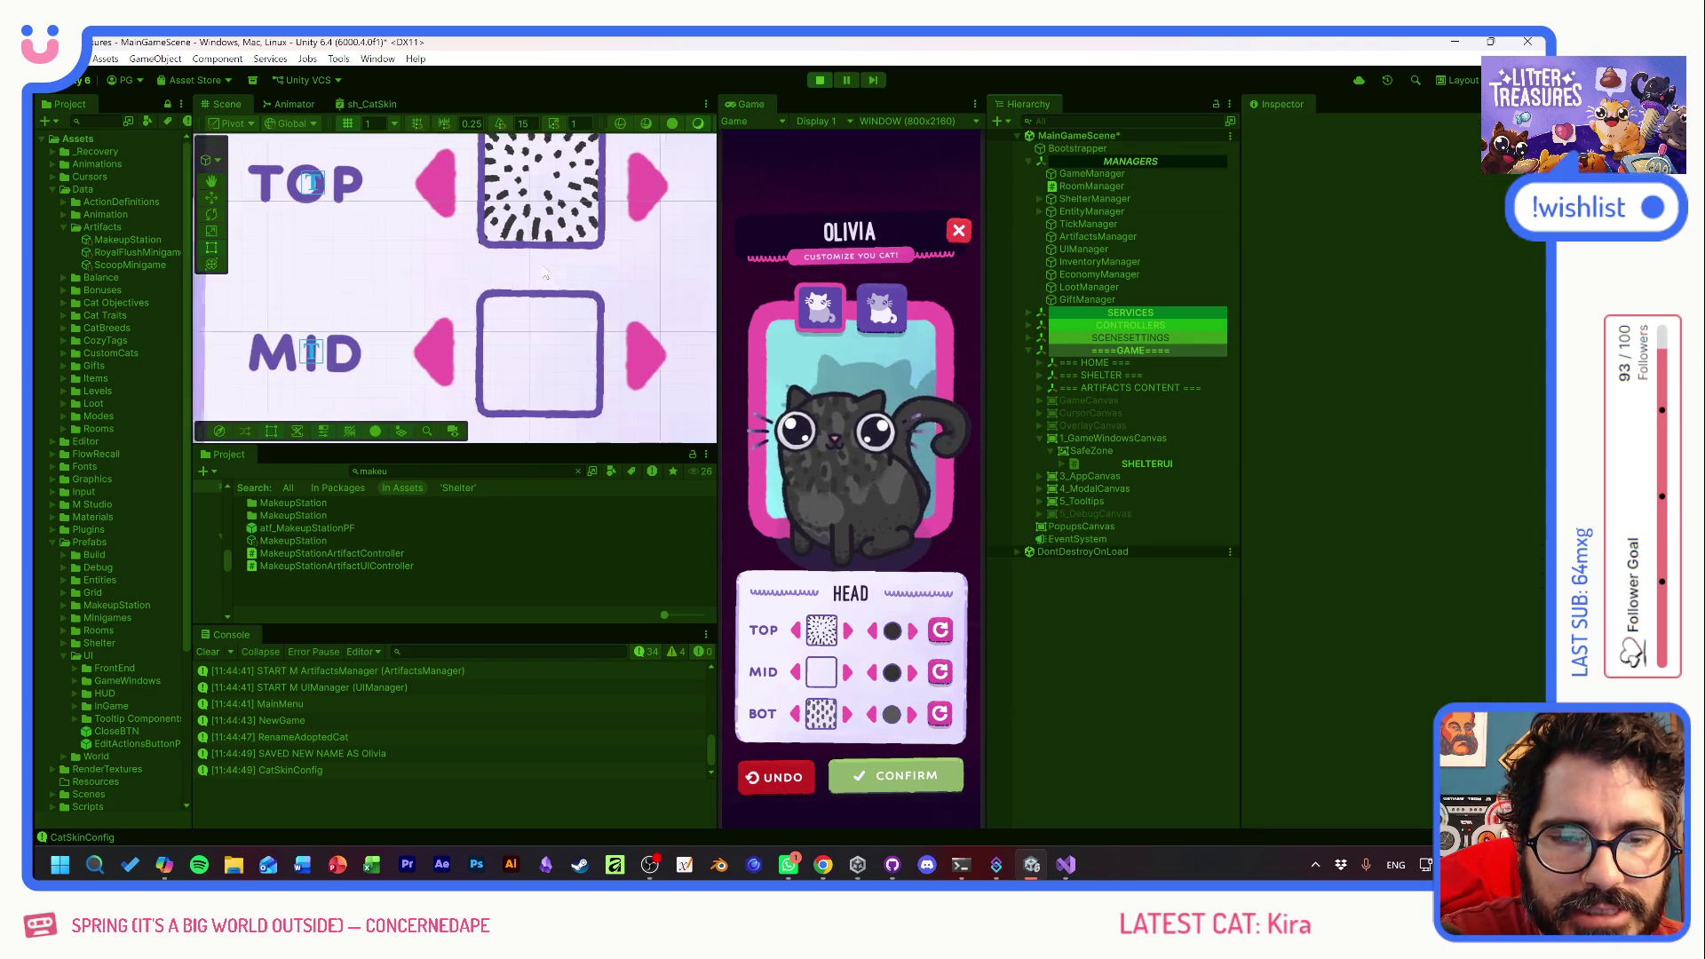
- Zoom and pan the Scene view to frame the area around the camera
scroll(541, 272, "down", 8)
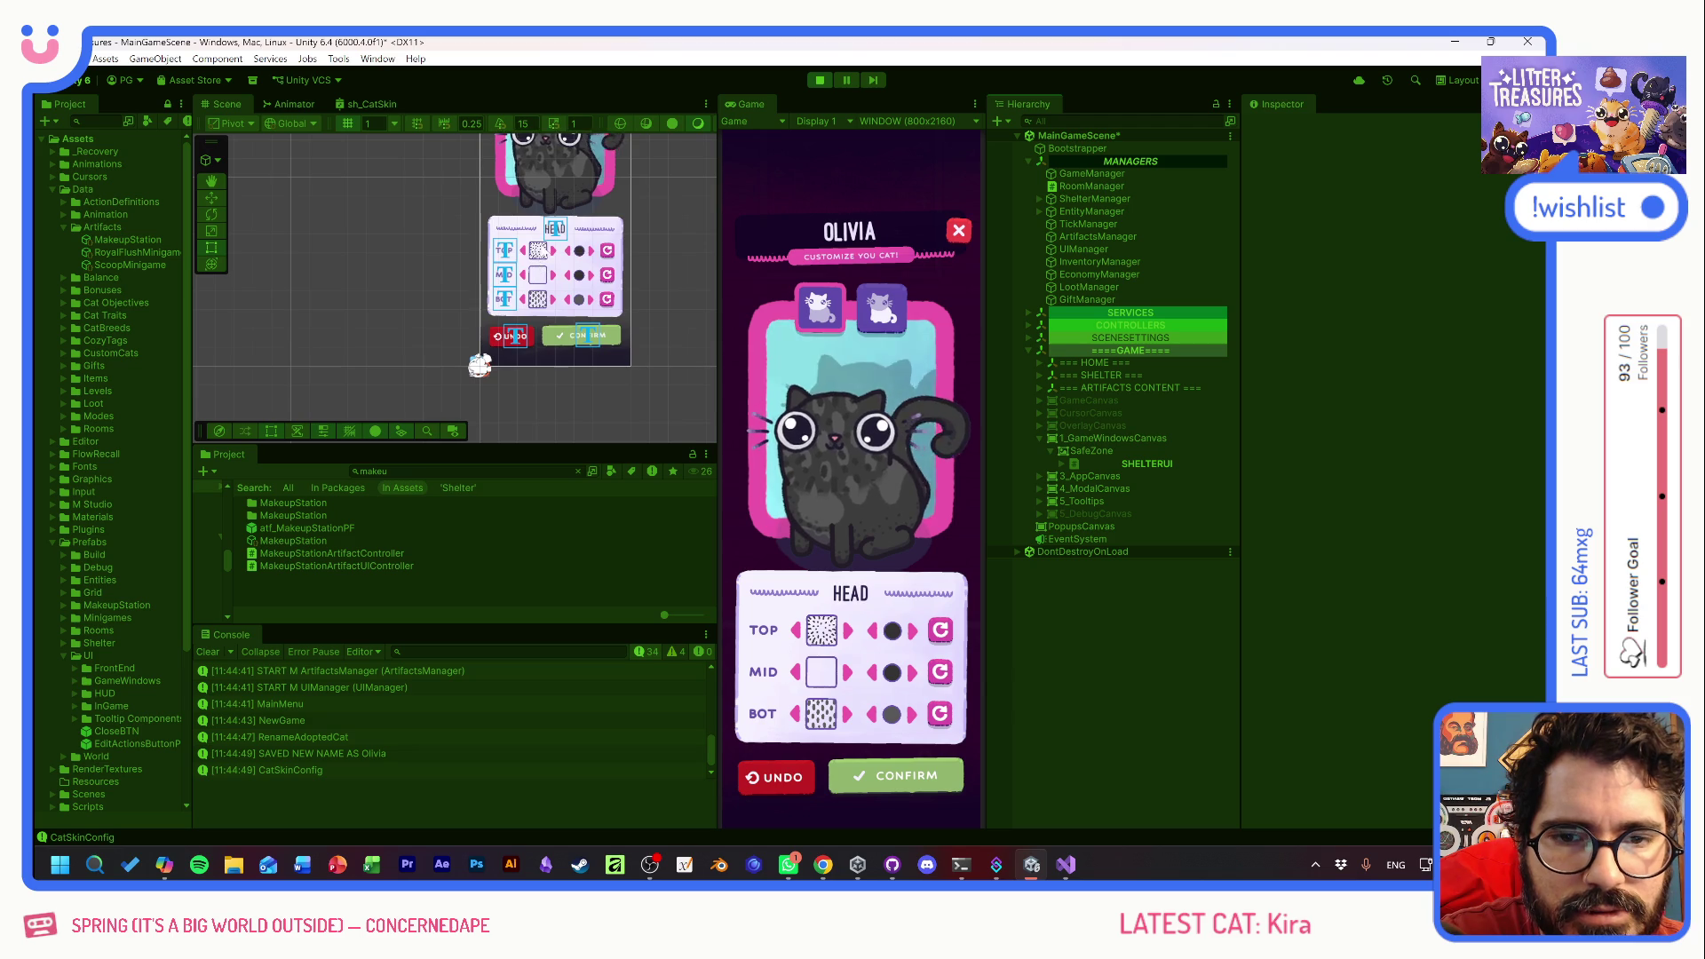
scroll(480, 322, "up", 10)
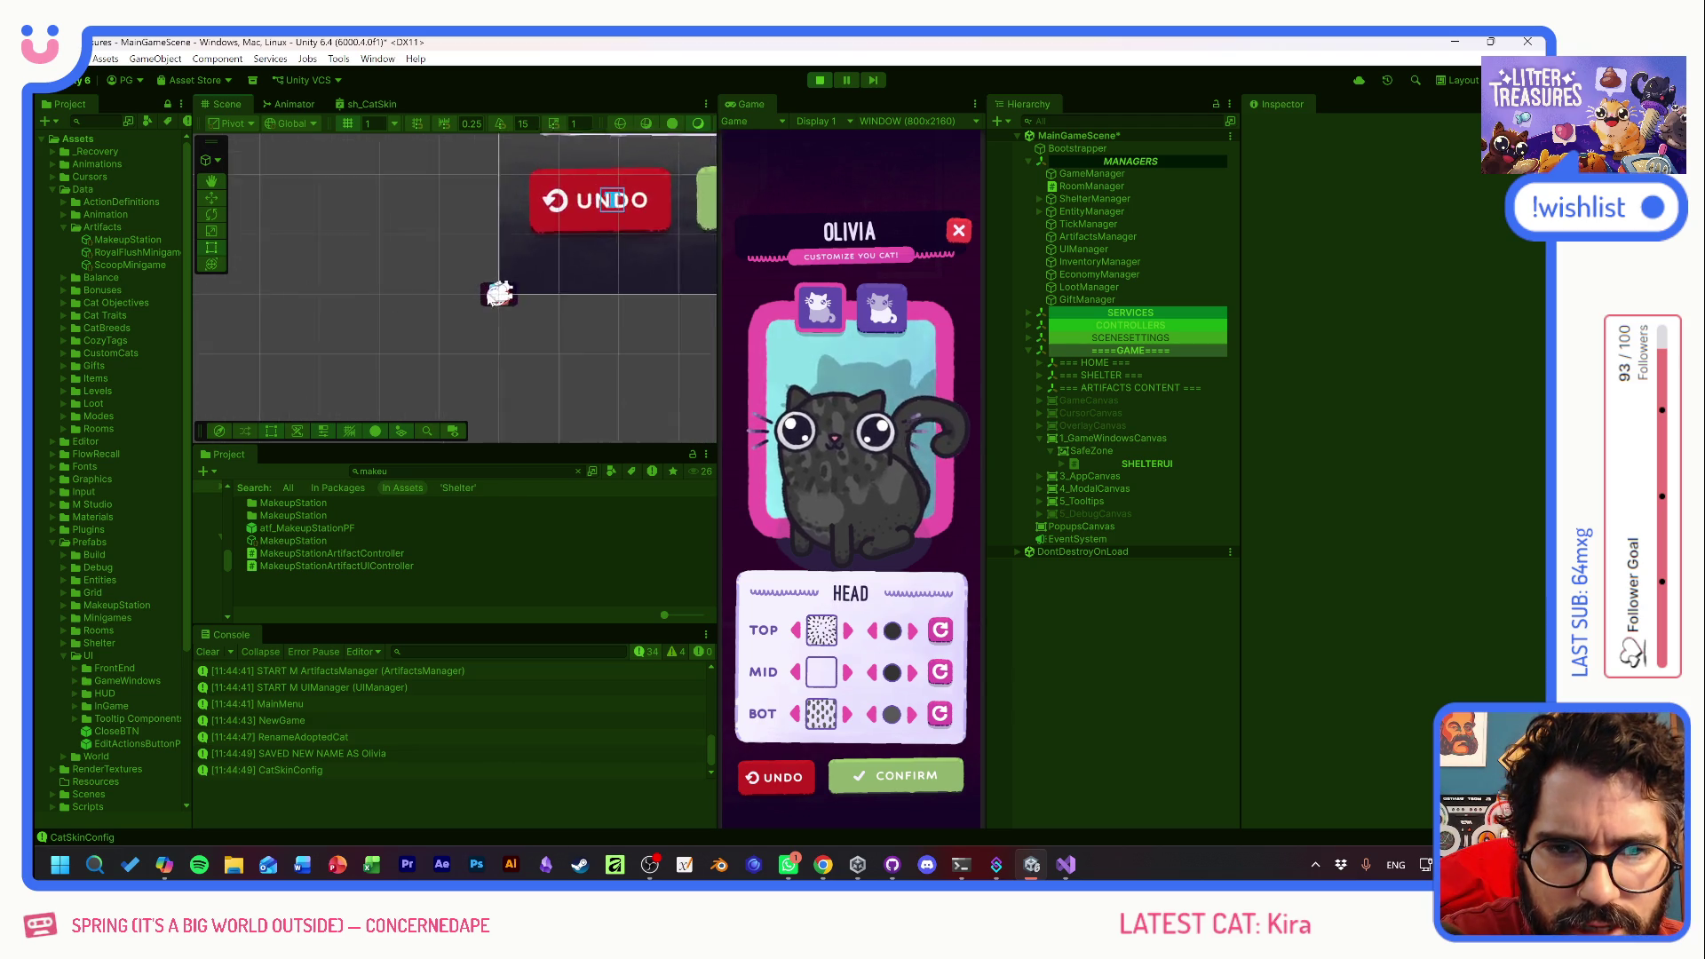
scroll(493, 293, "up", 10)
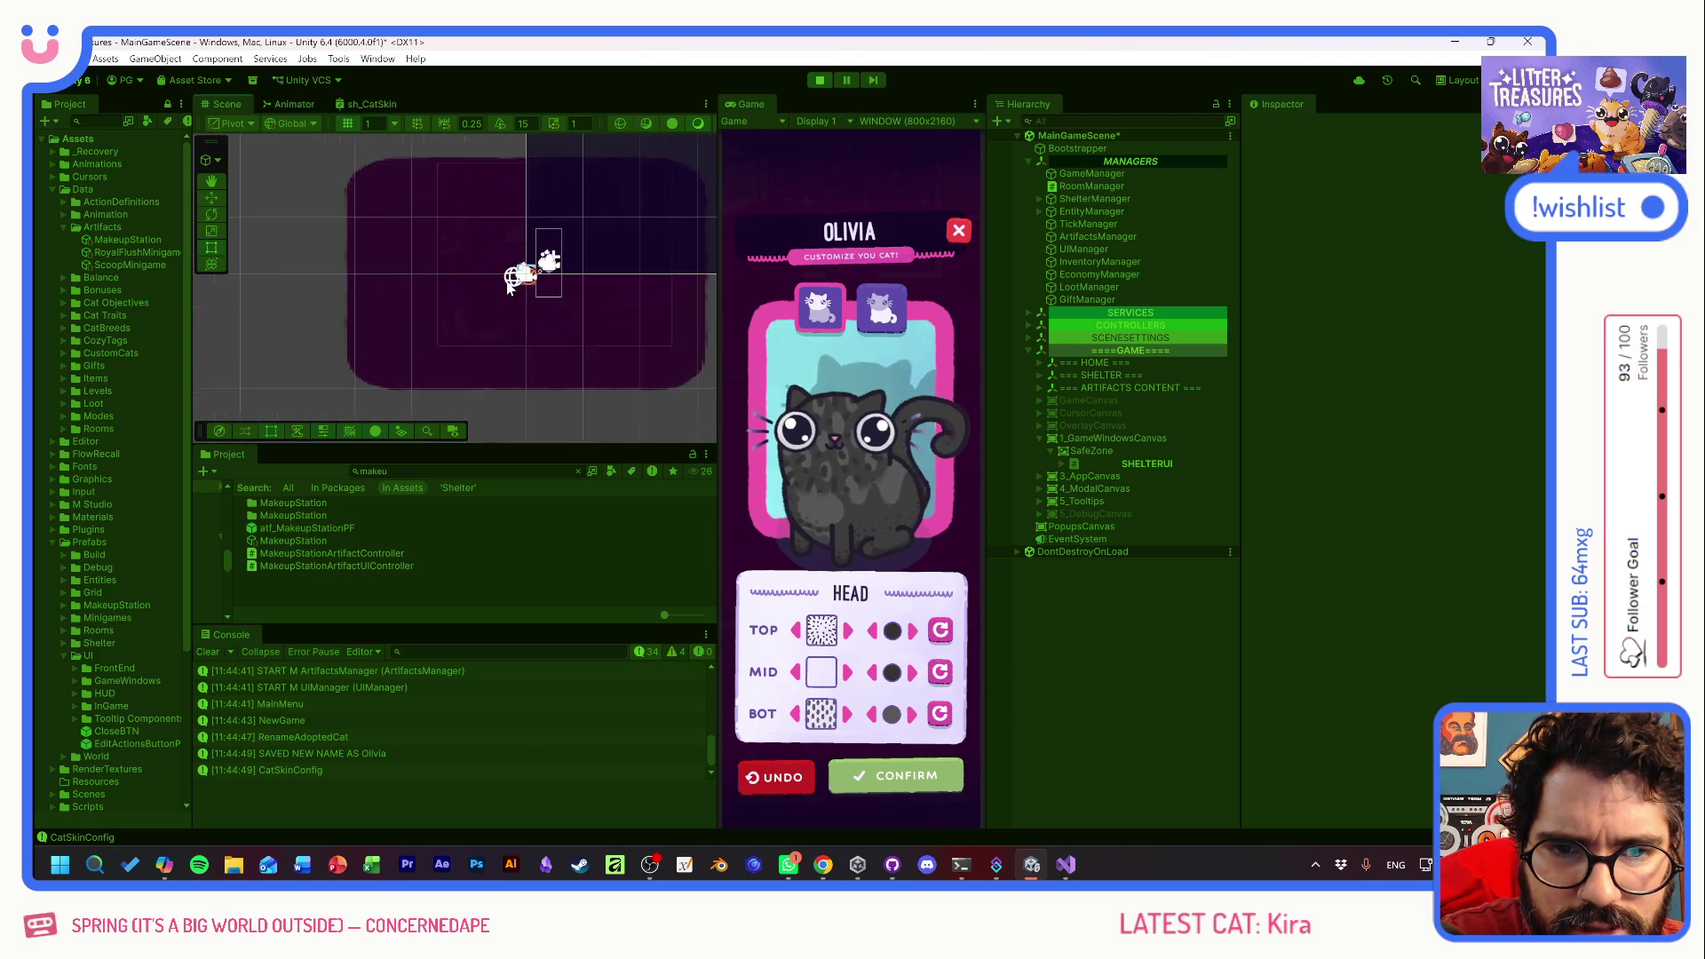
scroll(501, 268, "up", 5)
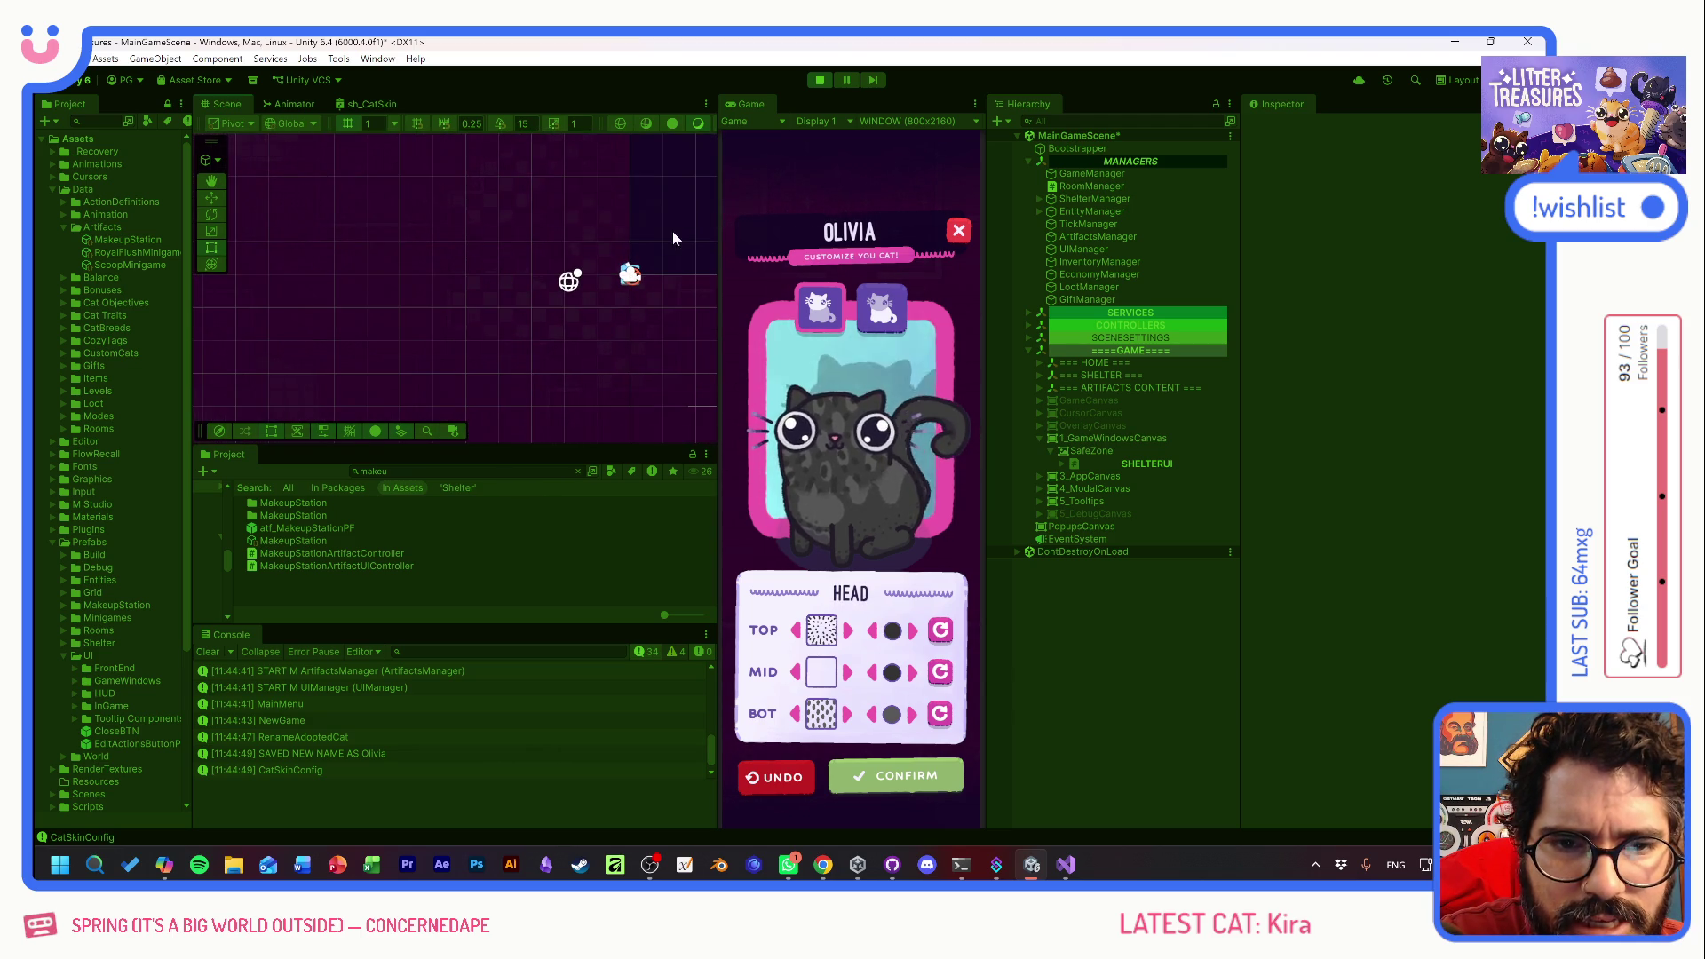
left_click_drag(501, 268, 331, 294)
scroll(551, 240, "down", 5)
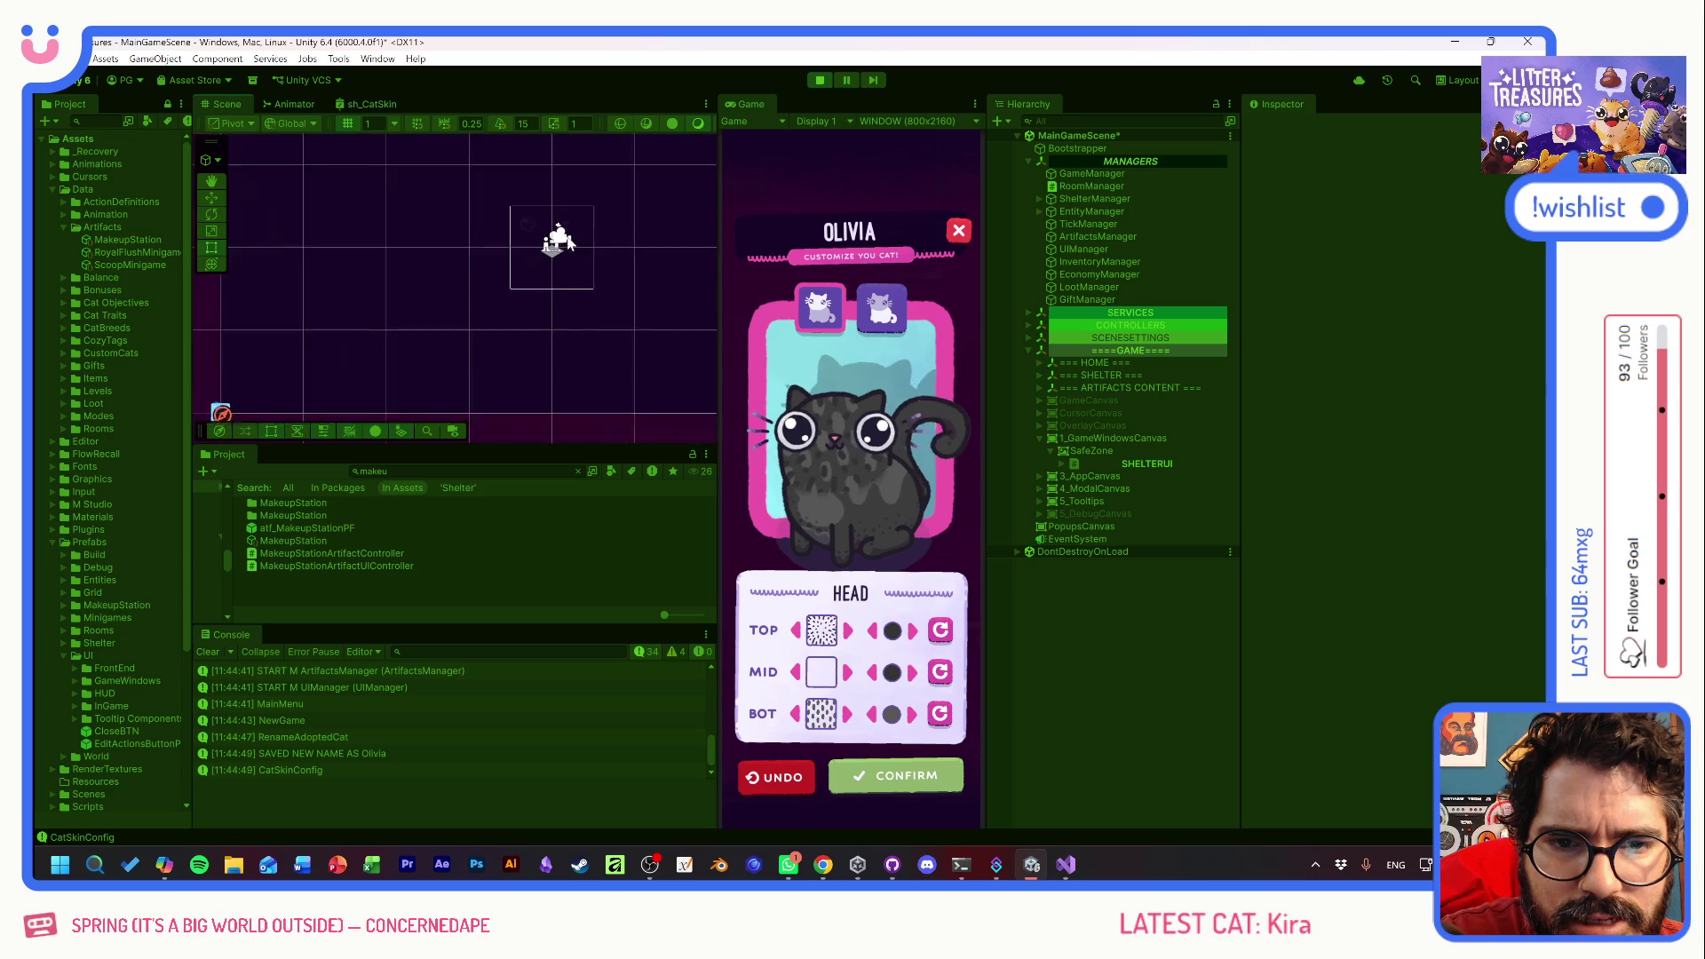
scroll(547, 290, "up", 2)
mouse_move(547, 289)
left_mouse_down()
mouse_move(330, 331)
mouse_move(309, 360)
left_mouse_up()
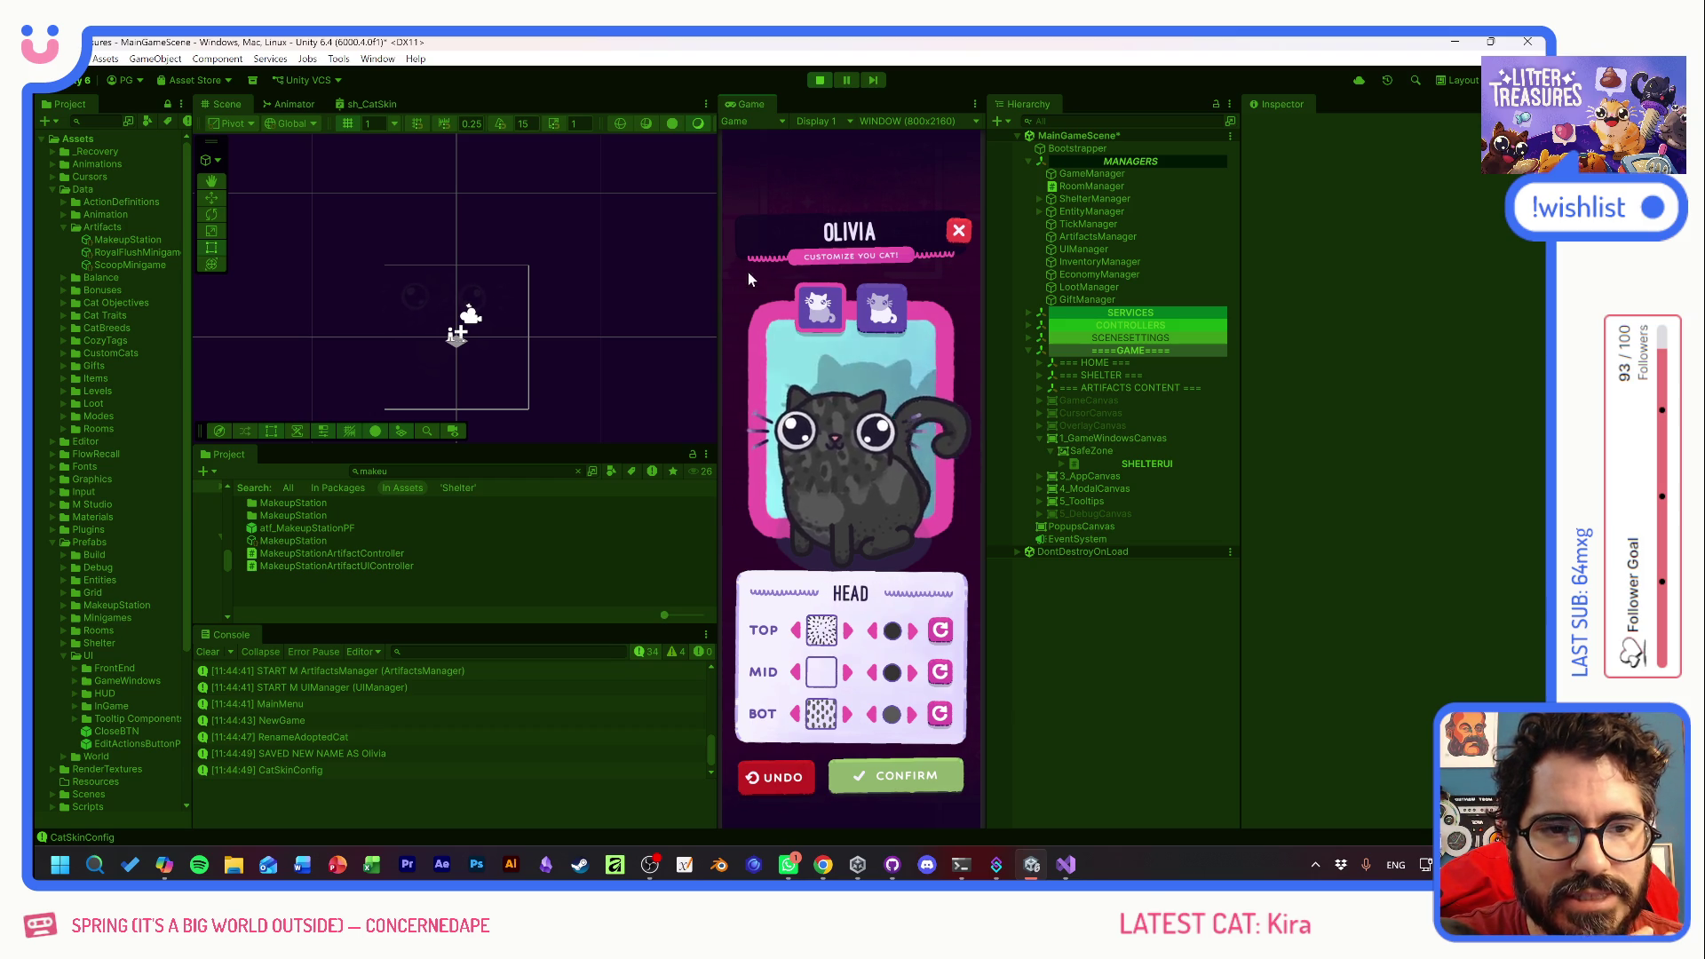
- In BODY STYLE, change and rotate the TOP body pattern to check its tooltips
left_click(875, 317)
left_click(817, 311)
left_click(881, 309)
left_click(848, 630)
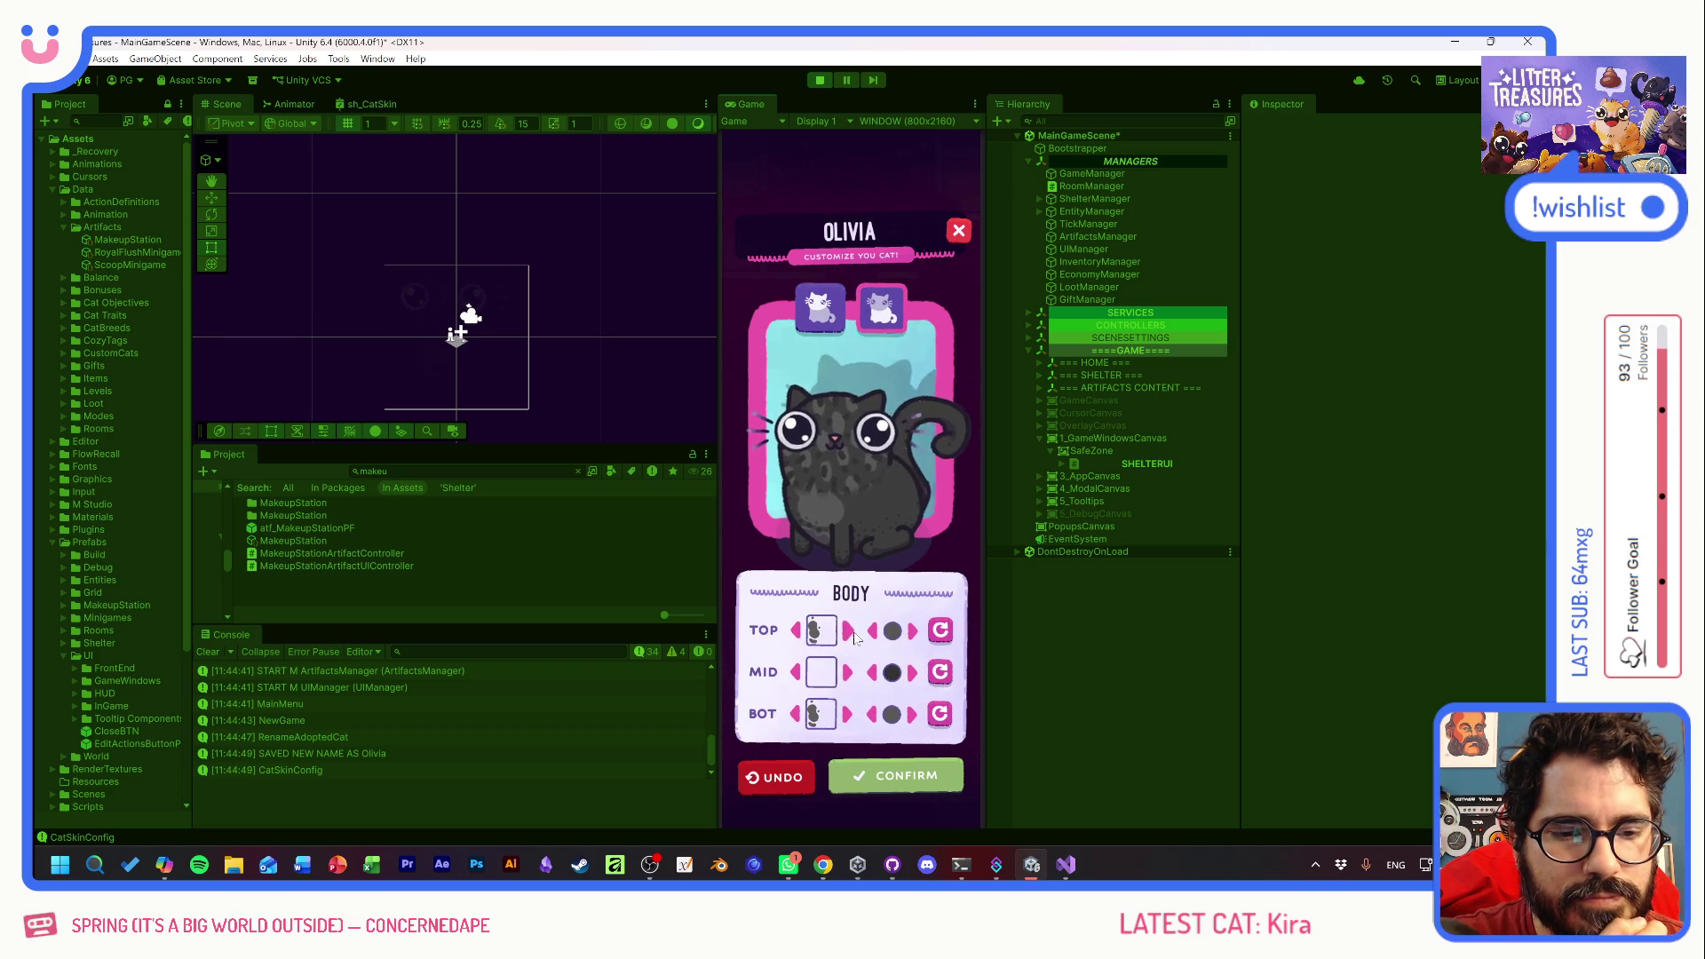
left_click(941, 631)
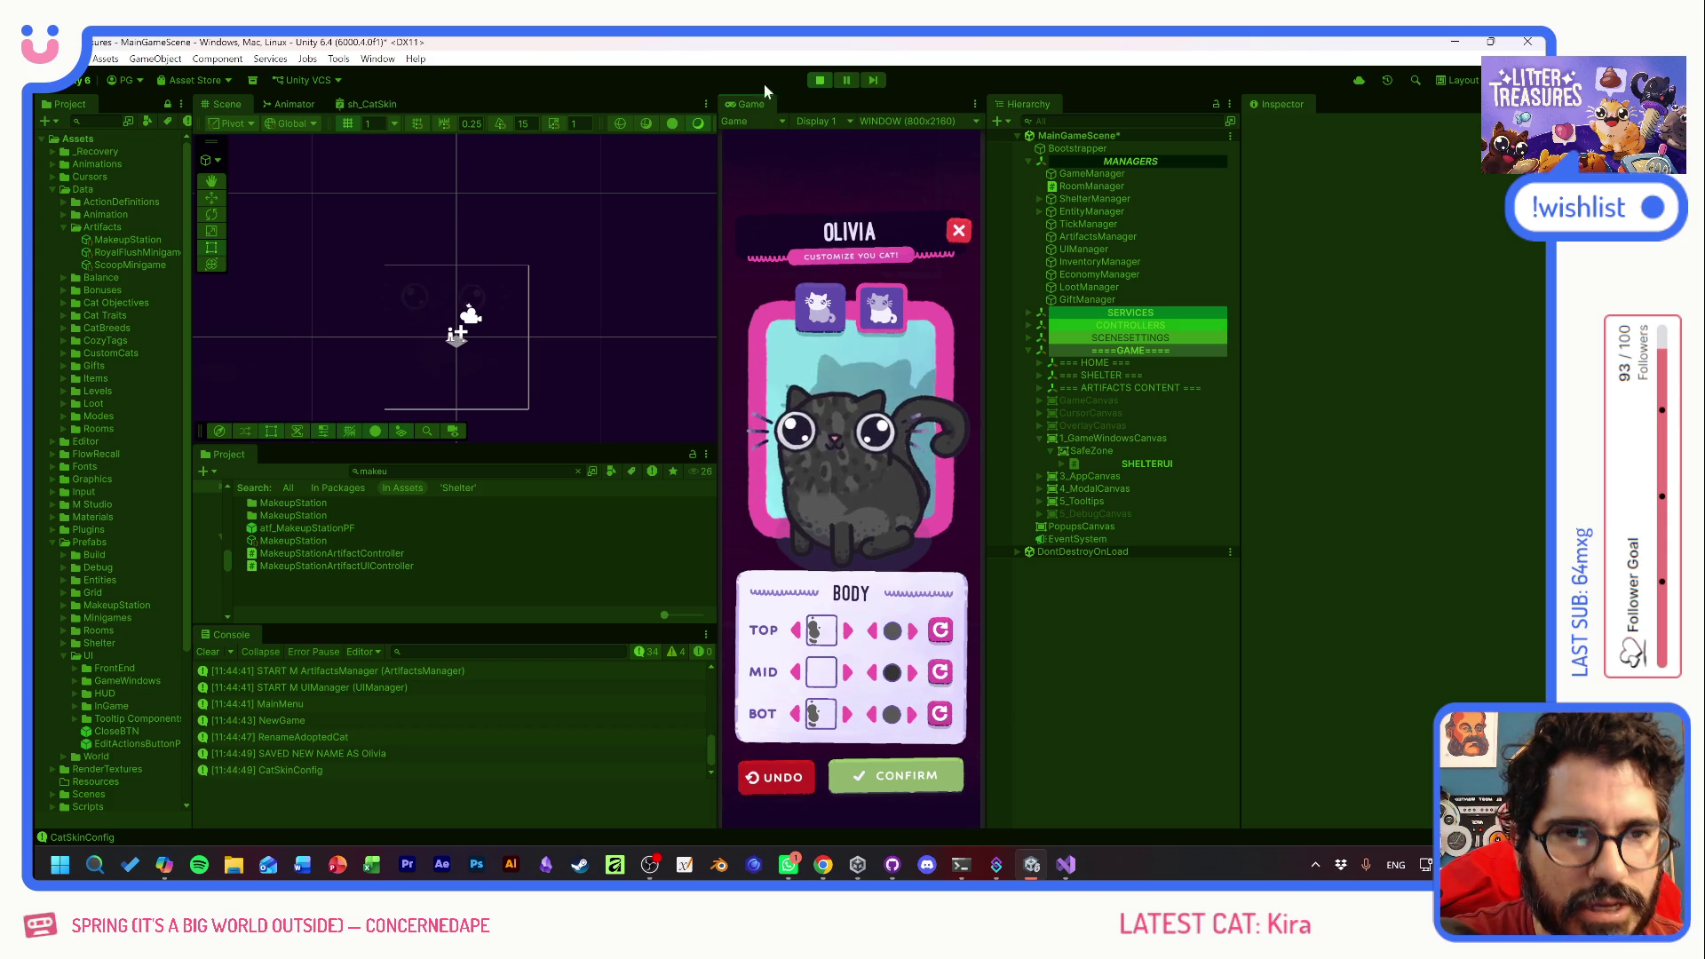
- Stop Play mode and bring GitHub Desktop to the front
left_click(819, 81)
mouse_move(999, 868)
left_click(891, 867)
type("TooltipService + NewGame Tooltips")
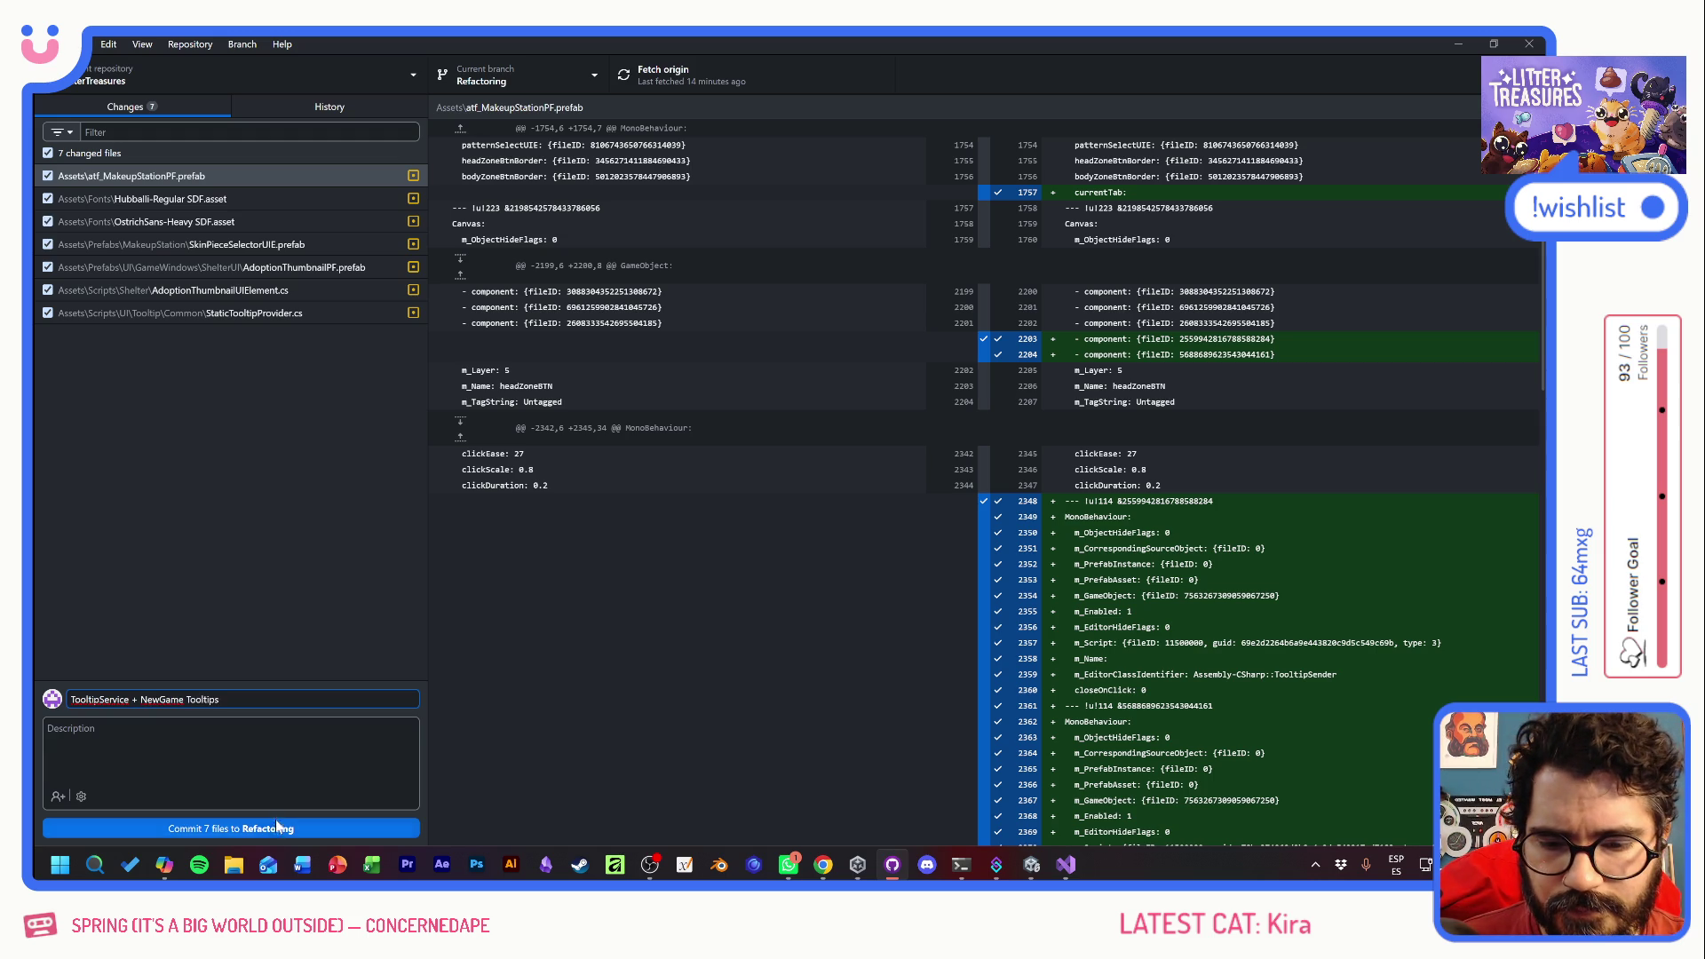
- Commit the 7 files to Refactoring with the summary 'TooltipService + NewGame Tooltips'
left_click(277, 828)
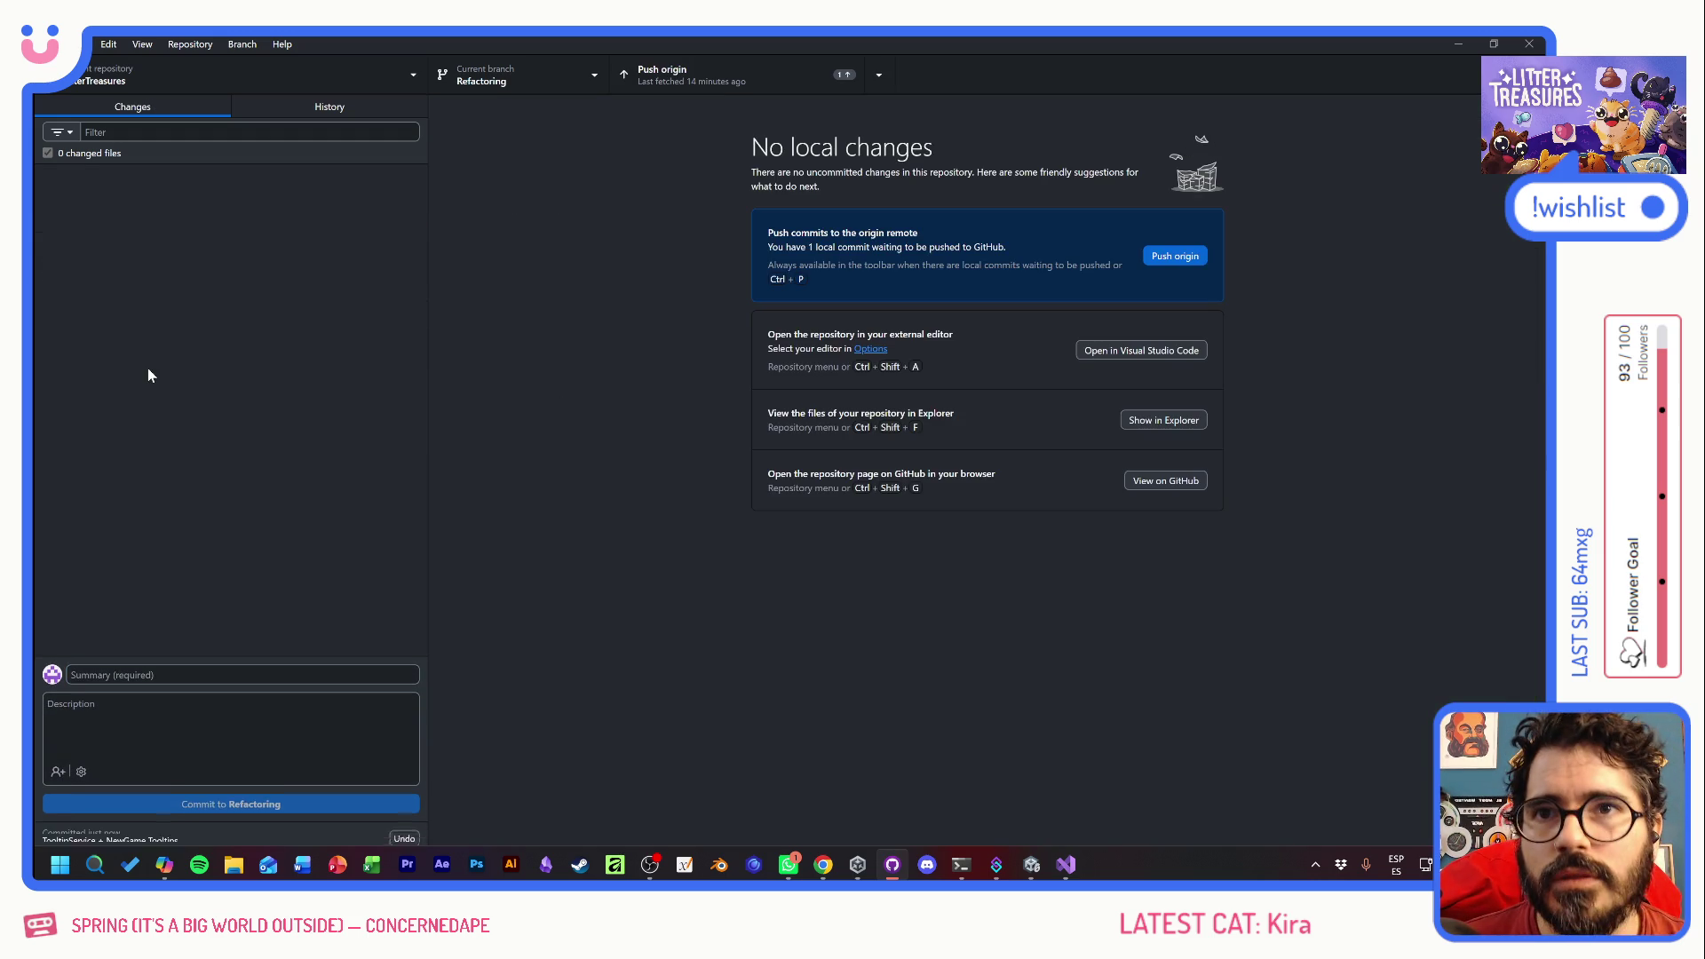
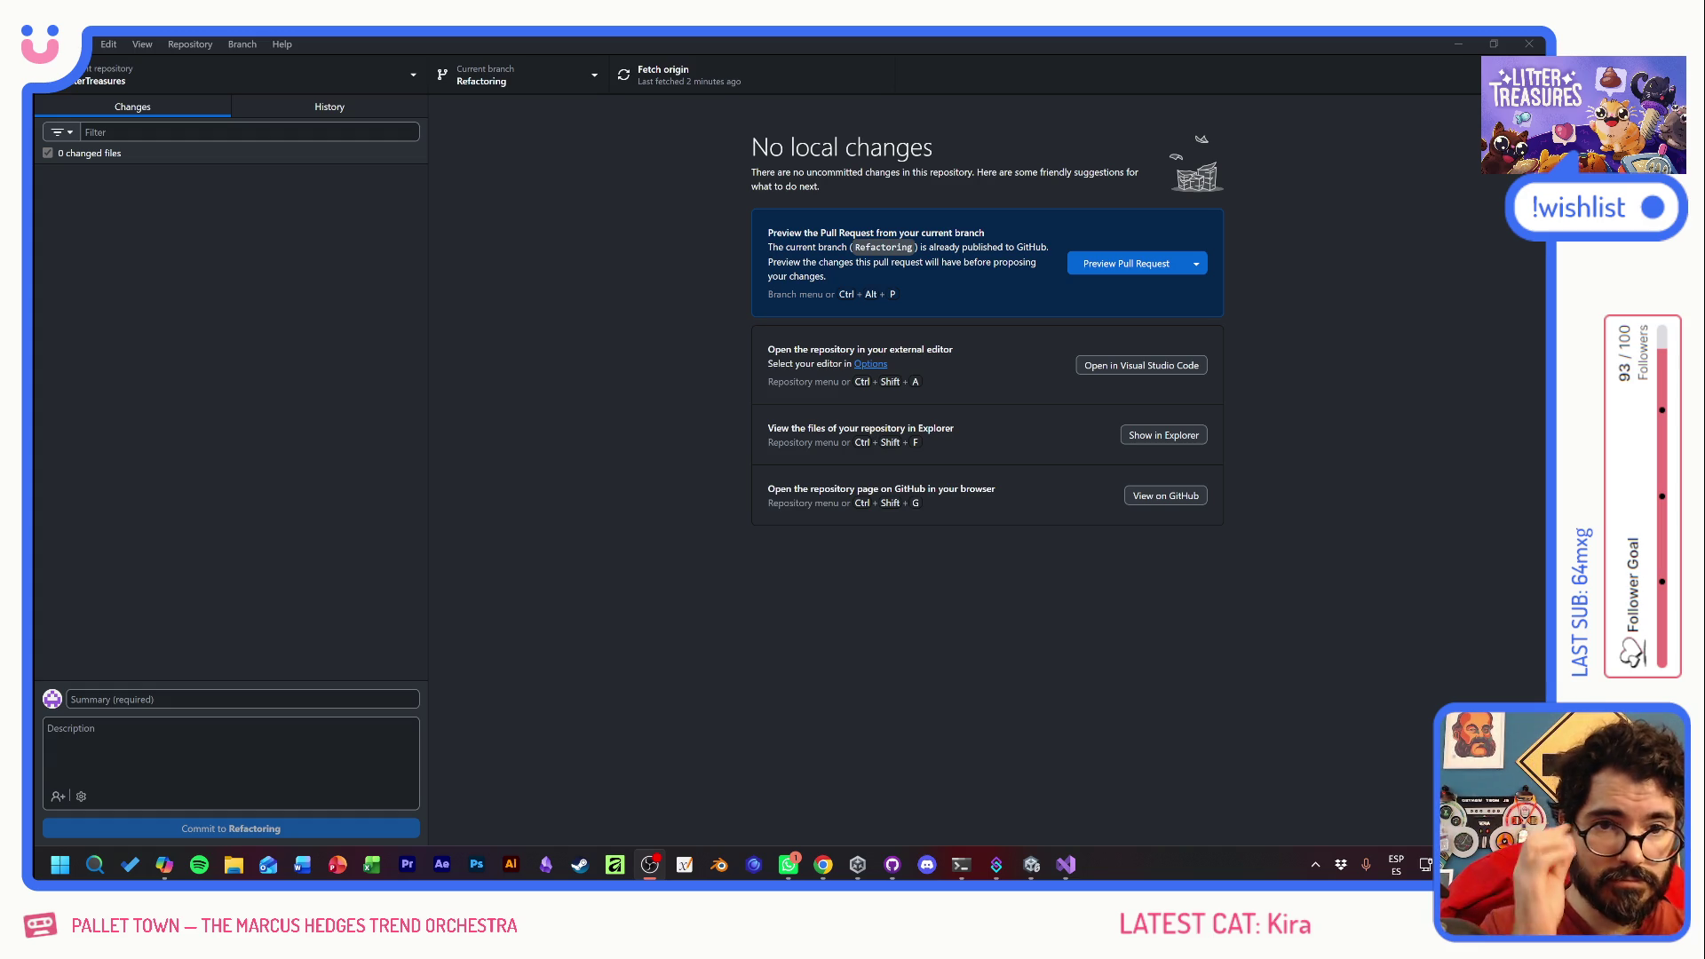
- Switch from GitHub Desktop back to the Unity editor window
key("alt+Tab")
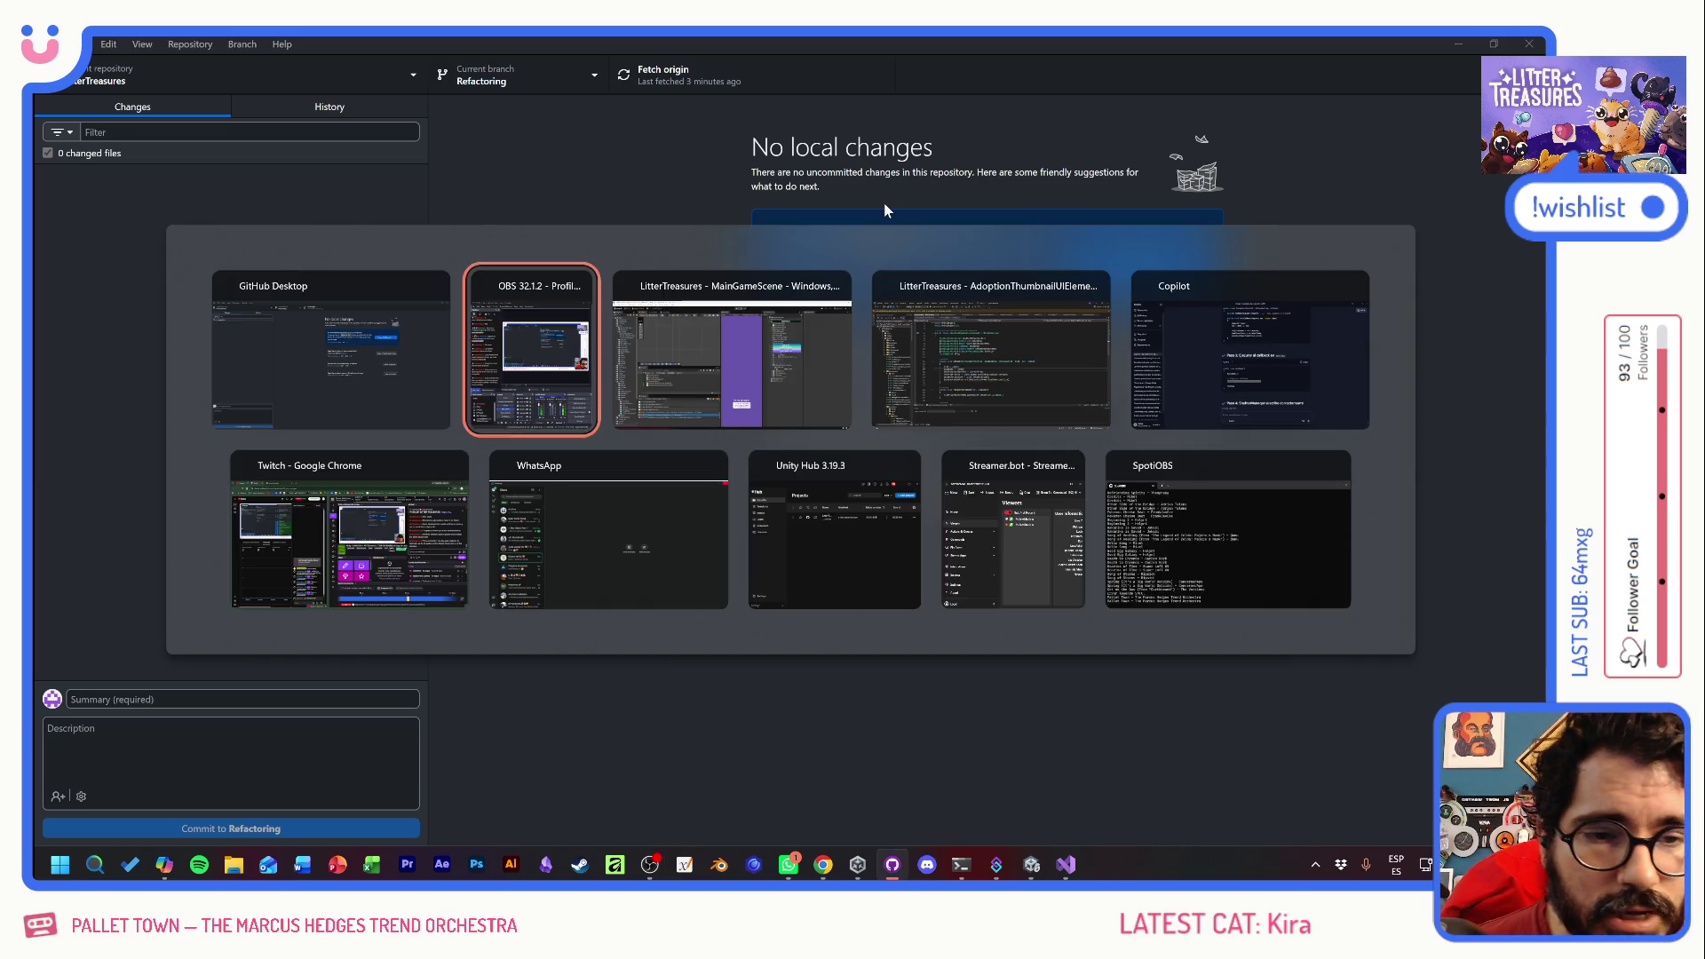
key("alt+Tab")
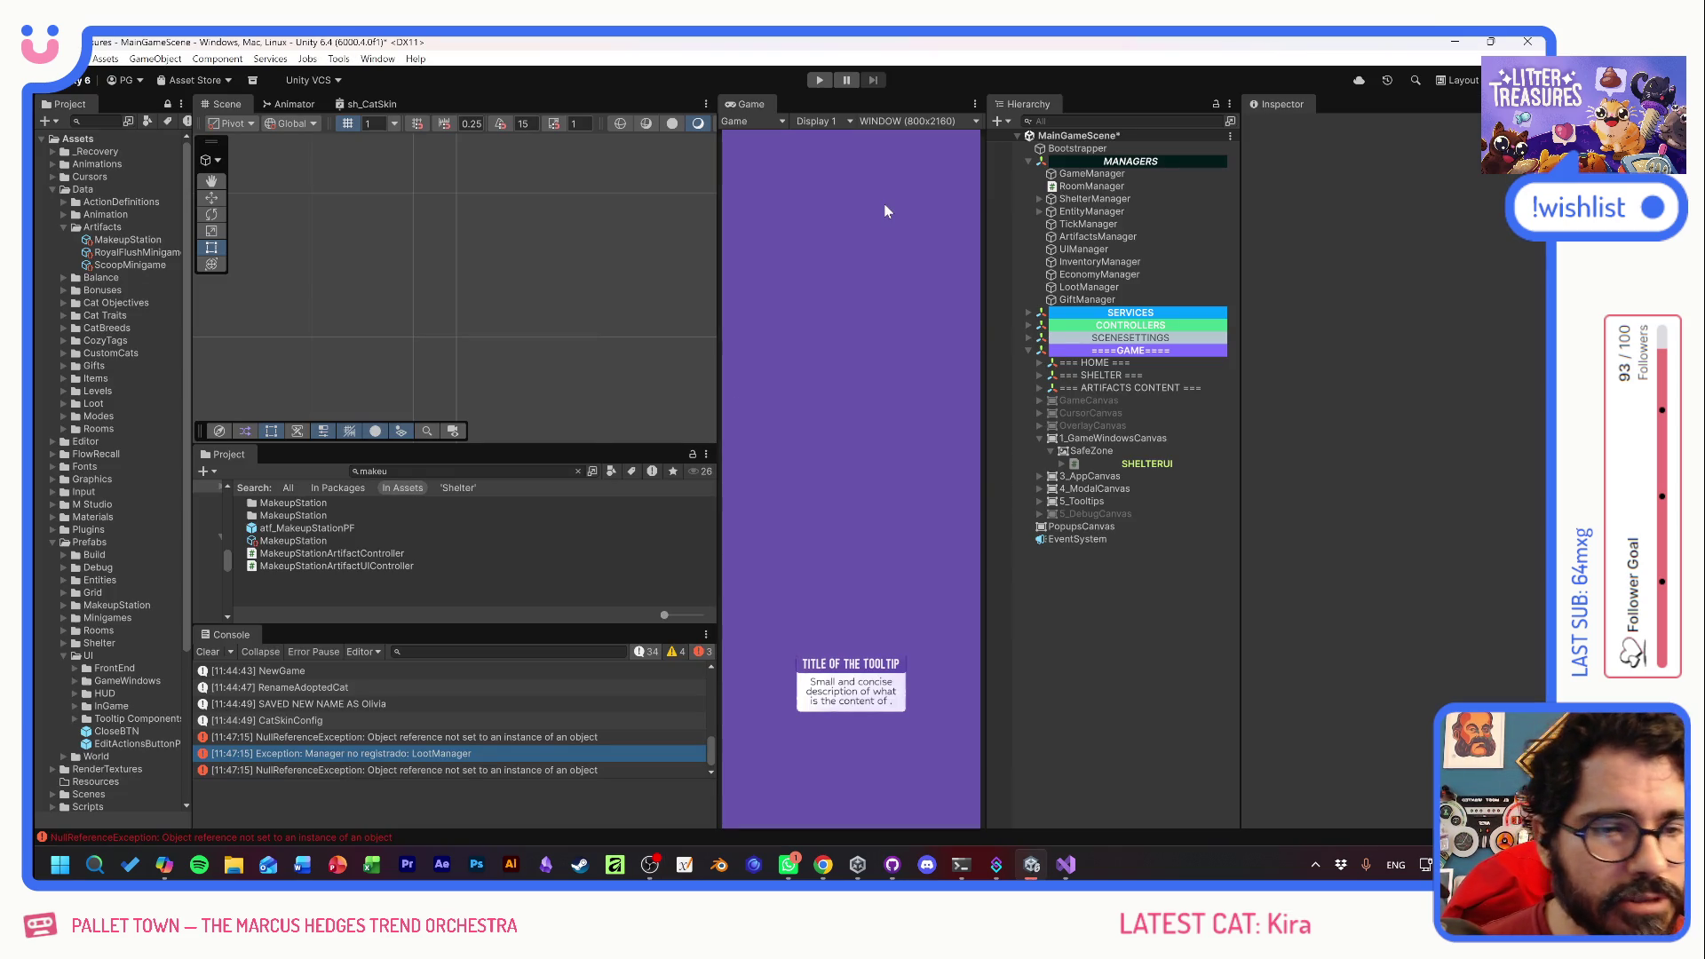
- Select the GenericTooltip object and deactivate it in the Inspector
left_click(1038, 501)
left_click(1112, 527)
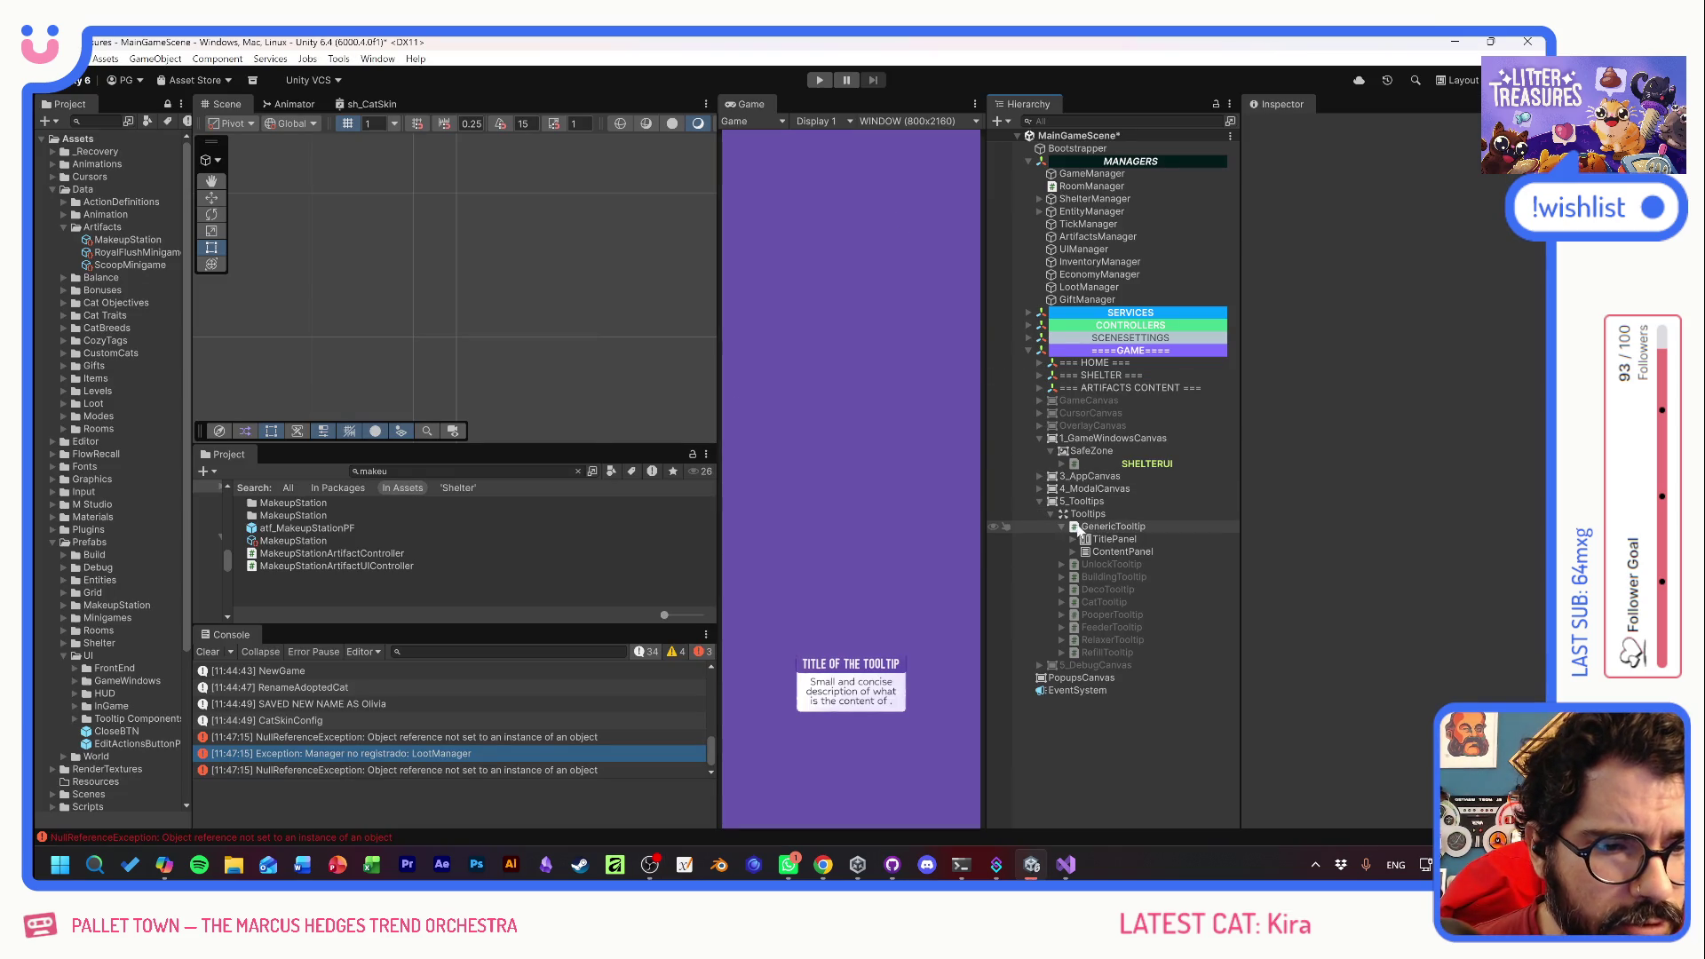
left_click(1282, 127)
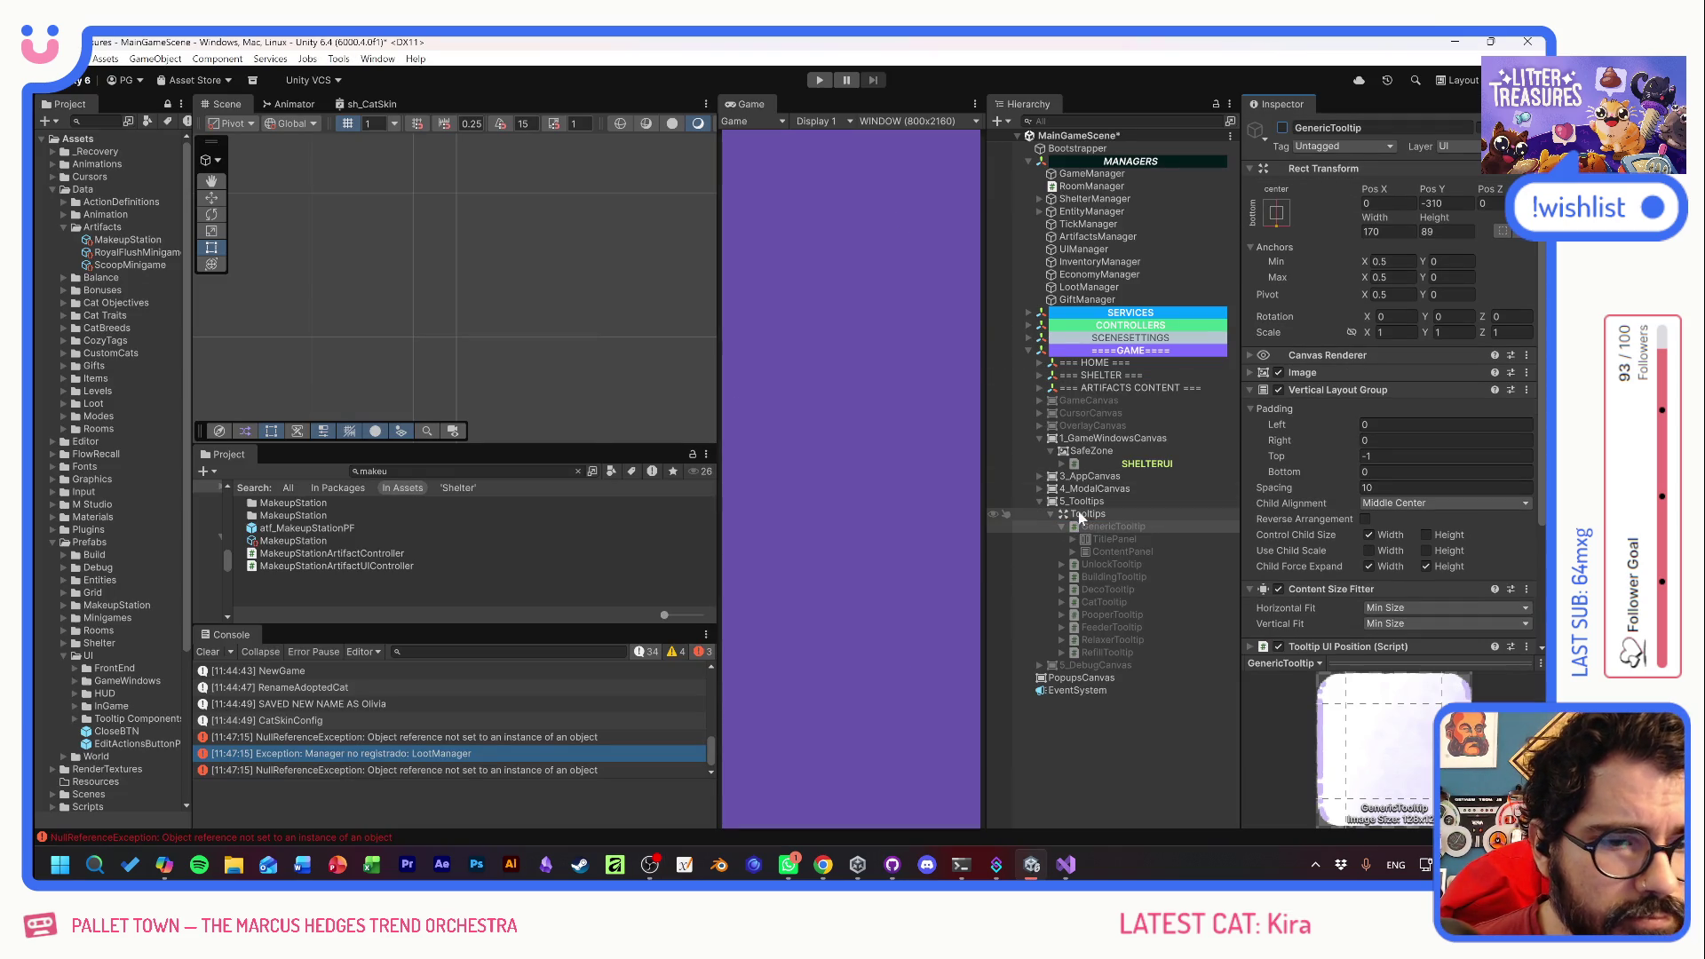
left_click(1062, 525)
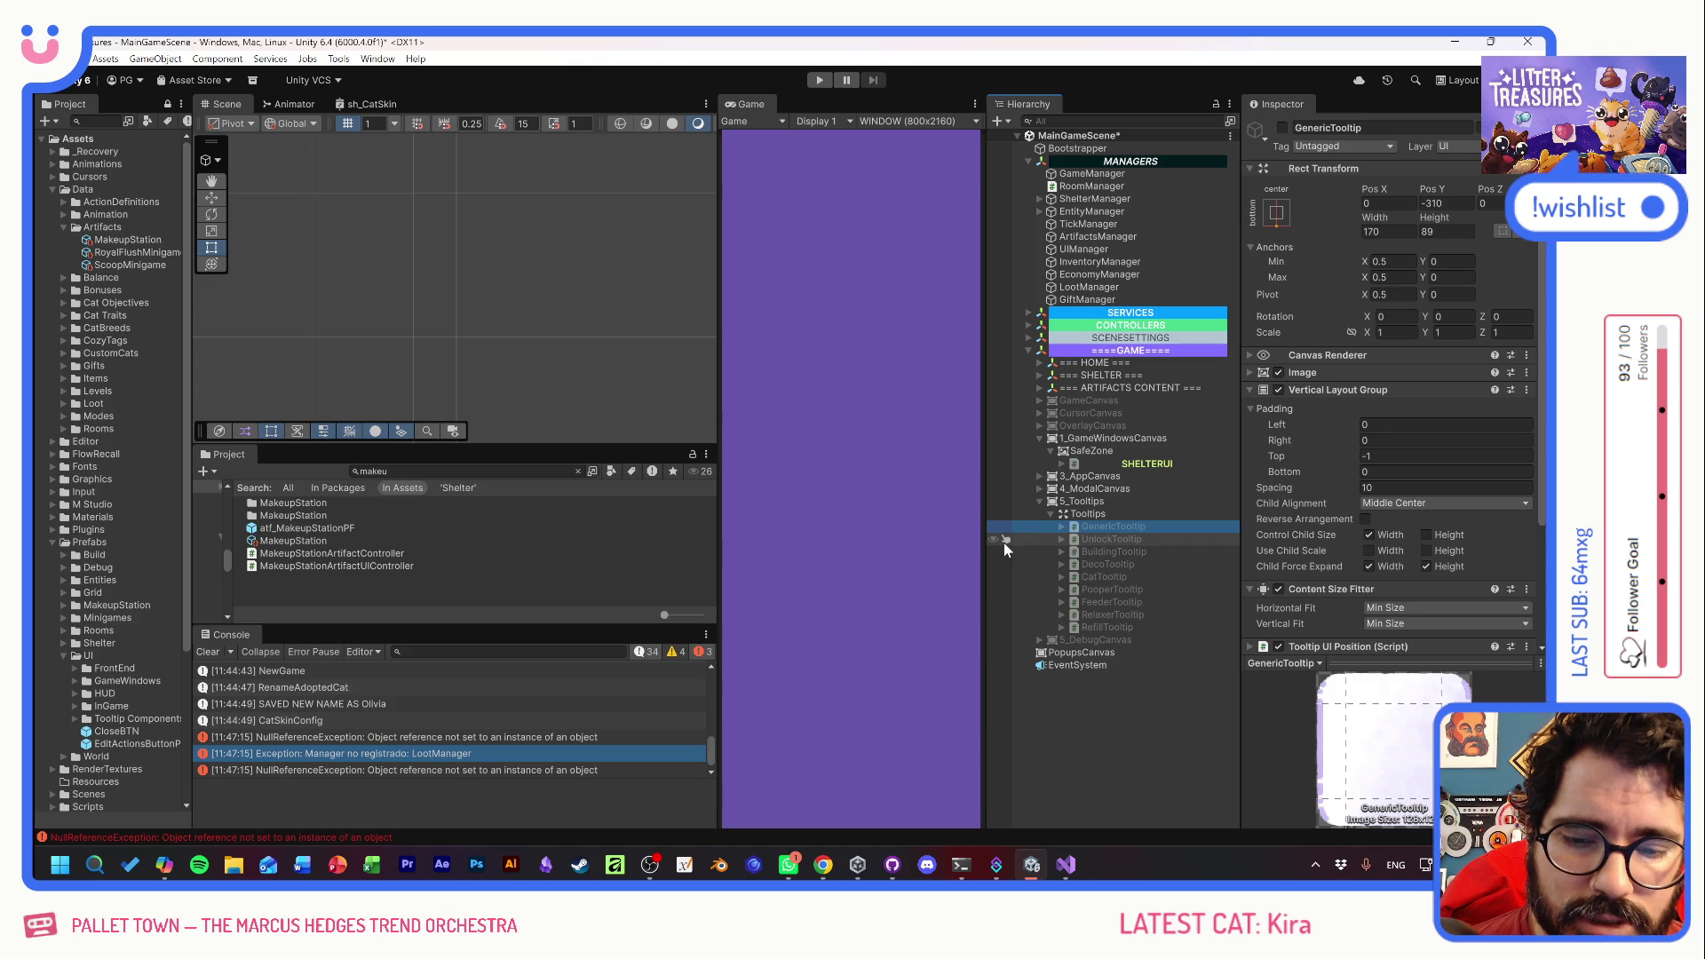
- Delete the modal ID Debug.Log line and check the code that logs NewGame
double_click(366, 695)
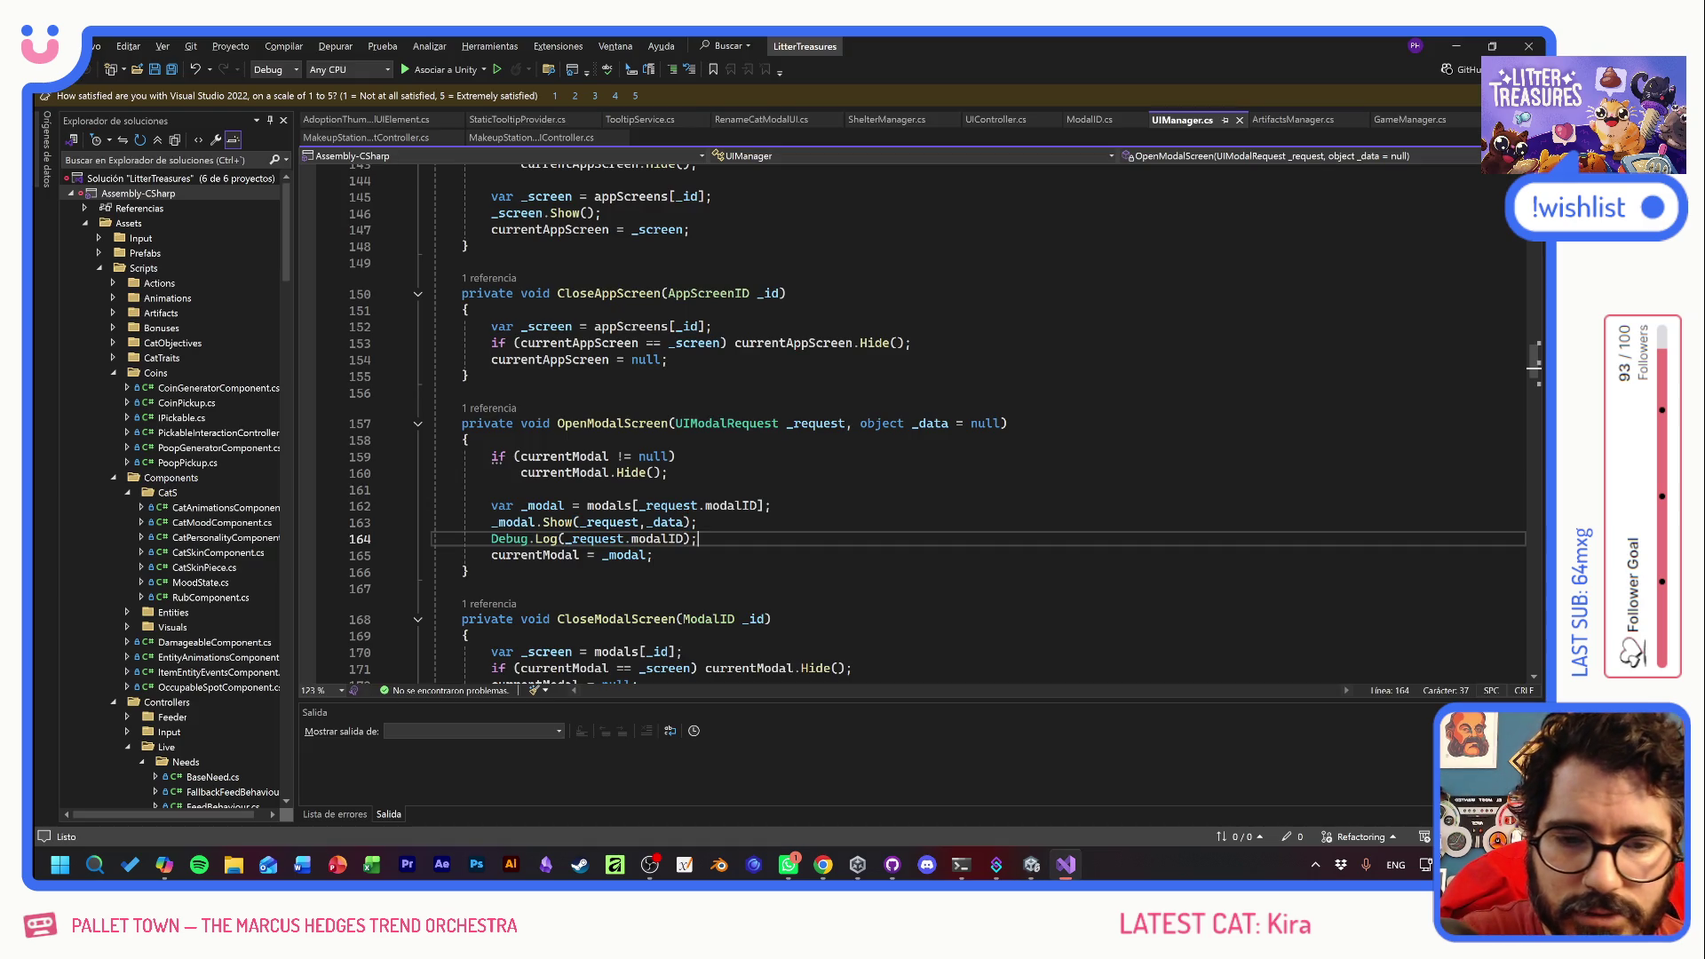
left_click(355, 541)
key("BackSpace")
scroll(938, 424, "down", 1)
key("alt+Tab")
double_click(335, 672)
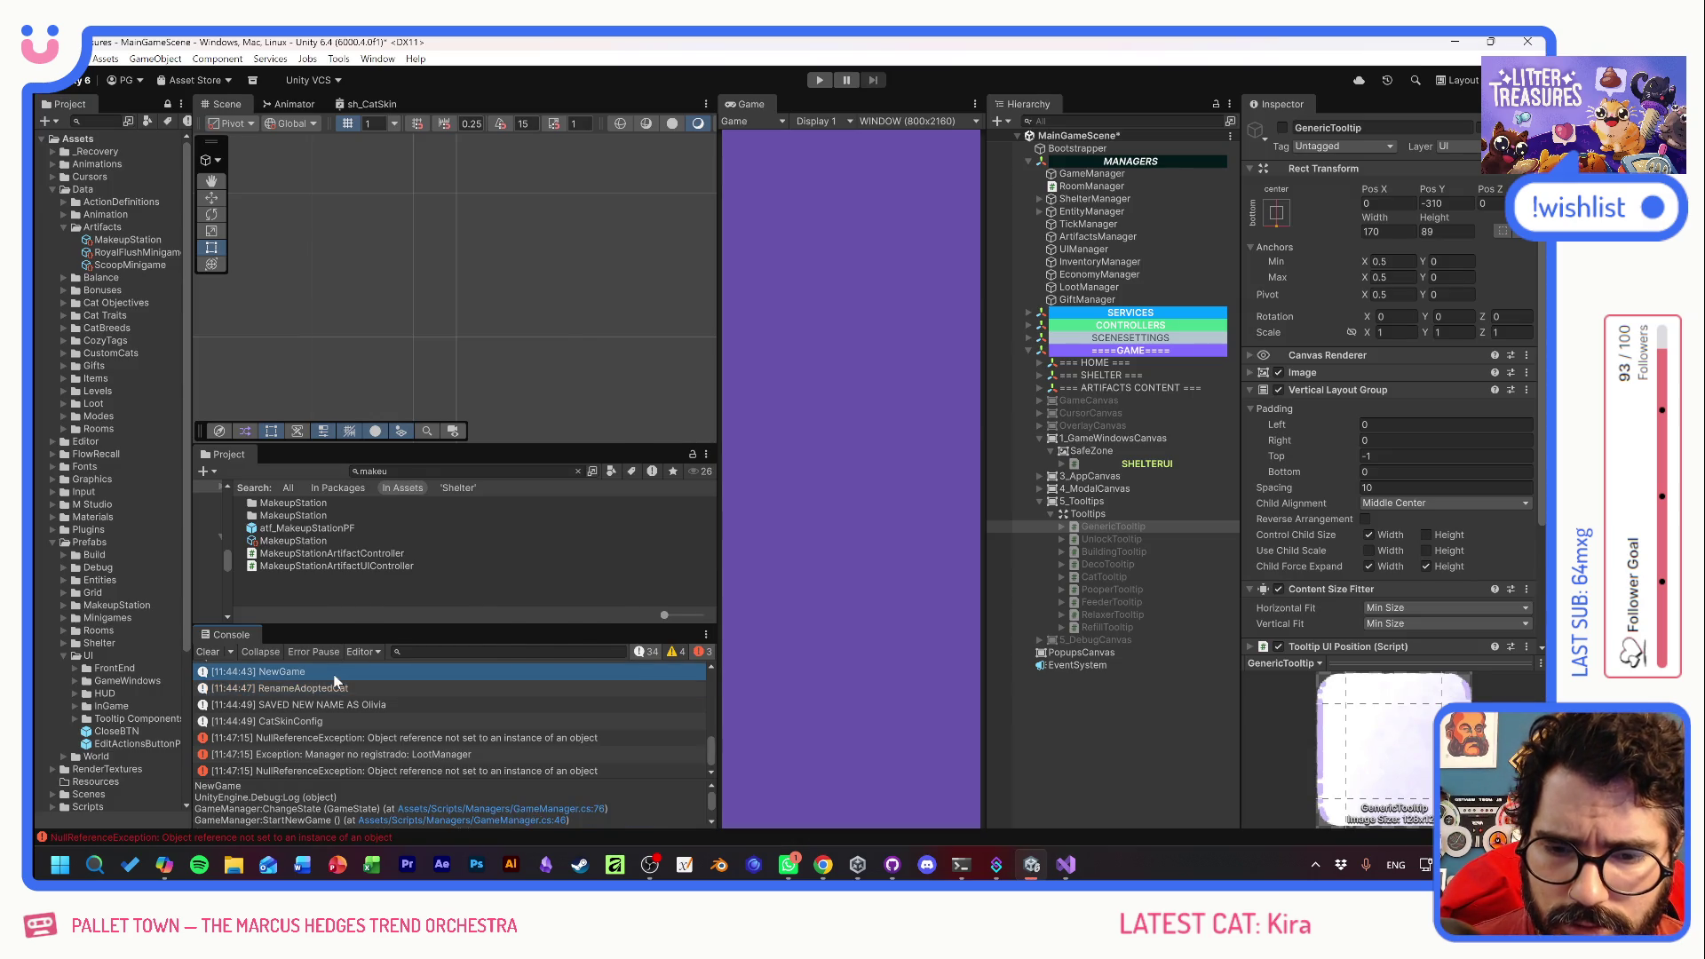
key("alt+Tab")
- Delete the saved-name and skin backup Debug.Log lines from the scripts
double_click(334, 702)
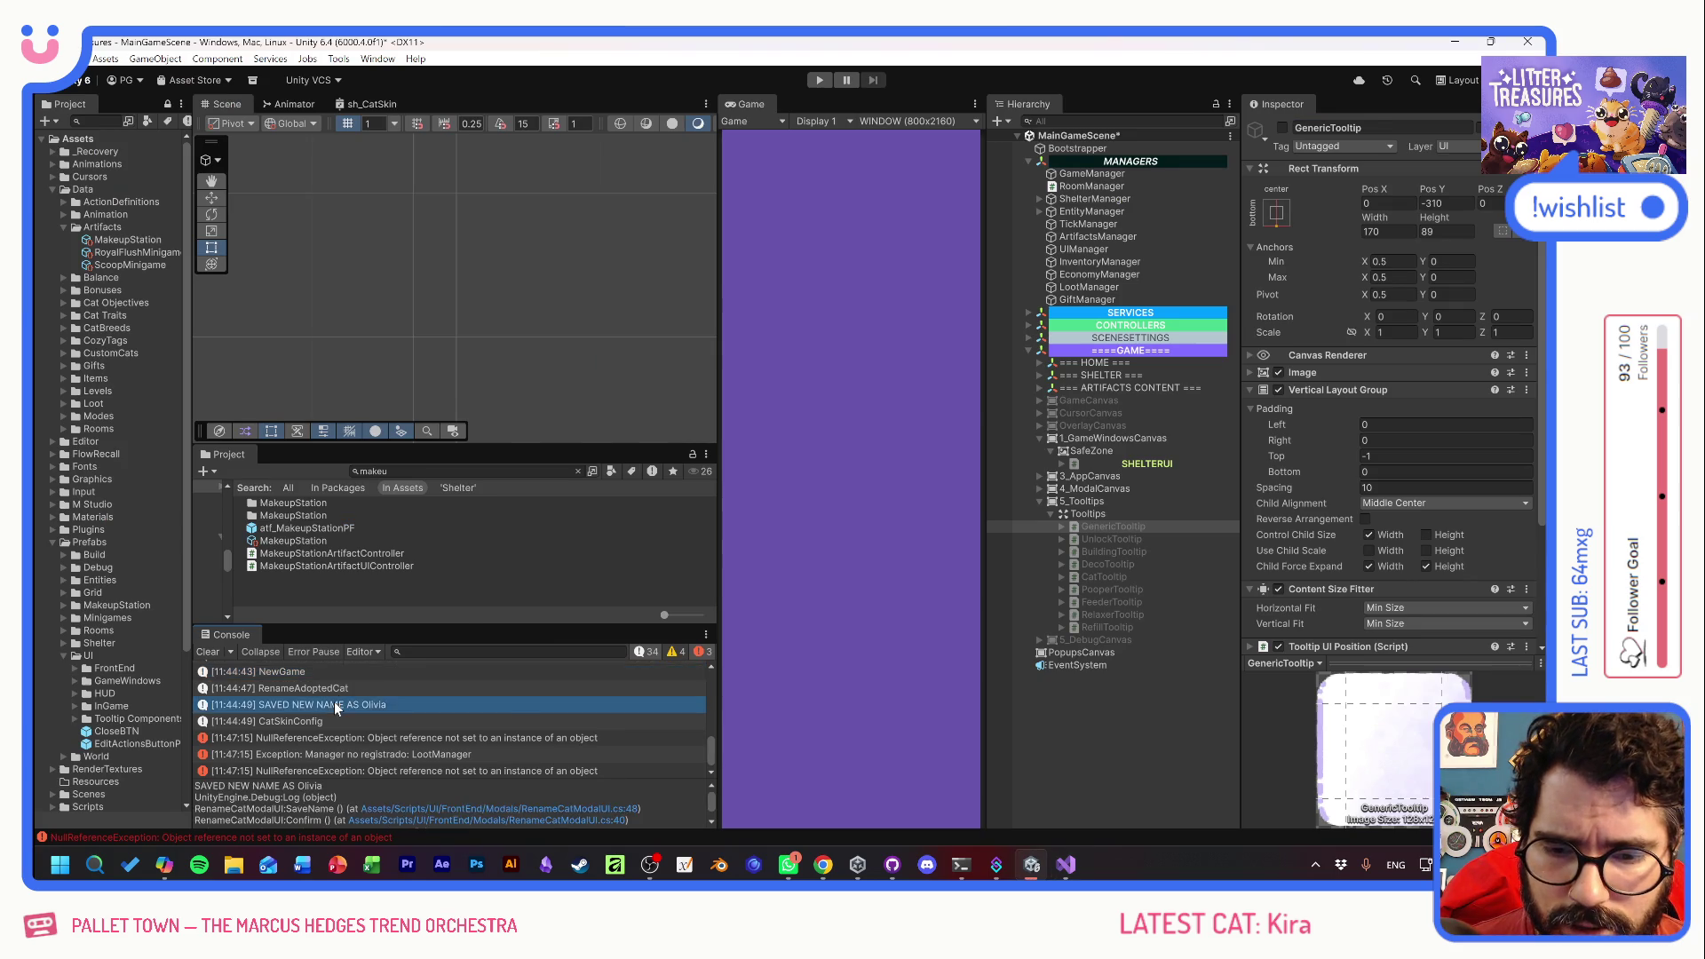
left_click(363, 423)
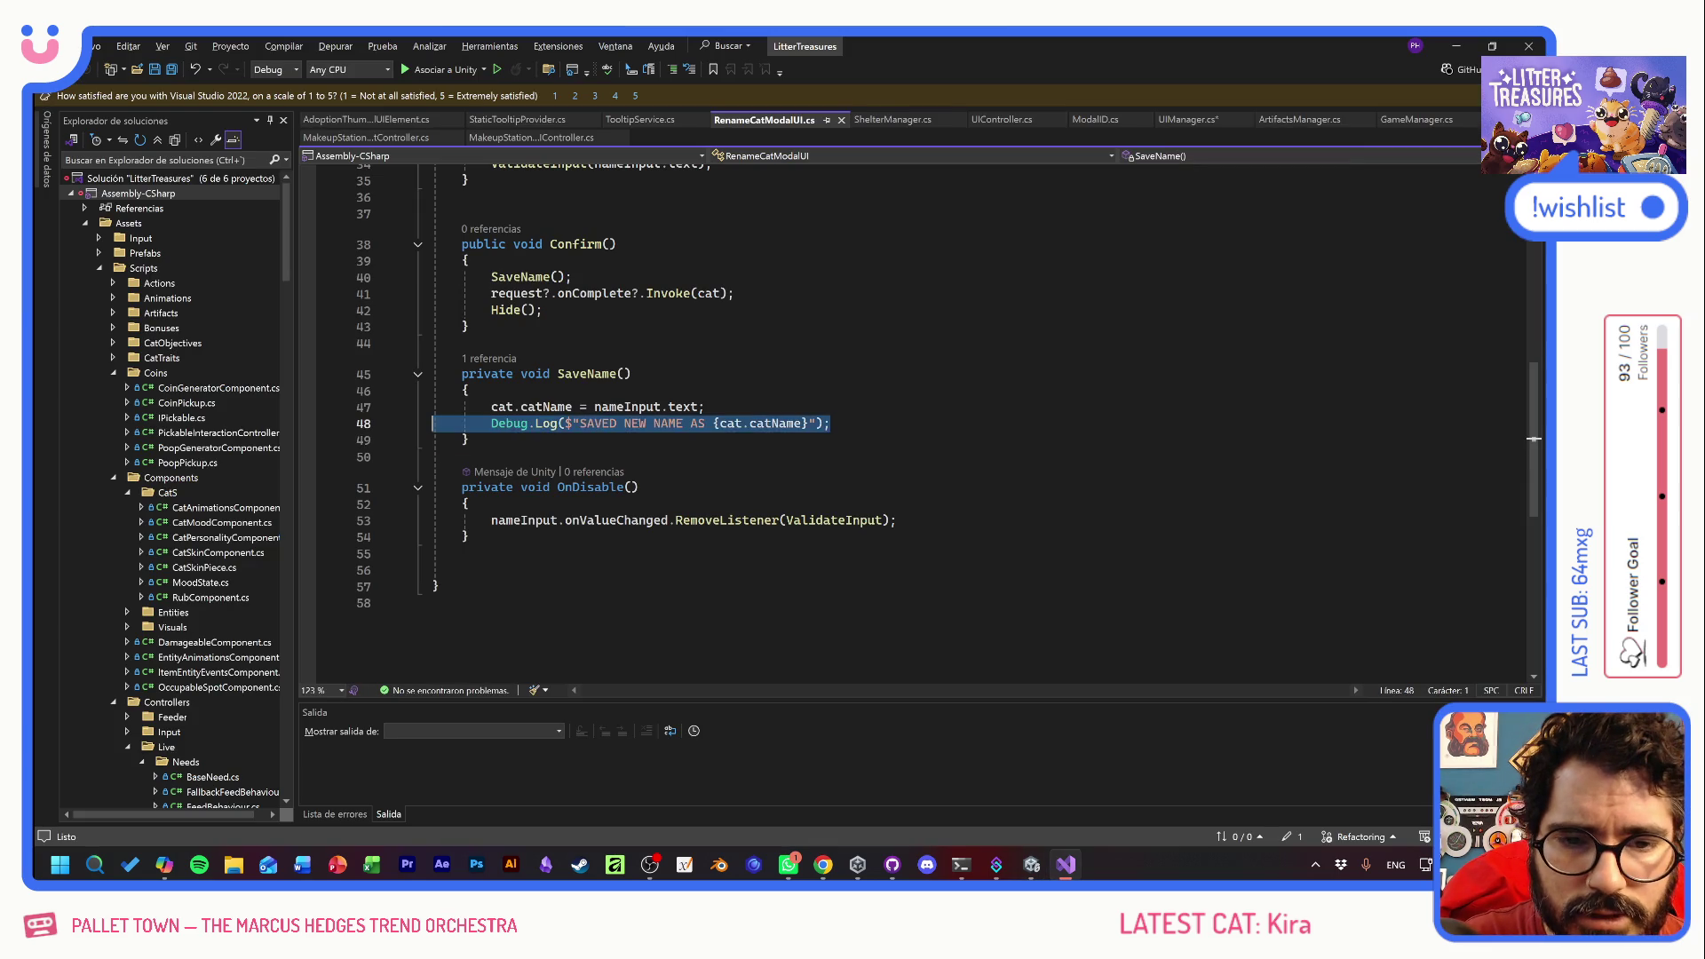
key("BackSpace")
key("alt+Tab")
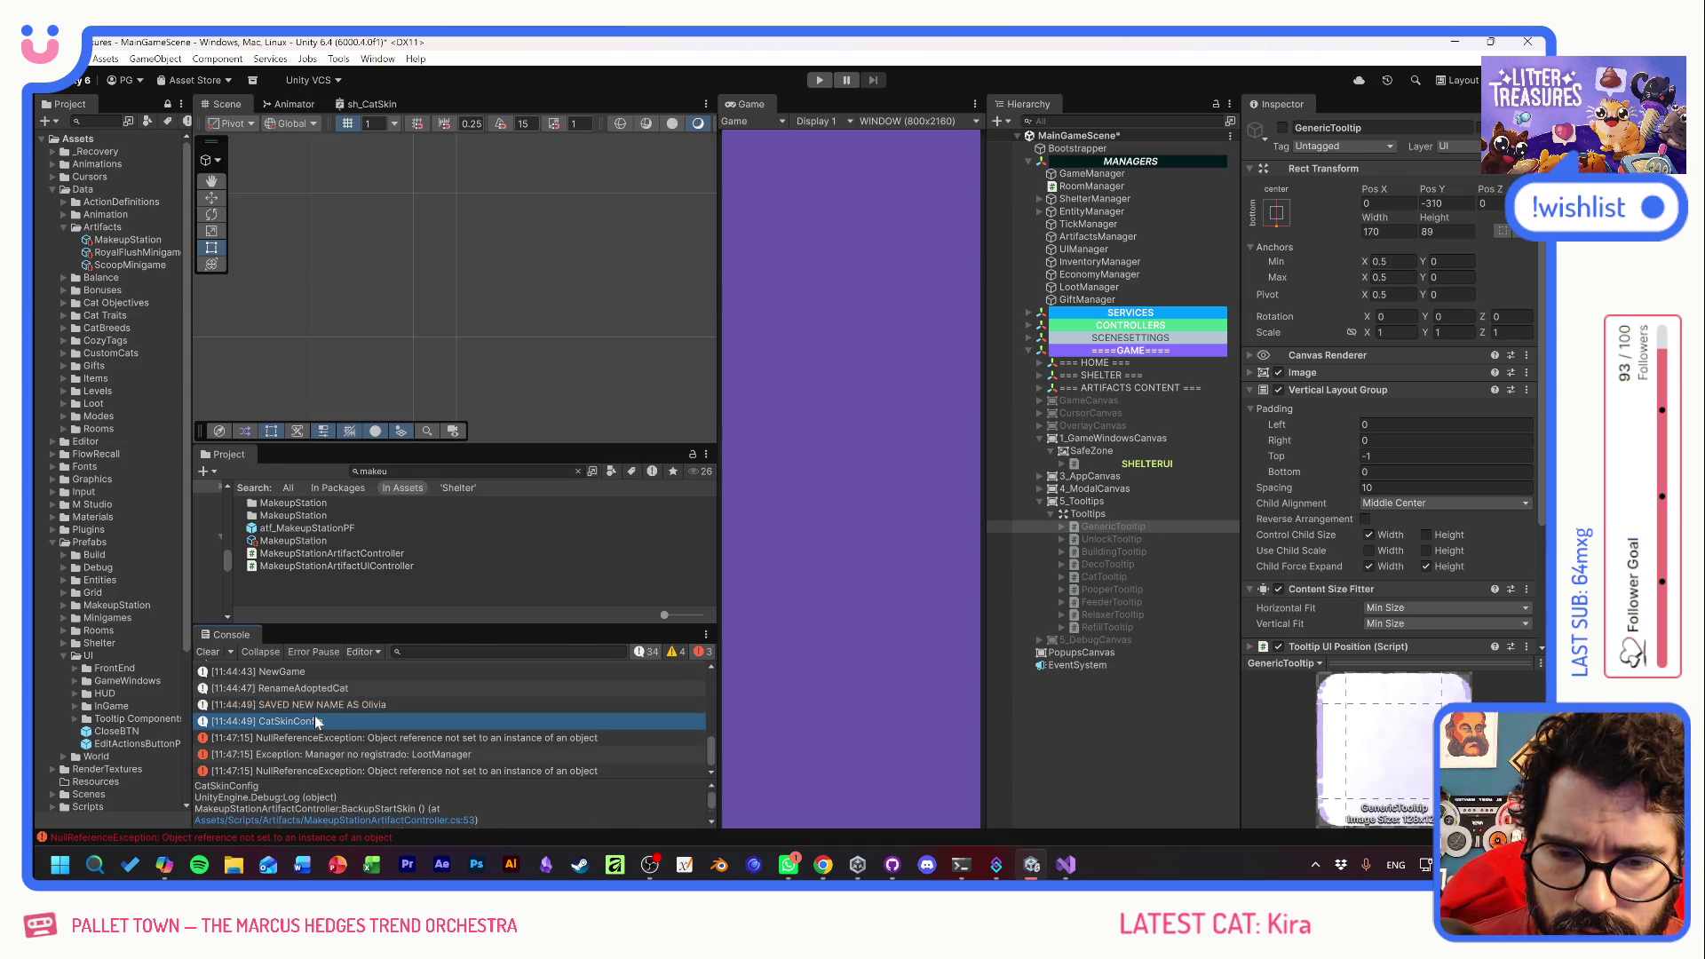
double_click(314, 716)
key("shift+Home")
key("shift+Home")
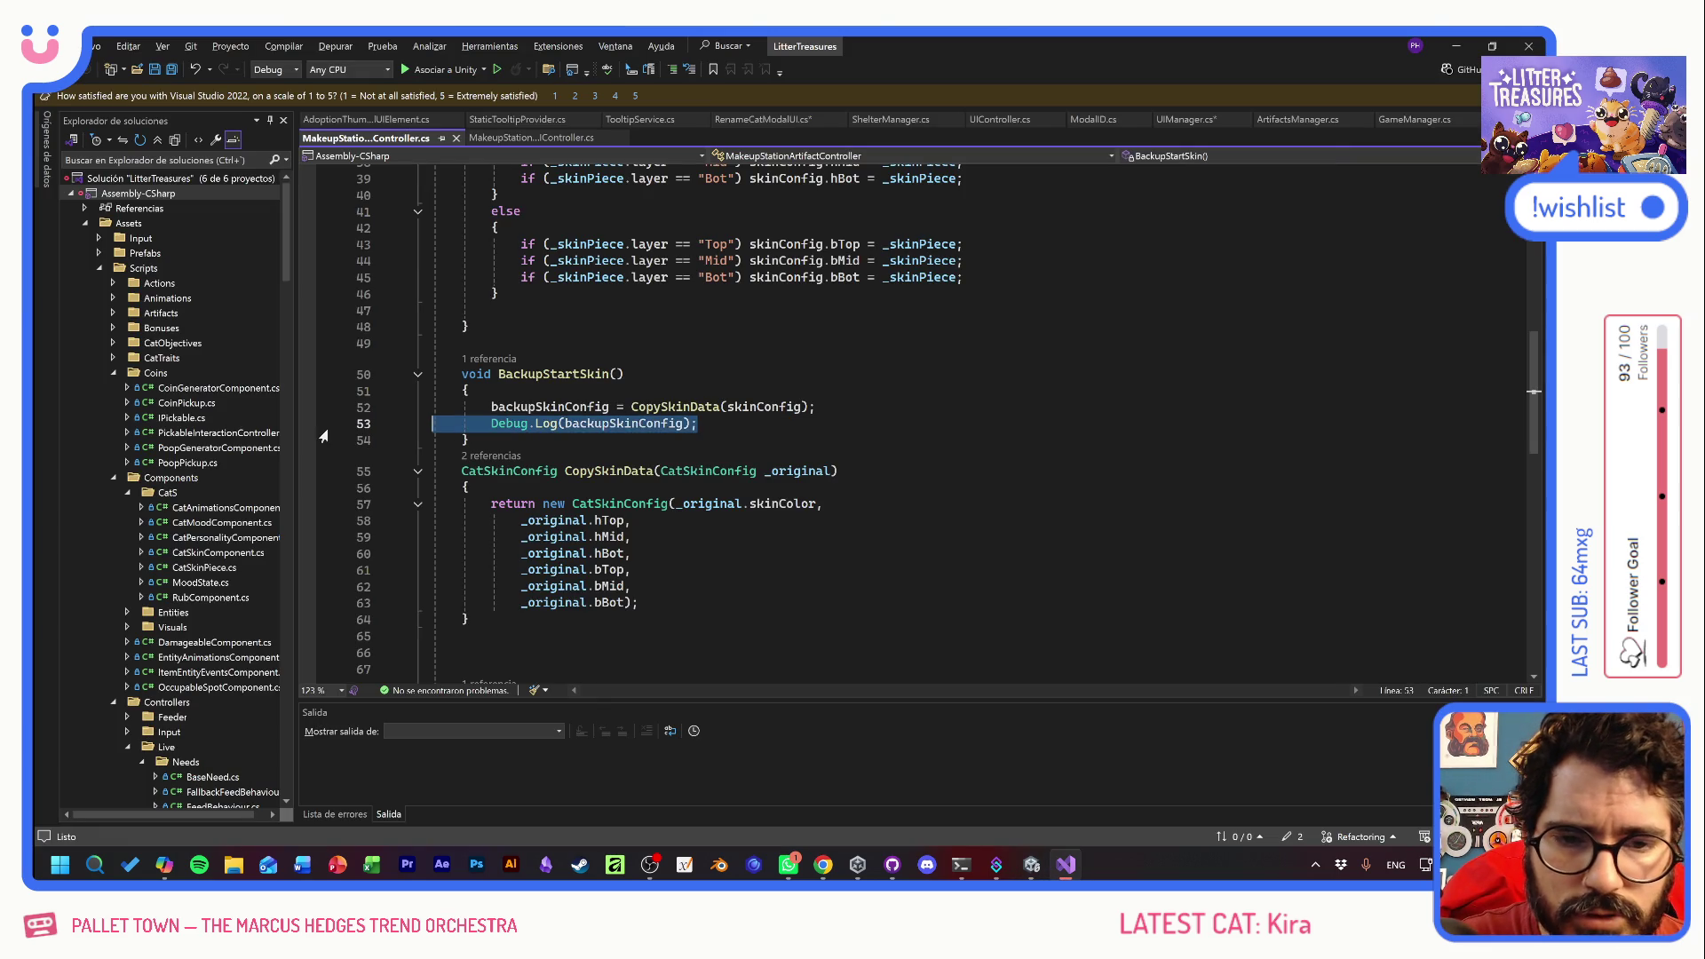
key("BackSpace")
key("BackSpace")
- Save all edited scripts, let Unity recompile, and enter Play mode
key("alt+Tab")
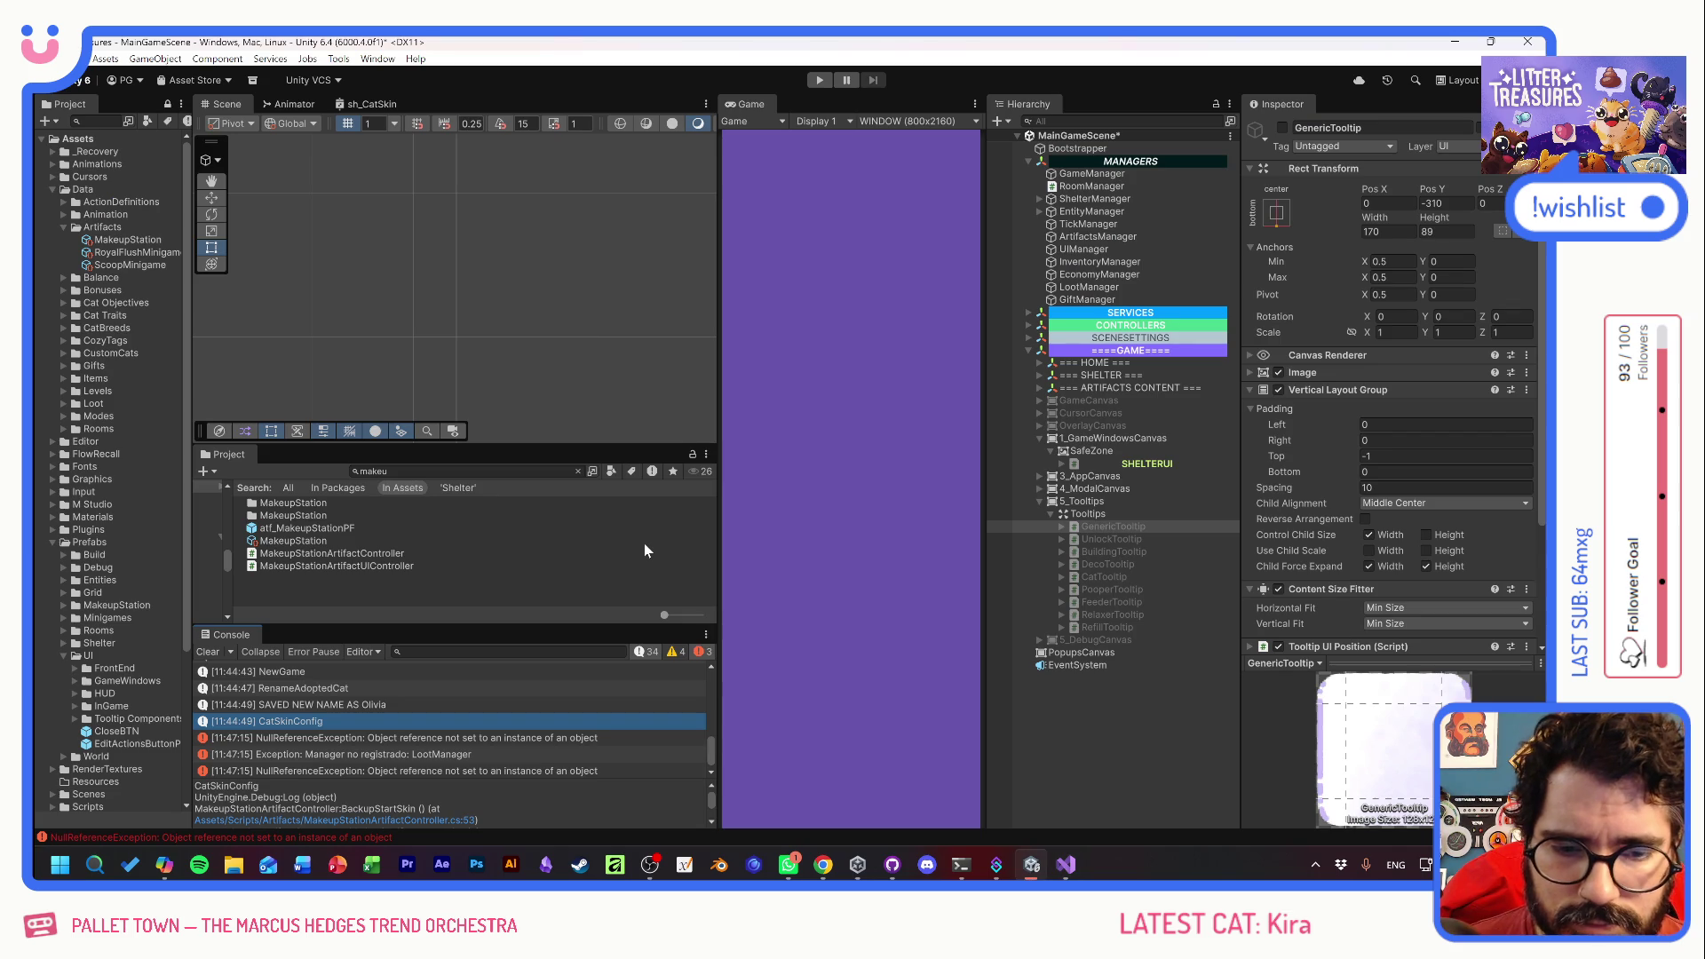
key("alt+Tab")
key("ctrl+s")
key("alt+Tab")
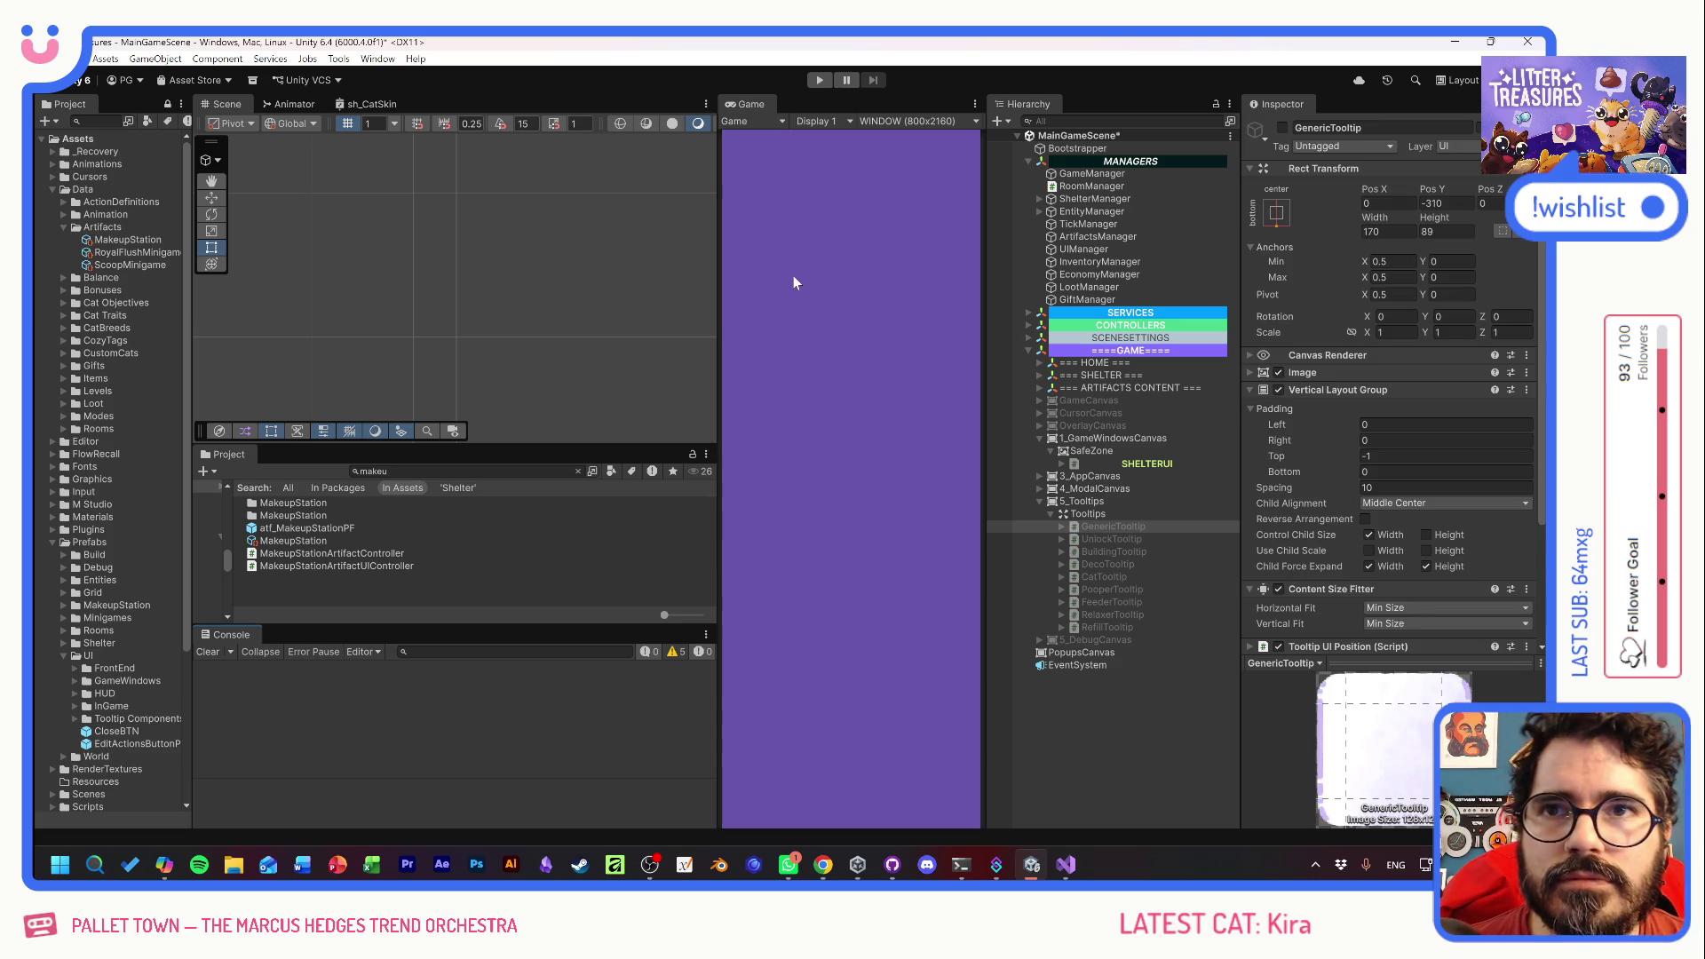
key("ctrl+p")
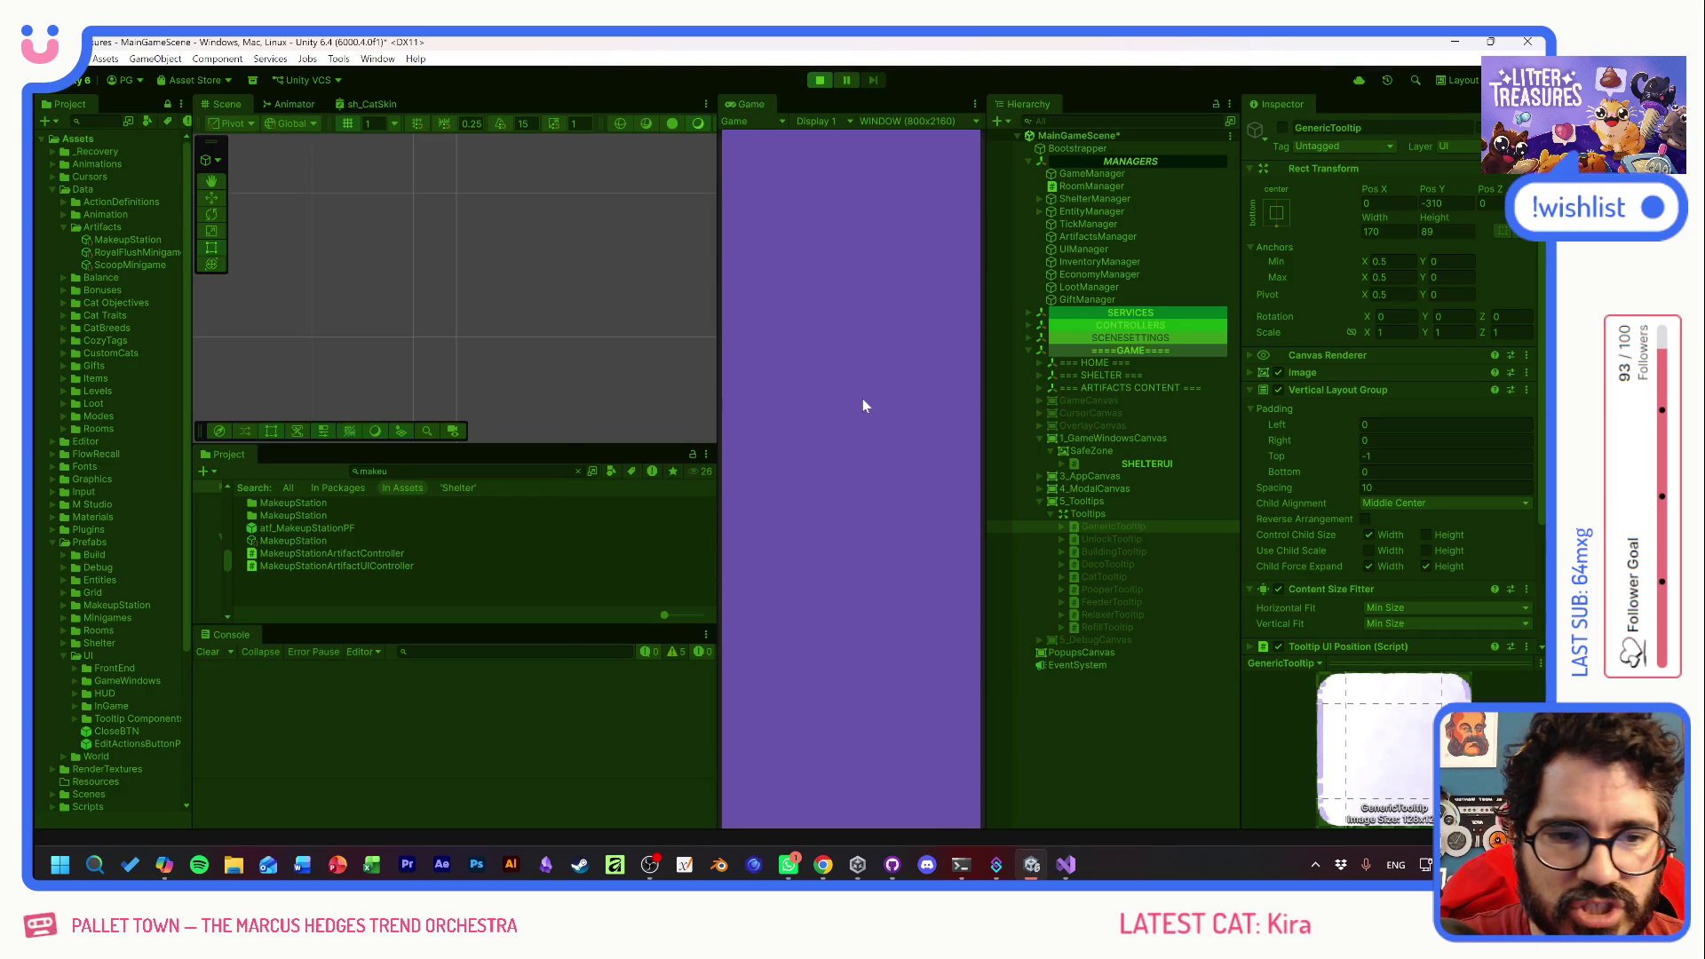
- Start a new game, adopt Quinuita, confirm her name to reach customization, then stop playing
left_click(851, 478)
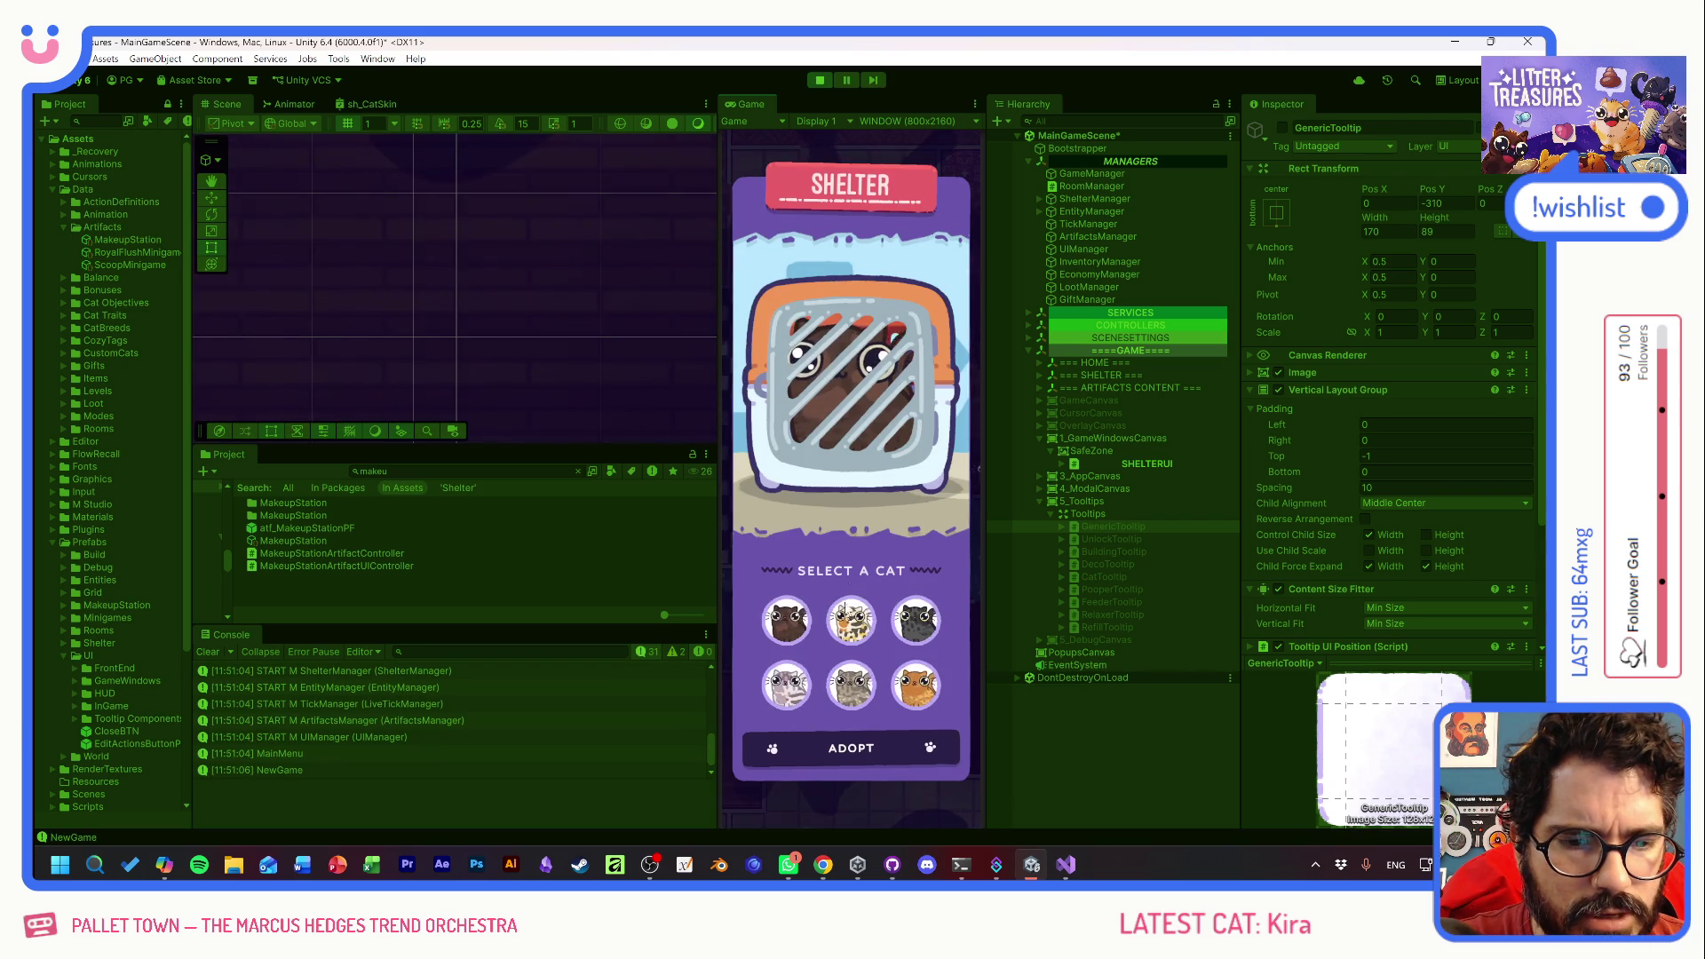
left_click(786, 620)
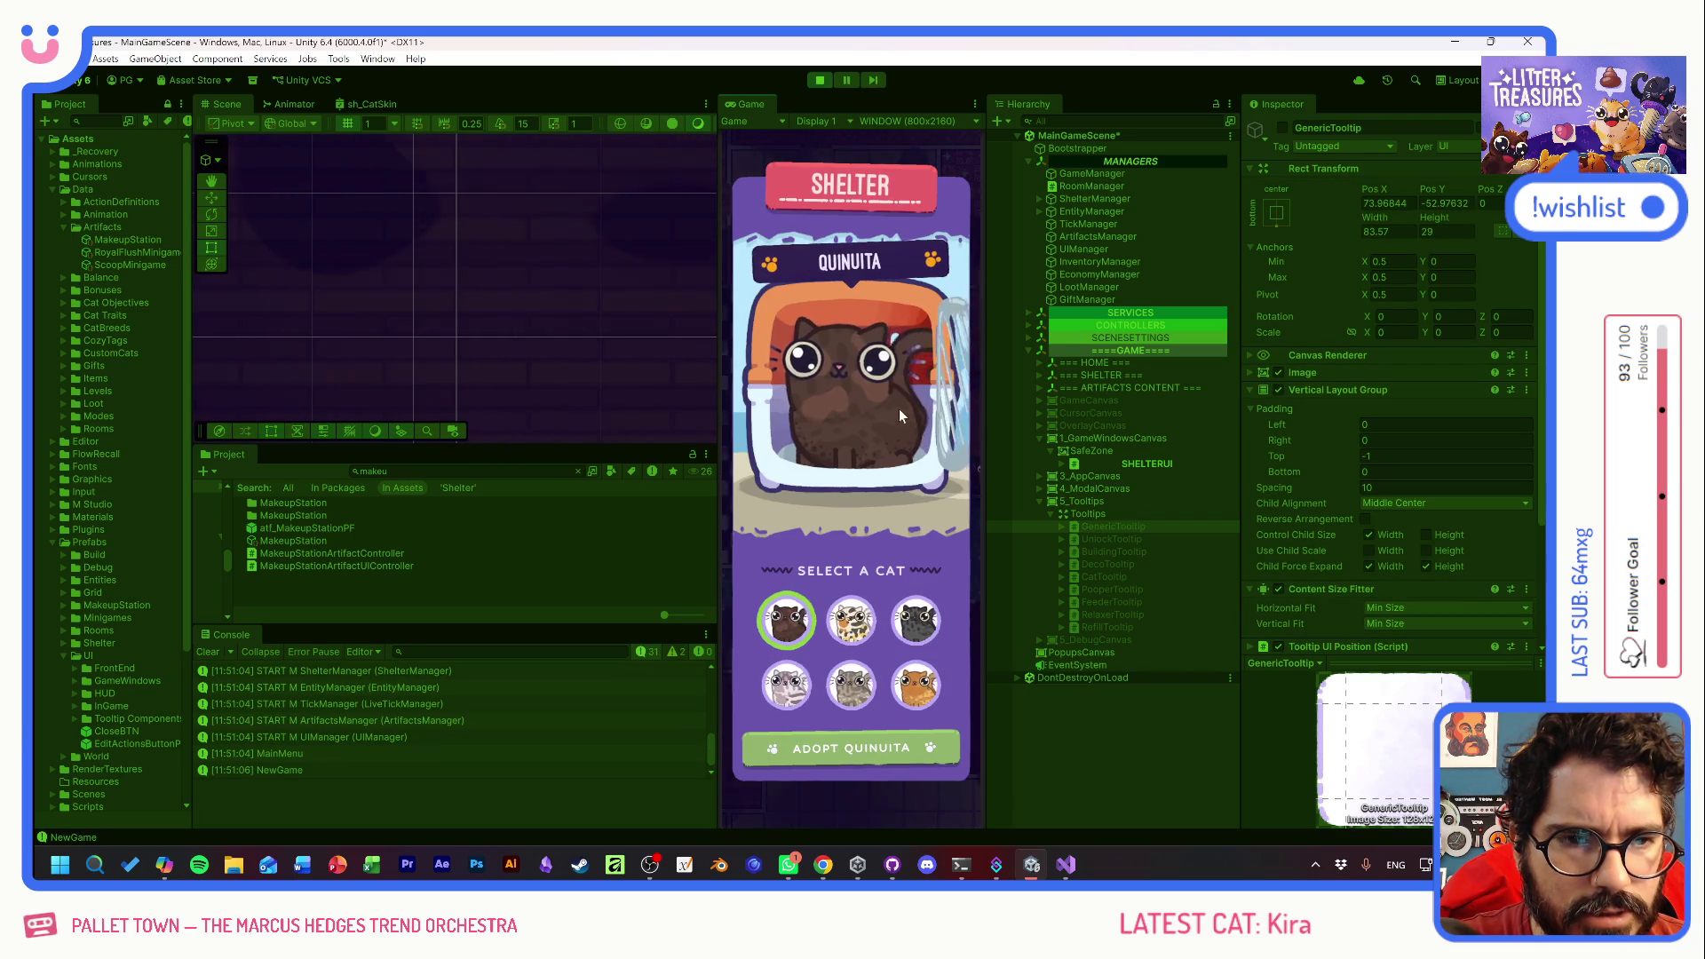
left_click(842, 749)
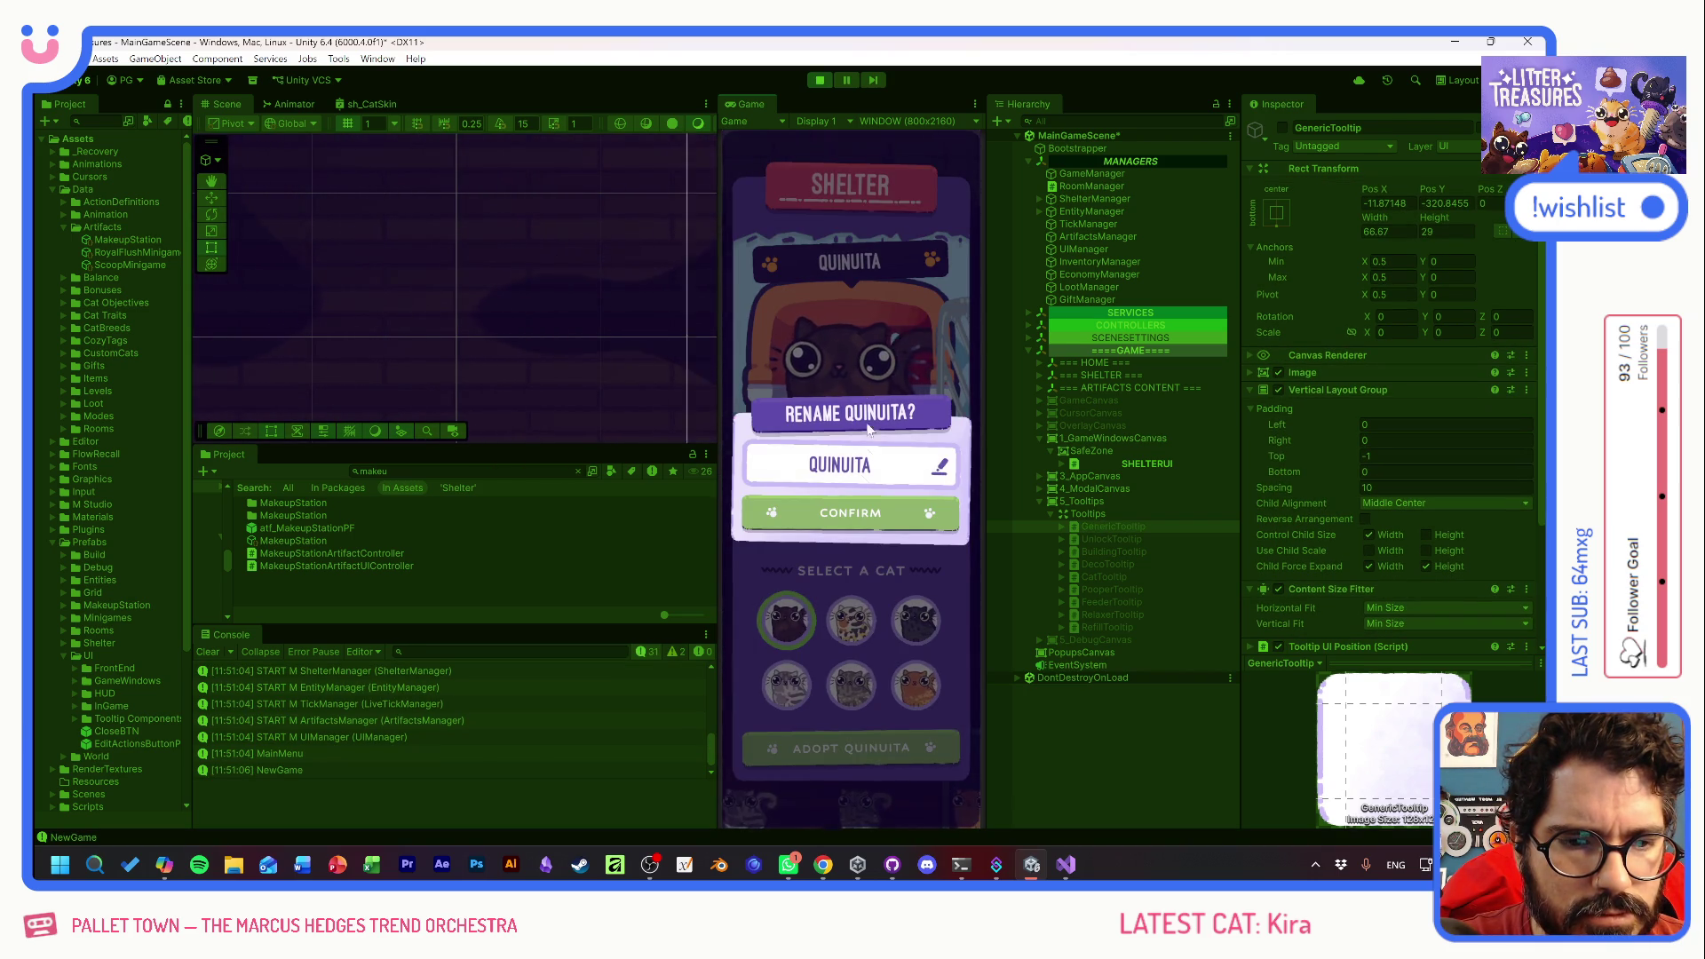
left_click(840, 515)
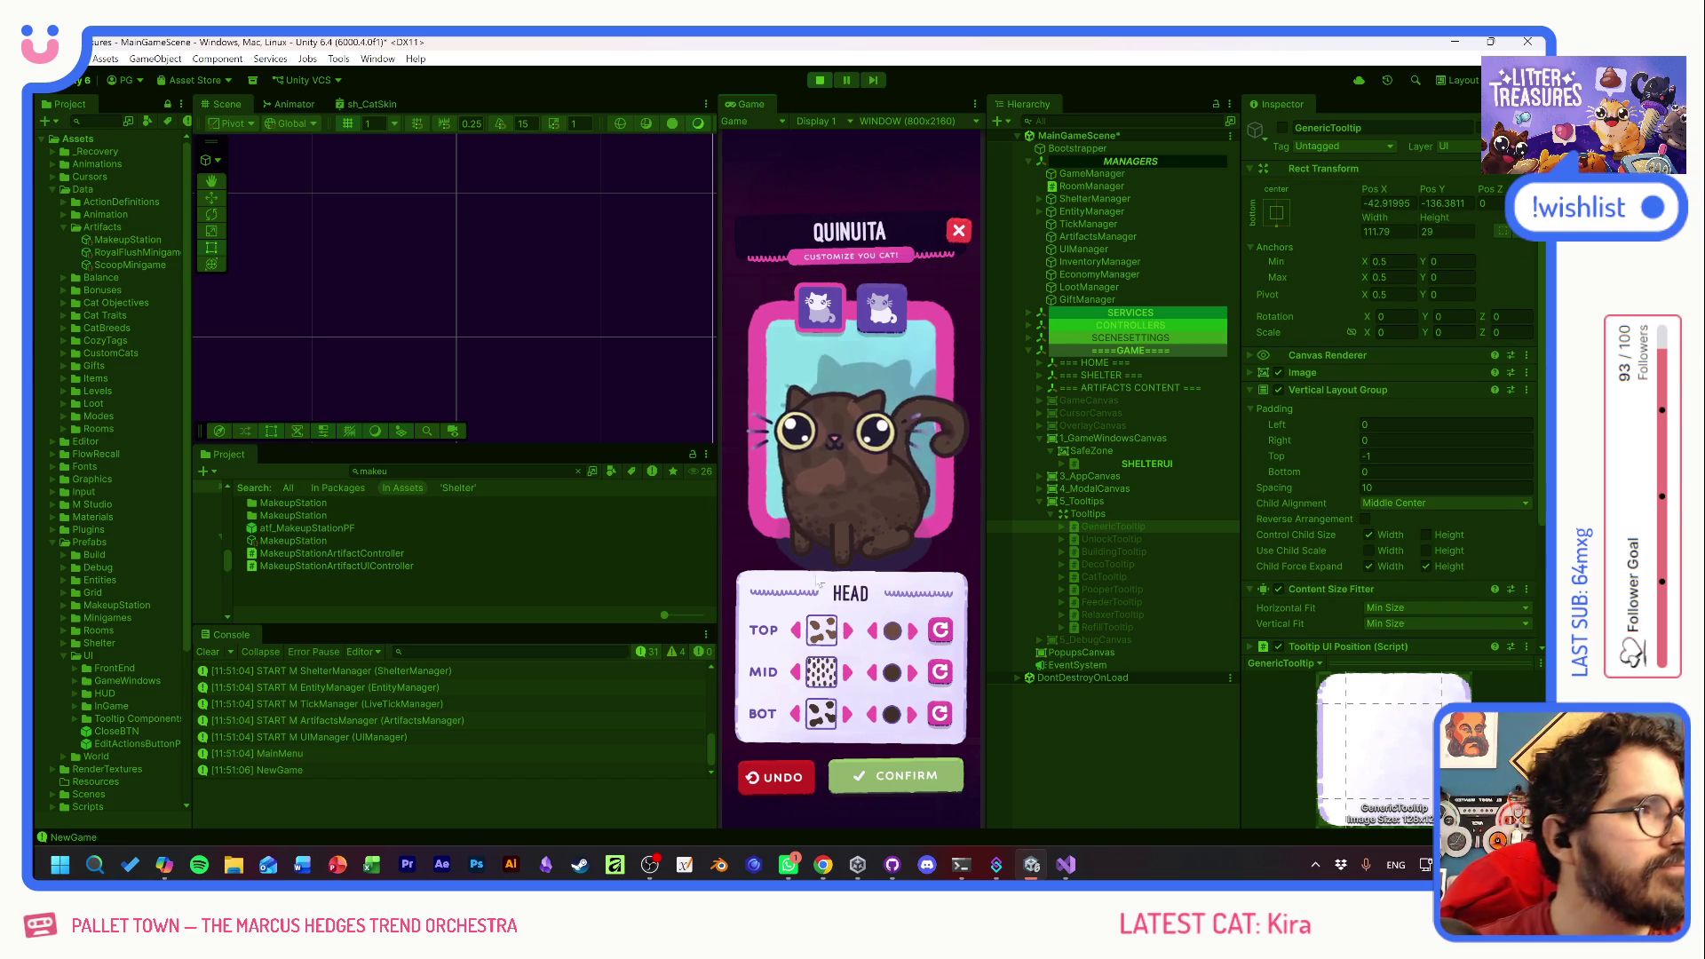
left_click(820, 81)
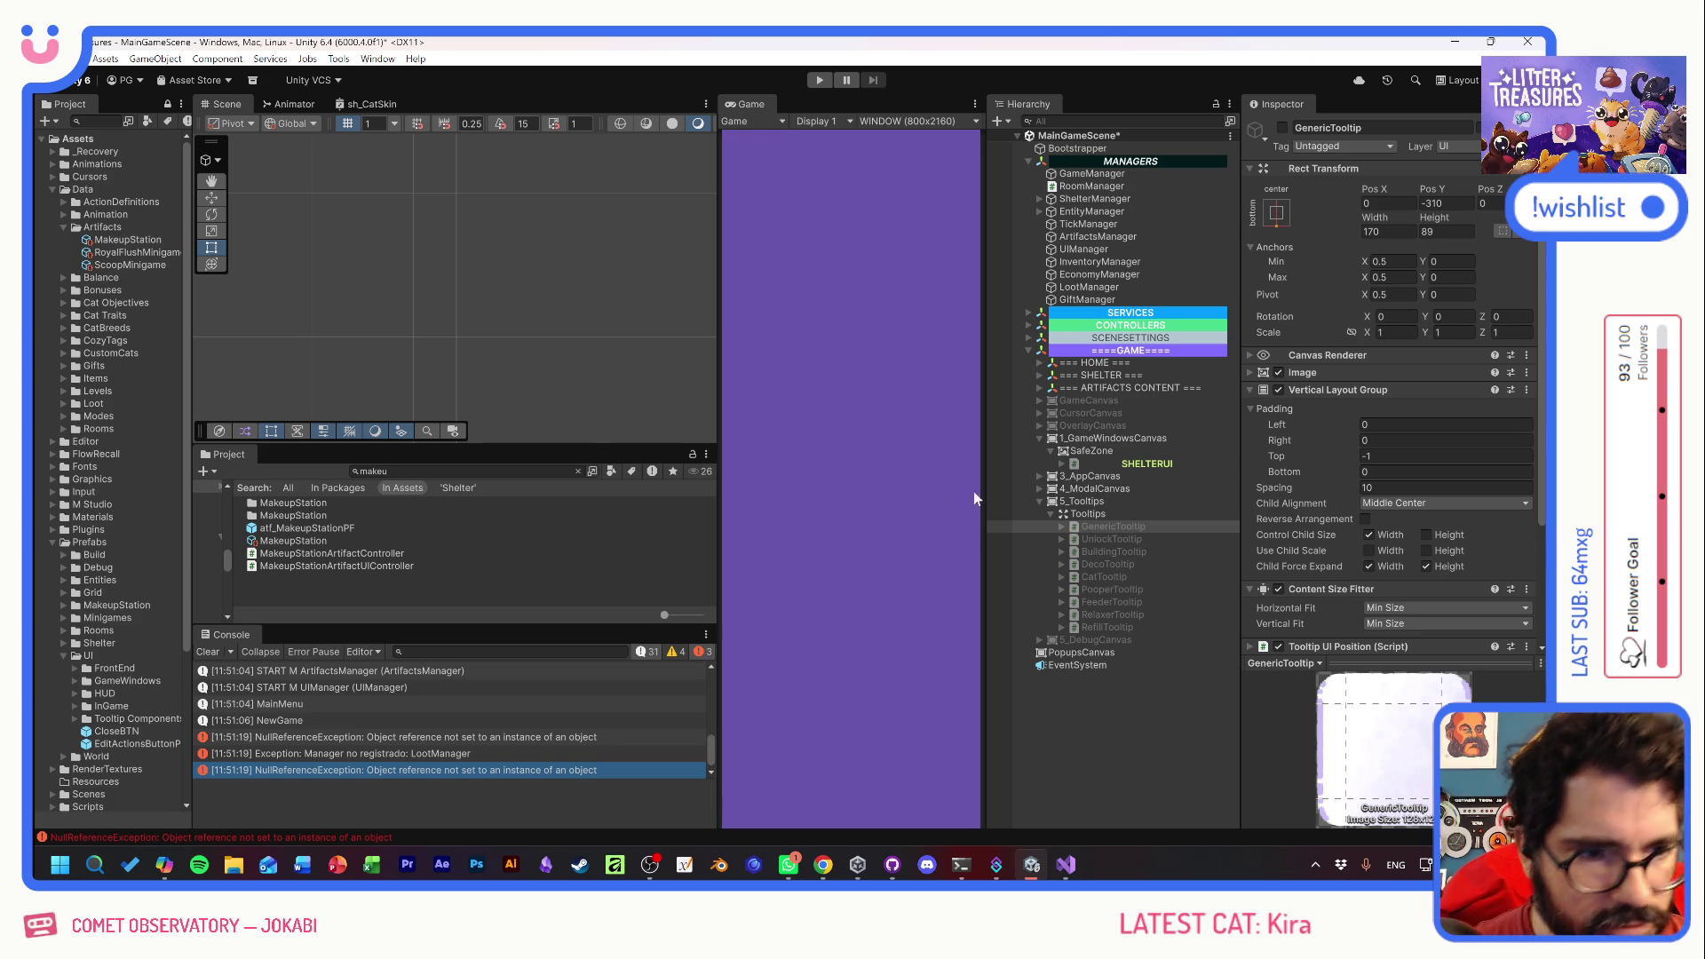
- Open atf_MakeupStationPF, enter SkinPieceSelectorUIE, inspect rotateBTN, and open the selector script
double_click(307, 527)
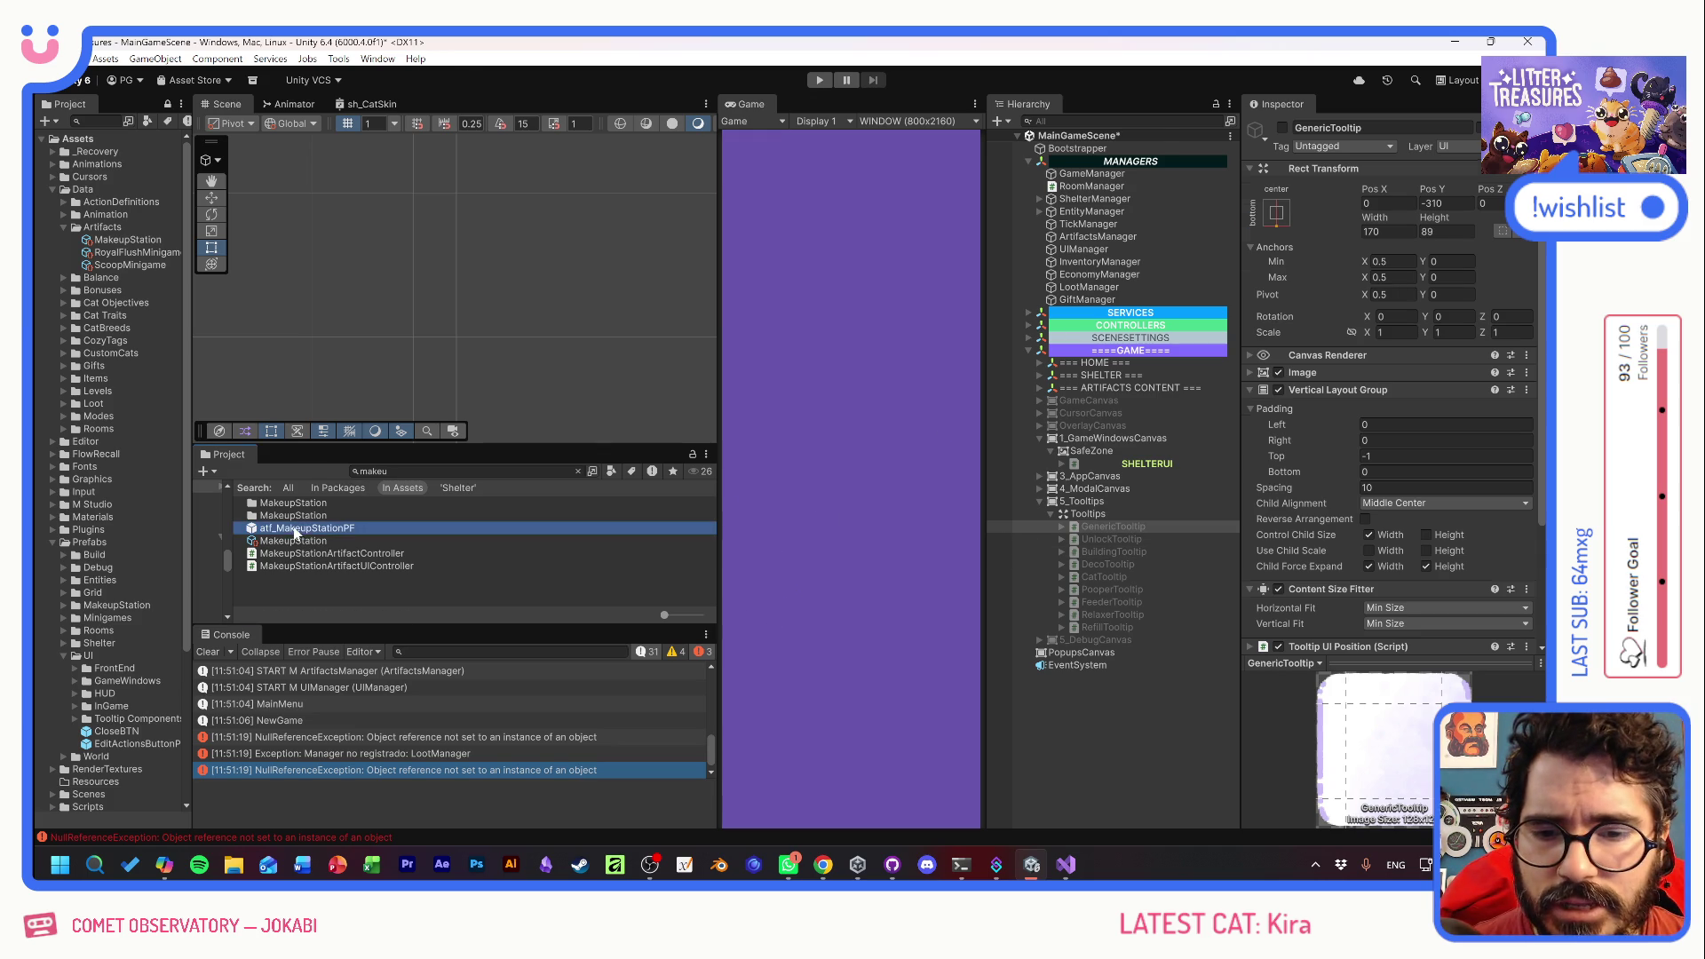
scroll(461, 342, "up", 5)
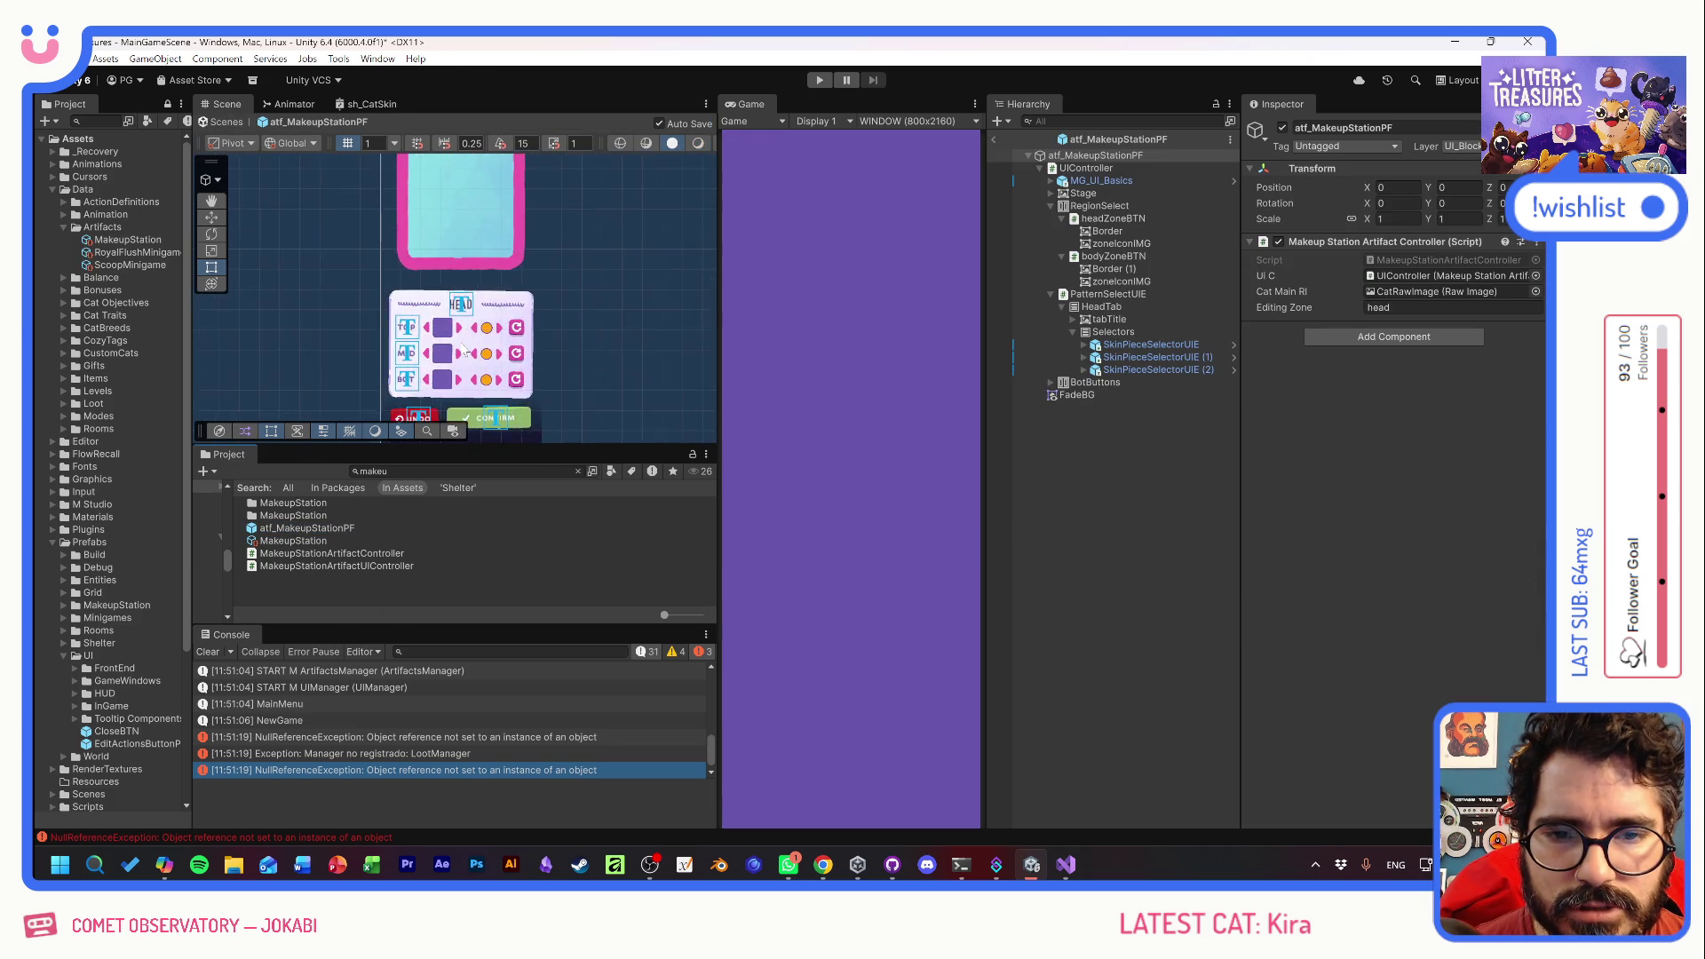
left_click(1151, 344)
left_click(1234, 344)
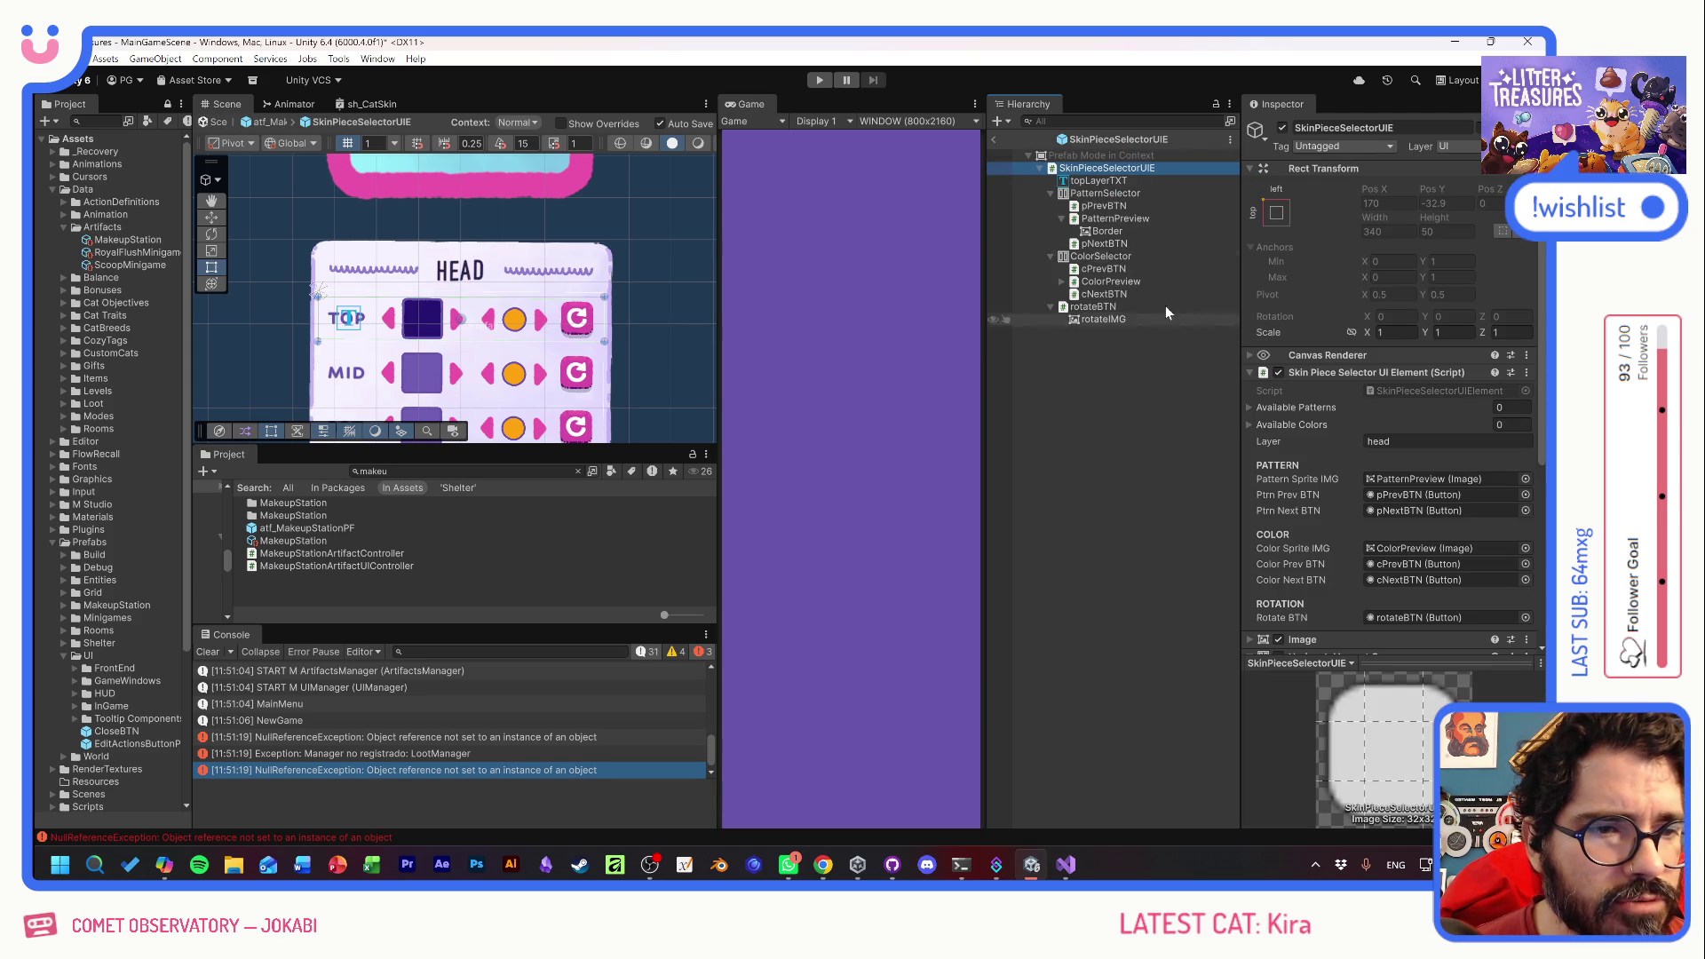
left_click(1101, 307)
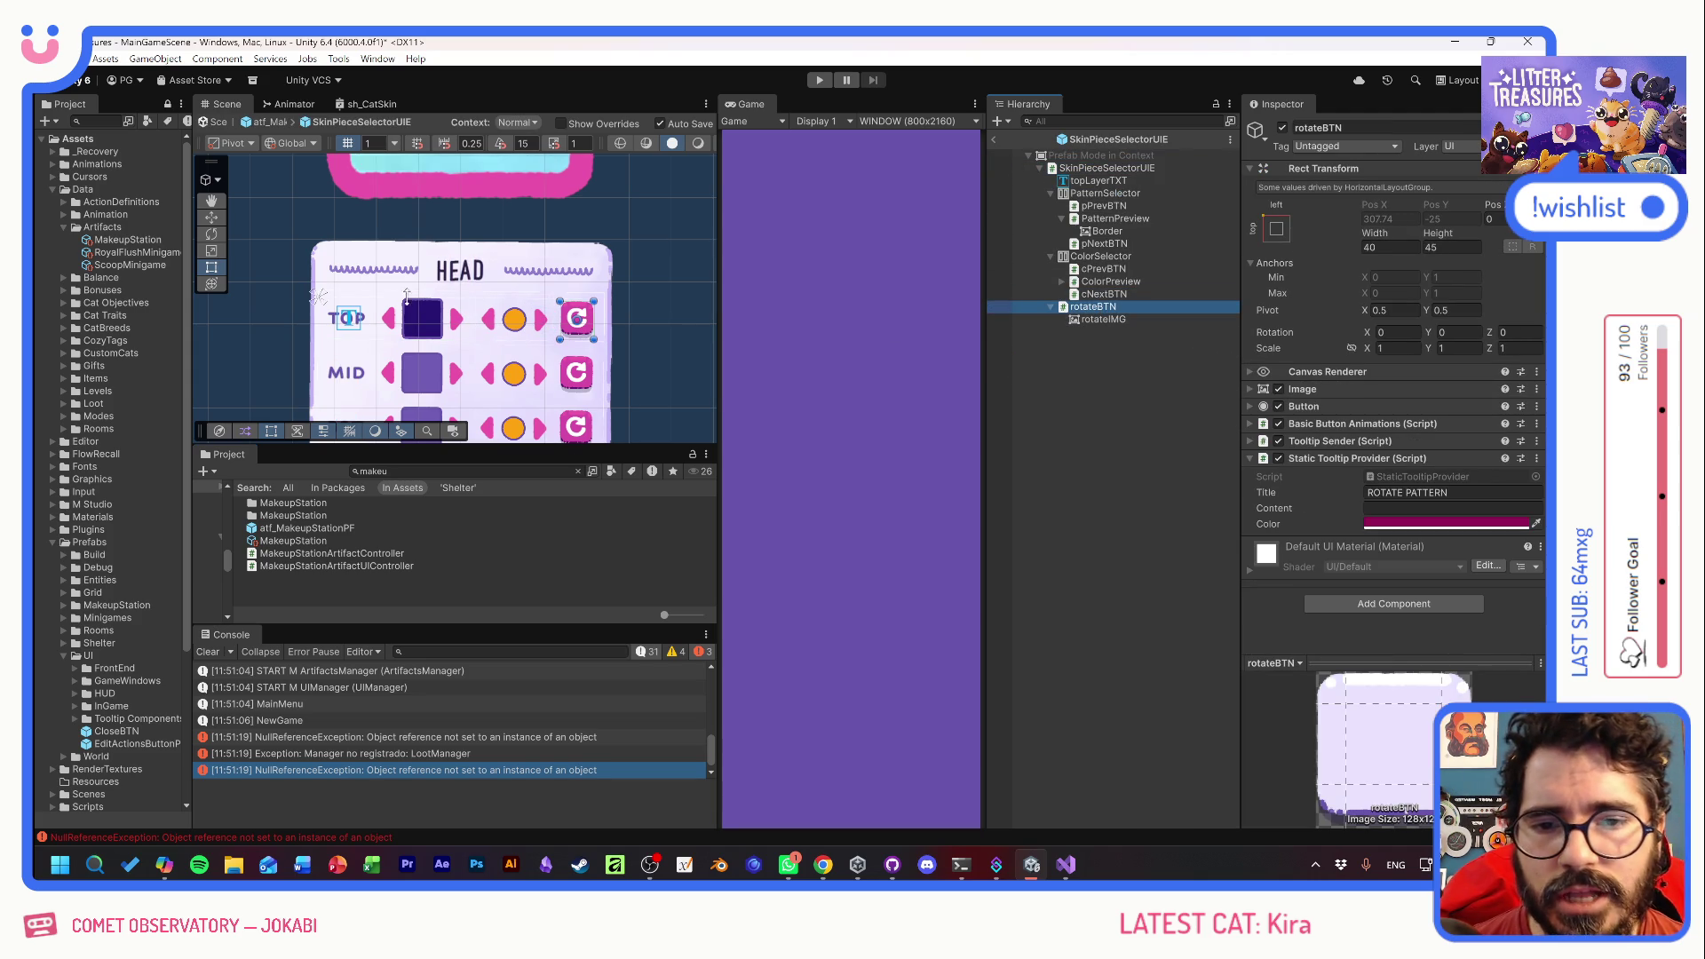
left_click(1106, 168)
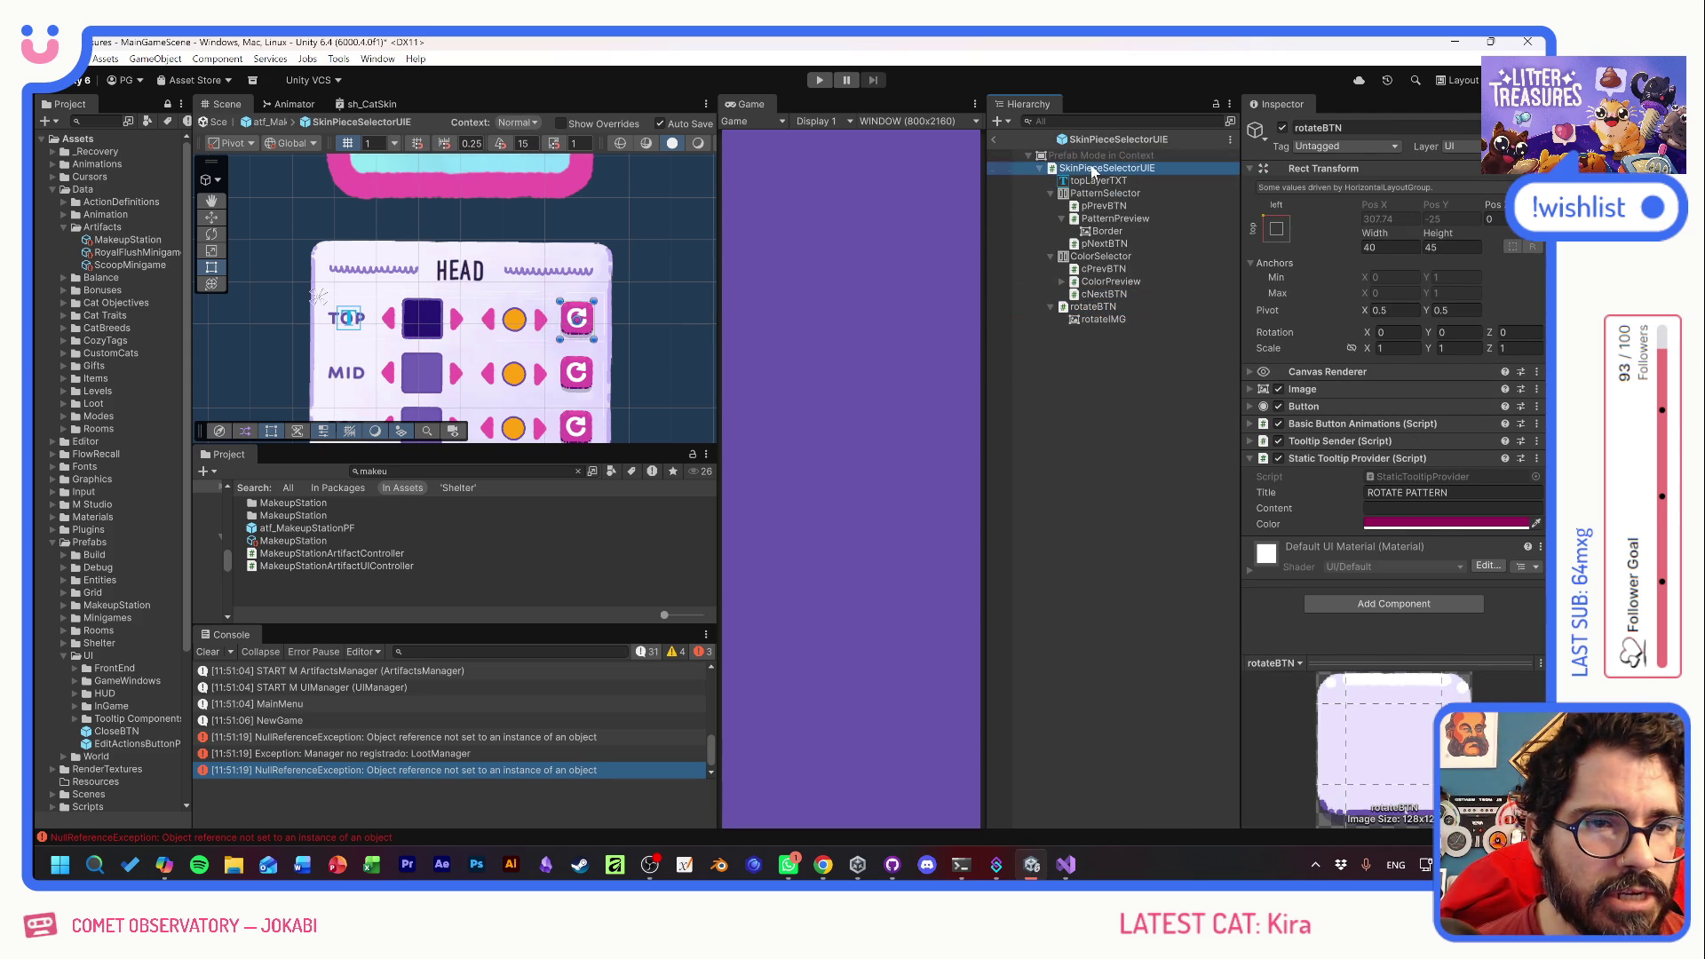
double_click(1416, 391)
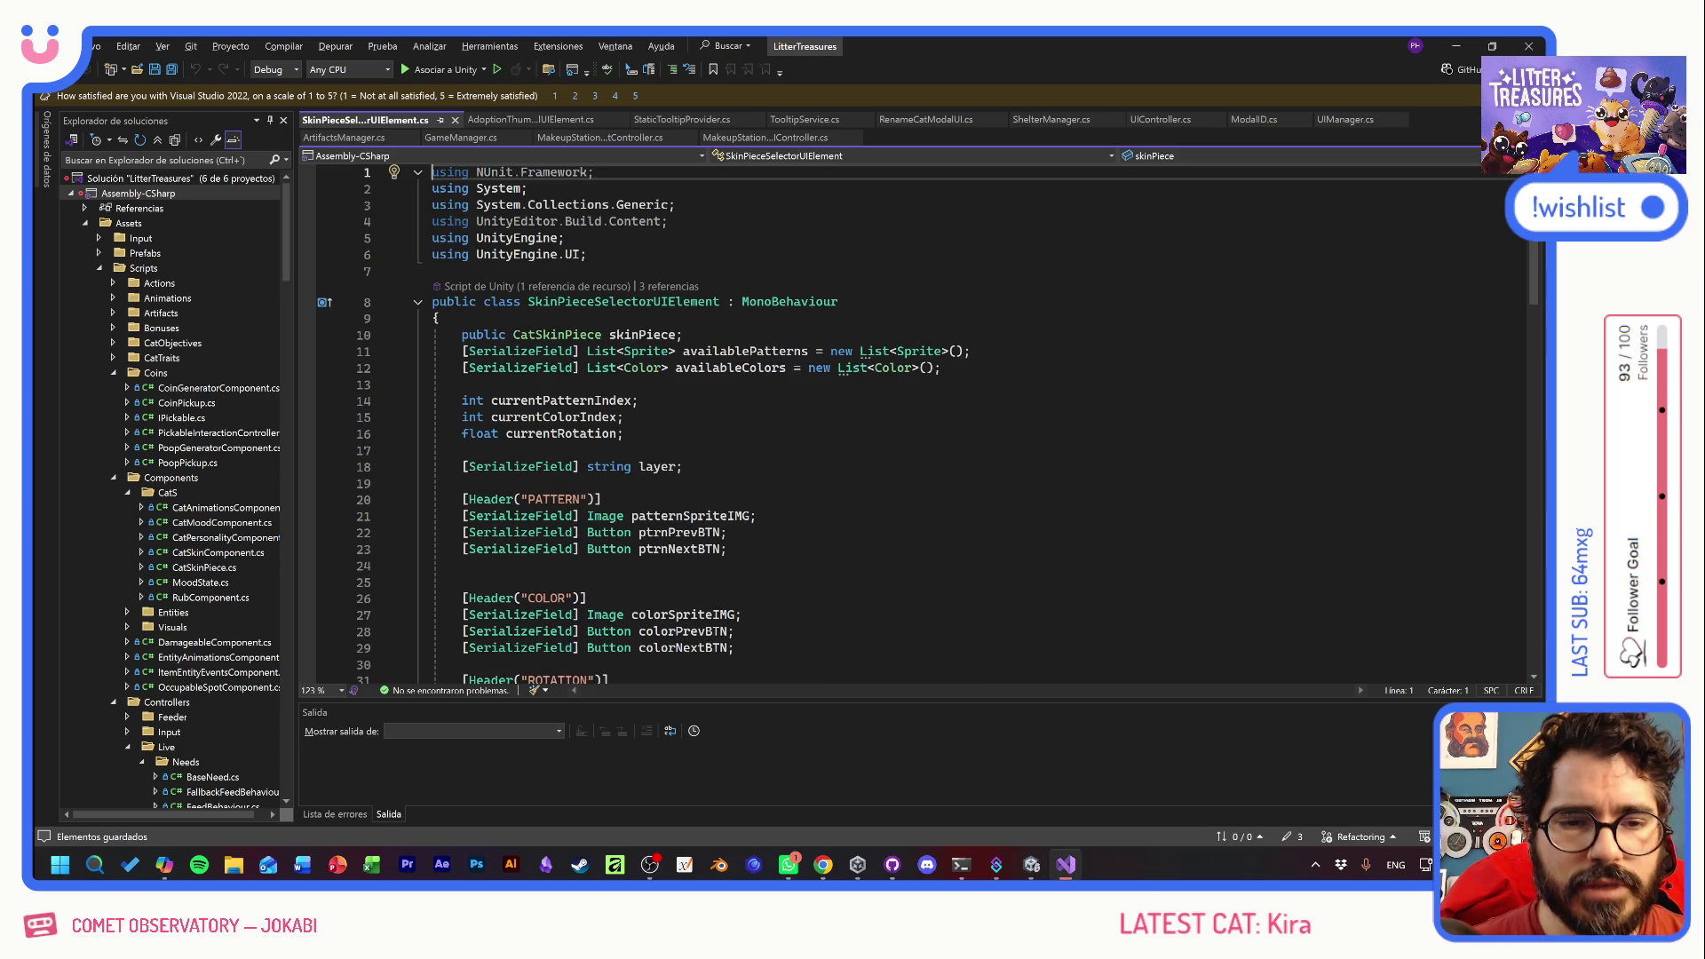
- Scroll to Rotate() and examine the * Mathf.Deg2Rad conversion on line 79
scroll(915, 426, "down", 12)
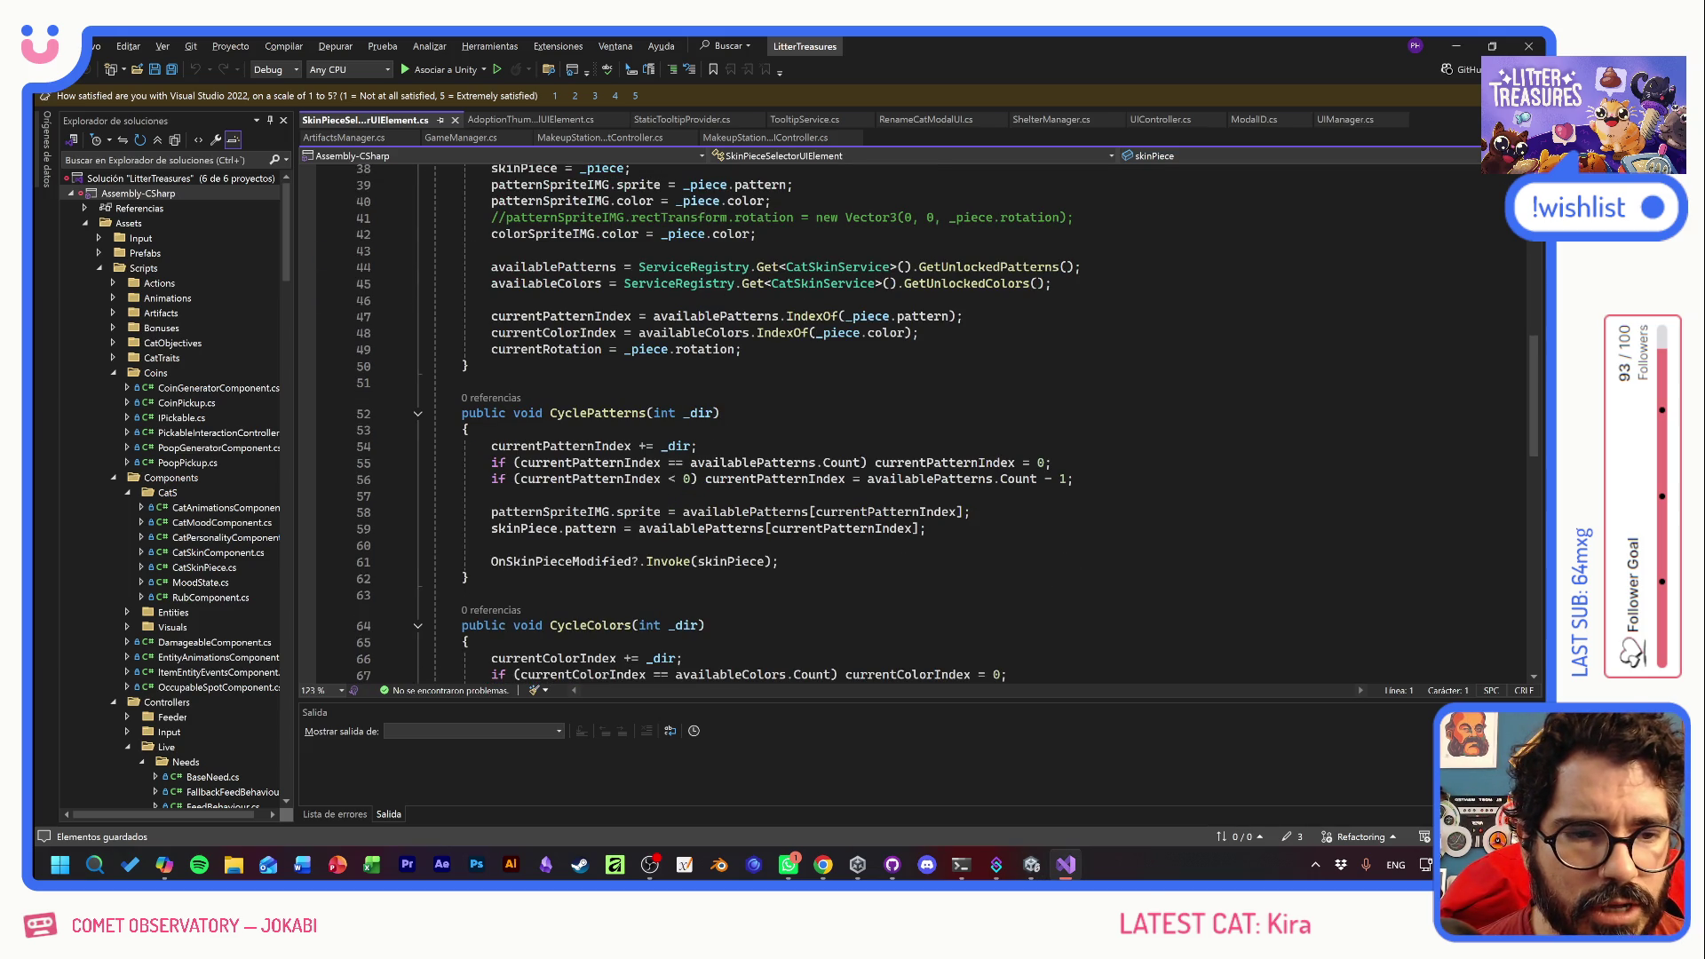
scroll(915, 426, "down", 4)
scroll(915, 426, "down", 4)
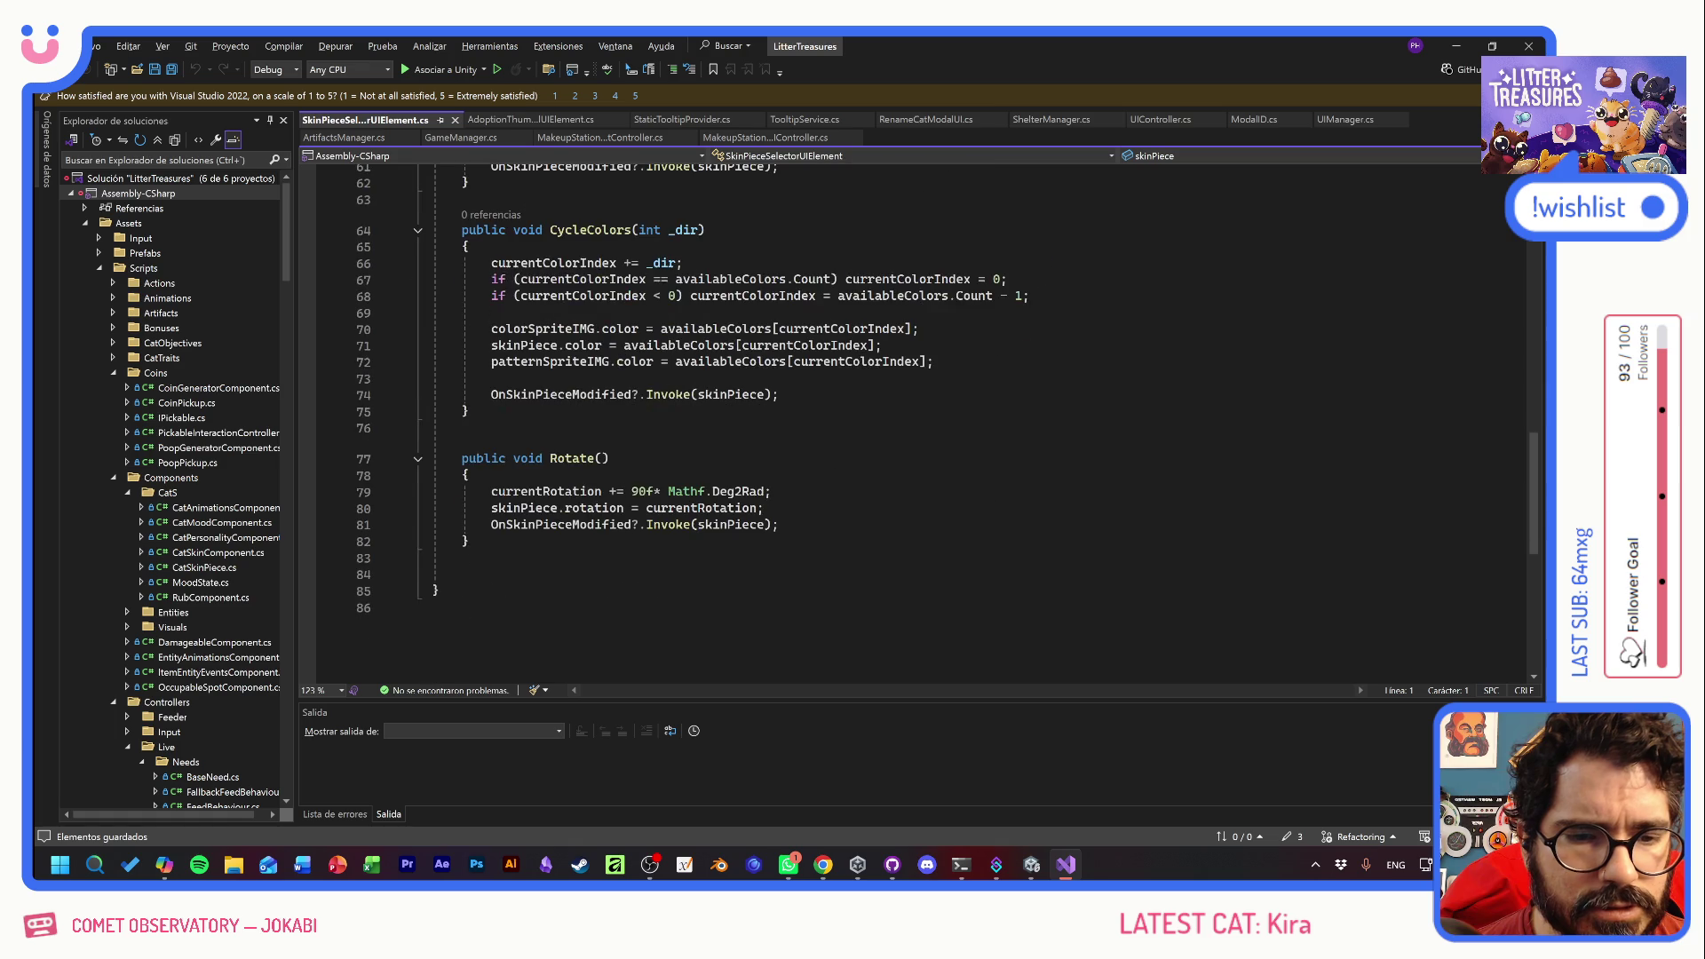
scroll(914, 426, "down", 1)
left_click_drag(771, 442, 684, 441)
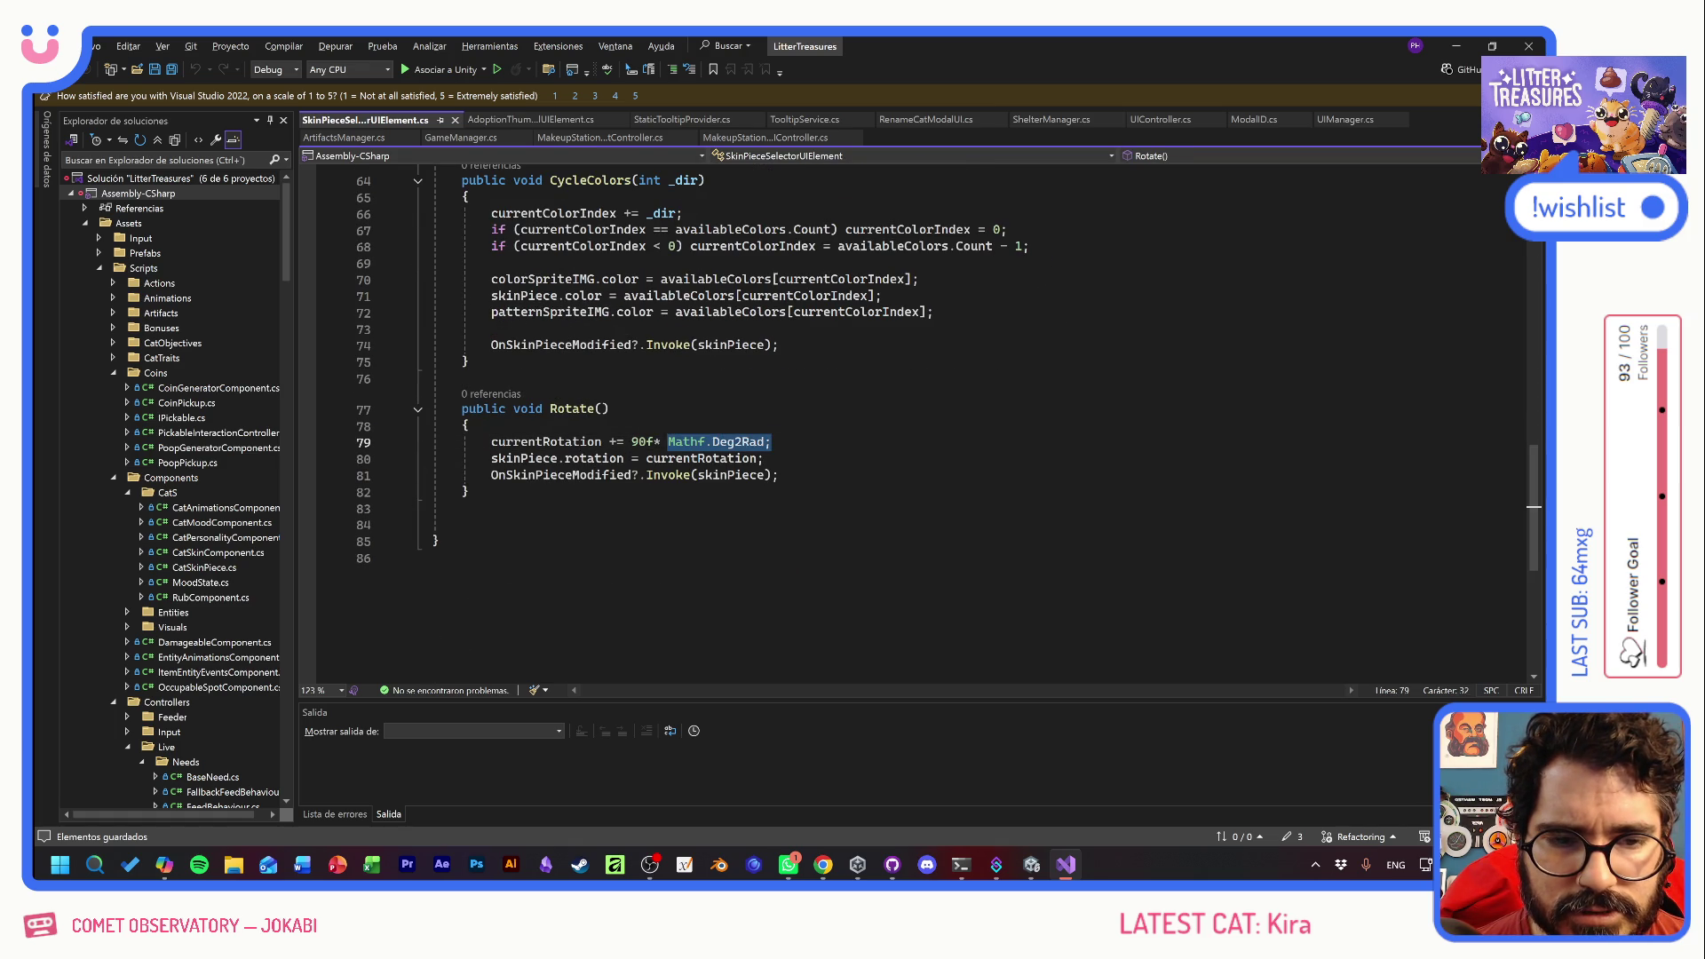
left_click(672, 441)
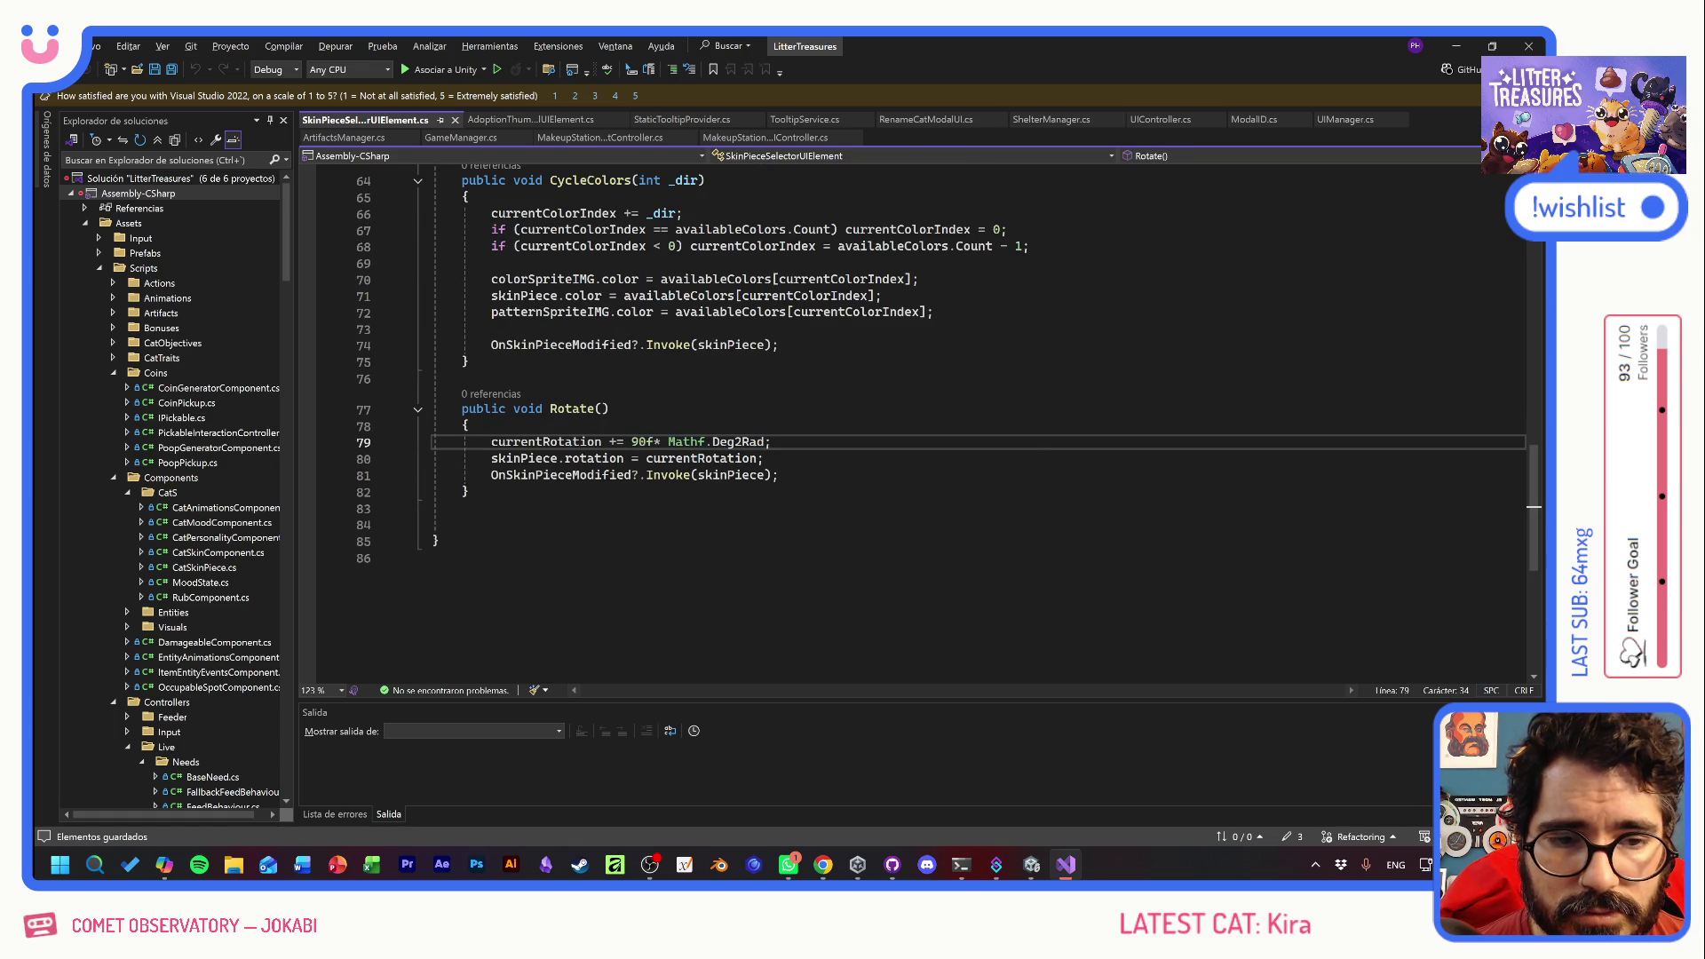
left_click_drag(712, 441, 734, 442)
left_click(771, 442)
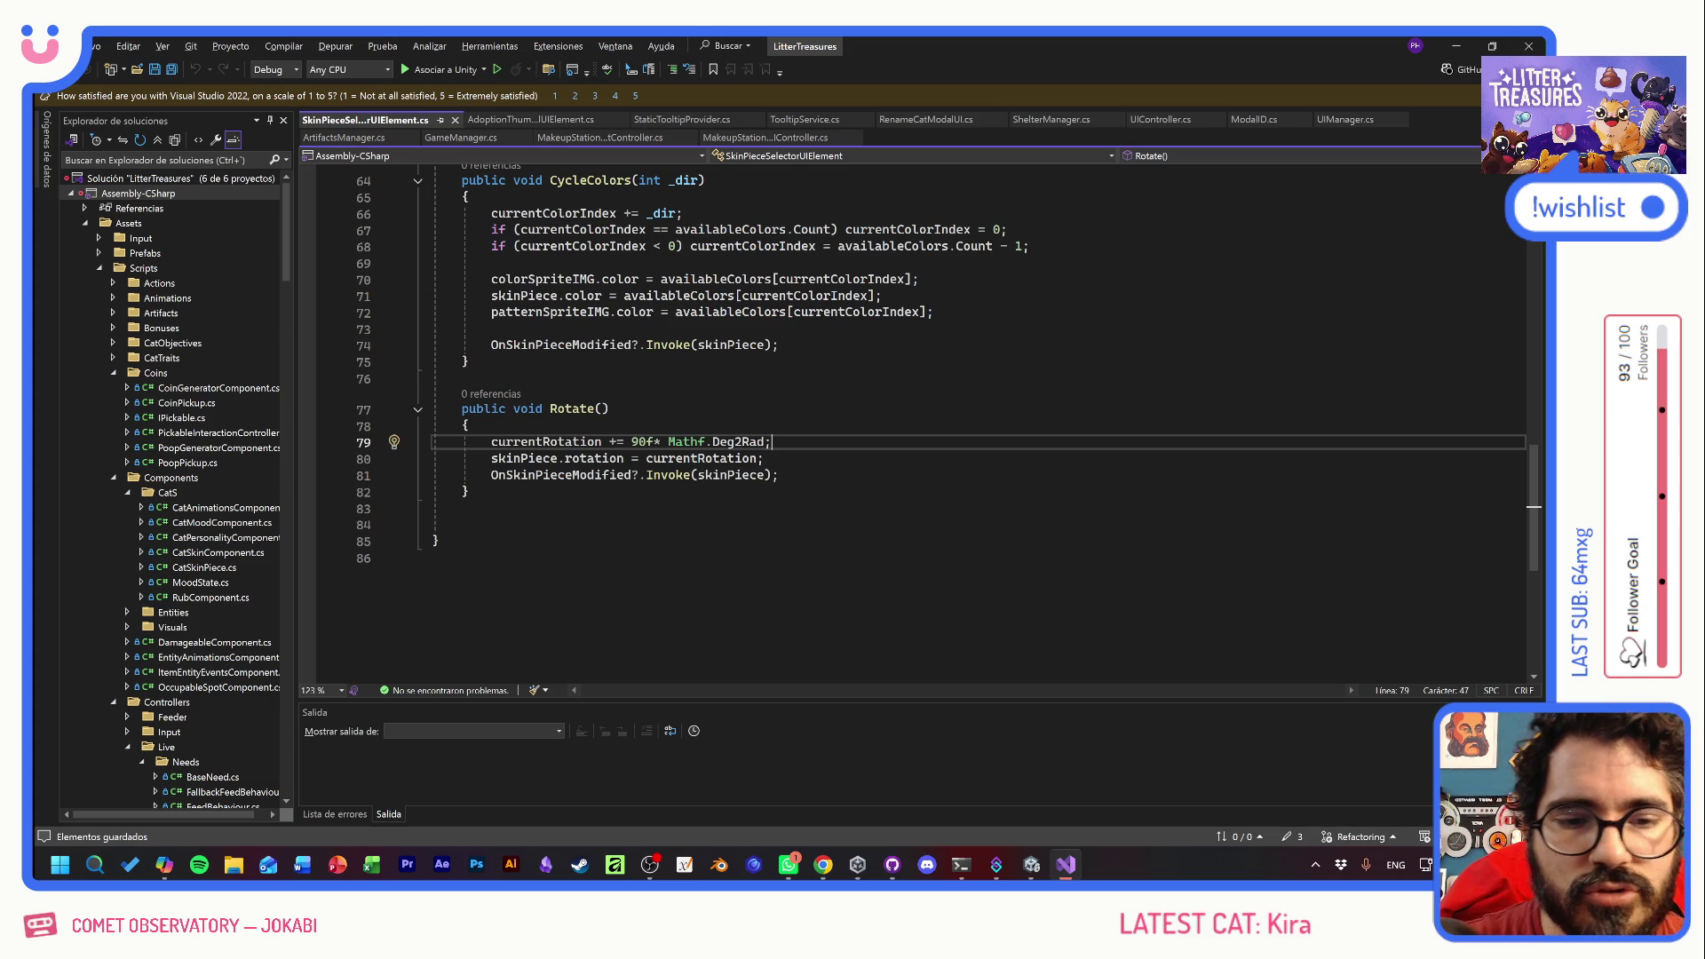
key("alt+Tab")
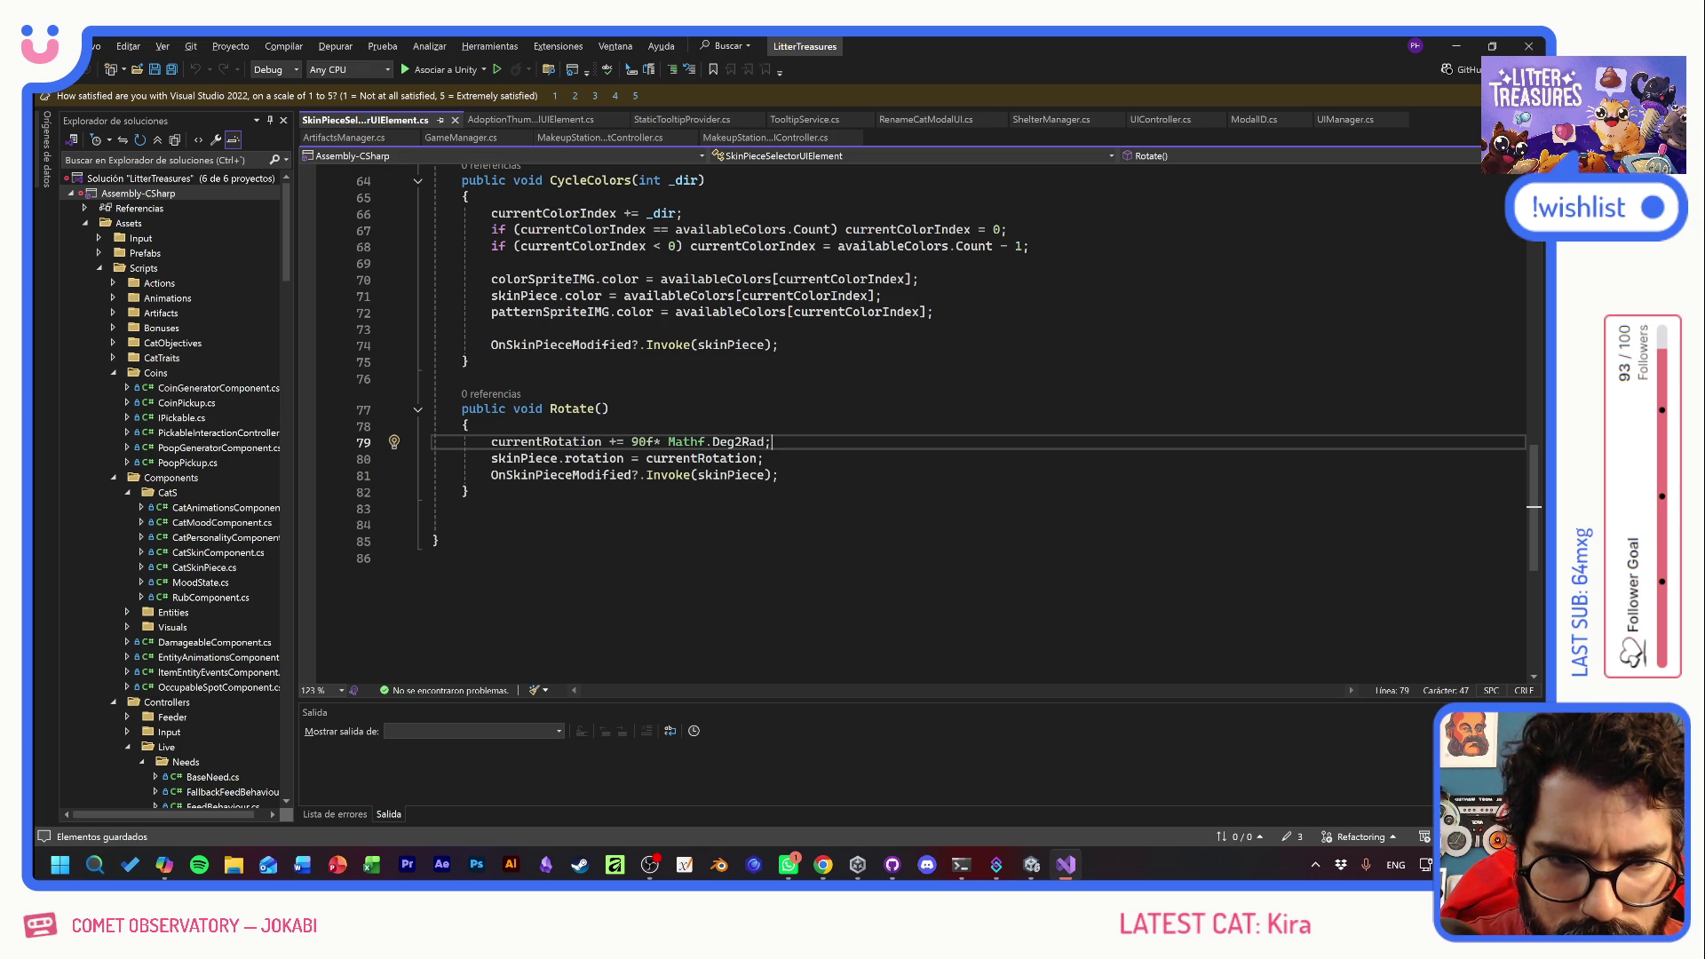
- Try moving * Mathf.Deg2Rad onto line 80, then restore it to line 79 and save
left_click_drag(655, 441, 765, 441)
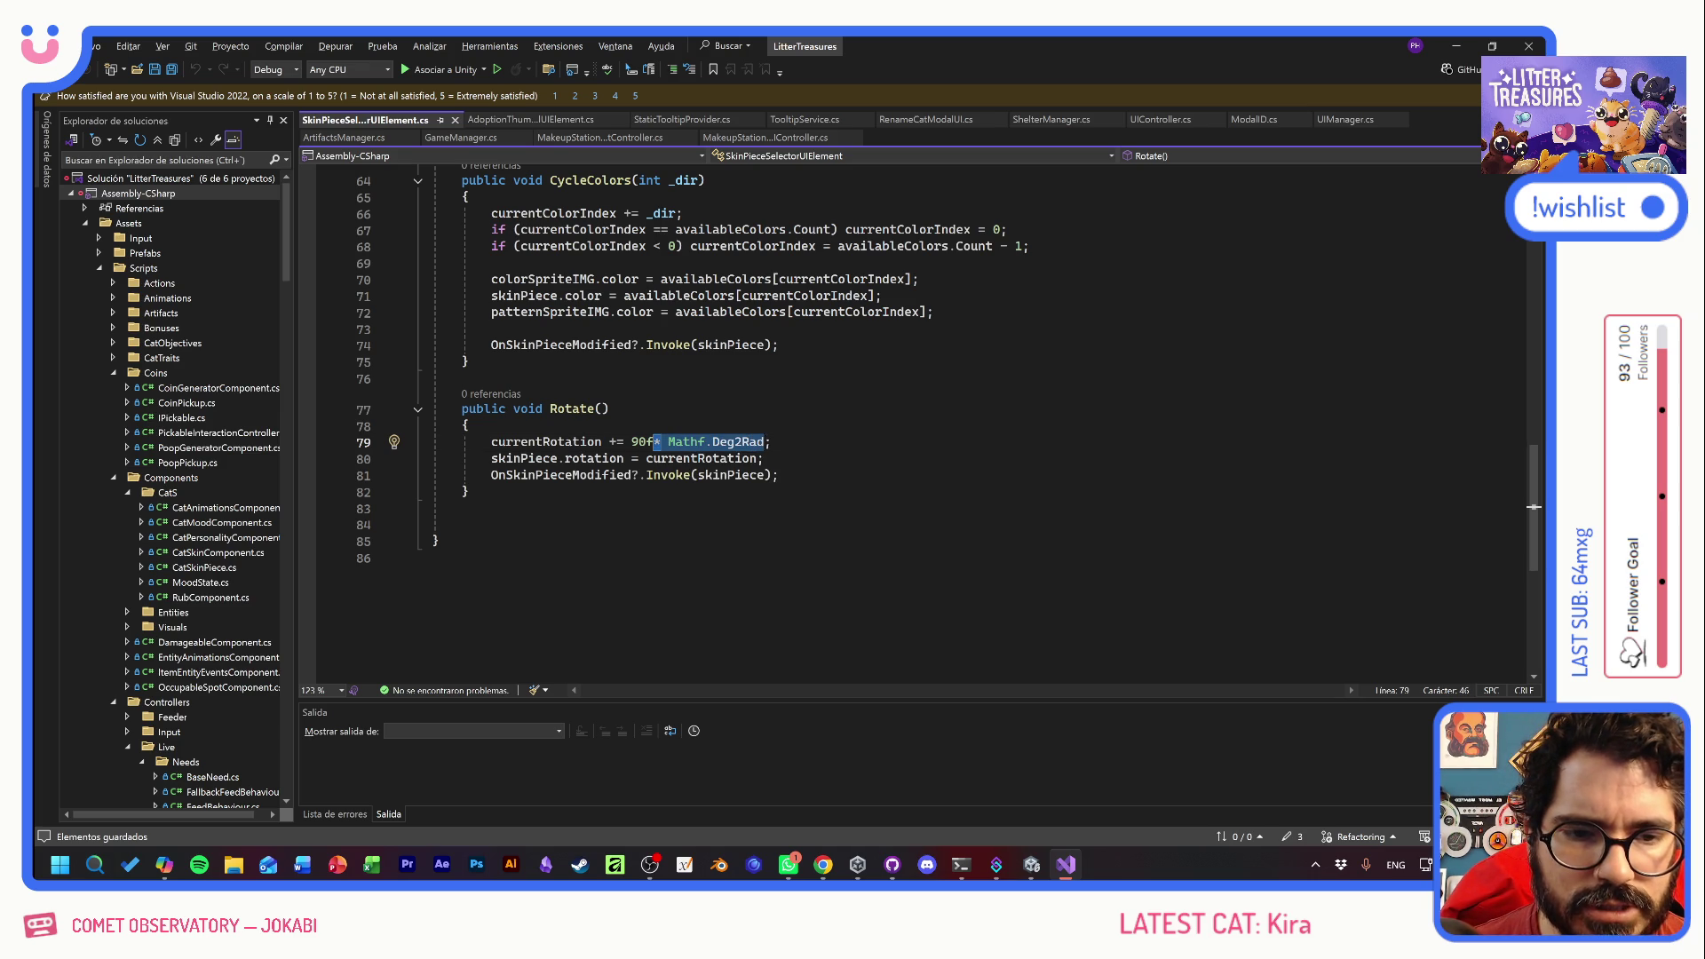
key("ctrl+x")
left_click(756, 459)
key("ctrl+v")
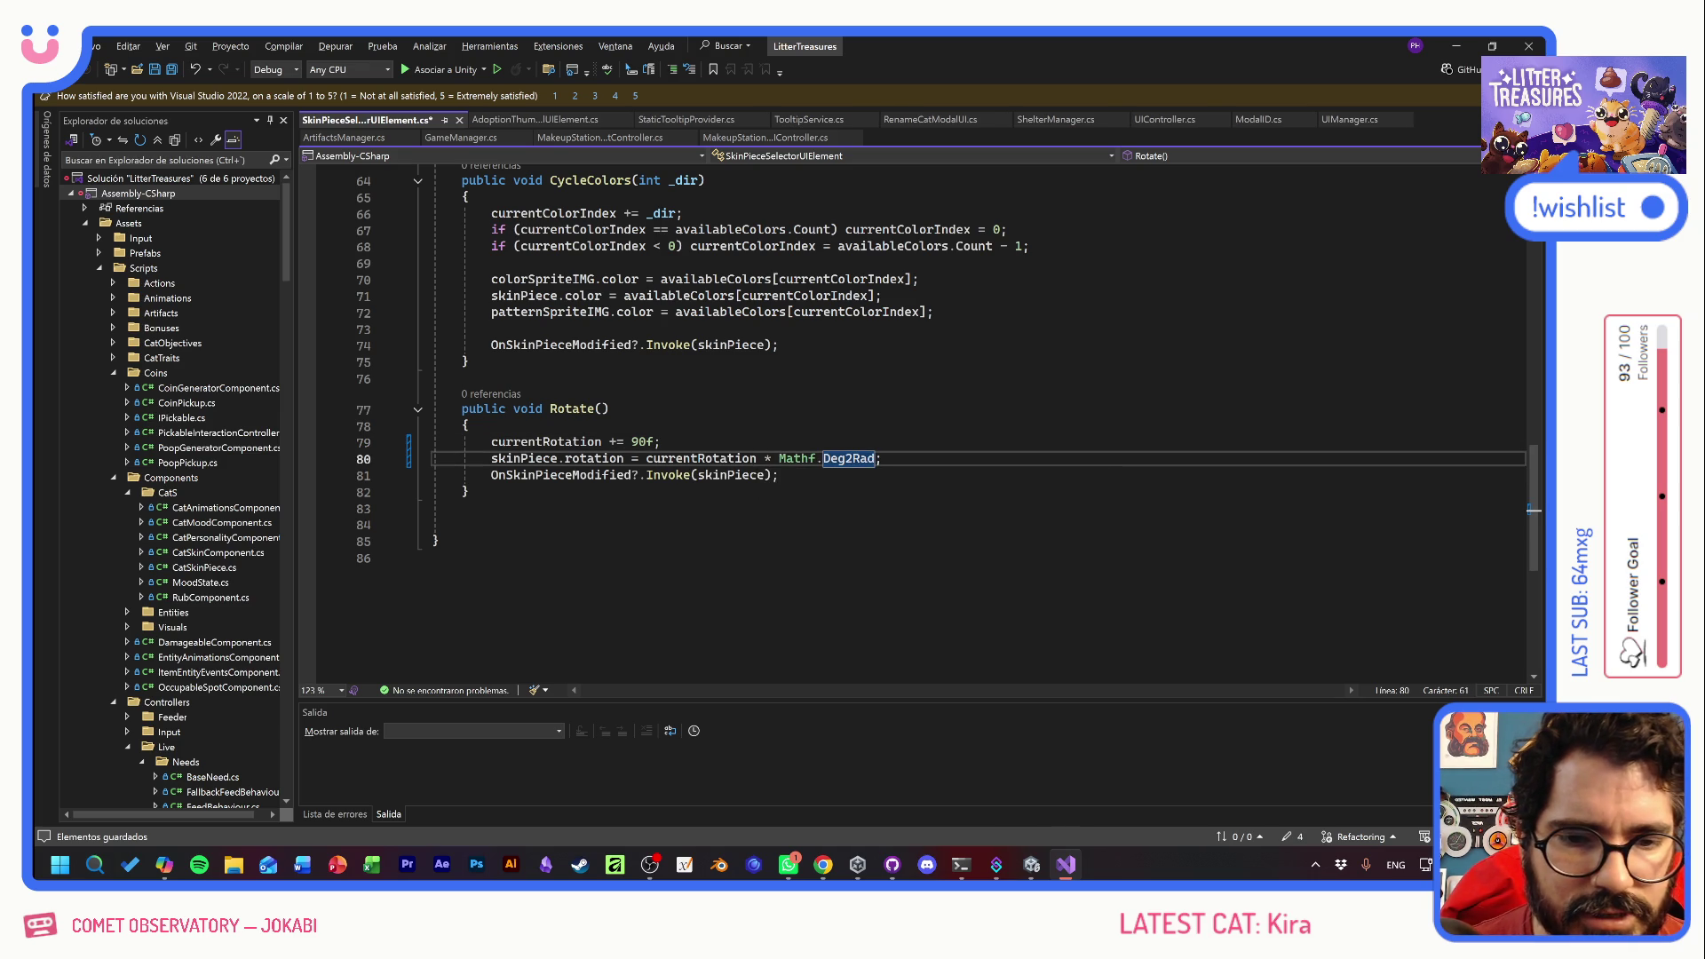
left_click(638, 458)
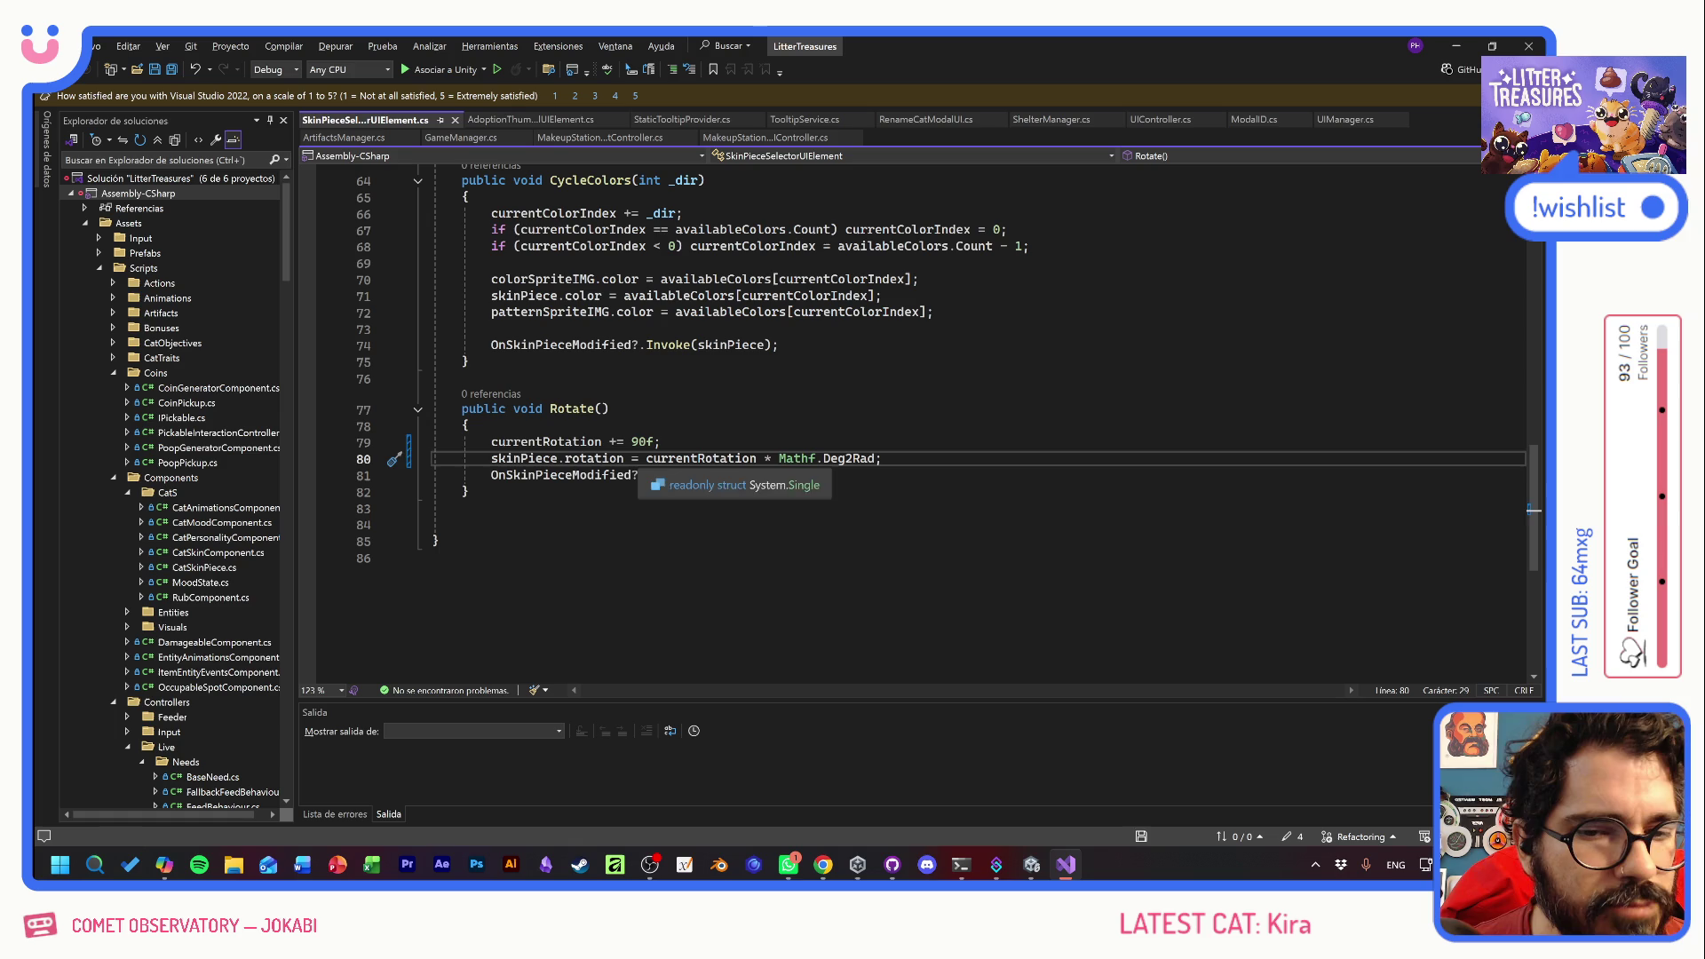
left_click(661, 441)
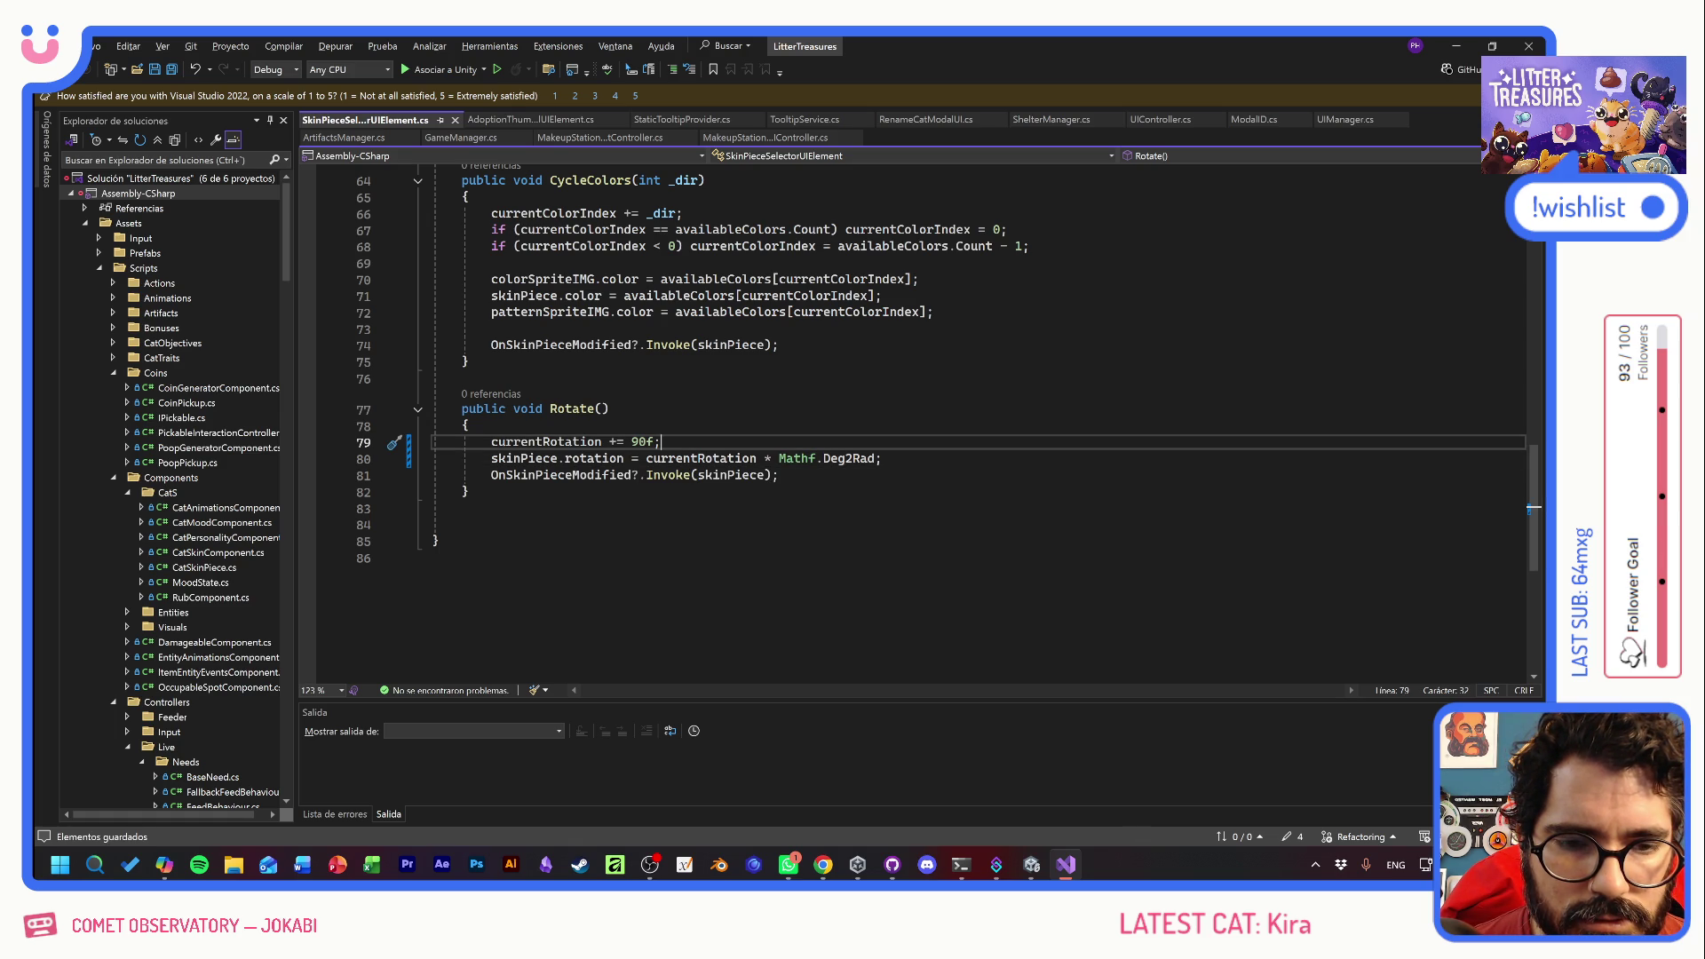
left_click_drag(757, 458, 873, 458)
key("ctrl+x")
left_click(654, 441)
key("ctrl+v")
key("Up")
key("ctrl+s")
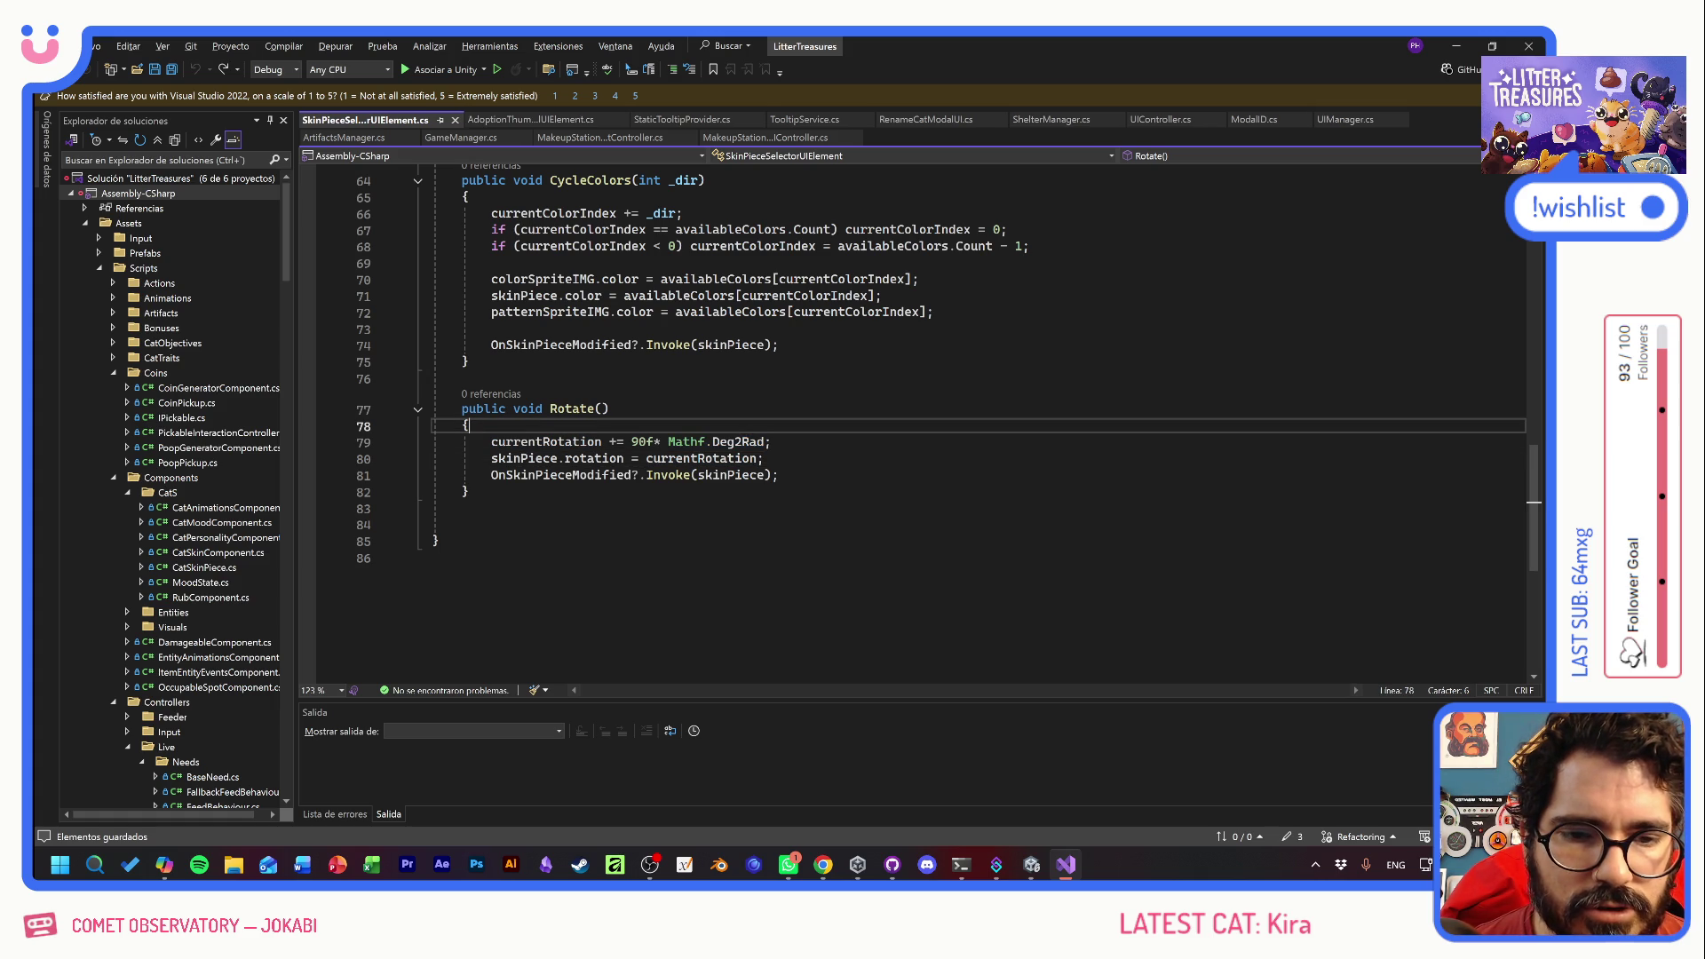
- Add 'patternSpriteIMG.rectTransform.rotation = new Vector3(...)' below the rotation increment
left_click(772, 441)
key("Return")
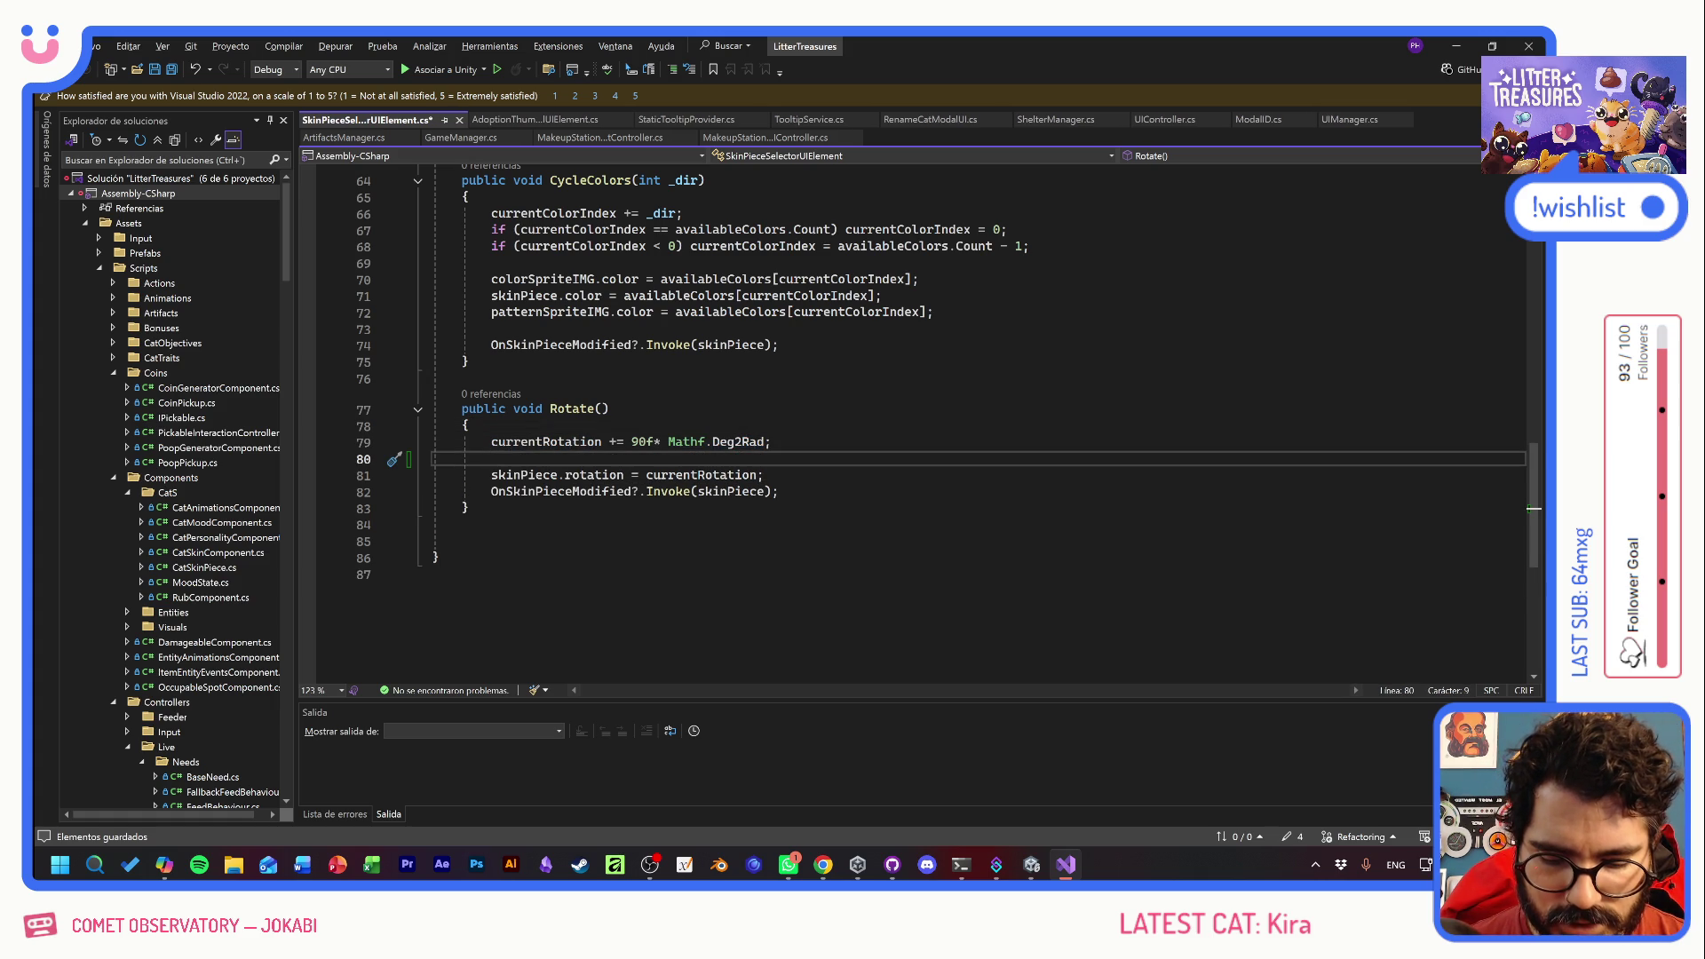
type("pattern")
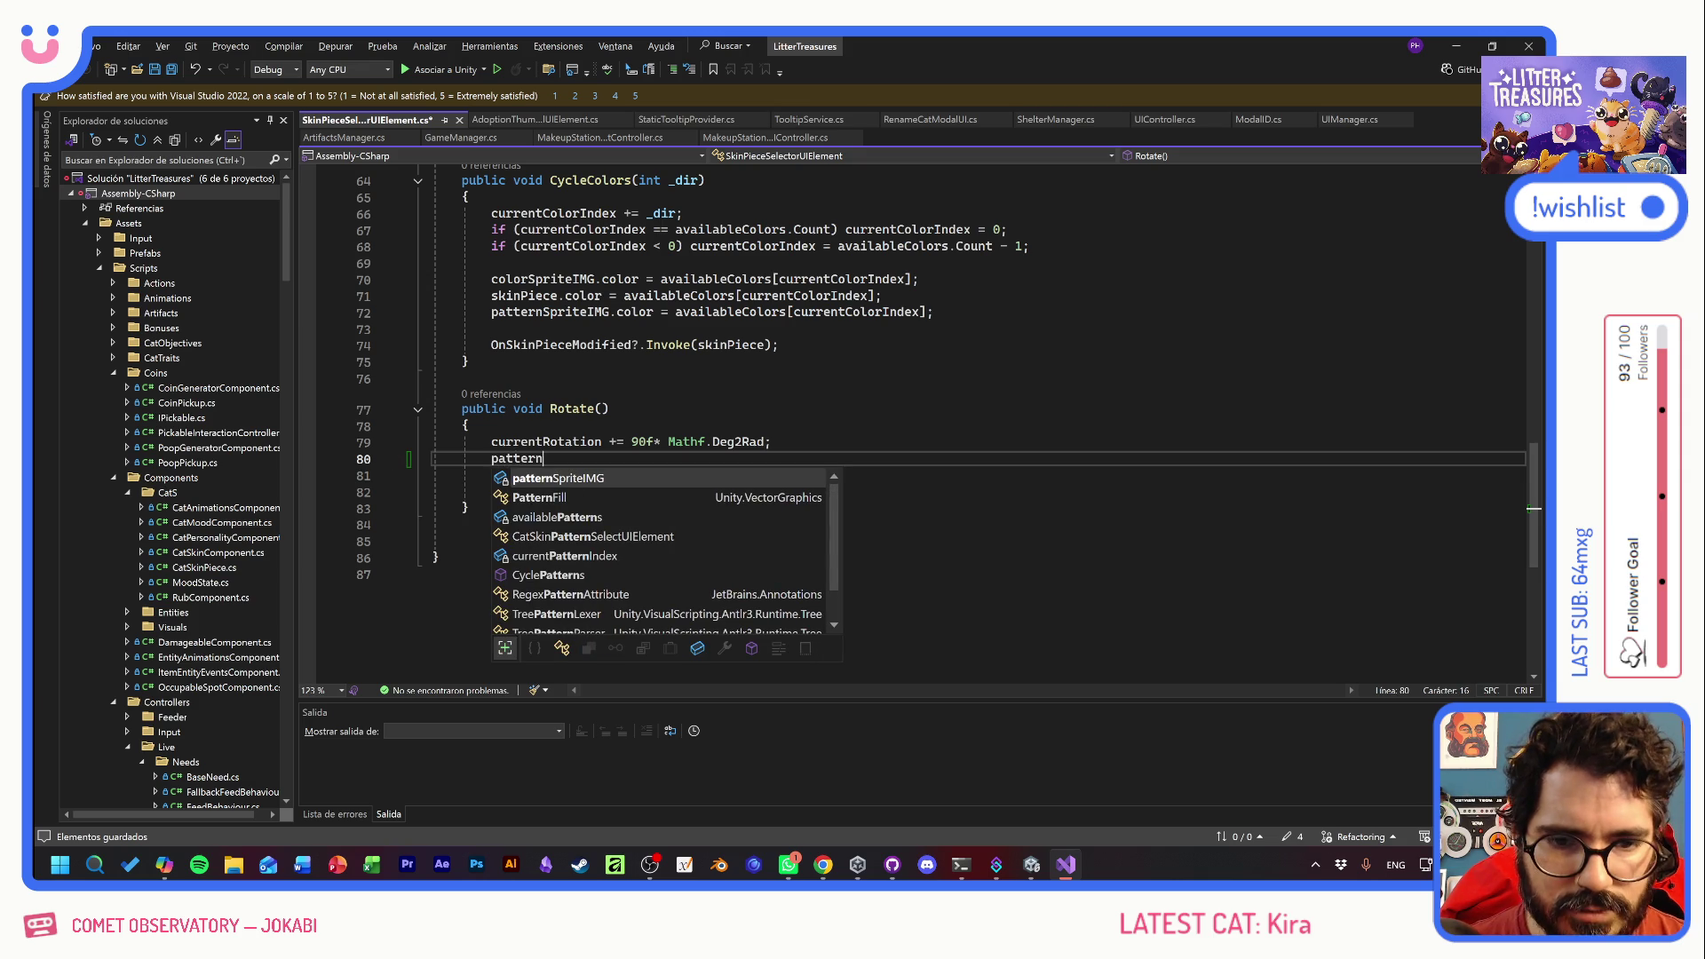
key("Tab")
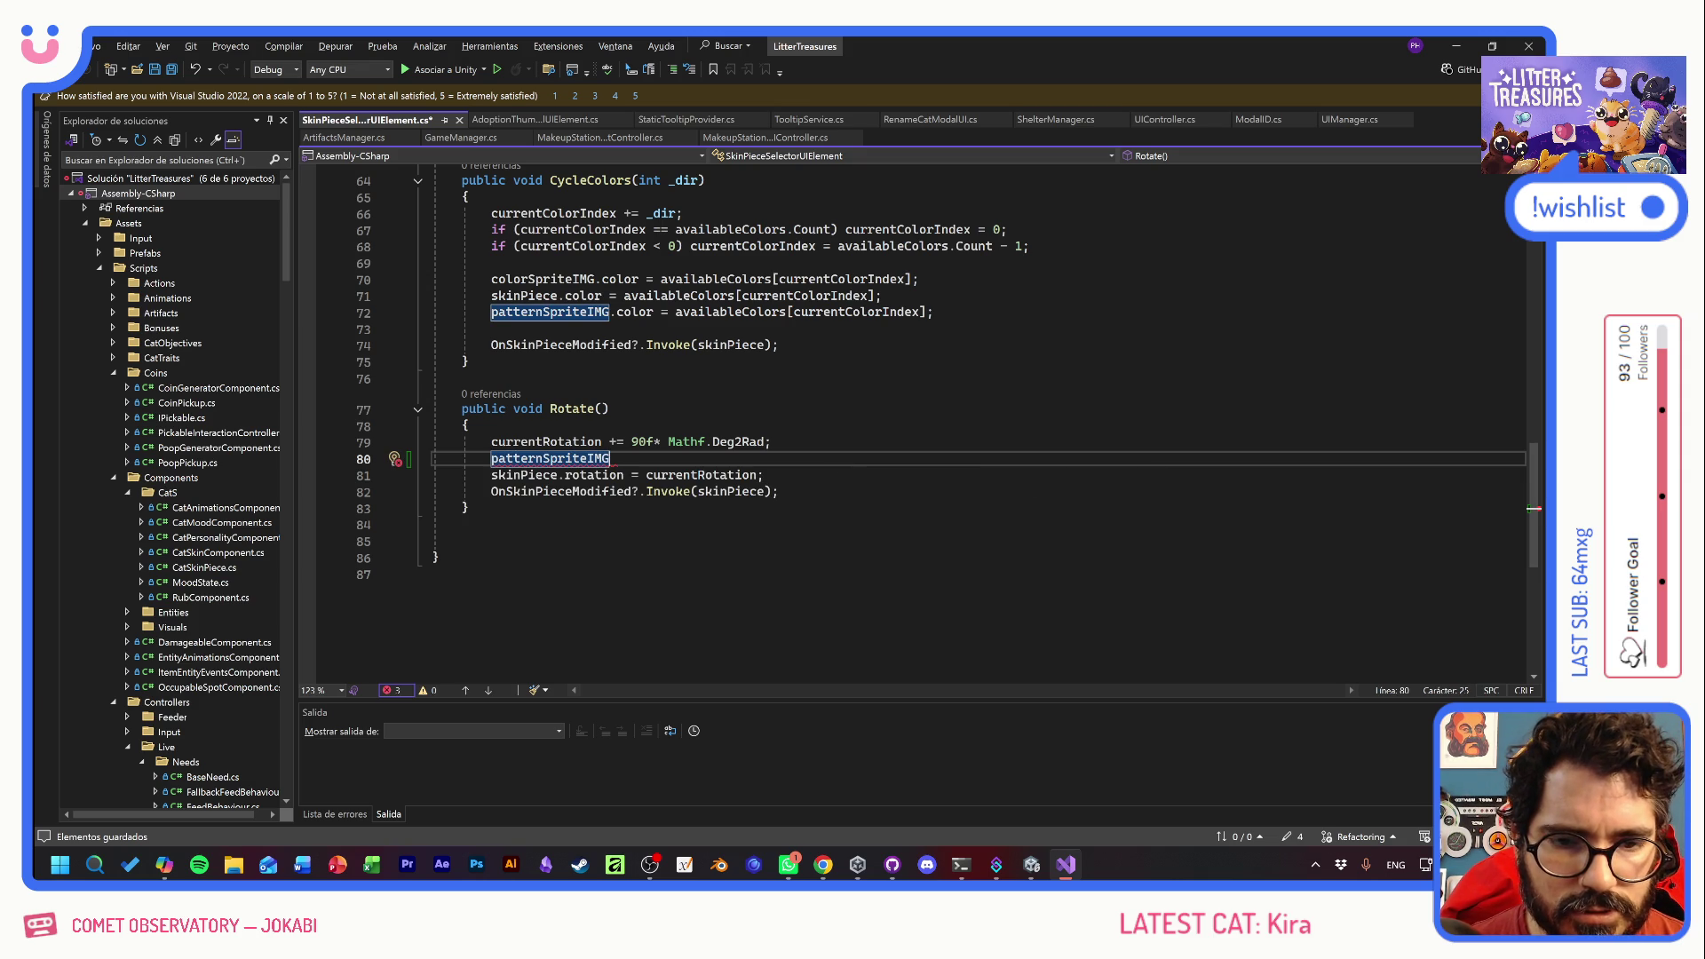
type(".")
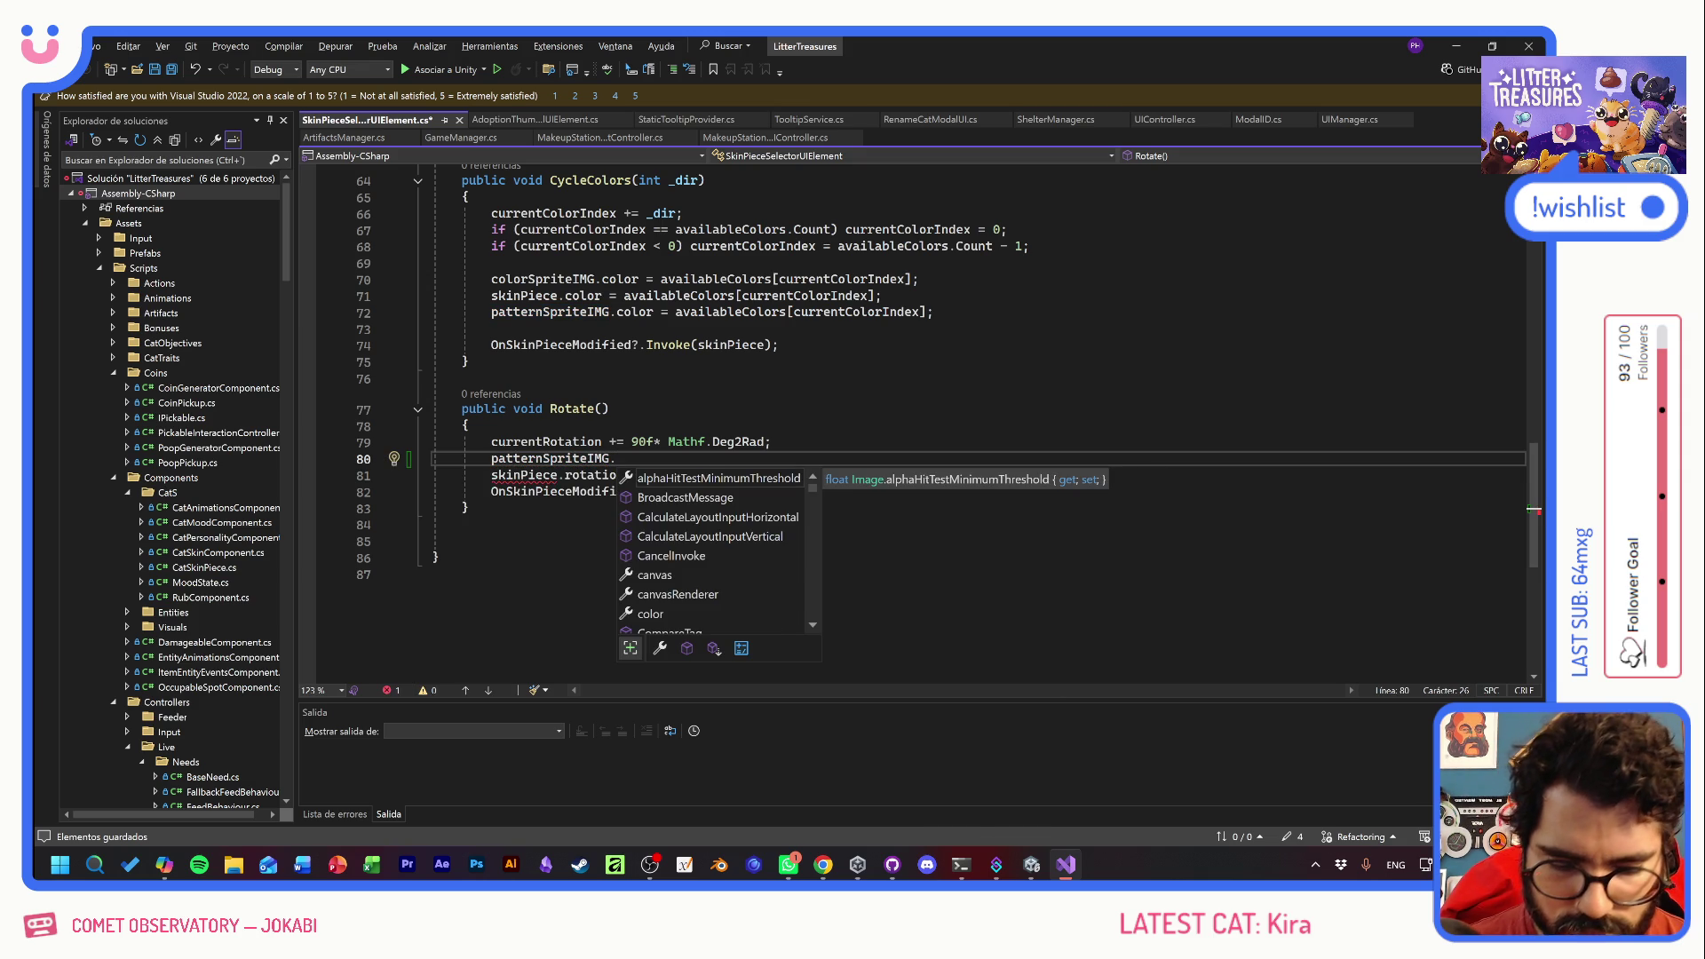
type("rota")
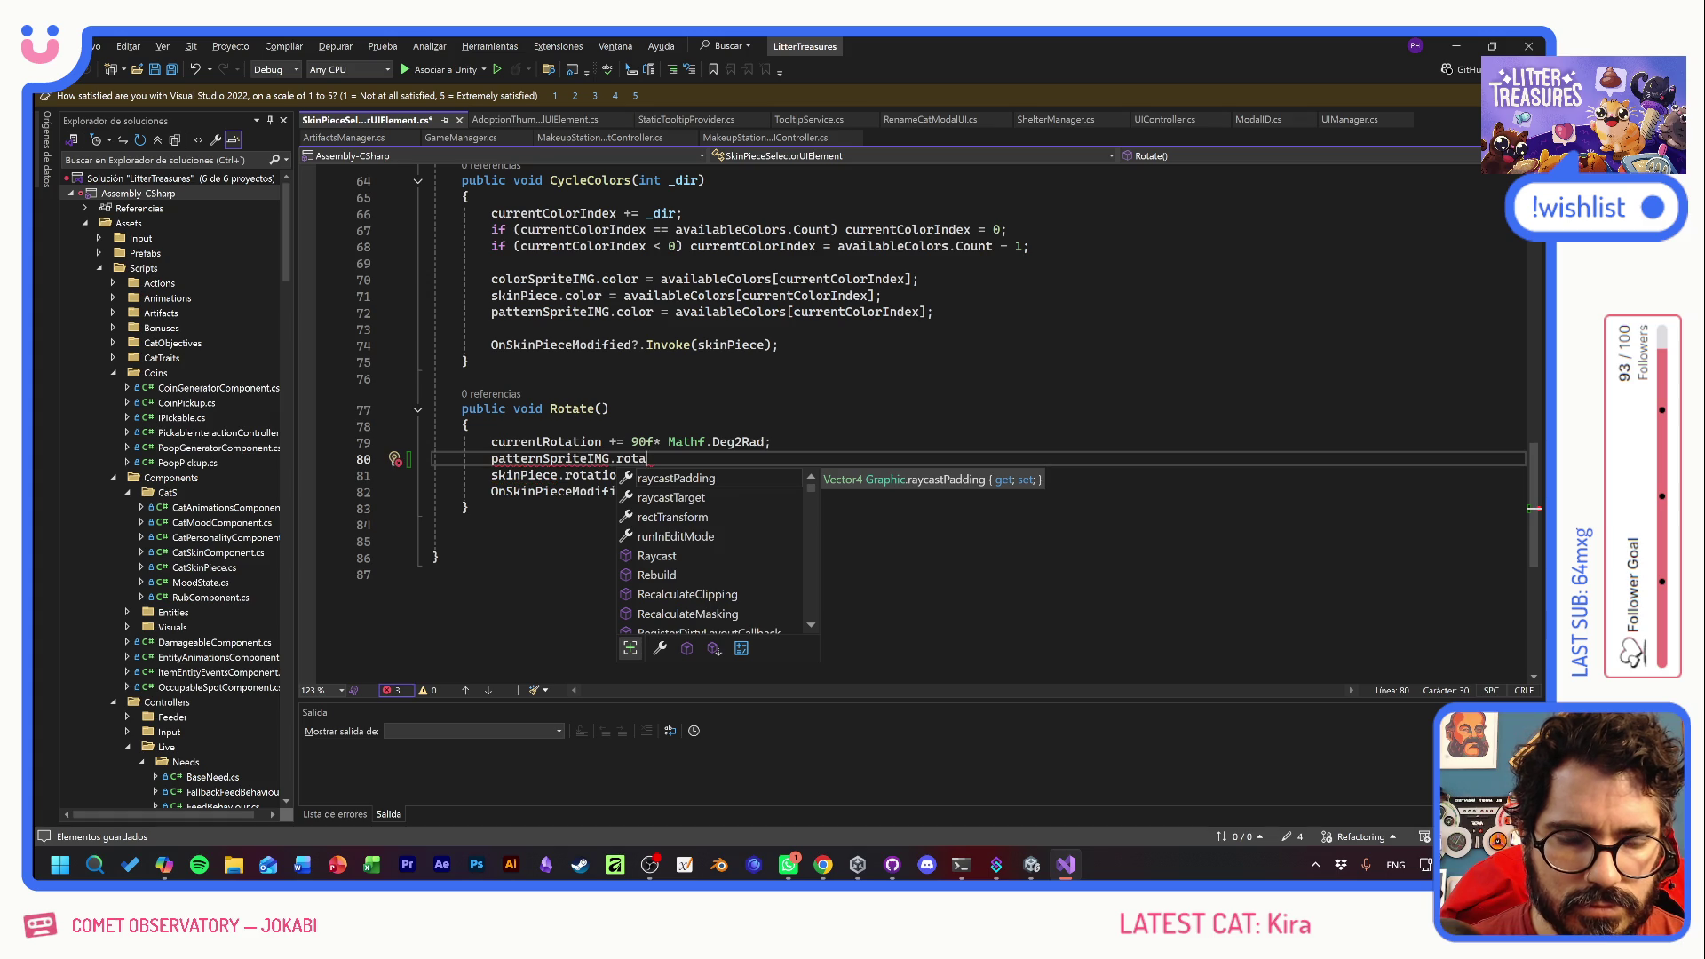
type("t")
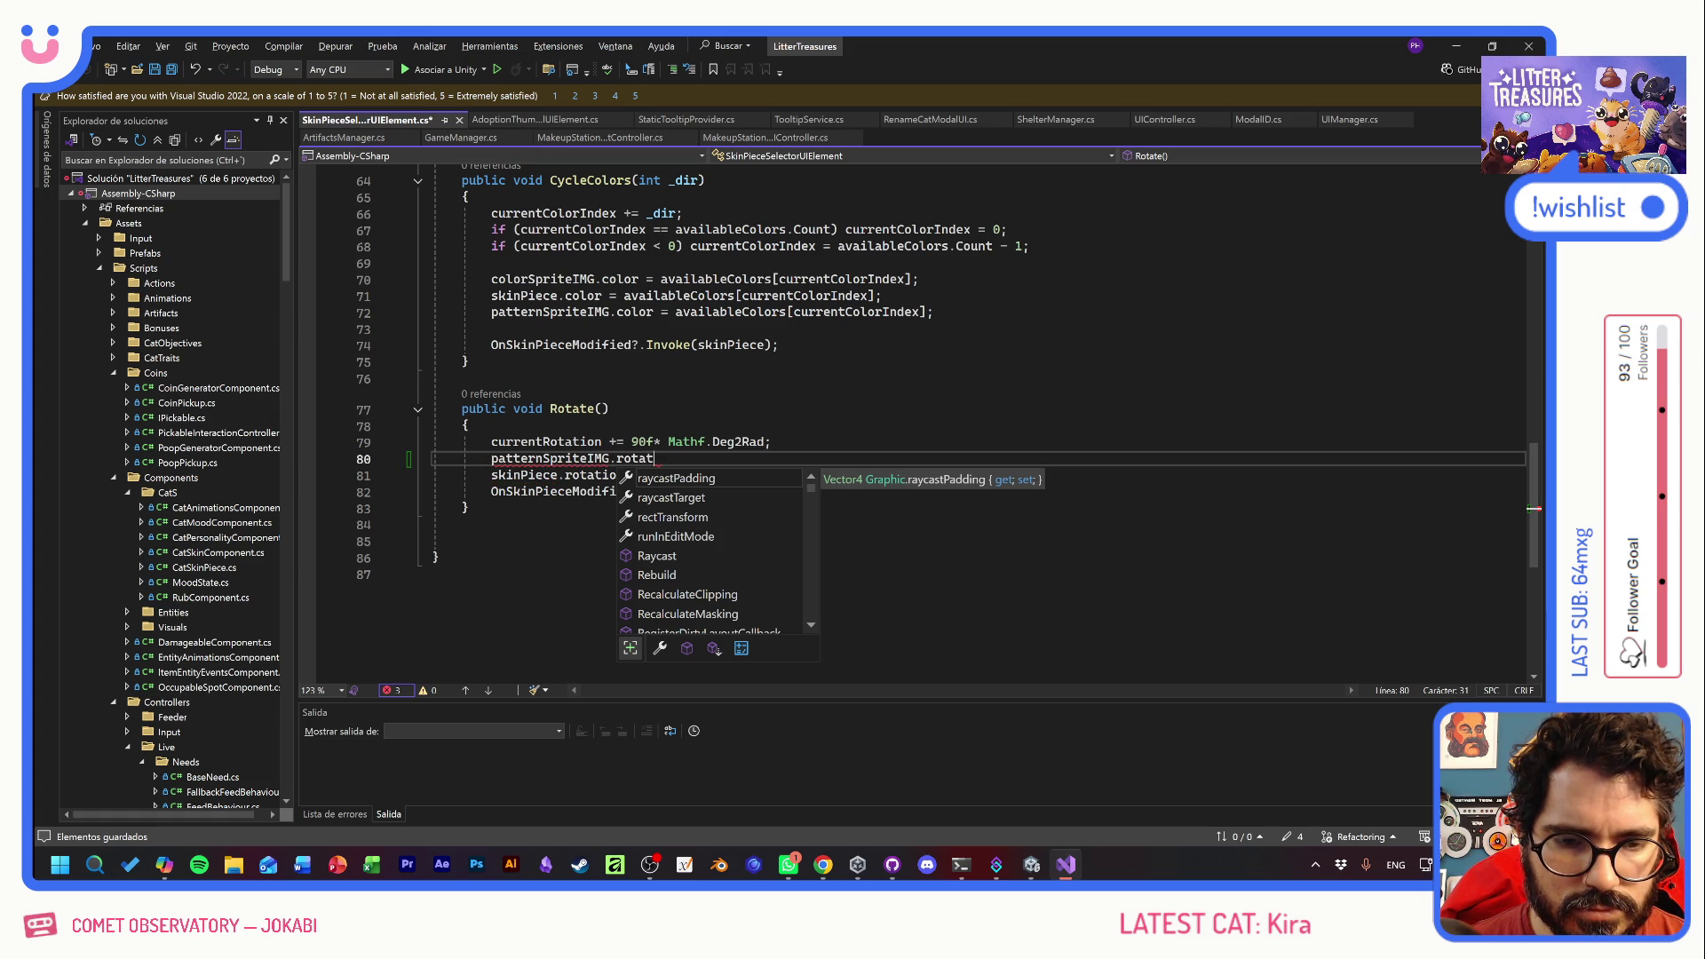
key("Down")
key("Down")
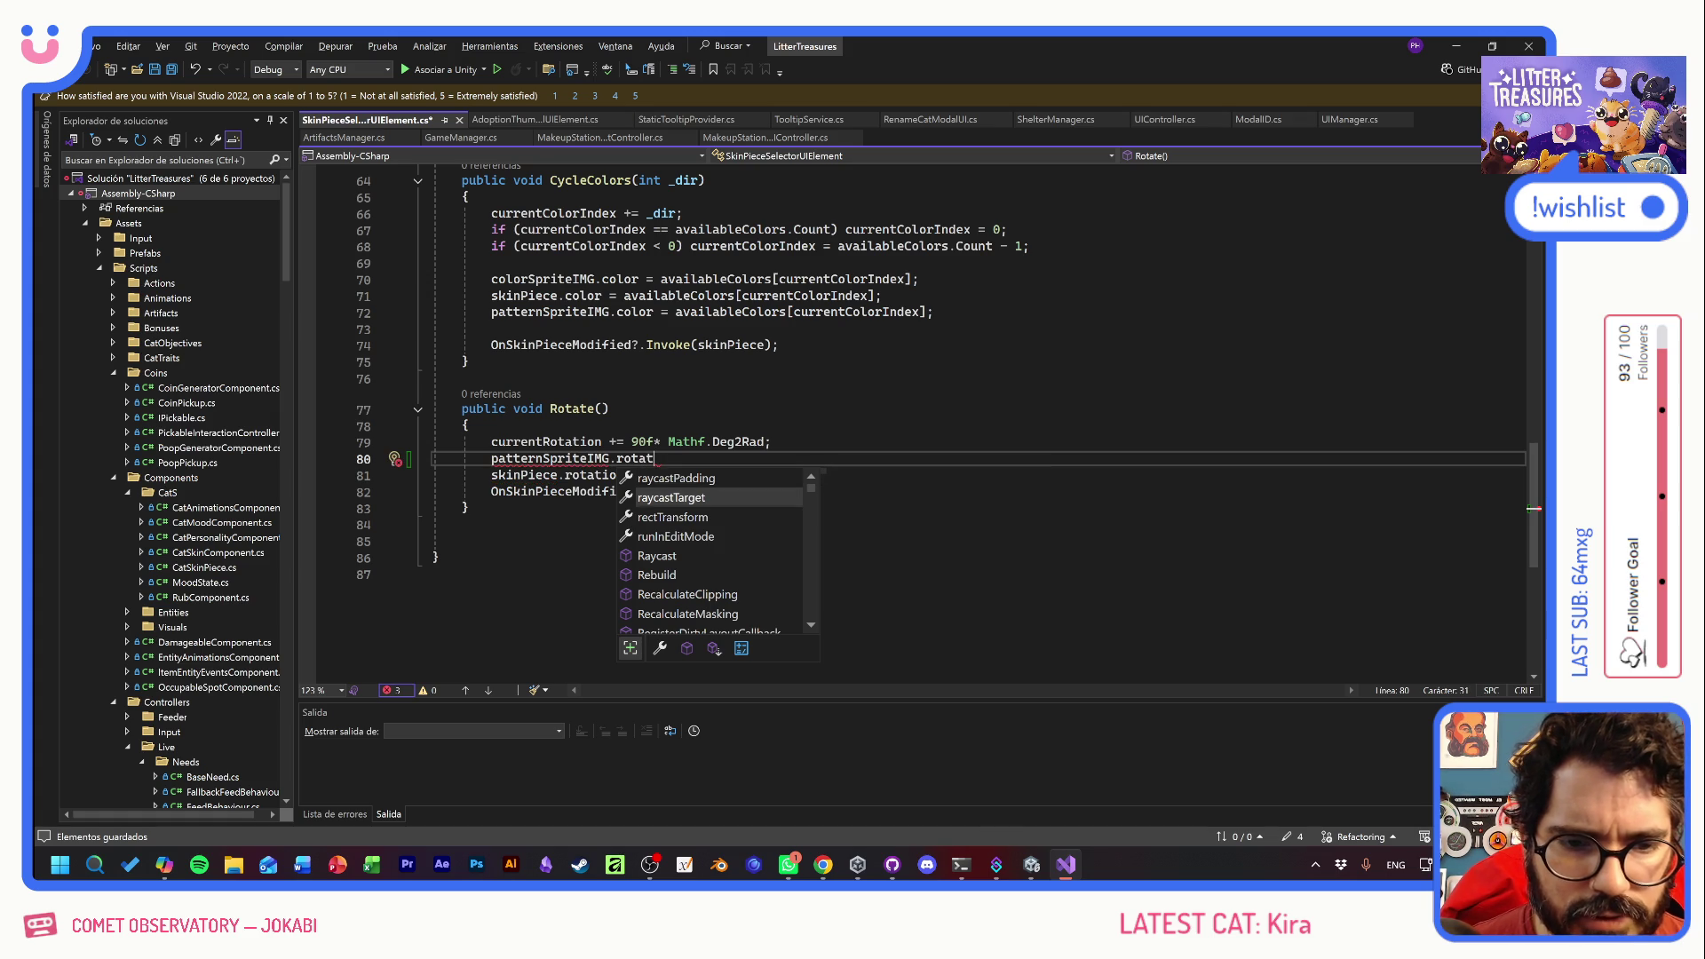
key("Tab")
type(".")
type("rot")
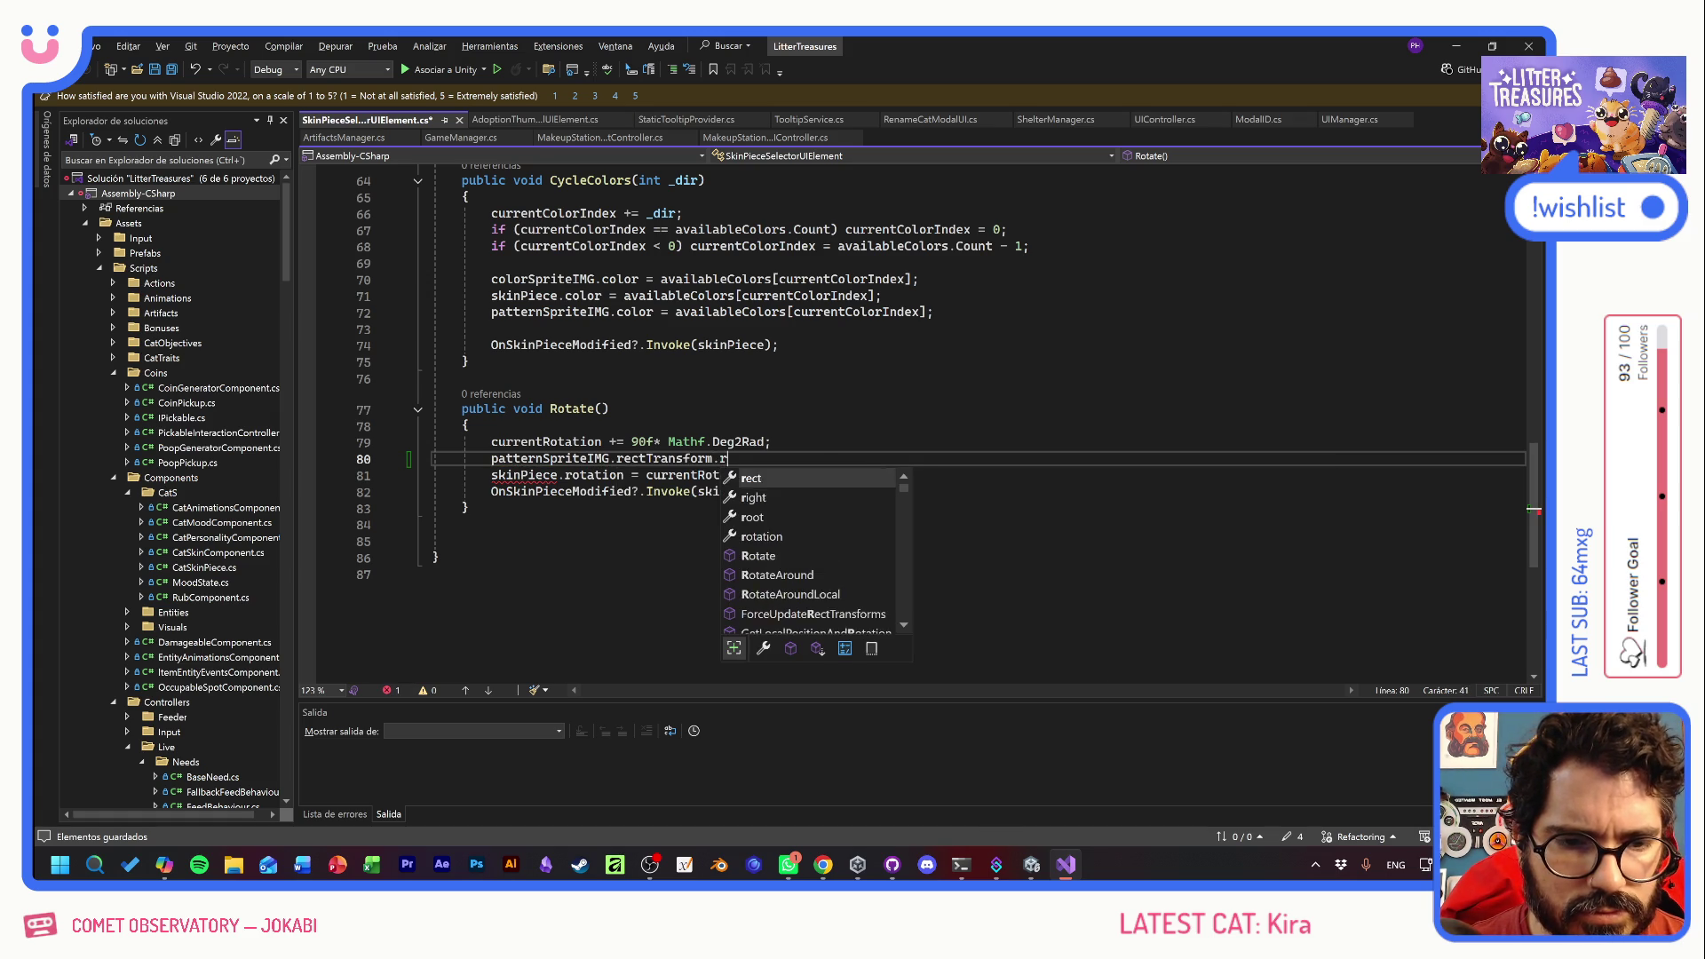
key("Tab")
type("= ")
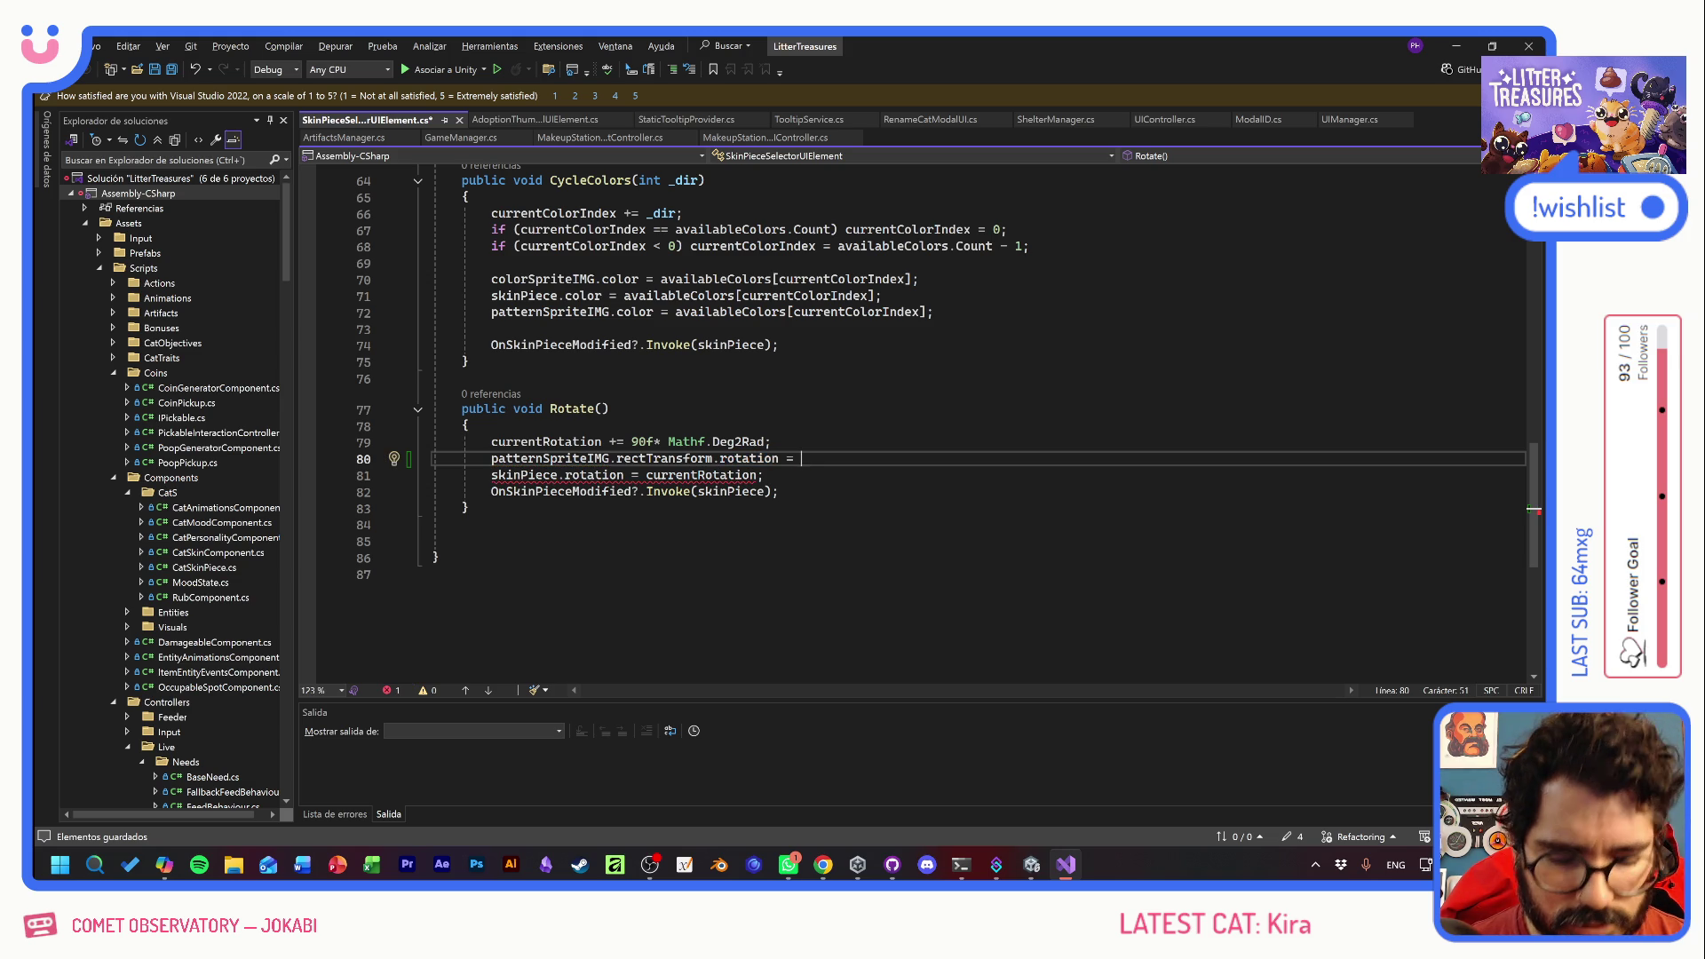
type("new Vector")
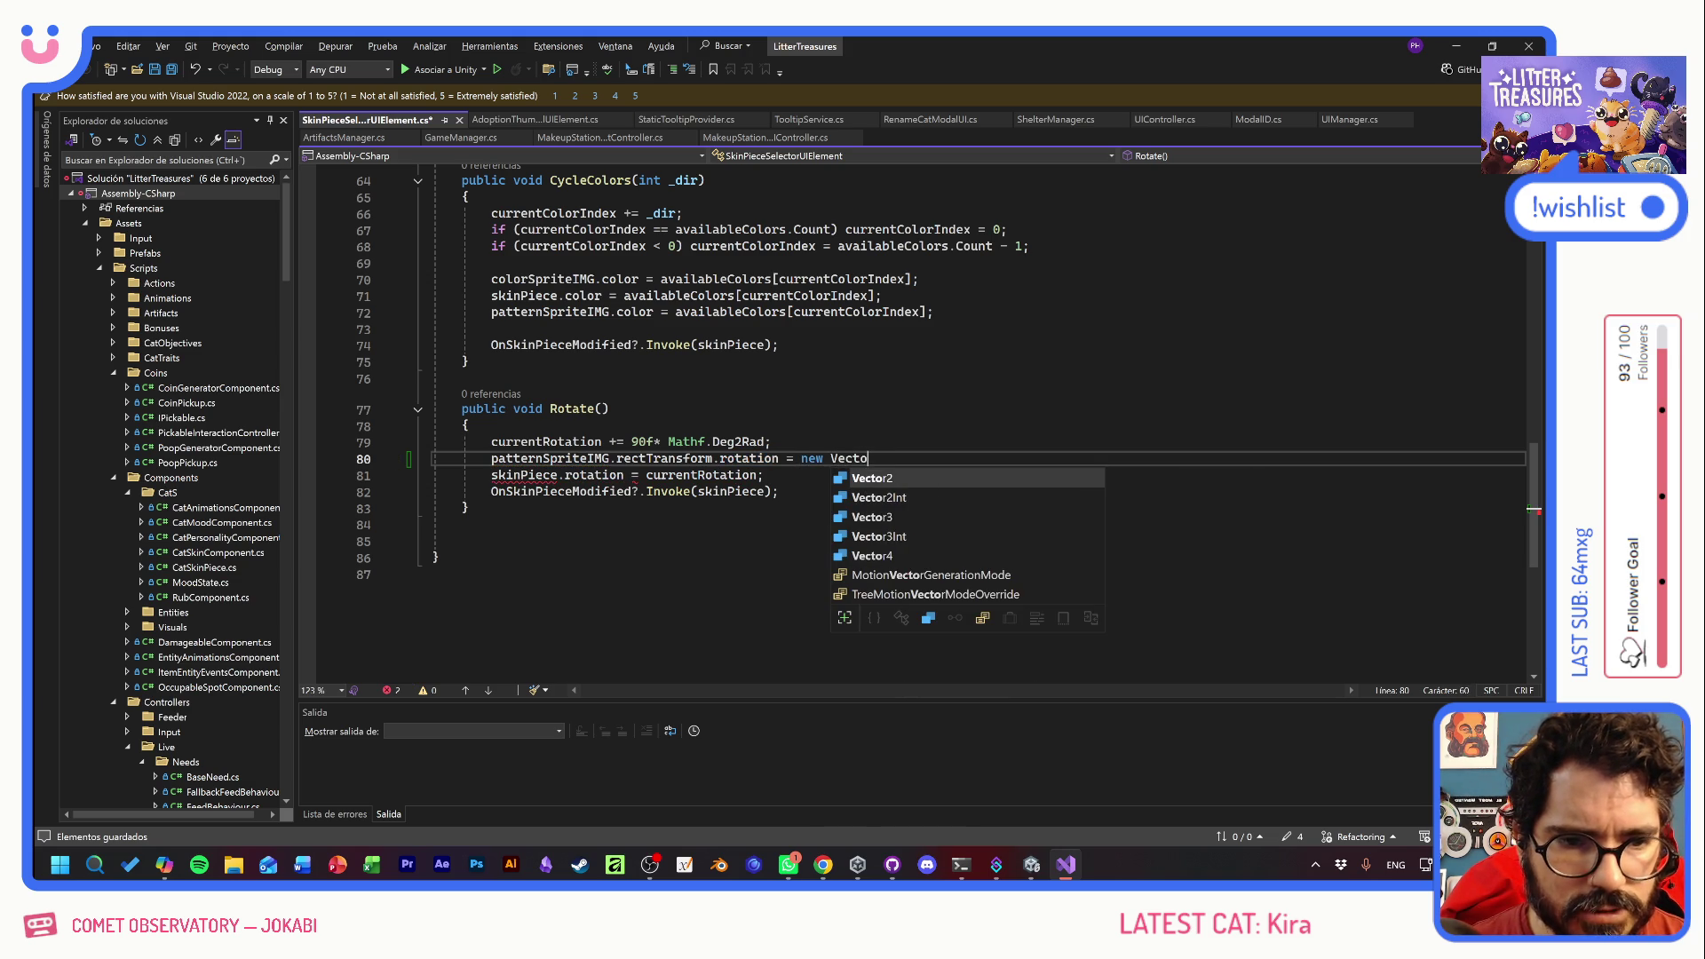
type("3(")
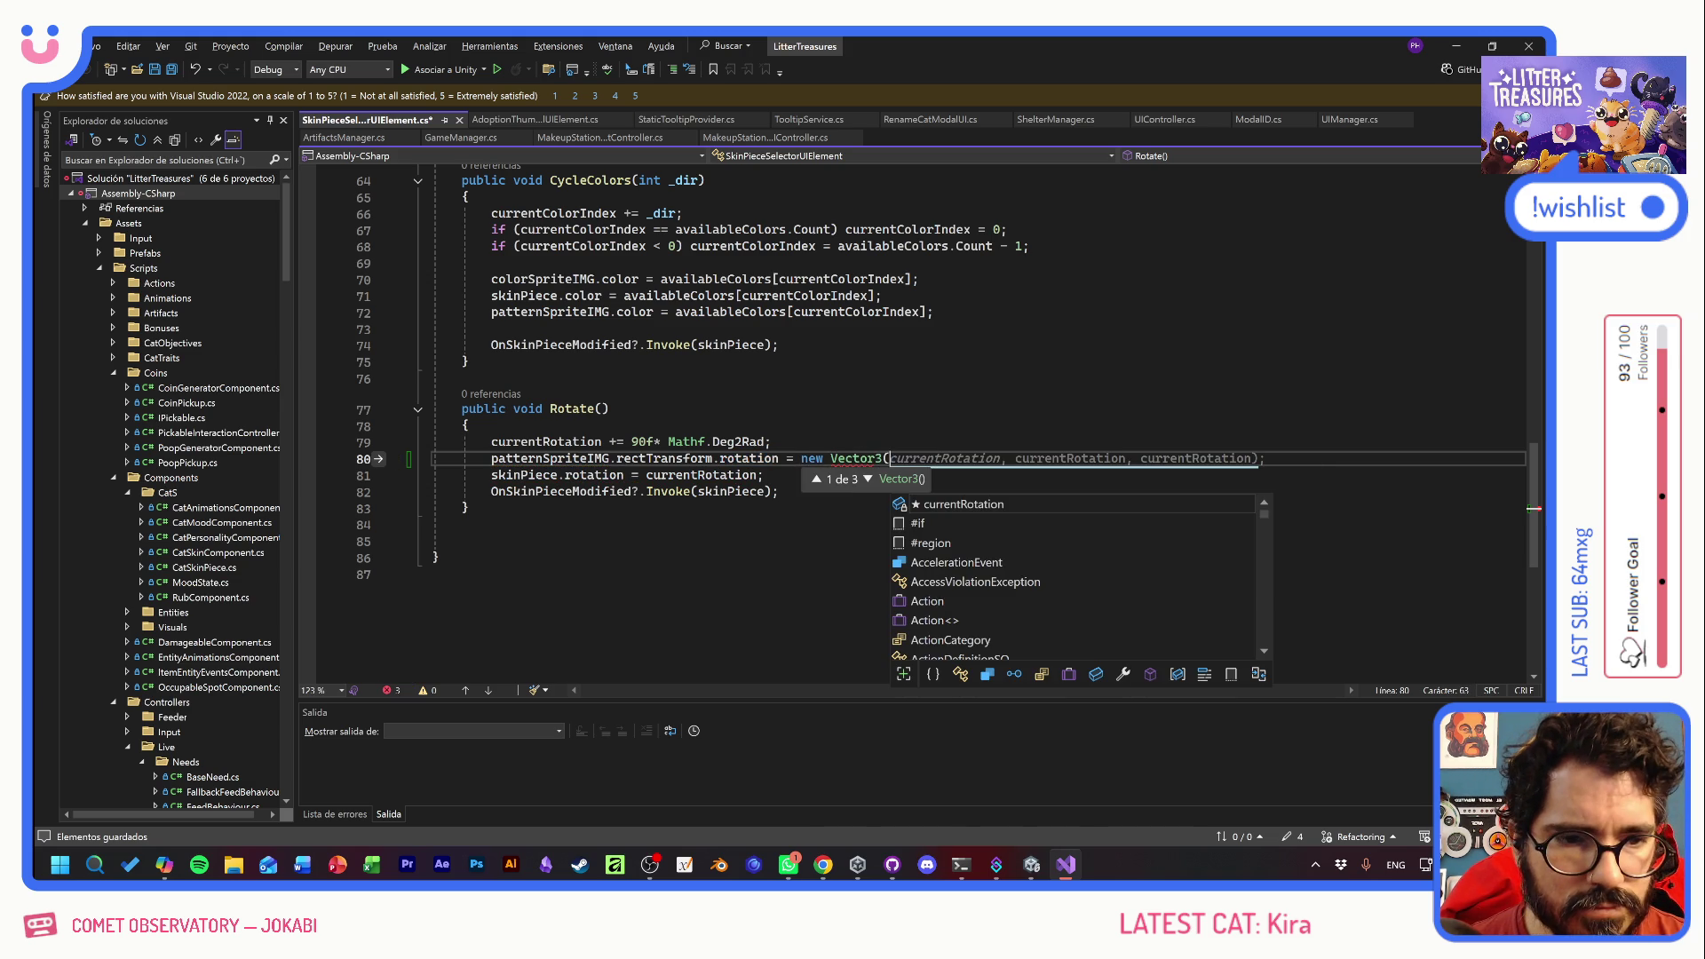
key("Tab")
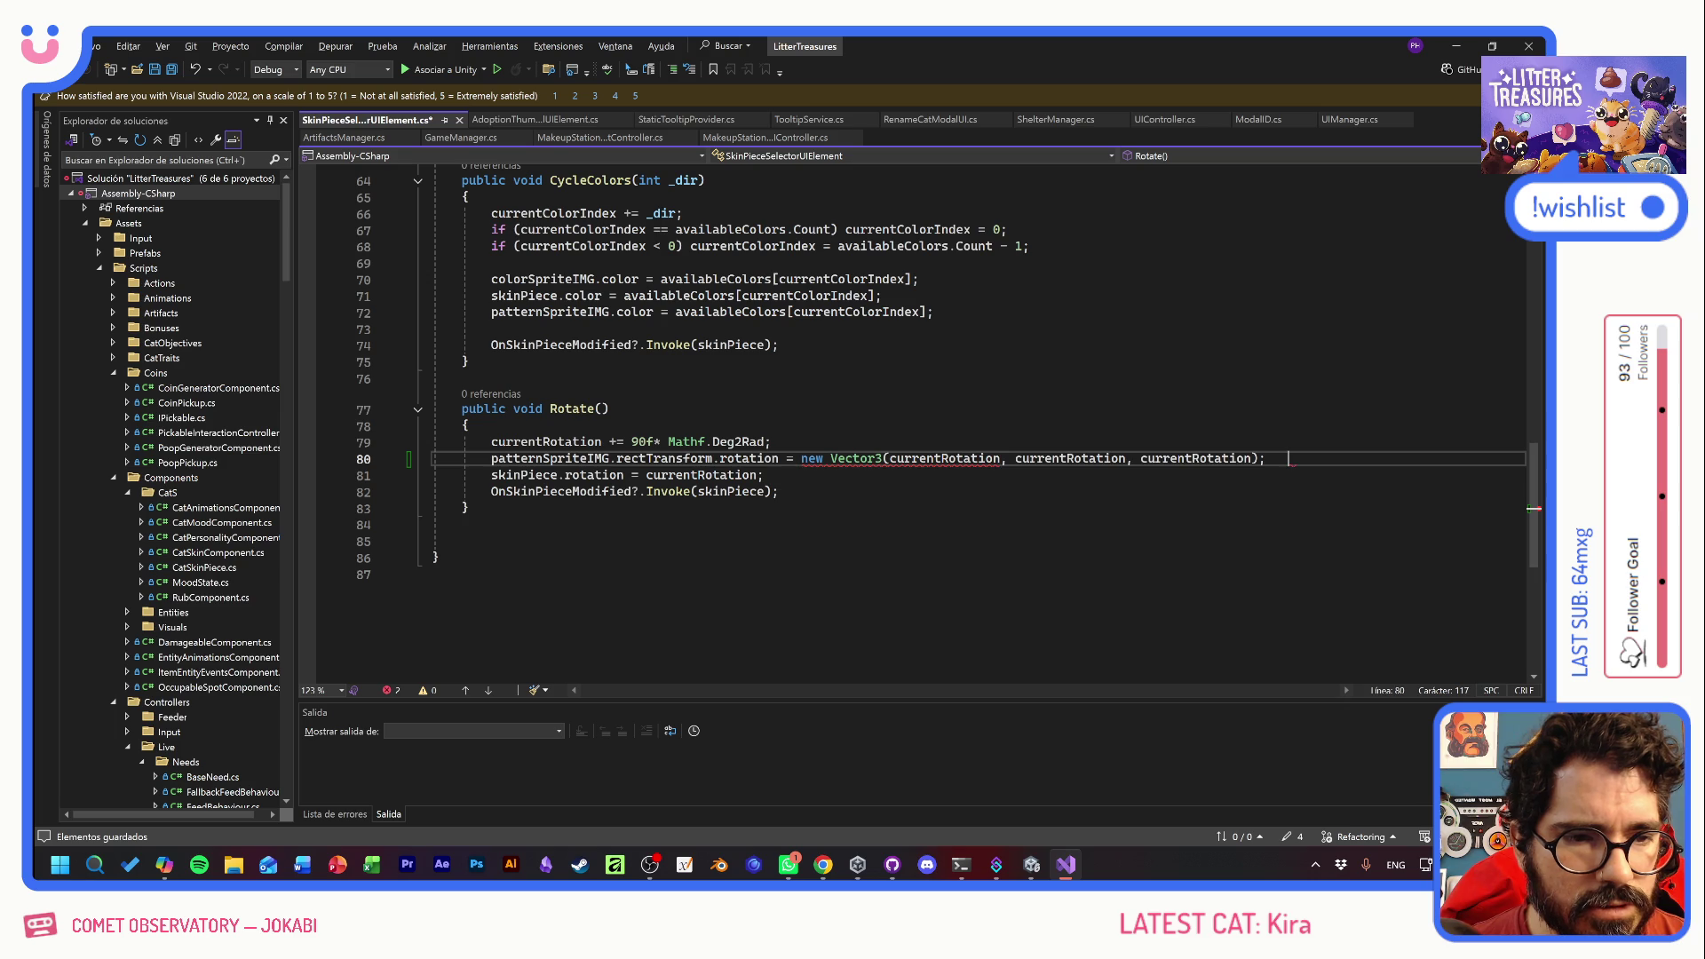
- Set the Vector3 arguments to (0, 0, currentRotation)
double_click(942, 458)
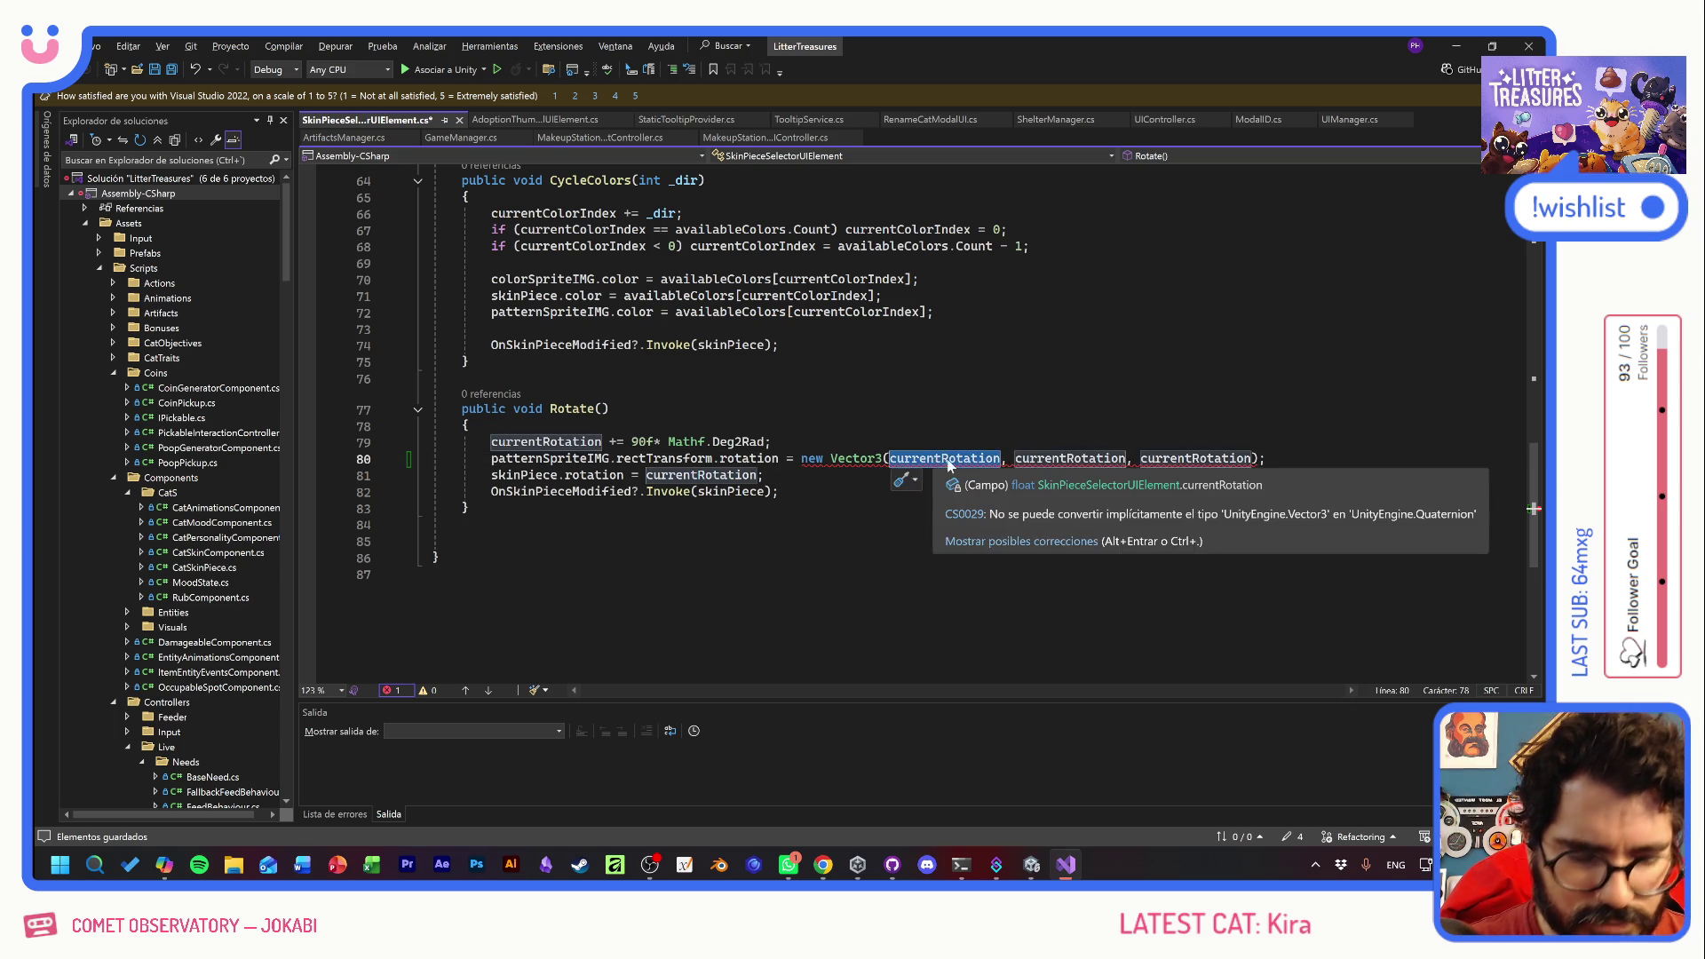
type("0")
double_click(981, 458)
type("0")
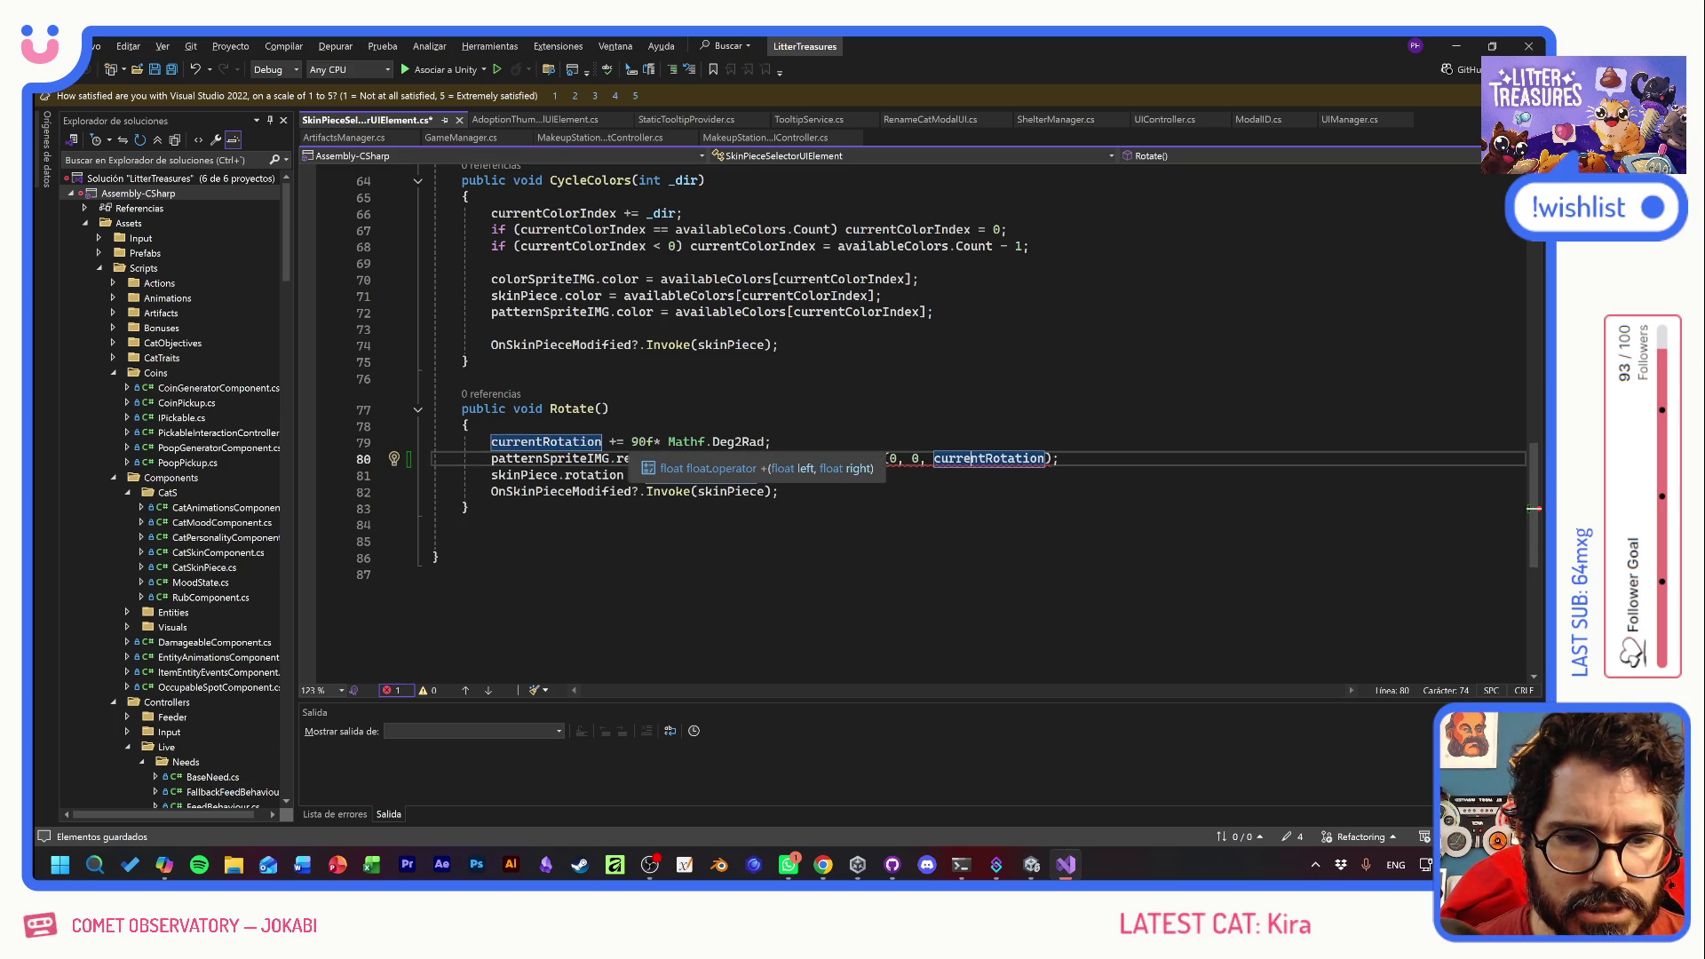
key("Up")
key("Up")
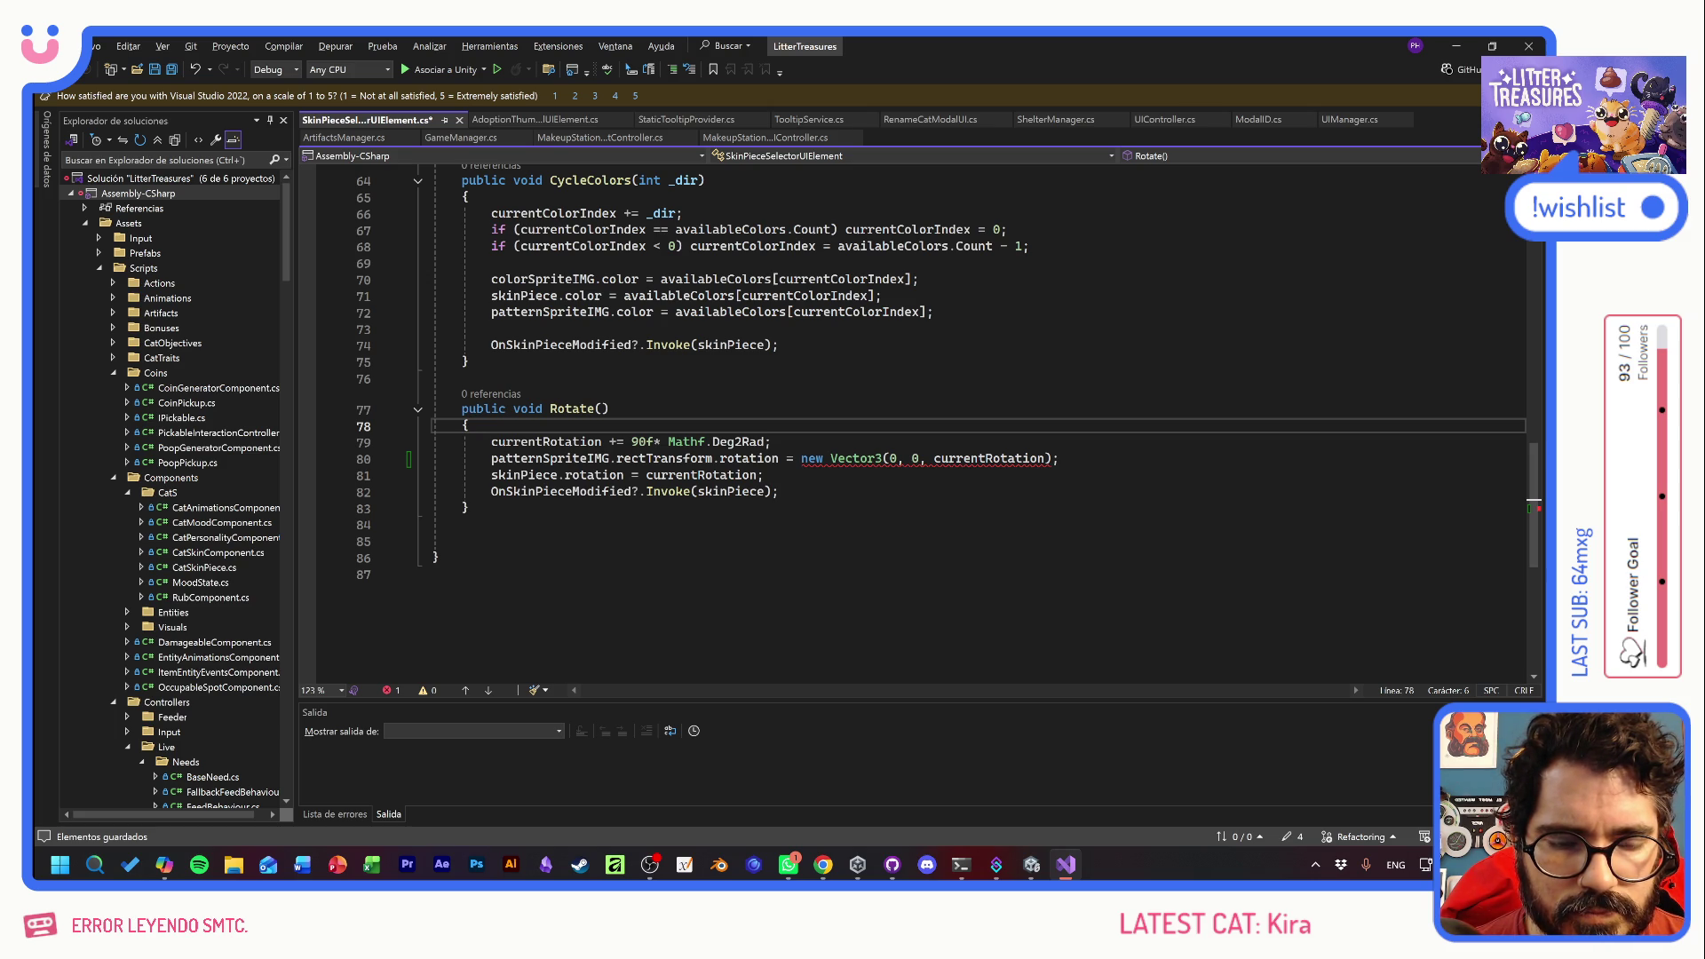
scroll(692, 551, "up", 20)
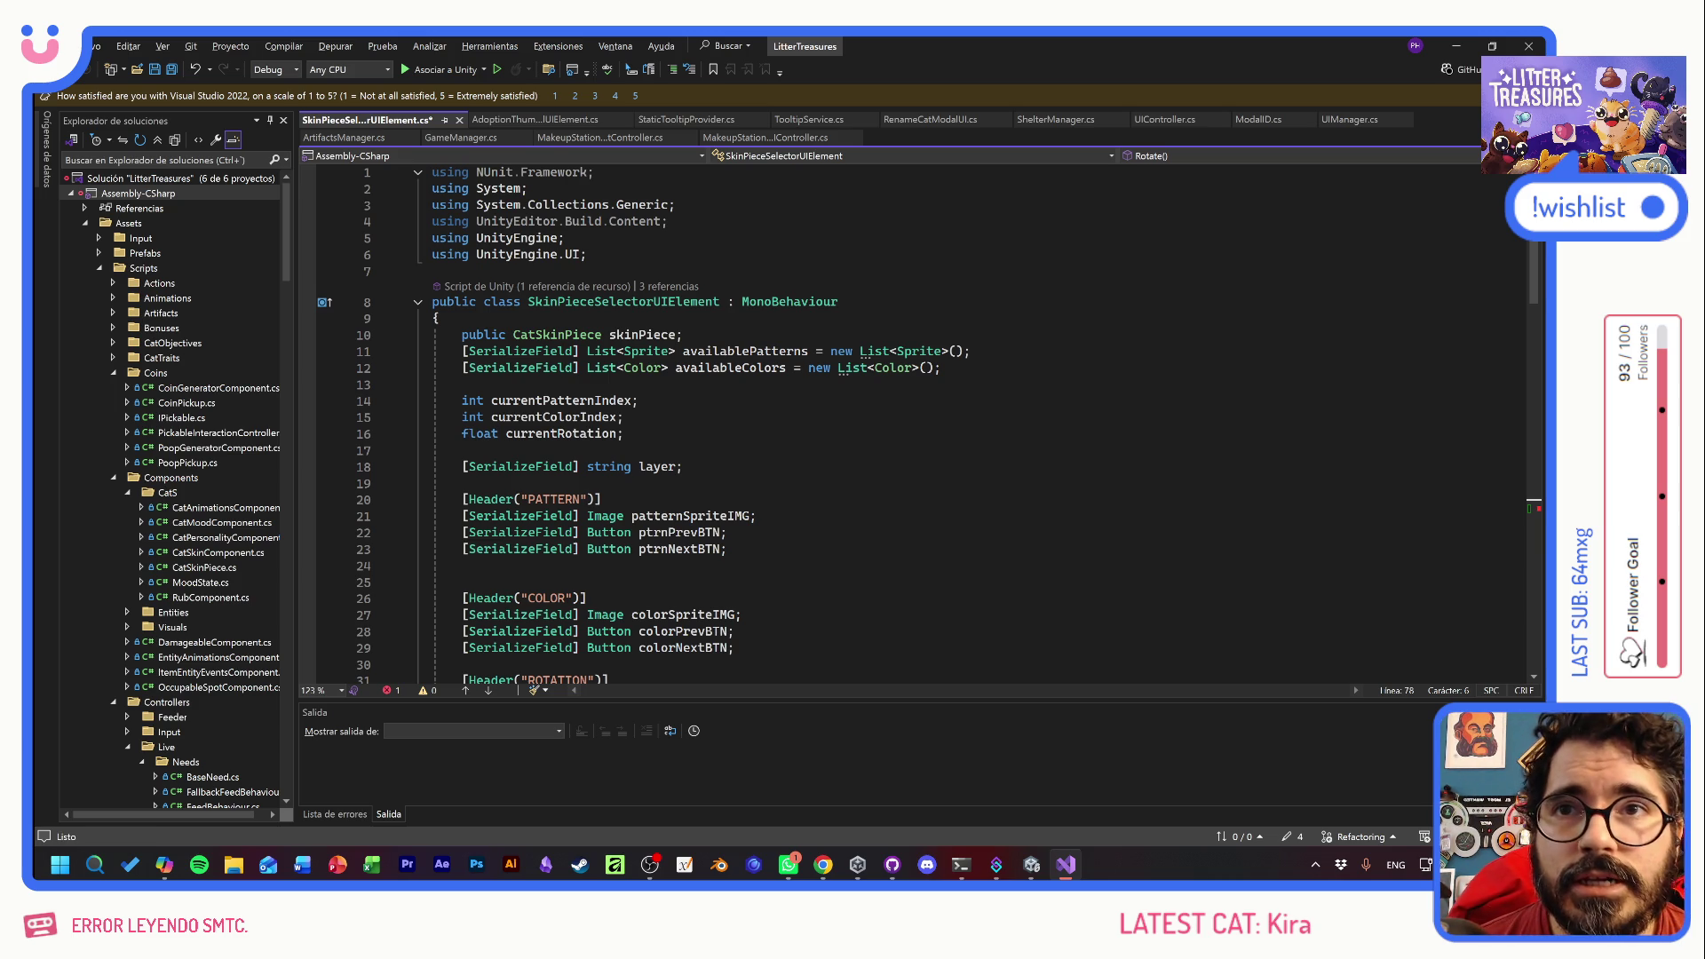
scroll(888, 417, "down", 19)
scroll(754, 502, "down", 9)
scroll(754, 503, "up", 8)
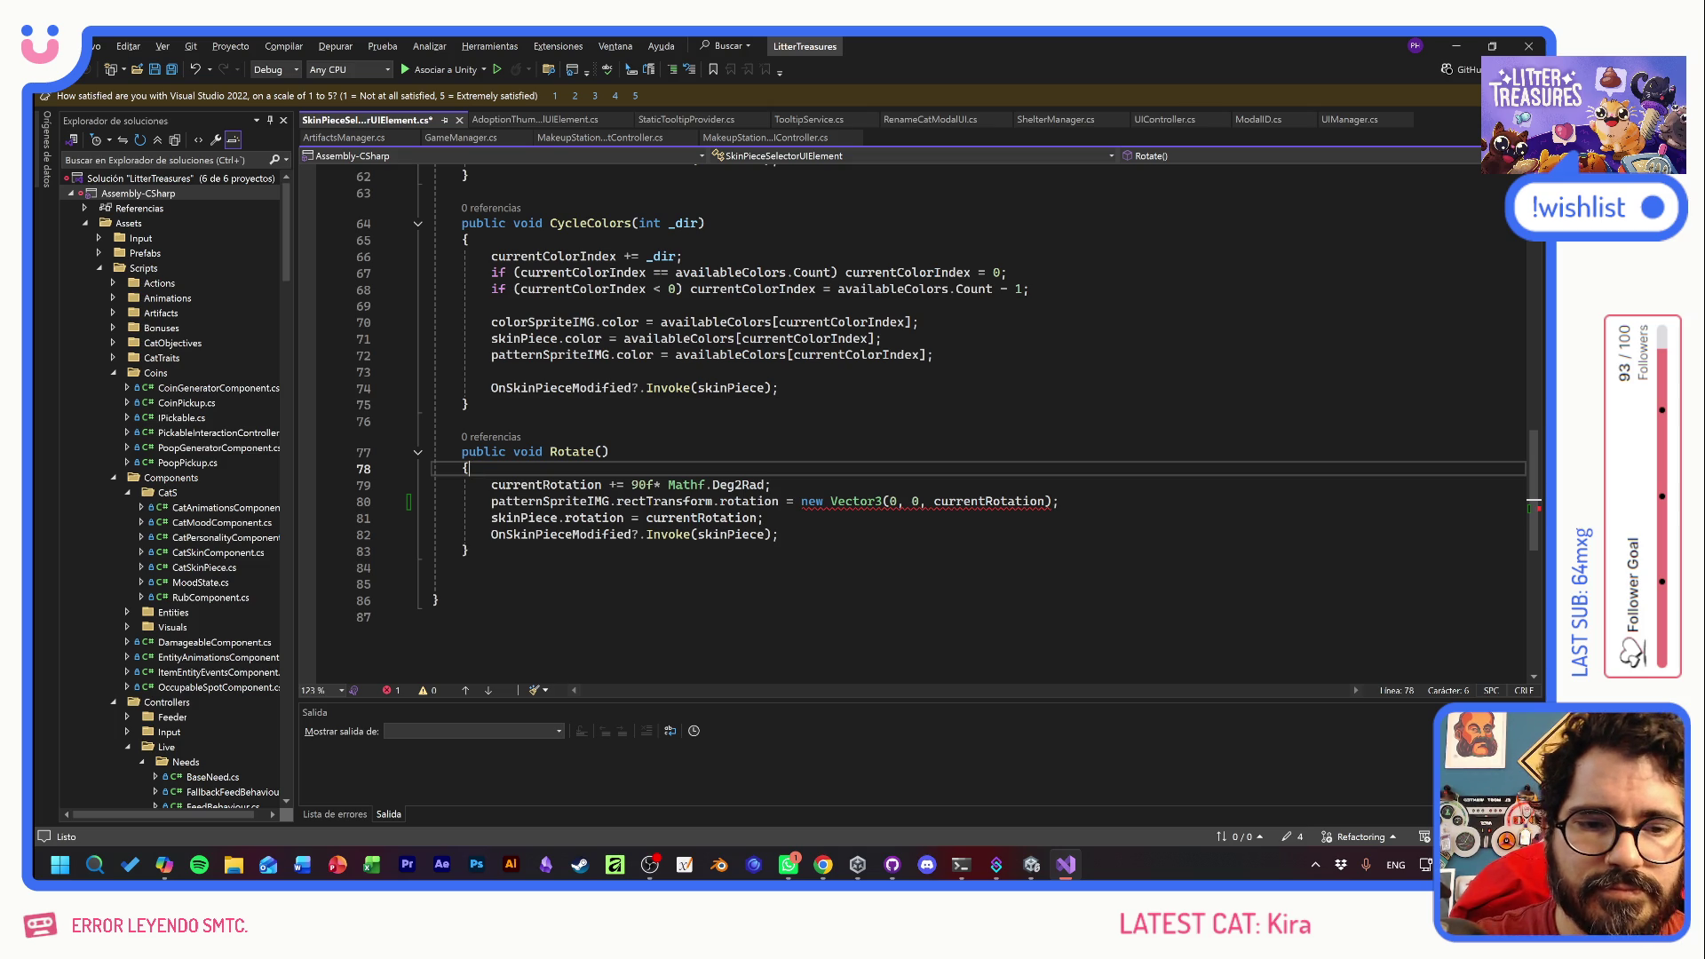
scroll(888, 418, "up", 6)
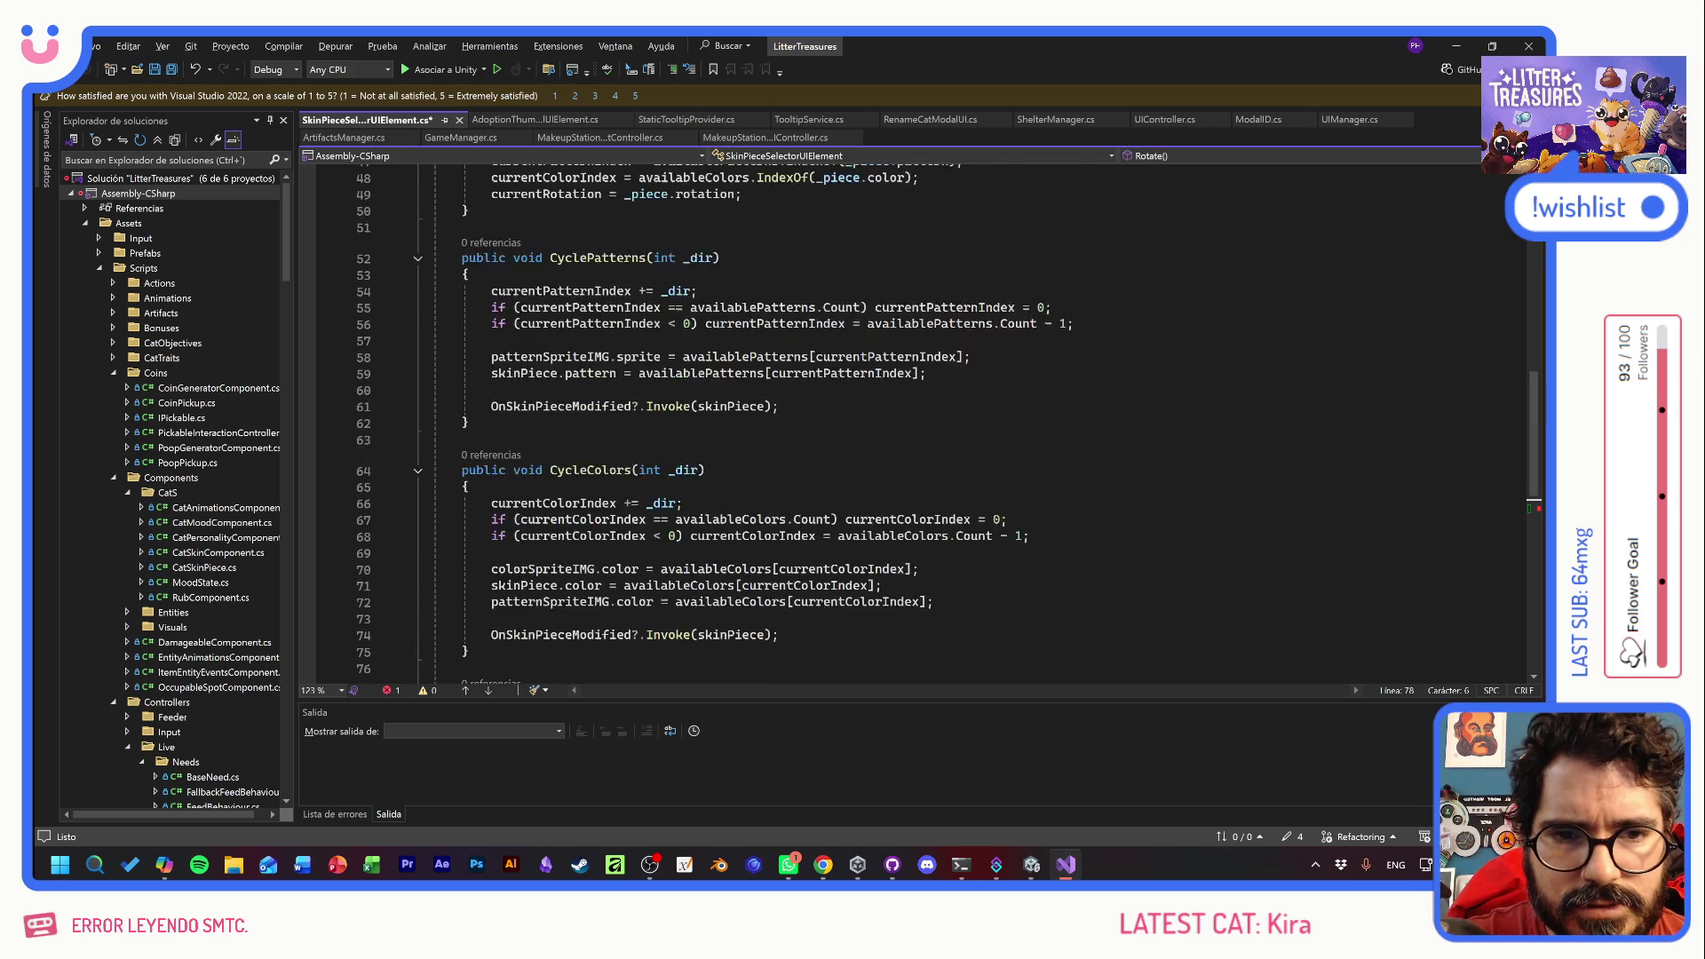
scroll(888, 417, "up", 5)
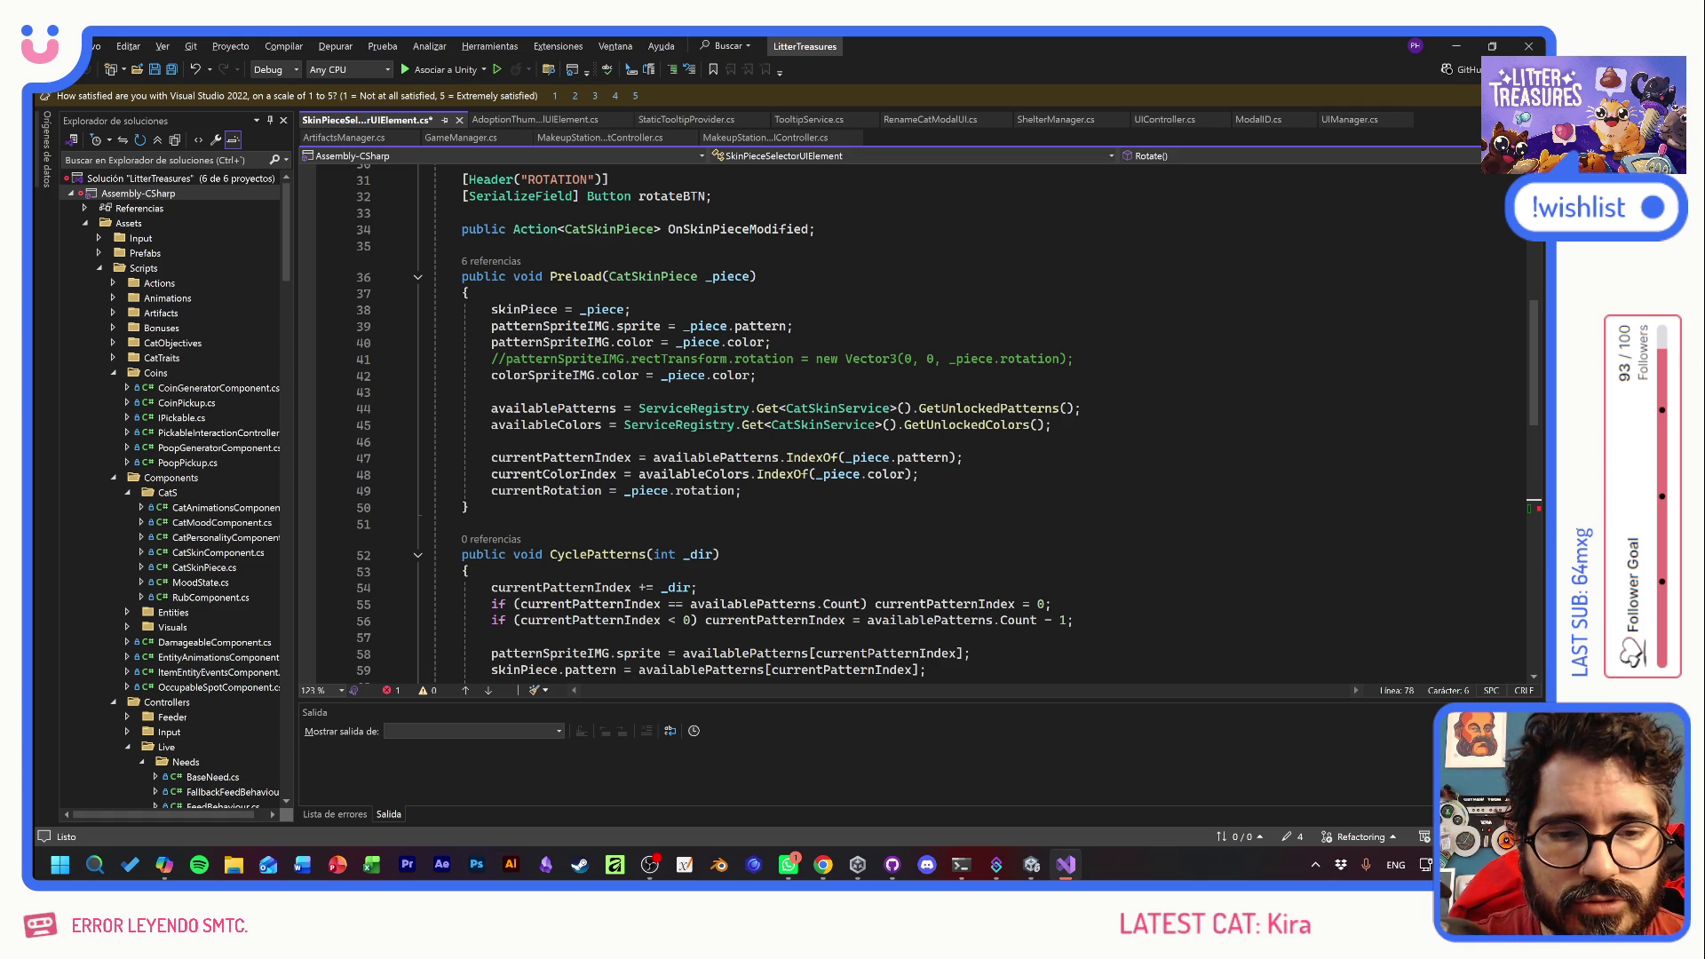
scroll(928, 424, "up", 10)
- Declare 'float currentPatternIMGRotation;' below the currentRotation field and save
left_click(625, 433)
key("Return")
type("float c")
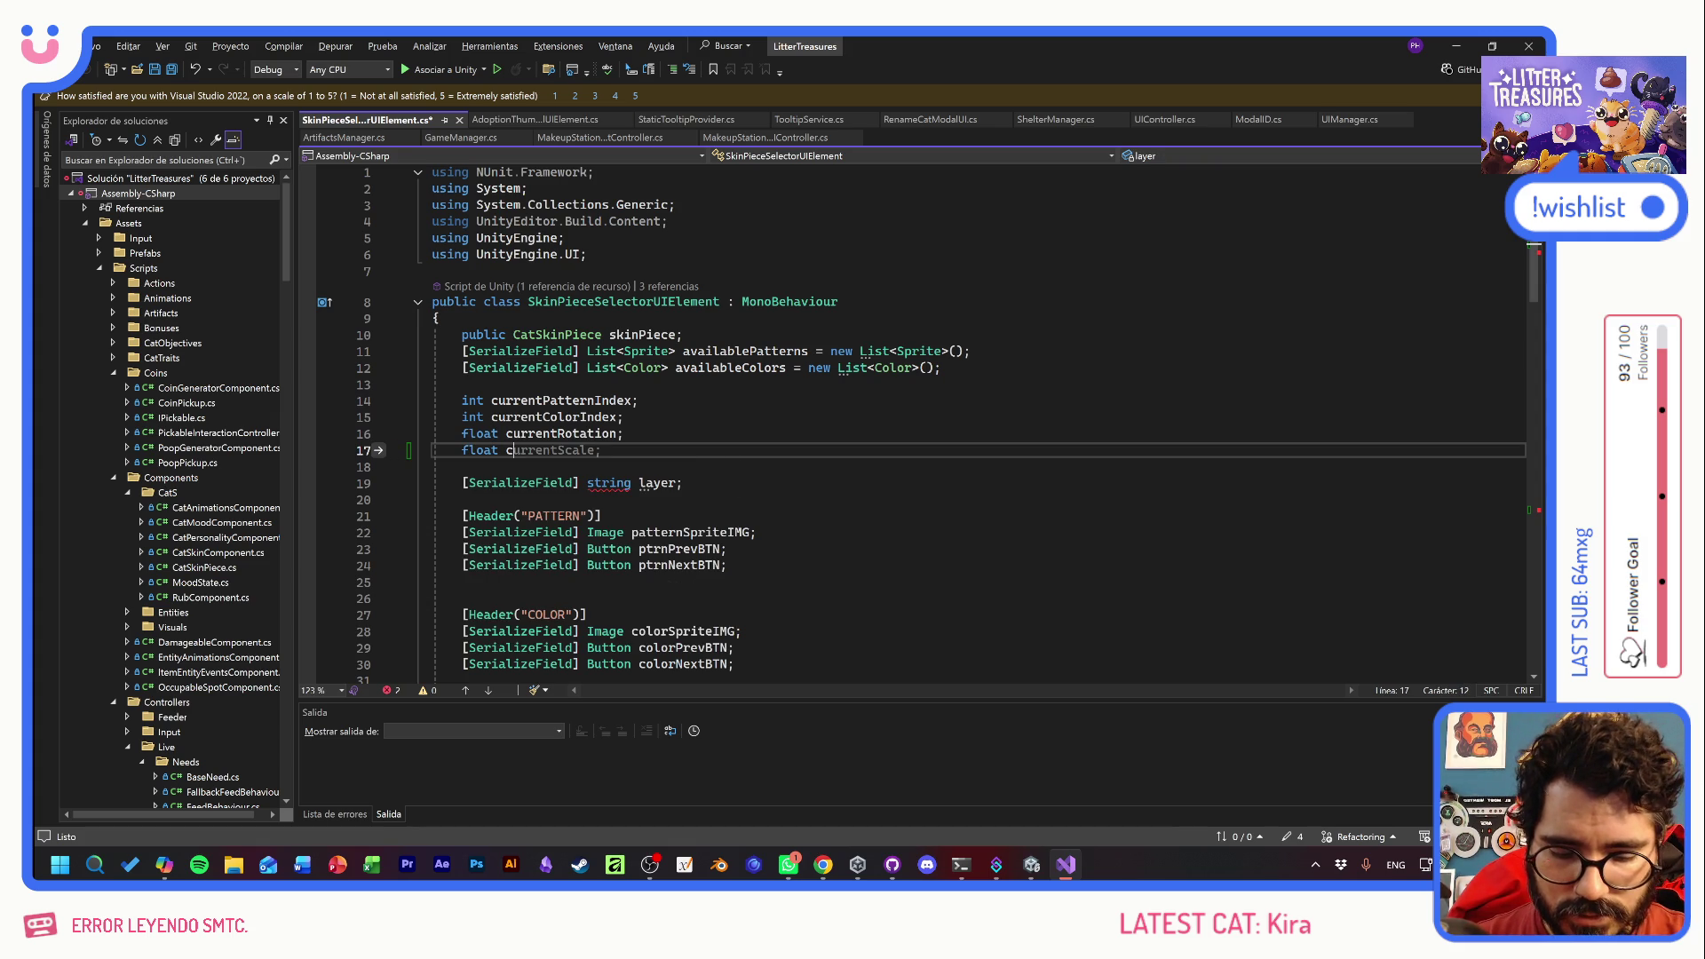
type("urrent")
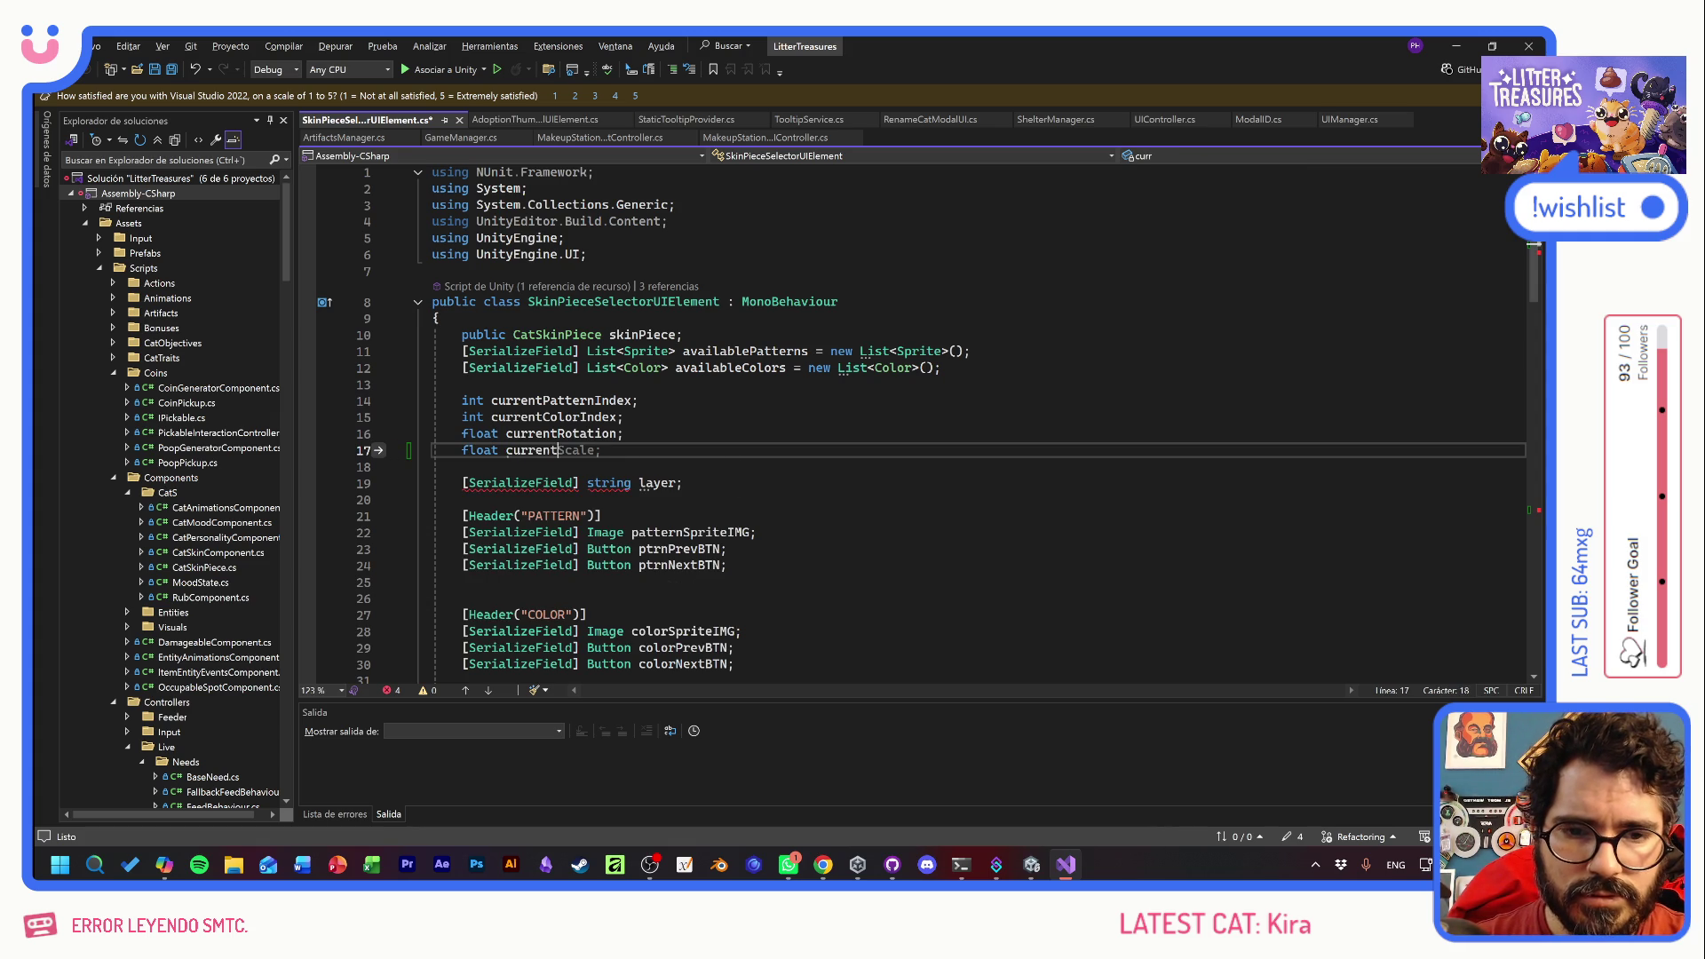
type("Pattern")
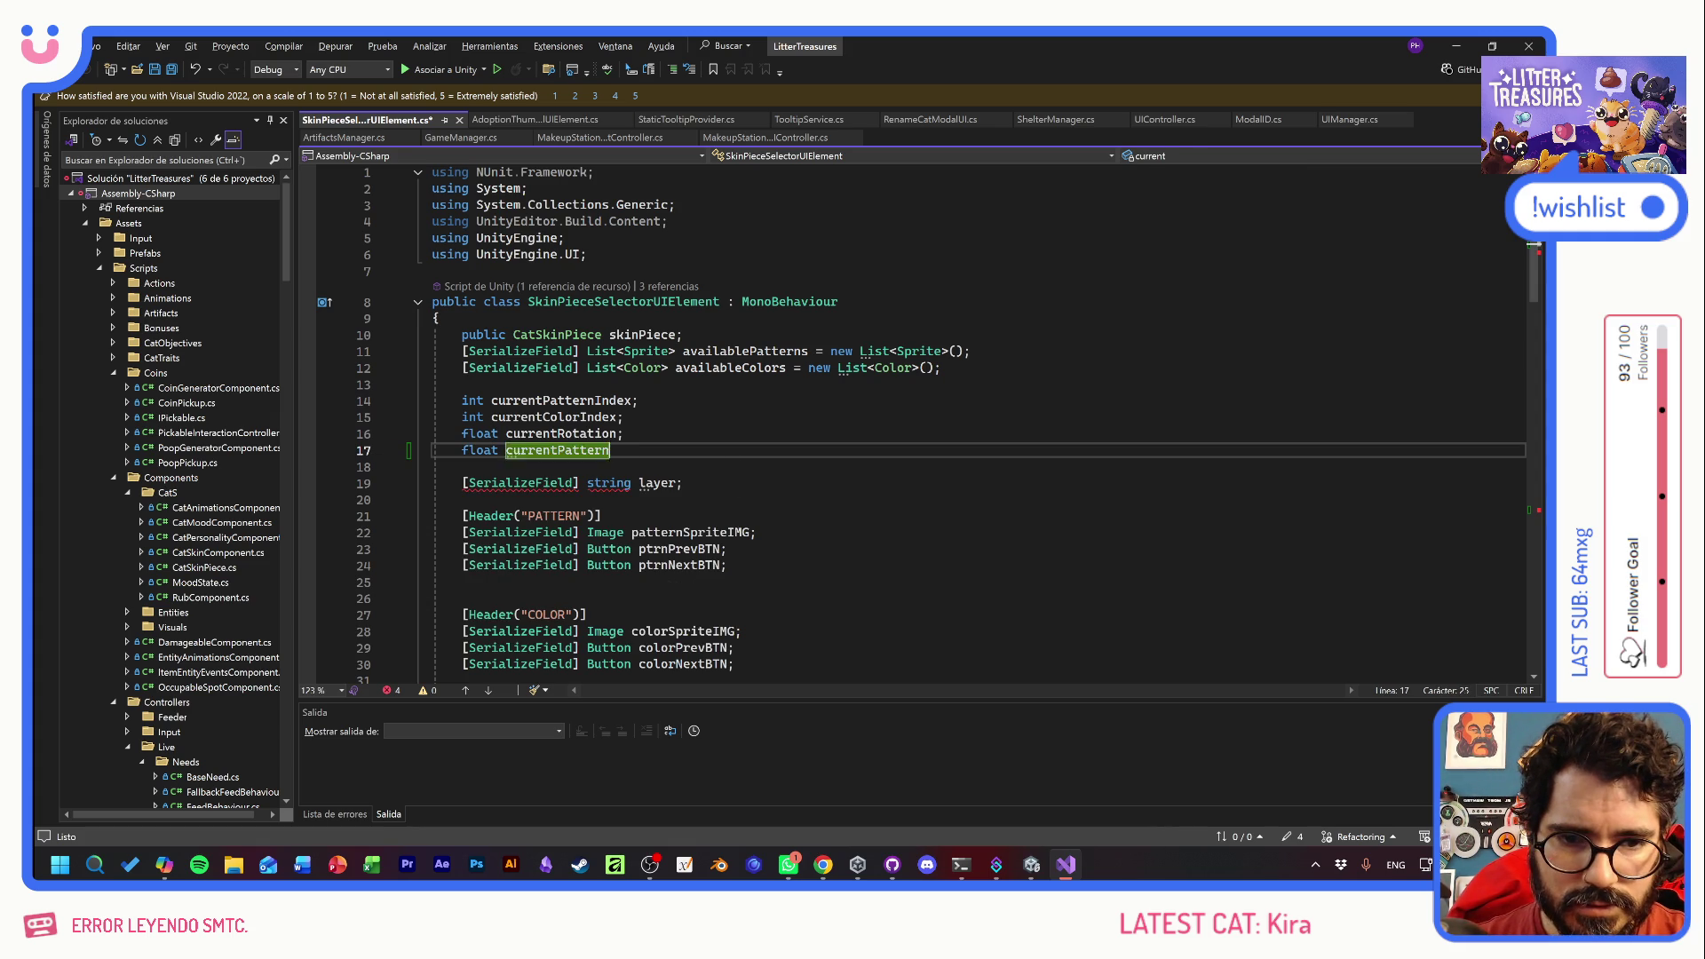
type("IMGRotation;")
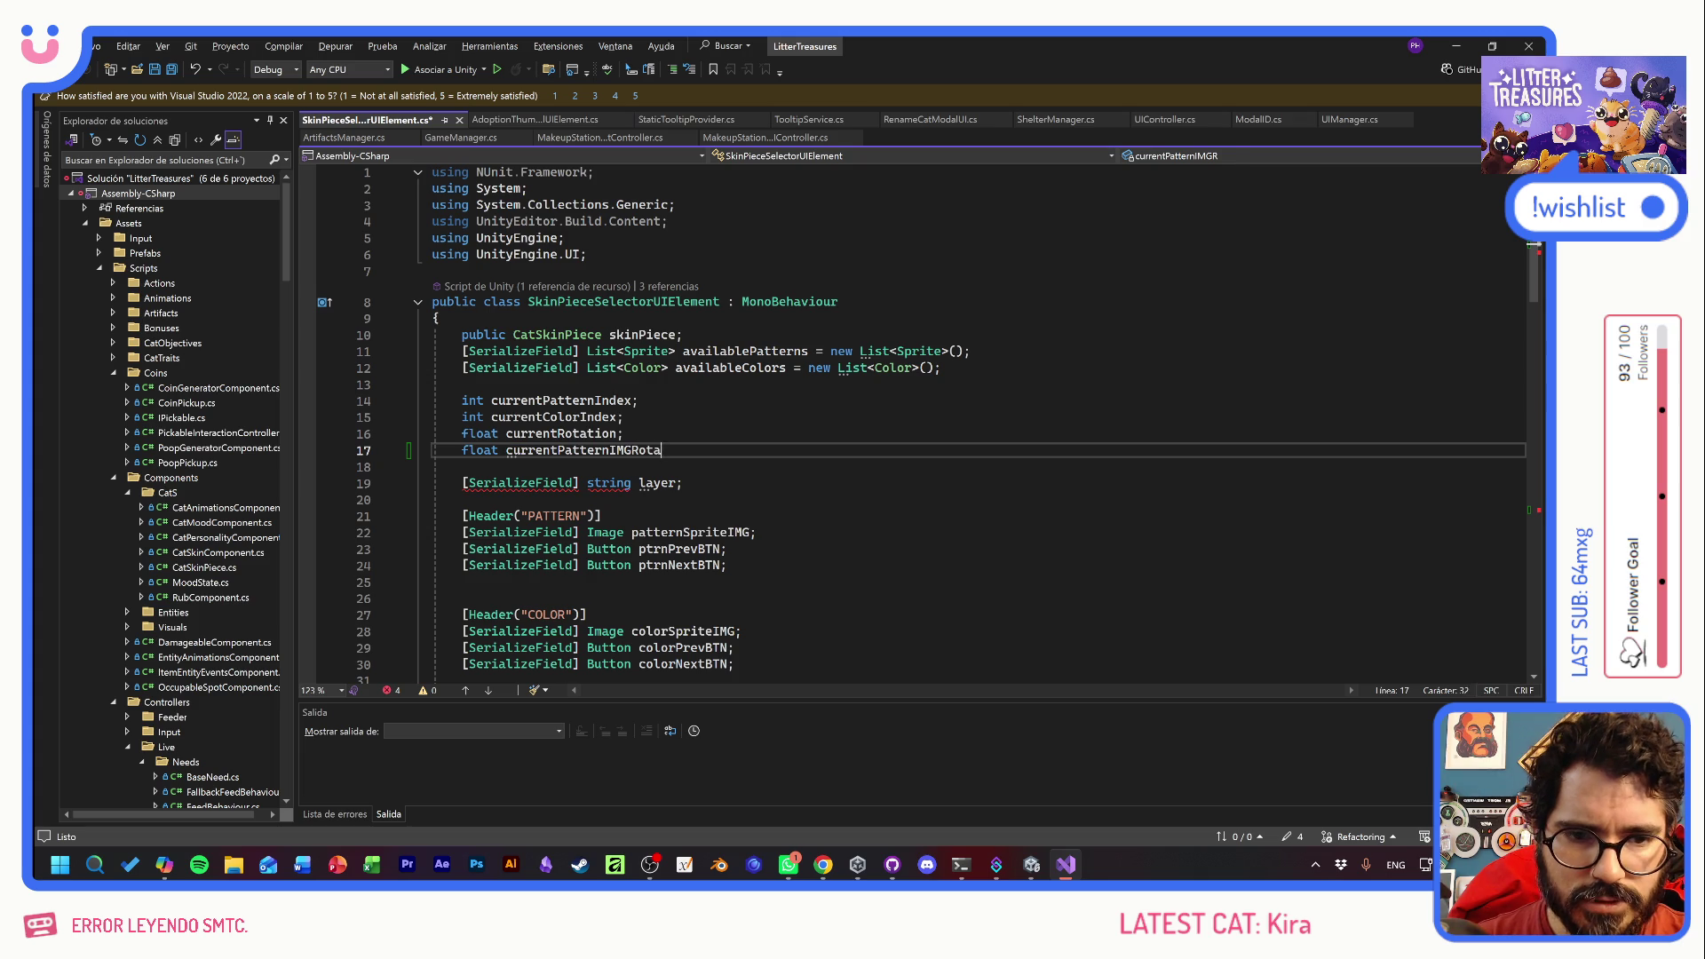
key("ctrl+s")
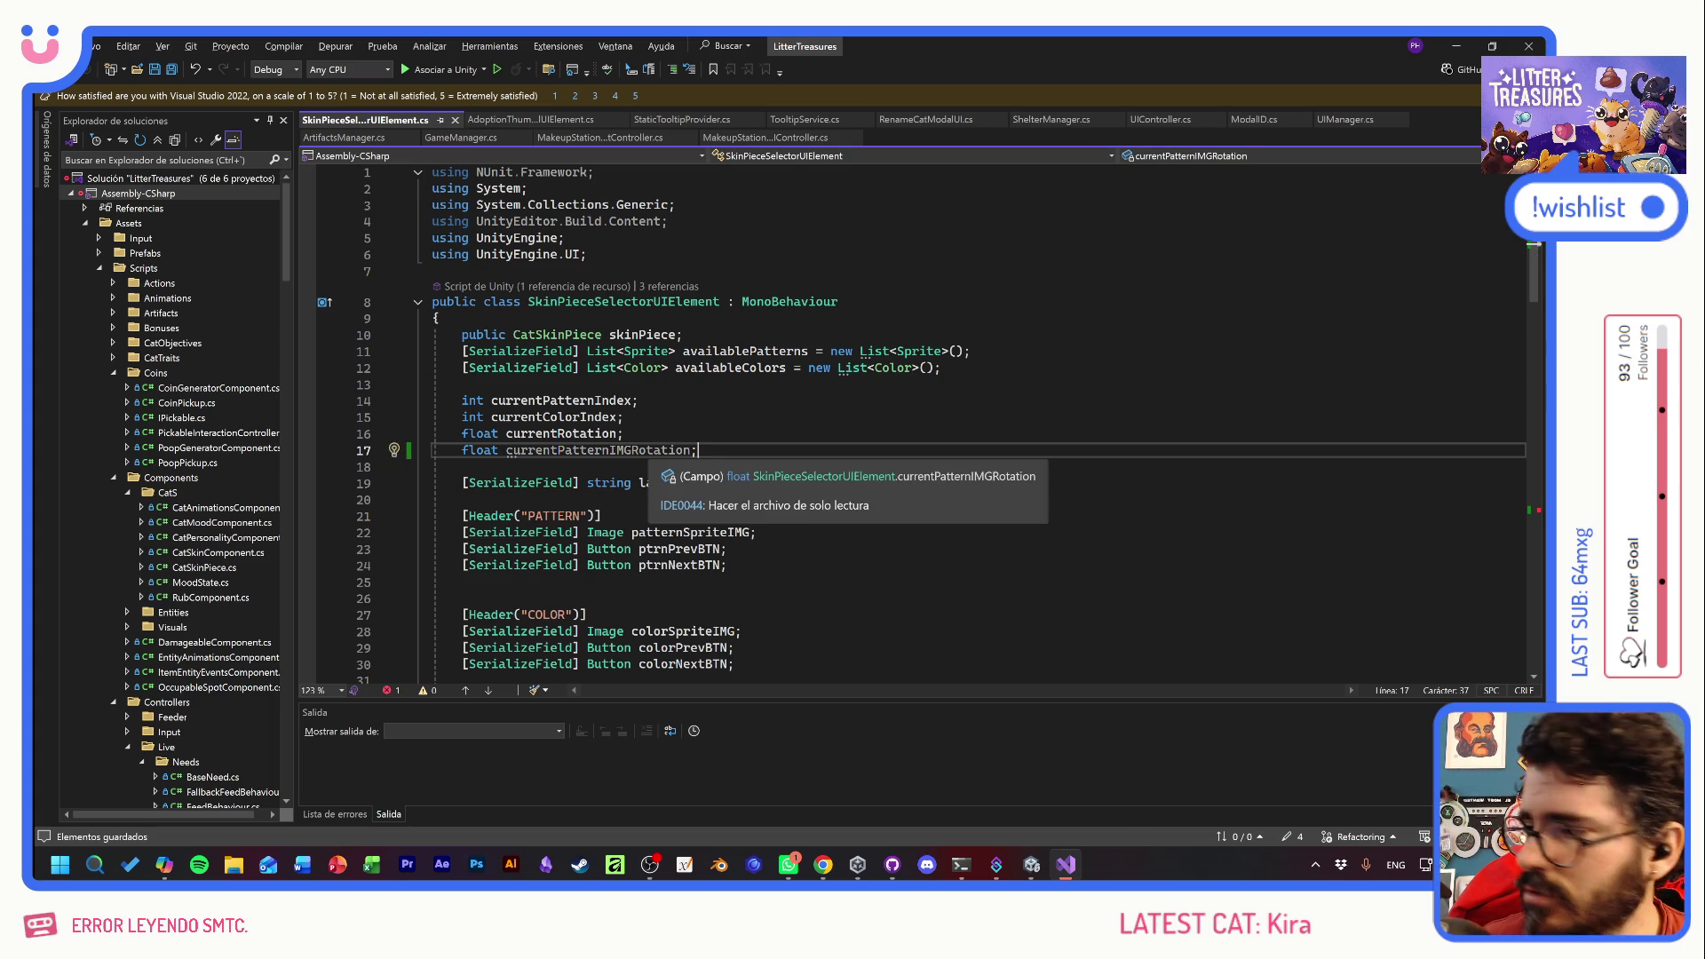
key("Left")
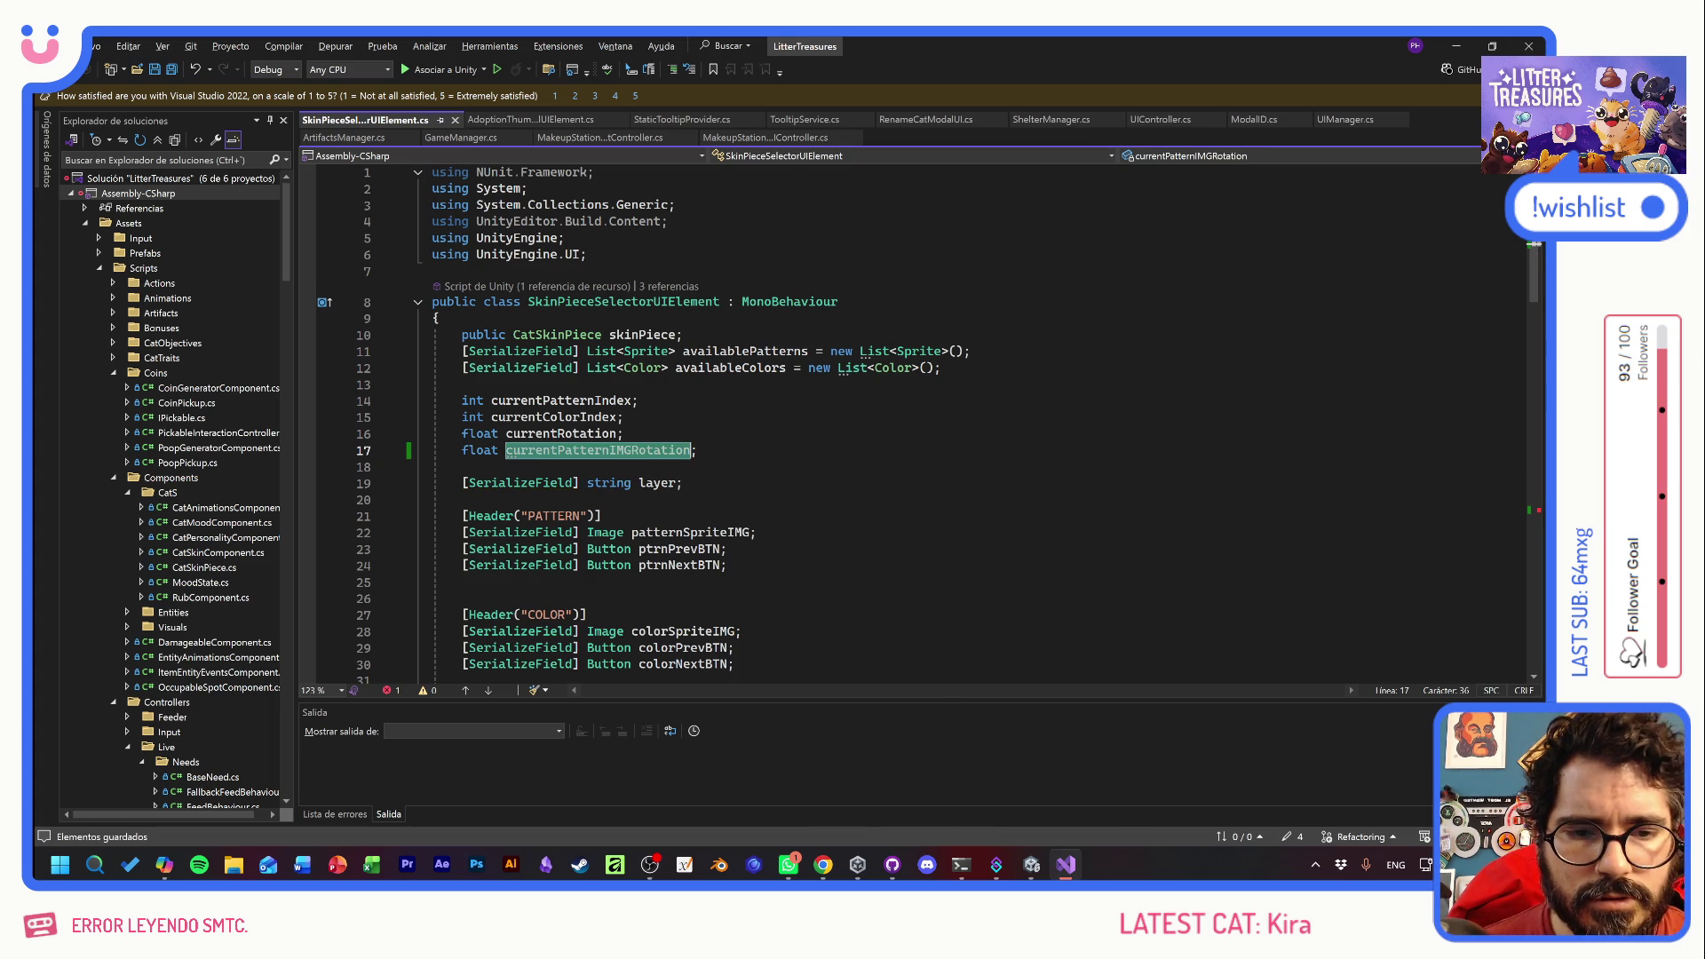
scroll(888, 427, "down", 10)
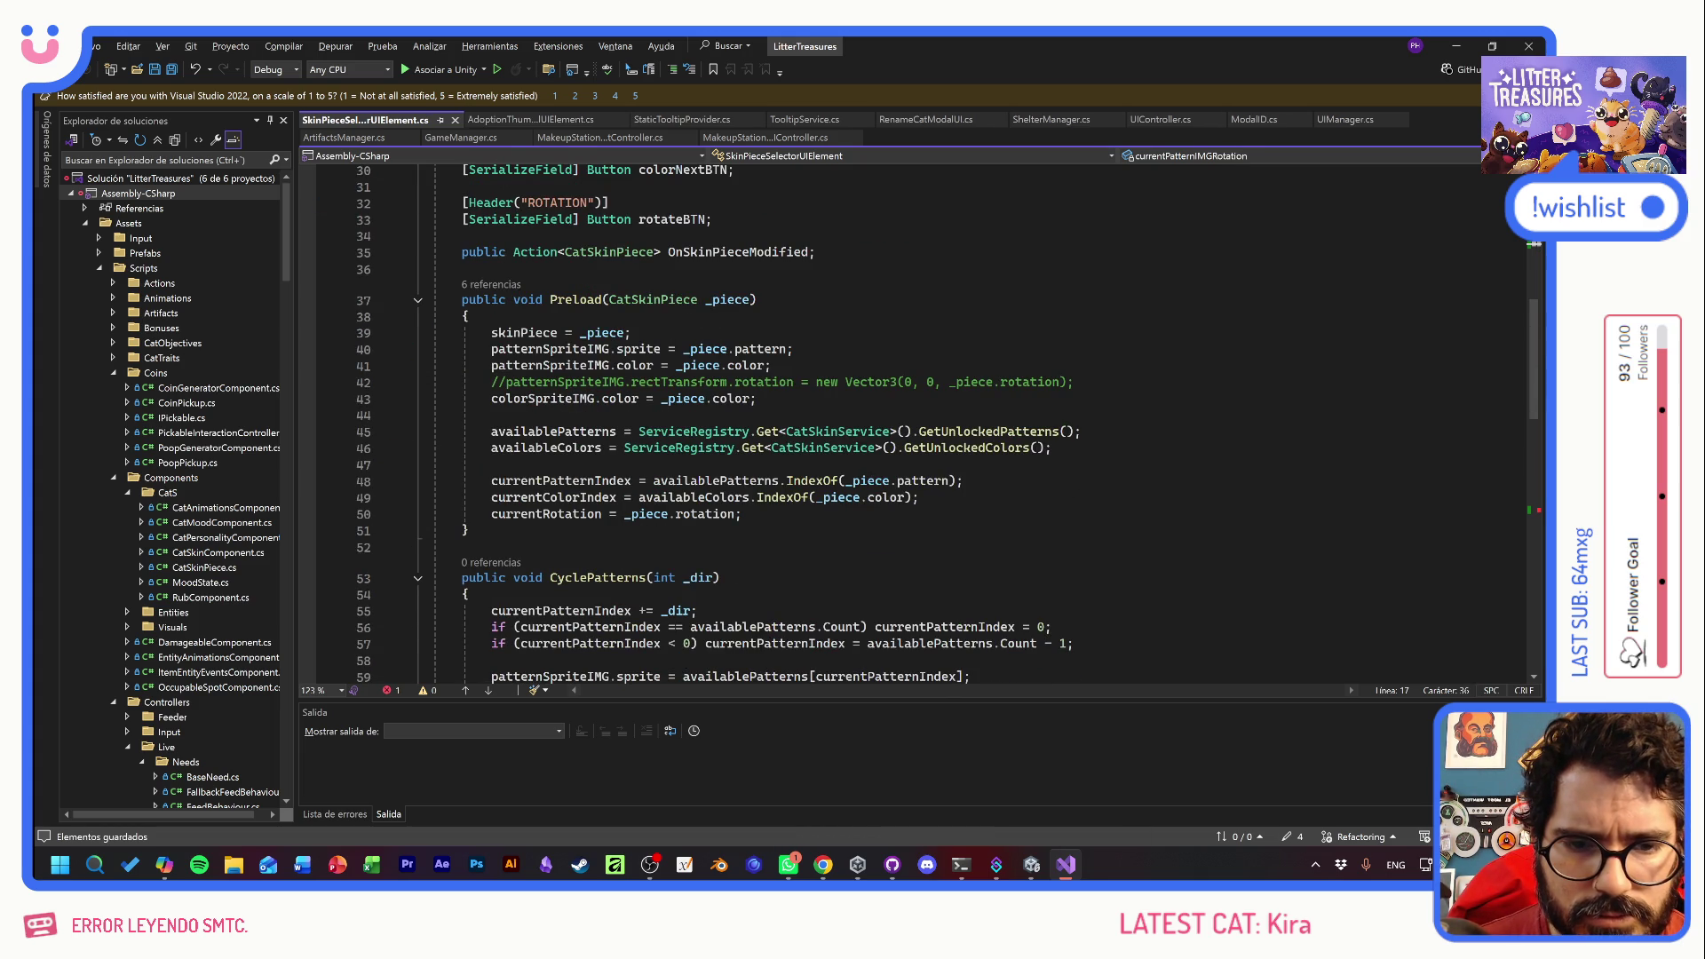
- In Preload, assign currentPatternIMGRotation the piece rotation * Mathf.Rad2Deg
left_click(743, 515)
key("Return")
type("currentPatternIMGRotation")
type("=")
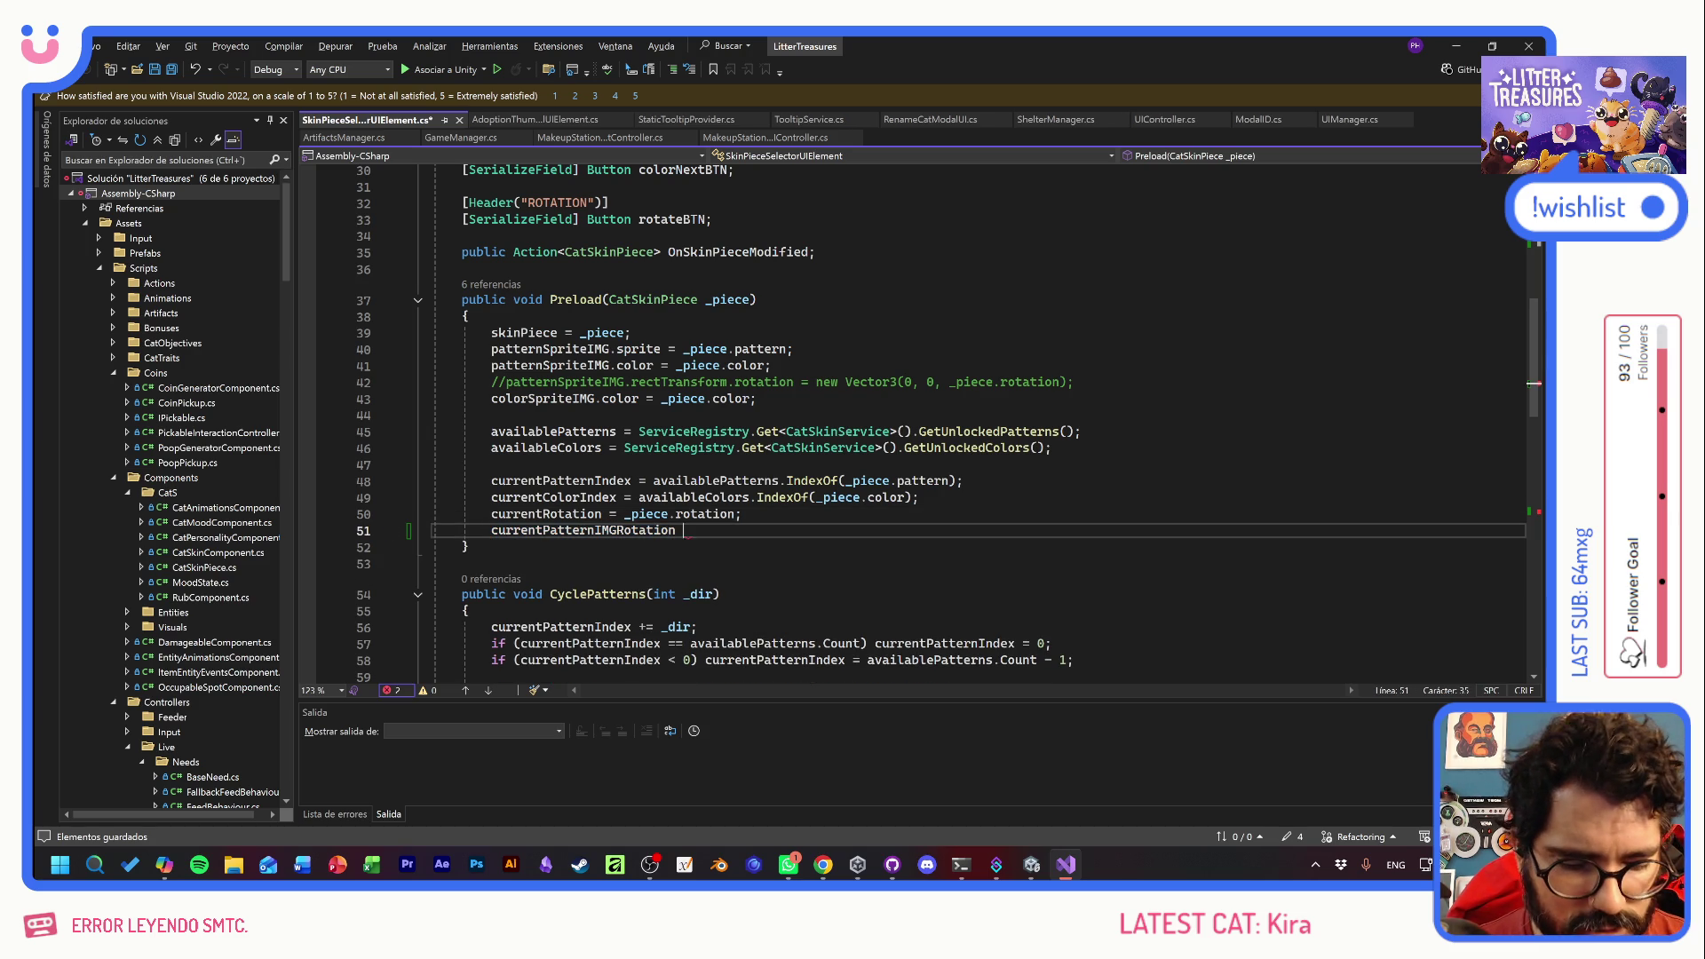
left_click_drag(736, 514, 624, 514)
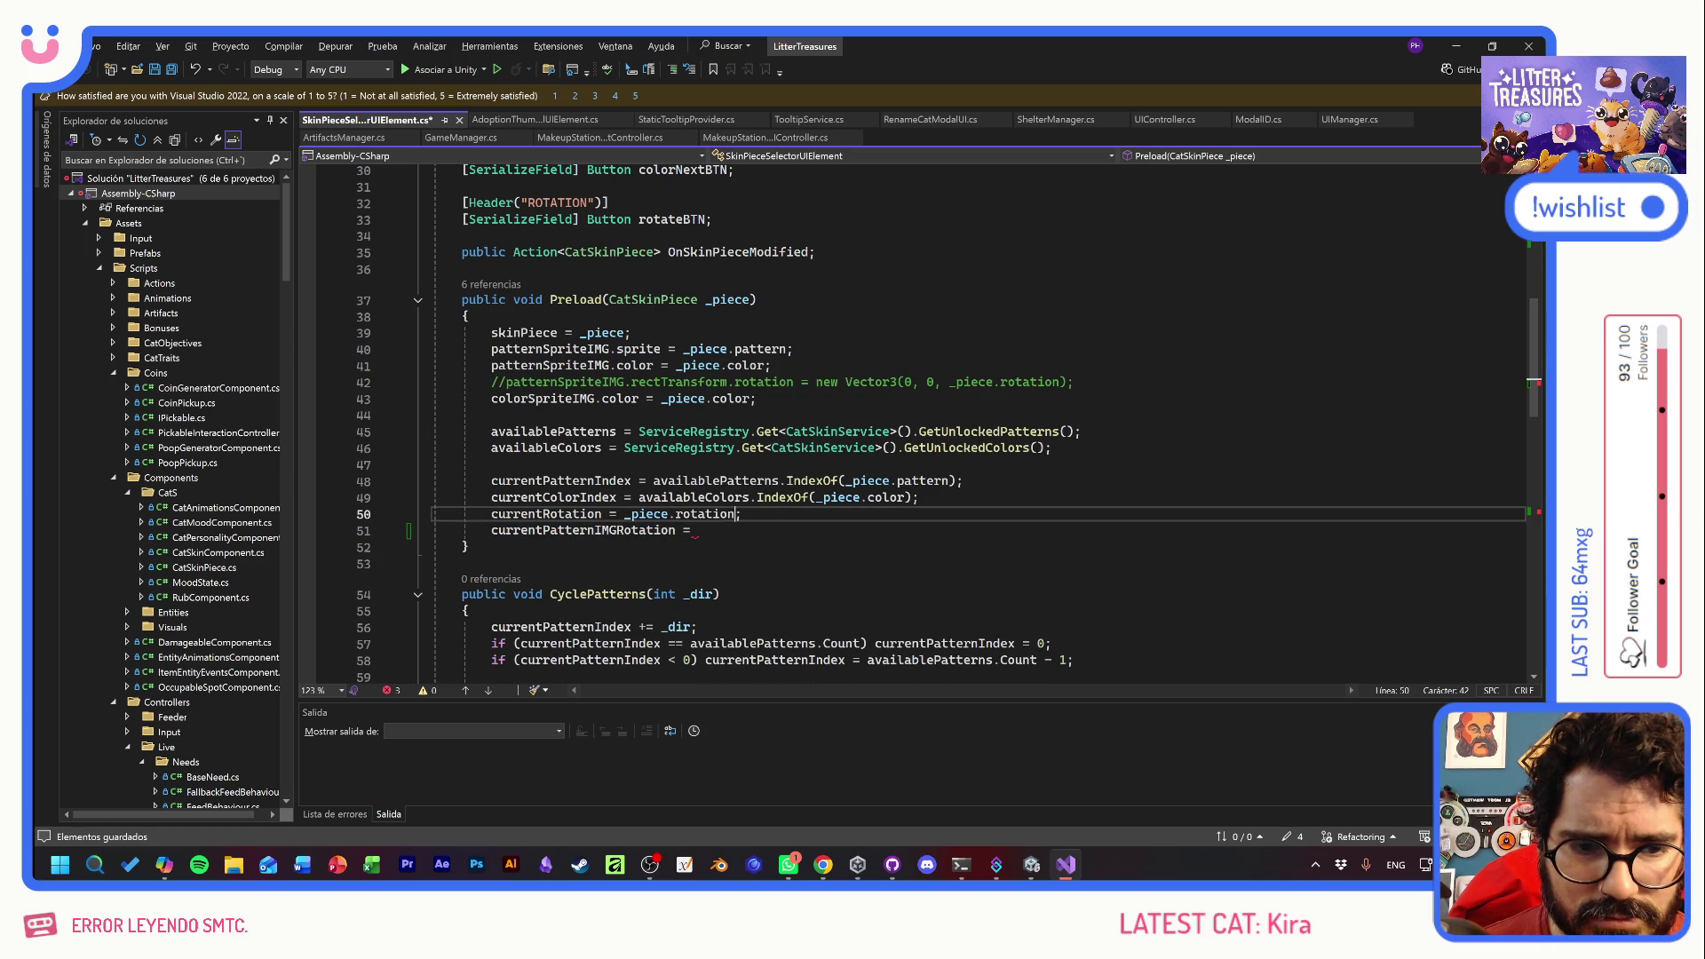
key("ctrl+c")
left_click(697, 530)
key("ctrl+v")
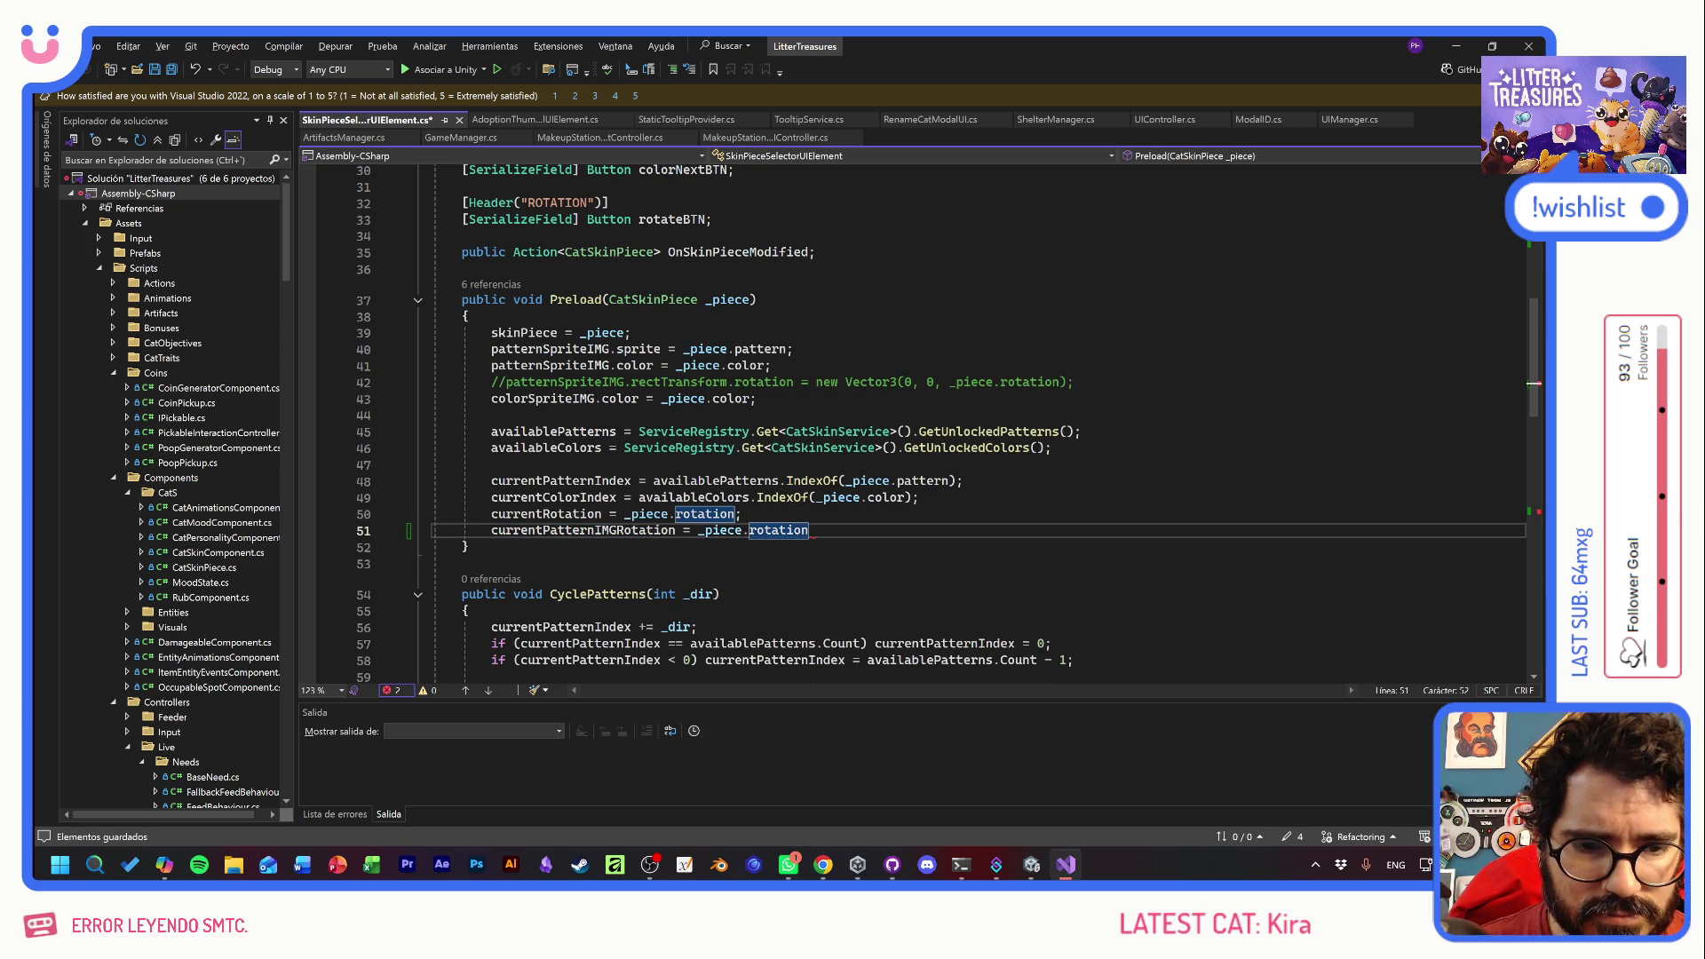
type("*")
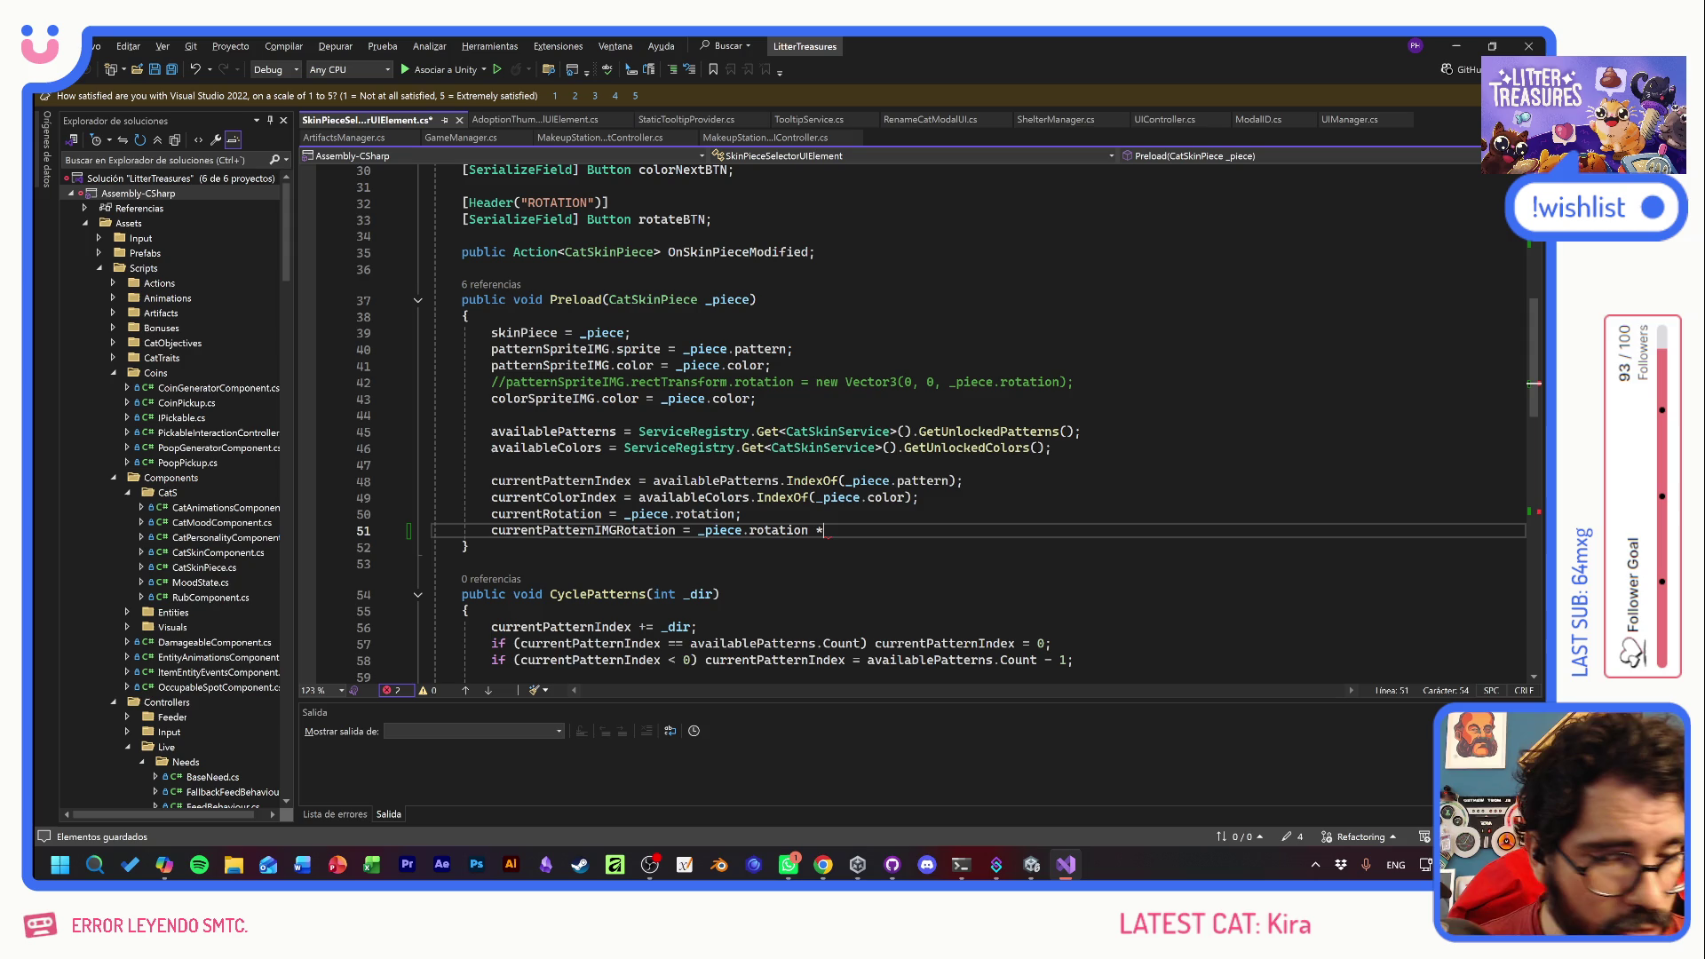
type(" Mathf.Rad2Deg;")
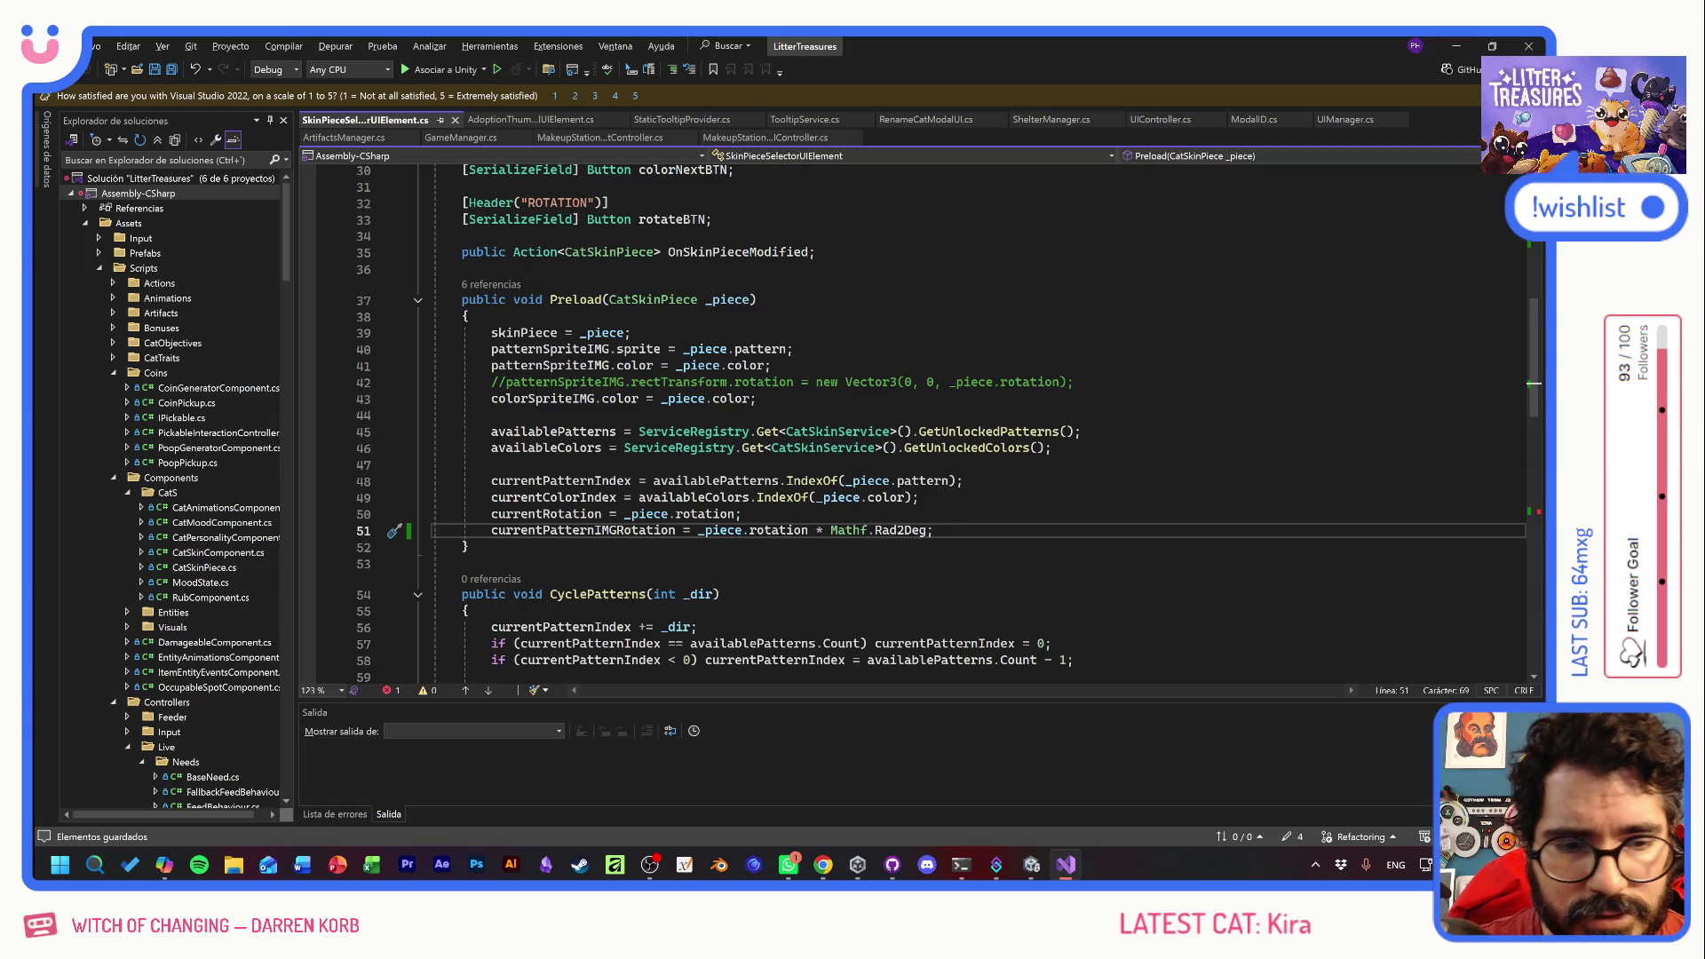
- Add Debug.Log(currentPatternIMGRotation); below it and save the script
key("Return")
type("Debug")
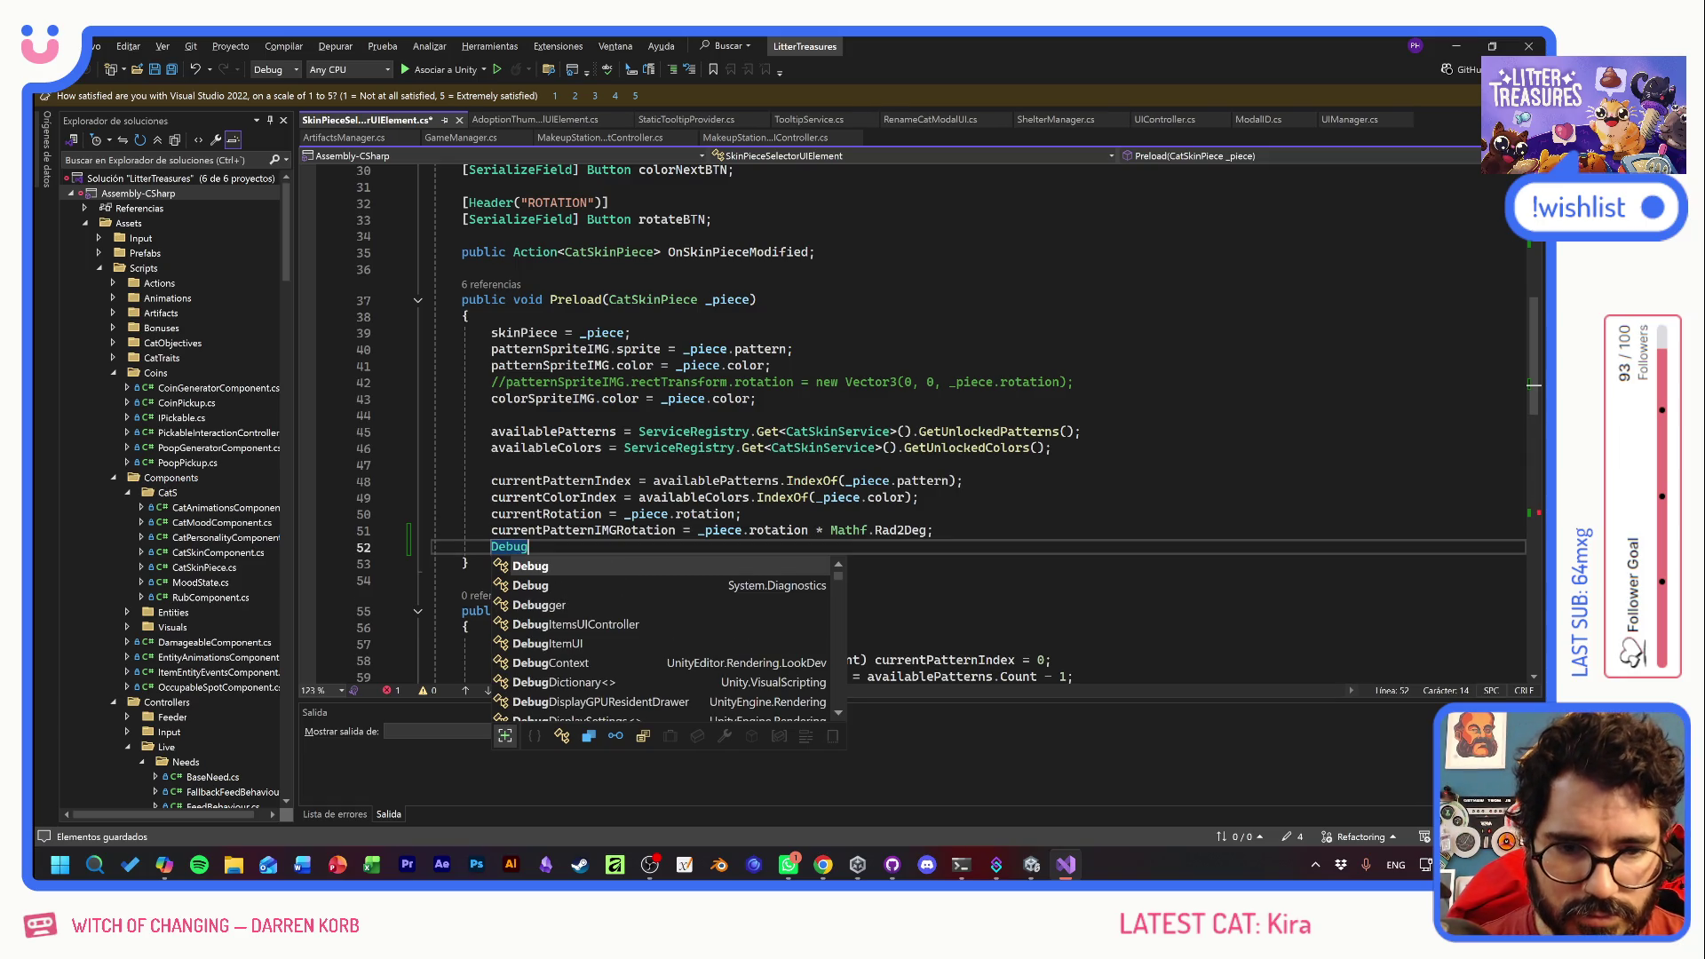
type(".Log()")
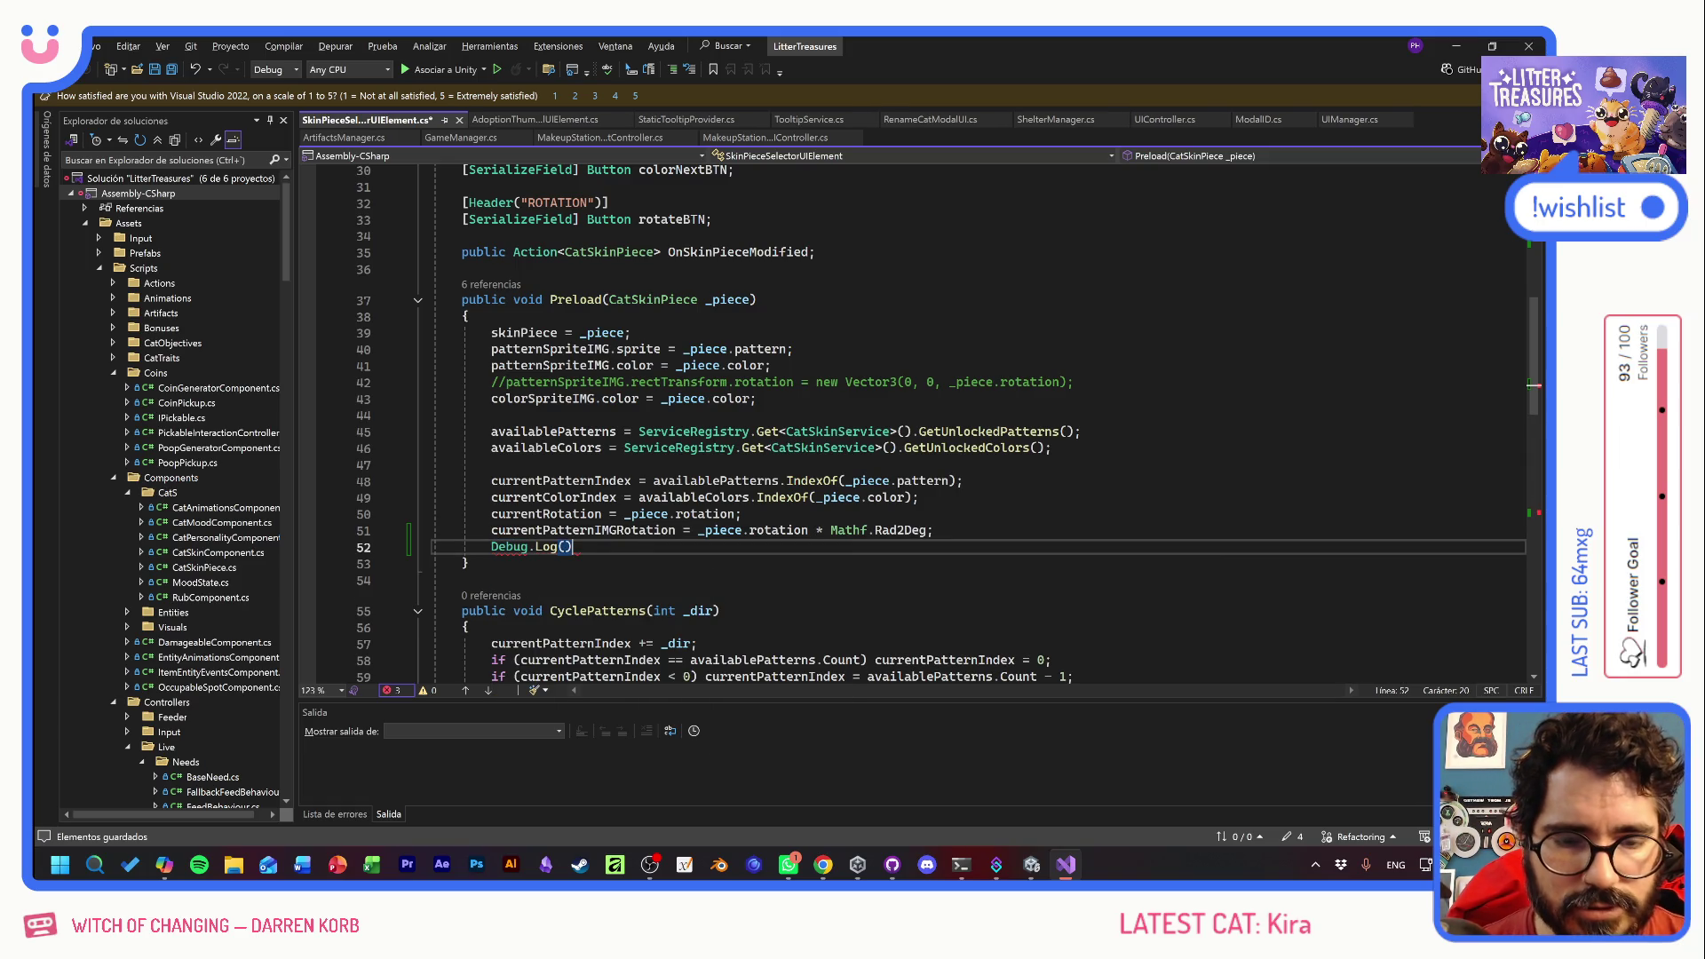
key("Left")
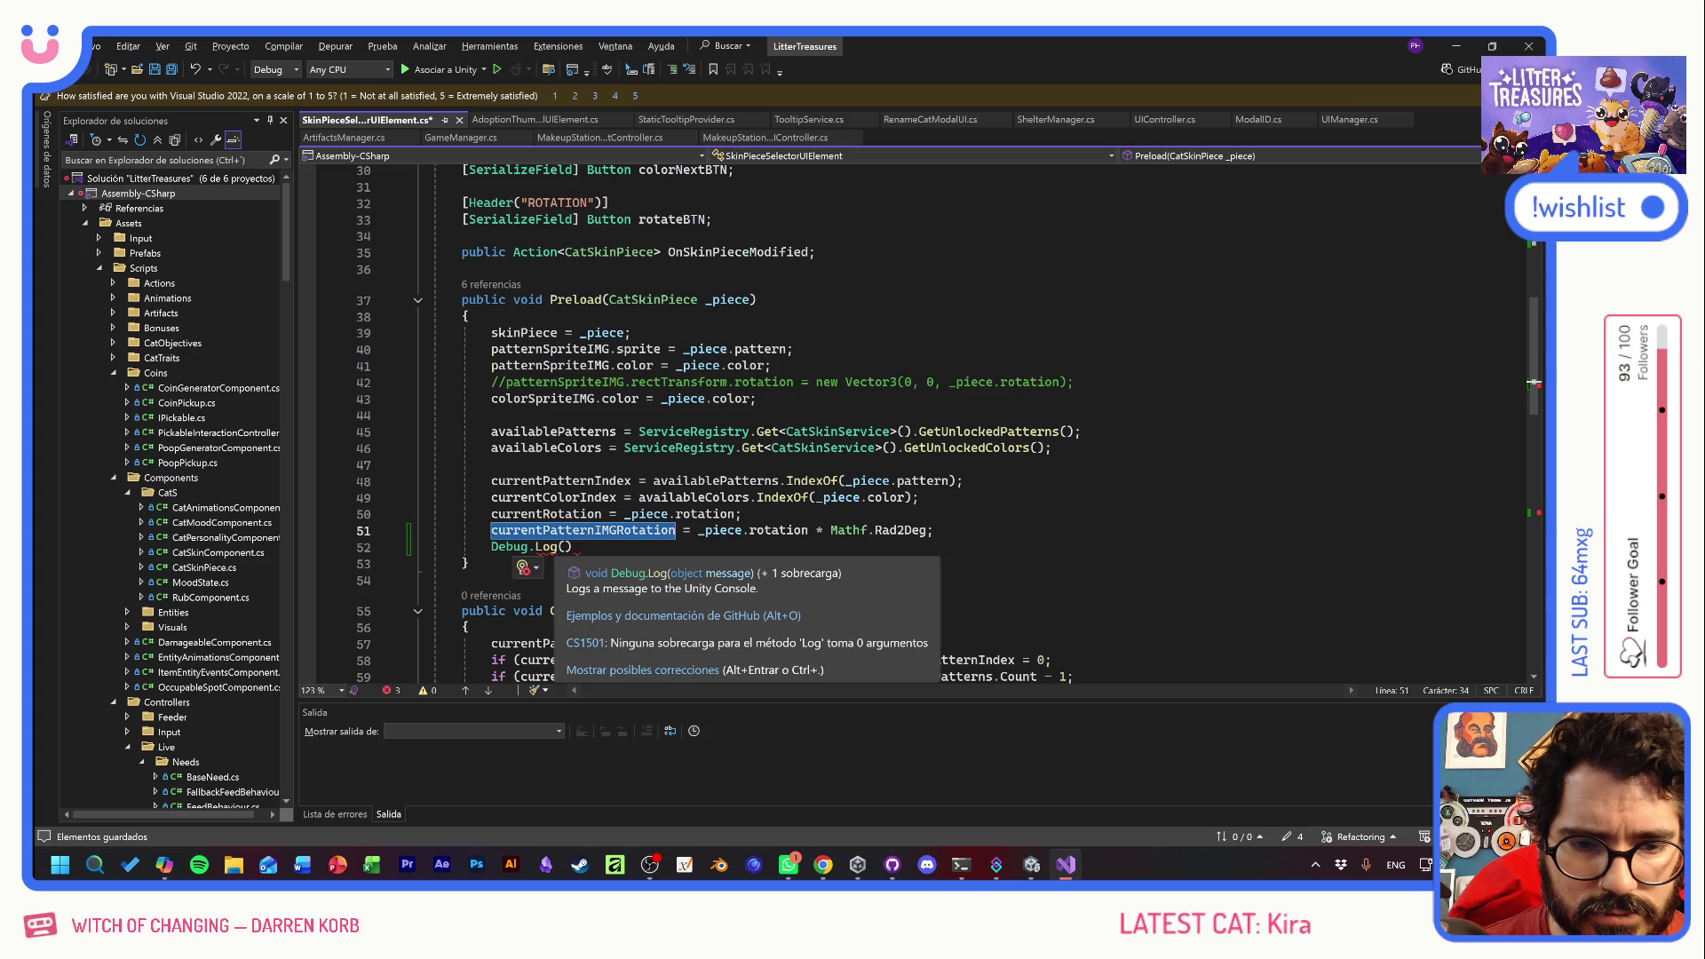
type("currentPatternIMGRotation")
key("End")
type(";")
key("ctrl+s")
left_click(674, 530)
scroll(888, 417, "down", 14)
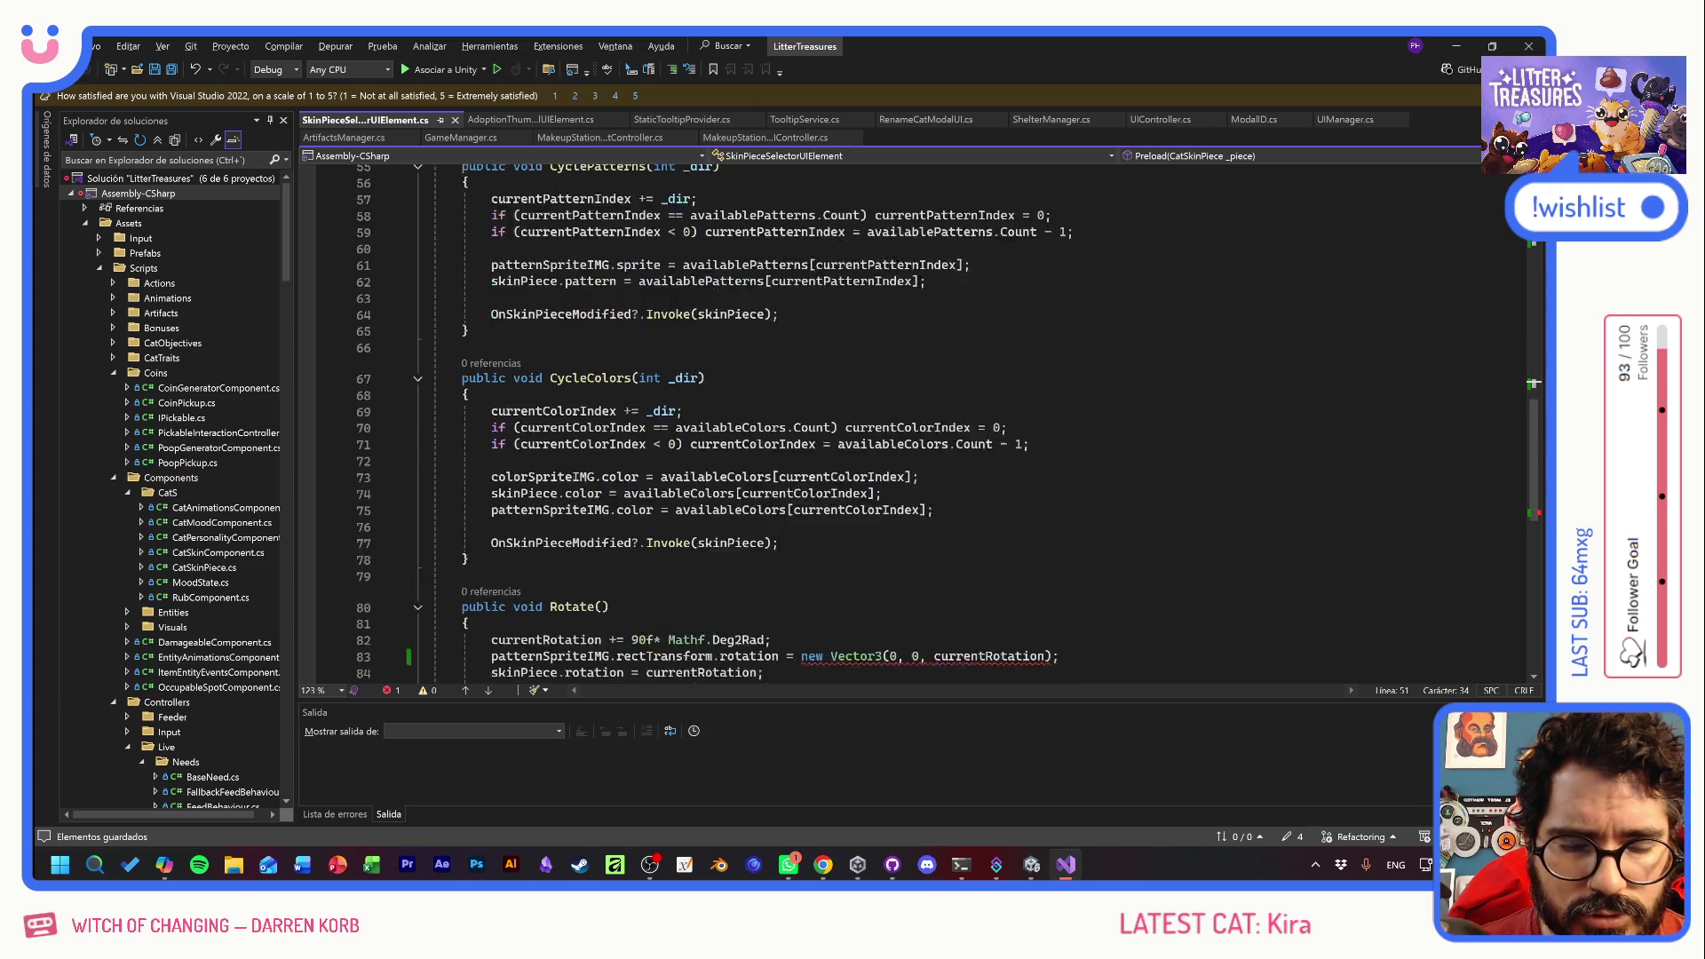
- Highlight patternSpriteIMG usages and remove the pattern image rotation line from Rotate()
scroll(888, 418, "up", 3)
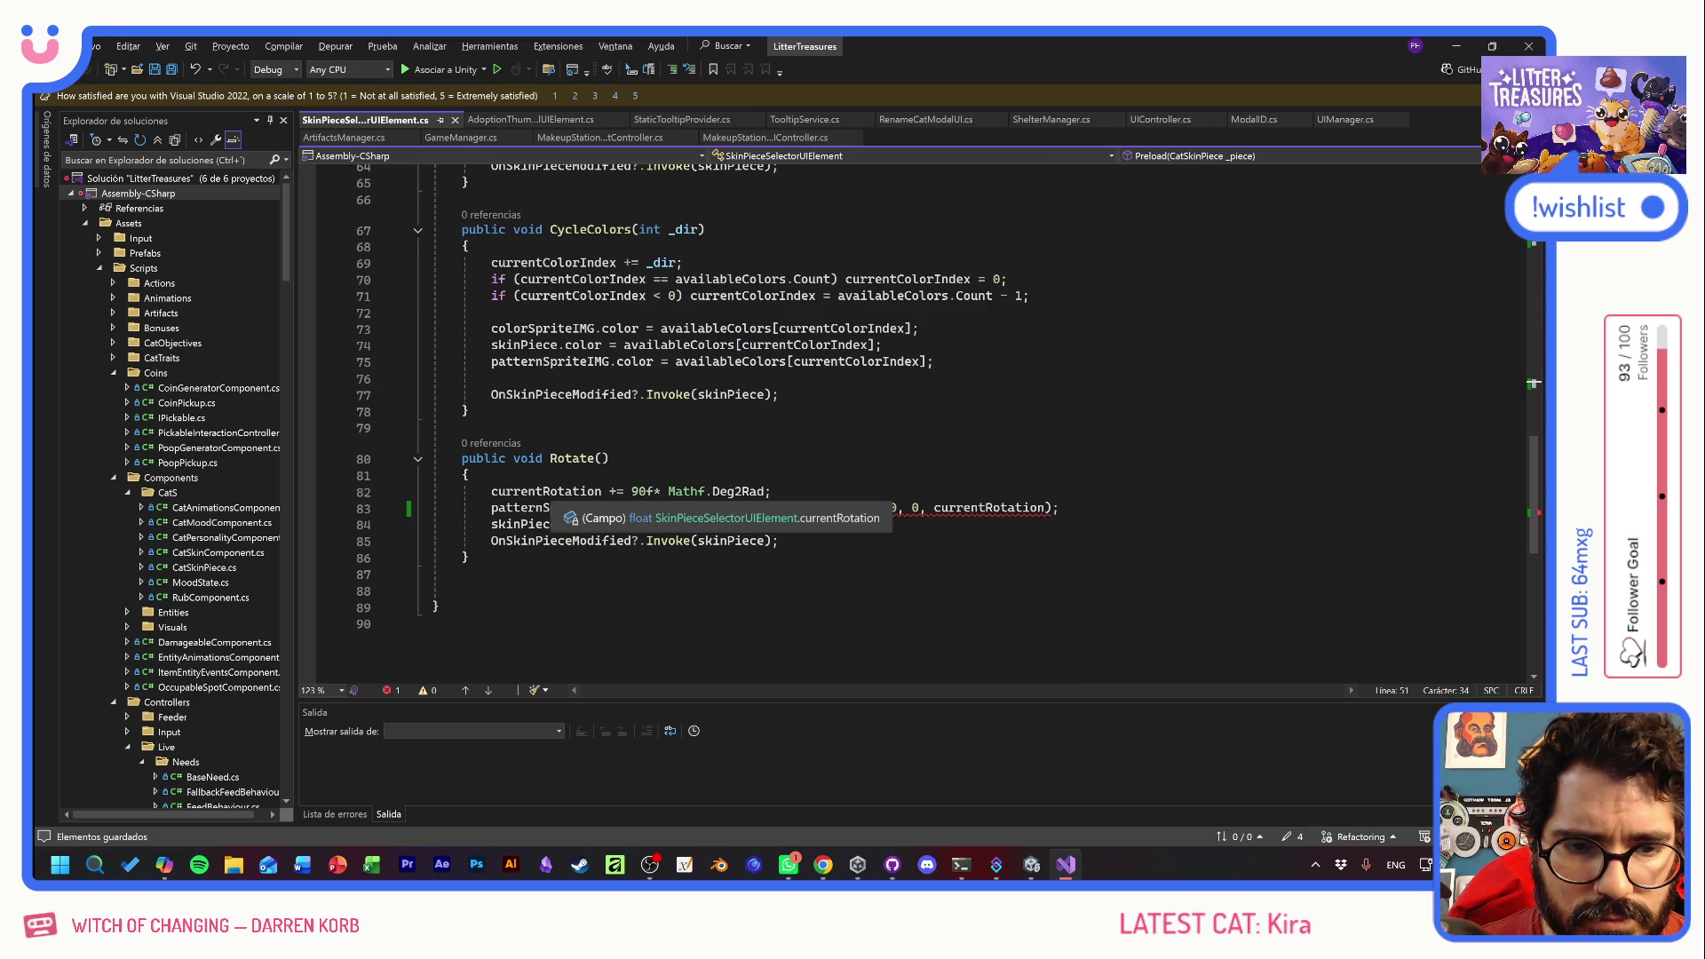
scroll(888, 417, "up", 9)
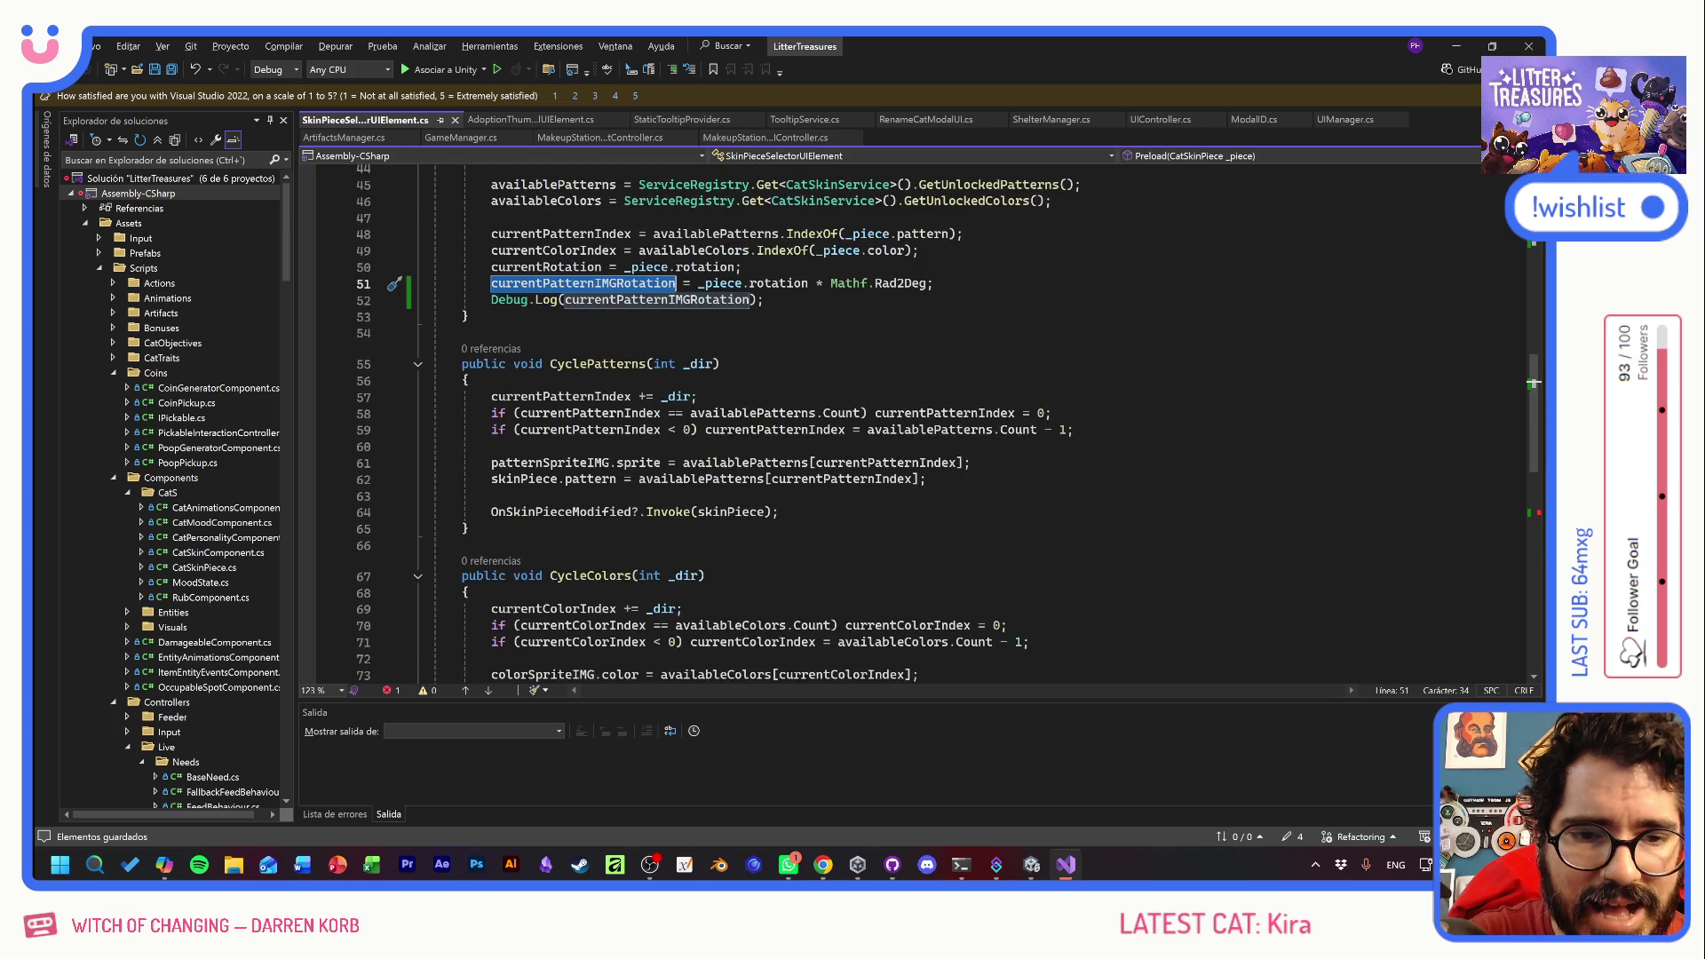
left_click(766, 448)
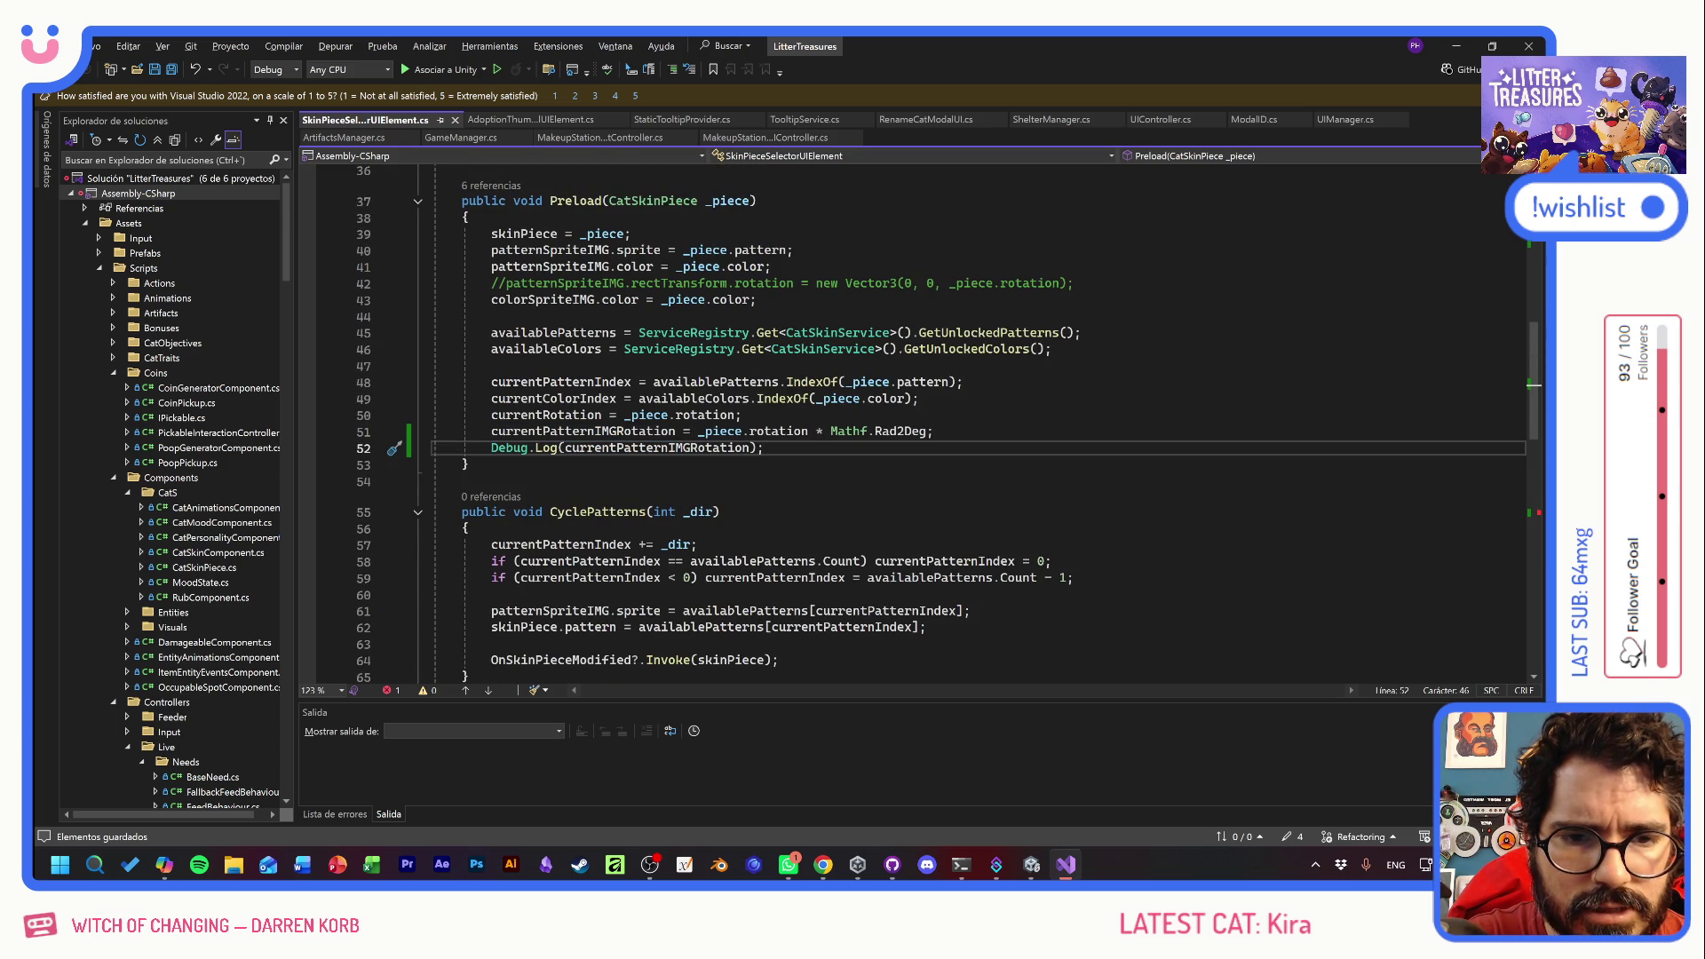
left_click(610, 266)
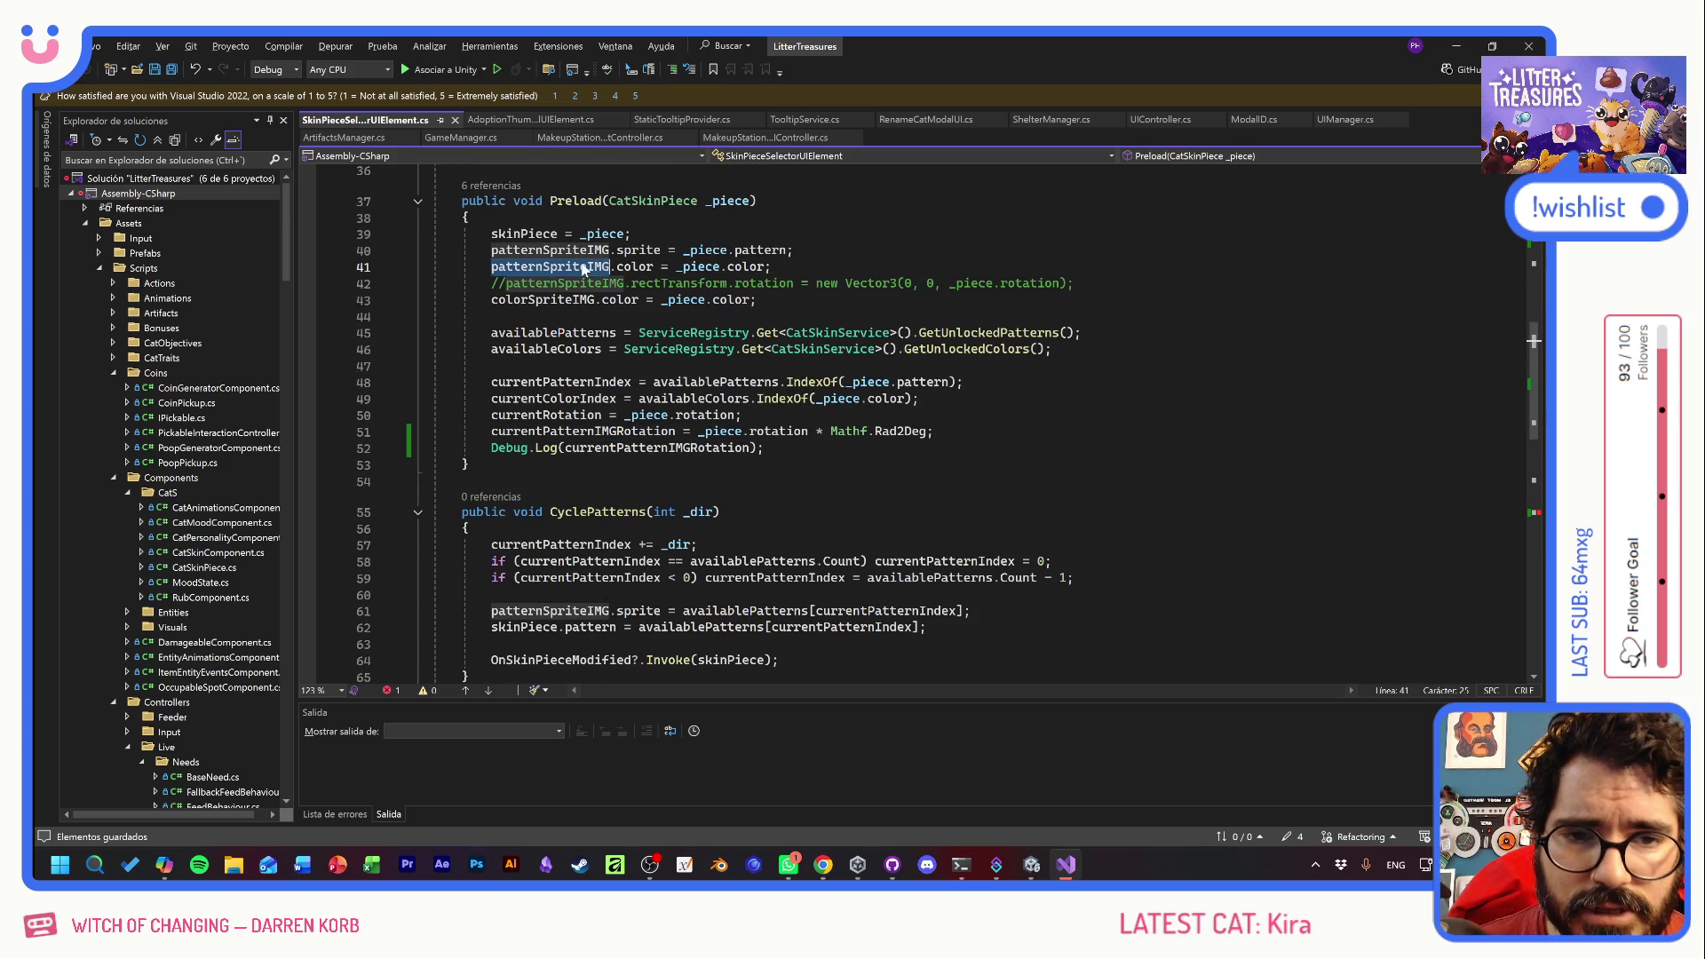
scroll(949, 395, "down", 10)
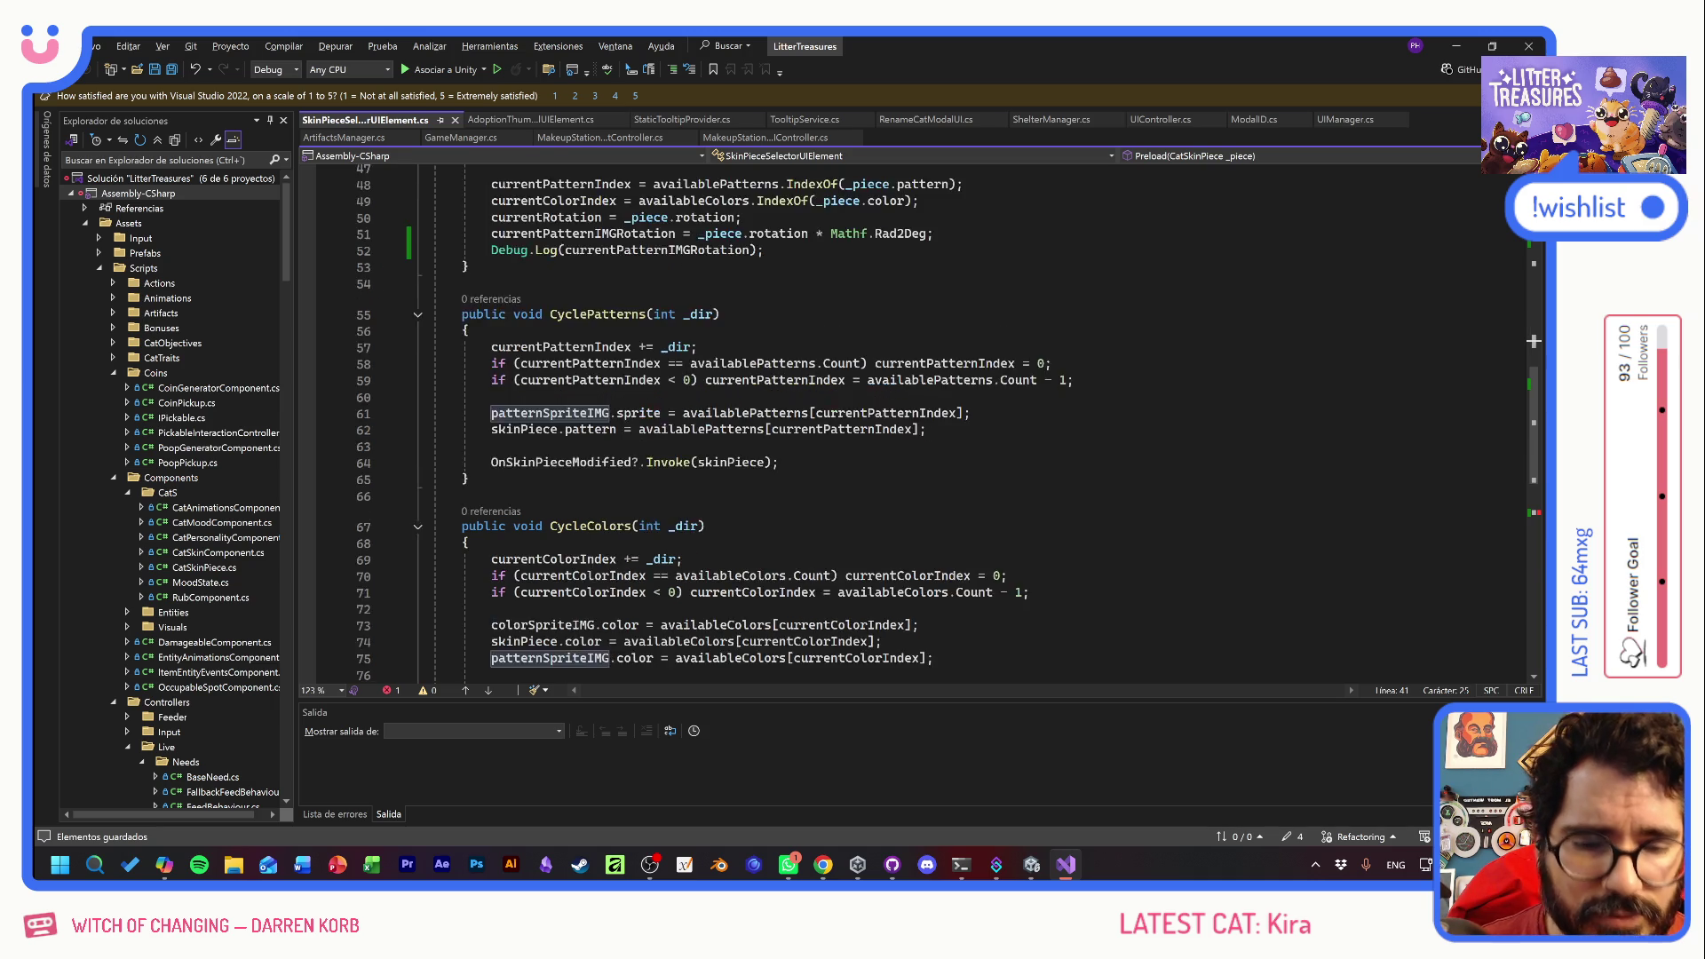
scroll(948, 395, "down", 1)
scroll(948, 396, "up", 2)
left_click(540, 508)
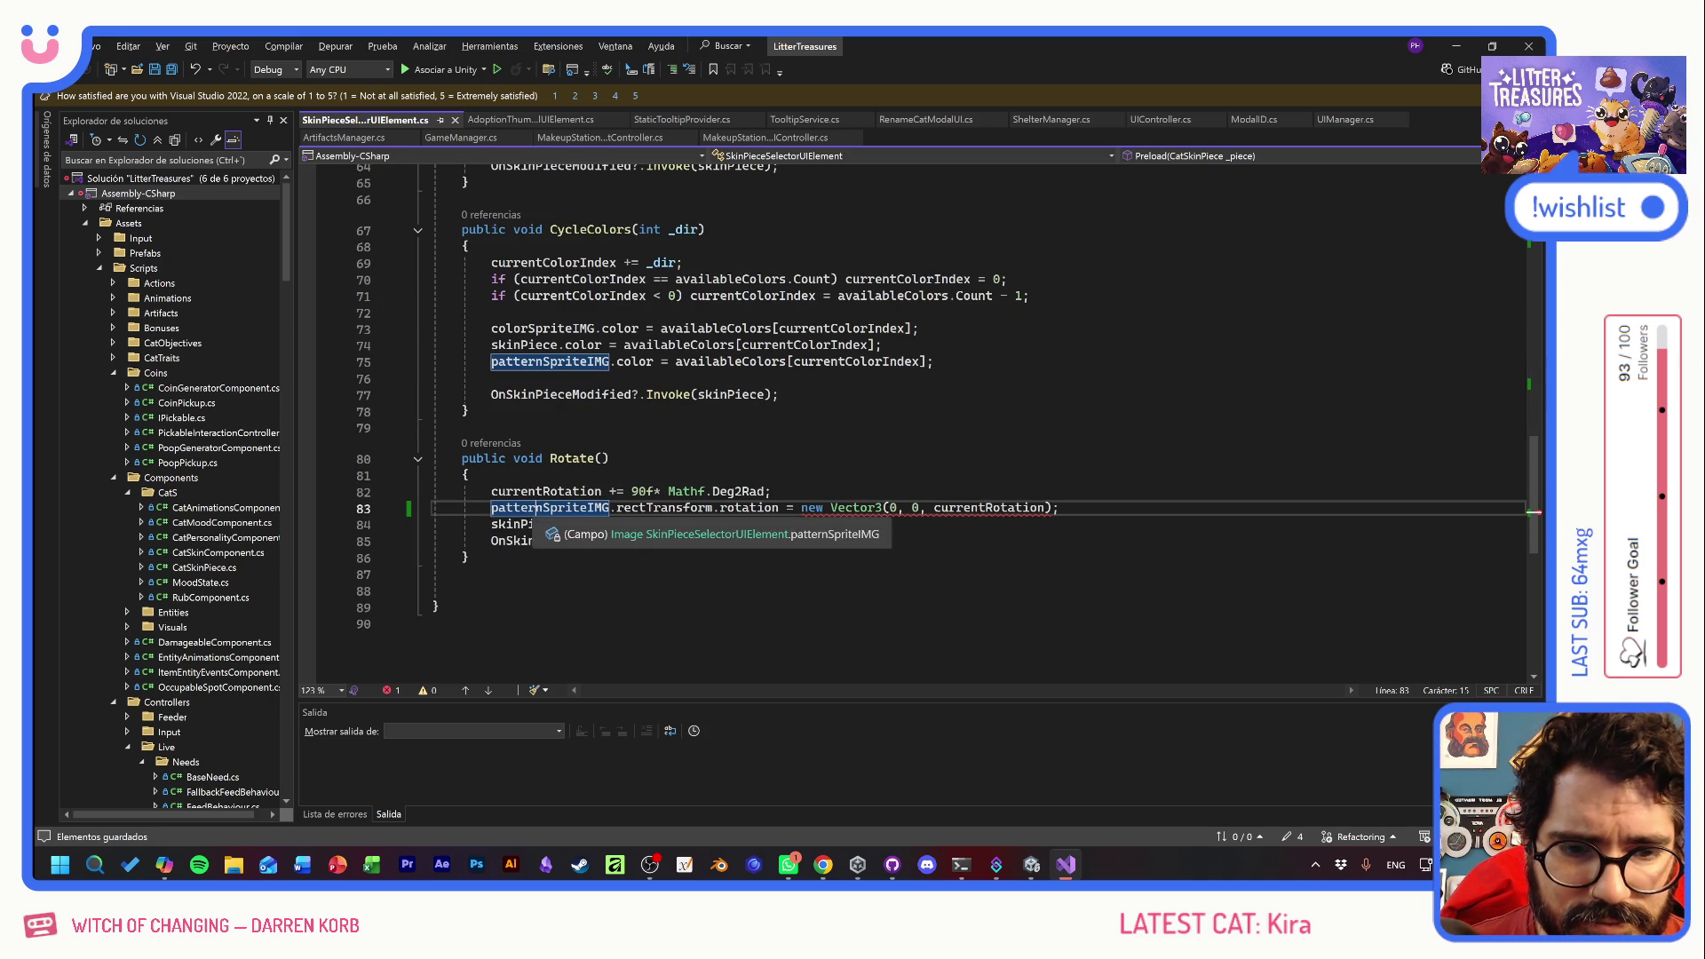
key("Home")
key("shift+End")
key("Delete")
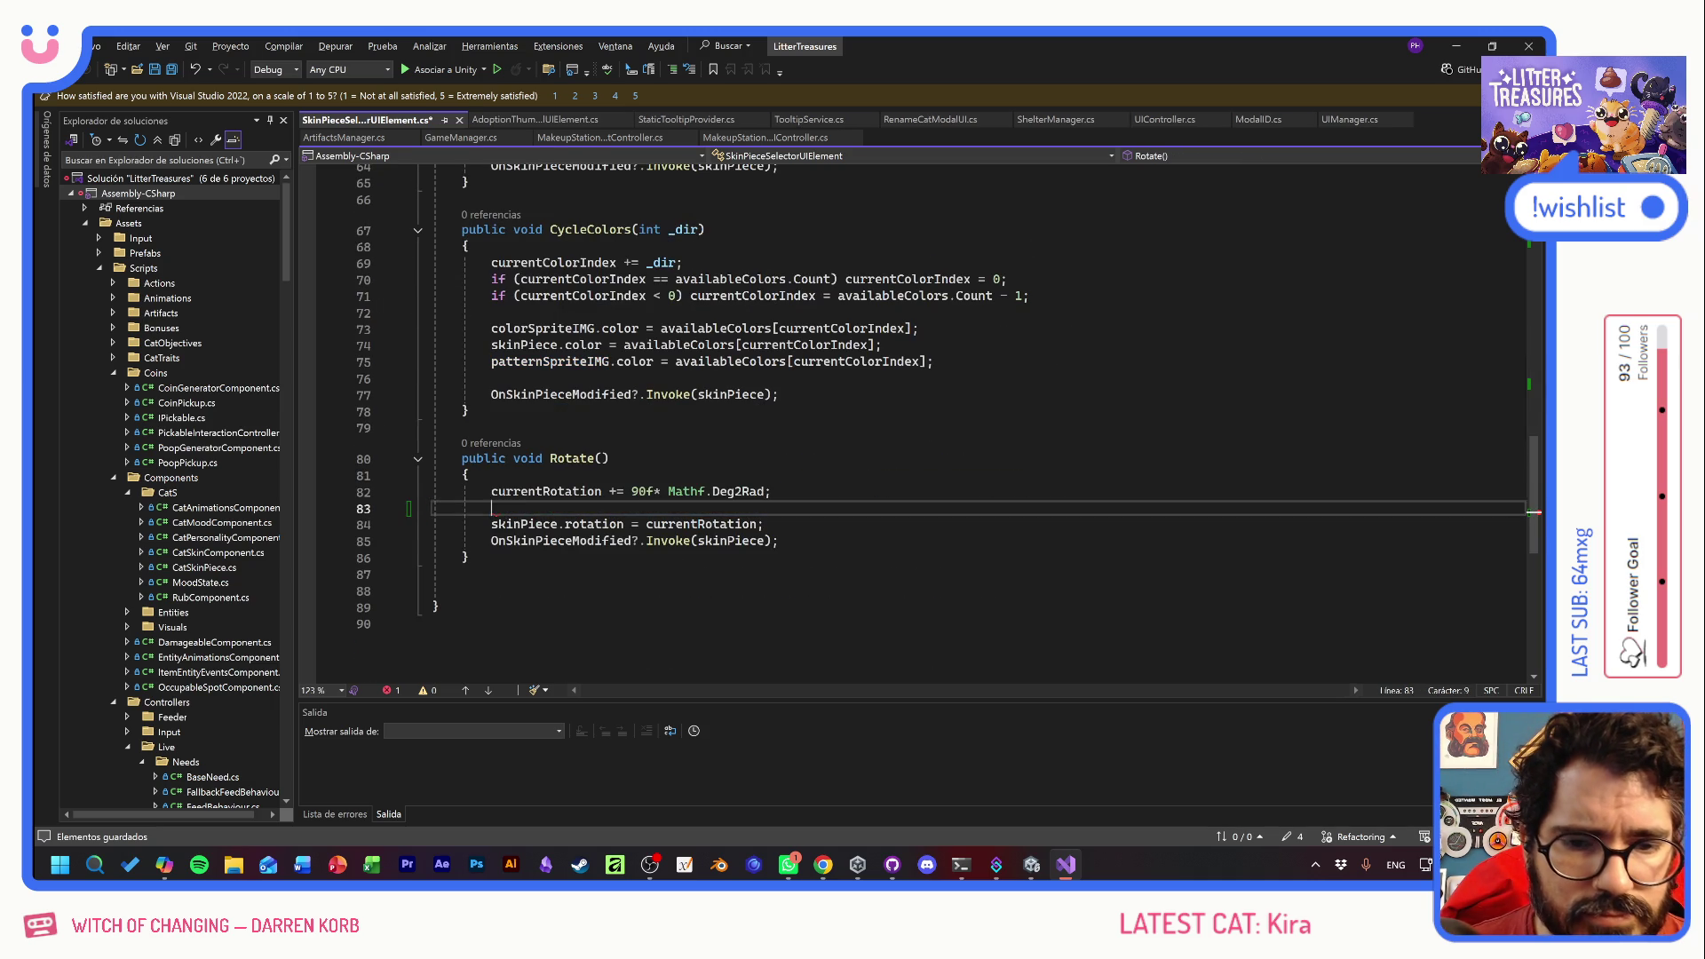
- Paste the pattern image rotation line into Preload below its rotation assignment
scroll(914, 418, "up", 9)
scroll(915, 418, "up", 4)
left_click(741, 612)
key("Return")
key("Return")
key("Up")
key("Tab")
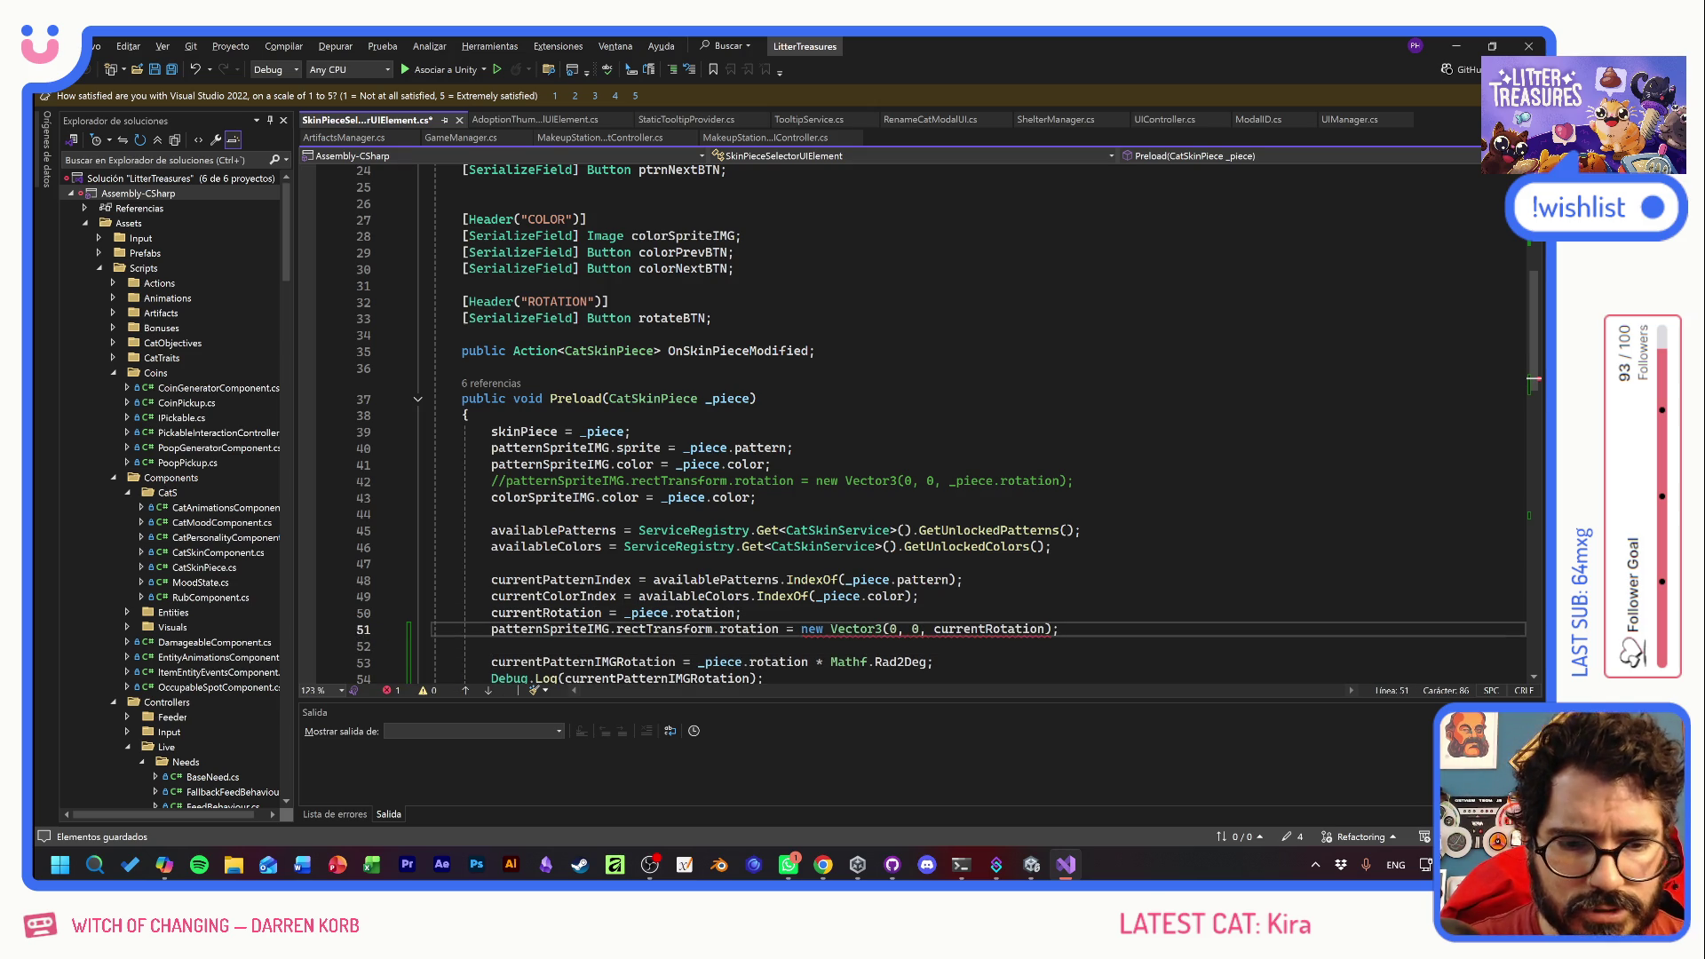
key("ctrl+Return")
scroll(888, 427, "down", 2)
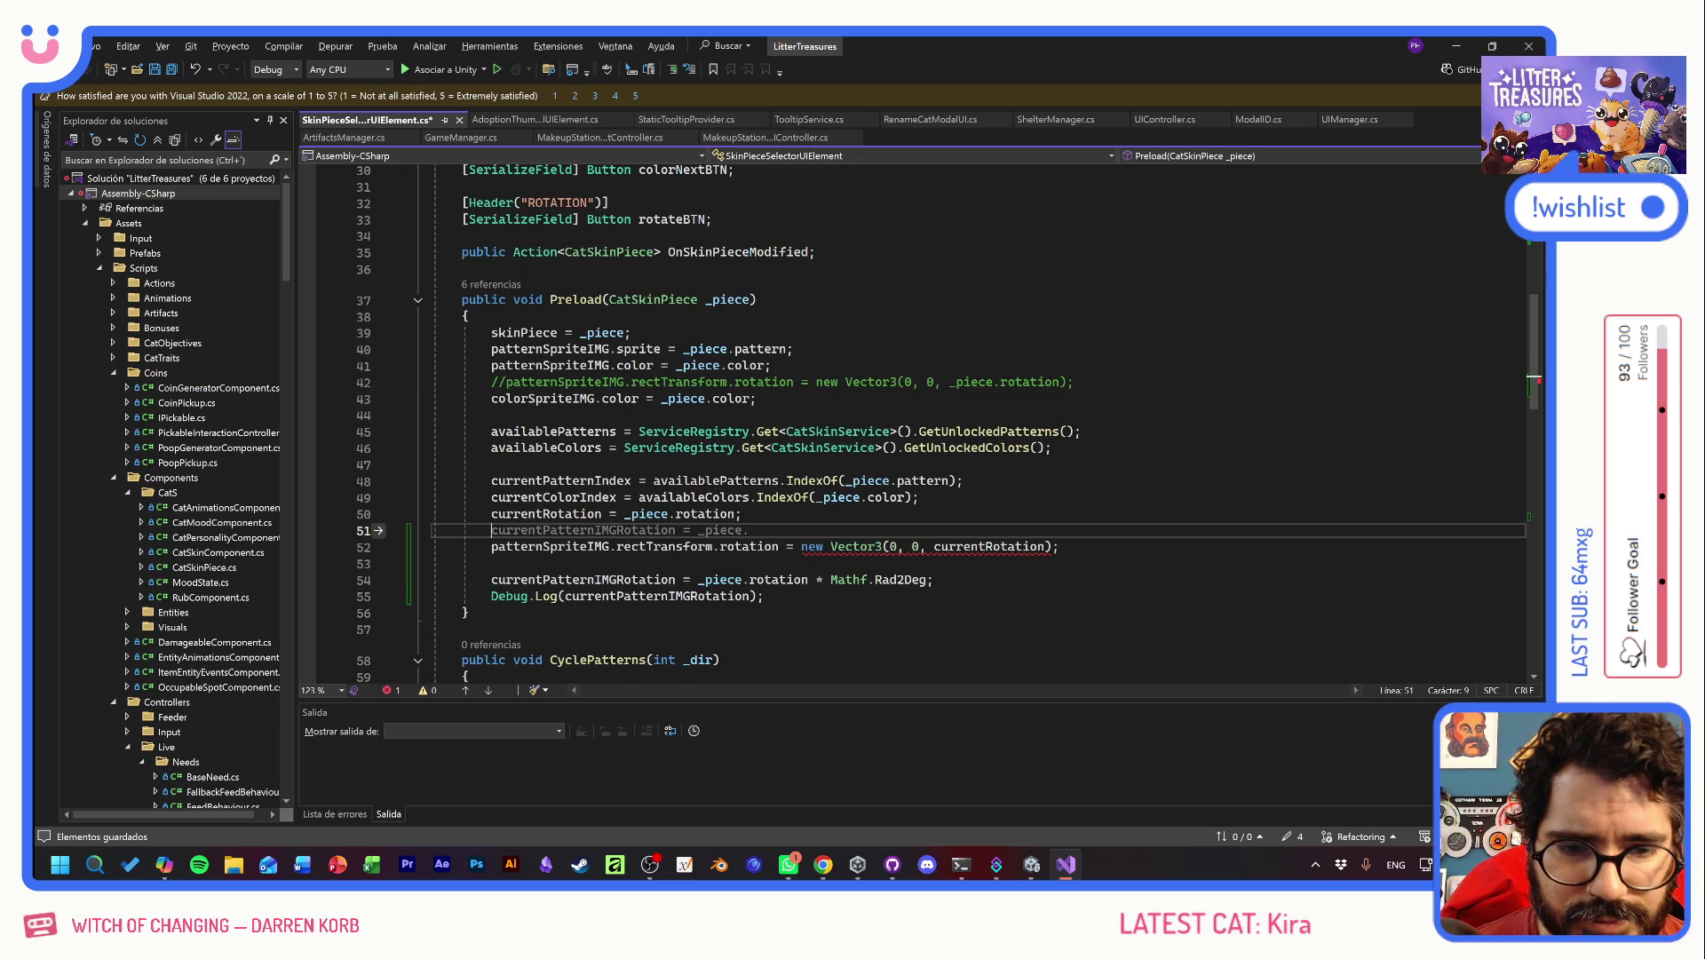
- Replace currentRotation in the Vector3 with _piece.rotation * Mathf.Rad2Deg and delete the leftover assignment
left_click(723, 547)
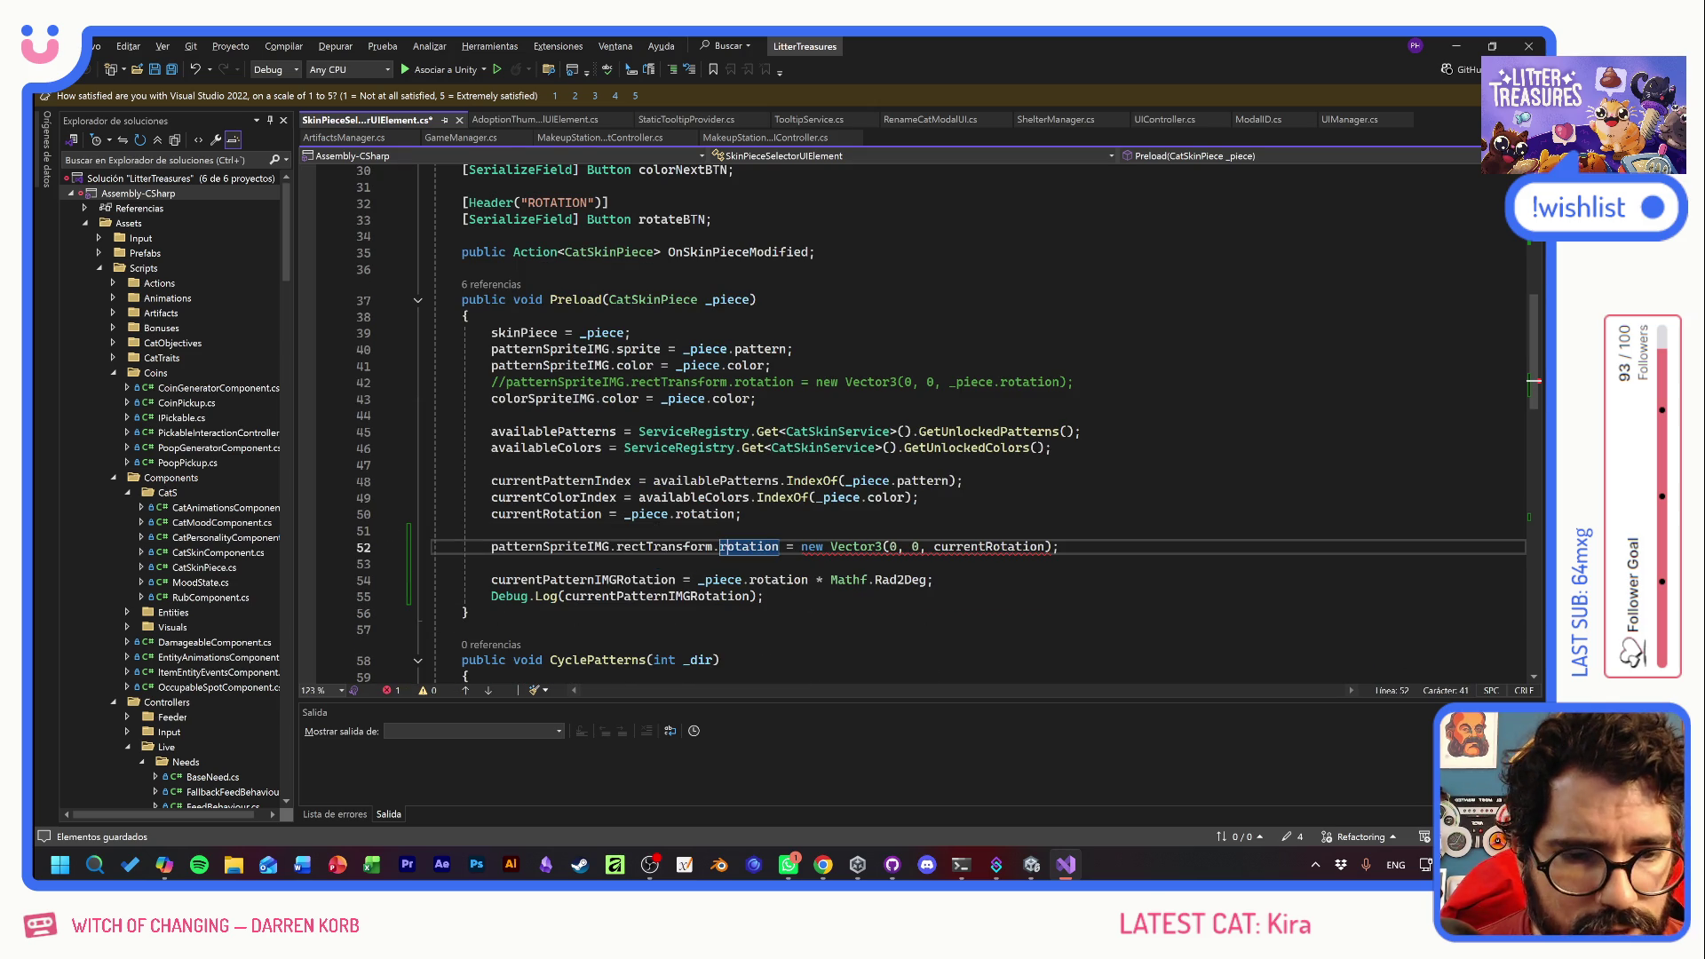
mouse_move(813, 548)
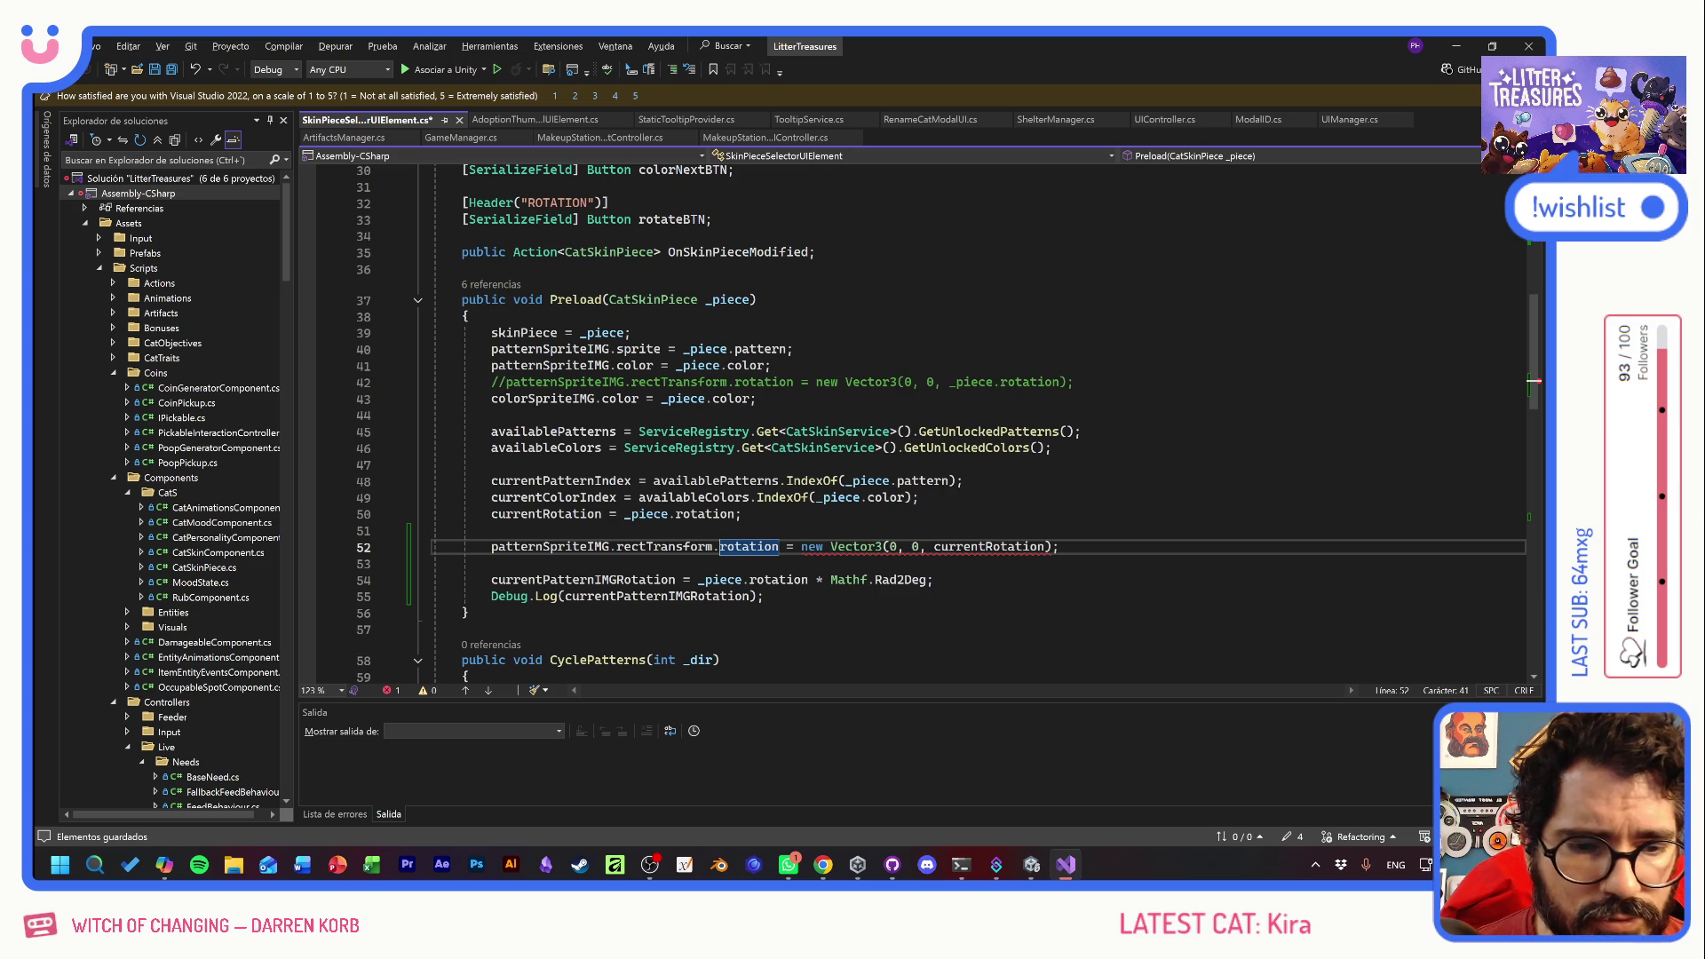
left_click_drag(624, 579, 926, 579)
key("BackSpace")
double_click(986, 547)
type("_piece.rotation * Mathf.Rad2Deg")
left_click(764, 596)
left_click_drag(706, 579, 432, 563)
key("BackSpace")
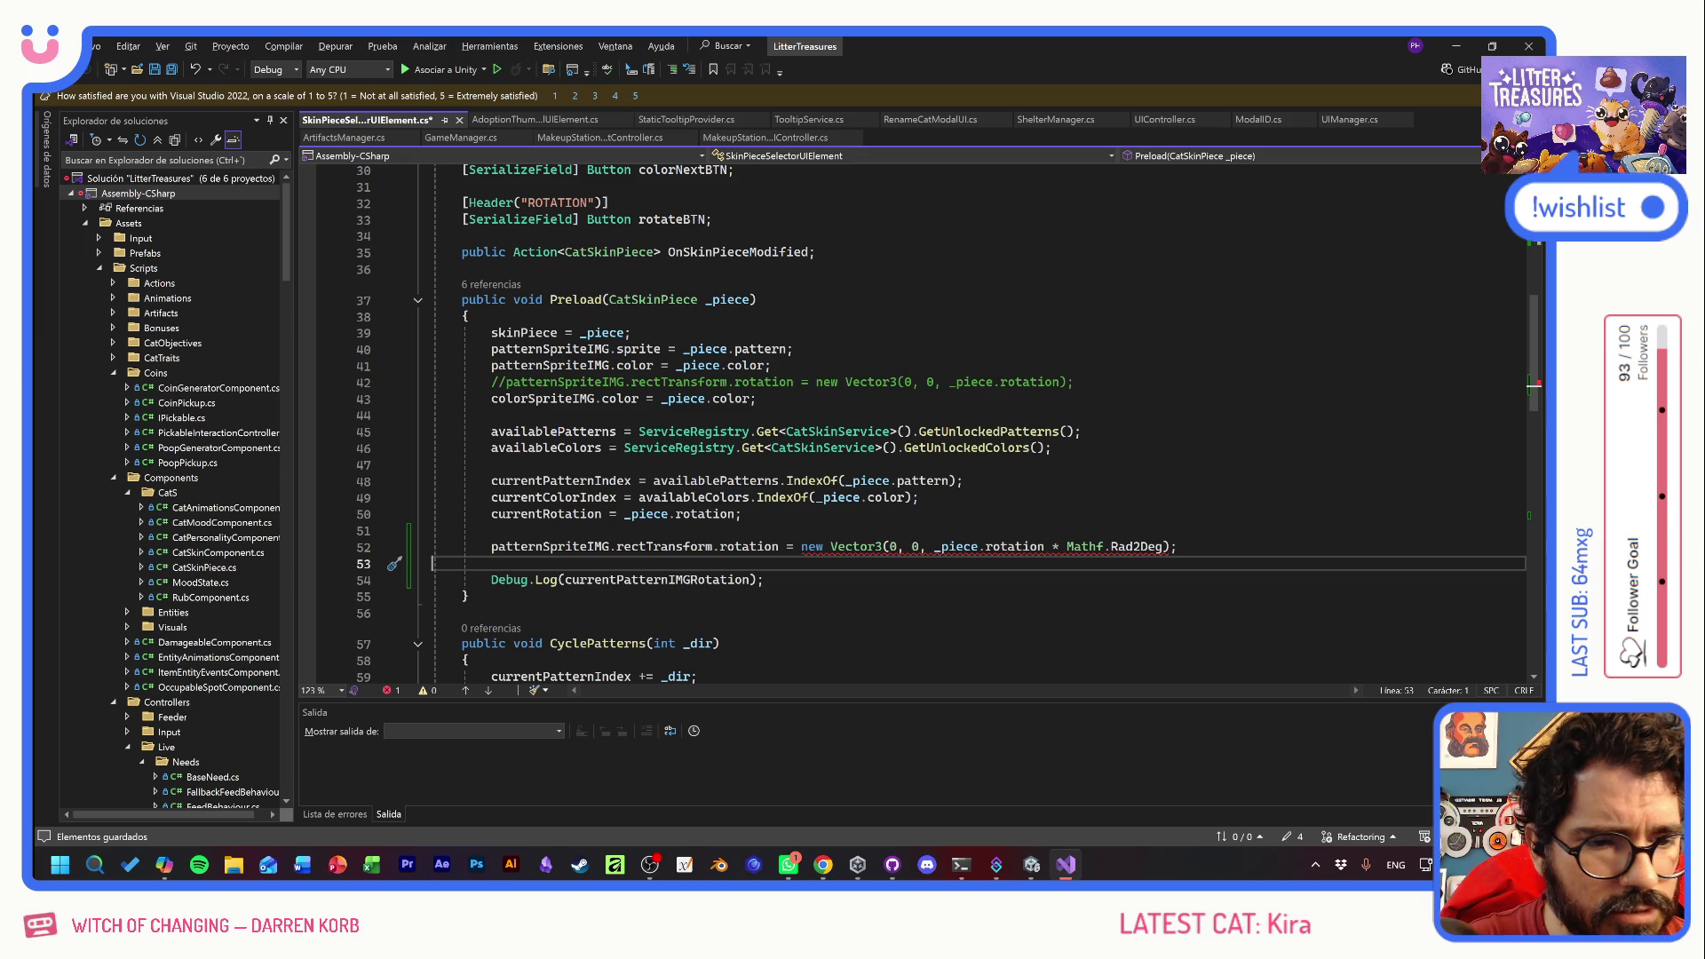
mouse_move(954, 547)
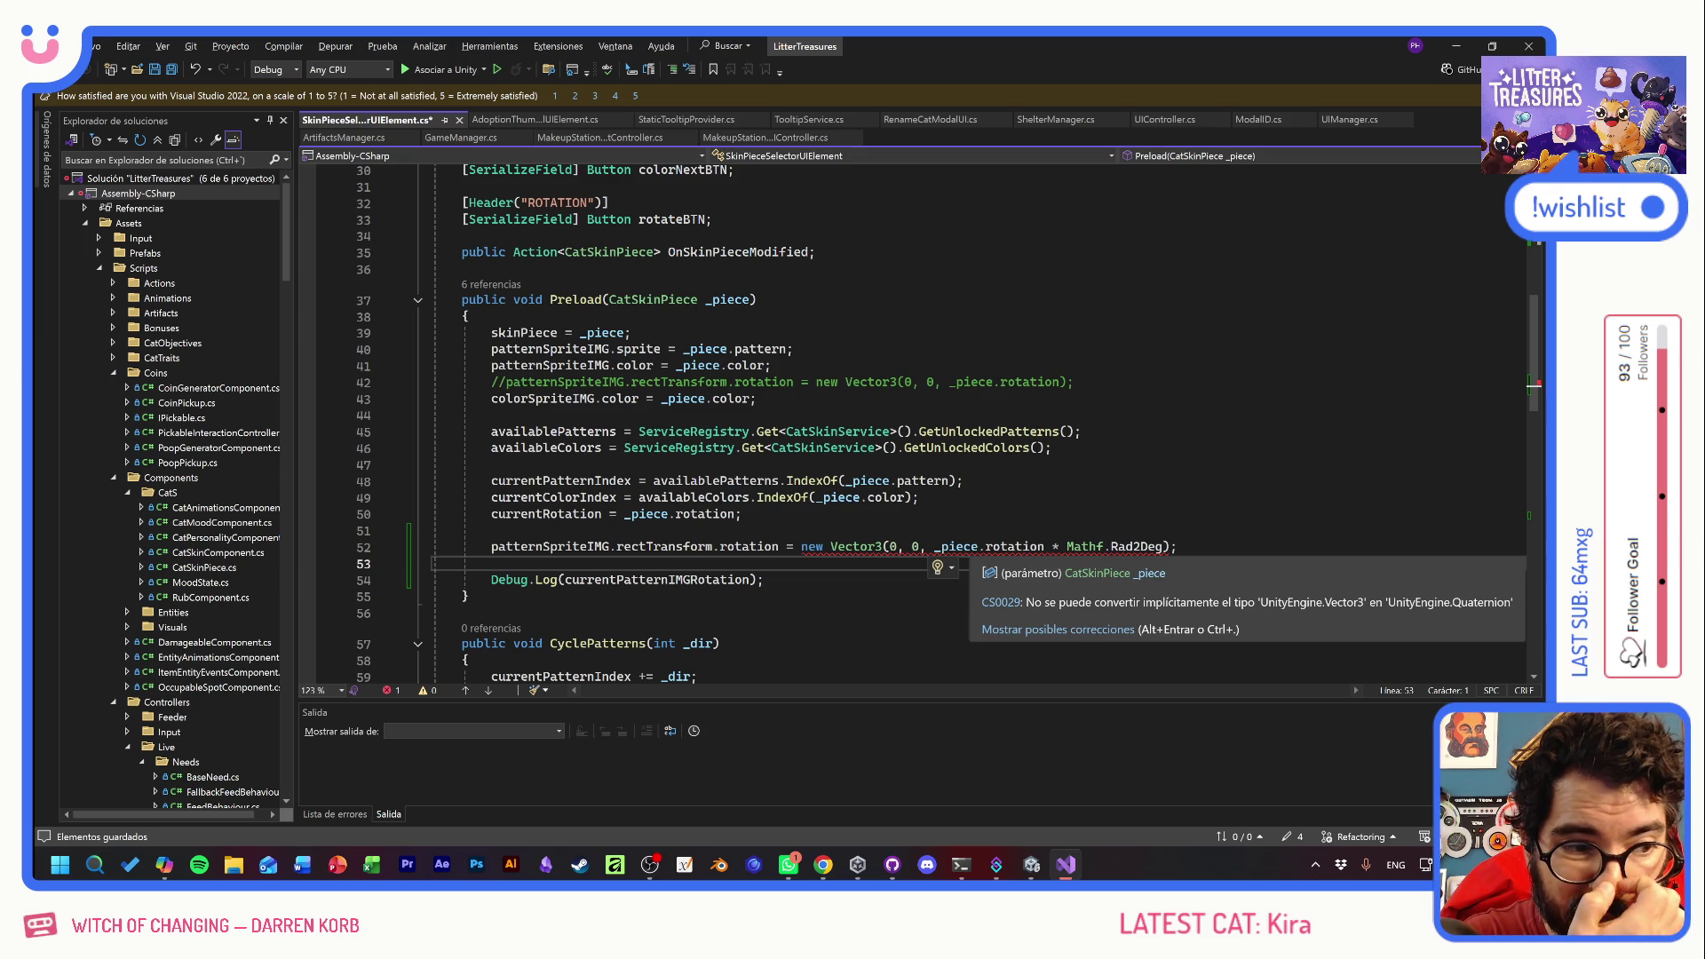
mouse_move(857, 547)
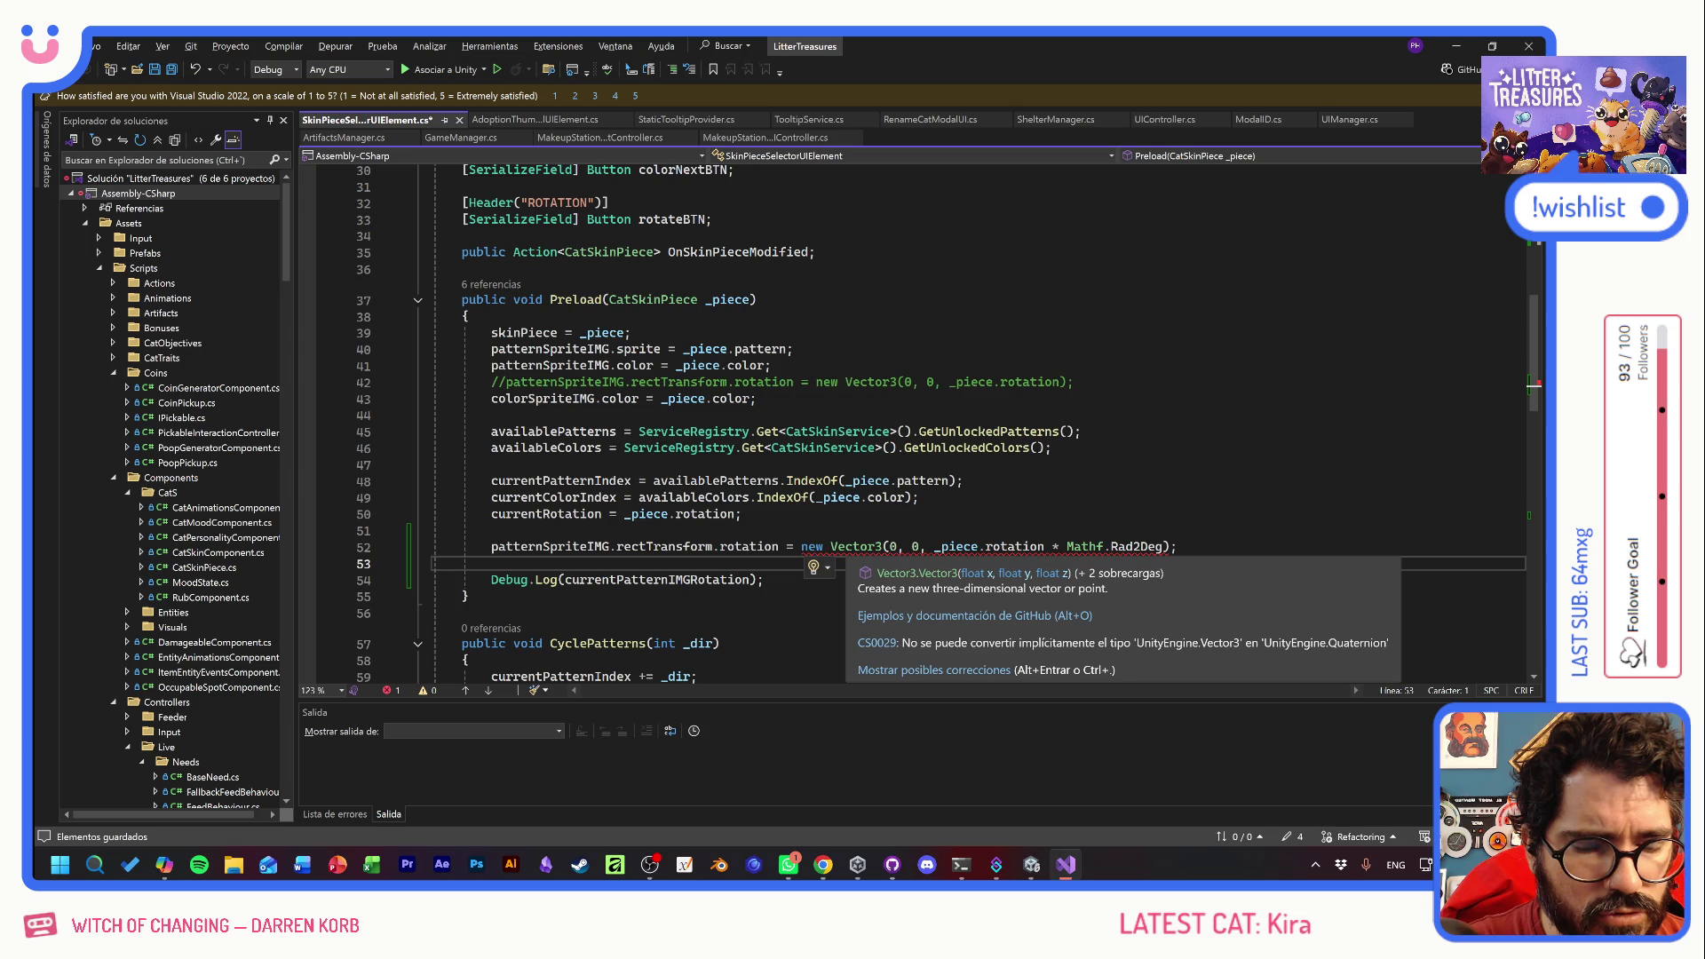
- Try adding a .z component after rotation on line 52, then remove it again
mouse_move(764, 547)
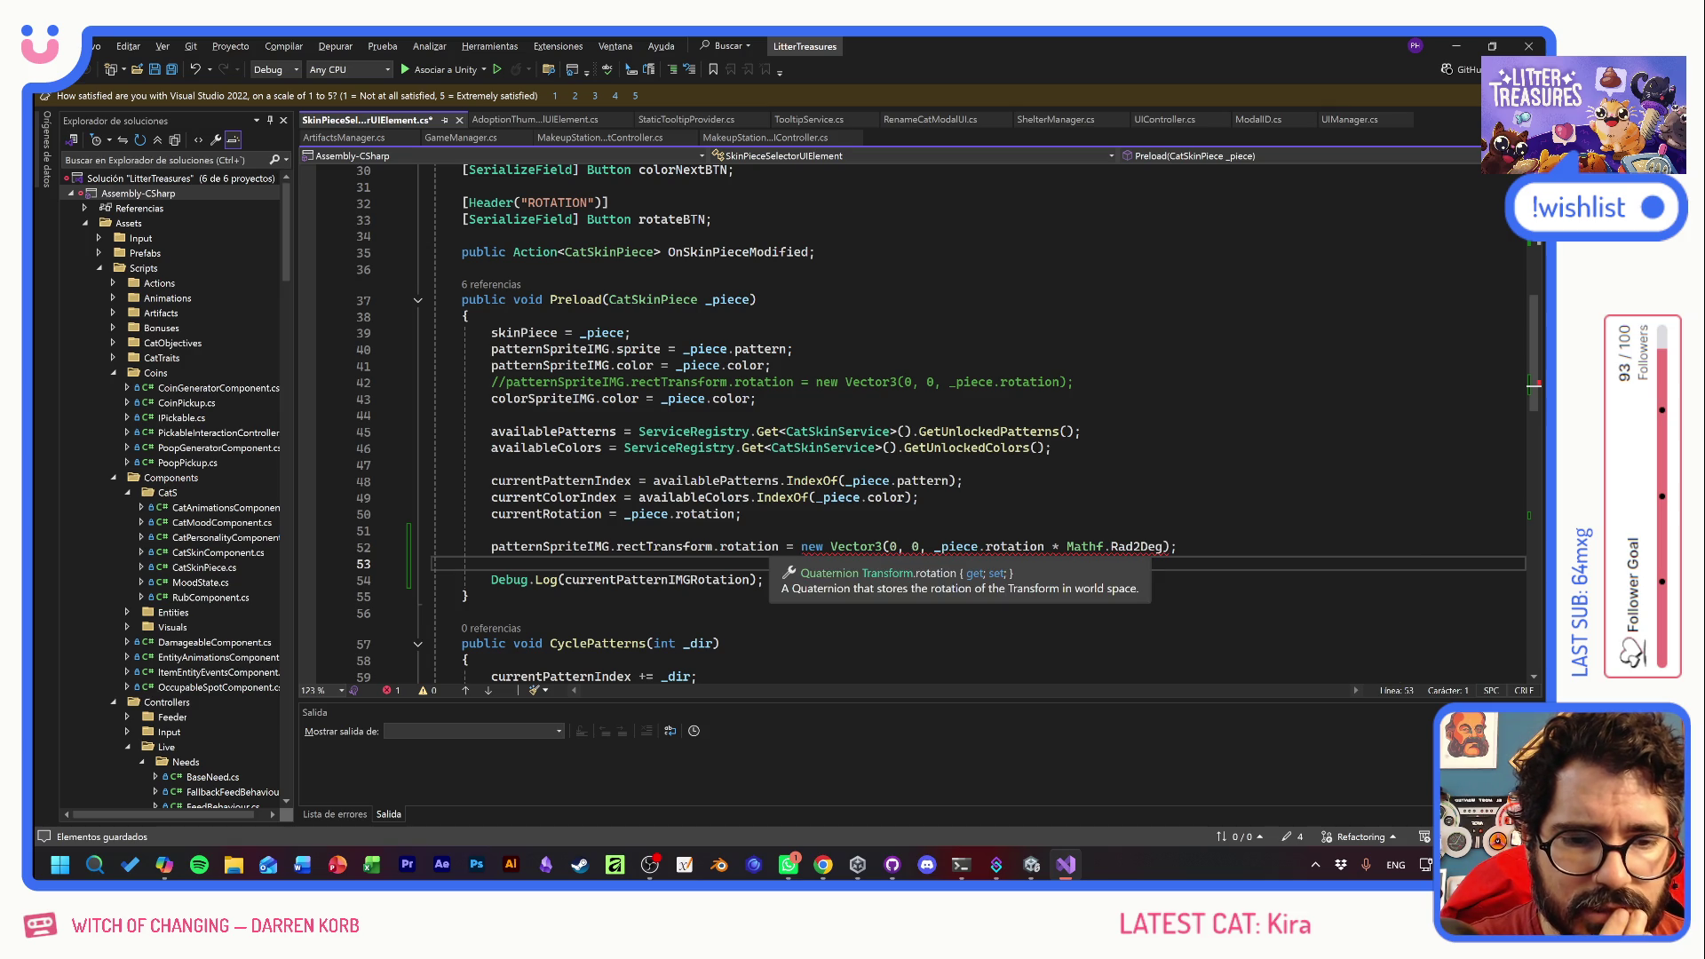
left_click(778, 547)
type(".")
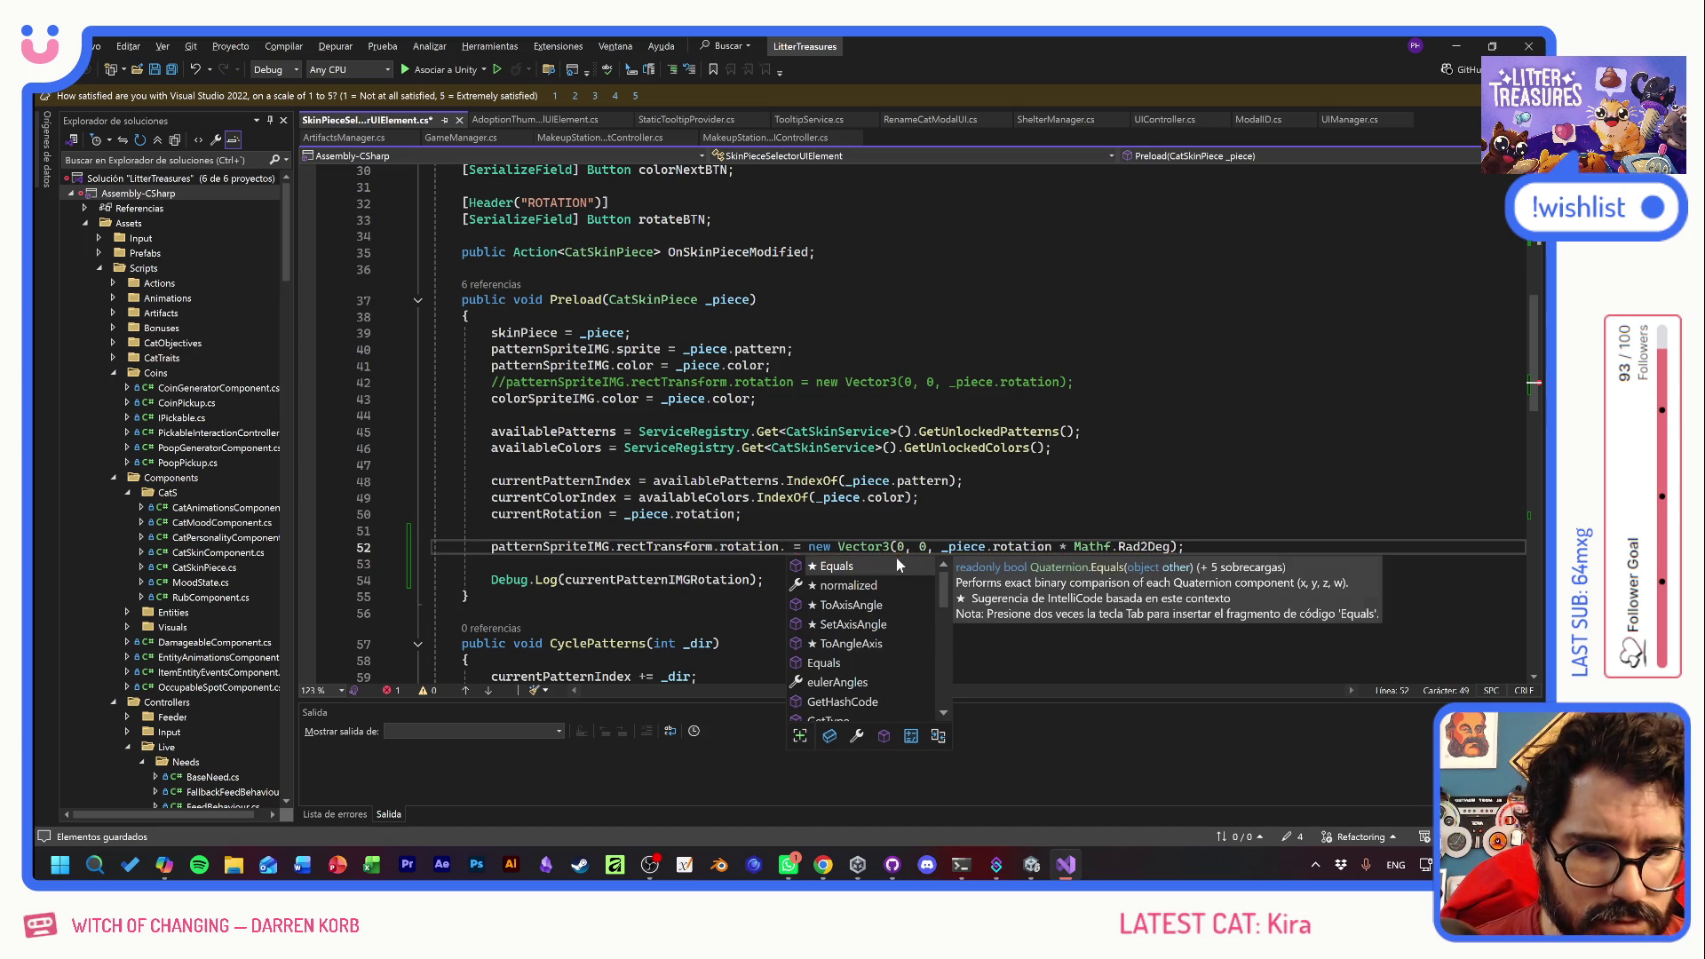
scroll(905, 639, "down", 6)
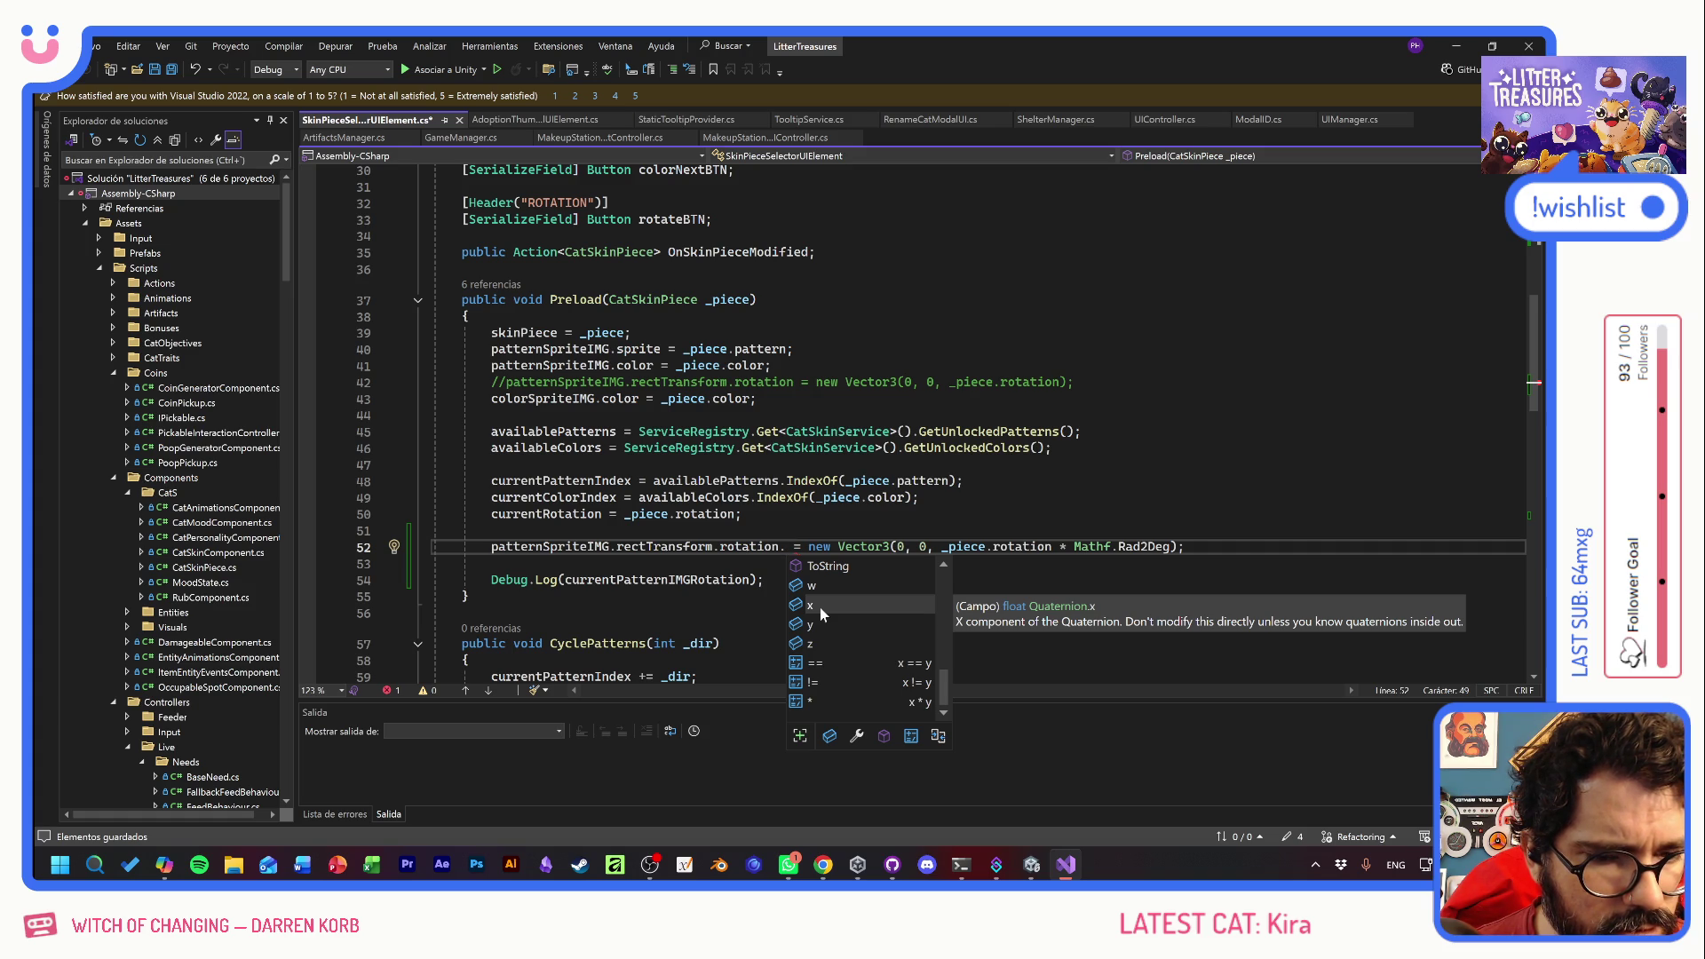
type("z")
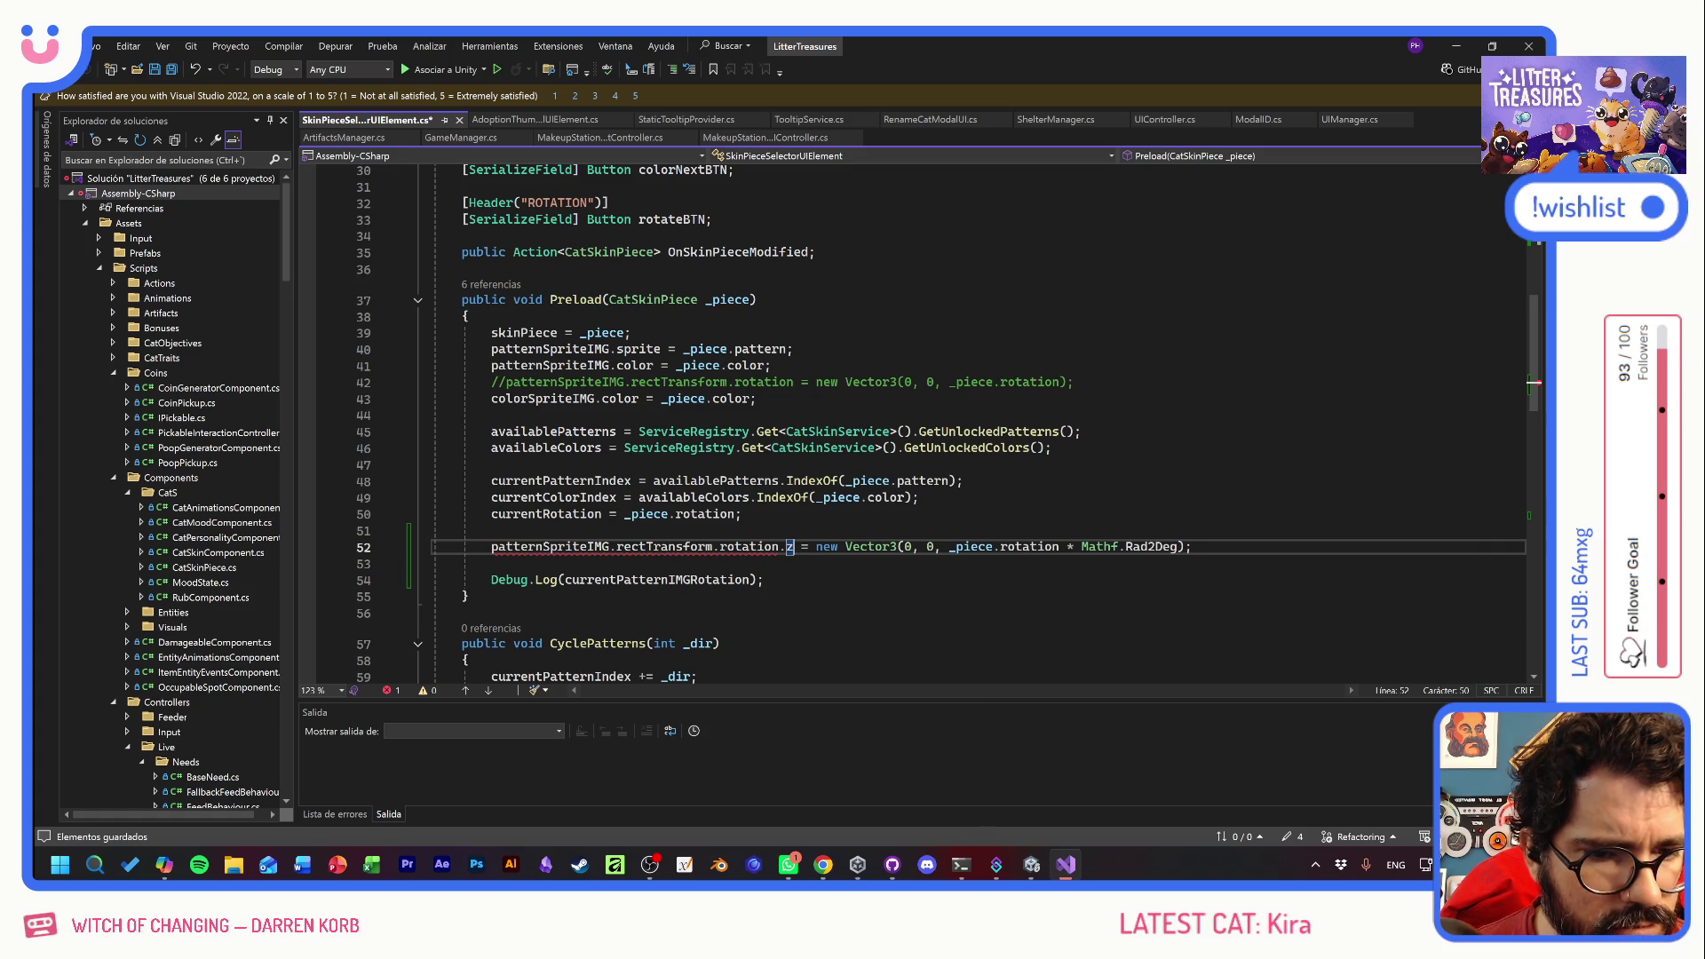
key("BackSpace")
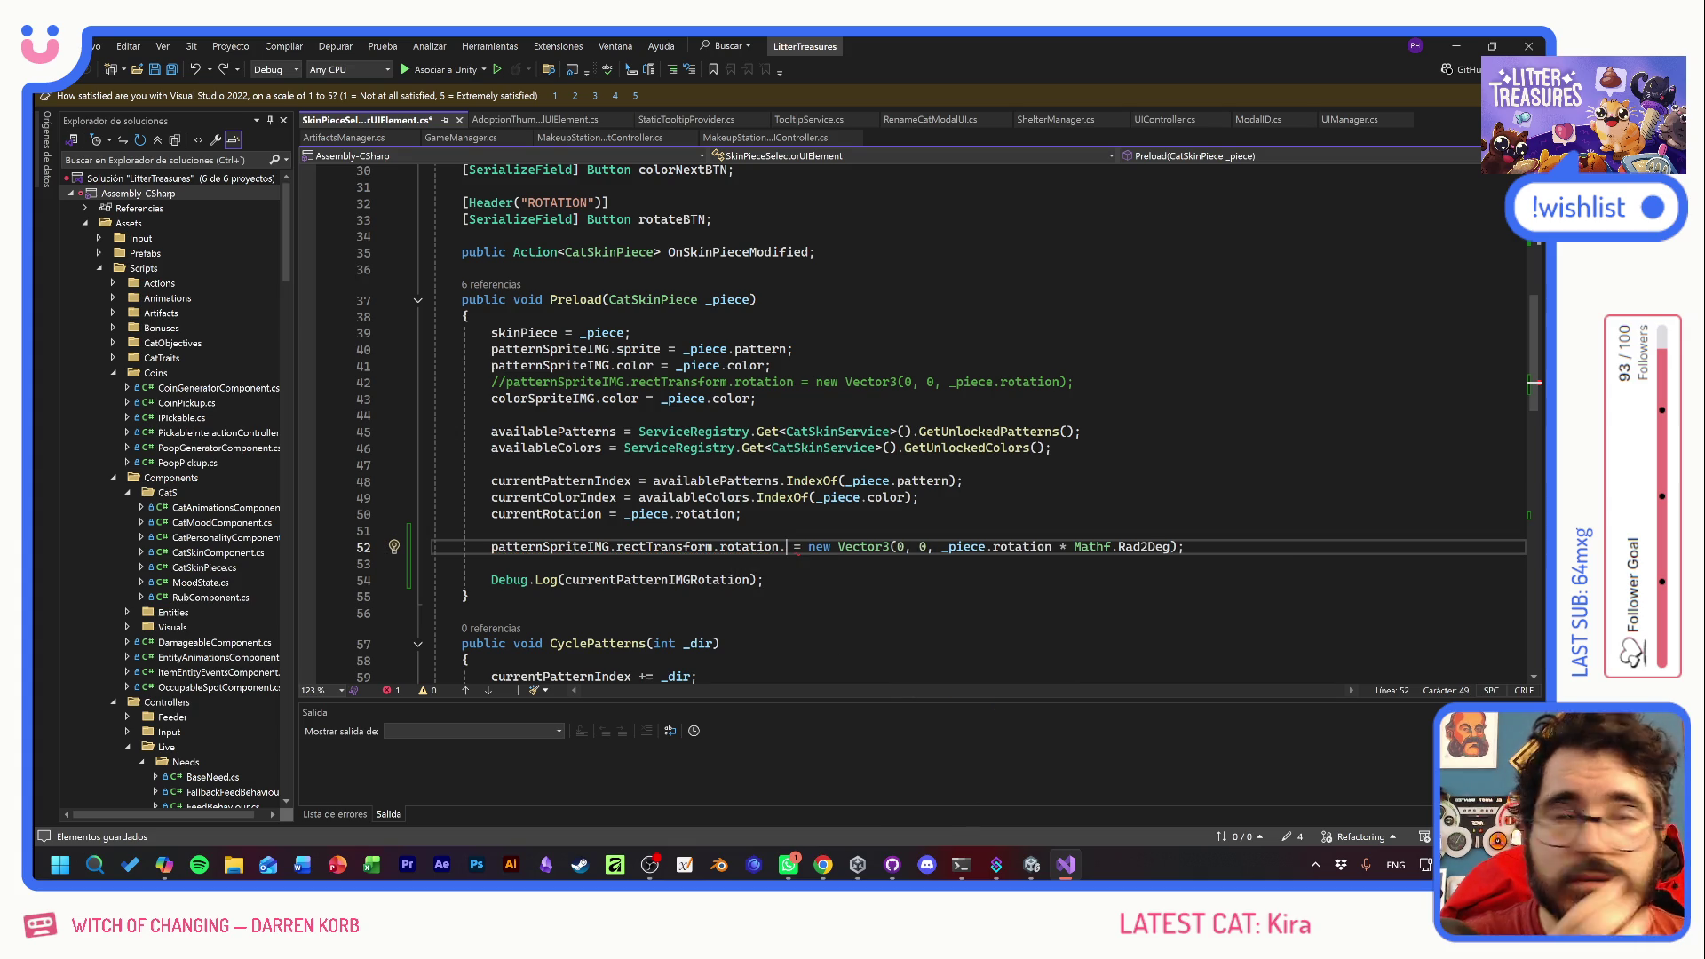
key("BackSpace")
- Push the Vector3 onto its own line and type 'Quater' on line 52
left_click(832, 546)
key("Return")
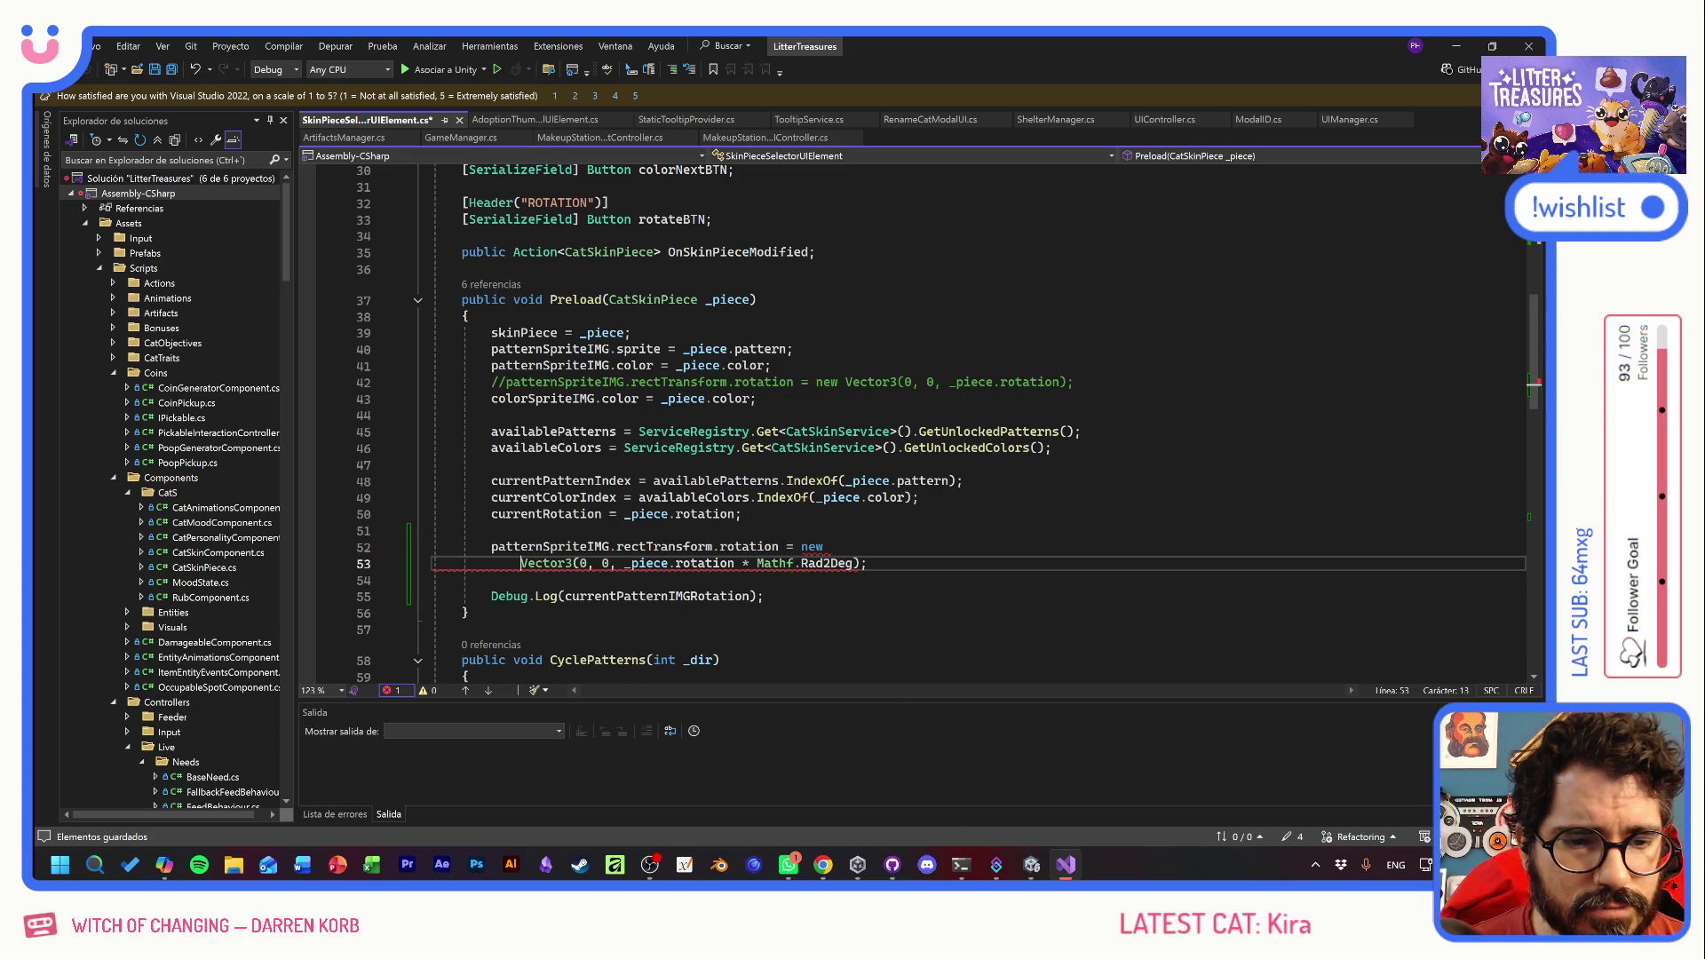
left_click(832, 546)
type("Quater")
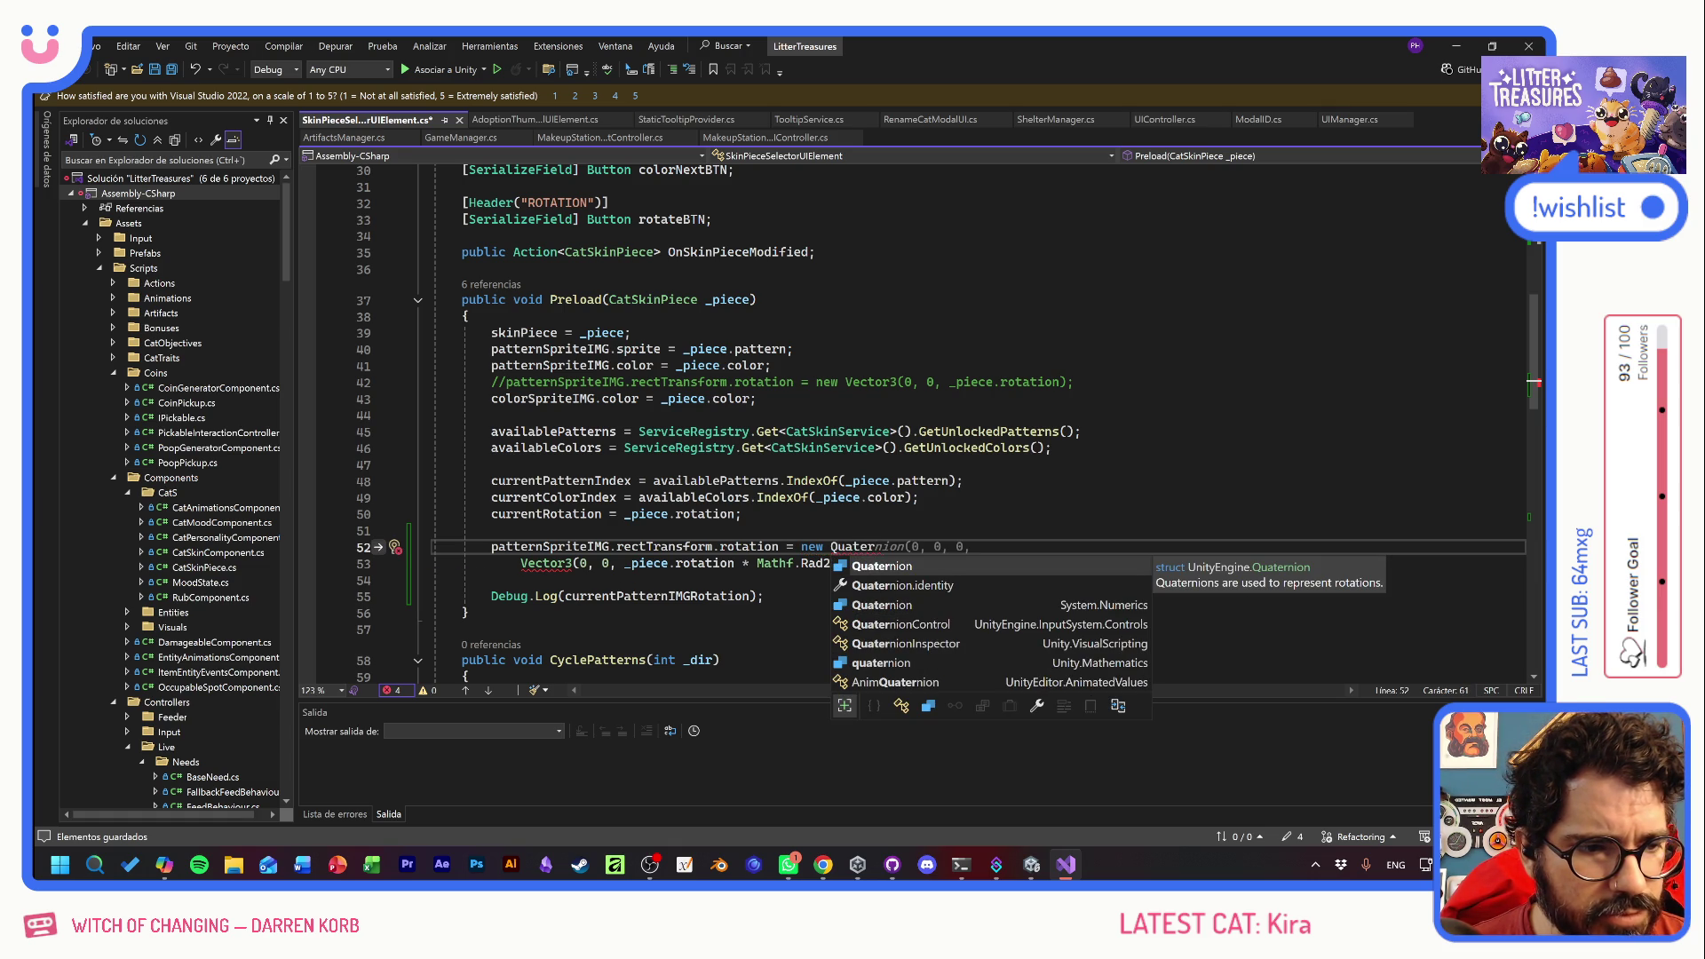
- Write the pattern image rotation as new Quaternion(0, 0, 0, 0)
key("Tab")
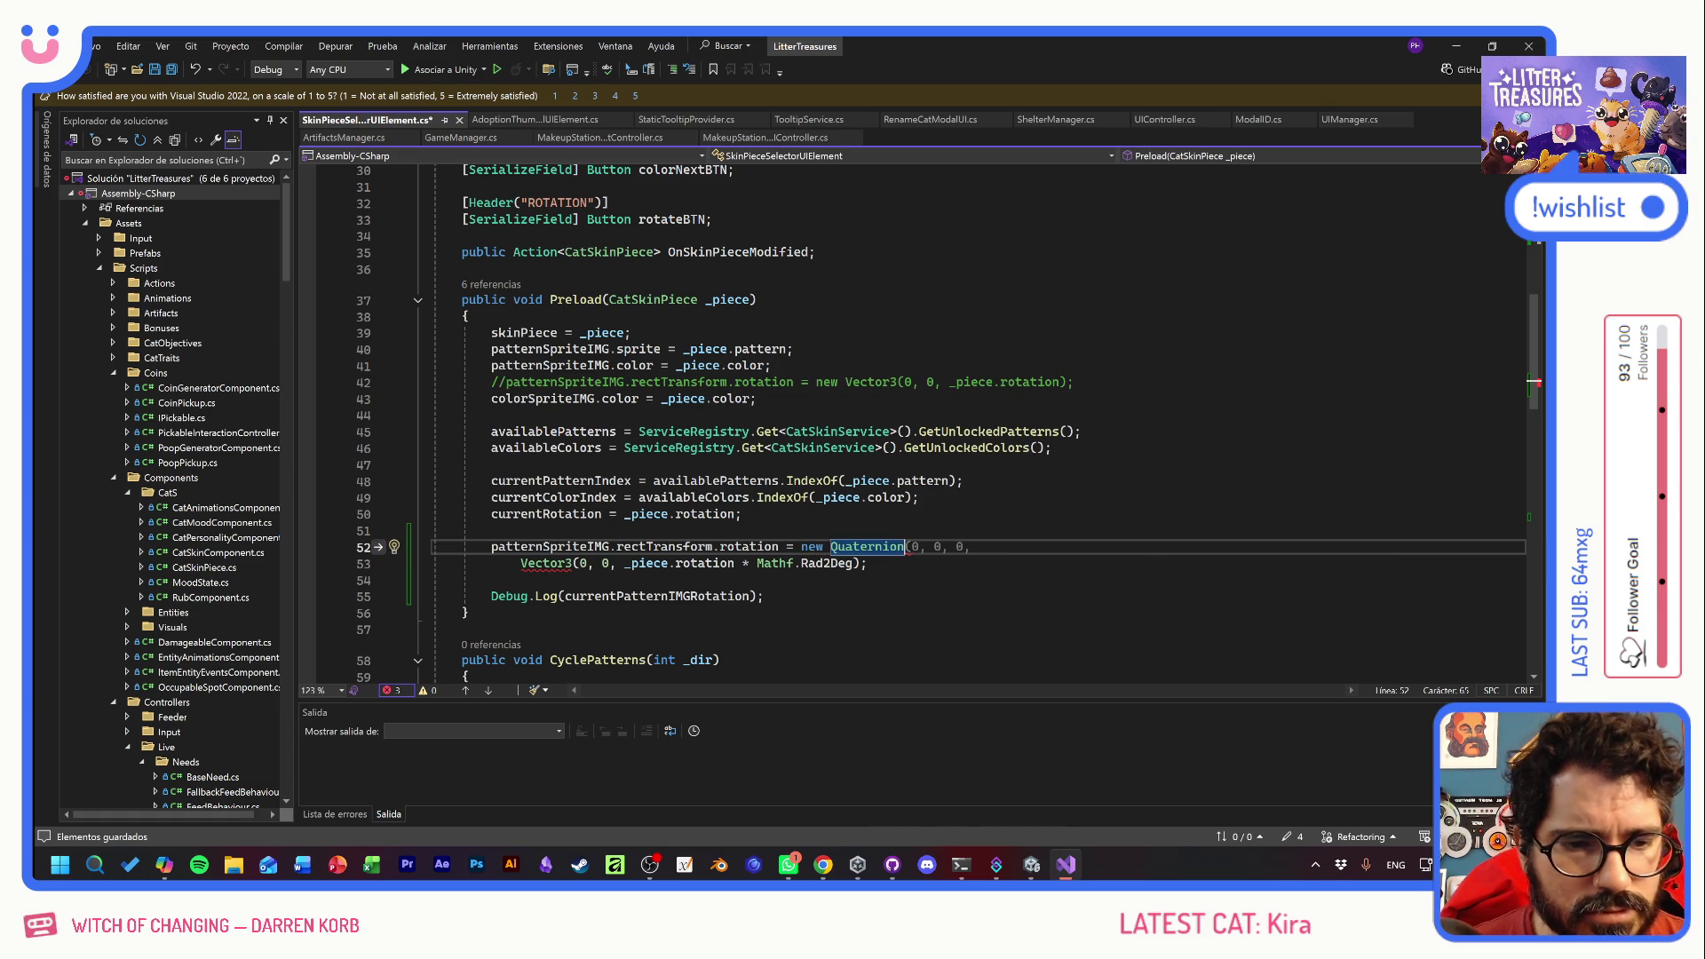
type("(0, 0, 0,")
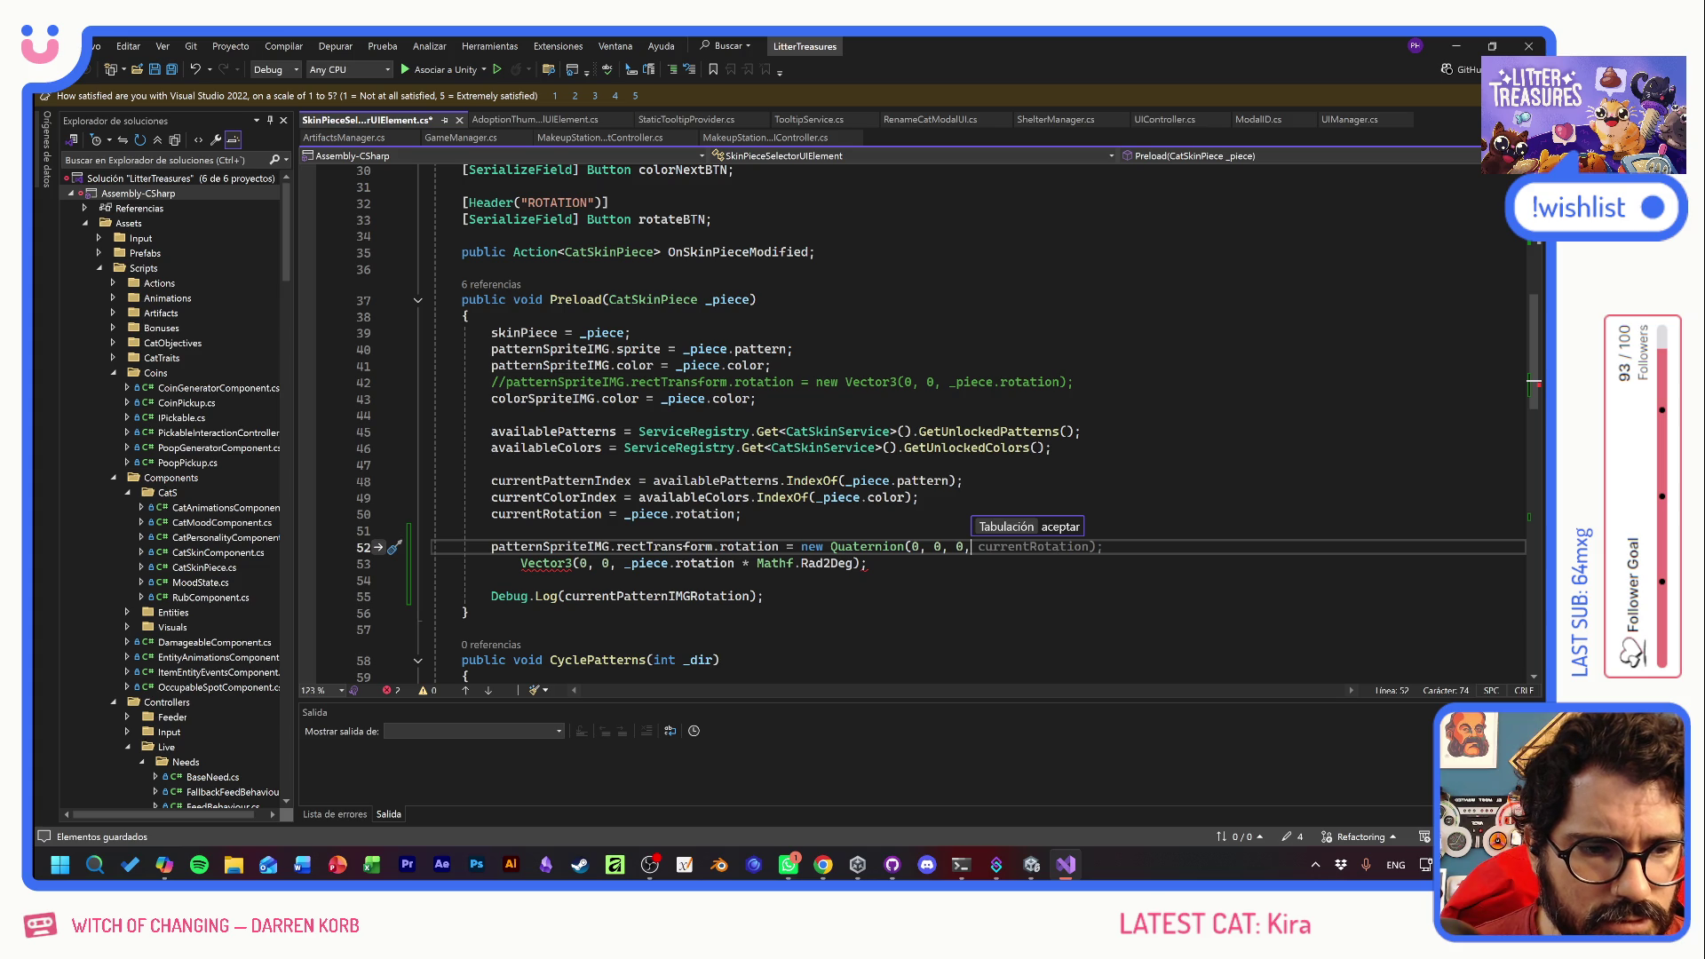
key("BackSpace")
type(")")
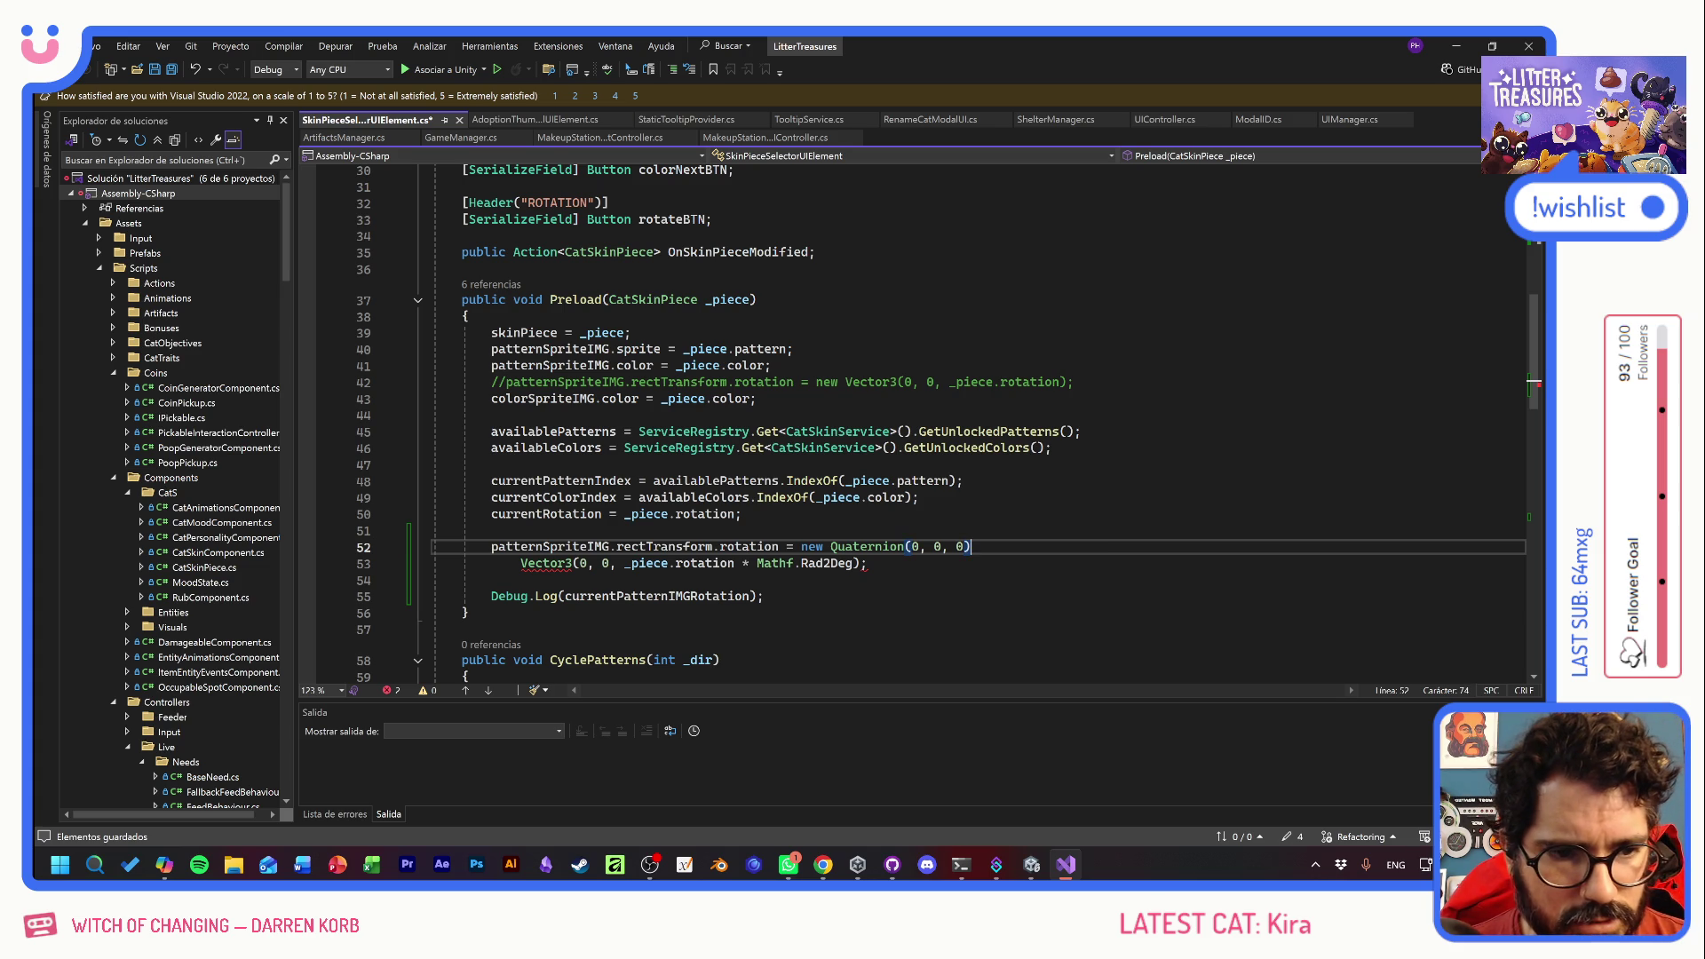
type(";")
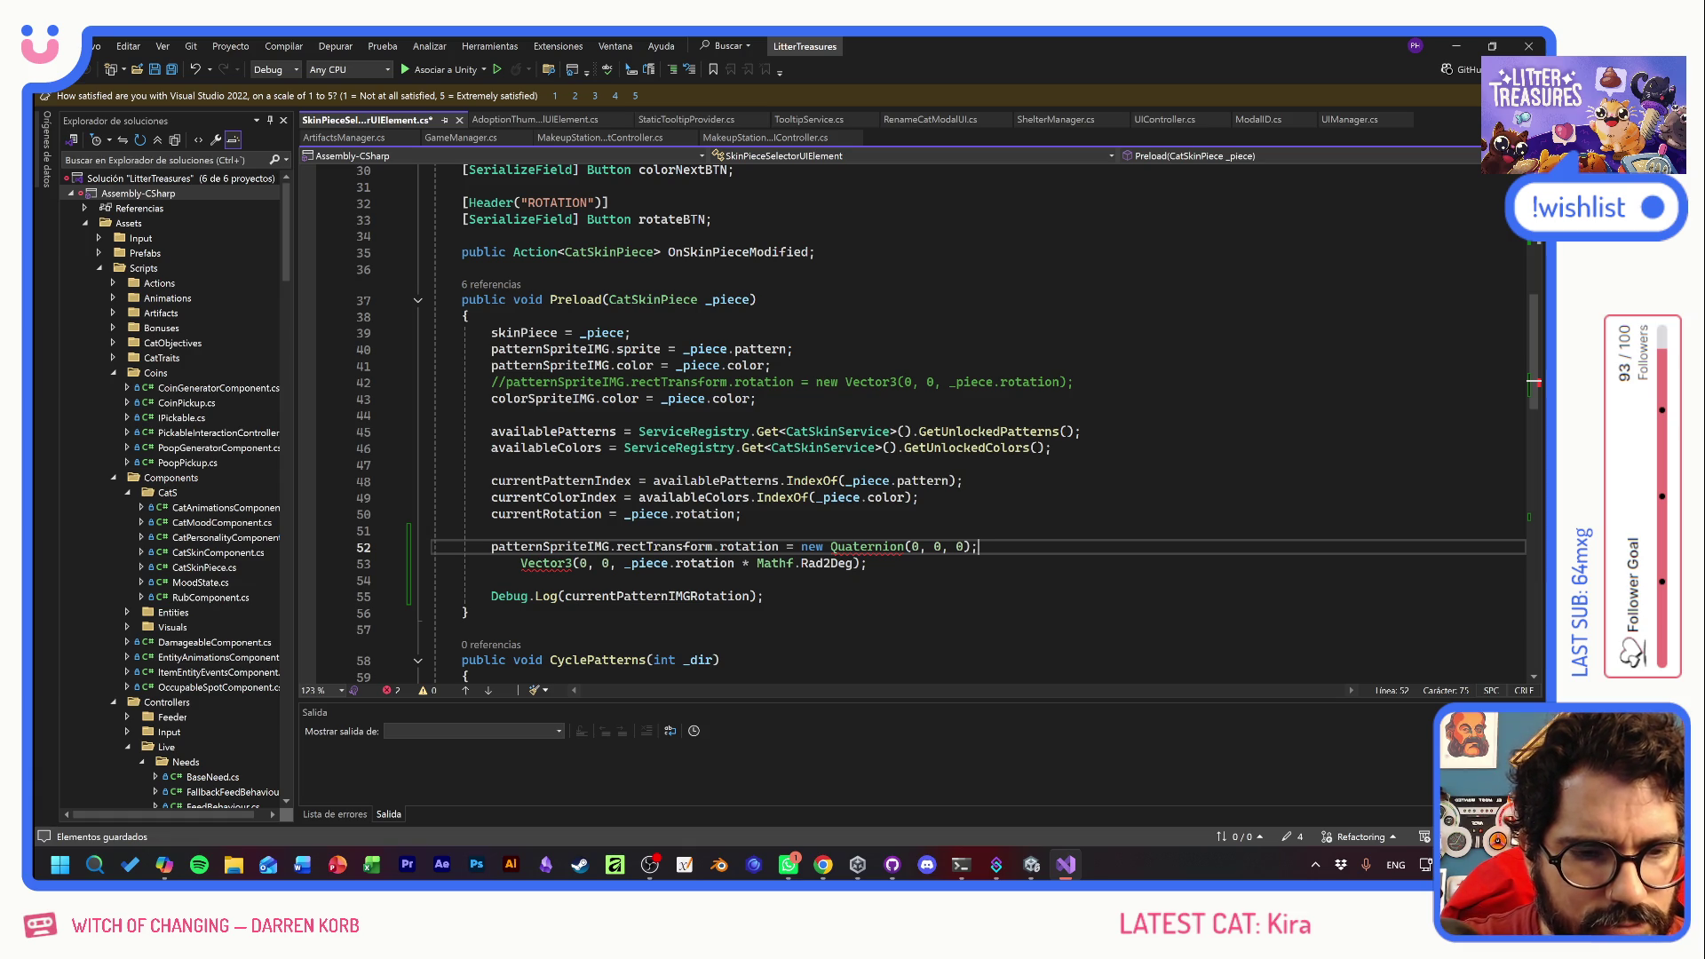
mouse_move(865, 547)
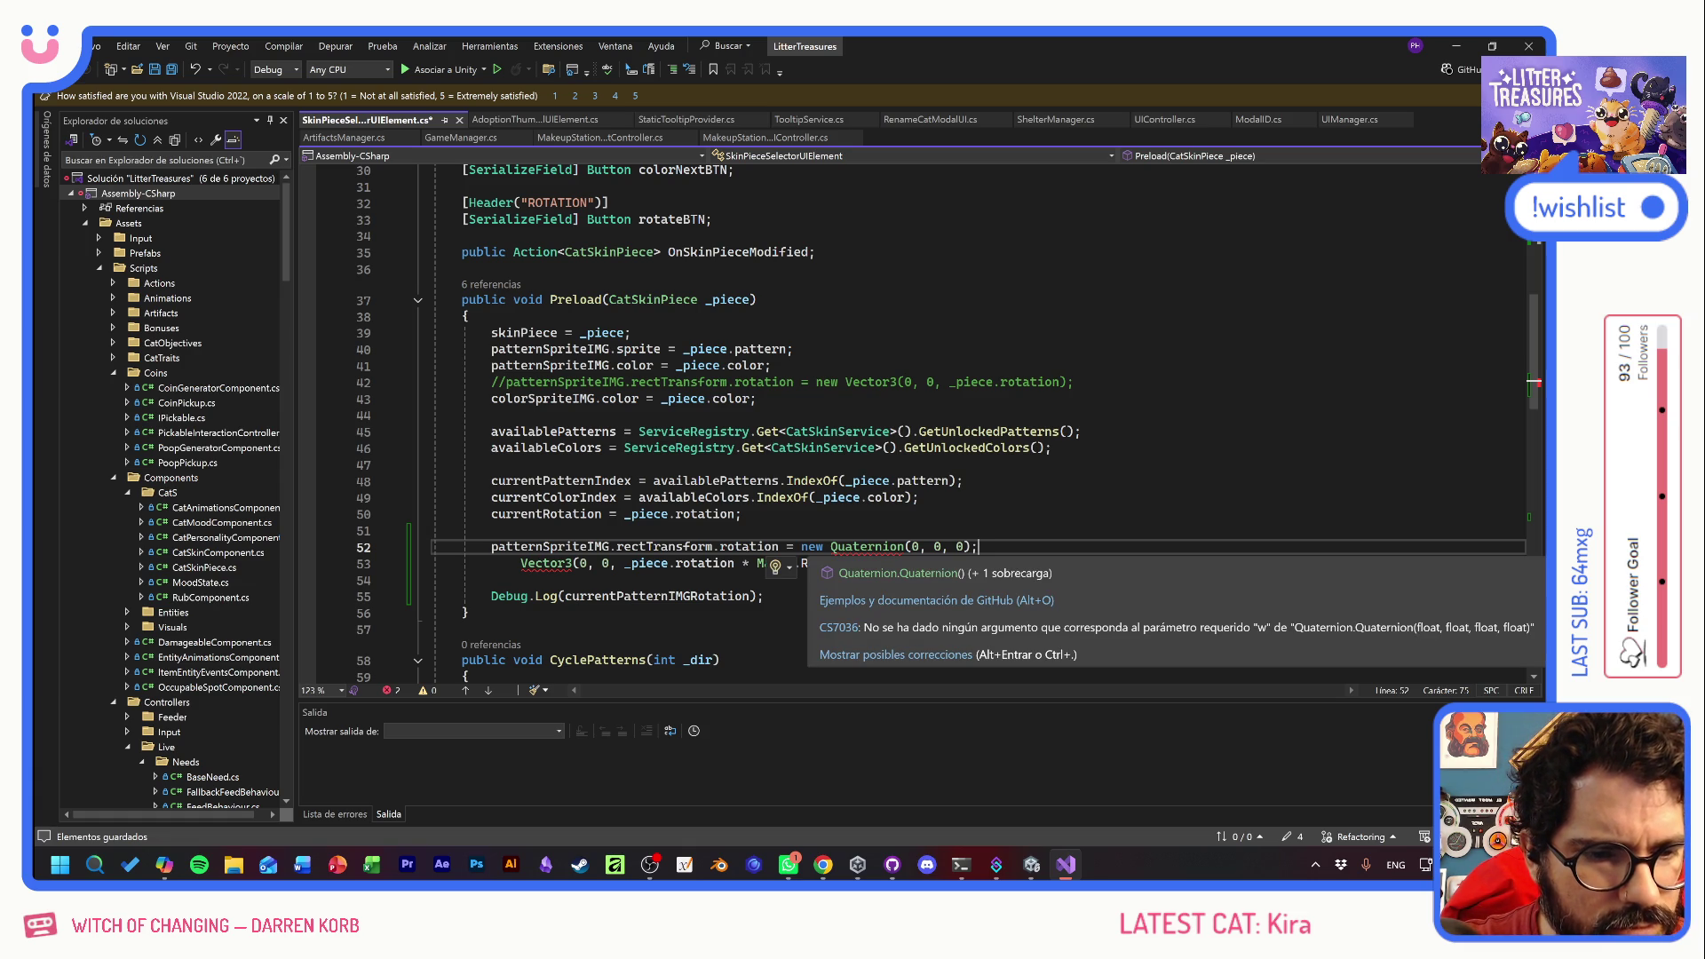
type(",")
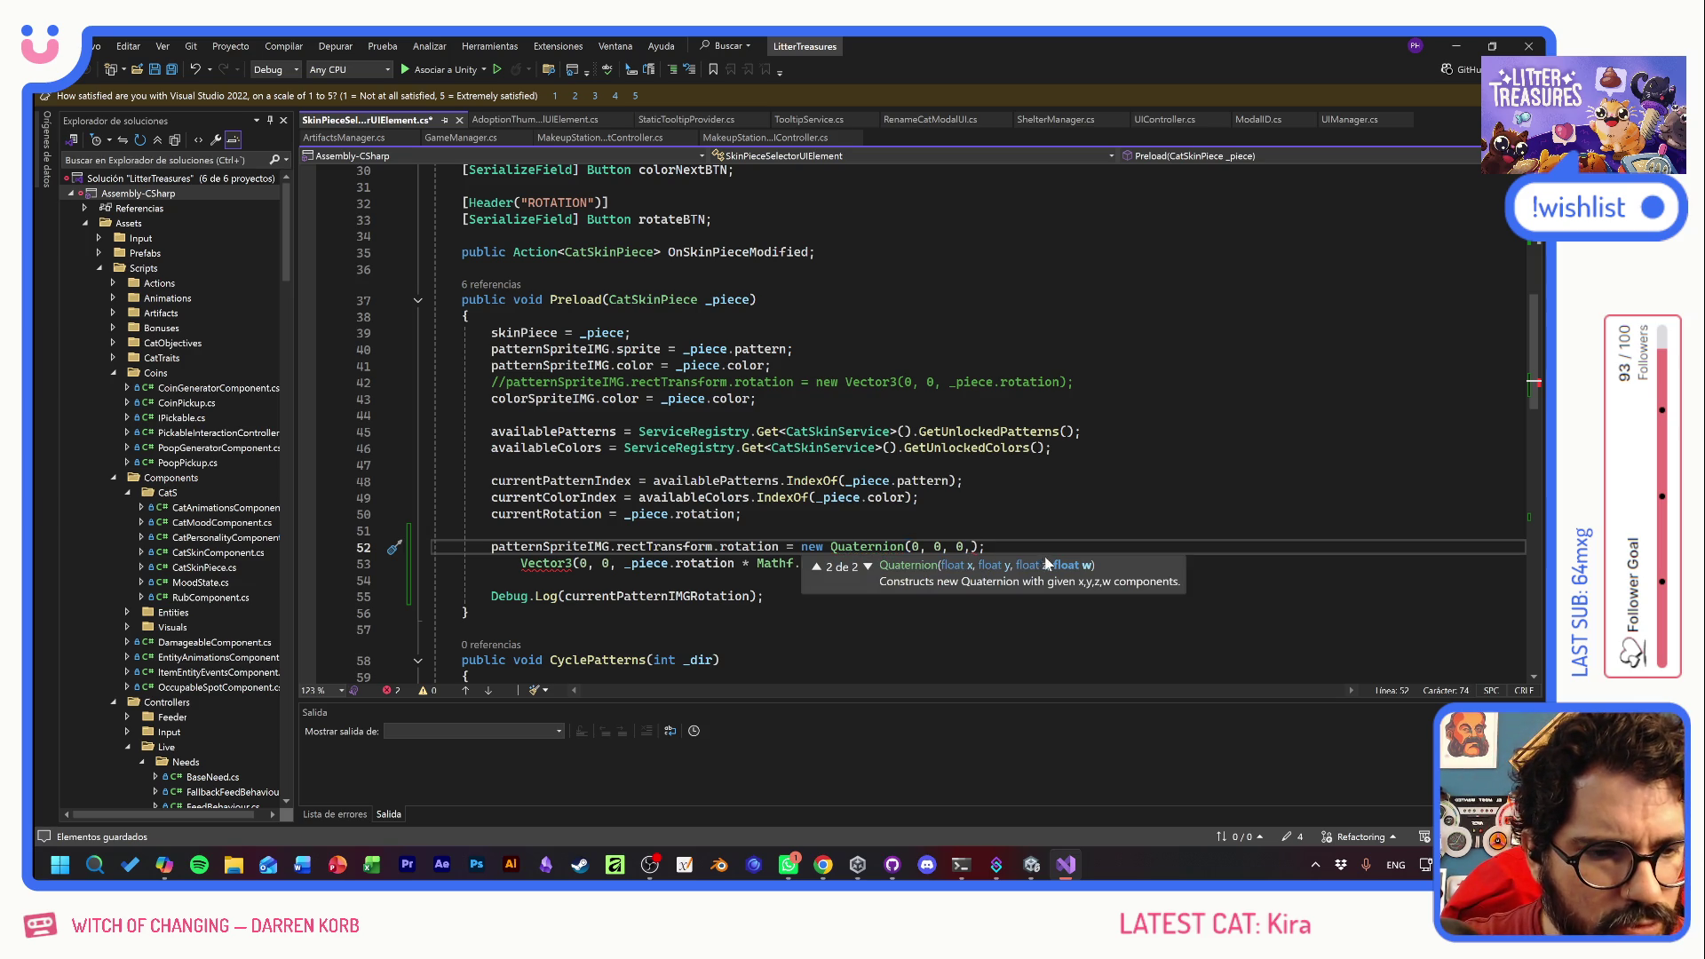
type("0")
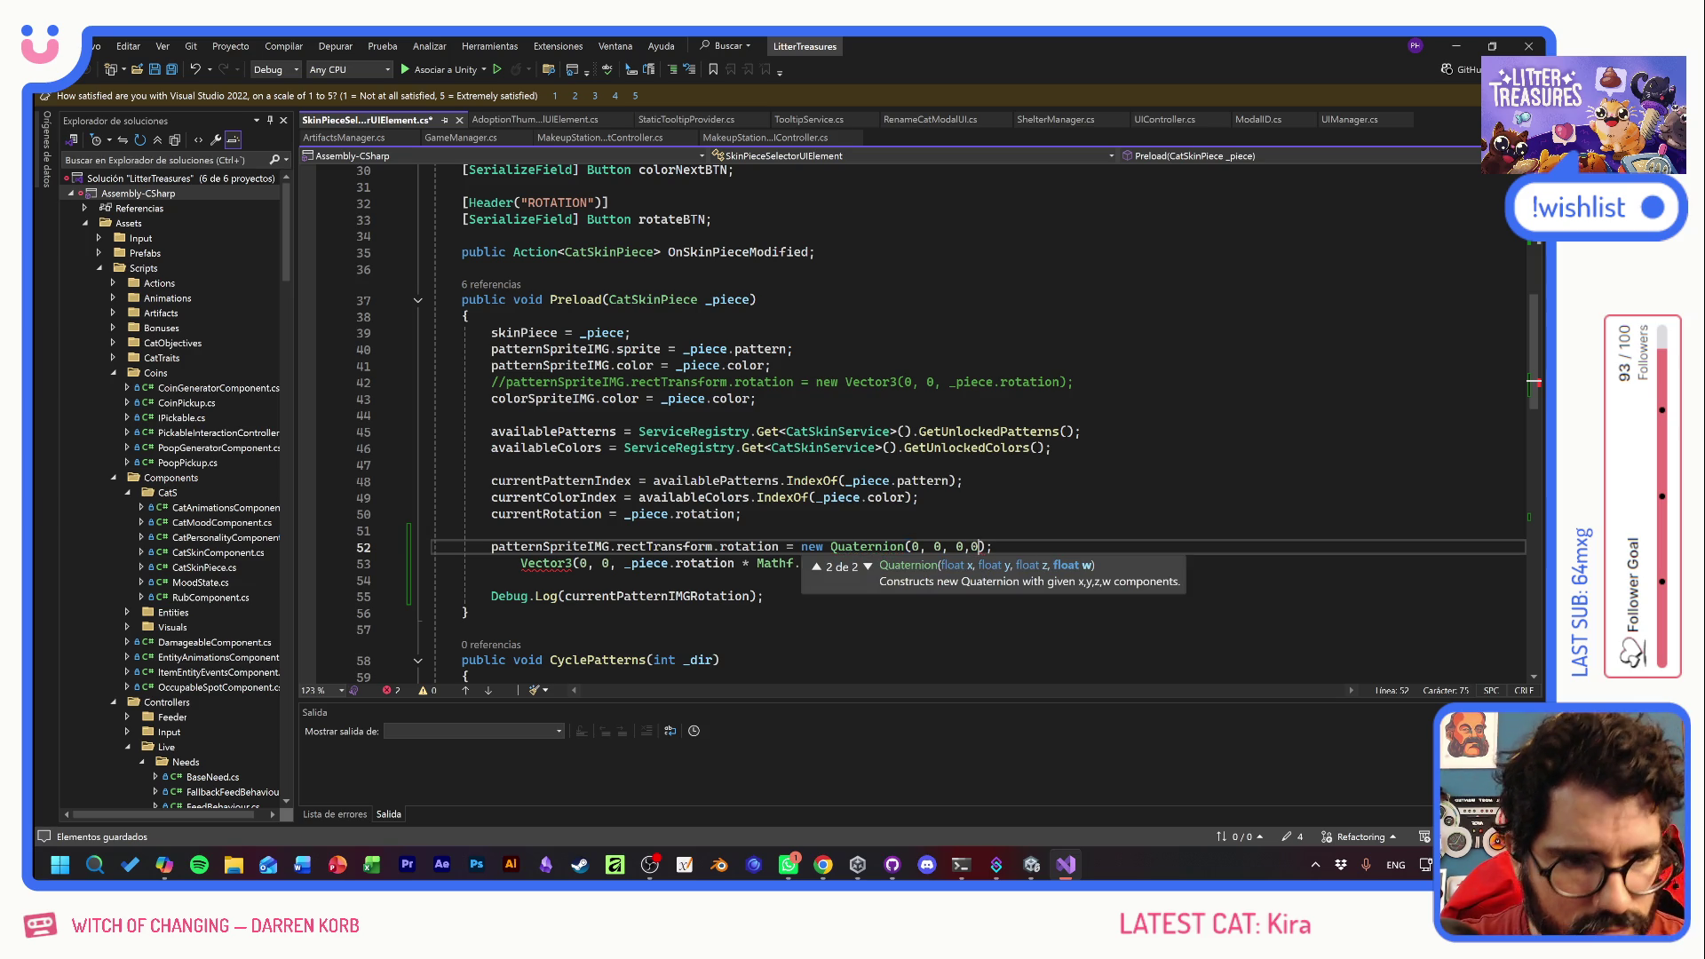
- Move _piece.rotation * Mathf.Rad2Deg into the third Quaternion argument, delete the Vector3 line, and save
left_click(491, 531)
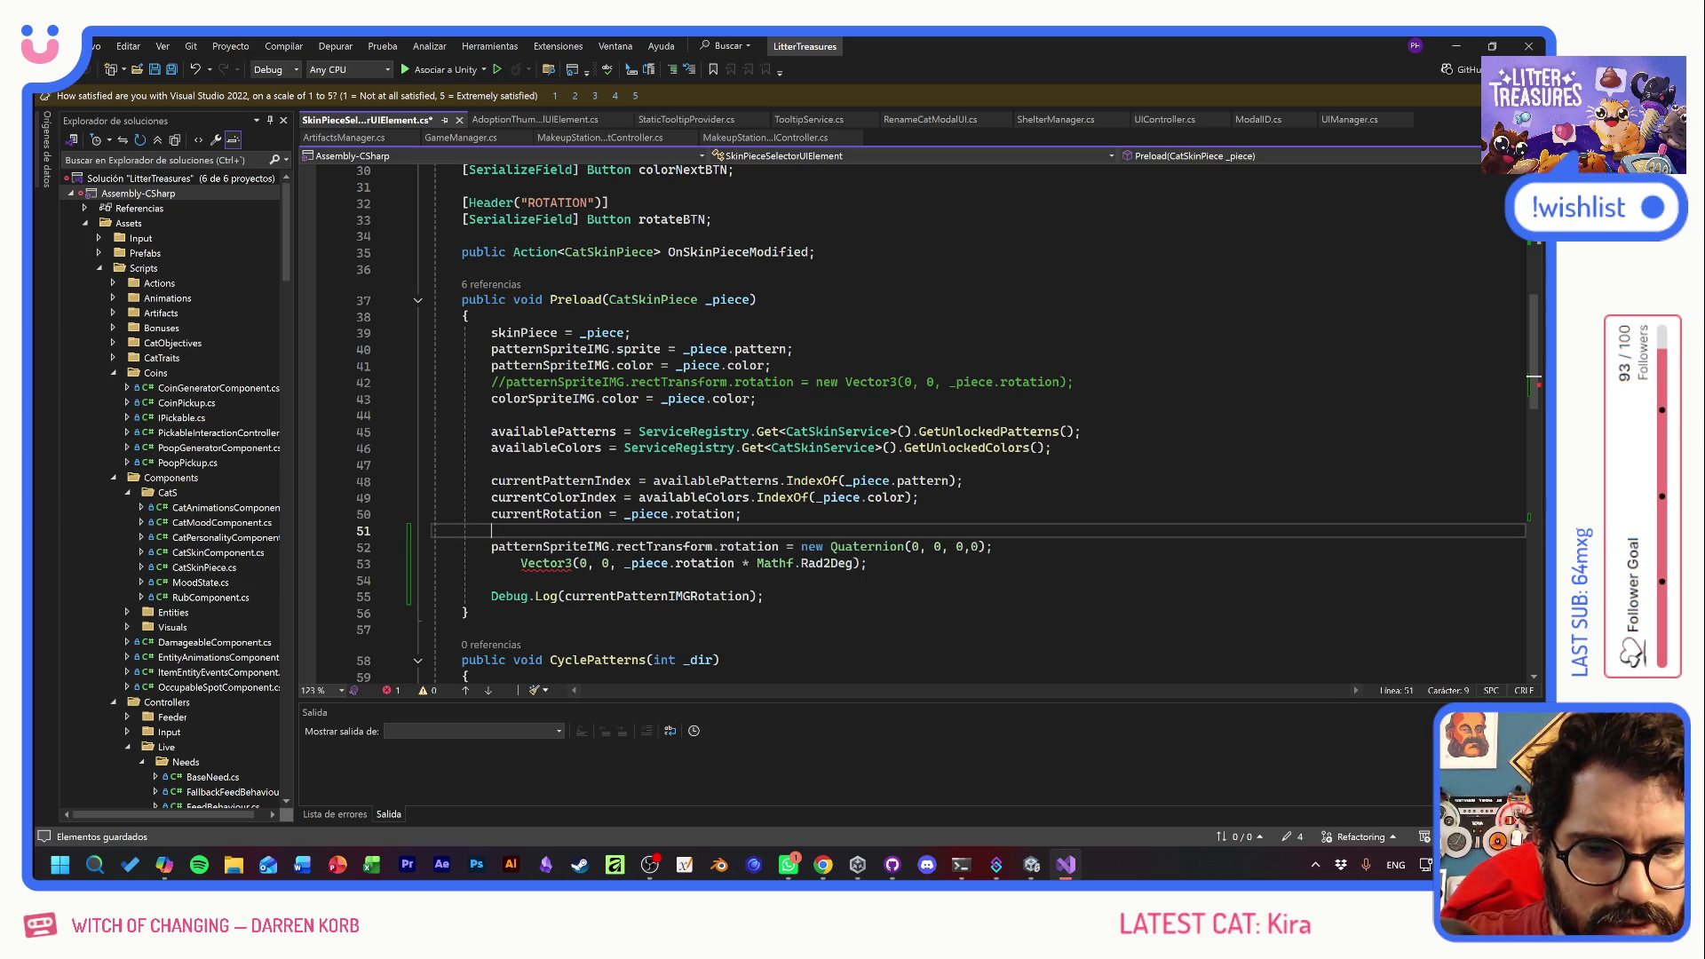
left_click_drag(625, 563, 855, 563)
key("ctrl+x")
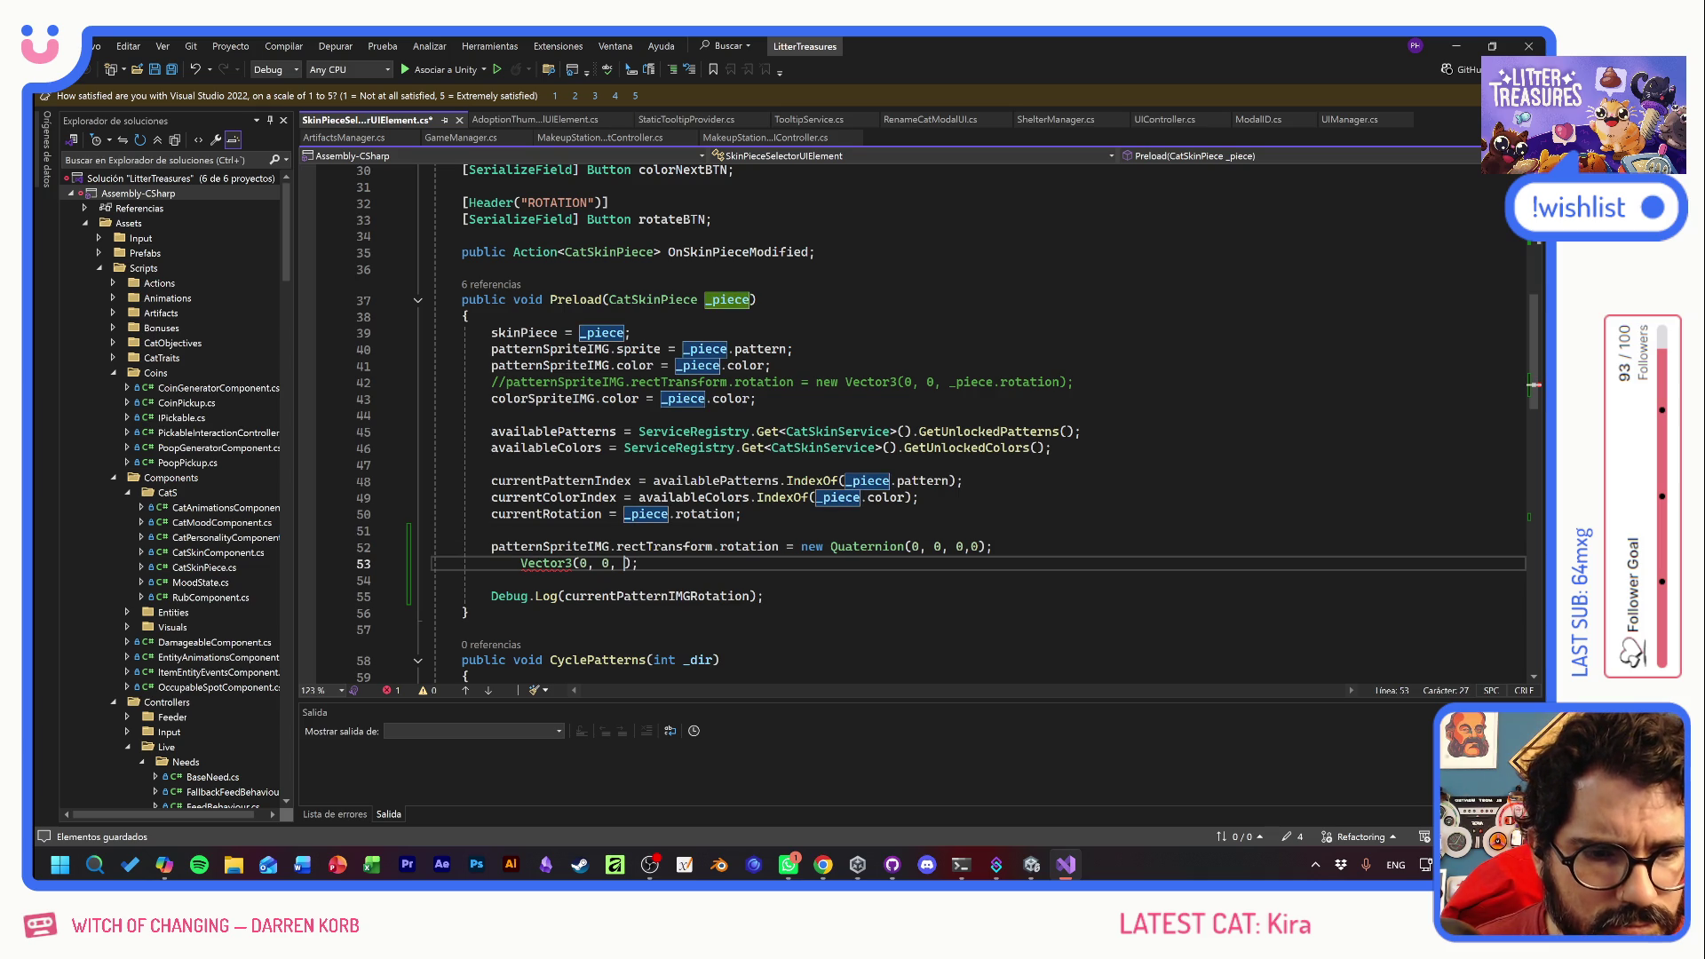
double_click(944, 546)
key("ctrl+v")
left_click(637, 563)
key("shift+Home")
key("BackSpace")
key("BackSpace")
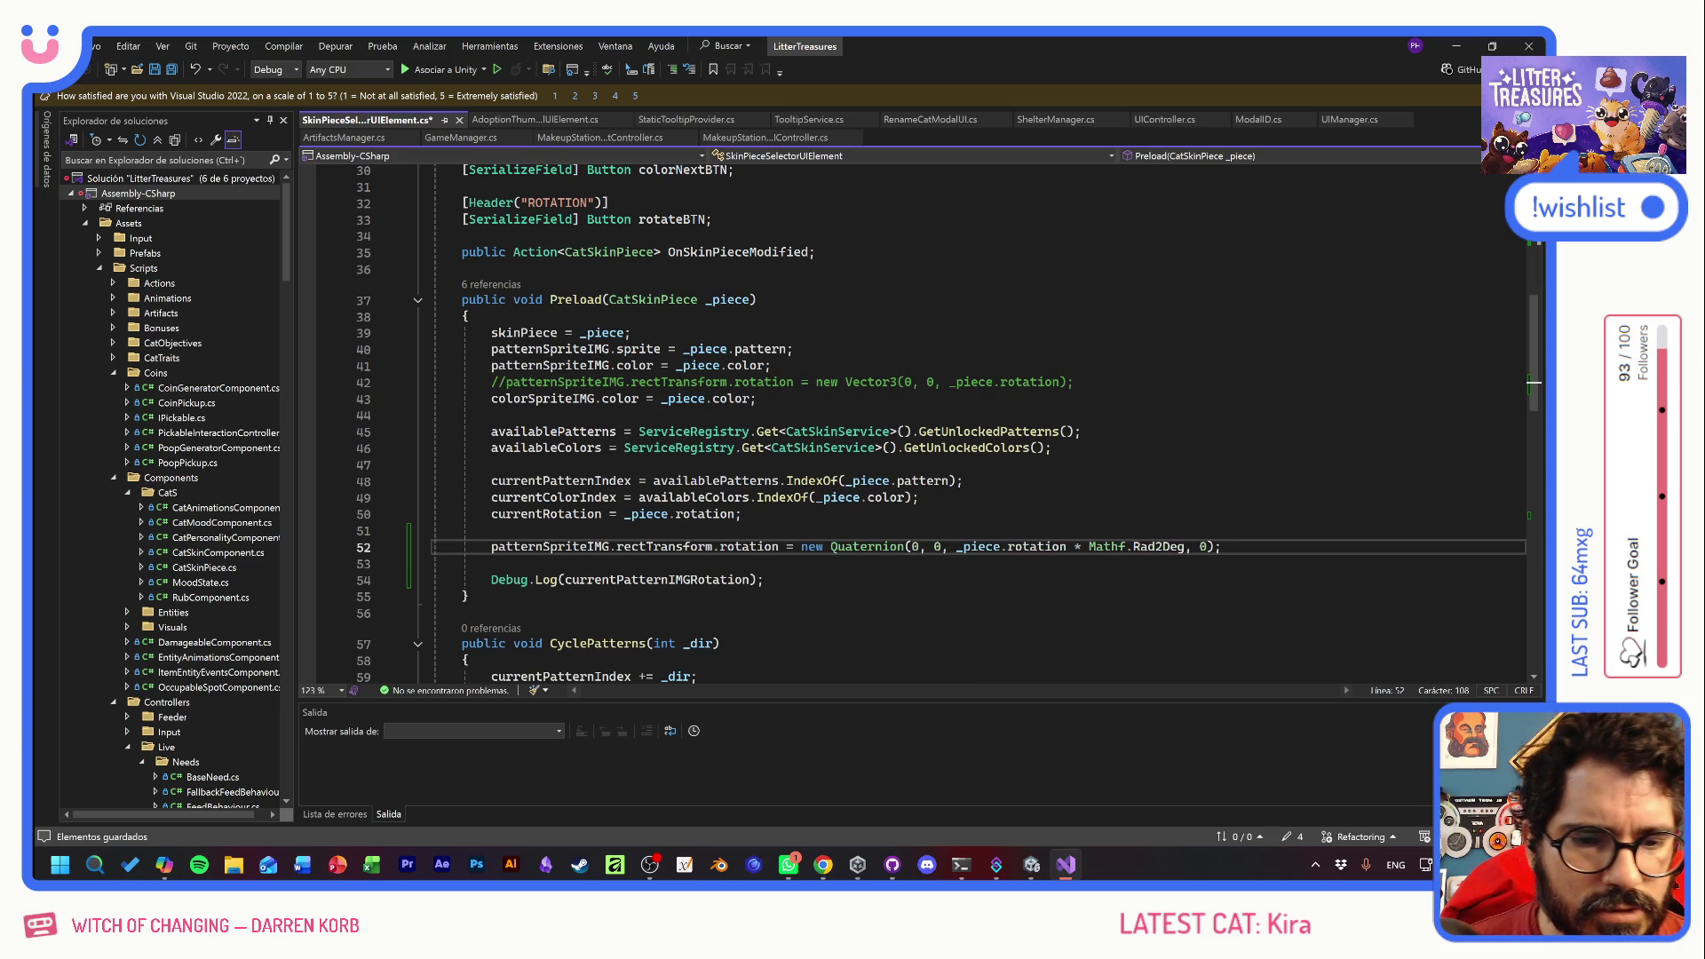
key("ctrl+s")
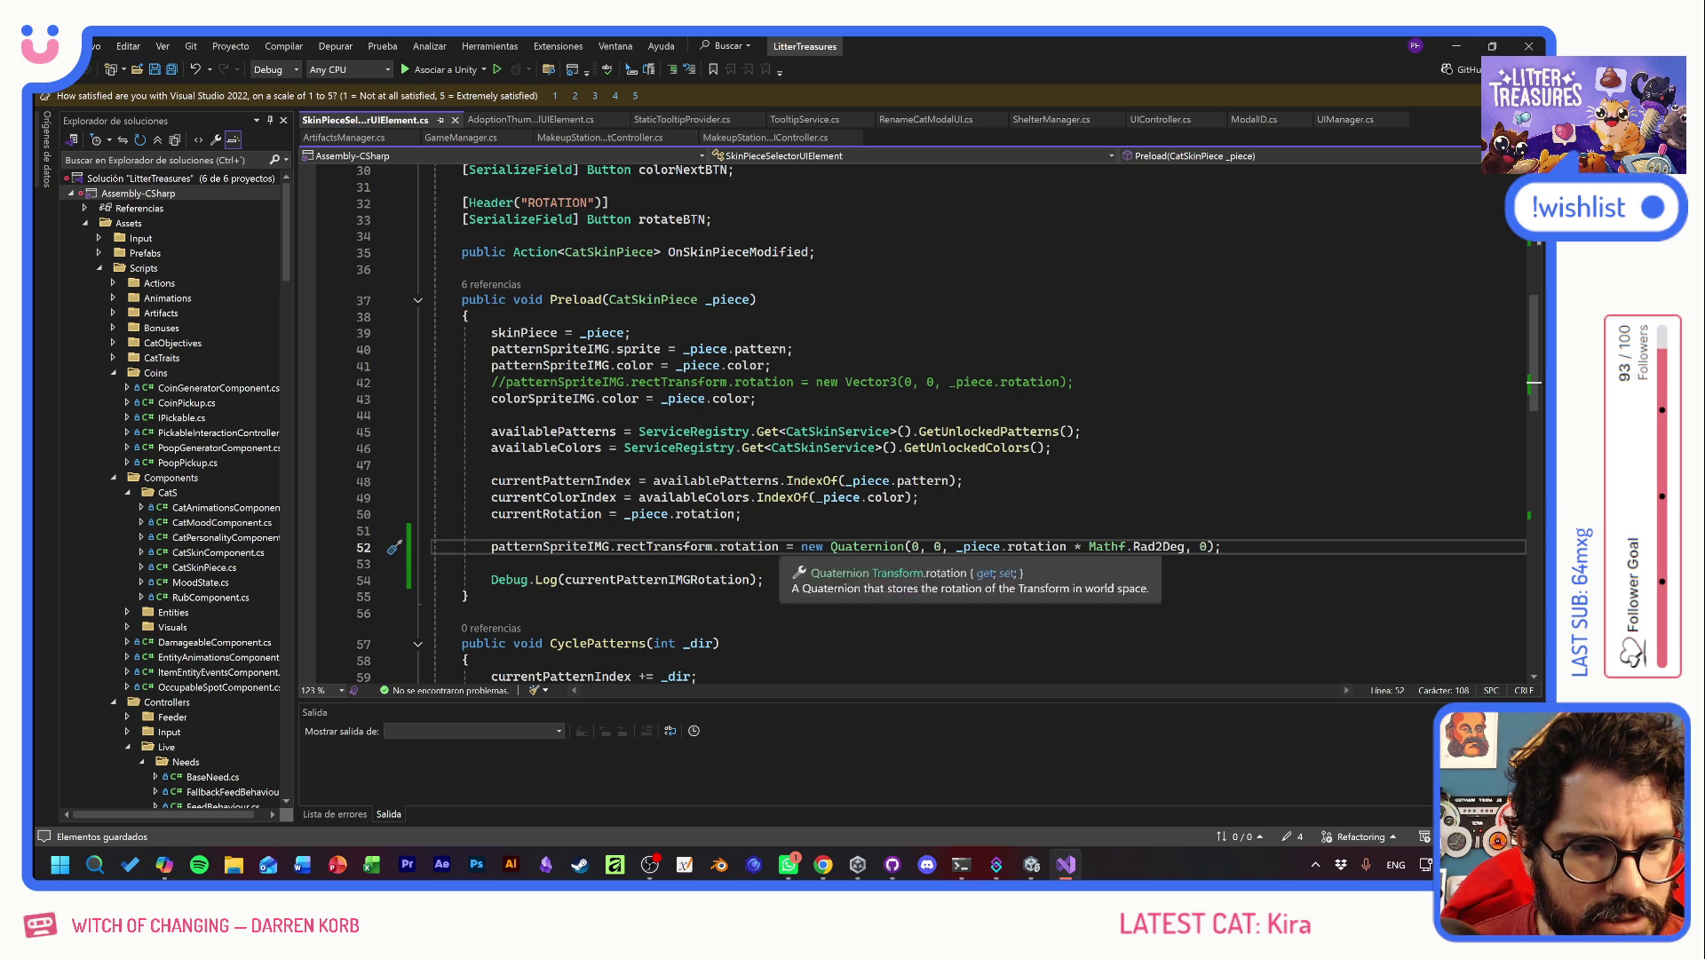
- Make the Debug.Log call print patternSpriteIMG.rectTransform.rotation instead of currentPatternIMGRotation
left_click(533, 546)
left_click(624, 579)
double_click(624, 579)
key("ctrl+v")
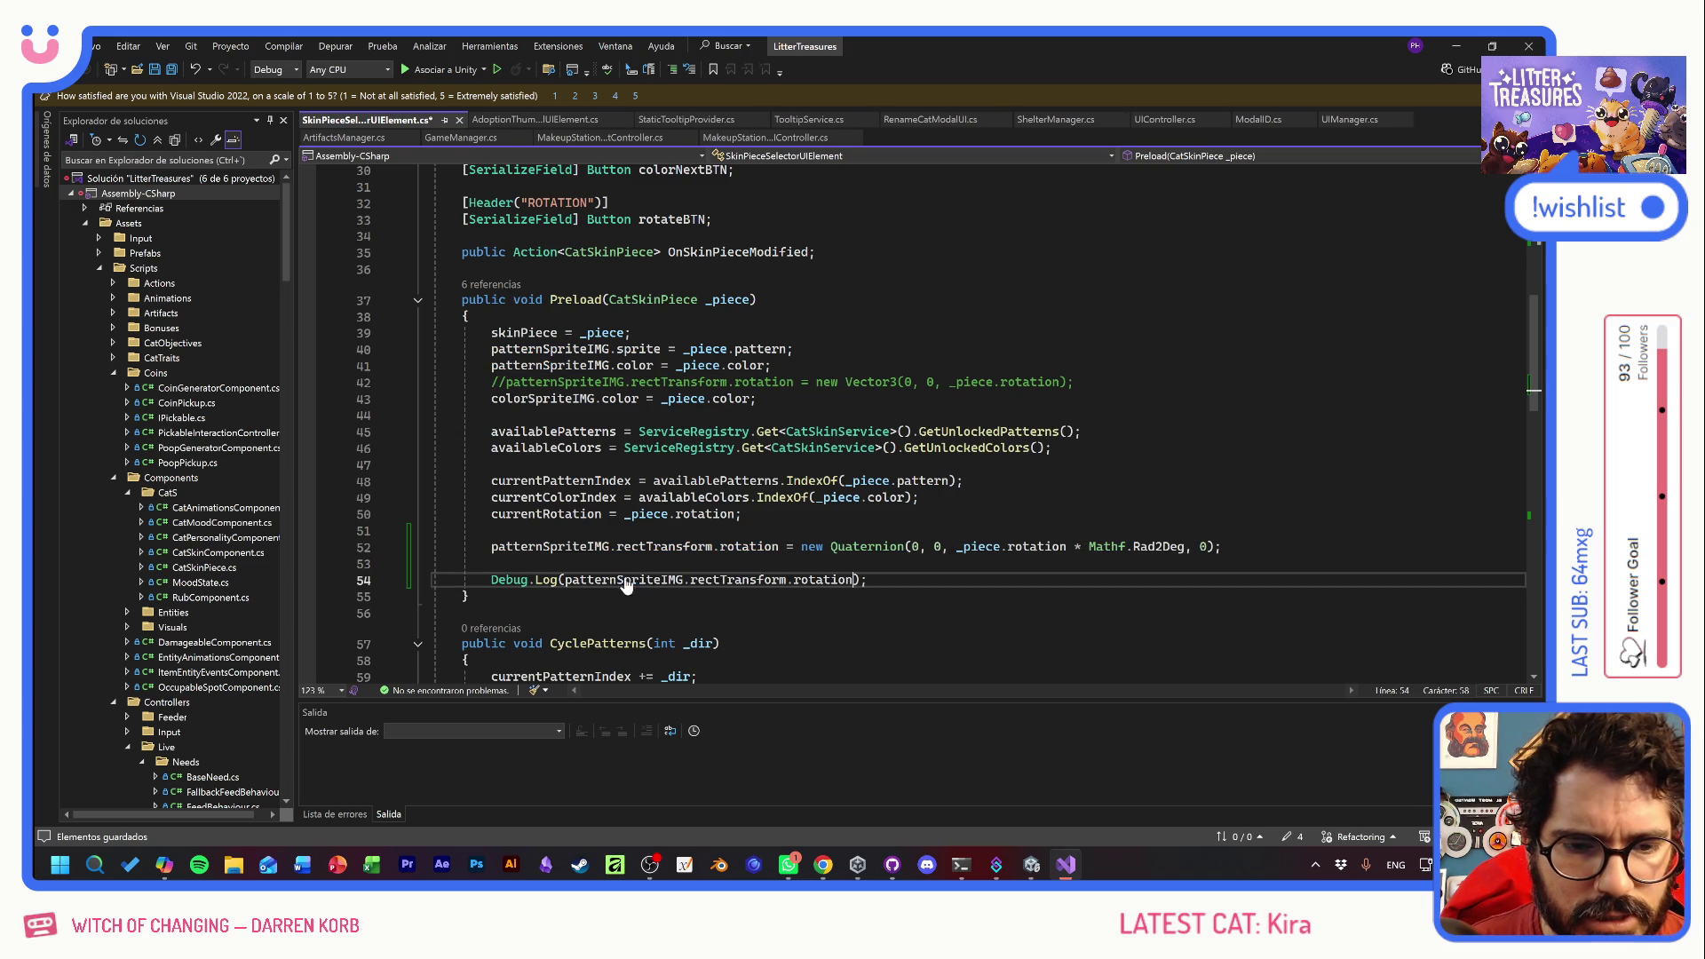
key("Down")
left_click(867, 579)
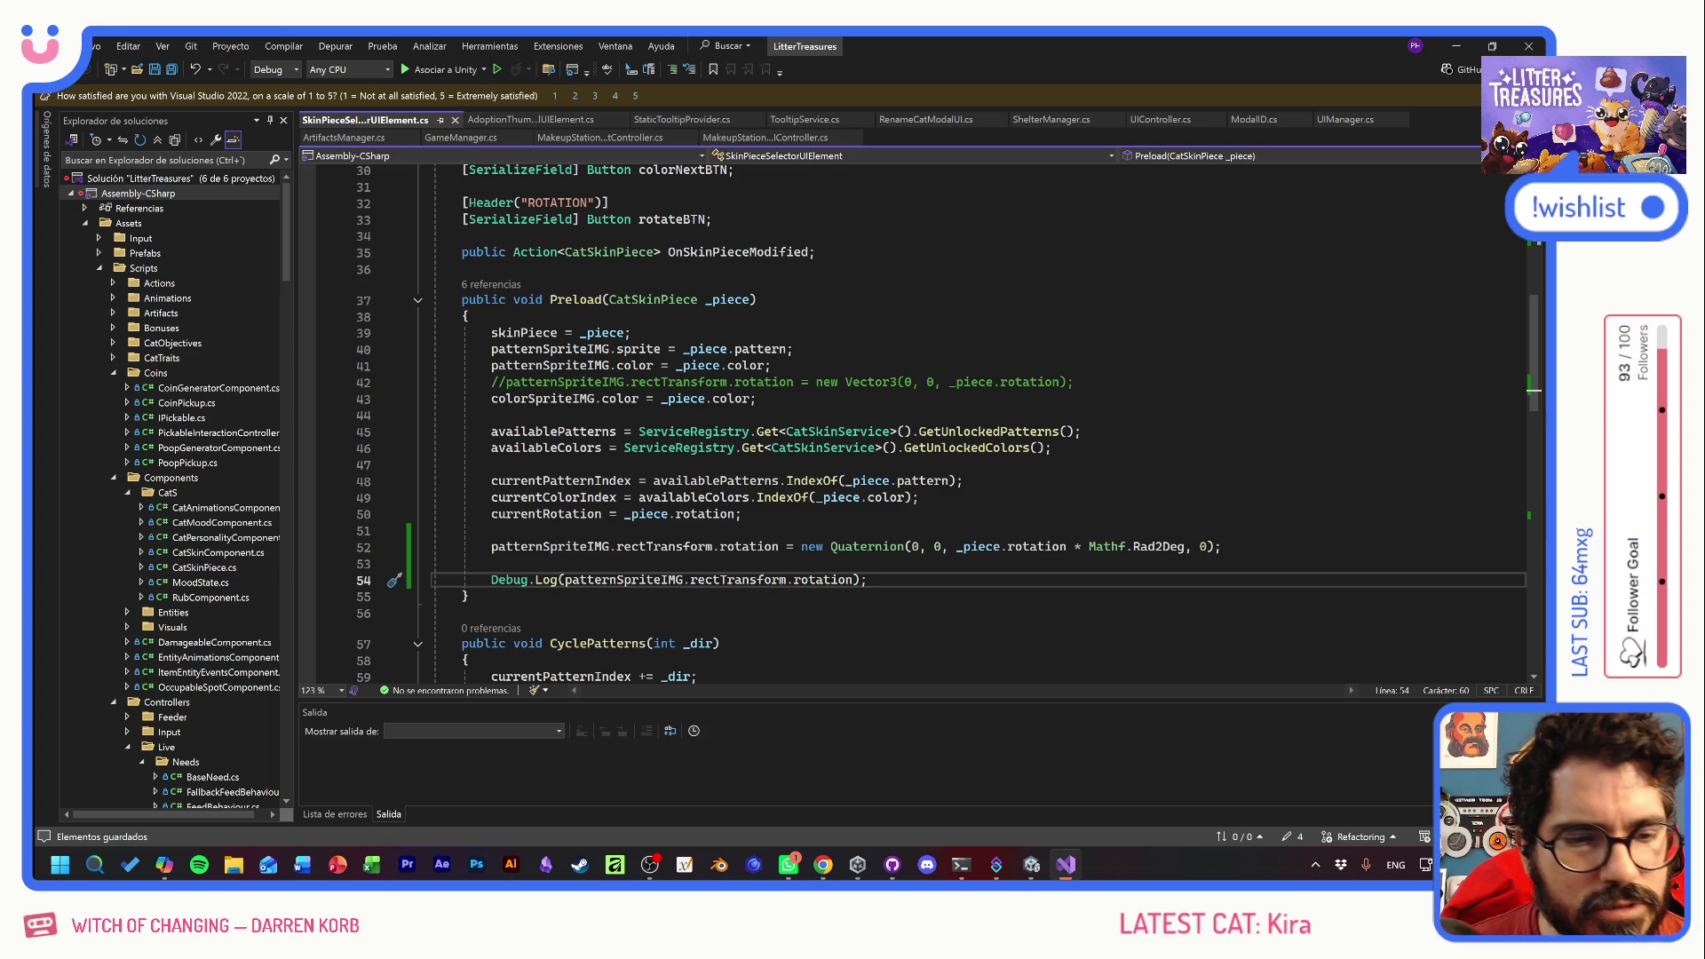
- Copy the pattern image rotation assignment from line 52 into the Rotate() method
key("Up")
key("Up")
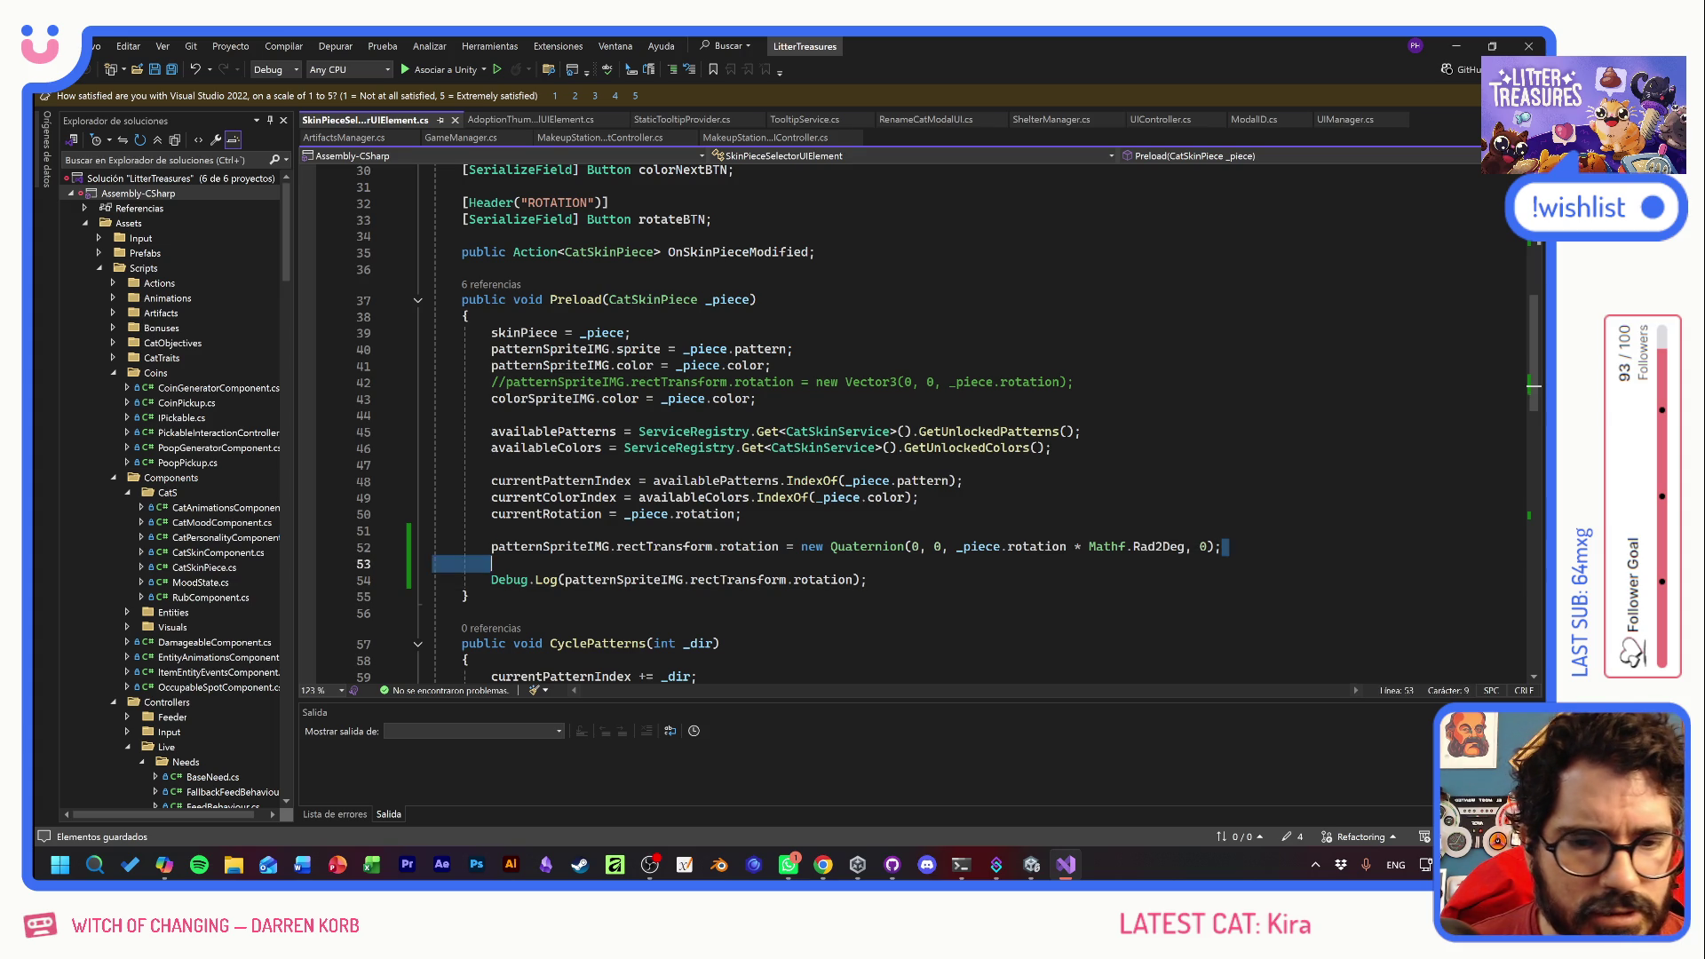
key("End")
key("shift+Home")
key("shift+Home")
scroll(888, 418, "down", 11)
key("ctrl+c")
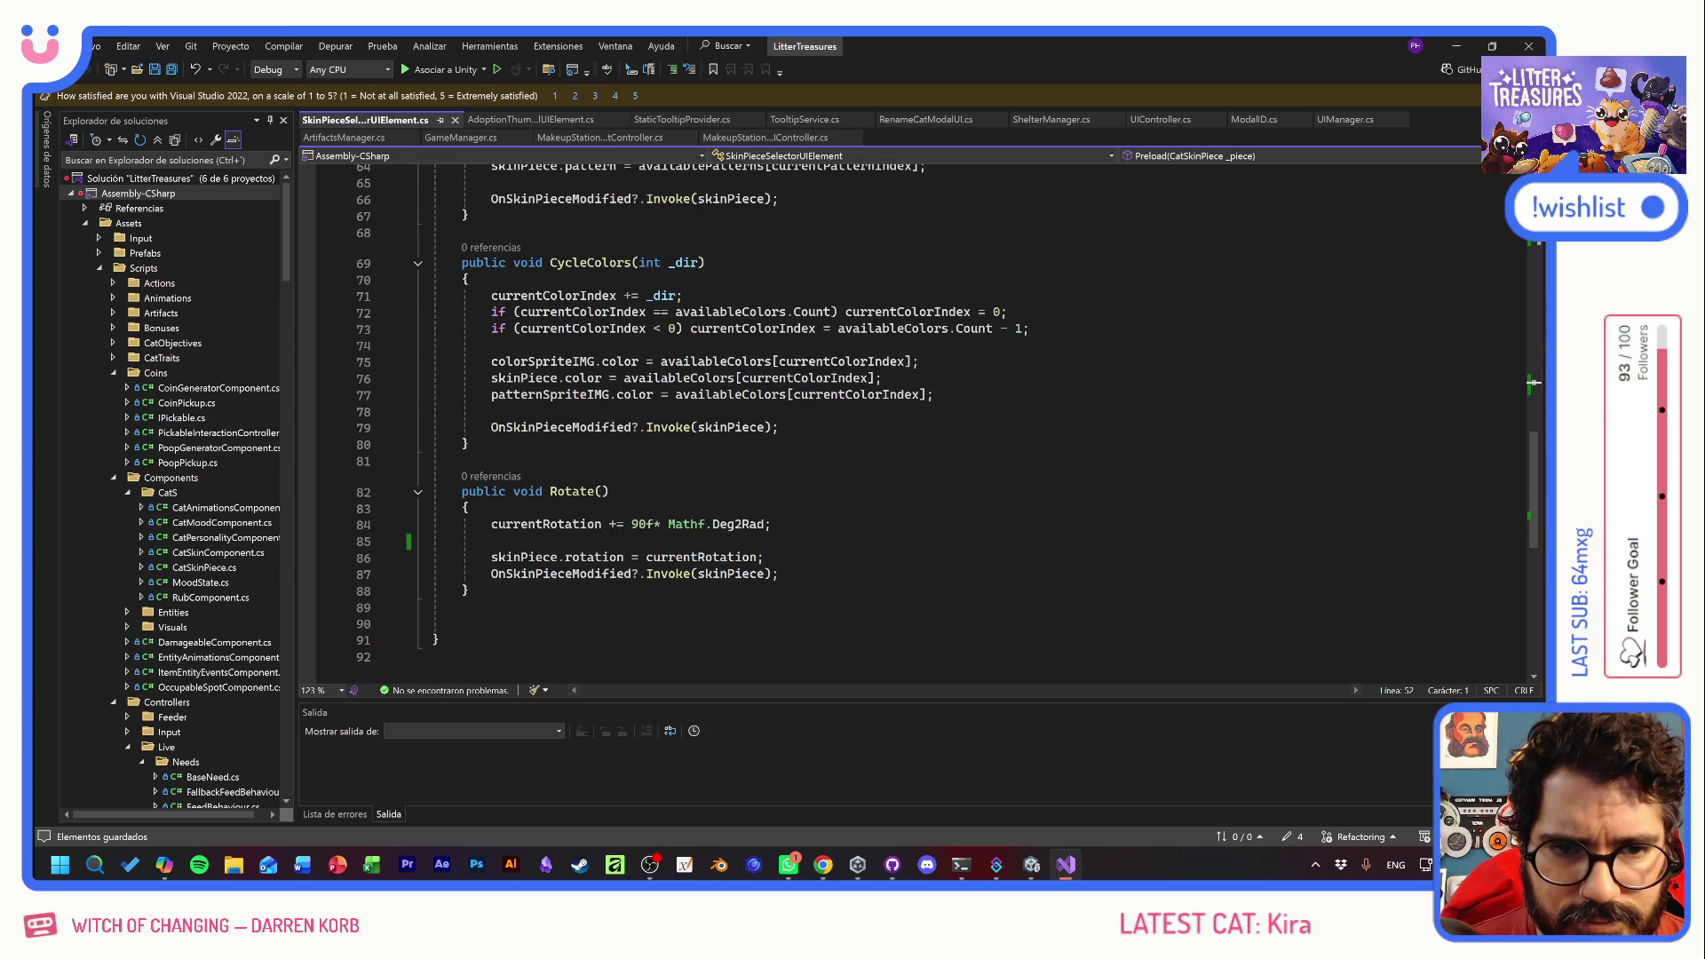
left_click(432, 541)
key("ctrl+v")
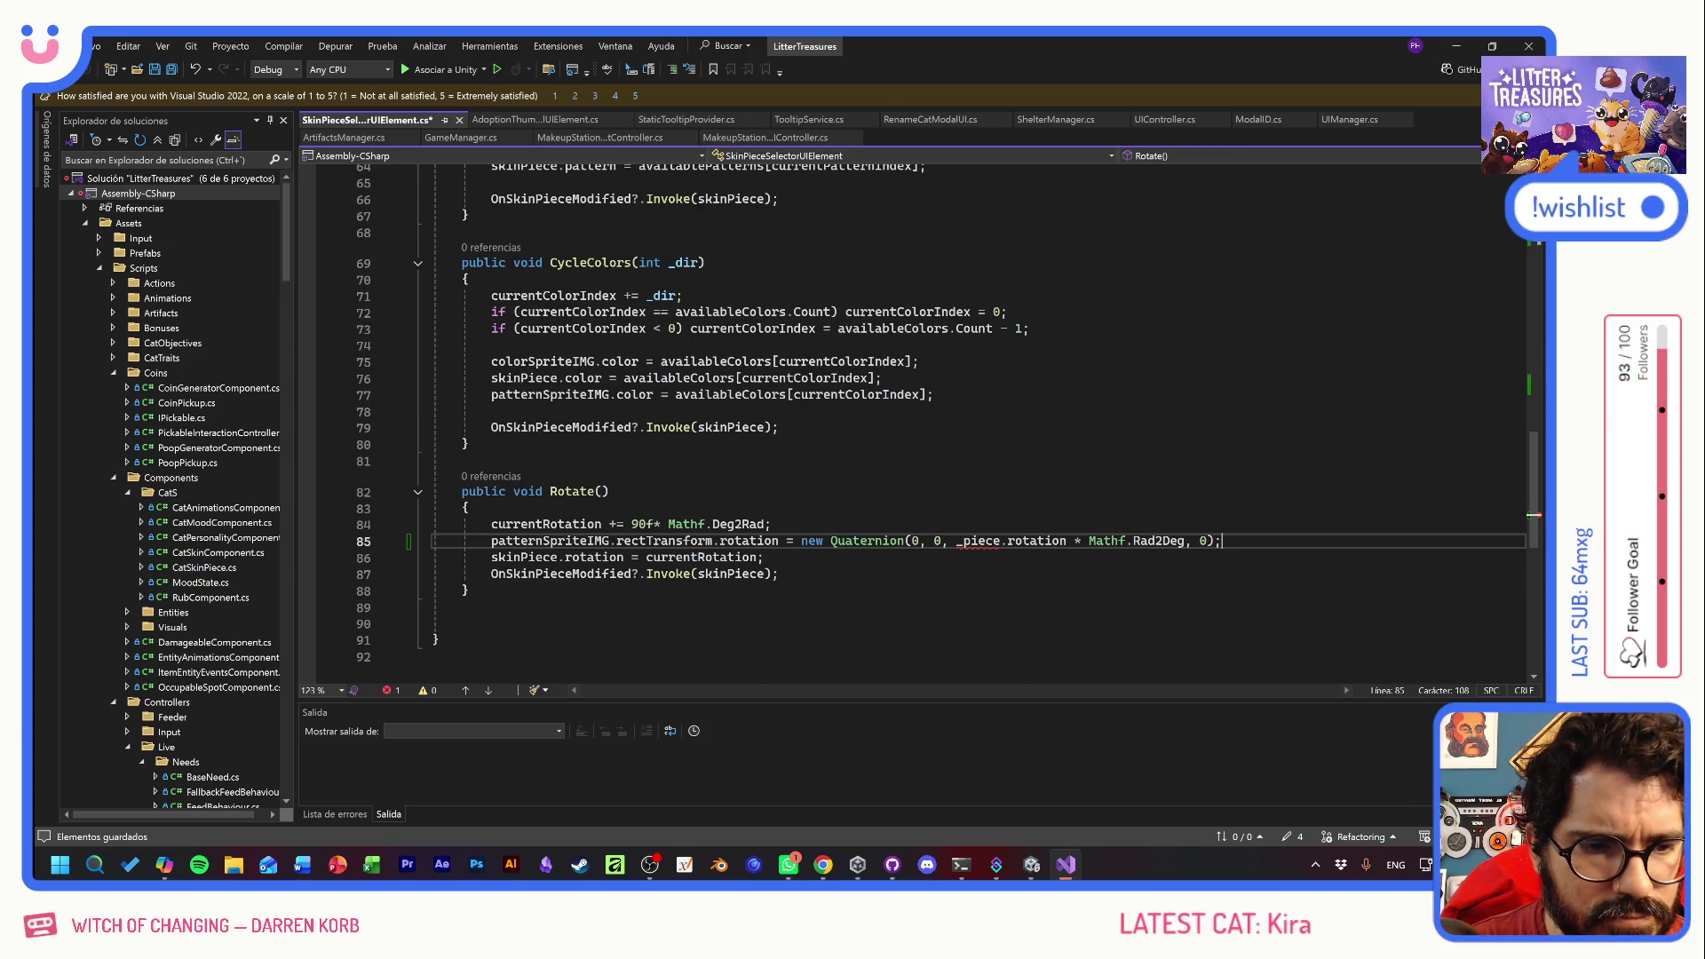
- In the pasted Rotate() line, replace _piece.rotation with currentRotation and save the script
left_click(569, 524)
double_click(568, 524)
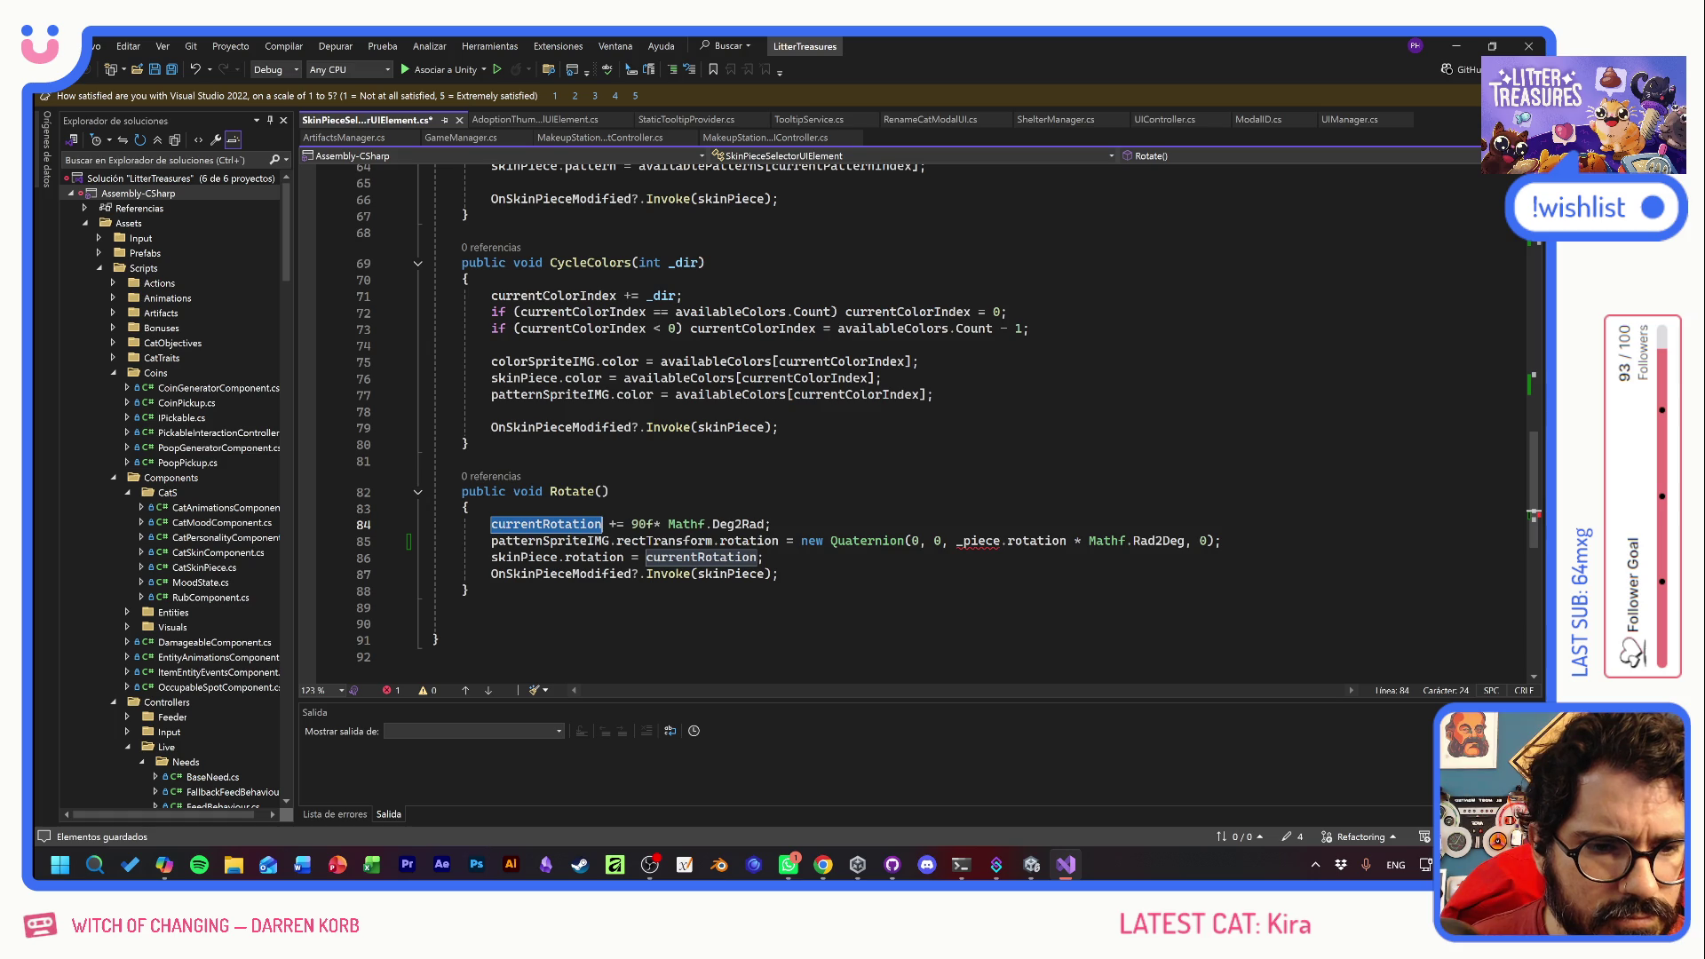
key("ctrl+c")
left_click_drag(956, 541, 1066, 541)
key("ctrl+v")
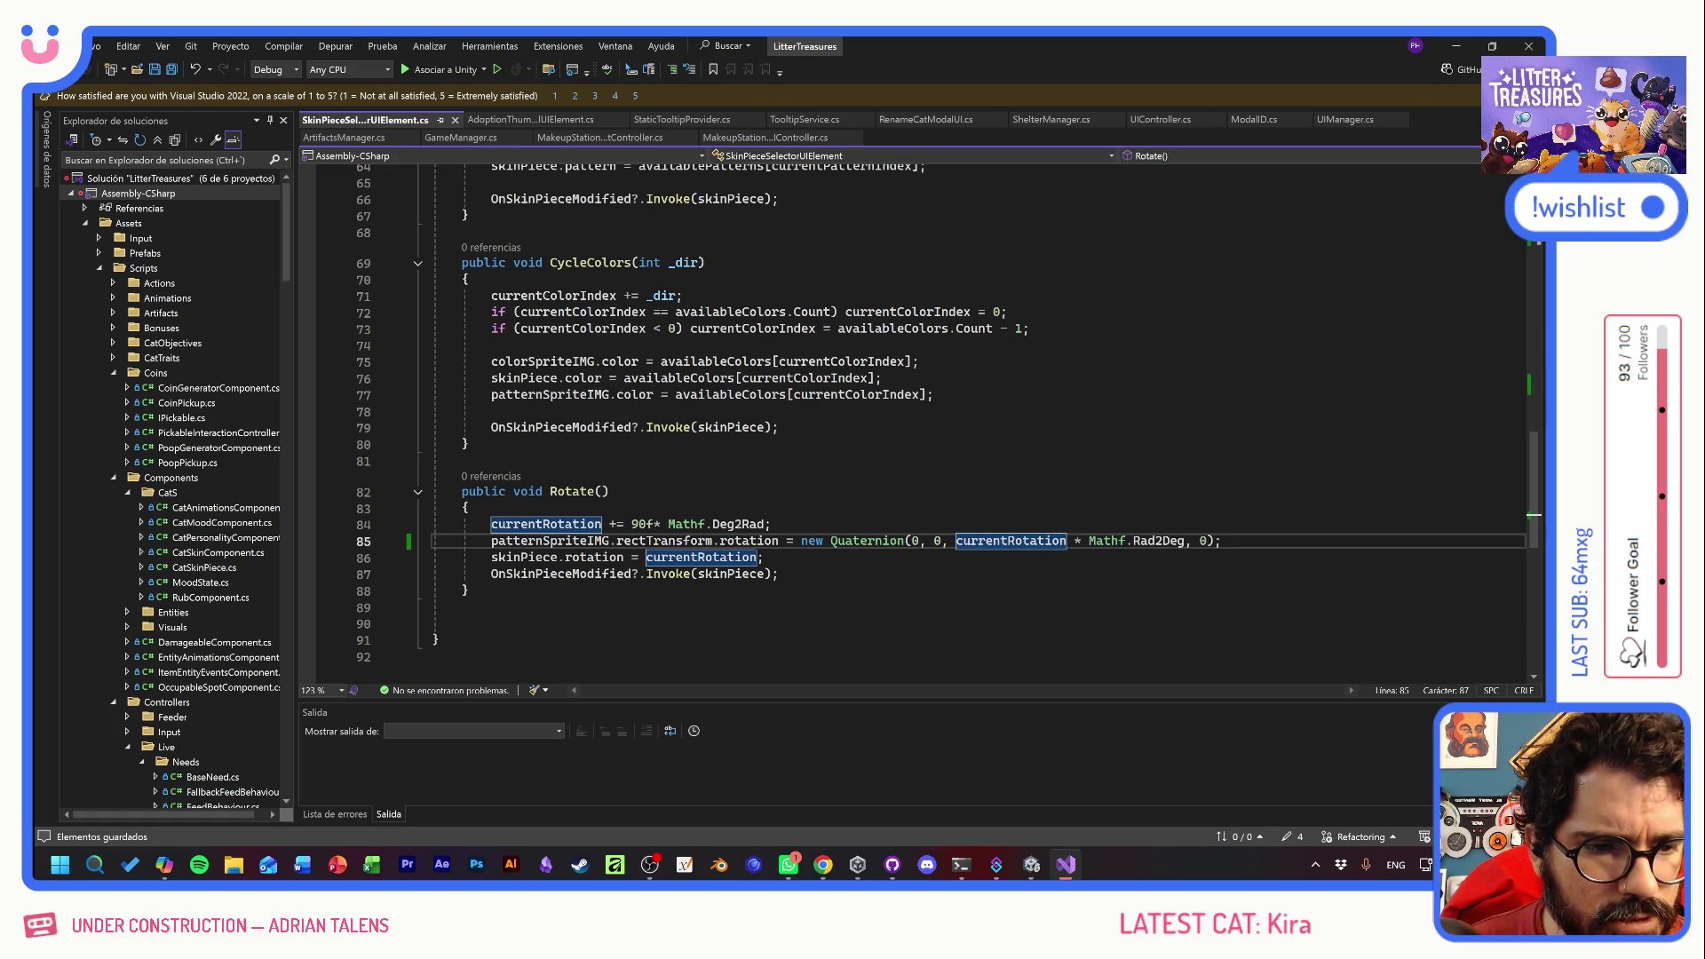
key("ctrl+s")
key("alt+Tab")
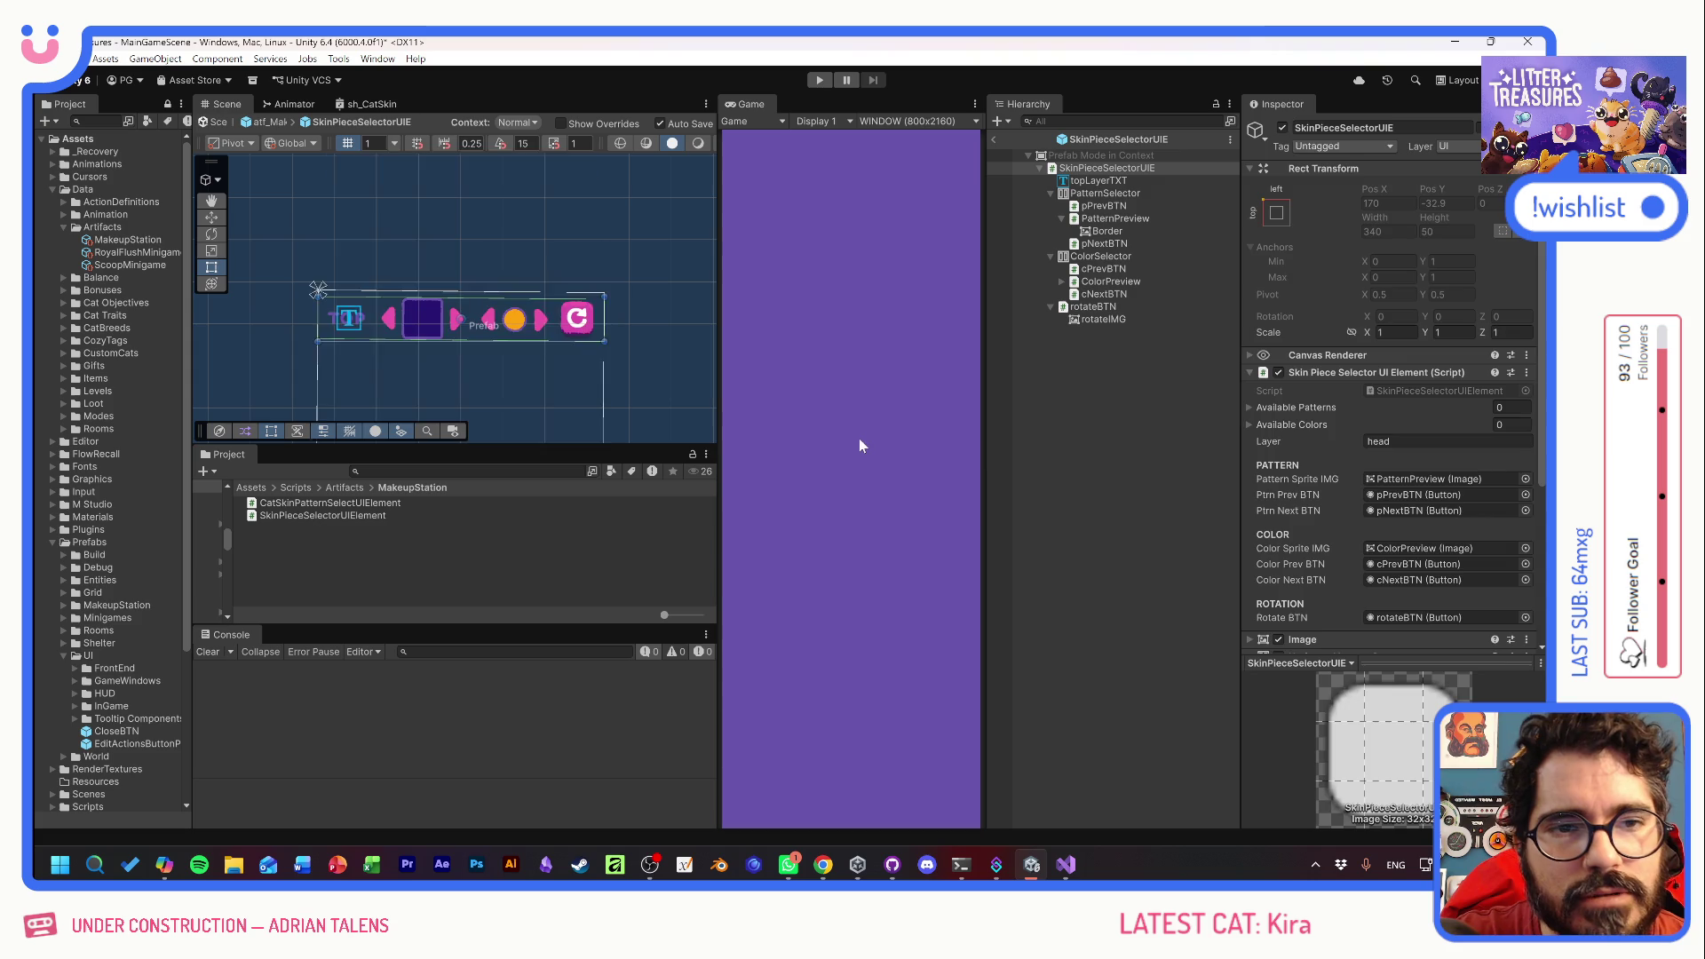
- Enter Play mode, start a New Game, pick Tostada, adopt her, and confirm the name
left_click(819, 79)
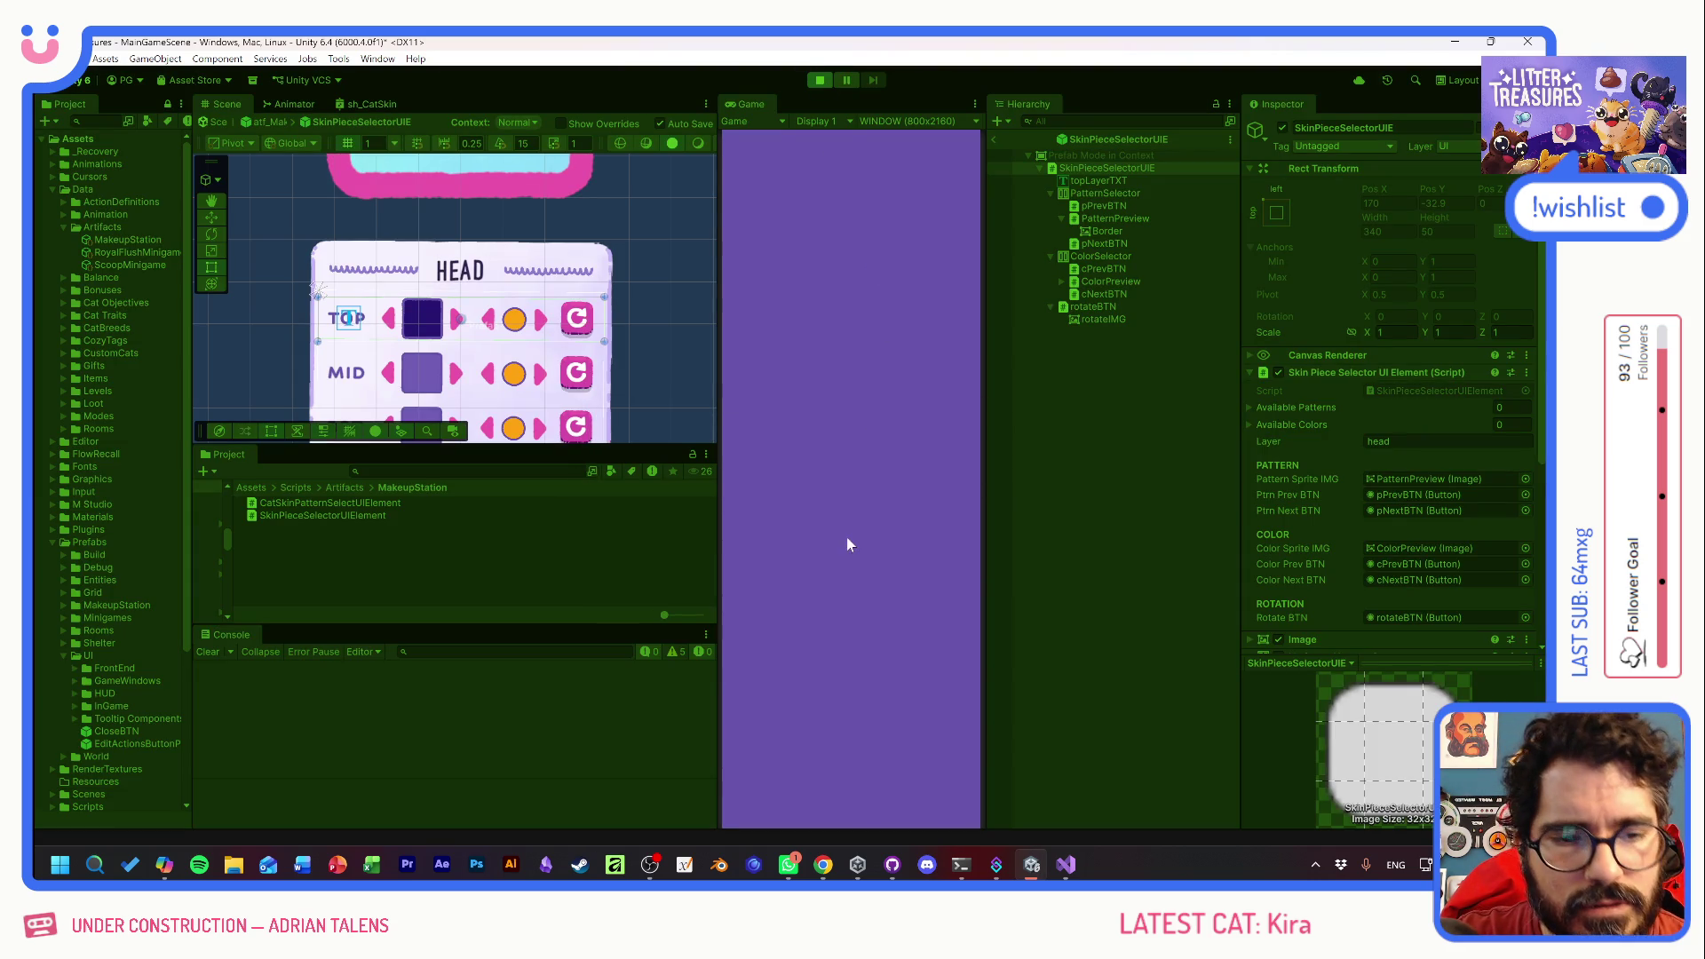
left_click(852, 478)
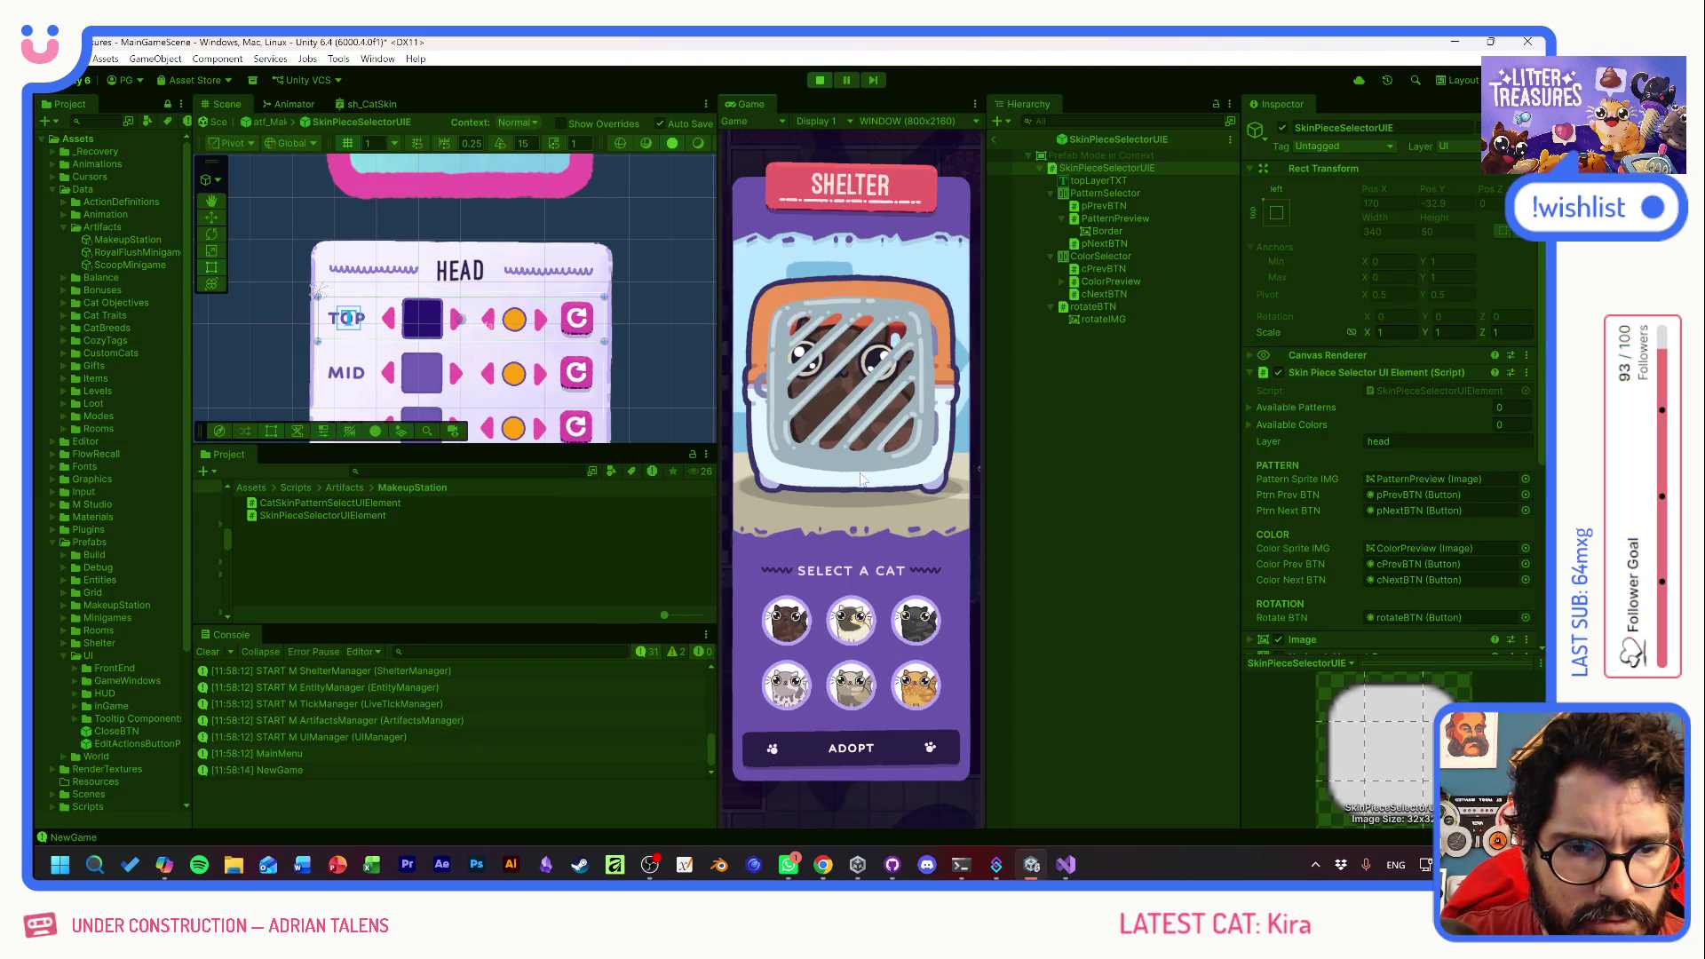
left_click(852, 643)
left_click(865, 747)
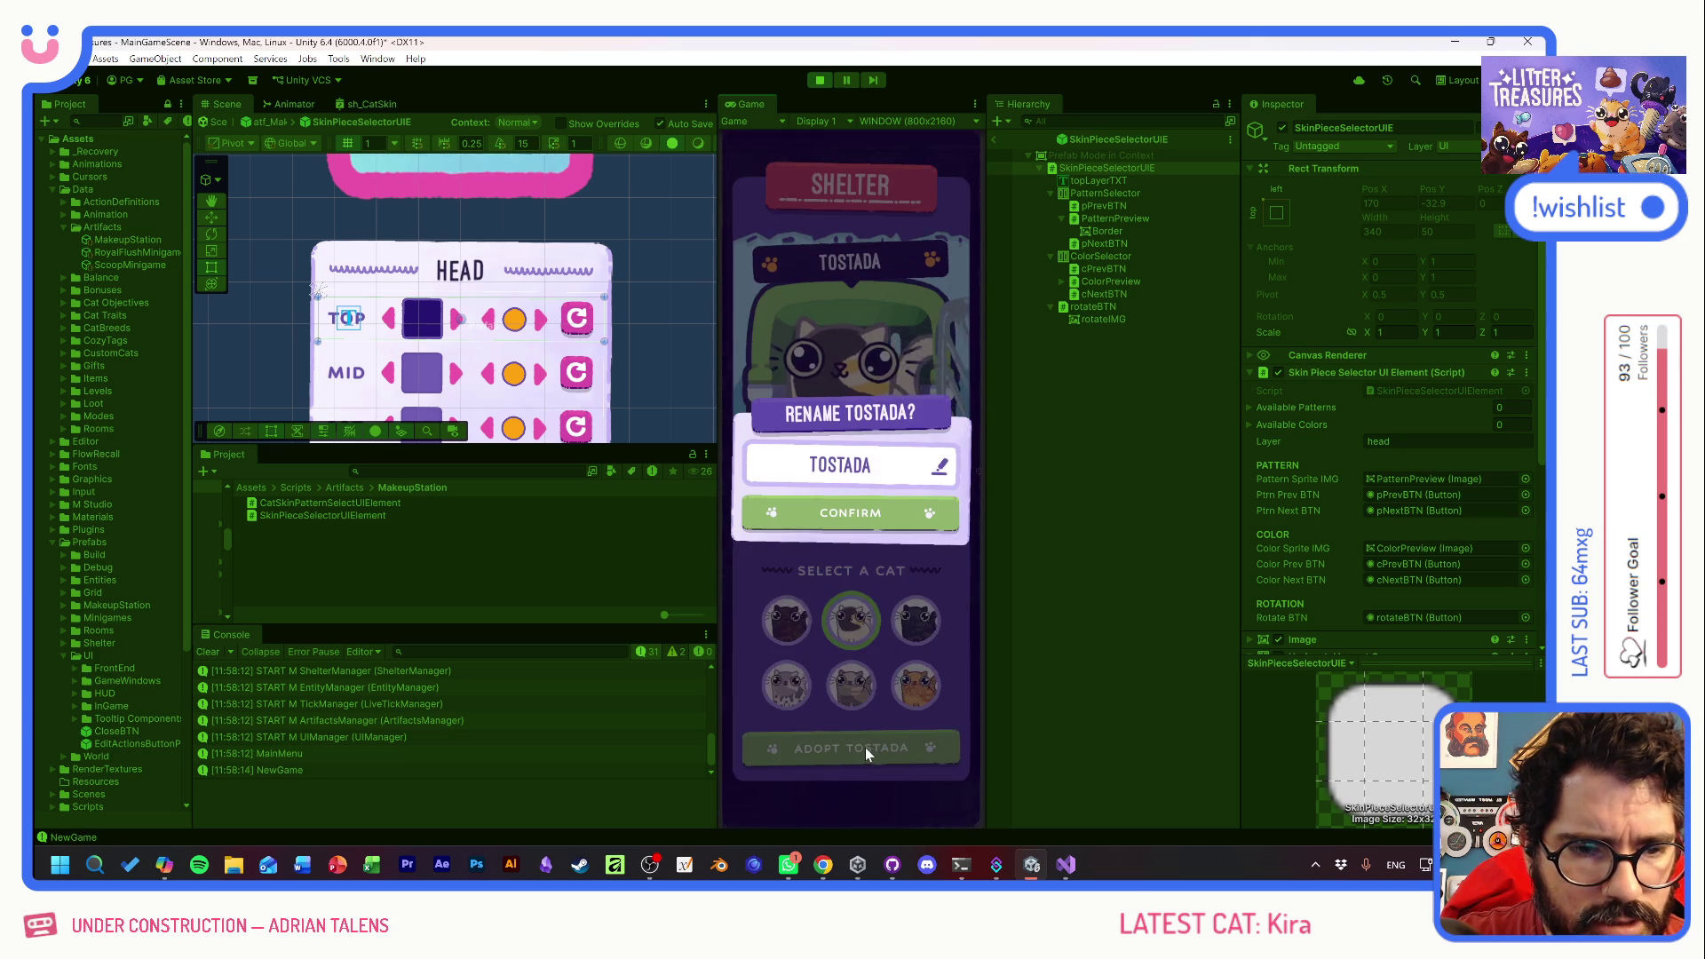
left_click(856, 528)
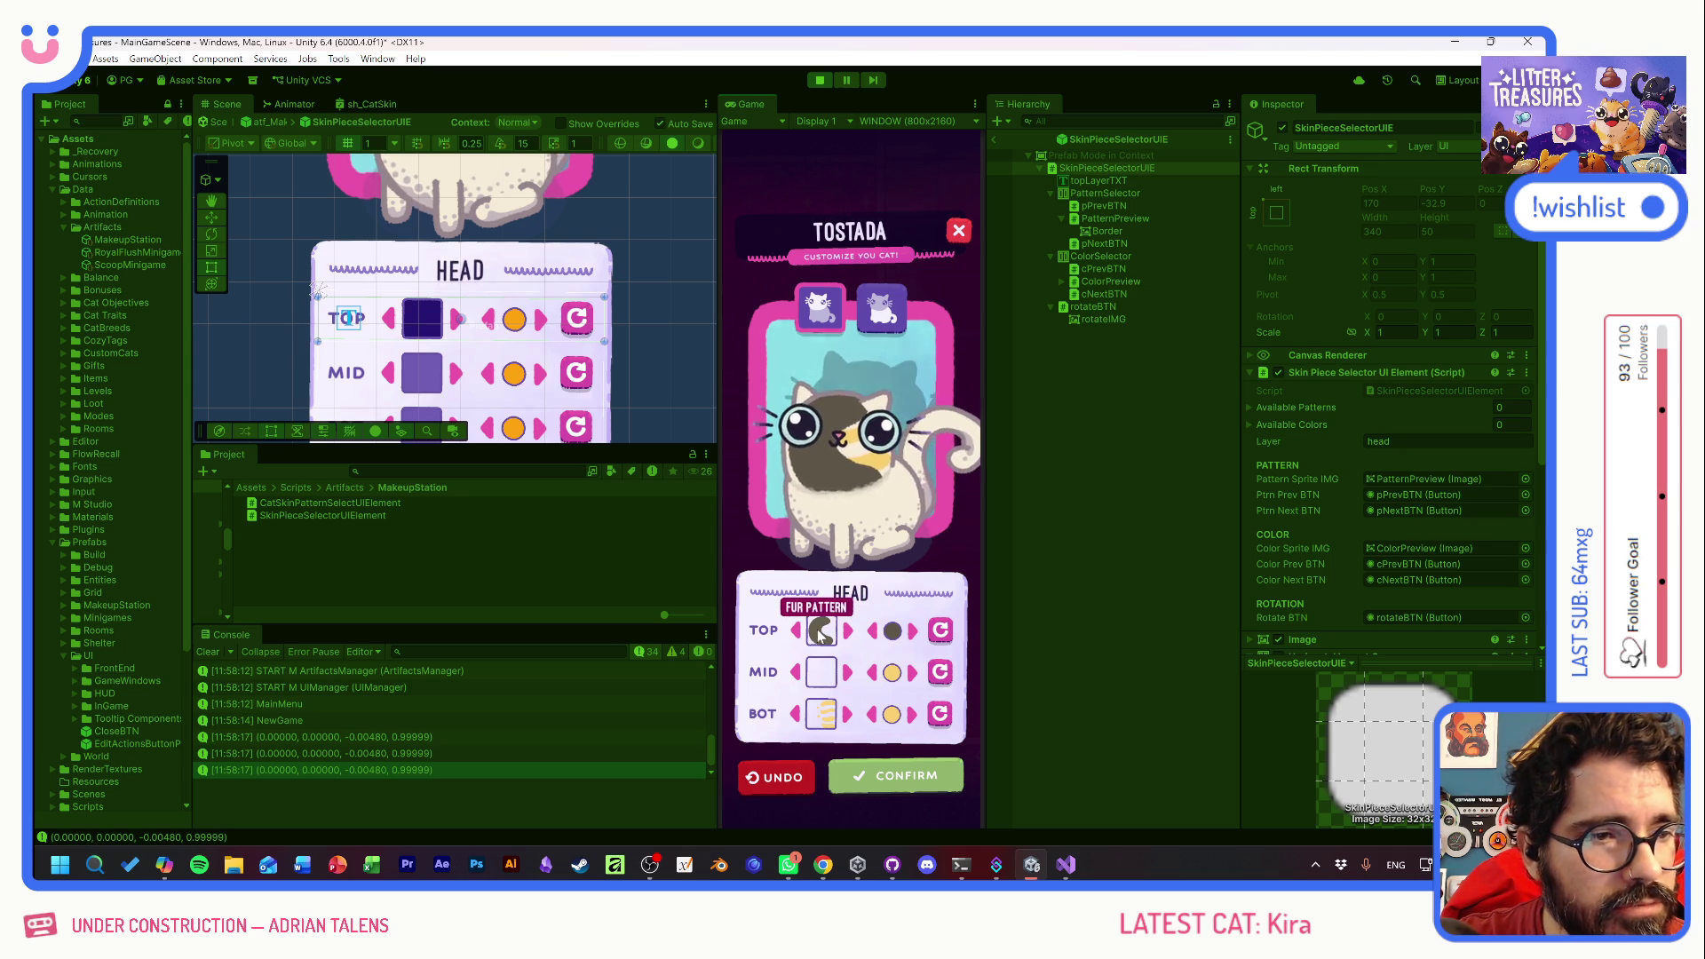
- Rotate the head's TOP and BOT fur patterns several times in the running customizer
left_click(943, 630)
left_click(947, 628)
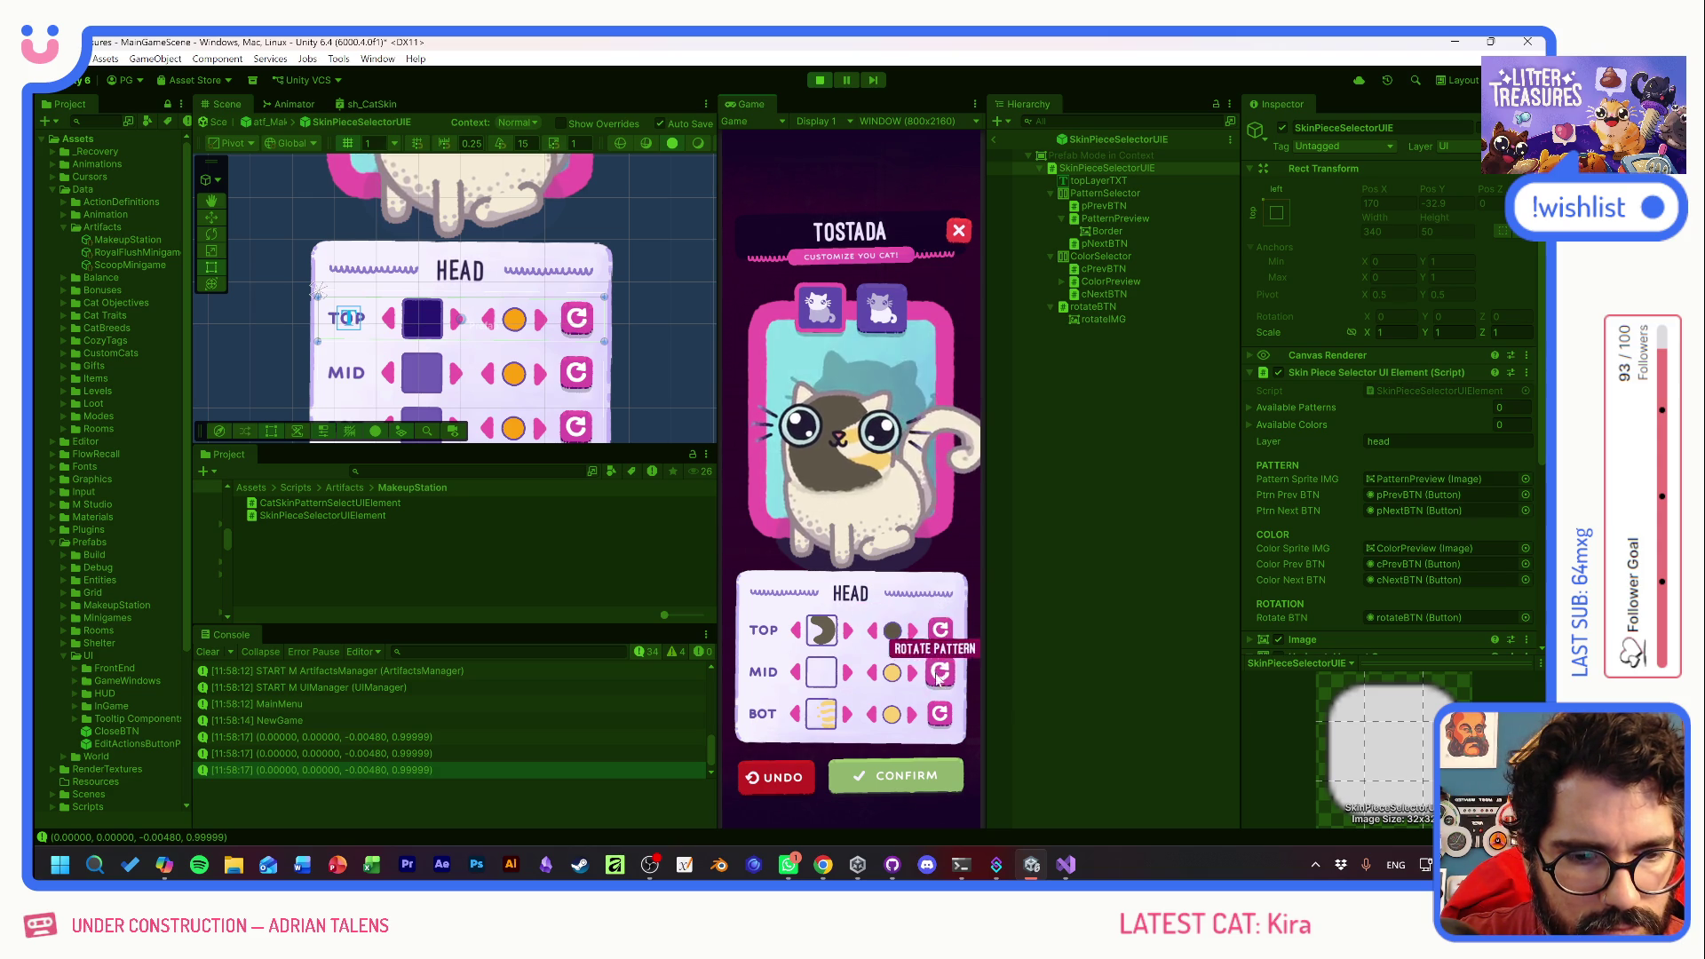
left_click(942, 717)
left_click(943, 719)
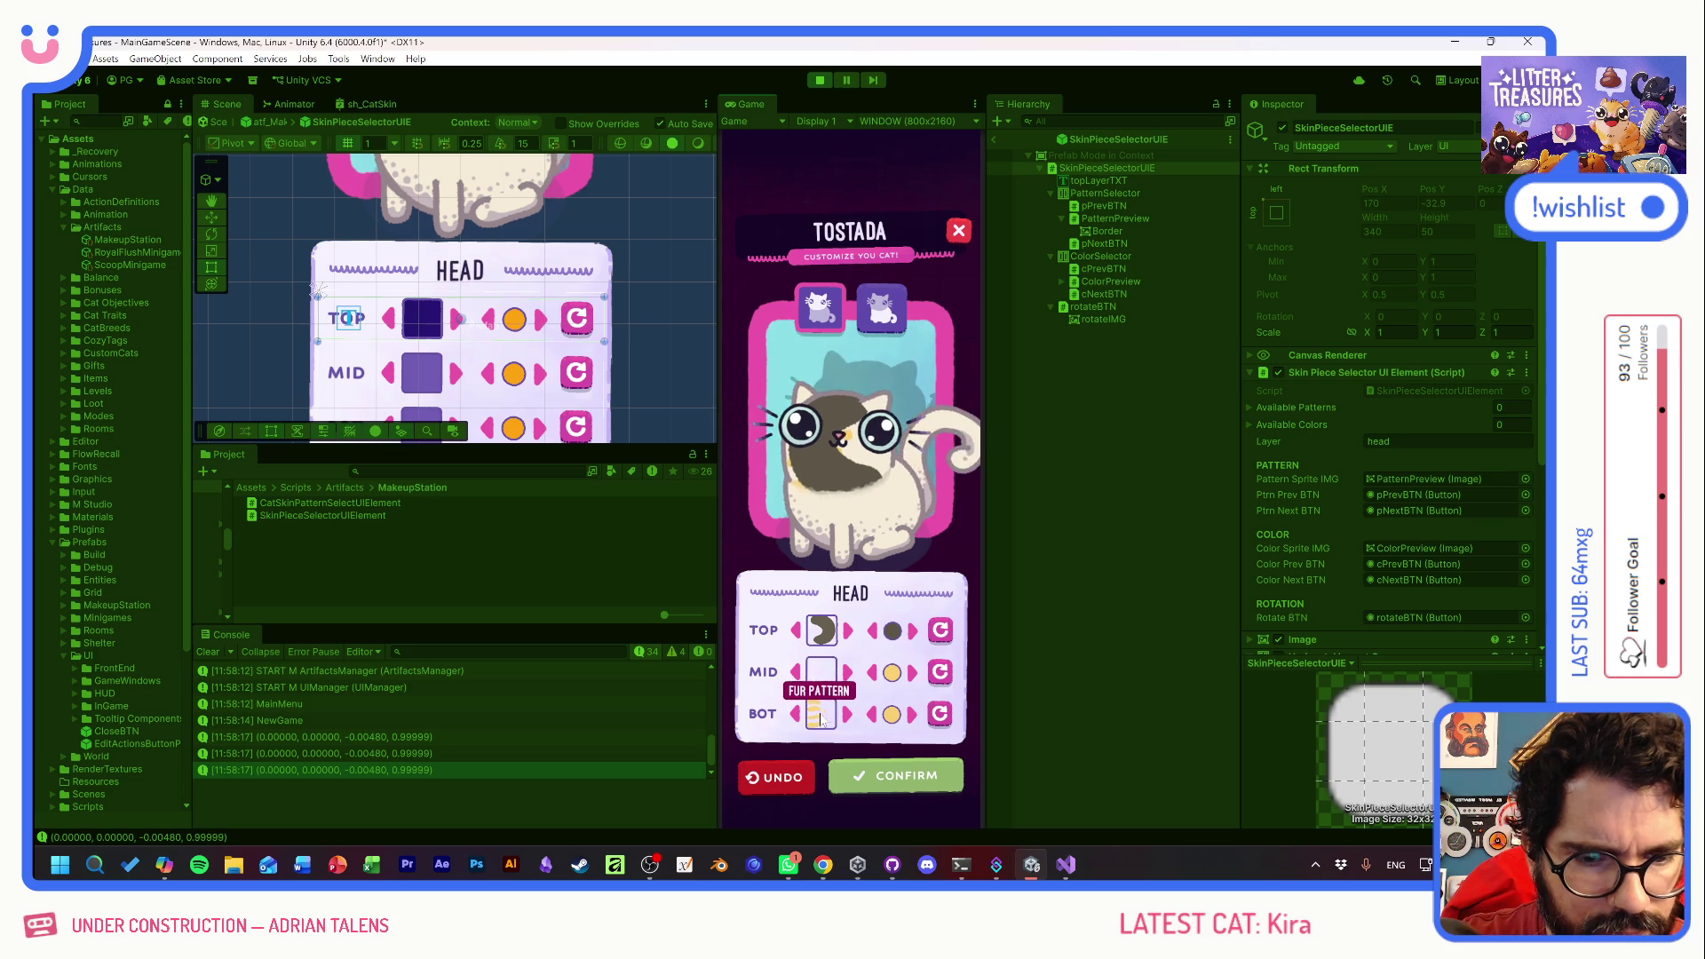
left_click(940, 633)
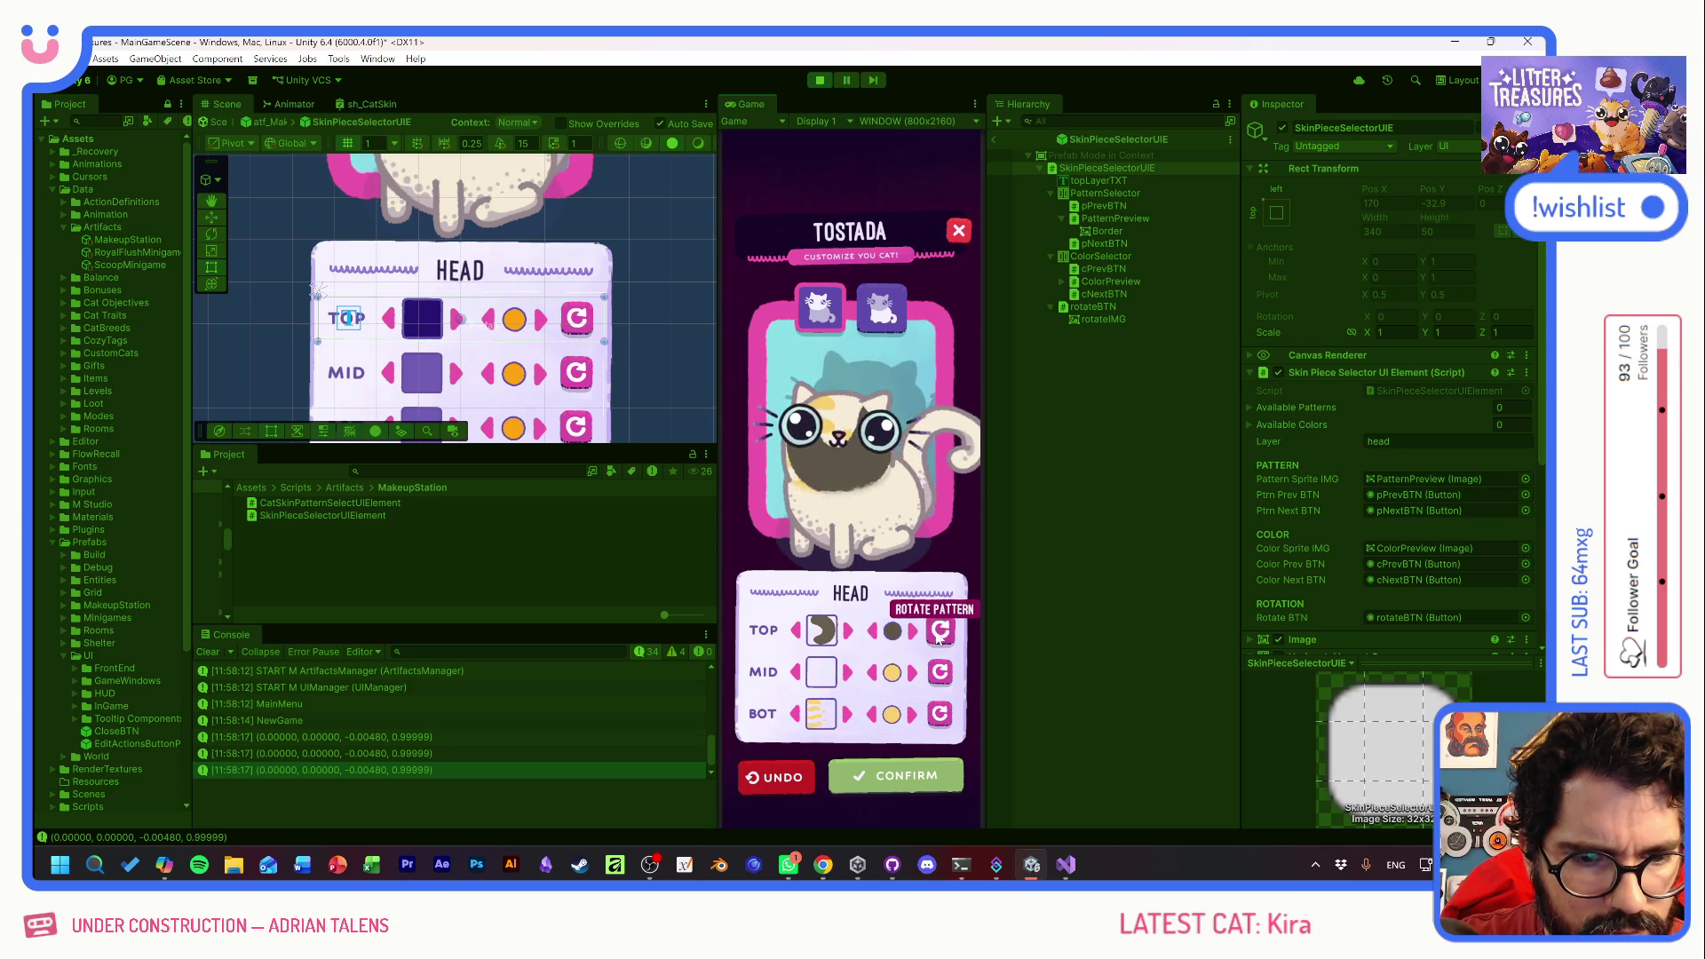
left_click(941, 632)
left_click(940, 632)
left_click(940, 633)
- Cycle the MID piece's colour and pattern, then rotate the MID pattern three times
left_click(912, 675)
left_click(846, 675)
left_click(849, 675)
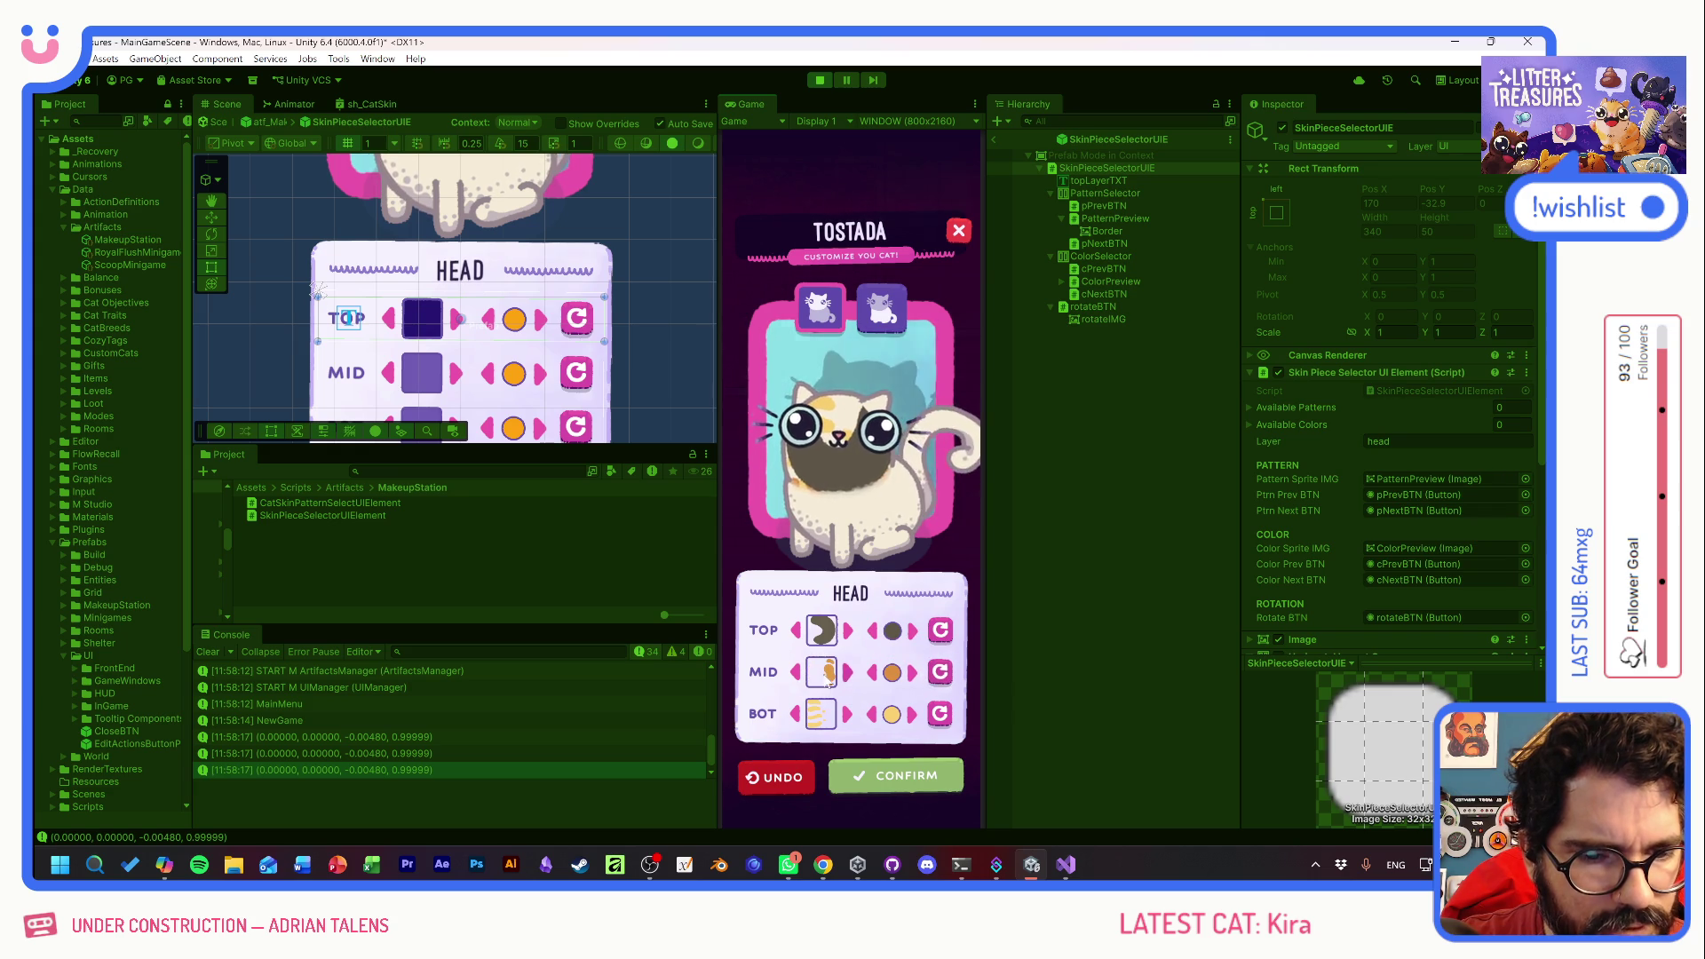
left_click(938, 673)
left_click(938, 673)
left_click(938, 673)
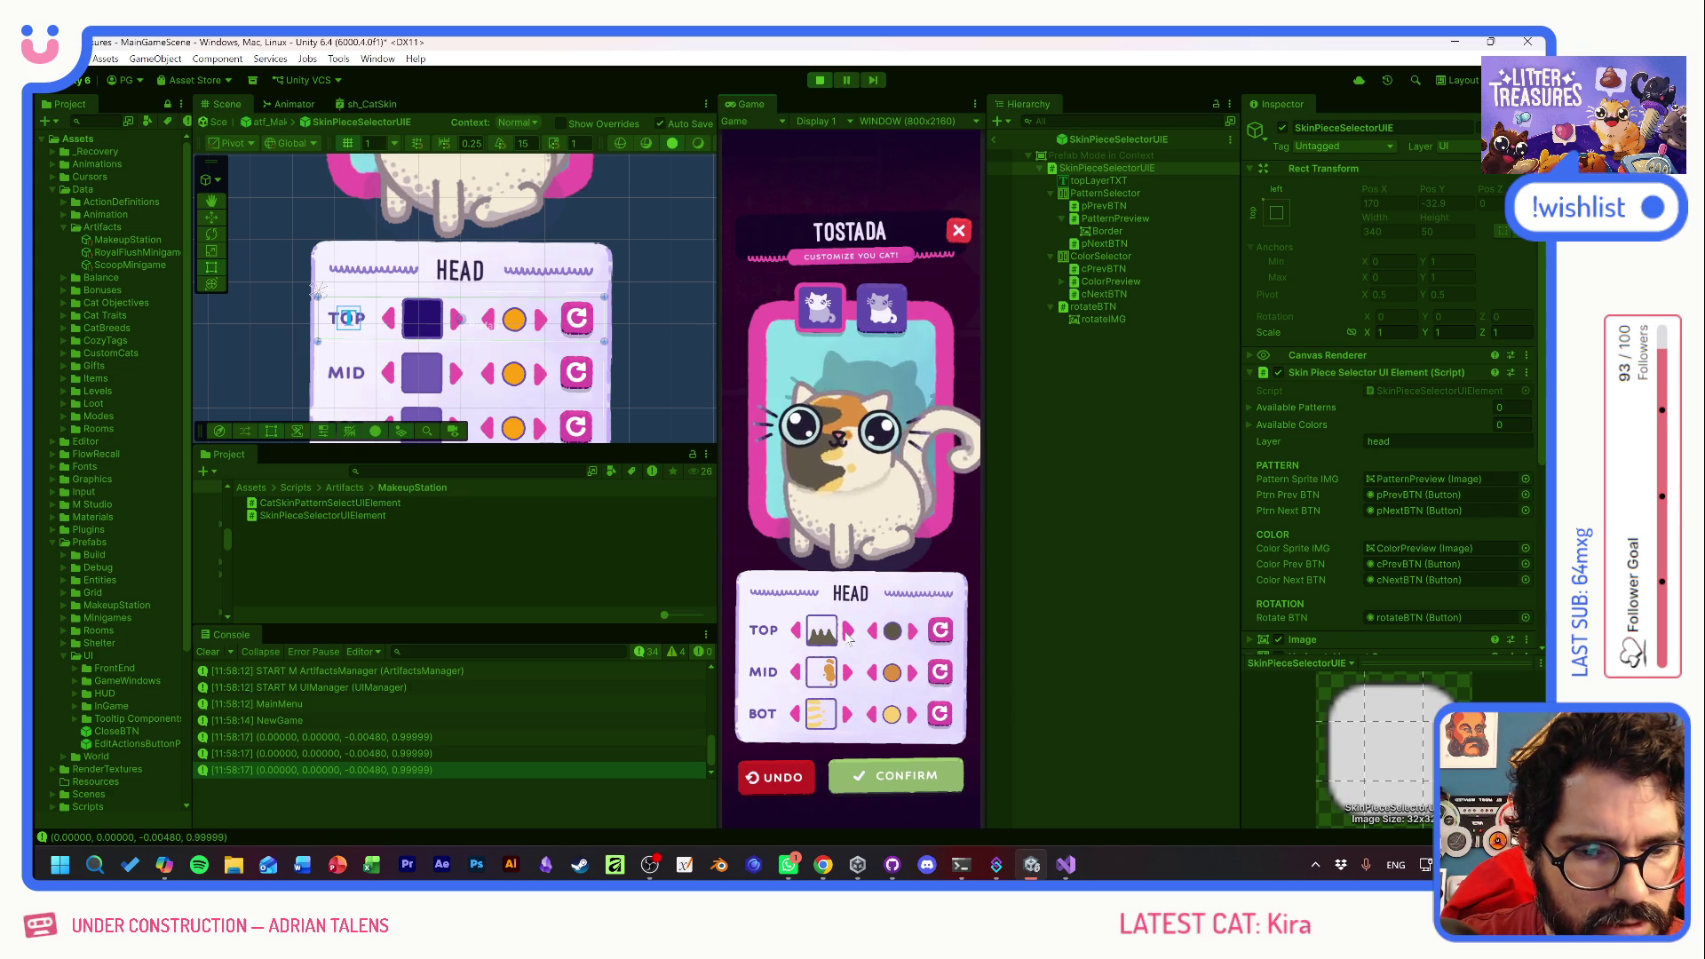
- Switch the TOP piece to the brown blob pattern, rotate it, then go up to atf_MakeupStationPF
left_click(848, 631)
left_click(848, 633)
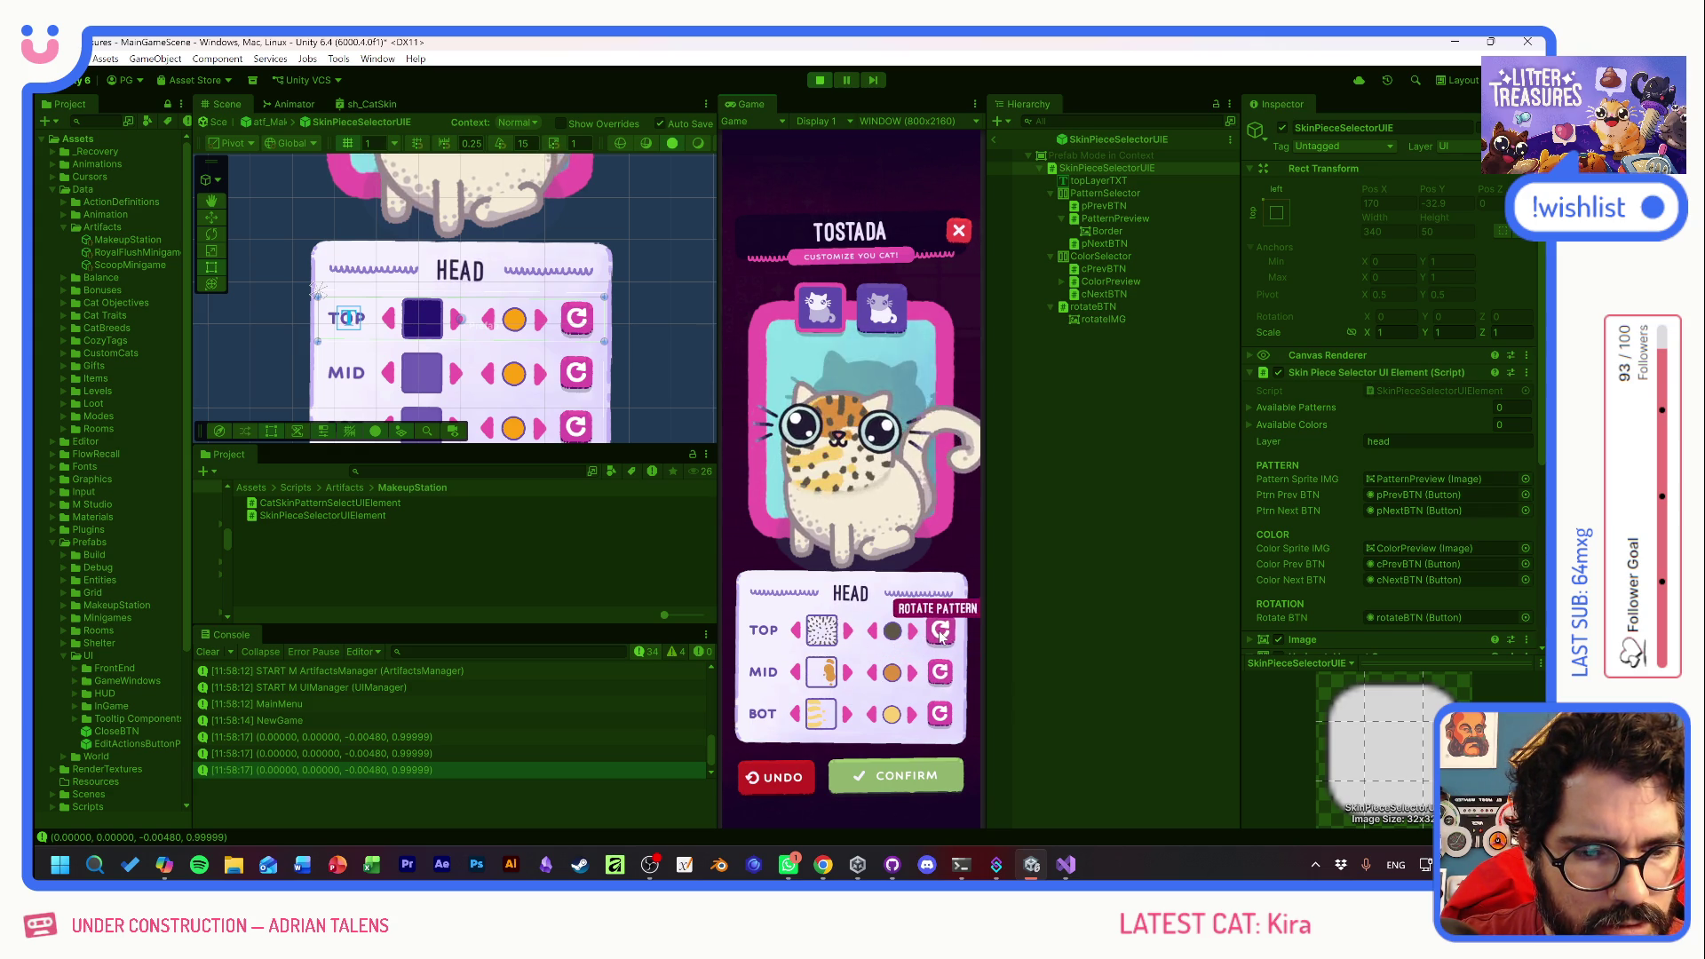
left_click(939, 632)
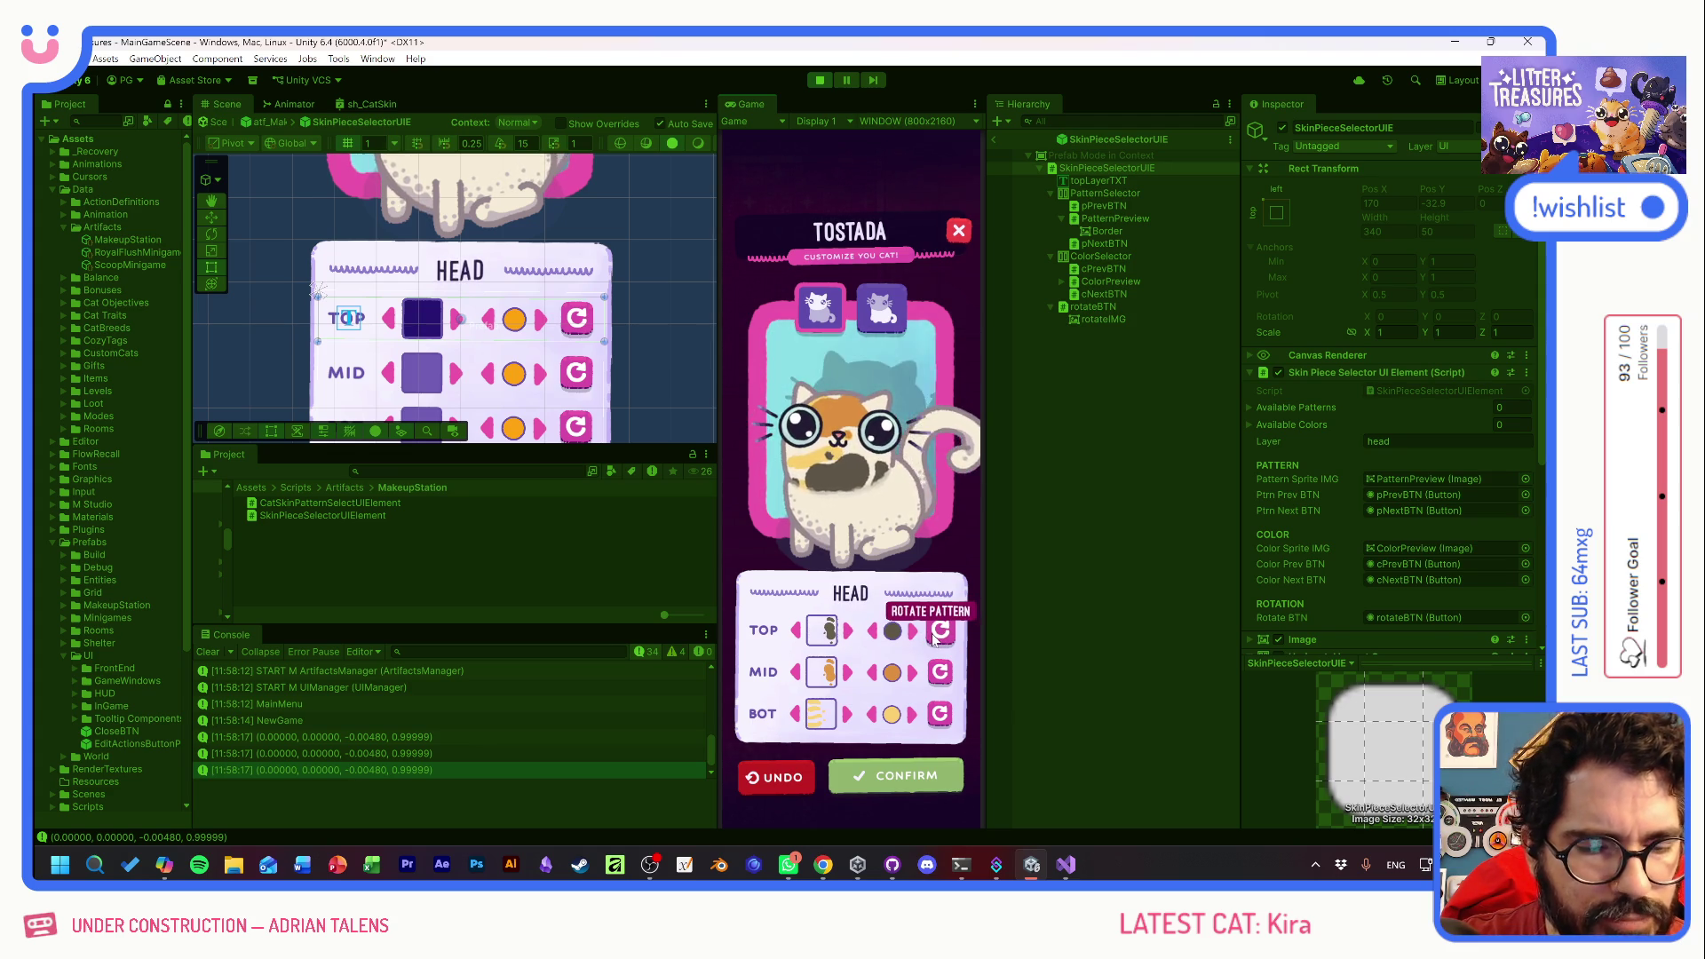
left_click(995, 138)
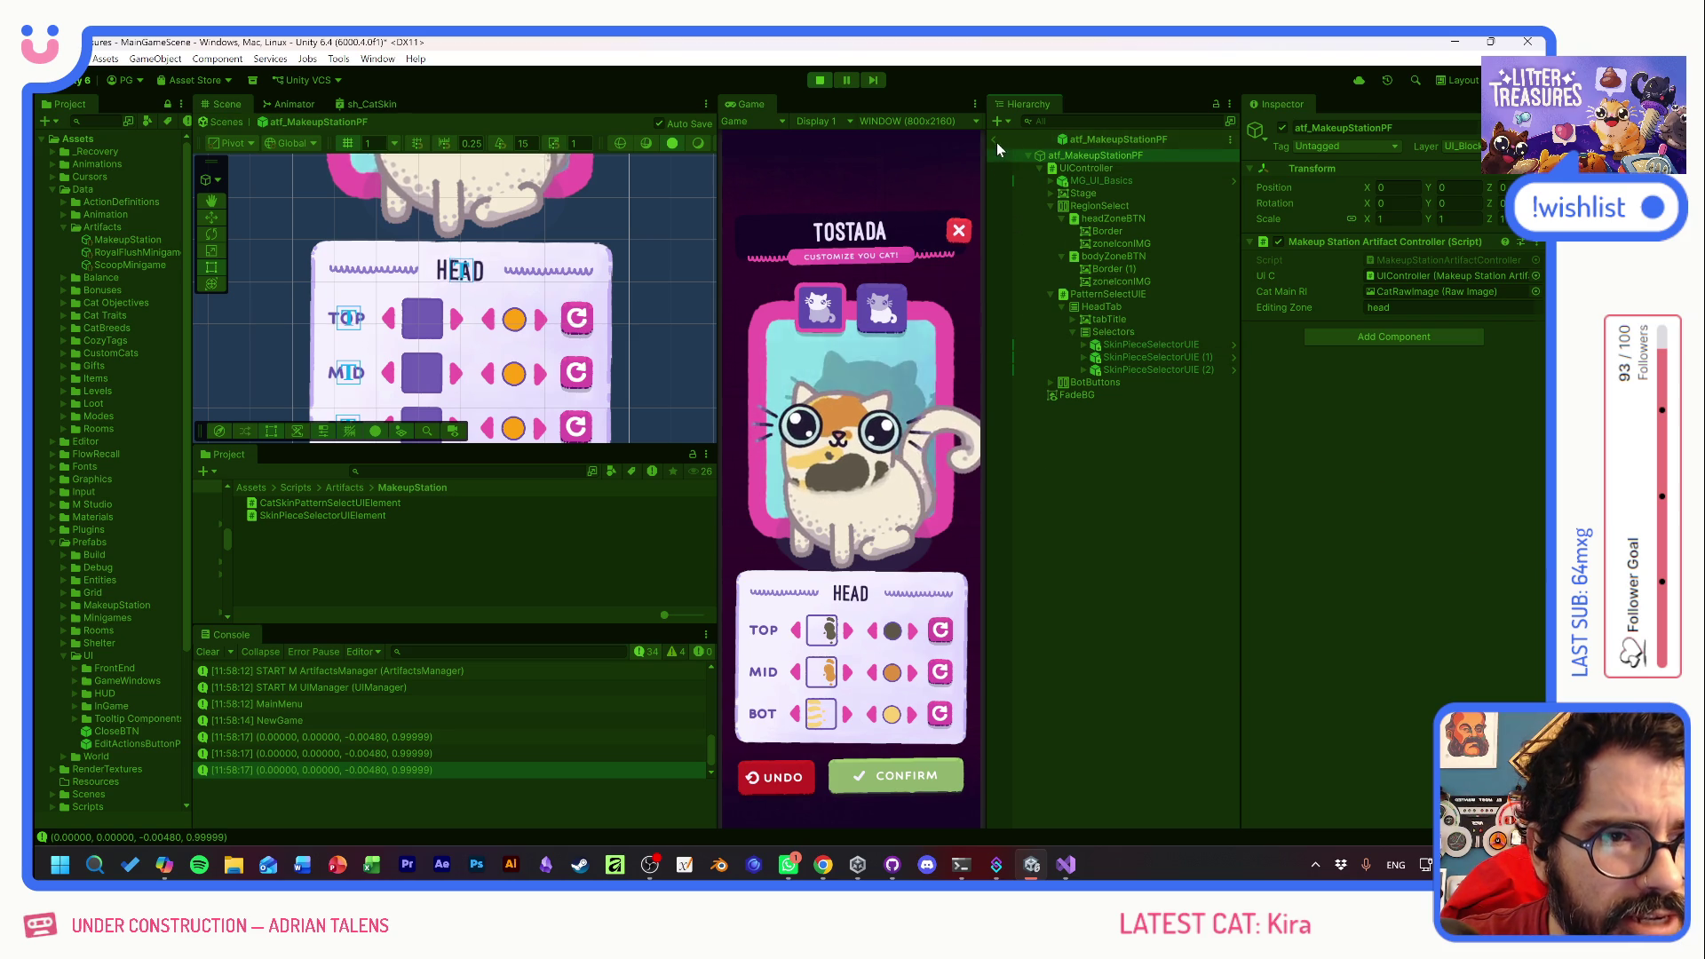
- Back in MainGameScene, expand the Hierarchy down to the head's PatternPreview object and frame it
left_click(995, 139)
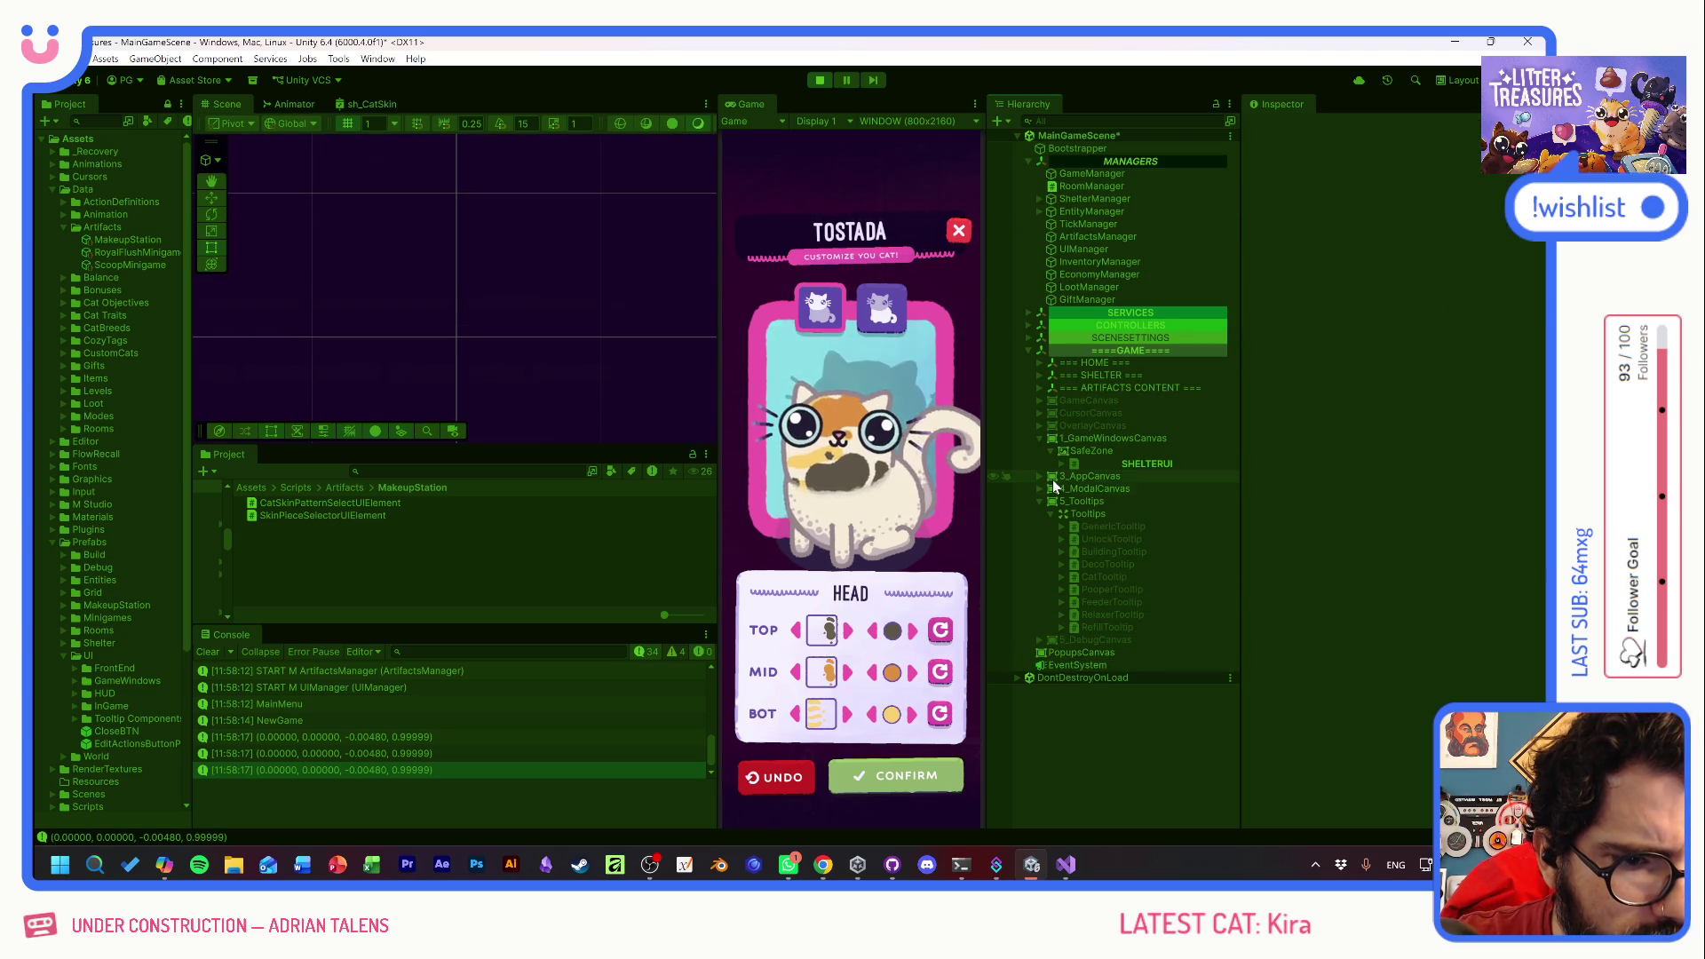
left_click(1040, 501)
left_click(1040, 388)
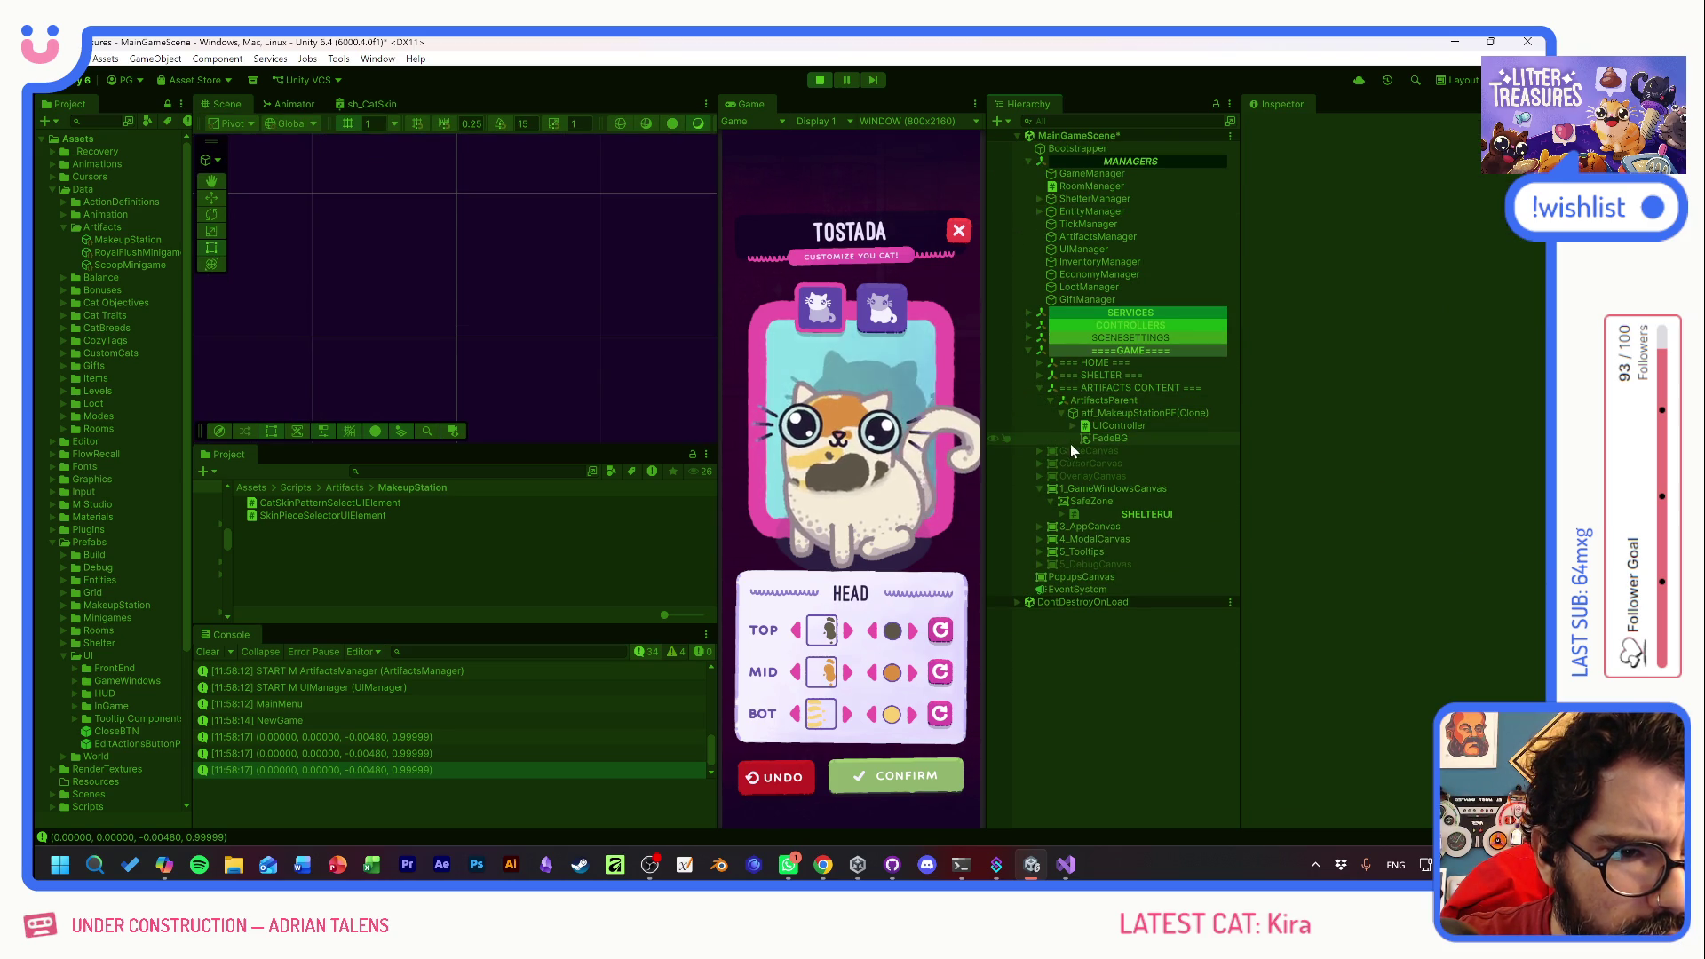
left_click(1062, 414)
double_click(1101, 427)
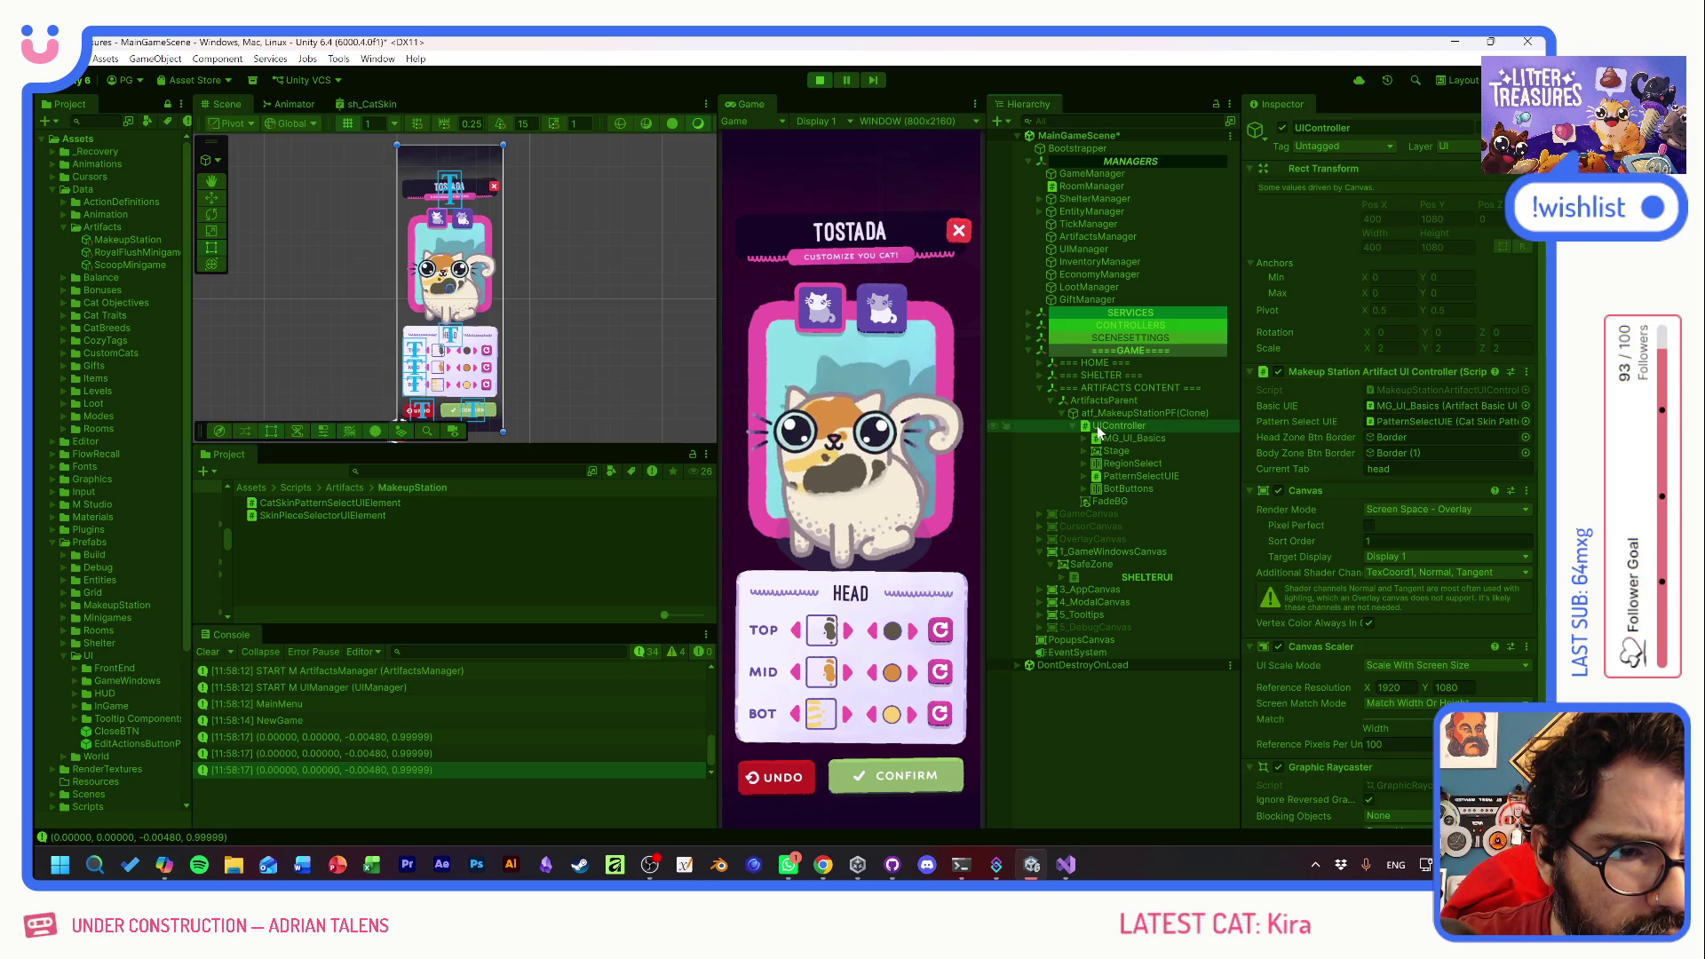
left_click(1086, 476)
left_click(1095, 488)
left_click(1107, 514)
left_click(1119, 526)
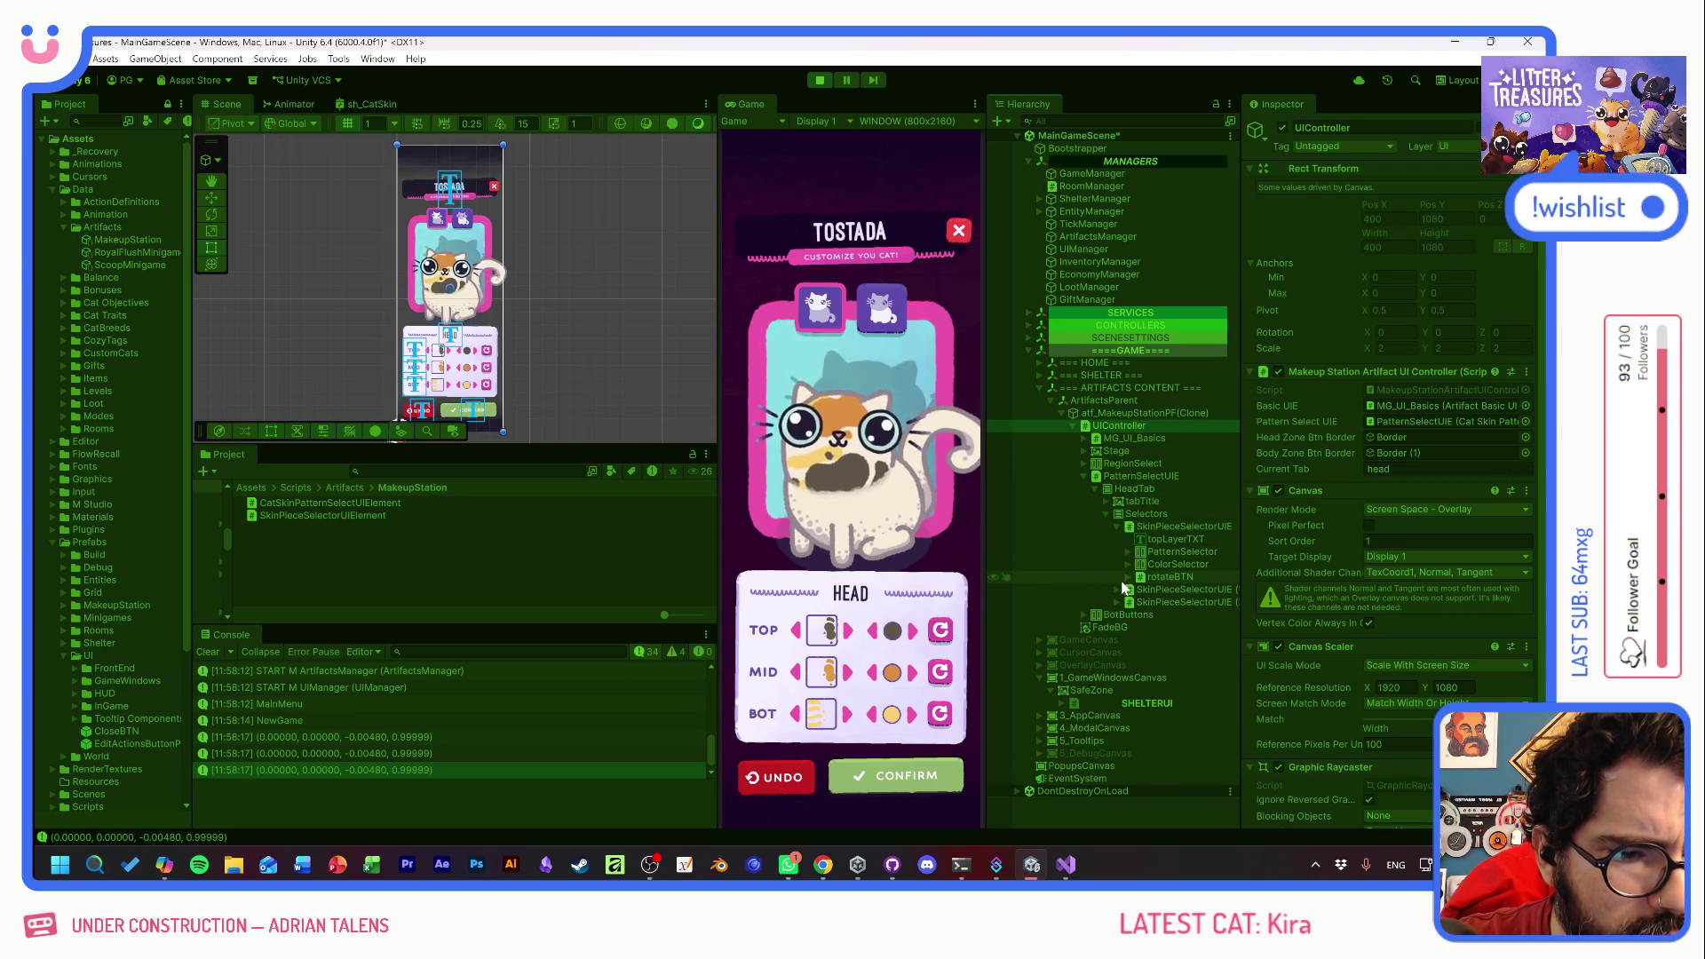
left_click(1128, 551)
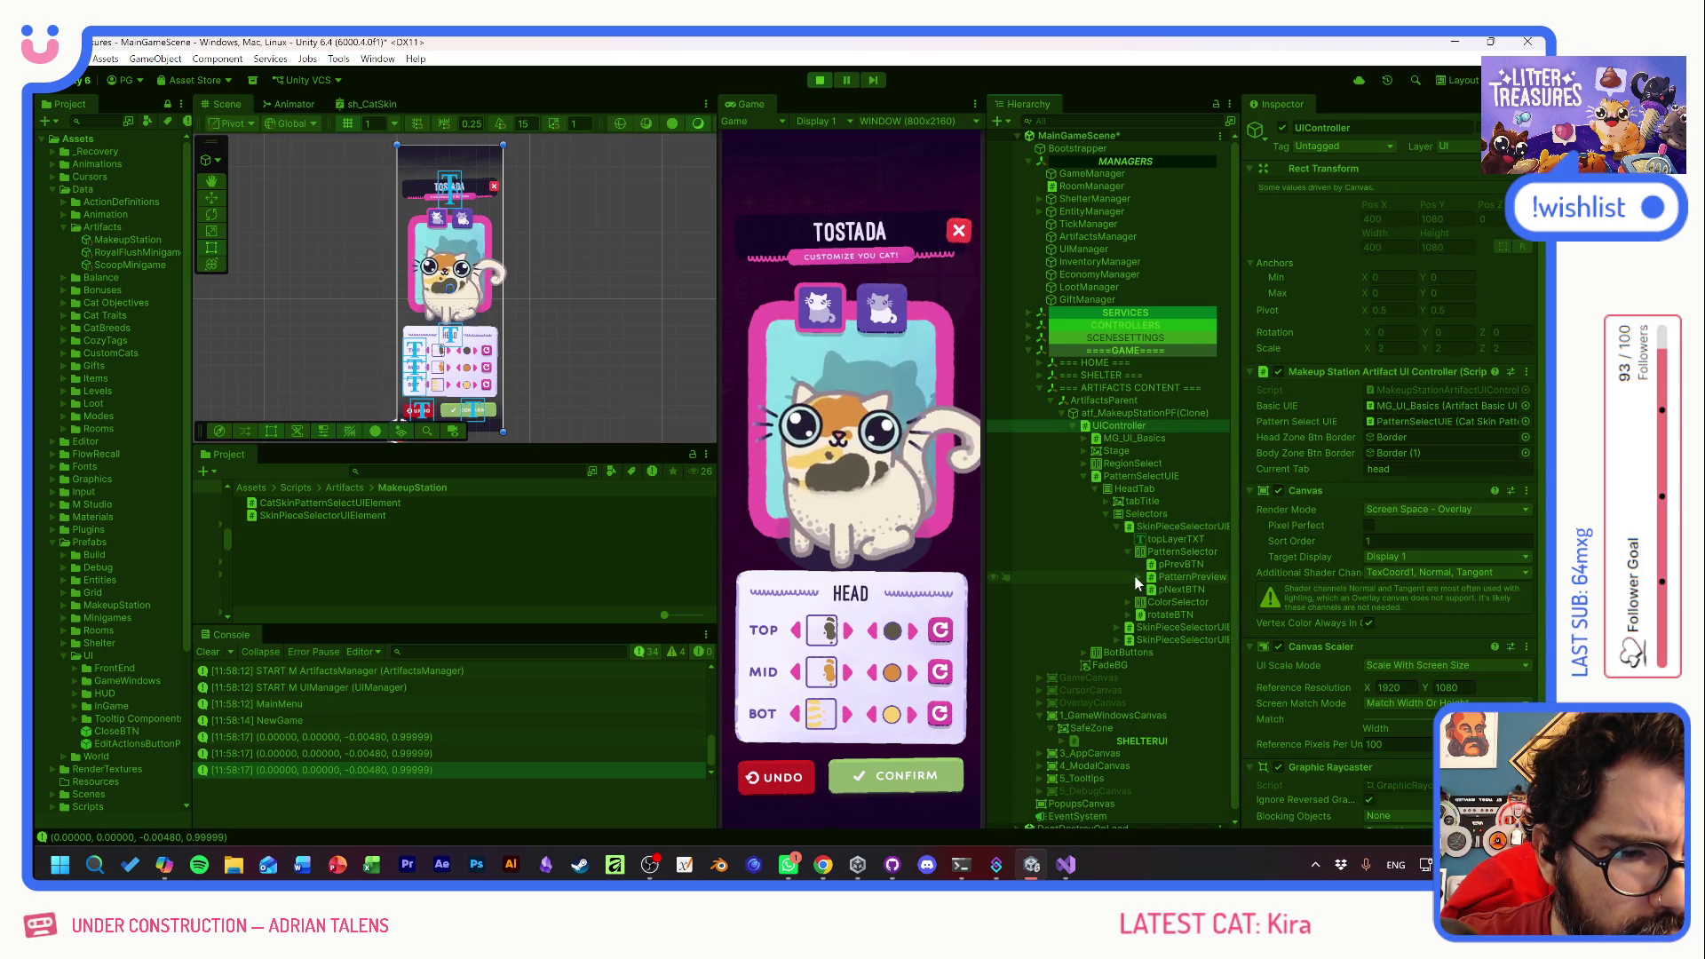
left_click(1139, 577)
double_click(1170, 577)
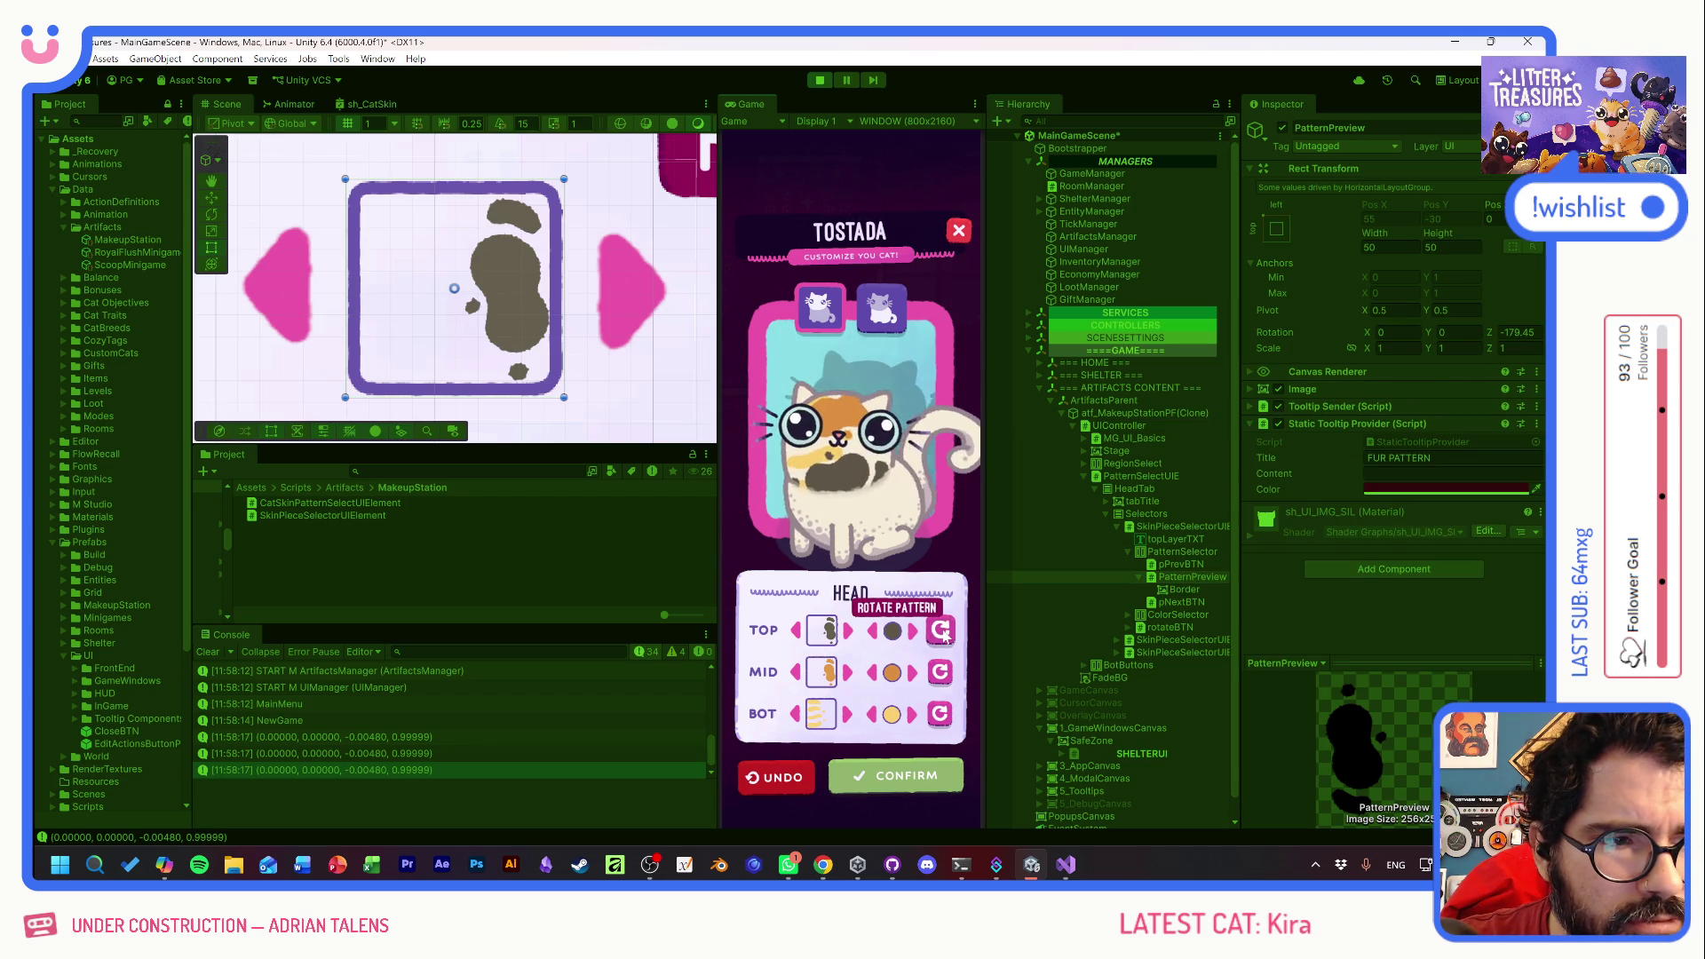
- Rotate the TOP pattern four times to watch PatternPreview's rotation, then return to the script
left_click(943, 632)
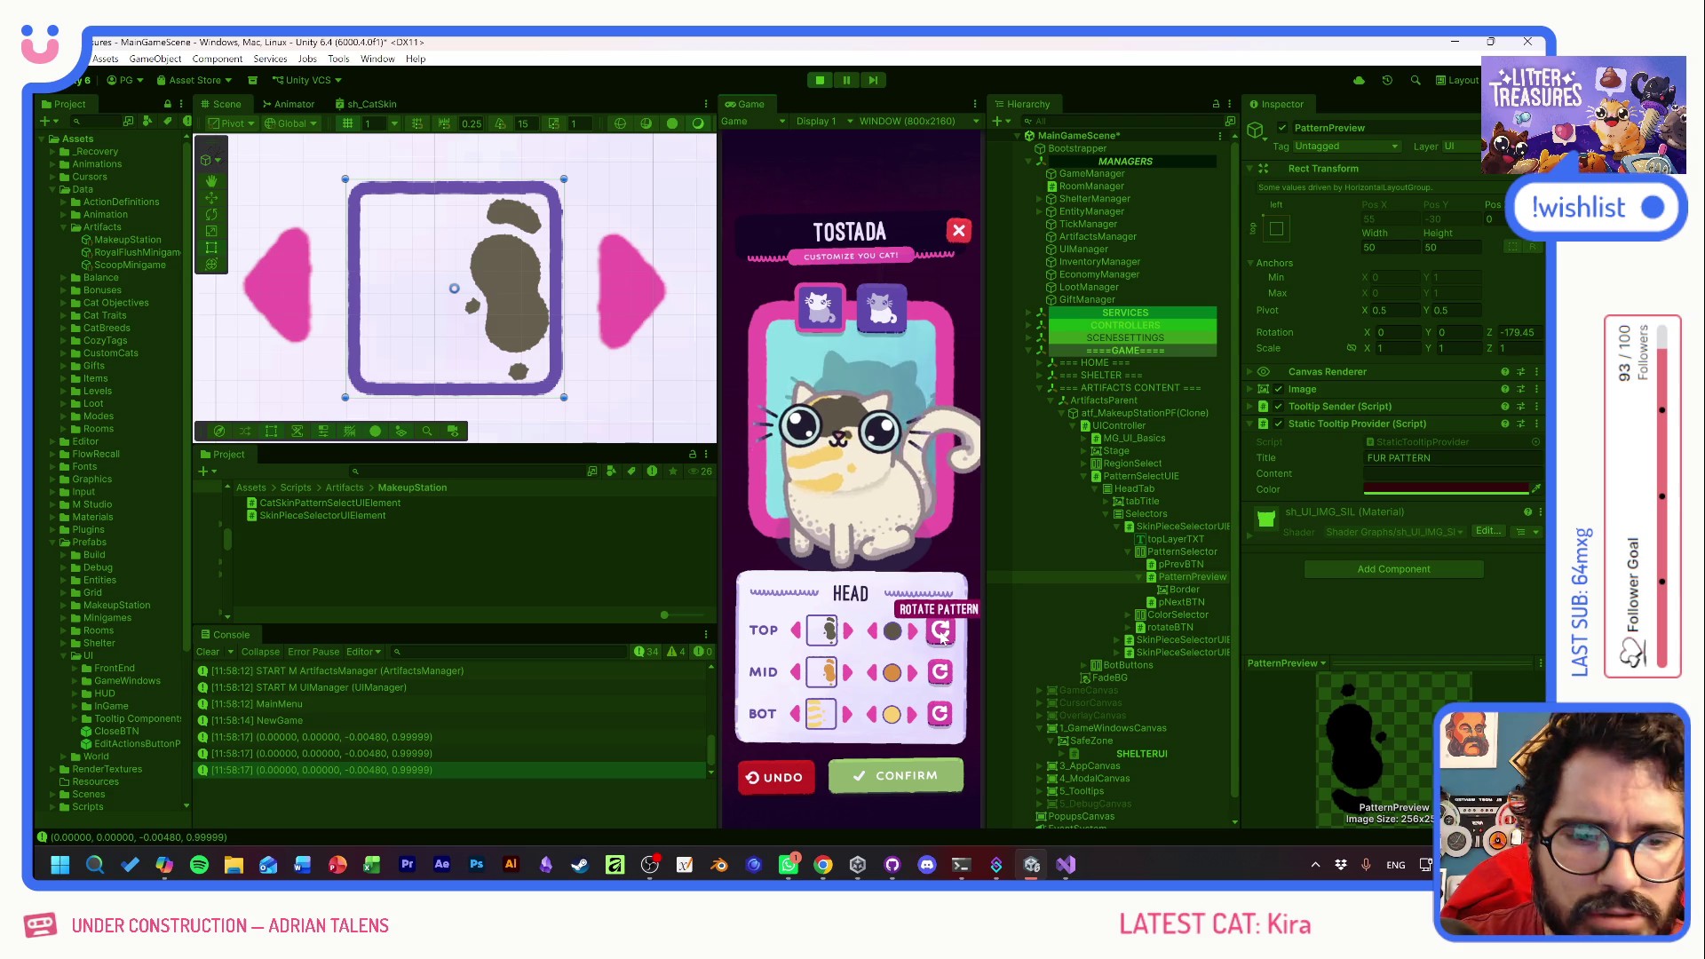
left_click(943, 632)
left_click(943, 632)
left_click(943, 633)
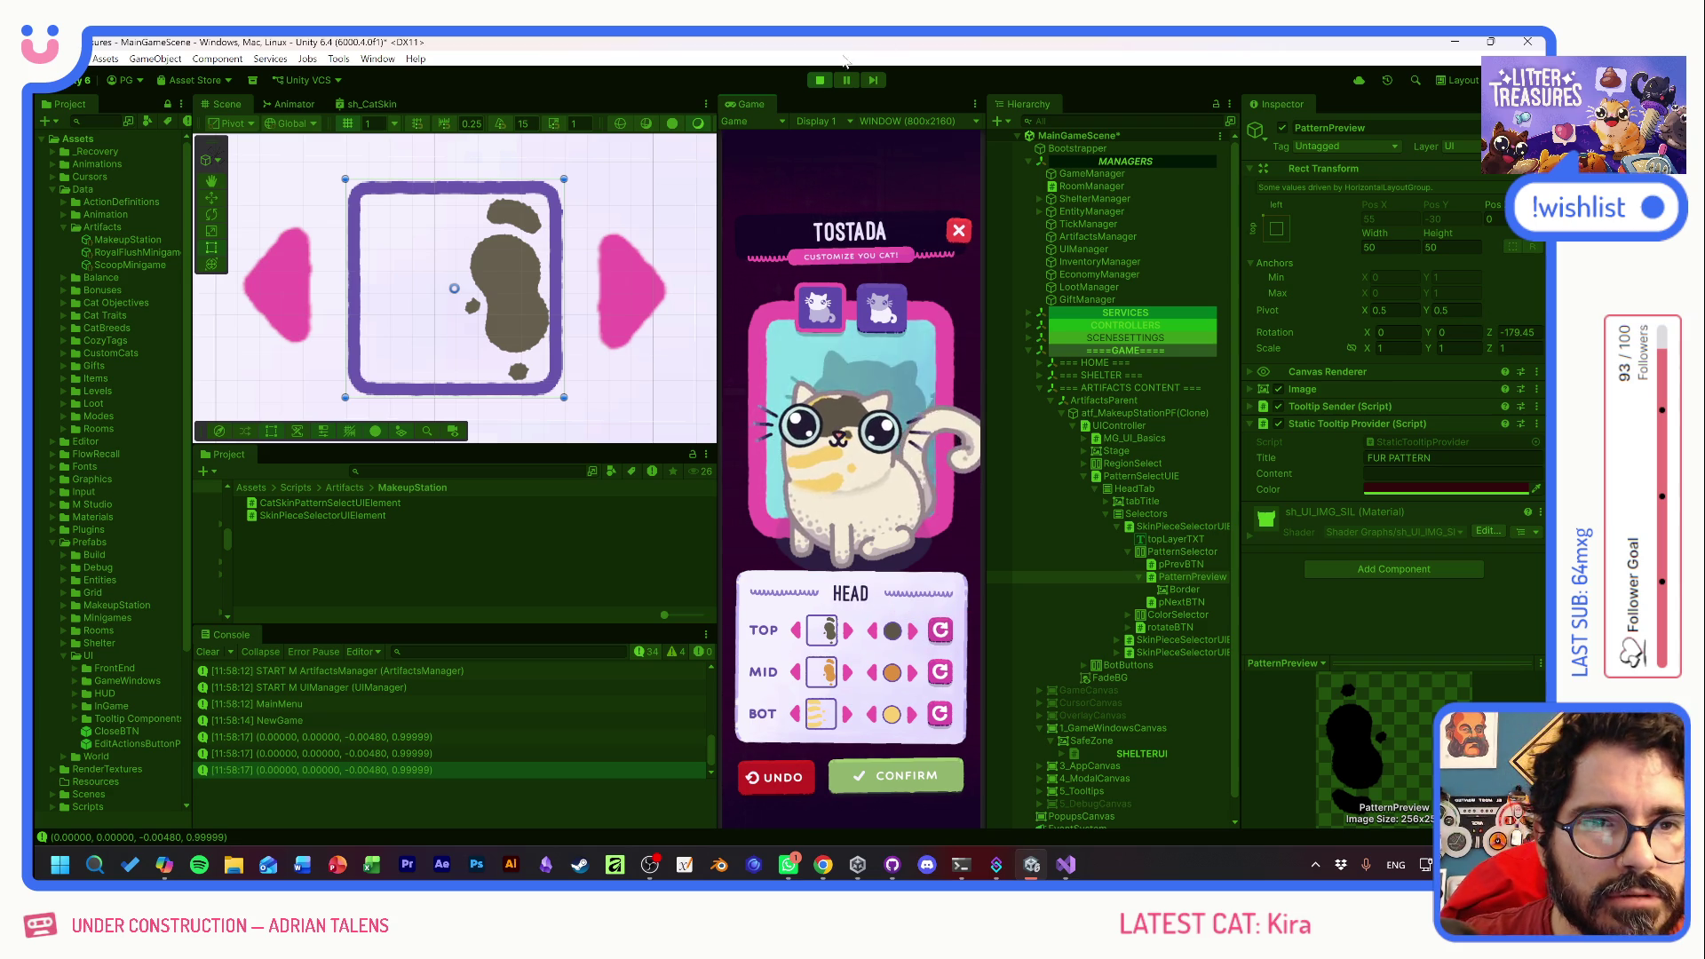
key("alt+Tab")
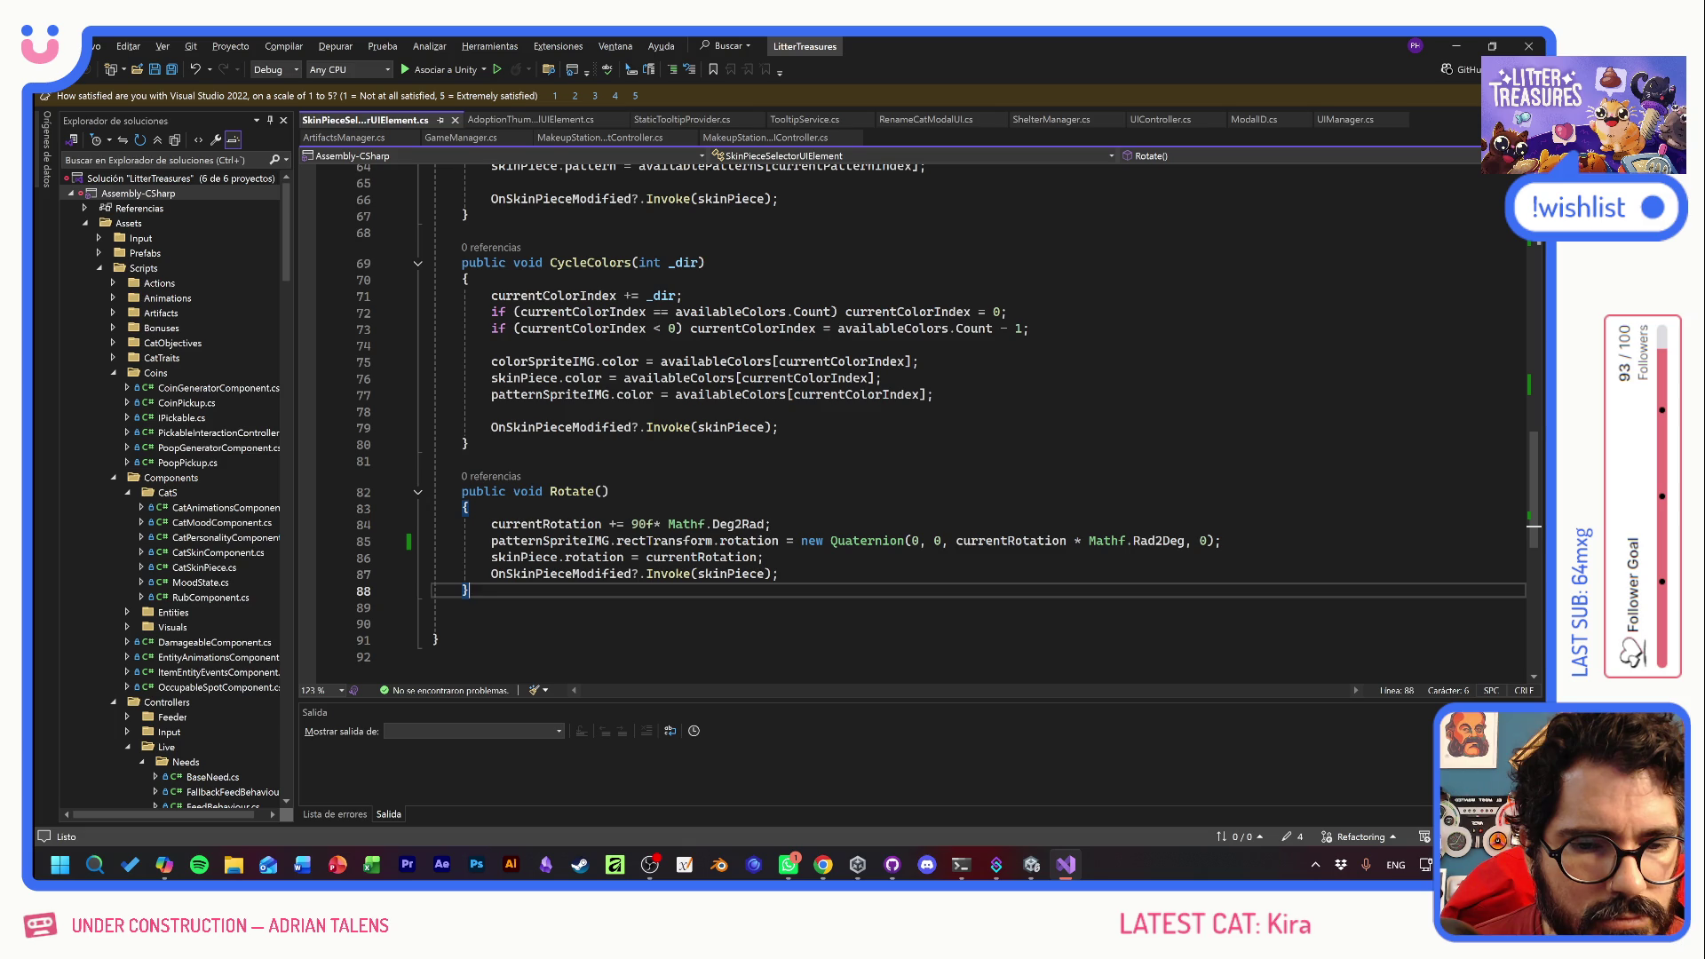
- Copy Rotate()'s lines 84–85, the Deg2Rad step and Quaternion sprite rotation, for Copilot
left_click(772, 524)
left_click_drag(1222, 541, 306, 529)
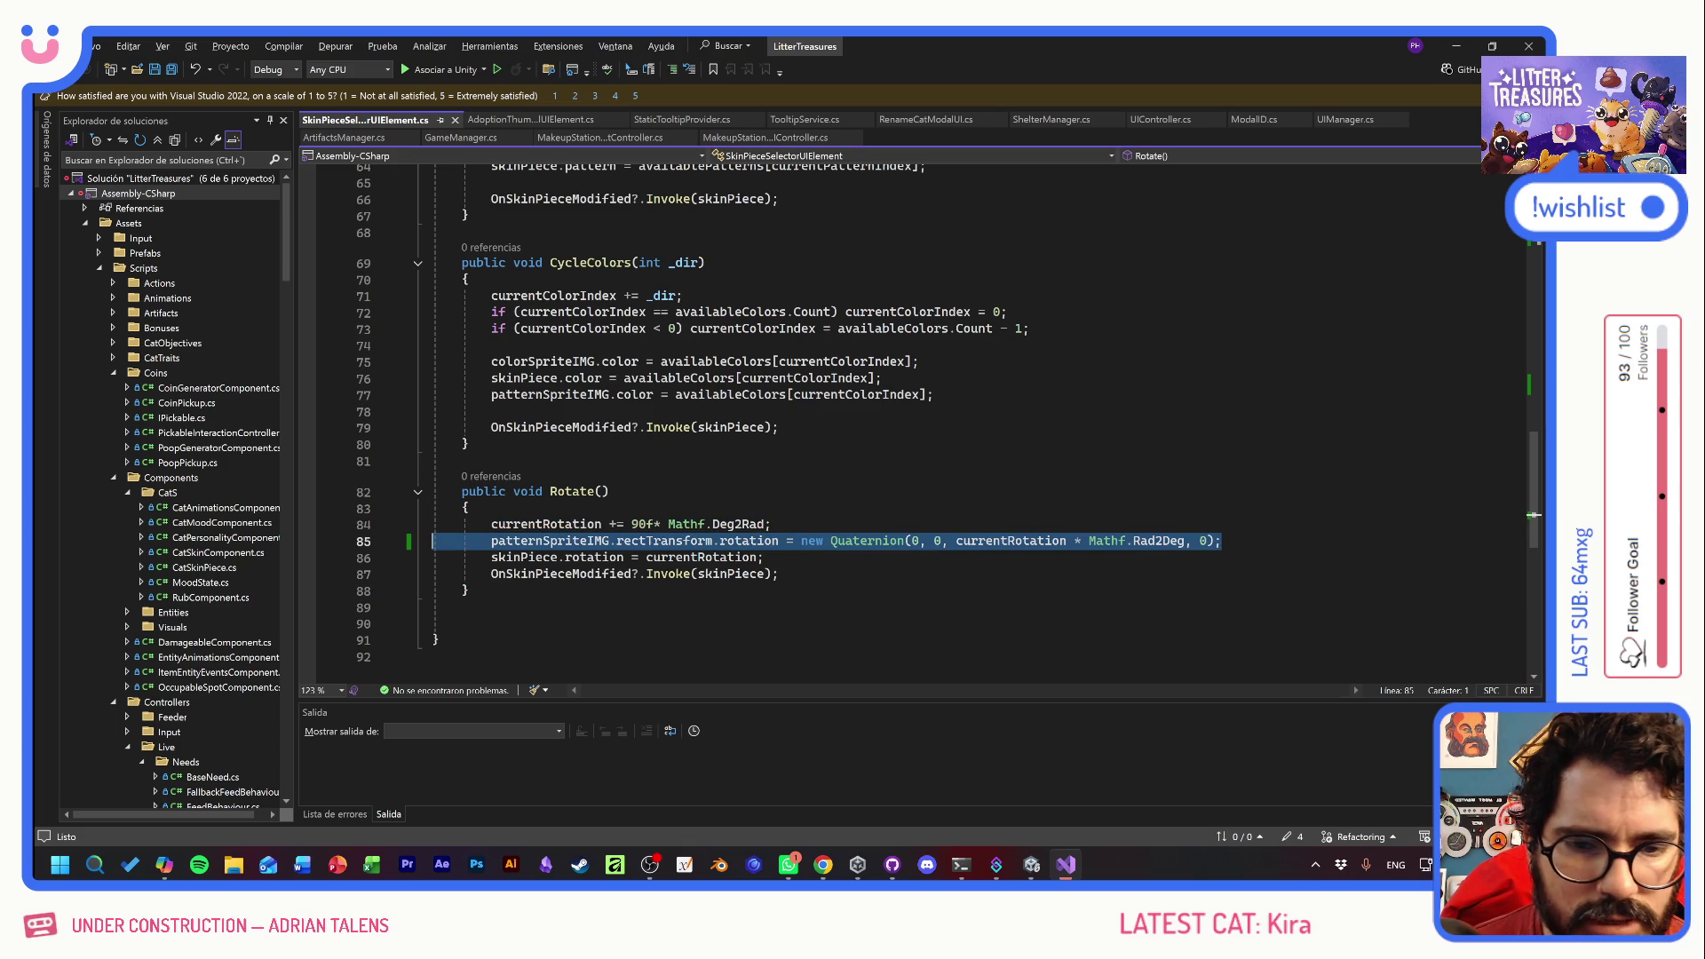
left_click(165, 864)
- Ask Copilot whether rotating the shader in radians but the previewUI sprite in degrees is right, with the code pasted
type("esto esta bien? ")
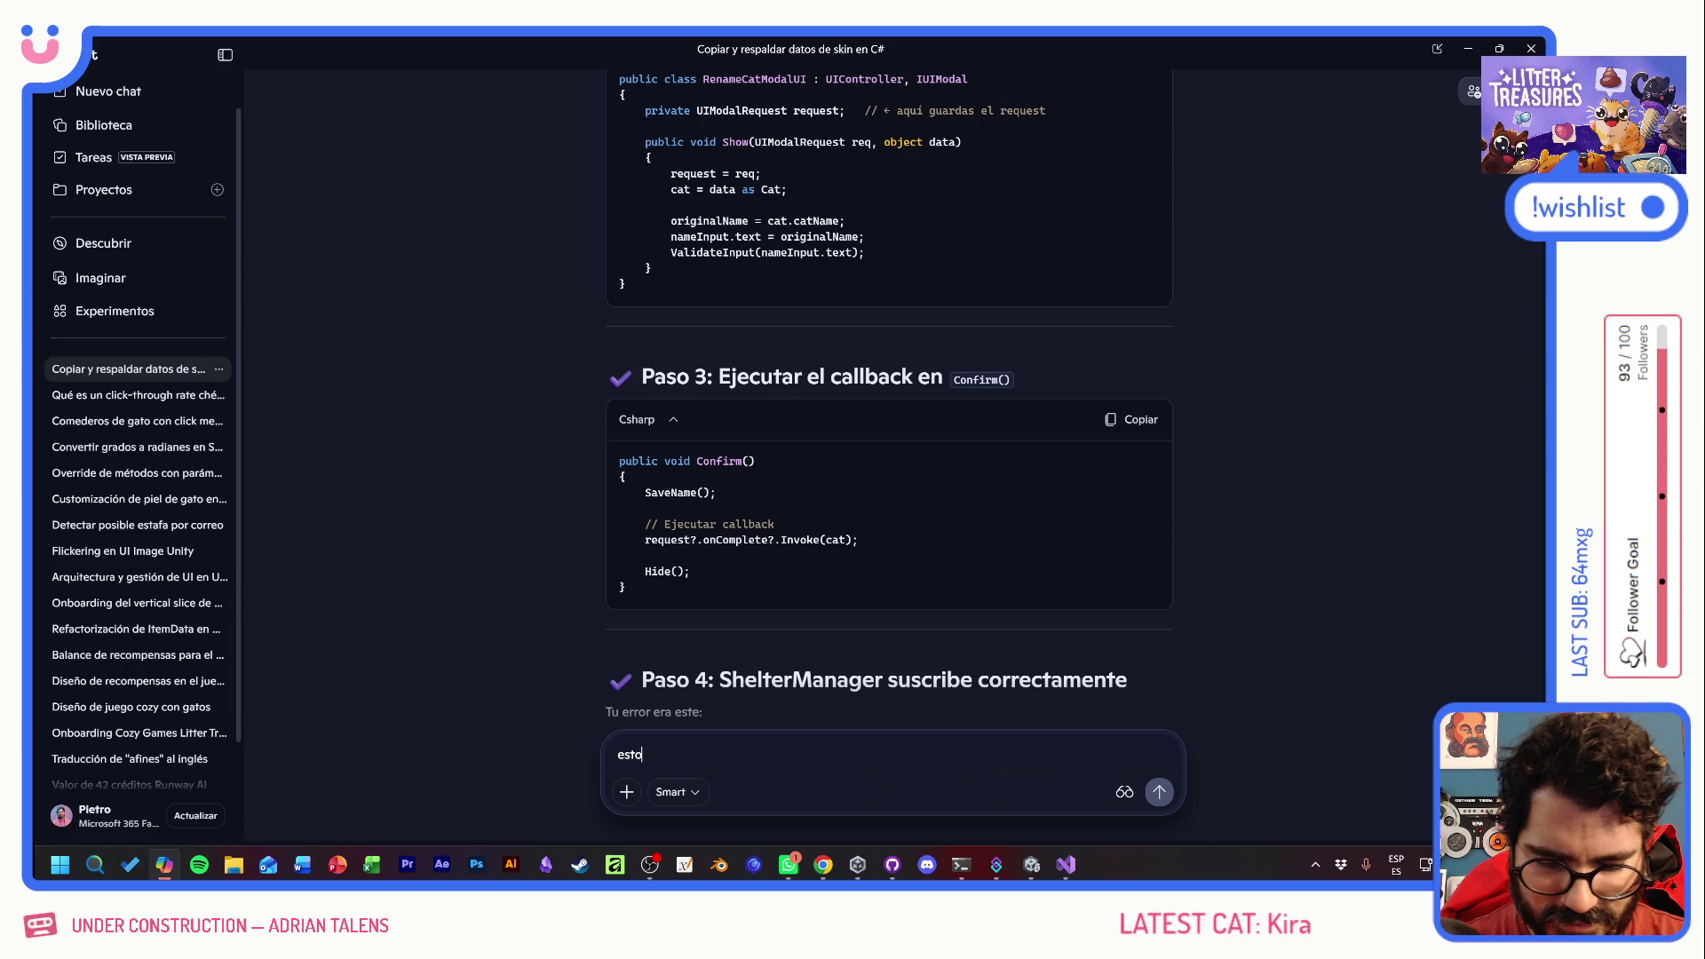
type("jajaja")
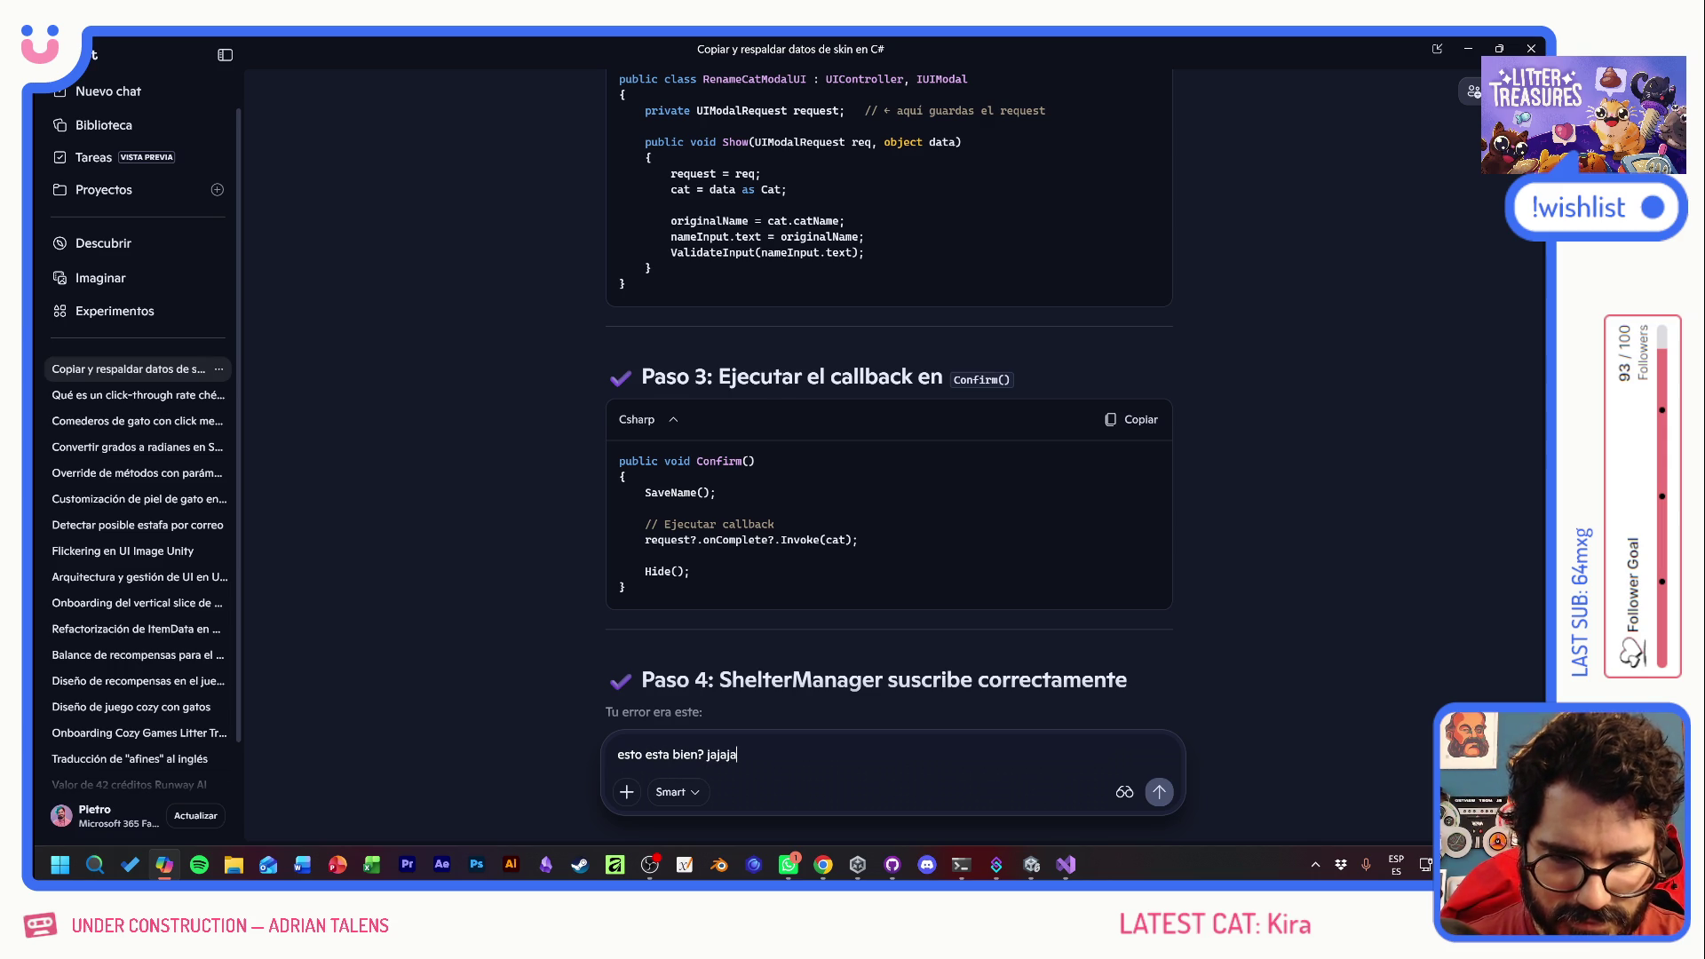
type(" quiero rotar el shader usando r")
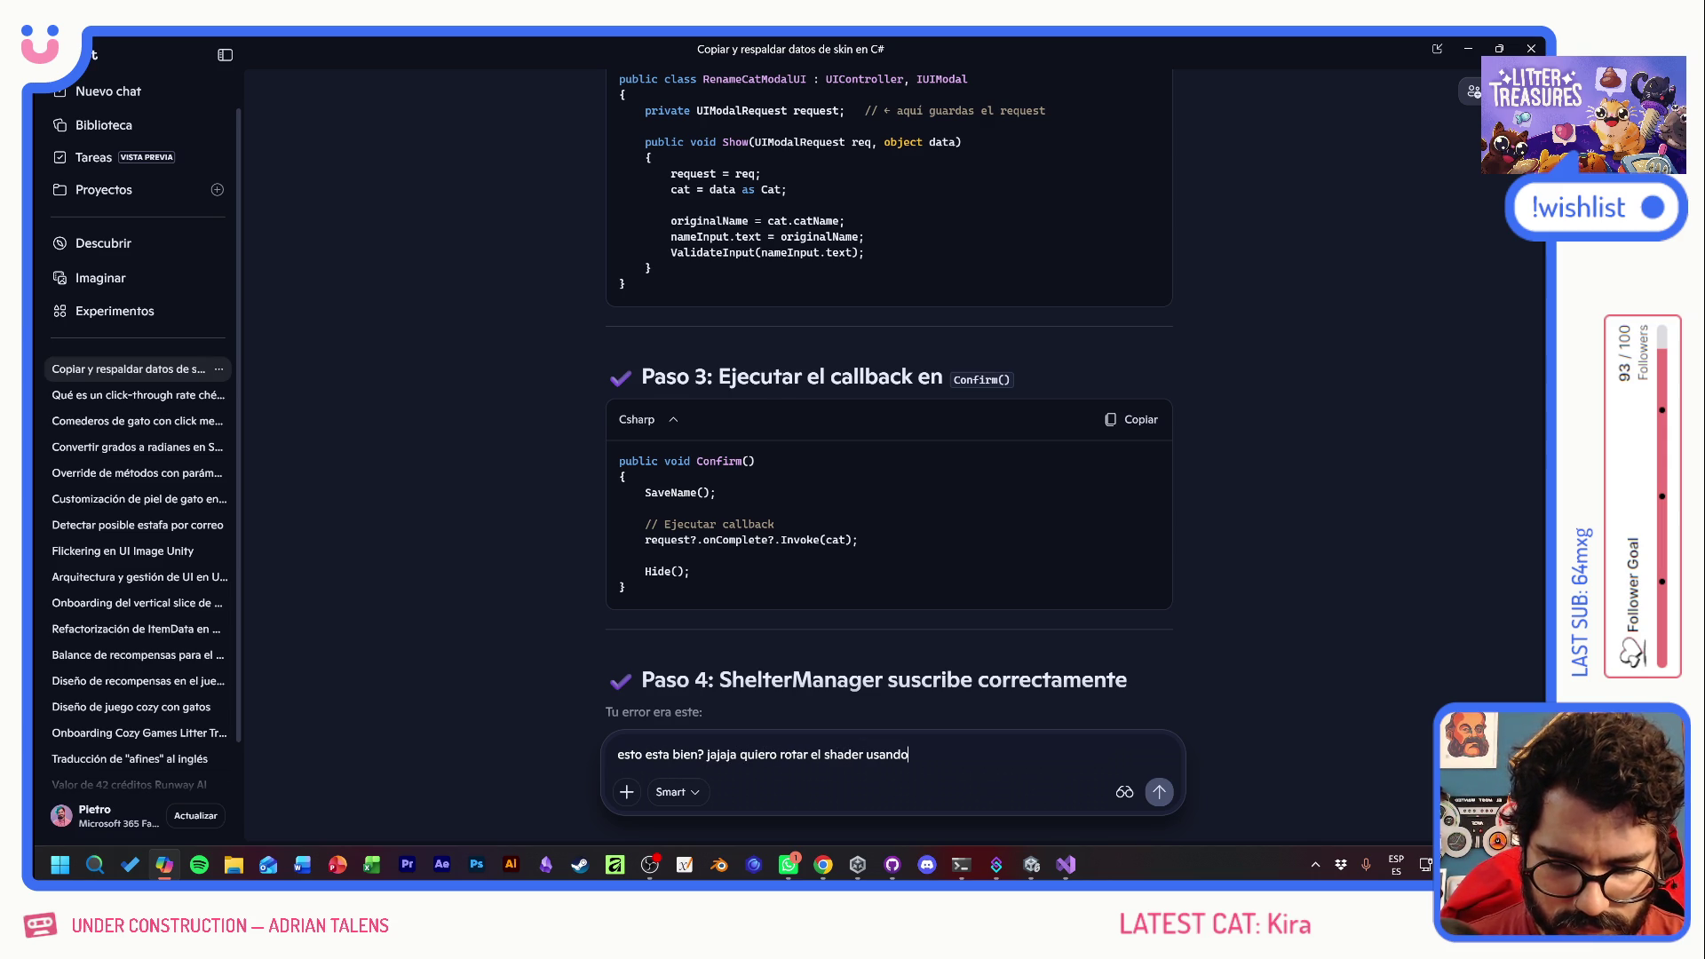
type("adianes pero el")
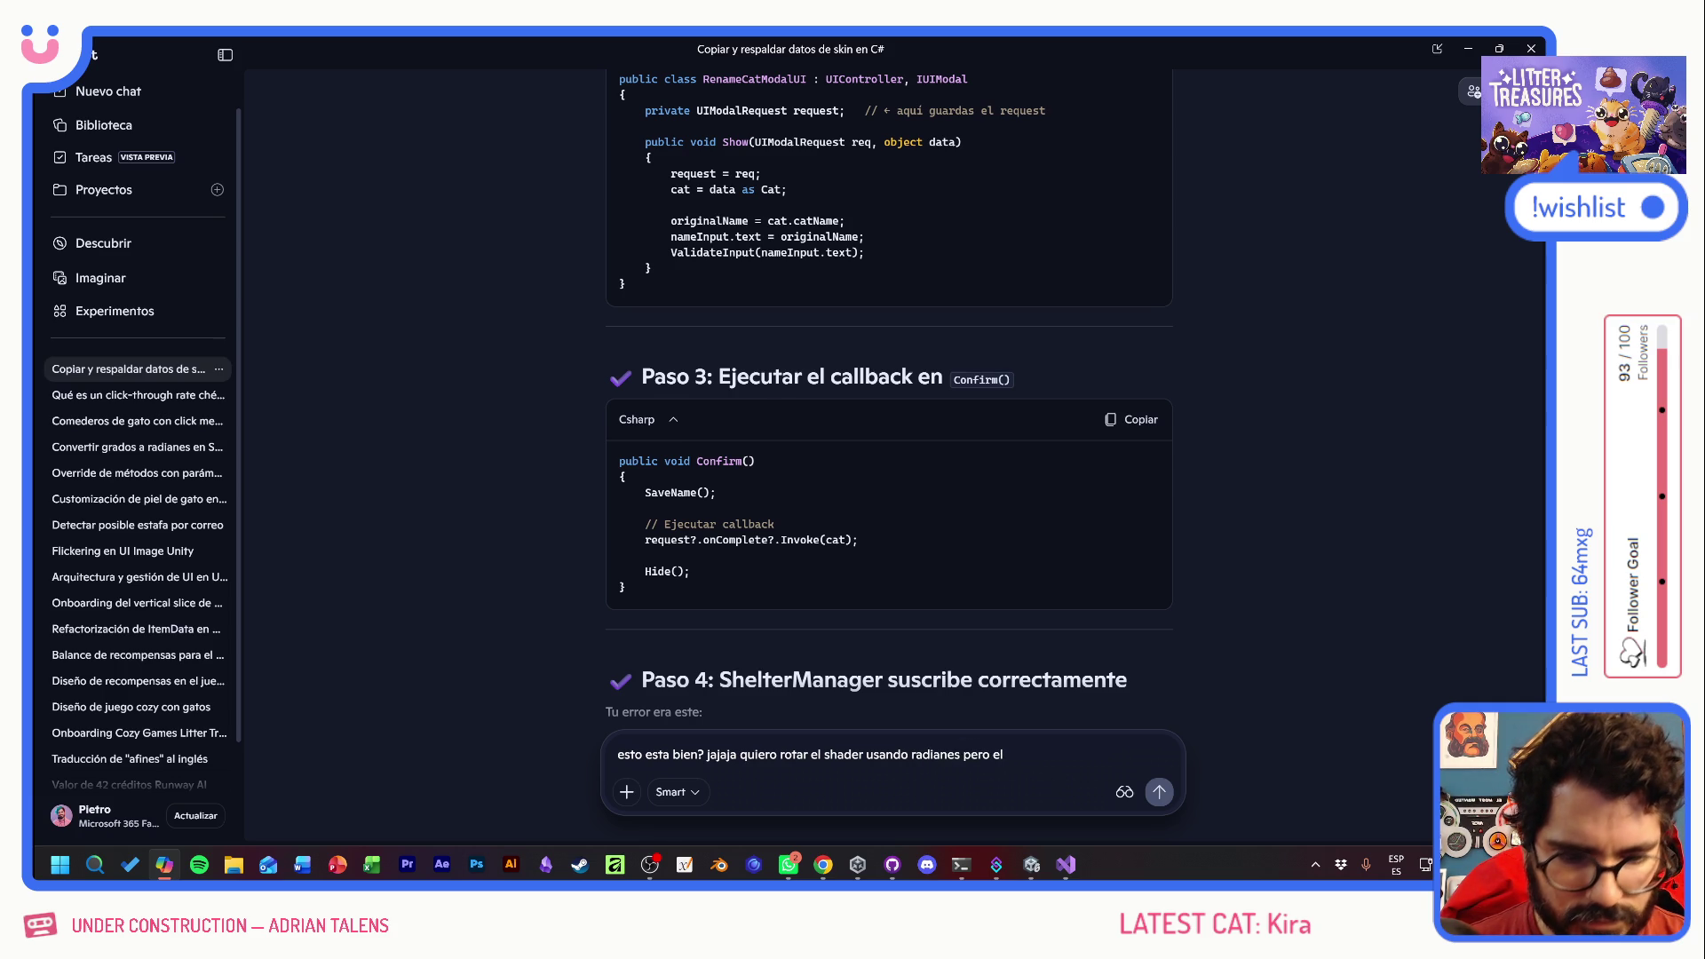
type("previewUI sprite usando d")
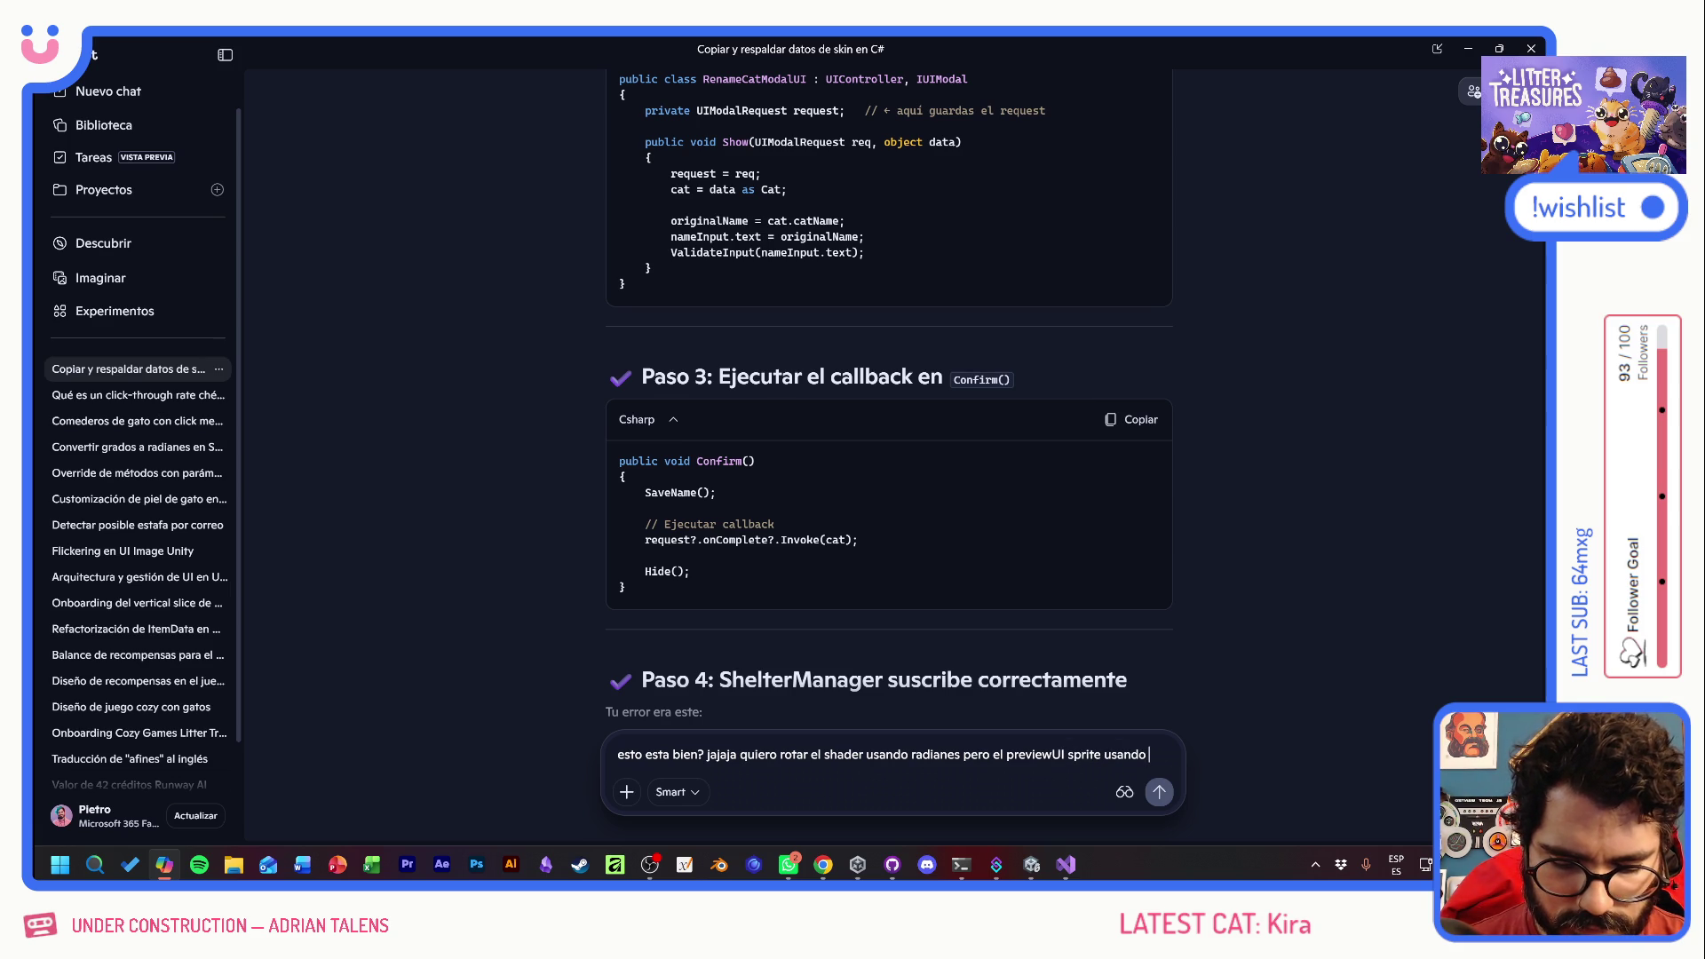
type("egress?")
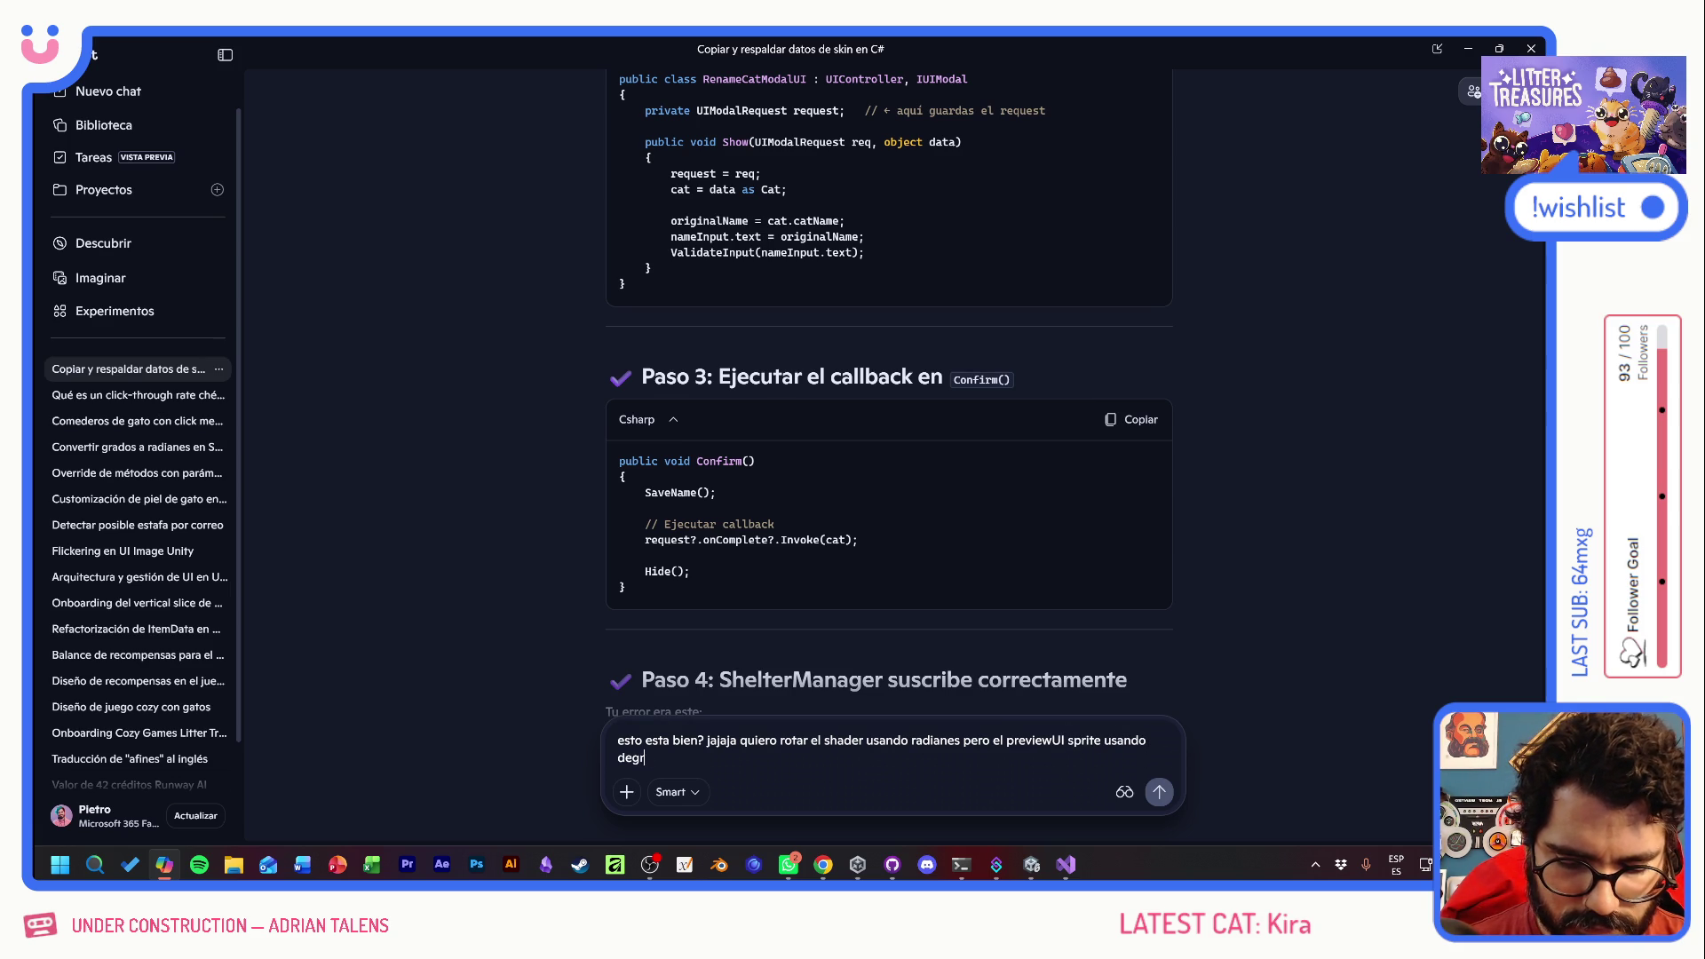
type("currentRotation += 90f* Mathf.Deg2Rad;         patternSpriteIMG.rectTransform.rotation = new Quaternion(0, 0, currentRotation * Mathf.Rad2Deg, 0);")
key("Return")
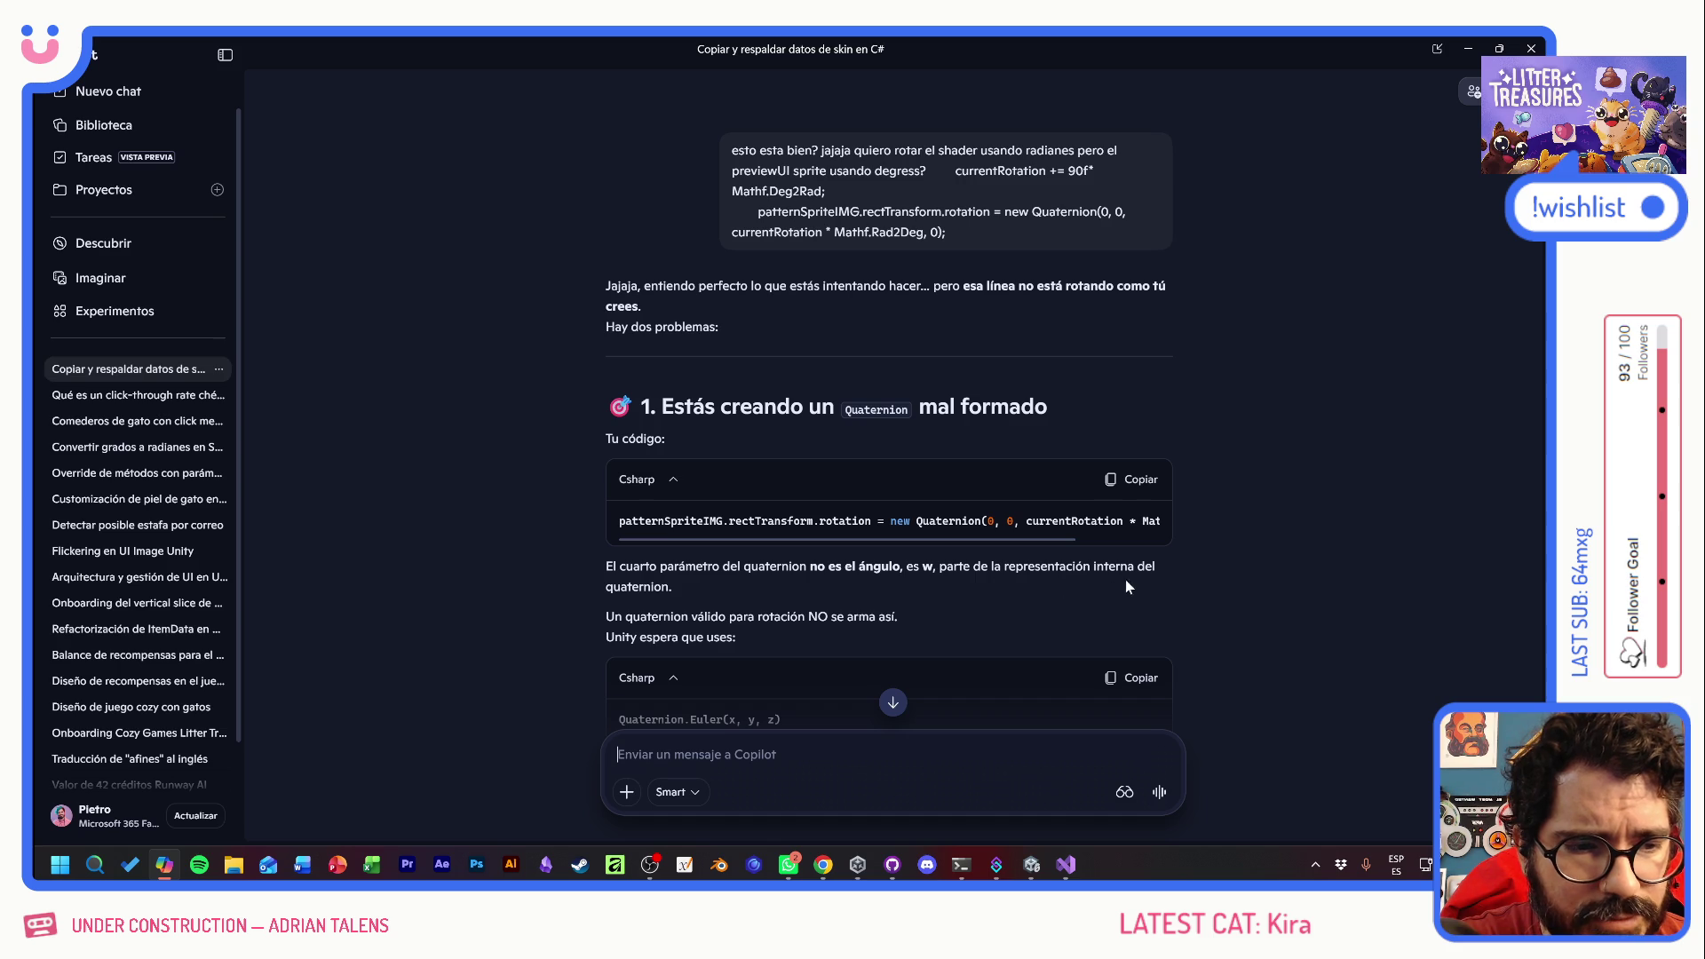
- Read Copilot's reply and select its Quaternion.Euler(x, y, z) suggestion before returning to Rotate()
scroll(967, 616, "down", 3)
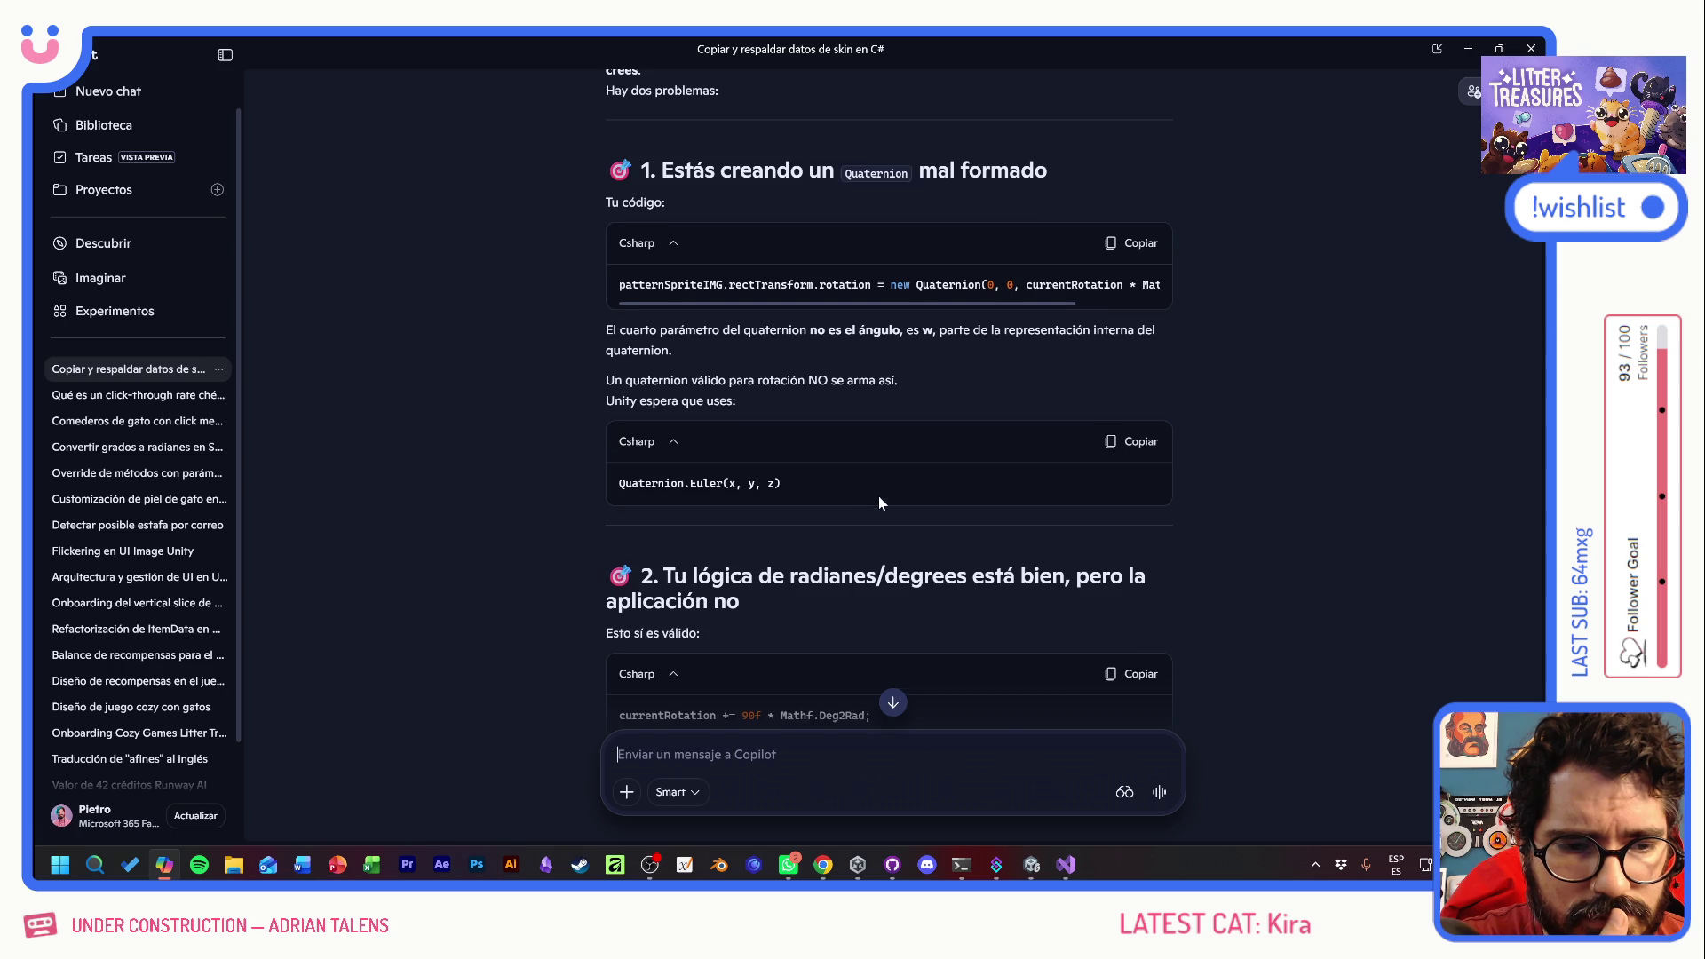
scroll(876, 496, "down", 2)
scroll(941, 508, "down", 2)
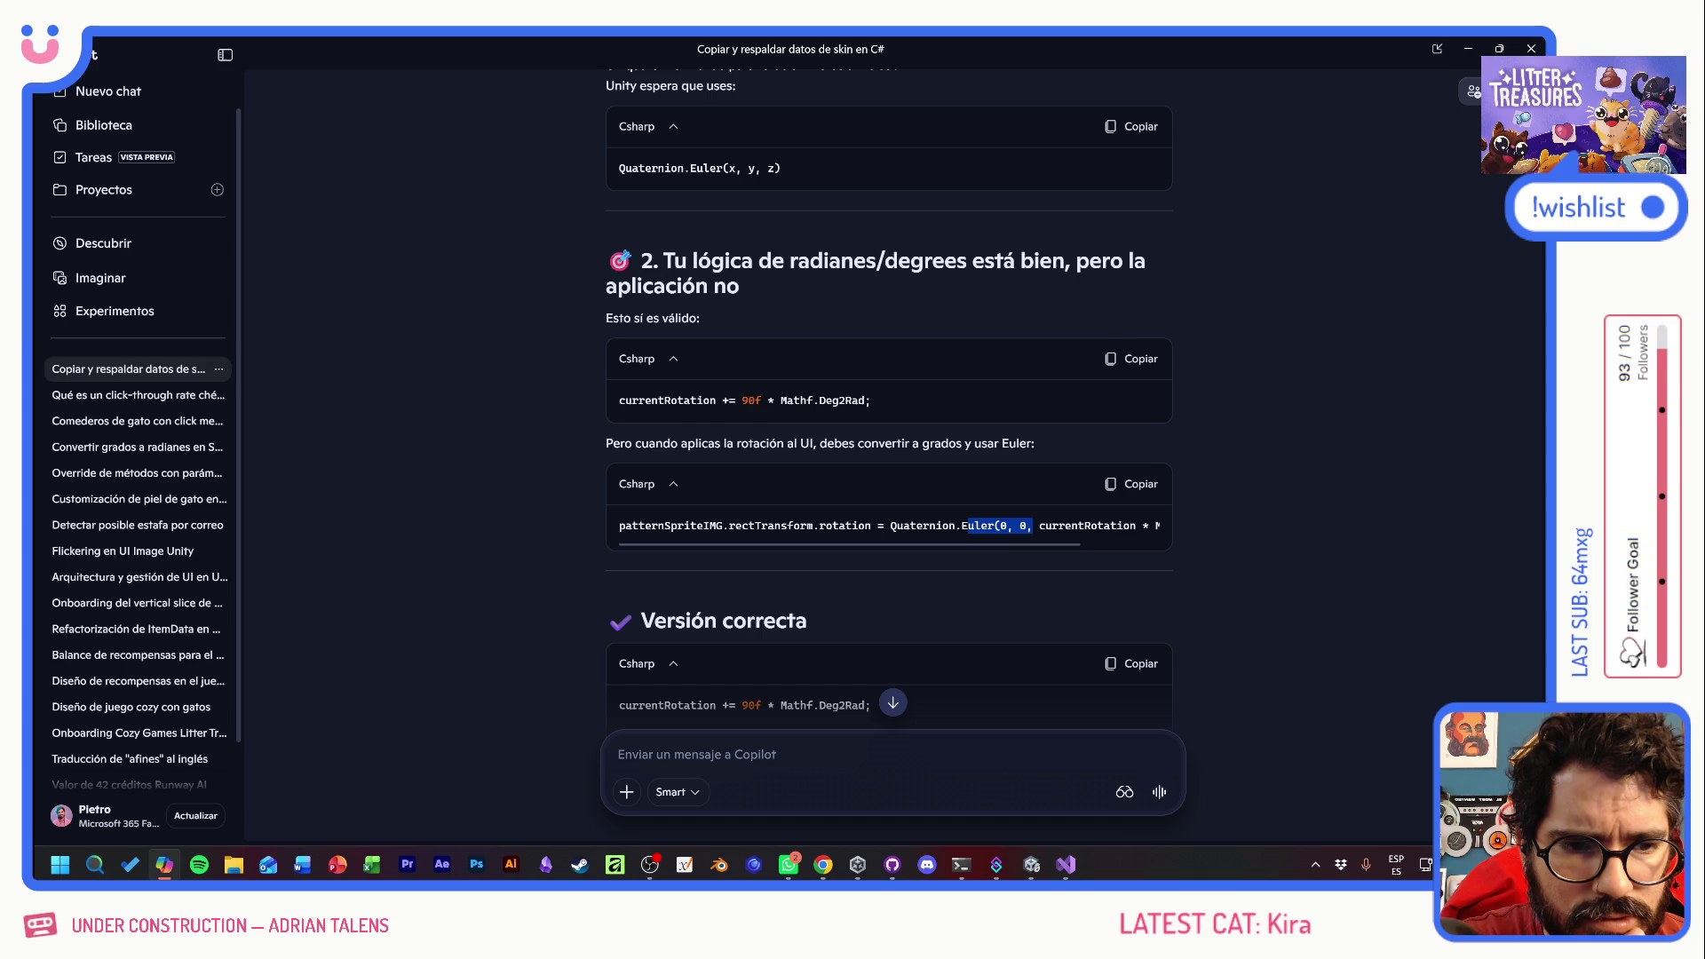
mouse_move(1010, 545)
left_mouse_down()
mouse_move(1099, 540)
mouse_move(1019, 544)
left_mouse_up()
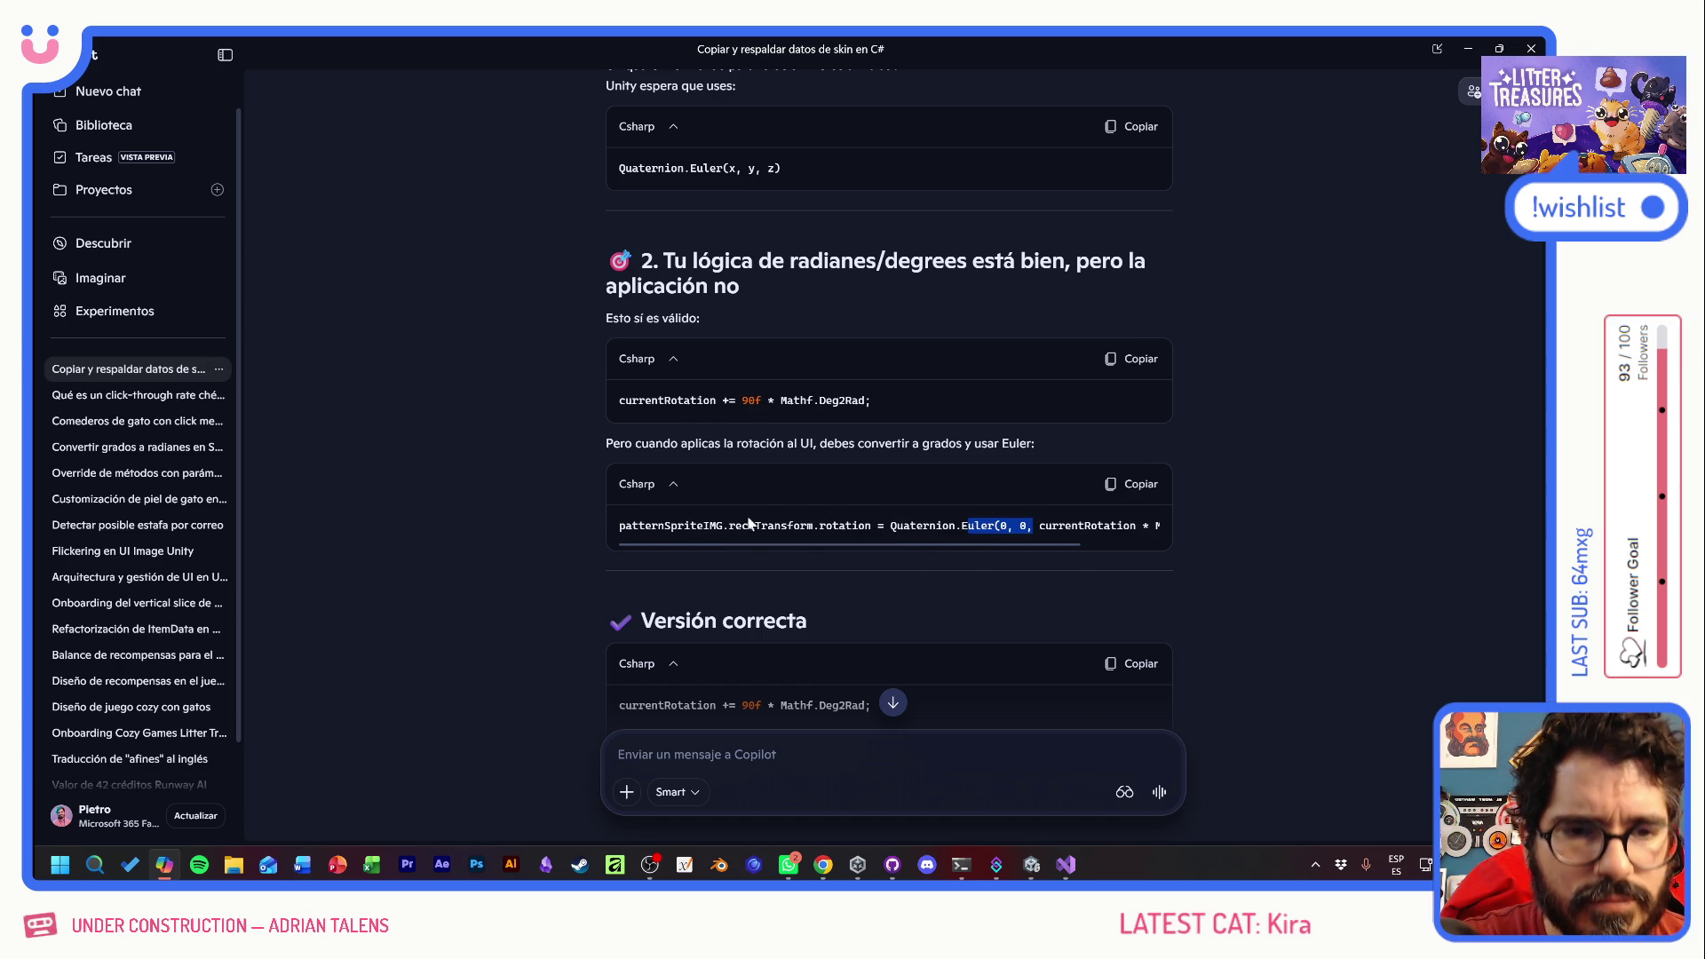
scroll(868, 399, "up", 3)
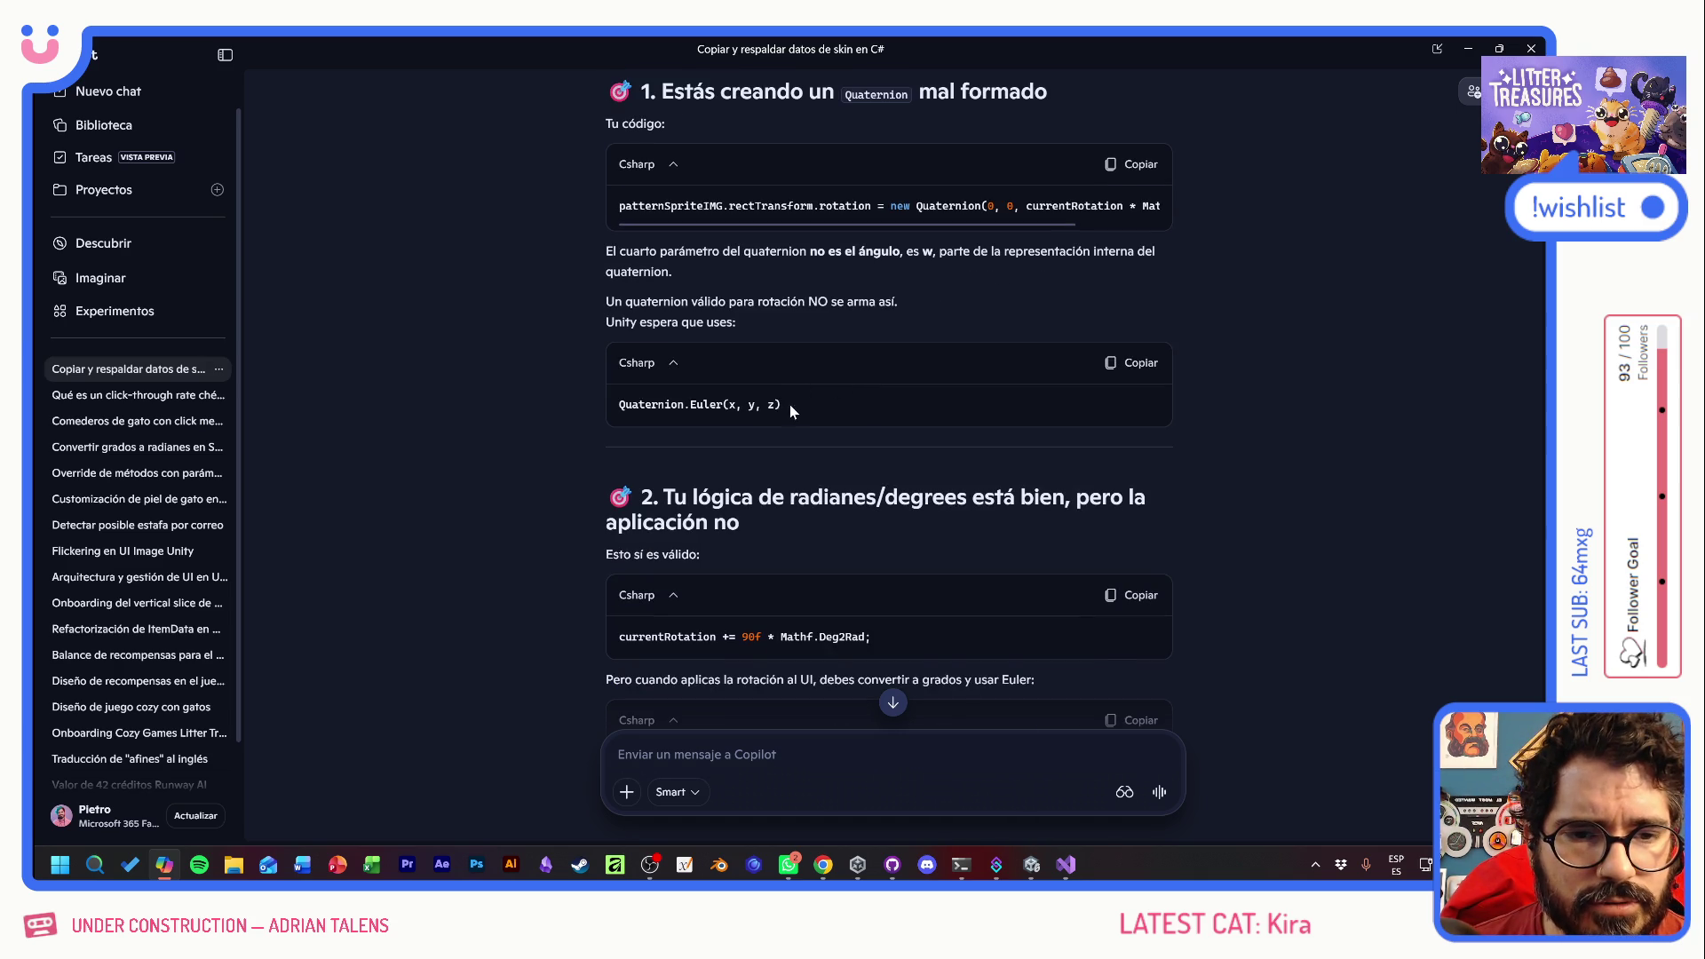
left_click_drag(791, 403, 589, 404)
key("alt+Tab")
left_click(468, 507)
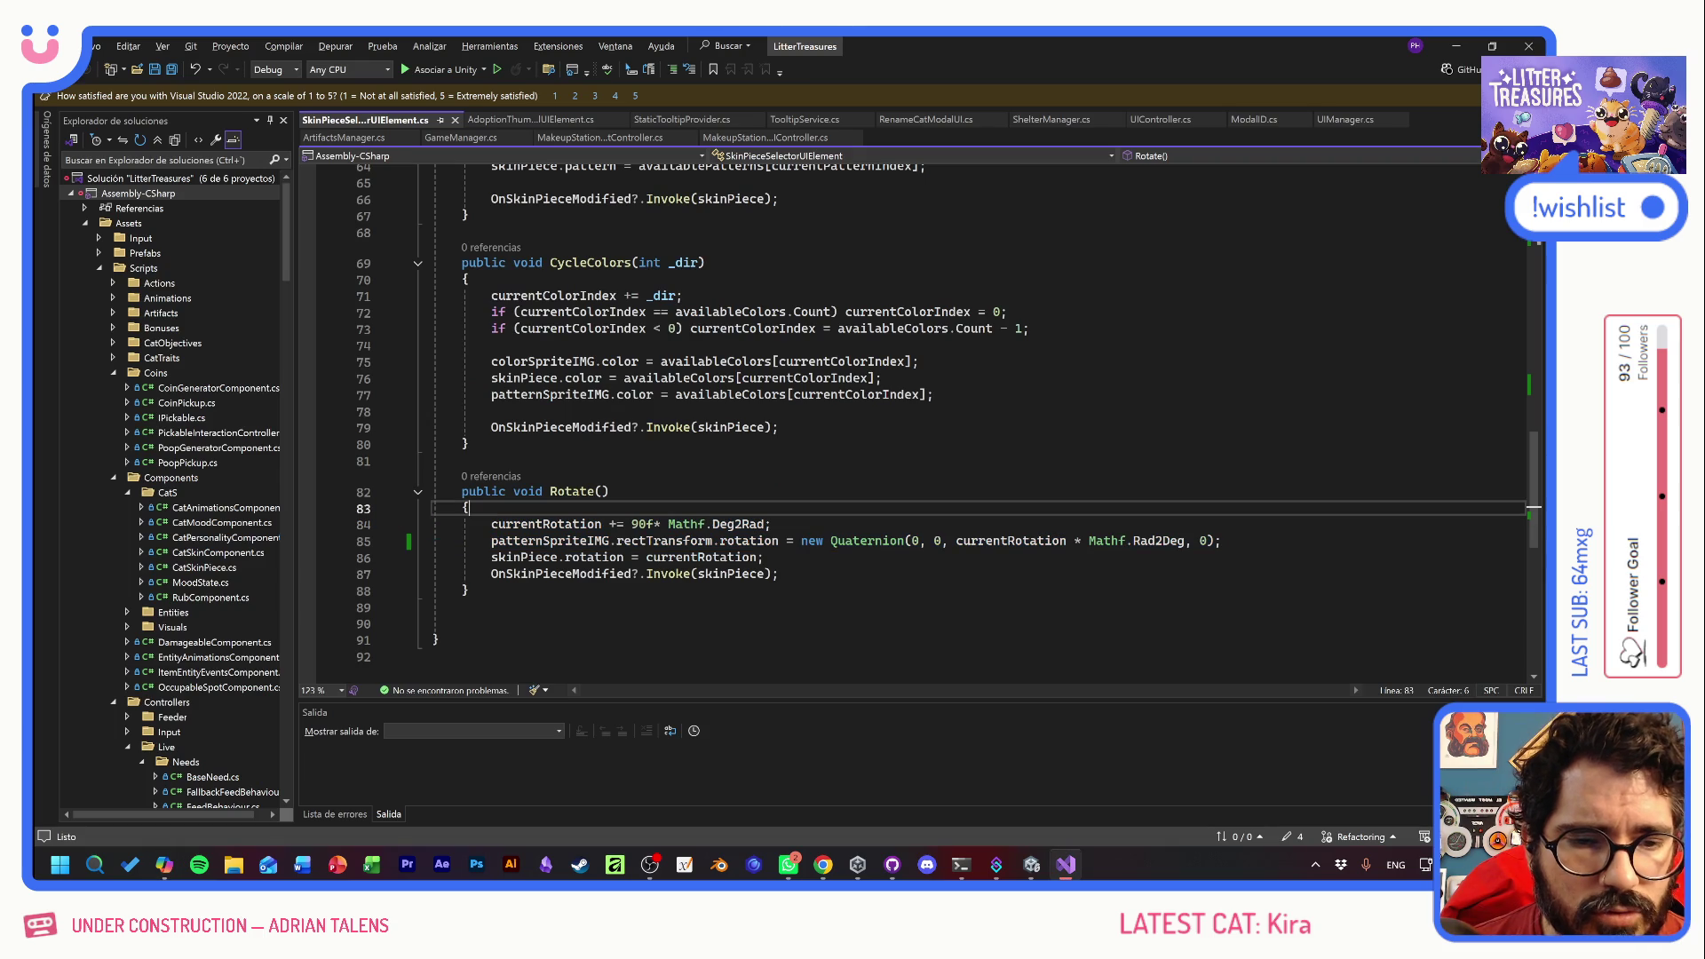
- In Rotate(), turn the Quaternion constructor into Quaternion.Euler(0, 0, currentRotation * Mathf.Rad2Deg)
mouse_move(888, 543)
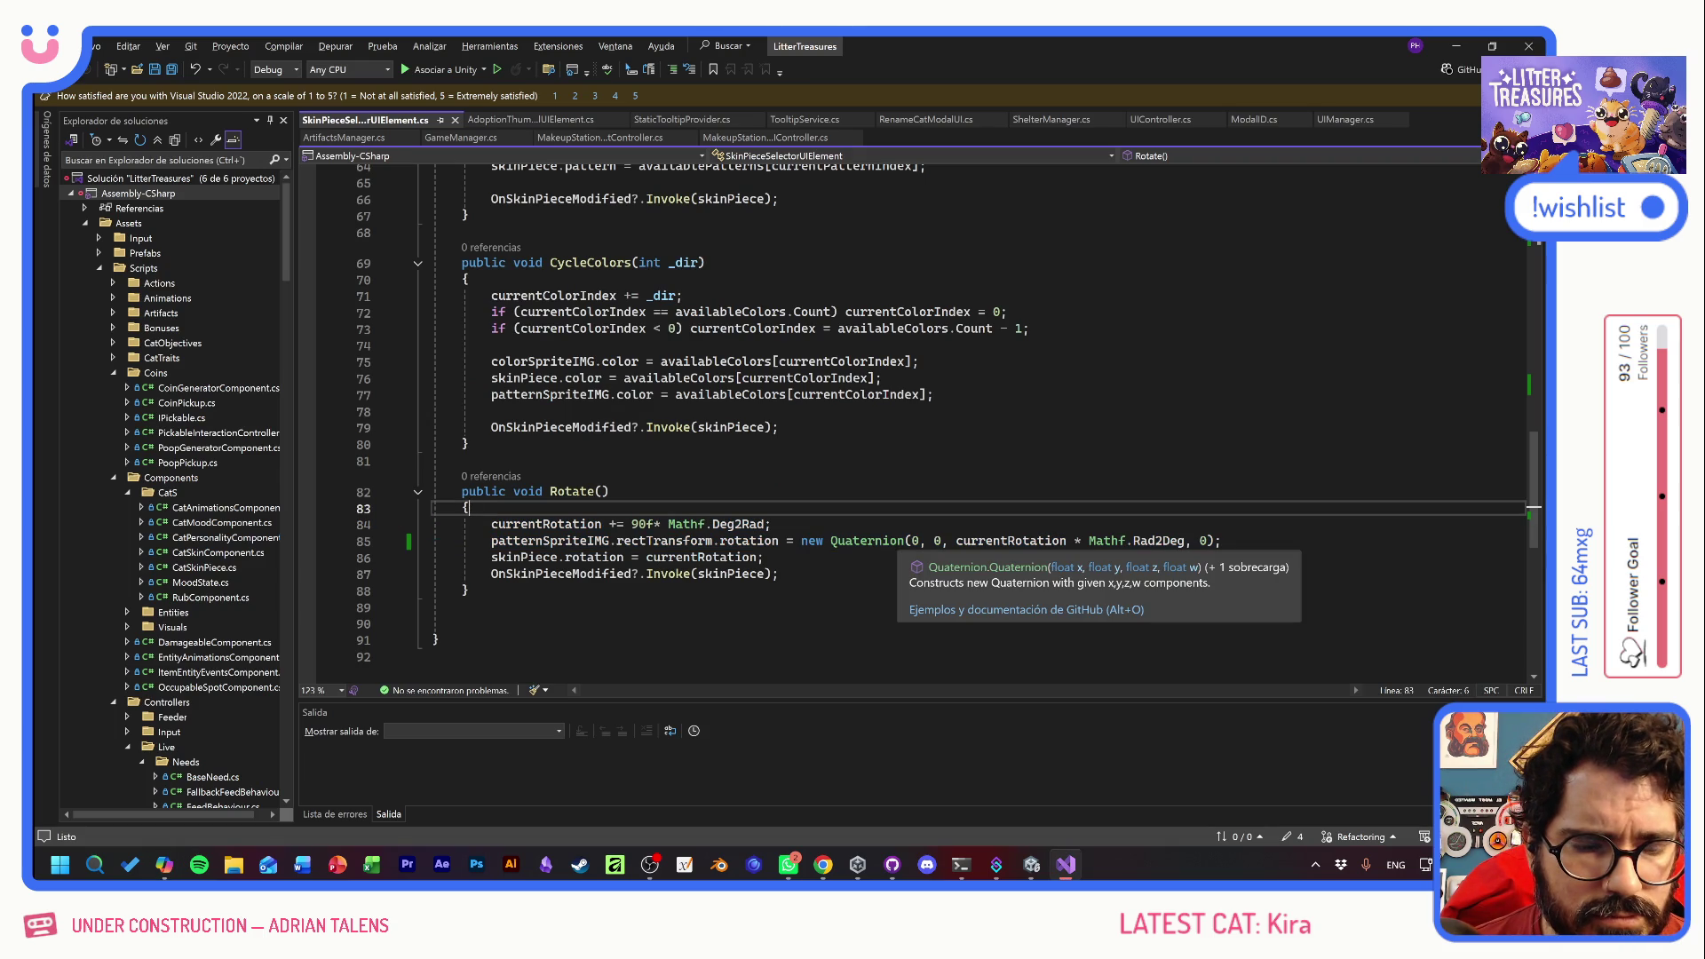
key("alt+Tab")
key("alt+Tab")
left_click(905, 540)
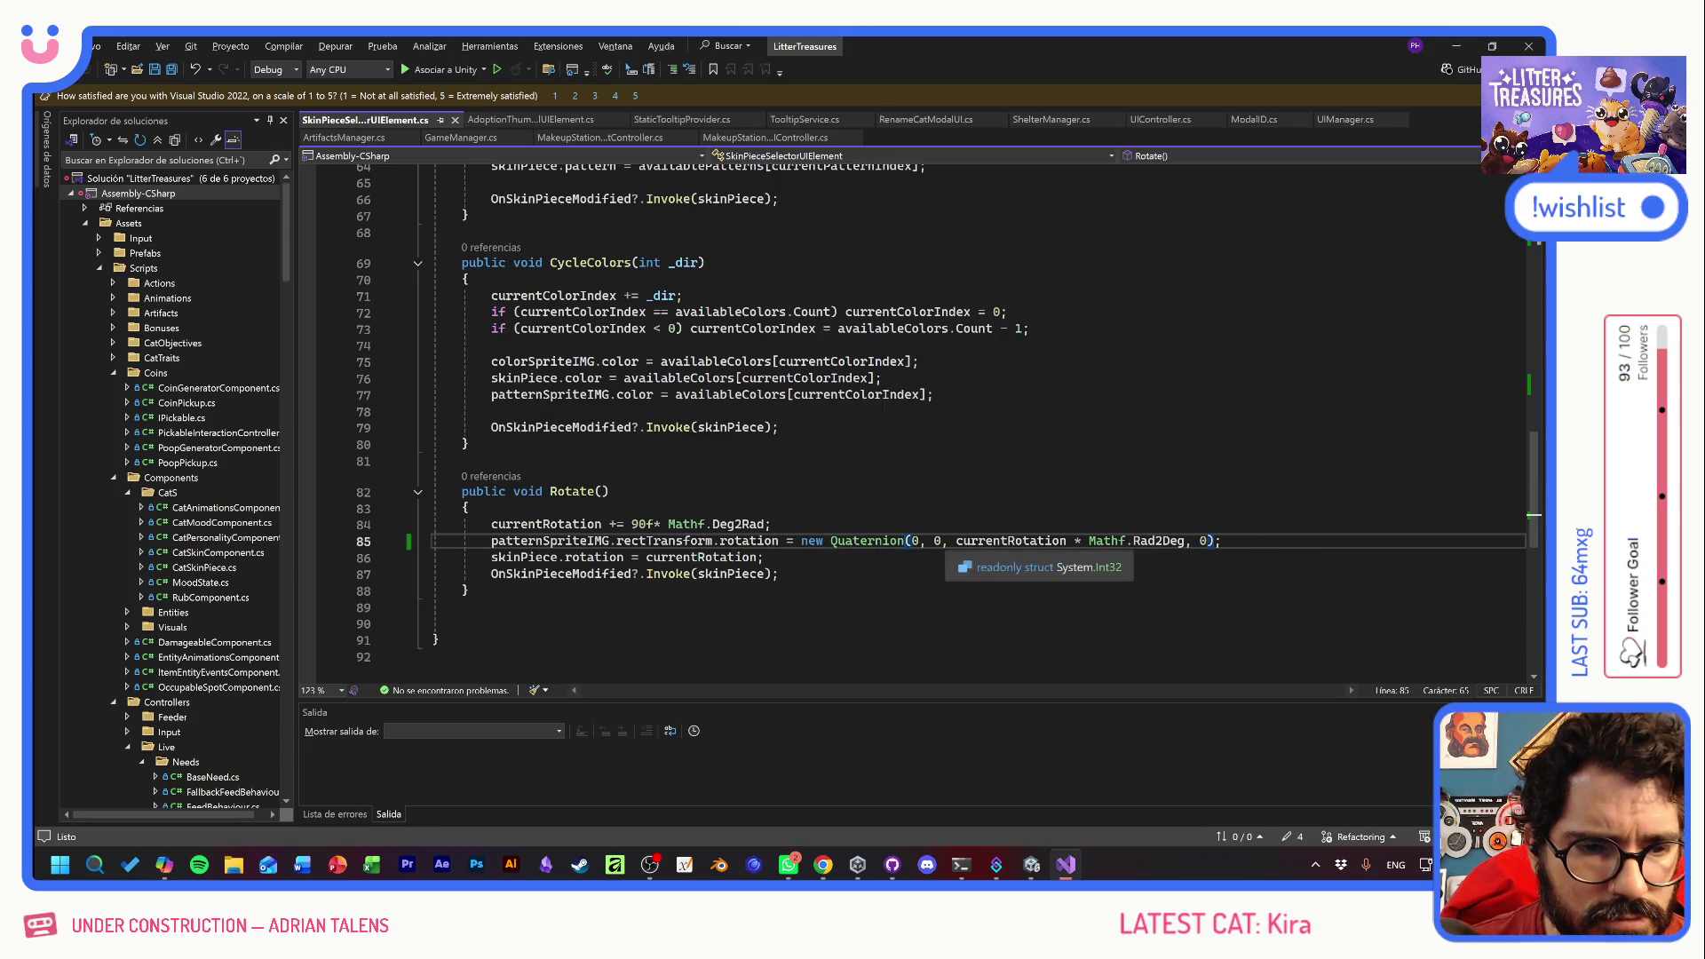
key("Tab")
key("Delete")
key("ctrl+Right")
key("ctrl+Right")
key("ctrl+Right")
key("shift+Right")
key("shift+Right")
key("shift+Right")
key("Delete")
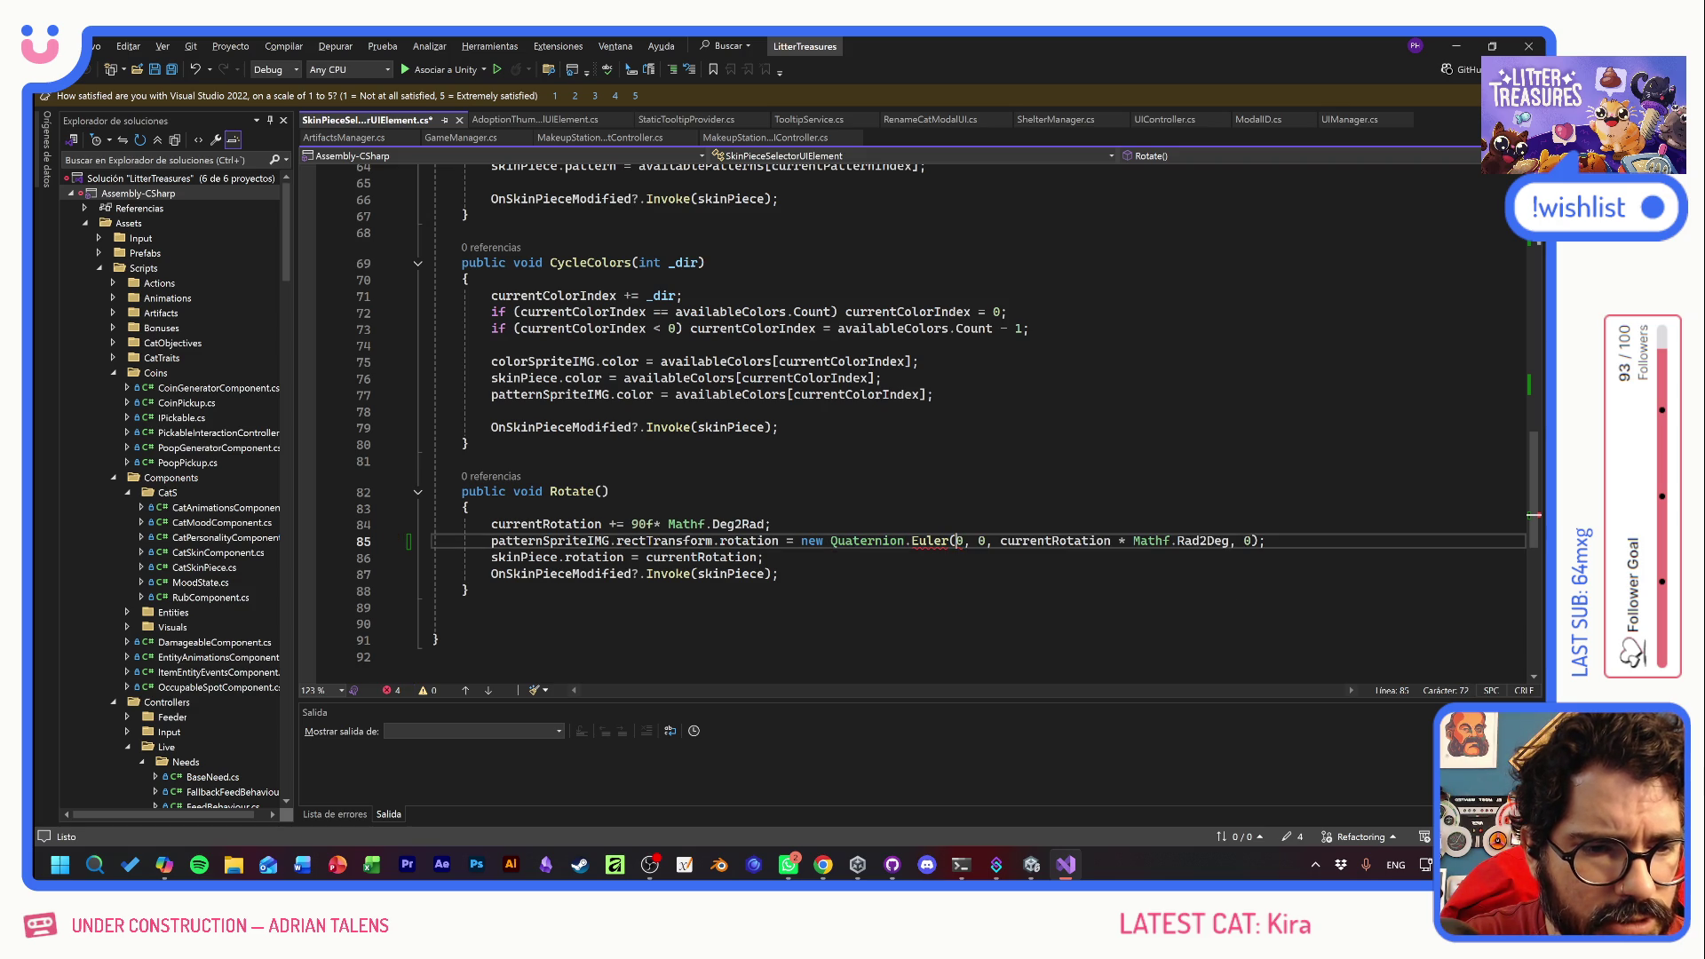
key("End")
key("Left")
key("Left")
key("BackSpace")
key("BackSpace")
key("BackSpace")
- Remove the leftover 'new' before Quaternion.Euler to clear the error, and save
left_click(928, 508)
mouse_move(929, 543)
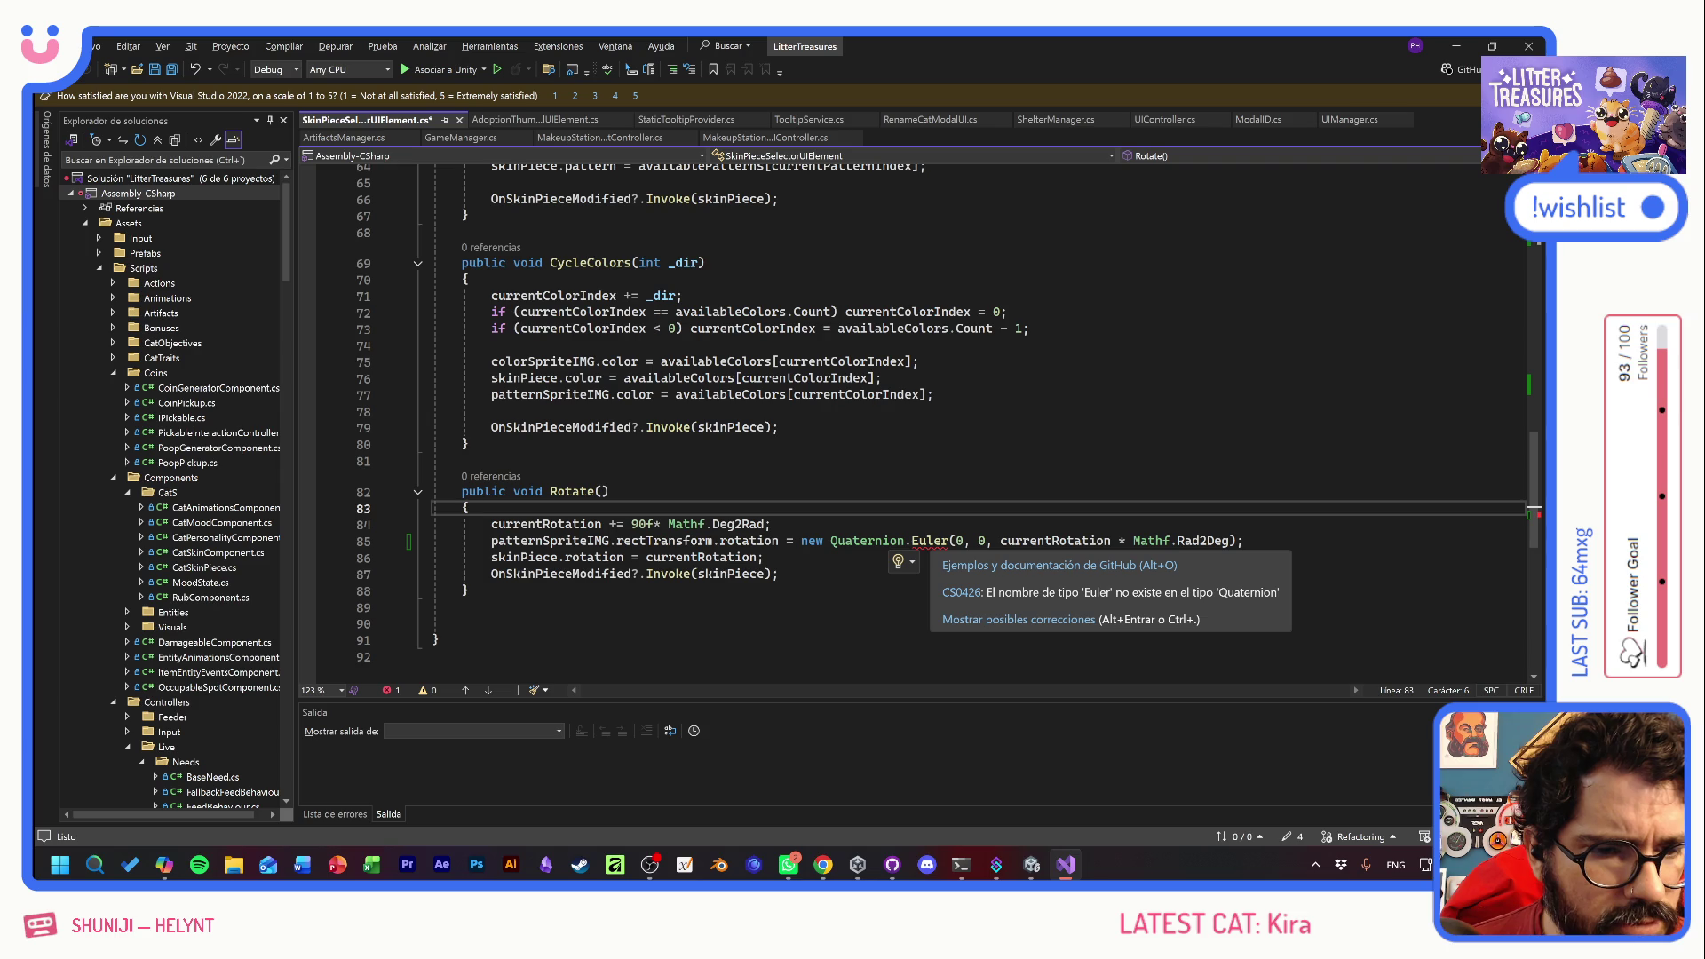
mouse_move(866, 541)
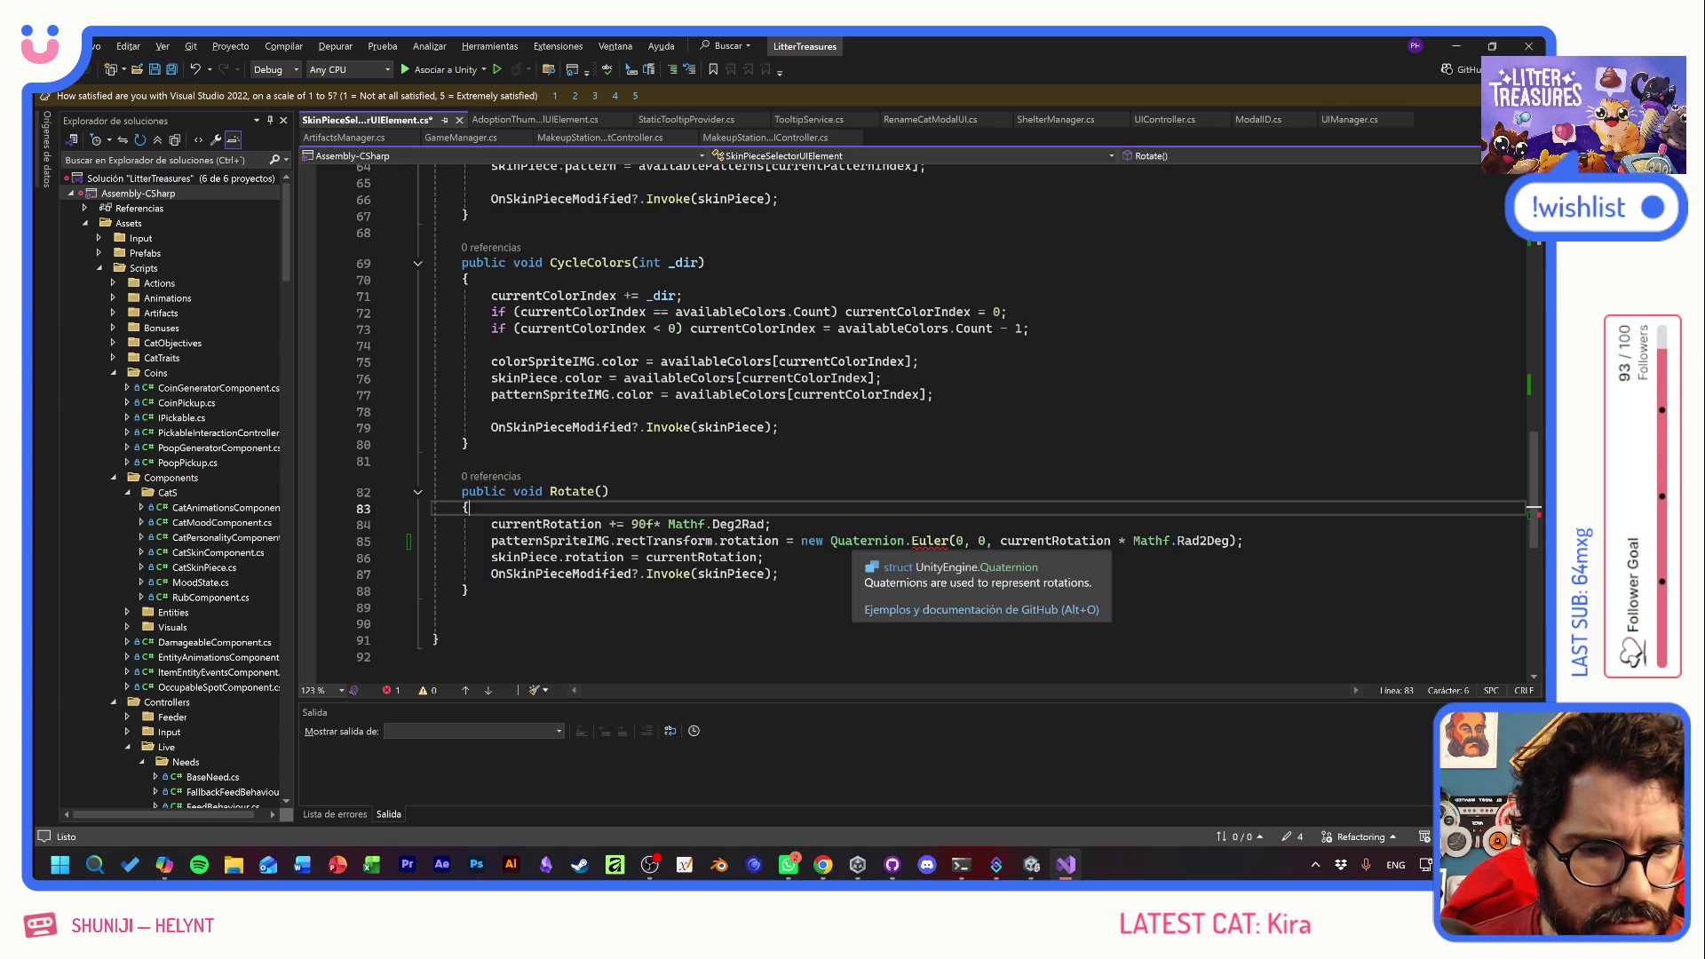
left_click(830, 542)
key("ctrl+BackSpace")
left_click(779, 573)
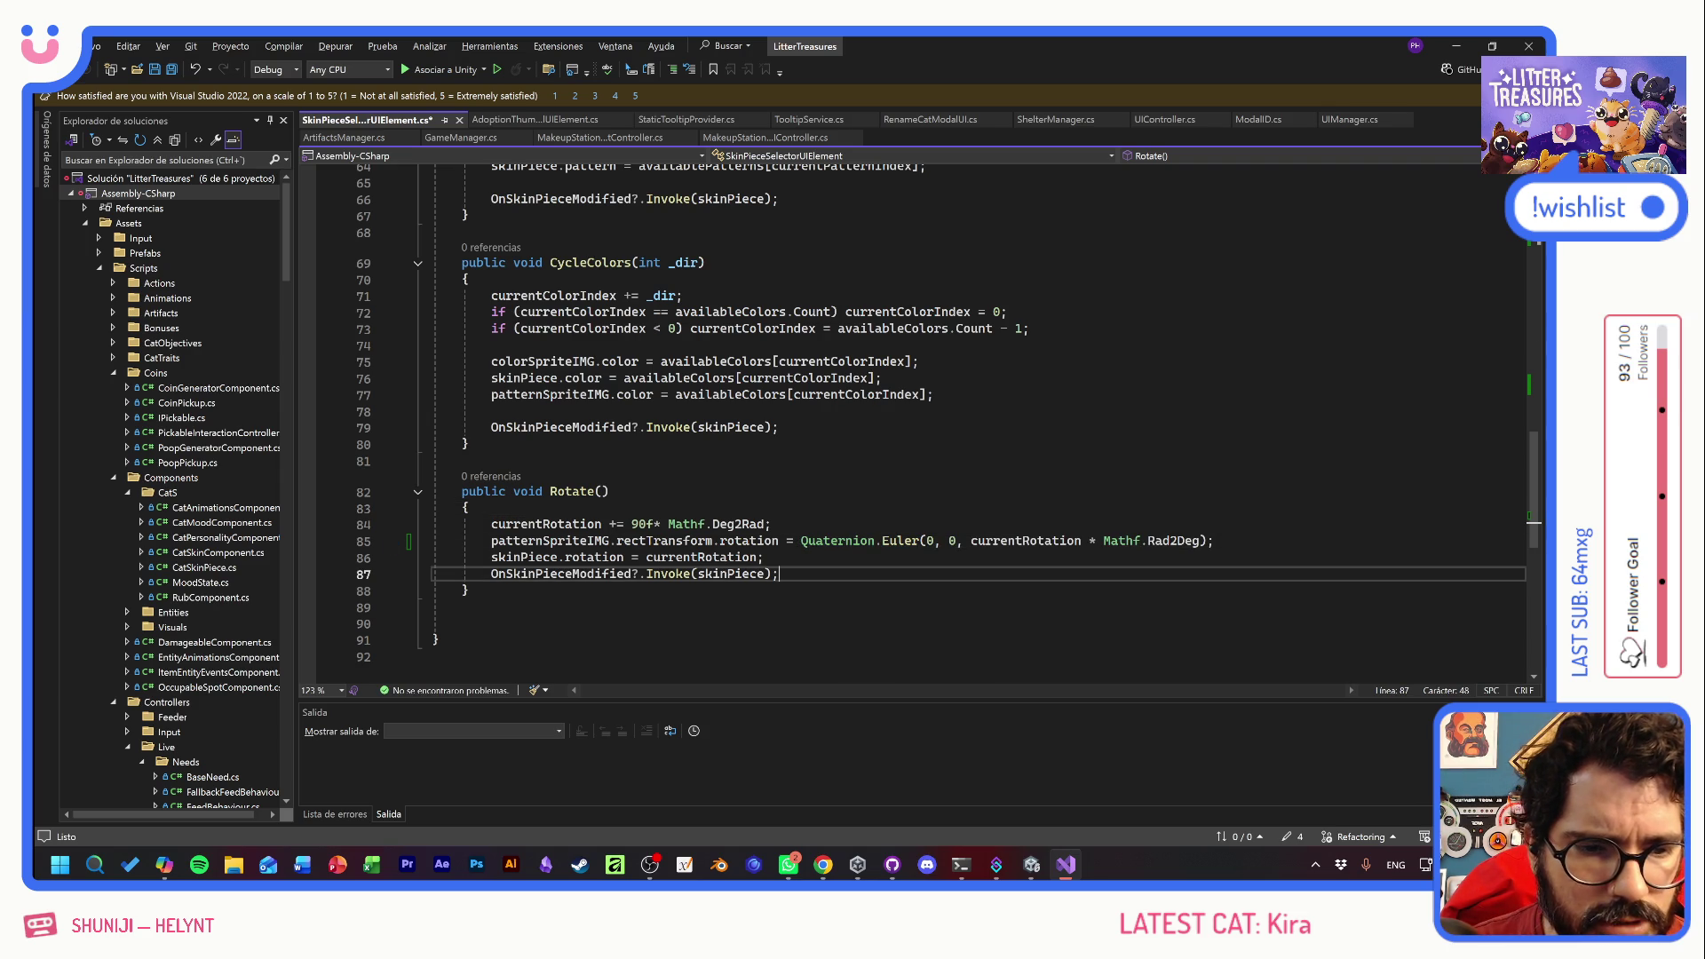
key("ctrl+s")
- Replace Preload's rotation lines 51–52 with the same Quaternion.Euler line and save
left_click_drag(1215, 541, 469, 541)
key("ctrl+c")
scroll(888, 417, "up", 11)
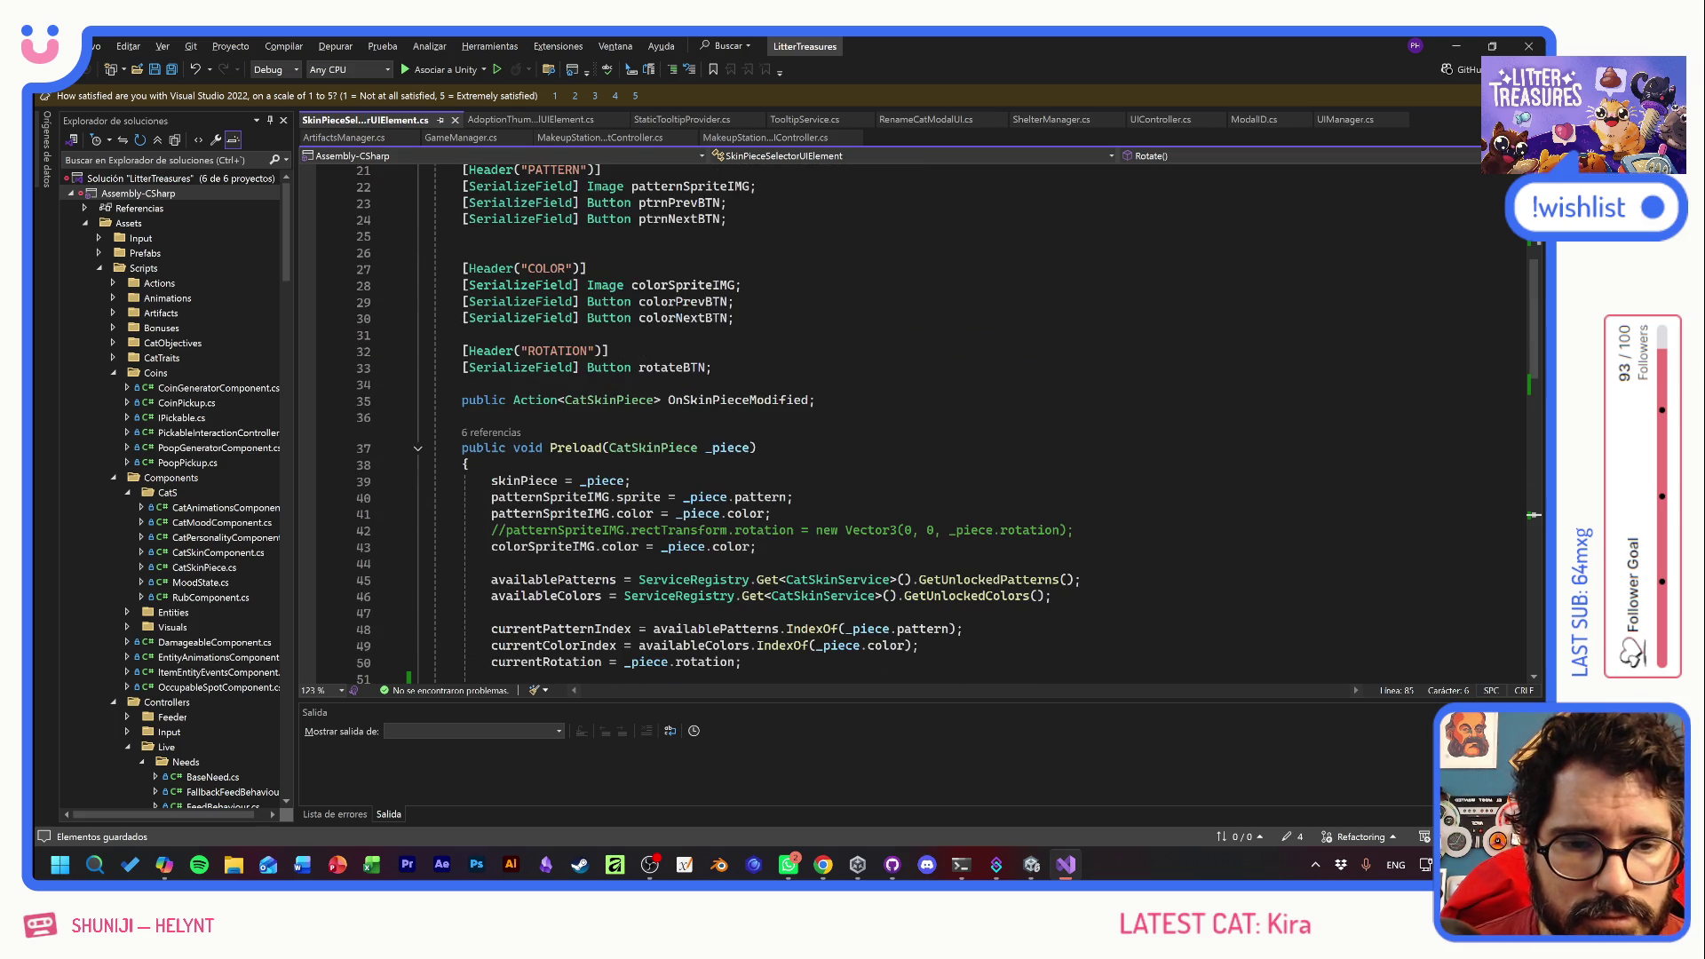
mouse_move(1221, 546)
left_mouse_down()
mouse_move(491, 546)
mouse_move(434, 530)
left_mouse_up()
key("ctrl+v")
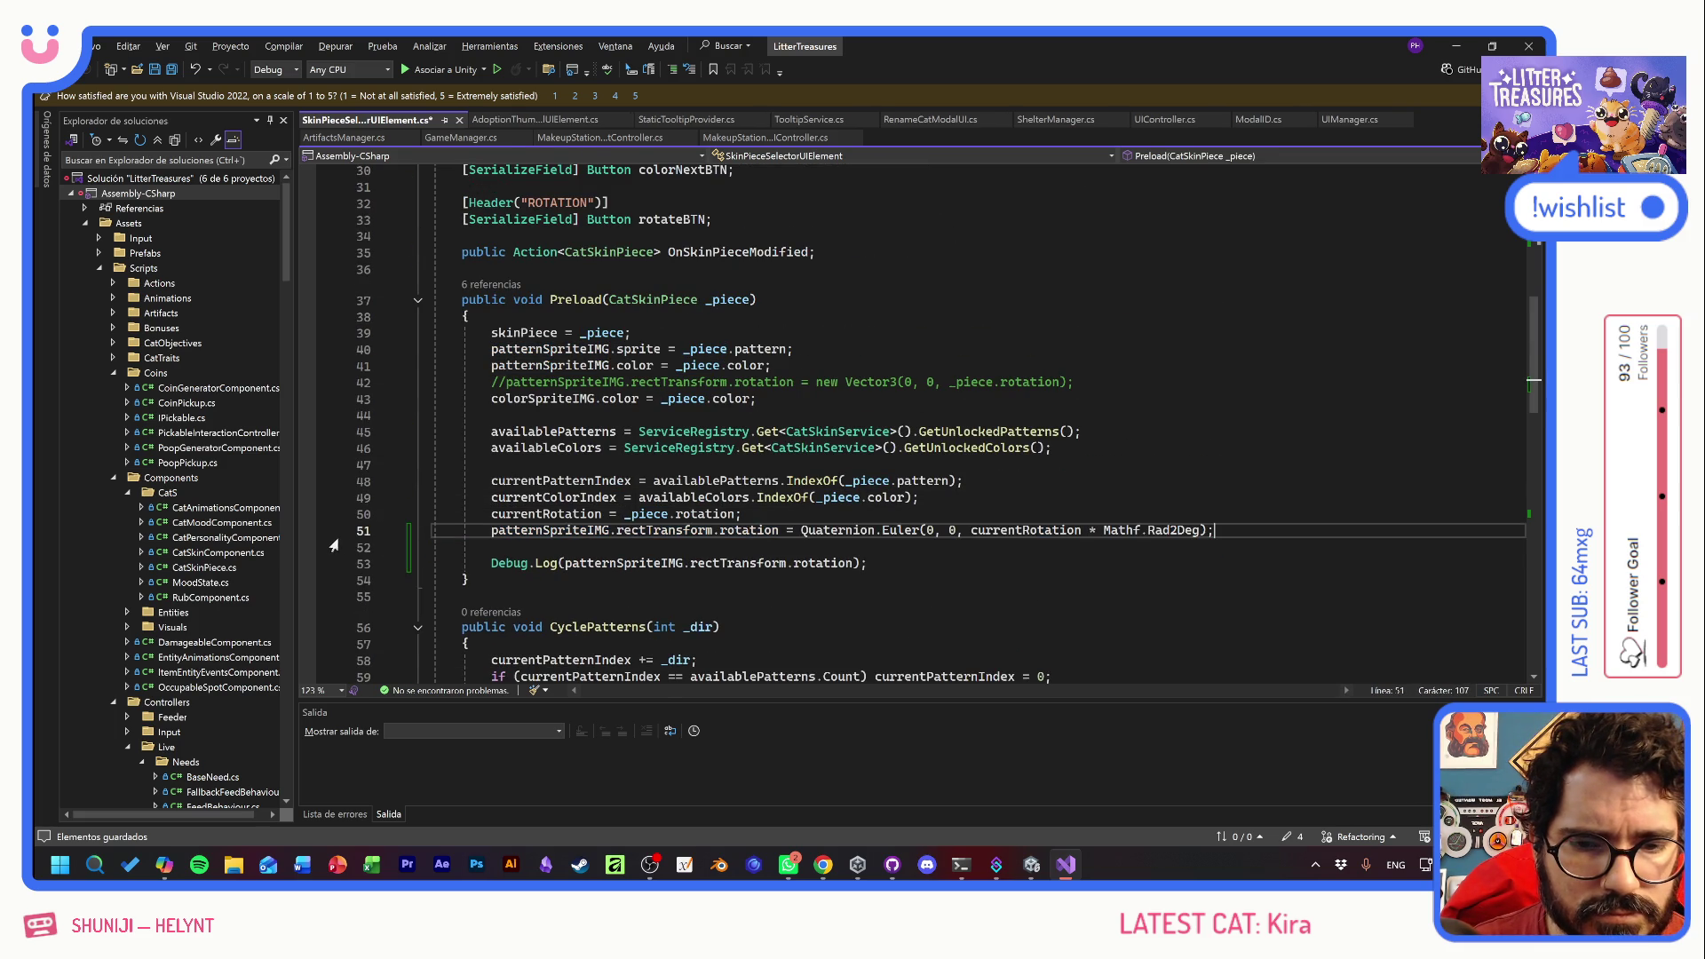
key("ctrl+Return")
key("ctrl+s")
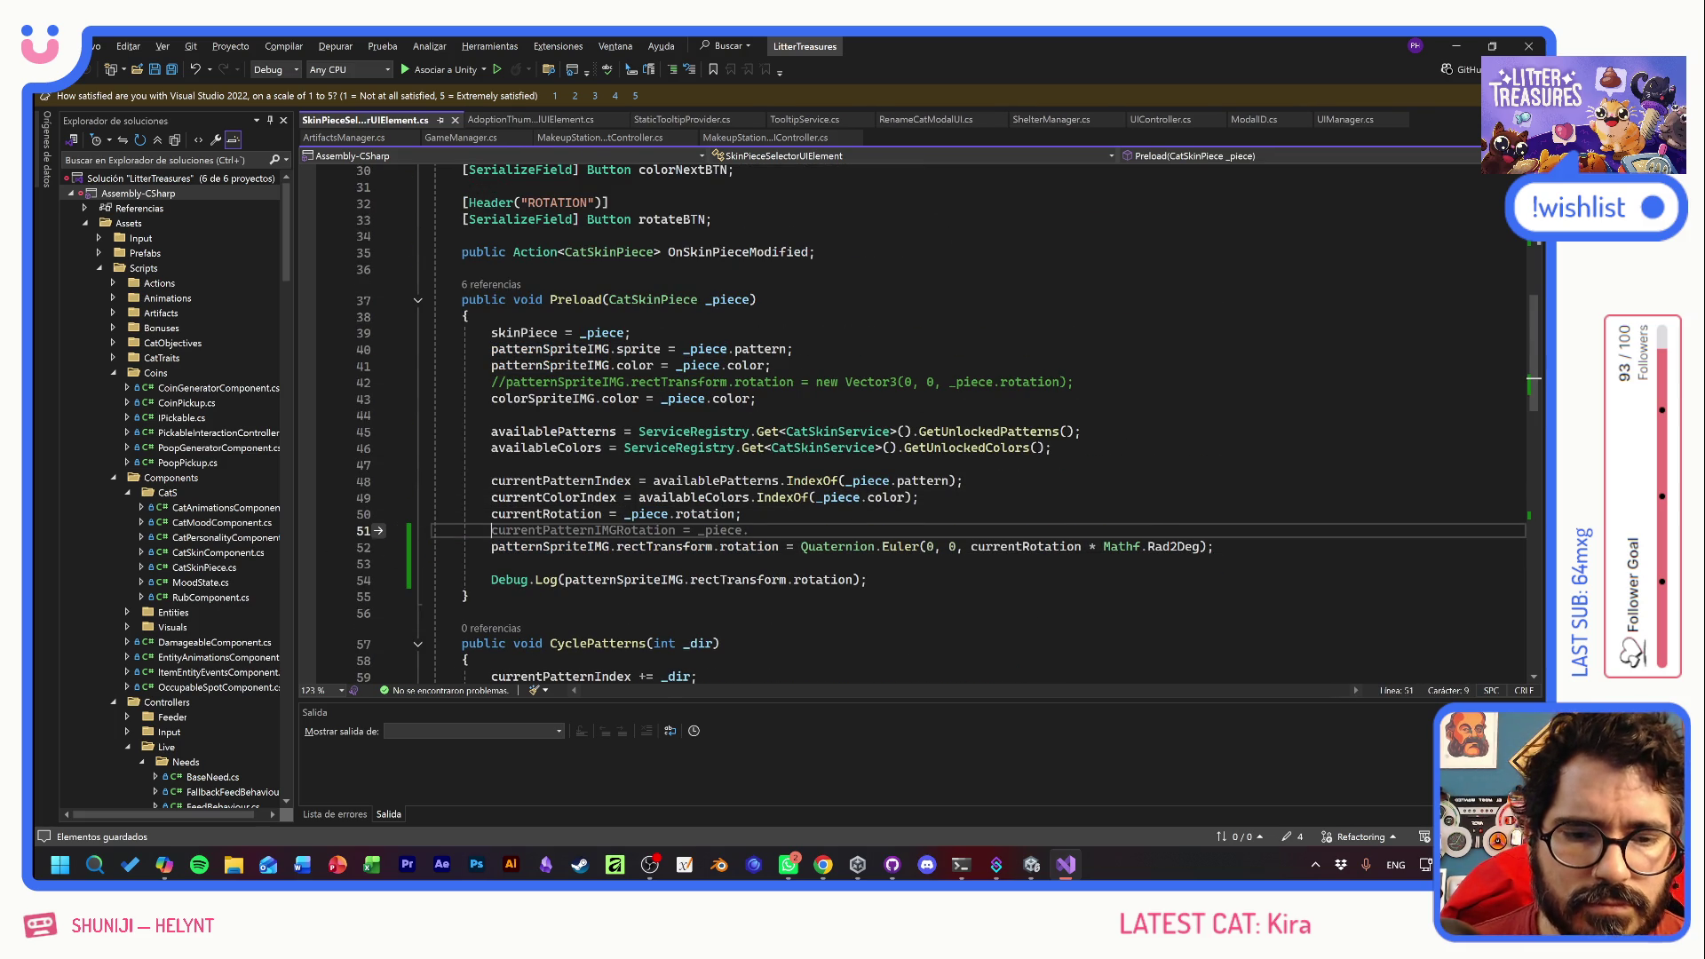
key("alt+Tab")
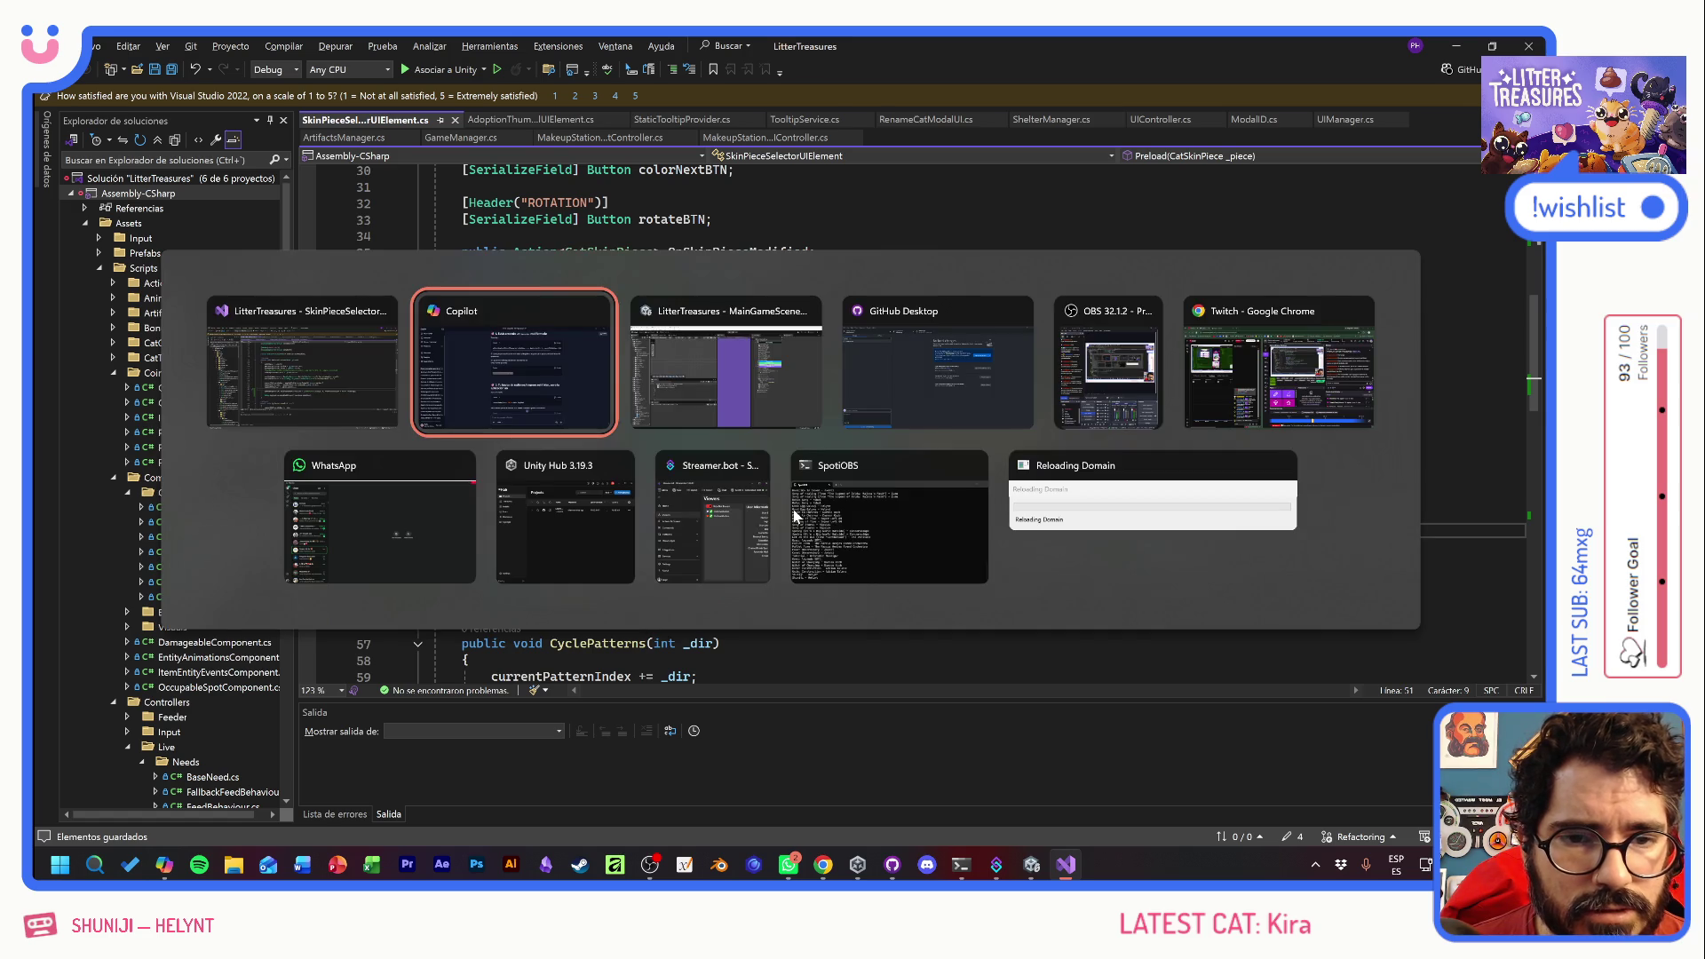
- Compare the fix against Copilot's Quaternion.Euler answer, then return to Unity and enter Play mode
key("alt+Tab")
key("Escape")
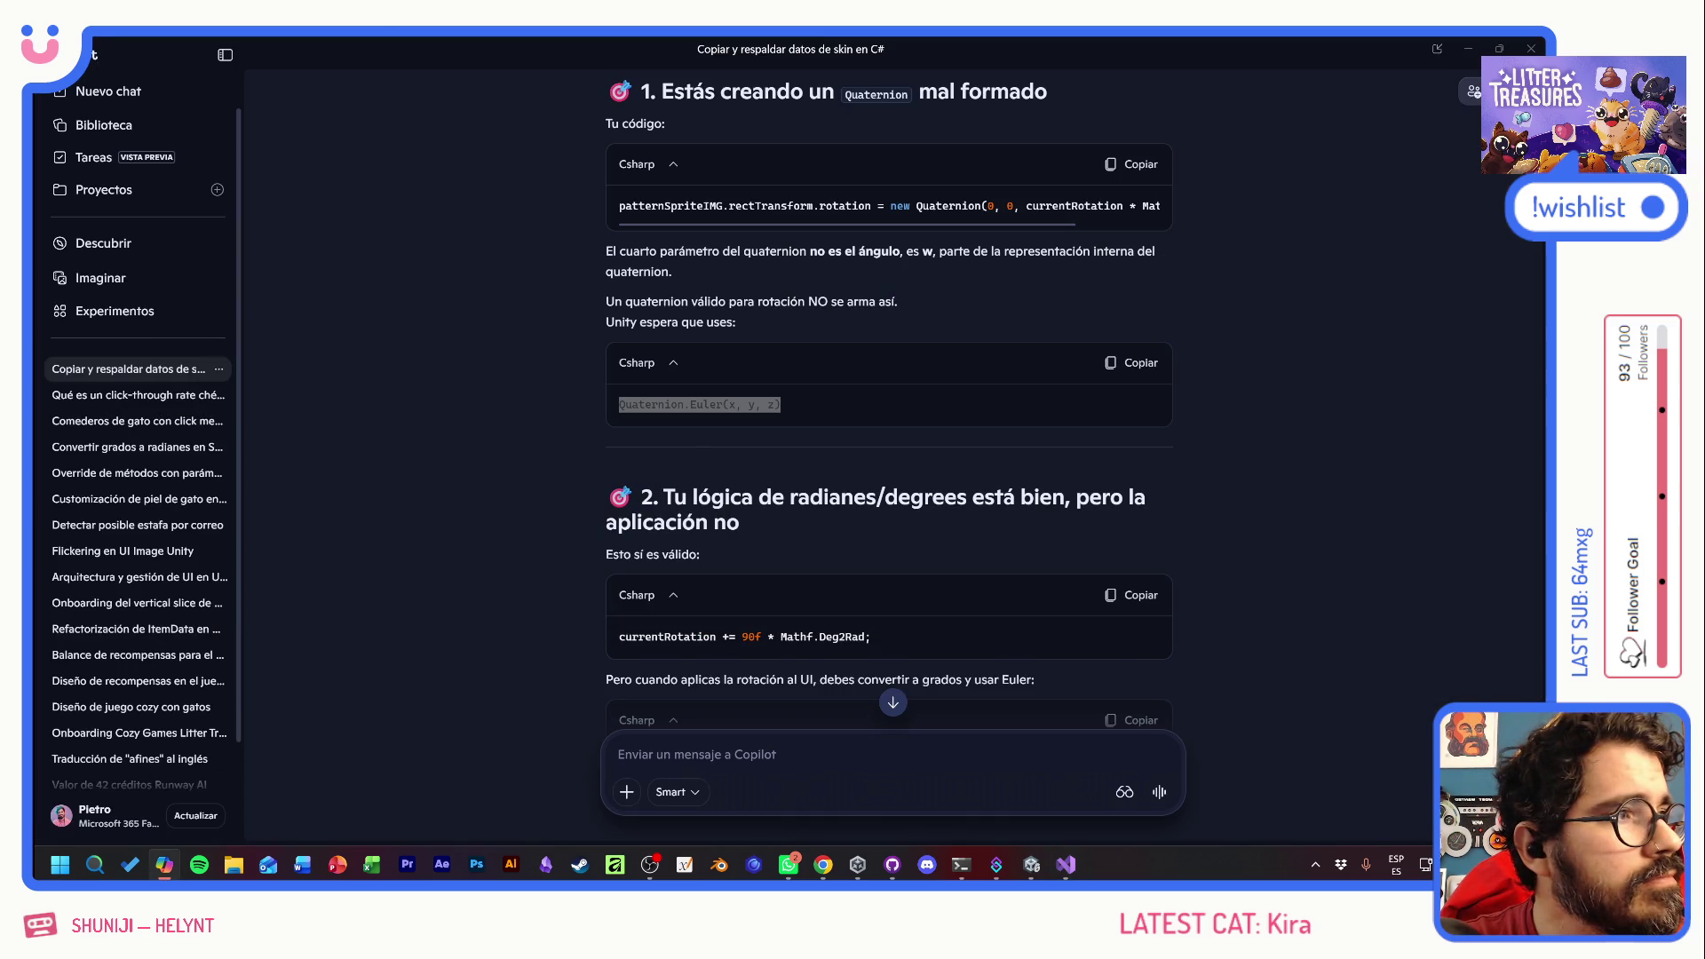
key("alt+Tab")
key("ctrl+p")
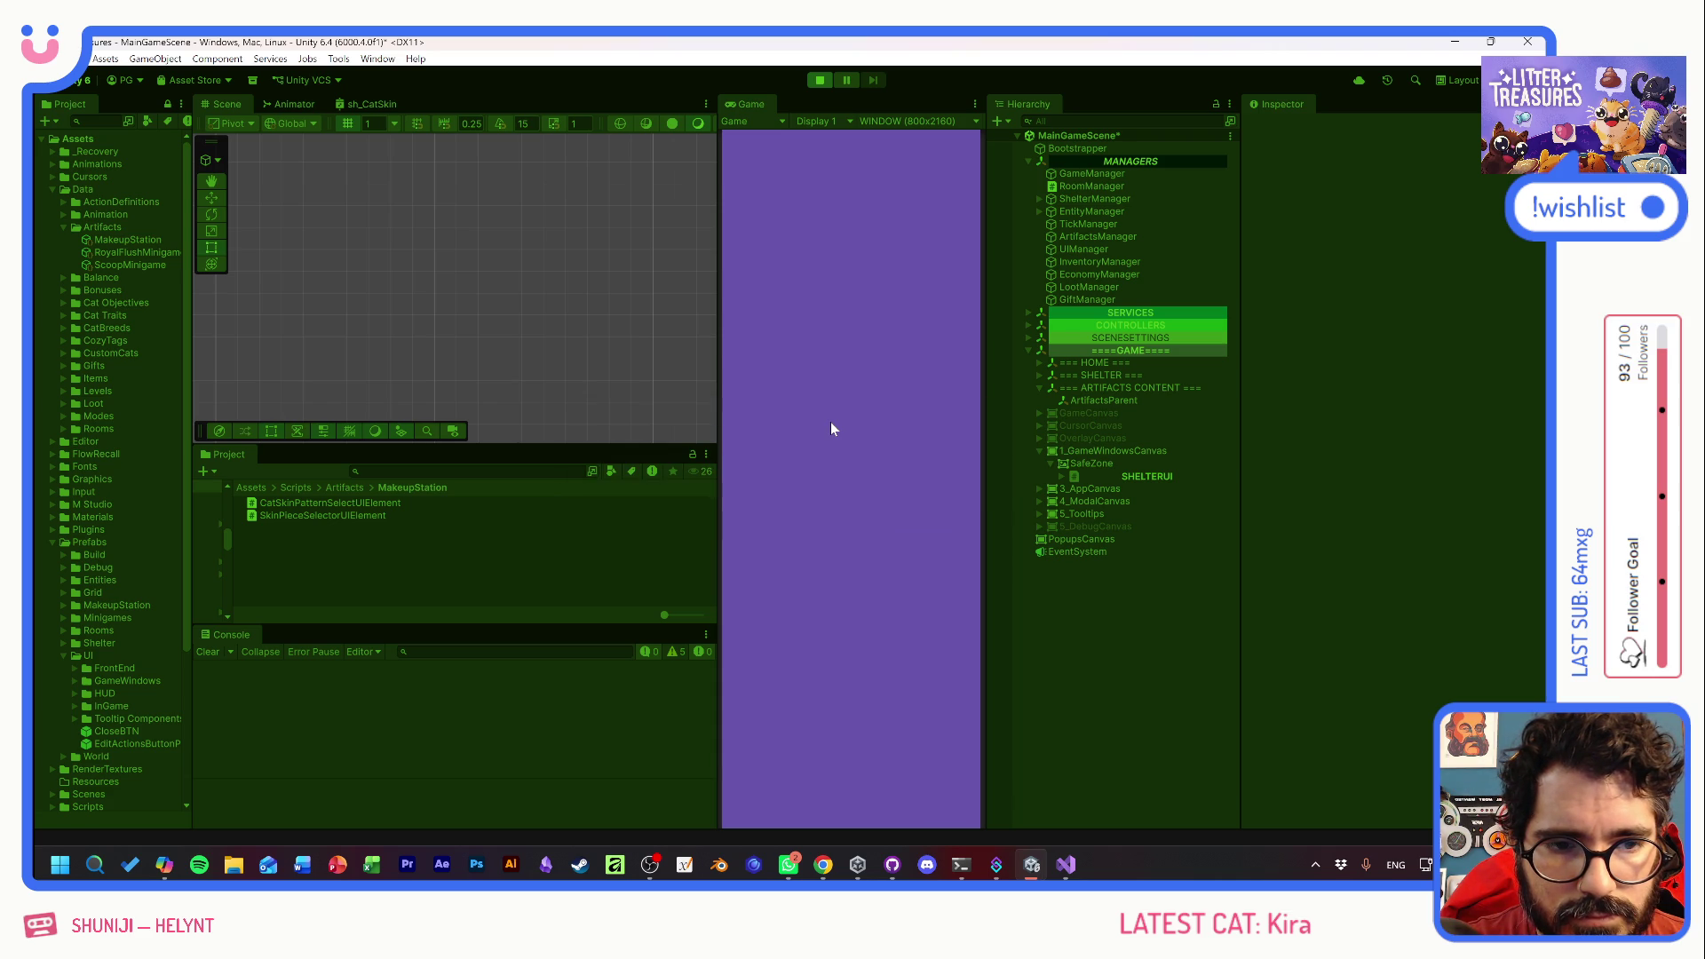
- Start a new game, adopt the cat Tostada and confirm to reach customization
left_click(856, 479)
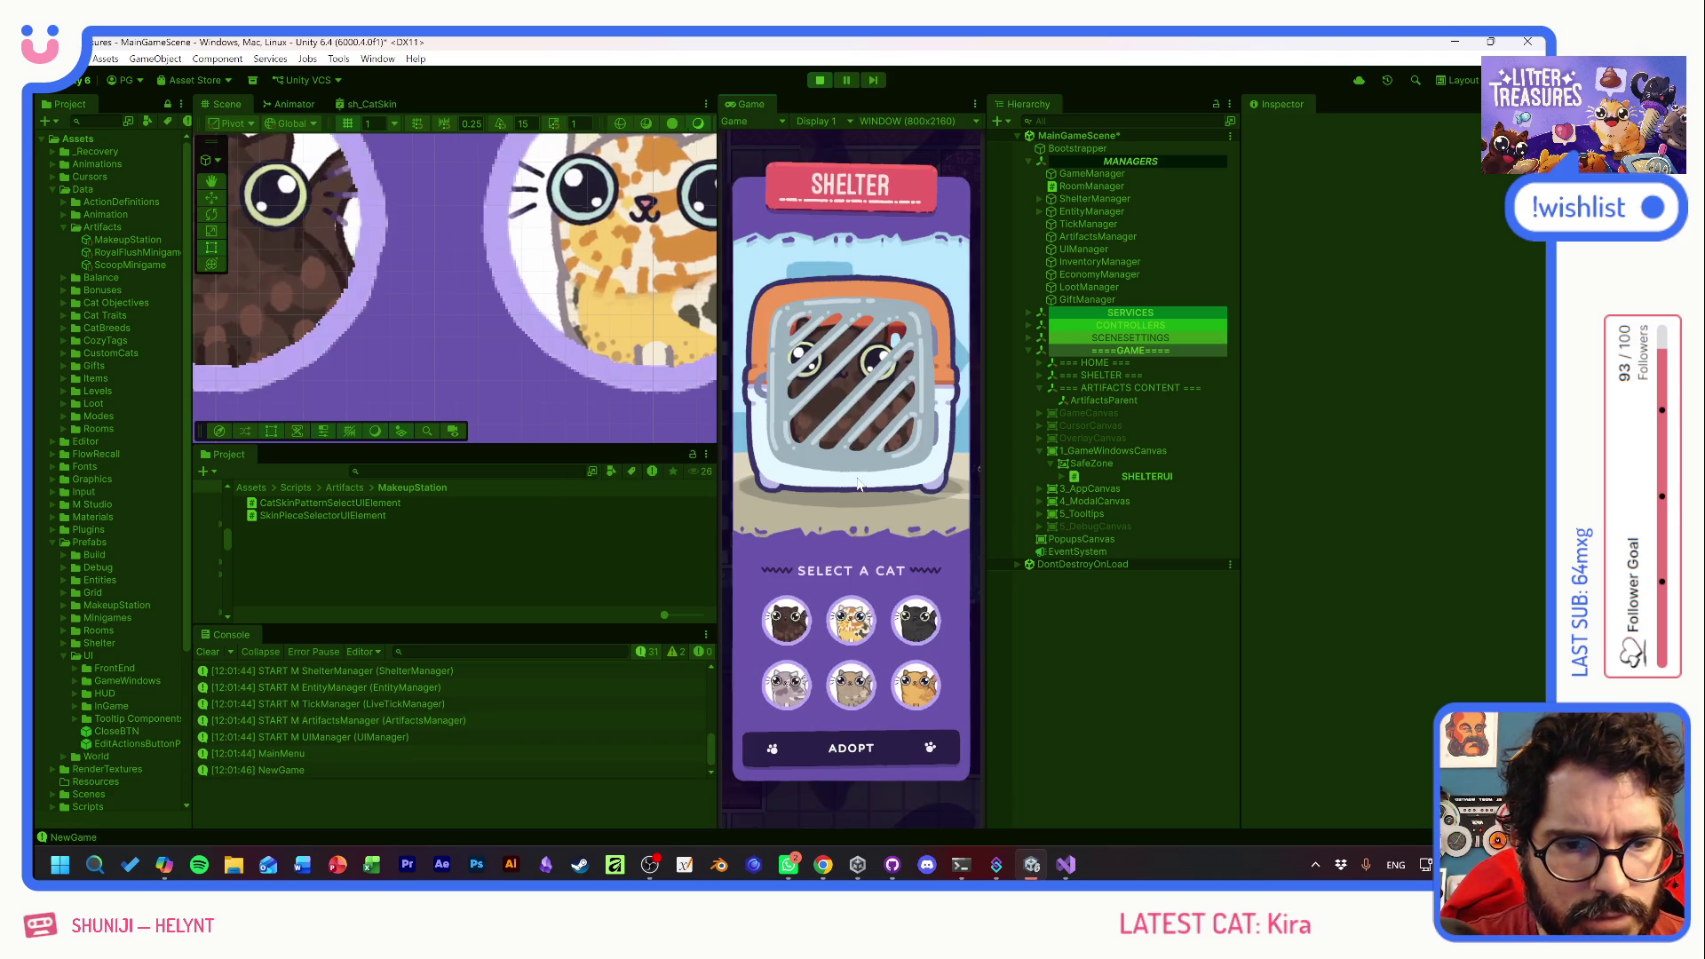
left_click(850, 619)
left_click(874, 735)
left_click(850, 513)
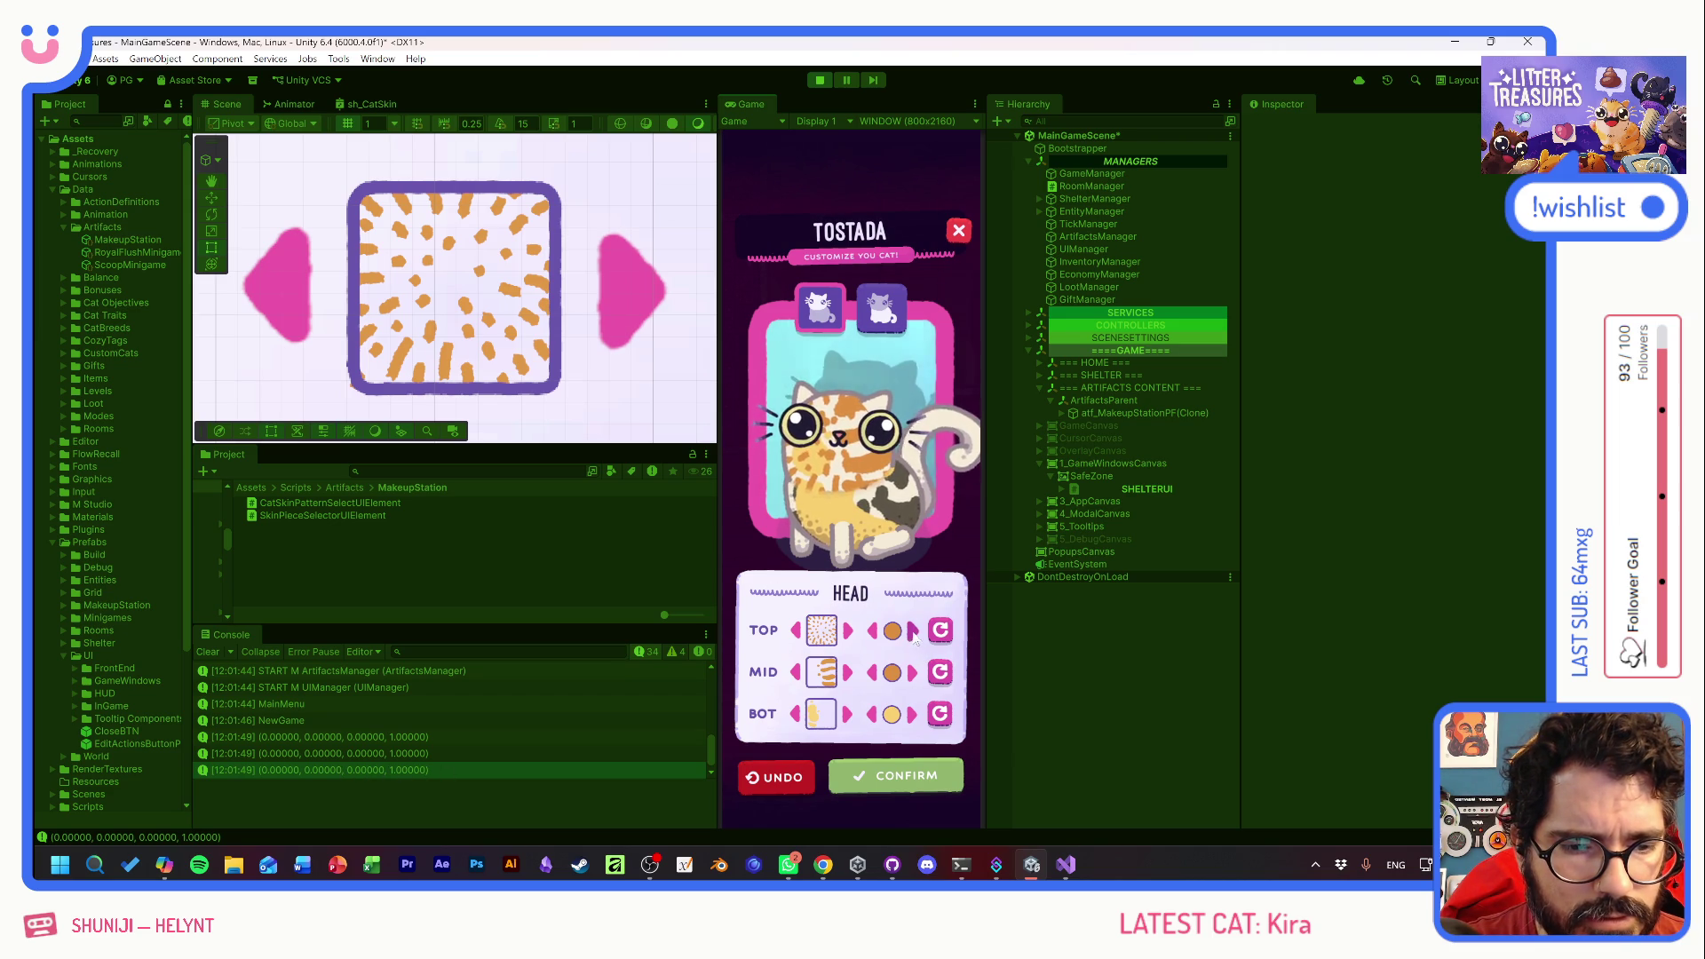
- Rotate the MID head pattern to vertical stripes, then darken and rotate the BOT head pattern
left_click(945, 676)
left_click(945, 676)
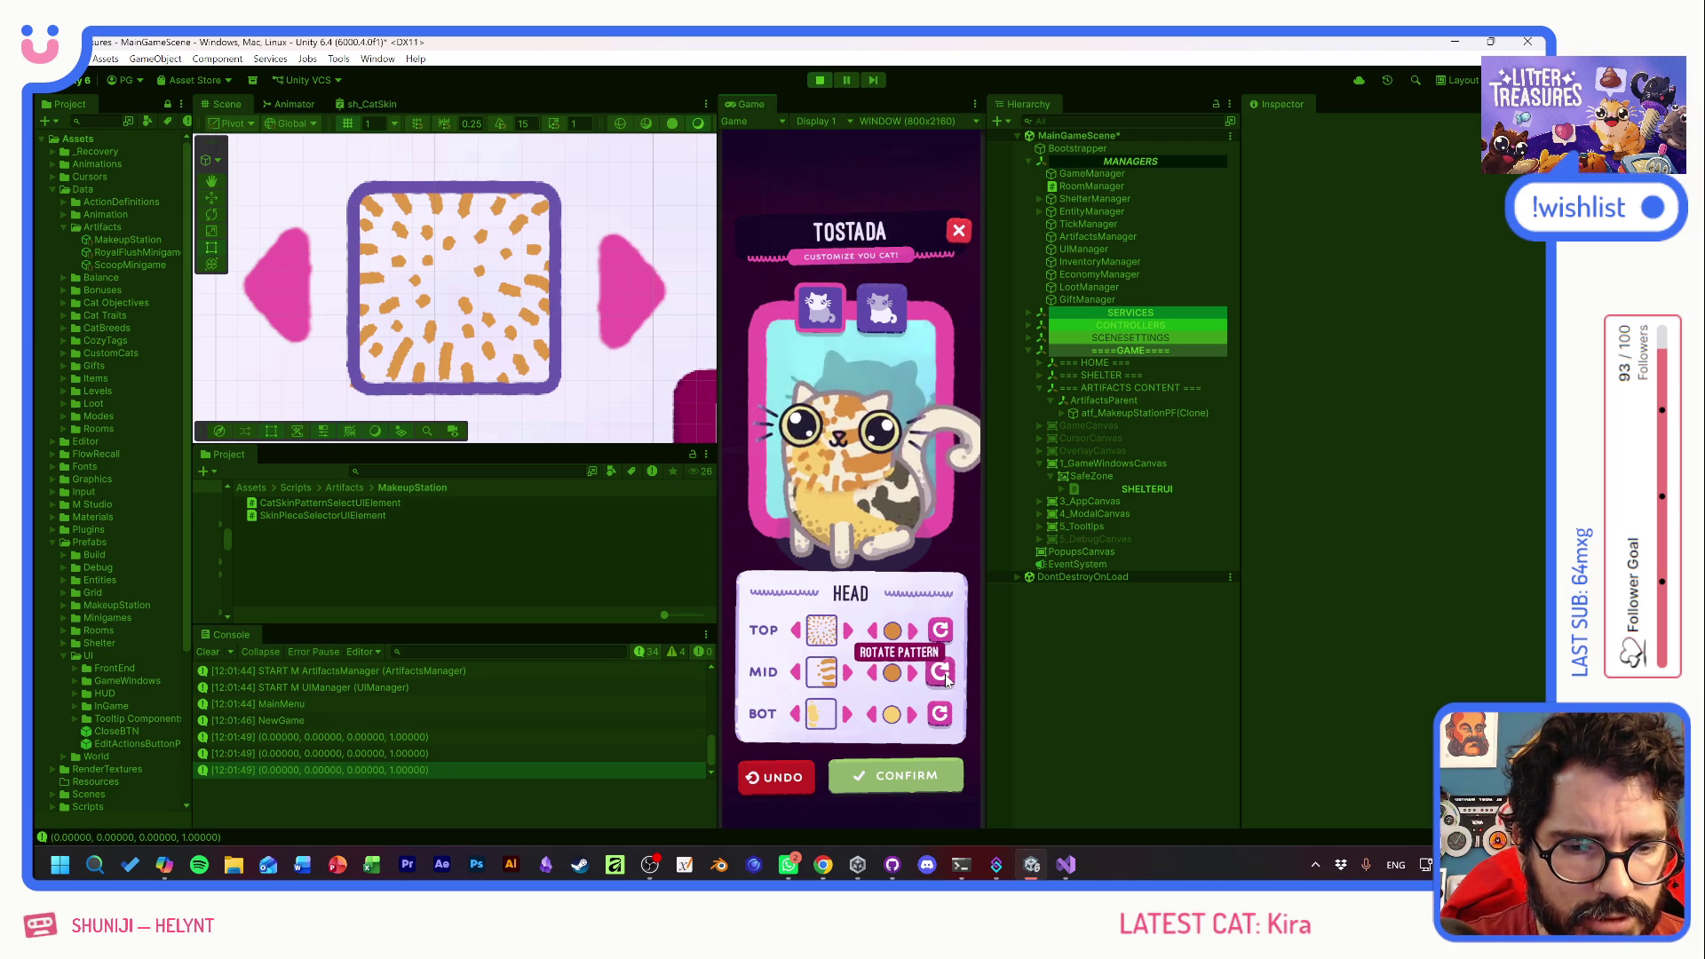
left_click(945, 677)
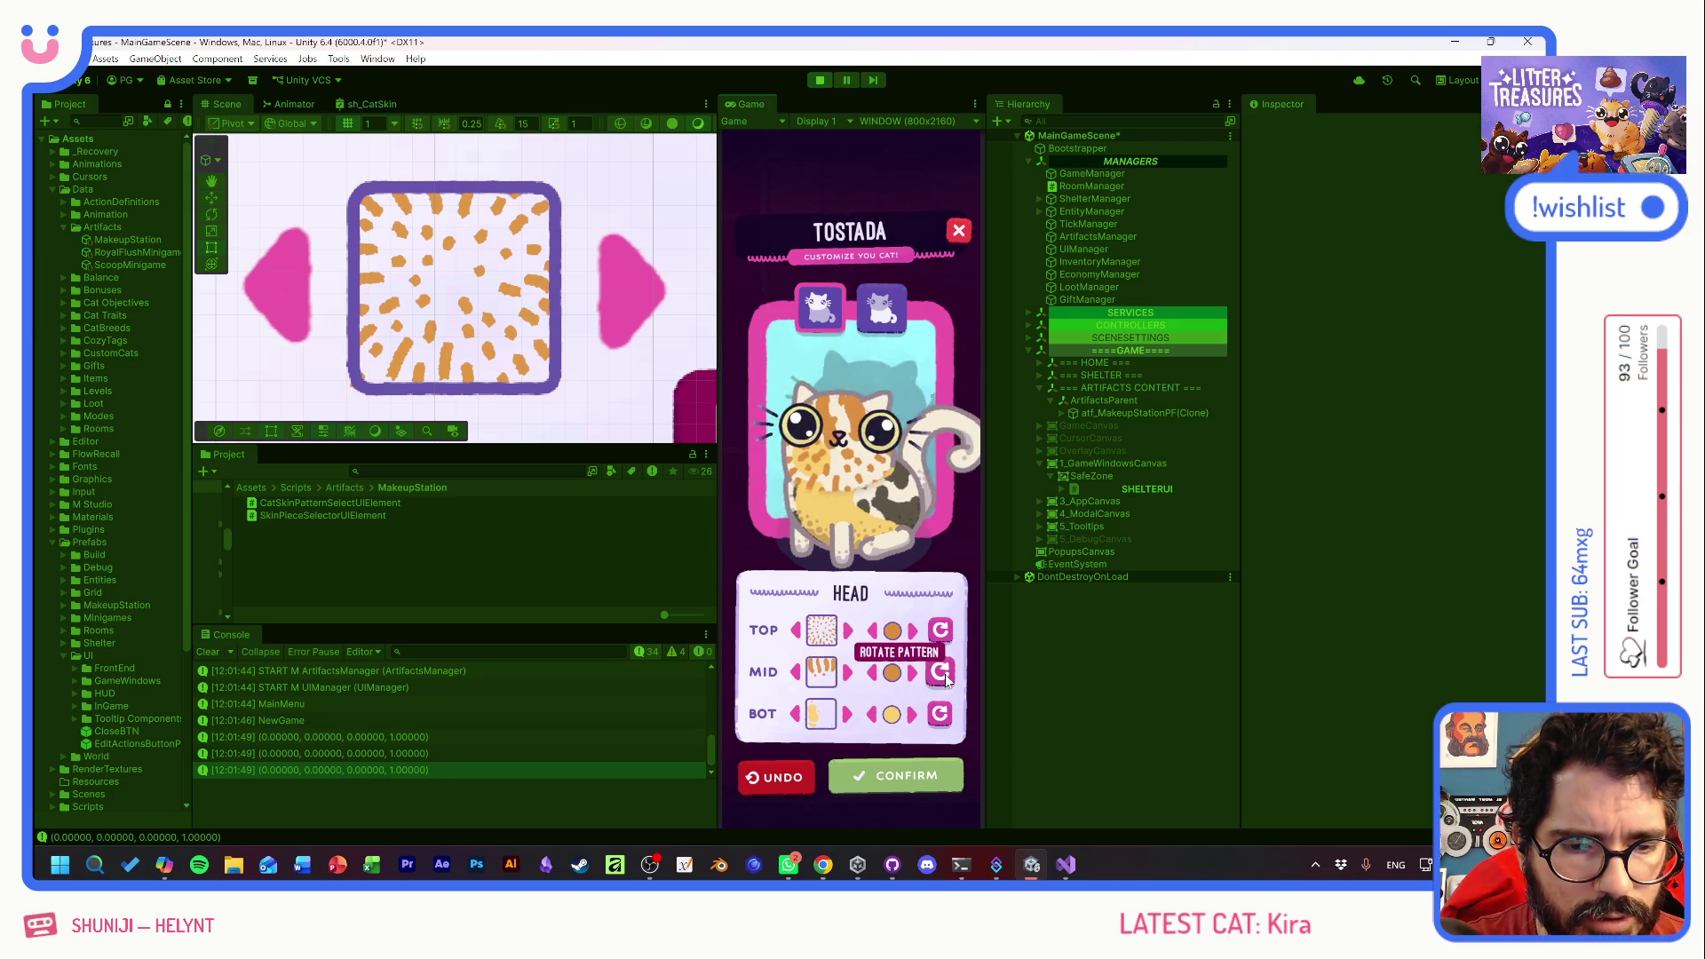
left_click(893, 306)
left_click(820, 307)
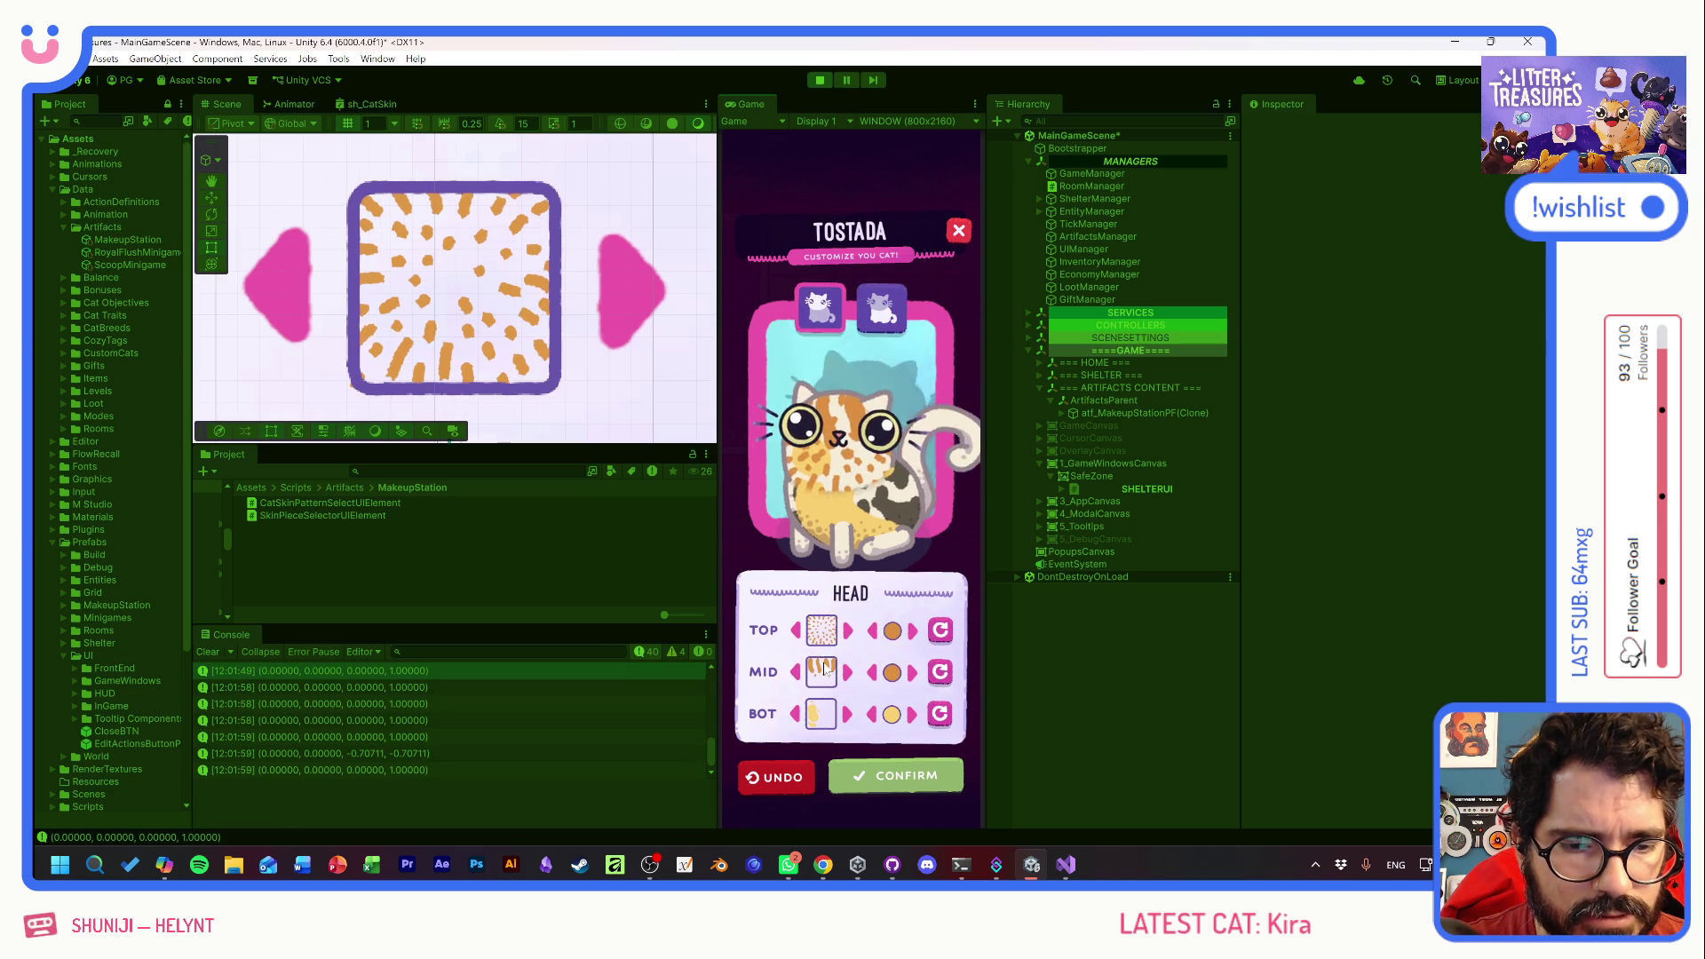
left_click(939, 673)
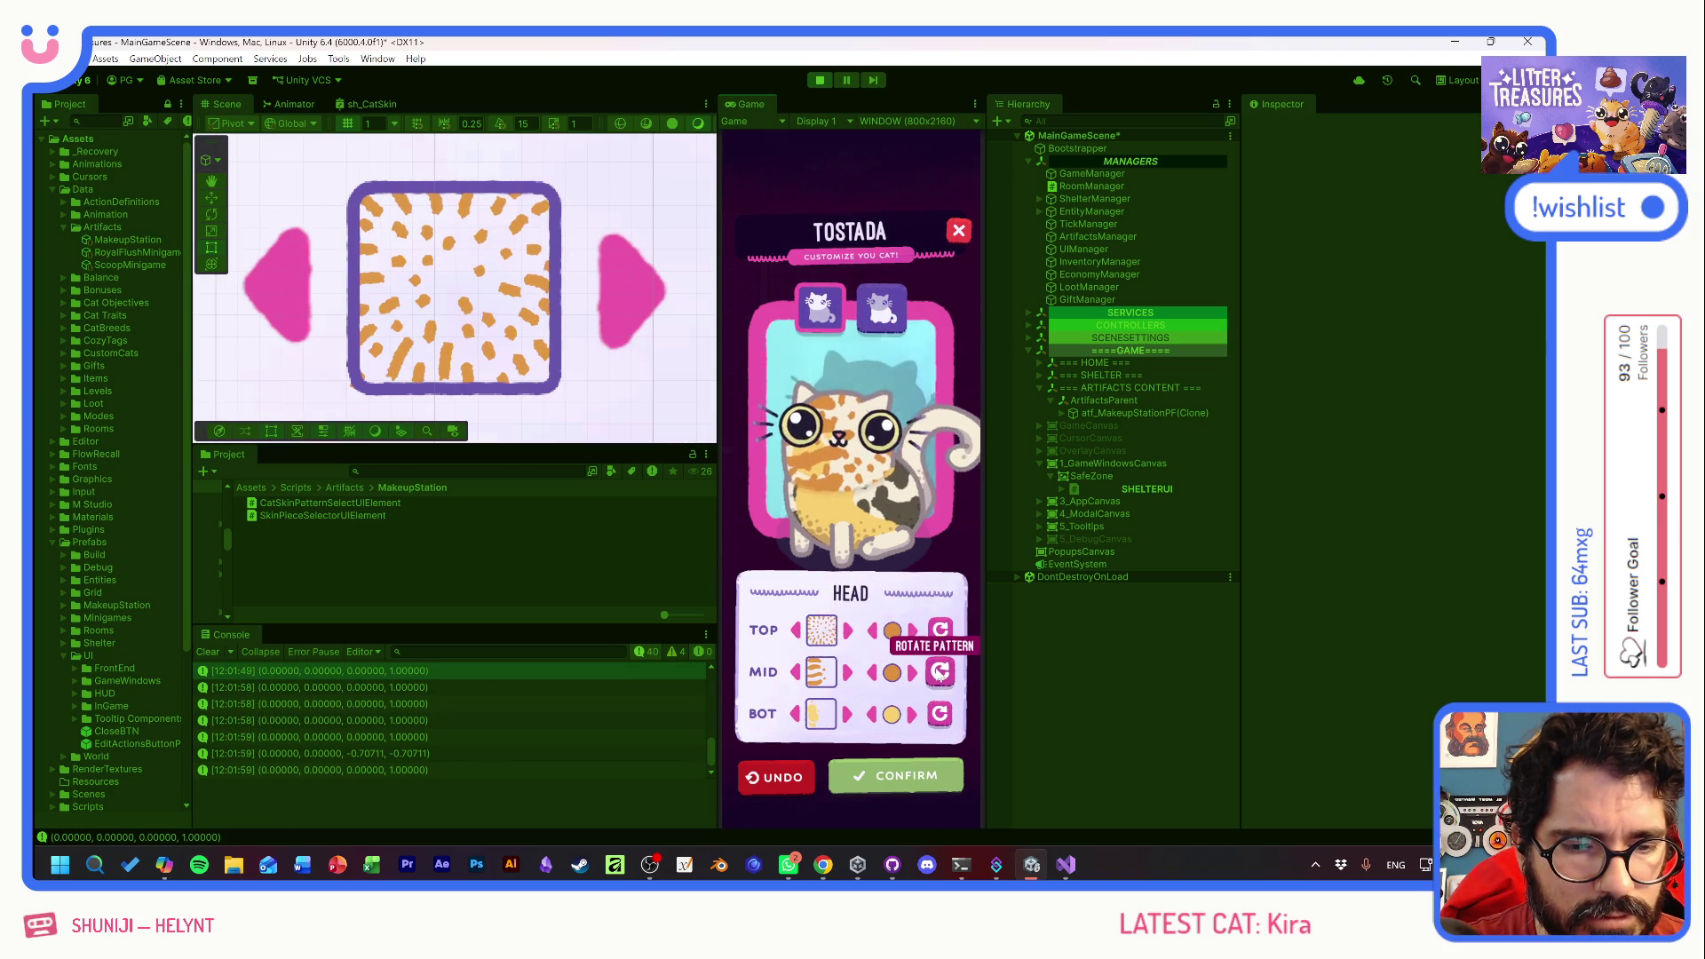
left_click(939, 673)
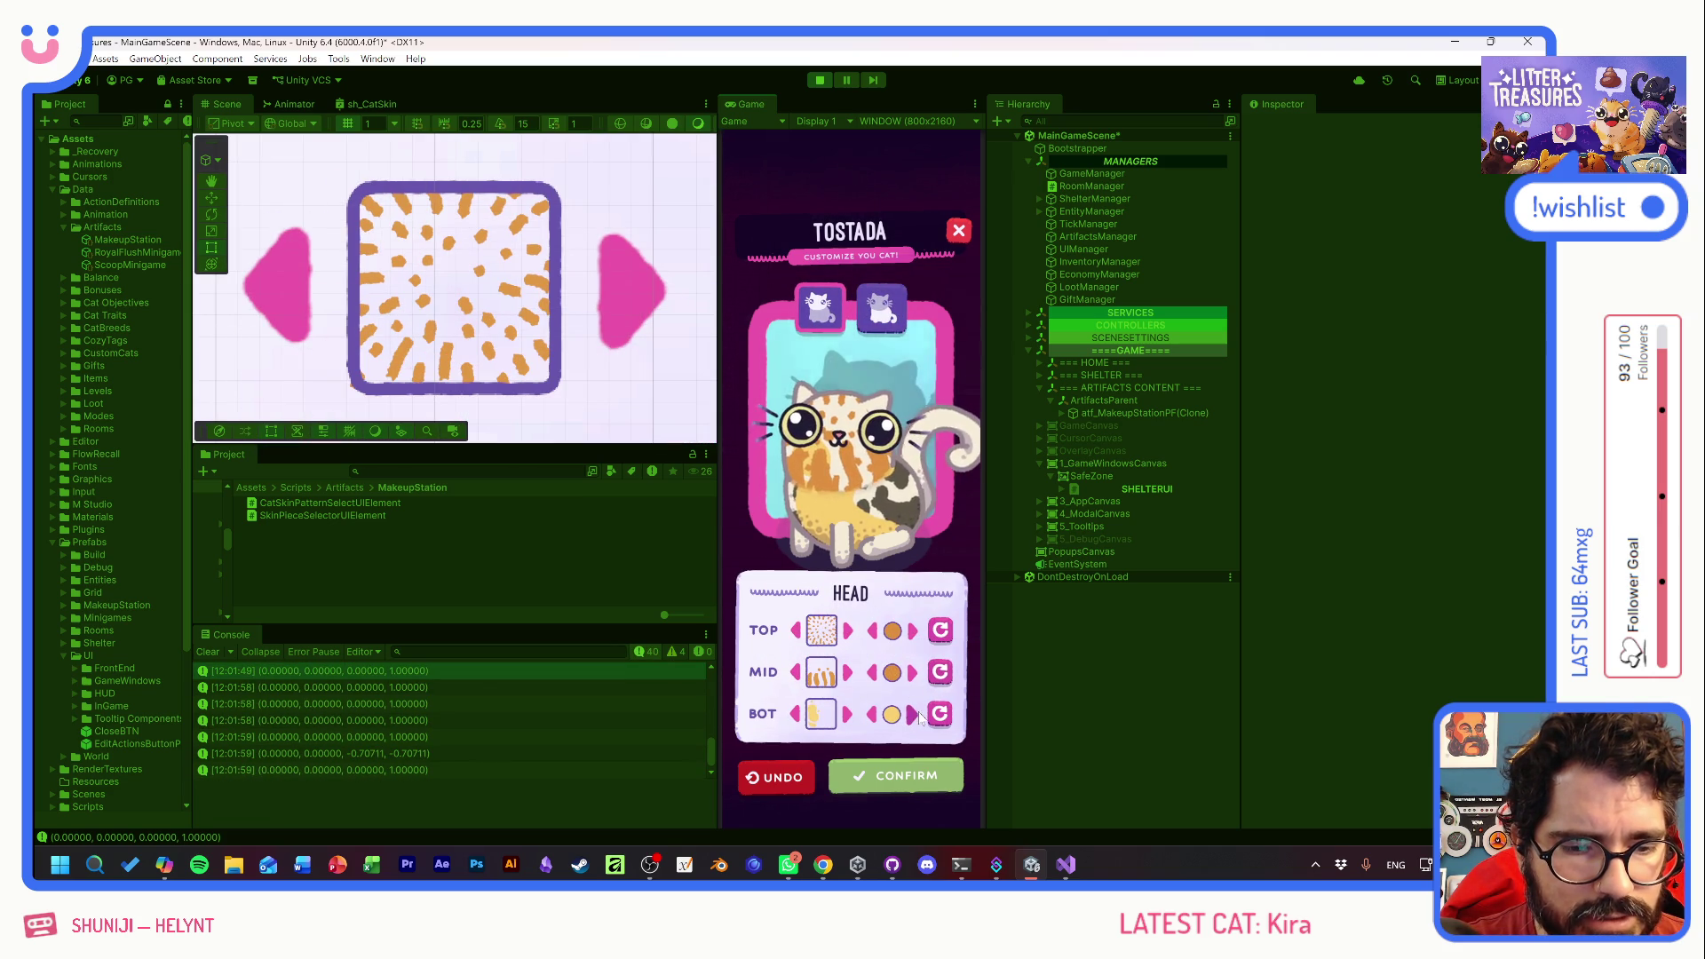
left_click(912, 714)
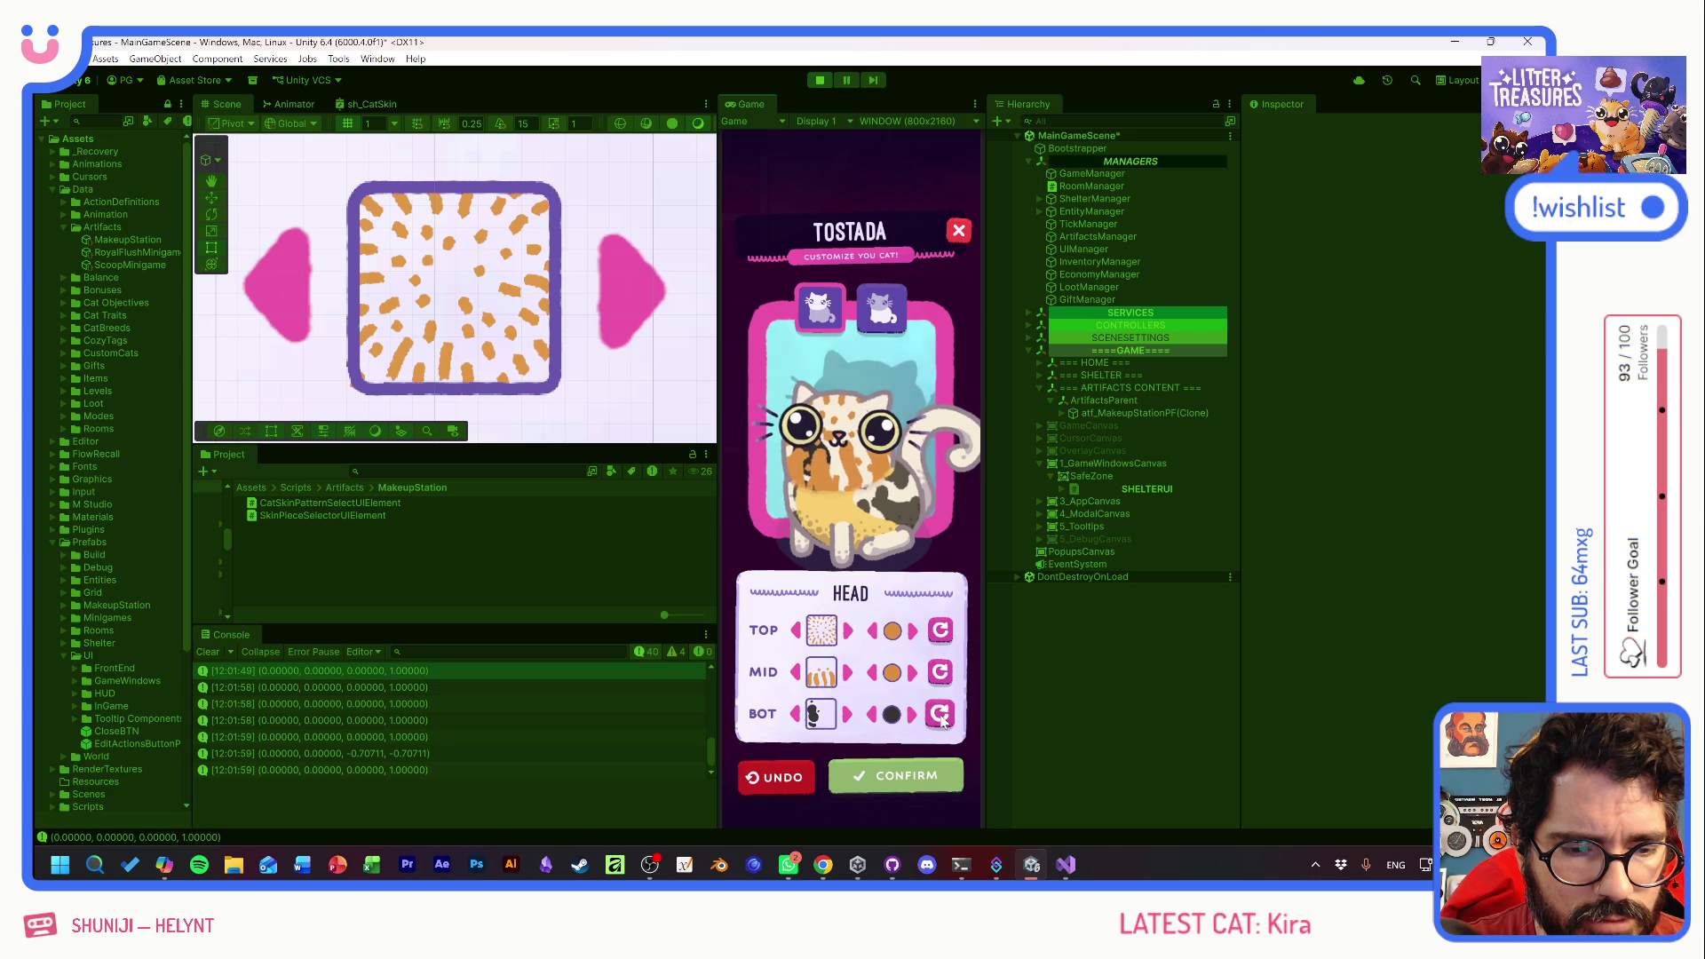
left_click(940, 714)
left_click(940, 714)
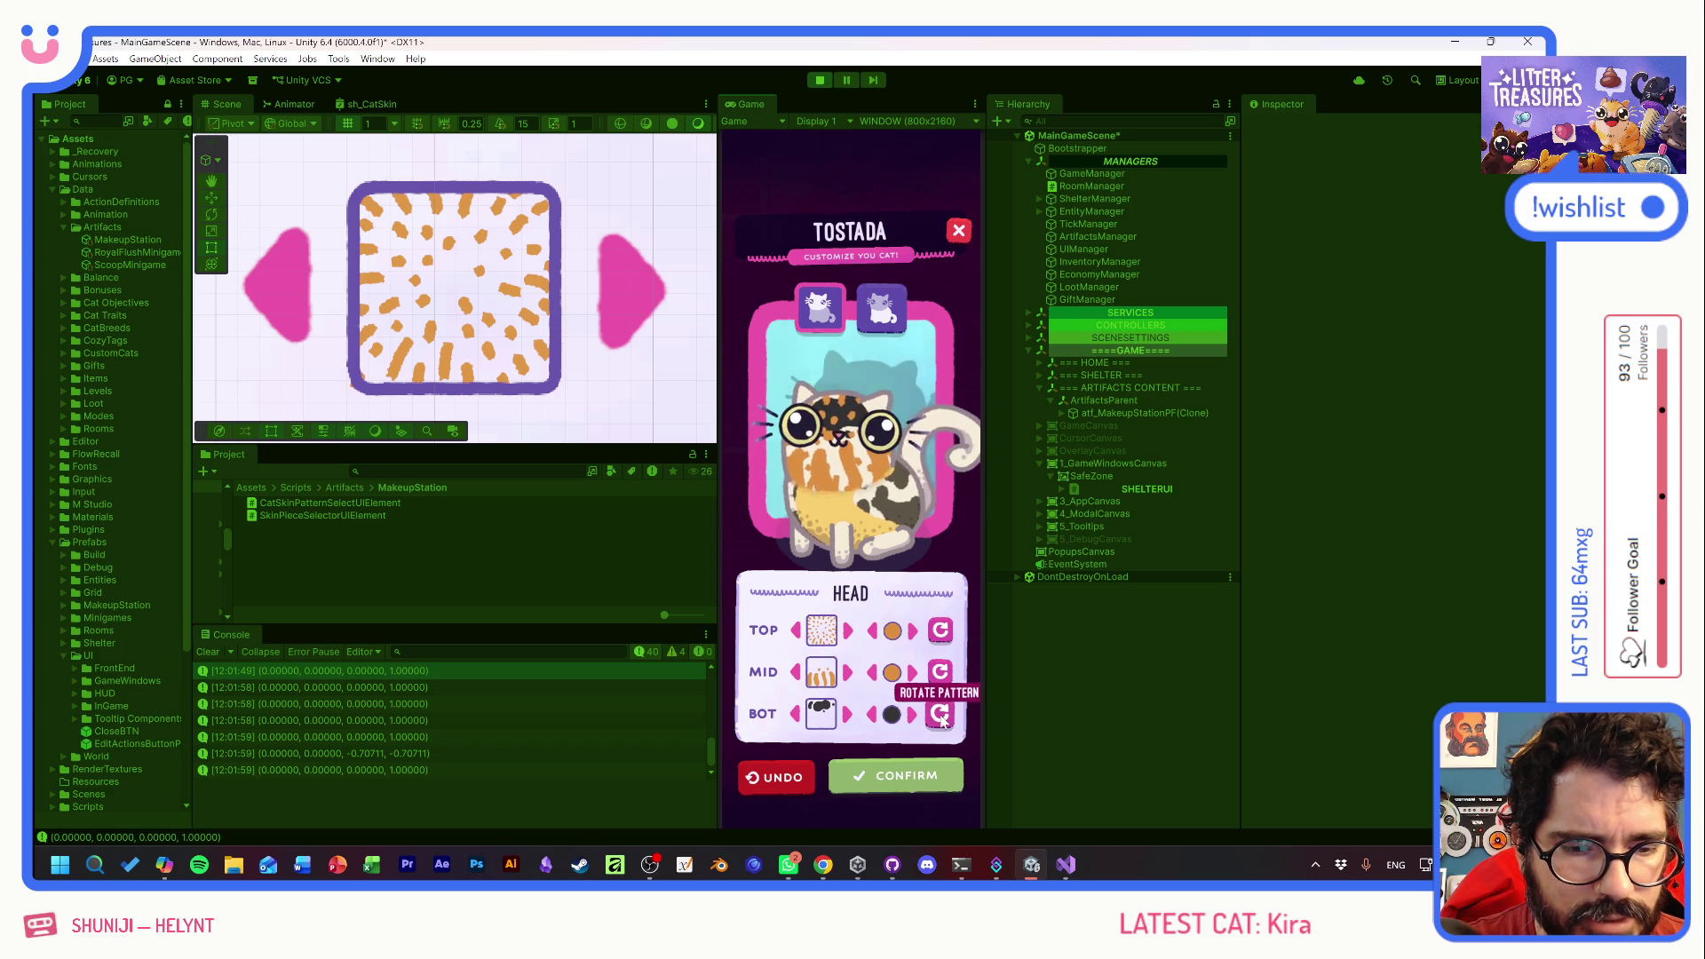
- Make the TOP head piece rotated oval dots in light grey
left_click(848, 632)
left_click(848, 632)
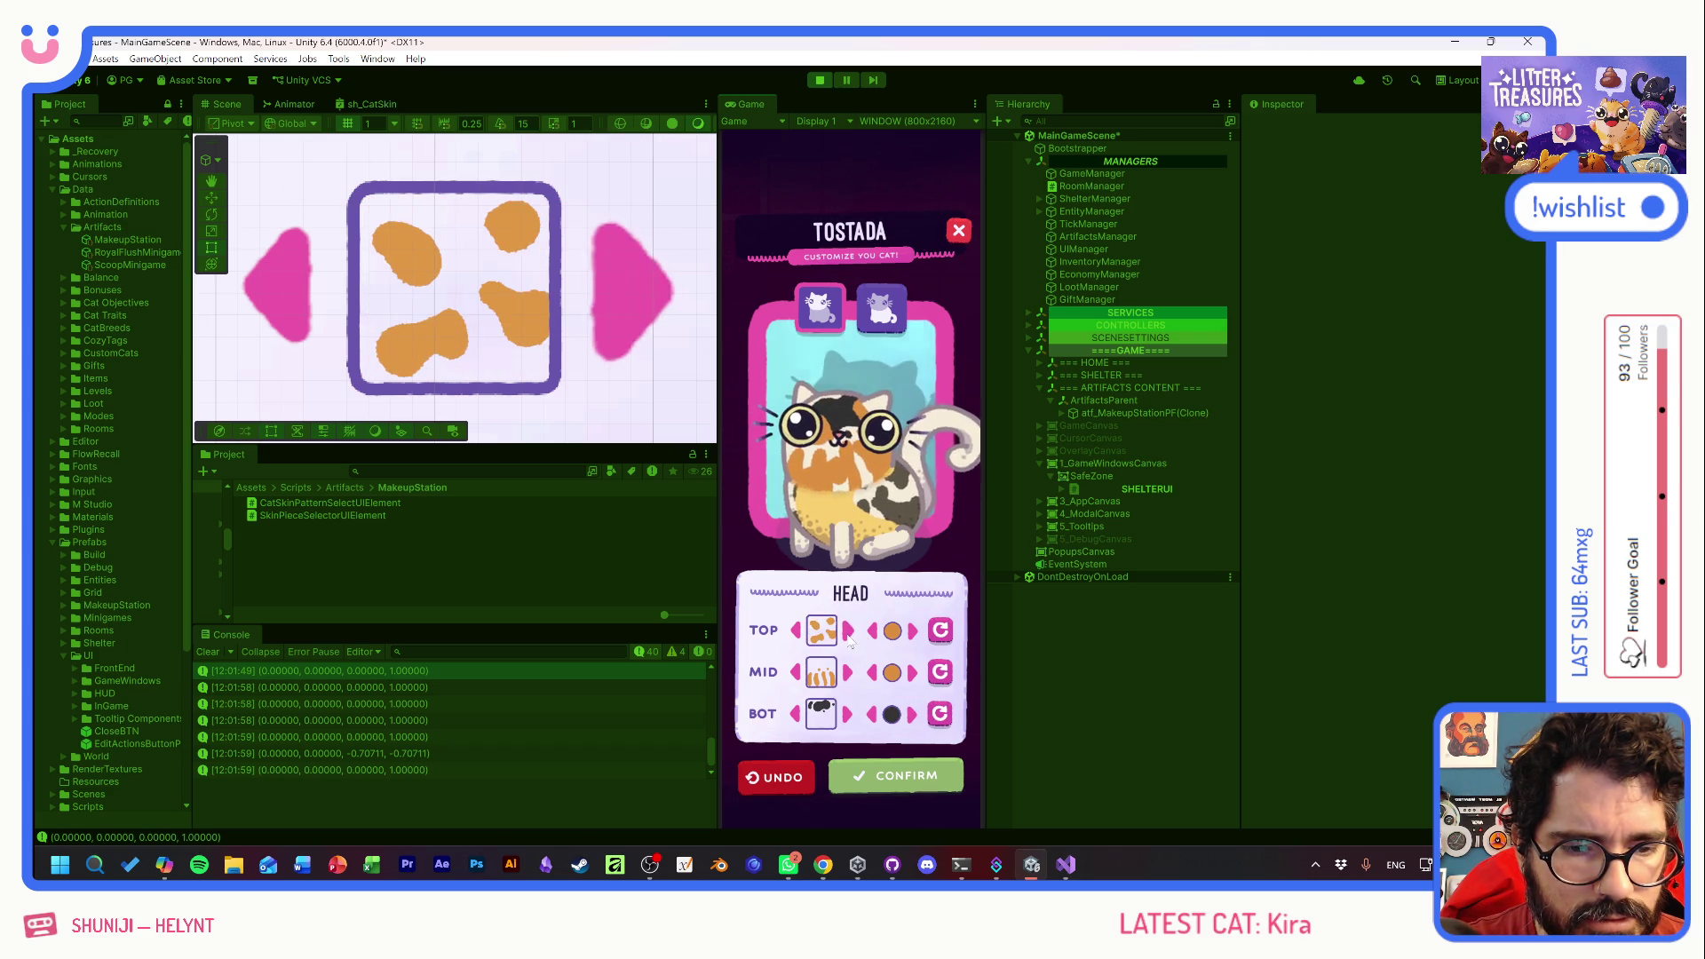
left_click(848, 632)
left_click(939, 630)
left_click(939, 629)
left_click(940, 629)
left_click(913, 631)
left_click(914, 632)
left_click(914, 632)
left_click(914, 631)
left_click(914, 632)
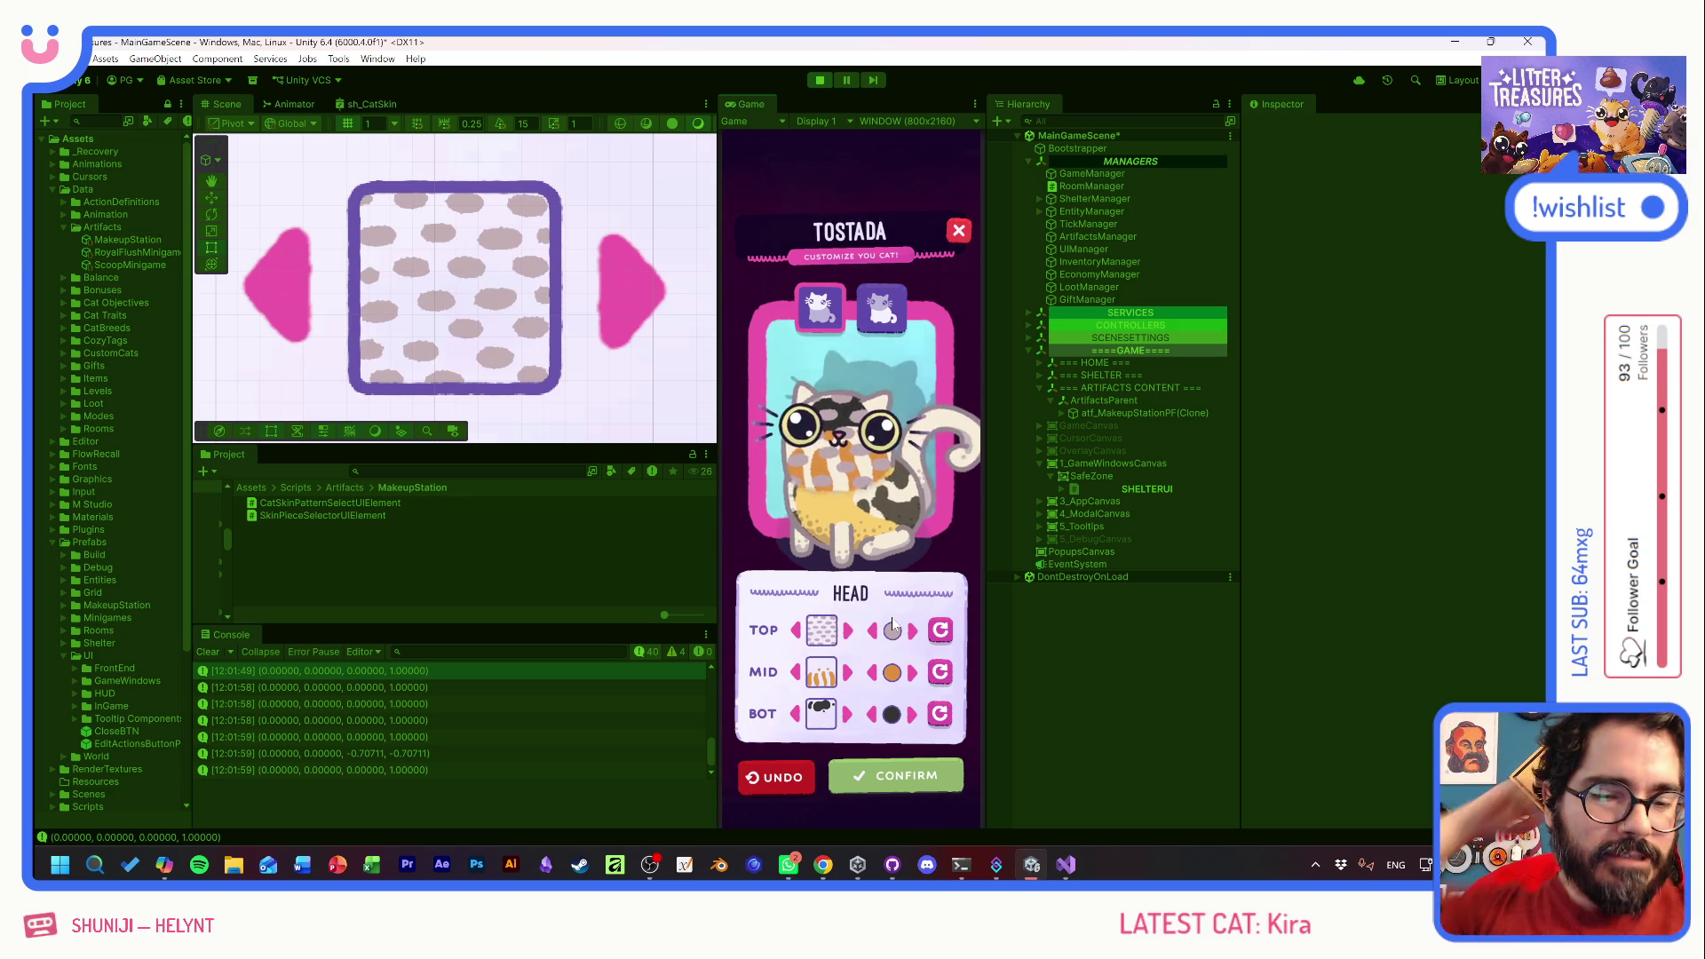
- On the body tab, set the TOP piece to dark grey, rotate it twice, and rotate MID
left_click(880, 302)
left_click(826, 307)
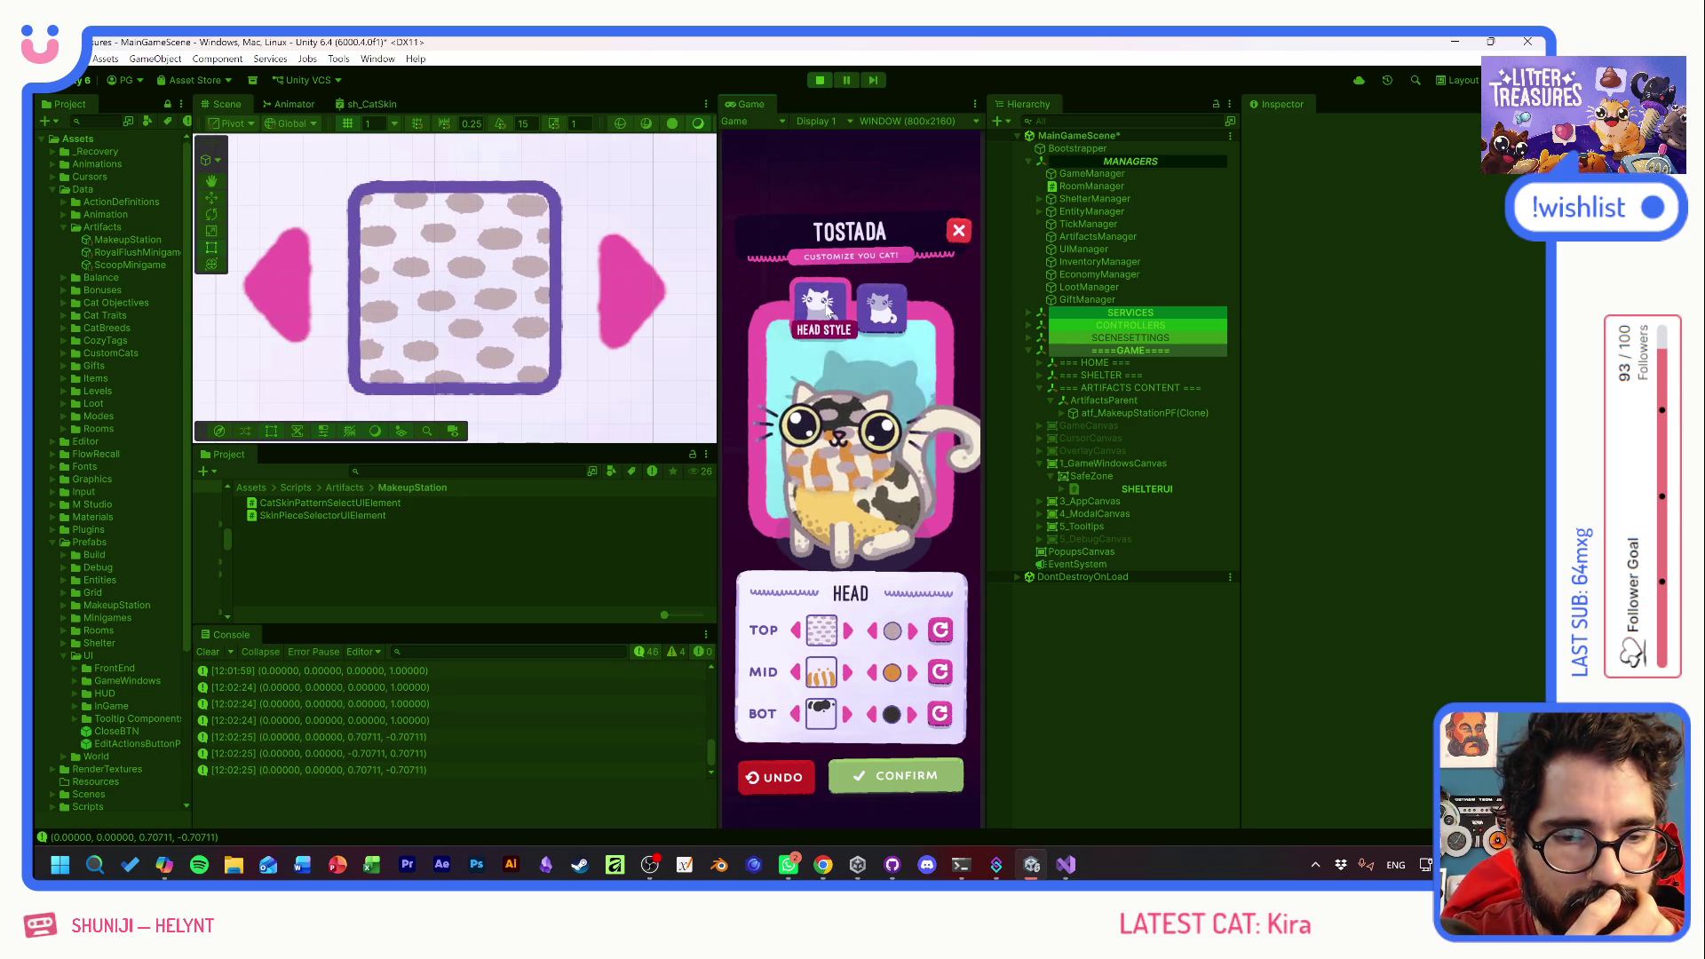
left_click(880, 323)
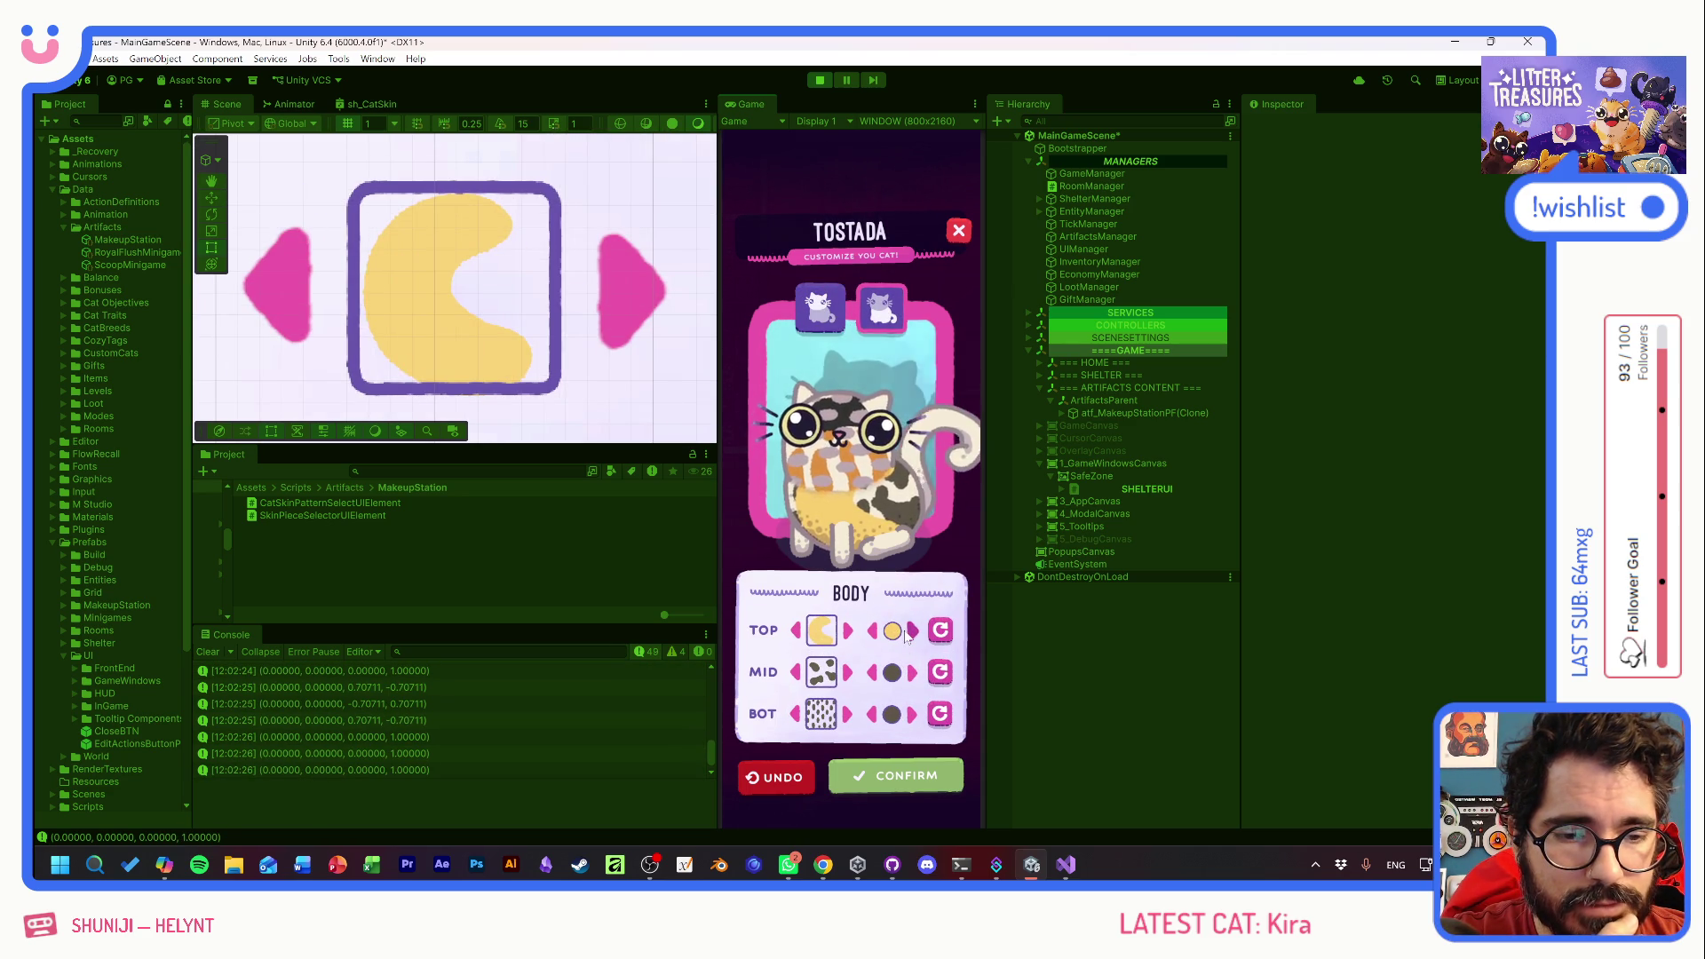
left_click(910, 632)
left_click(943, 630)
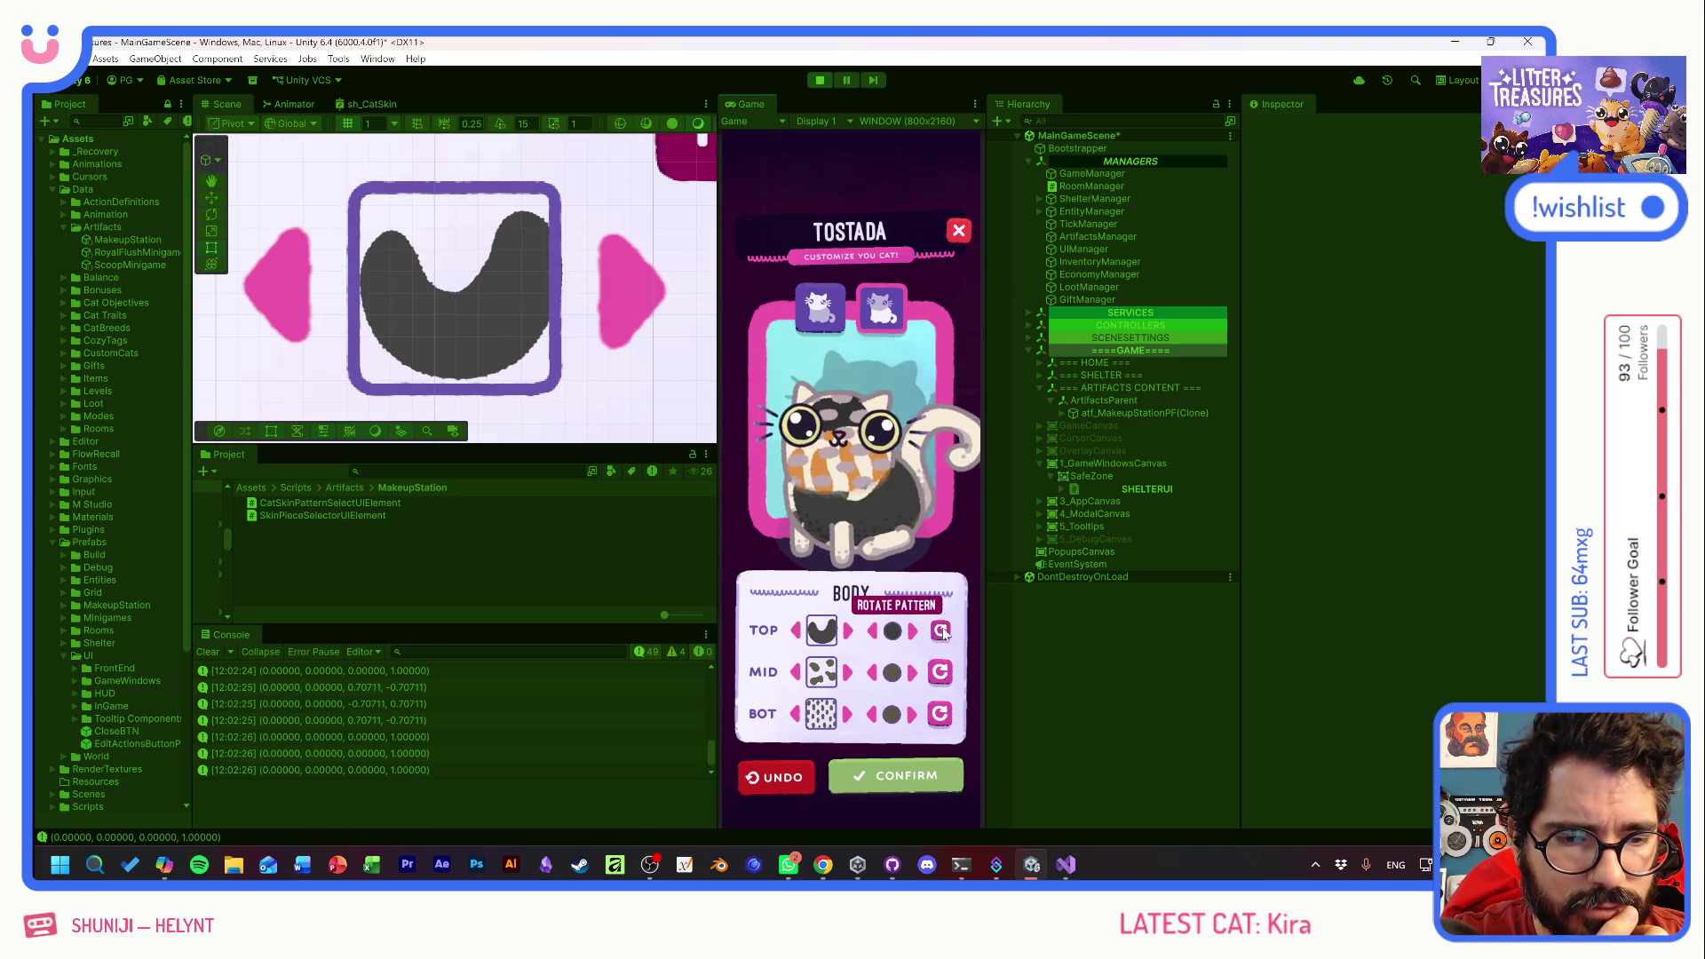
left_click(943, 631)
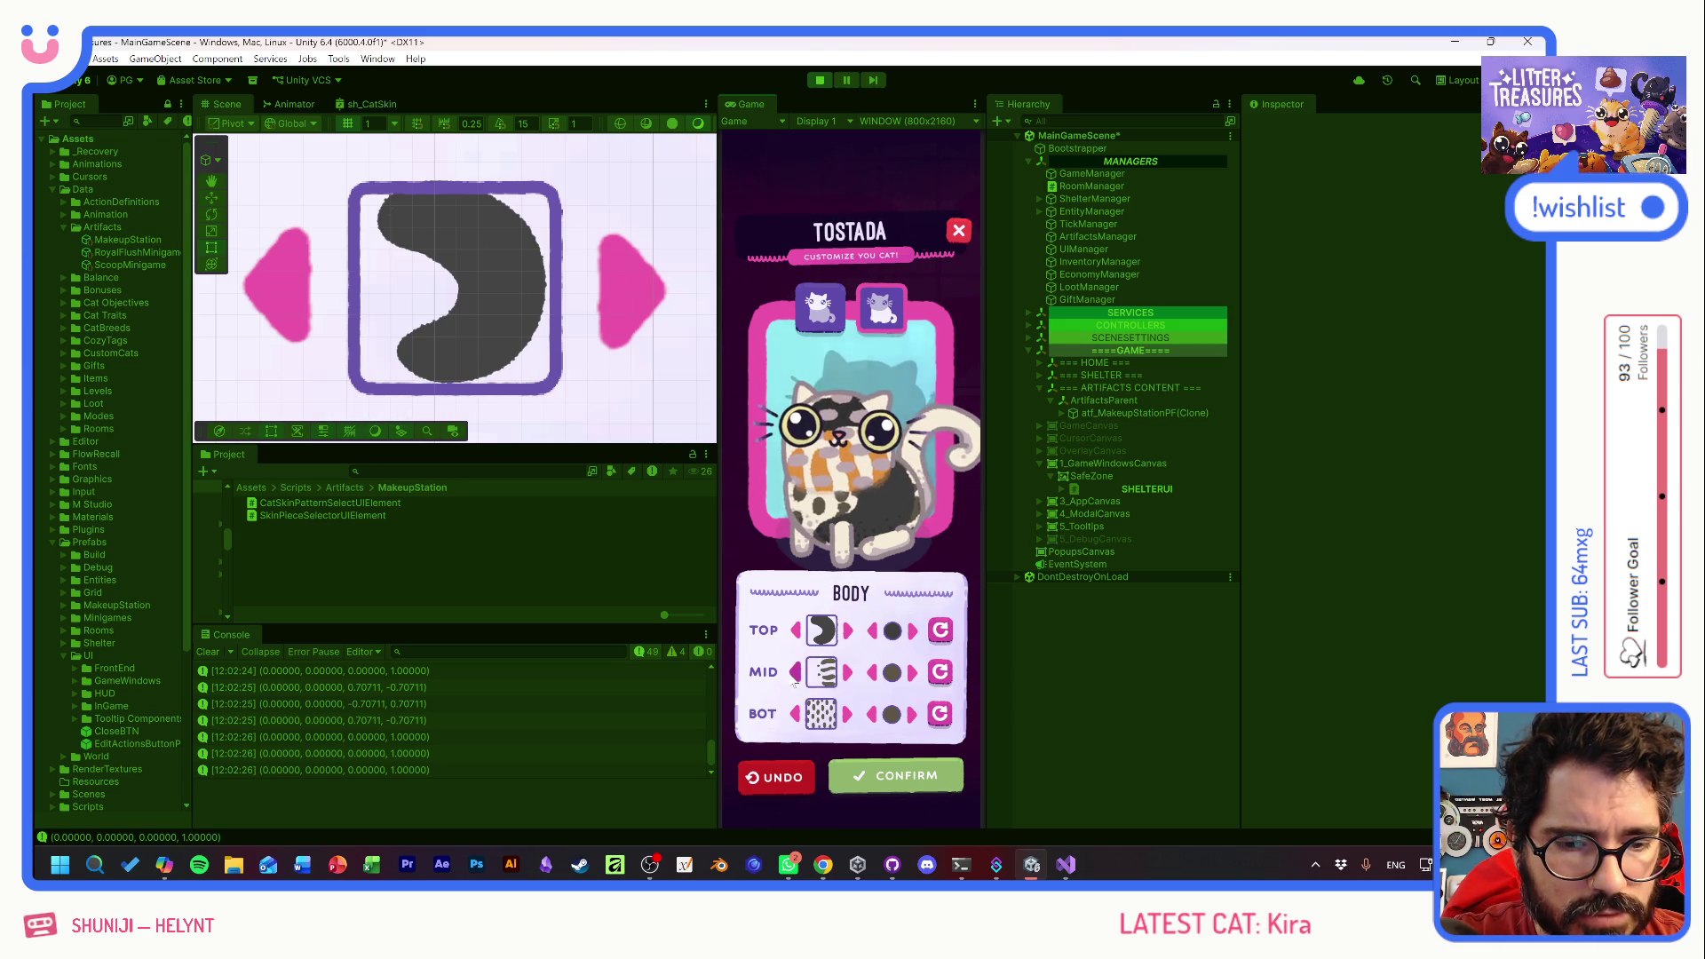
left_click(943, 673)
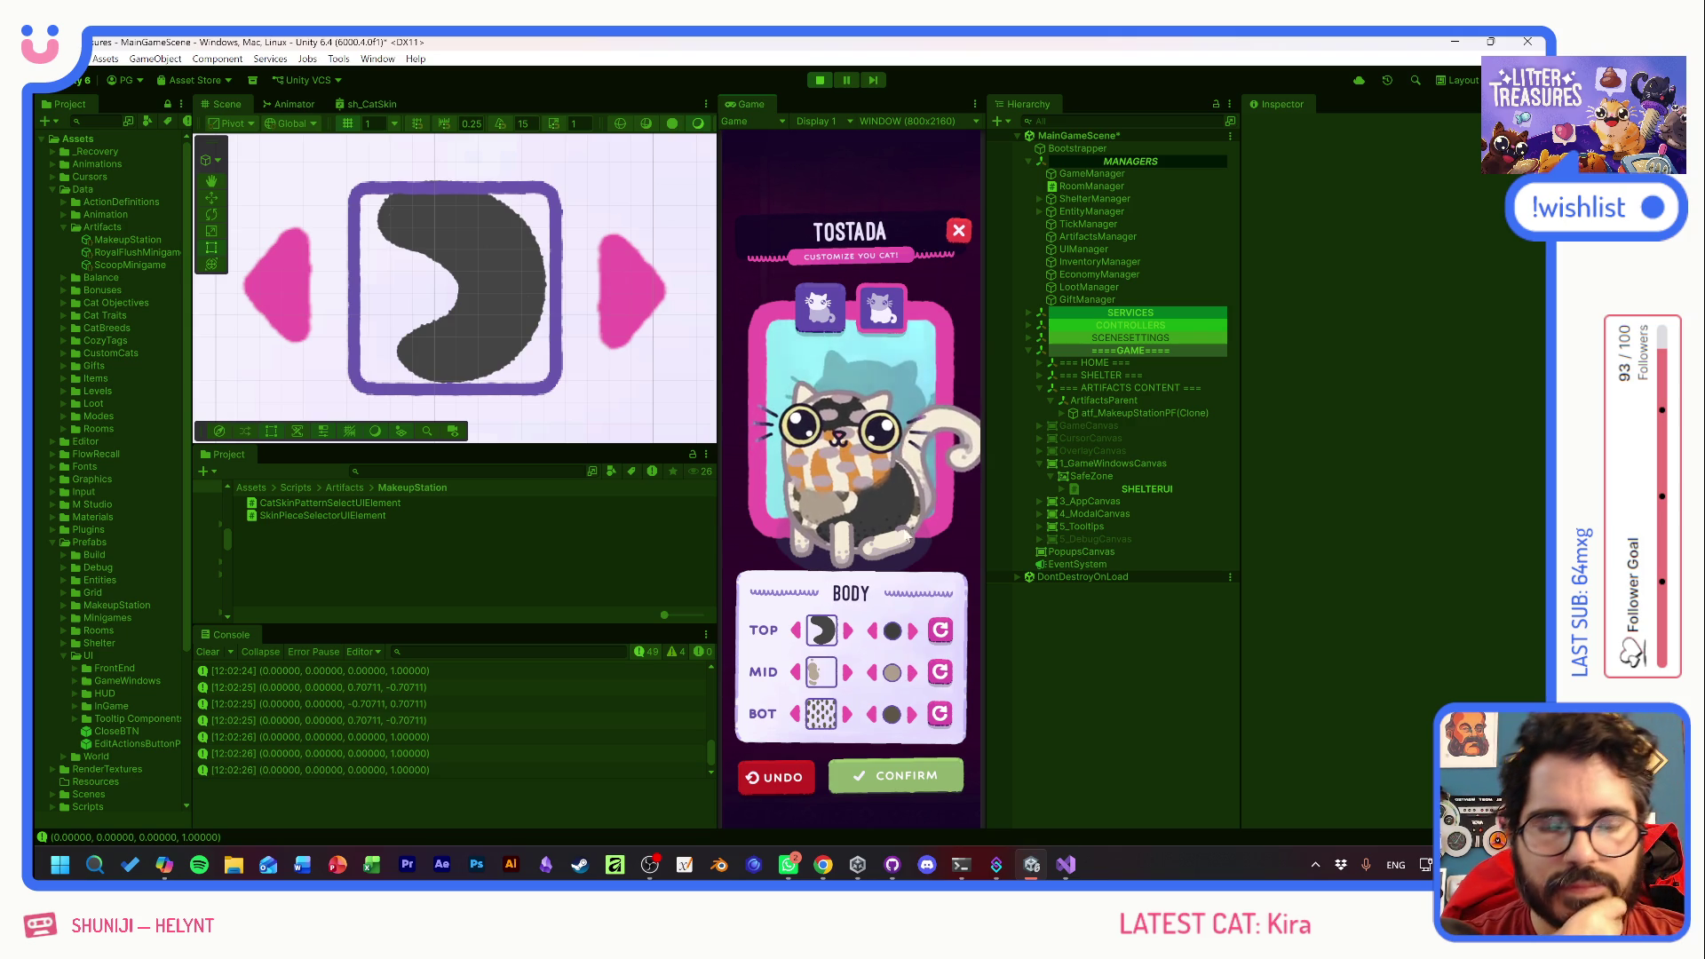
- Undo the body changes, rotate and undo the head's MID pattern, then stop Play mode
left_click(778, 782)
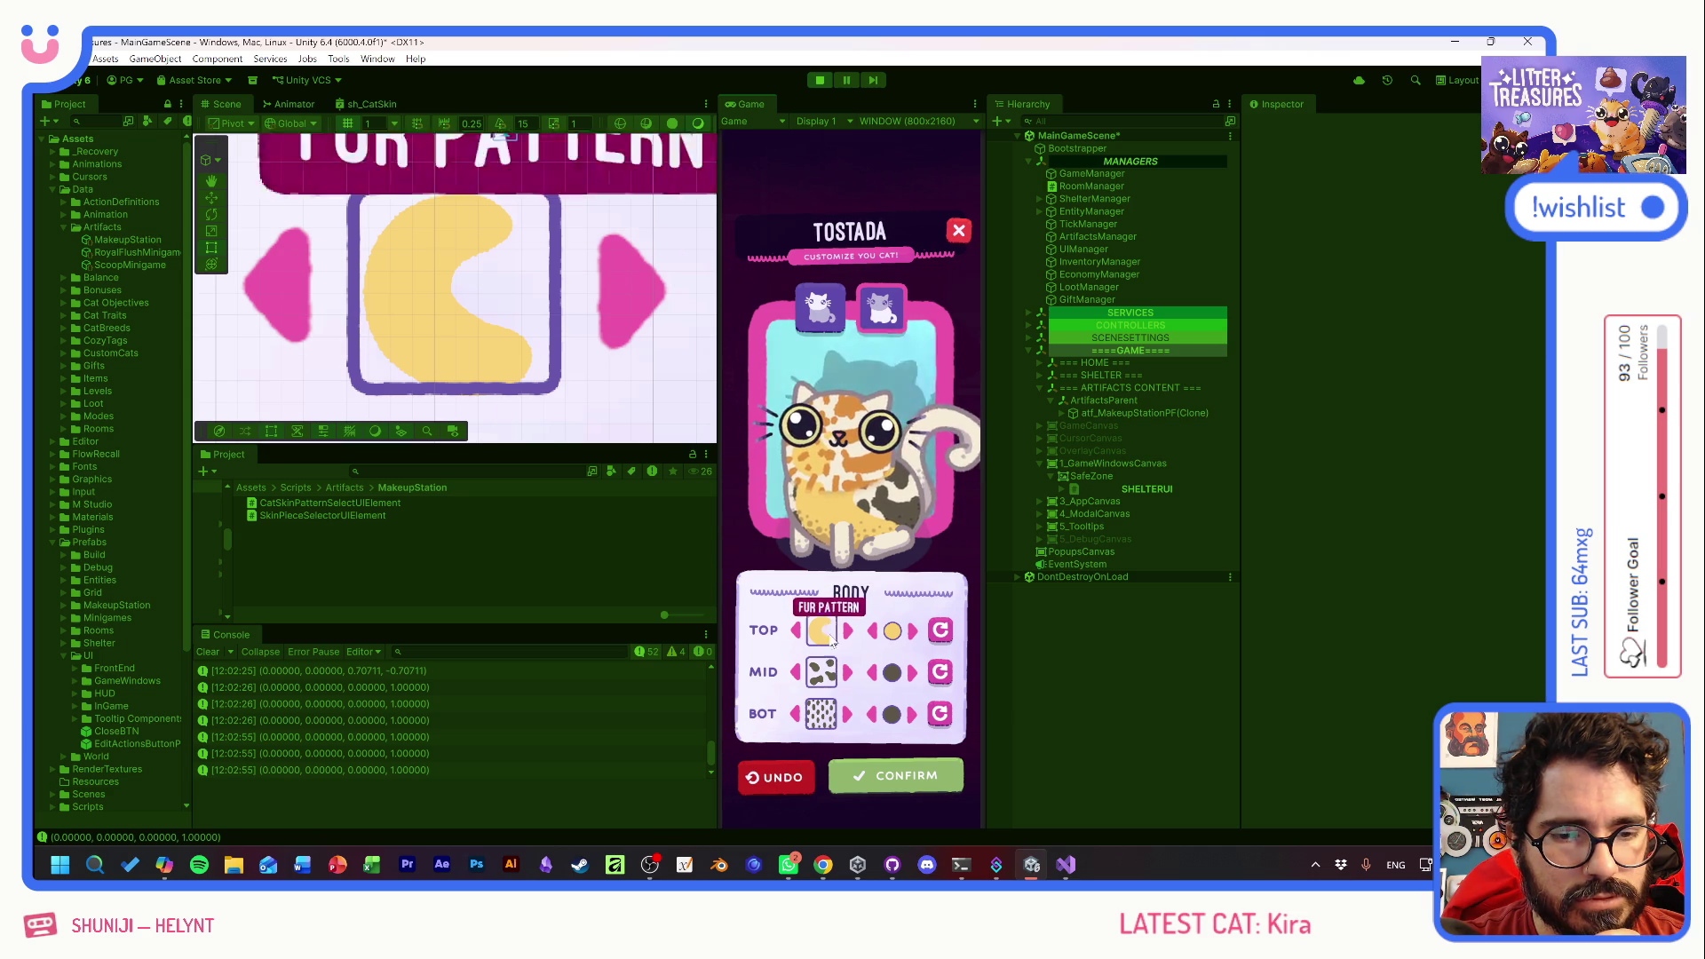
left_click(810, 312)
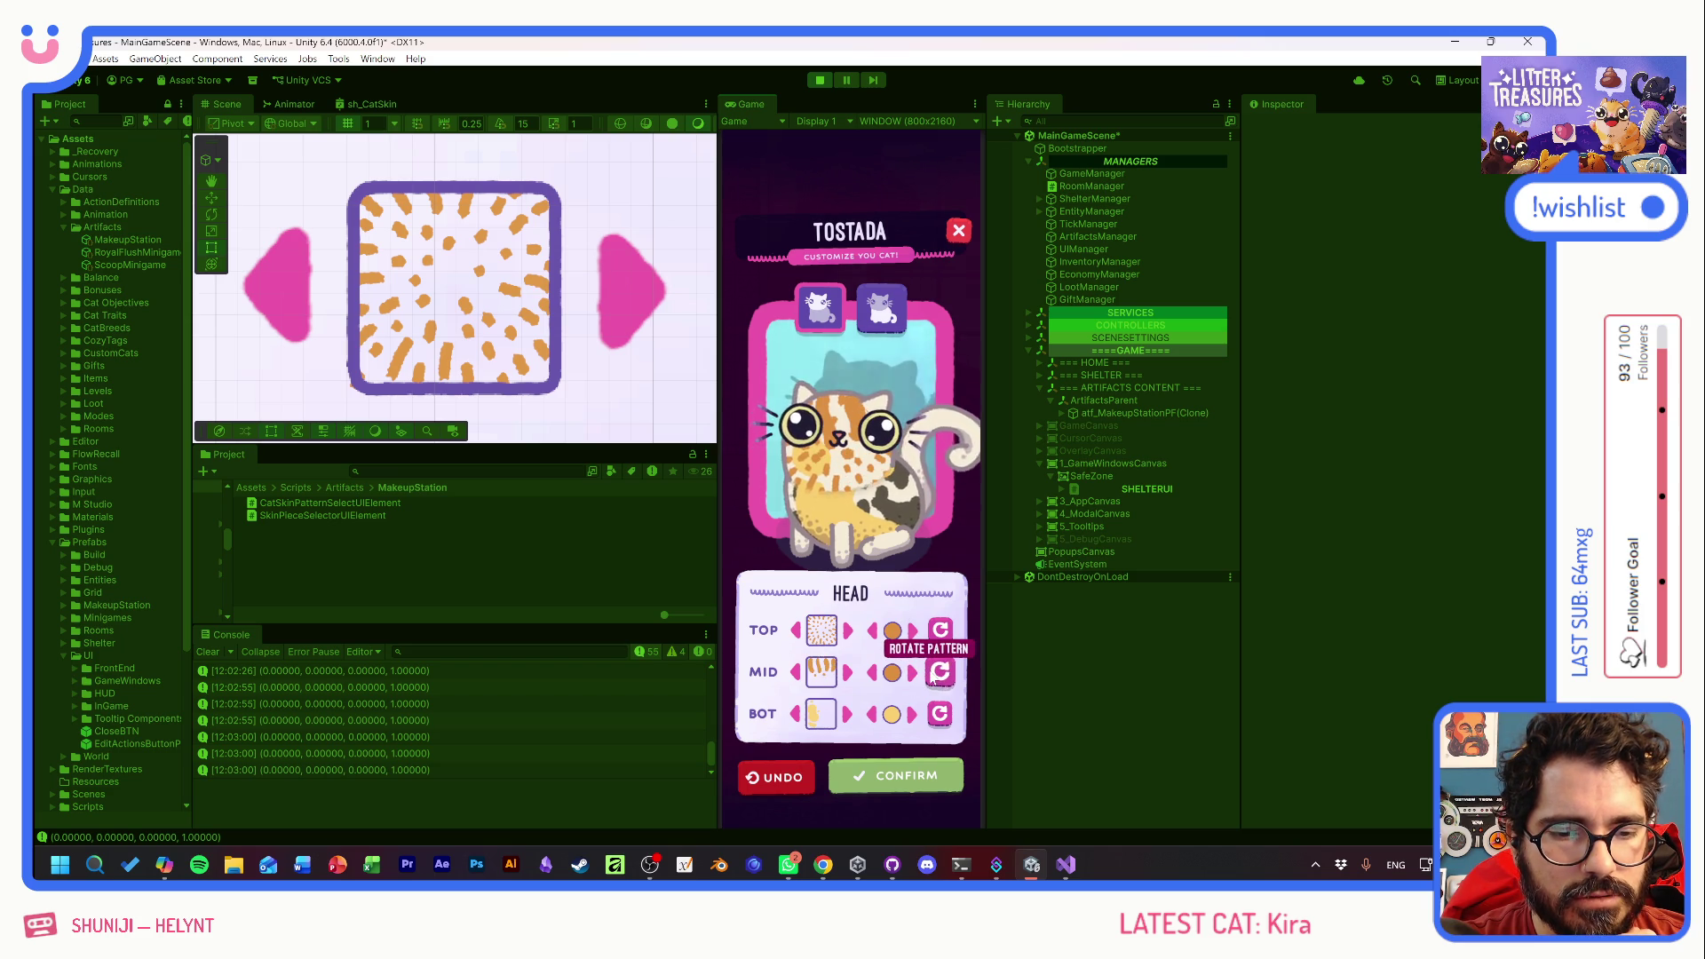
left_click(941, 673)
left_click(795, 771)
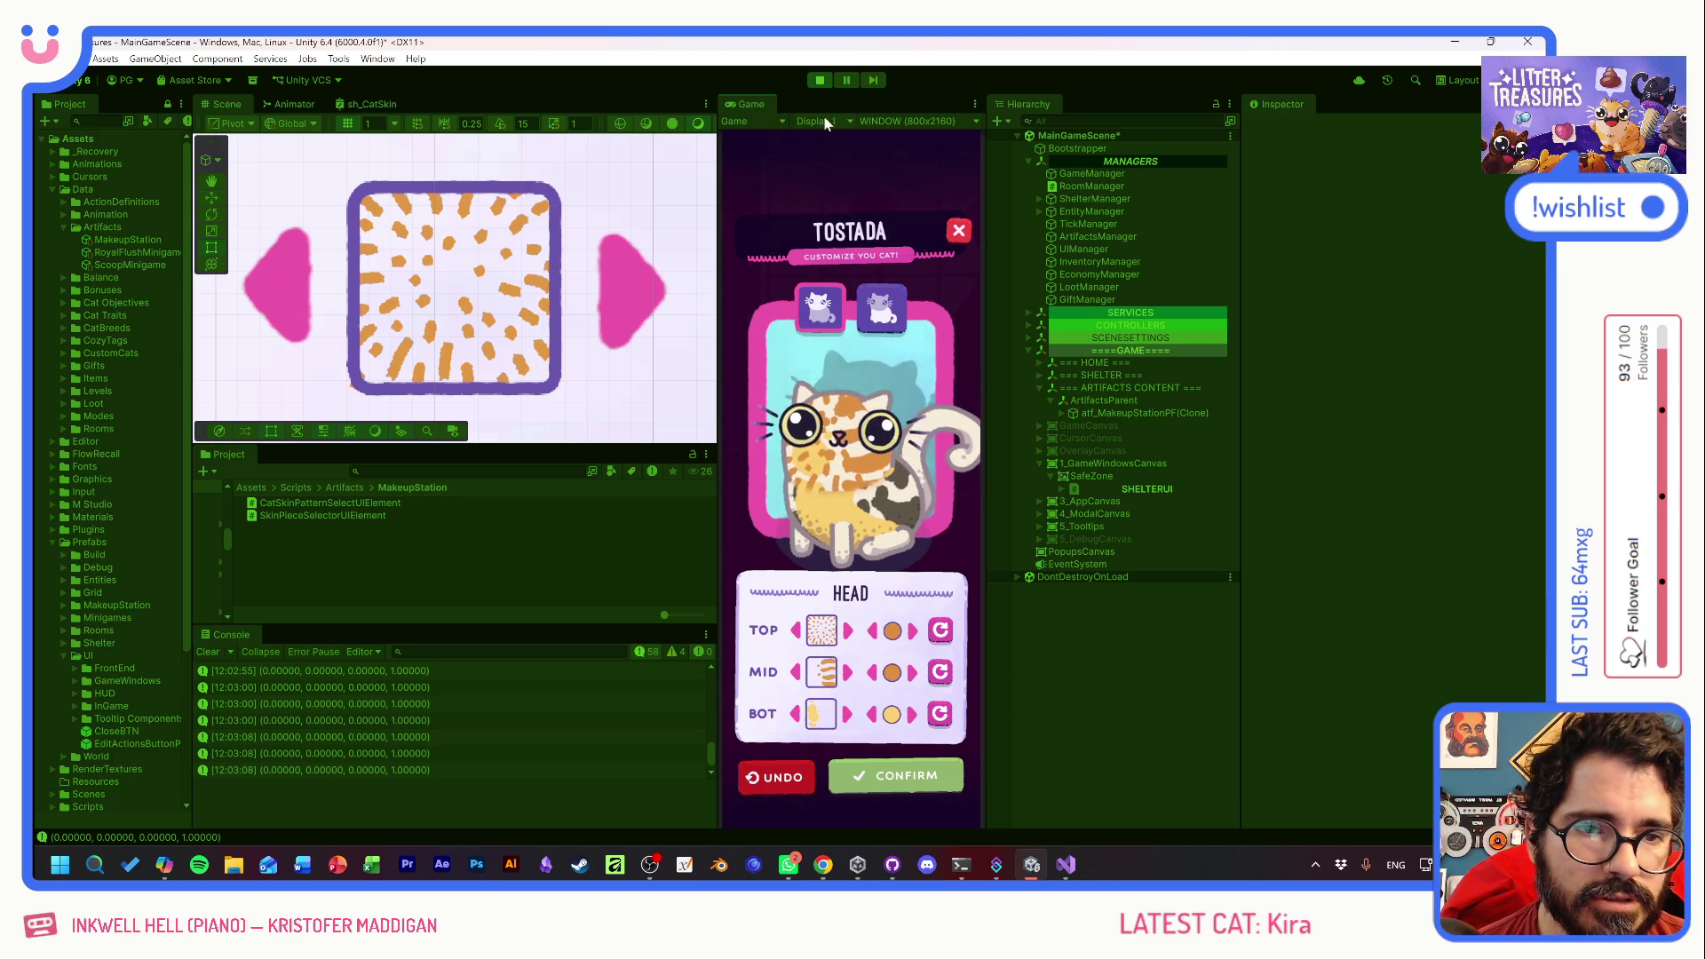
left_click(820, 79)
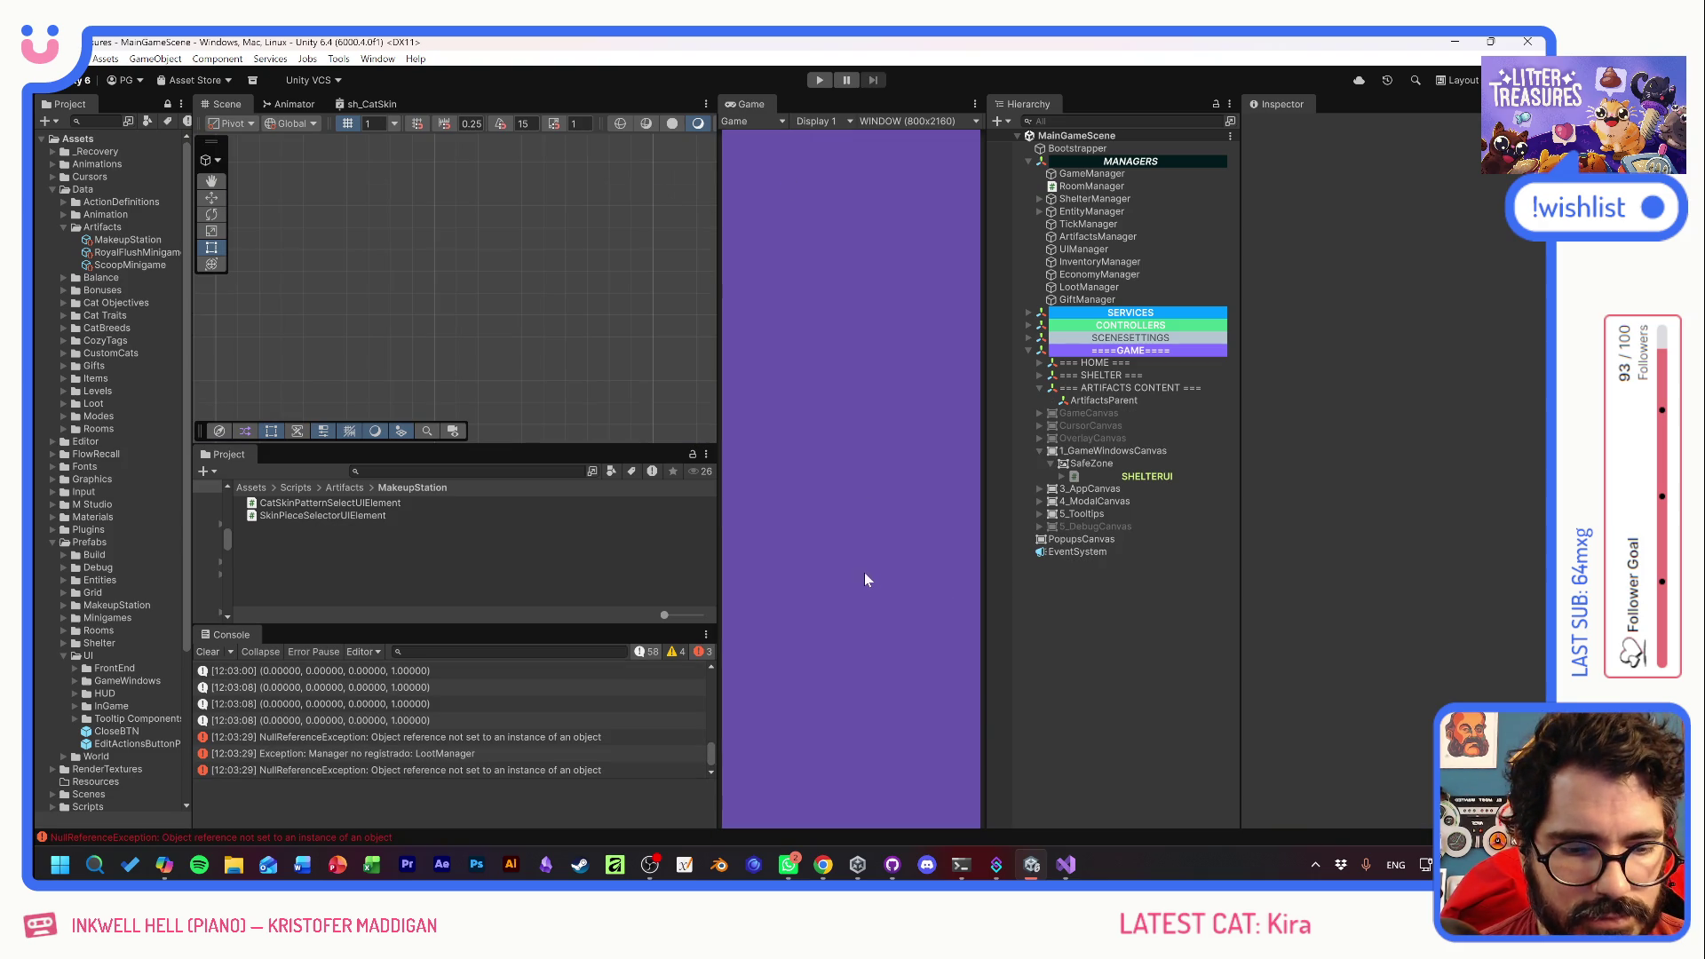
- Glance at WhatsApp, return to Unity, then cycle the open windows toward the Copilot chat
left_click(789, 866)
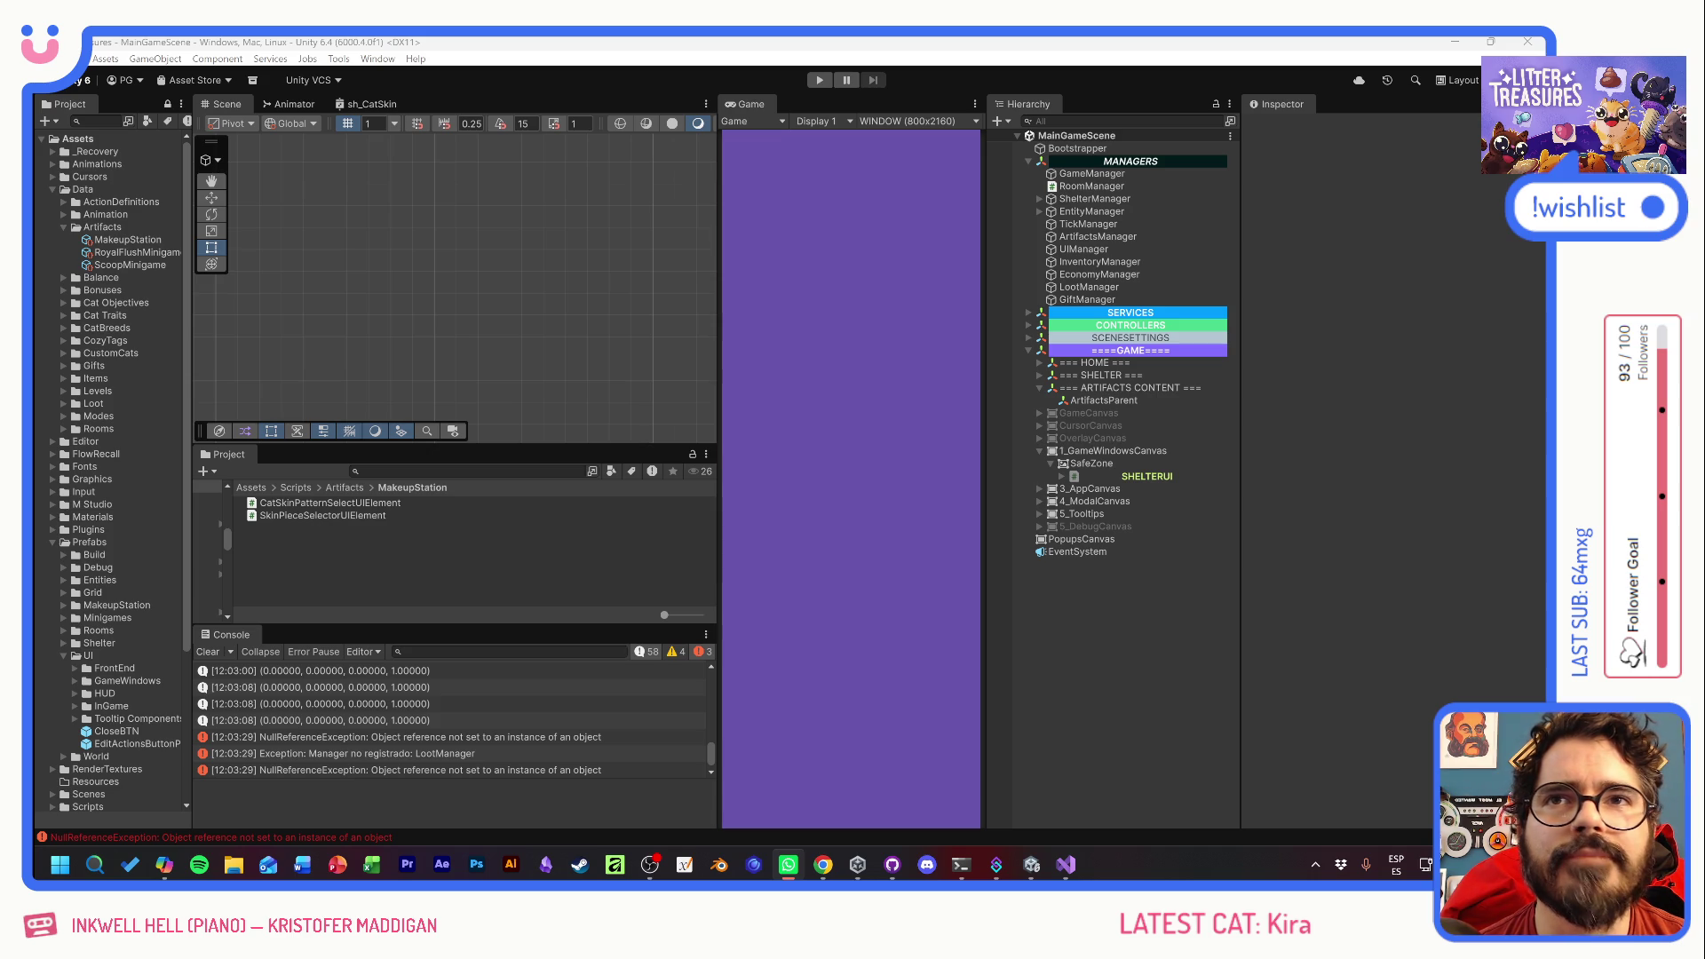
left_click(832, 364)
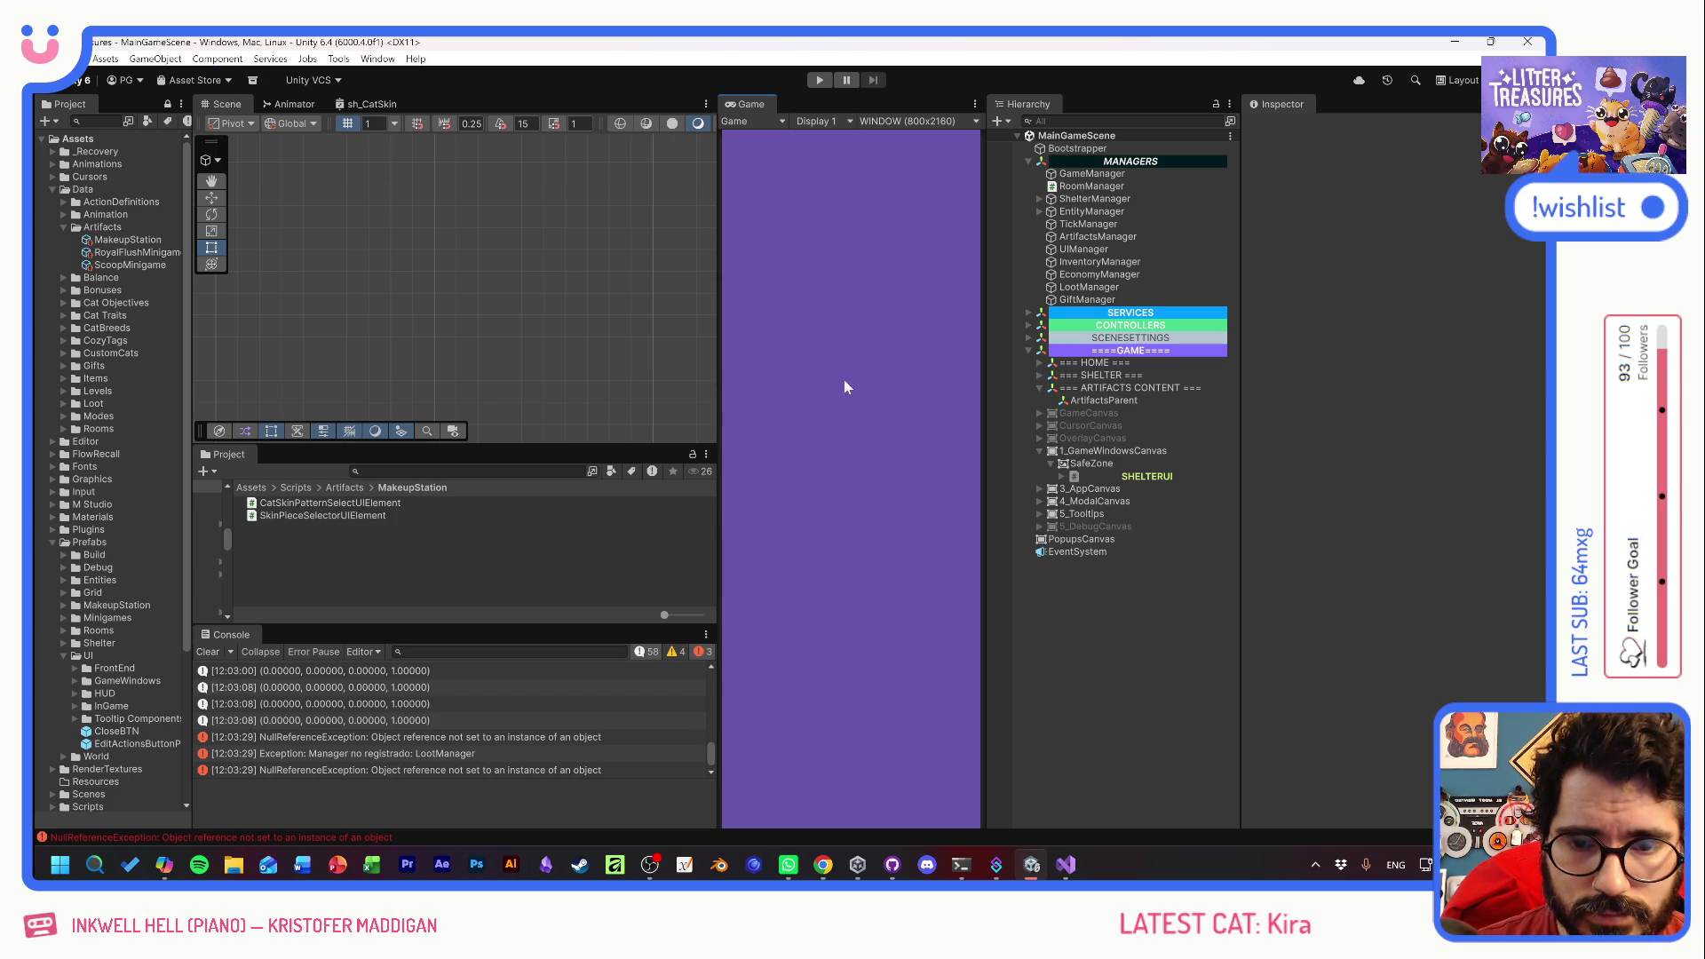
key("alt+Tab")
key("Tab")
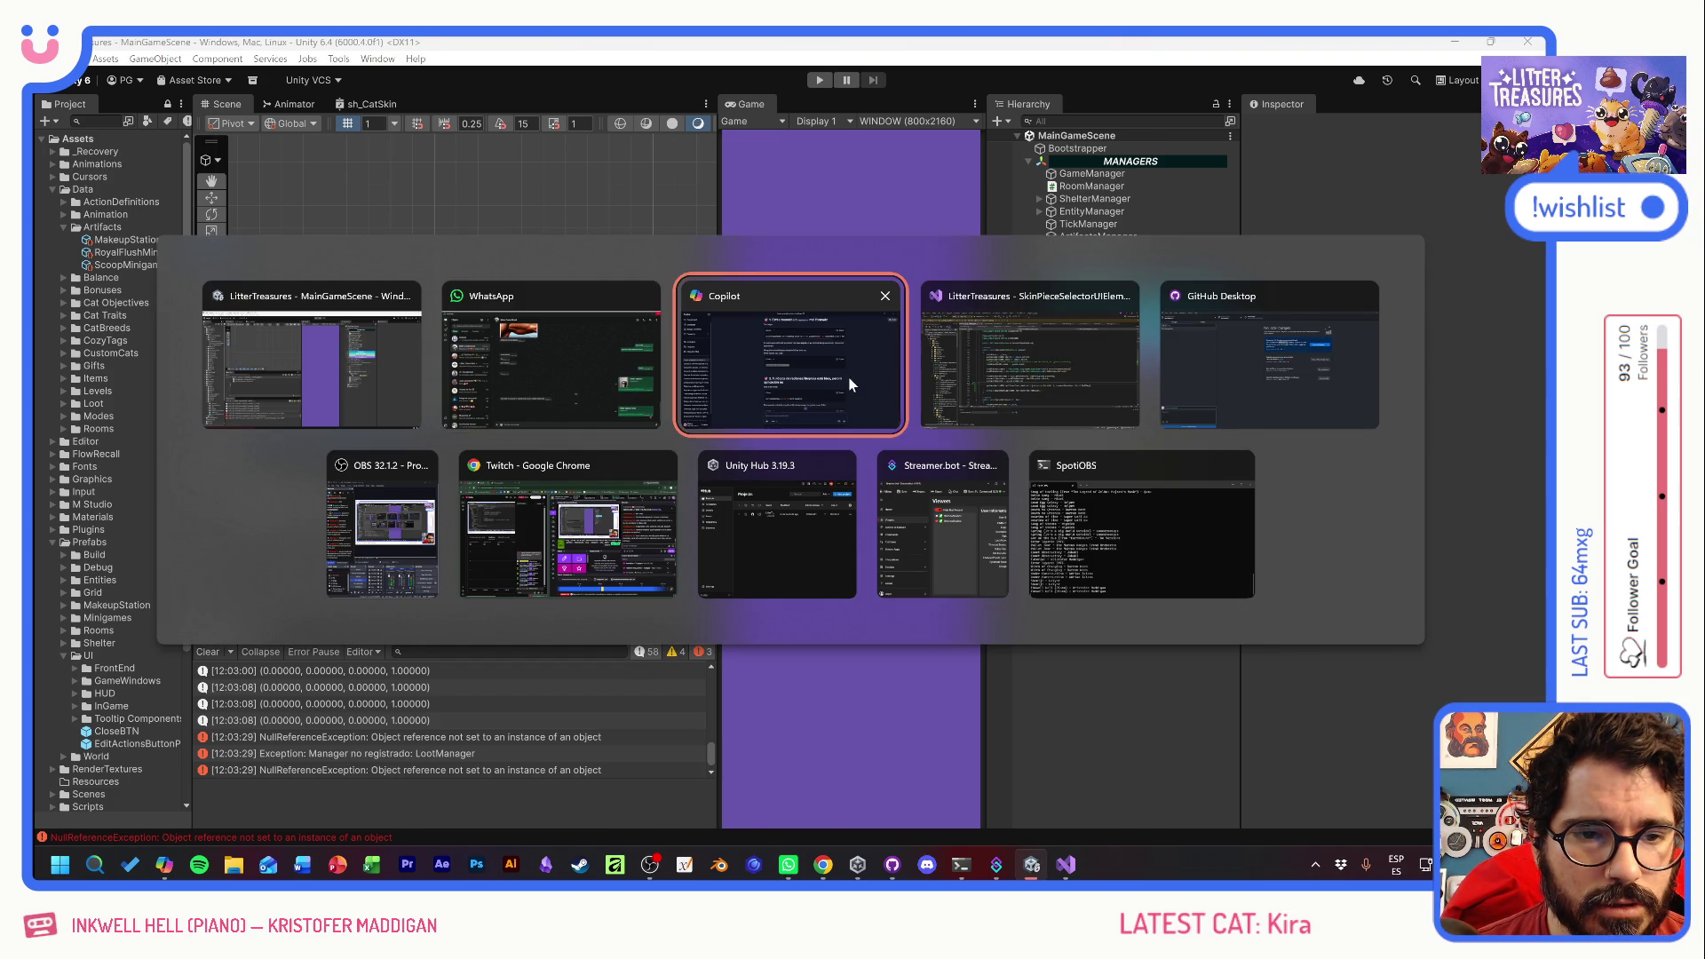
- In Visual Studio, delete commented-out line 42 and its blank line from Preload, then save
key("alt+Tab")
key("Tab")
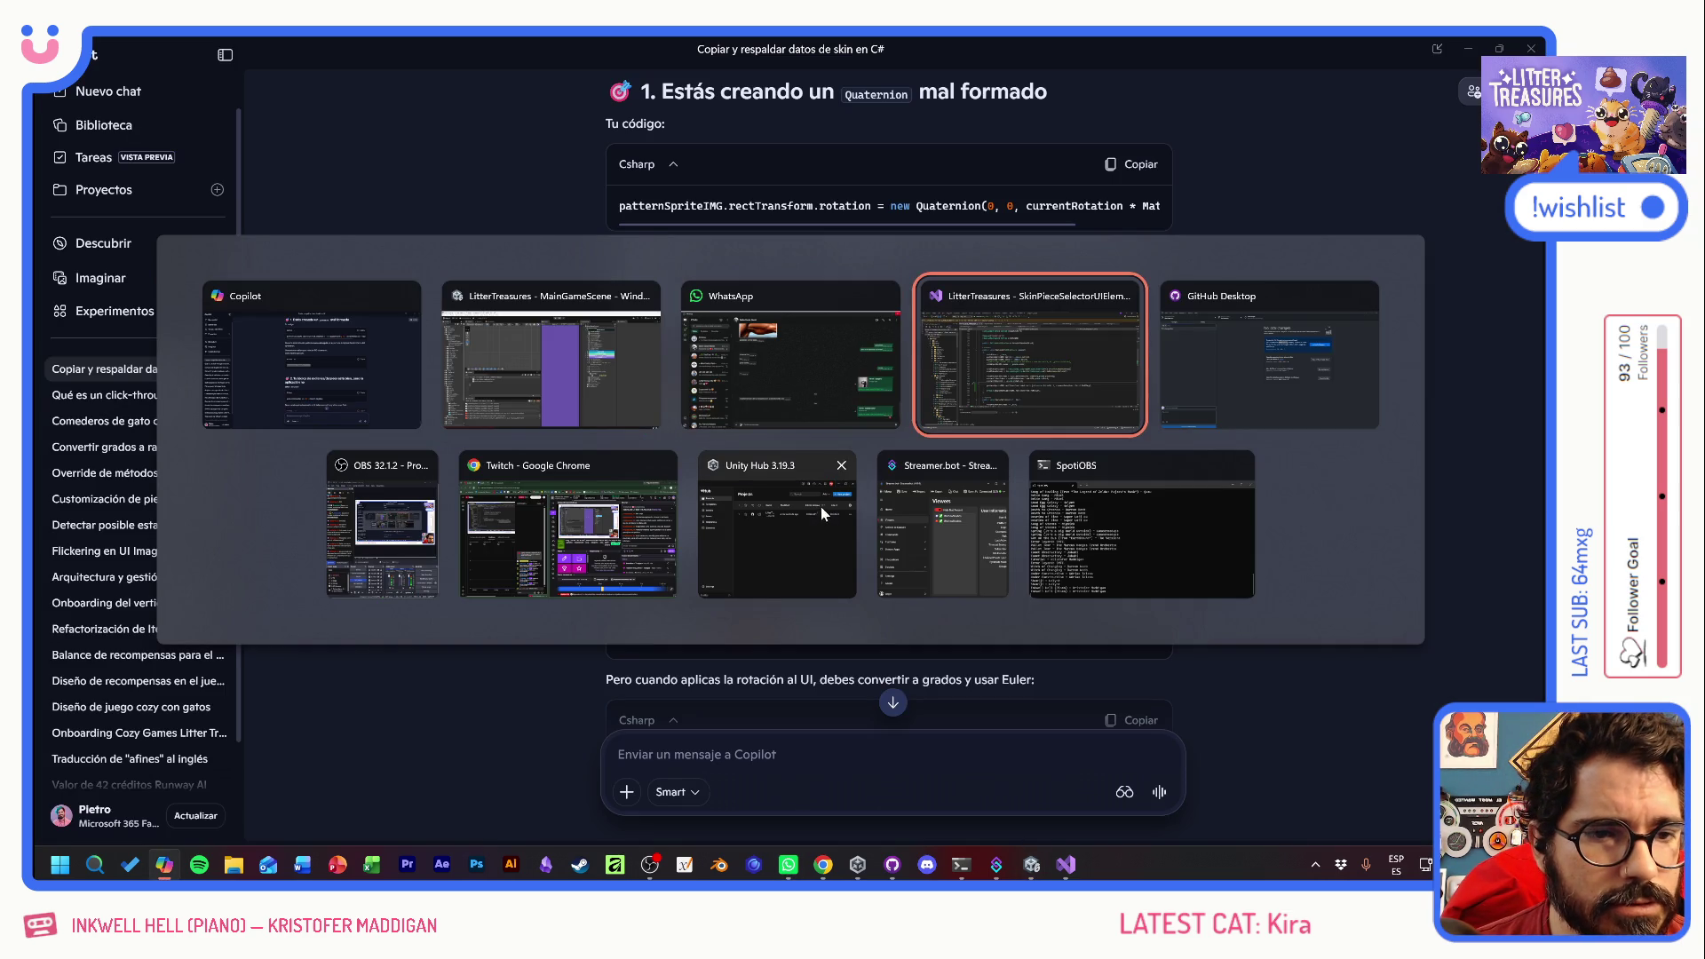
left_click(755, 398)
left_click_drag(1074, 382, 333, 383)
key("BackSpace")
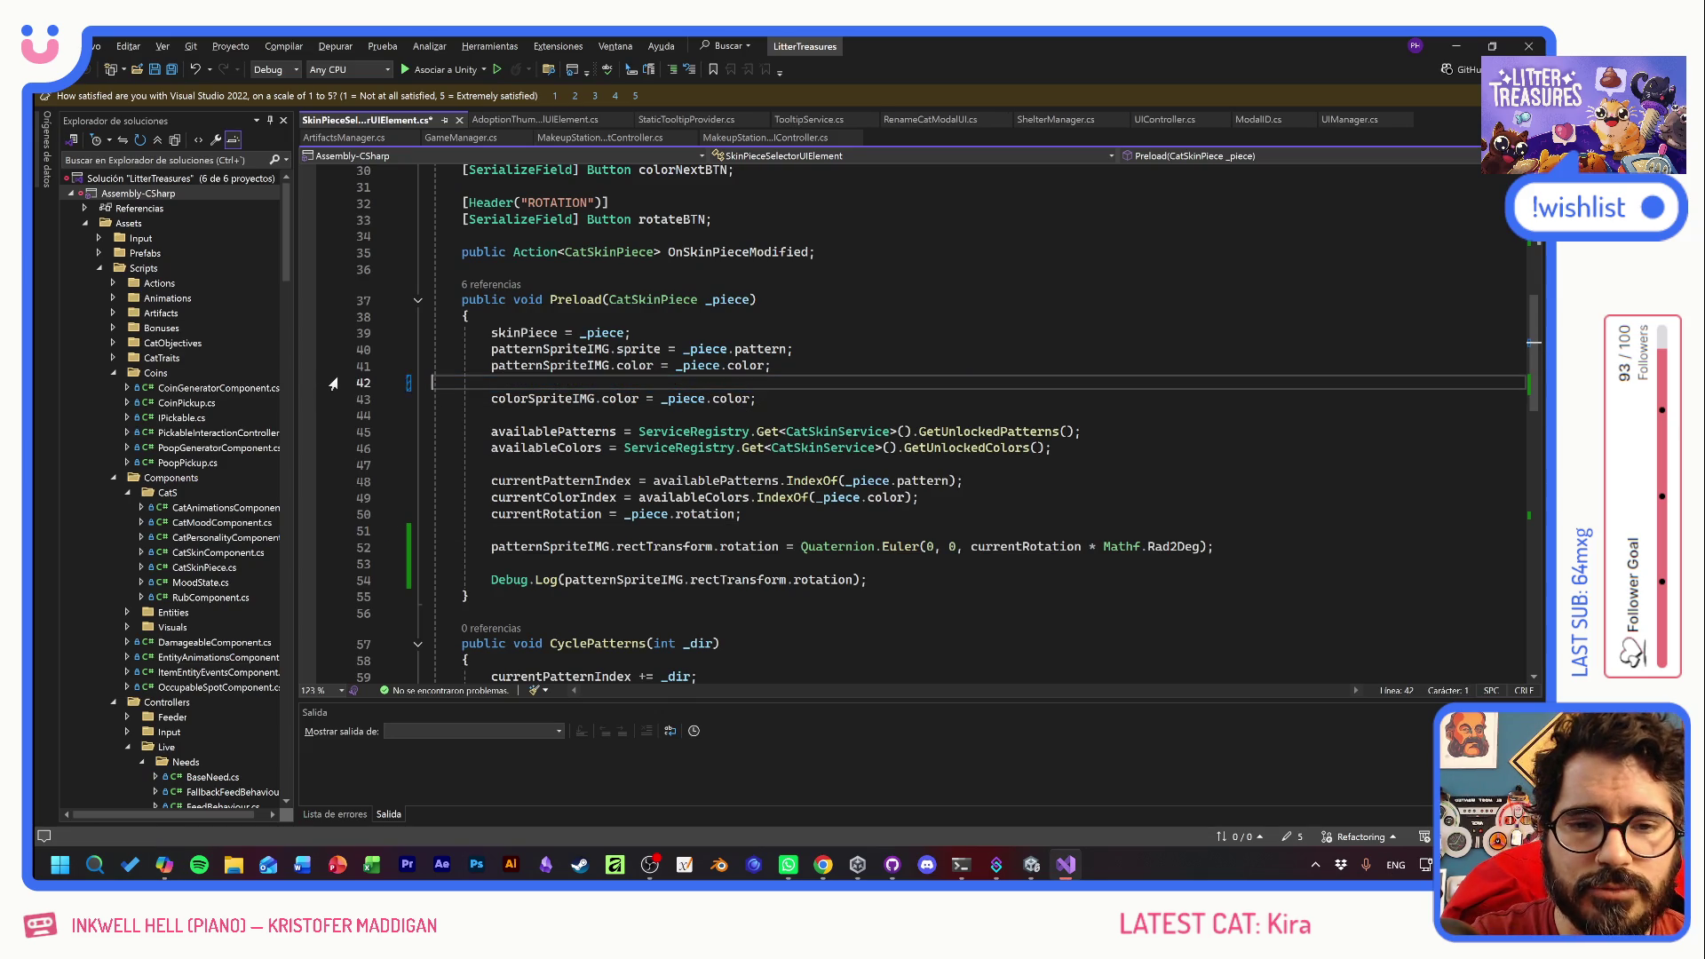
key("BackSpace")
key("ctrl+s")
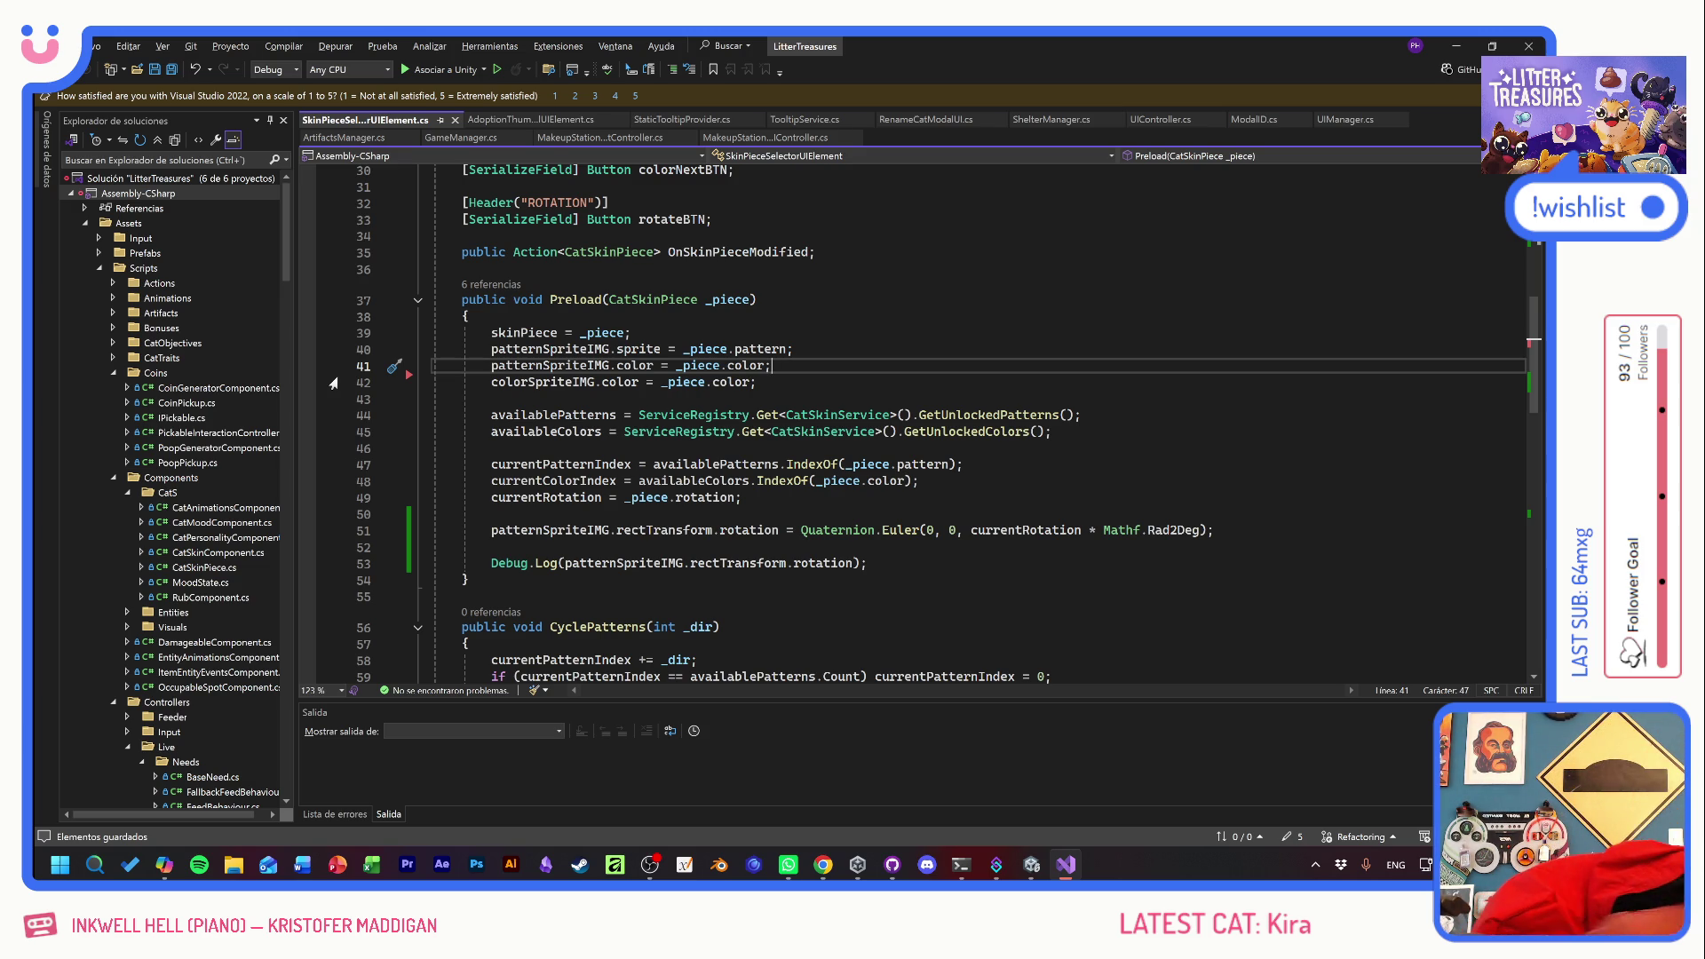
- Bring up the window switcher and dismiss it, staying in the editor
key("alt+Tab")
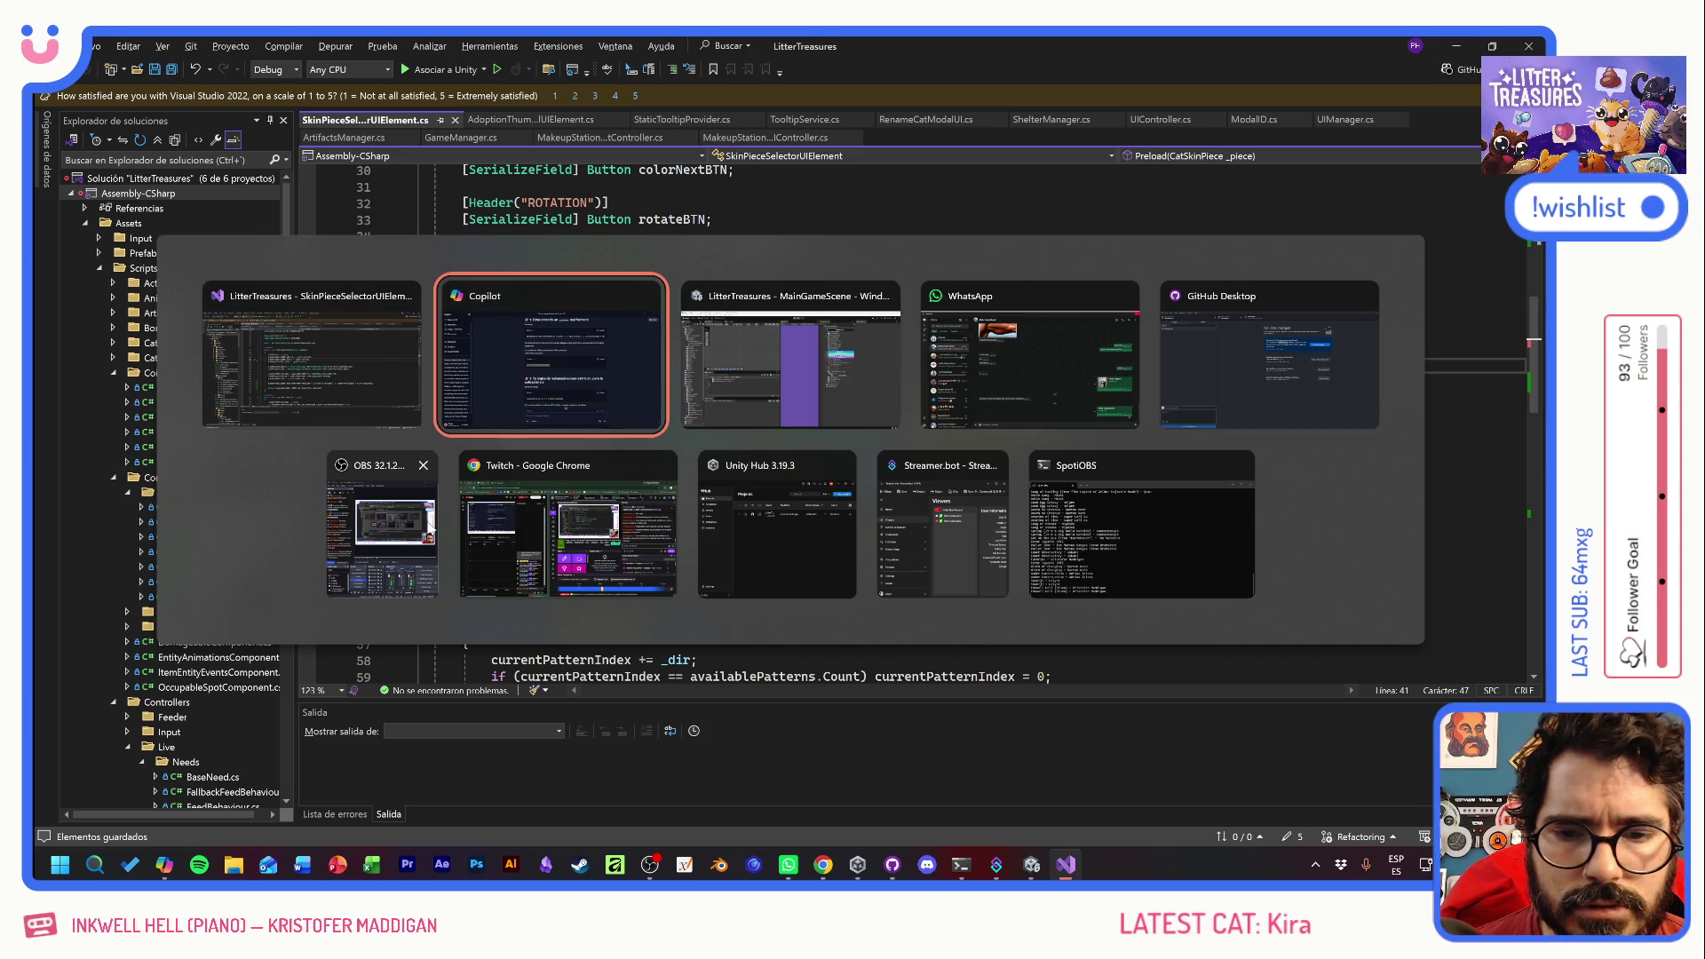
key("Escape")
mouse_move(786, 481)
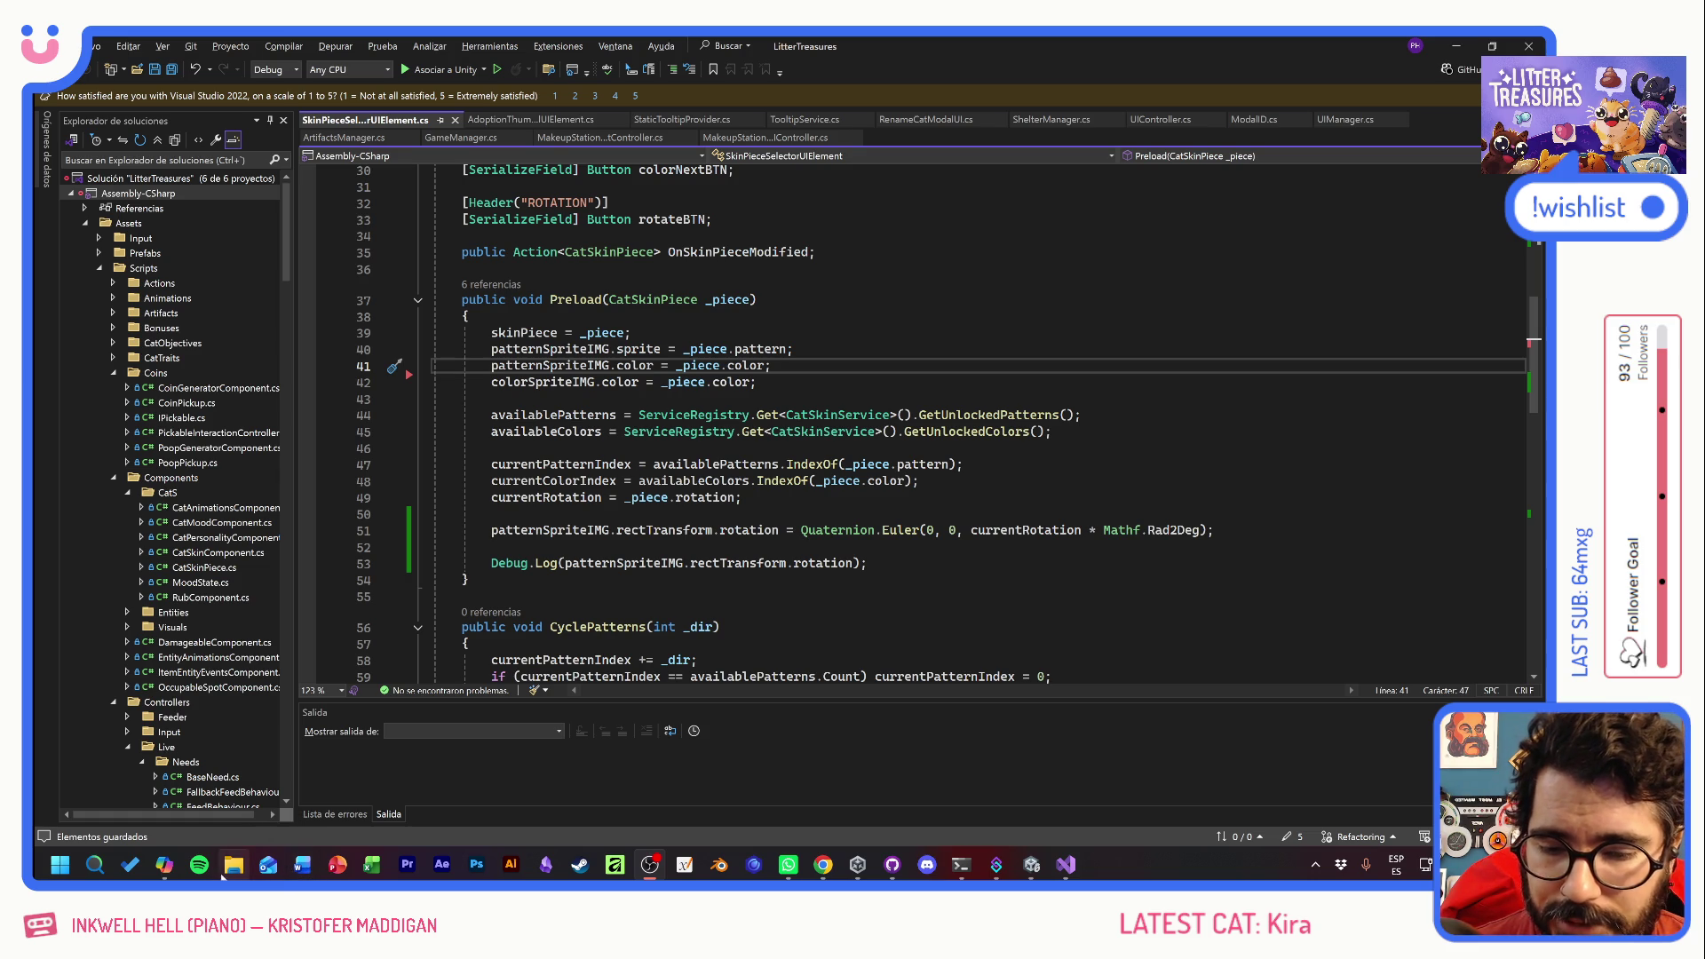
- Open the customizer sketch screenshot from File Explorer's Galería in a maximized Photos window
mouse_move(167, 873)
left_click(238, 870)
scroll(604, 464, "down", 3)
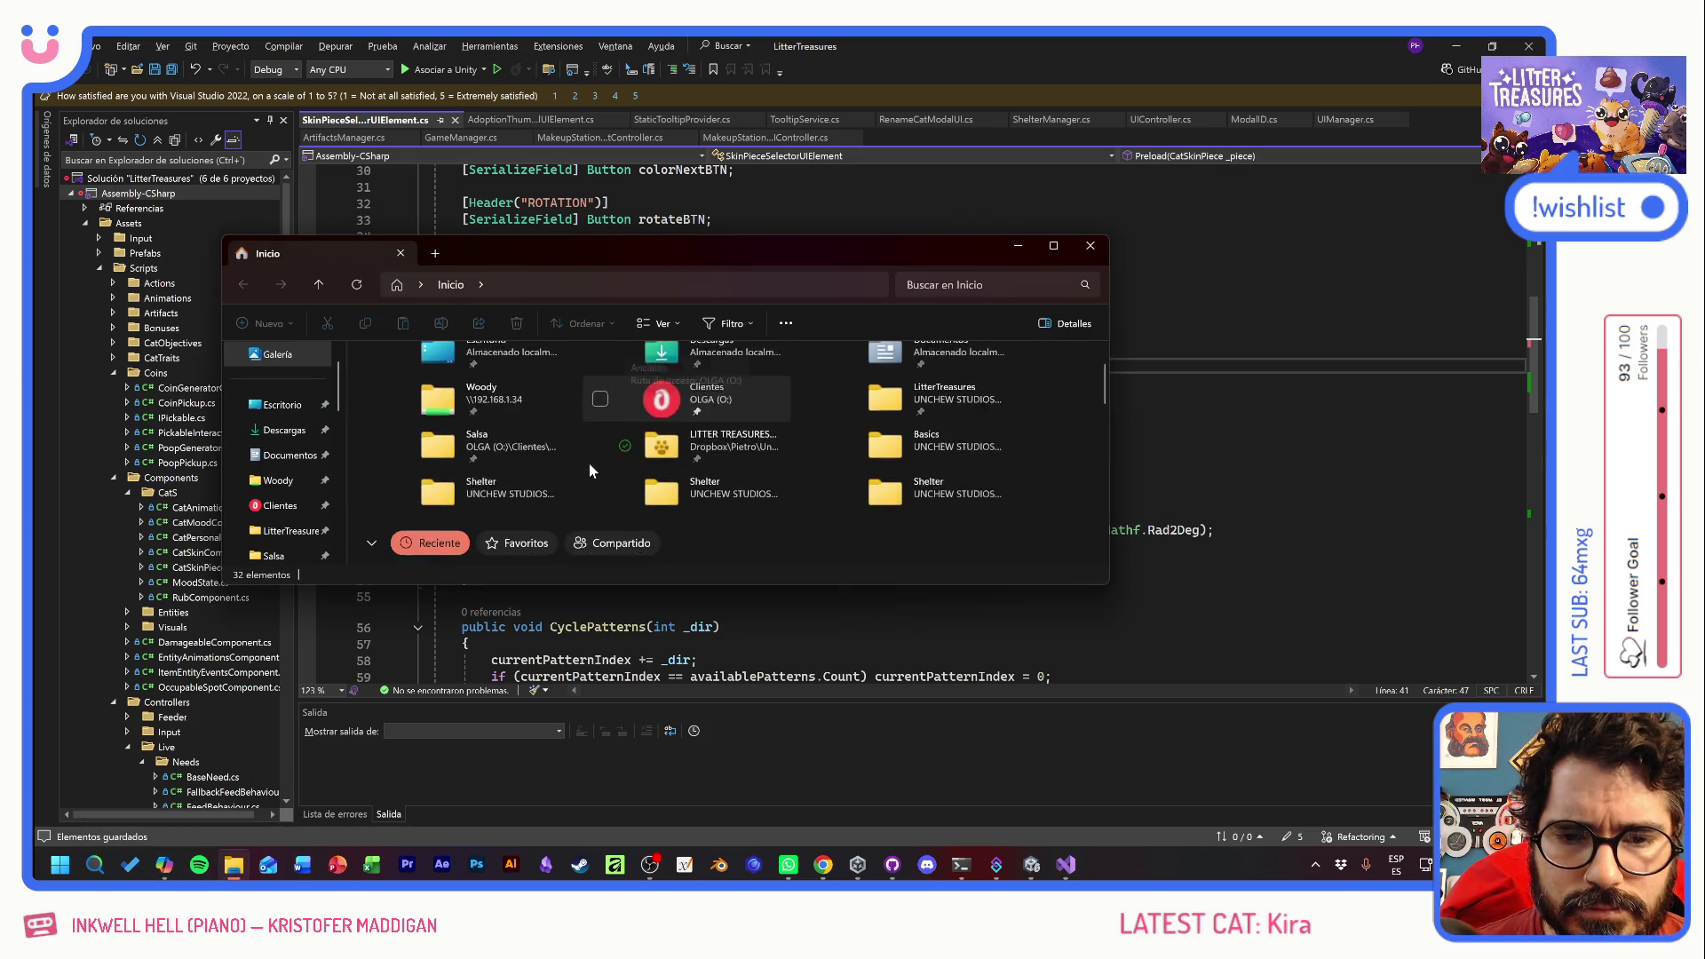
left_click(276, 353)
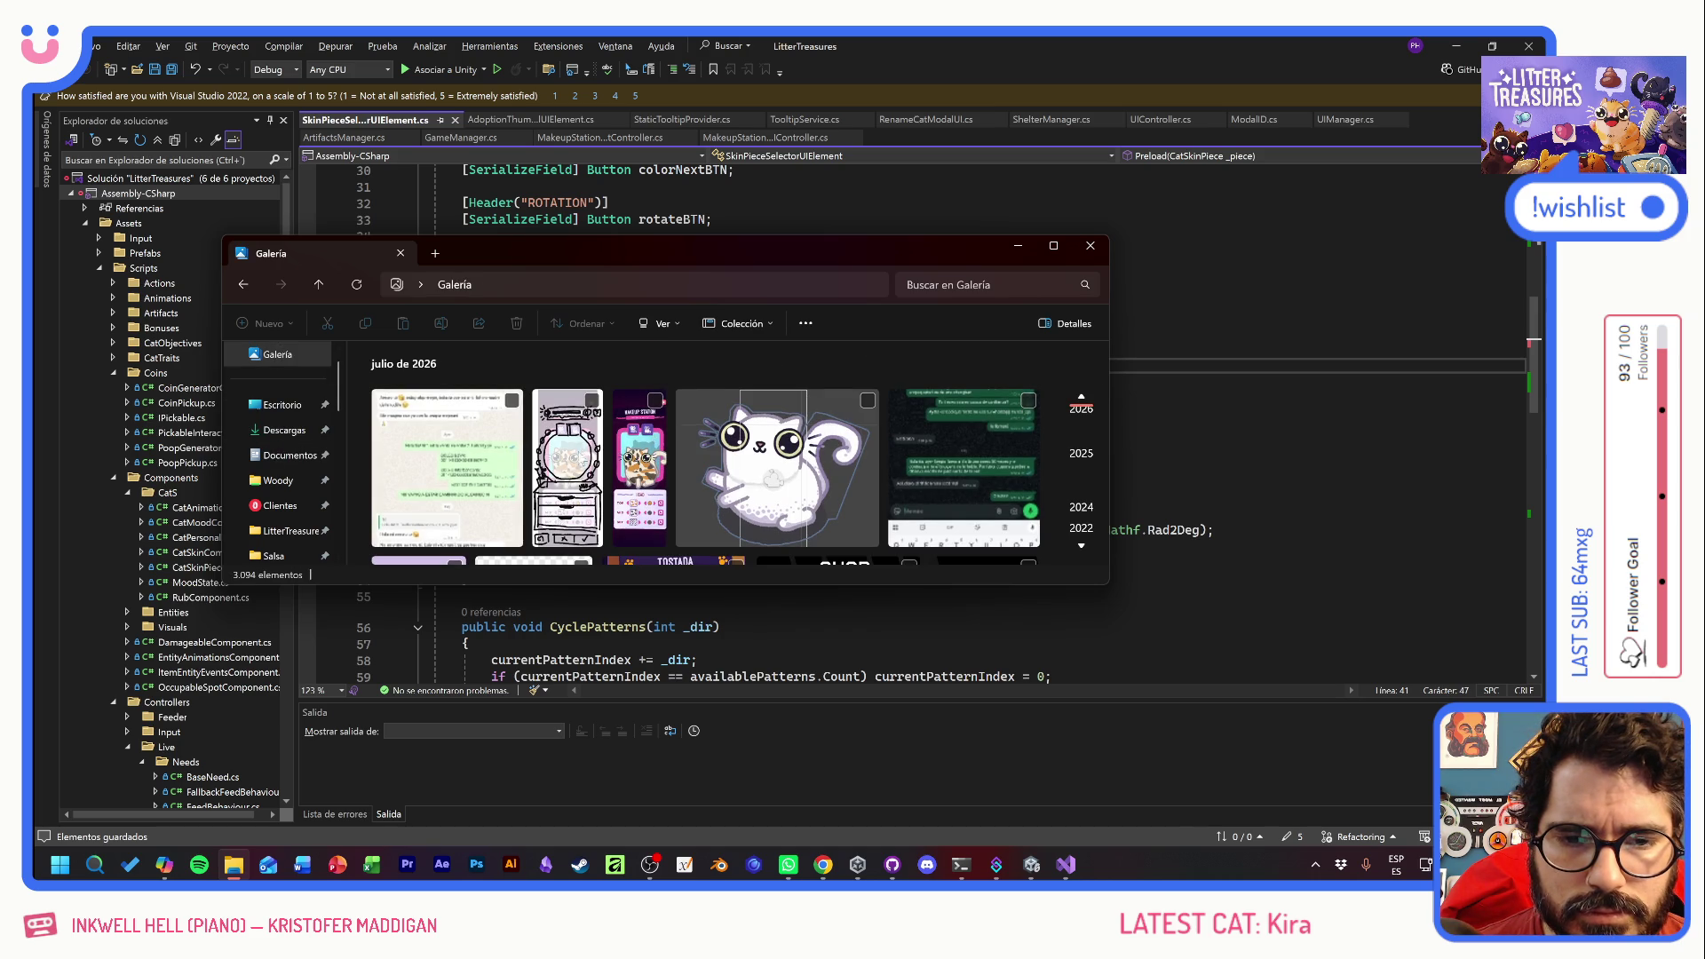
left_click(563, 463)
left_click(565, 460)
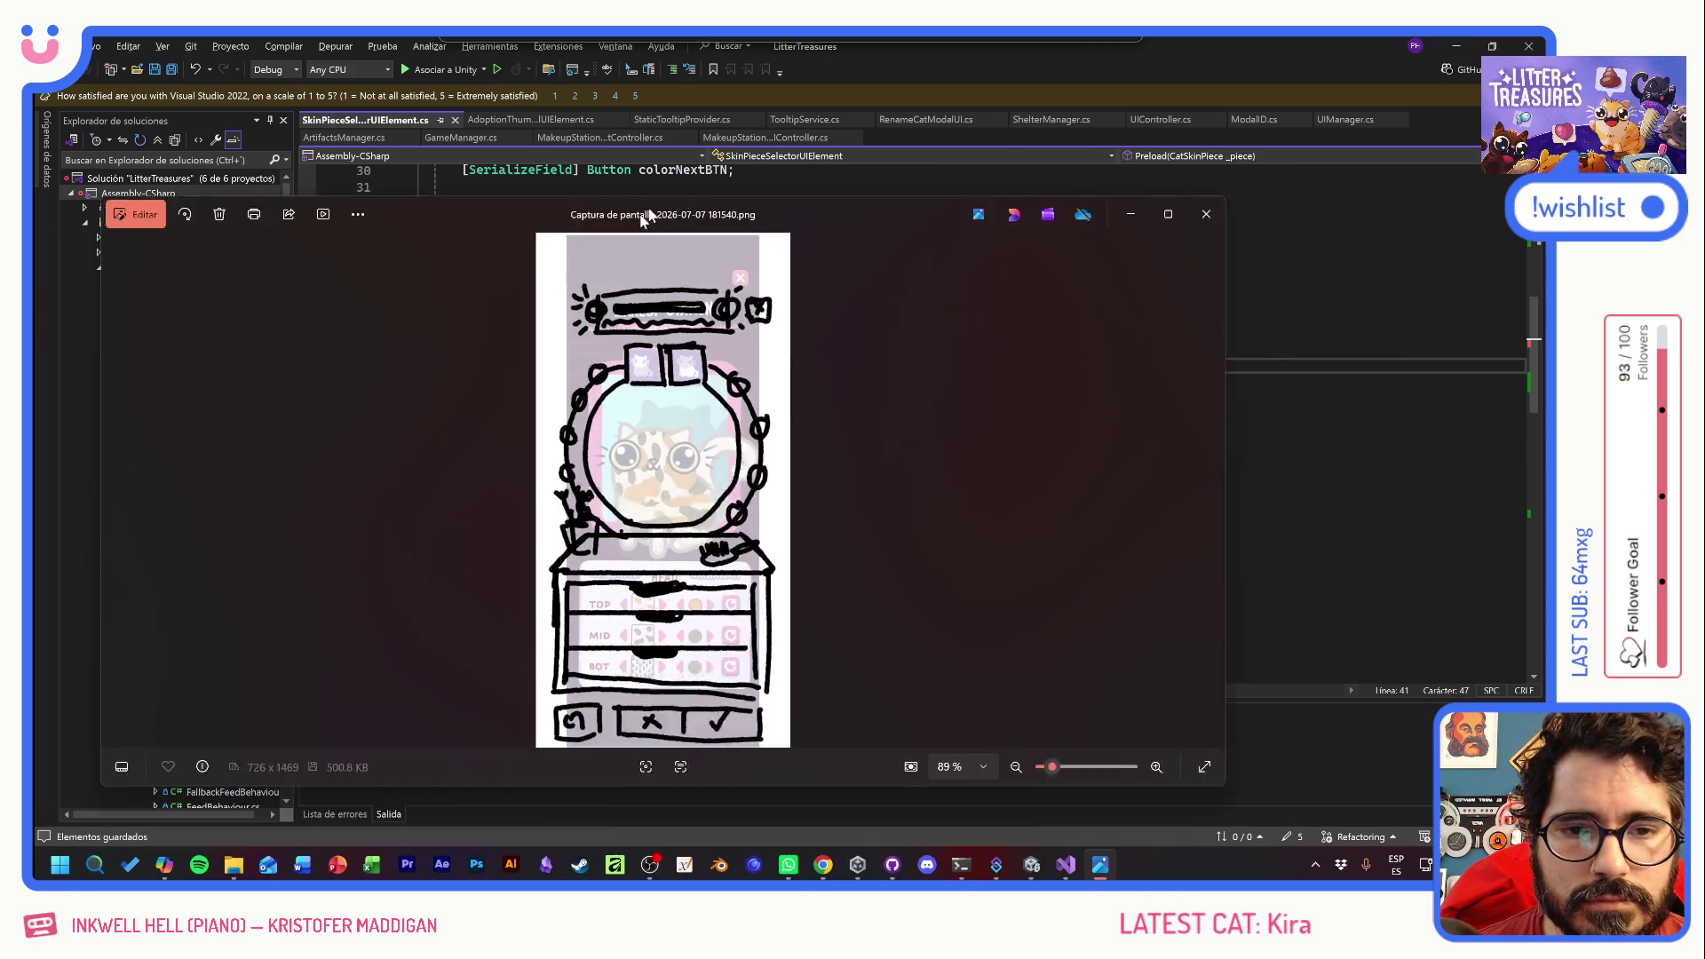
double_click(679, 178)
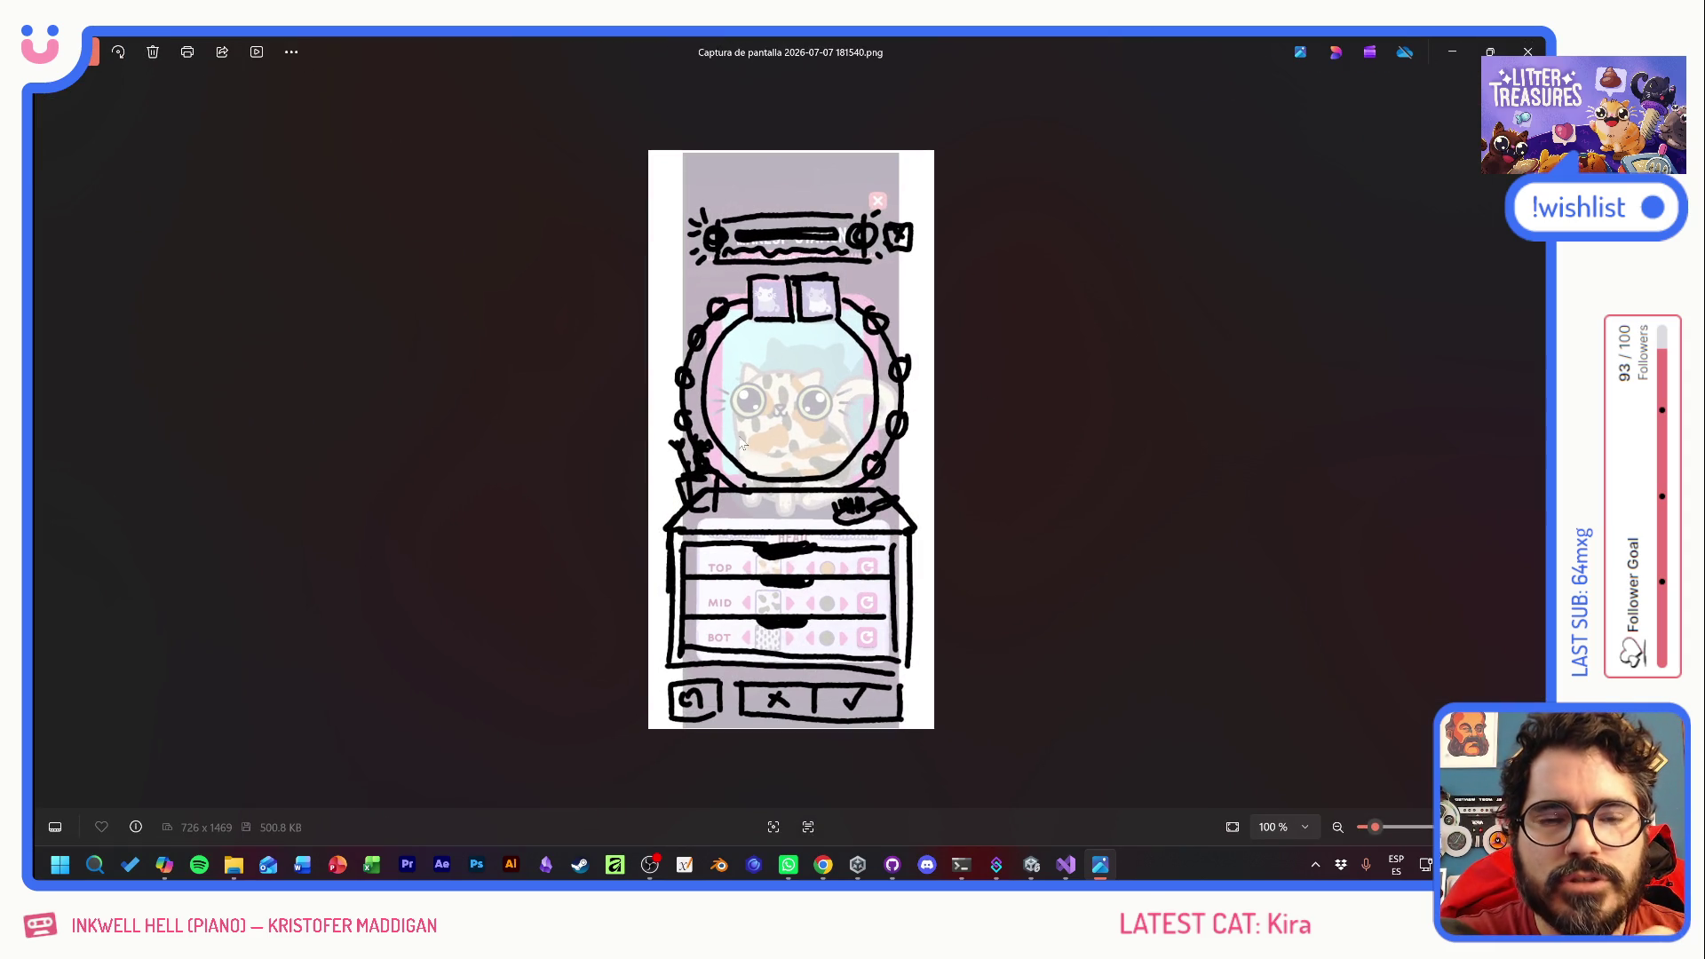
scroll(751, 428, "up", 3)
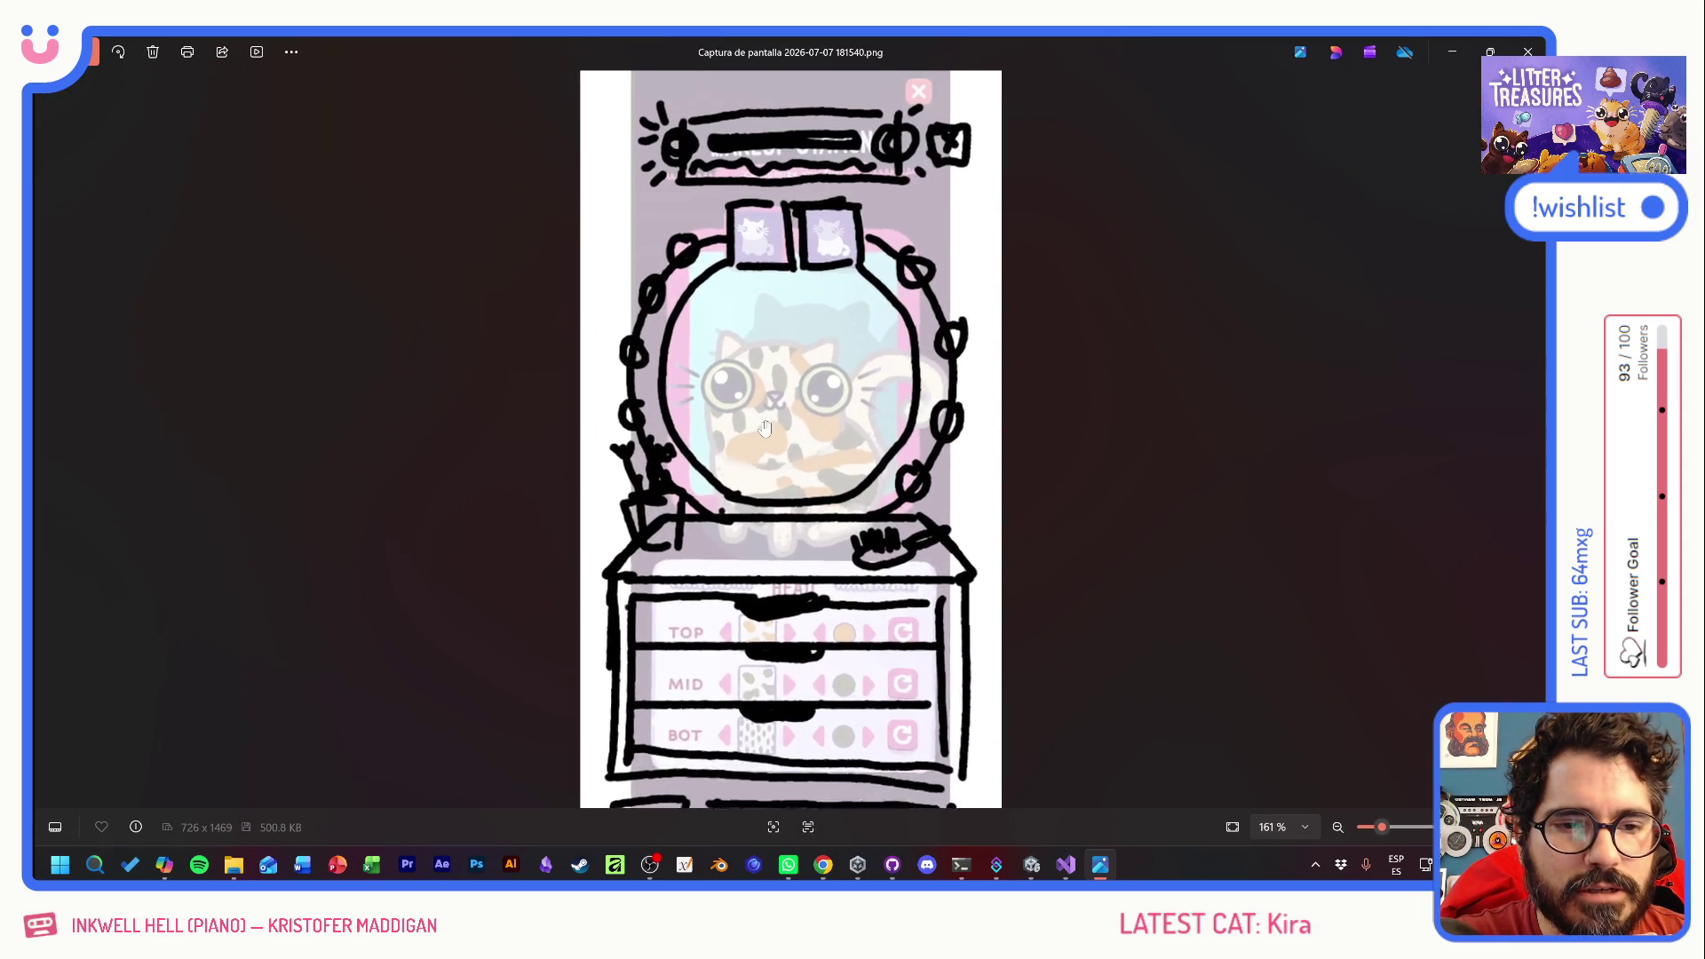
scroll(755, 417, "down", 2)
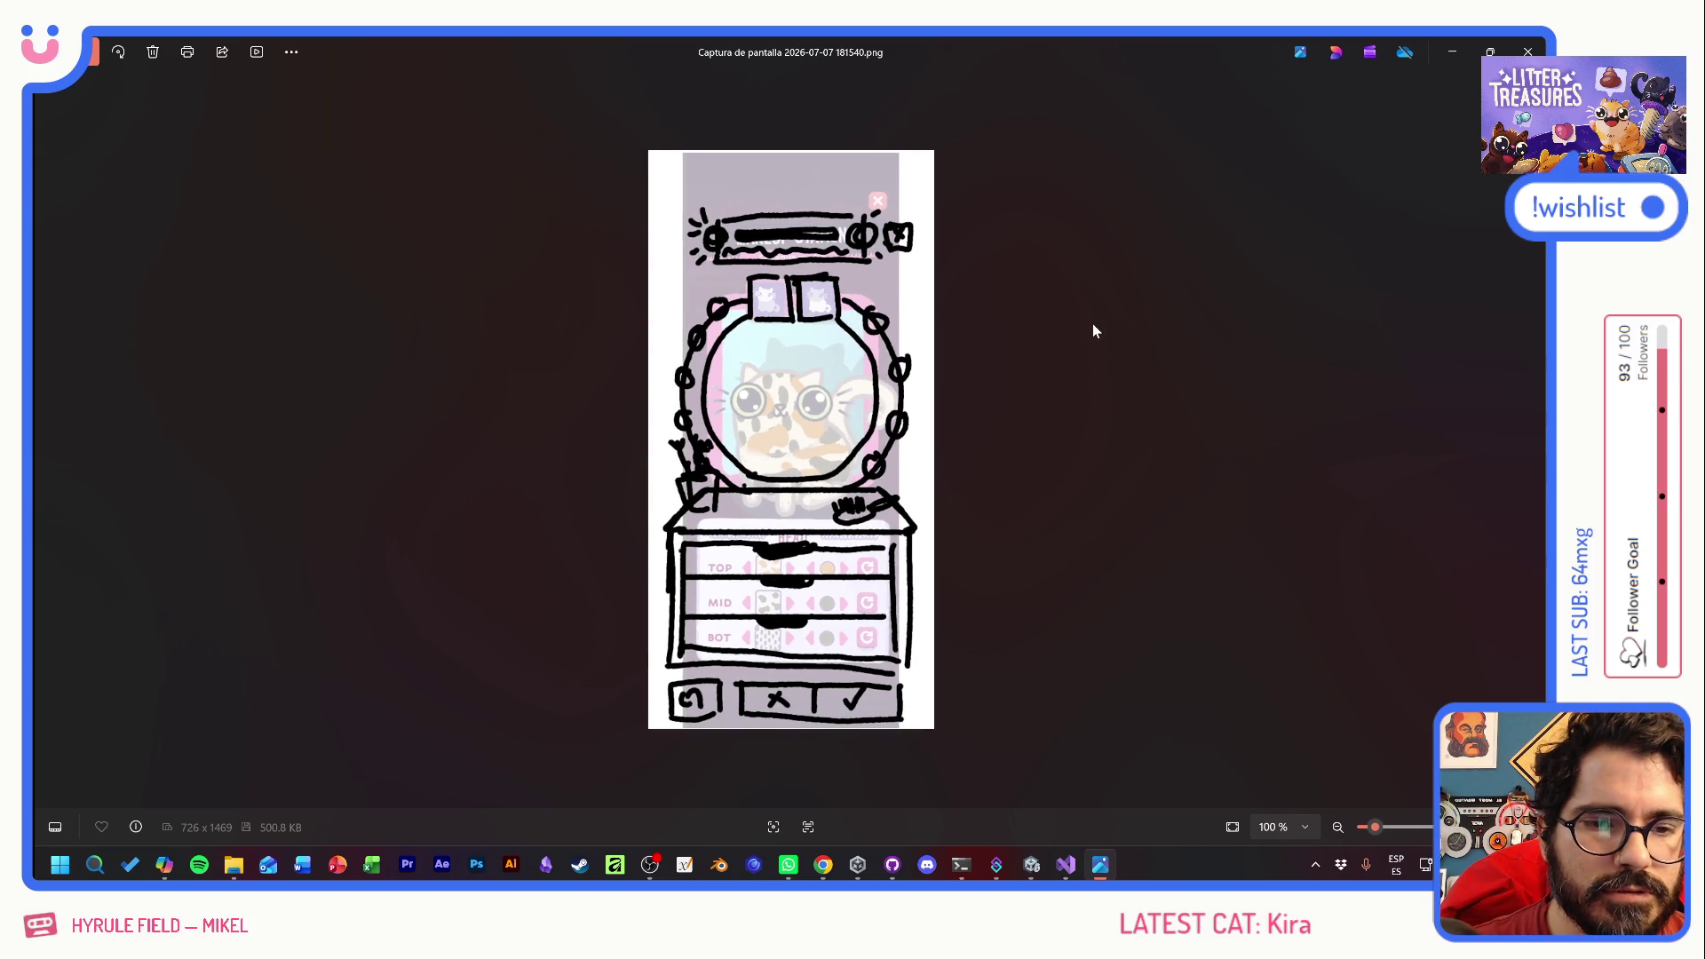
- Close the Photos viewer and gallery window, and bring up GitHub Desktop
key("alt+F4")
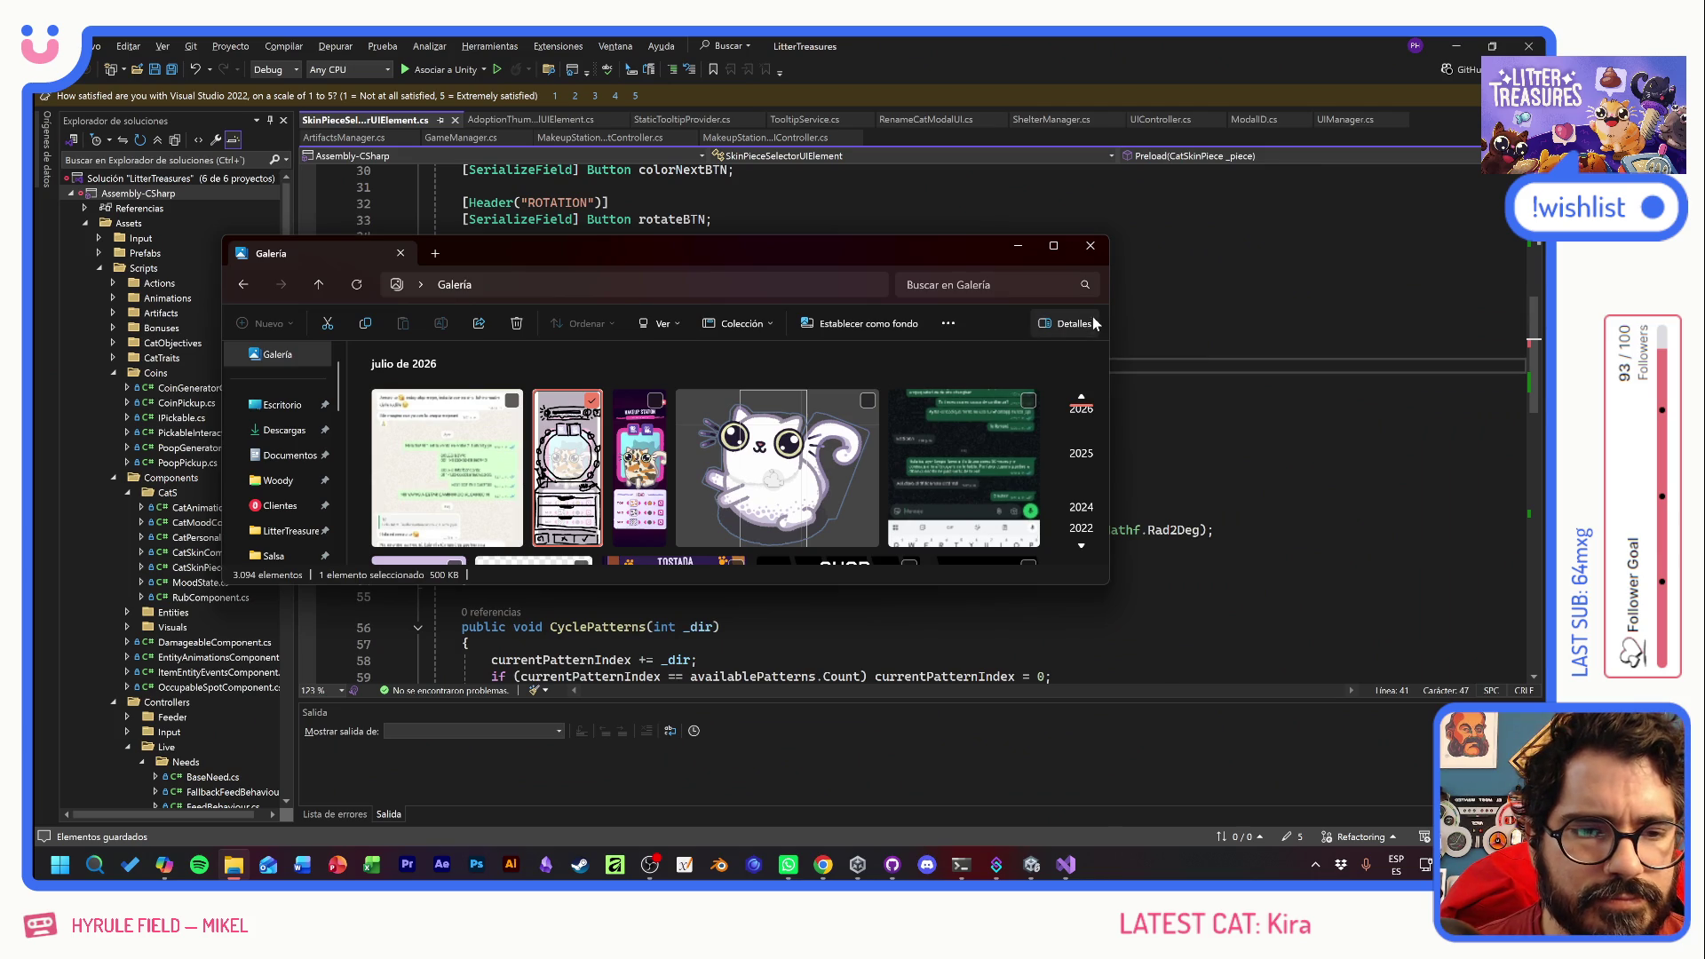
left_click(1091, 246)
left_click(463, 269)
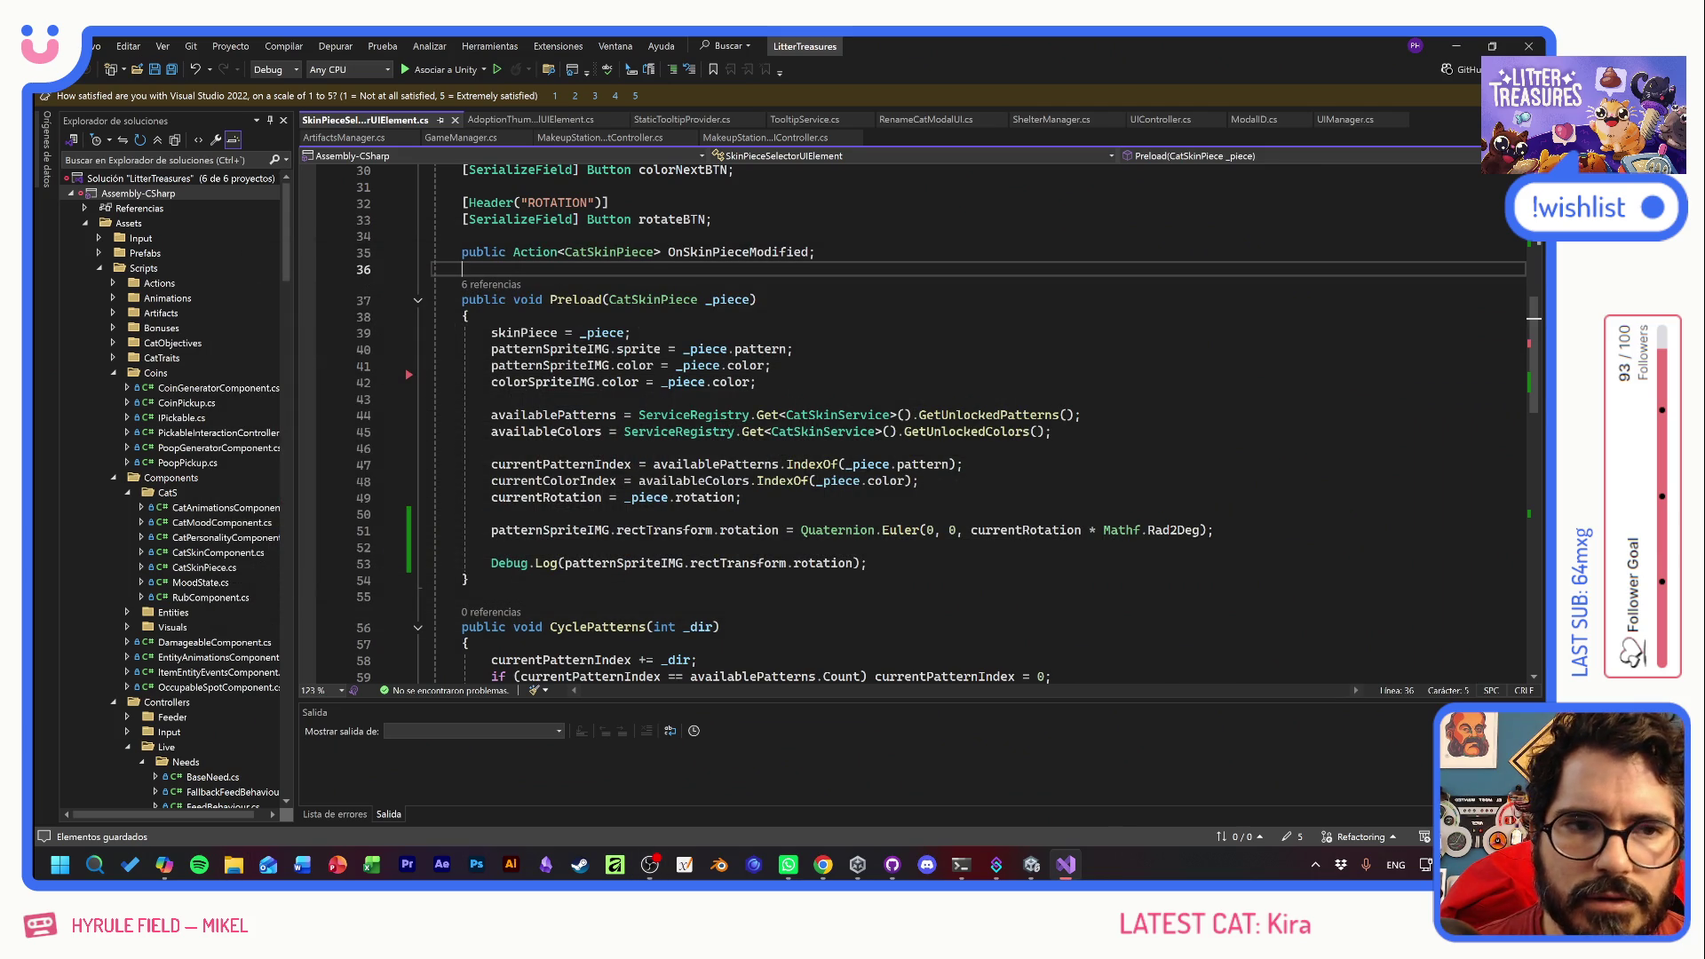
left_click(892, 865)
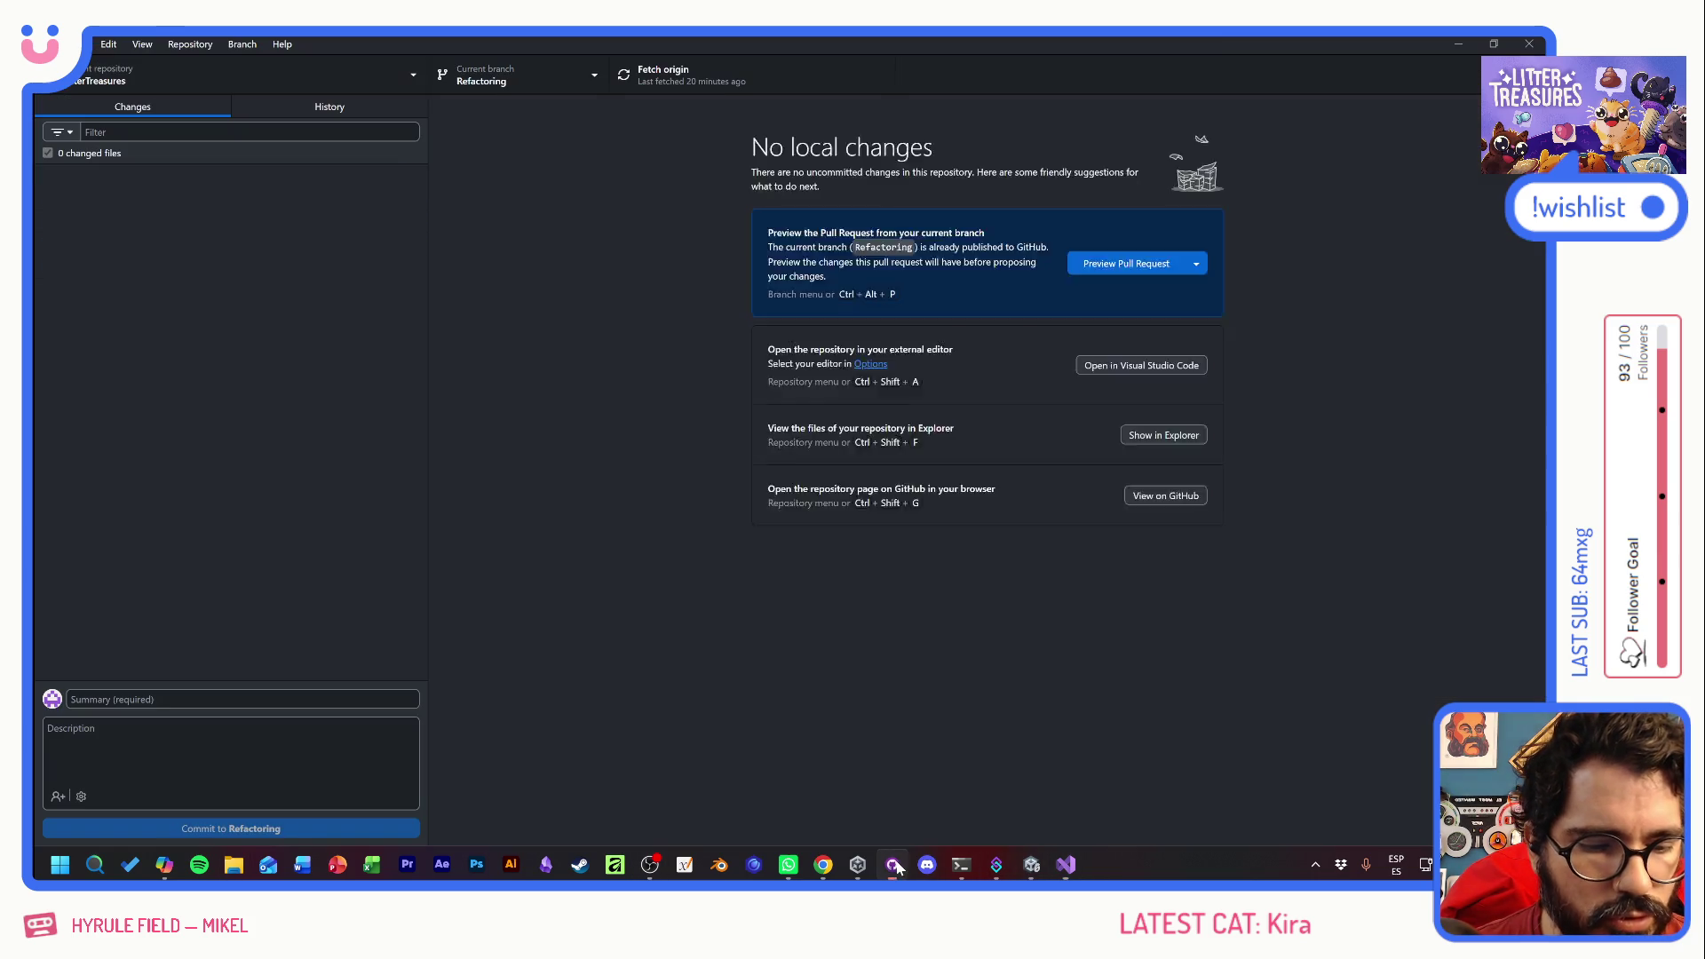
- Commit the five changed files to Refactoring as 'Rotate Pattern IMG' and push to origin
left_click(221, 701)
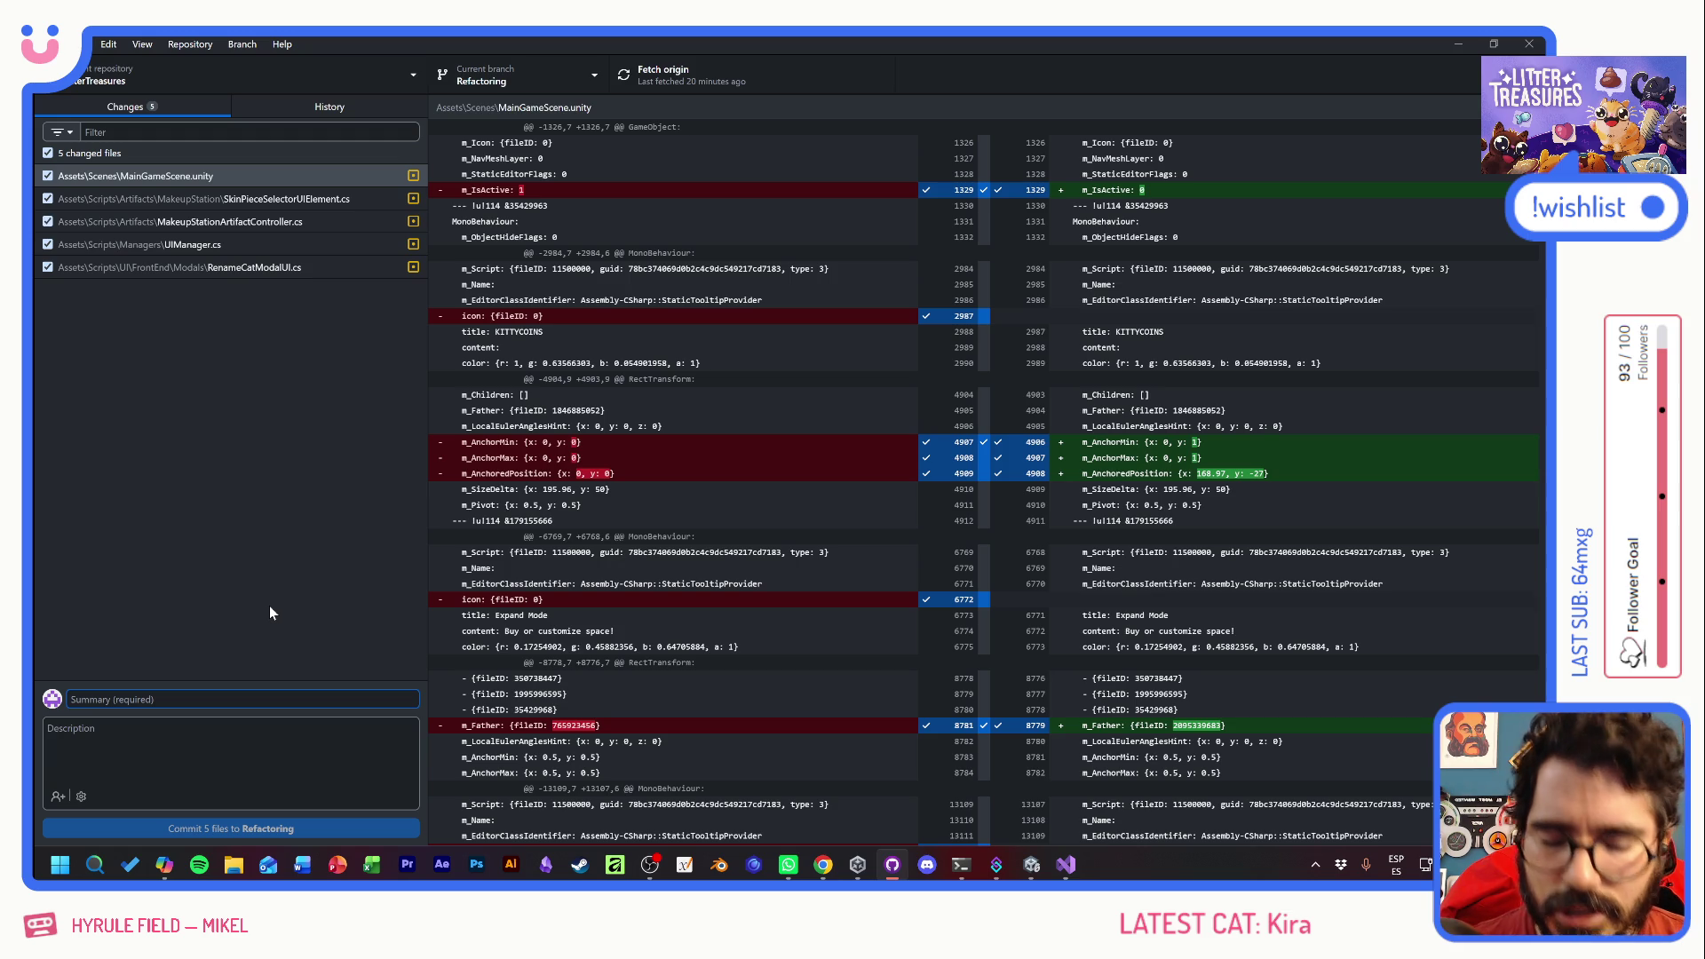
type("Rotate Patter IMG")
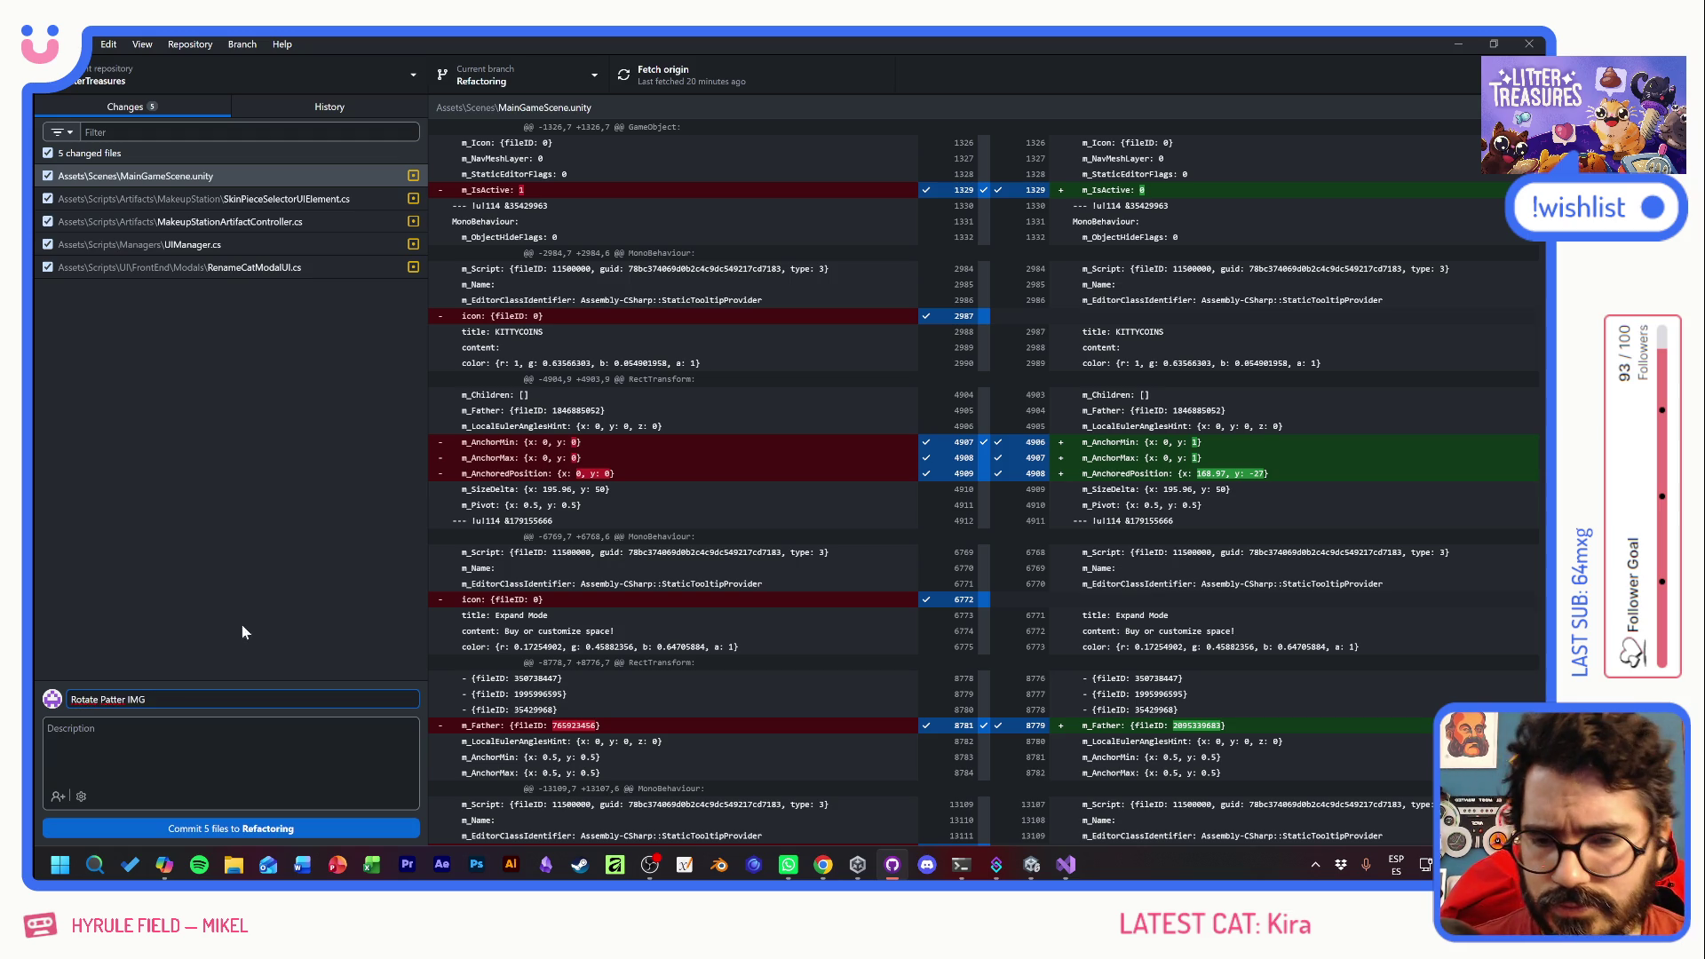
type("n")
left_click(249, 828)
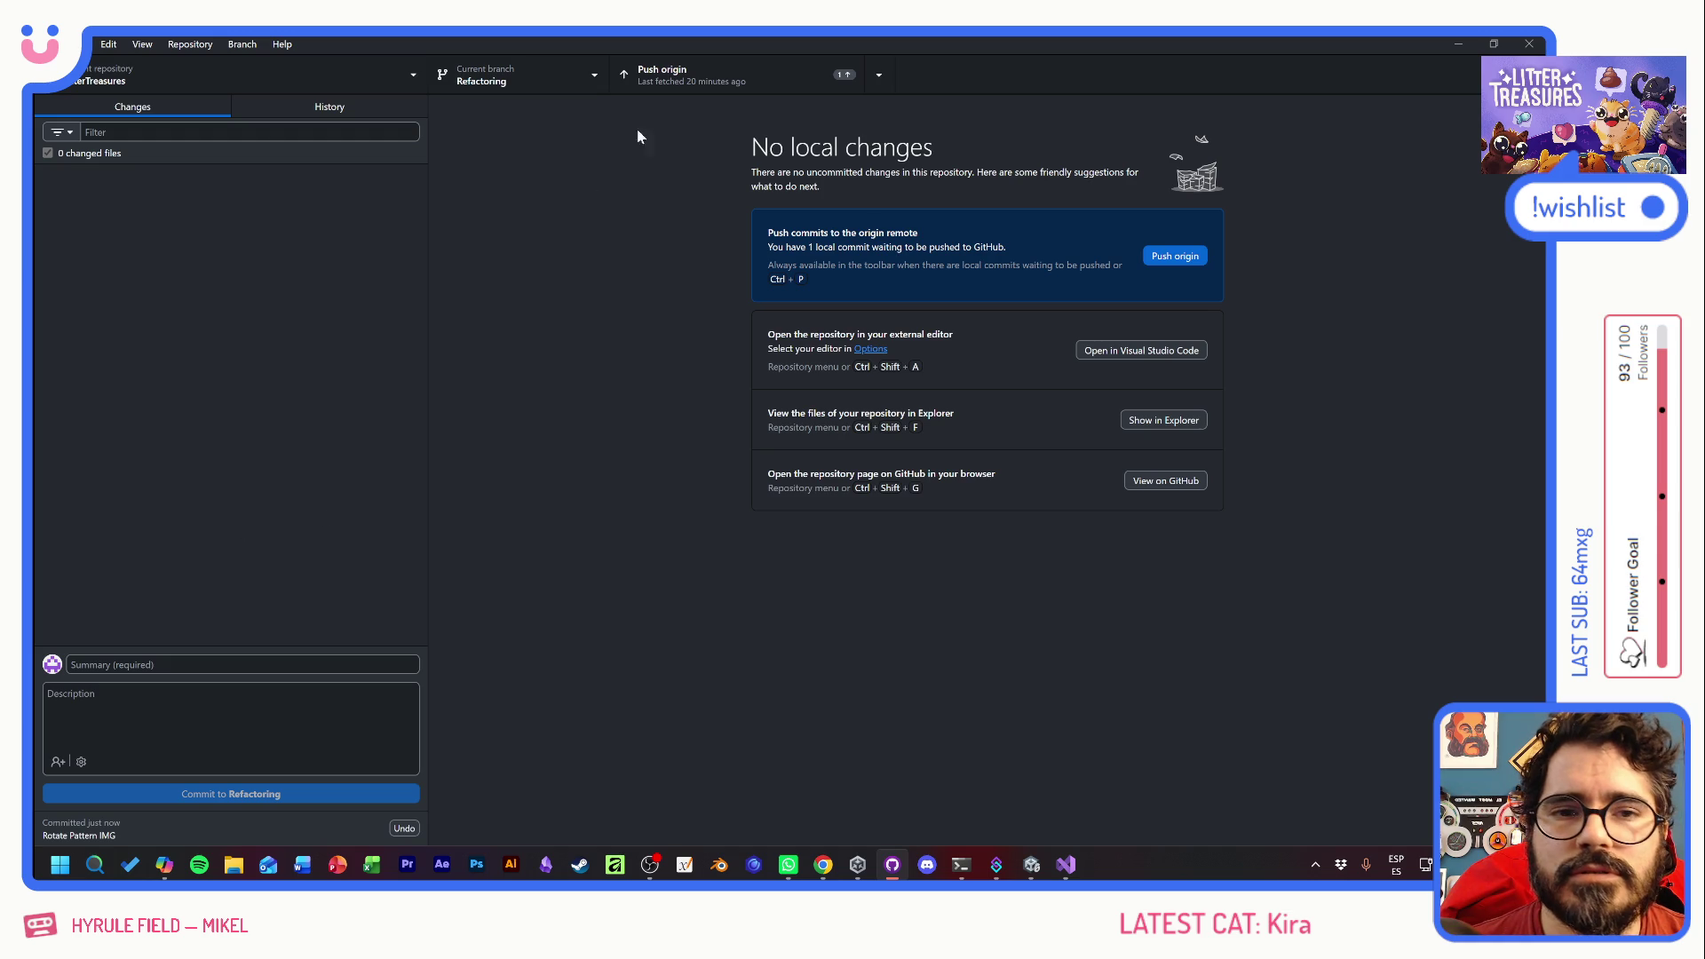
left_click(680, 78)
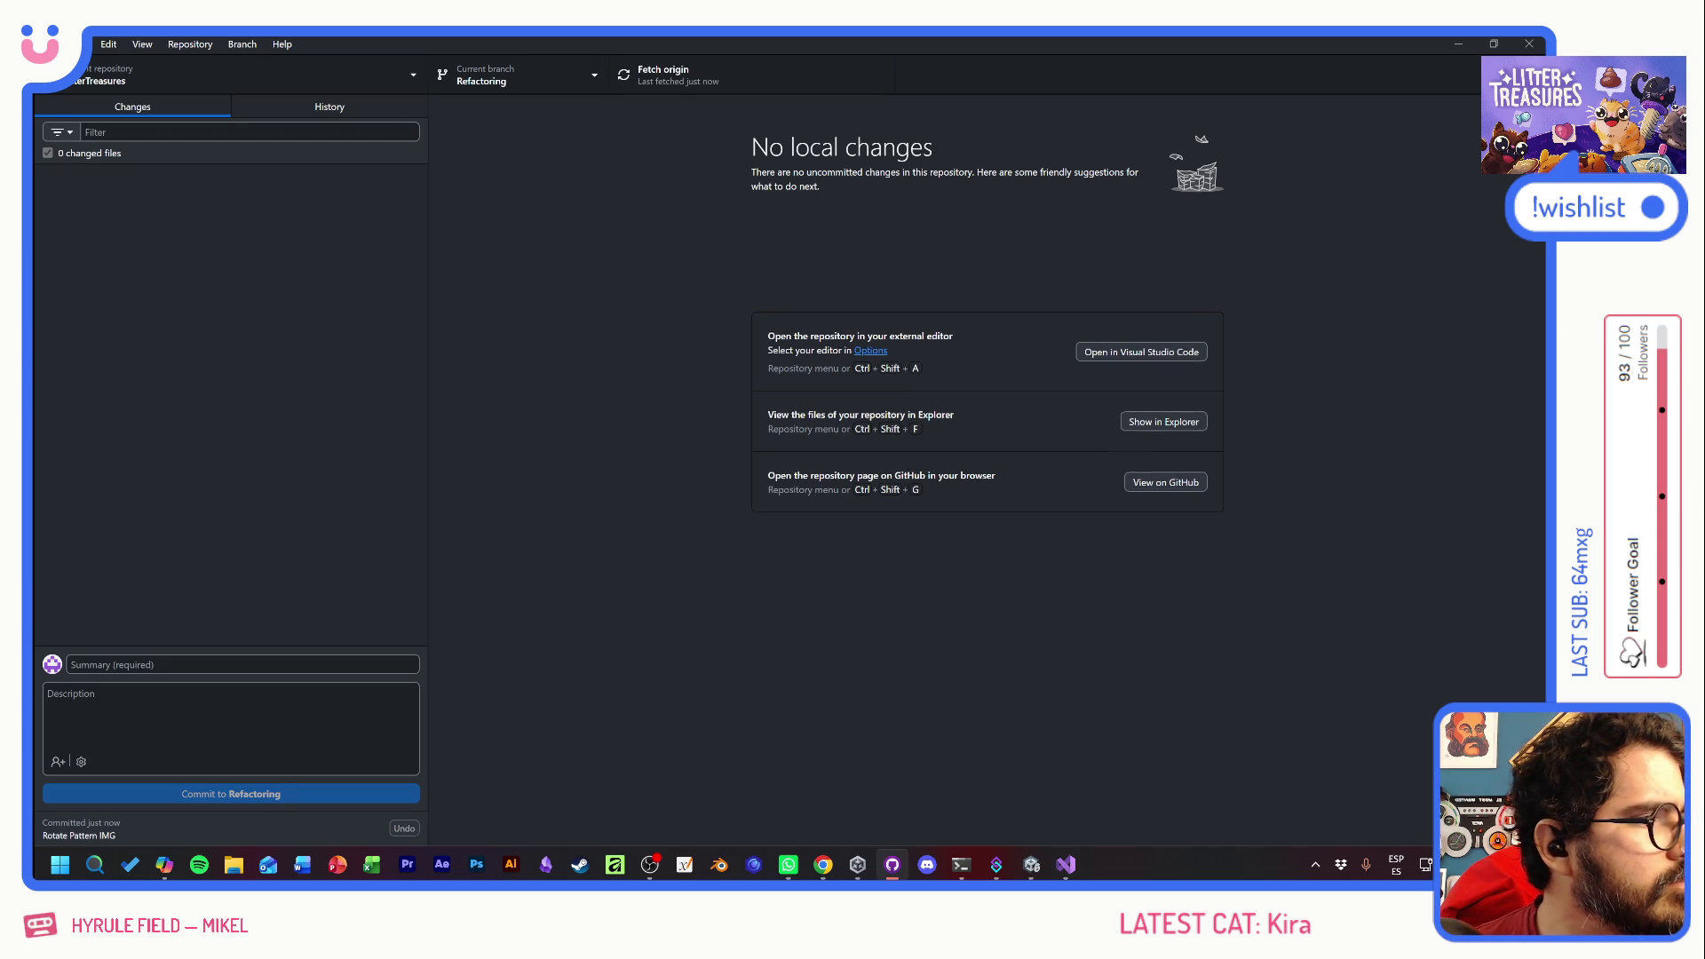
key("alt+Tab")
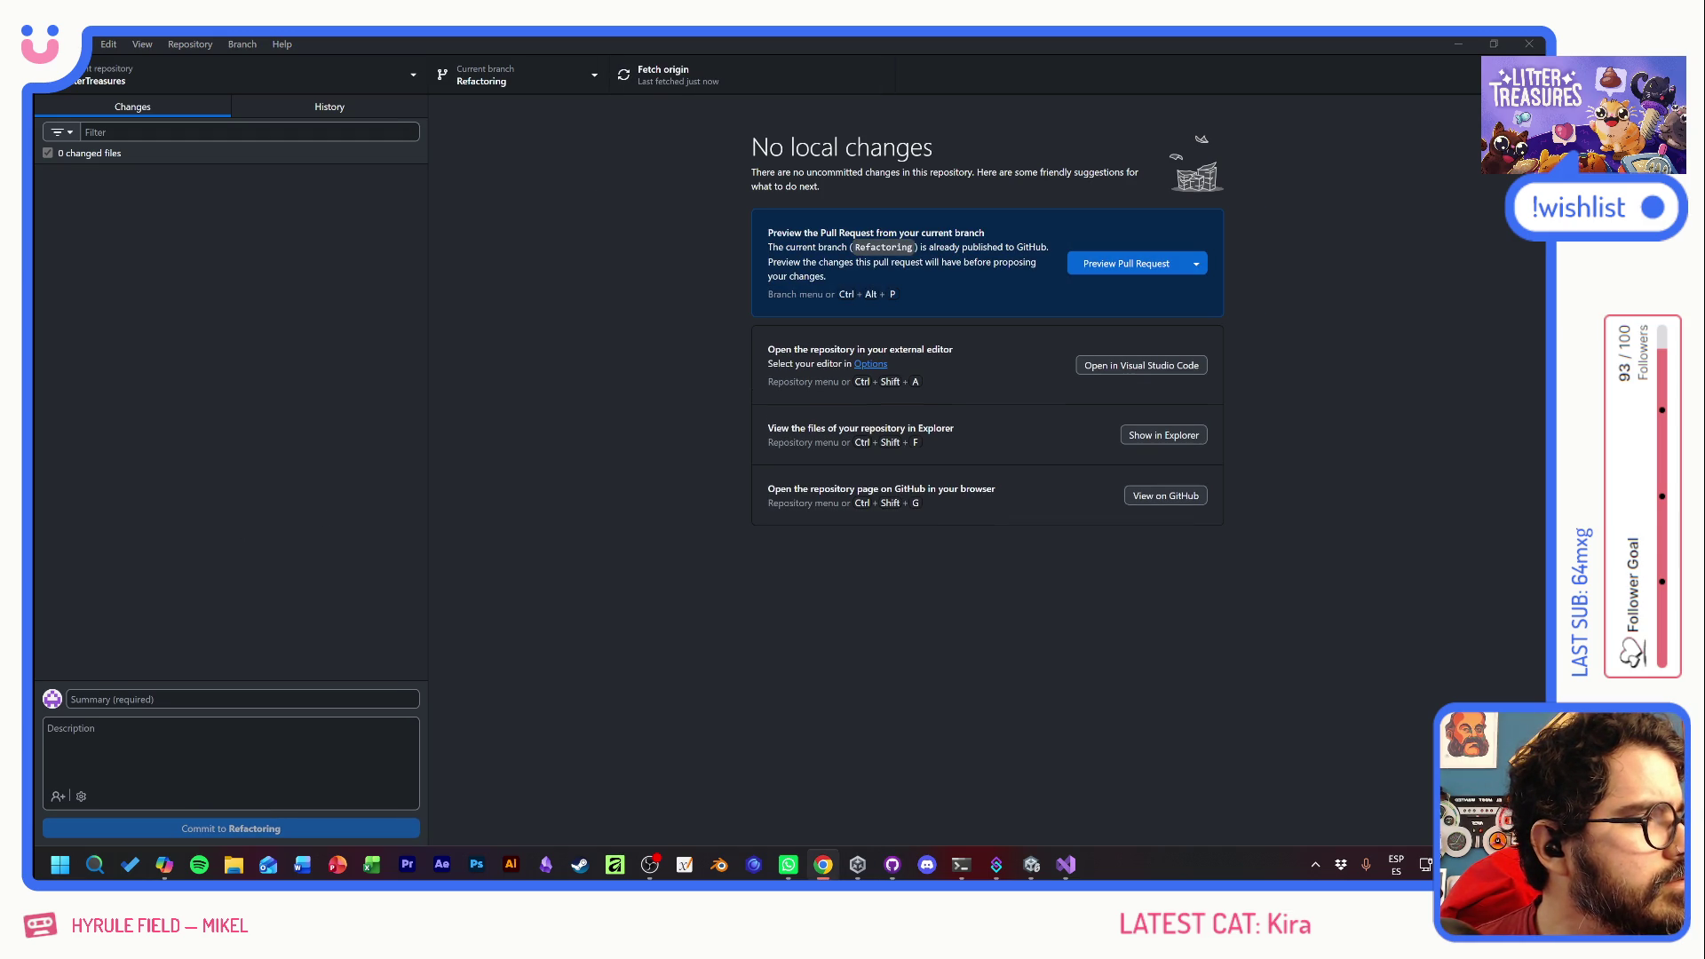